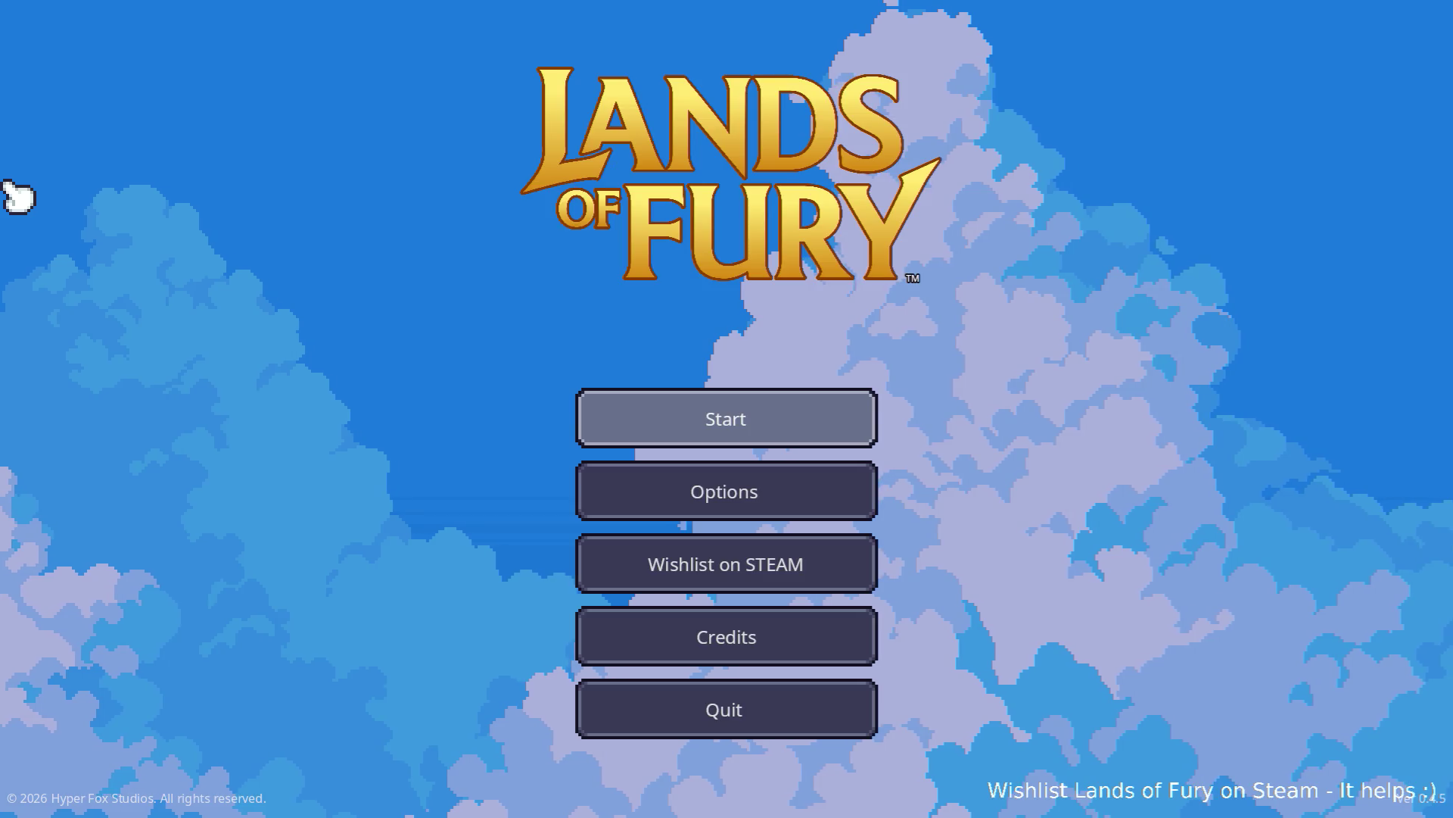
Step: Start Lands of Fury and walk the hero from The Glade through the north portal into Elderglade Forest
{"action": "key", "text": "Return"}
{"action": "key", "text": "Return"}
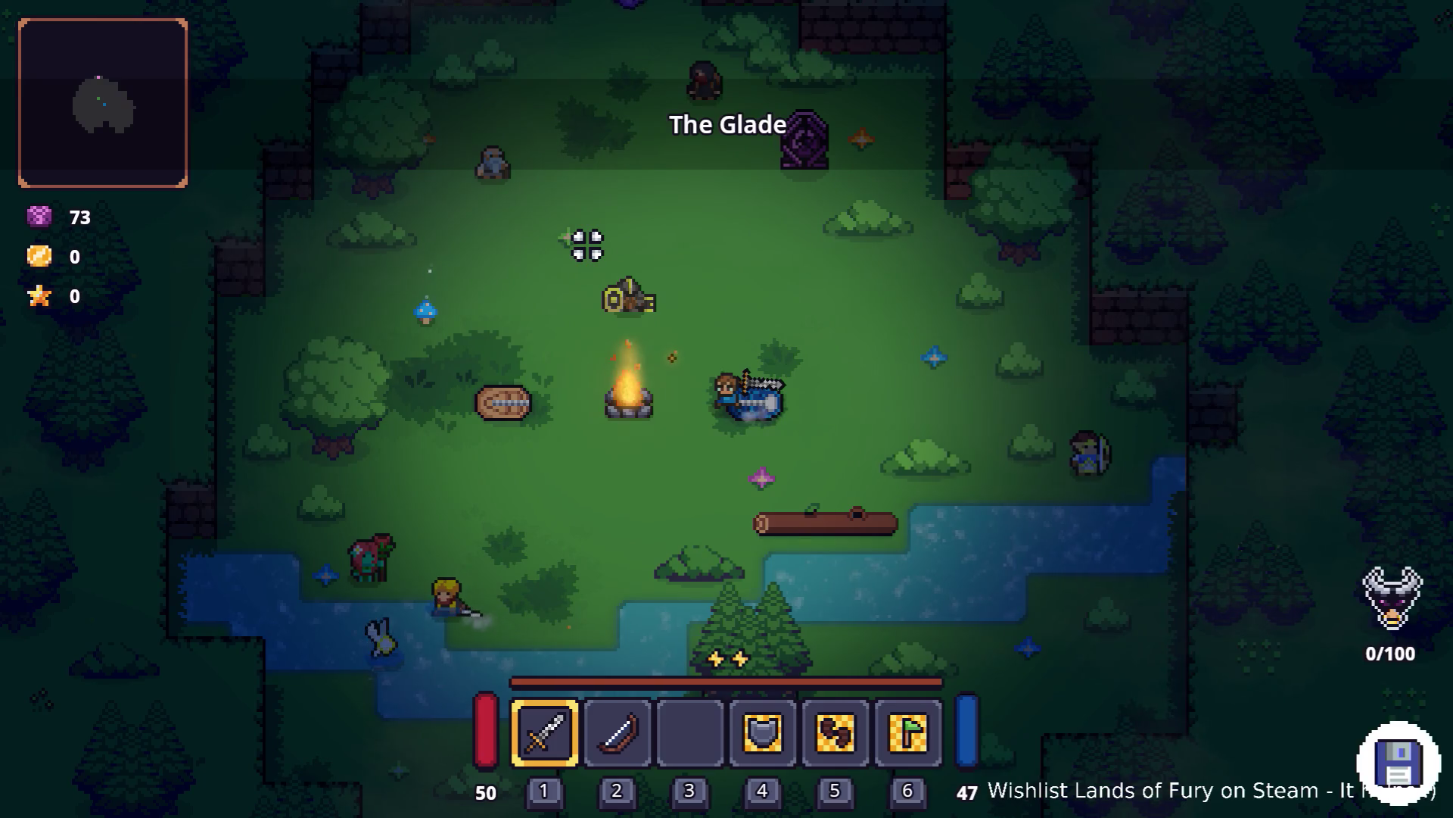
{"action": "key", "text": "d"}
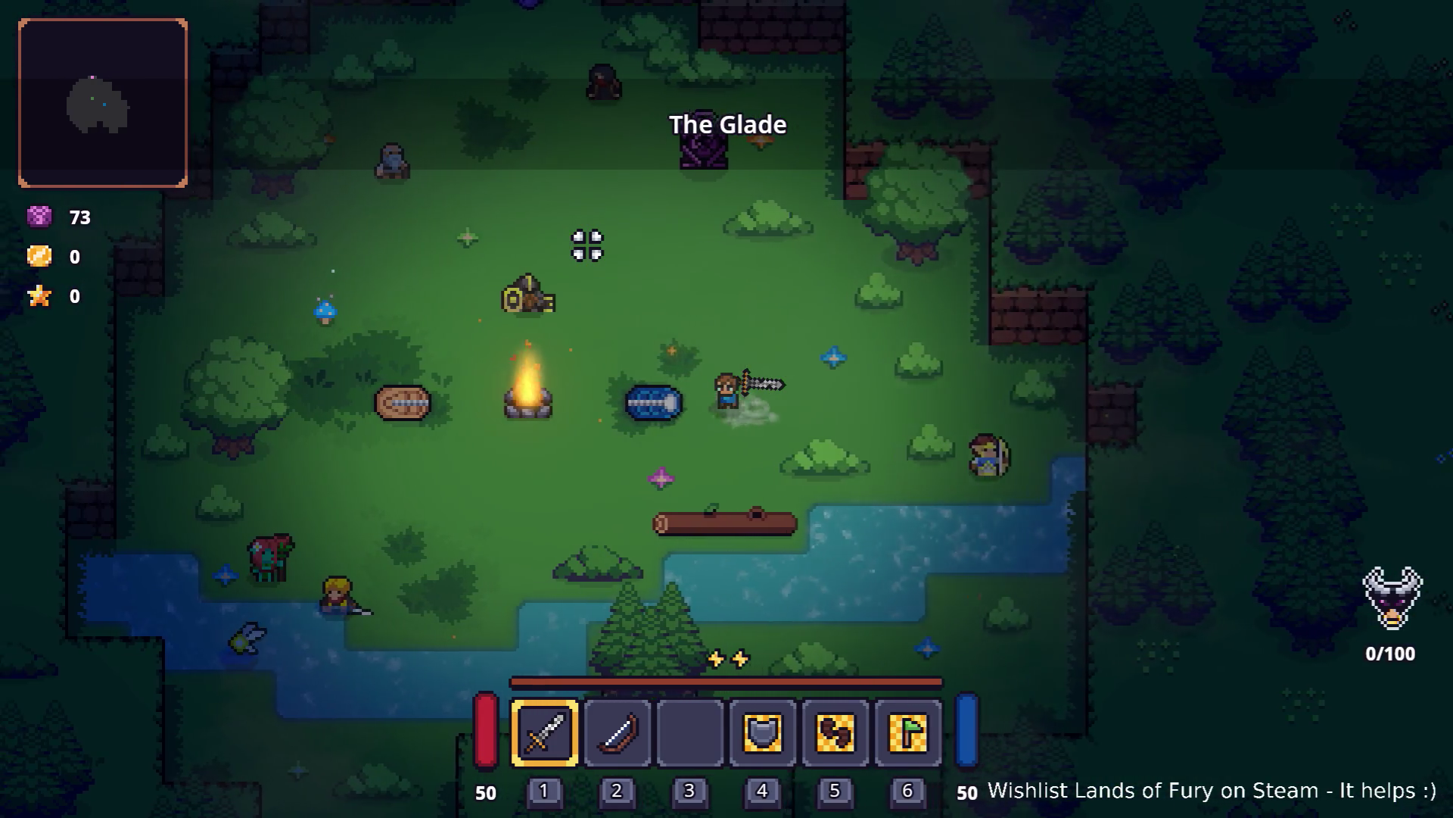
{"action": "key", "text": "a"}
{"action": "key", "text": "w"}
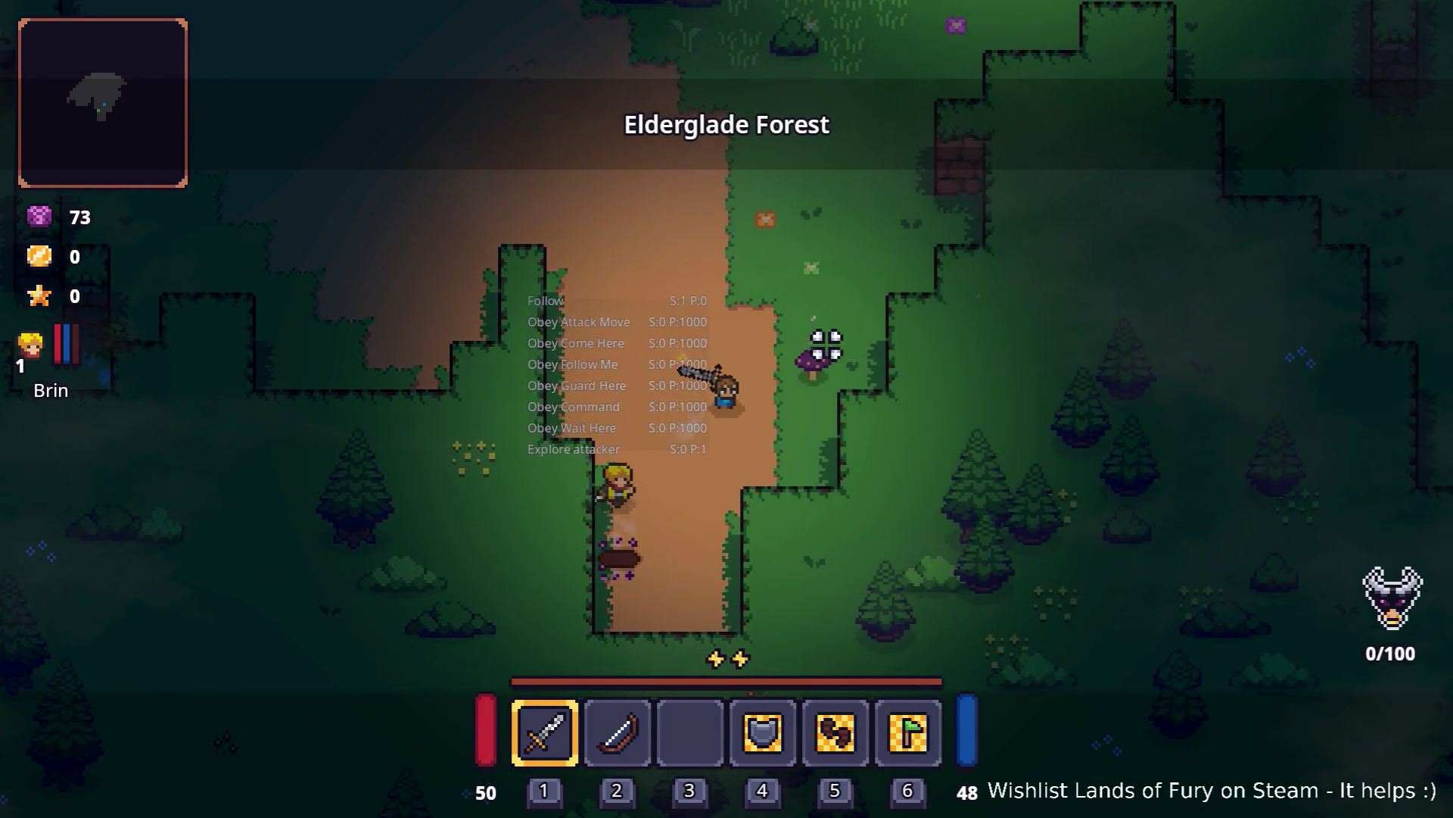
Step: Add five levels to Brin by running Companion.CompanionAddLevels(5) in the developer console
{"action": "key", "text": "i"}
{"action": "key", "text": "grave"}
{"action": "type", "text": "Com"}
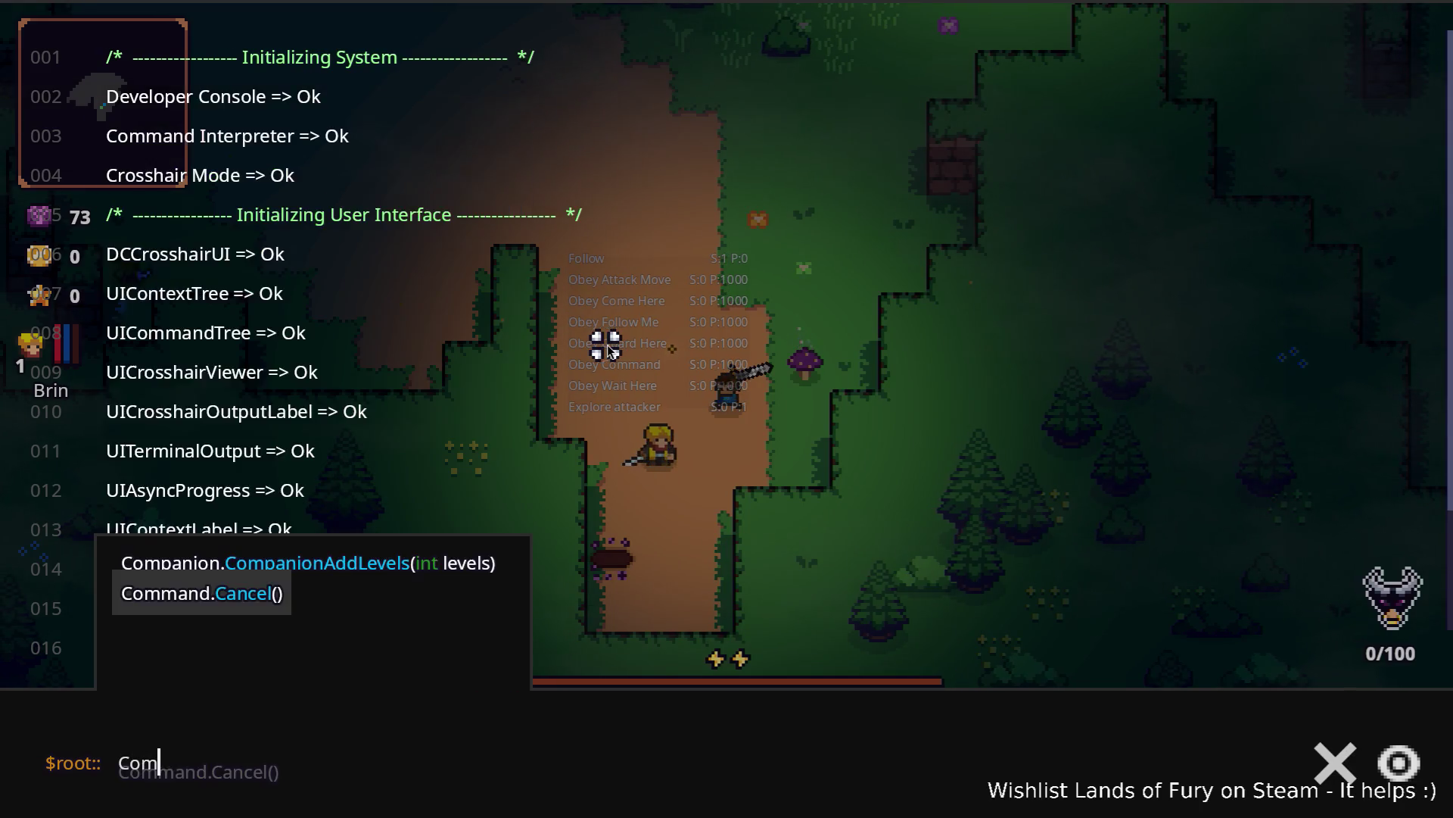
{"action": "type", "text": "p"}
{"action": "key", "text": "Tab"}
{"action": "type", "text": "(5)"}
{"action": "key", "text": "Return"}
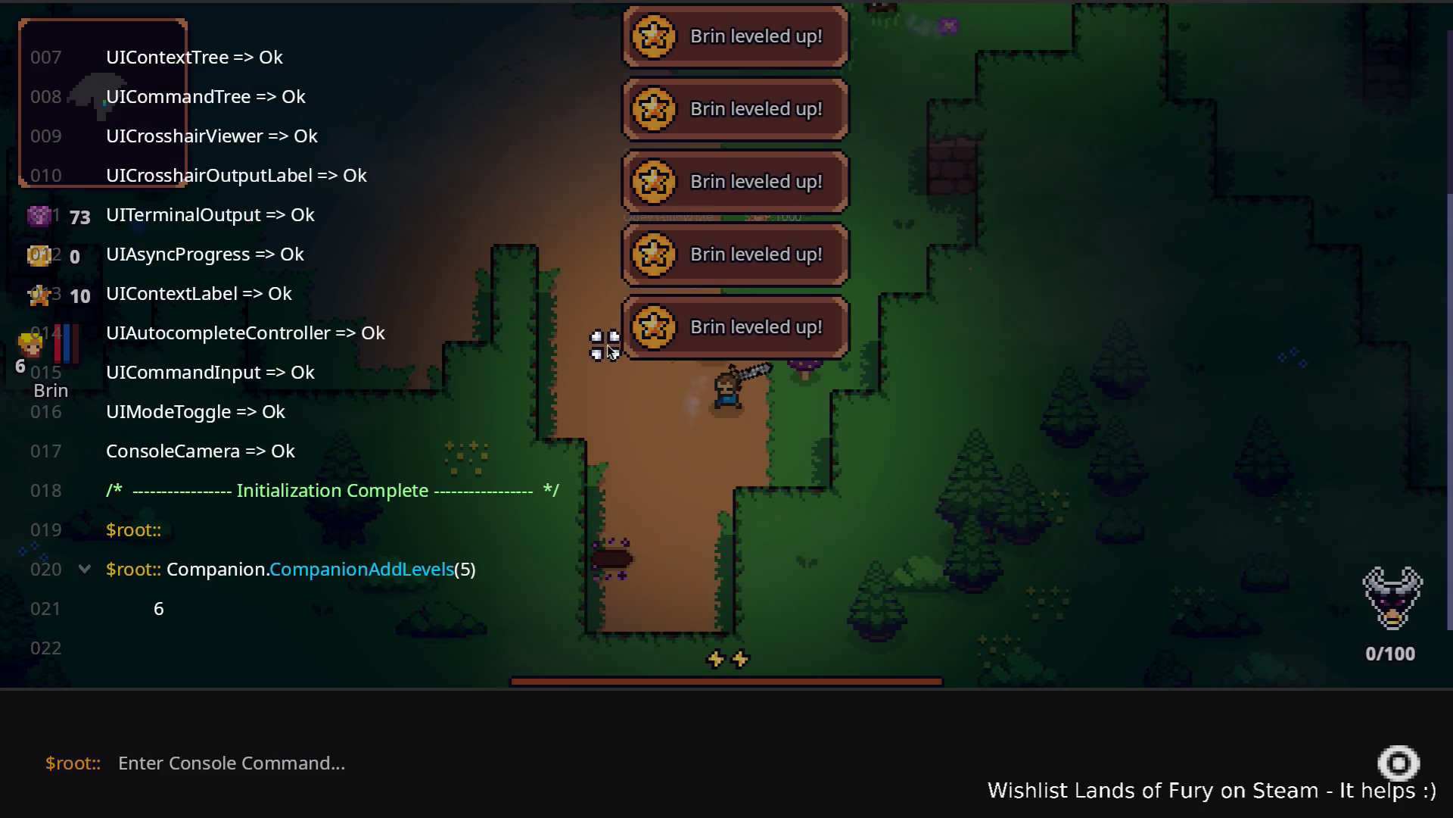
{"action": "key", "text": "grave"}
Step: Spend one skill point on Brin's Zeph skill and confirm the allocation
{"action": "key", "text": "i"}
{"action": "left_click", "coordinate": [421, 563]}
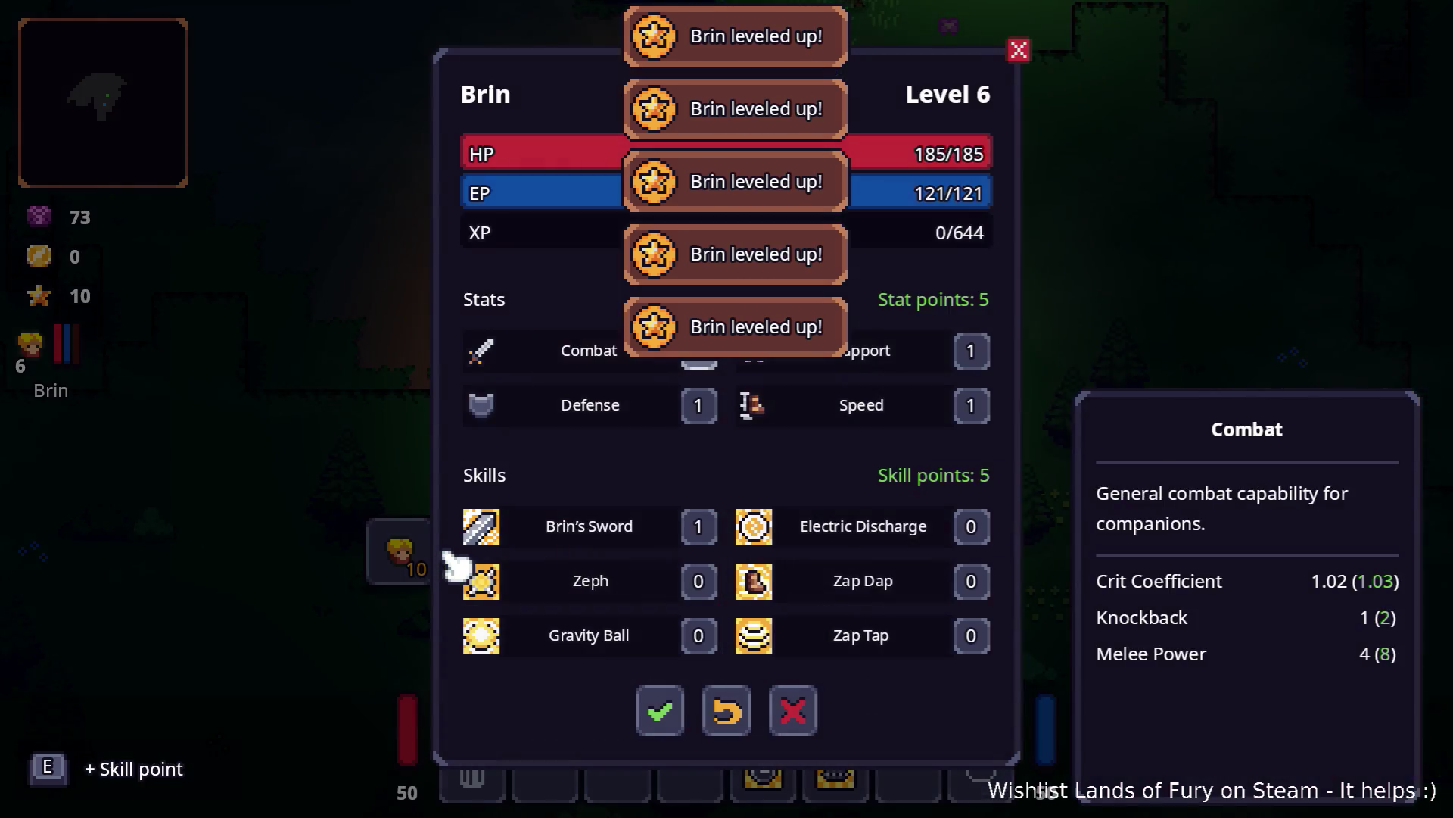
{"action": "left_click", "coordinate": [698, 580]}
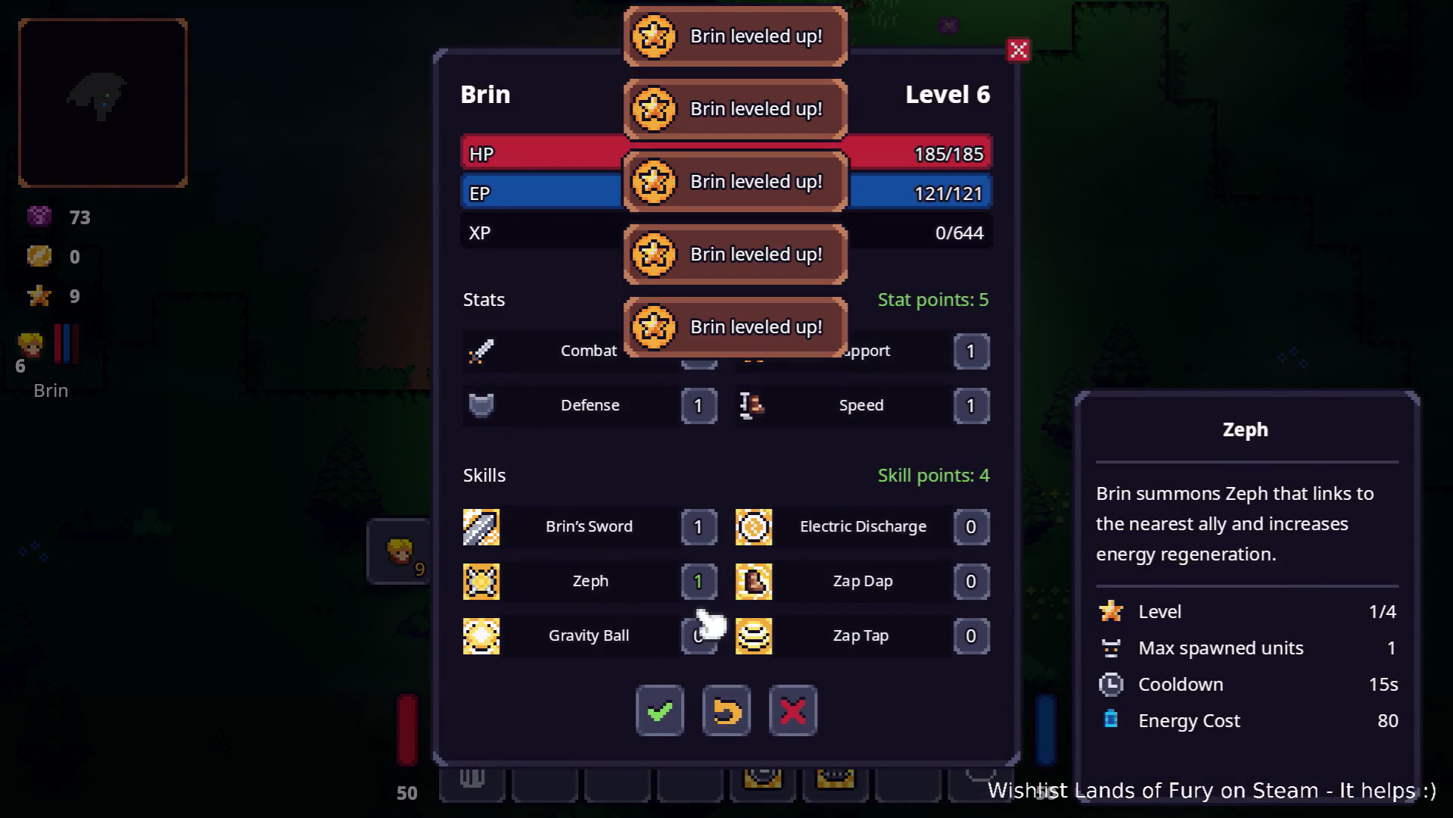
{"action": "left_click", "coordinate": [660, 712]}
{"action": "key", "text": "i"}
Step: Fight the nearby enemies around the clearing, checking whether Zeph follows the allies
{"action": "key", "text": "w"}
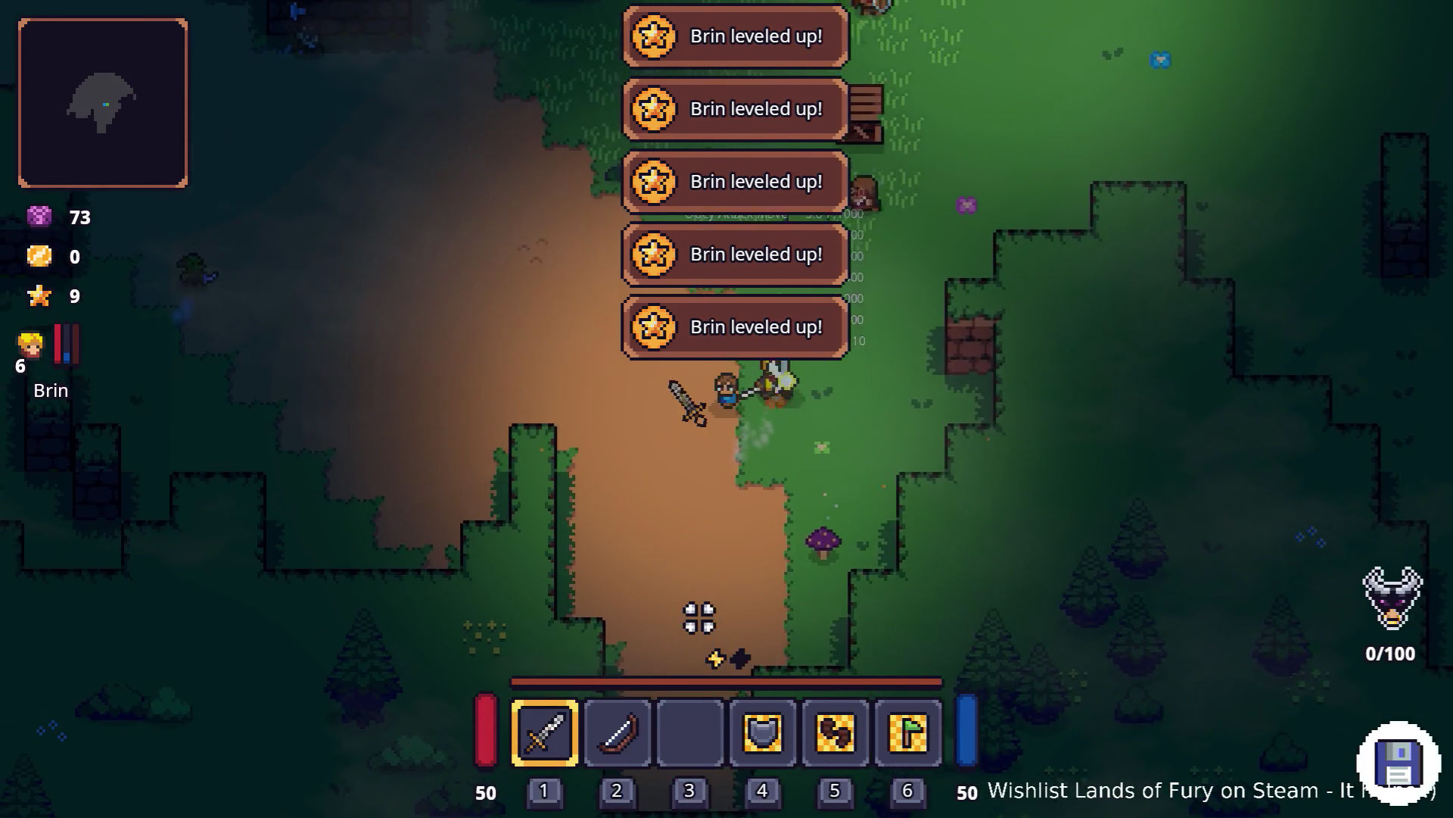
{"action": "key", "text": "s"}
{"action": "key", "text": "a"}
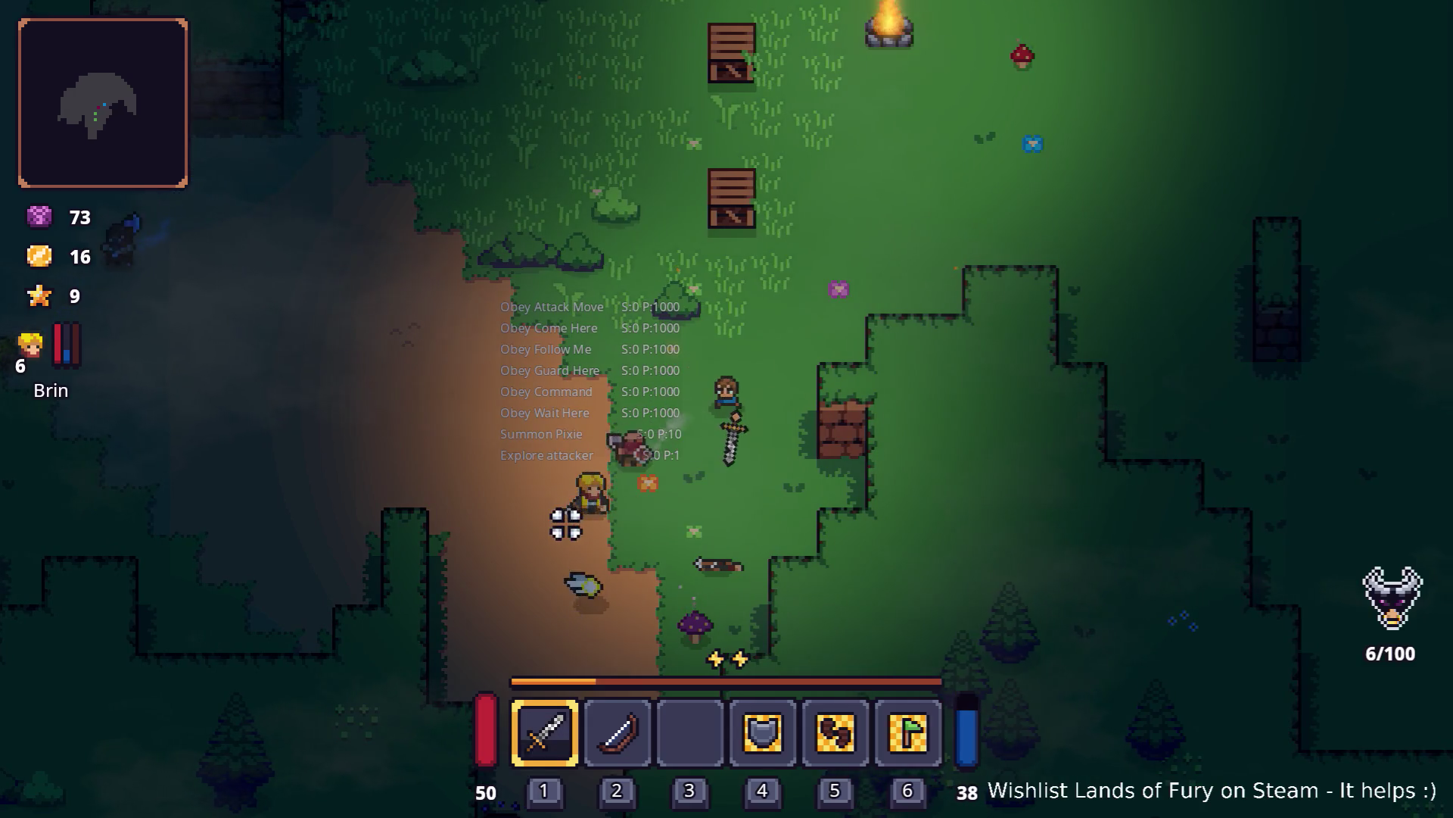
{"action": "key", "text": "s"}
{"action": "key", "text": "a"}
{"action": "key", "text": "w"}
{"action": "key", "text": "a"}
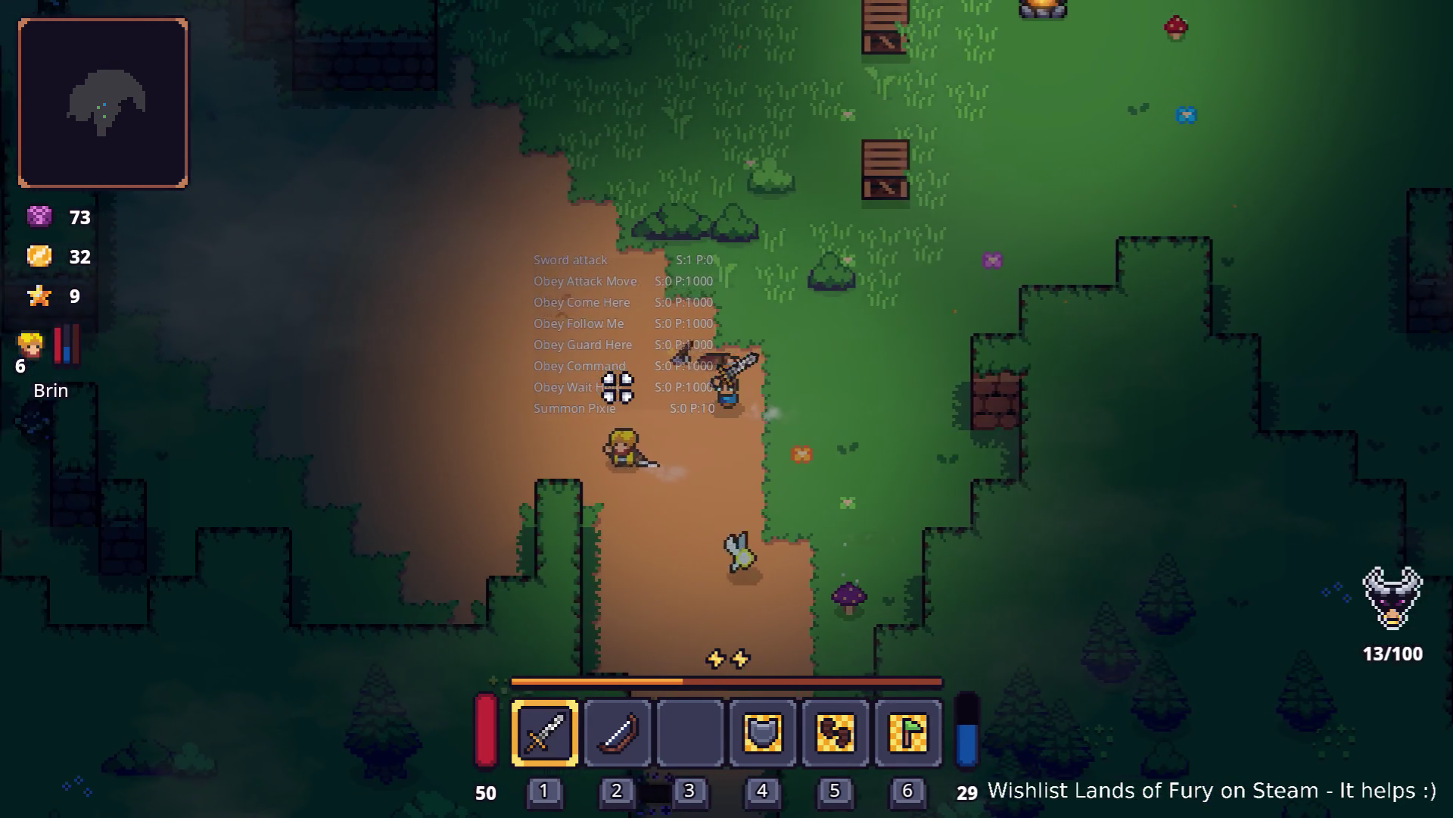
{"action": "key", "text": "a"}
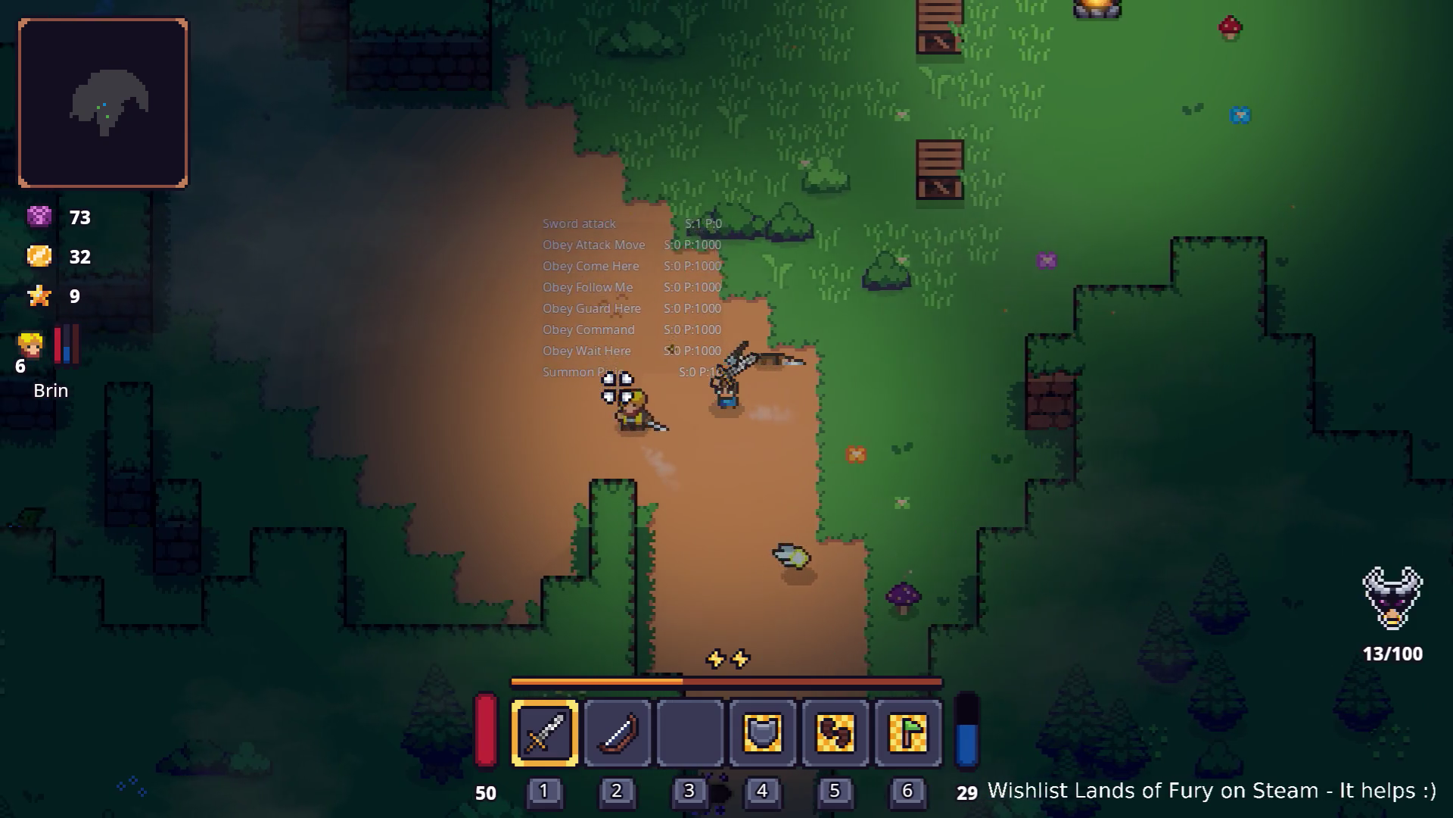
{"action": "key", "text": "s"}
{"action": "key", "text": "a"}
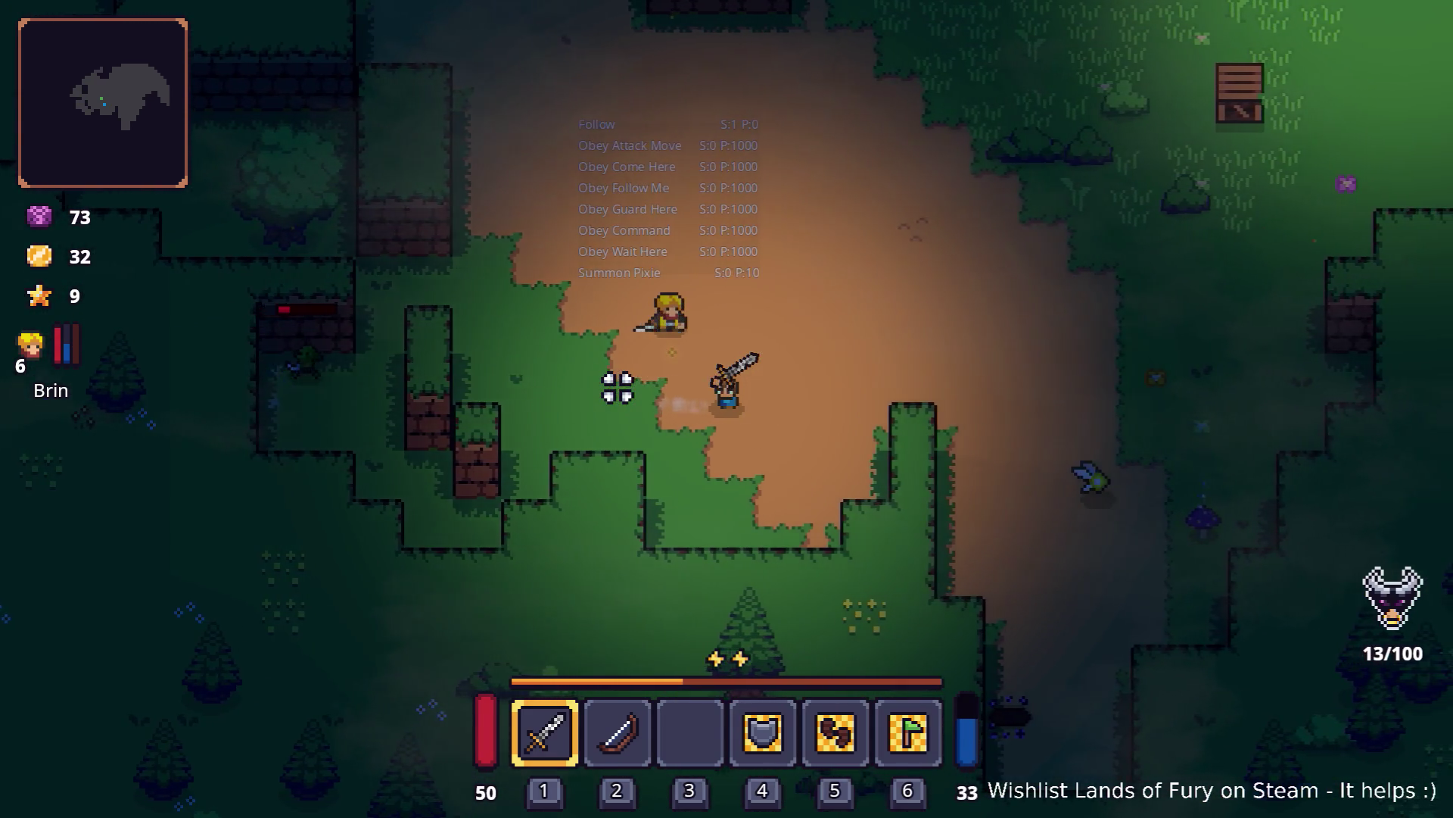
{"action": "key", "text": "d"}
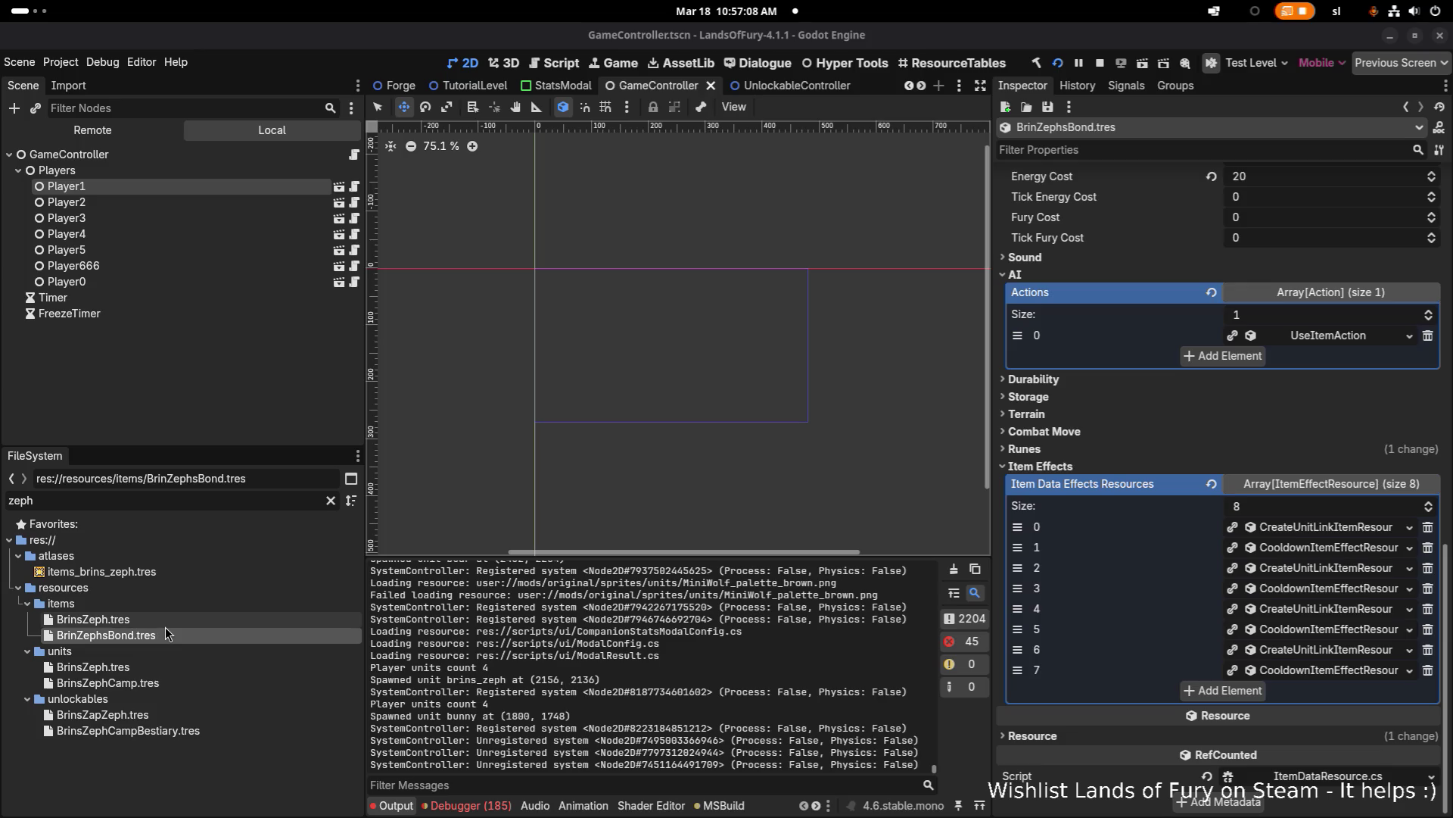
Step: Open the BrinsZeph unit resource and scroll the Inspector to its AI actions
{"action": "left_click", "coordinate": [189, 714]}
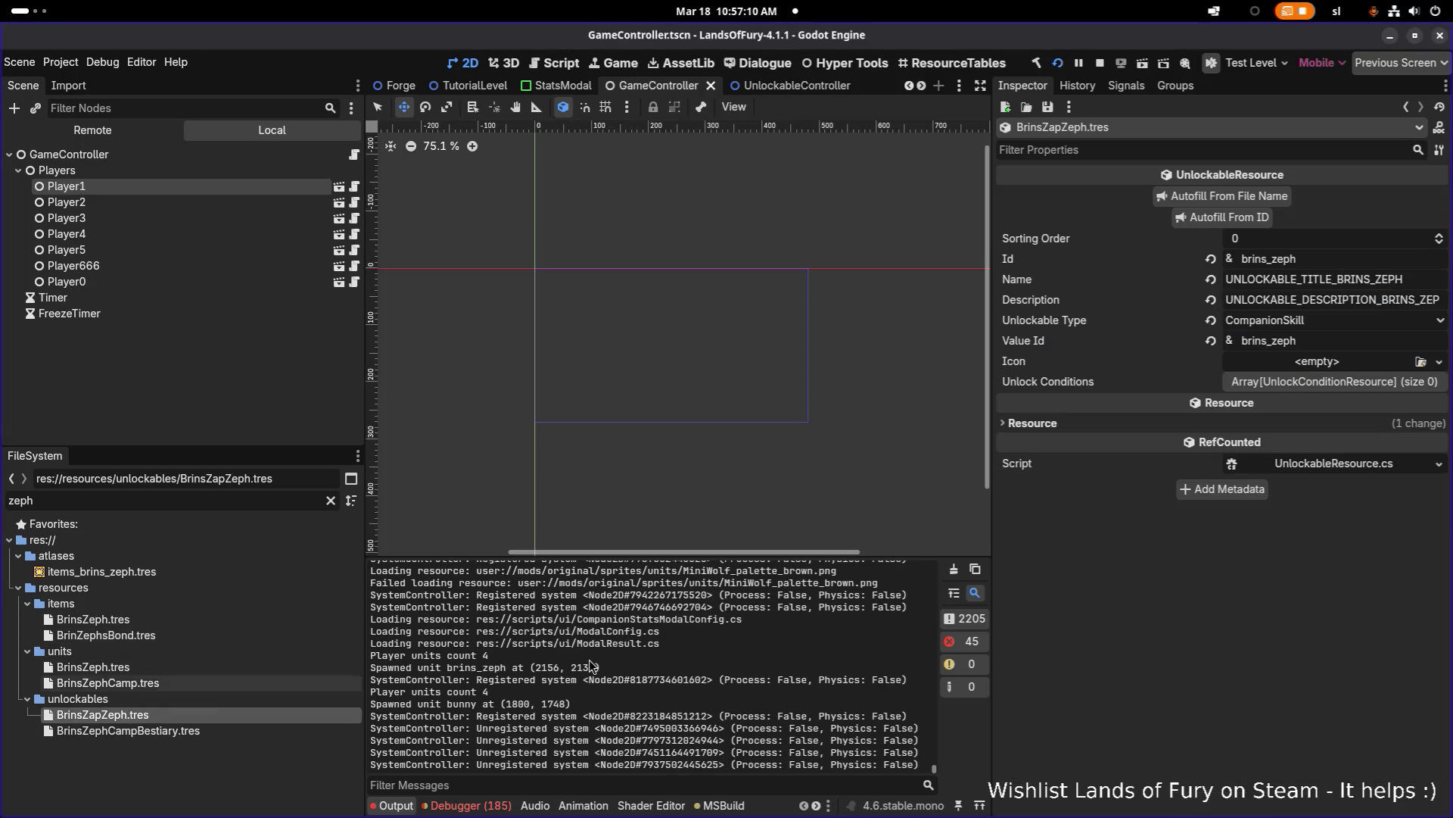
{"action": "left_click", "coordinate": [182, 670]}
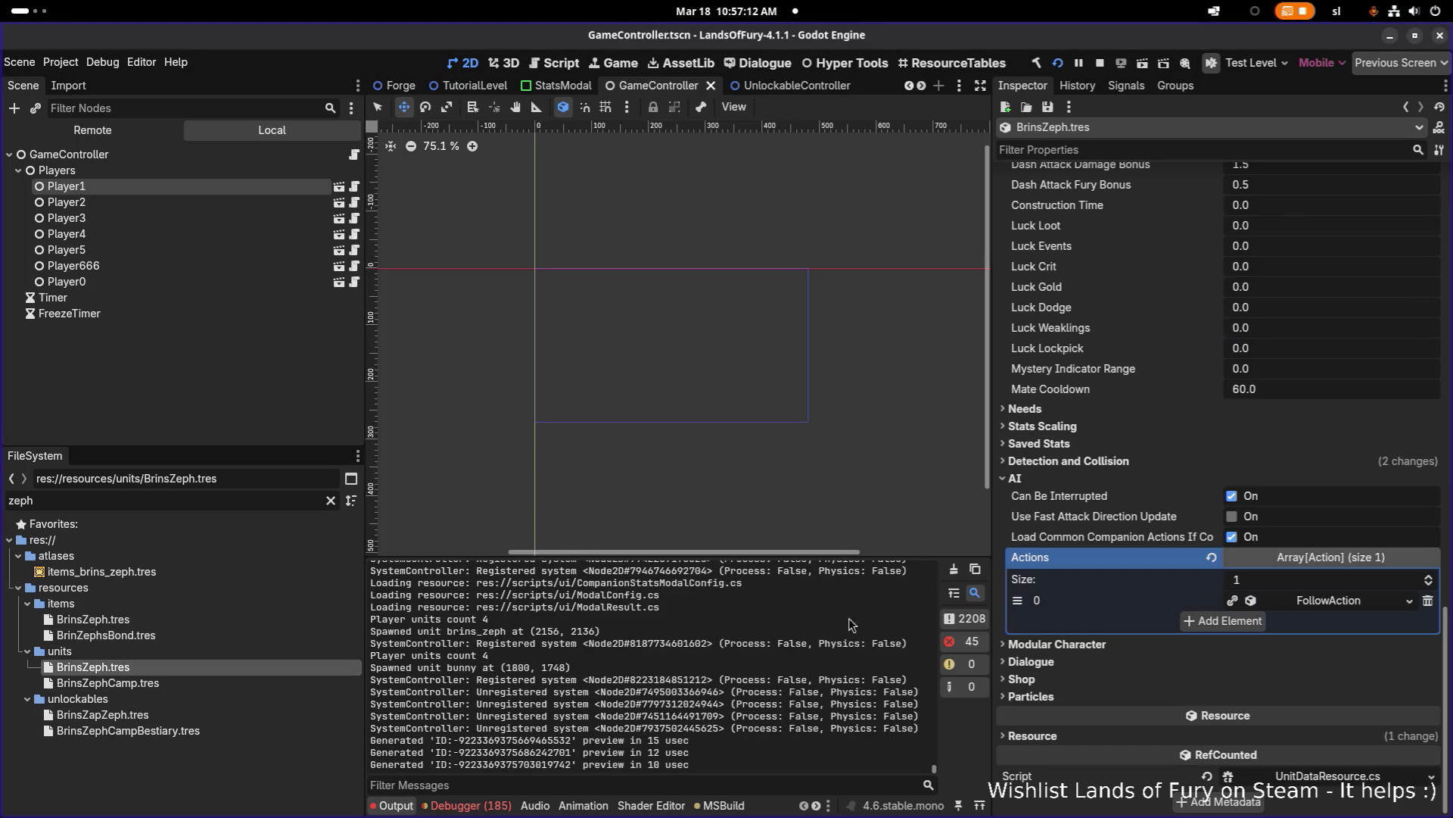
{"action": "scroll", "coordinate": [1106, 277], "scroll_direction": "up", "scroll_amount": 3}
{"action": "scroll", "coordinate": [1194, 277], "scroll_direction": "up", "scroll_amount": 3}
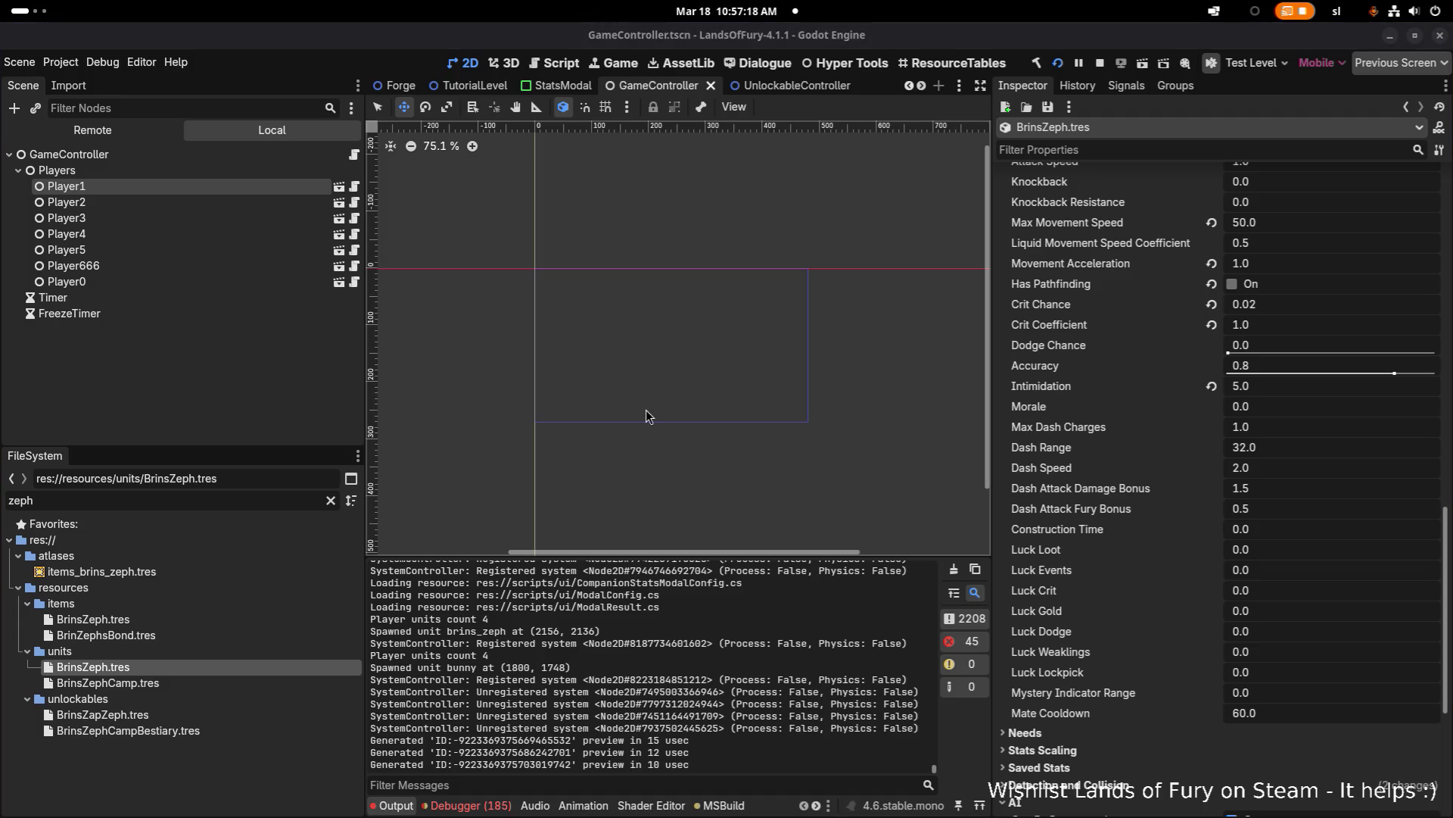
{"action": "scroll", "coordinate": [1204, 467], "scroll_direction": "down", "scroll_amount": 5}
Step: Expand FollowAction and its AmIDetectingNodeType consideration, then stop the running game
{"action": "left_click", "coordinate": [1338, 682]}
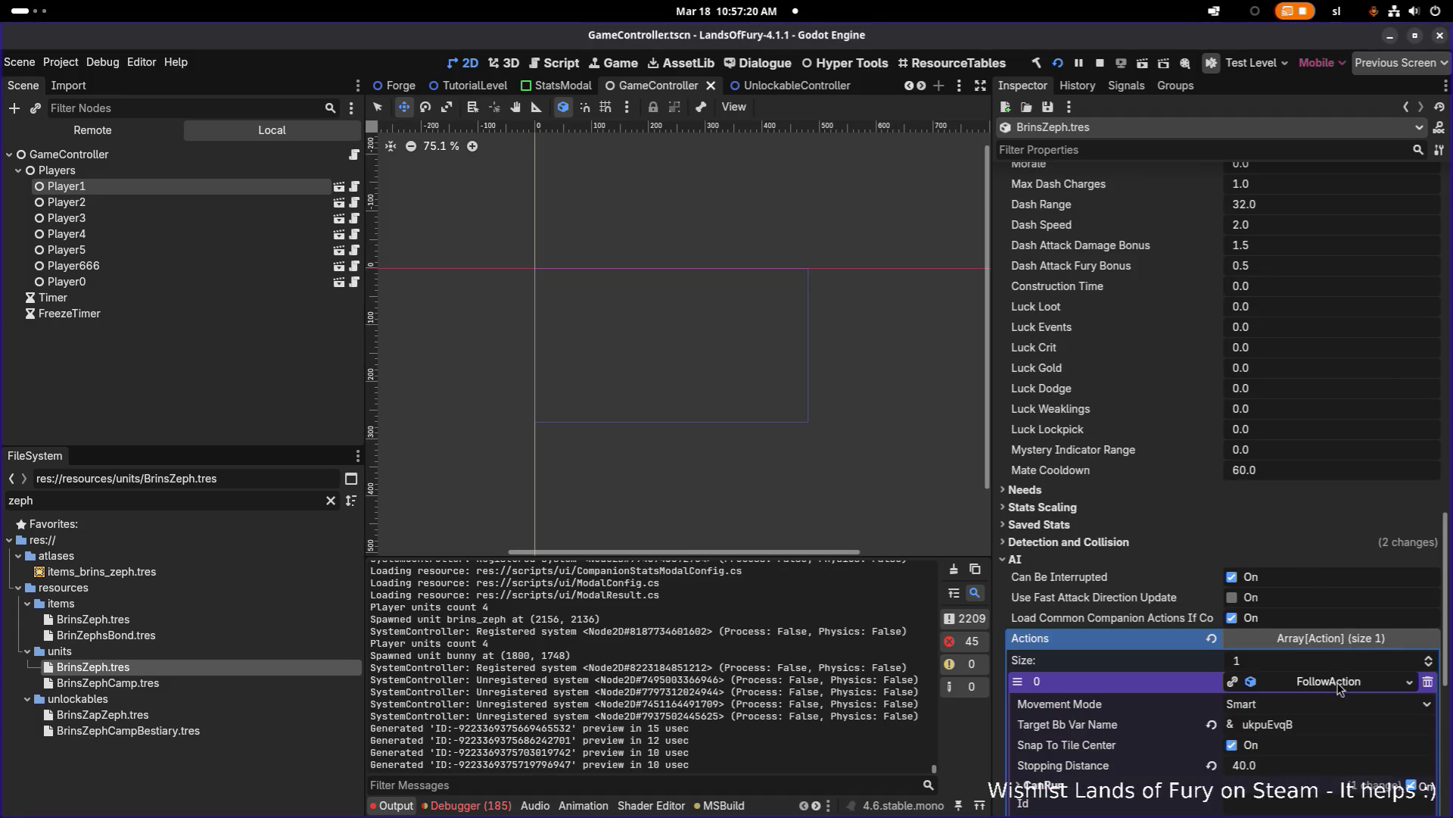
{"action": "scroll", "coordinate": [1344, 651], "scroll_direction": "down", "scroll_amount": 10}
{"action": "left_click", "coordinate": [1340, 653]}
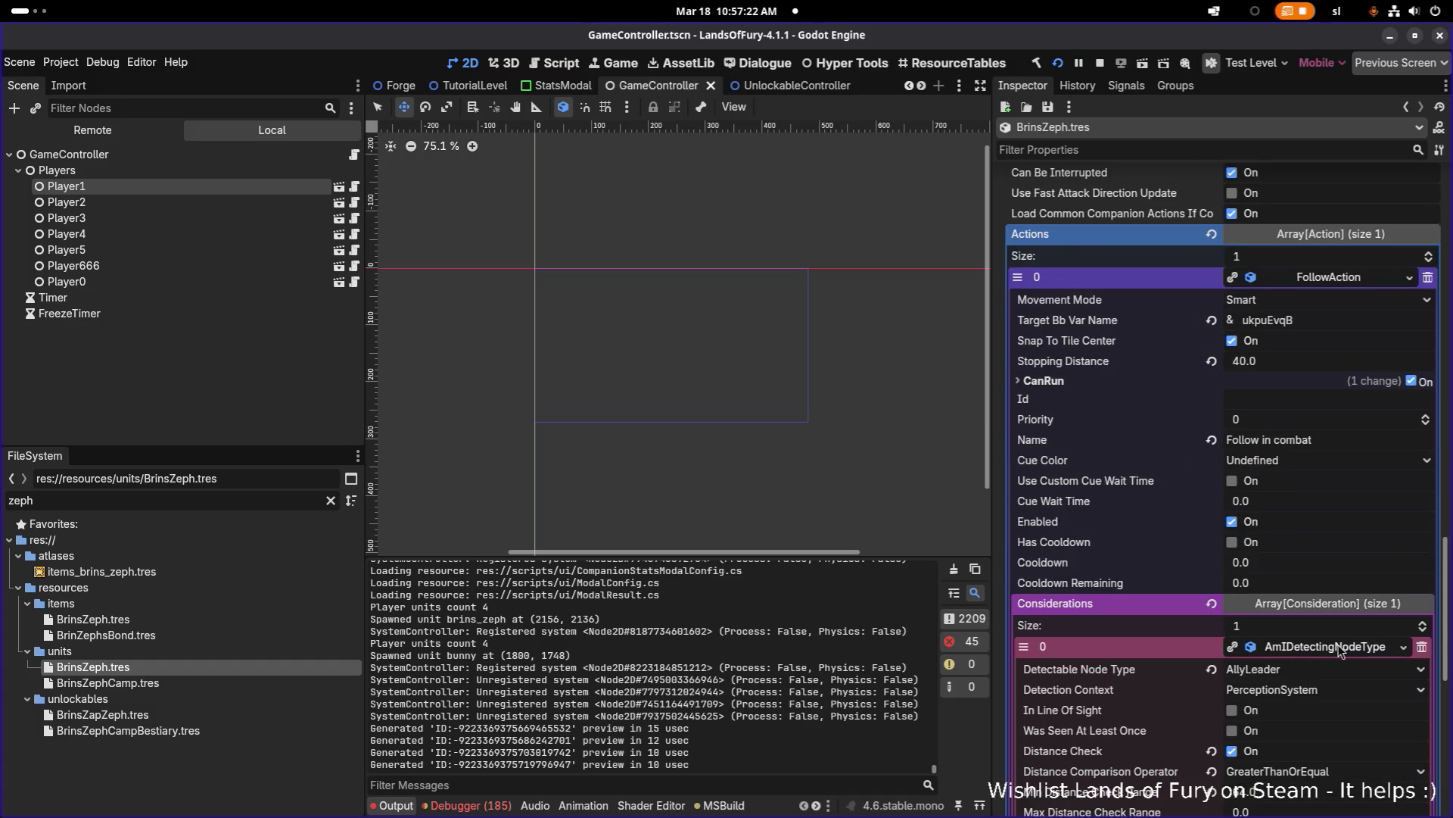
{"action": "scroll", "coordinate": [1342, 643], "scroll_direction": "down", "scroll_amount": 6}
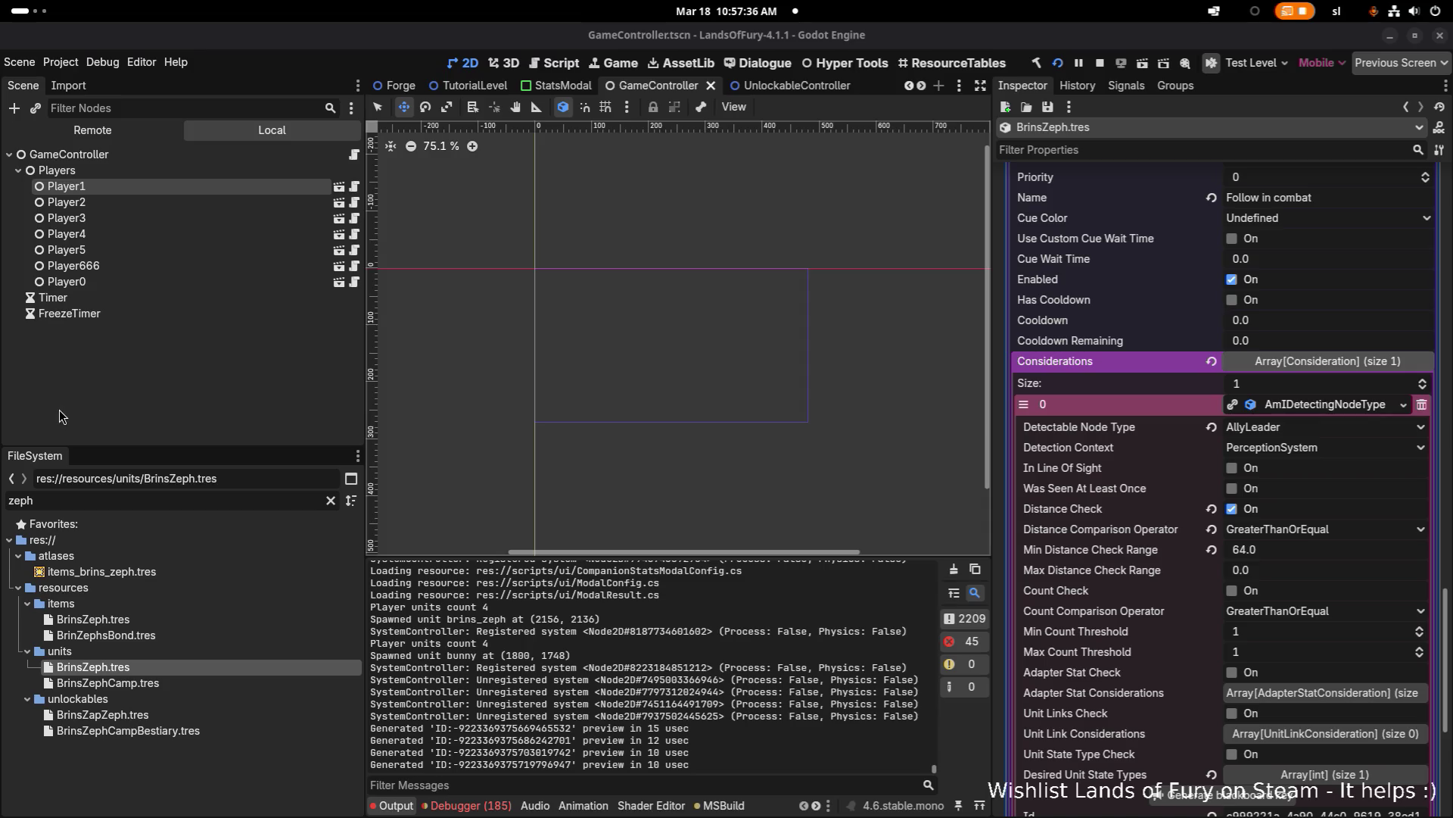
{"action": "left_click", "coordinate": [1100, 65]}
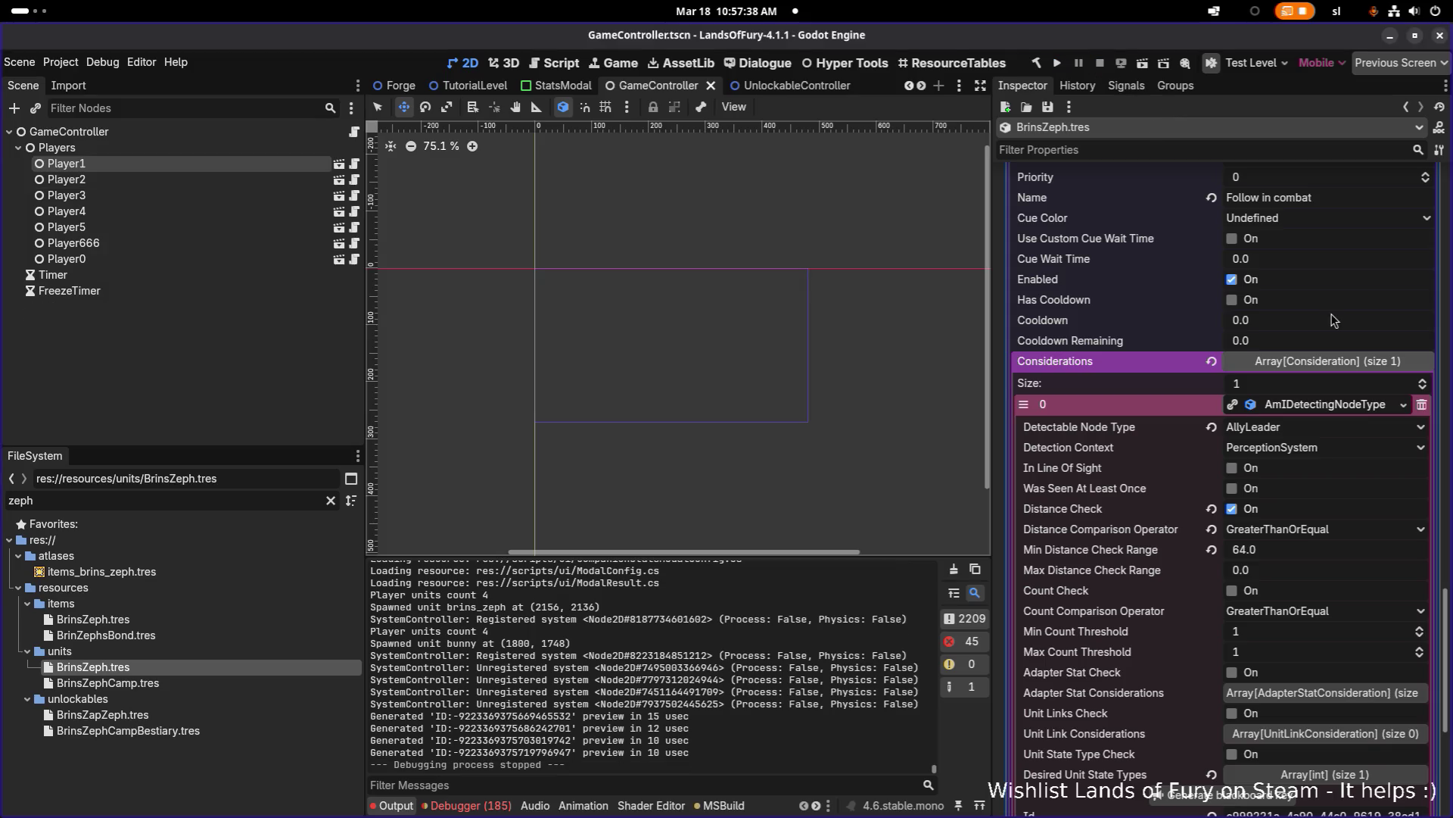
Step: Set the consideration's Detectable Node Type to Summoner and save
{"action": "left_click", "coordinate": [1318, 429]}
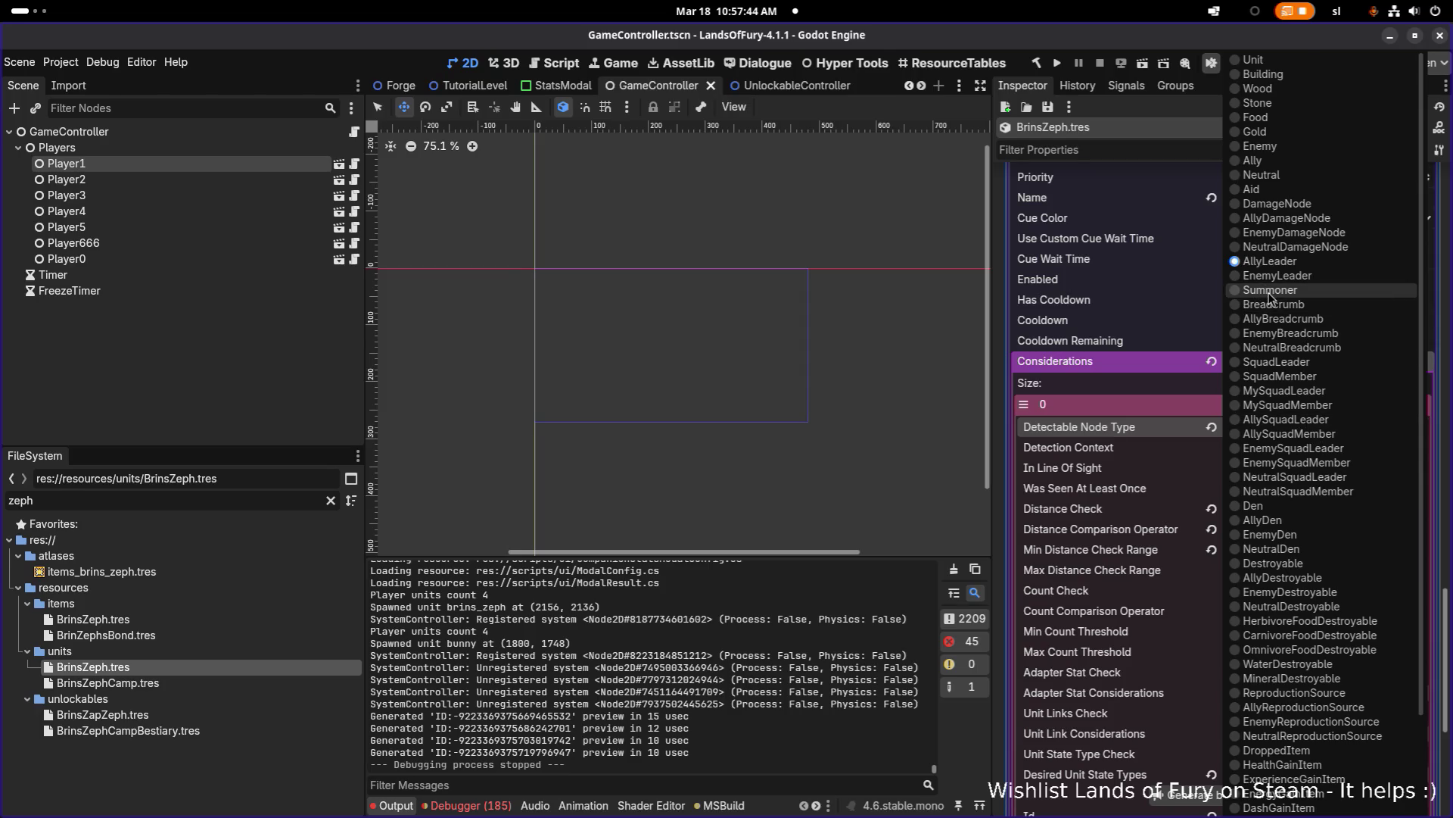
{"action": "left_click", "coordinate": [1334, 290]}
{"action": "key", "text": "ctrl+s"}
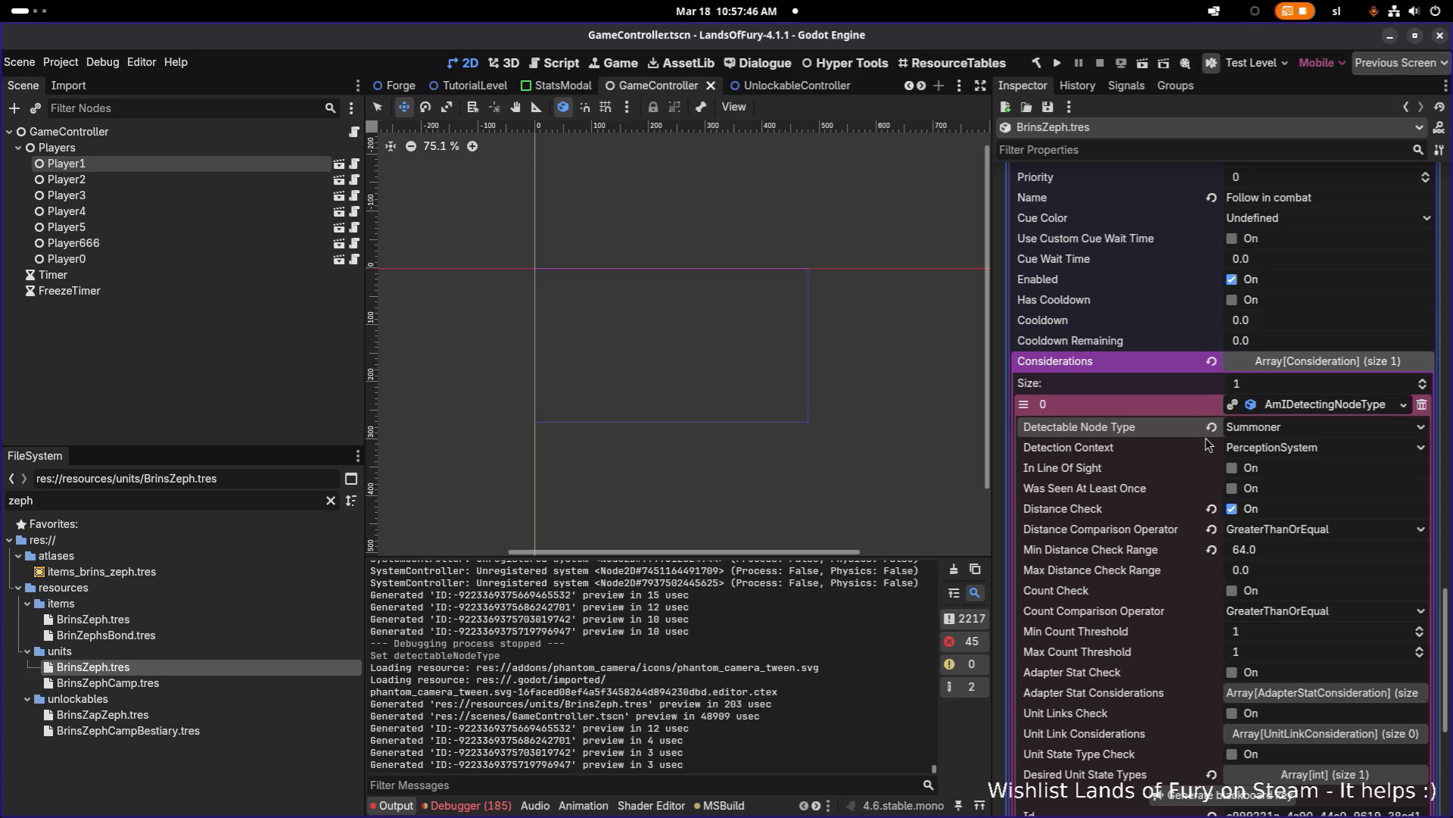
Step: Set Min Distance Check Range to 32, save the resource, and relaunch the game
{"action": "left_click", "coordinate": [1303, 549]}
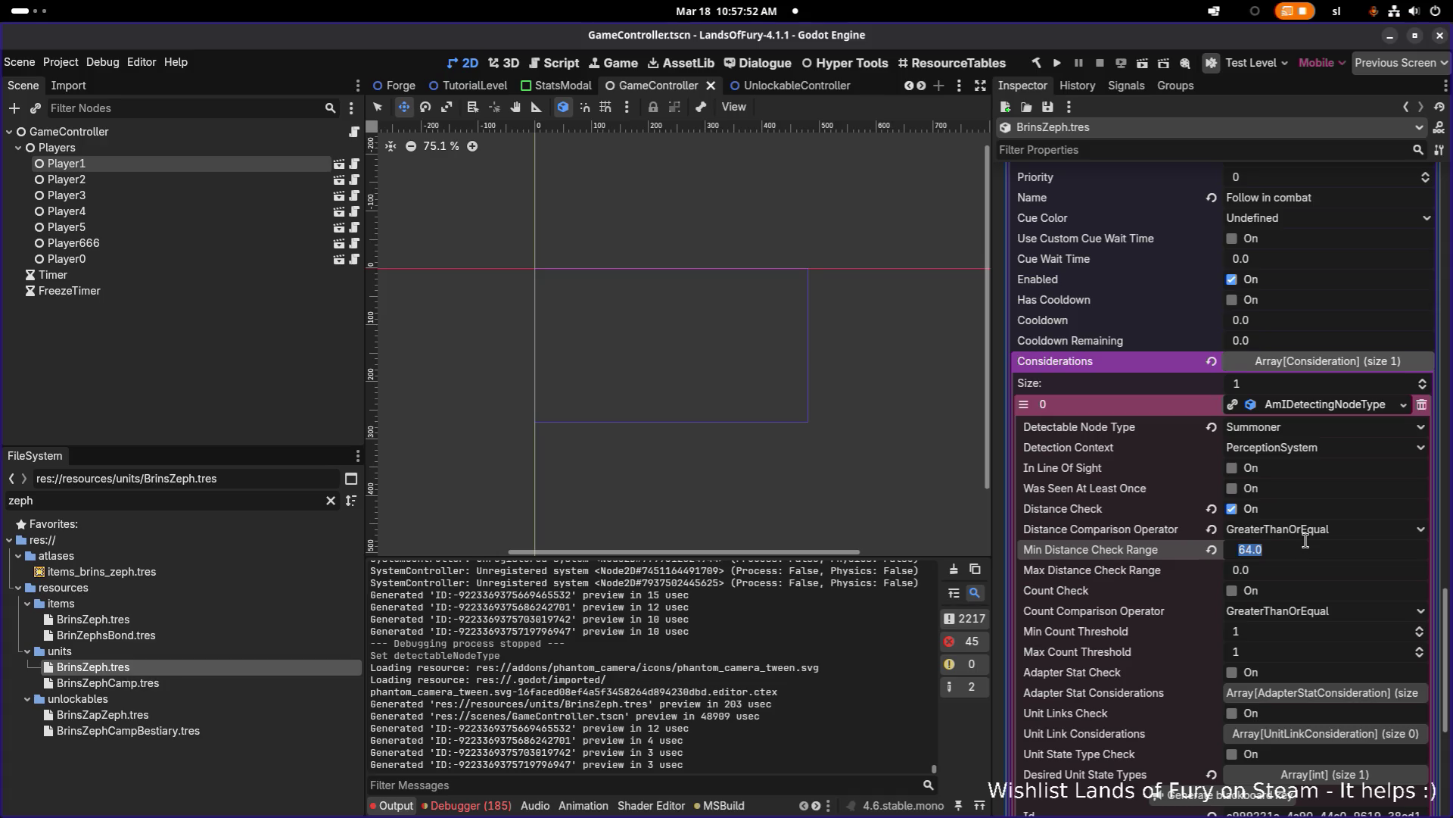
{"action": "type", "text": "48"}
{"action": "key", "text": "Return"}
{"action": "left_click", "coordinate": [1309, 549]}
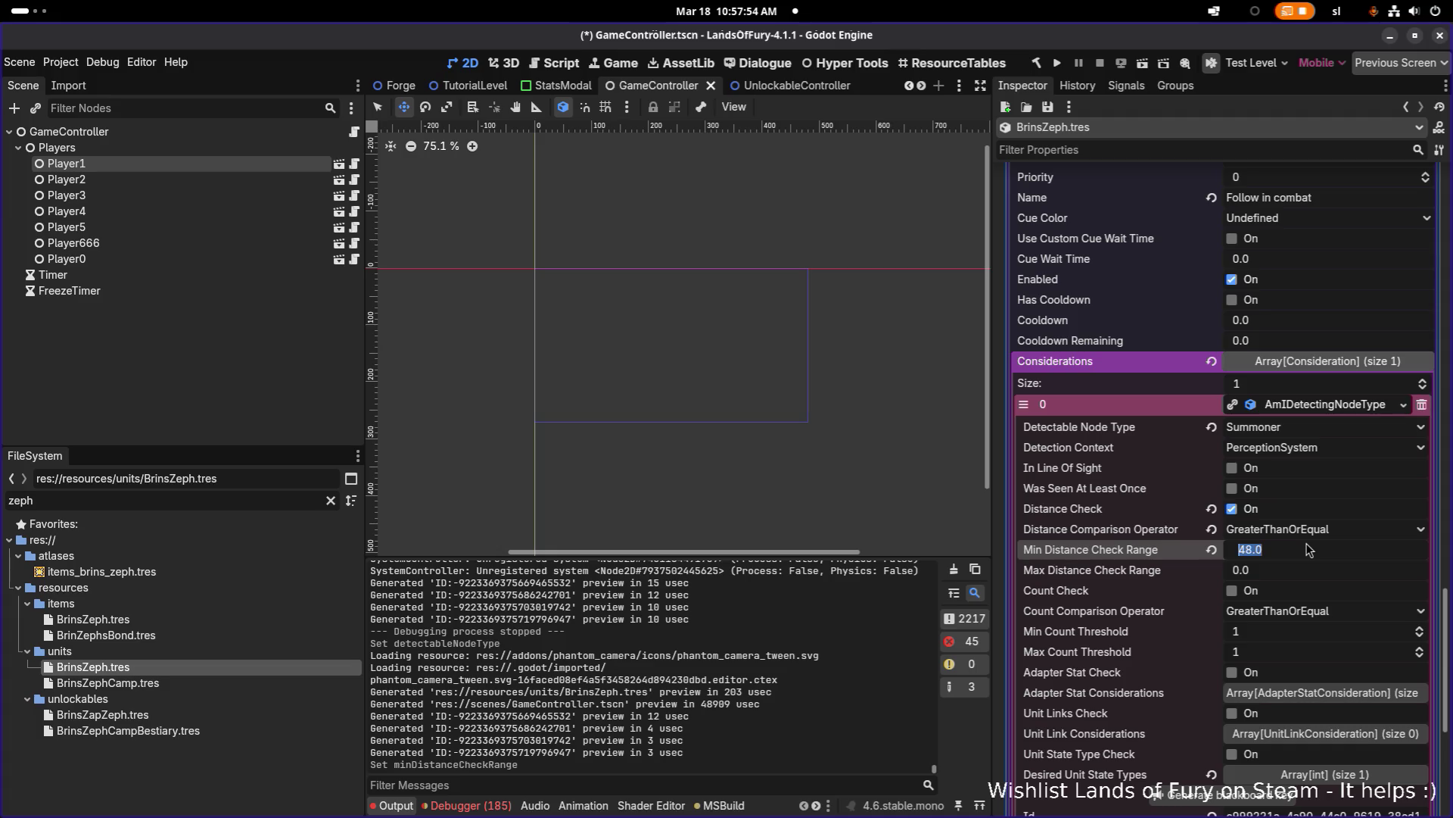
{"action": "type", "text": "32"}
{"action": "key", "text": "Return"}
{"action": "key", "text": "ctrl+s"}
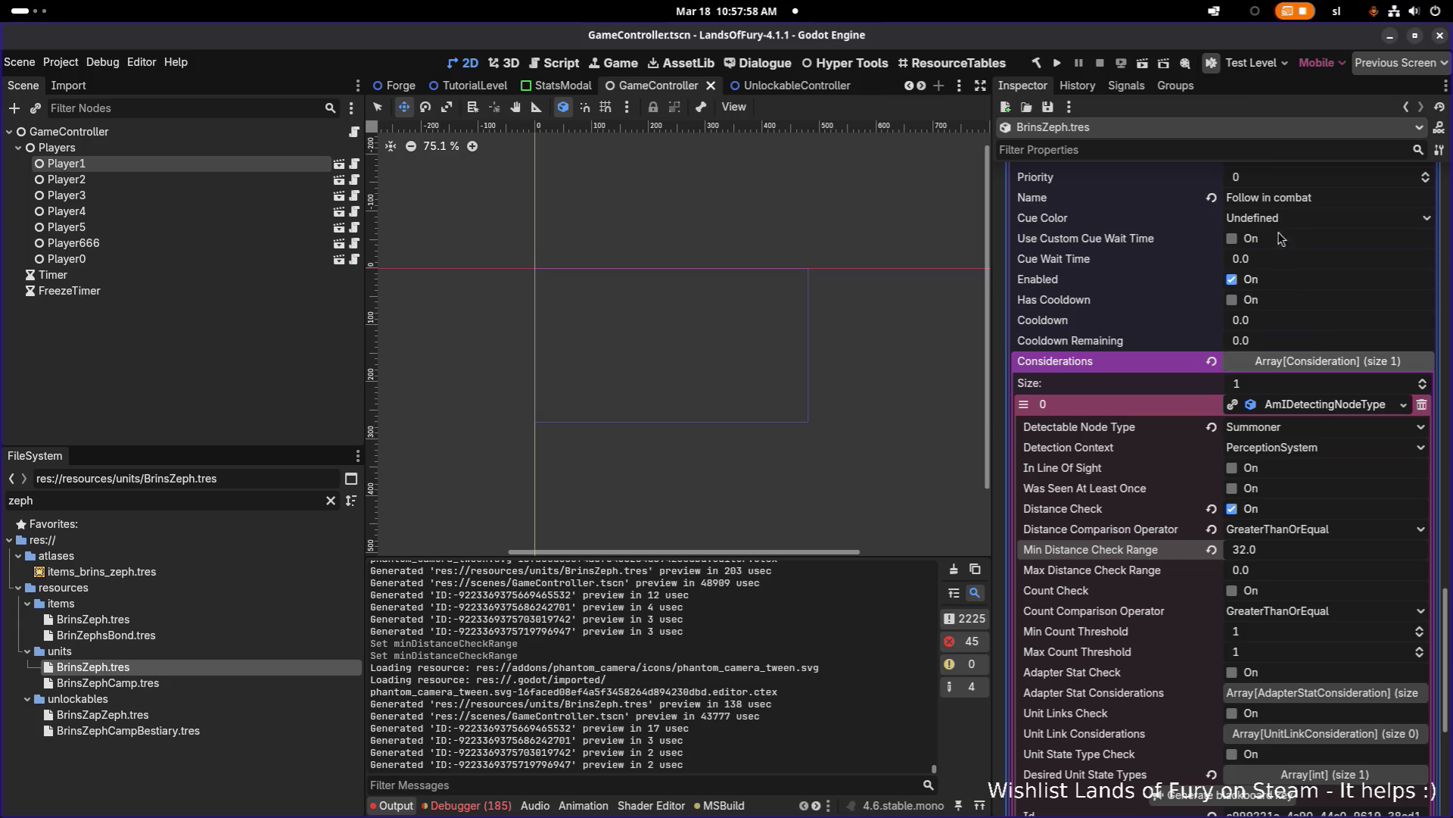
{"action": "left_click", "coordinate": [1056, 64]}
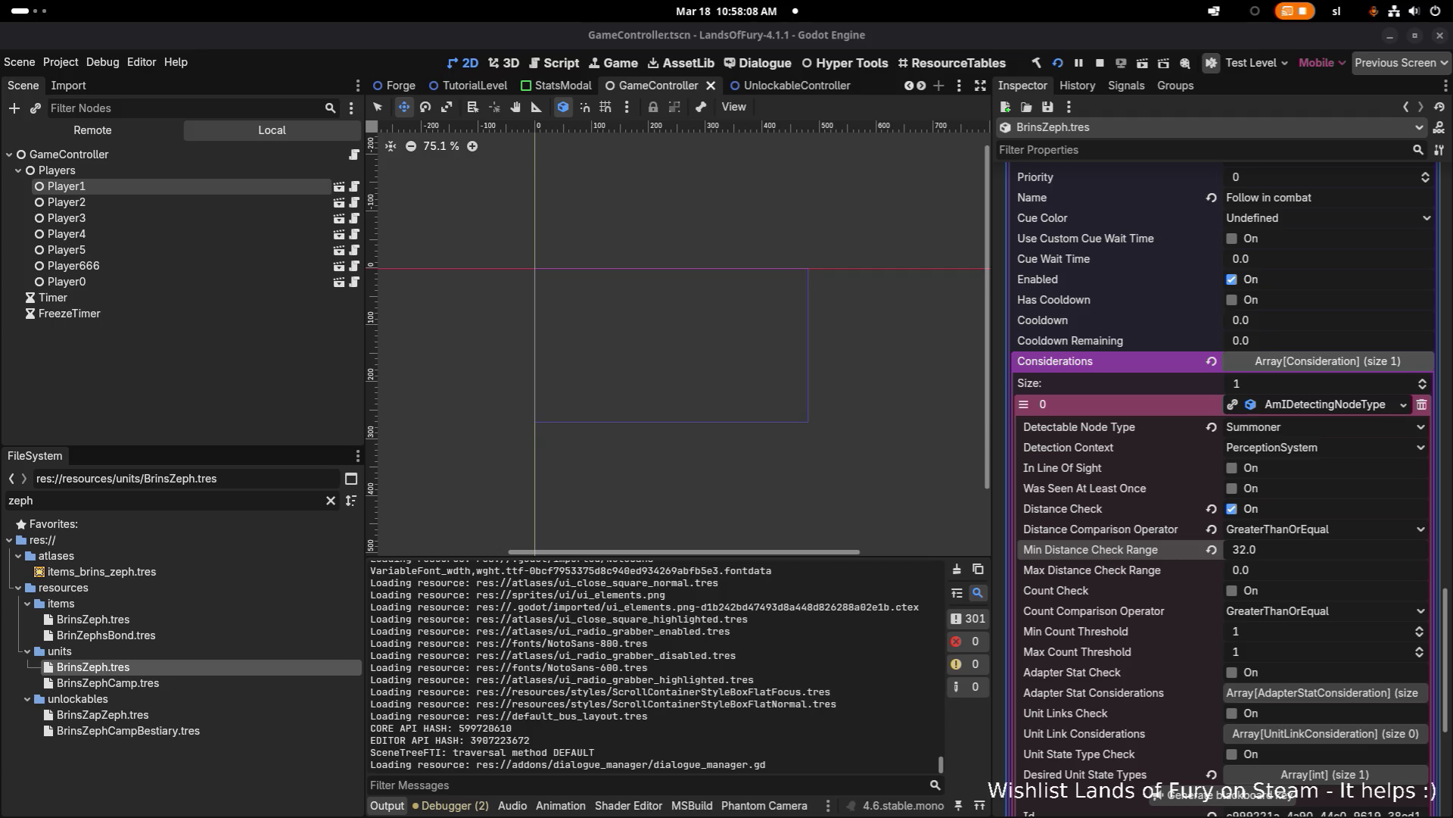
Step: Switch to the relaunched game and walk the hero north through the portal into Elderglade Forest
{"action": "key", "text": "XF86AudioRaiseVolume"}
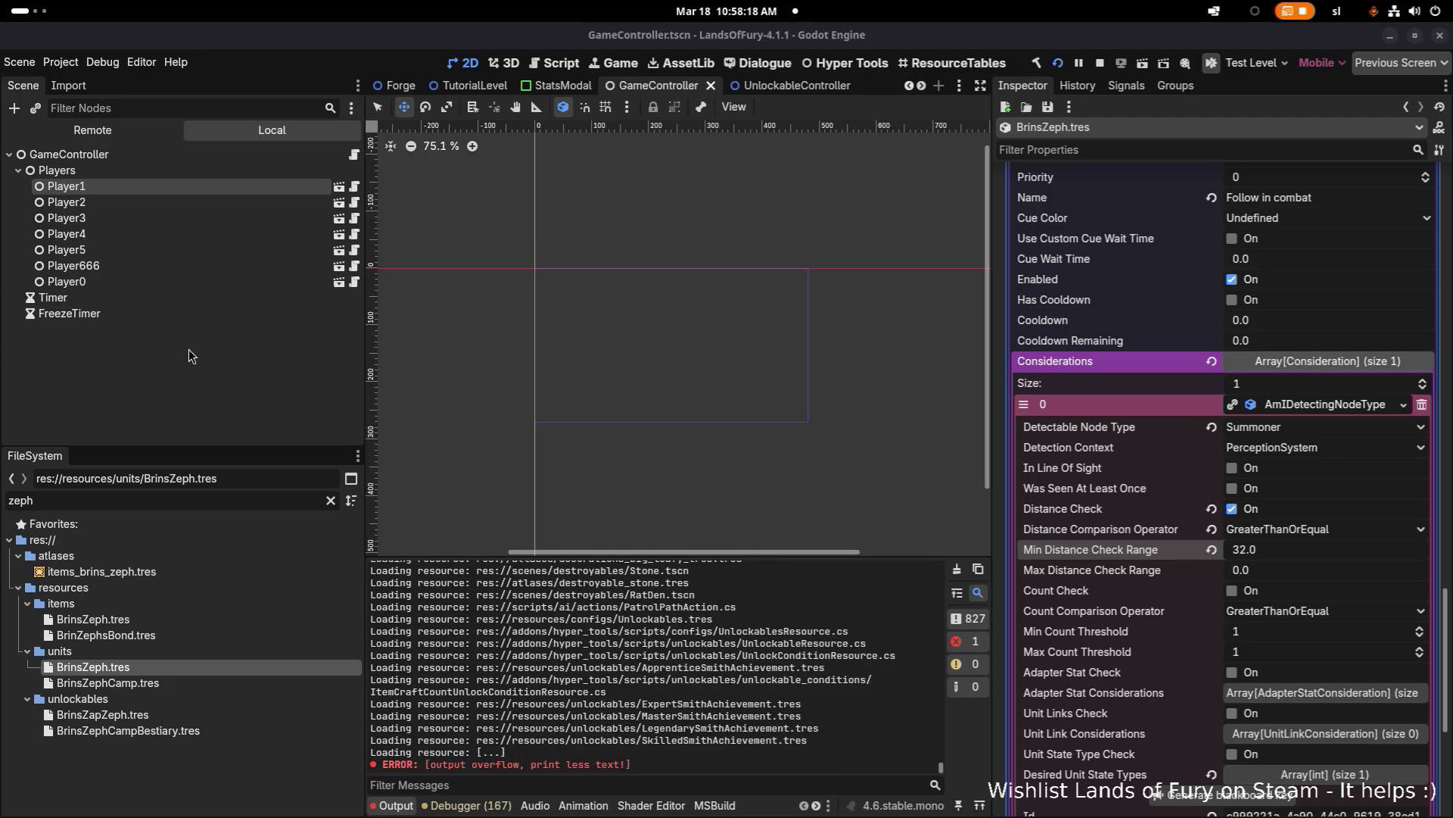
{"action": "key", "text": "alt+Tab"}
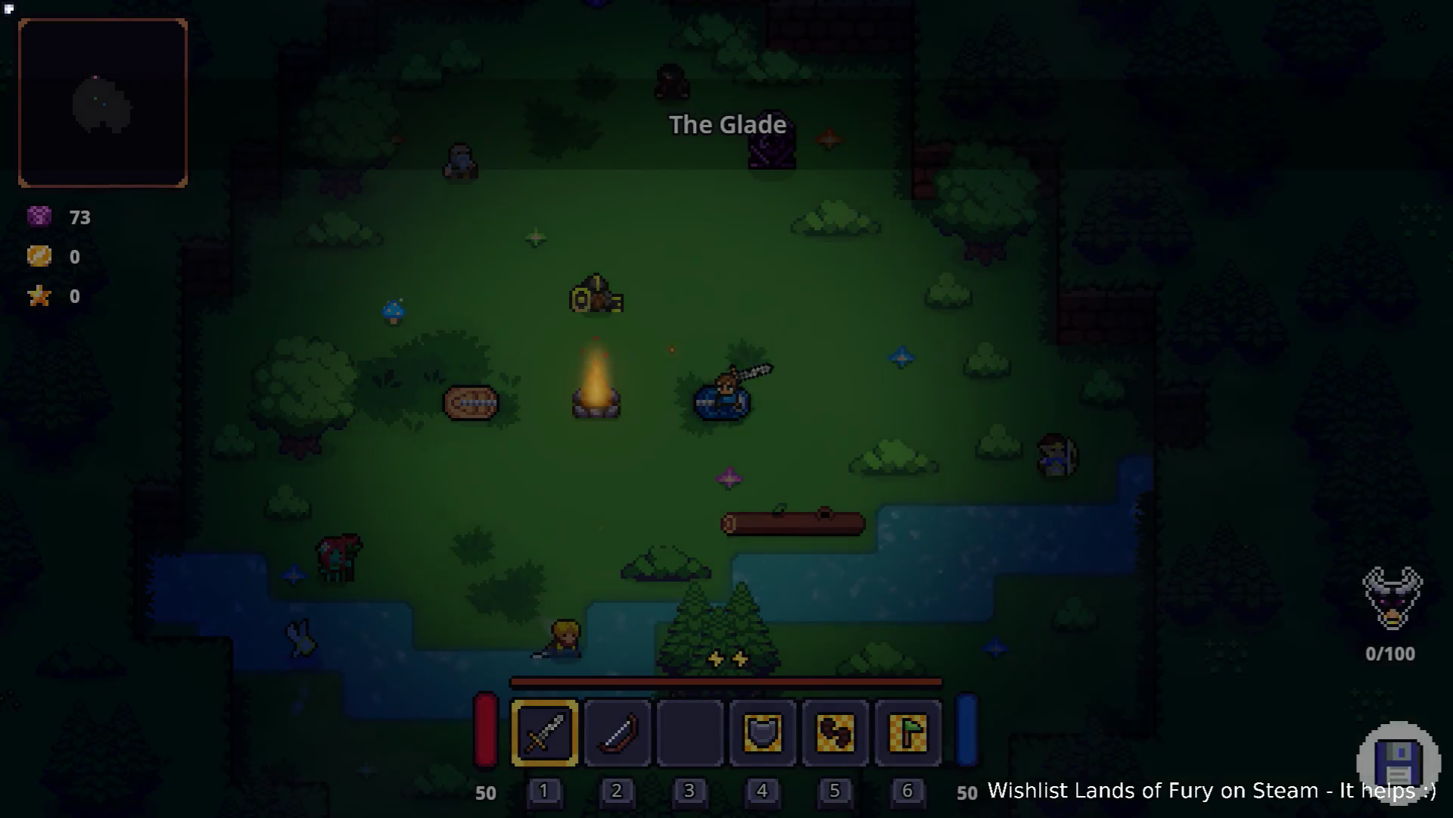
{"action": "key", "text": "w"}
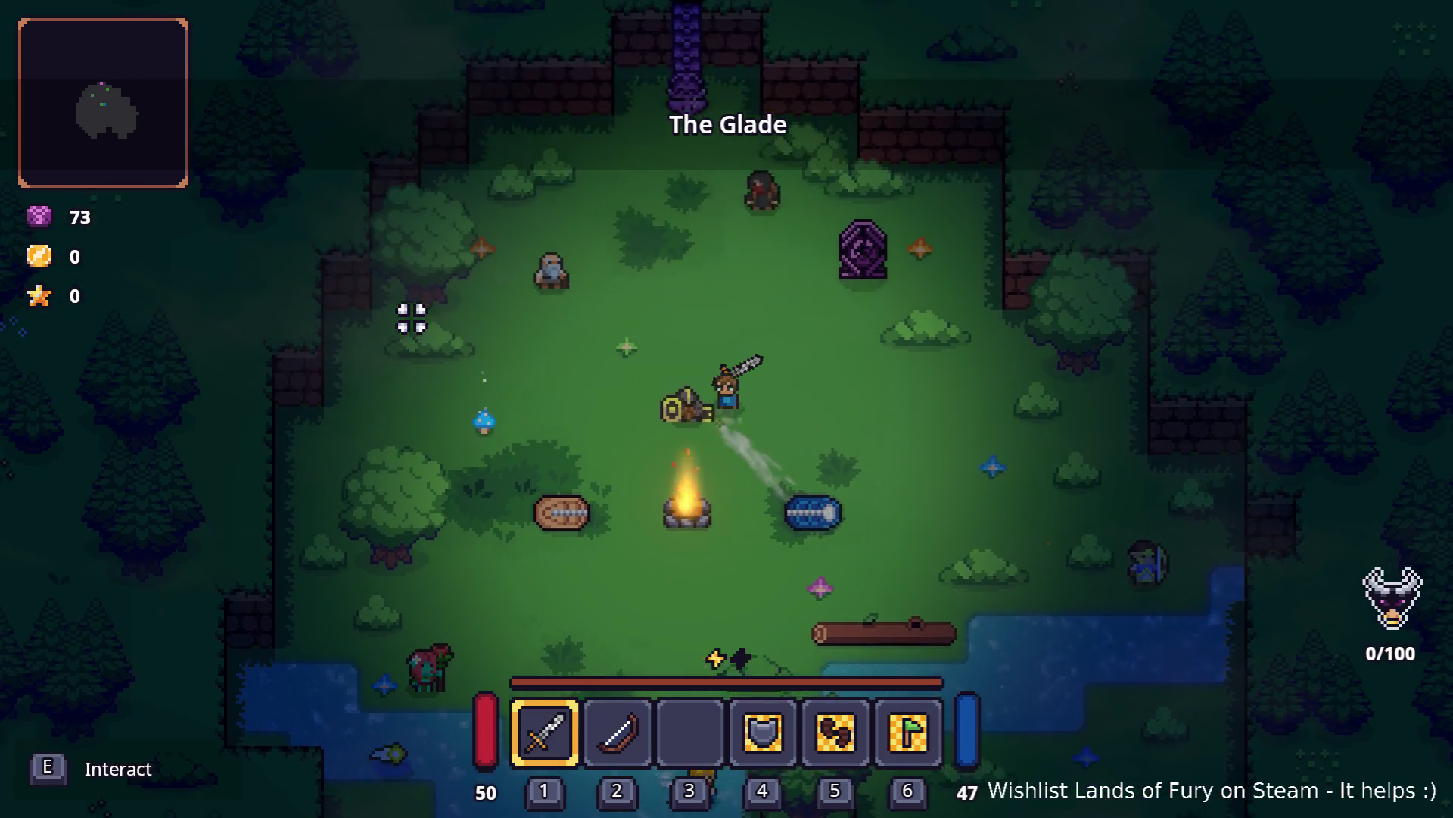
{"action": "key", "text": "w"}
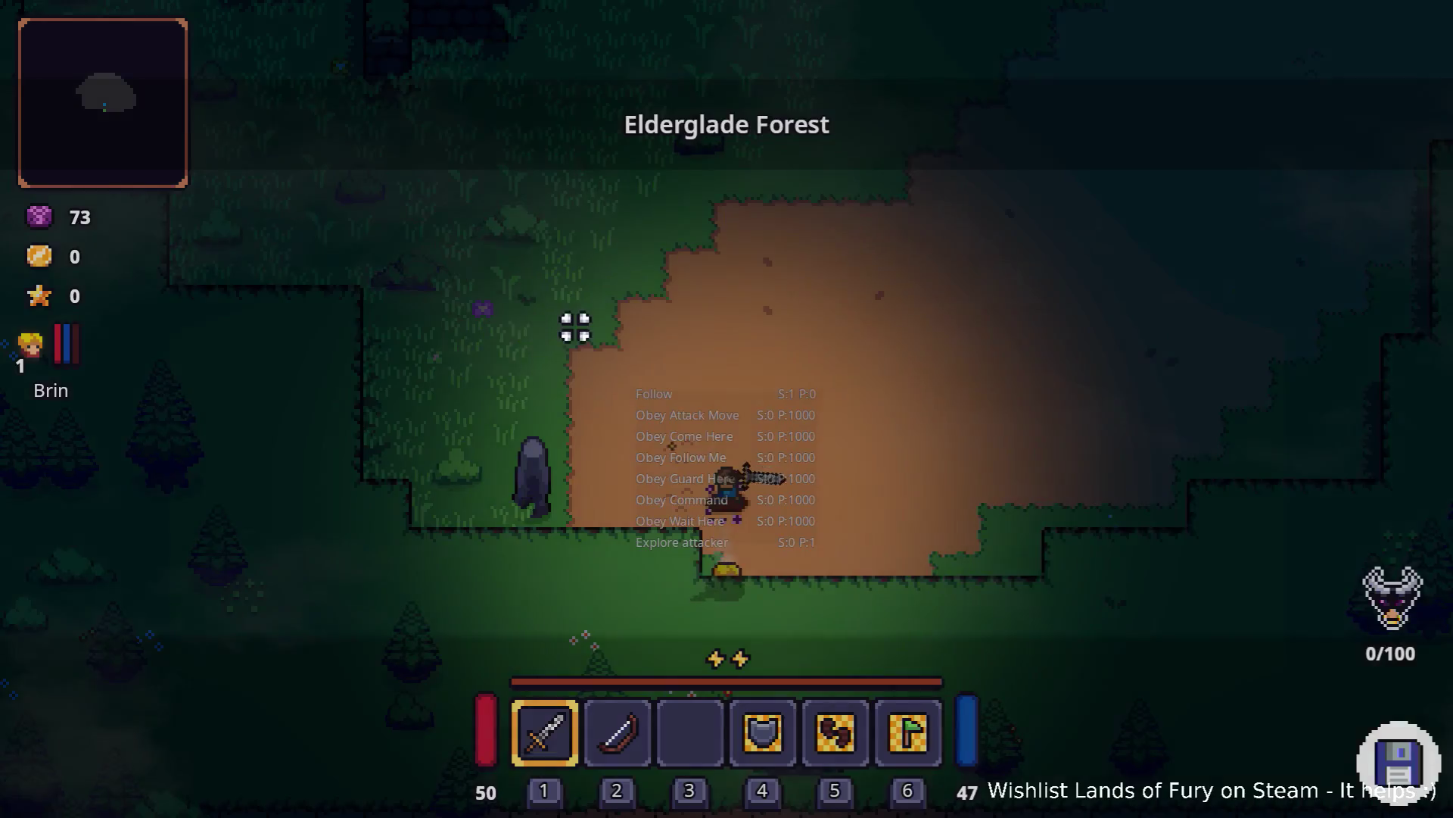
Step: Run Companion.CompanionAddLevels(5) in the console to raise Brin to level 6
{"action": "key", "text": "grave"}
{"action": "type", "text": "Com"}
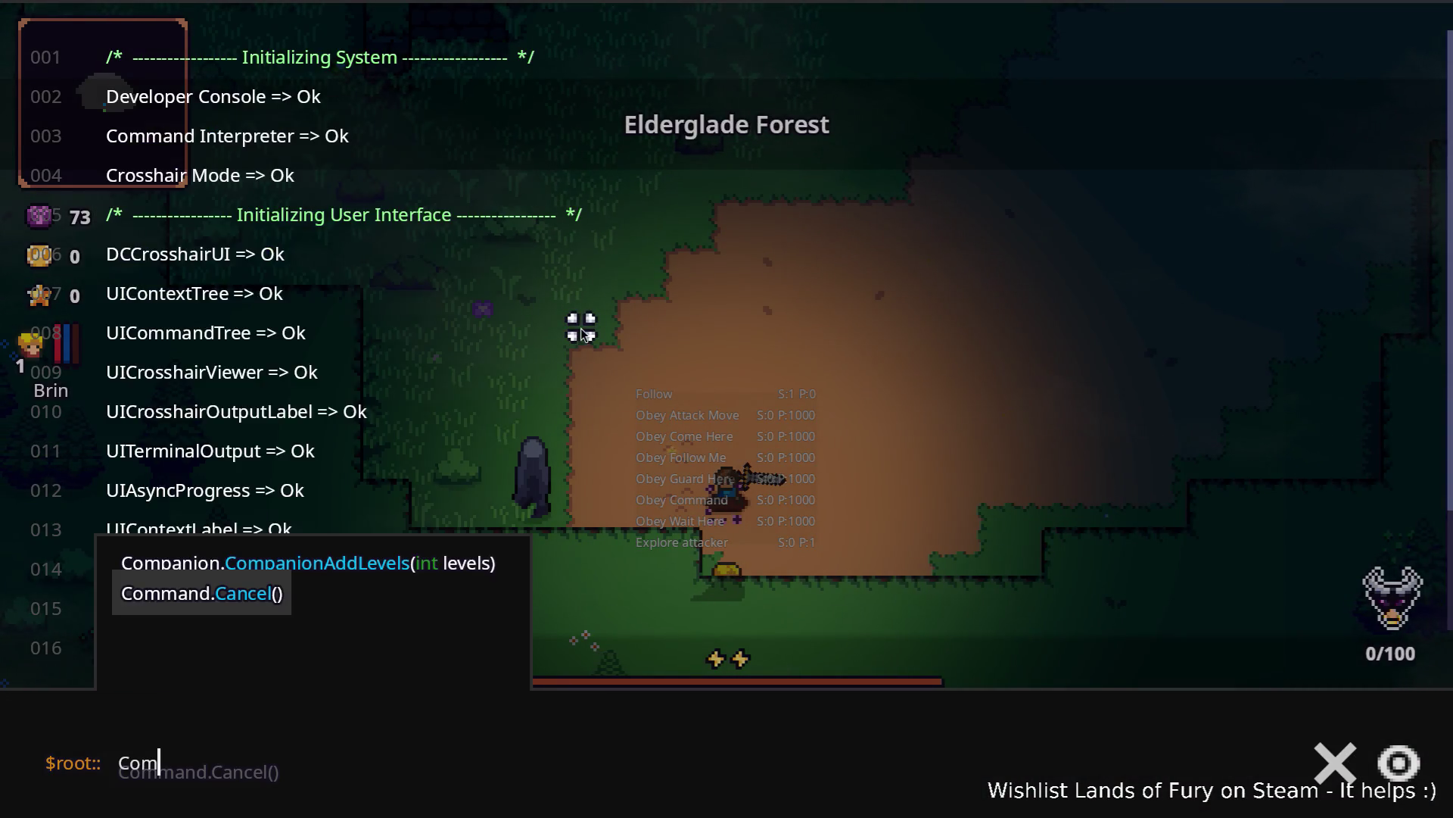
{"action": "type", "text": "p"}
{"action": "key", "text": "Tab"}
{"action": "type", "text": "(5"}
{"action": "key", "text": "Return"}
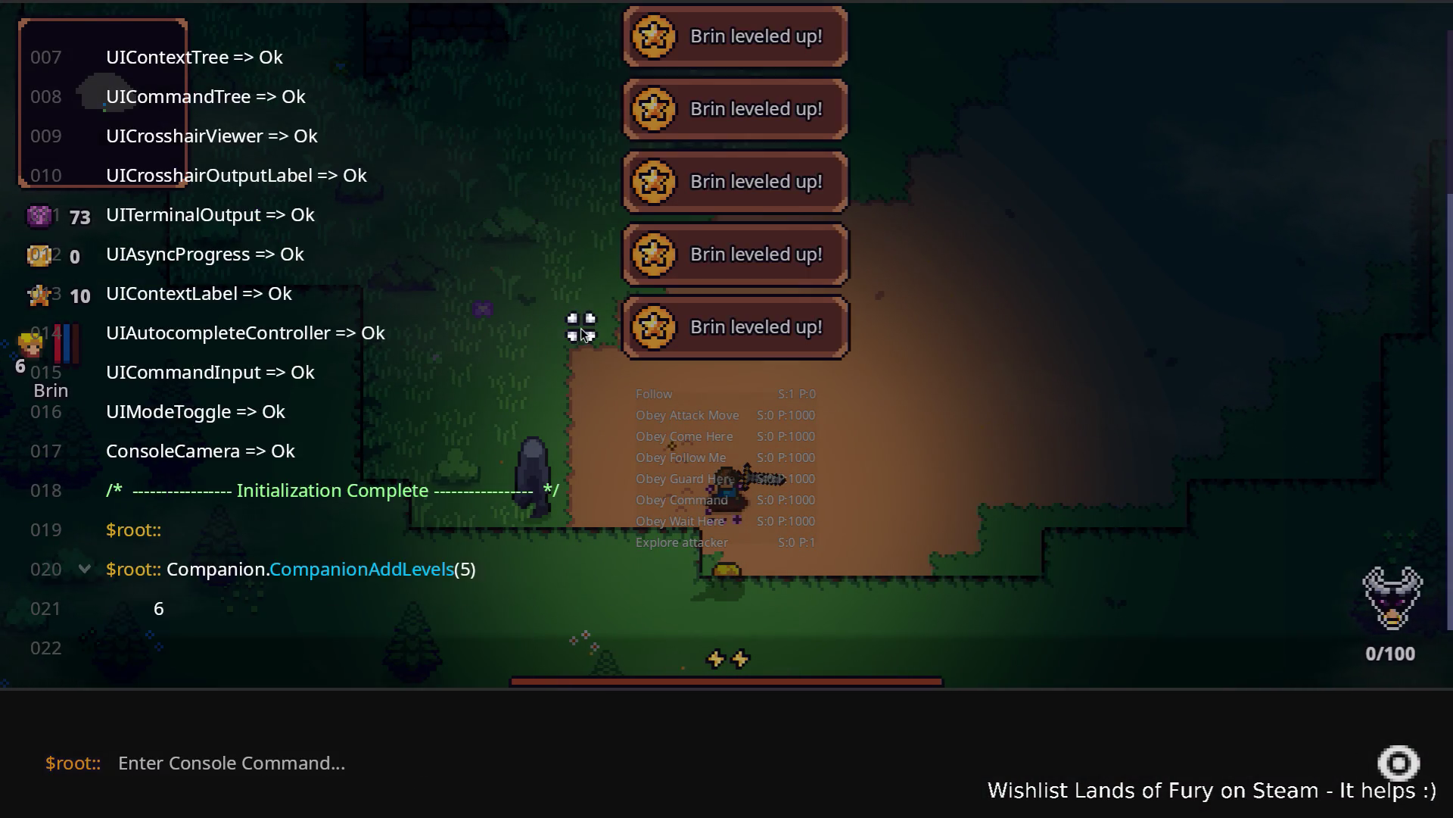
{"action": "key", "text": "grave"}
Step: Put a point into Brin's Zeph skill, confirm it, and walk through the clearing
{"action": "key", "text": "i"}
{"action": "left_click", "coordinate": [396, 551]}
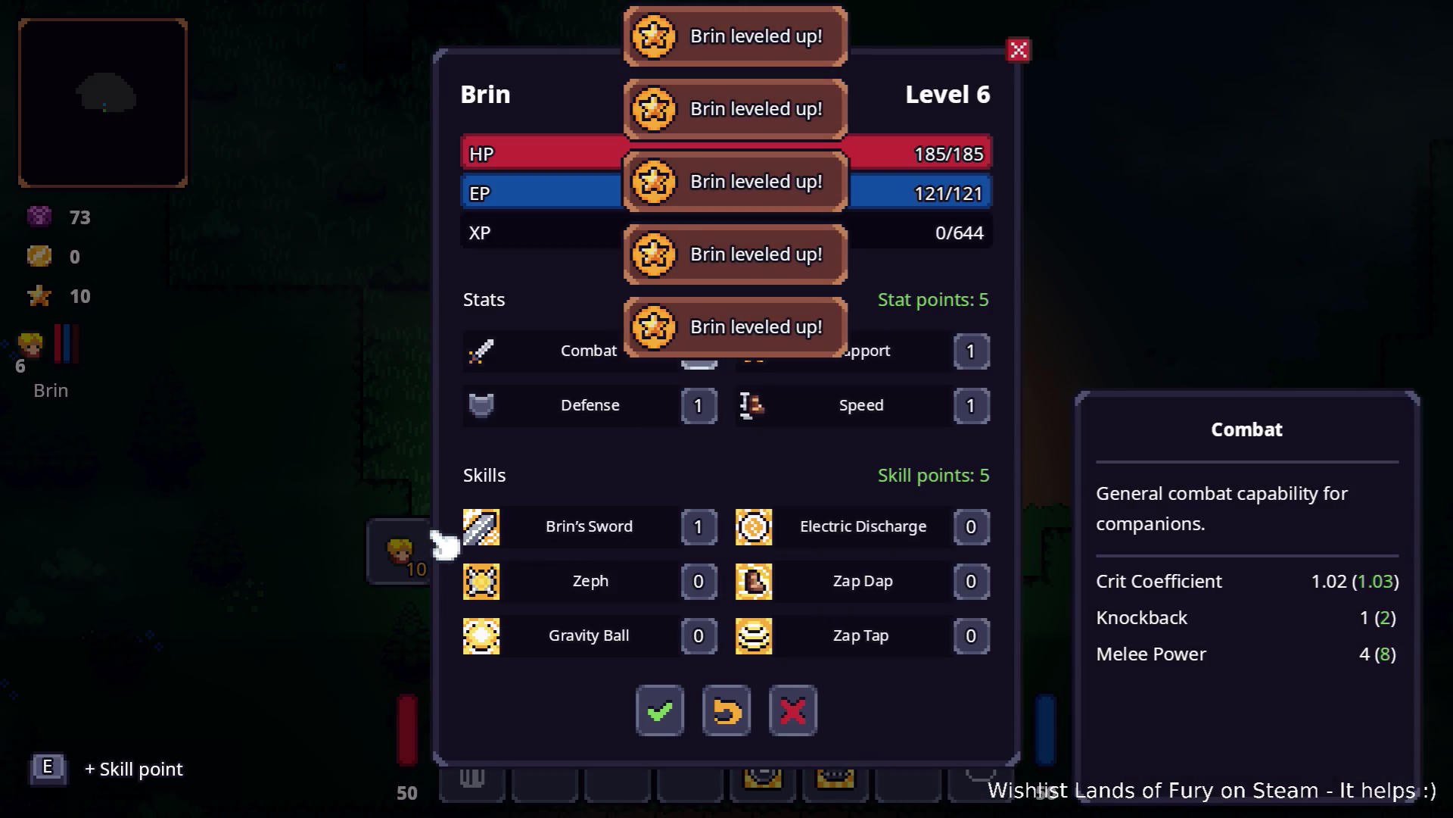
{"action": "left_click", "coordinate": [698, 581]}
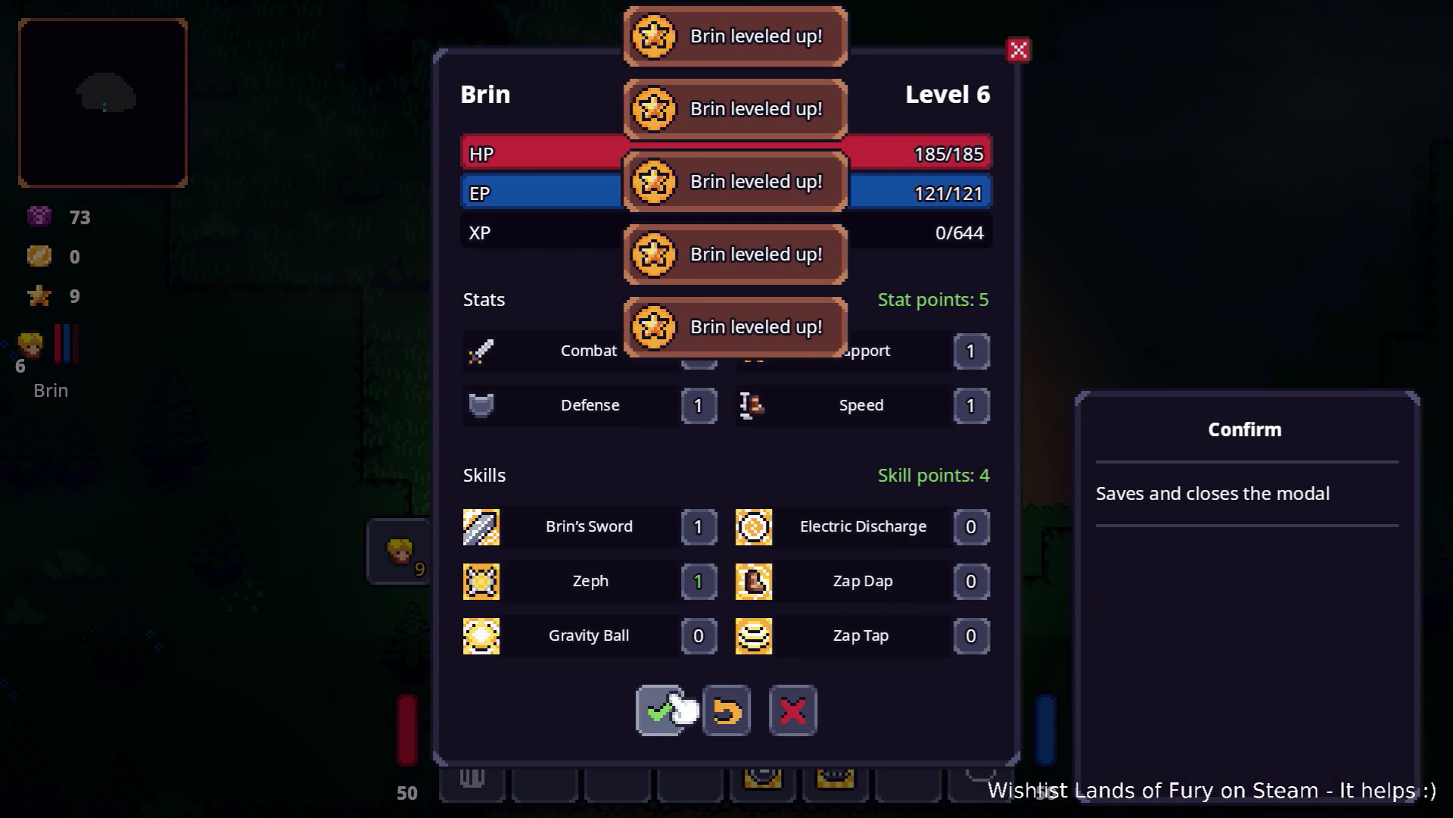
{"action": "left_click", "coordinate": [666, 726]}
{"action": "key", "text": "i"}
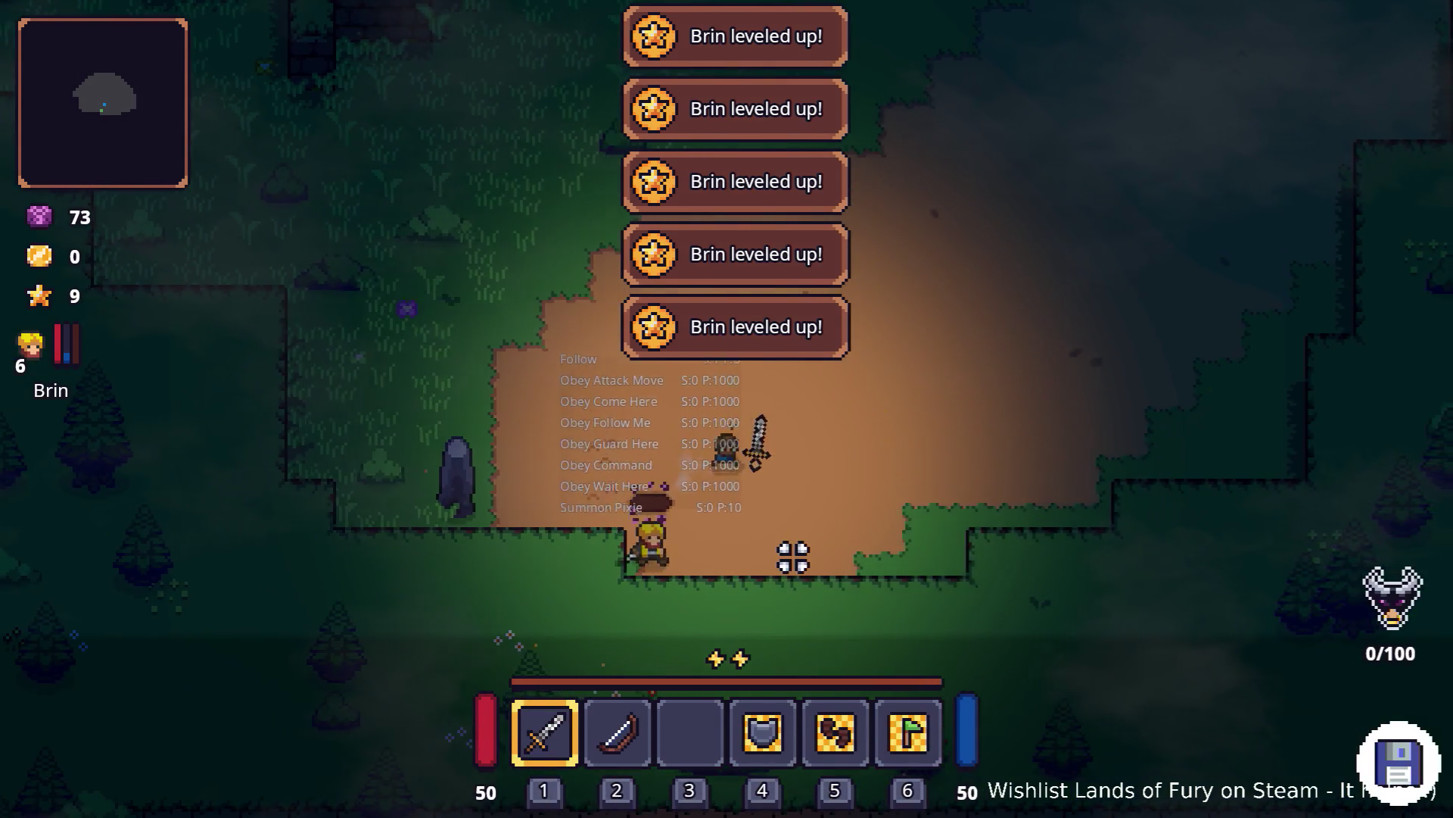
{"action": "key", "text": "w+d"}
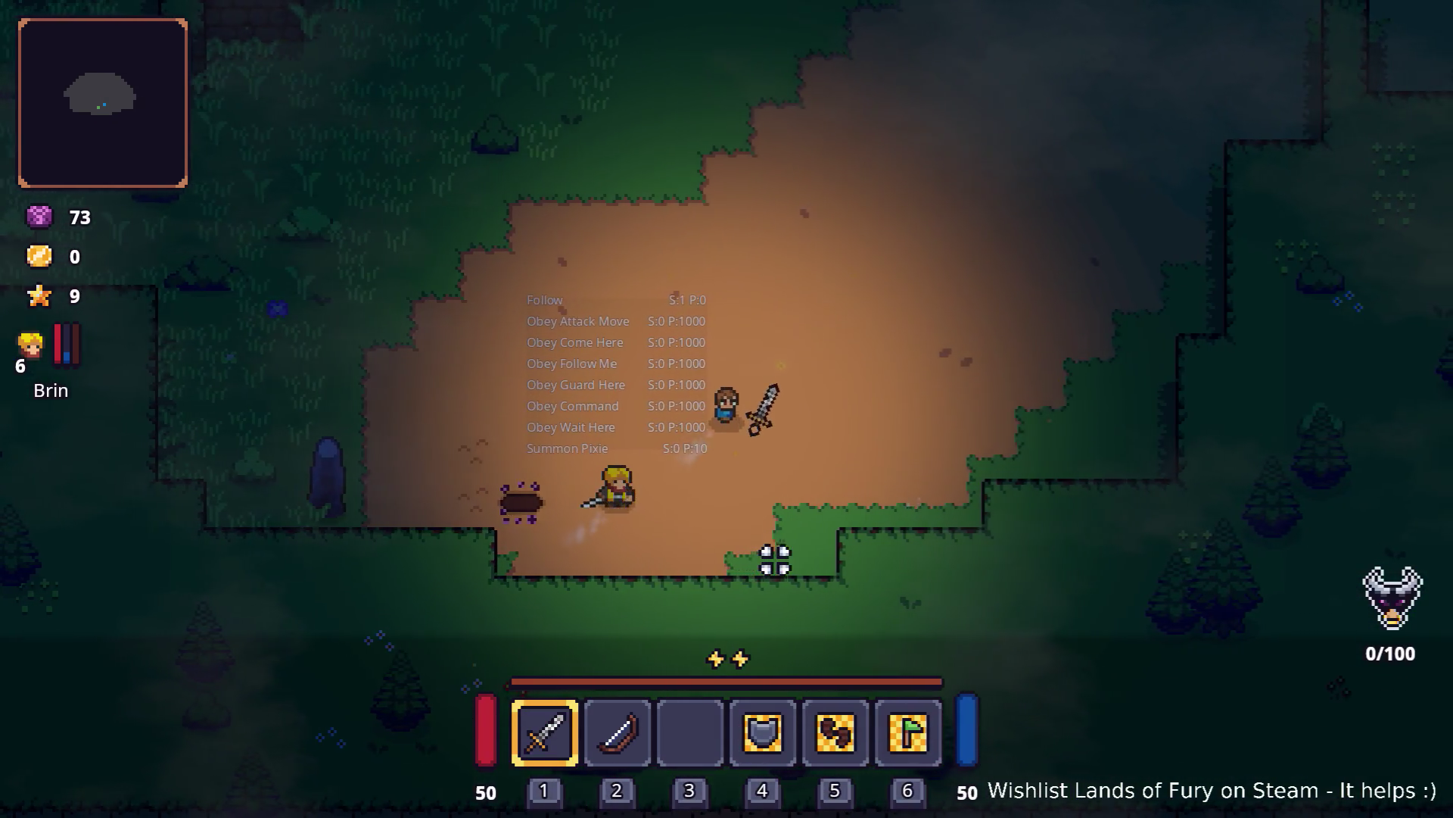
{"action": "key", "text": "w+d"}
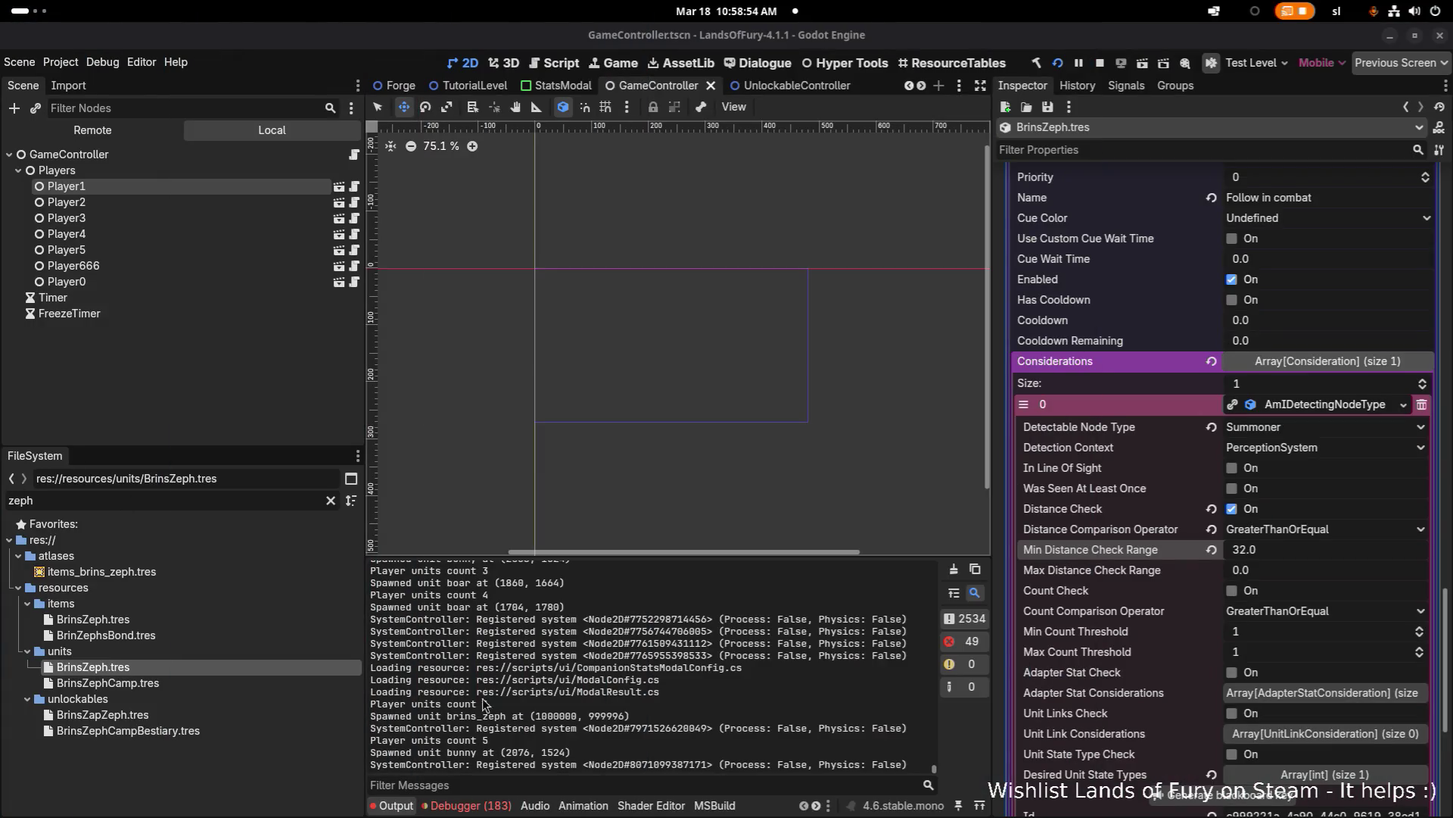
Step: Show the debugger's error list, stop the game, and return to the Godot editor
{"action": "left_click", "coordinate": [484, 805]}
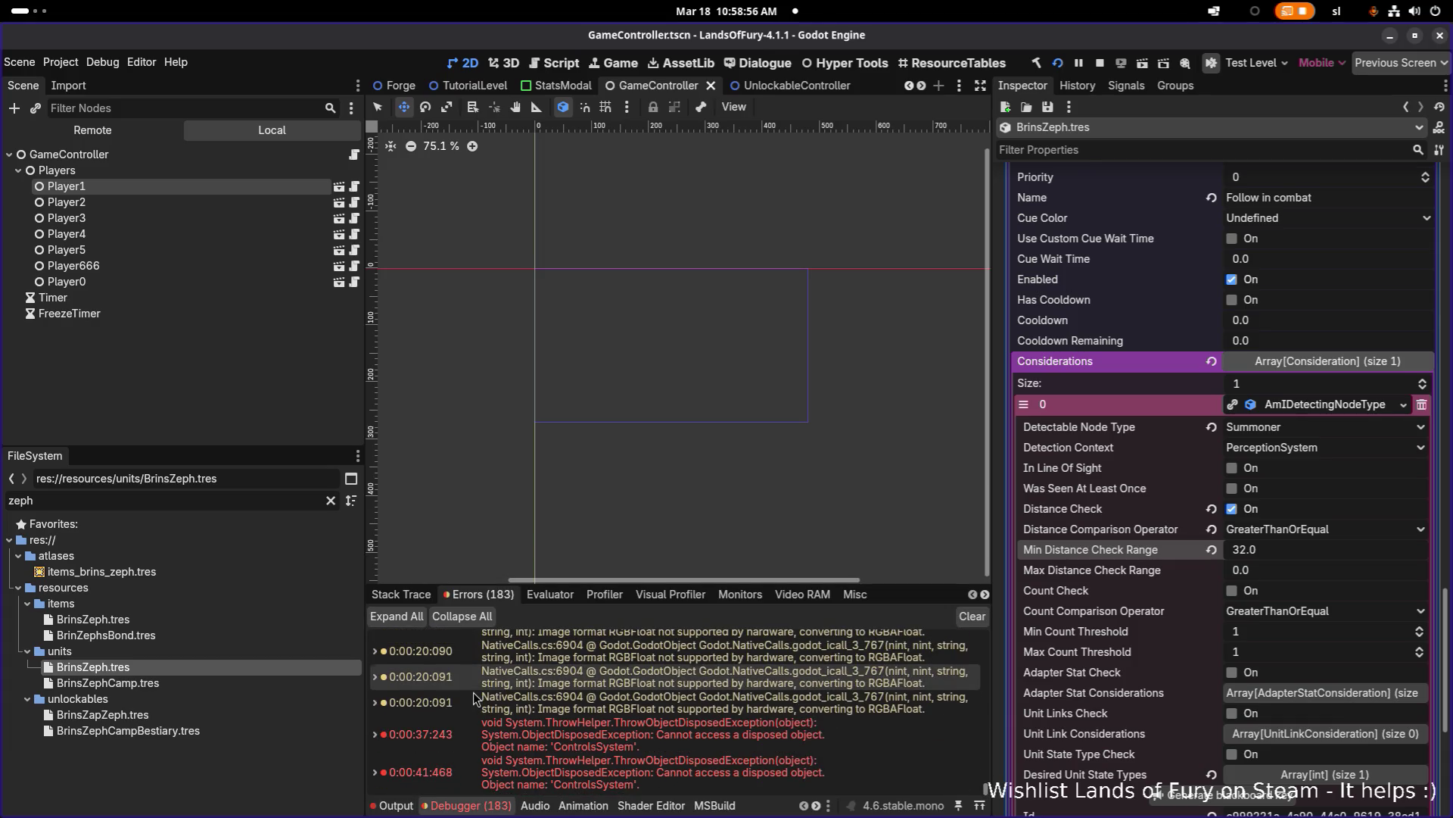
{"action": "left_click", "coordinate": [1091, 71]}
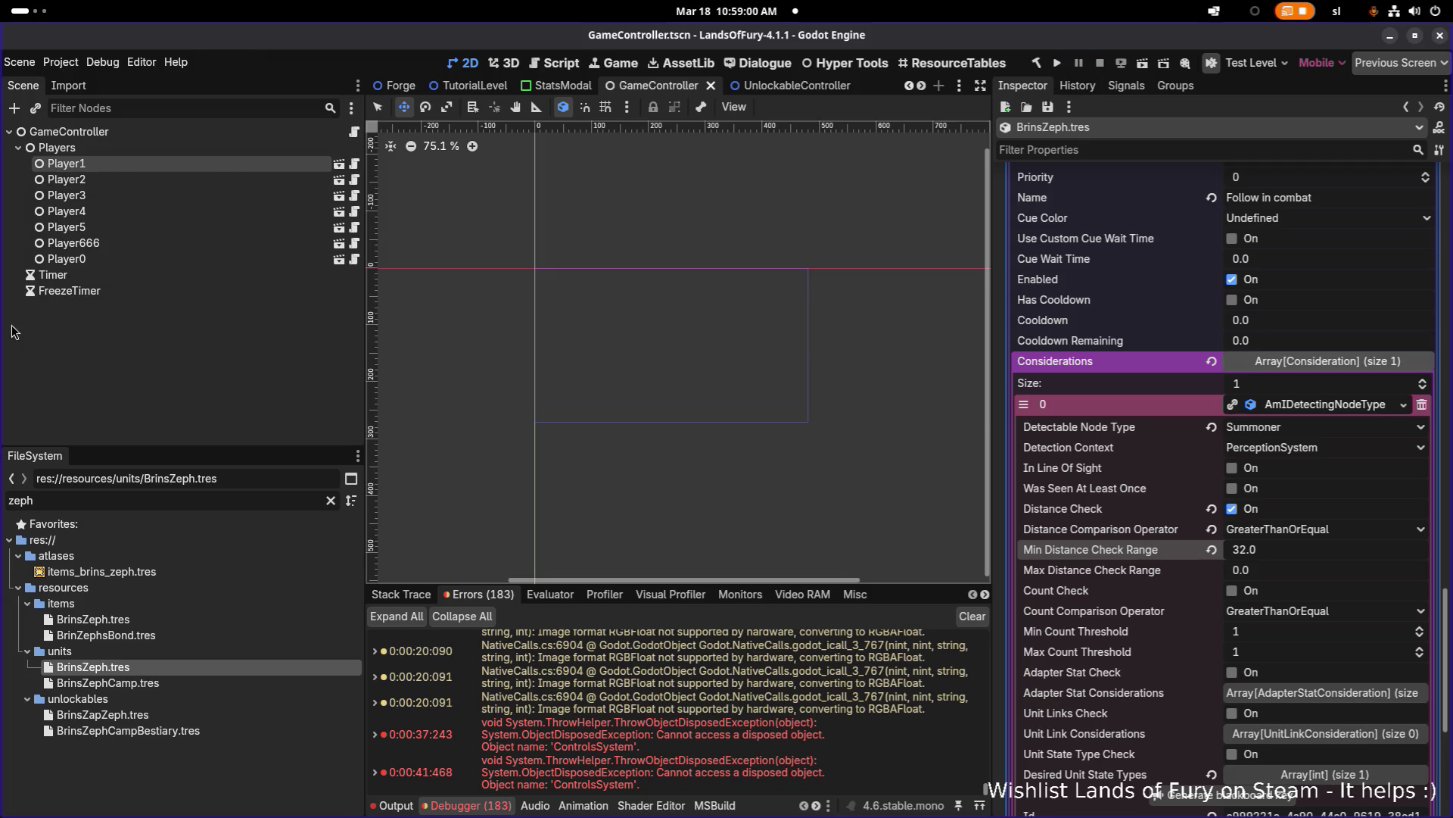
{"action": "key", "text": "alt+Tab"}
{"action": "key", "text": "shift+Tab"}
{"action": "key", "text": "Tab"}
{"action": "key", "text": "shift+Tab"}
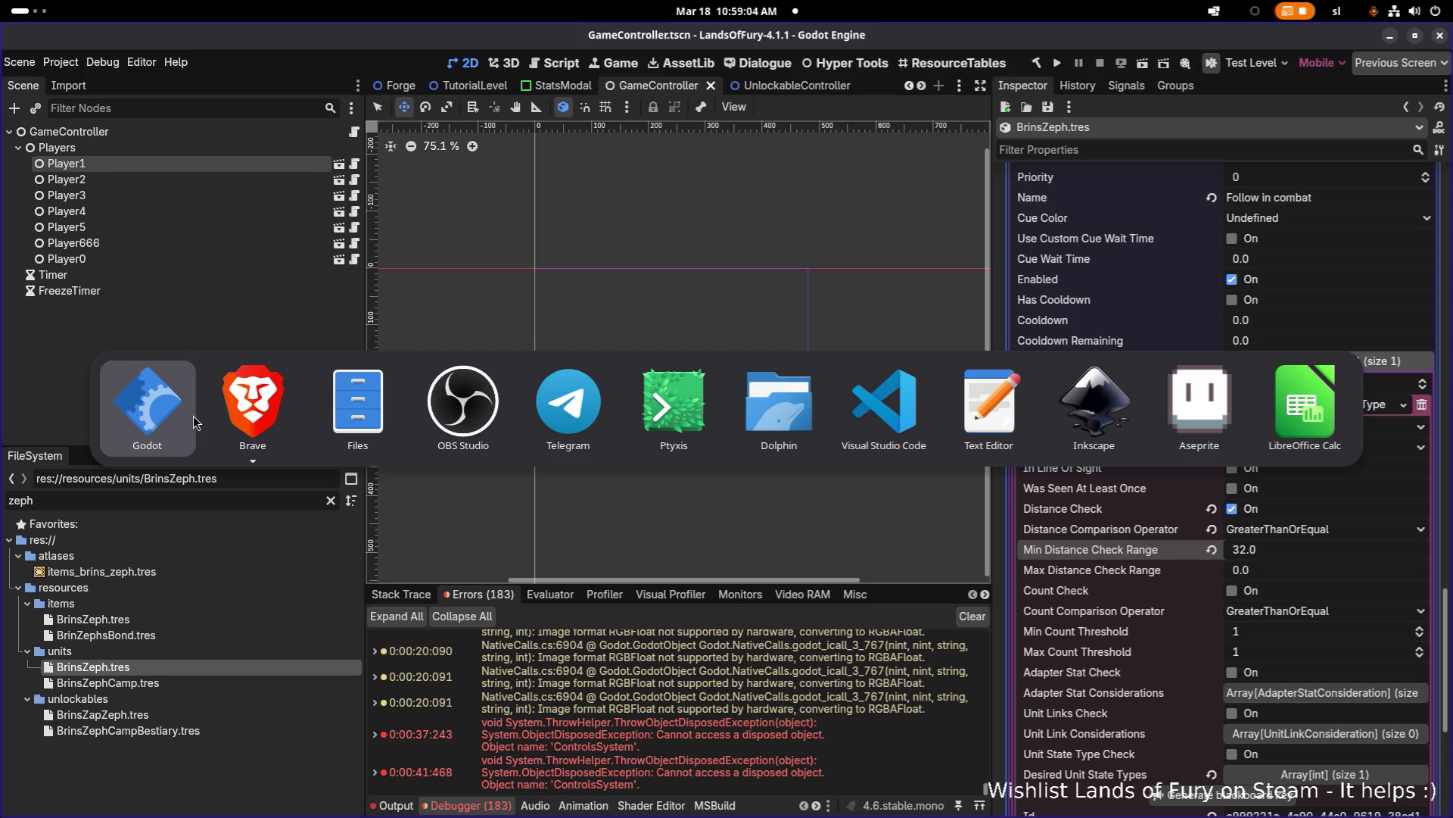
{"action": "left_click", "coordinate": [180, 420]}
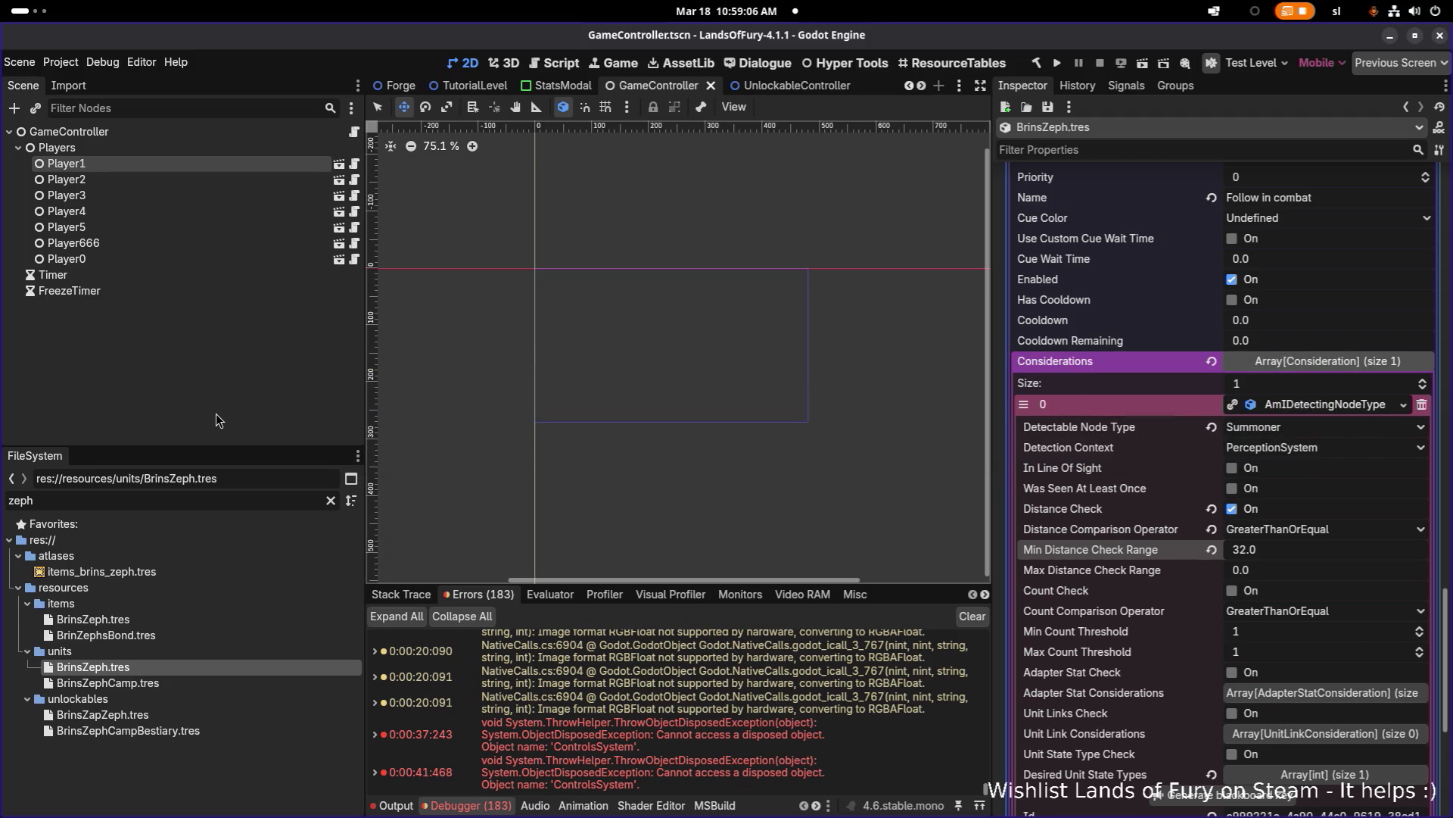
{"action": "key", "text": "alt+Tab"}
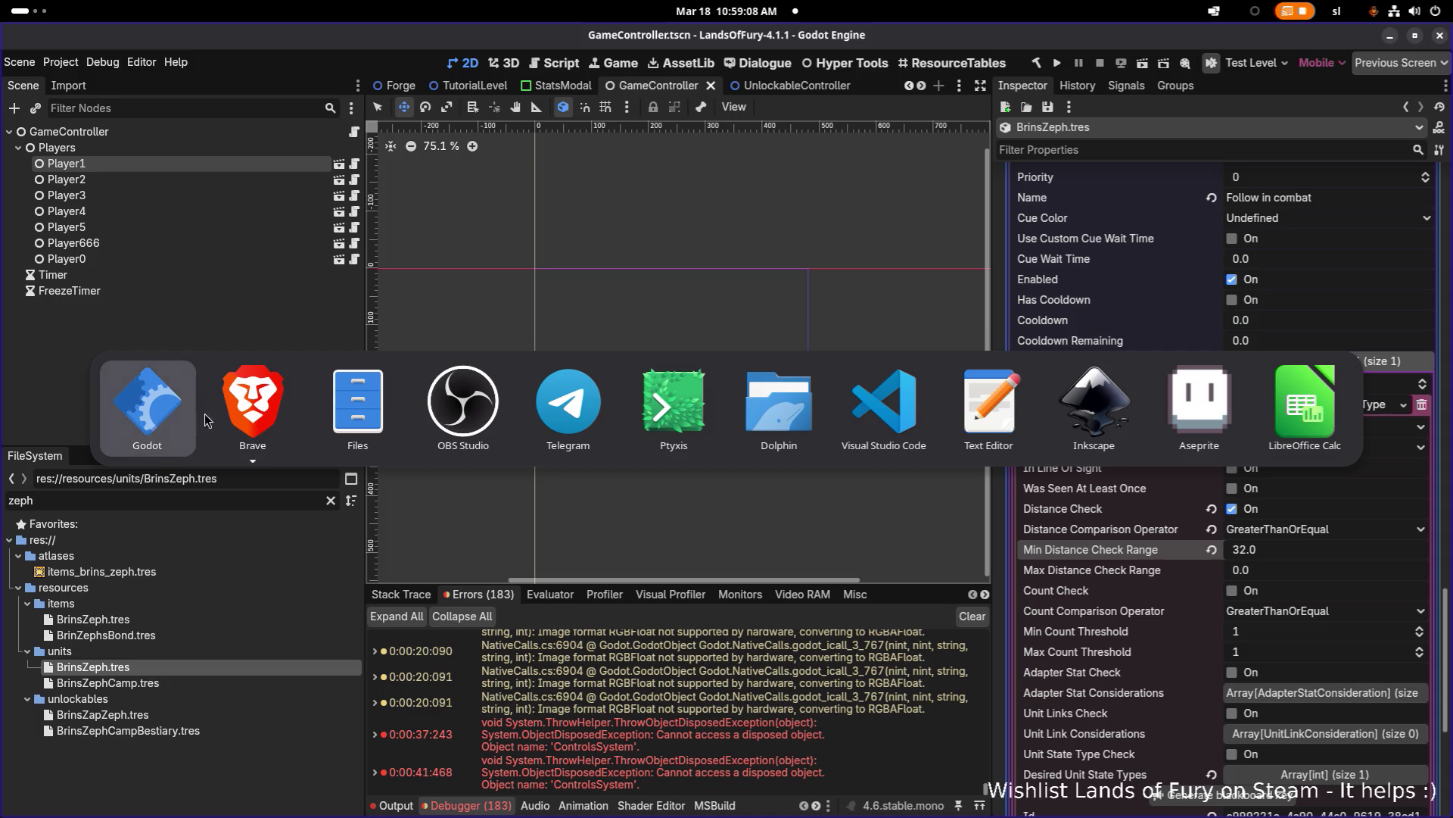
Step: In VS Code, open SpawnUnitItemEffectResource.cs by quick-searching 'spawnunit'
{"action": "mouse_move", "coordinate": [209, 421]}
{"action": "key", "text": "Escape"}
{"action": "key", "text": "alt+Tab"}
{"action": "left_click", "coordinate": [882, 410]}
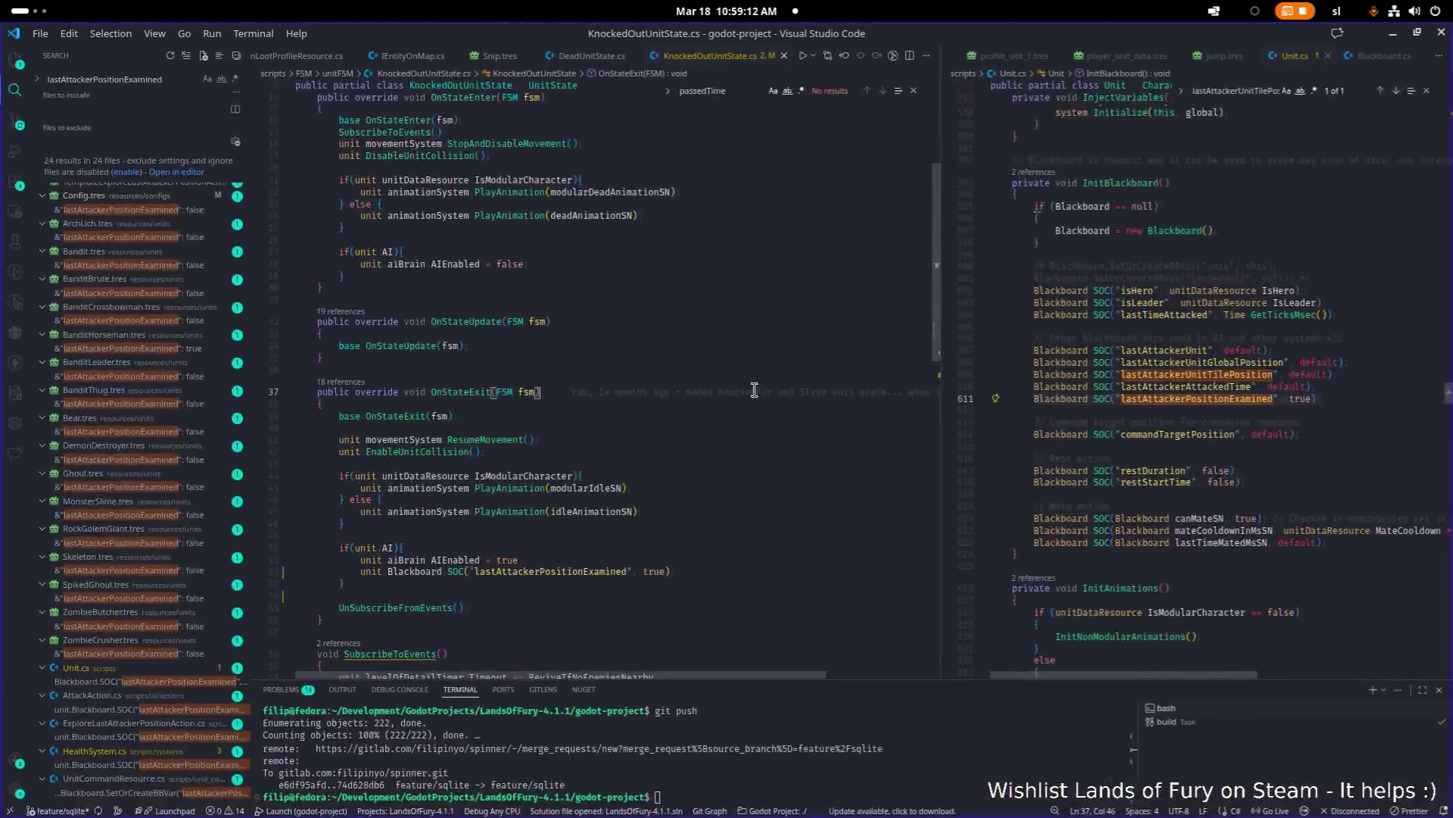
{"action": "key", "text": "ctrl+p"}
{"action": "type", "text": "summon"}
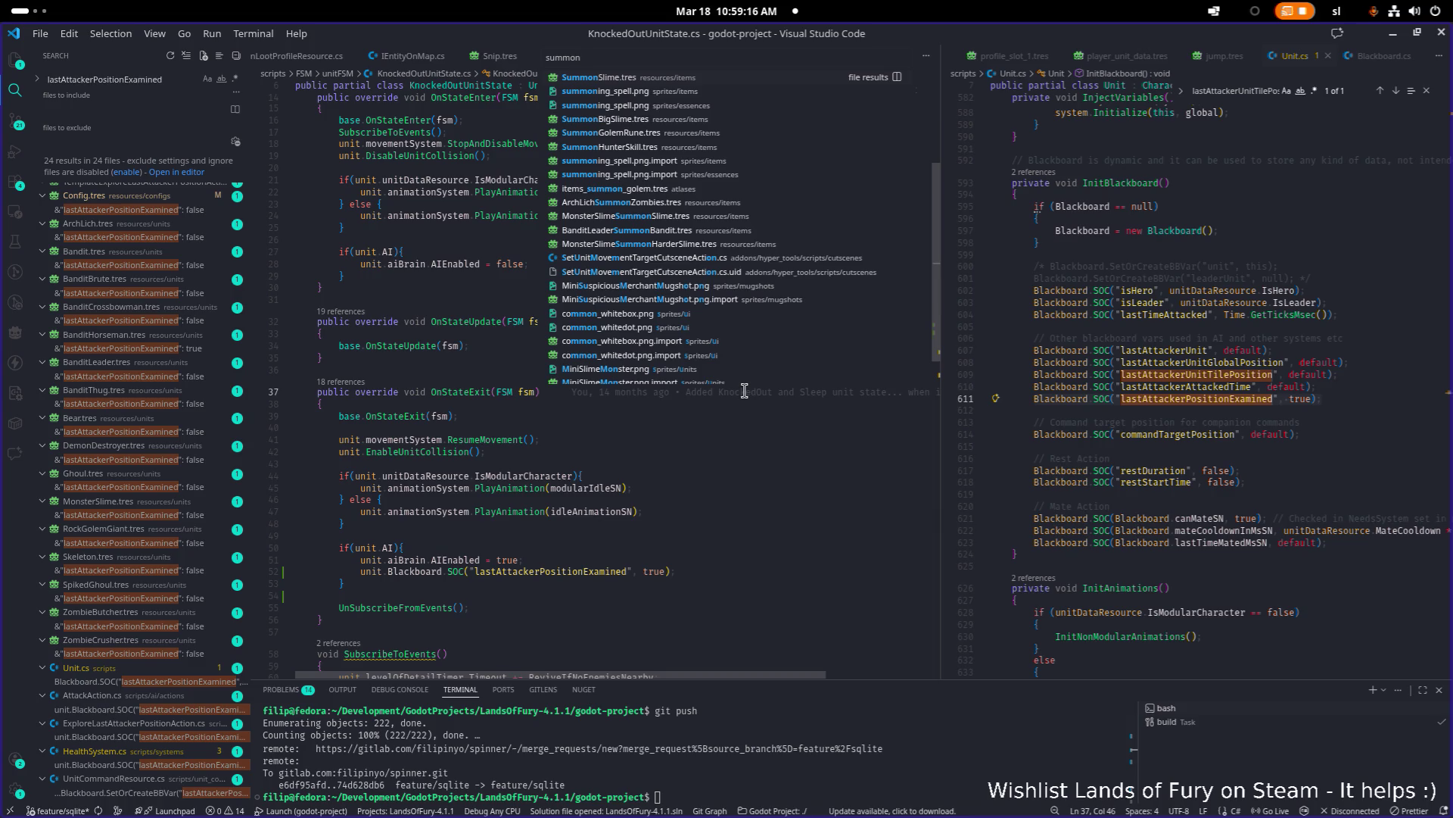
{"action": "key", "text": "ctrl+a"}
{"action": "type", "text": "spaw"}
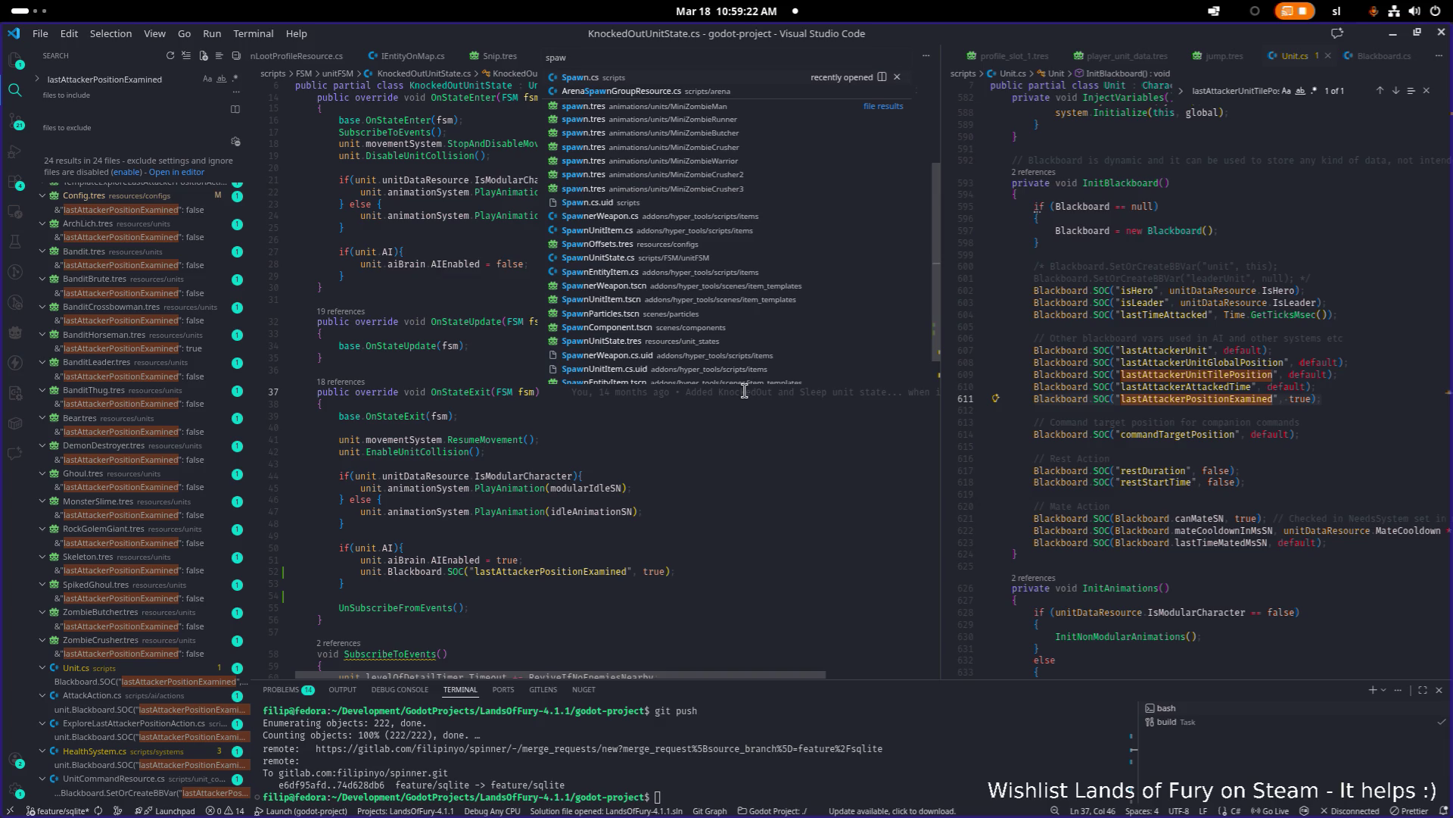
{"action": "type", "text": "nunit"}
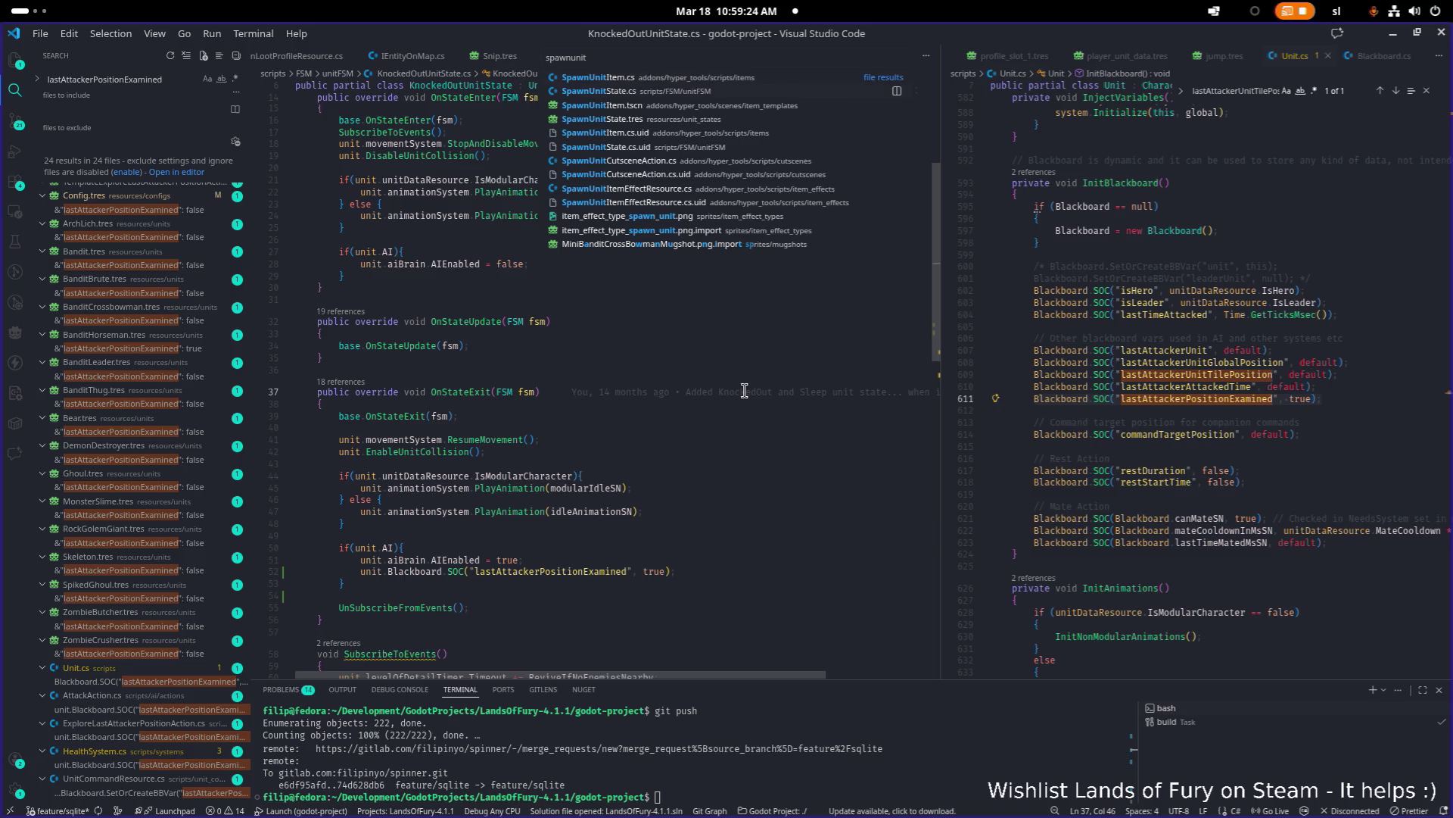
{"action": "key", "text": "Down"}
{"action": "key", "text": "Down"}
{"action": "key", "text": "Down"}
{"action": "key", "text": "Return"}
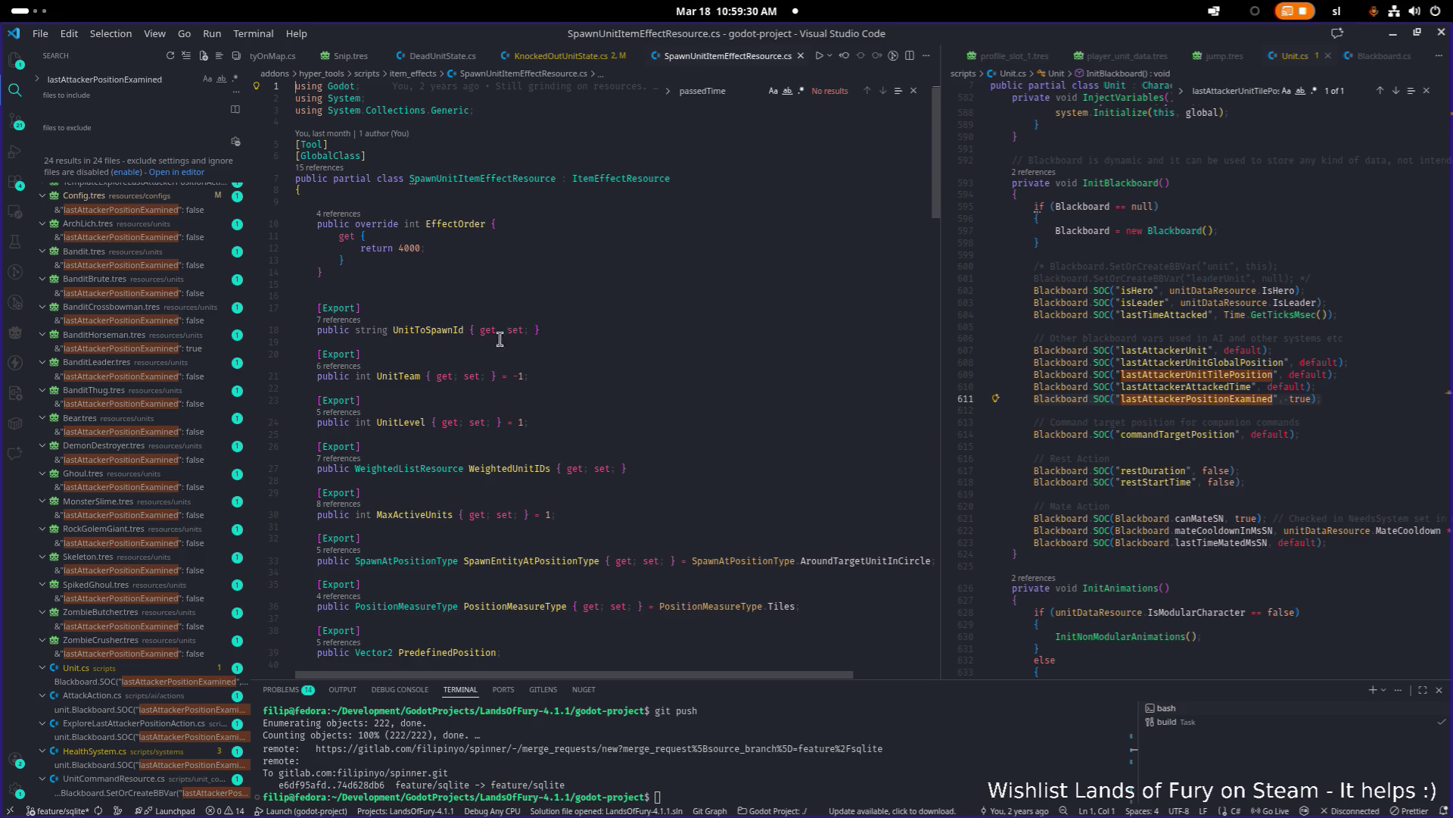
Step: Scroll to the spawn-position switch and widen the left editor pane
{"action": "scroll", "coordinate": [499, 338], "scroll_direction": "down", "scroll_amount": 15}
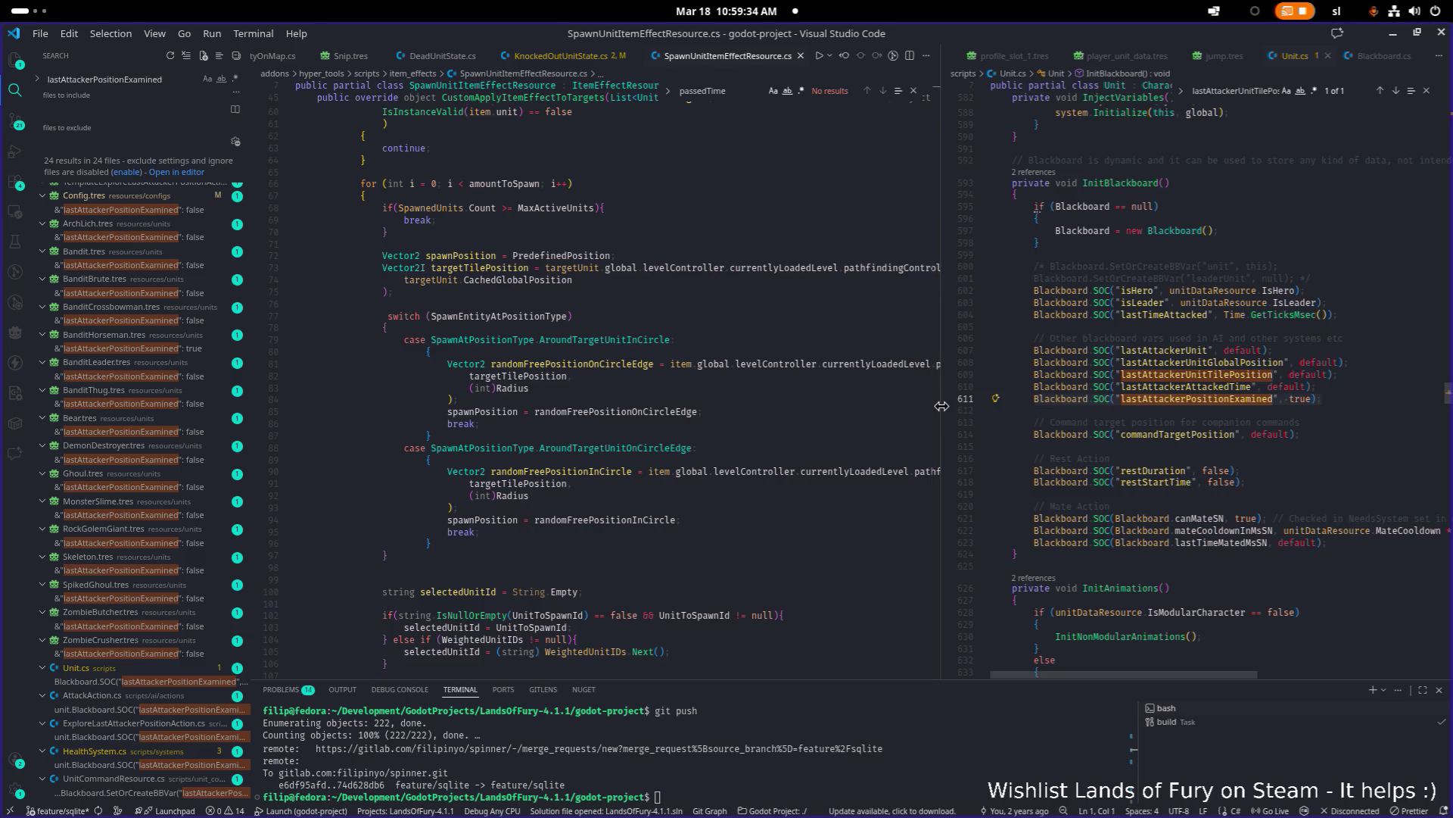
{"action": "left_click_drag", "start_coordinate": [942, 406], "coordinate": [1144, 404]}
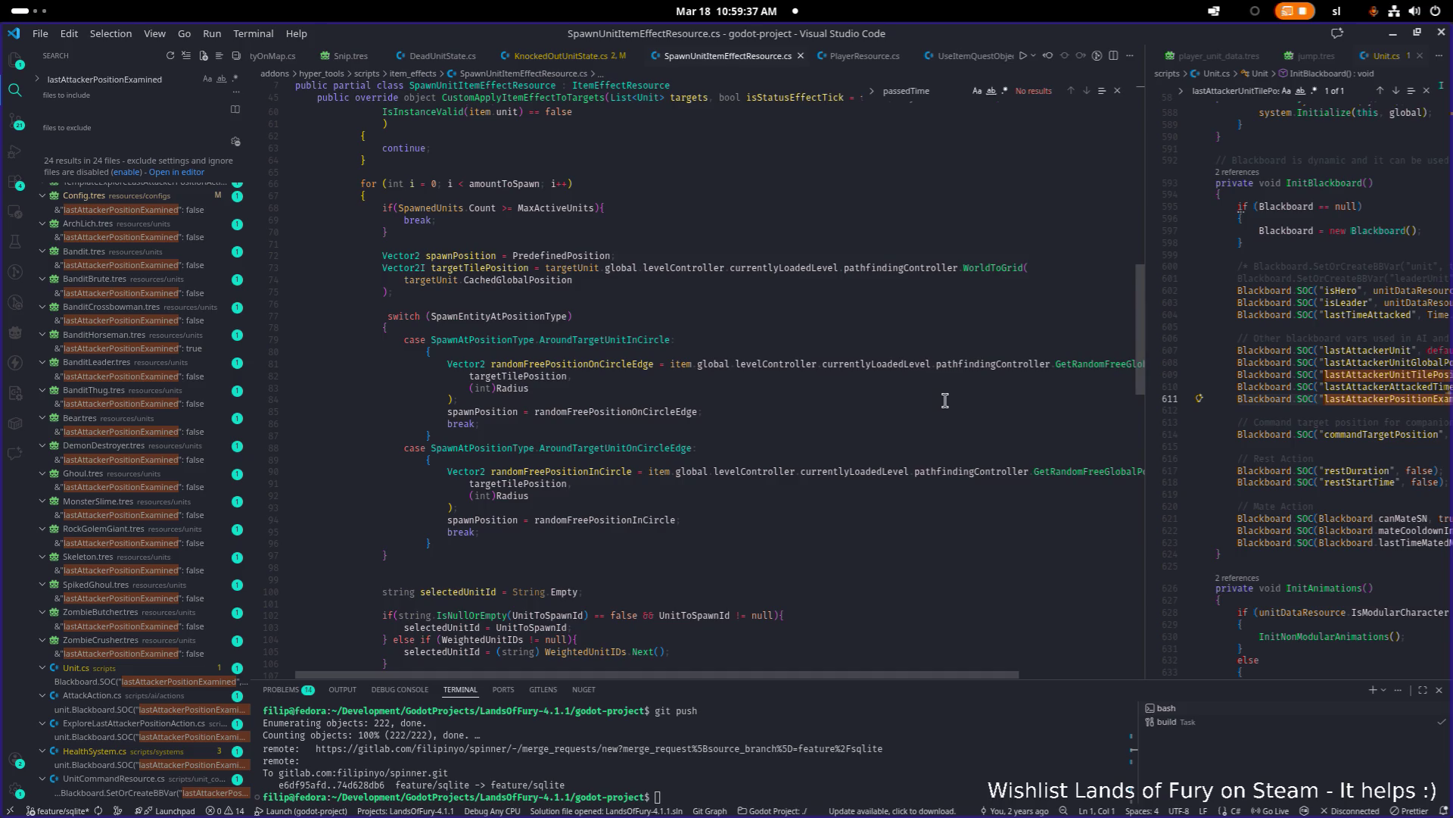
{"action": "key", "text": "alt+Tab"}
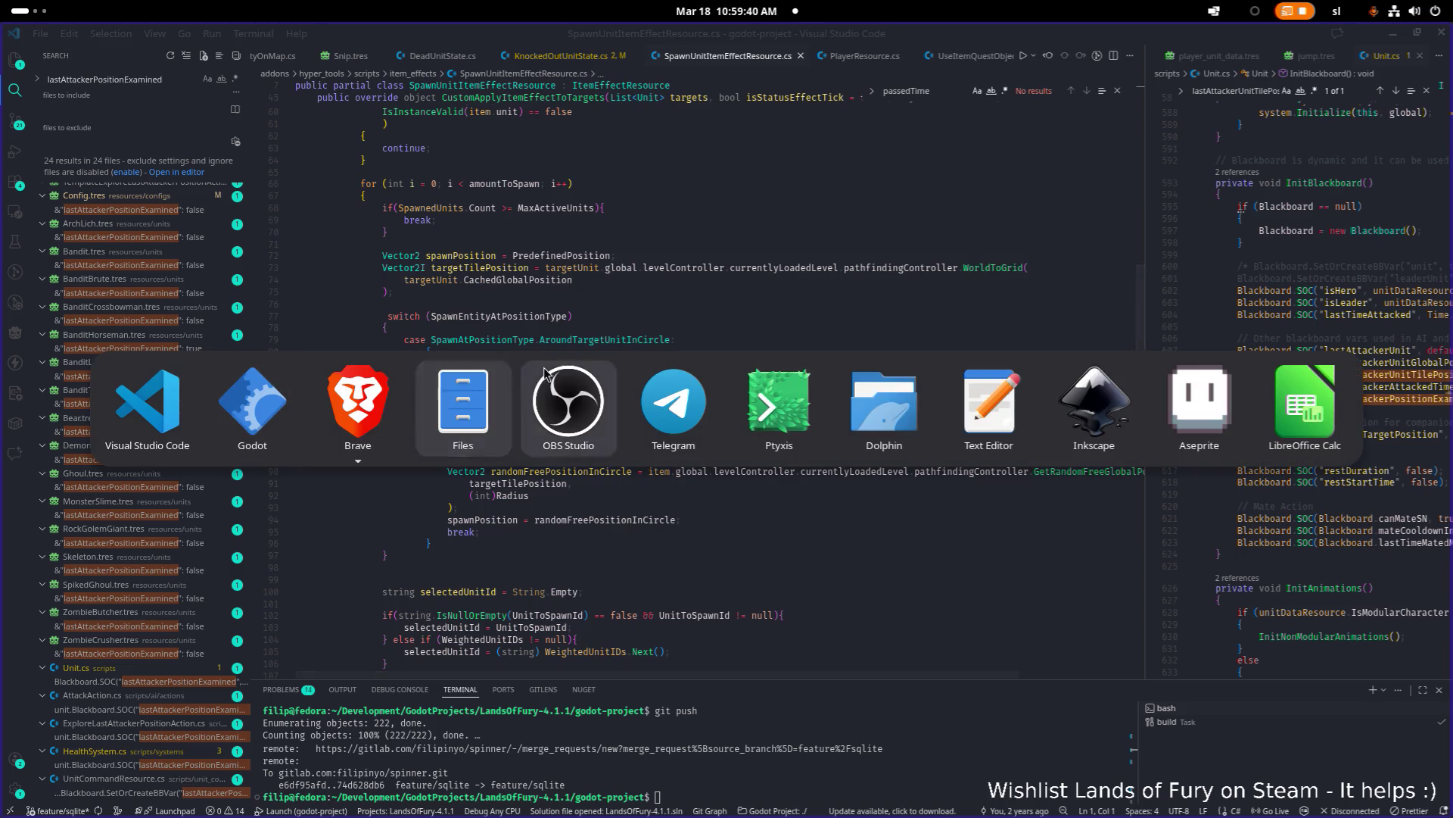
Step: Open items/BrinsZeph.tres and expand Item Data Effects element 0 and its General Item Effect Info
{"action": "left_click", "coordinate": [274, 418]}
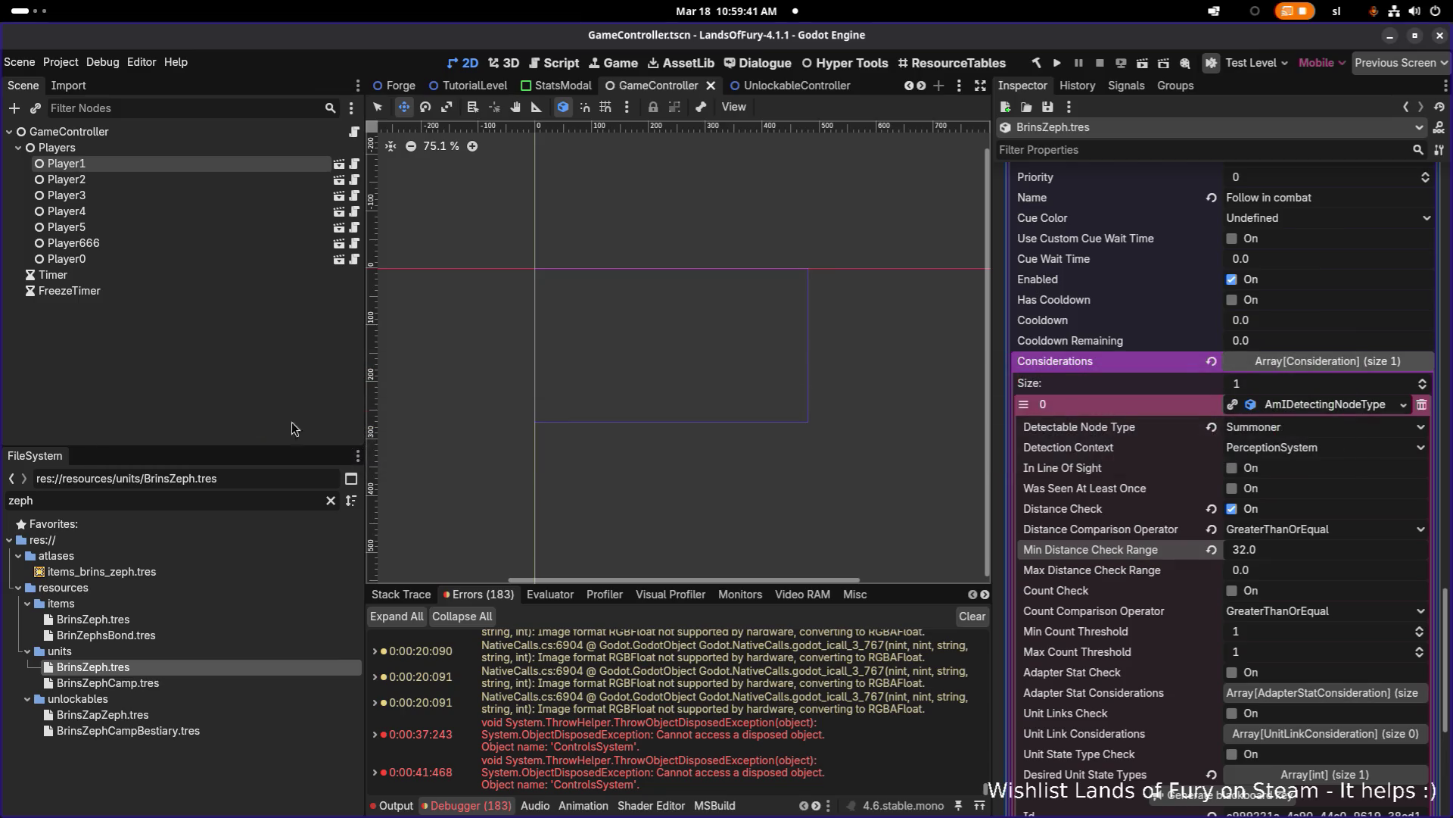
{"action": "left_click", "coordinate": [262, 619]}
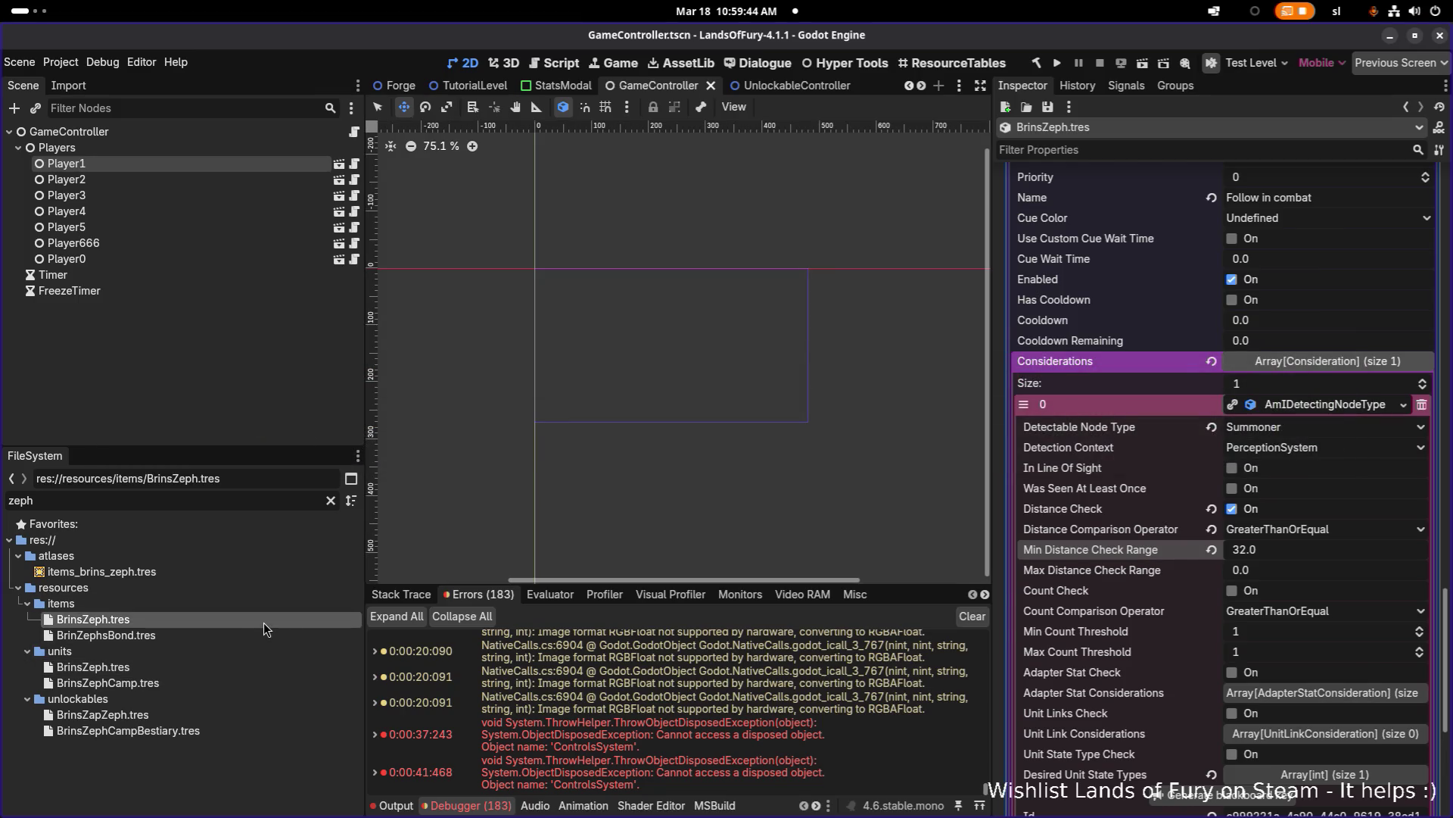
{"action": "left_click", "coordinate": [1318, 528]}
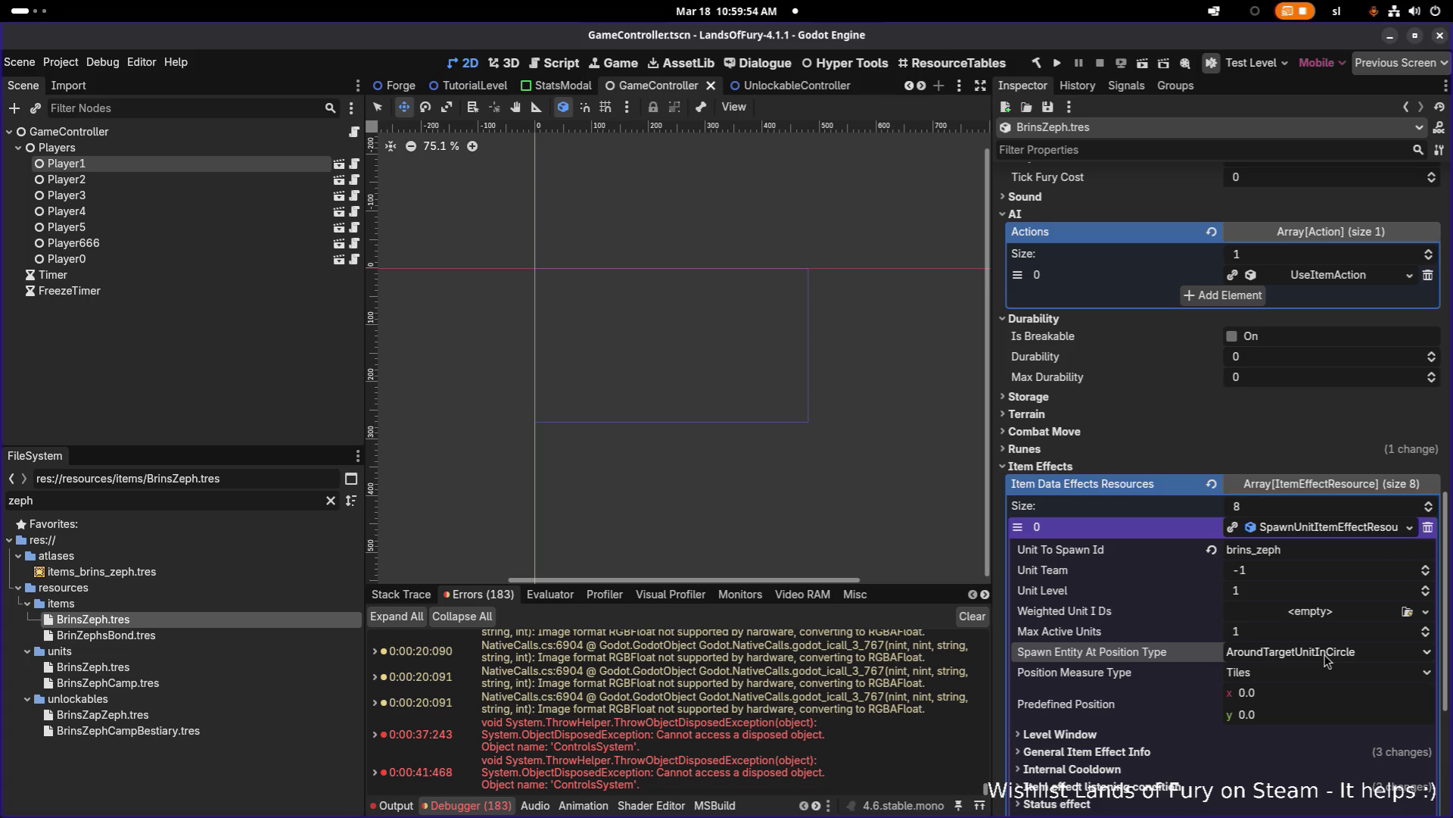
{"action": "scroll", "coordinate": [1321, 663], "scroll_direction": "down", "scroll_amount": 2}
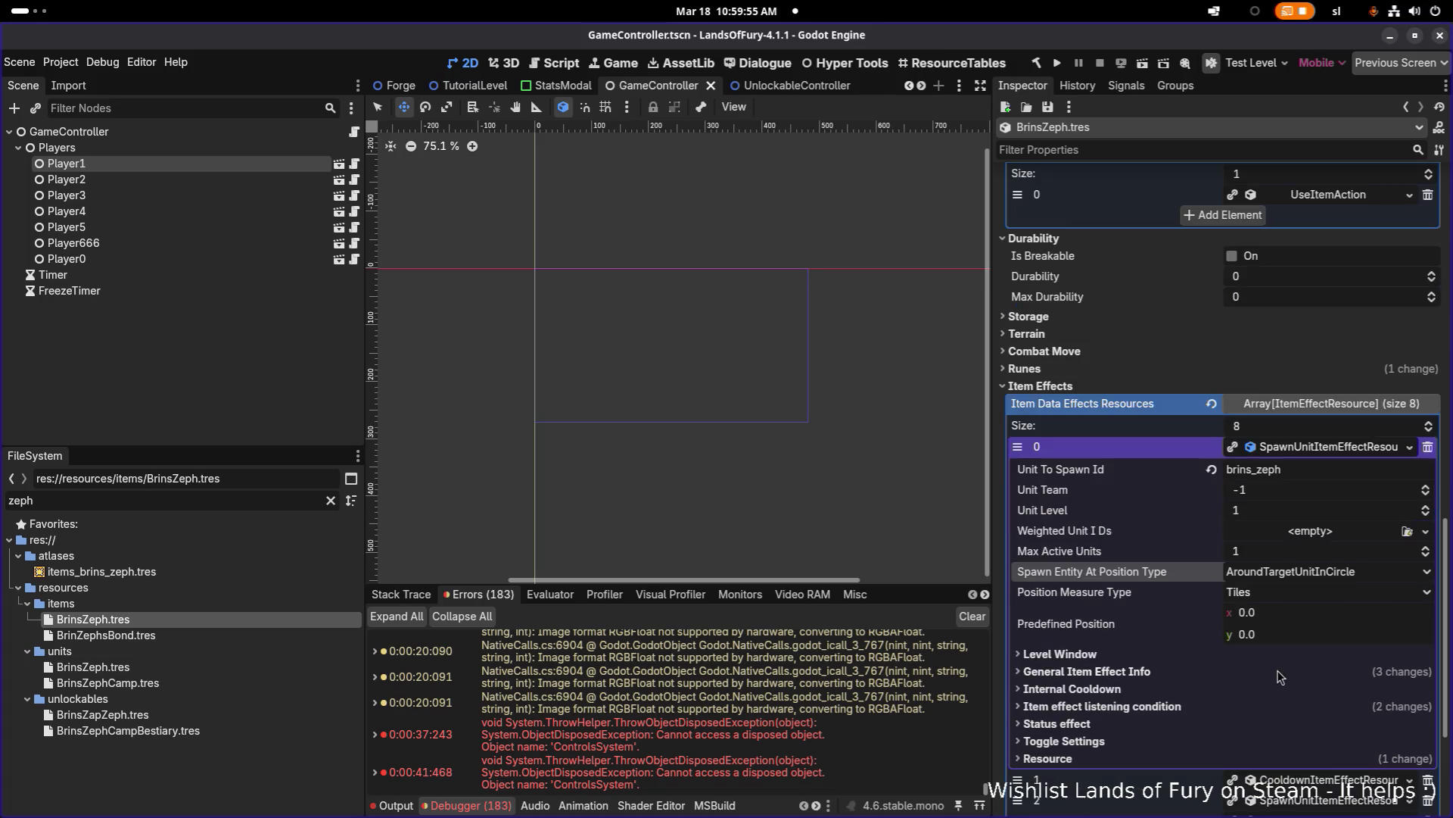
{"action": "left_click", "coordinate": [1216, 666]}
{"action": "scroll", "coordinate": [1287, 635], "scroll_direction": "down", "scroll_amount": 3}
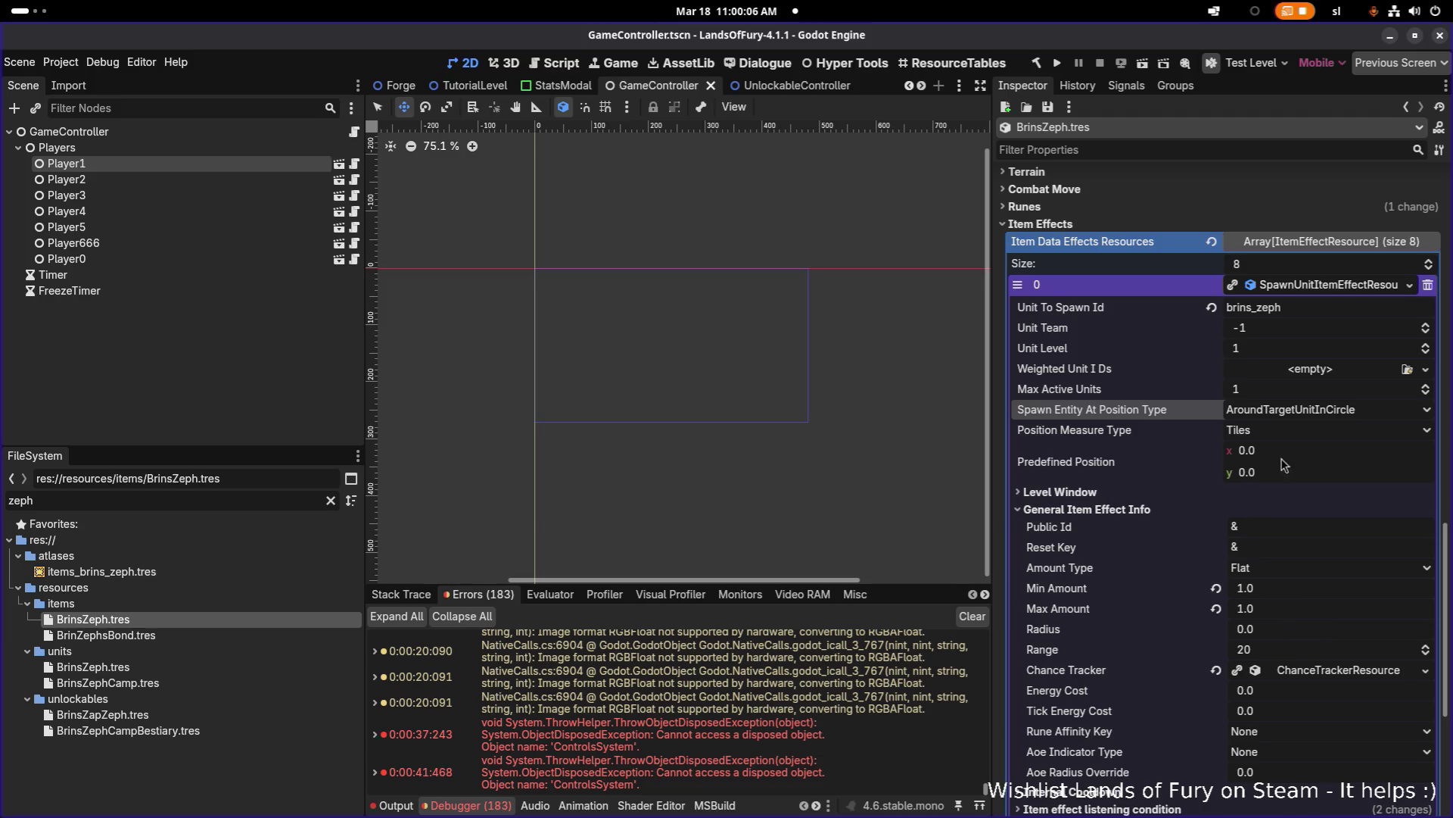
{"action": "key", "text": "alt+Tab"}
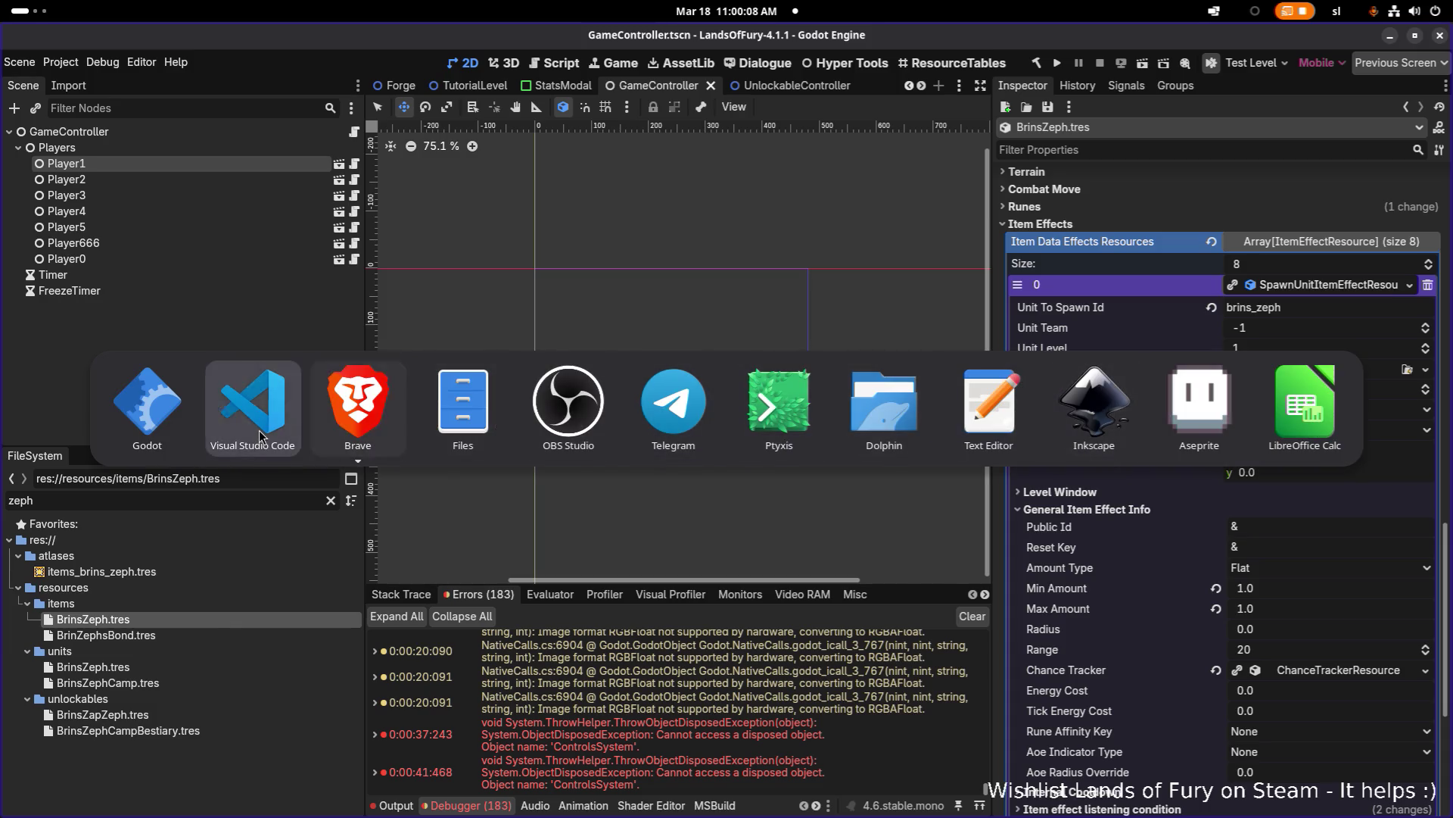
Step: Search 'radius' in SpawnUnitItemEffectResource.cs to find where Radius sets the circle spawn positions
{"action": "left_click", "coordinate": [260, 437]}
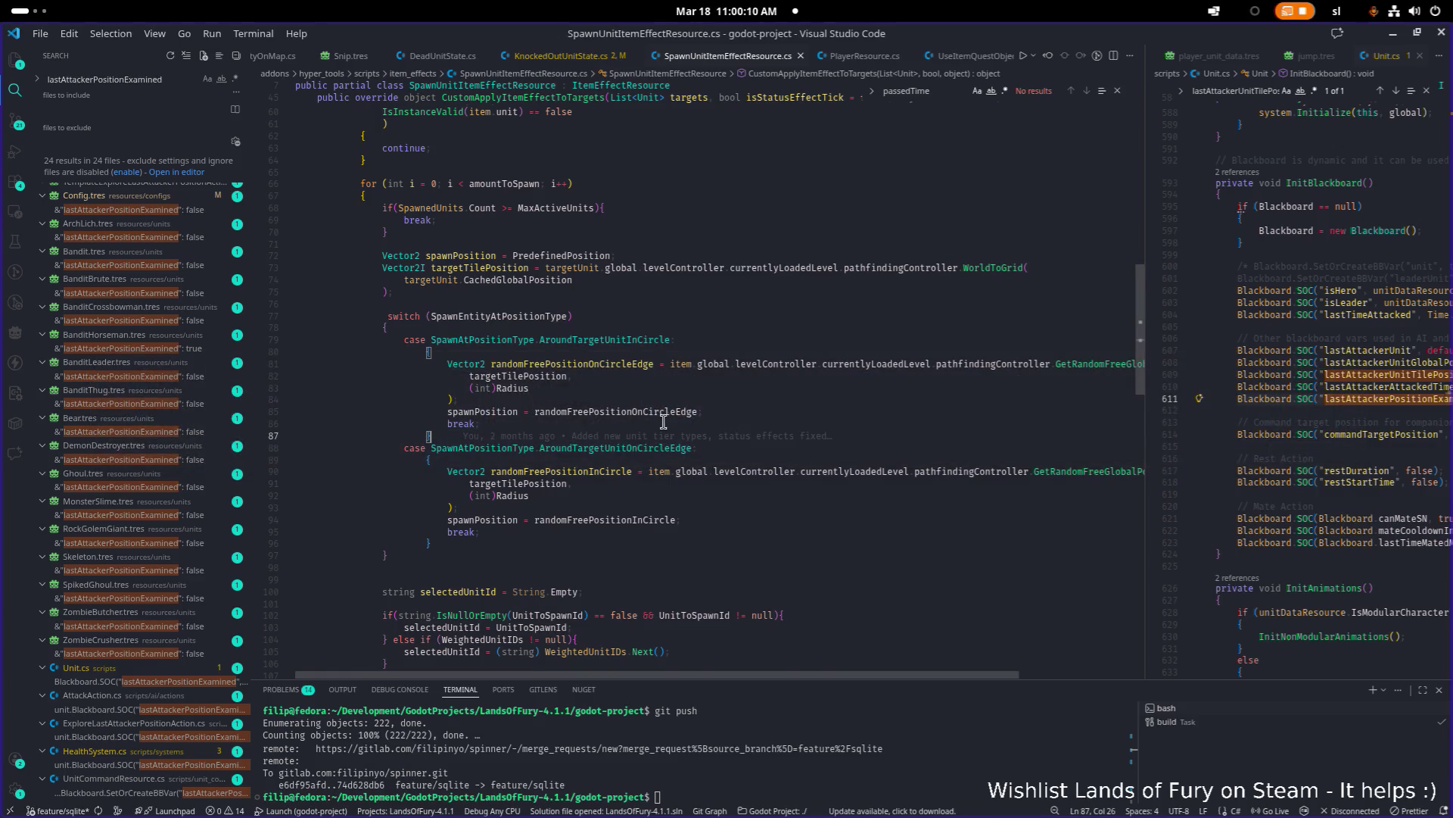
{"action": "scroll", "coordinate": [664, 422], "scroll_direction": "up", "scroll_amount": 15}
{"action": "scroll", "coordinate": [670, 379], "scroll_direction": "down", "scroll_amount": 9}
{"action": "left_click", "coordinate": [674, 354]}
{"action": "key", "text": "ctrl+f"}
{"action": "type", "text": "radius"}
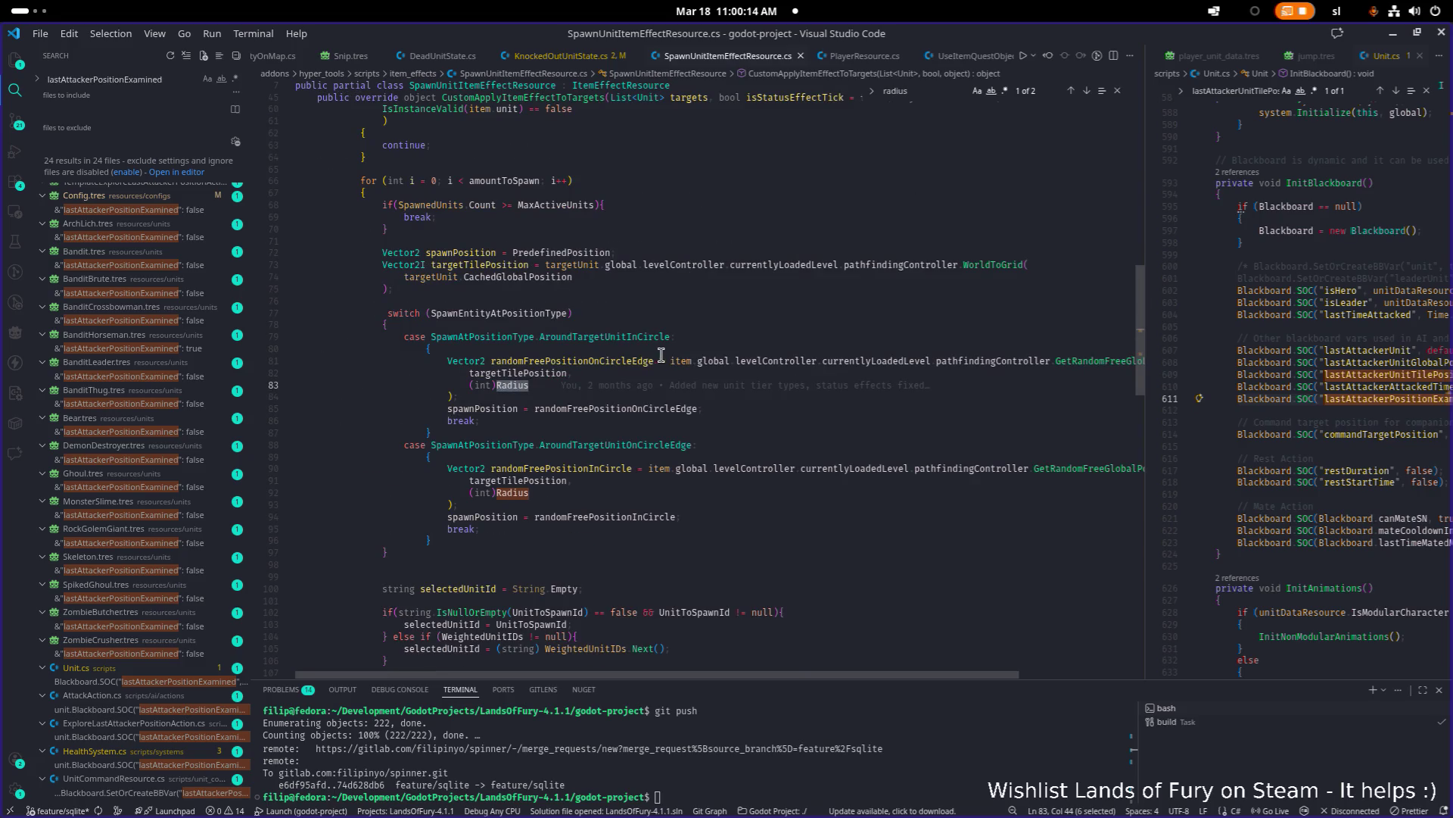
{"action": "key", "text": "alt+Tab"}
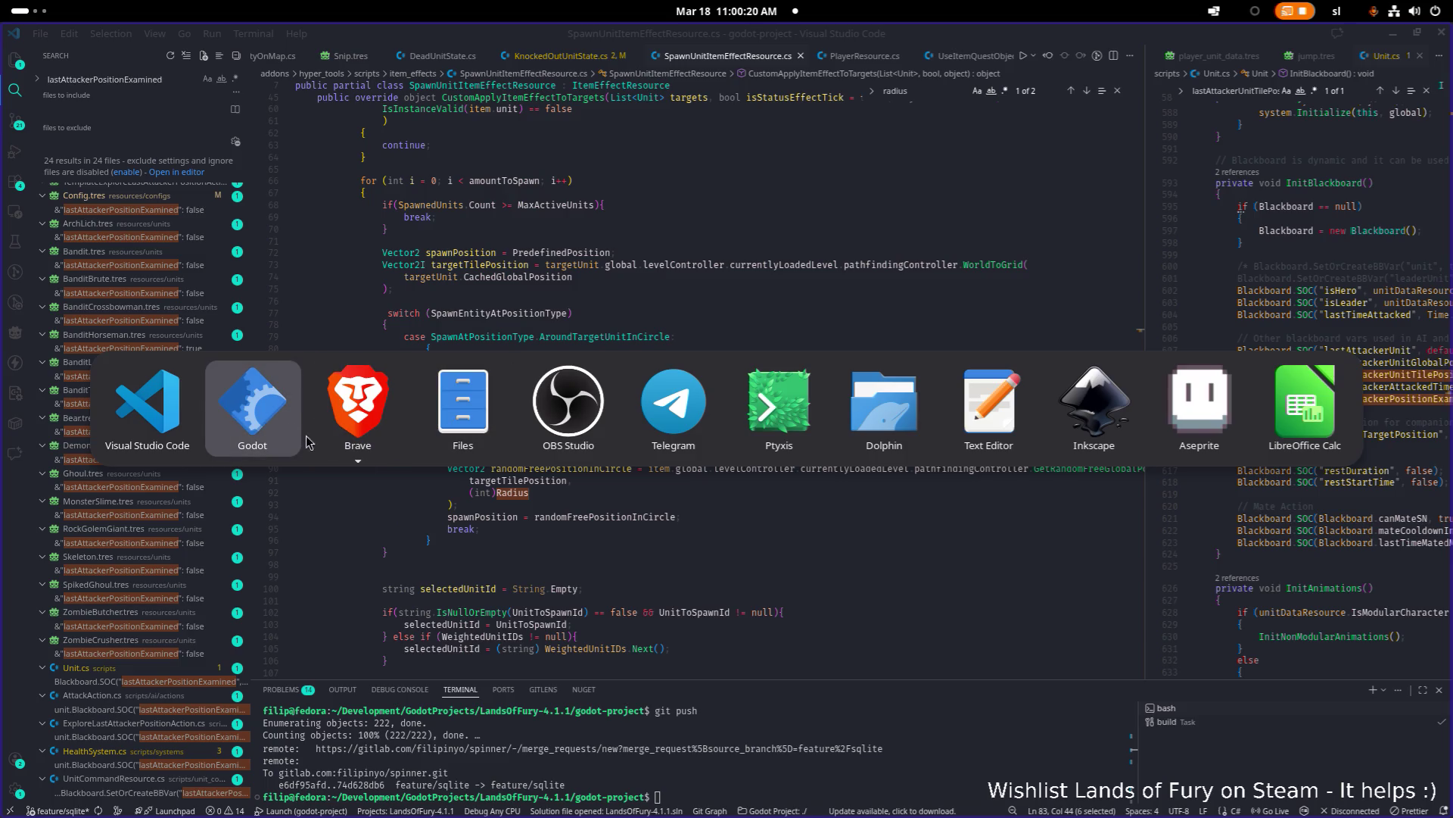
{"action": "left_click", "coordinate": [760, 512]}
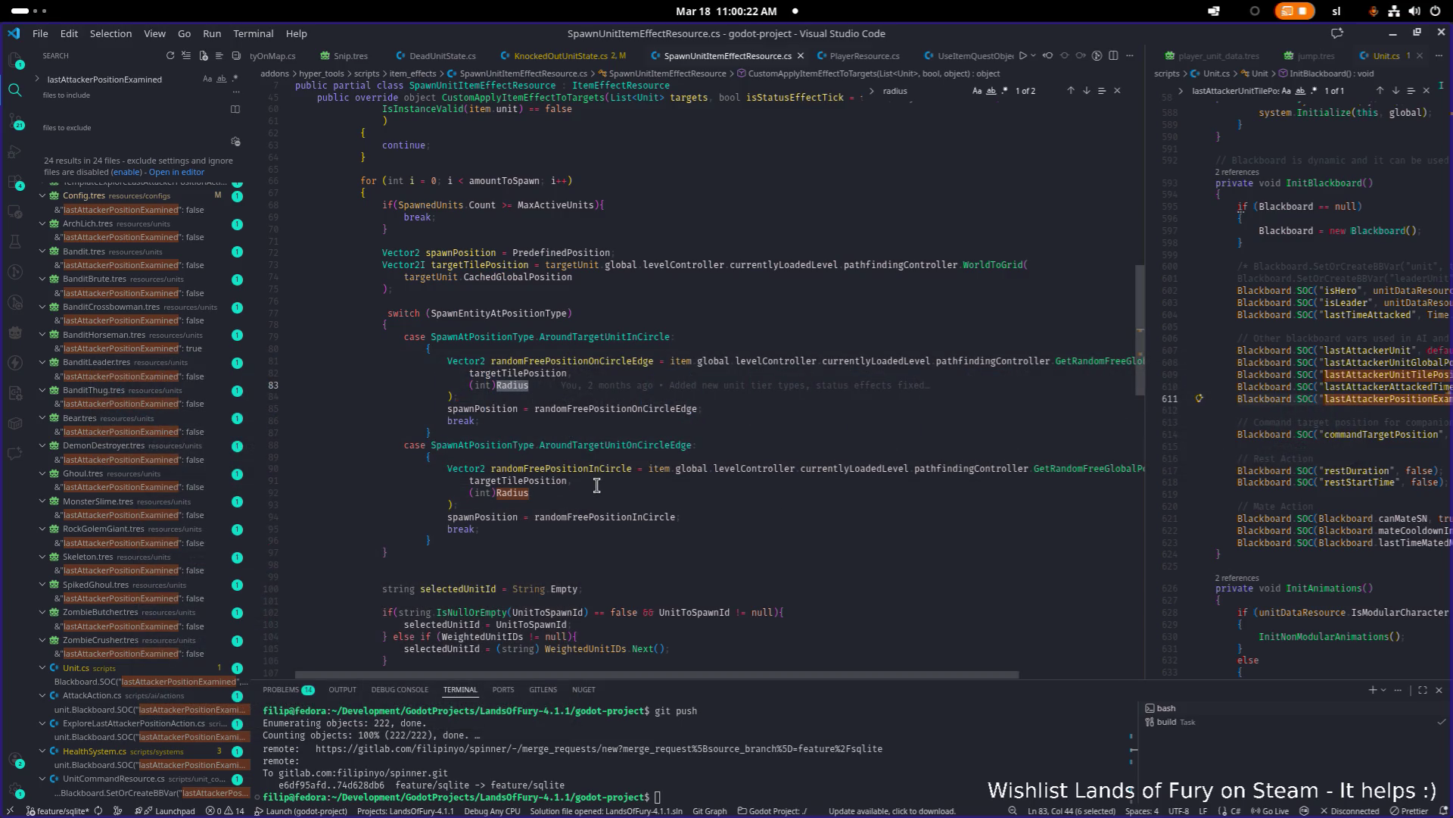
{"action": "scroll", "coordinate": [597, 485], "scroll_direction": "up", "scroll_amount": 1}
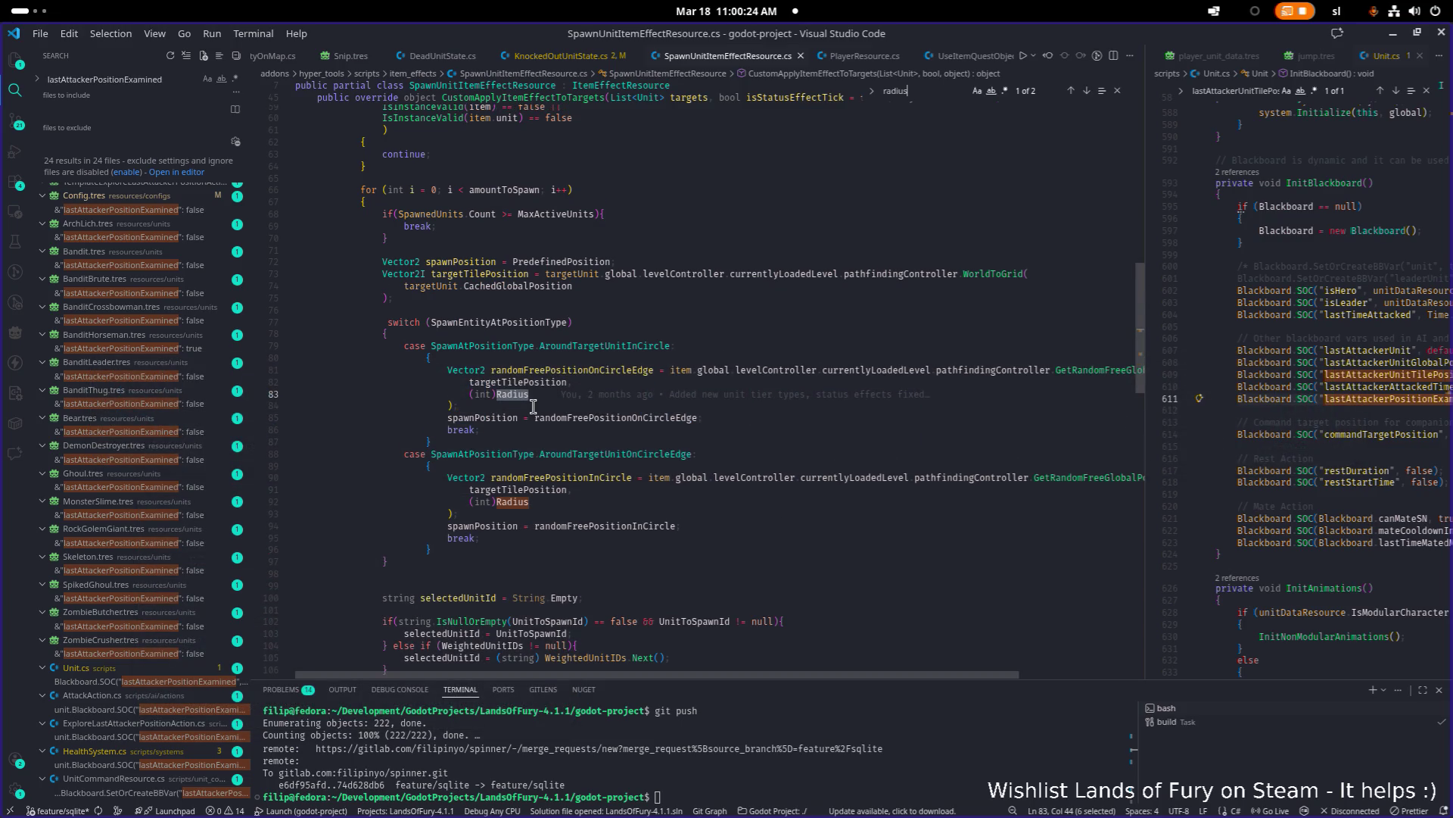
{"action": "key", "text": "alt+Tab"}
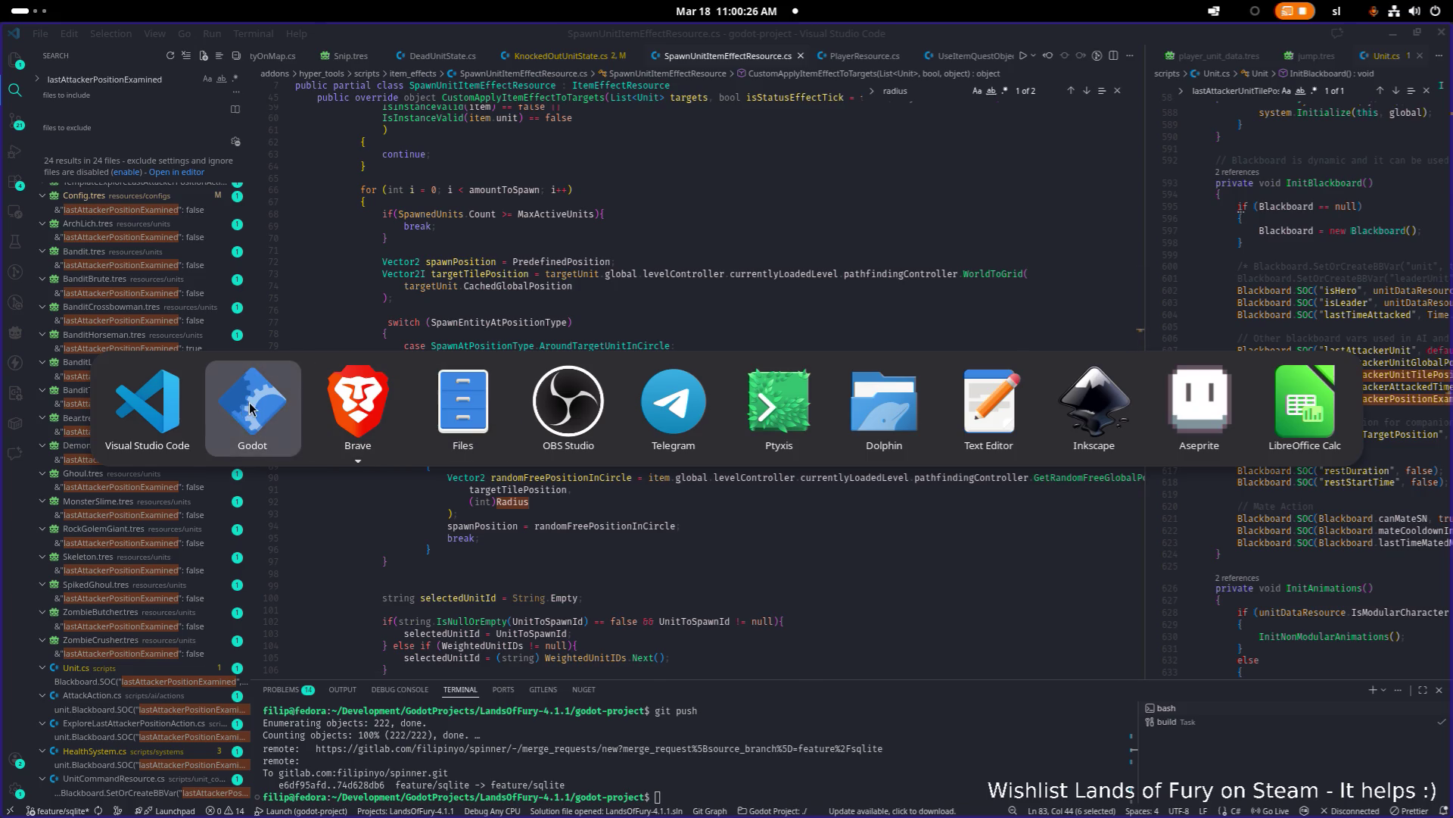
Step: Back in Godot, review the first spawn effect's Radius of 1.0 in BrinsZeph.tres
{"action": "left_click", "coordinate": [250, 409]}
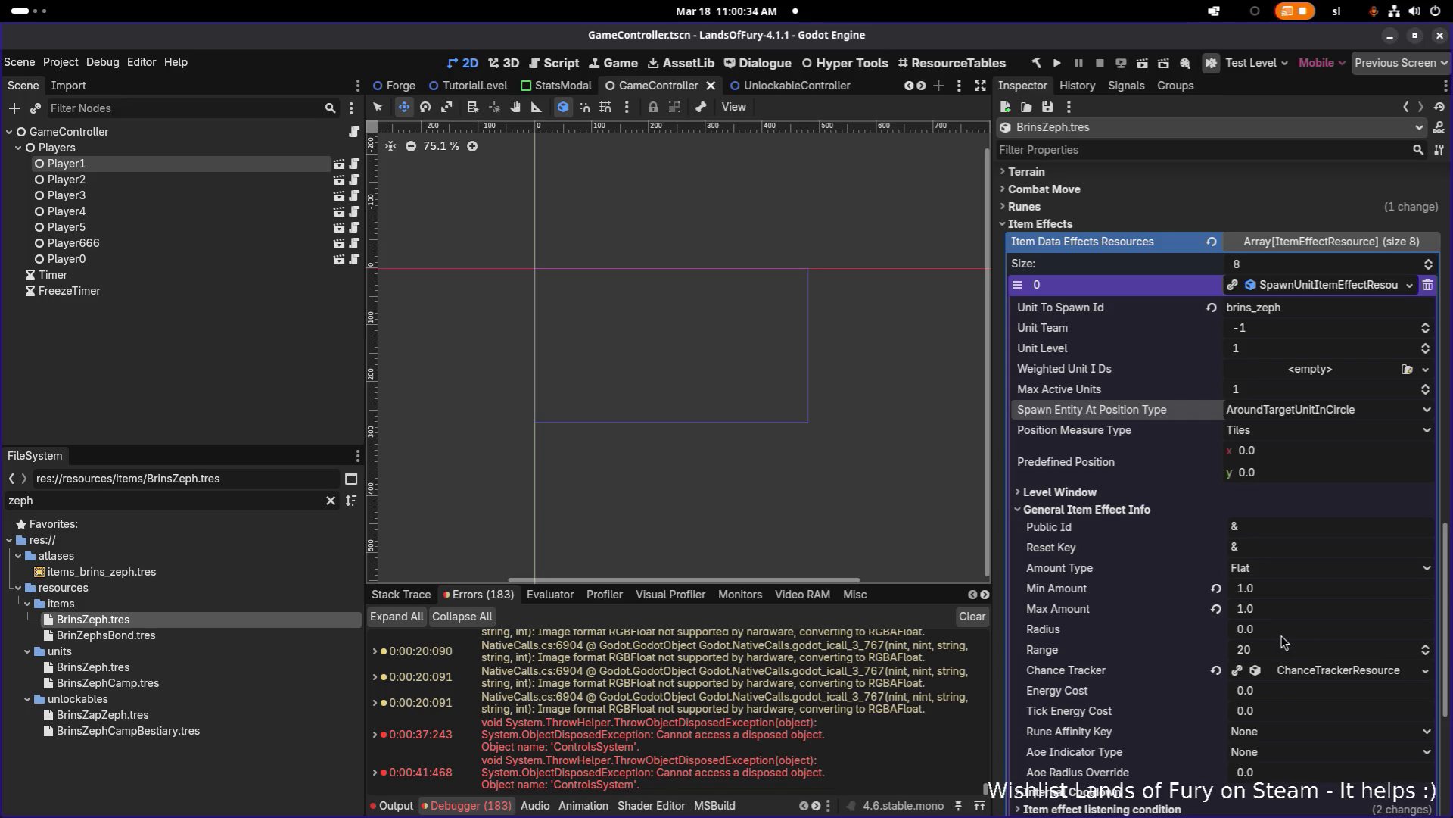
{"action": "left_click", "coordinate": [1283, 635]}
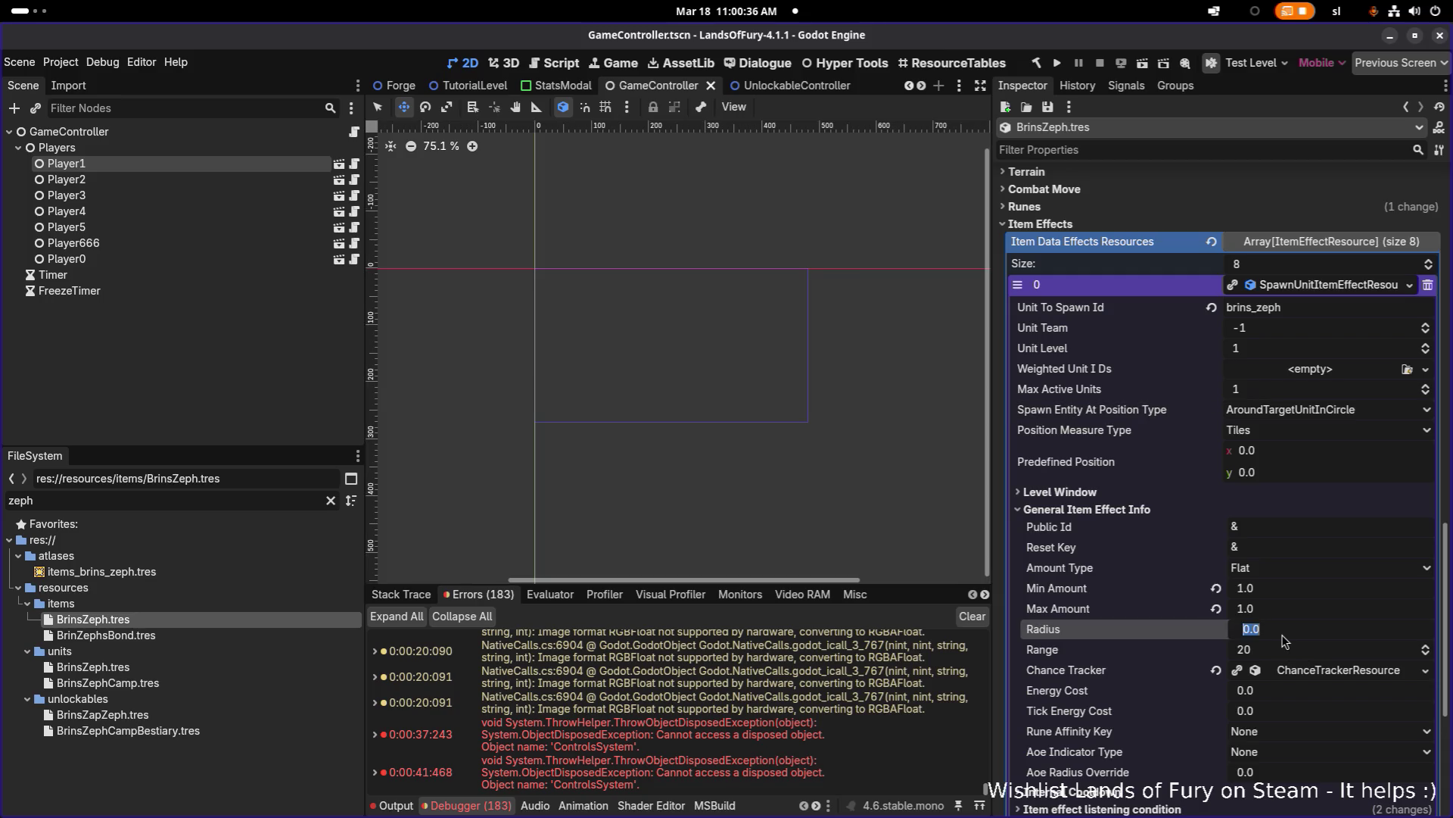
{"action": "type", "text": "1"}
{"action": "key", "text": "Return"}
{"action": "scroll", "coordinate": [1285, 638], "scroll_direction": "down", "scroll_amount": 3}
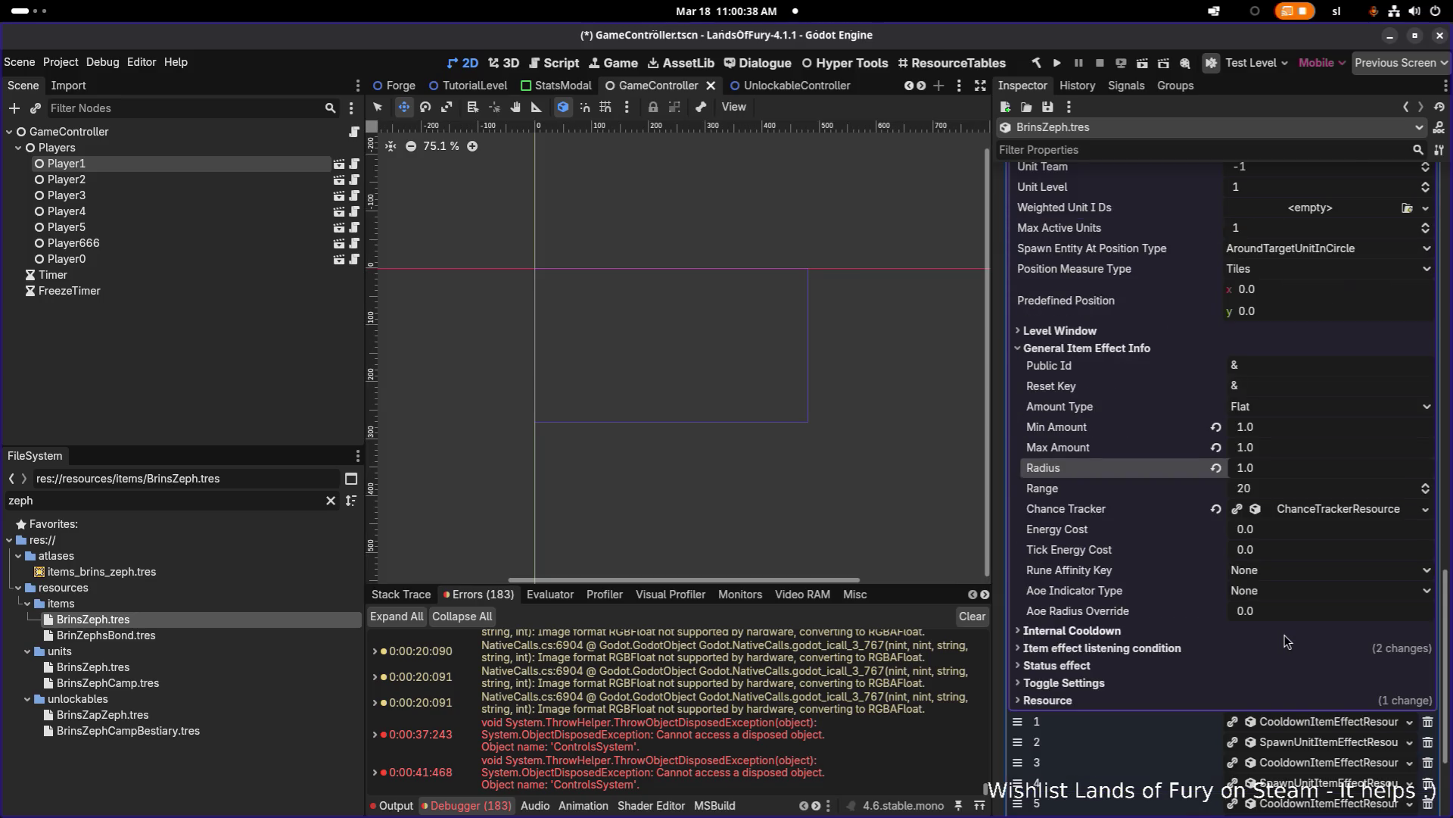
{"action": "scroll", "coordinate": [1285, 636], "scroll_direction": "down", "scroll_amount": 3}
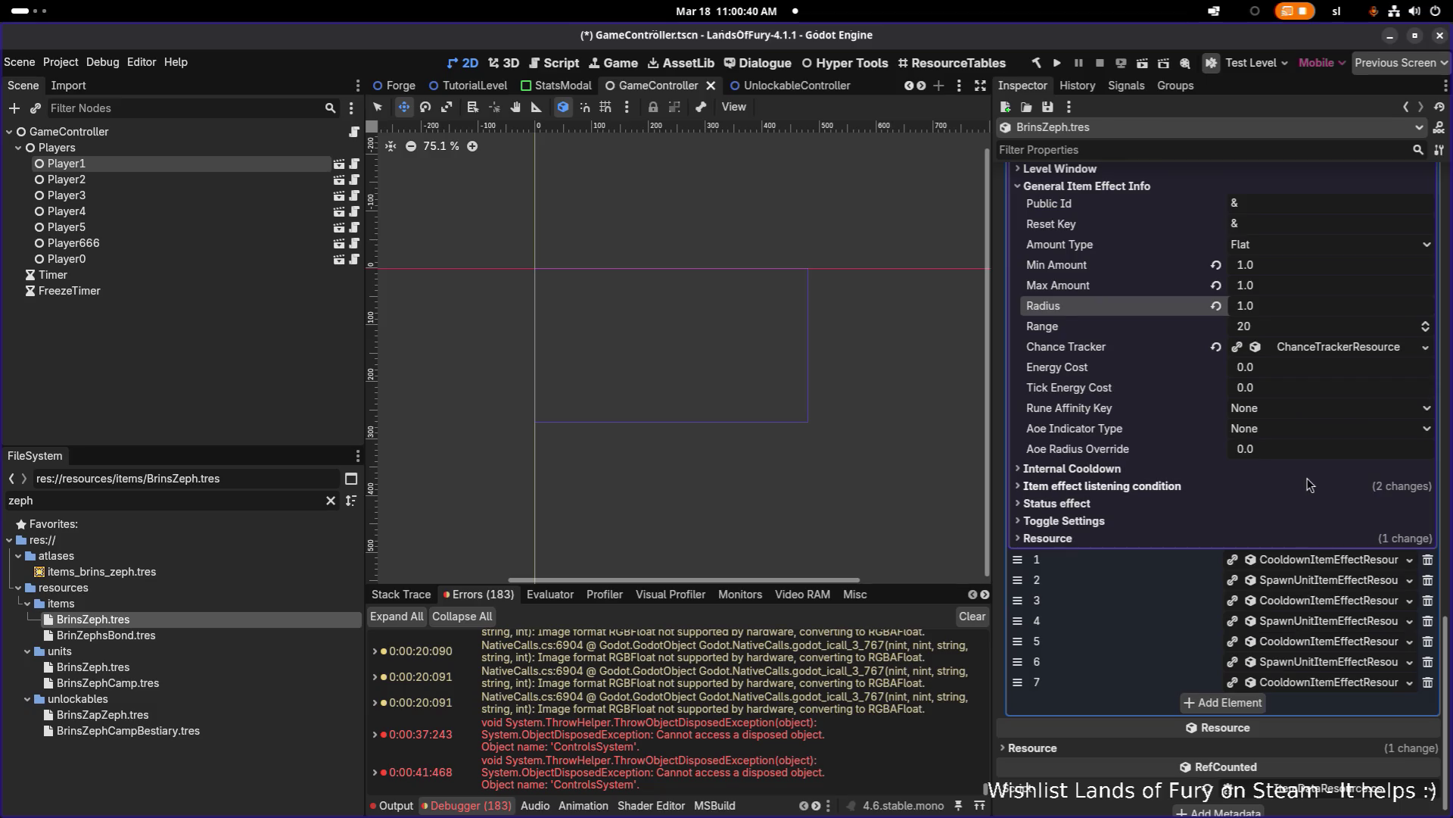
{"action": "left_click", "coordinate": [1276, 306]}
{"action": "scroll", "coordinate": [1276, 306], "scroll_direction": "up", "scroll_amount": 3}
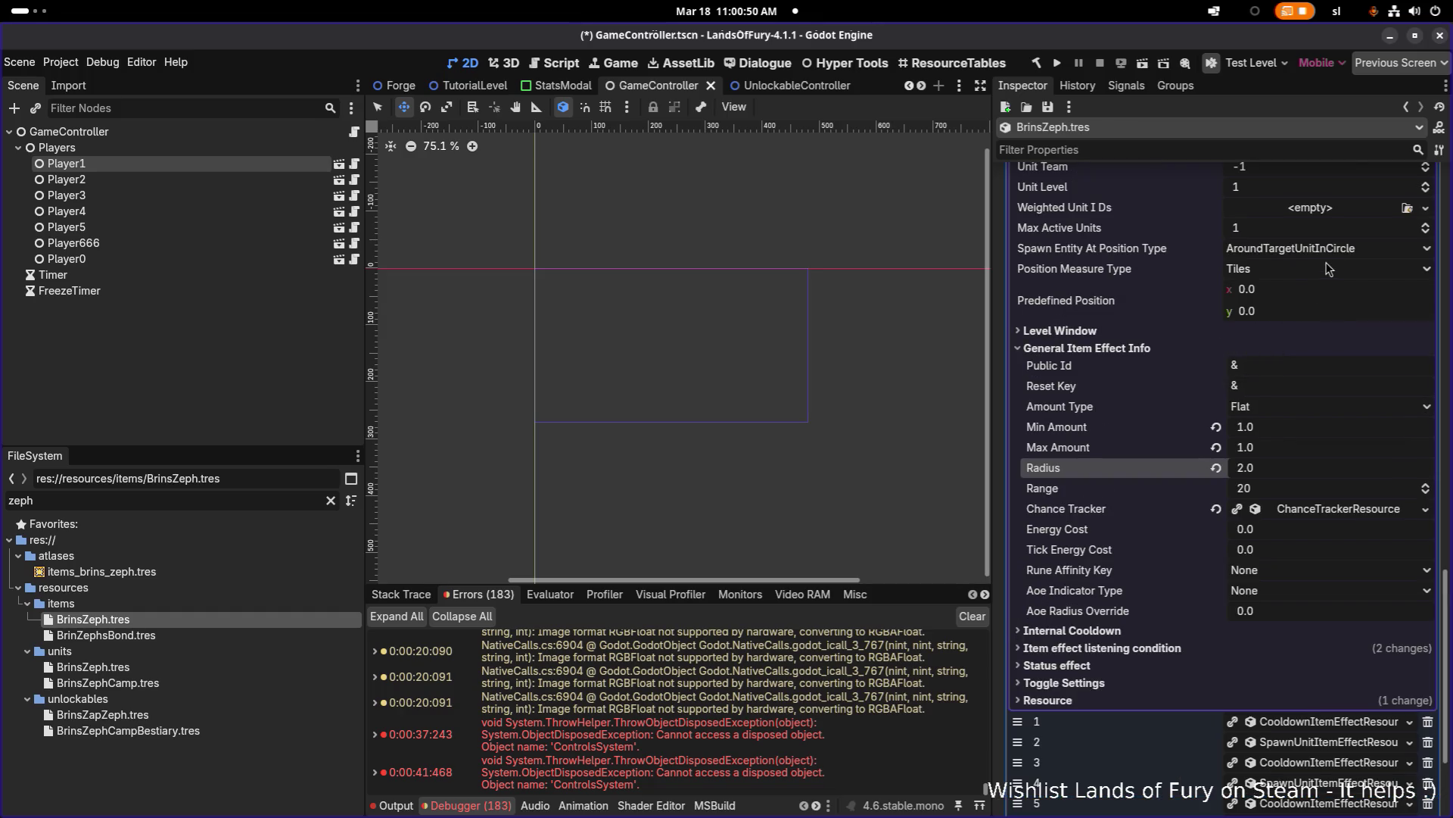
{"action": "scroll", "coordinate": [1302, 417], "scroll_direction": "down", "scroll_amount": 3}
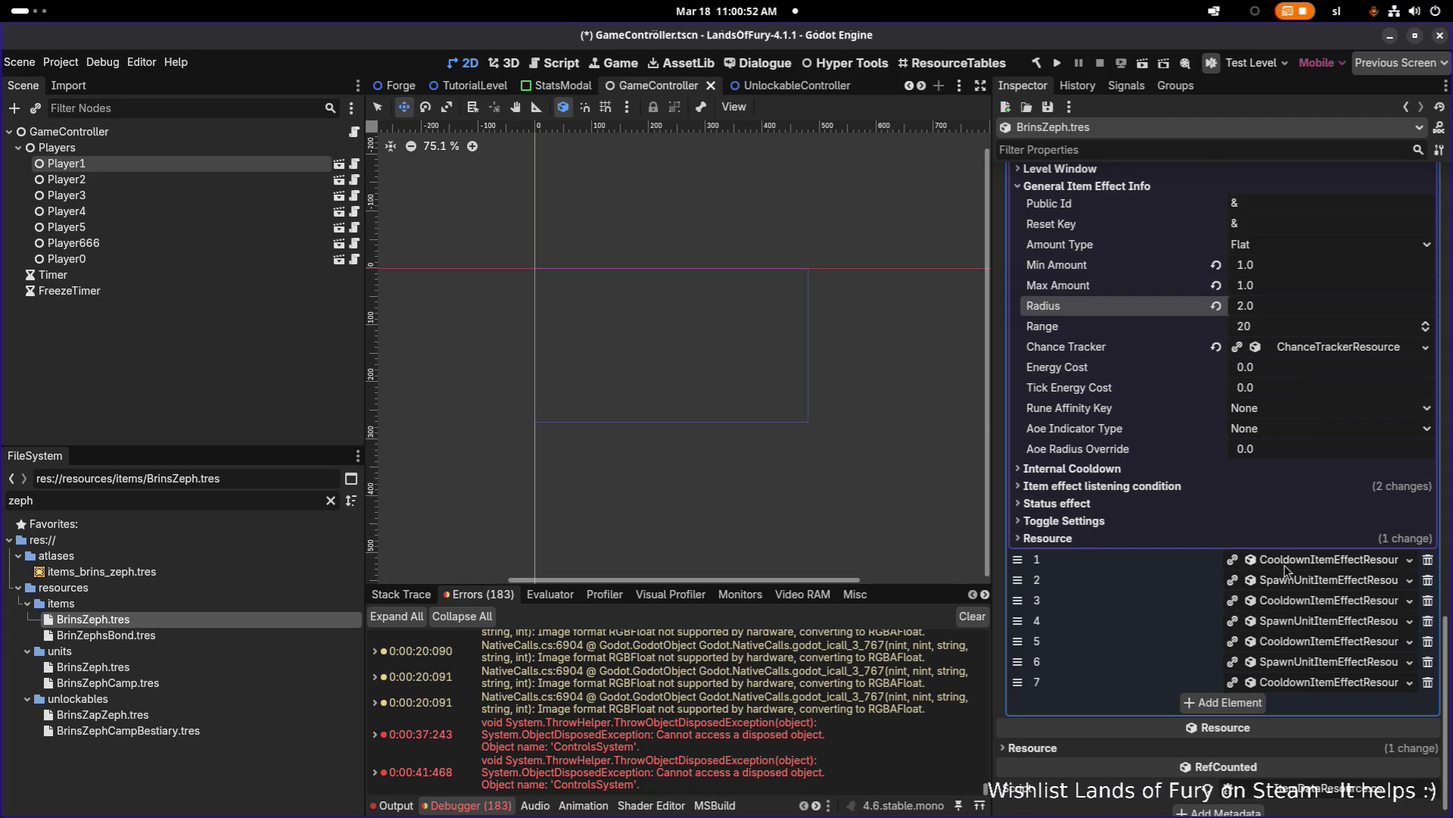
Step: Set spawn effect element 2's Radius to 2.0
{"action": "left_click", "coordinate": [1310, 587]}
{"action": "scroll", "coordinate": [1249, 606], "scroll_direction": "down", "scroll_amount": 3}
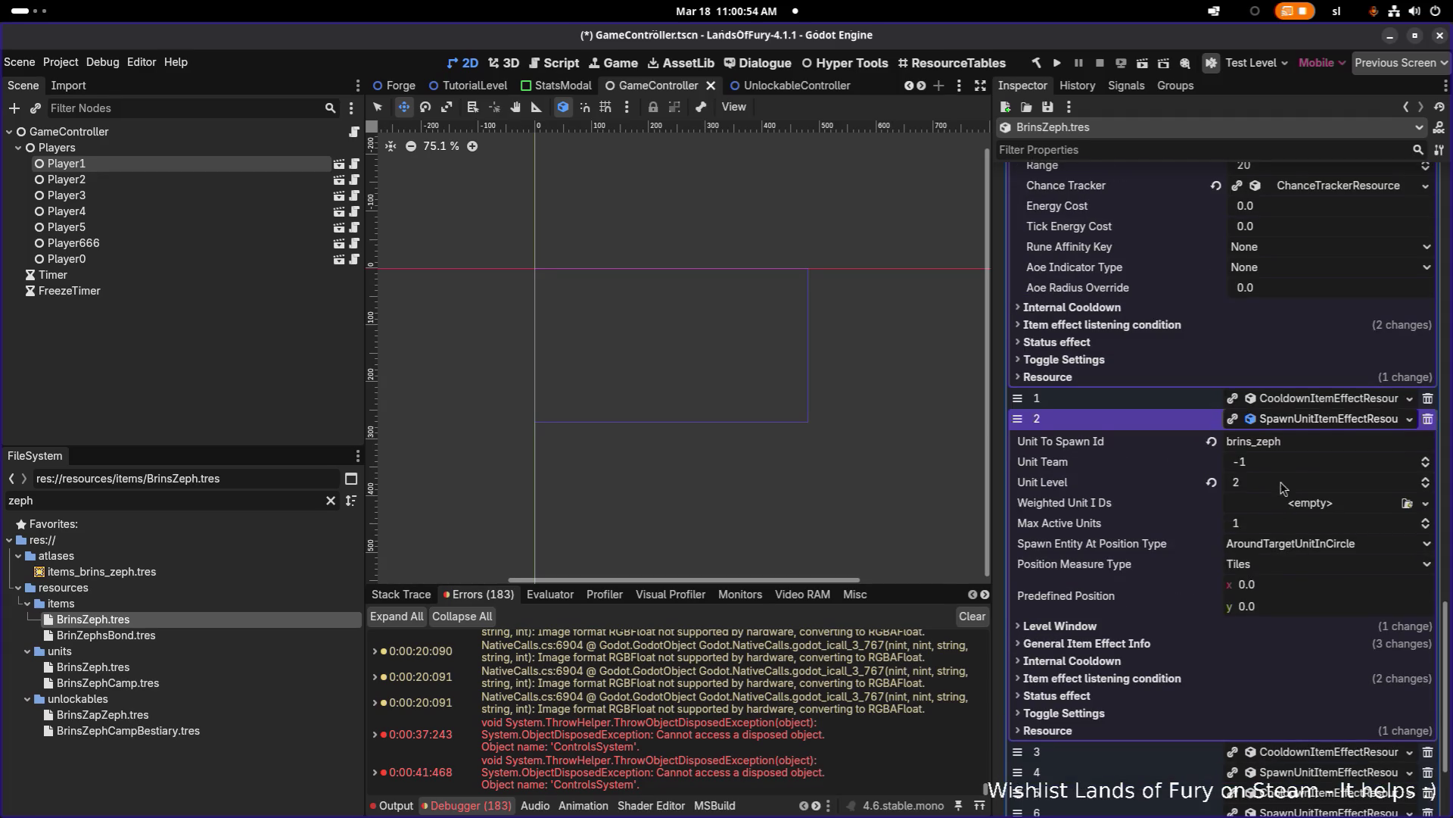
{"action": "scroll", "coordinate": [1183, 643], "scroll_direction": "down", "scroll_amount": 3}
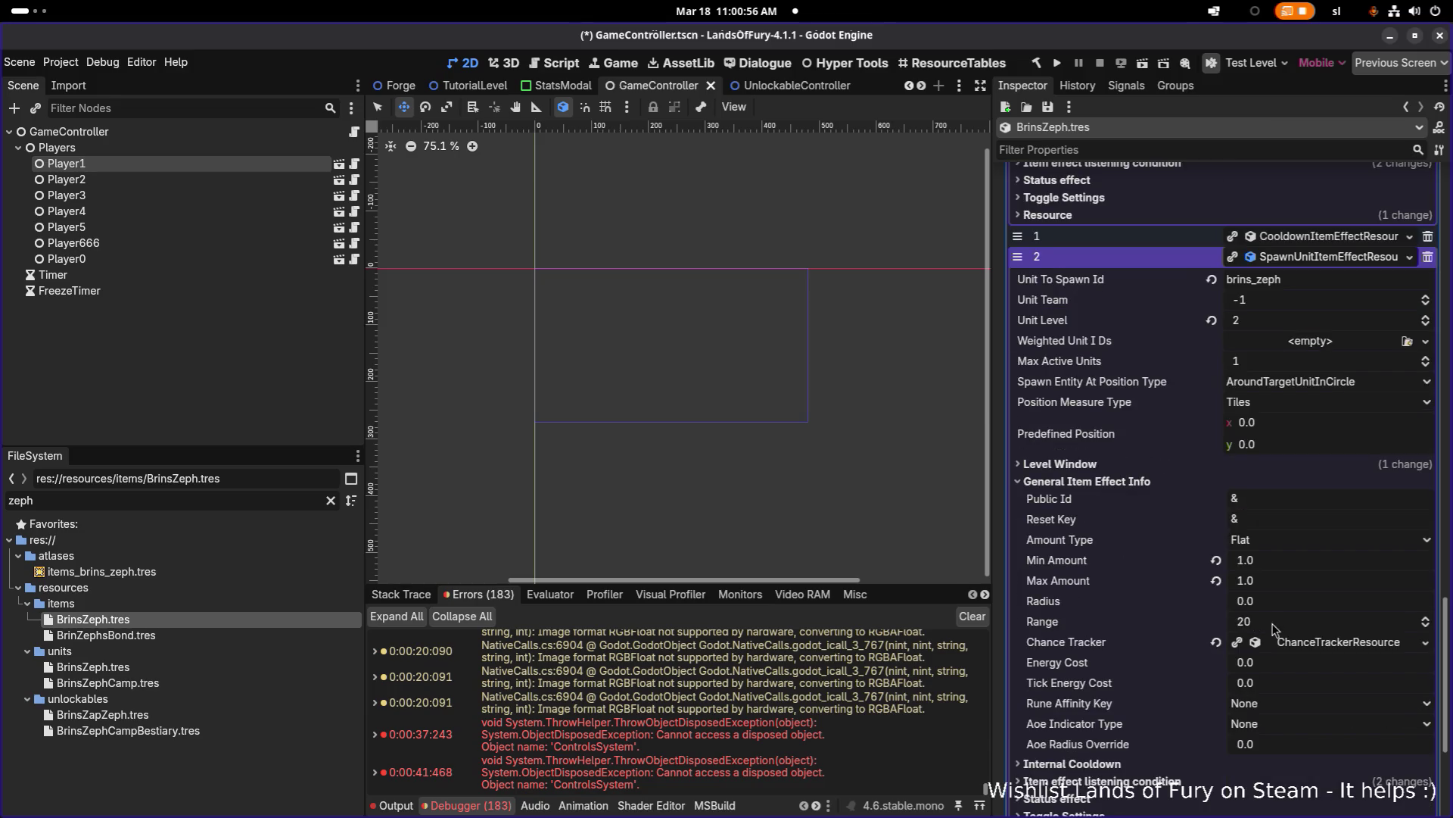
{"action": "left_click", "coordinate": [1287, 601]}
{"action": "type", "text": "2"}
{"action": "key", "text": "Return"}
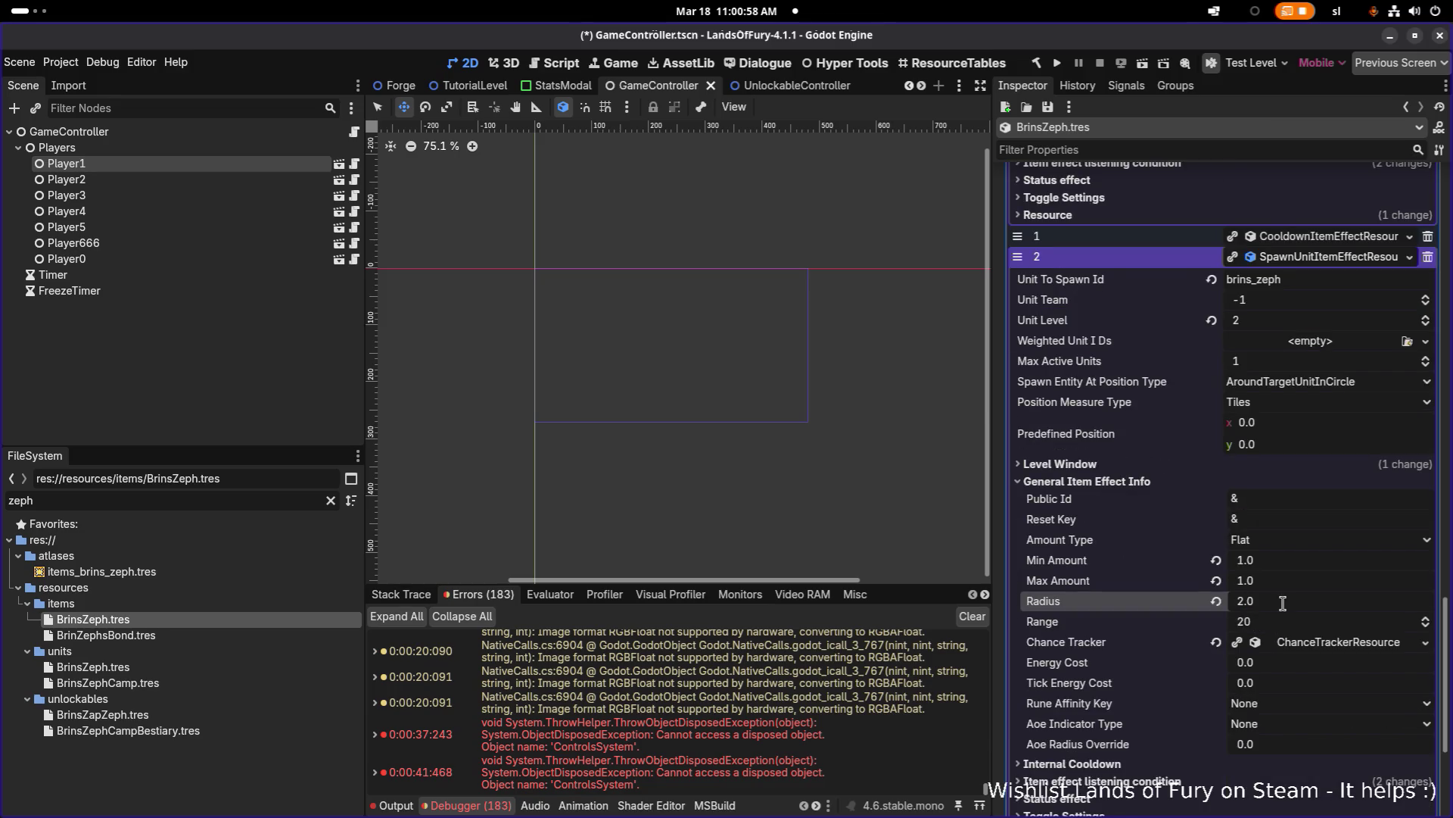
Step: Set spawn effect element 4's Radius to 2.0 under its General Item Effect Info
{"action": "scroll", "coordinate": [1285, 612], "scroll_direction": "down", "scroll_amount": 5}
{"action": "left_click", "coordinate": [1325, 614]}
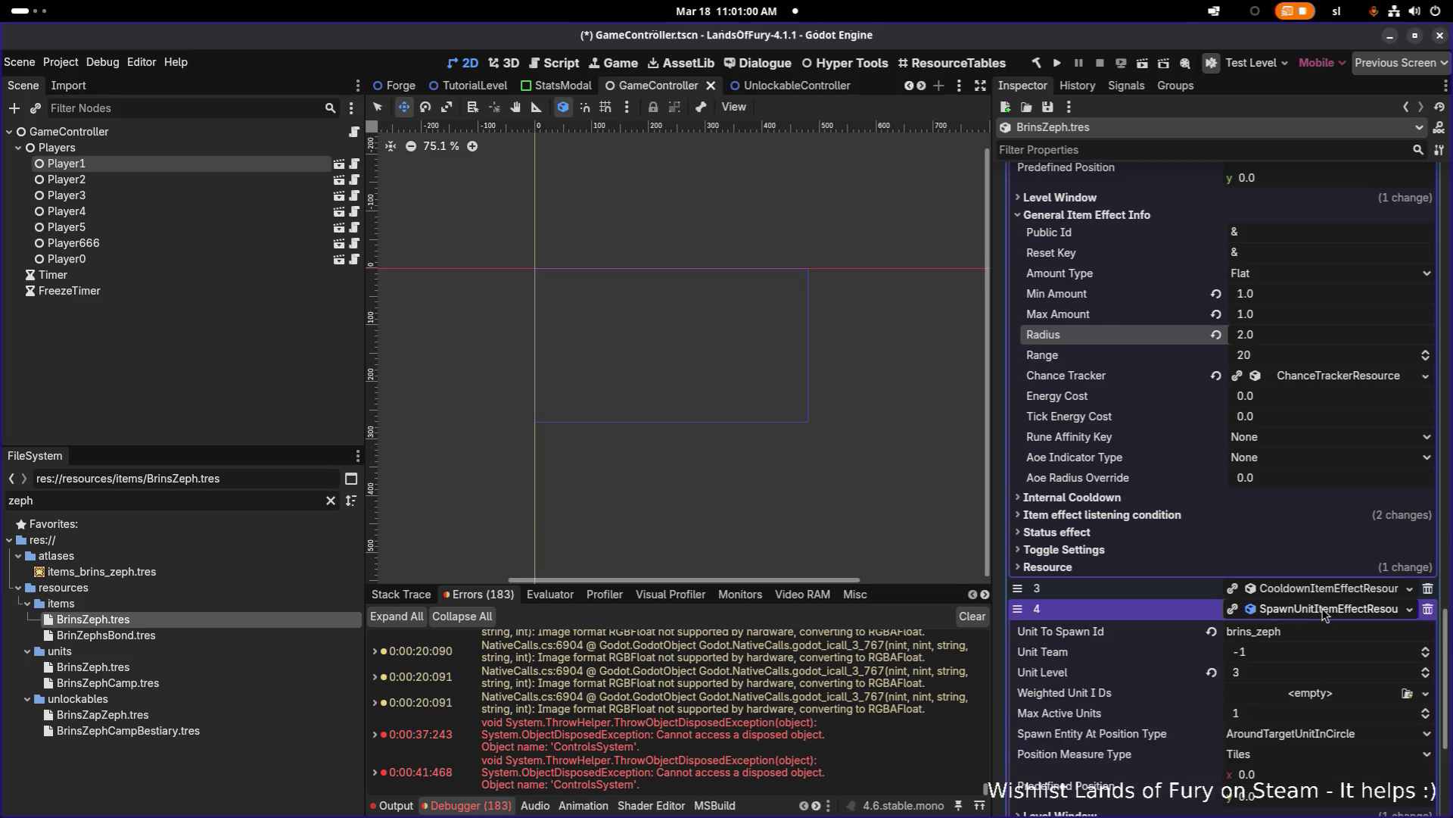
{"action": "scroll", "coordinate": [1299, 594], "scroll_direction": "down", "scroll_amount": 4}
{"action": "left_click", "coordinate": [1217, 600]}
{"action": "scroll", "coordinate": [1289, 590], "scroll_direction": "down", "scroll_amount": 3}
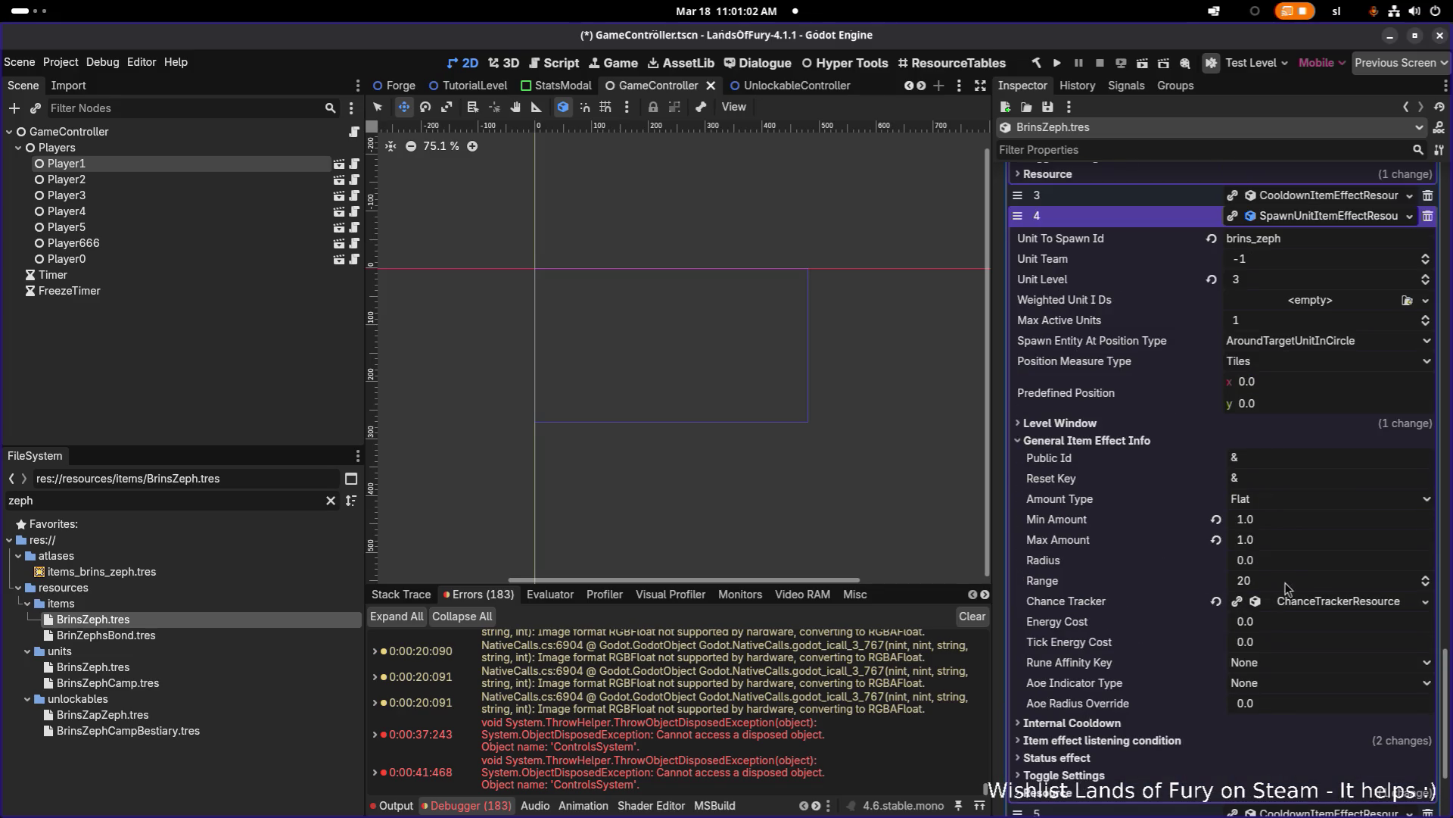
{"action": "left_click", "coordinate": [1297, 565]}
{"action": "type", "text": "2"}
{"action": "key", "text": "Return"}
Step: Set spawn effect element 6's Radius to 2.0 and save BrinsZeph.tres
{"action": "scroll", "coordinate": [1297, 566], "scroll_direction": "down", "scroll_amount": 3}
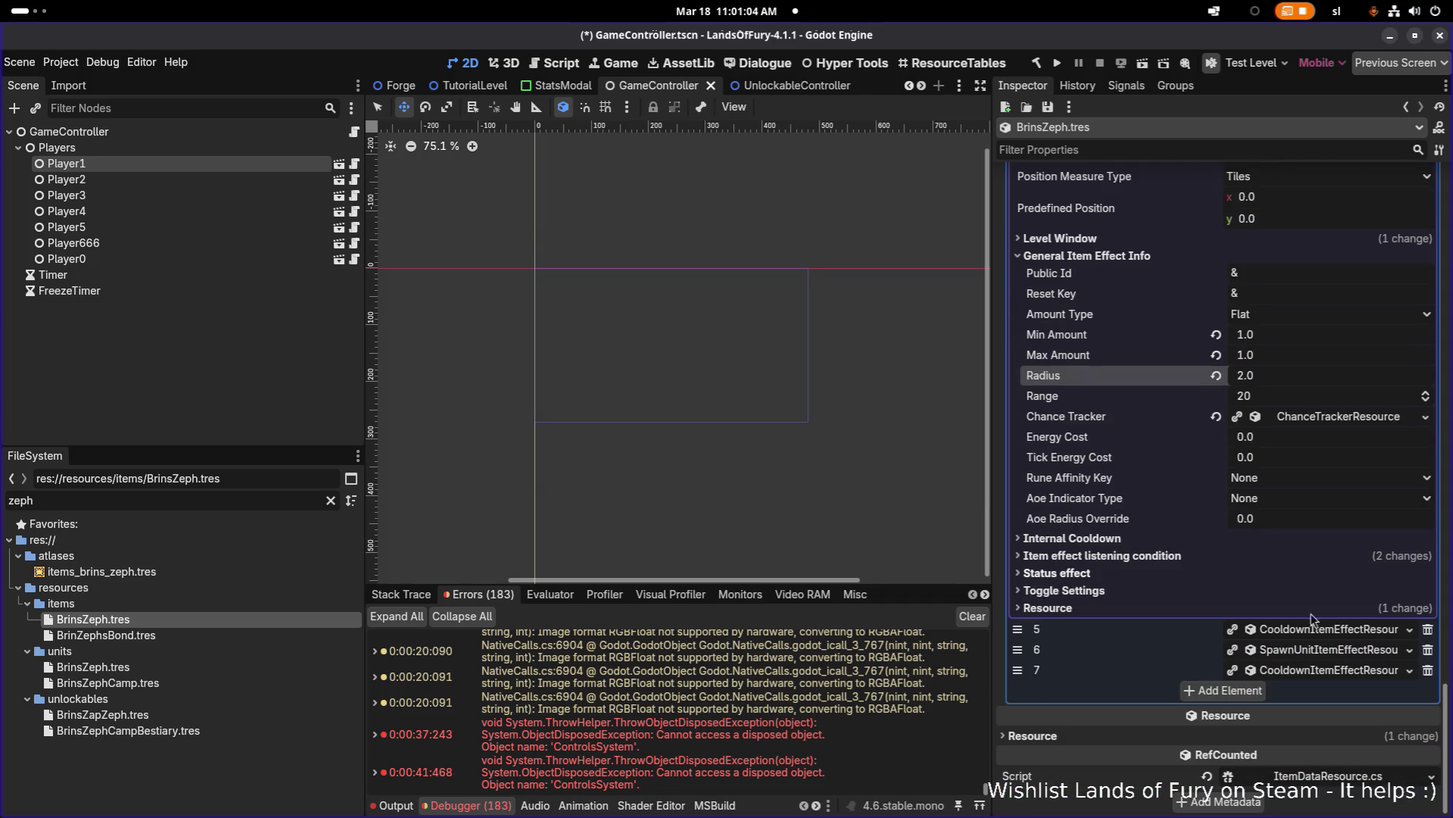
{"action": "left_click", "coordinate": [1313, 655]}
{"action": "scroll", "coordinate": [1314, 655], "scroll_direction": "down", "scroll_amount": 5}
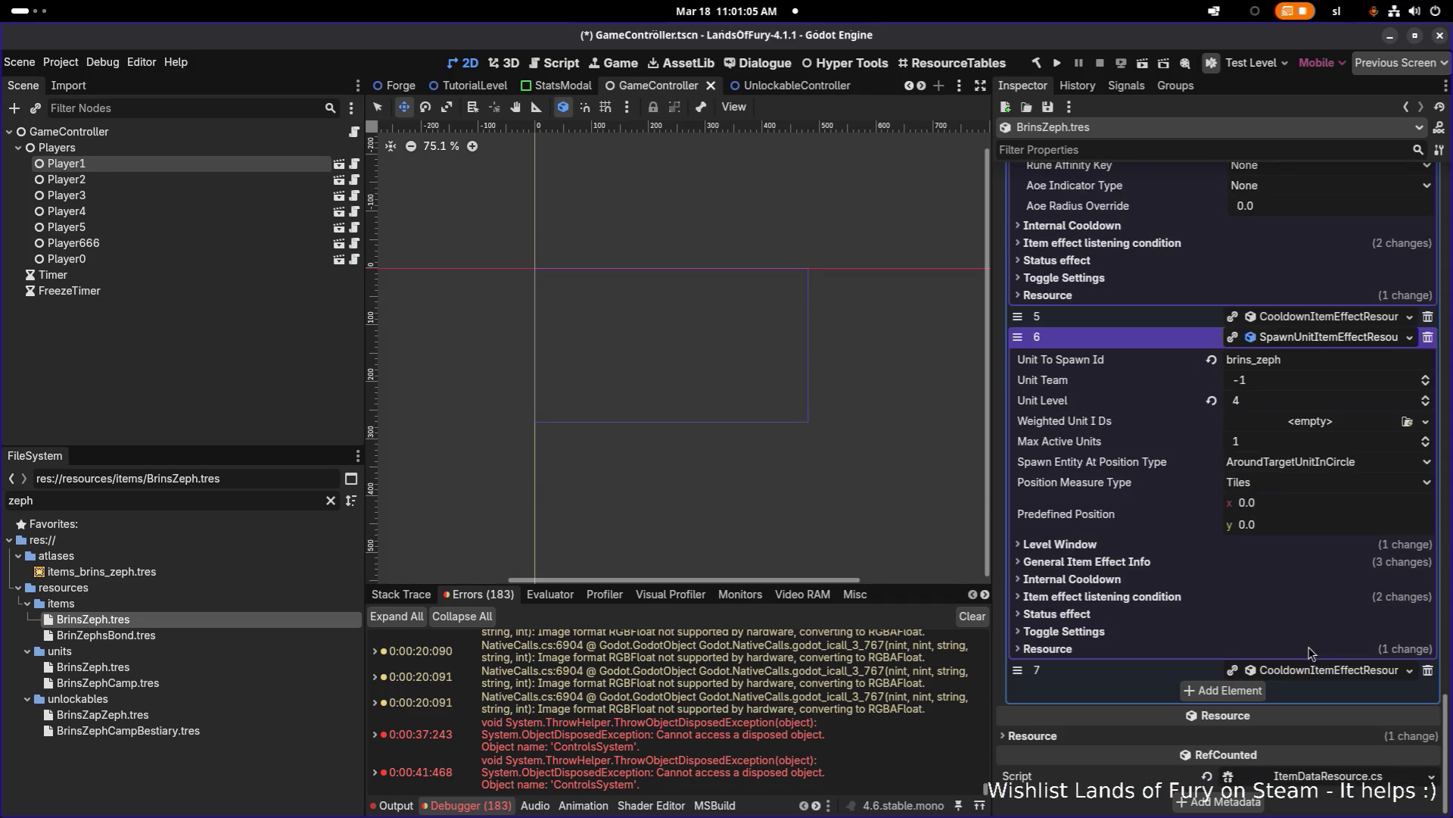
{"action": "left_click", "coordinate": [1221, 564]}
{"action": "left_click", "coordinate": [1294, 683]}
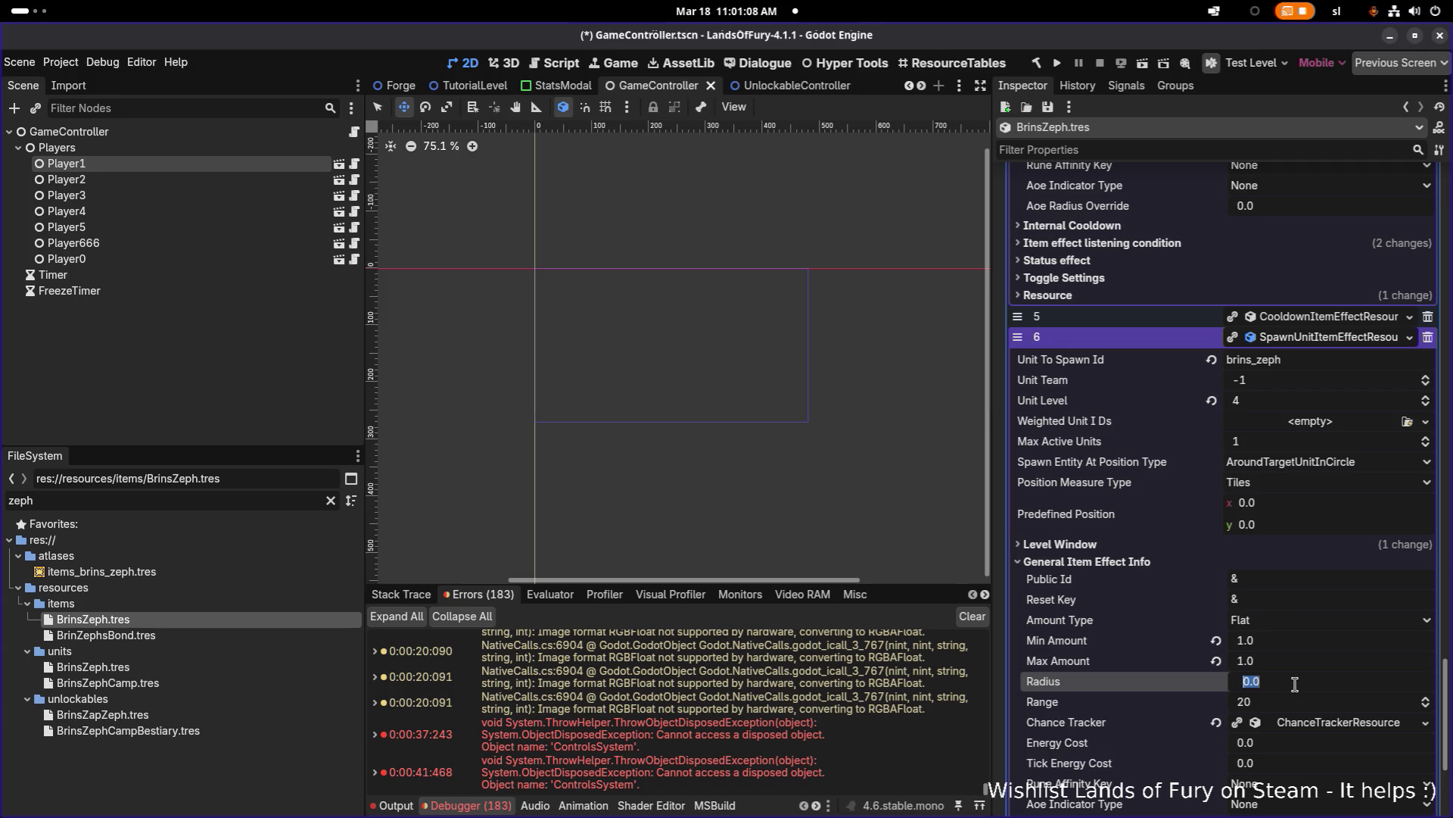
{"action": "type", "text": "2"}
{"action": "key", "text": "ctrl+s"}
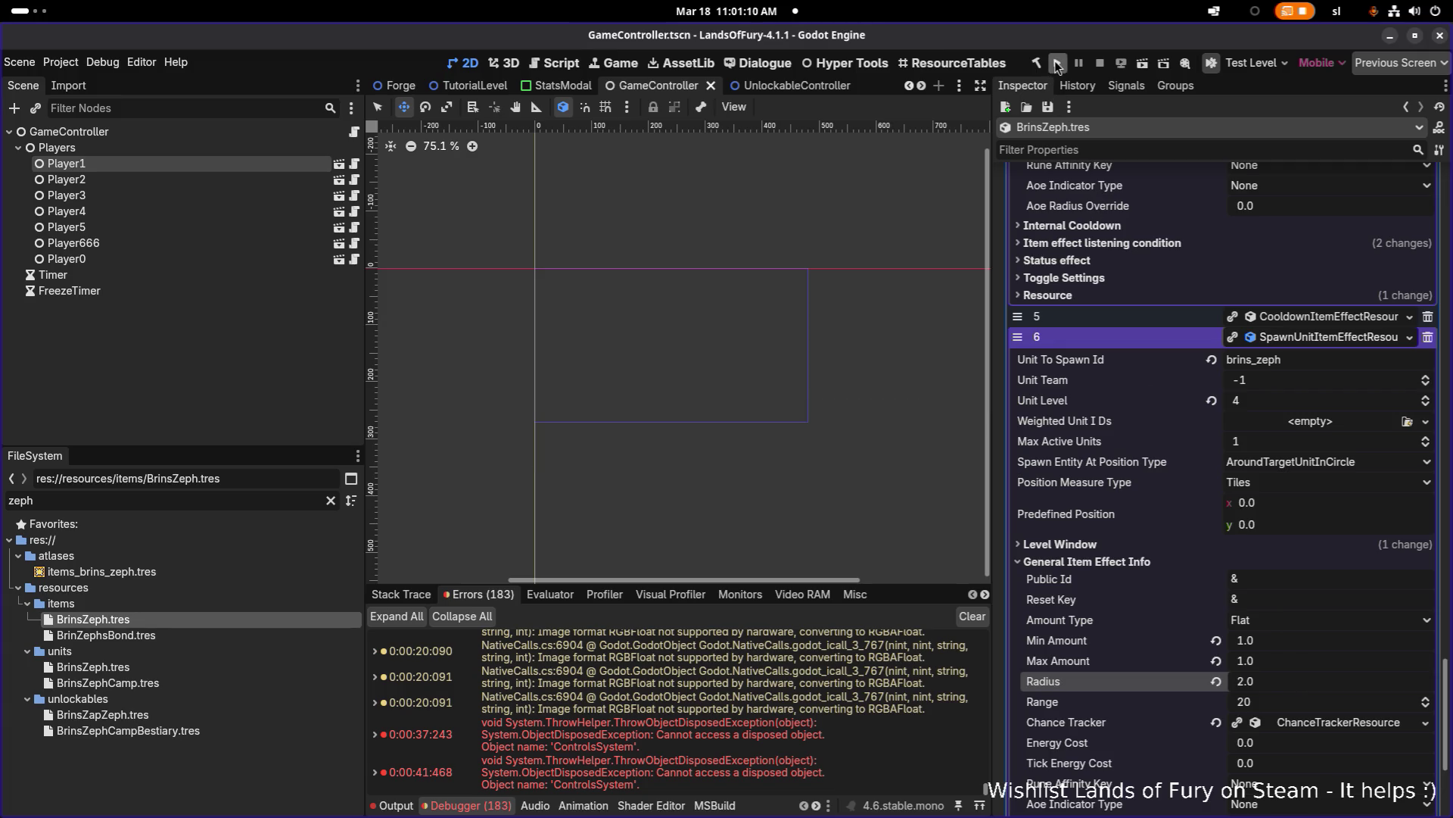
Step: Launch Lands of Fury and enter the next area through the purple vine
{"action": "left_click", "coordinate": [1057, 63]}
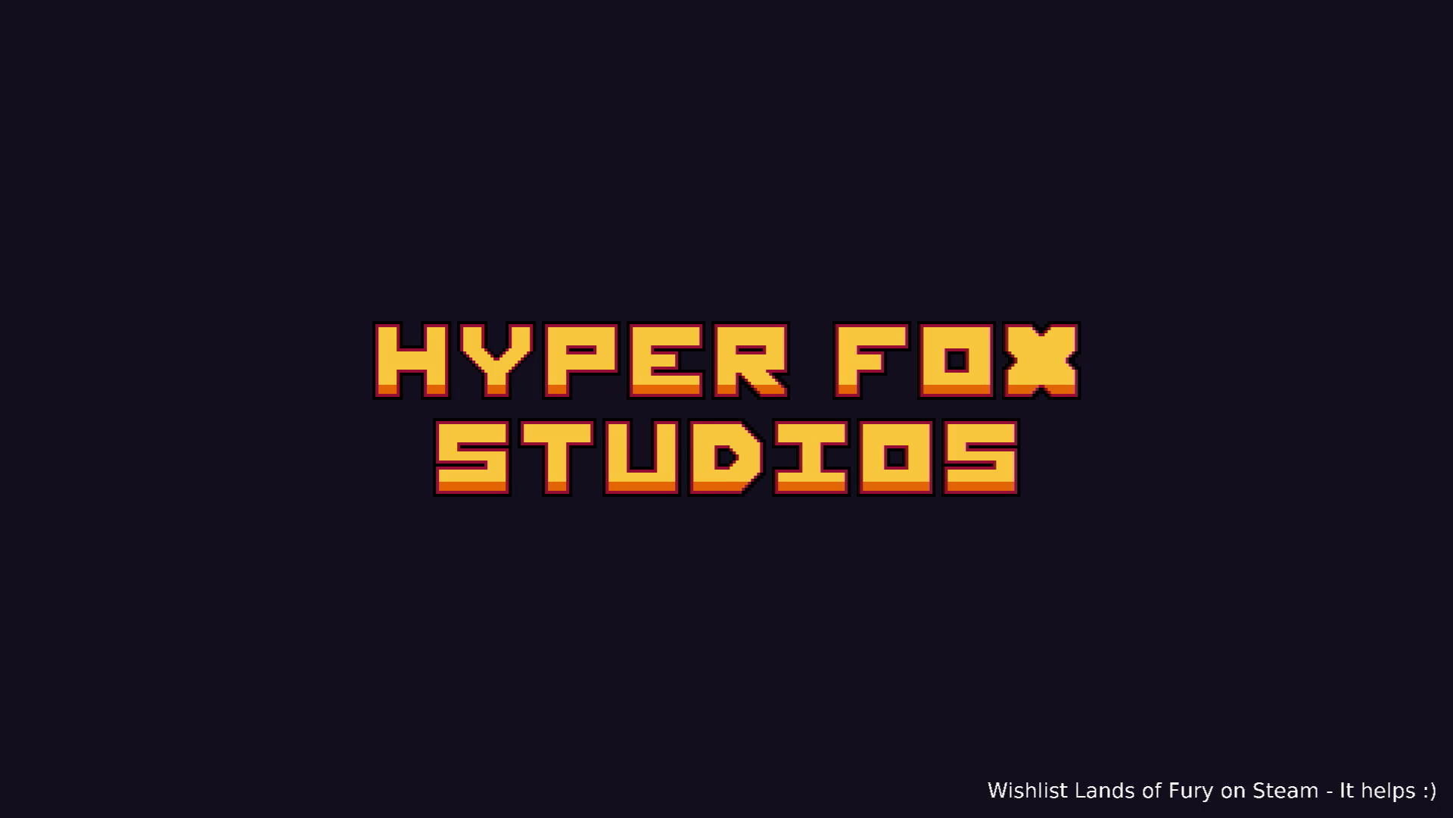
{"action": "key", "text": "Return"}
{"action": "key", "text": "Return"}
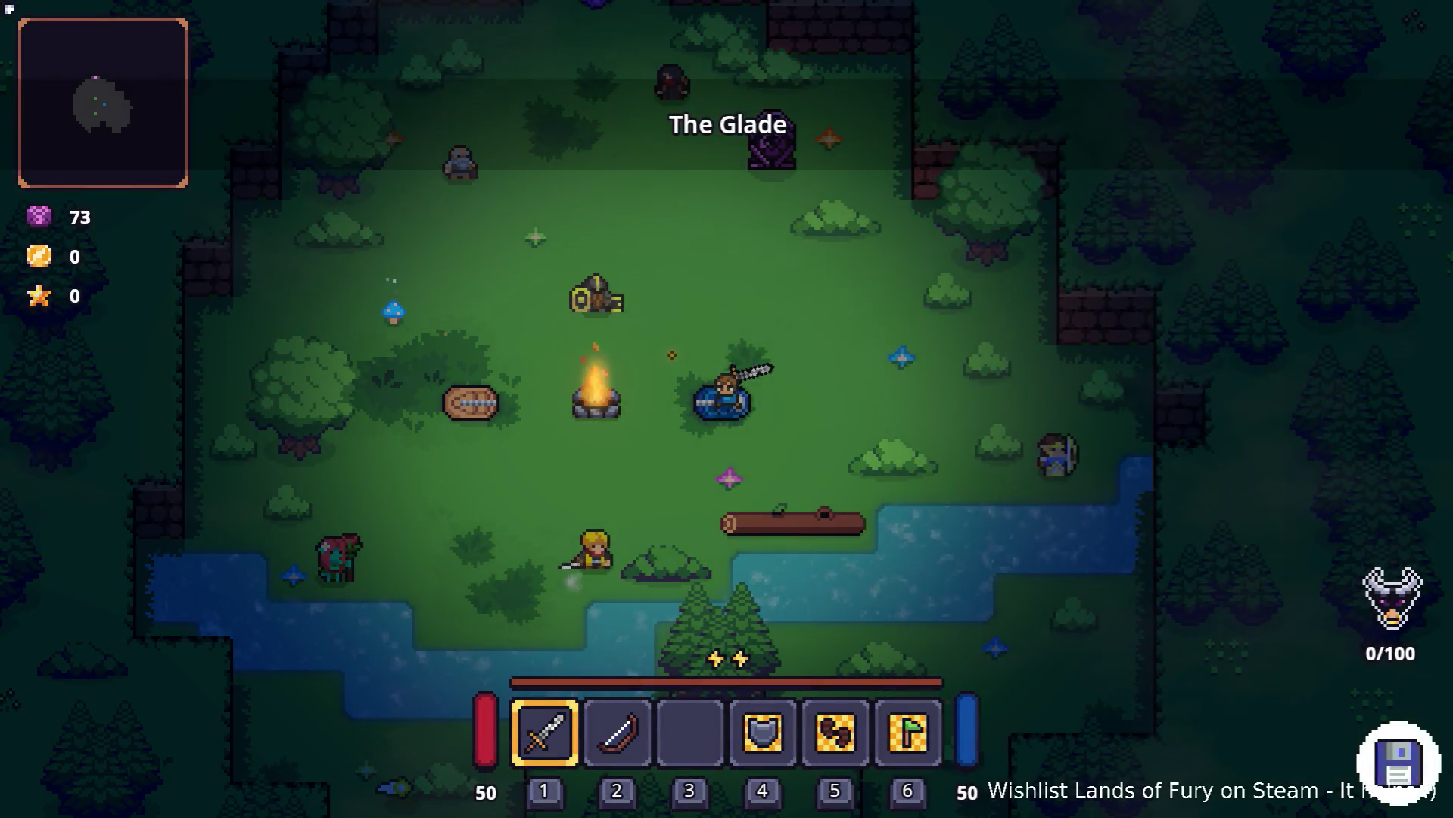
{"action": "left_click", "coordinate": [492, 286]}
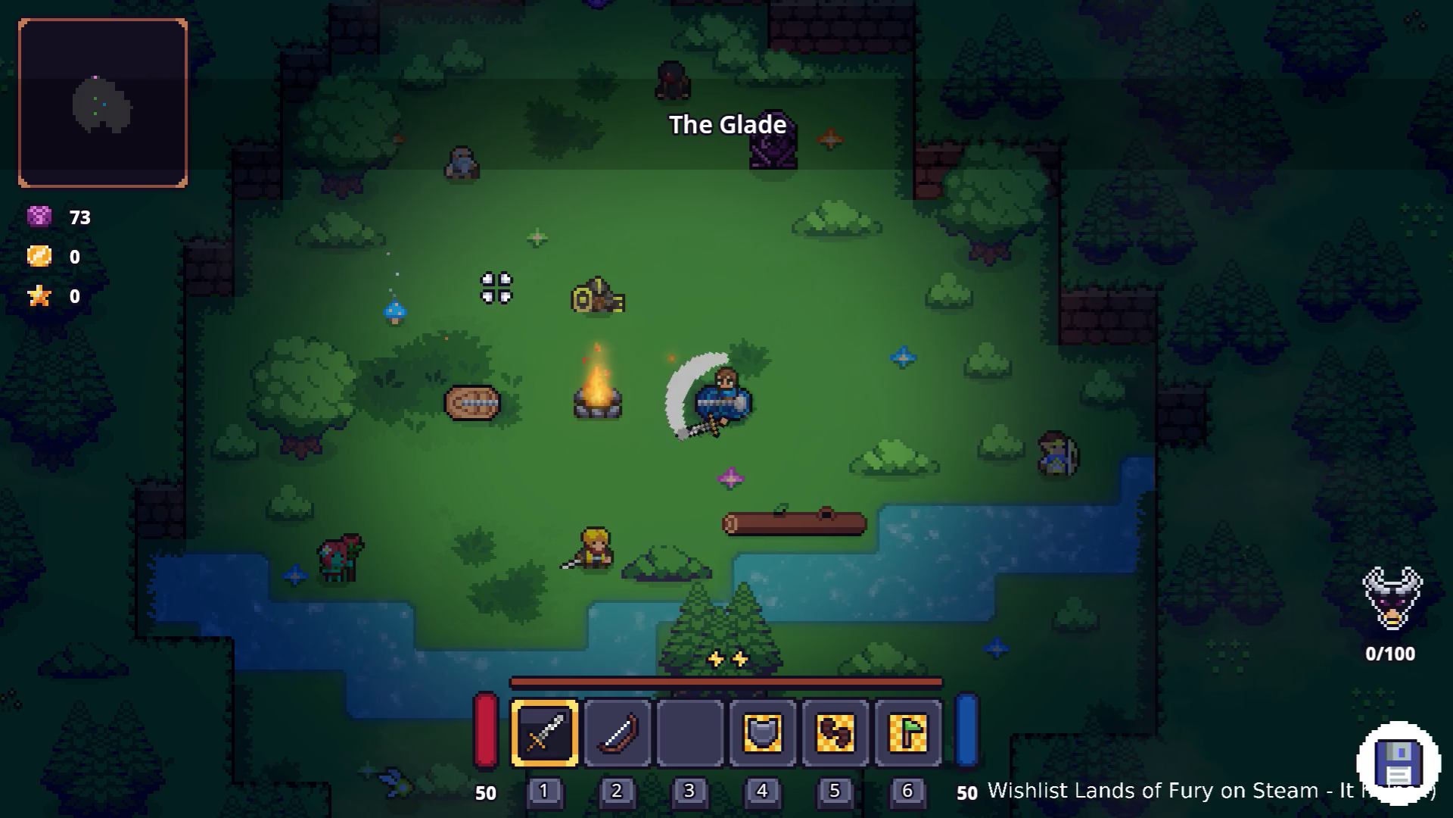
{"action": "key", "text": "2"}
{"action": "key", "text": "w"}
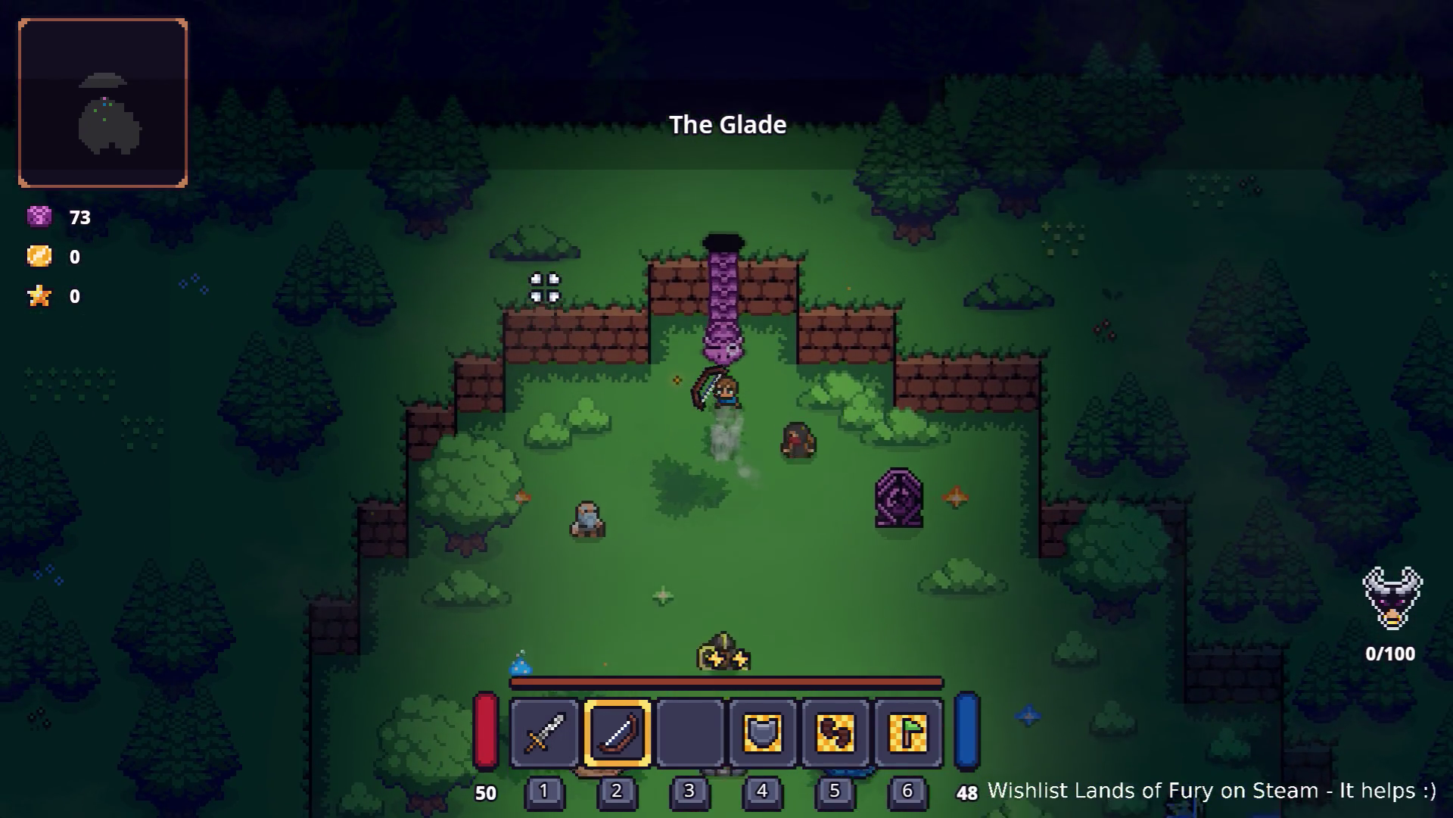
{"action": "key", "text": "e"}
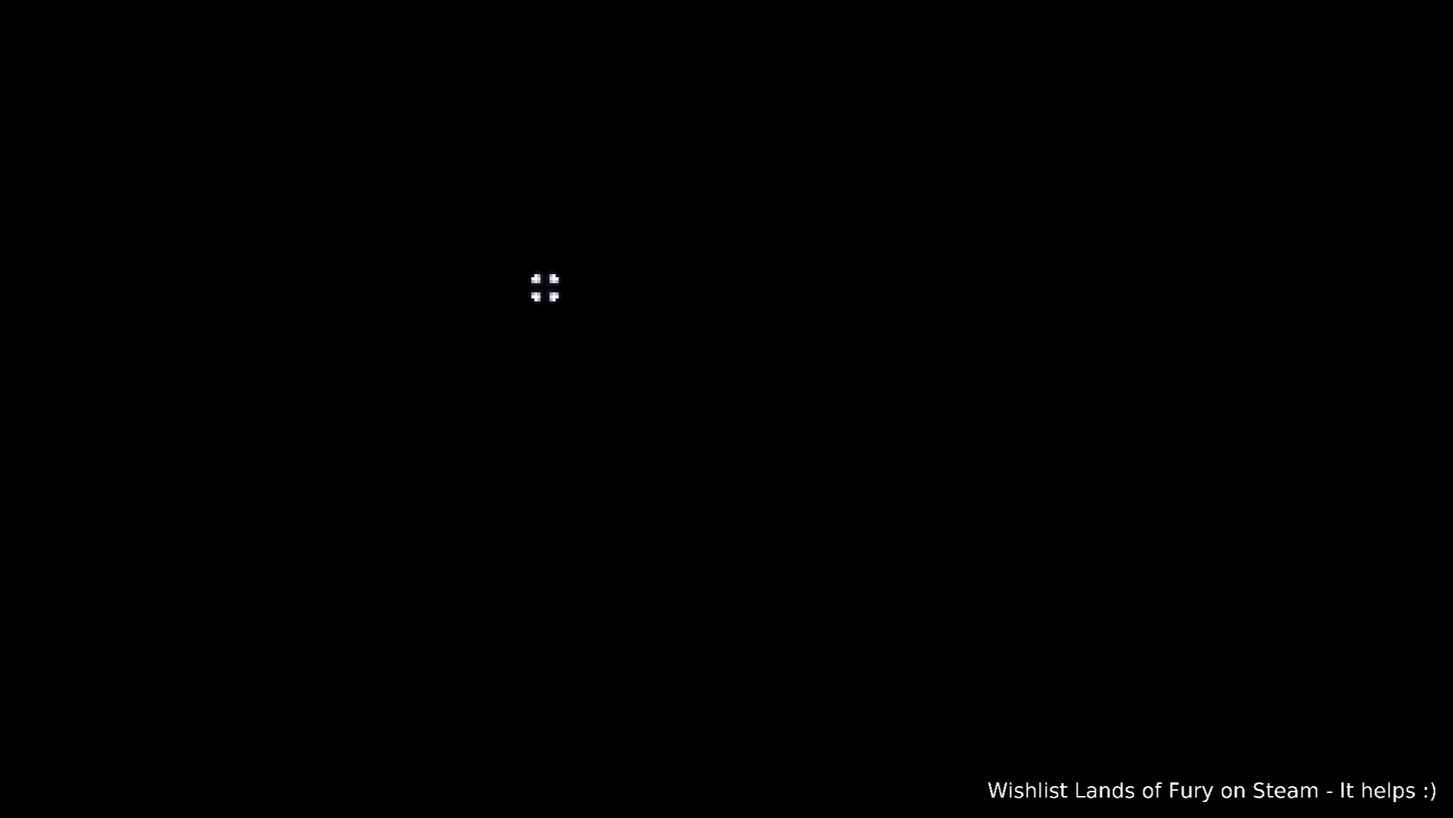
Step: Add five levels to Brin with the CompanionAddLevels 5 console command
{"action": "key", "text": "grave"}
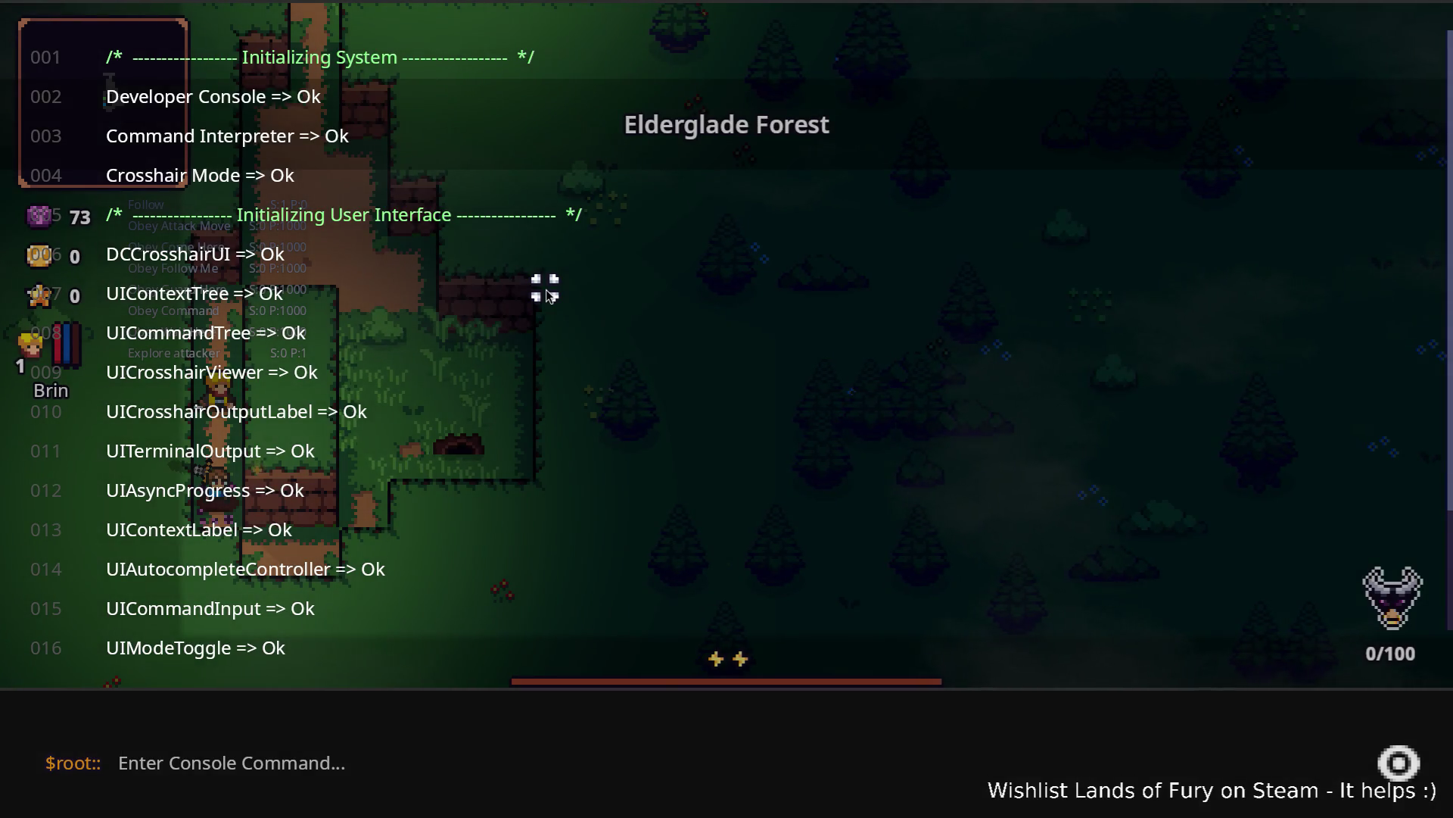
{"action": "type", "text": "Com"}
{"action": "key", "text": "Tab"}
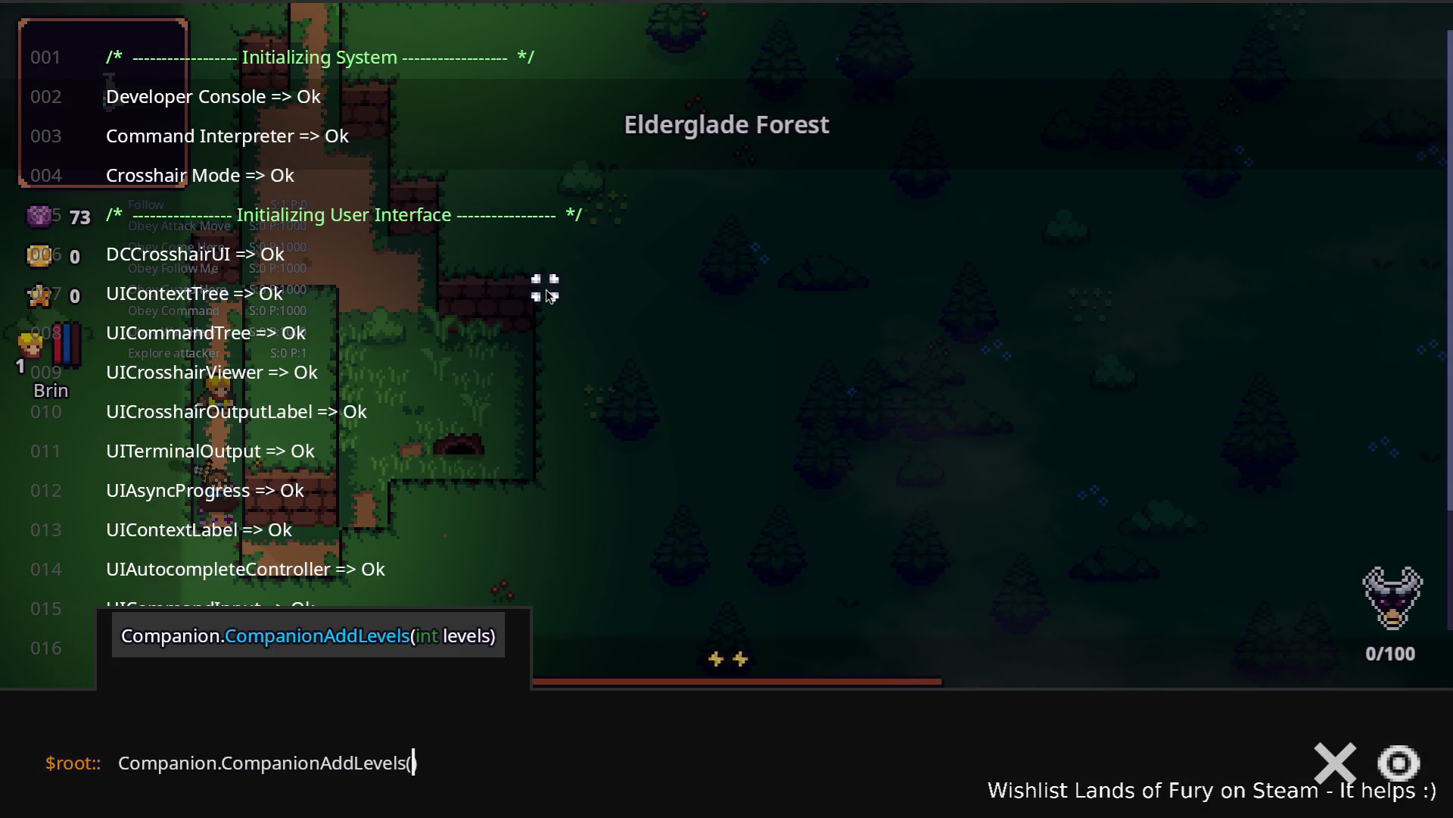
{"action": "type", "text": "5"}
{"action": "key", "text": "Return"}
{"action": "key", "text": "grave"}
Step: Spend a skill point on Zeph from Brin's character sheet in the inventory
{"action": "key", "text": "i"}
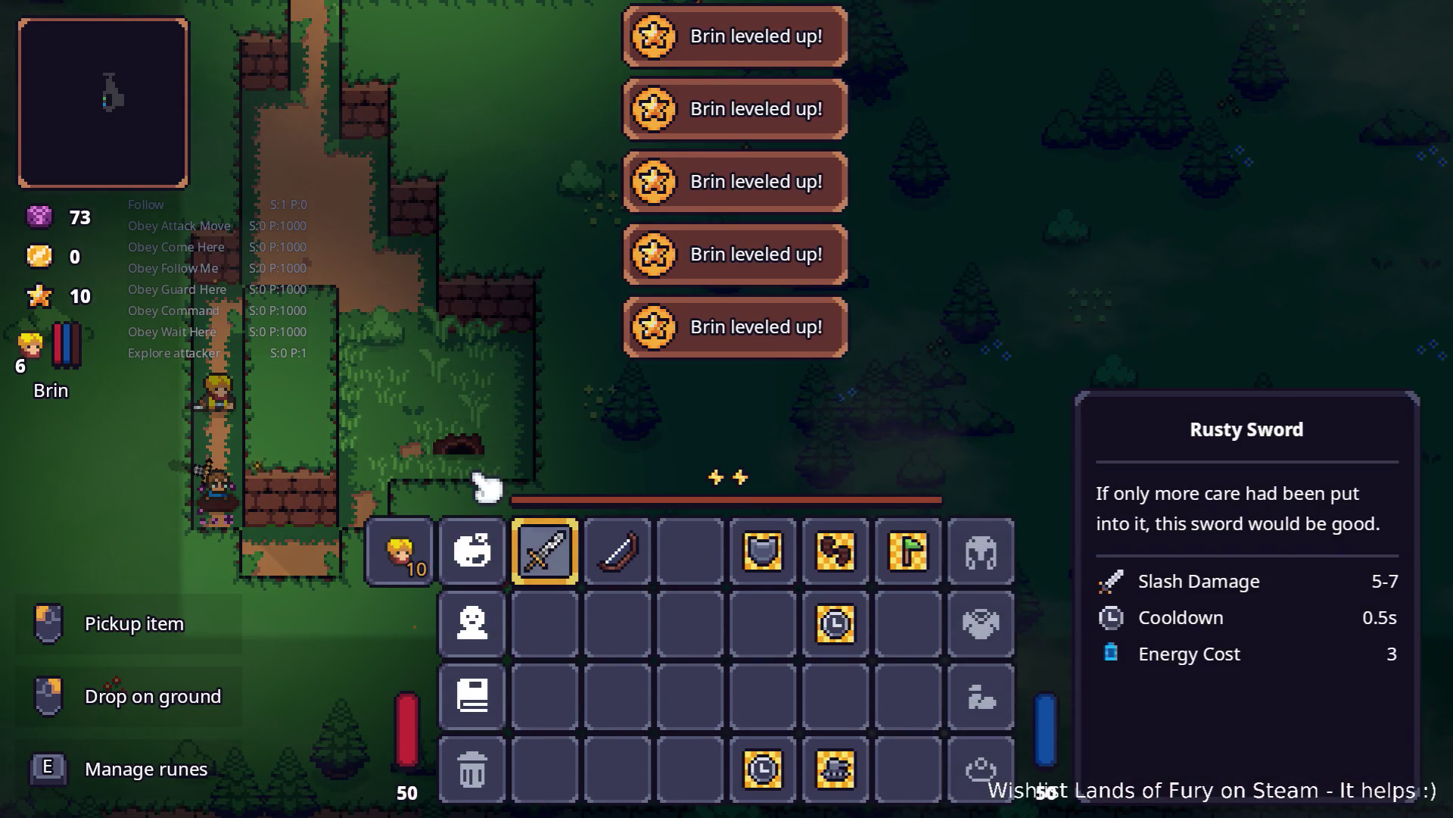
{"action": "left_click", "coordinate": [402, 549]}
{"action": "left_click", "coordinate": [698, 580]}
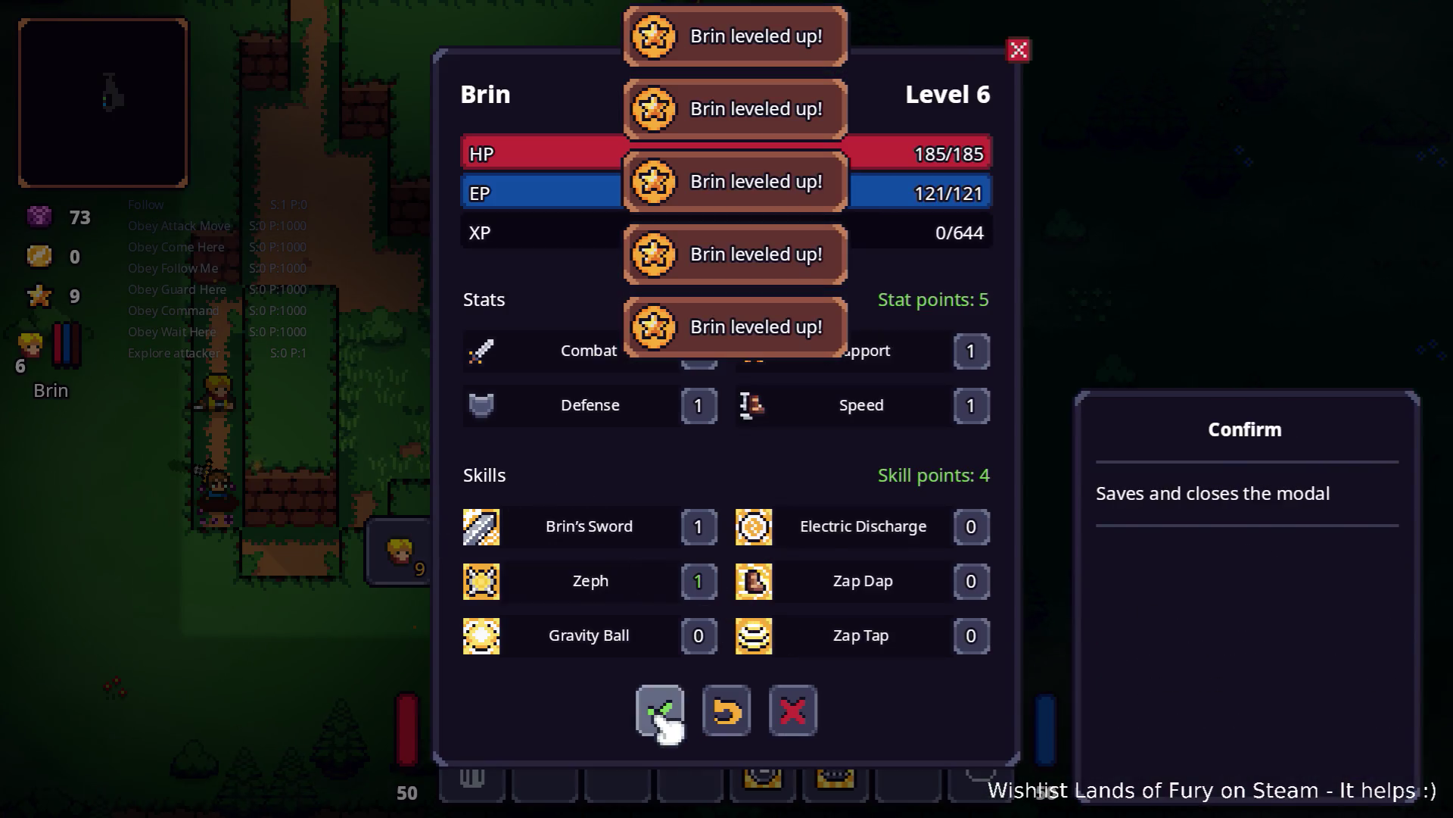
{"action": "left_click", "coordinate": [660, 715]}
{"action": "key", "text": "i"}
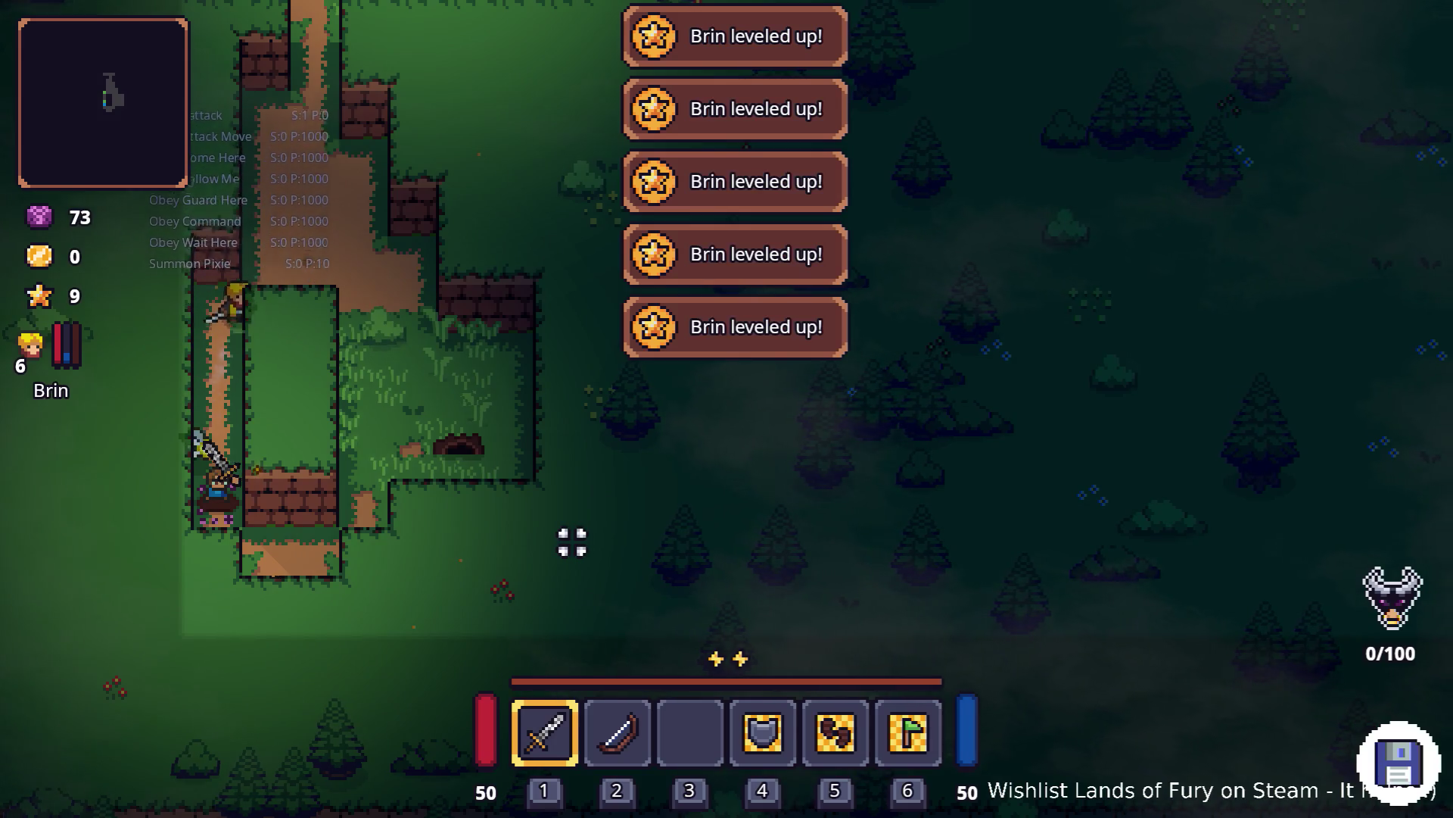
{"action": "key", "text": "i"}
{"action": "key", "text": "i"}
Step: Walk north to the campfire and fight the group of enemies there
{"action": "key", "text": "w"}
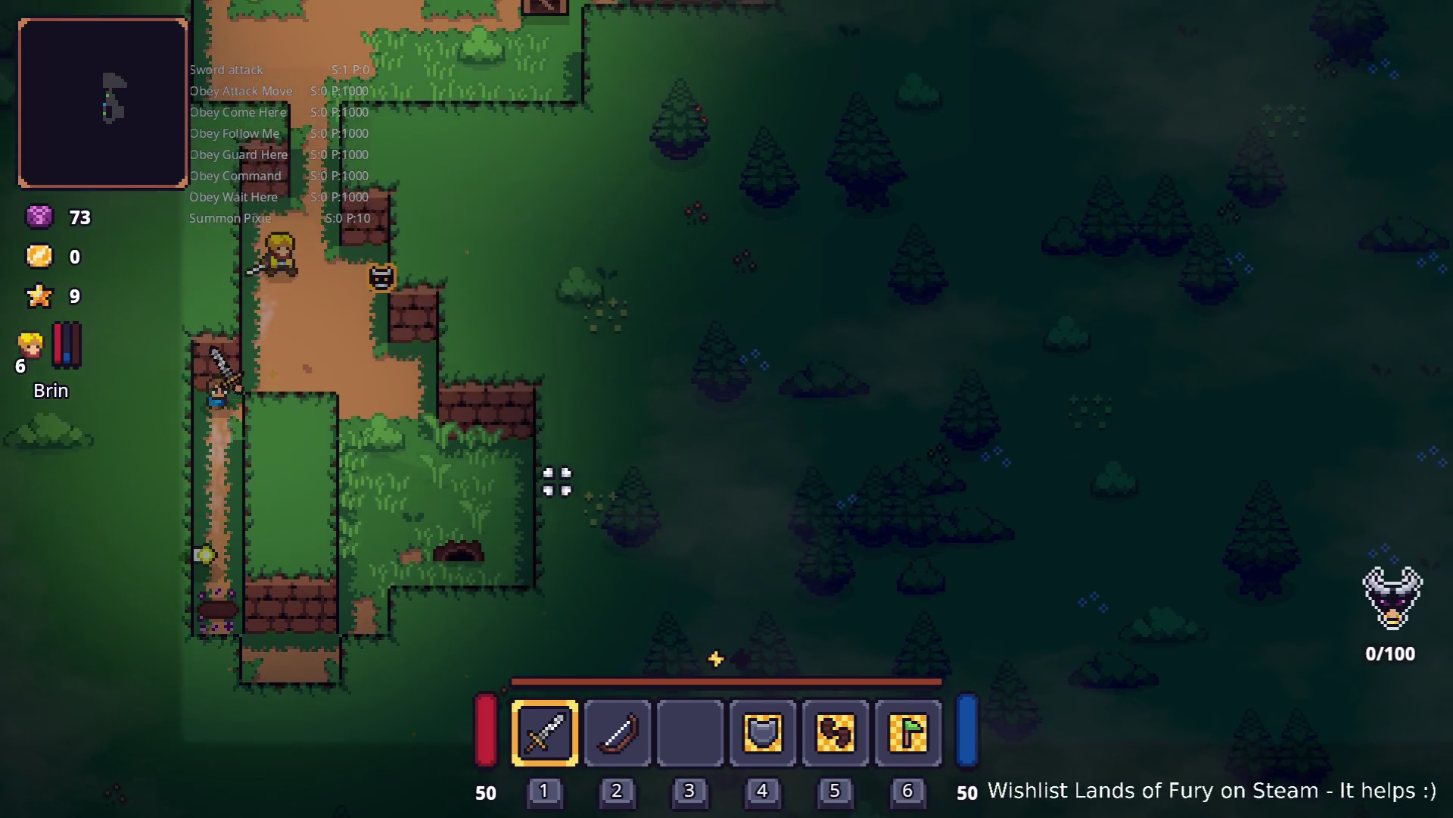
{"action": "key", "text": "w"}
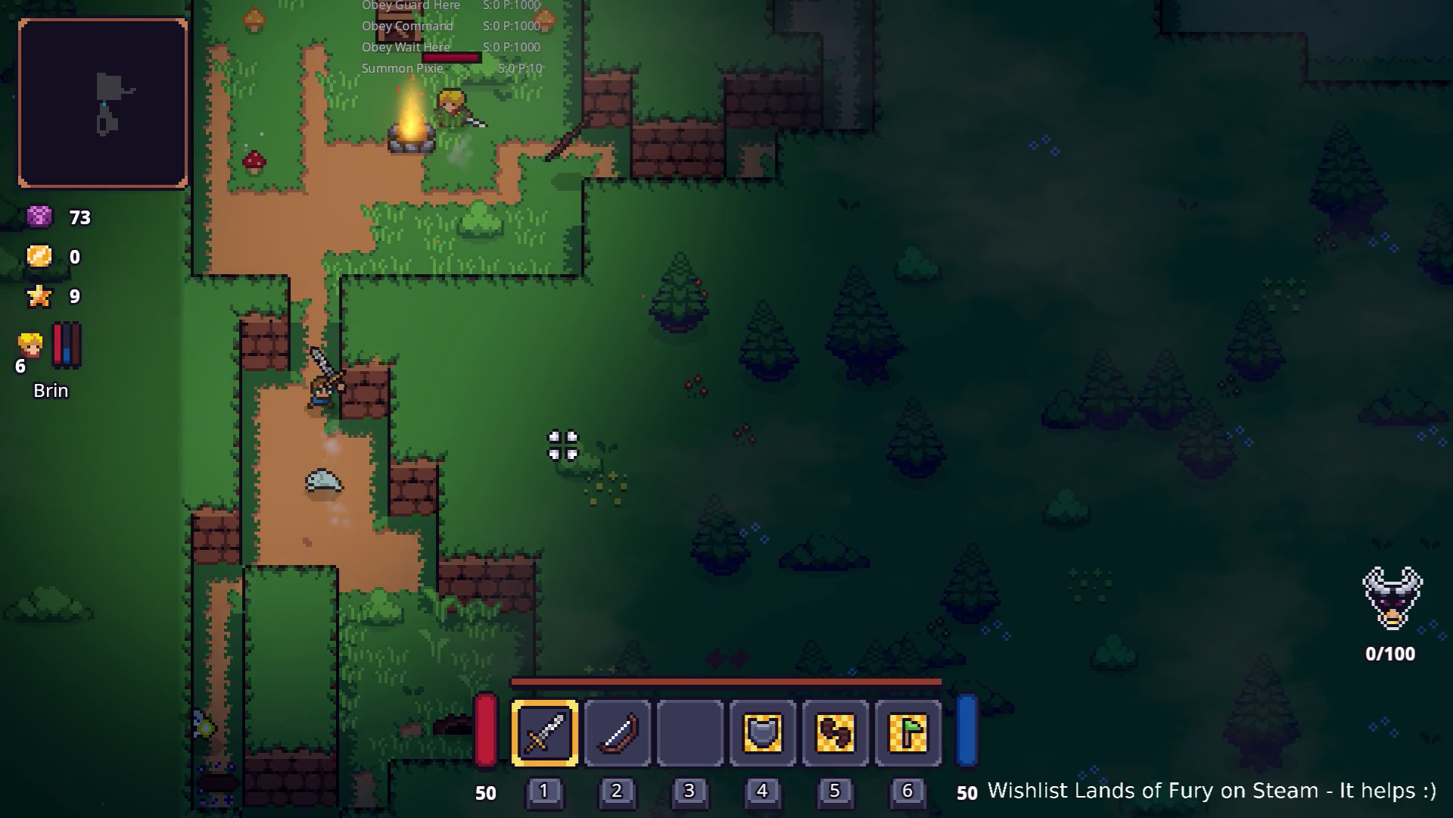
{"action": "key", "text": "w"}
{"action": "key", "text": "d"}
{"action": "left_click", "coordinate": [566, 342]}
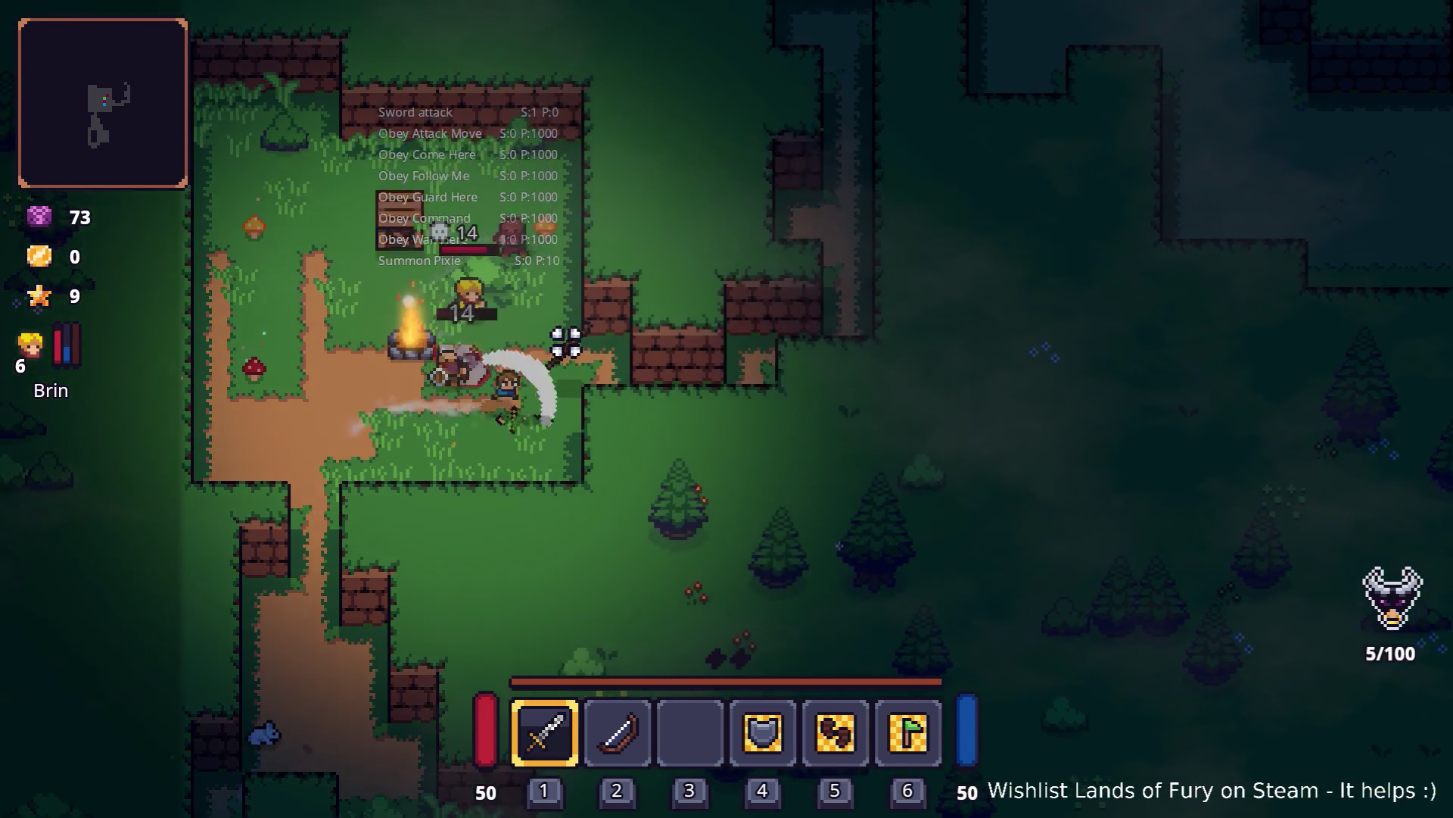
{"action": "key", "text": "w"}
{"action": "left_click", "coordinate": [375, 364]}
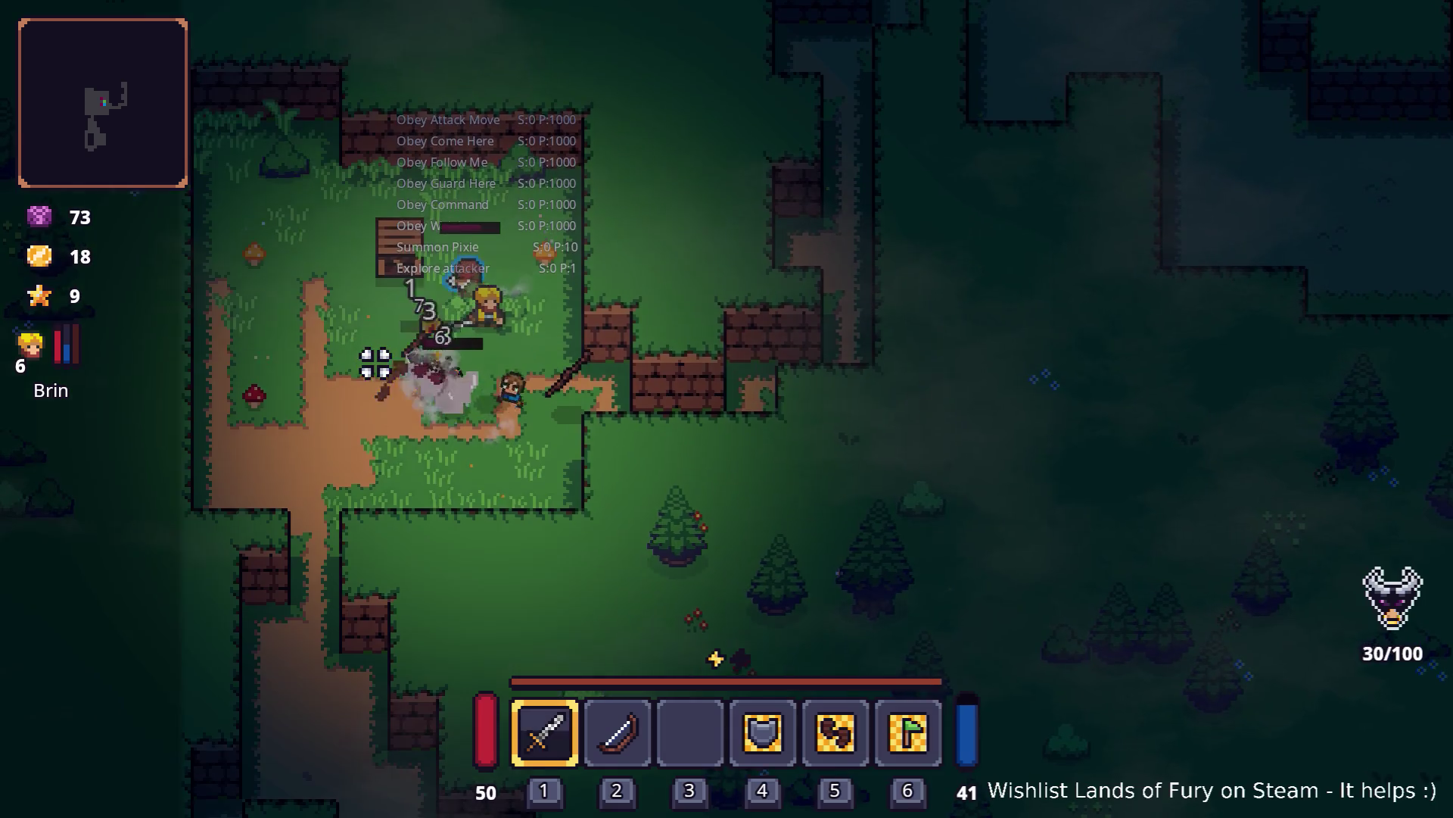
{"action": "key", "text": "w"}
{"action": "key", "text": "a"}
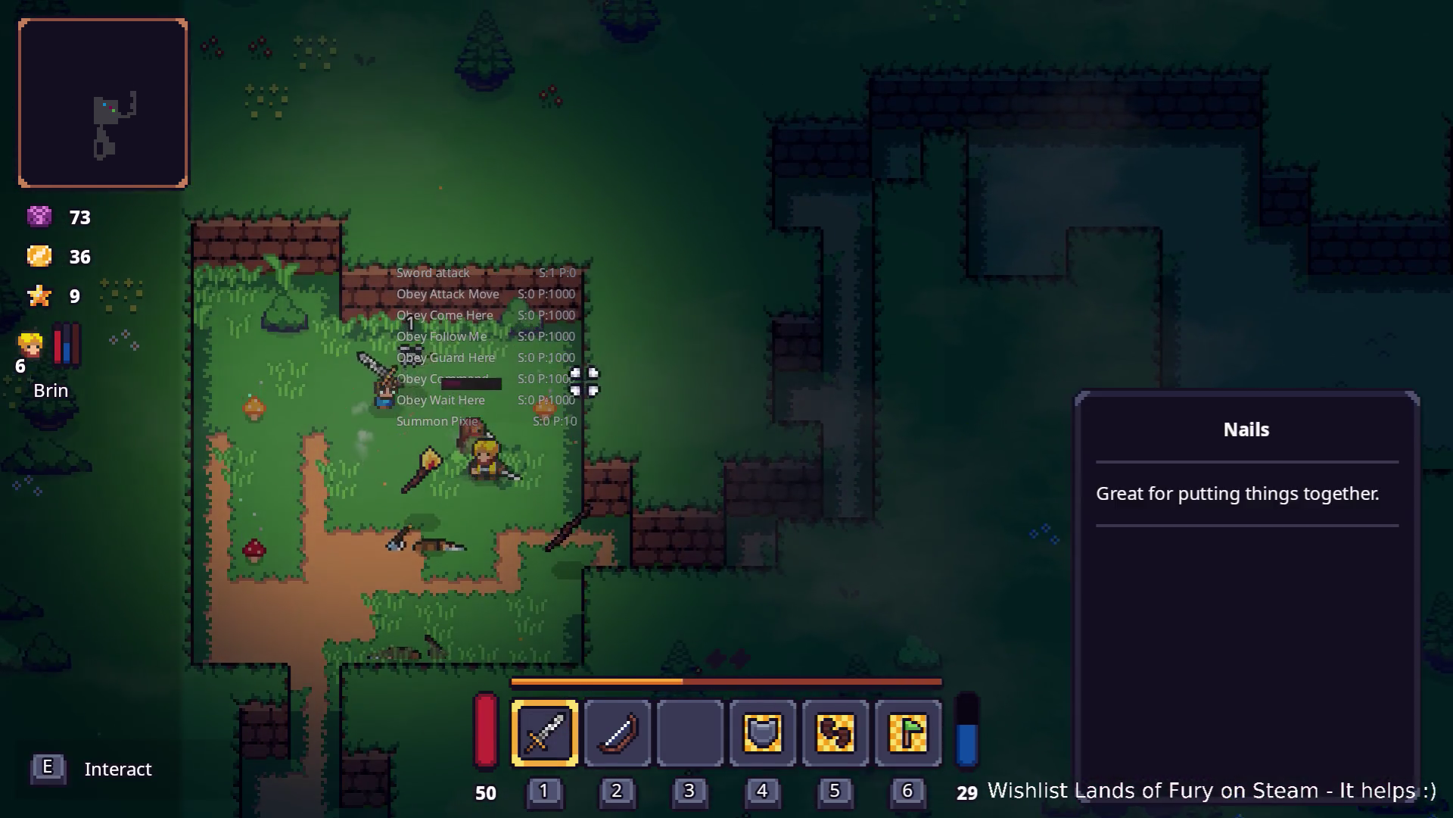
{"action": "key", "text": "s"}
{"action": "left_click", "coordinate": [520, 406]}
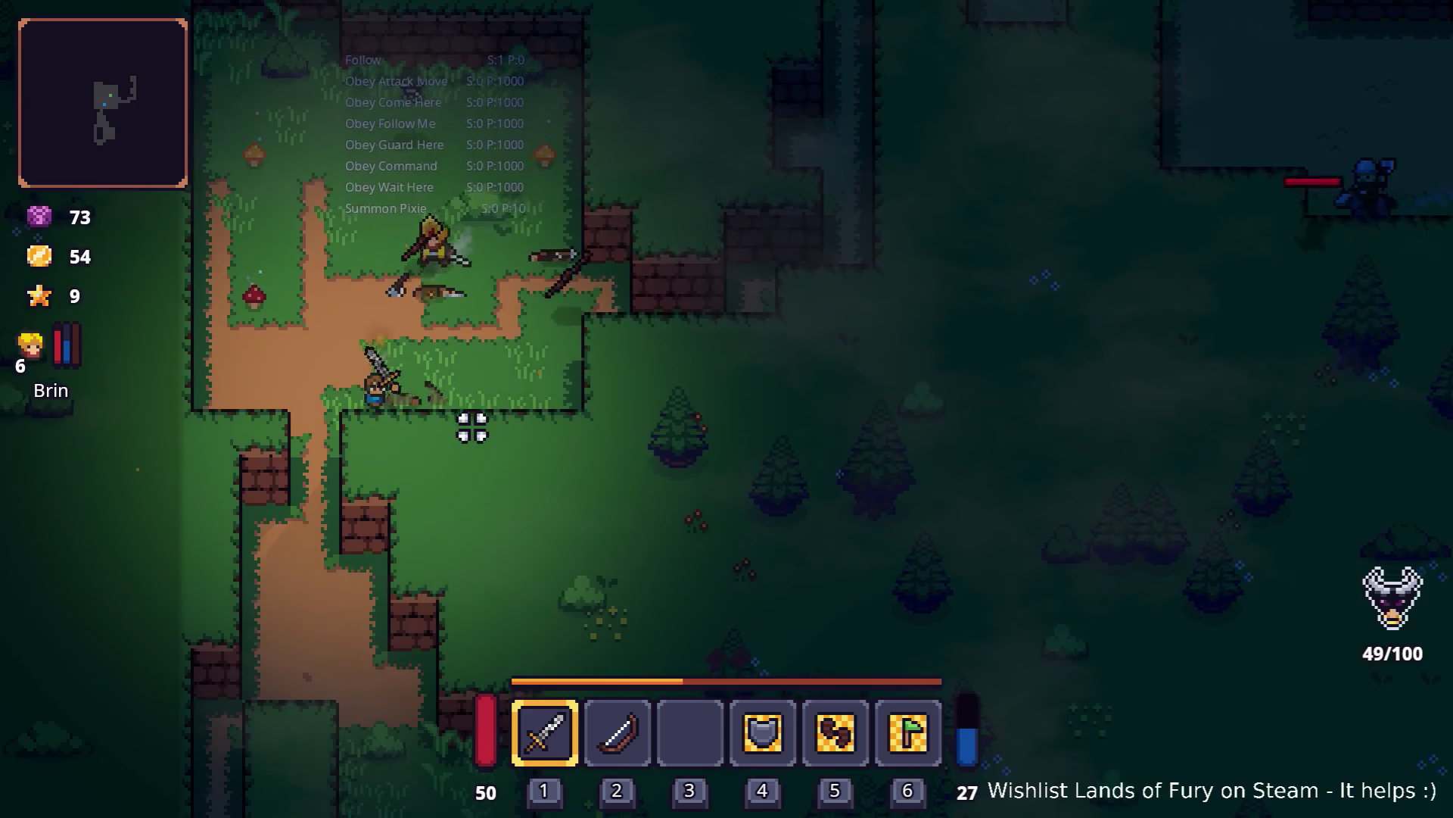
Step: Walk around the forest checking the companions follow, then quit to the editor
{"action": "key", "text": "w"}
{"action": "key", "text": "d"}
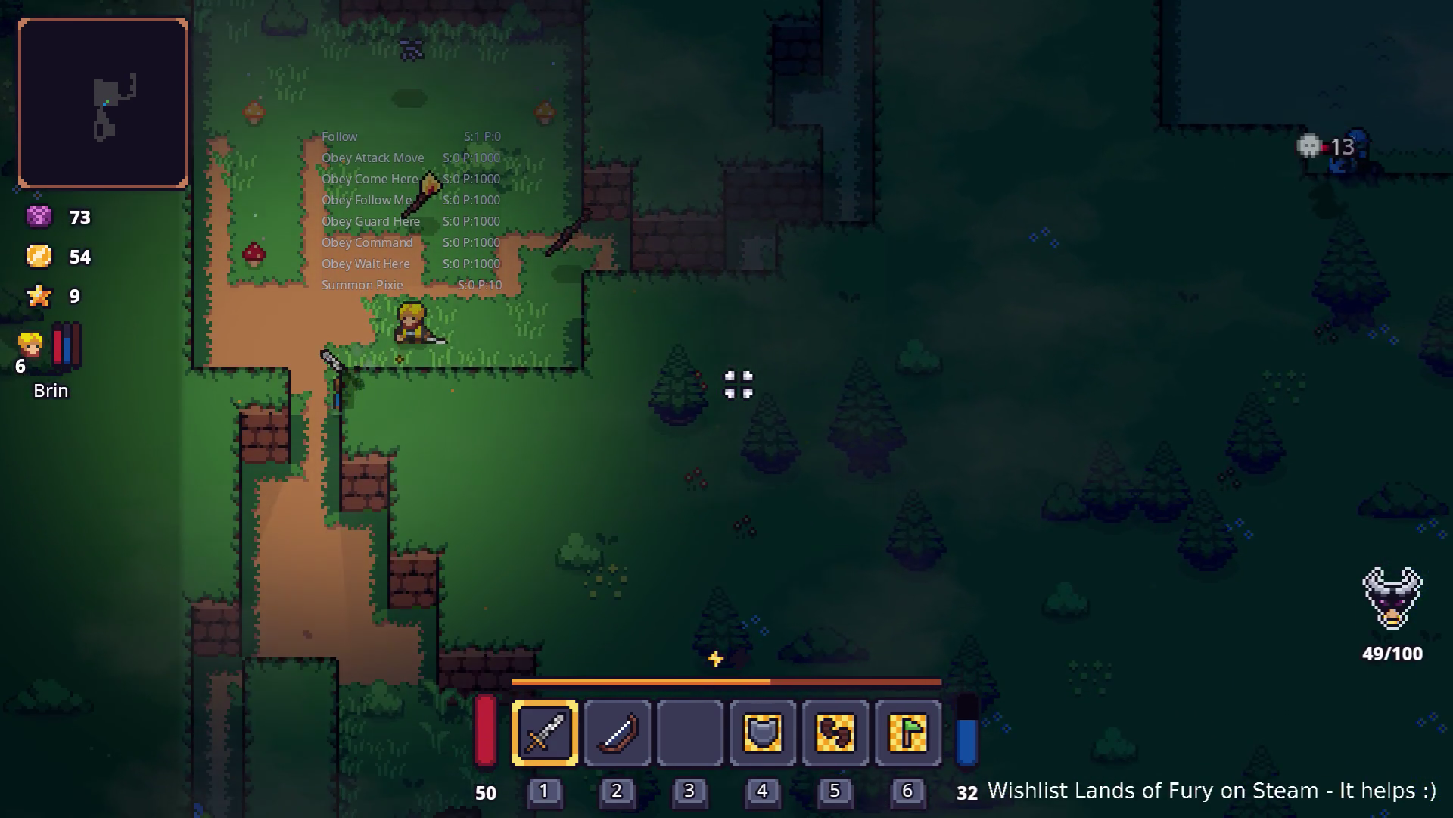
{"action": "key", "text": "s"}
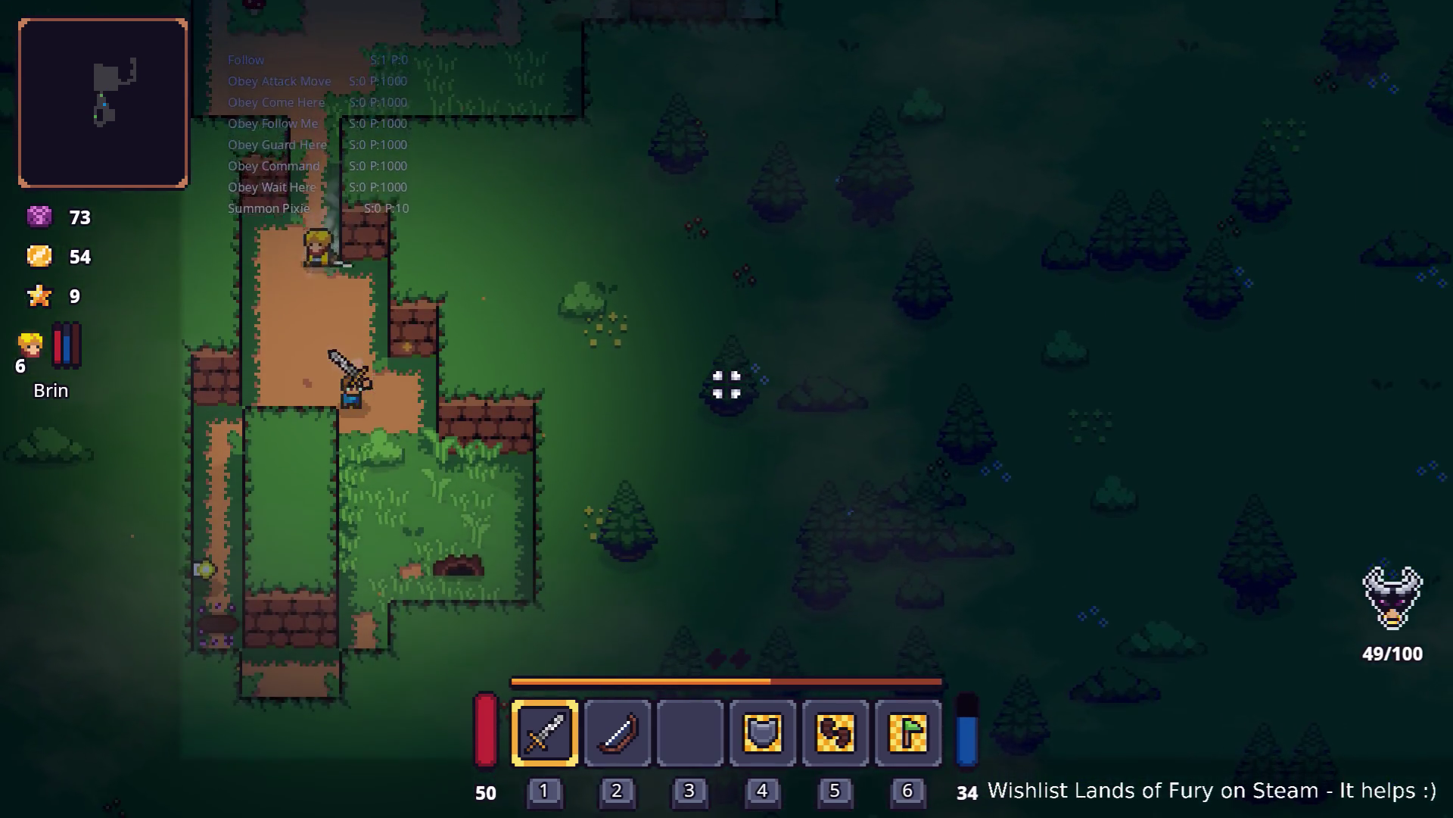
{"action": "key", "text": "s"}
{"action": "key", "text": "s"}
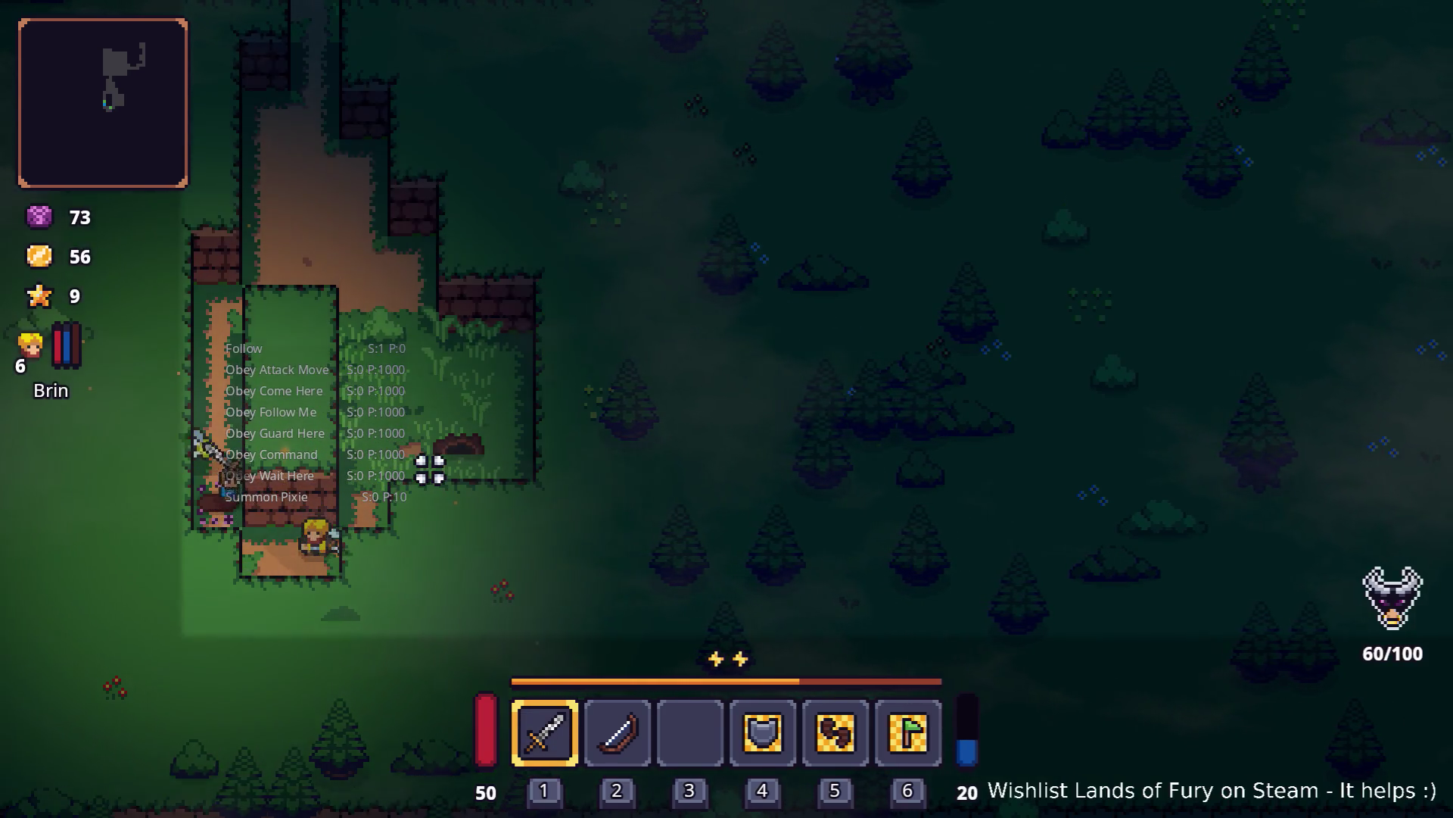
{"action": "key", "text": "w"}
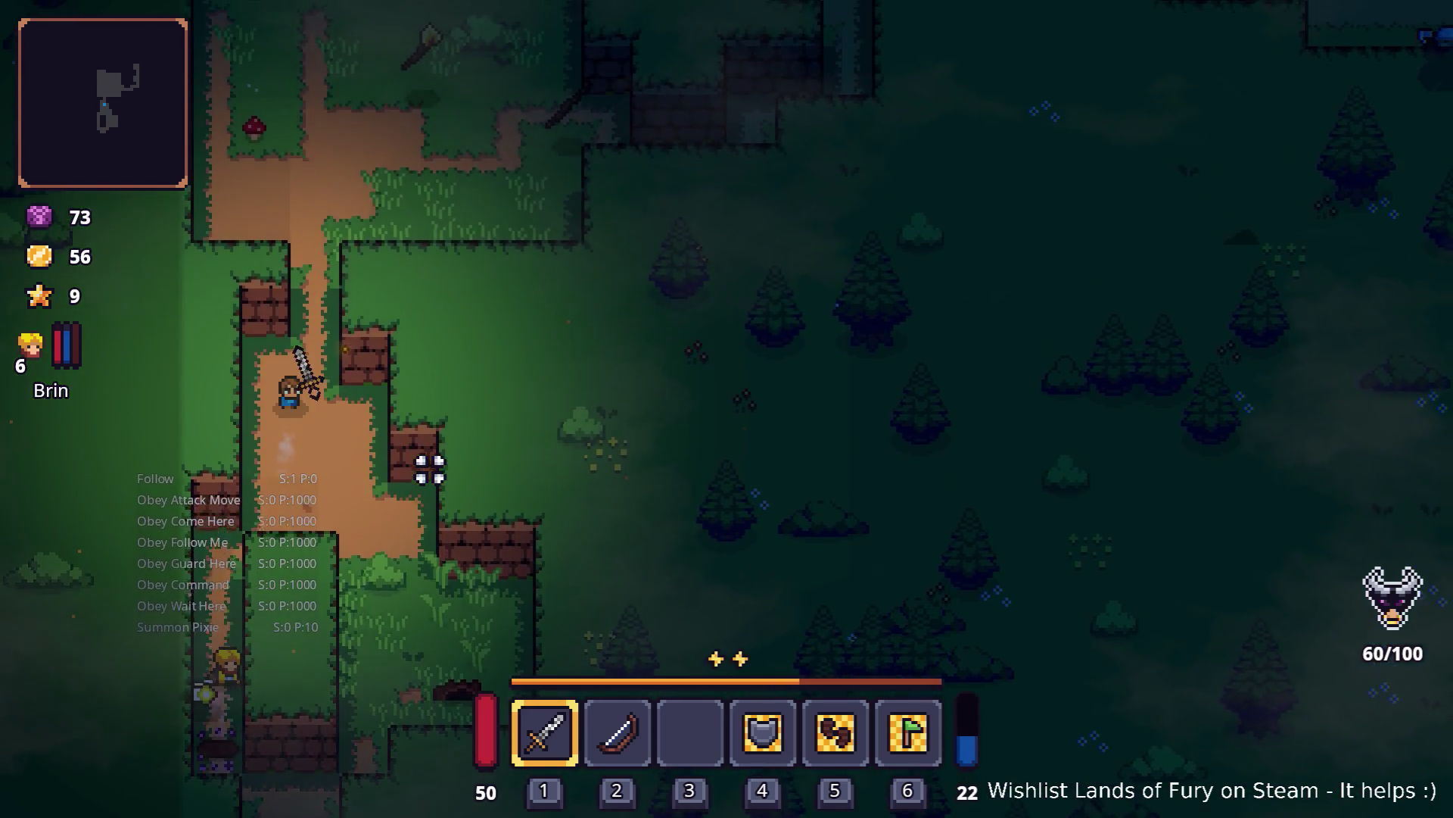
{"action": "key", "text": "w"}
{"action": "key", "text": "d"}
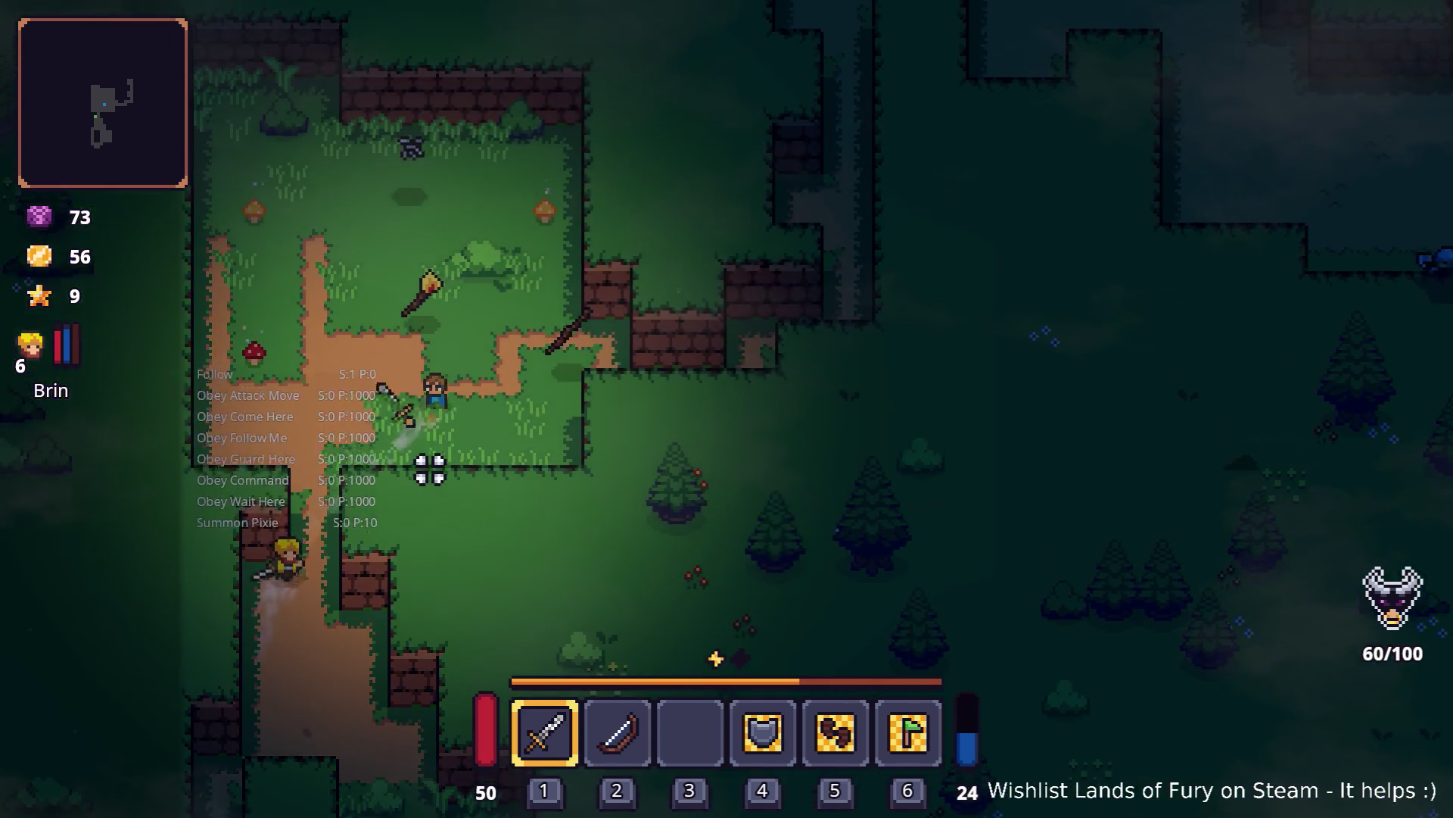
{"action": "key", "text": "d"}
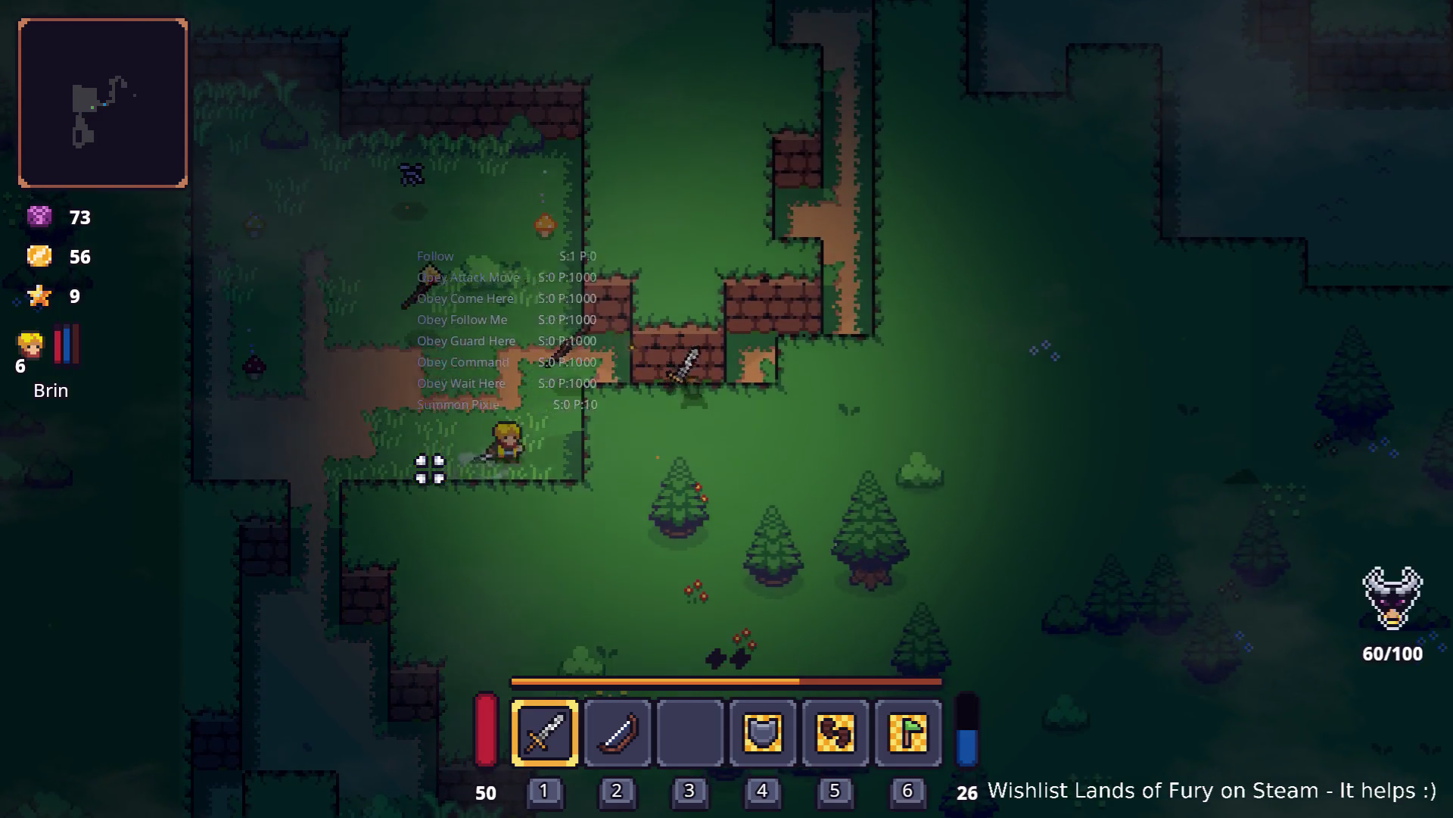
{"action": "key", "text": "d"}
{"action": "key", "text": "w"}
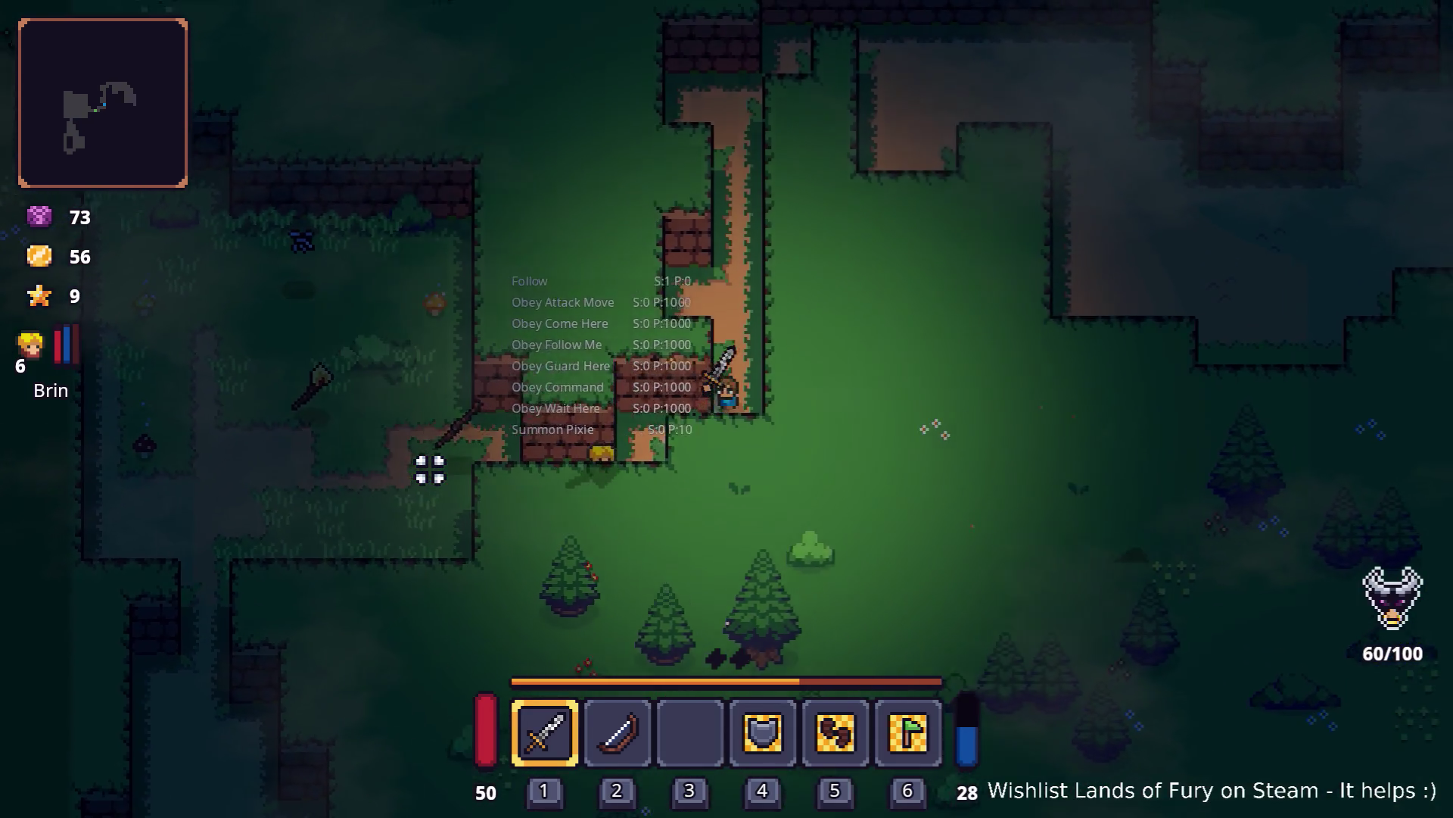
{"action": "key", "text": "w"}
{"action": "key", "text": "Escape"}
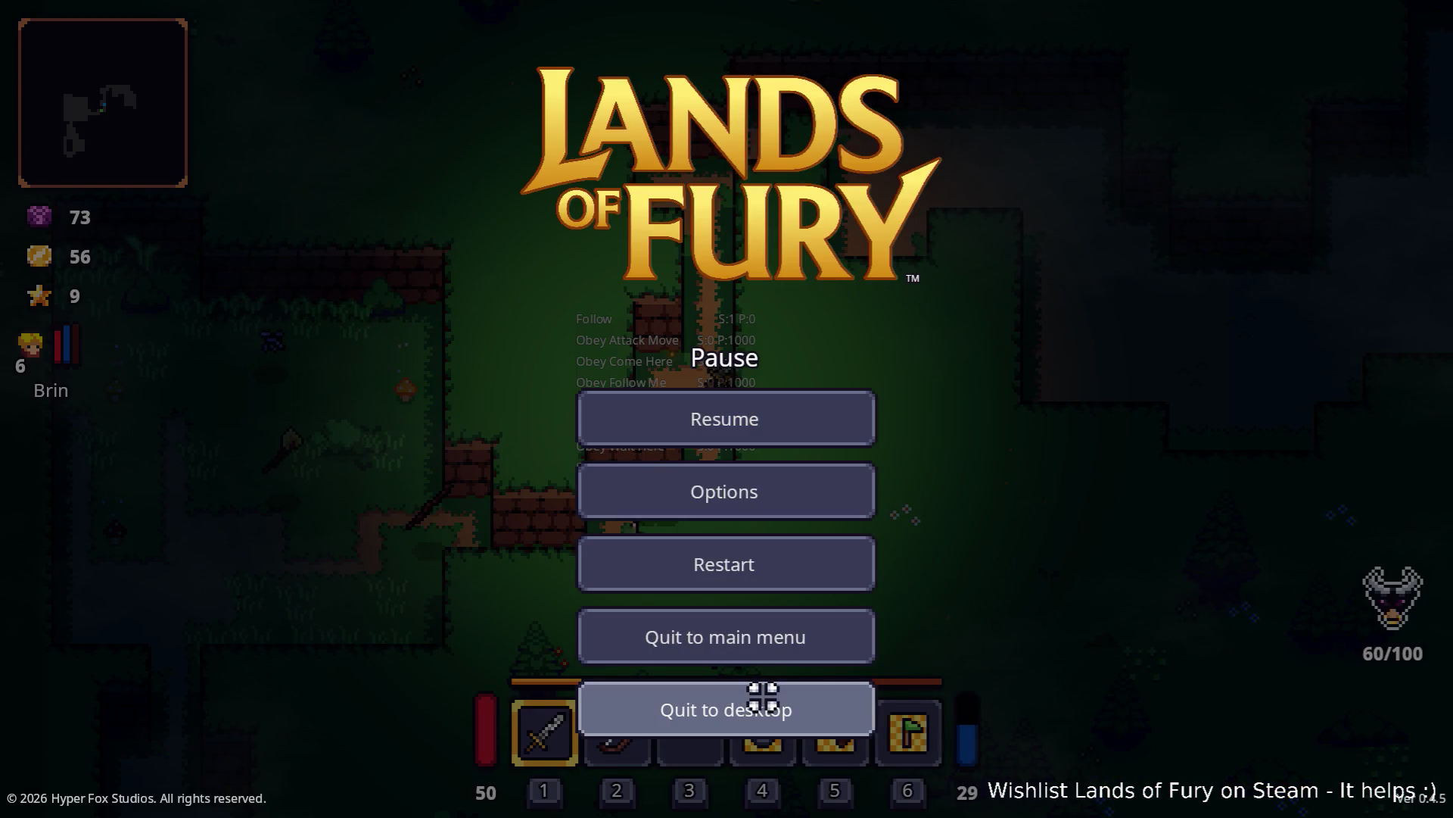
{"action": "left_click", "coordinate": [763, 698]}
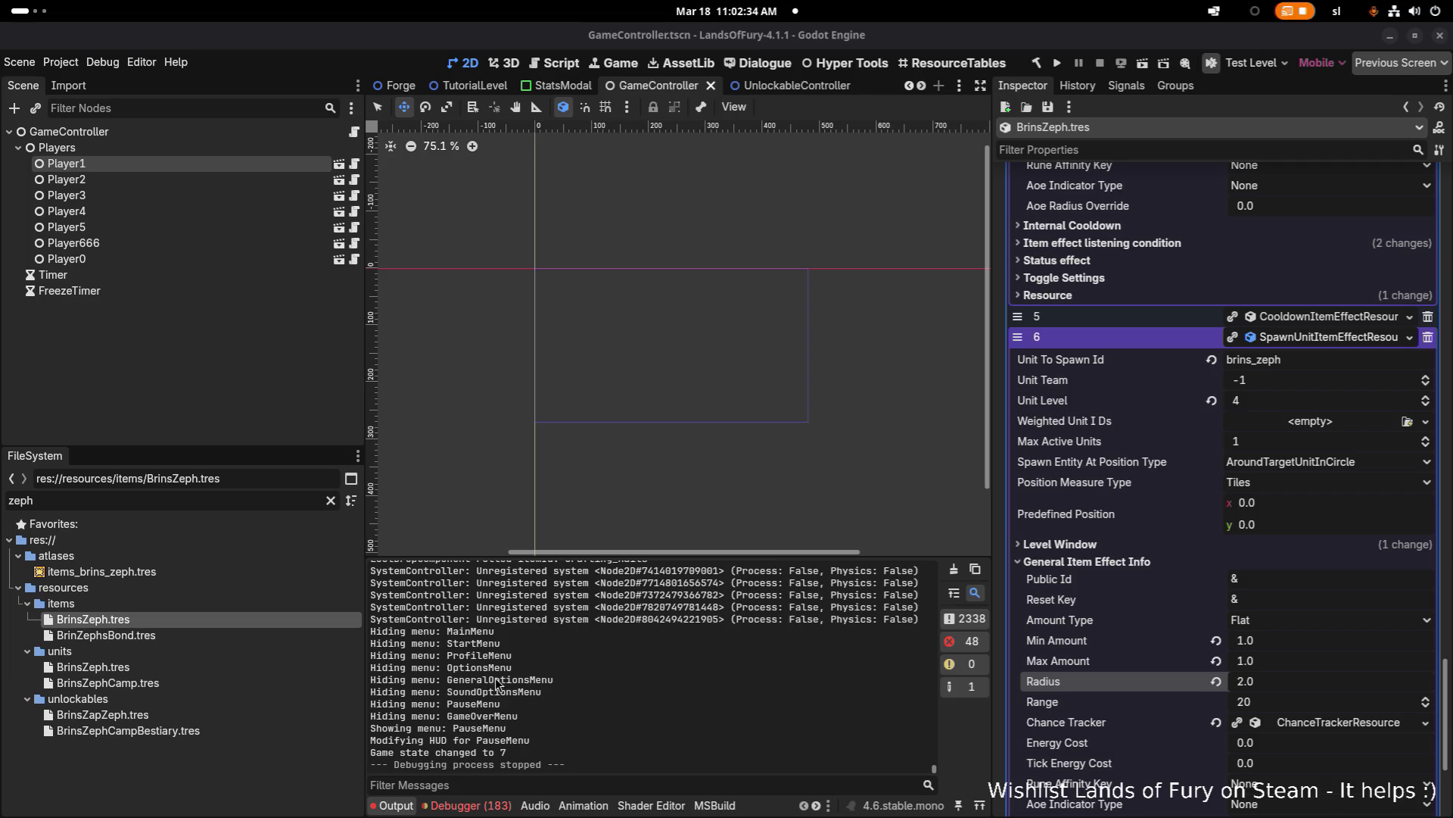
Step: Select units/BrinsZeph.tres, widen the Inspector, and review the unit's stats
{"action": "left_click", "coordinate": [215, 666]}
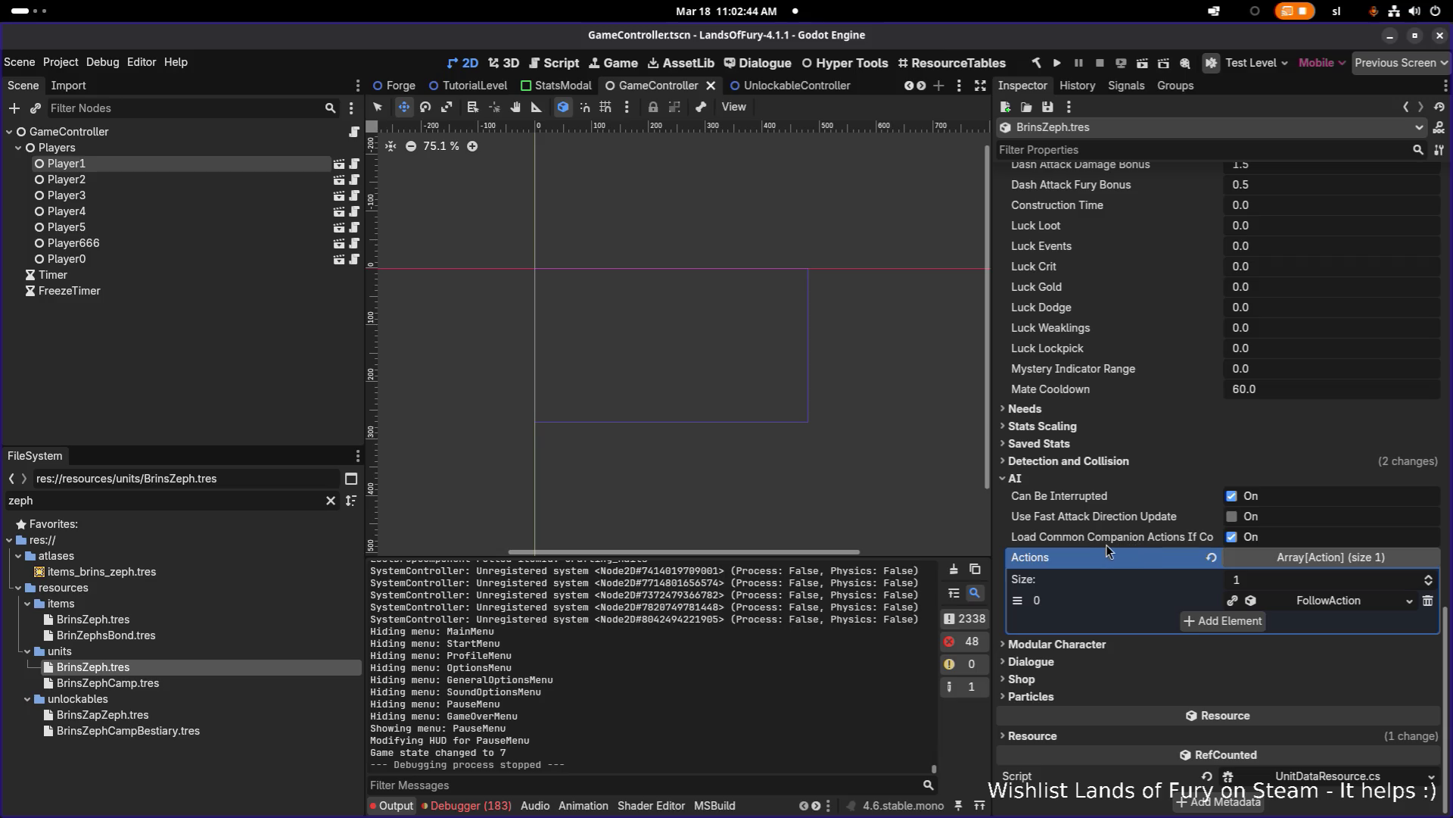
{"action": "left_click_drag", "start_coordinate": [990, 505], "coordinate": [858, 501]}
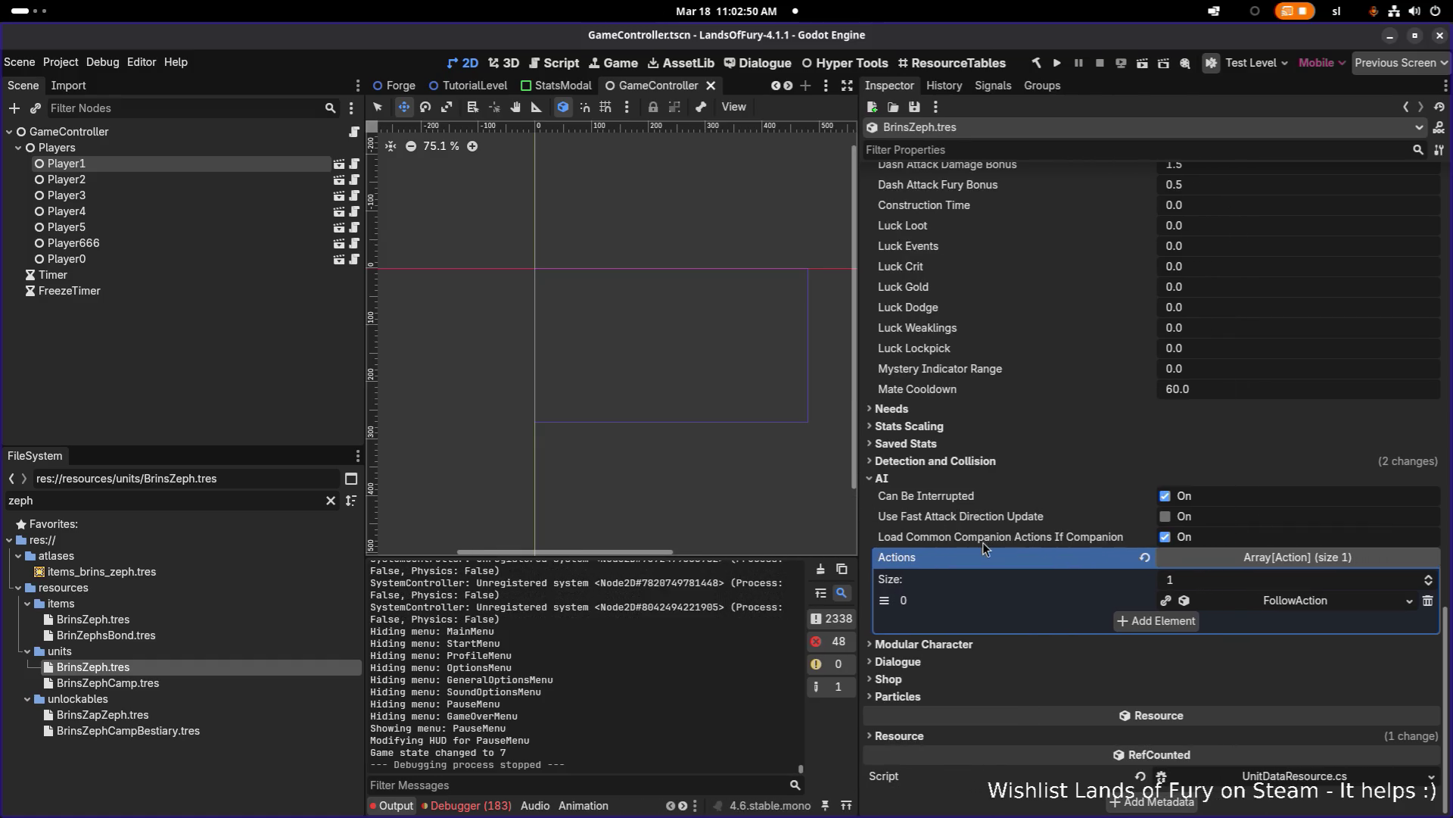
{"action": "scroll", "coordinate": [982, 542], "scroll_direction": "up", "scroll_amount": 15}
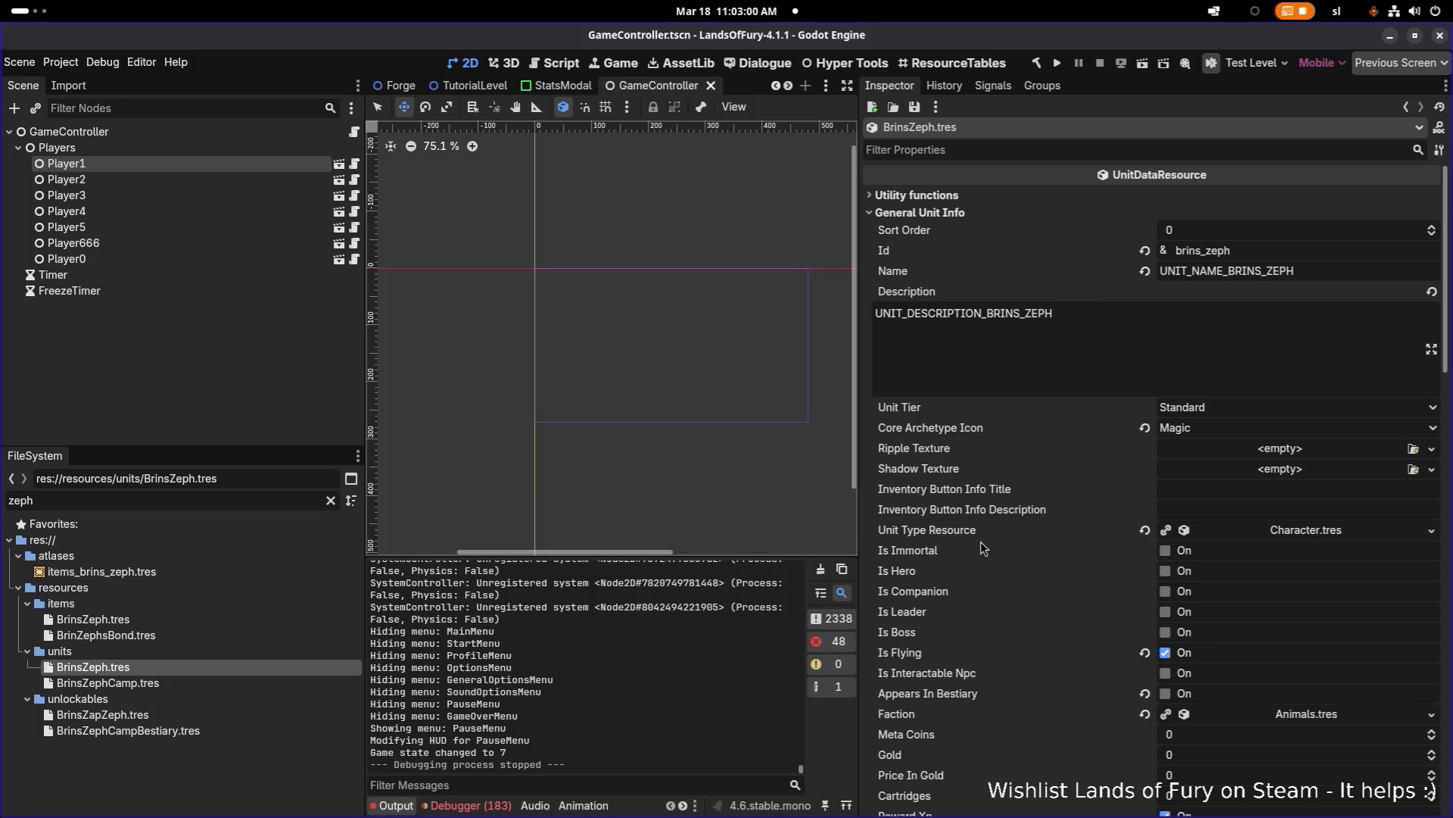
{"action": "scroll", "coordinate": [979, 542], "scroll_direction": "down", "scroll_amount": 5}
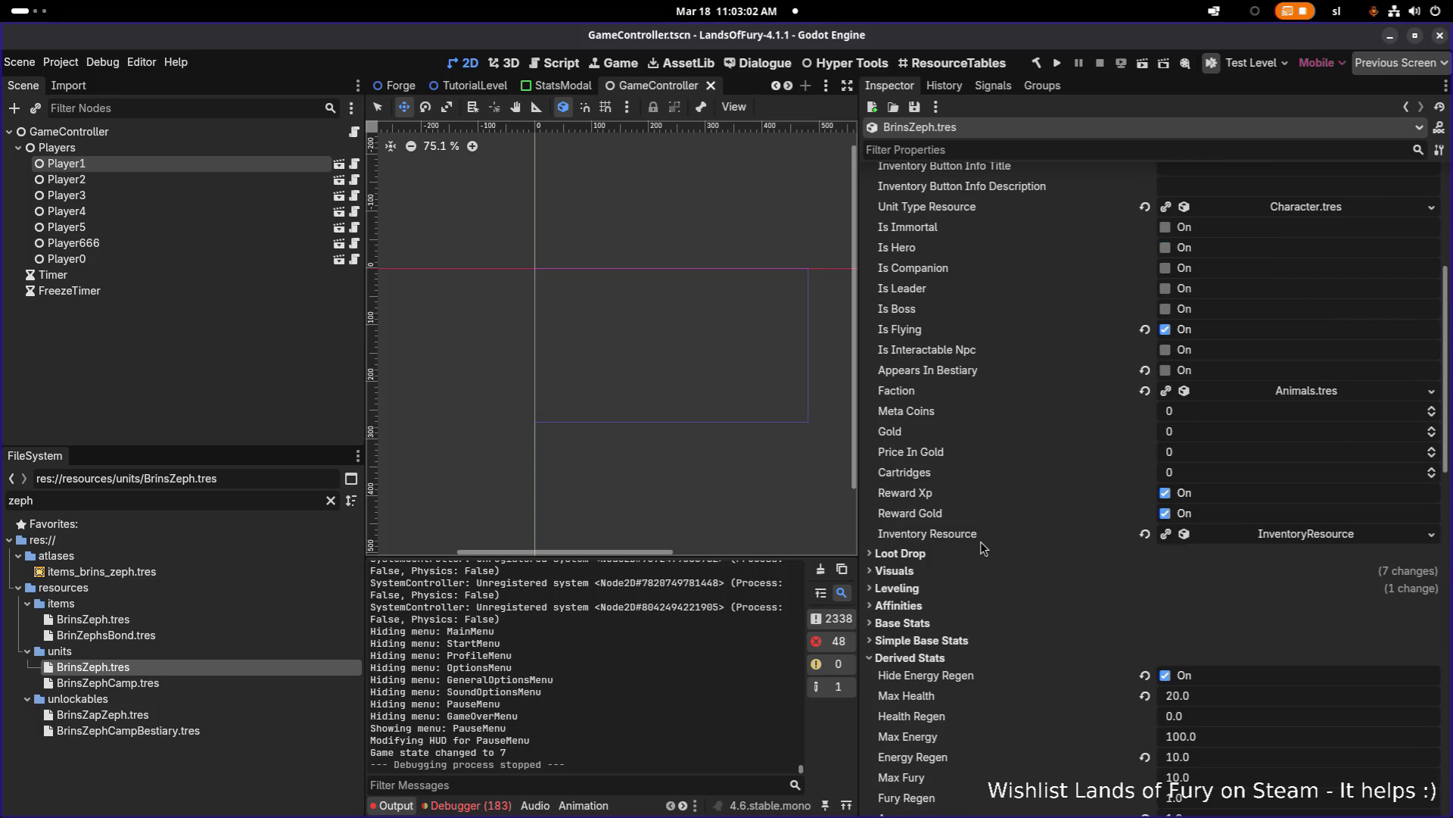
{"action": "scroll", "coordinate": [979, 542], "scroll_direction": "down", "scroll_amount": 2}
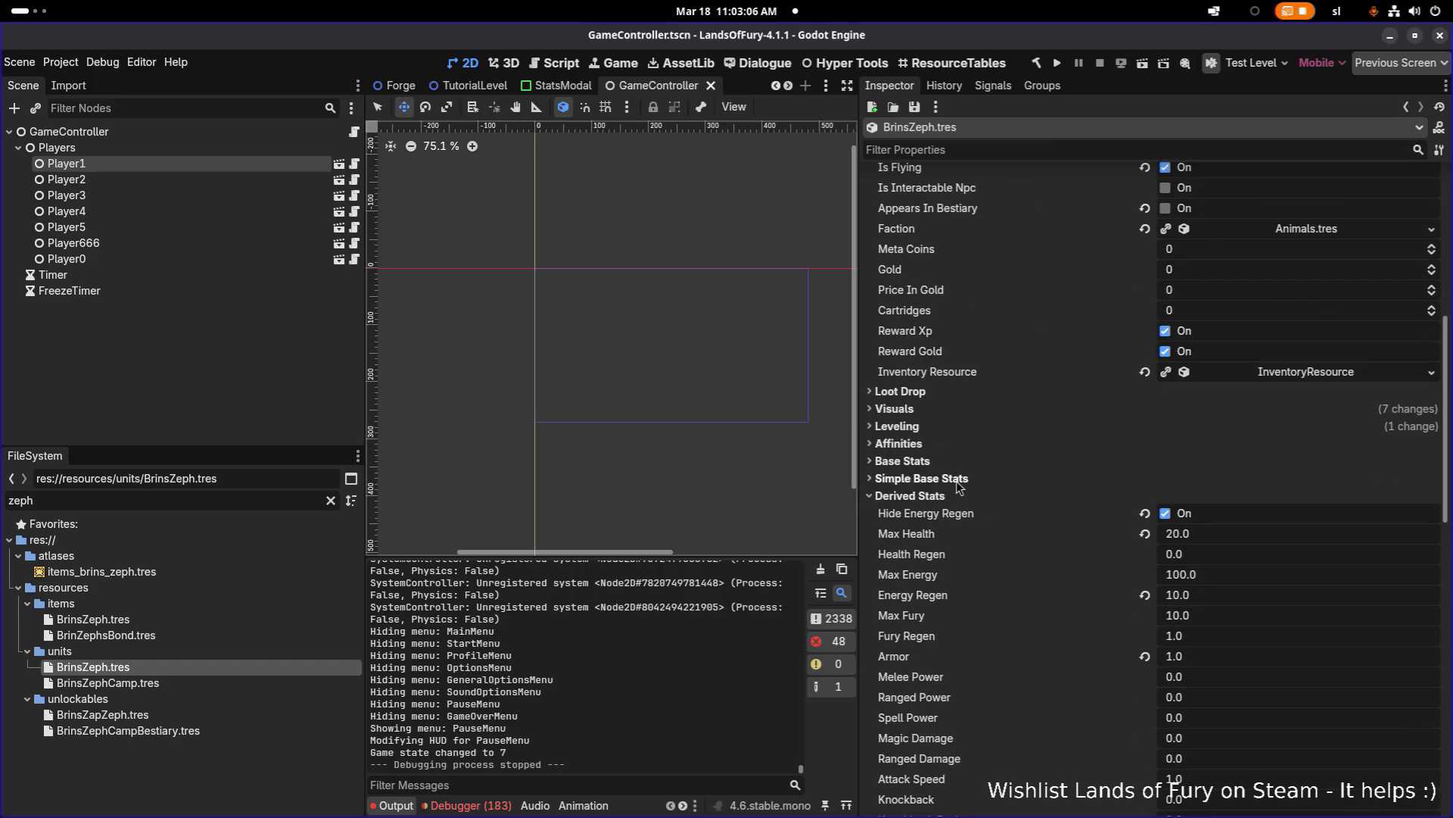
{"action": "scroll", "coordinate": [965, 492], "scroll_direction": "up", "scroll_amount": 7}
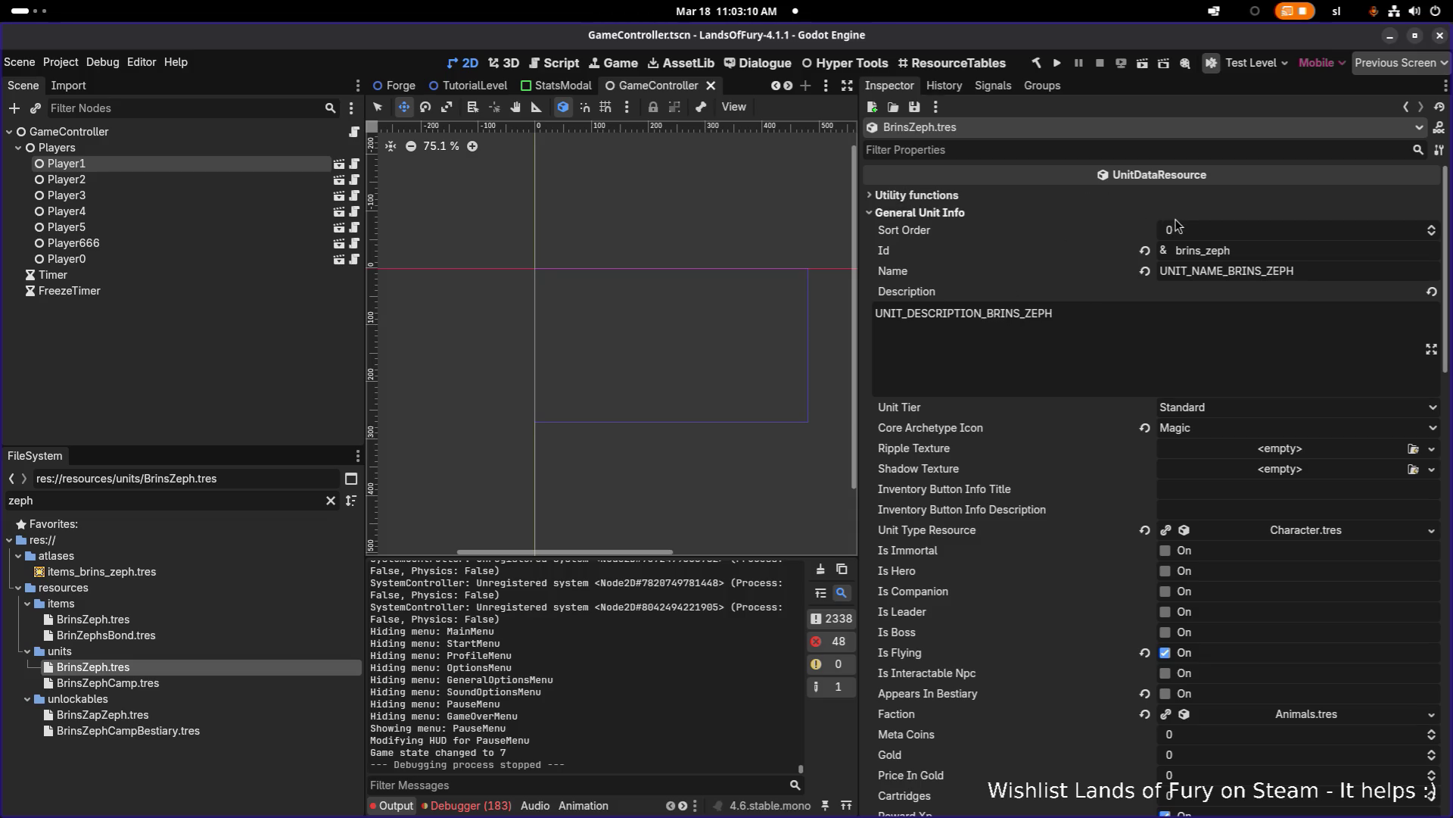
Step: Filter properties by PATH, enable Has Pathfinding, save, and relaunch the game
{"action": "left_click", "coordinate": [1112, 158]}
{"action": "type", "text": "PATH"}
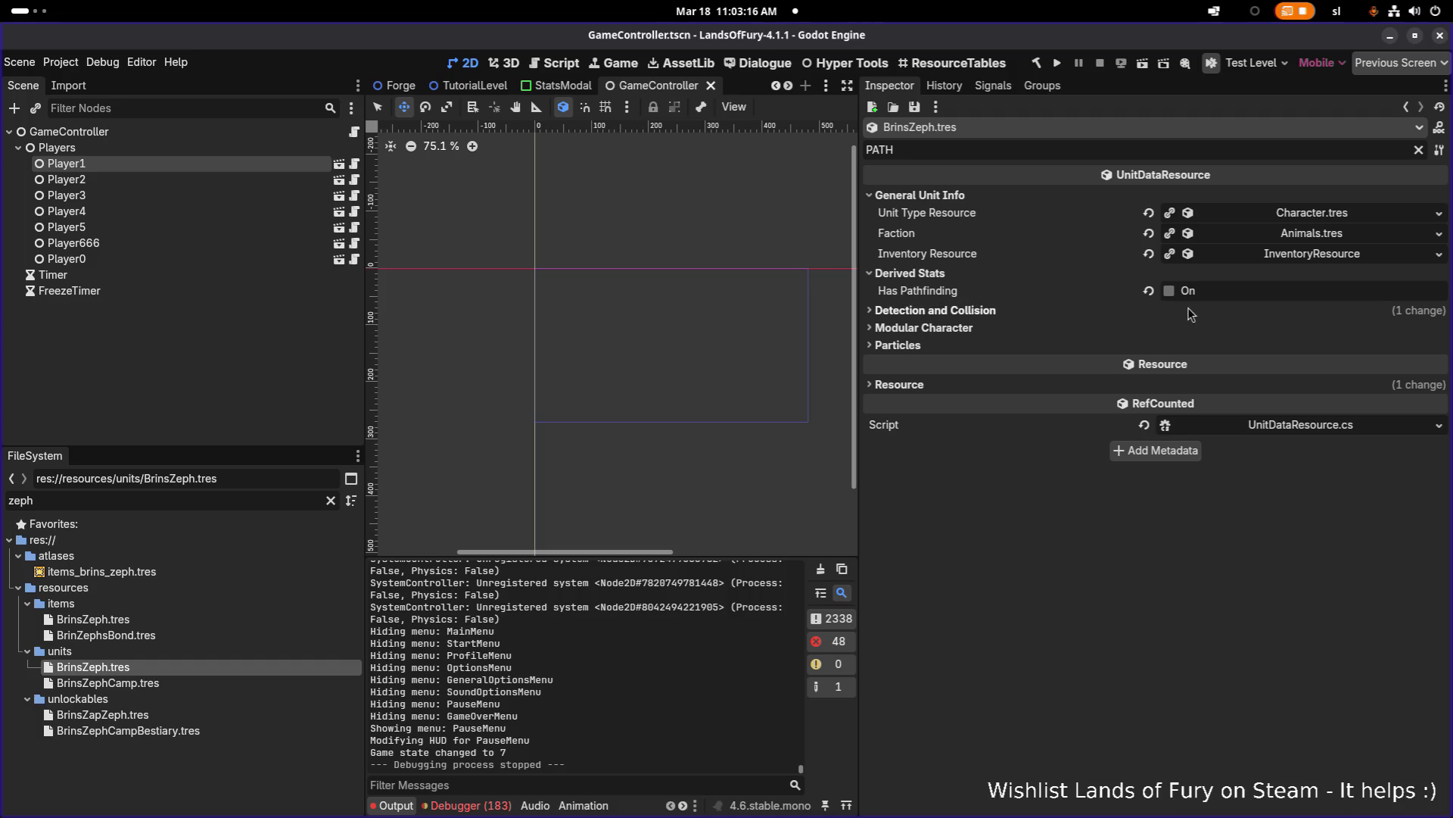
{"action": "left_click", "coordinate": [1168, 290]}
{"action": "key", "text": "ctrl+s"}
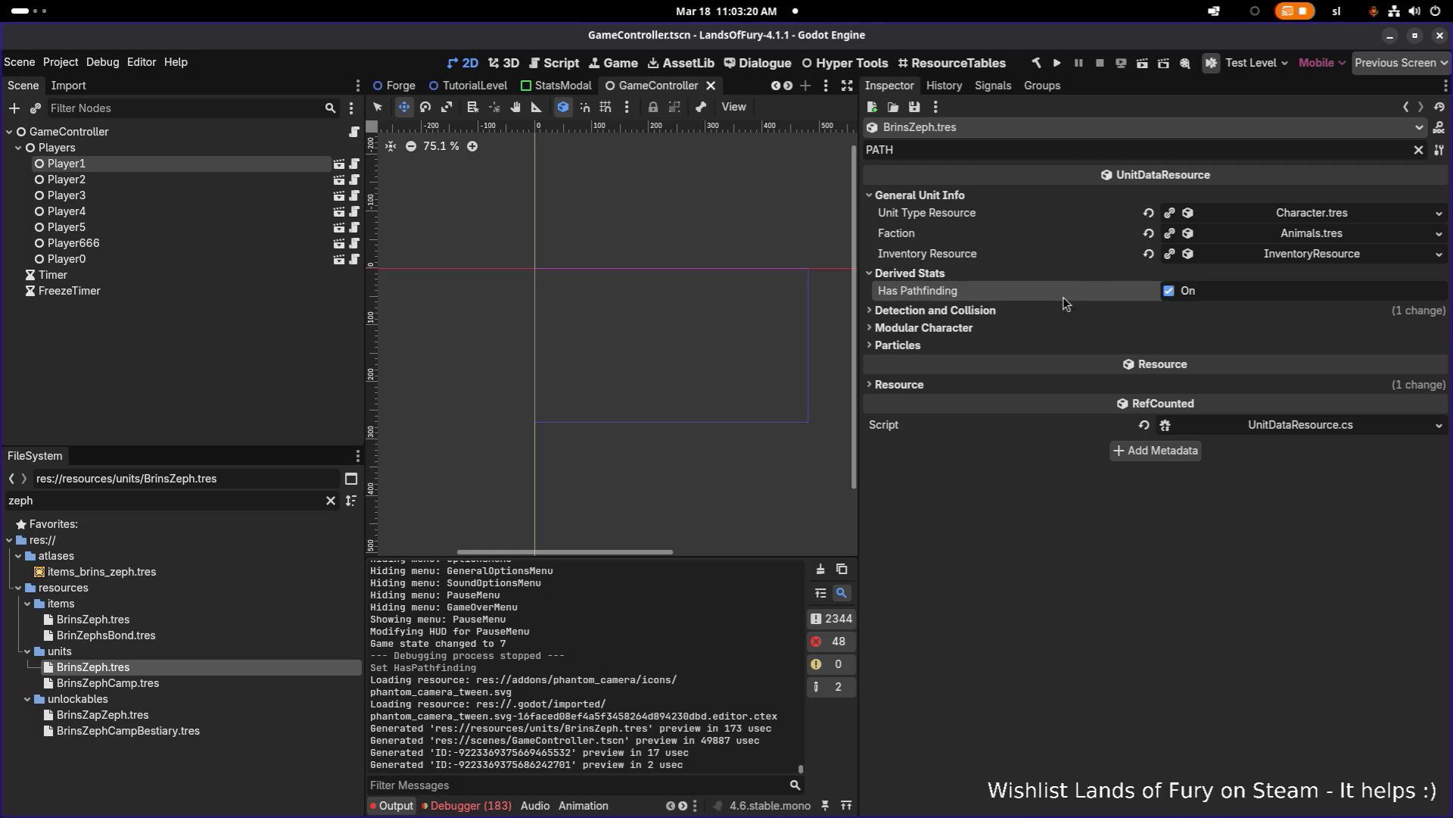
{"action": "left_click", "coordinate": [1056, 63]}
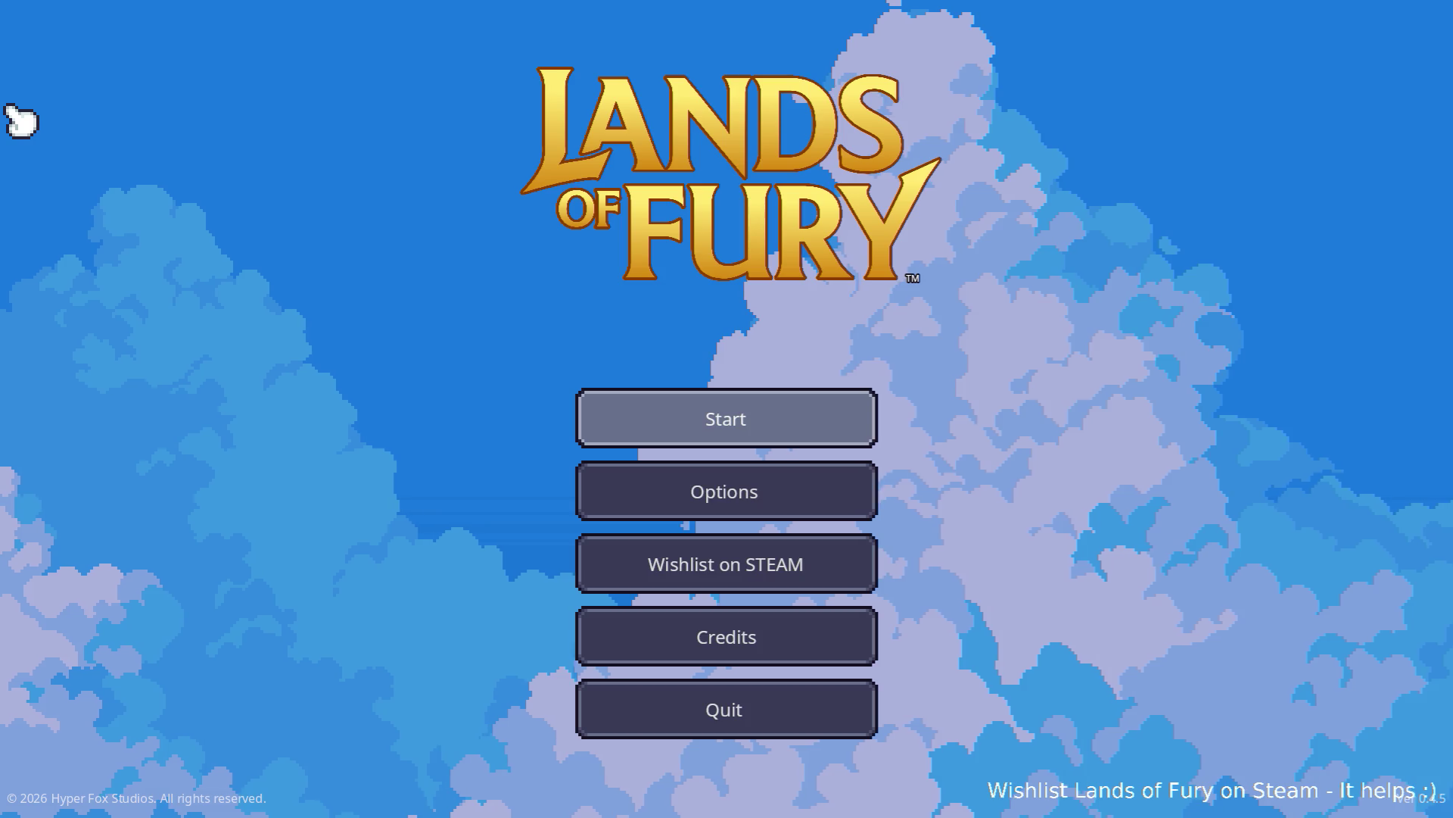
Step: Start a new game, walk through the portal, and run CompanionAddLevels(5) in the console
{"action": "key", "text": "Return"}
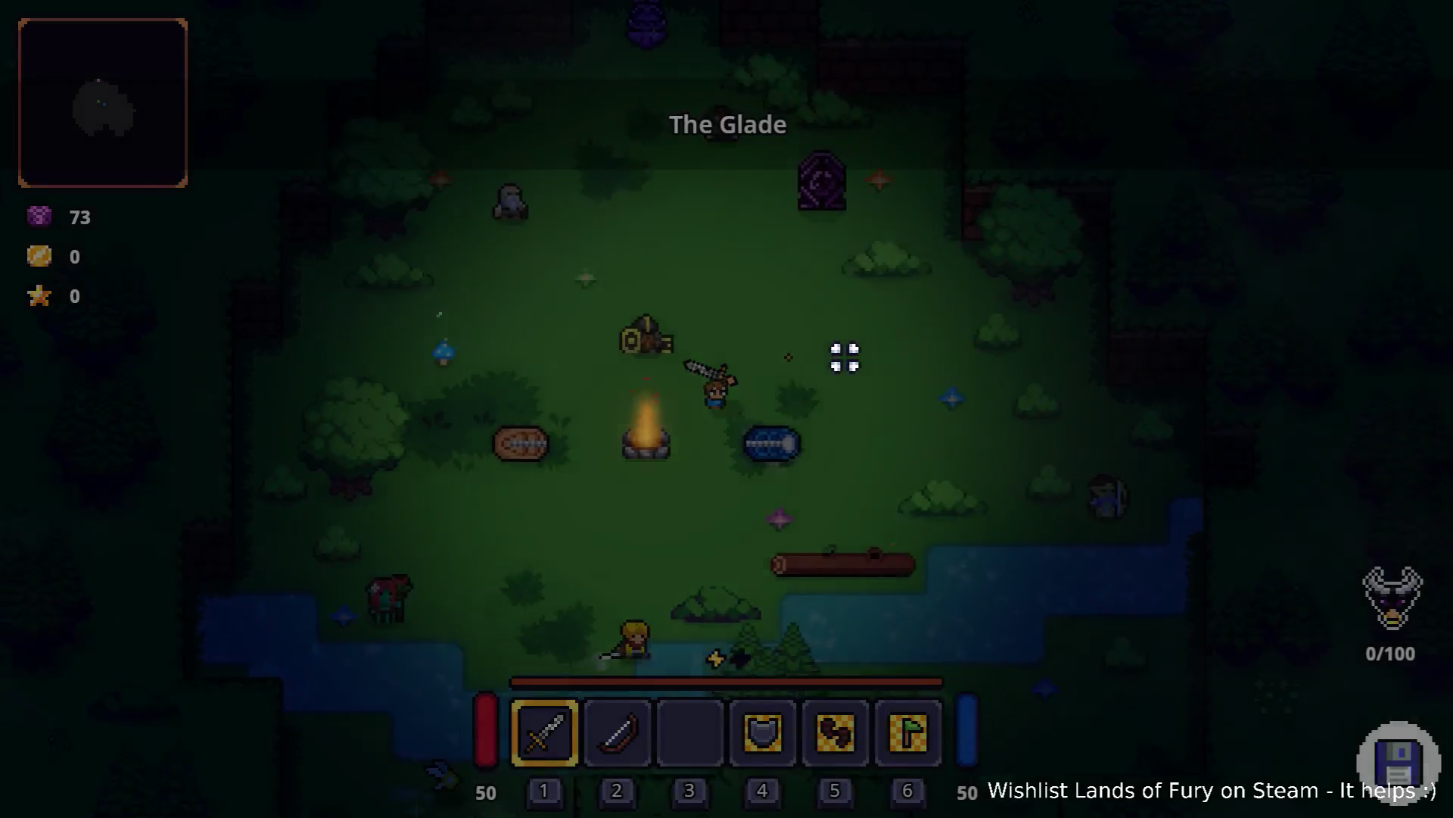
{"action": "key", "text": "w"}
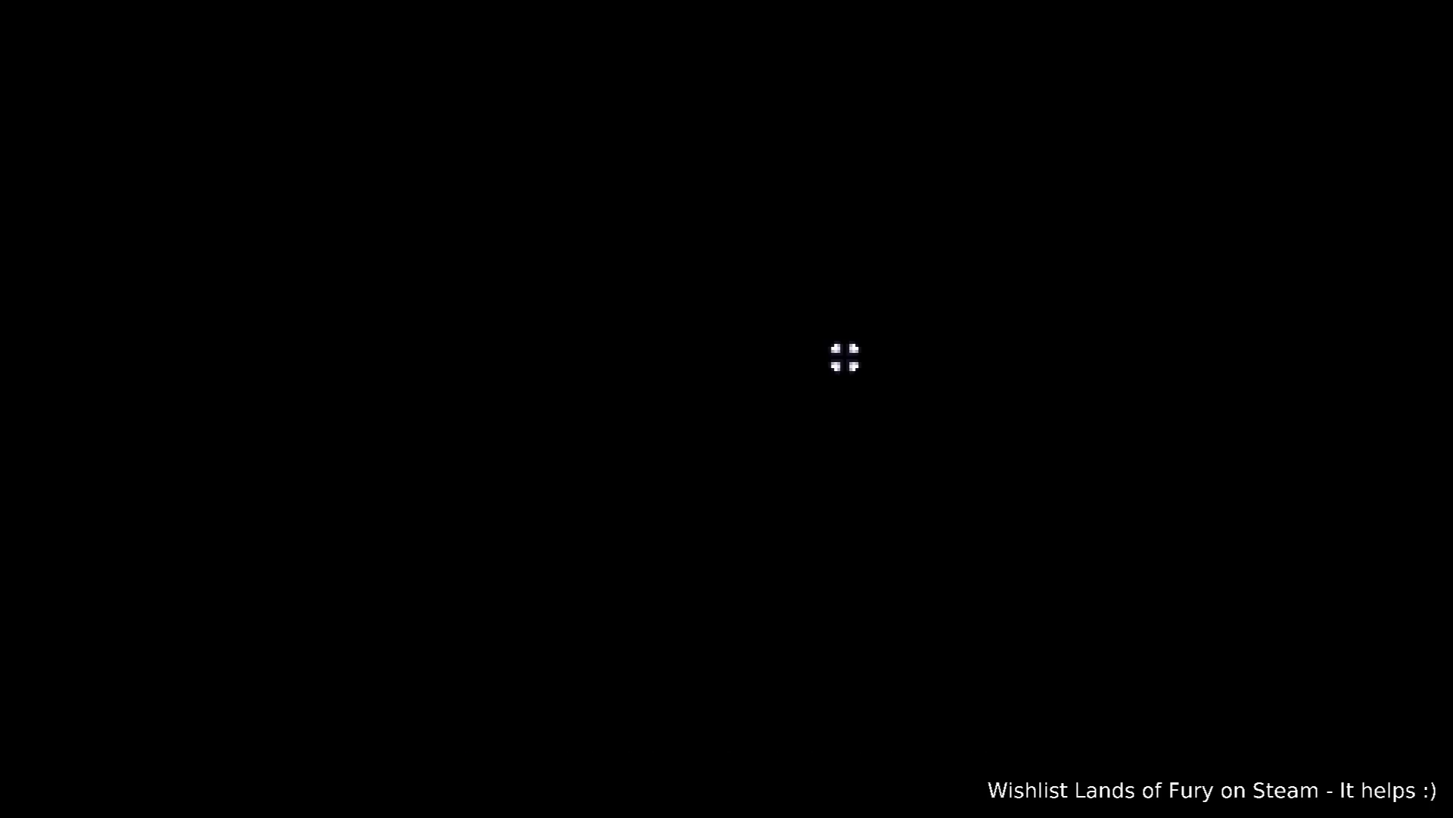
{"action": "key", "text": "grave"}
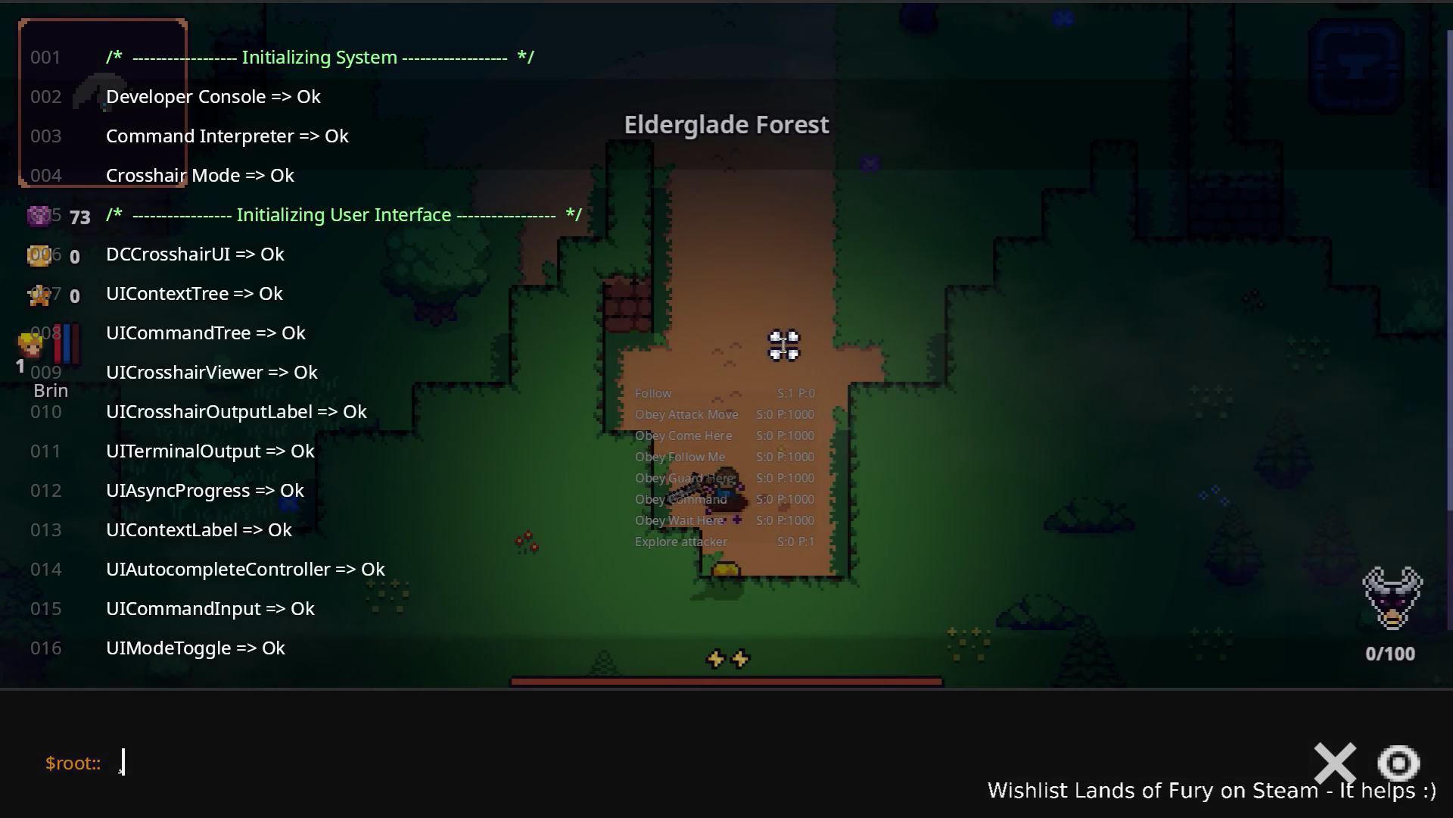
{"action": "key", "text": "BackSpace"}
{"action": "type", "text": "Com"}
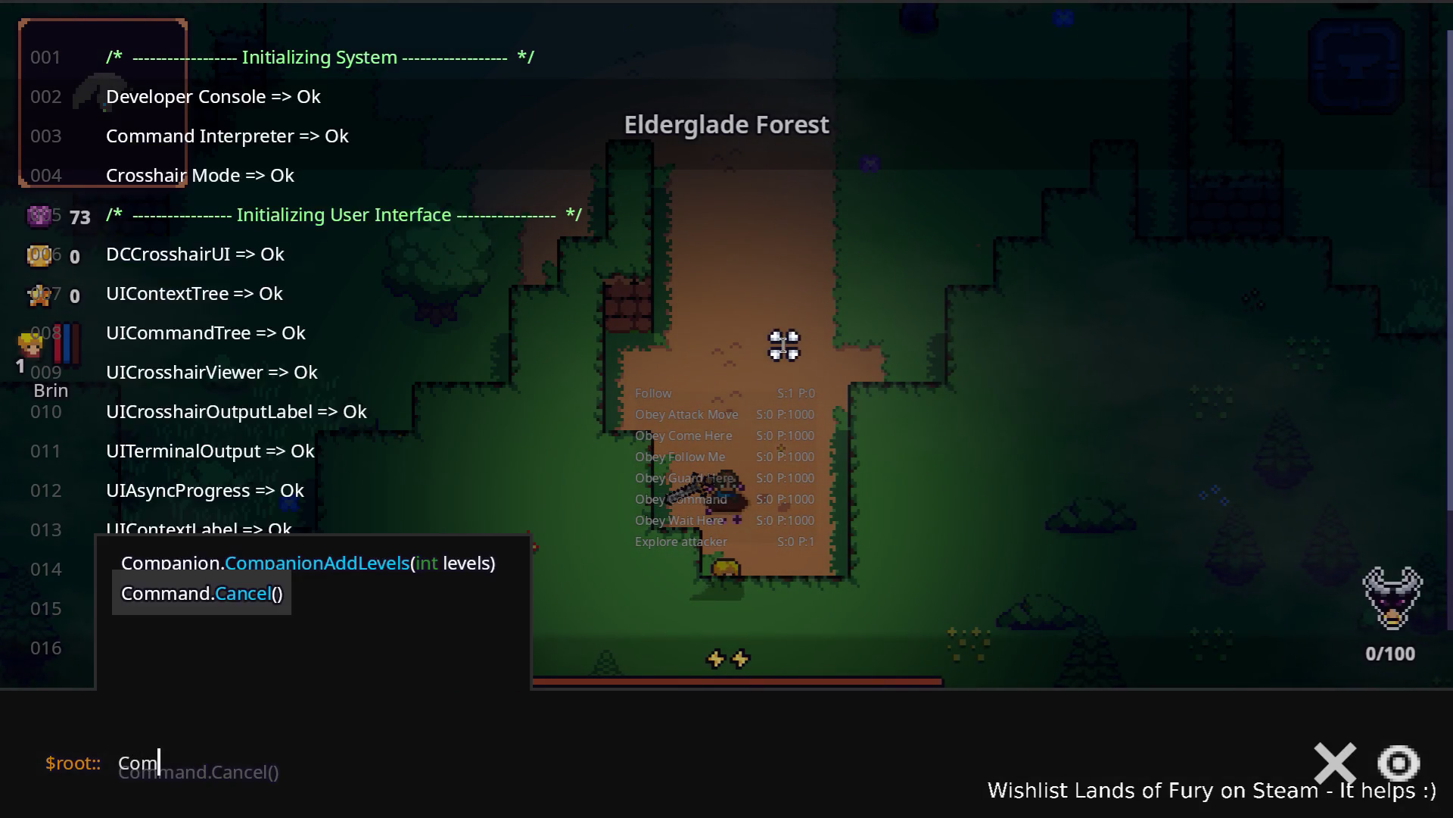
{"action": "key", "text": "Tab"}
{"action": "type", "text": "5"}
{"action": "key", "text": "Return"}
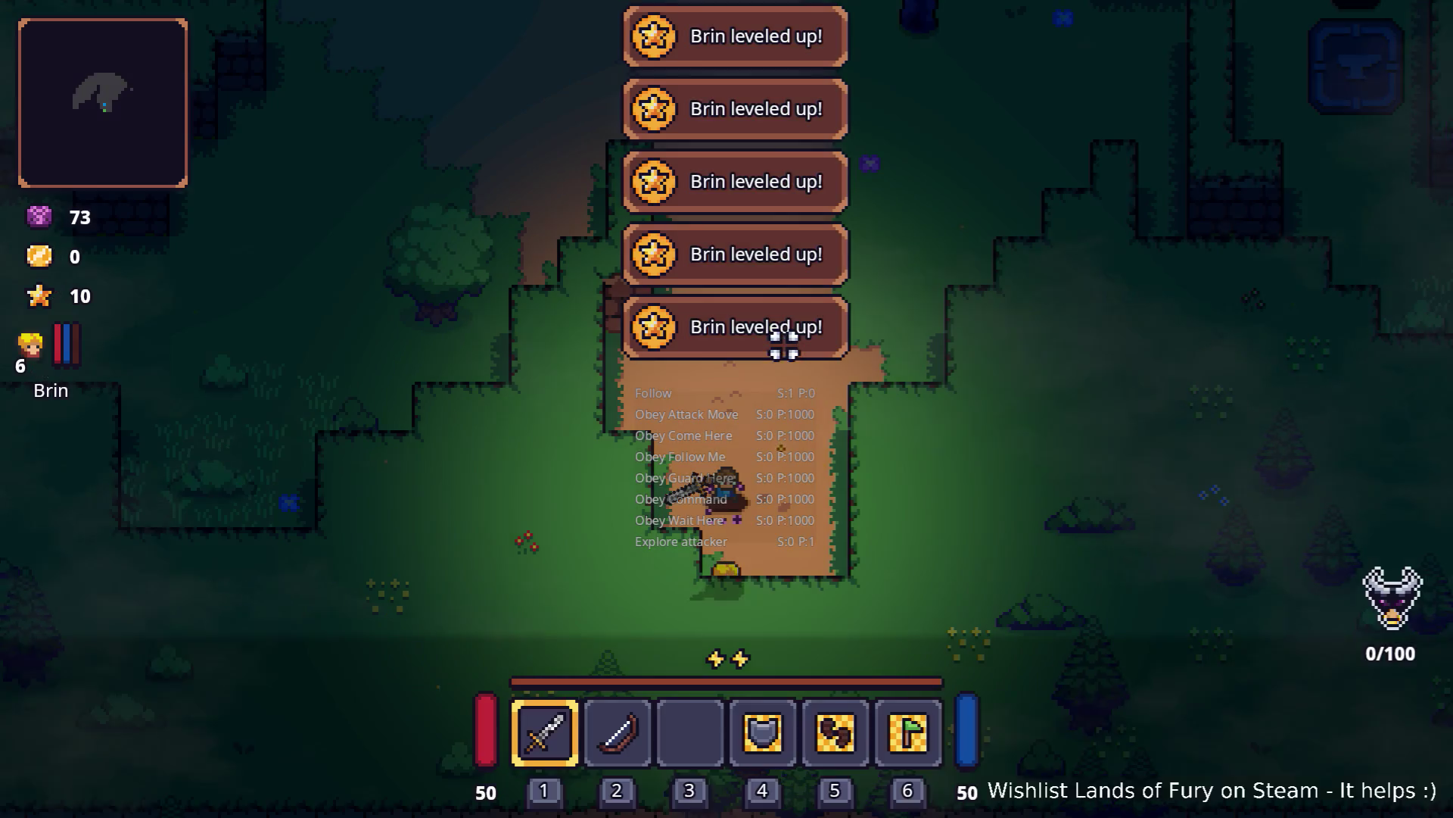
Step: Spend and confirm a skill point on Zeph from Brin's character sheet
{"action": "key", "text": "i"}
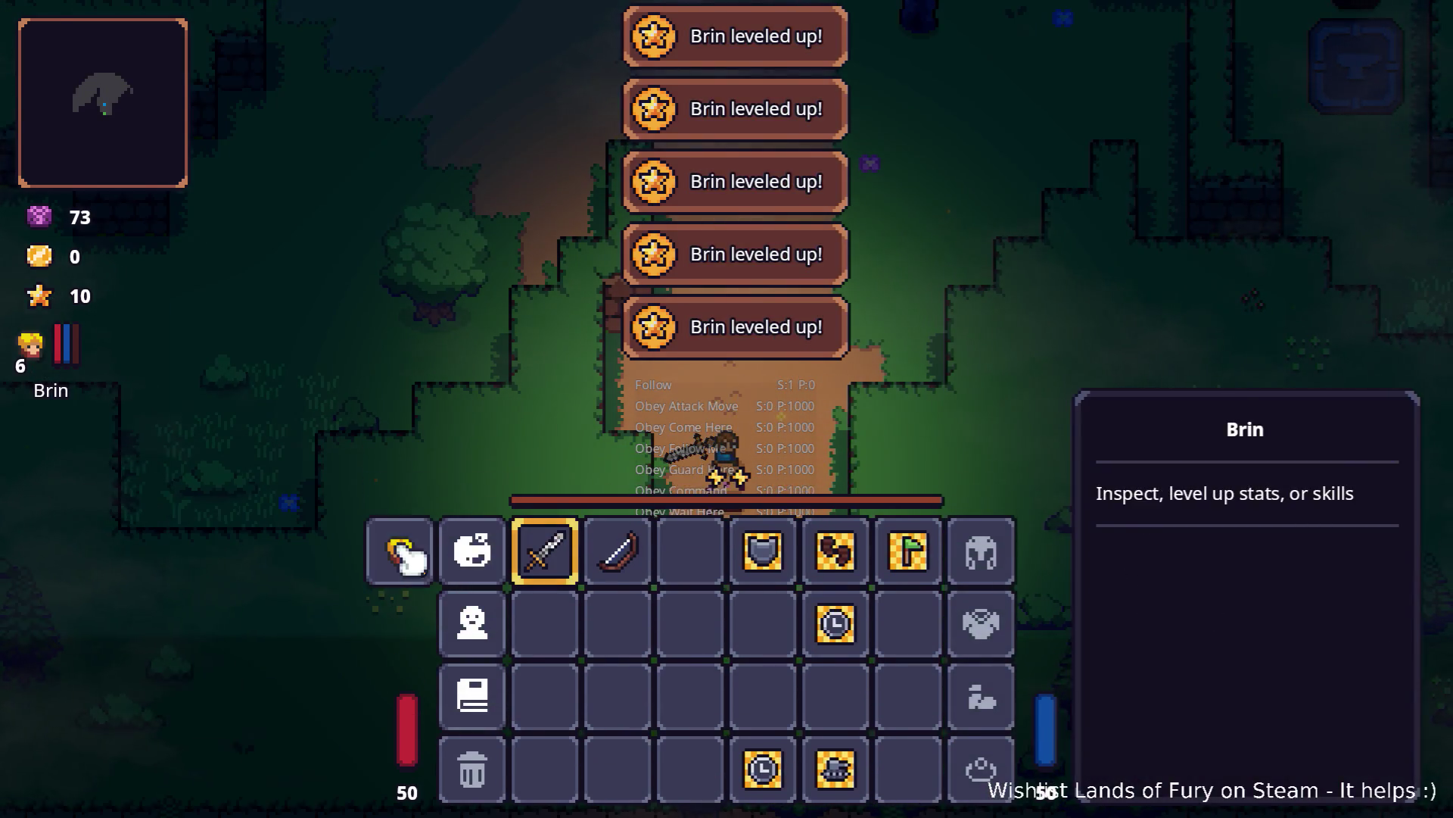
{"action": "left_click", "coordinate": [398, 553]}
{"action": "left_click", "coordinate": [704, 589]}
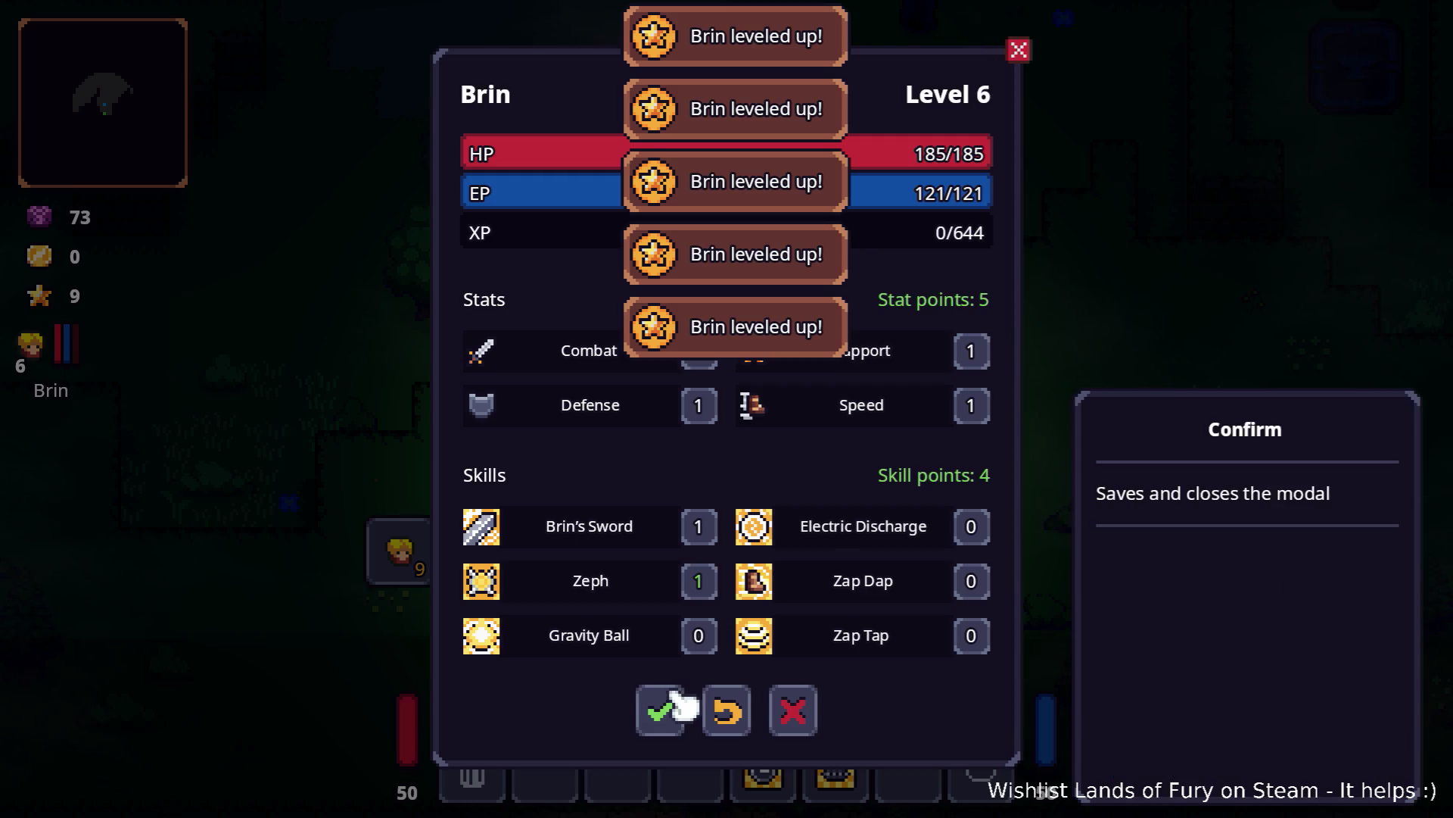
{"action": "left_click", "coordinate": [662, 710]}
{"action": "key", "text": "i"}
Step: Walk Brin around the grass and behind a tree to check Zeph follows
{"action": "key", "text": "w"}
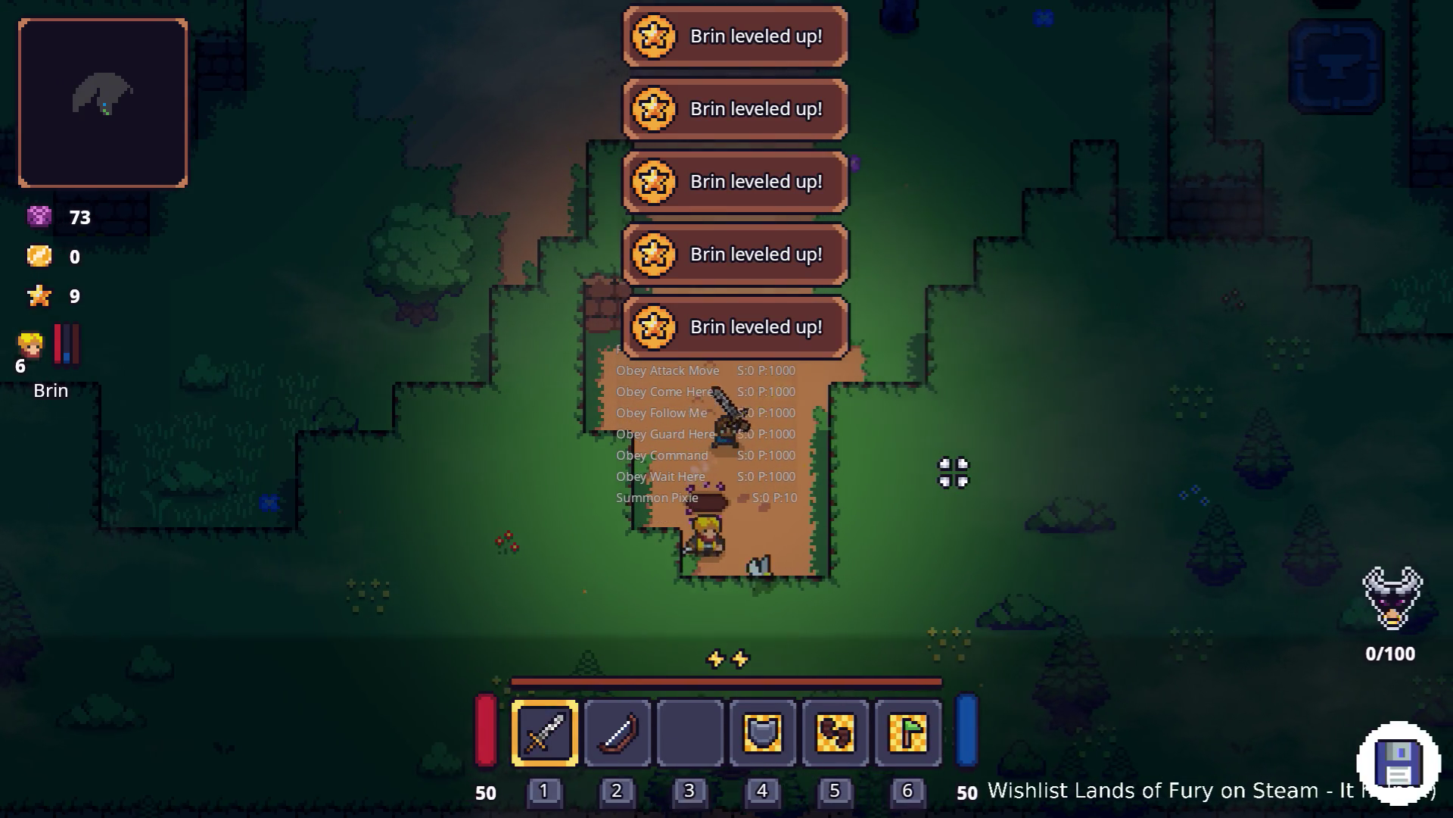
{"action": "key", "text": "w"}
{"action": "key", "text": "d"}
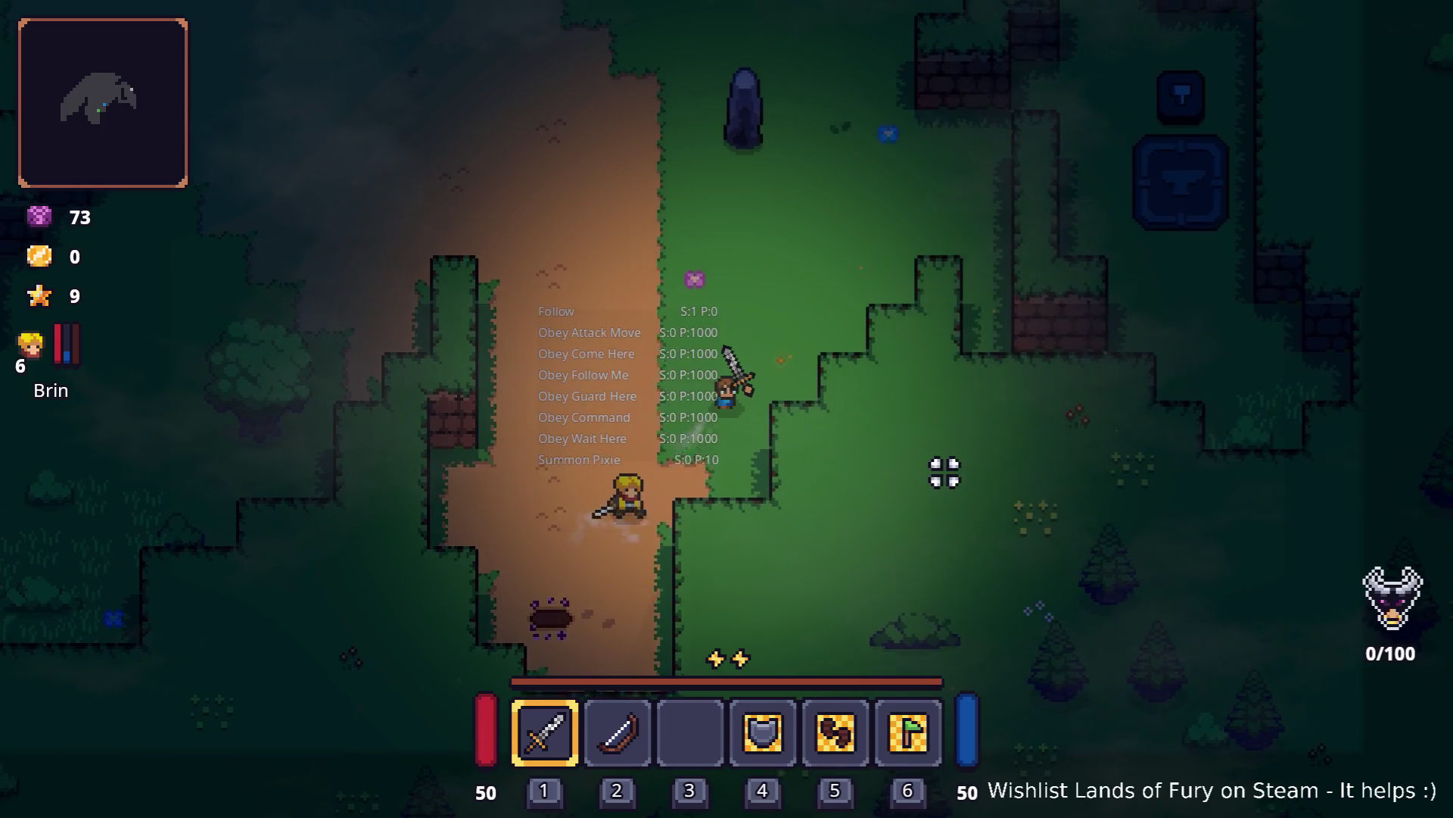
{"action": "key", "text": "w"}
{"action": "key", "text": "d"}
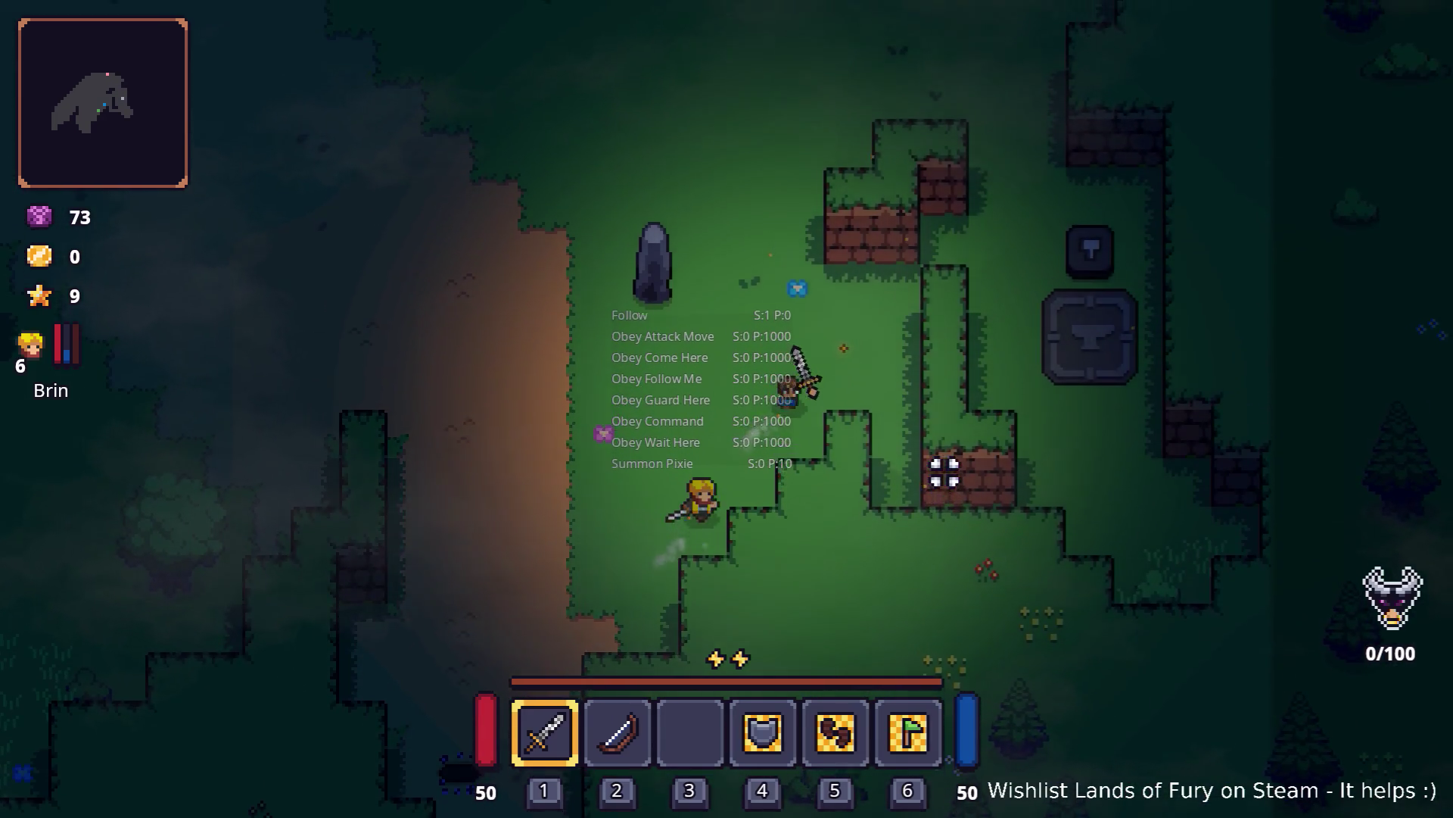
{"action": "key", "text": "w"}
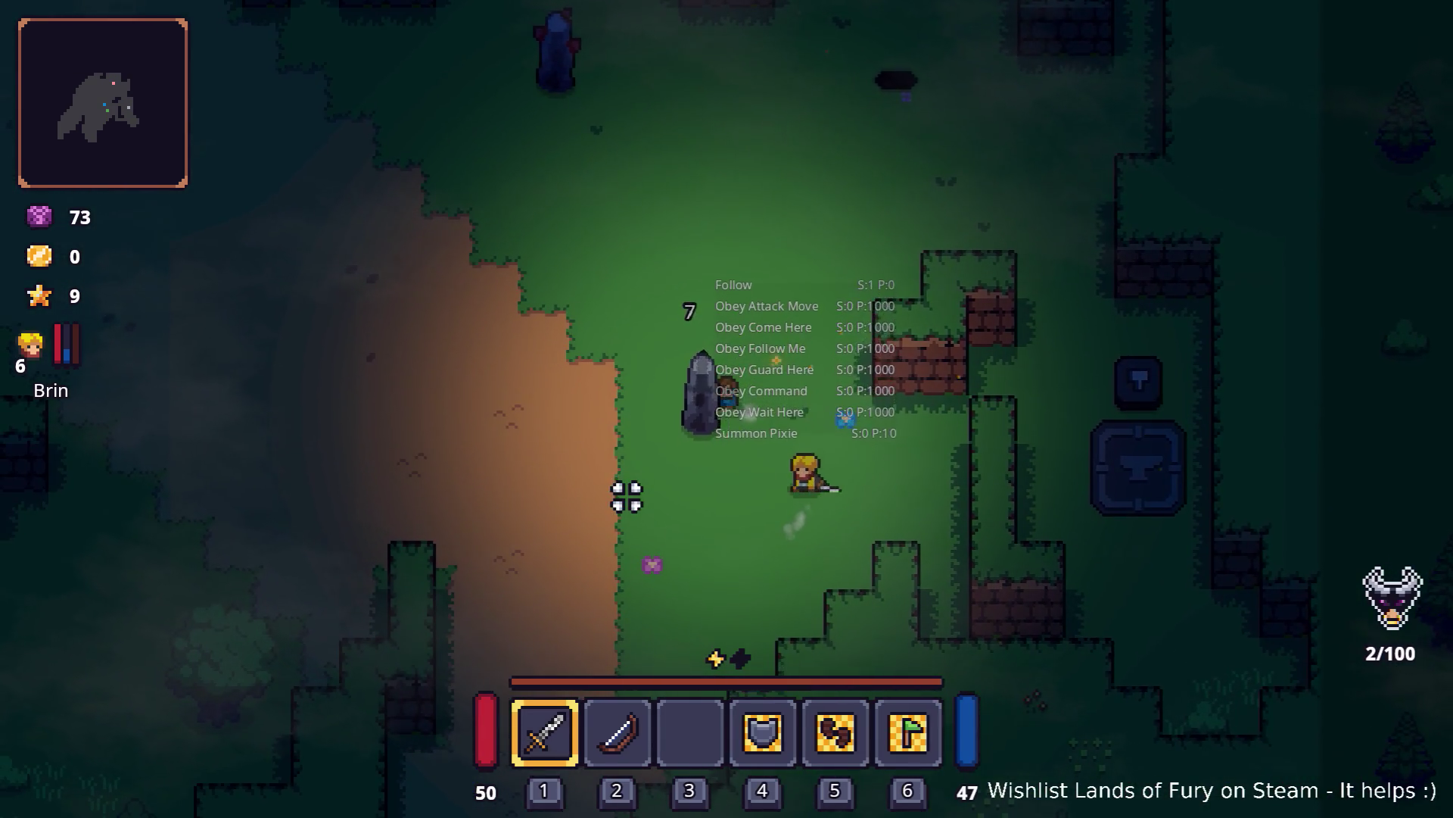
{"action": "key", "text": "a"}
{"action": "key", "text": "s"}
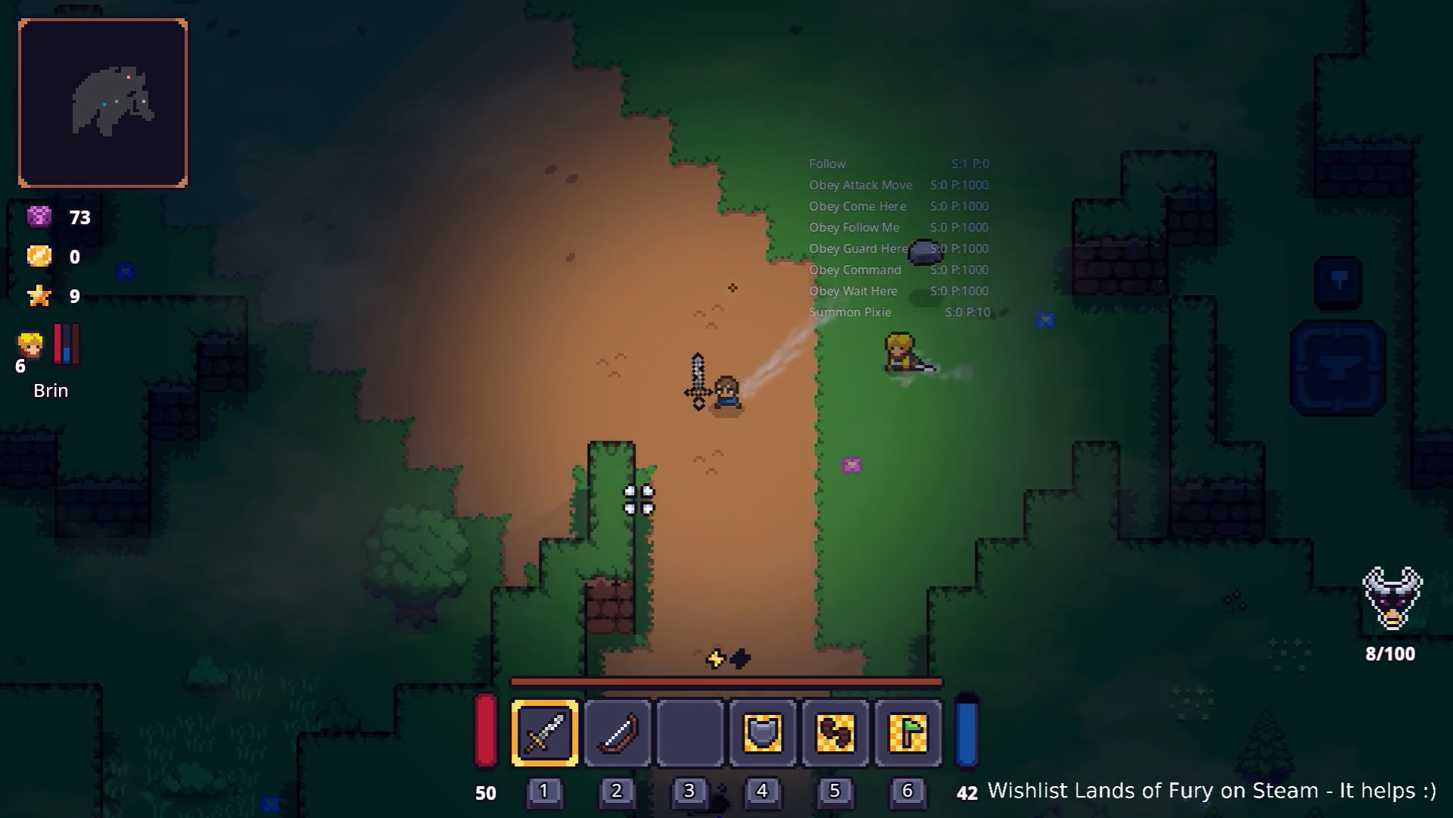
{"action": "key", "text": "s"}
{"action": "key", "text": "a"}
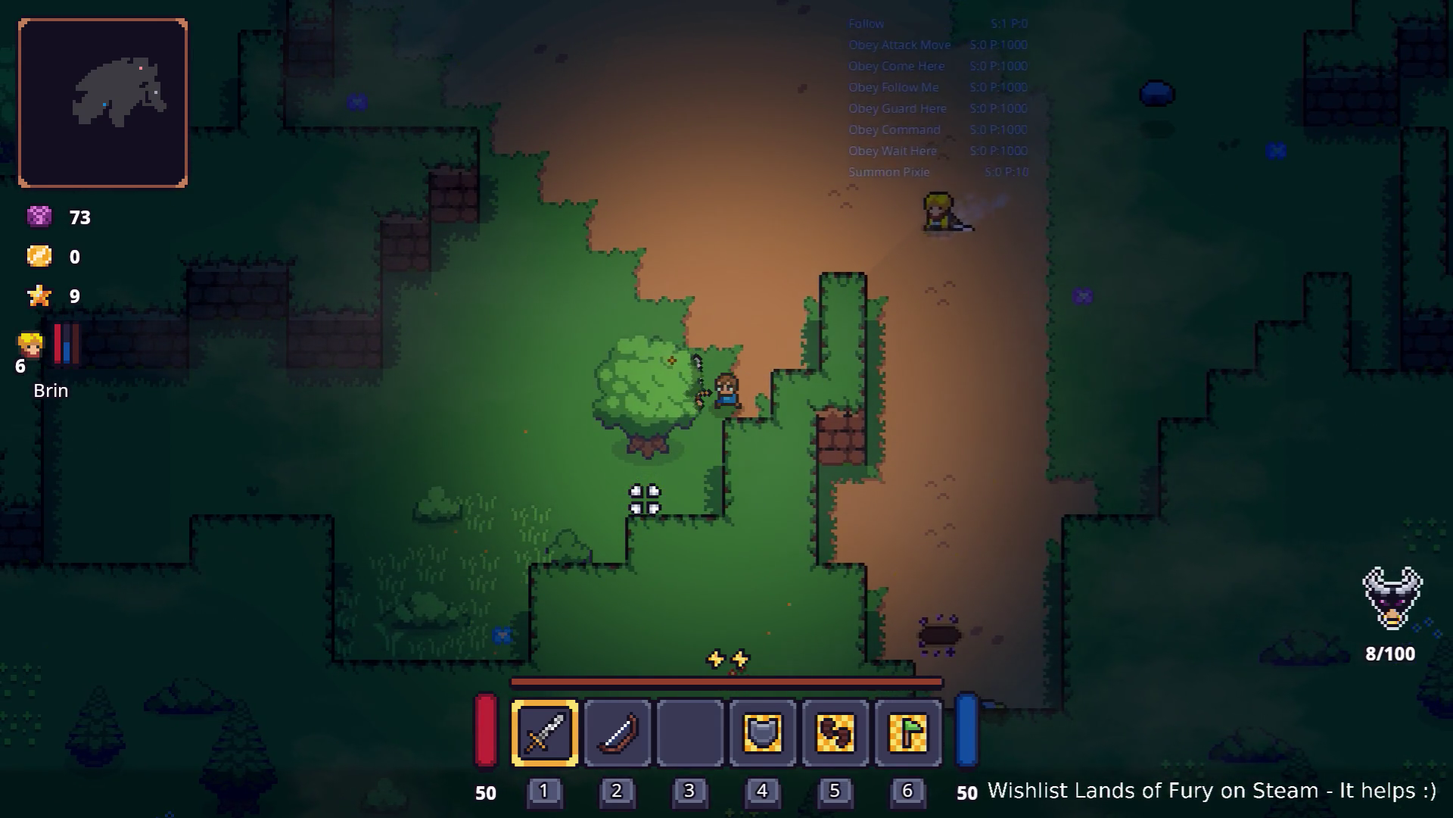
{"action": "key", "text": "a"}
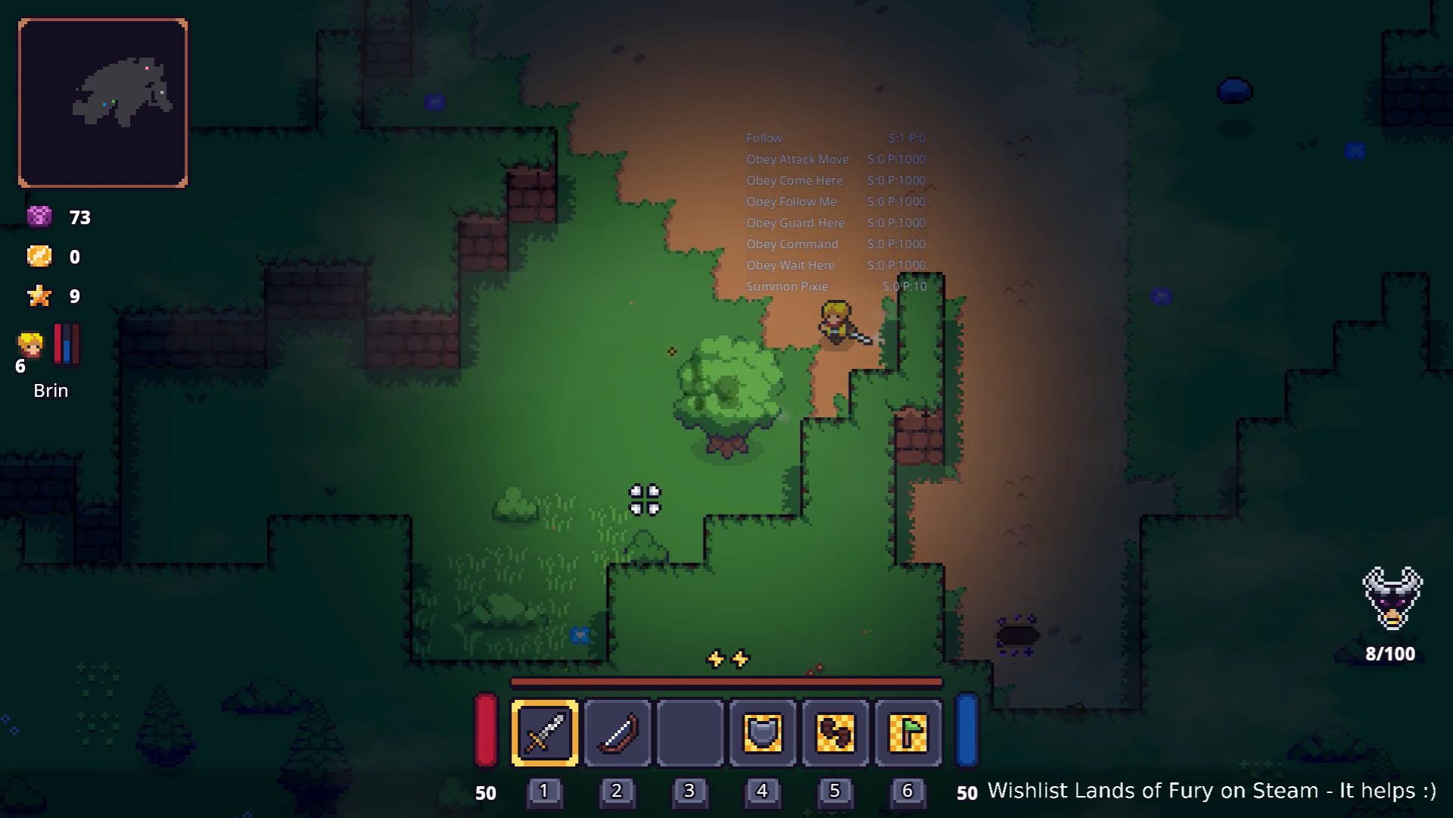
{"action": "key", "text": "s"}
{"action": "key", "text": "a"}
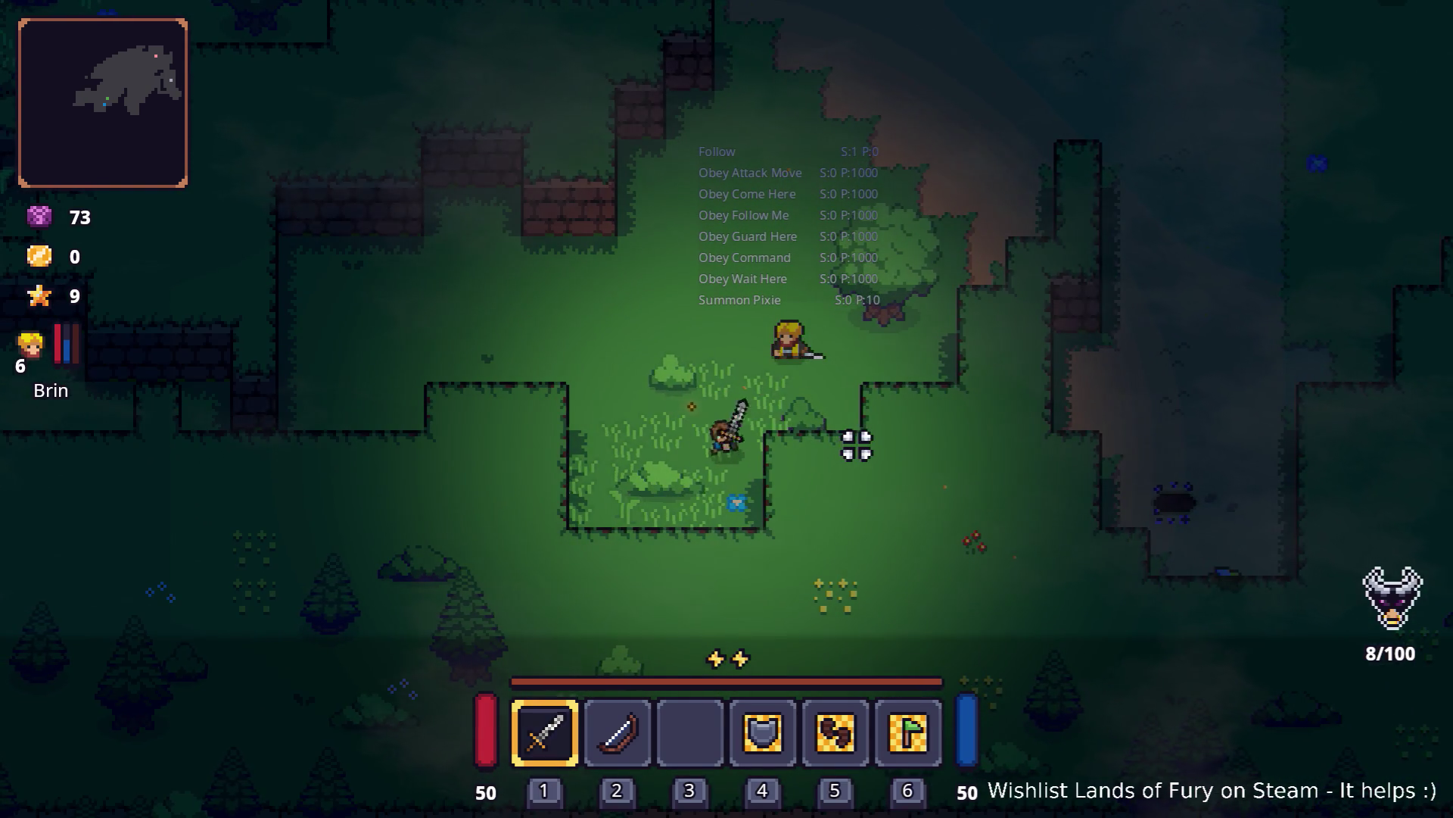
Step: Quit the game to desktop and return to line 91 in Visual Studio Code
{"action": "key", "text": "Escape"}
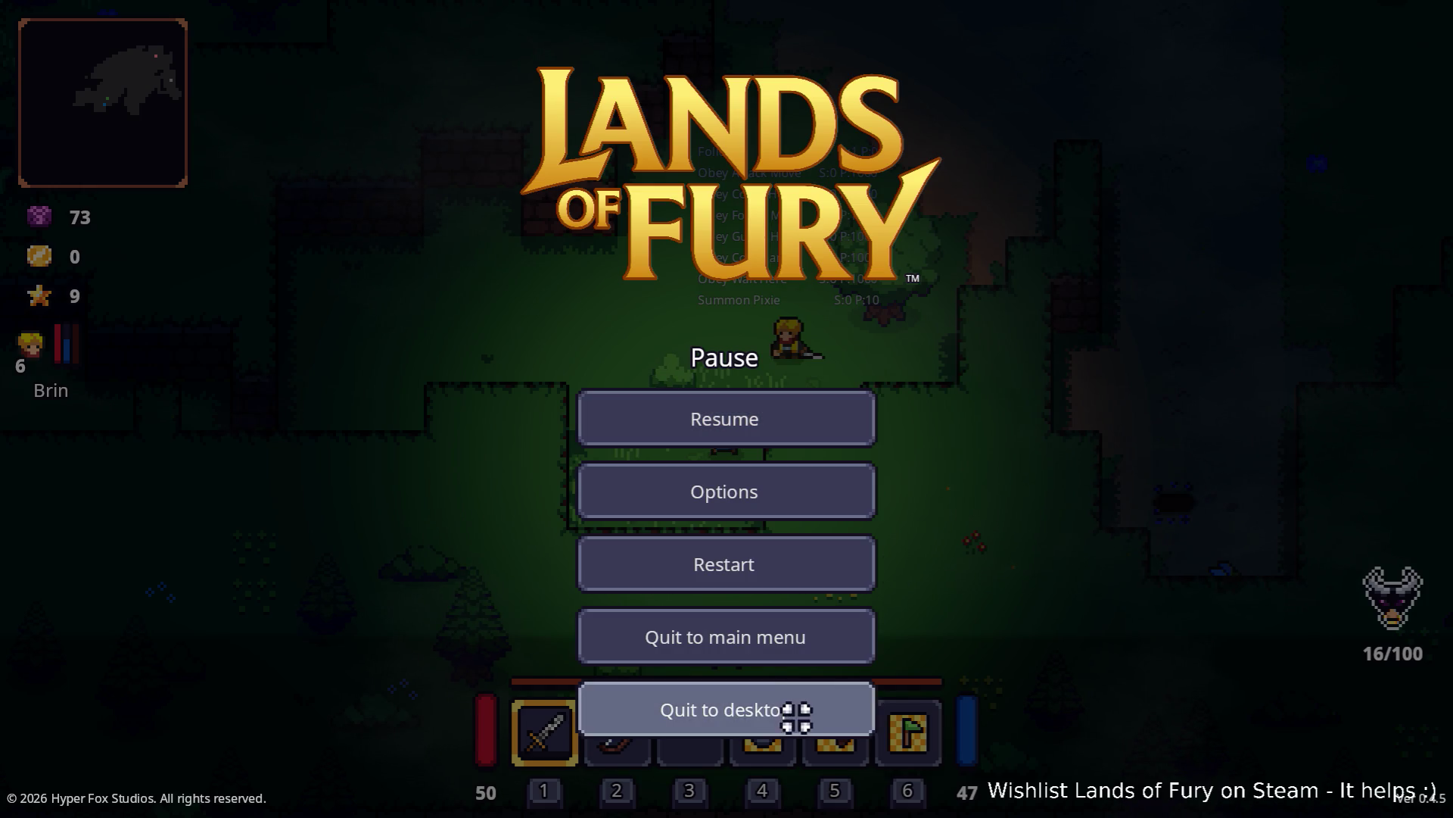
{"action": "left_click", "coordinate": [796, 716]}
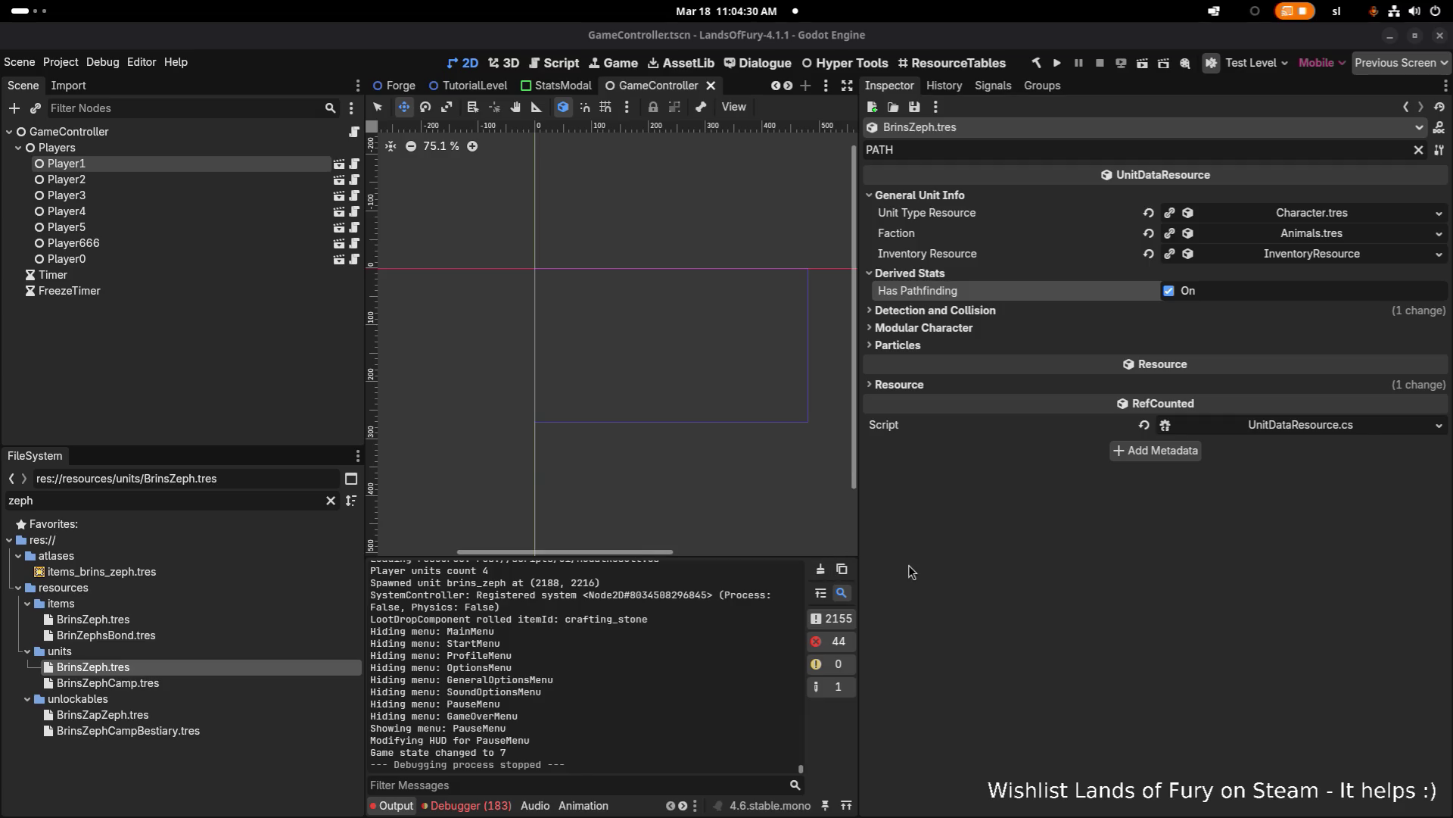
{"action": "key", "text": "alt+Tab"}
{"action": "left_click", "coordinate": [746, 492]}
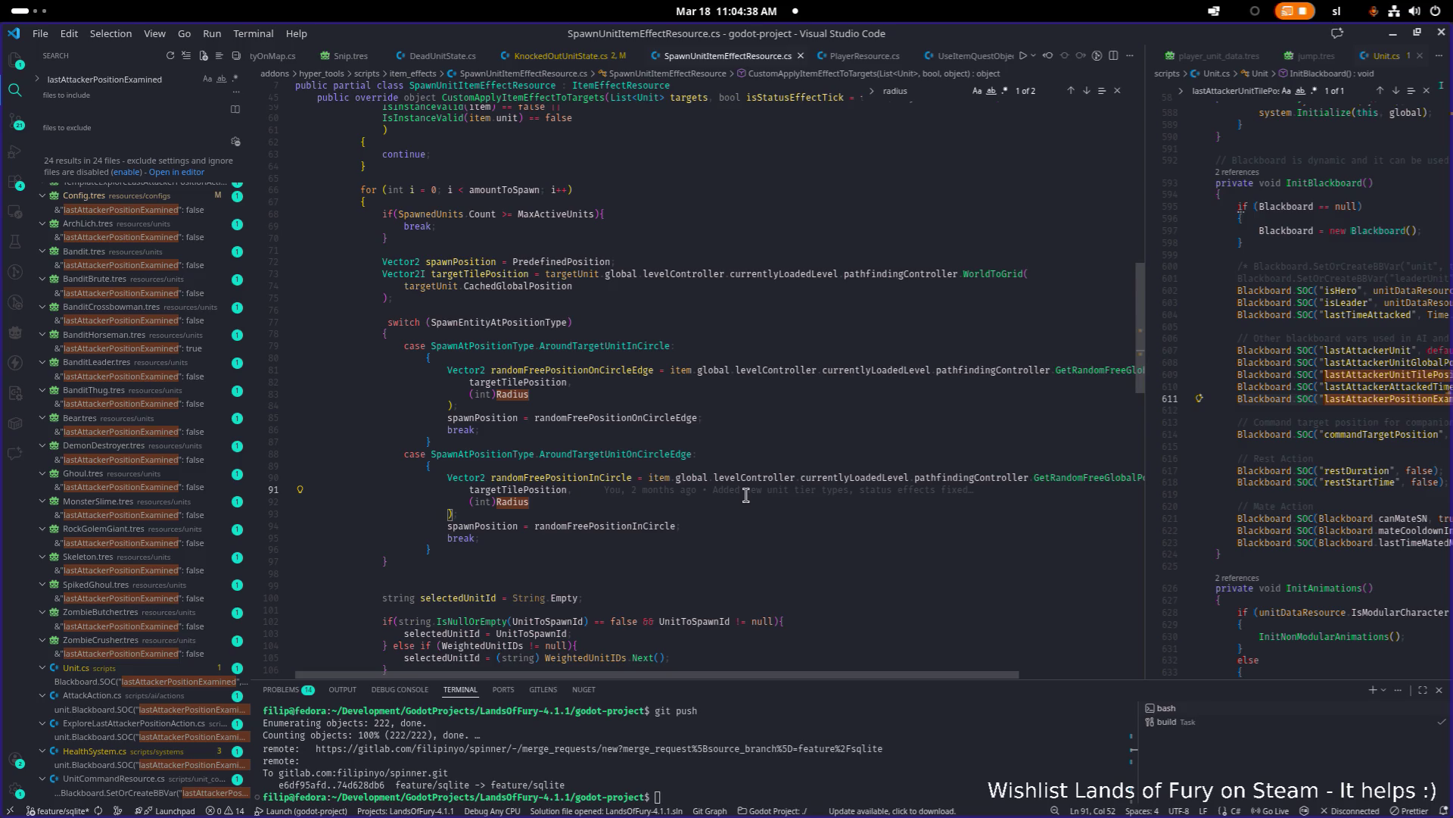
Step: Search for 'summoner', then open SensorComponent.cs and search it for 'summoner'
{"action": "key", "text": "ctrl+f"}
{"action": "type", "text": "summoner"}
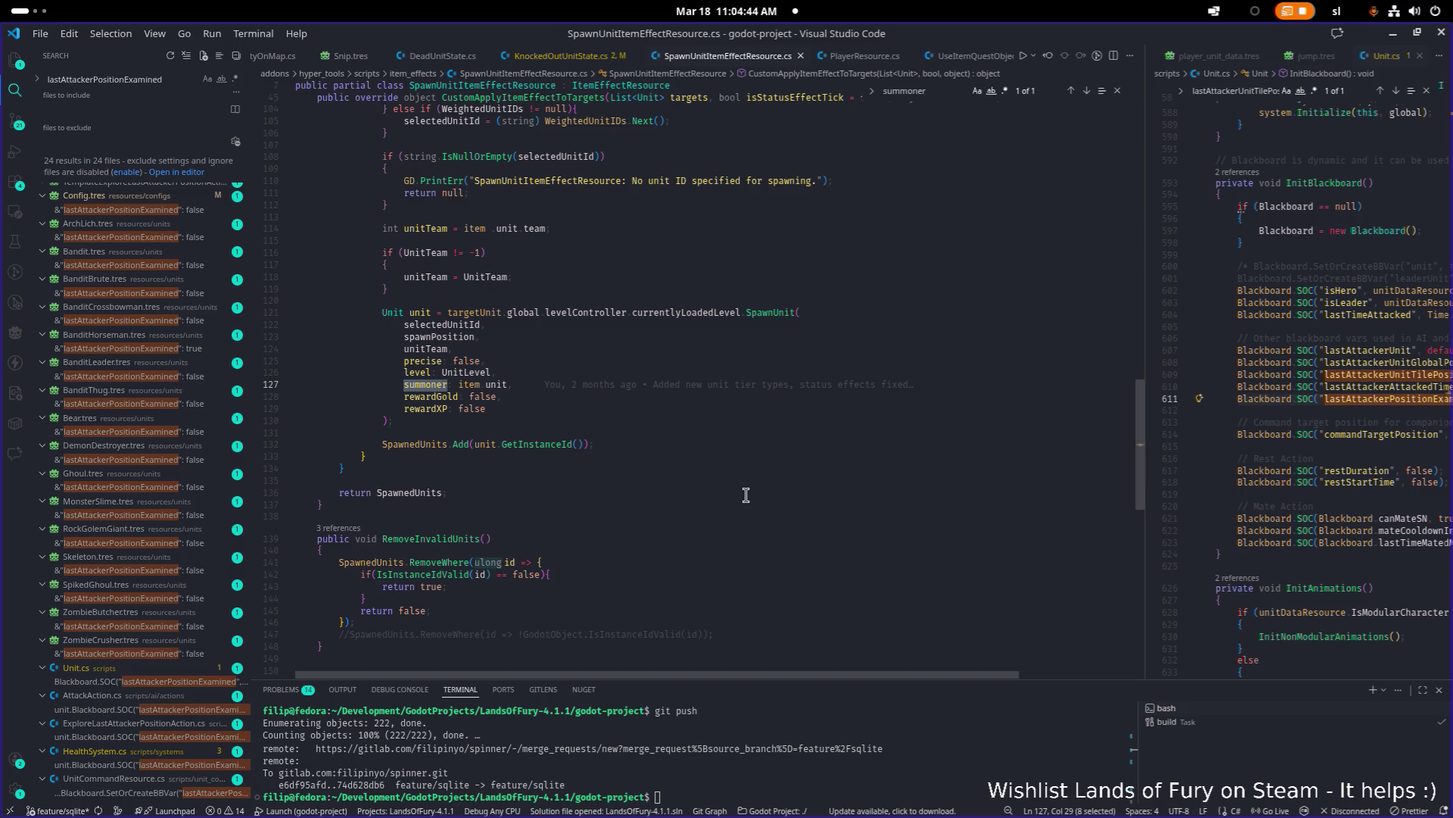
{"action": "key", "text": "ctrl+p"}
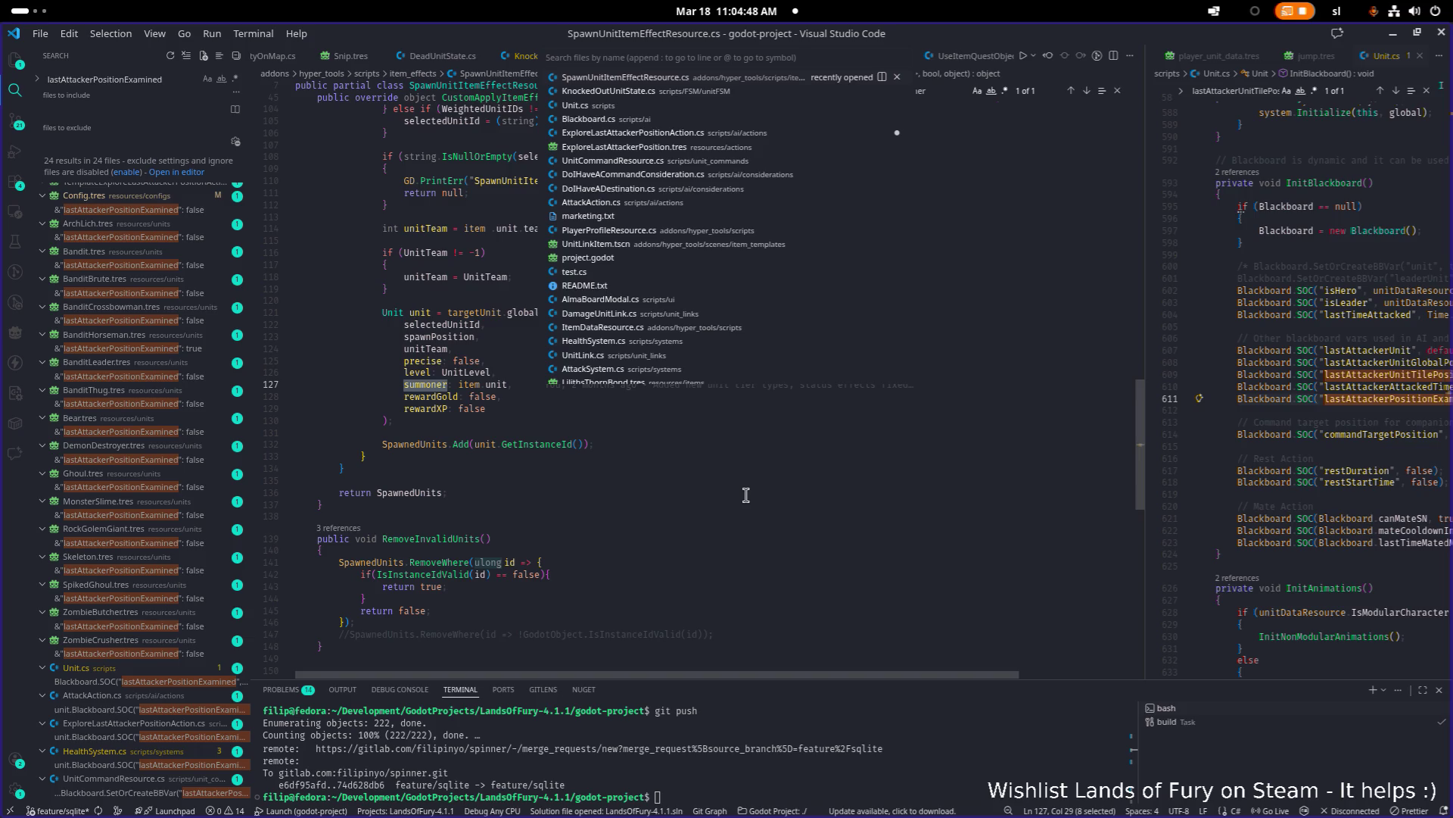
{"action": "type", "text": "sensor"}
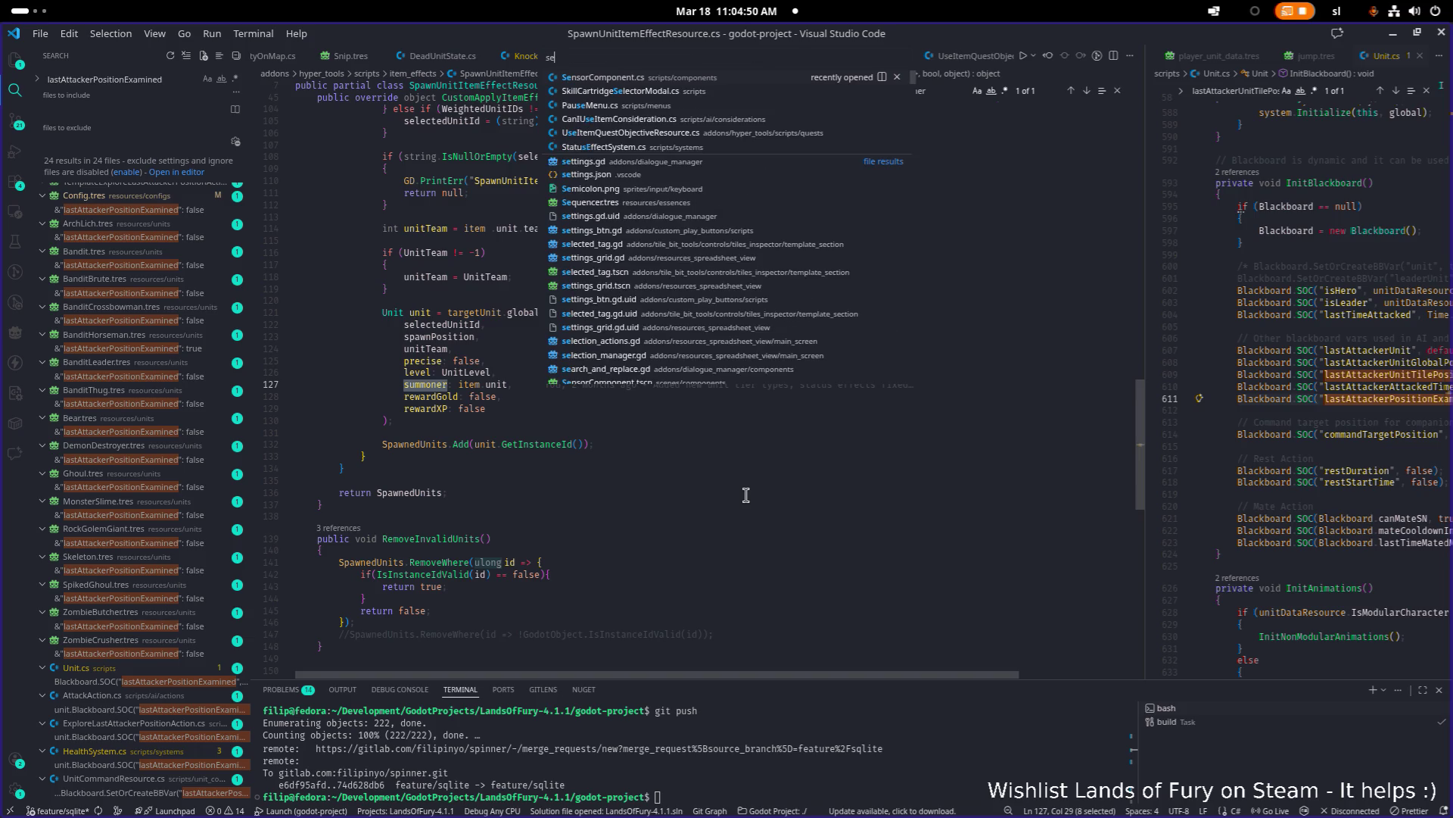
{"action": "key", "text": "Return"}
{"action": "key", "text": "ctrl+f"}
{"action": "type", "text": "sum"}
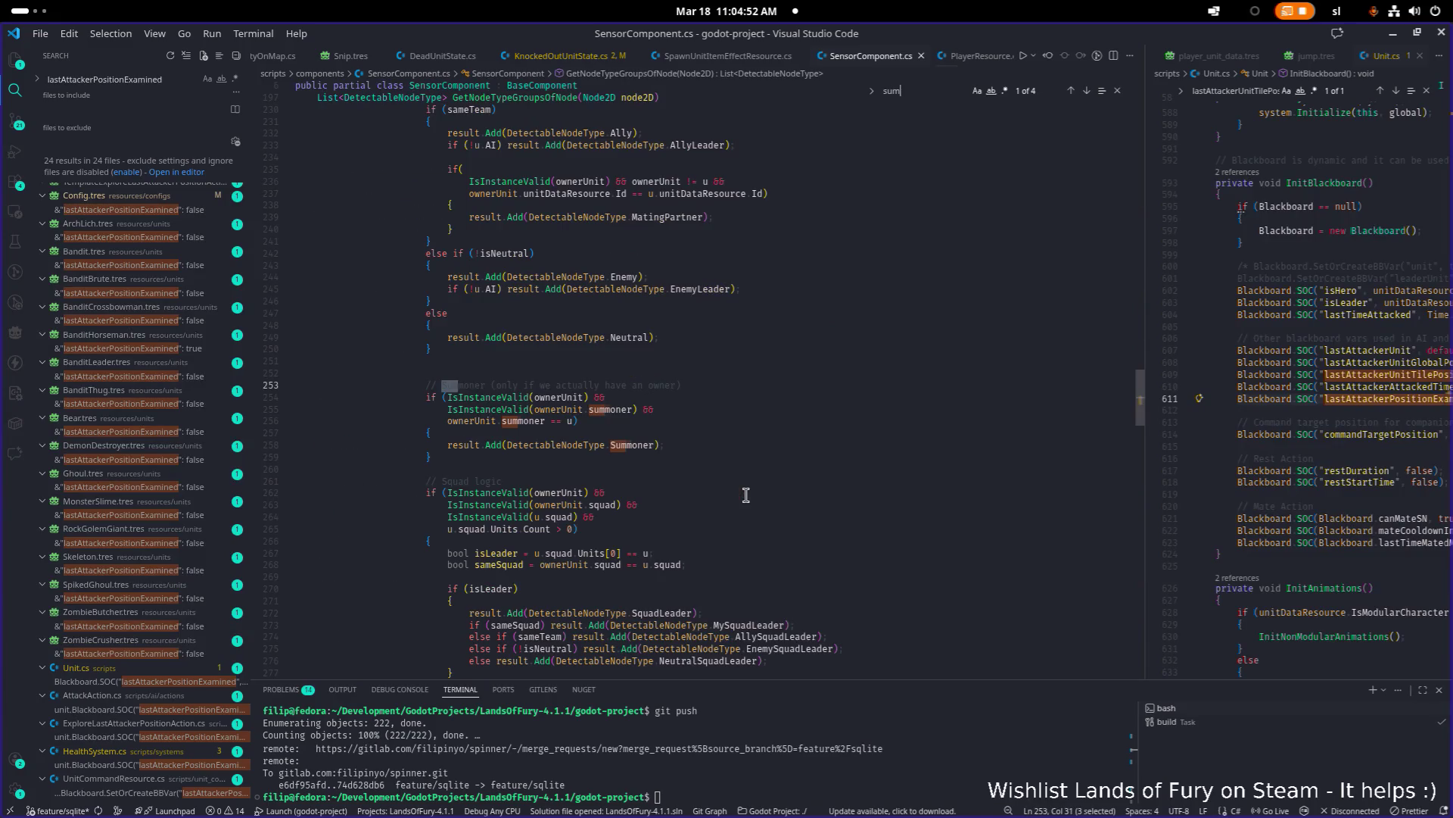
{"action": "type", "text": "moner"}
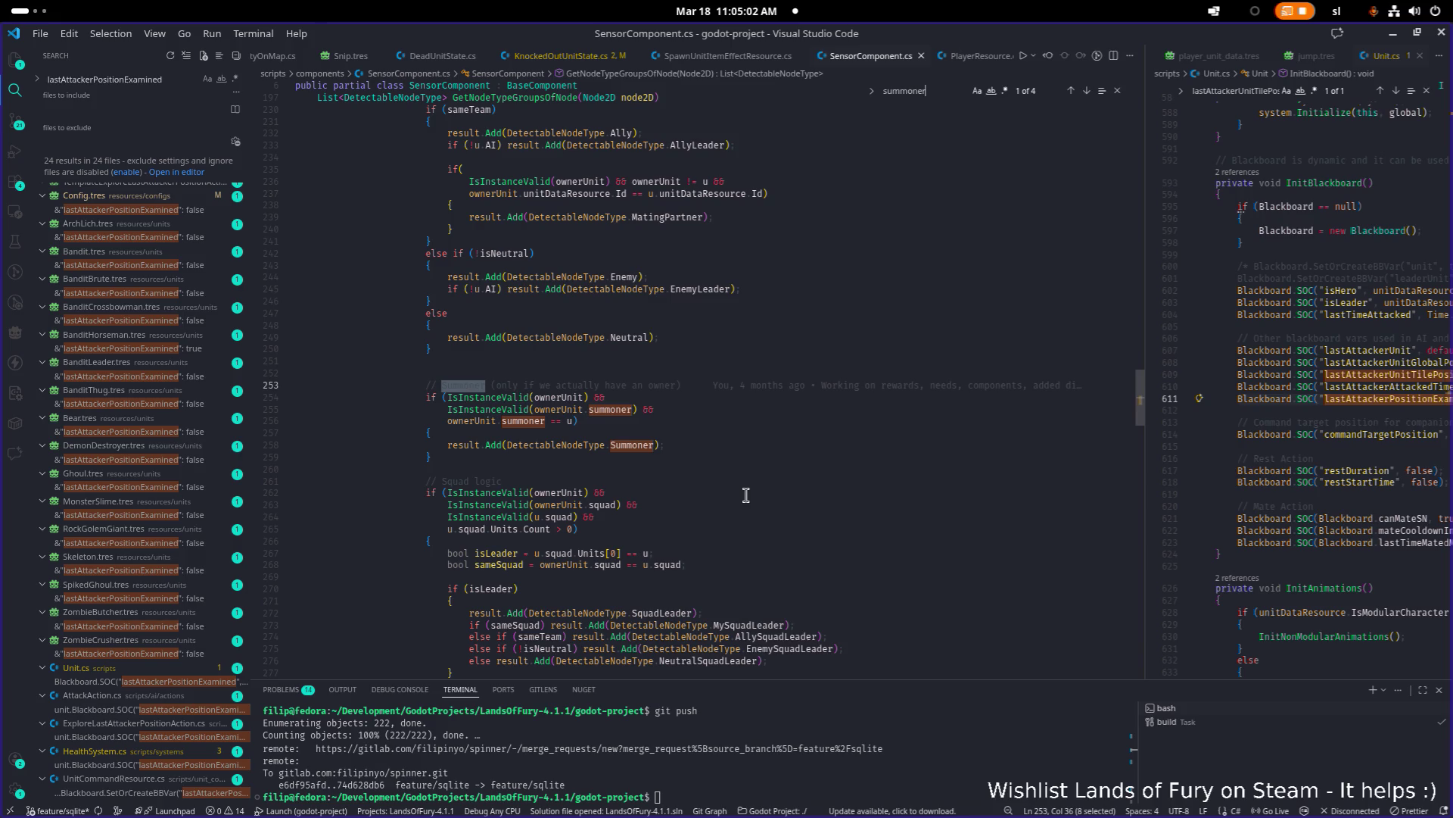
Step: Step through the summoner matches and inspect the OnTargetExitedHitSensor method
{"action": "key", "text": "Return"}
{"action": "key", "text": "Return"}
{"action": "key", "text": "Return"}
{"action": "scroll", "coordinate": [745, 494], "scroll_direction": "up", "scroll_amount": 15}
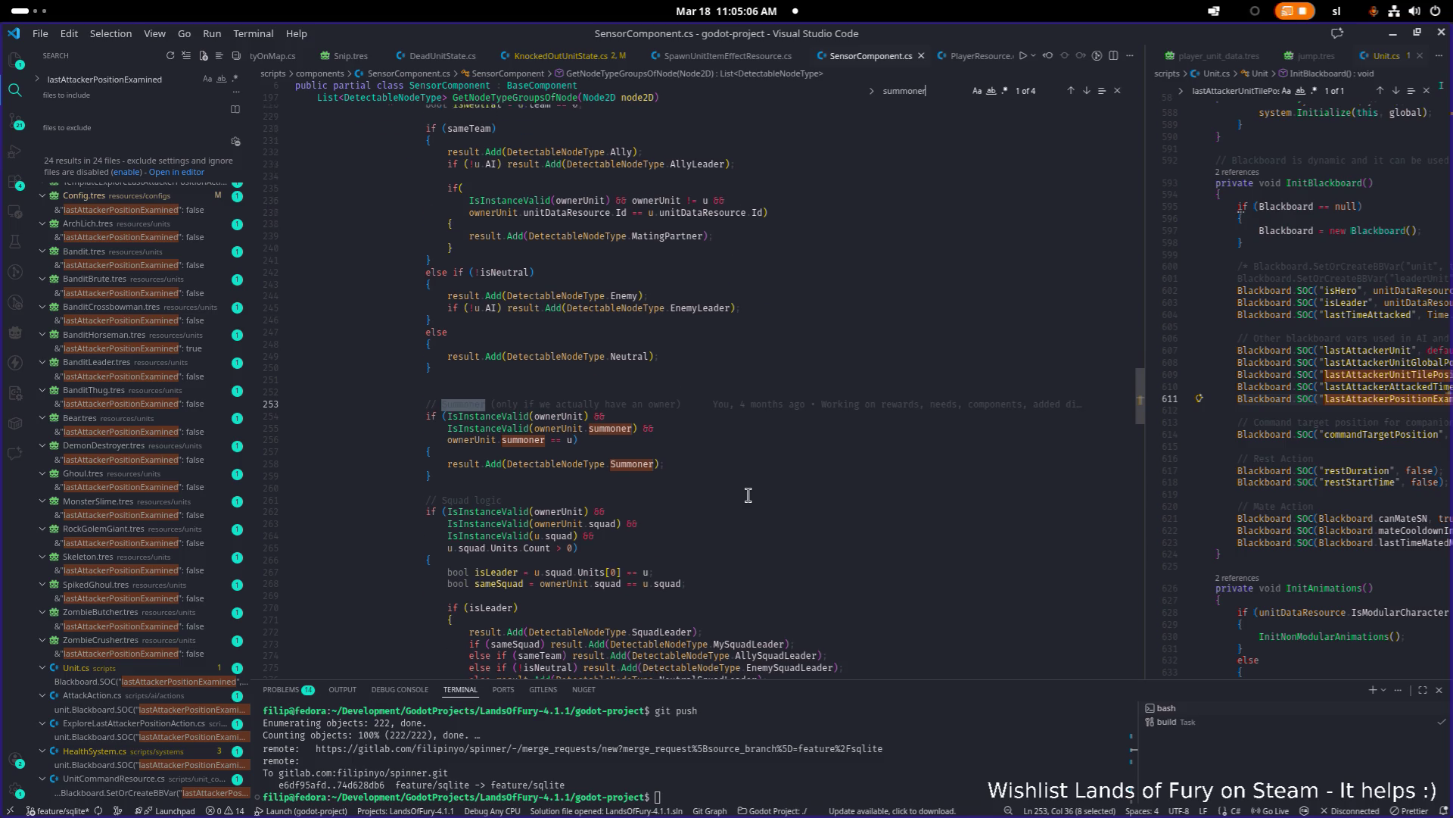
{"action": "scroll", "coordinate": [748, 495], "scroll_direction": "up", "scroll_amount": 5}
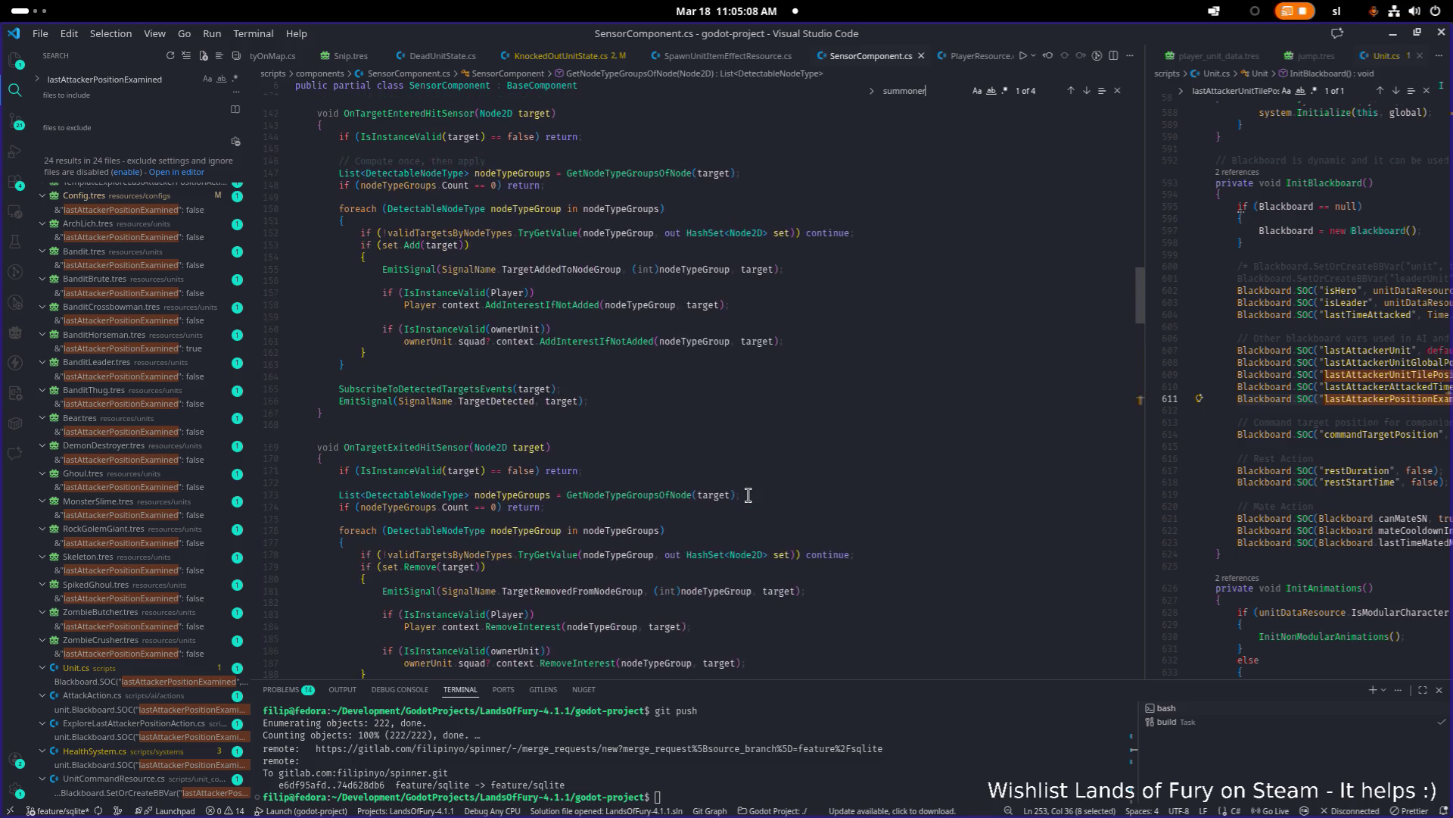
{"action": "left_click", "coordinate": [747, 498]}
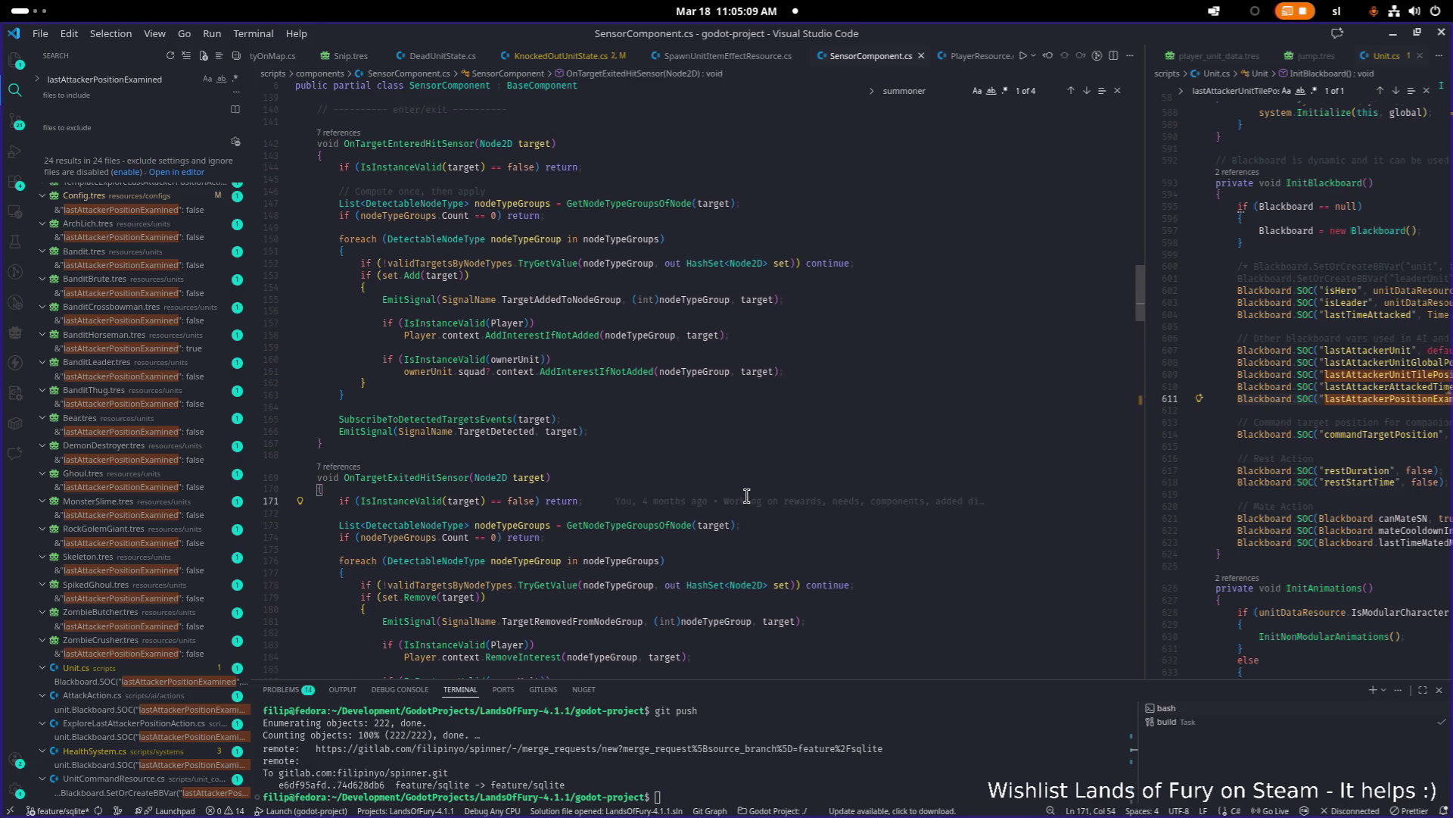
Step: Quick-open PerceptionSystem.cs by searching 'percep'
{"action": "key", "text": "ctrl+p"}
{"action": "type", "text": "sensorsy"}
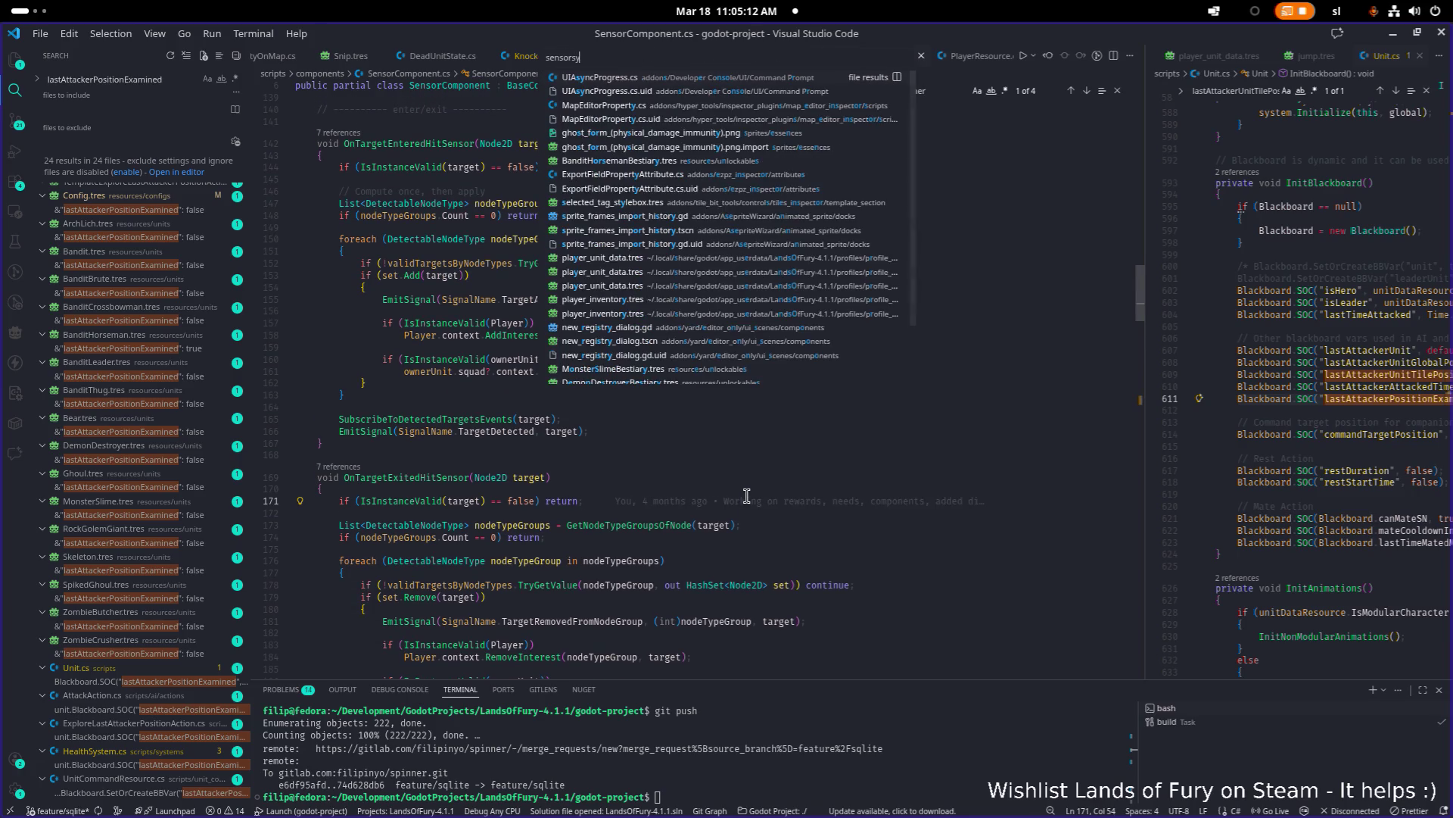
{"action": "key", "text": "BackSpace"}
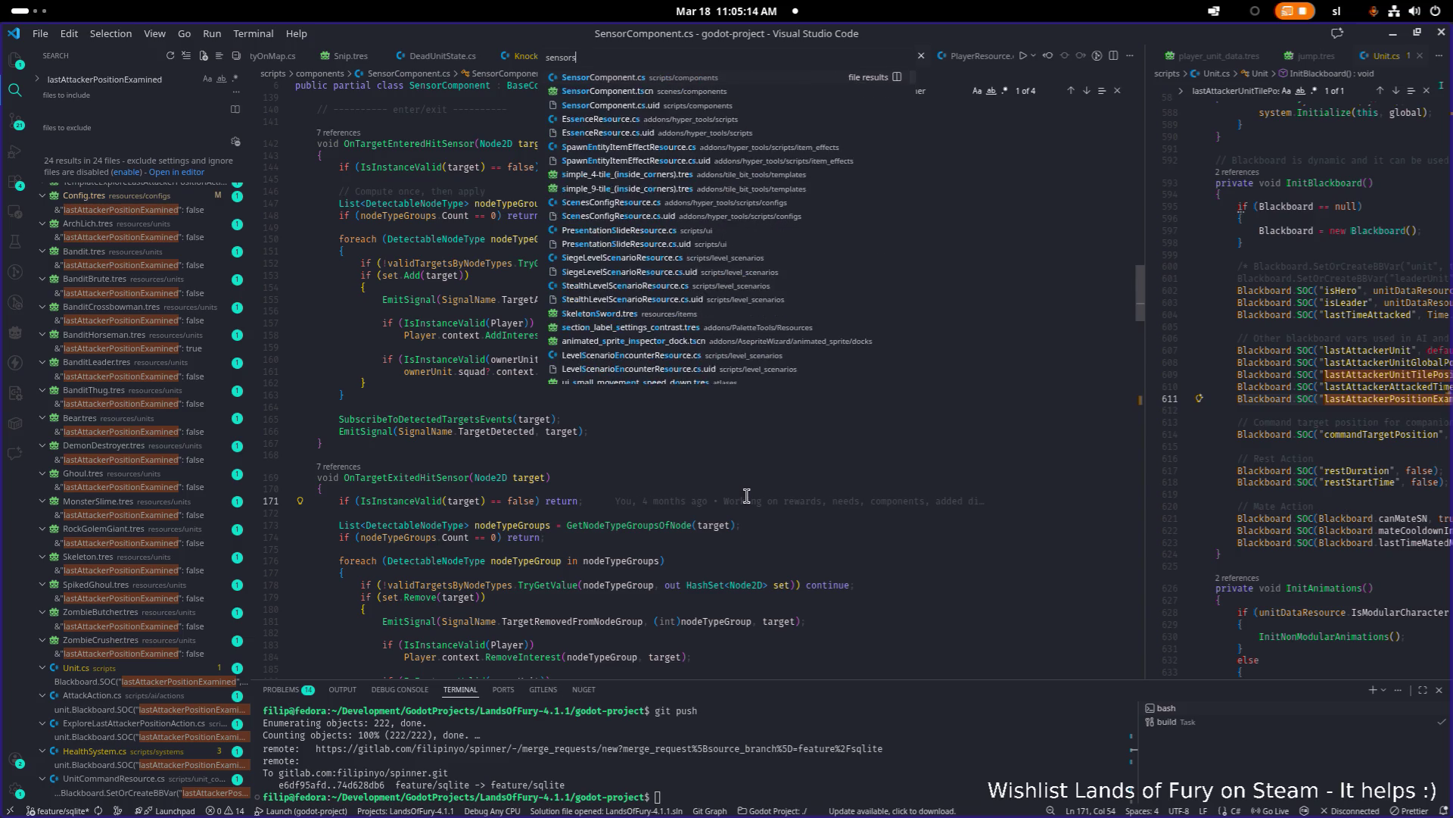
{"action": "key", "text": "BackSpace"}
{"action": "key", "text": "BackSpace"}
{"action": "key", "text": "BackSpace"}
{"action": "key", "text": "BackSpace"}
{"action": "type", "text": "percep"}
{"action": "key", "text": "Return"}
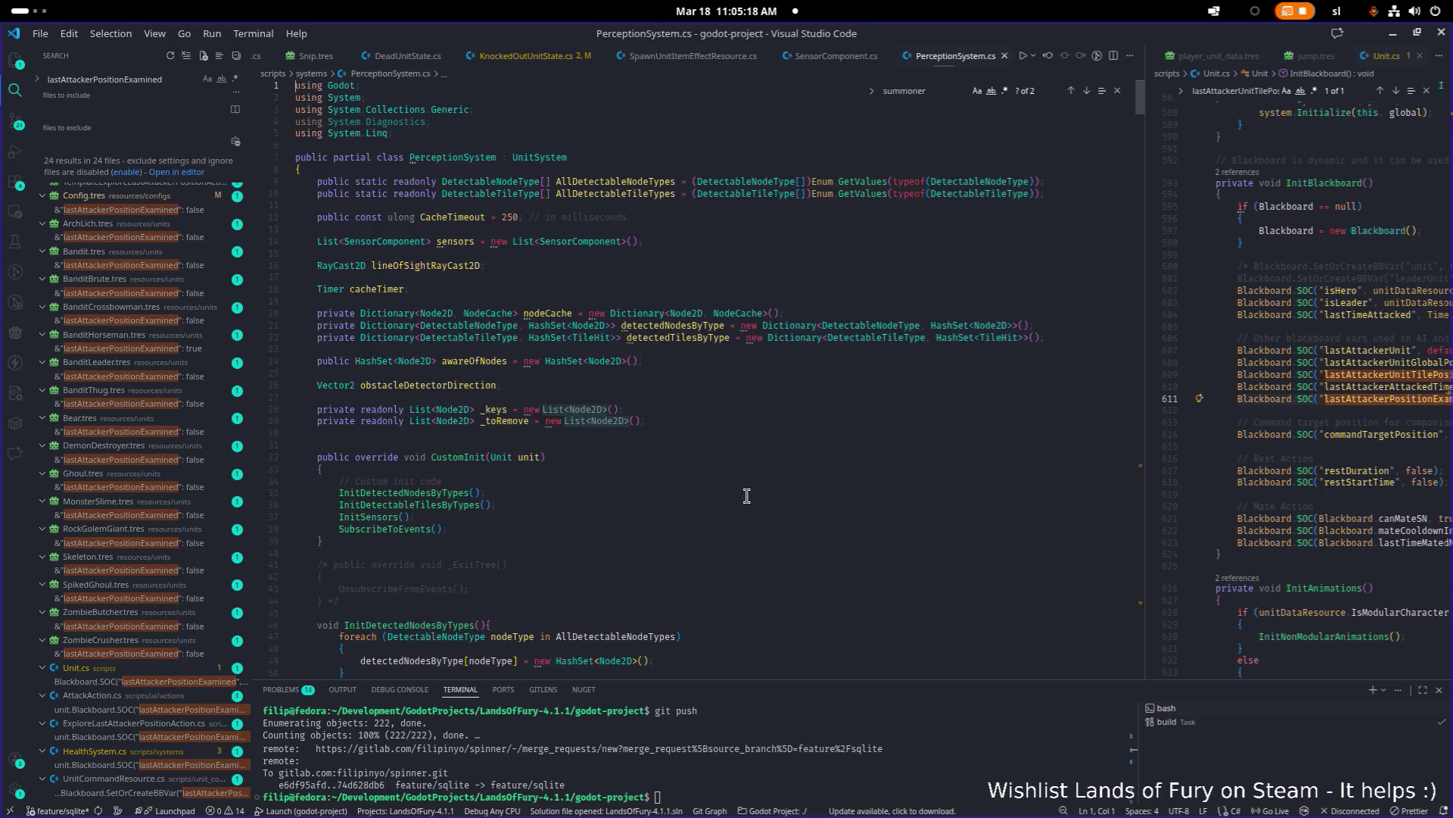
Step: Find the Summoner entry in the enum and view the NeutralBreadcrumb line's commit details
{"action": "key", "text": "ctrl+f"}
{"action": "type", "text": "summon"}
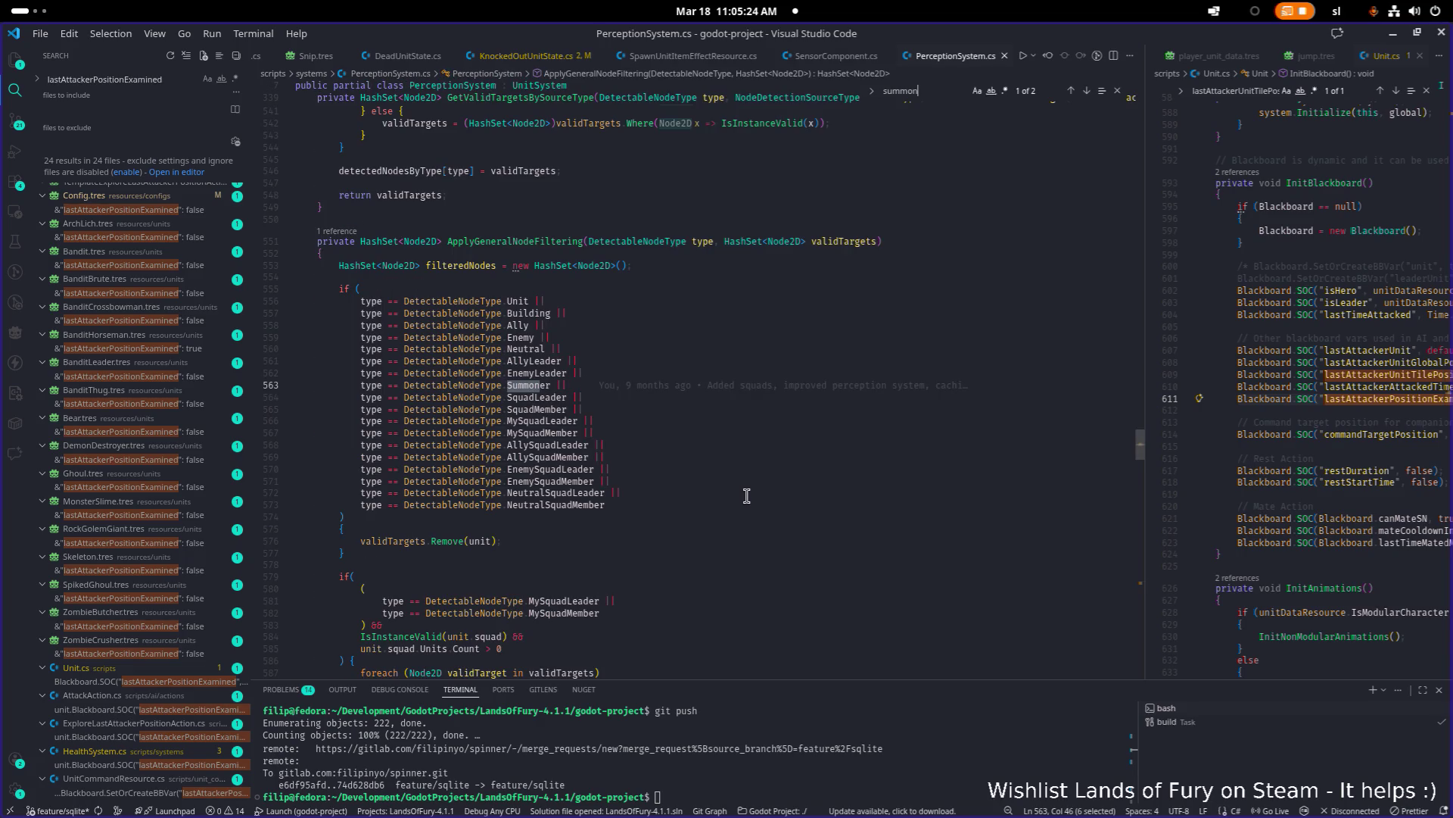
{"action": "key", "text": "Return"}
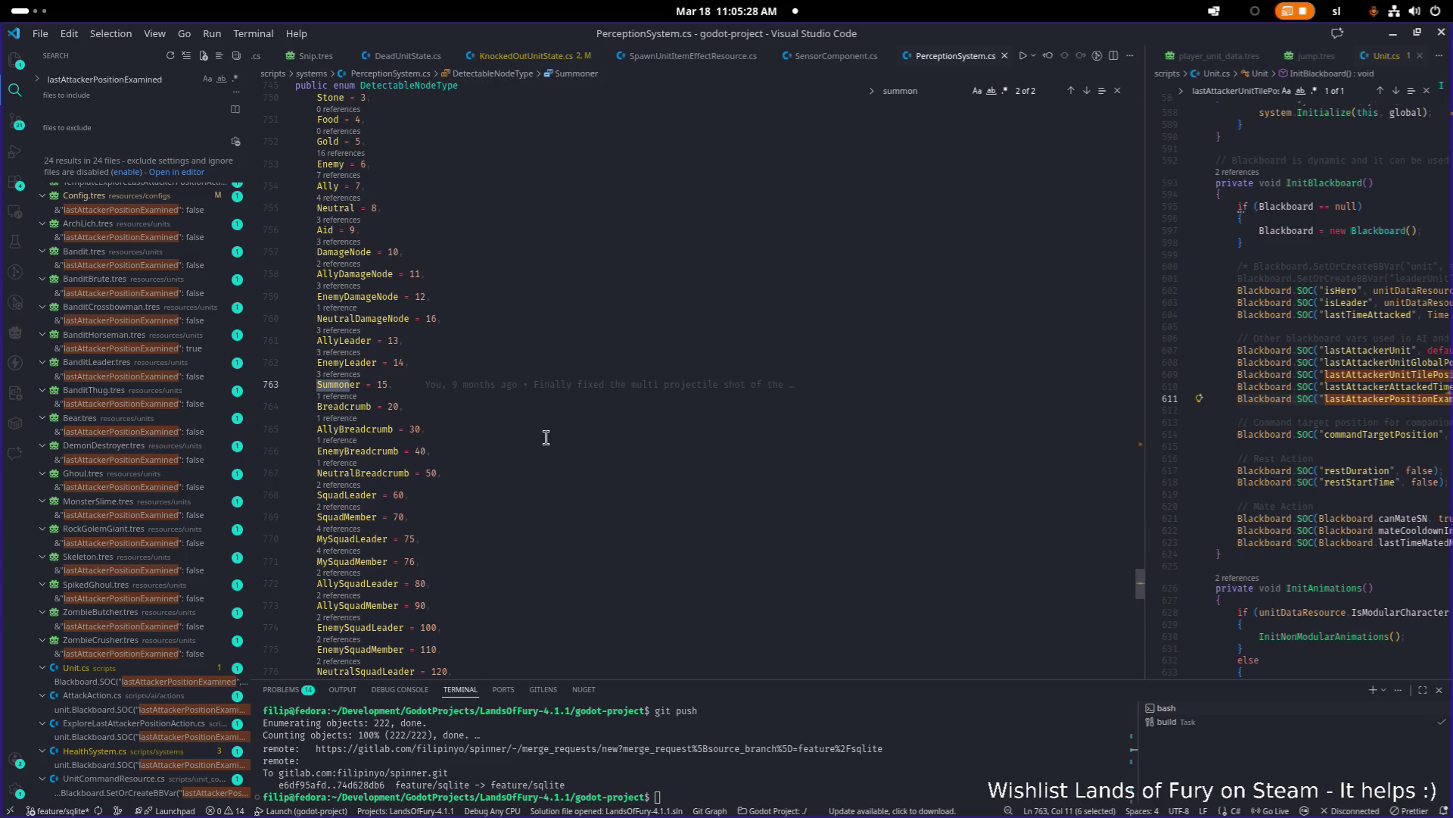
{"action": "left_click", "coordinate": [606, 472]}
{"action": "mouse_move", "coordinate": [643, 471]}
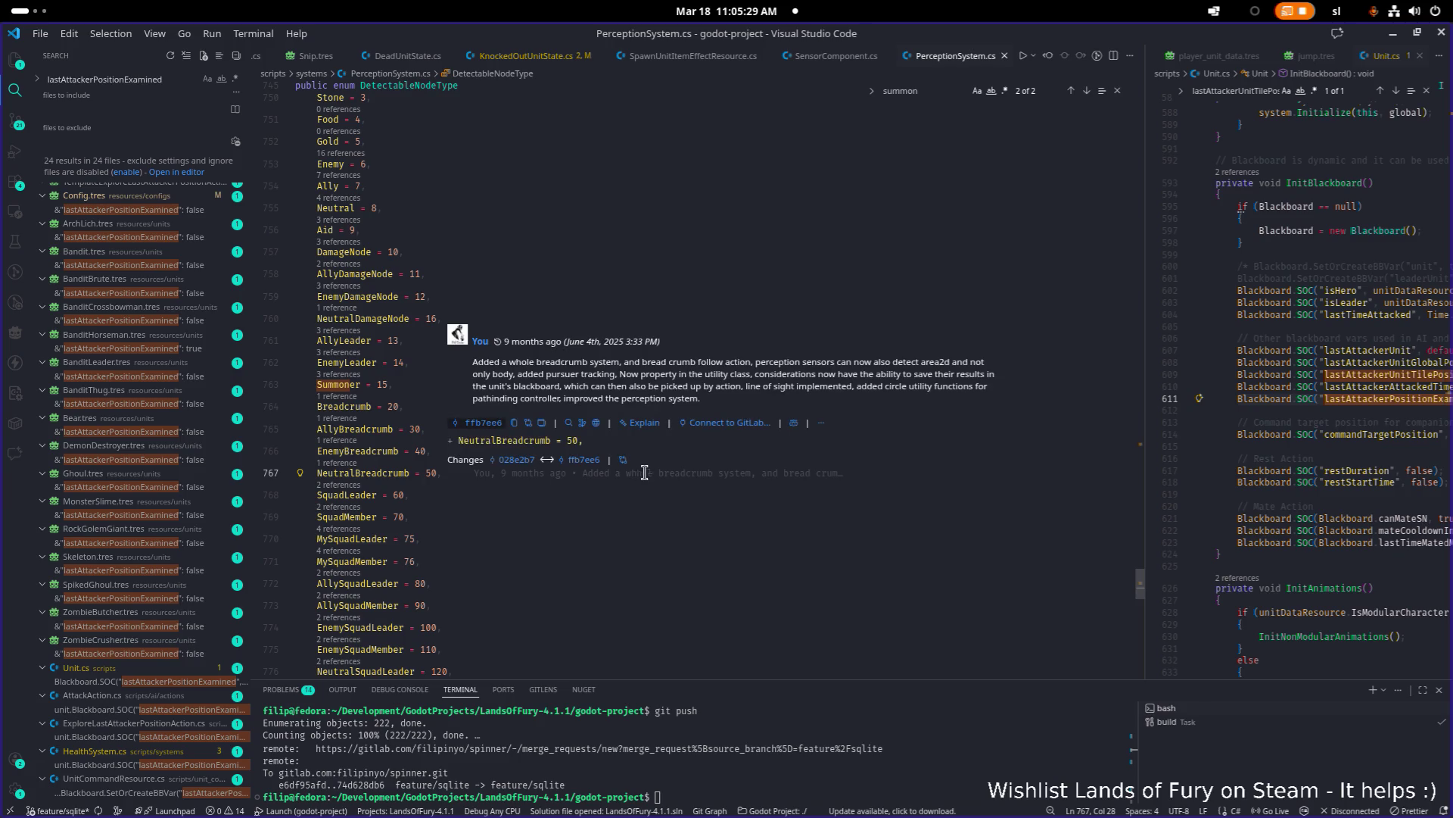
{"action": "left_click", "coordinate": [695, 589]}
Step: Switch from Visual Studio Code to the Godot editor
{"action": "key", "text": "alt+Tab"}
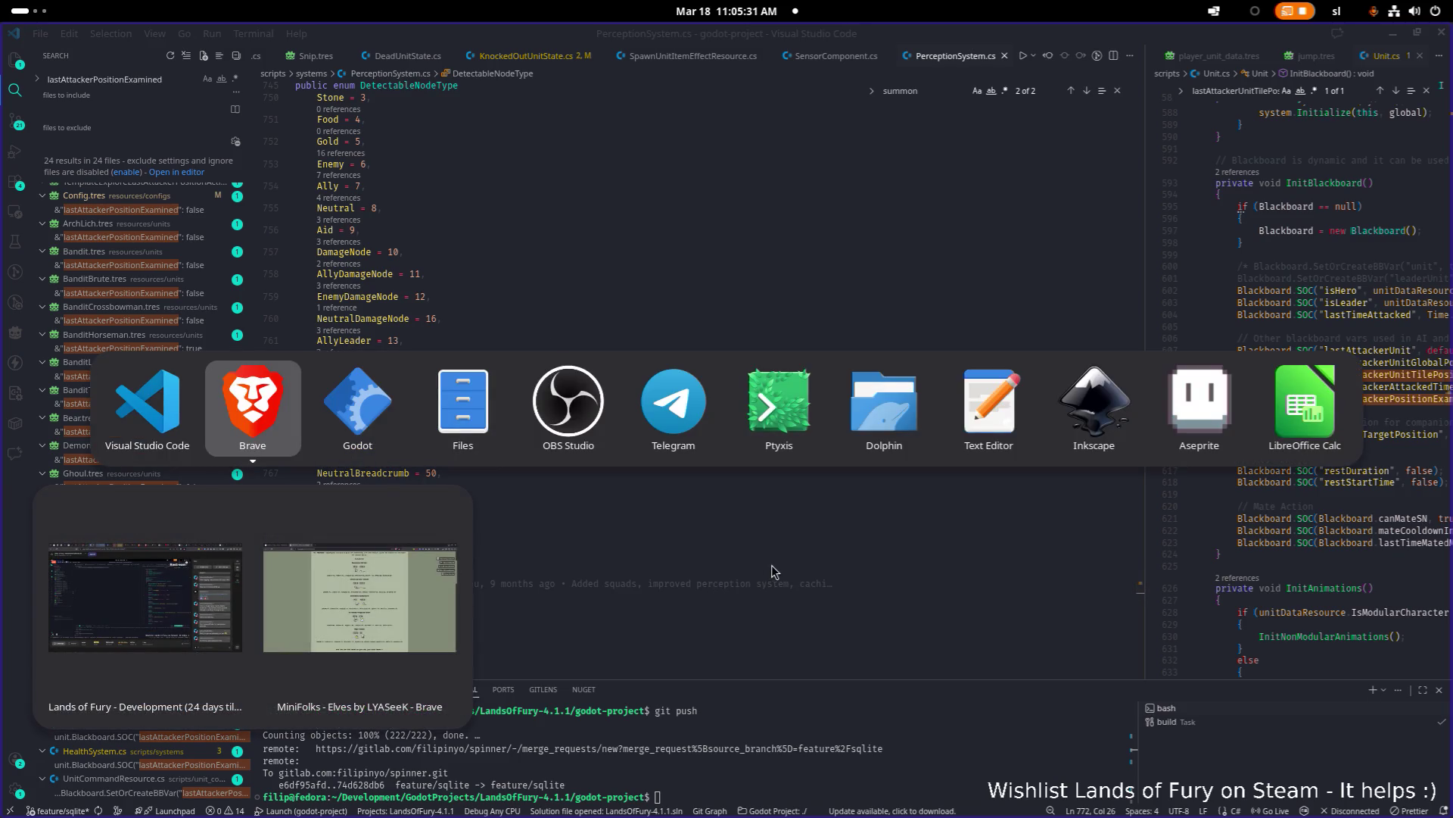
{"action": "key", "text": "Escape"}
{"action": "left_click", "coordinate": [842, 296]}
{"action": "key", "text": "alt+Tab"}
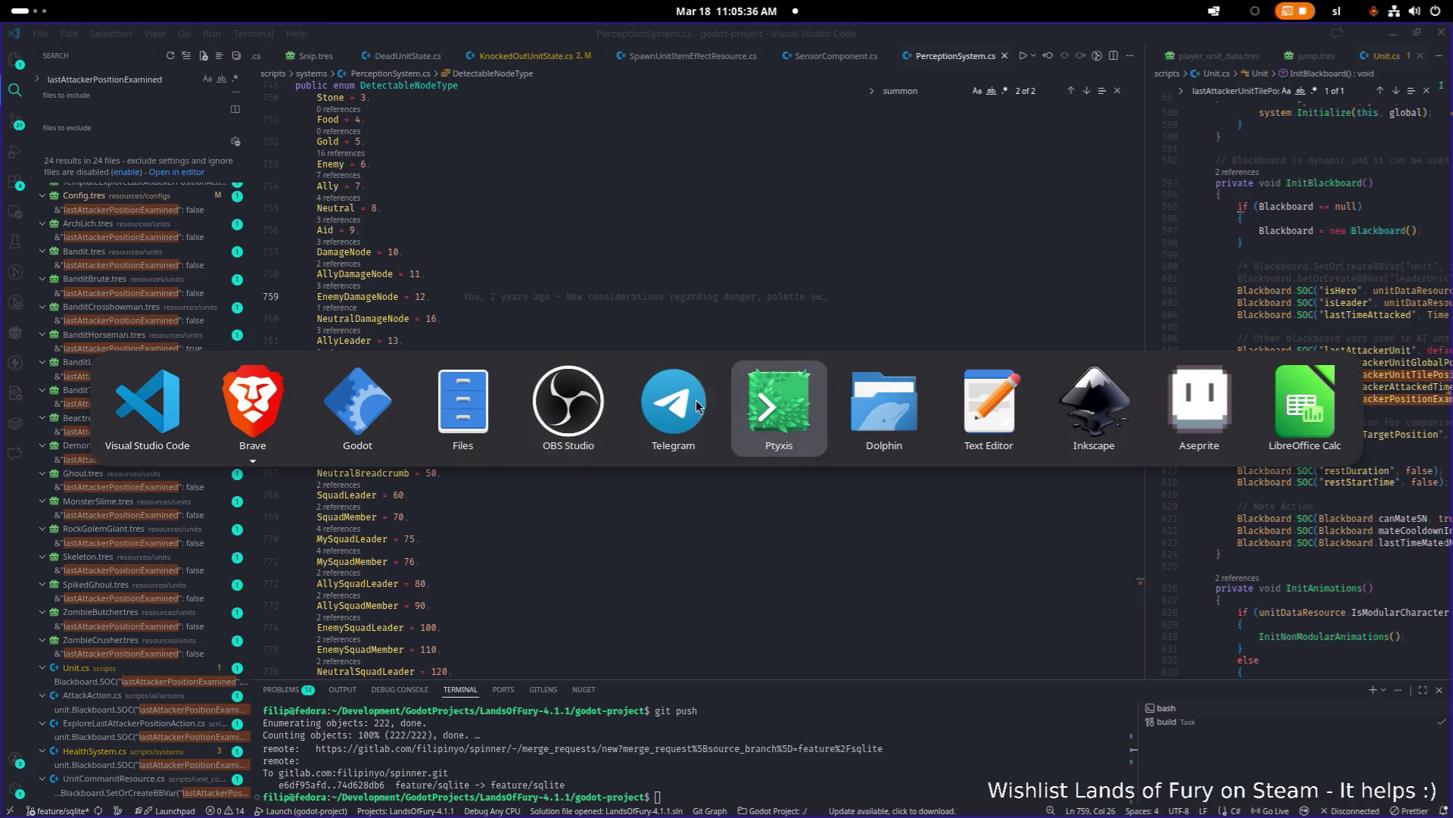
{"action": "left_click", "coordinate": [355, 409]}
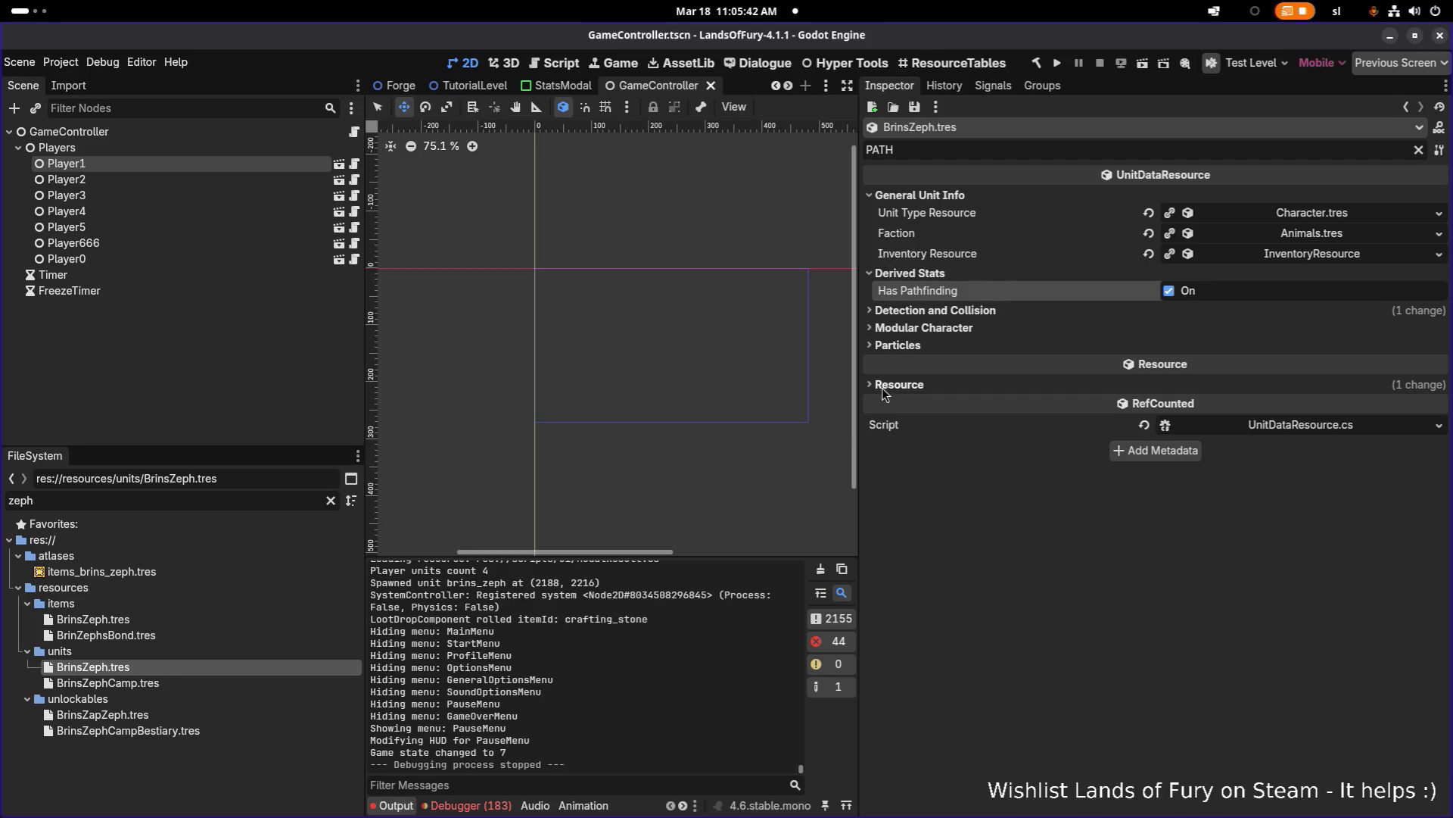
Step: In BrinsZeph.tres, switch the FollowAction's AmIDetectingNodeType Detectable Node Type from Summoner to Ally and save
{"action": "left_click", "coordinate": [238, 679]}
{"action": "left_click", "coordinate": [257, 667]}
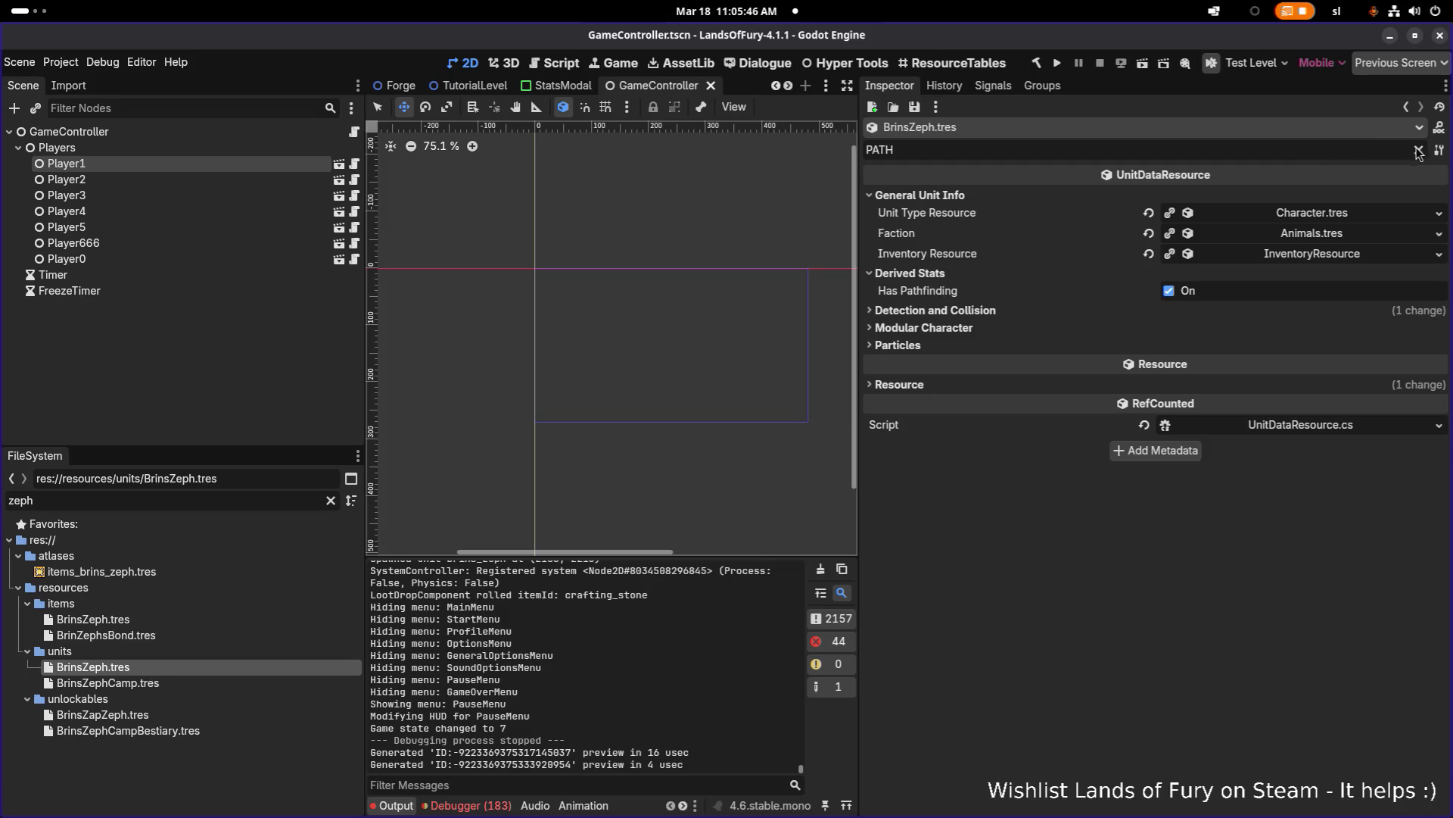
{"action": "left_click", "coordinate": [1418, 150]}
{"action": "scroll", "coordinate": [1187, 399], "scroll_direction": "down", "scroll_amount": 10}
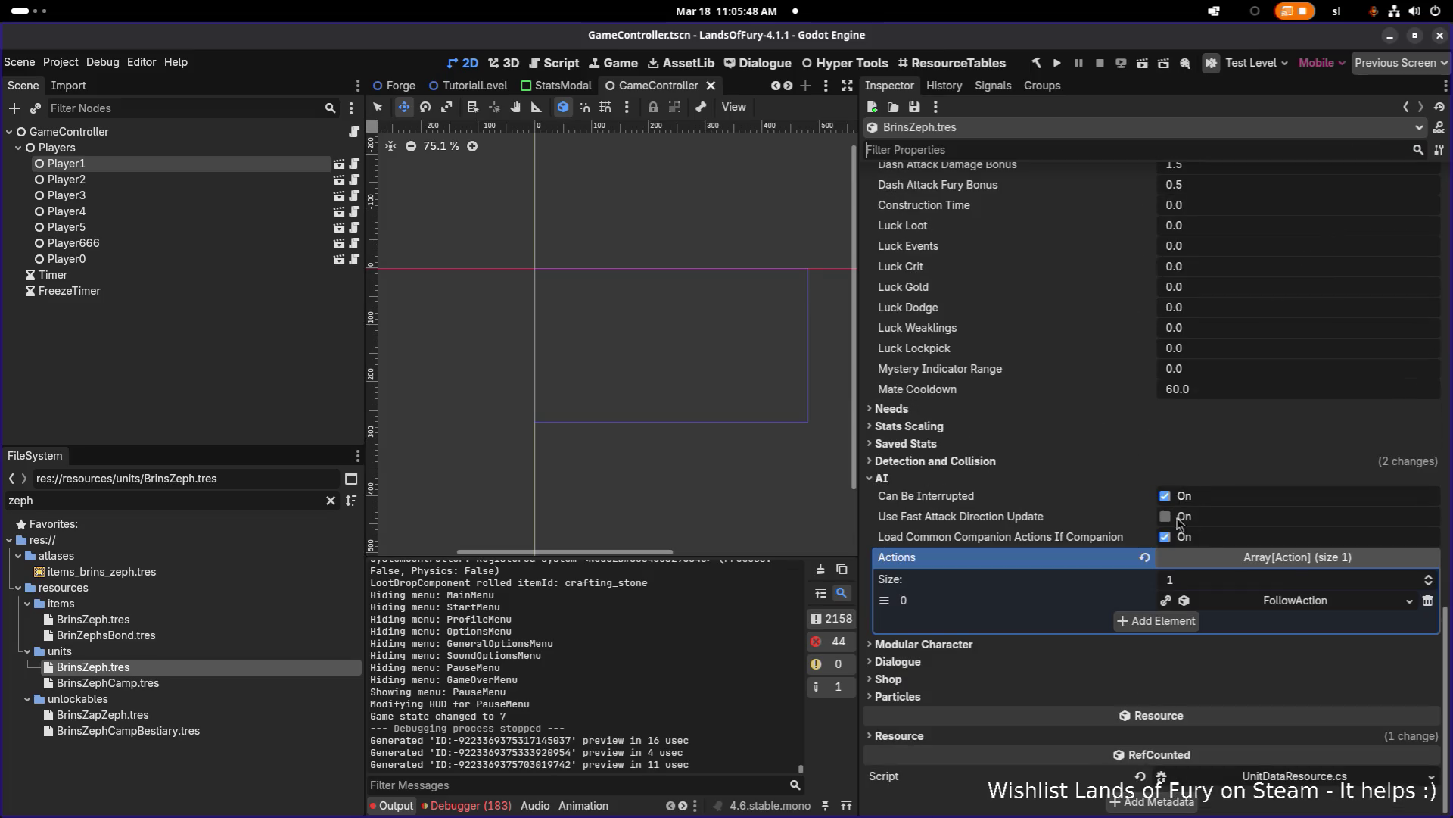
{"action": "left_click", "coordinate": [1295, 600]}
{"action": "scroll", "coordinate": [1279, 590], "scroll_direction": "down", "scroll_amount": 4}
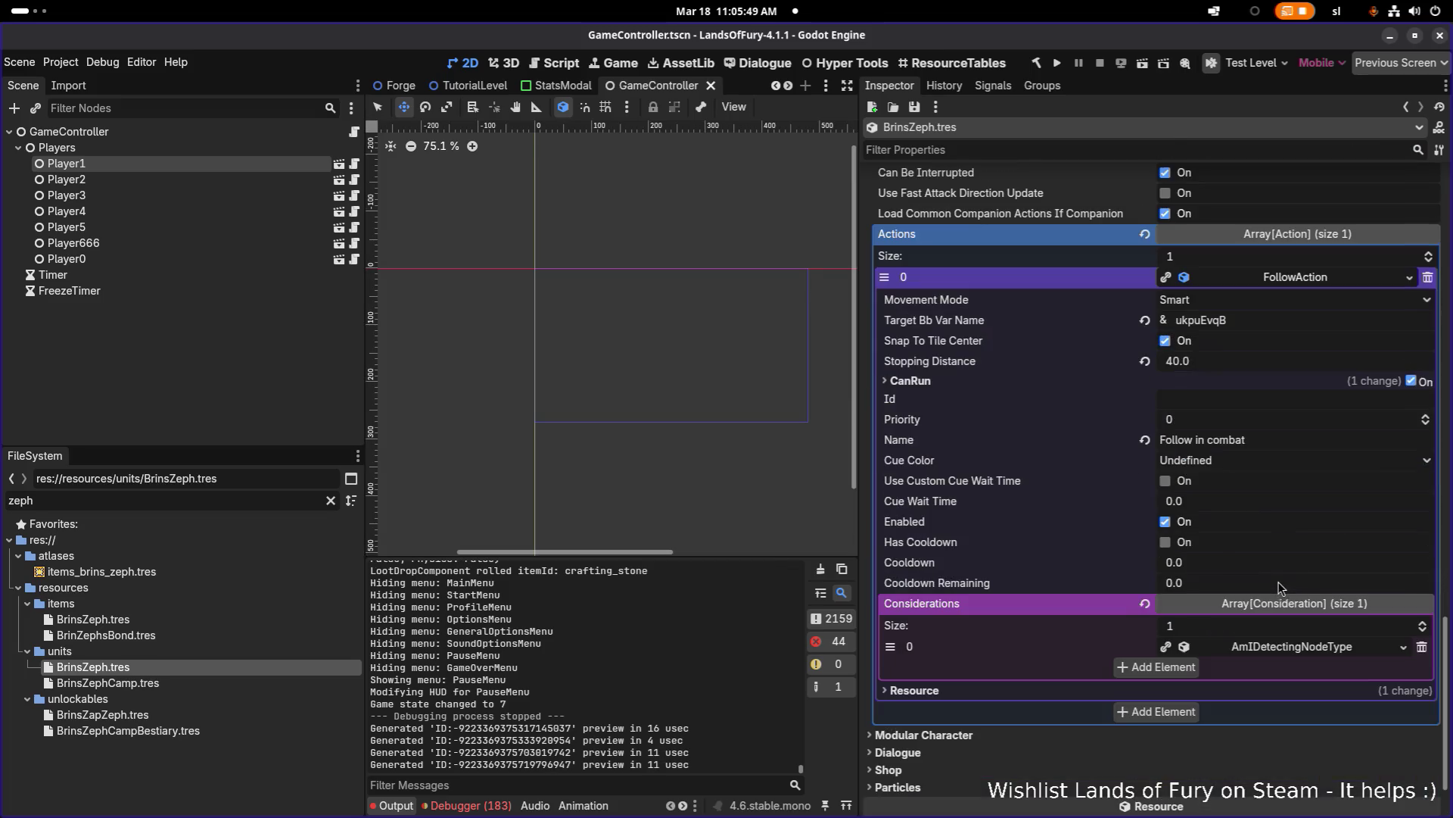
{"action": "left_click", "coordinate": [1325, 647]}
{"action": "scroll", "coordinate": [1327, 617], "scroll_direction": "down", "scroll_amount": 3}
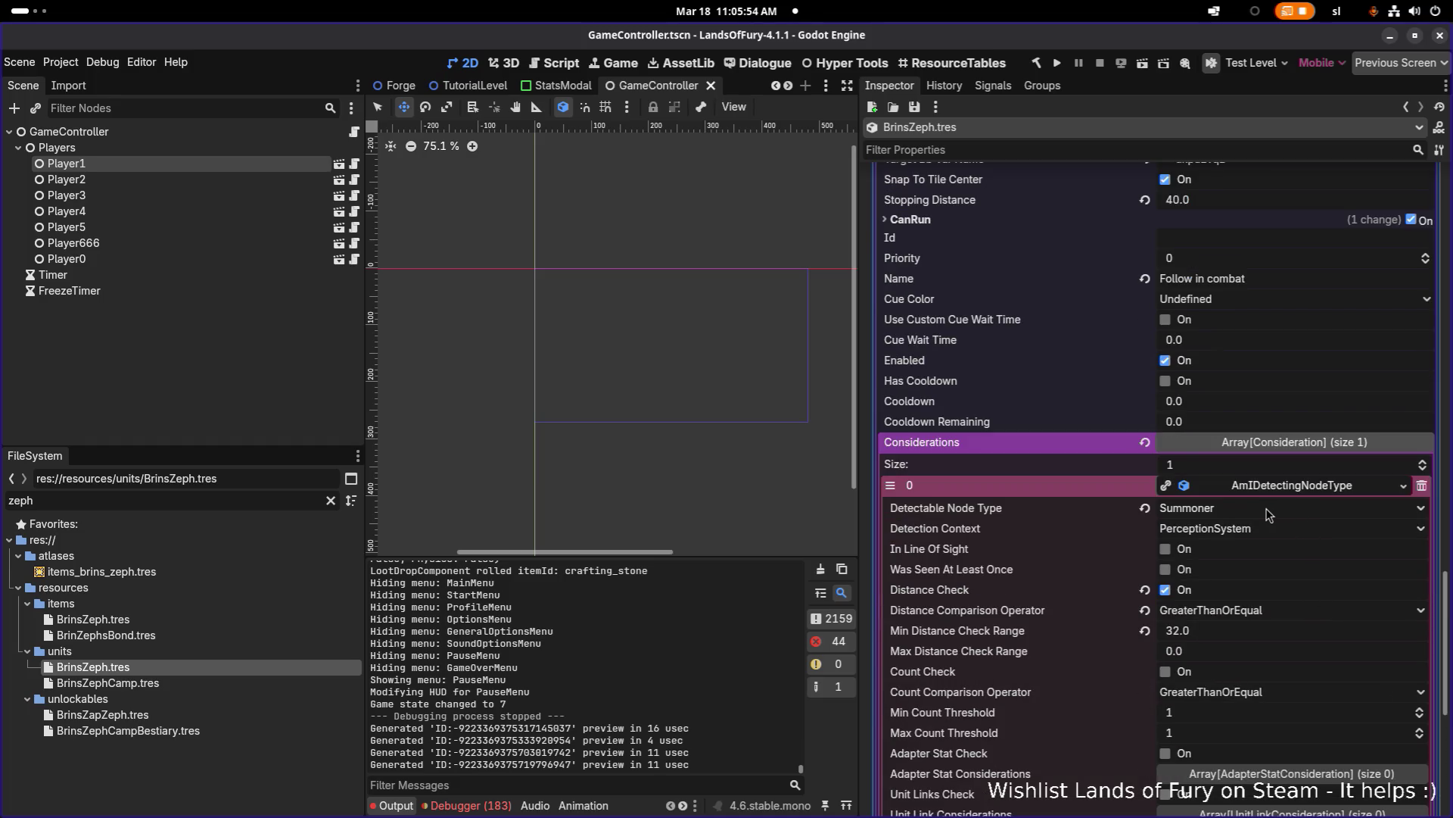
{"action": "left_click", "coordinate": [1270, 508]}
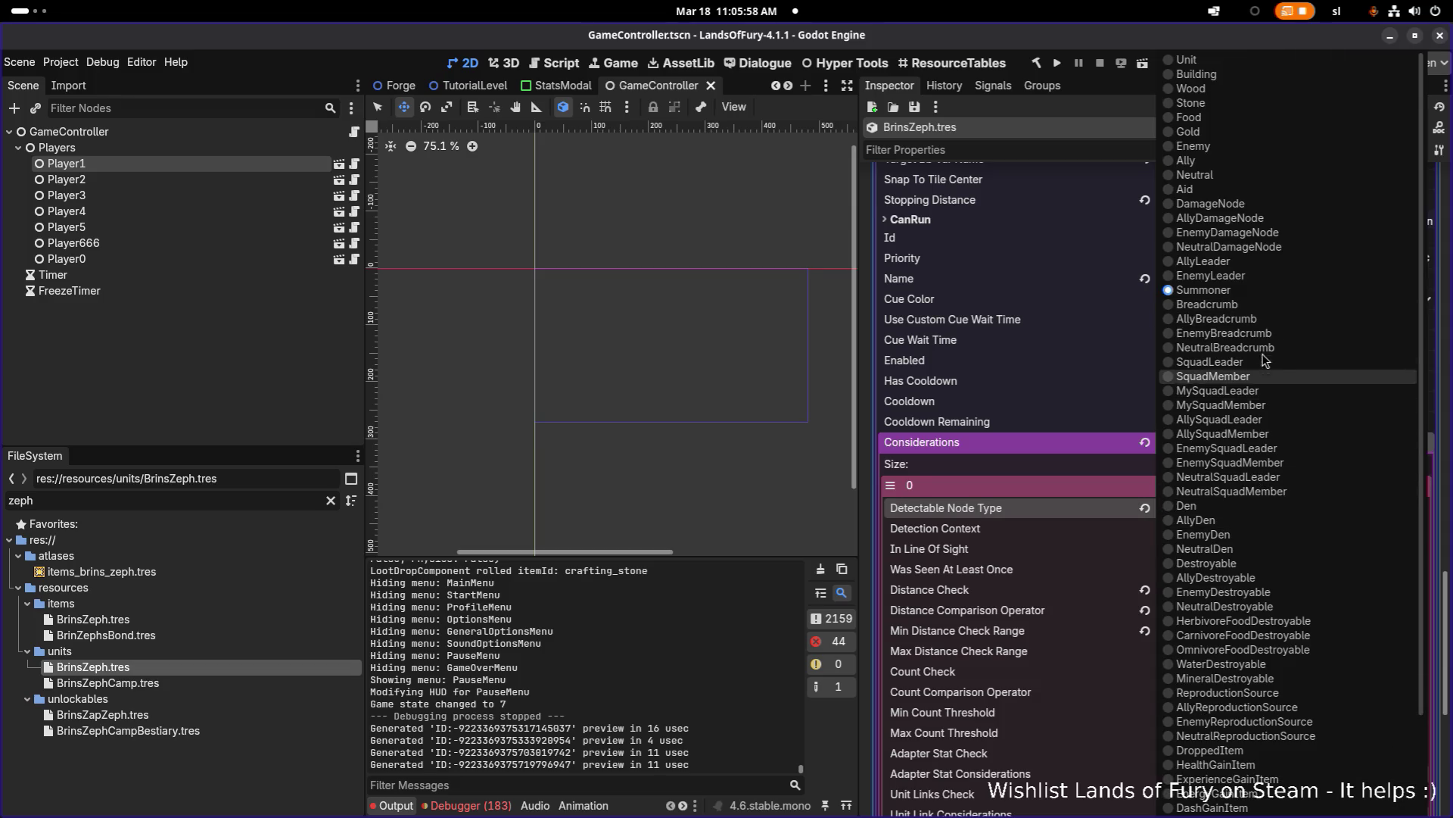
{"action": "left_click", "coordinate": [1238, 161]}
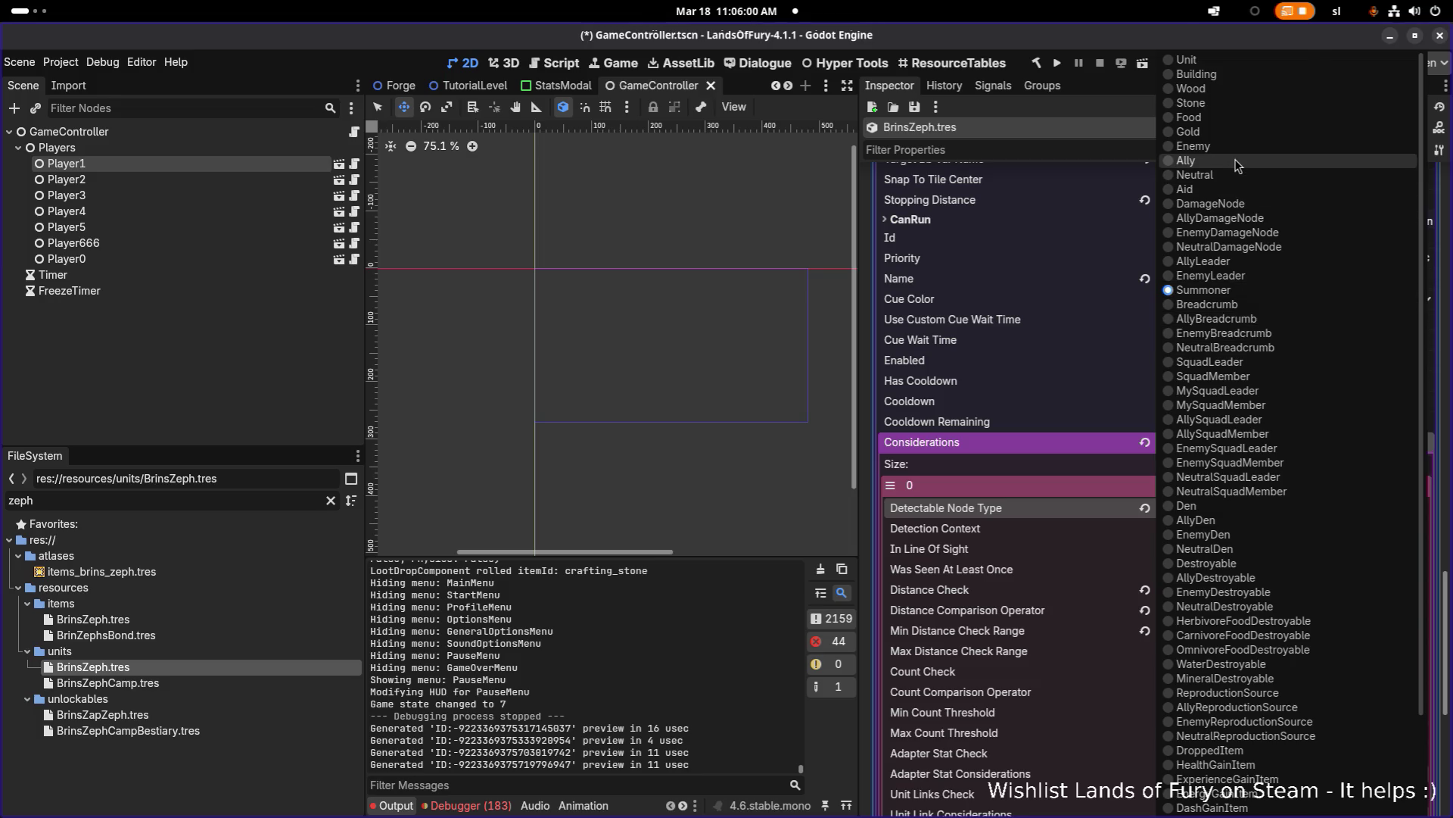
{"action": "key", "text": "ctrl+s"}
Step: Copy the blackboard key ukpuEvqB into the follow target's variable name and save
{"action": "scroll", "coordinate": [1226, 424], "scroll_direction": "down", "scroll_amount": 4}
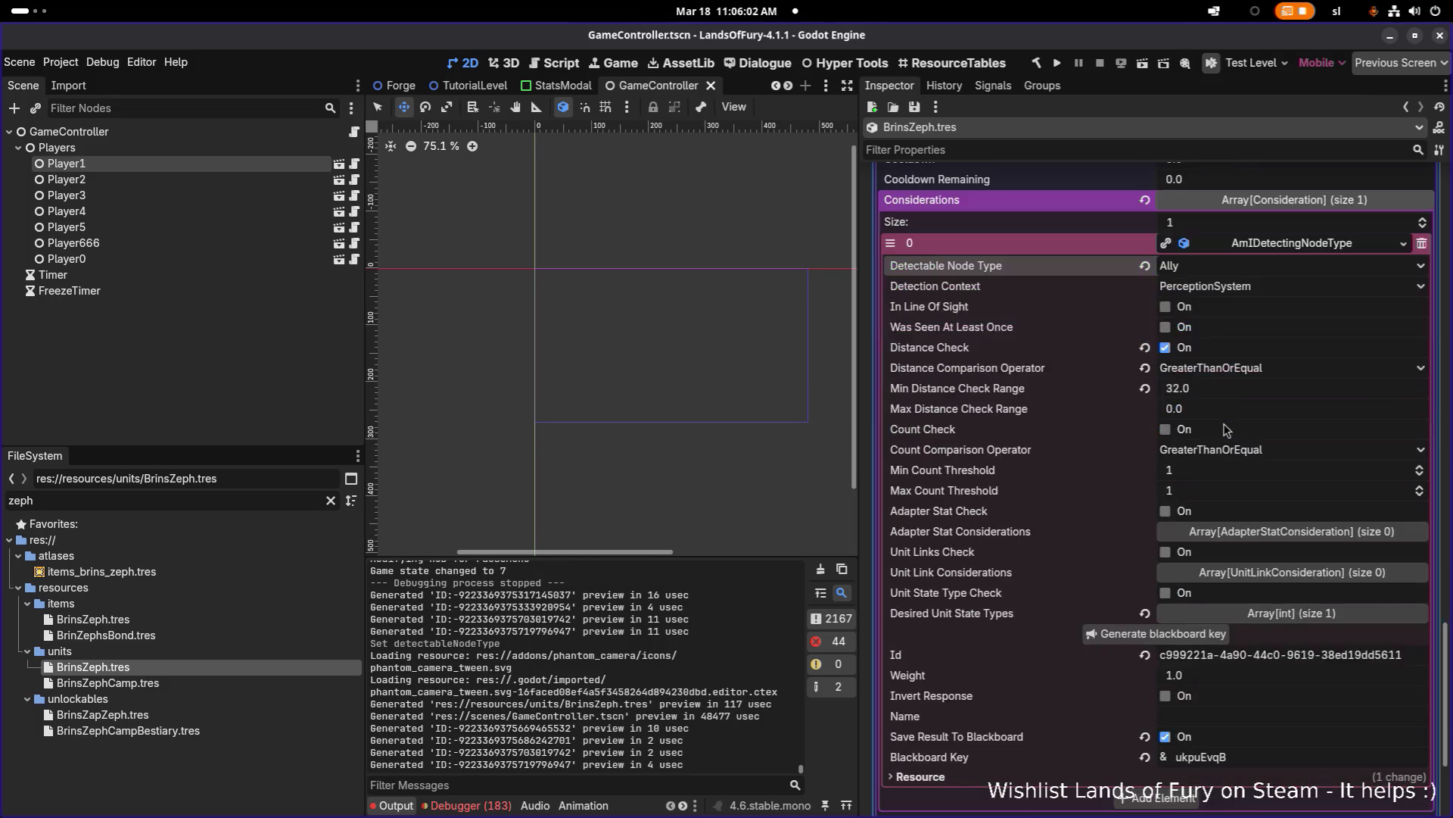
{"action": "scroll", "coordinate": [1218, 452], "scroll_direction": "down", "scroll_amount": 3}
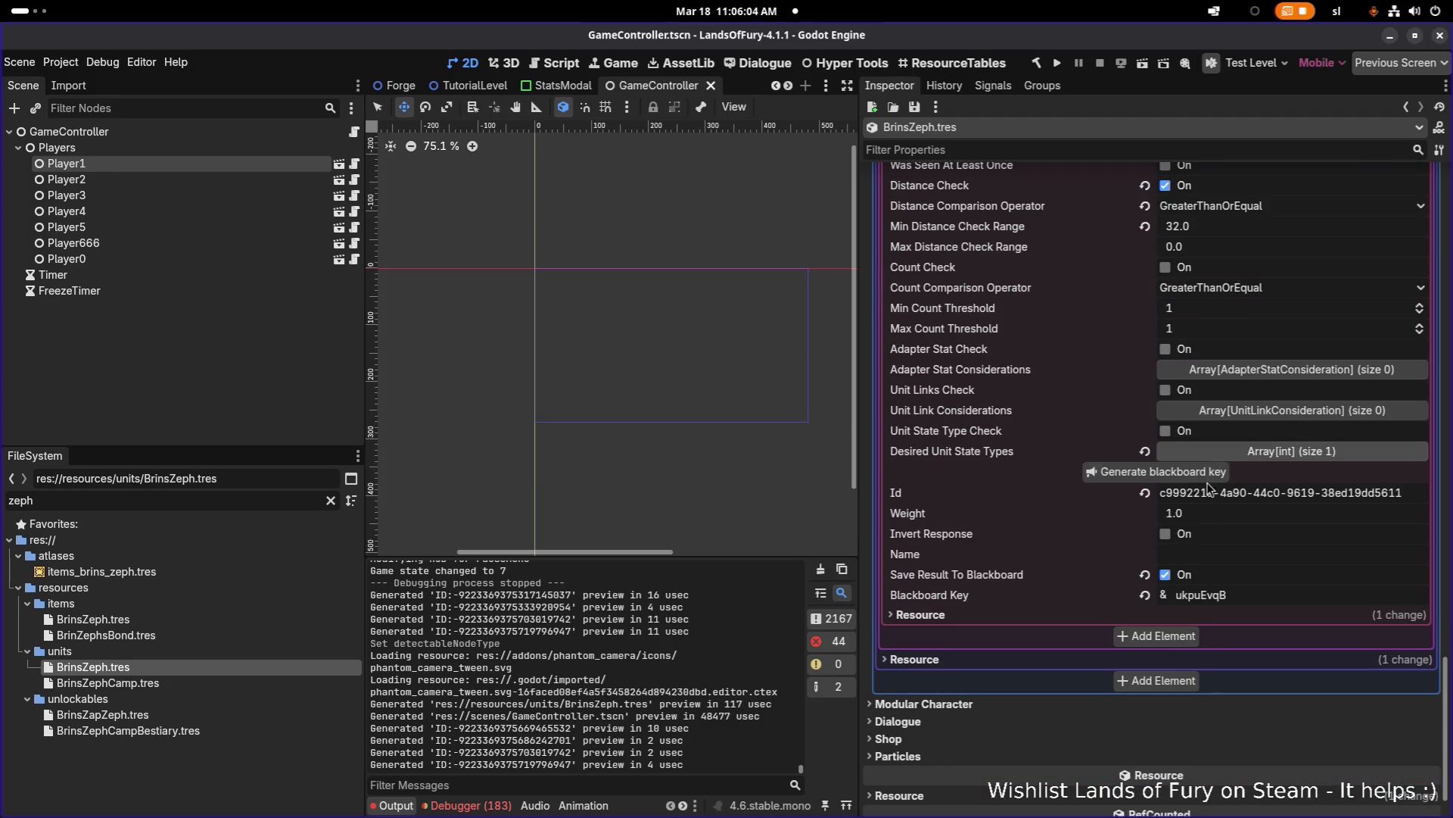
{"action": "scroll", "coordinate": [1208, 492], "scroll_direction": "up", "scroll_amount": 3}
{"action": "scroll", "coordinate": [1192, 535], "scroll_direction": "up", "scroll_amount": 4}
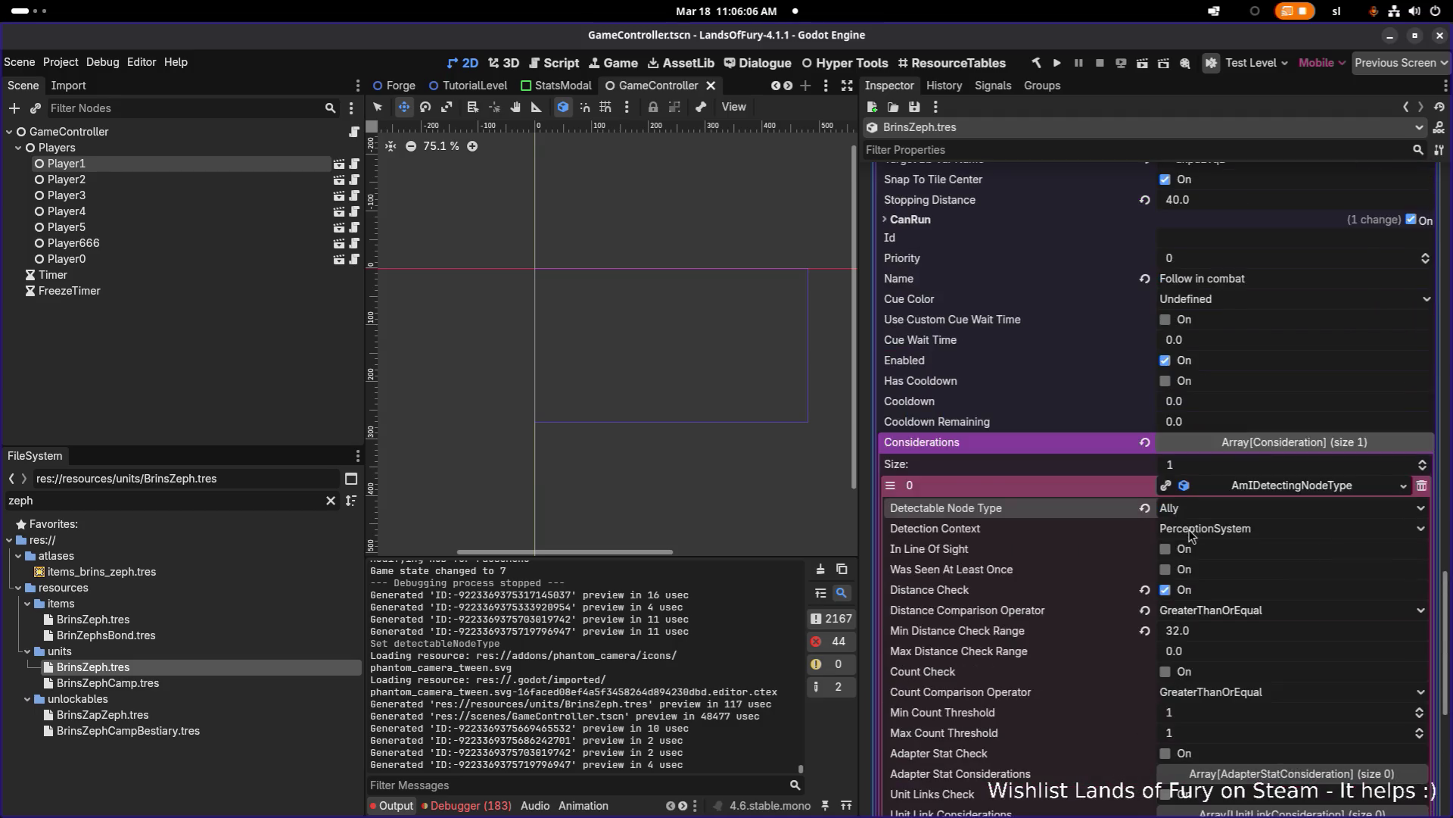
{"action": "scroll", "coordinate": [1190, 533], "scroll_direction": "down", "scroll_amount": 6}
{"action": "double_click", "coordinate": [1250, 675]}
{"action": "key", "text": "ctrl+c"}
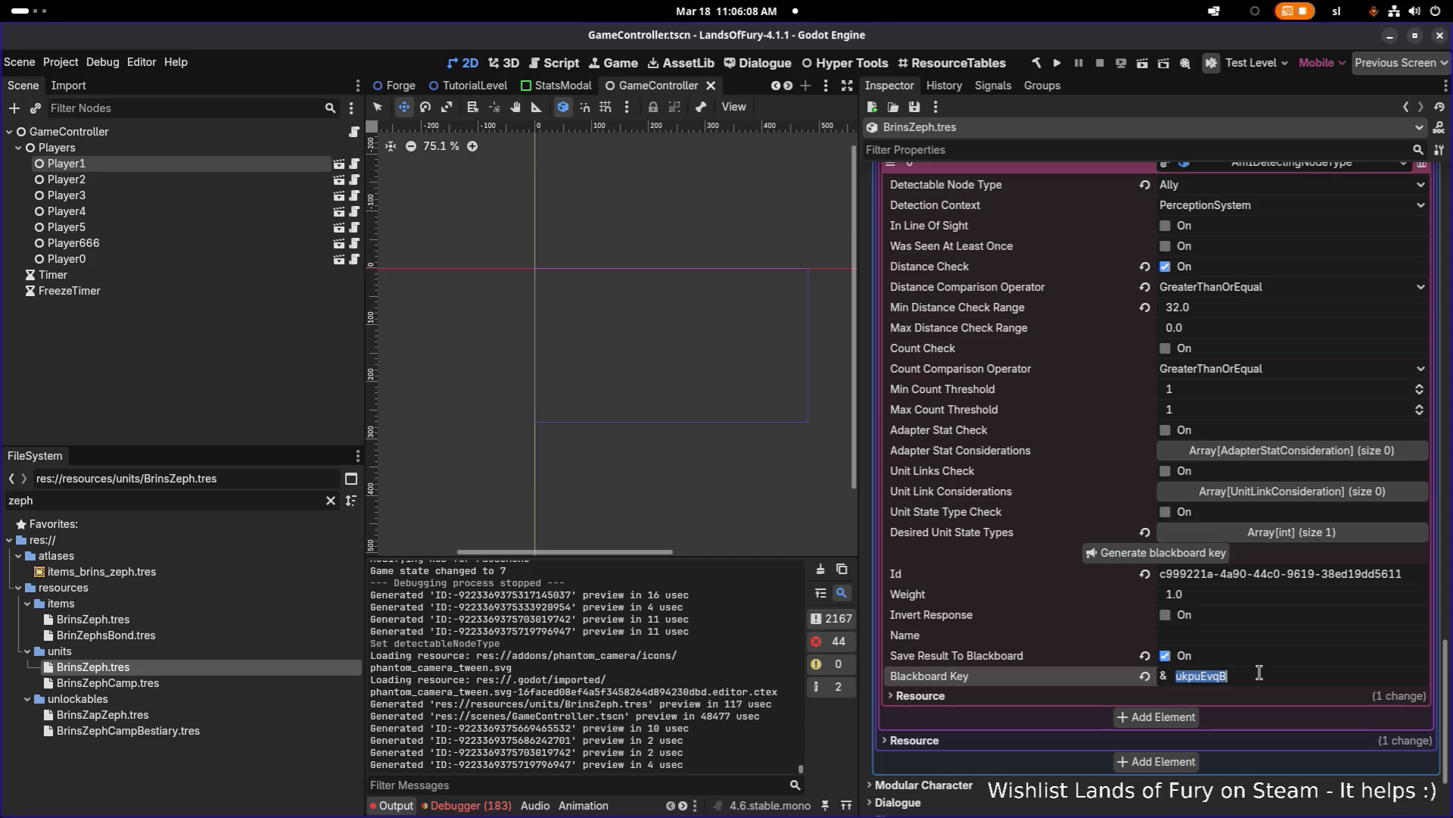
{"action": "scroll", "coordinate": [1286, 530], "scroll_direction": "up", "scroll_amount": 7}
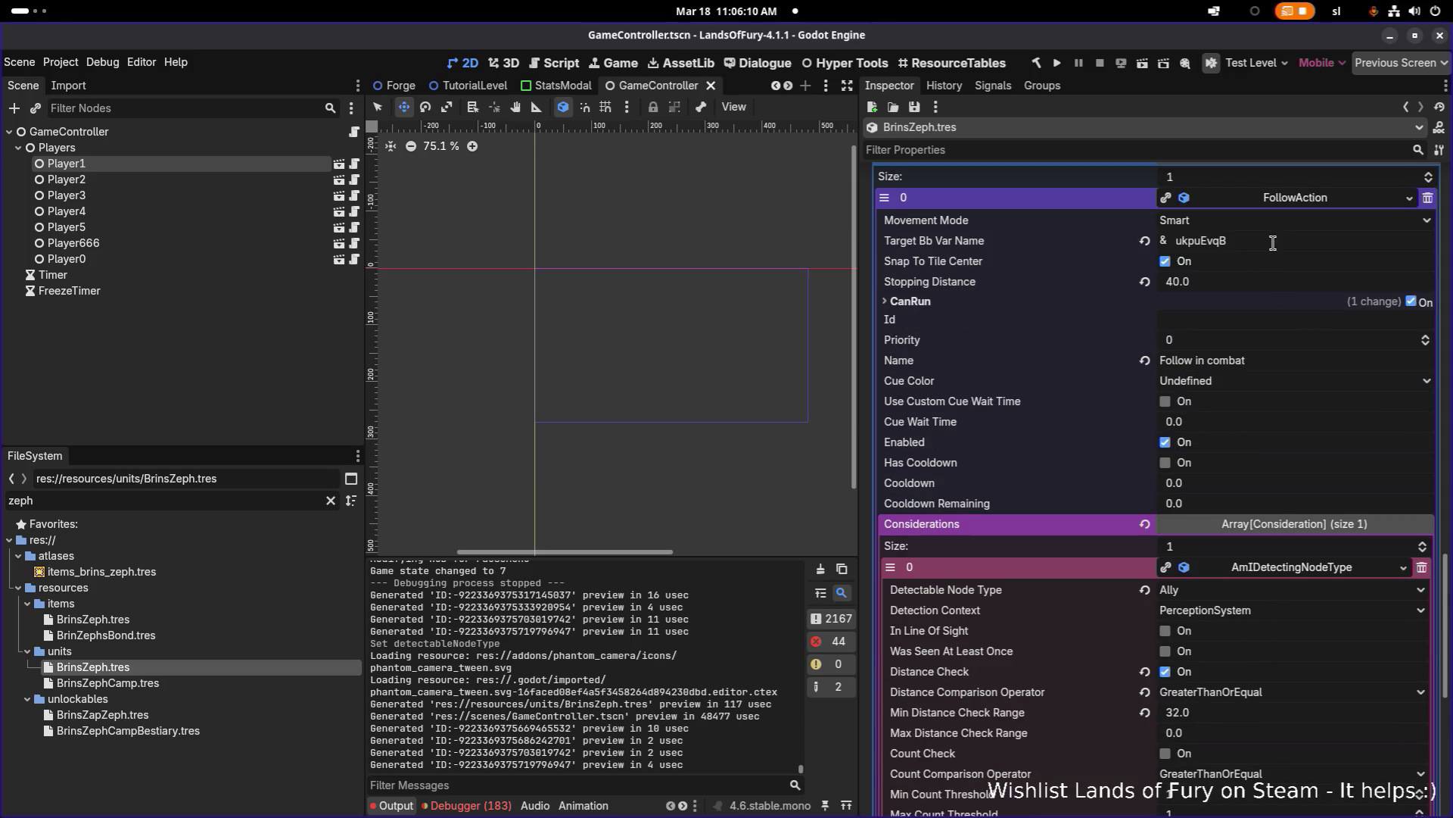
{"action": "left_click", "coordinate": [1276, 237]}
{"action": "key", "text": "ctrl+v"}
{"action": "key", "text": "ctrl+s"}
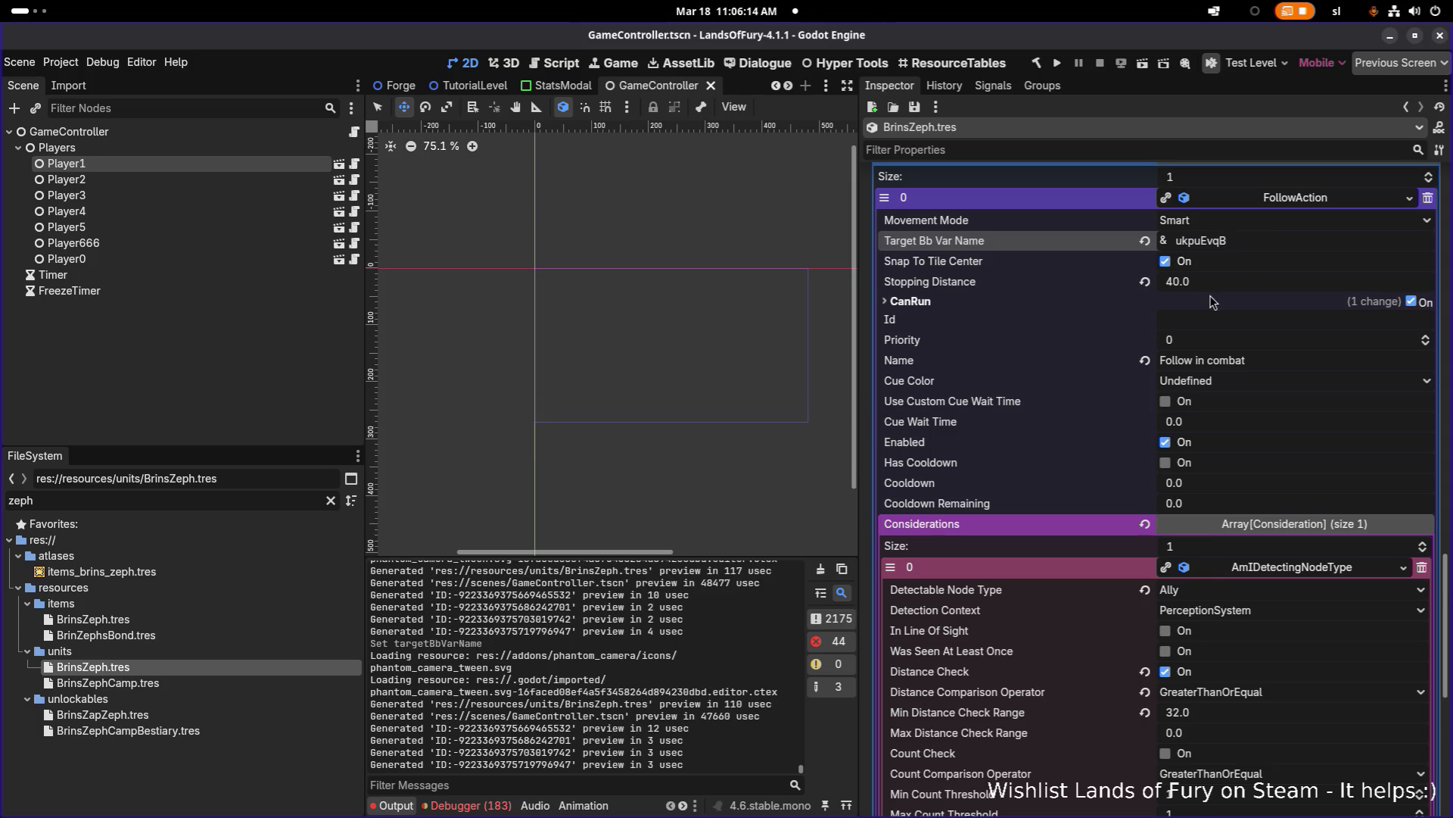
Step: Trim the FollowAction name from 'Follow in combat' down to 'Follow'
{"action": "left_click", "coordinate": [1207, 286]}
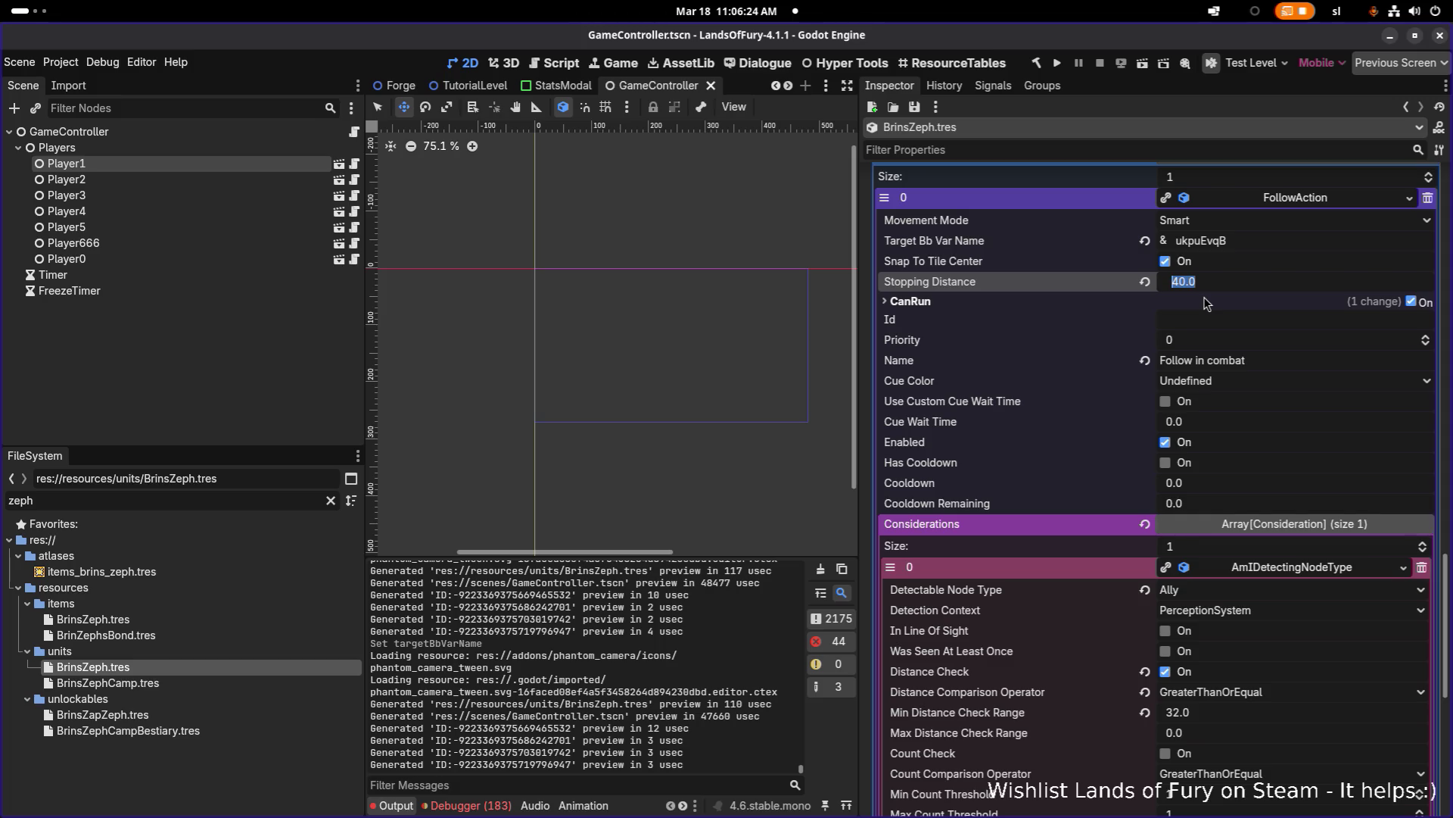
{"action": "left_click", "coordinate": [1203, 340]}
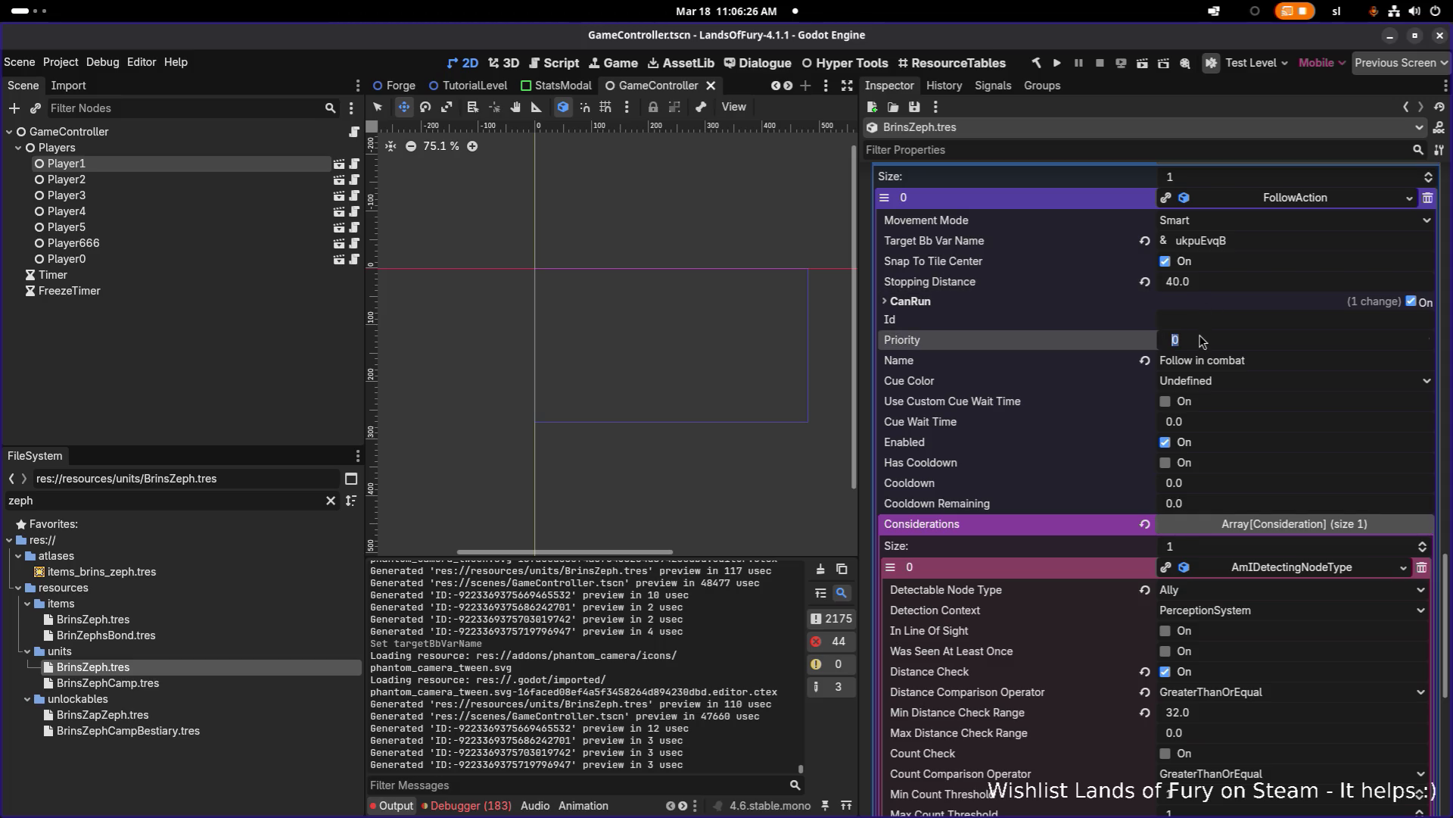
{"action": "type", "text": "follow"}
{"action": "left_click", "coordinate": [1260, 362]}
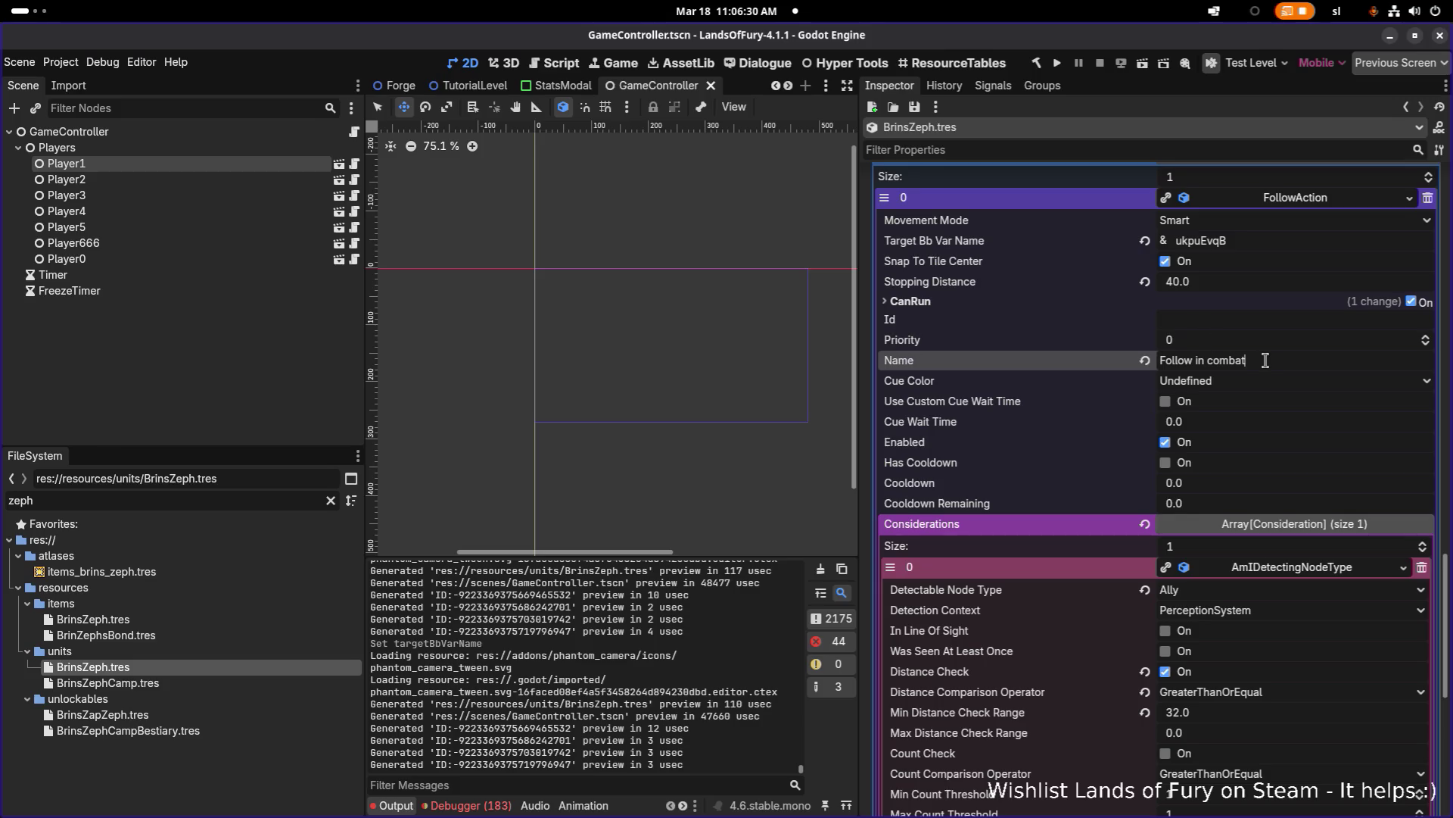
{"action": "left_click_drag", "start_coordinate": [1194, 361], "coordinate": [1353, 365]}
{"action": "key", "text": "BackSpace"}
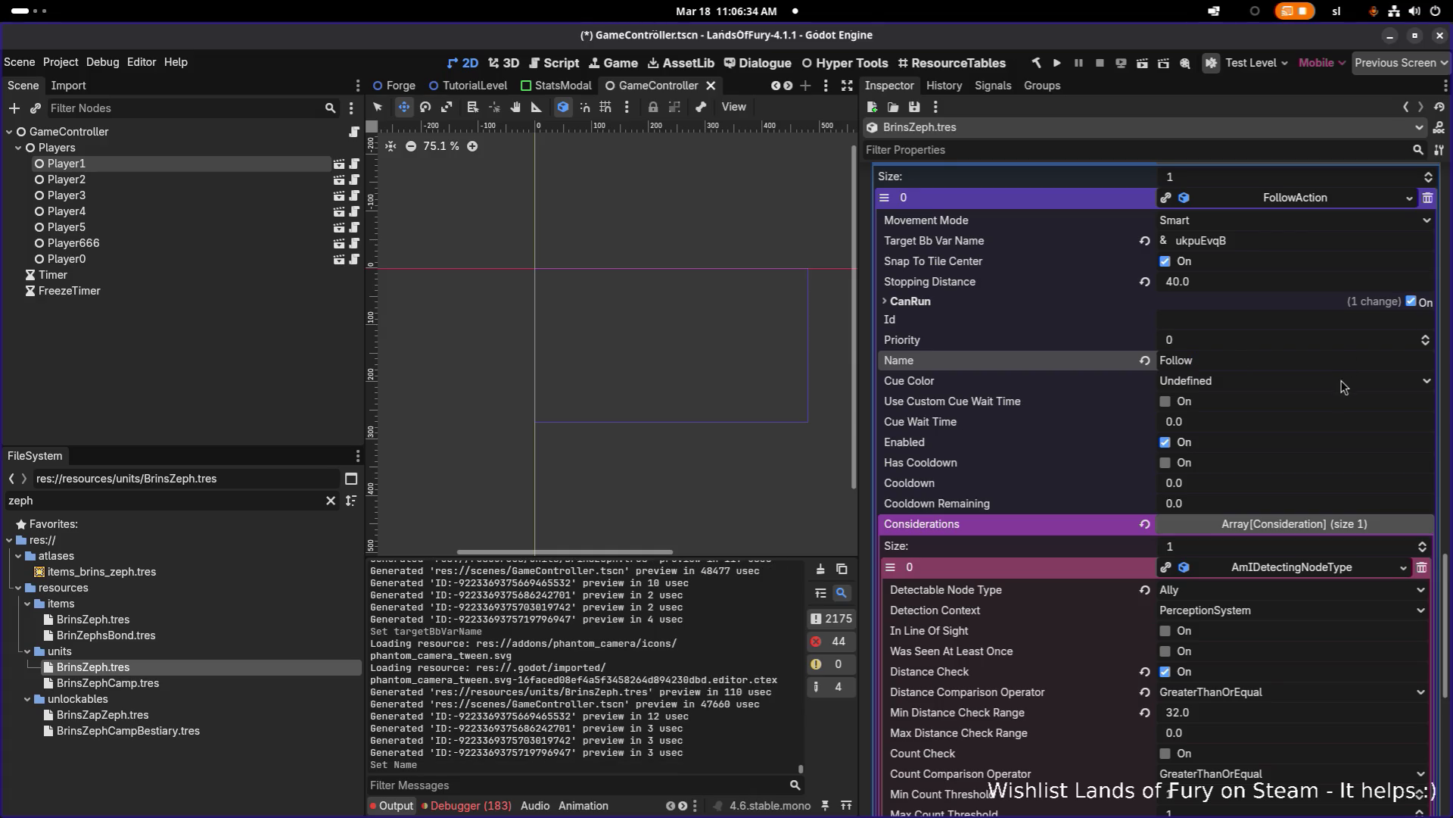
{"action": "scroll", "coordinate": [1318, 405], "scroll_direction": "down", "scroll_amount": 2}
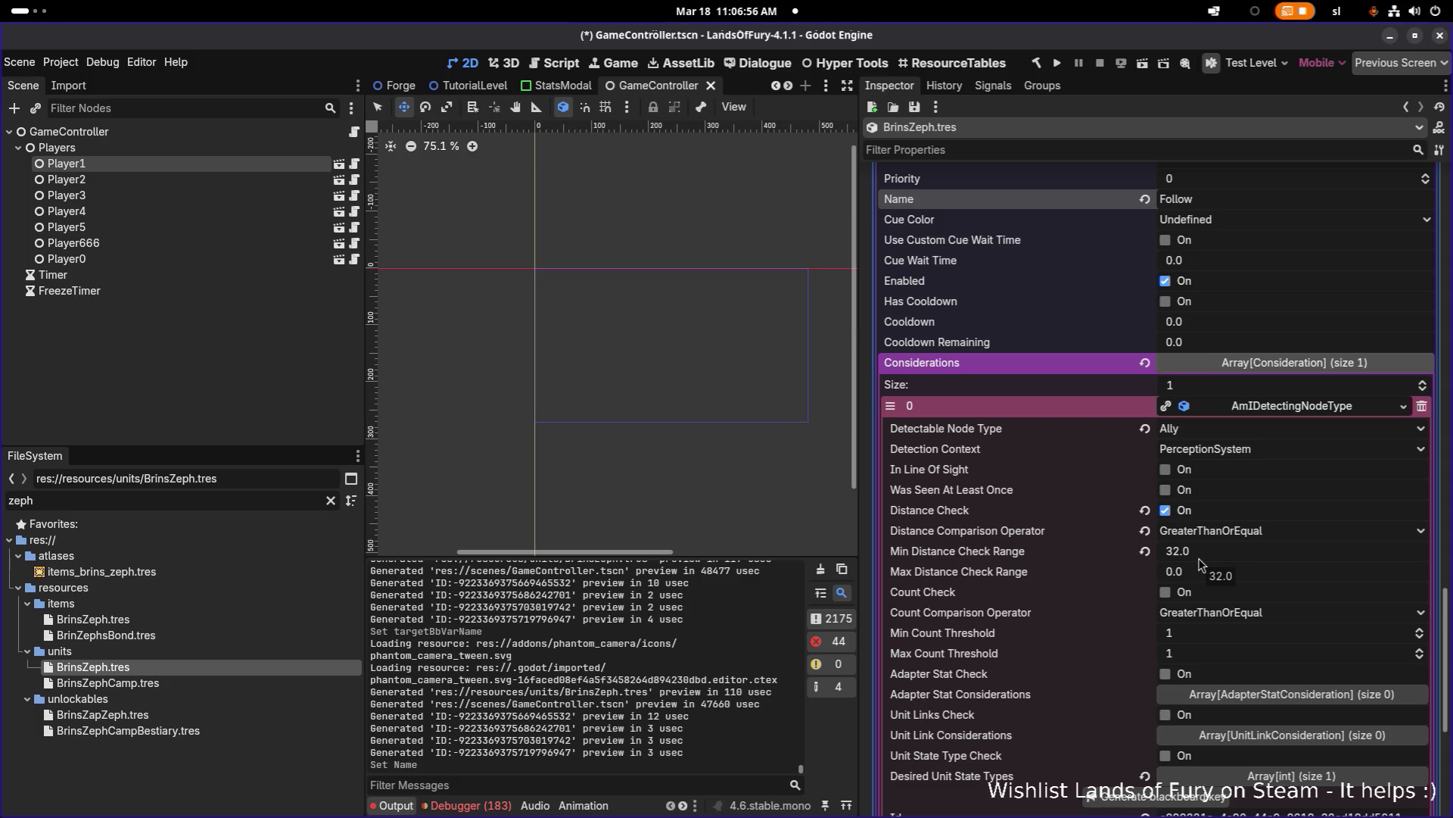
Step: Review the FollowAction's considerations, save BrinsZeph.tres, and quick-search scenes for 'unit'
{"action": "scroll", "coordinate": [1200, 564], "scroll_direction": "down", "scroll_amount": 2}
{"action": "scroll", "coordinate": [1206, 562], "scroll_direction": "down", "scroll_amount": 4}
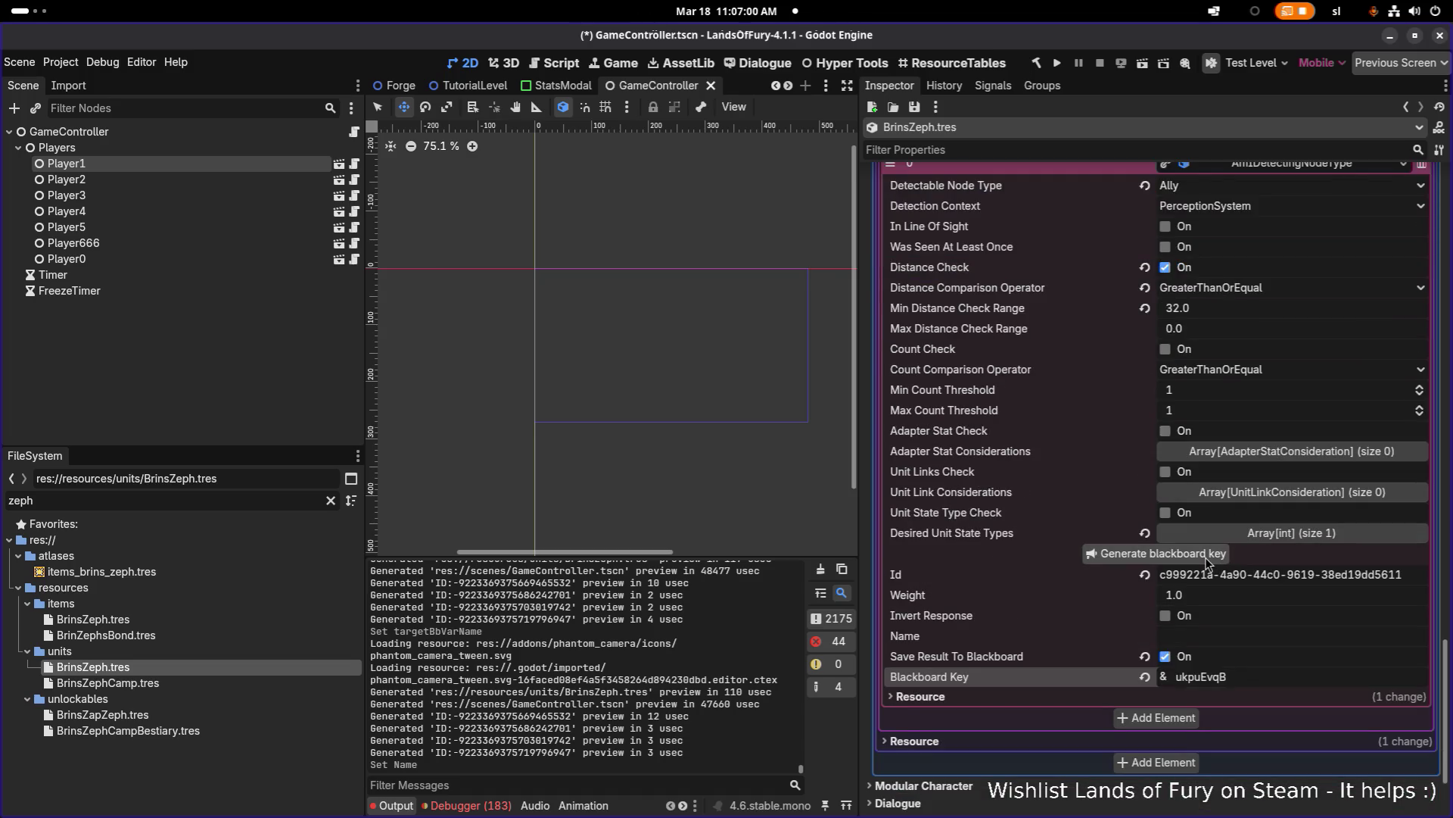
{"action": "scroll", "coordinate": [1216, 539], "scroll_direction": "up", "scroll_amount": 6}
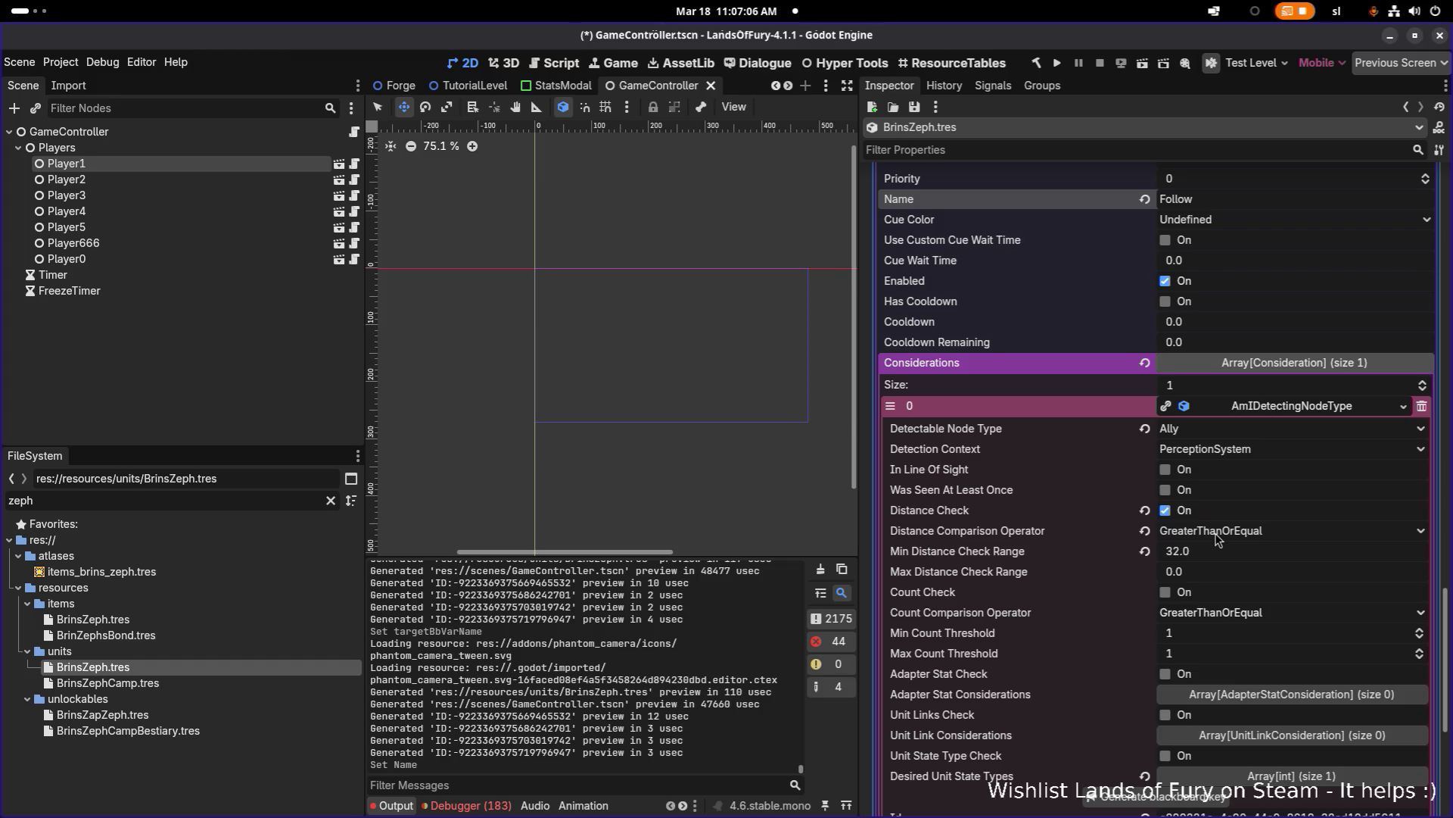
{"action": "scroll", "coordinate": [1253, 552], "scroll_direction": "up", "scroll_amount": 6}
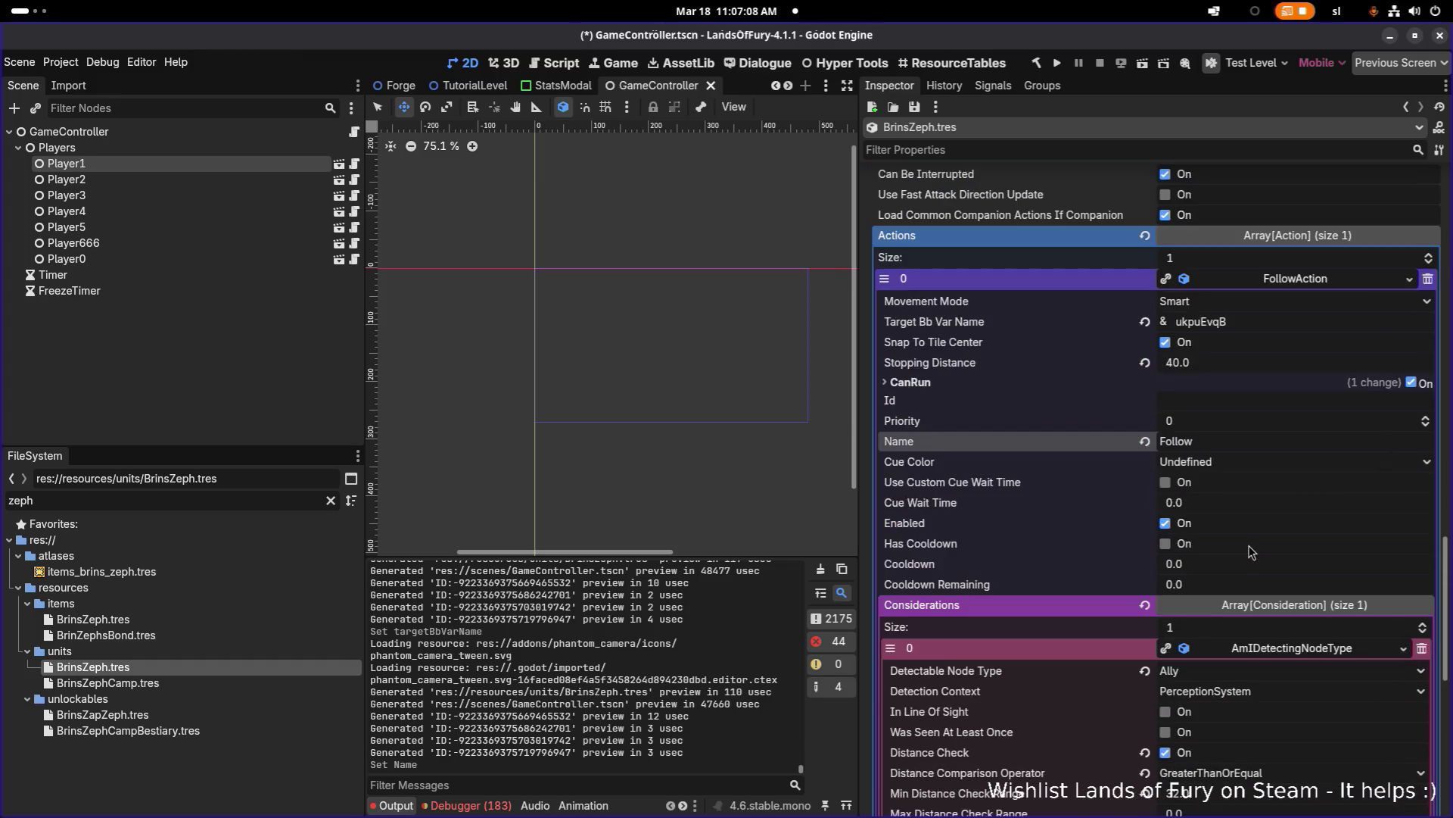
{"action": "scroll", "coordinate": [1251, 551], "scroll_direction": "up", "scroll_amount": 4}
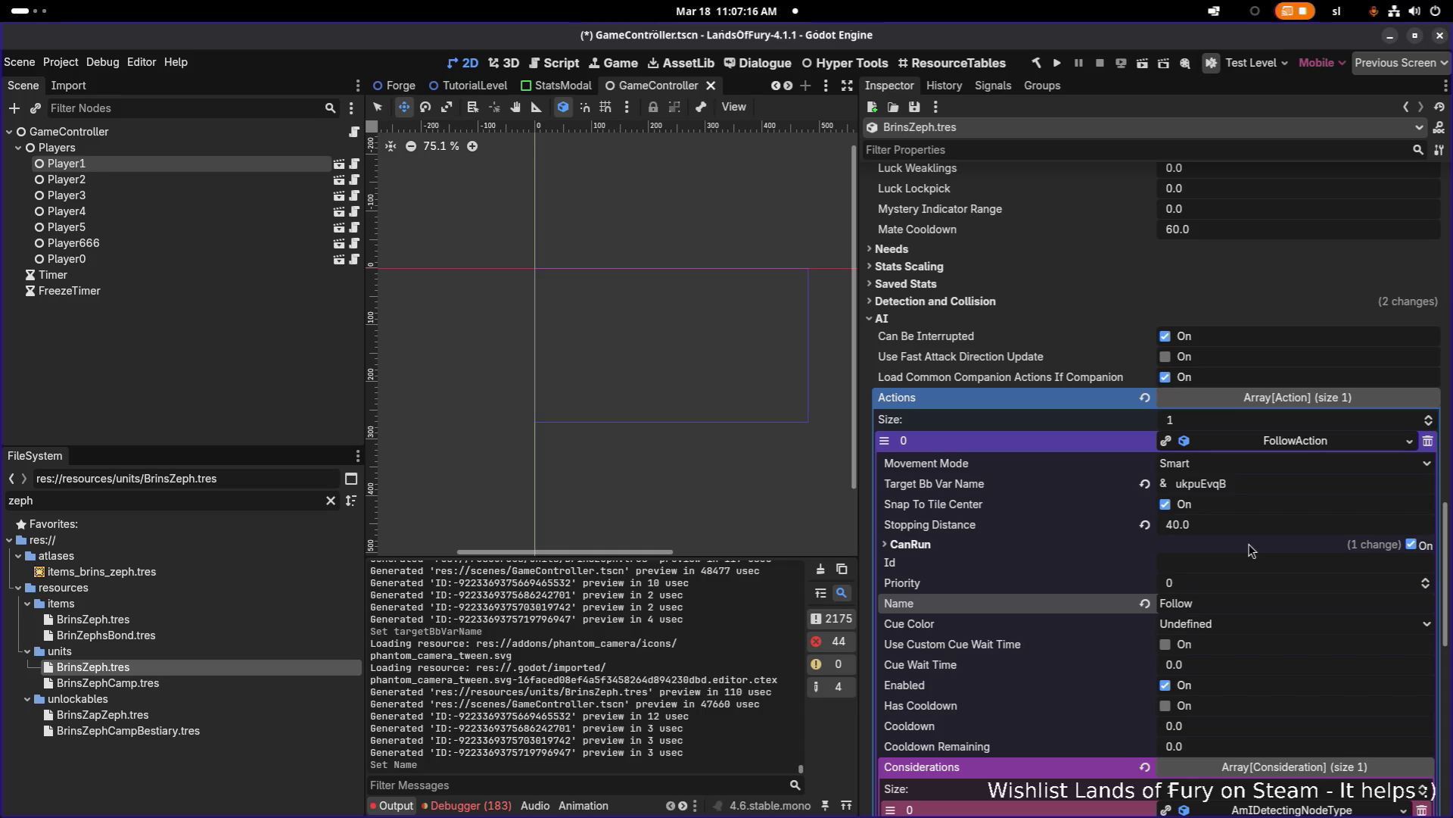
{"action": "key", "text": "ctrl+s"}
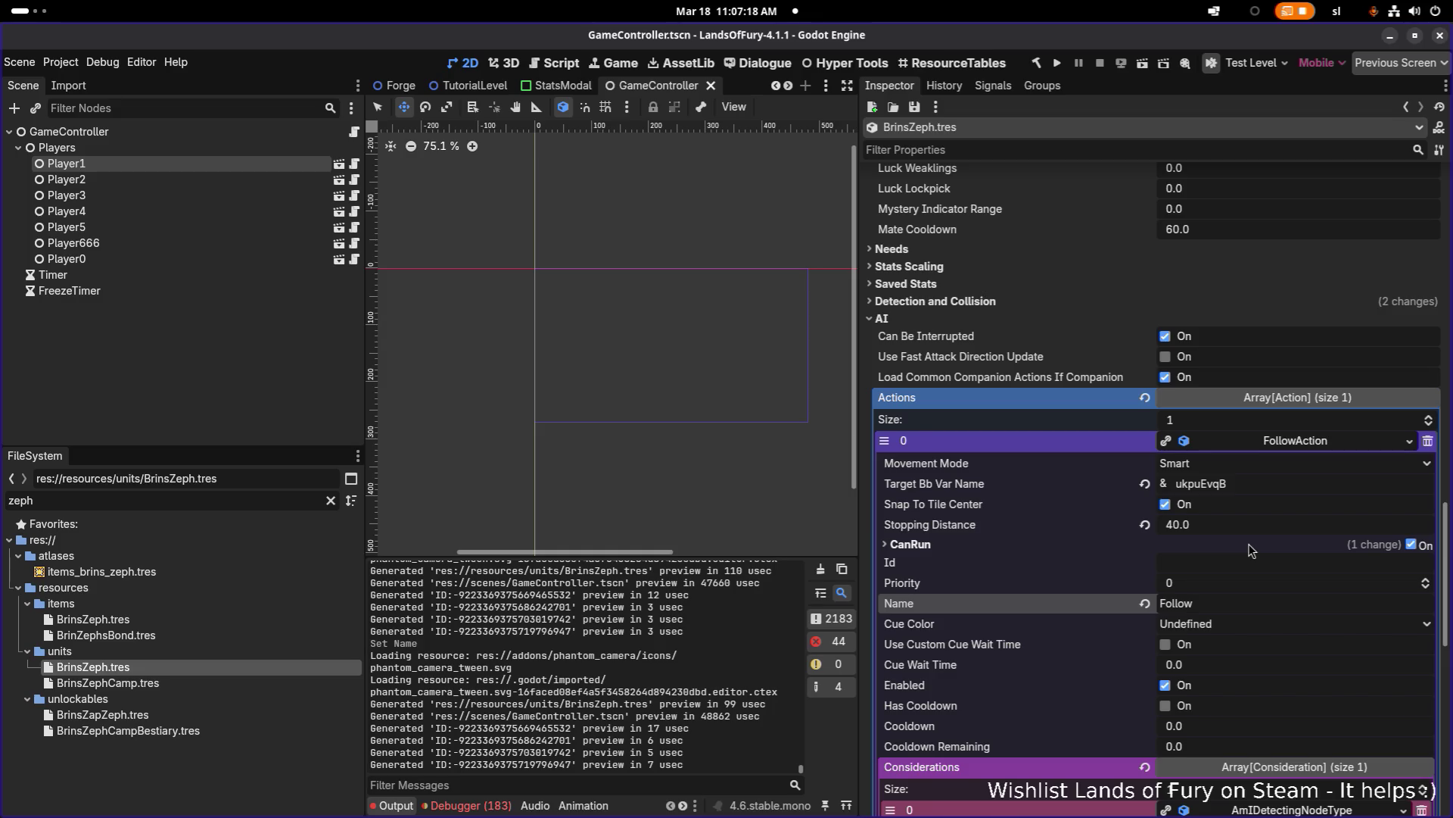
{"action": "scroll", "coordinate": [1251, 552], "scroll_direction": "down", "scroll_amount": 6}
{"action": "scroll", "coordinate": [1250, 551], "scroll_direction": "down", "scroll_amount": 13}
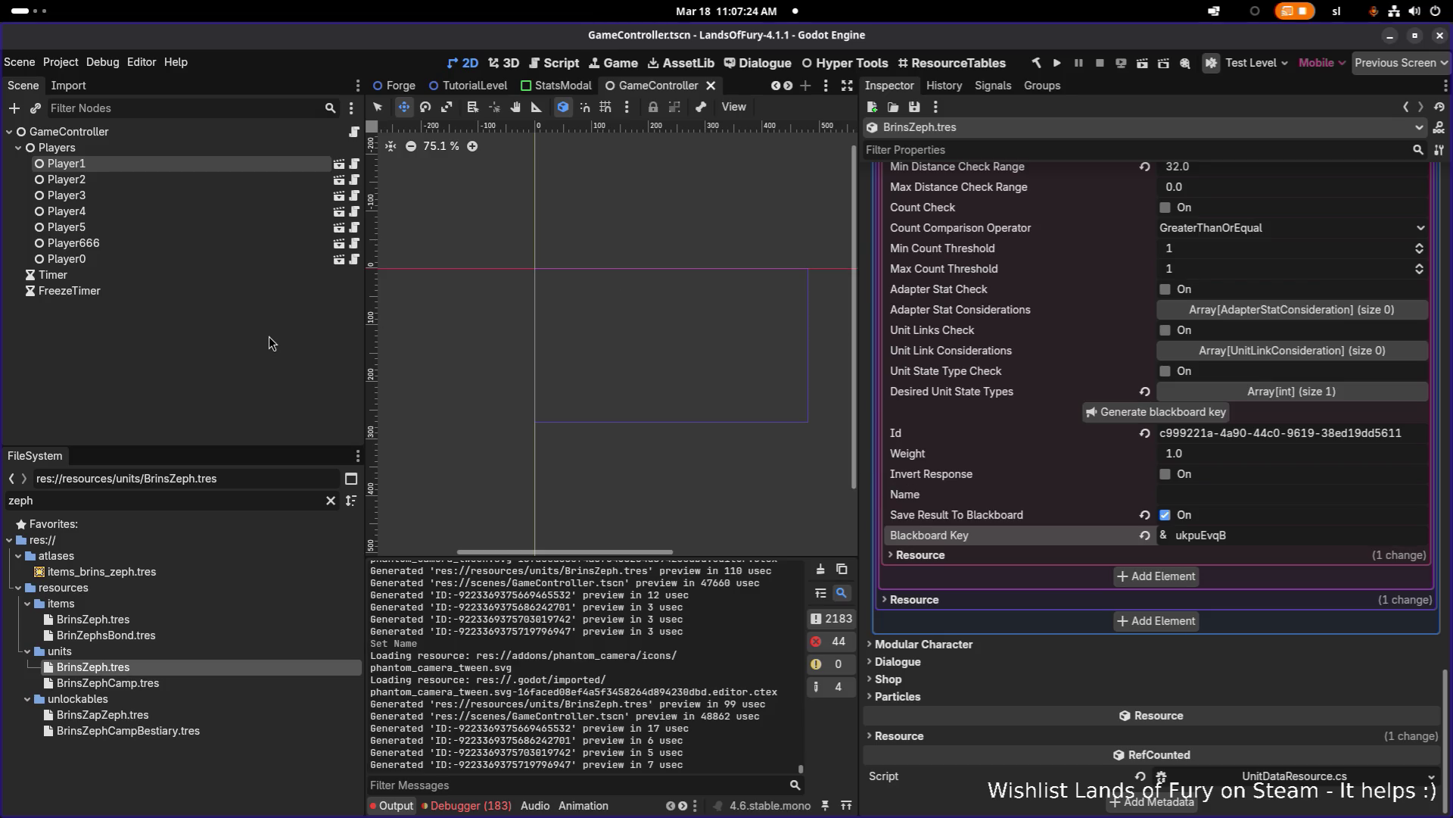
{"action": "key", "text": "ctrl+shift+o"}
{"action": "type", "text": "unit"}
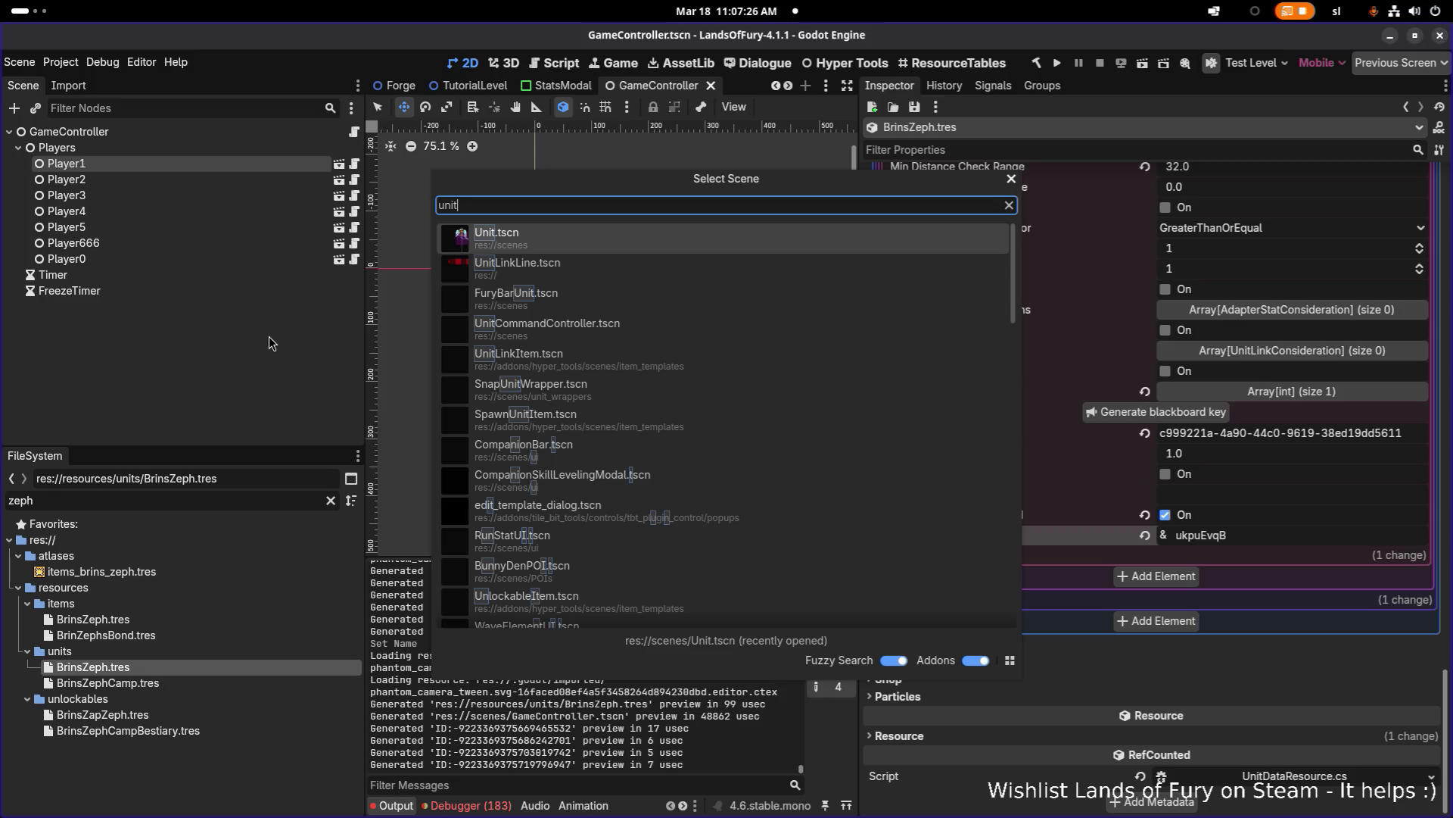
Step: Open Unit.tscn, set AIBrain Debug Mode to AllUnits, save, and launch the game
{"action": "left_click", "coordinate": [560, 233]}
{"action": "scroll", "coordinate": [215, 230], "scroll_direction": "down", "scroll_amount": 3}
{"action": "left_click", "coordinate": [1239, 195]}
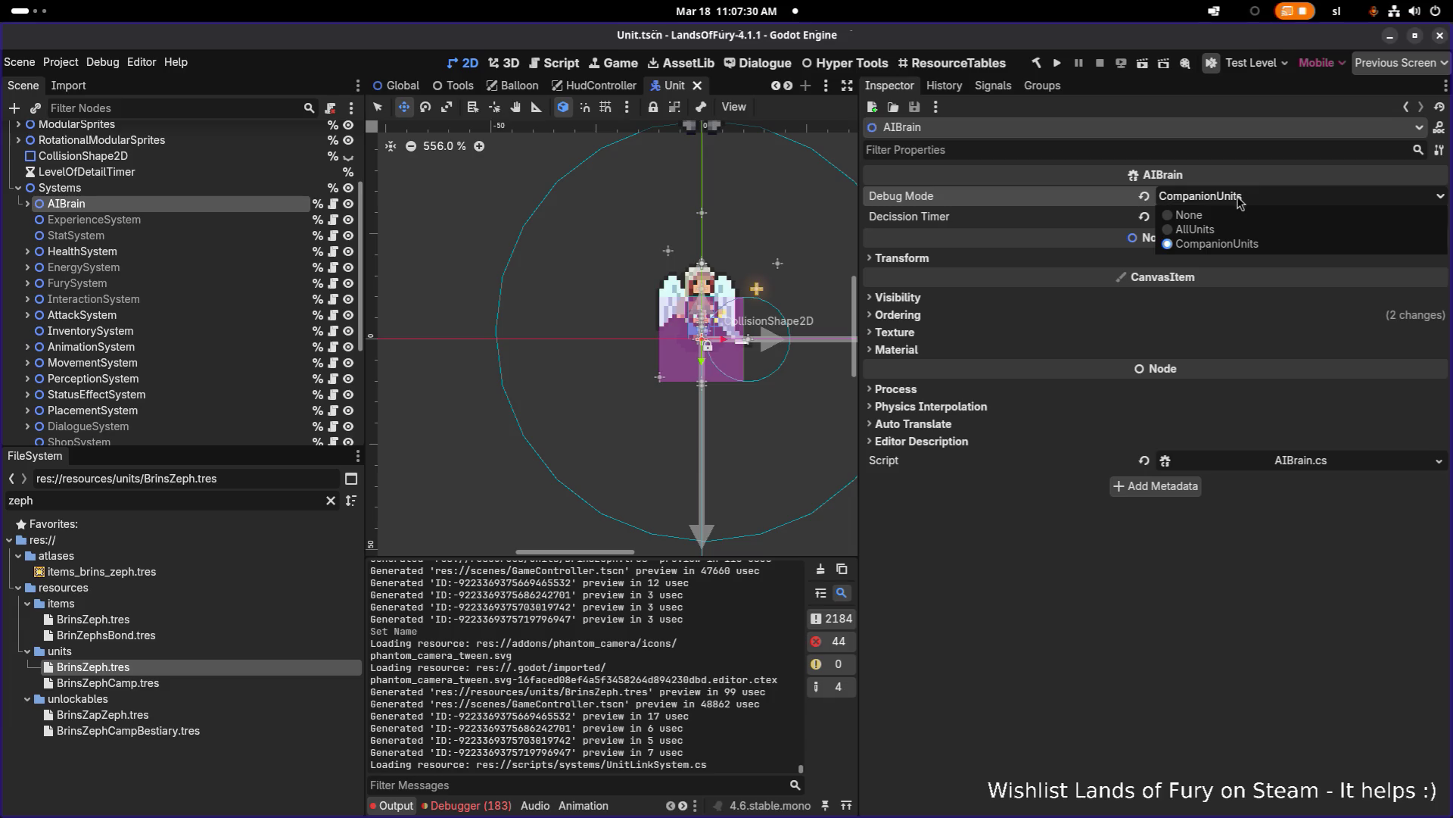
{"action": "left_click", "coordinate": [1241, 229]}
{"action": "key", "text": "ctrl+s"}
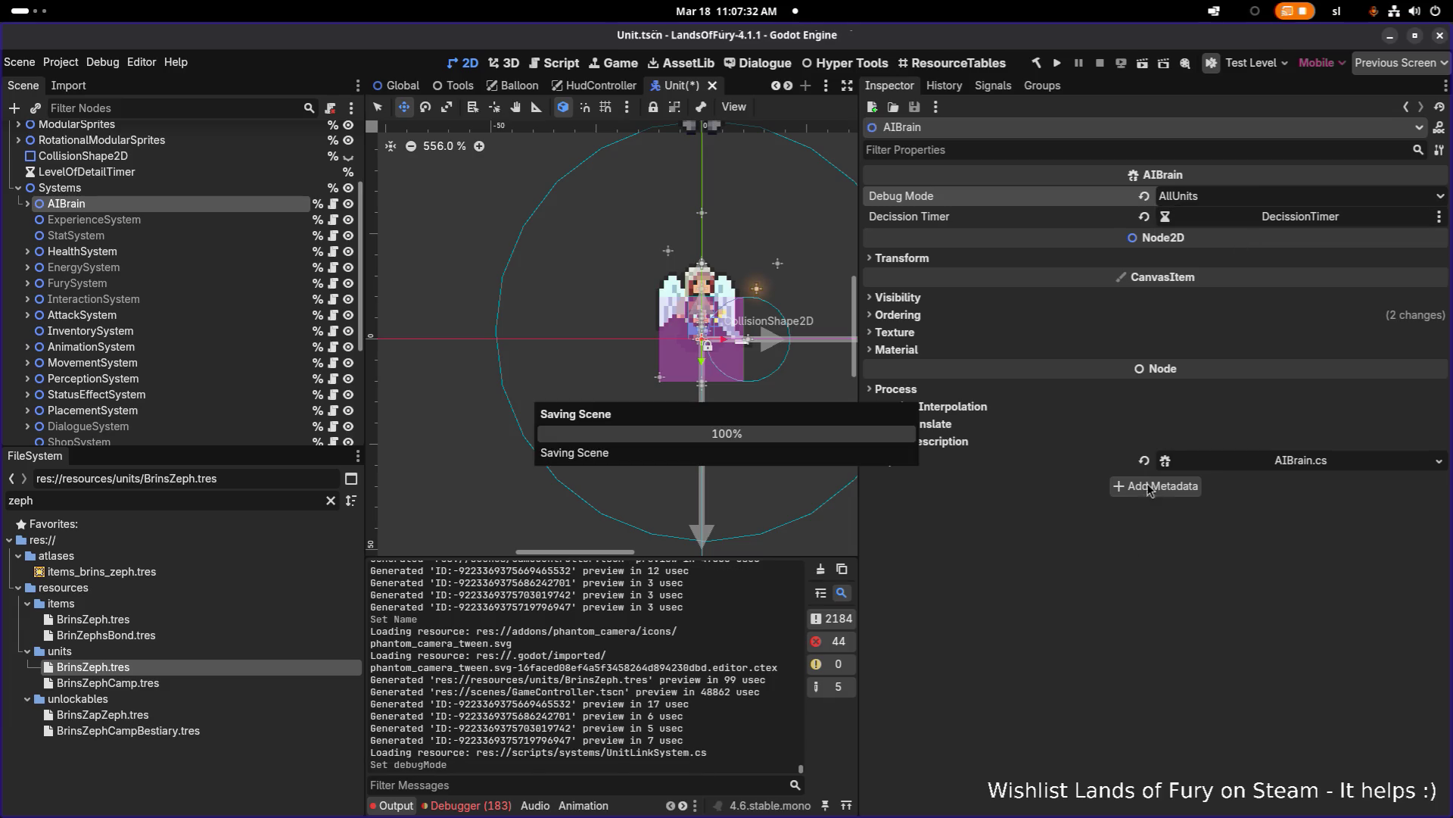
{"action": "left_click", "coordinate": [1058, 63]}
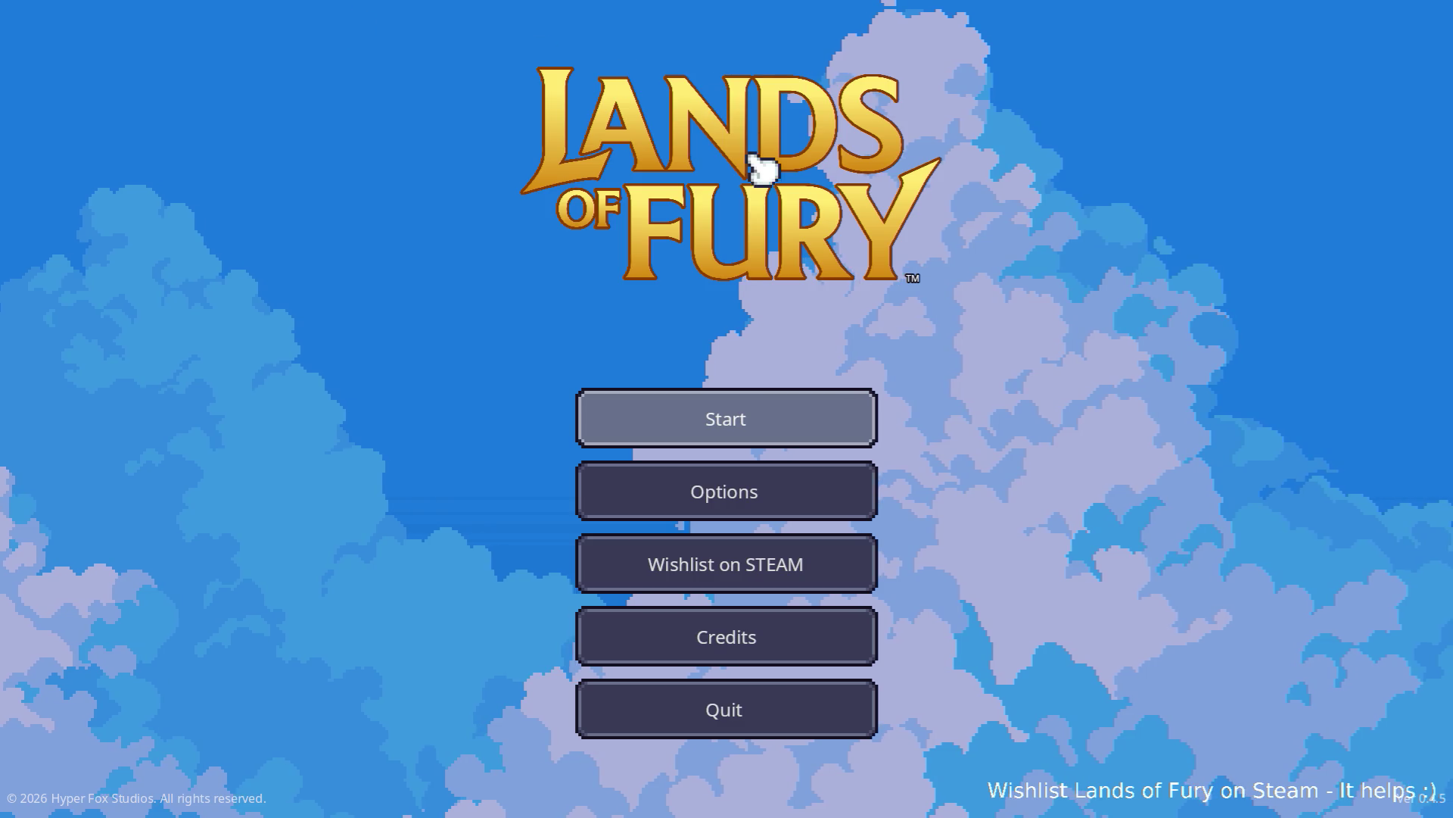
Step: Start a game on the first profile, walk north into Elderglade Forest, and open the console
{"action": "left_click", "coordinate": [730, 403]}
{"action": "left_click", "coordinate": [697, 409]}
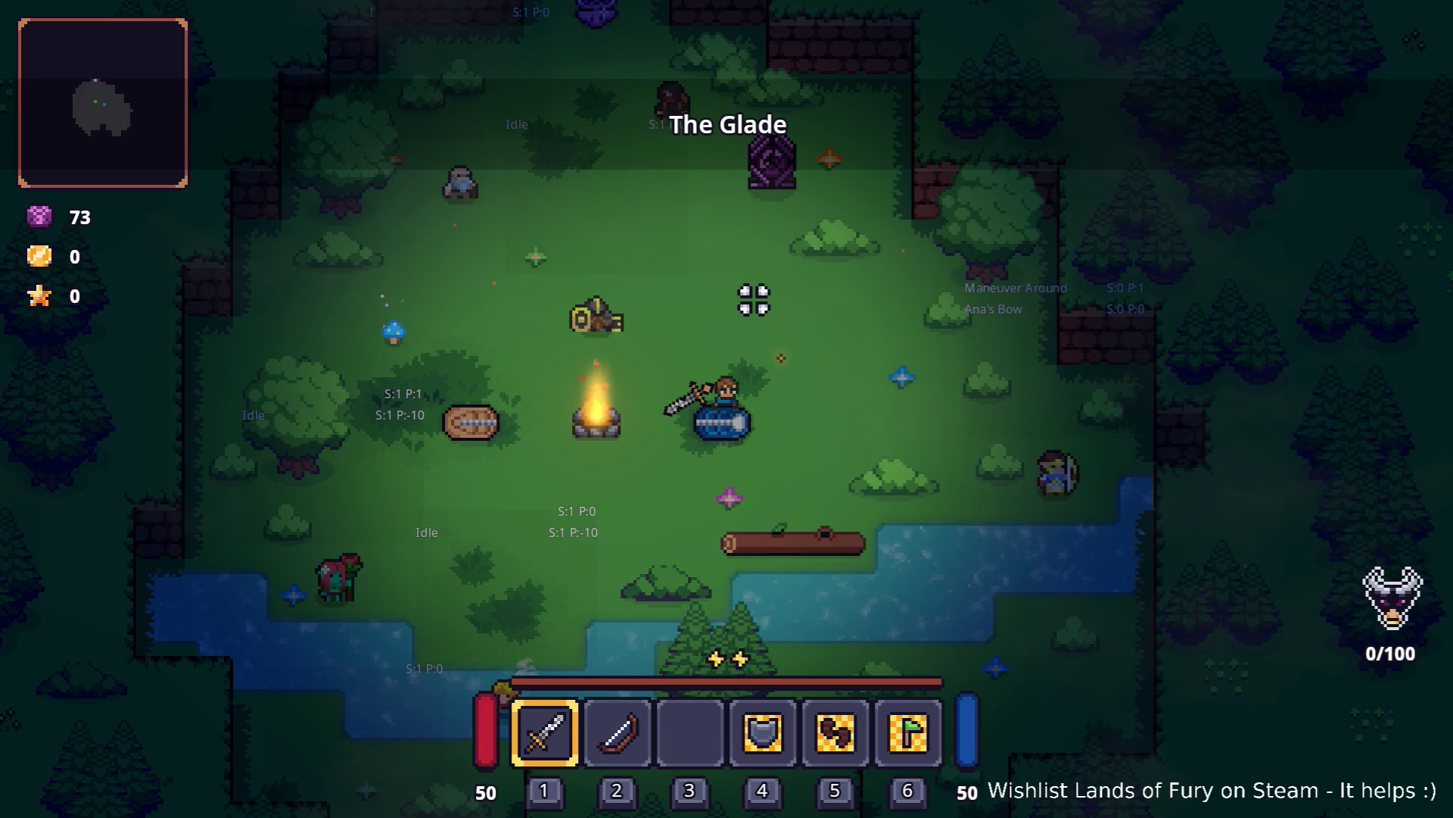
{"action": "key", "text": "w"}
{"action": "key", "text": "w"}
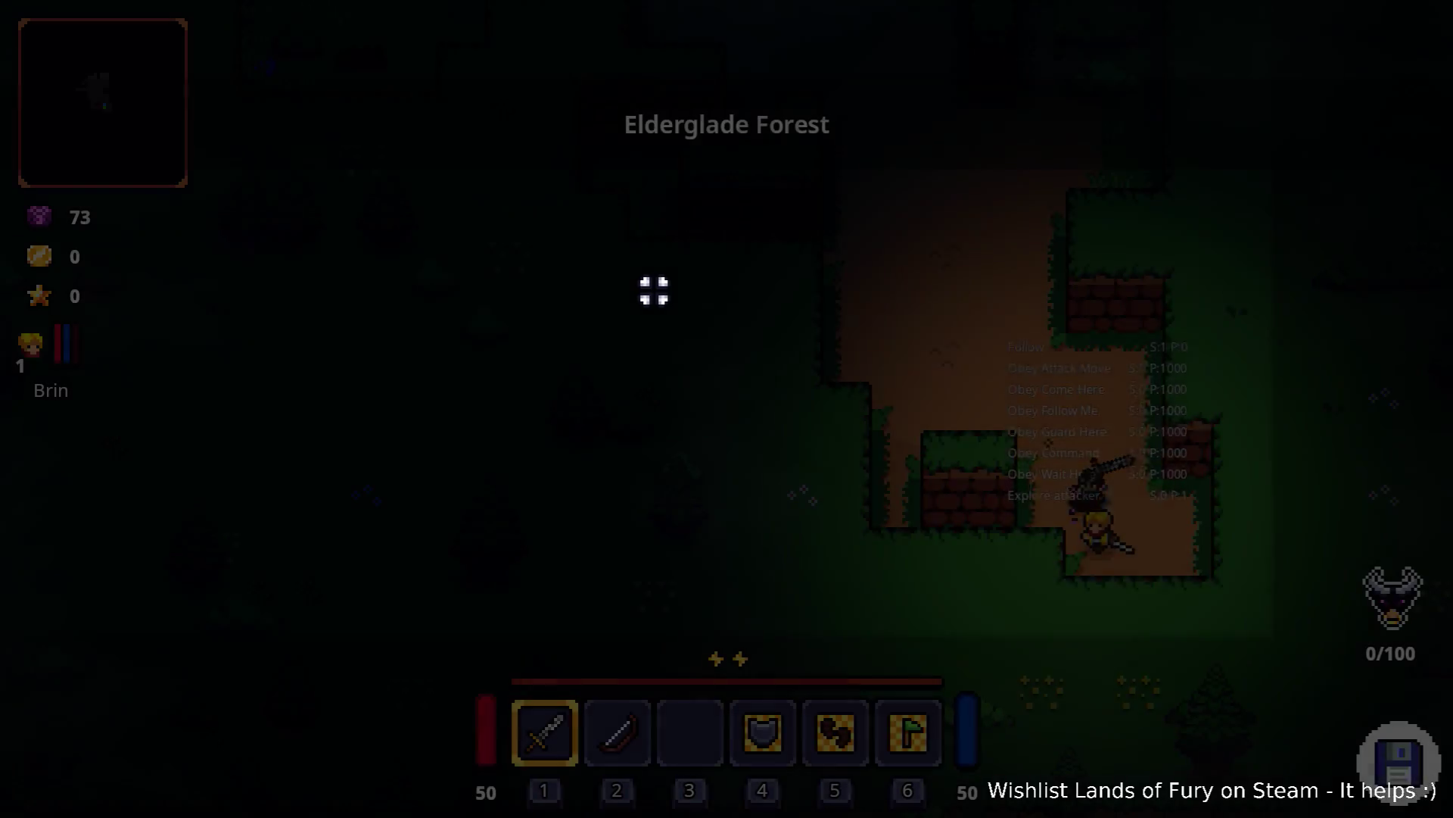
{"action": "key", "text": "w"}
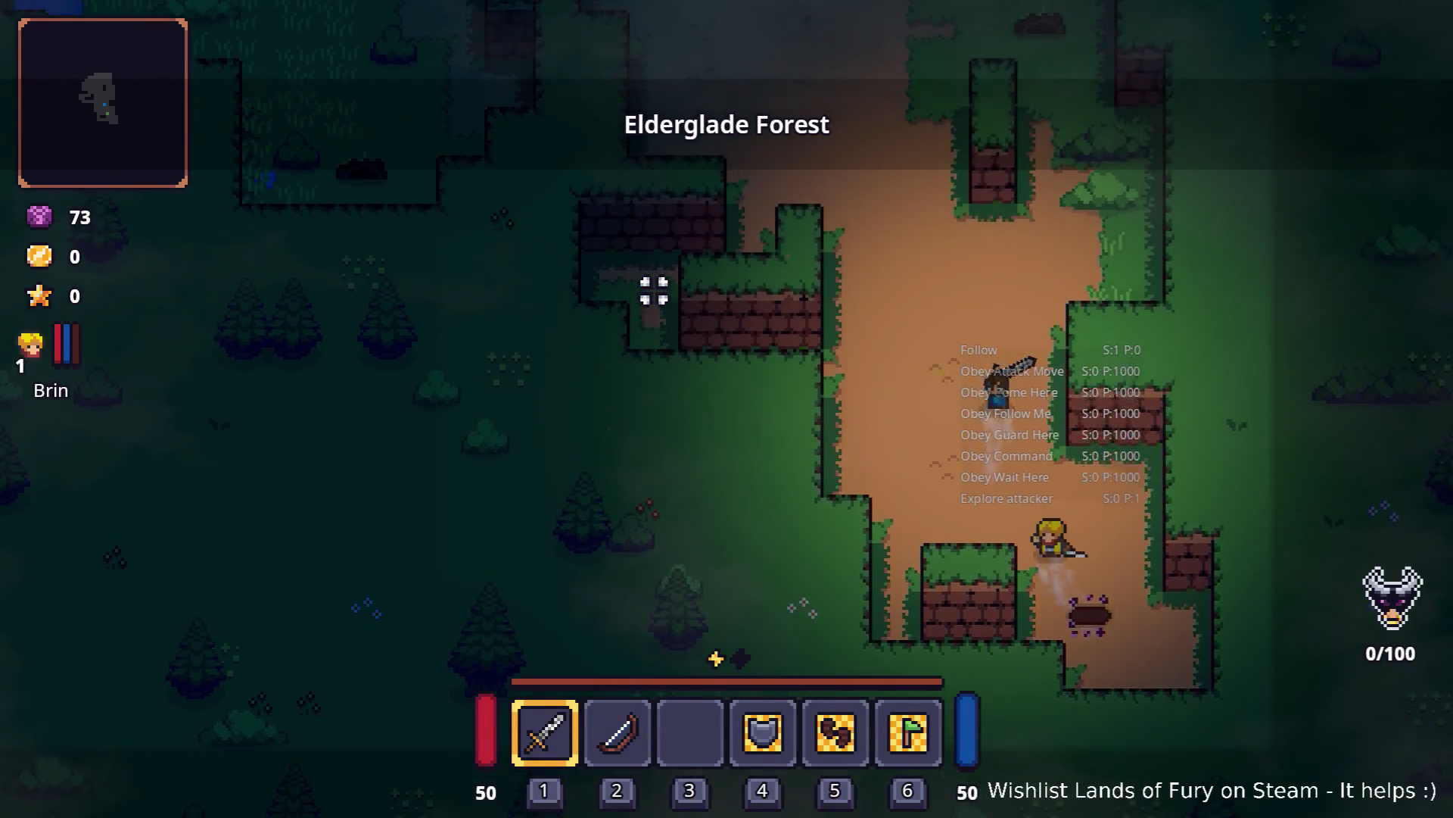
{"action": "key", "text": "grave"}
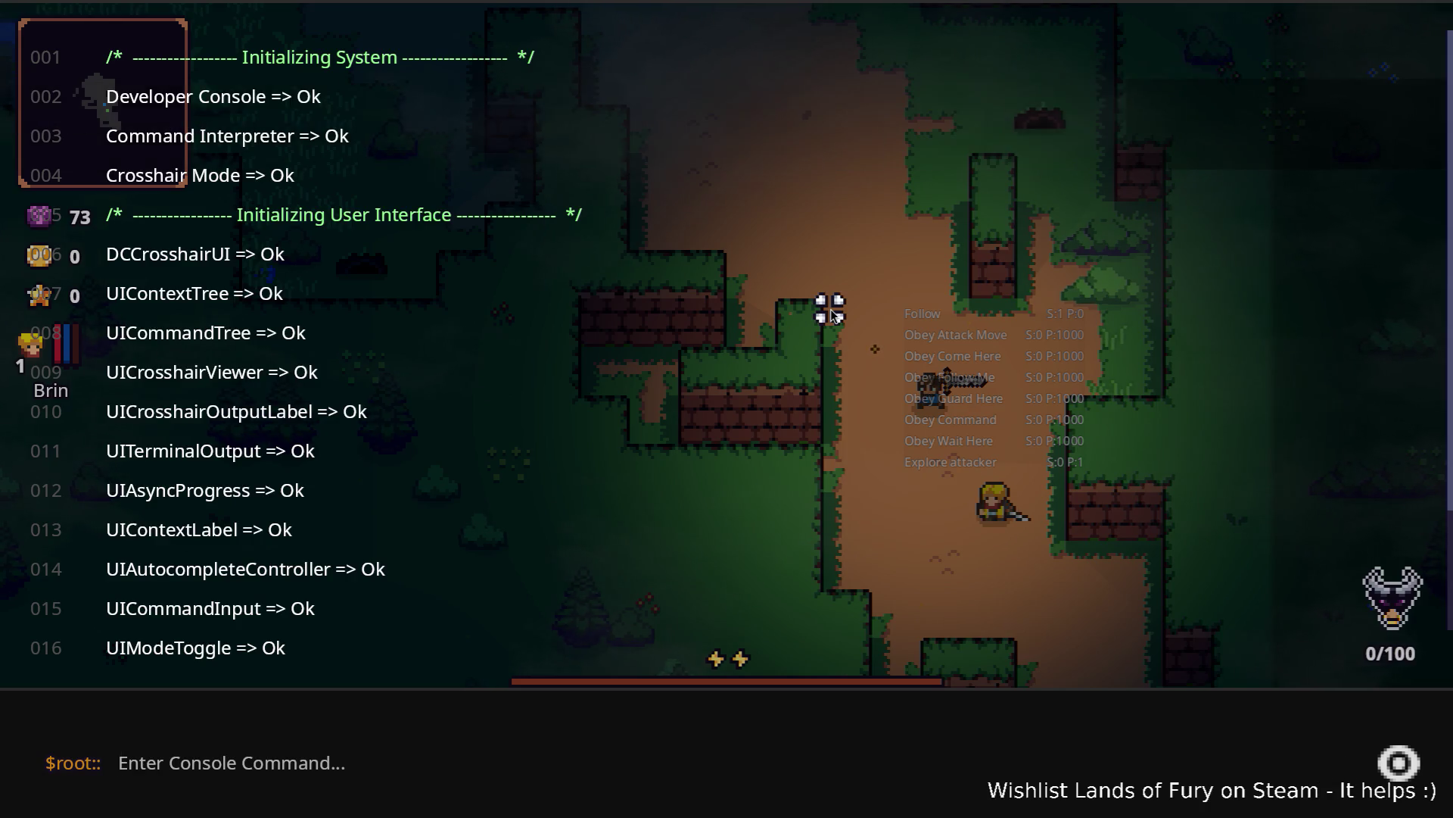
Step: Give Brin 3 levels with the companion add-levels console command
{"action": "type", "text": "COm"}
{"action": "key", "text": "Tab"}
{"action": "type", "text": "("}
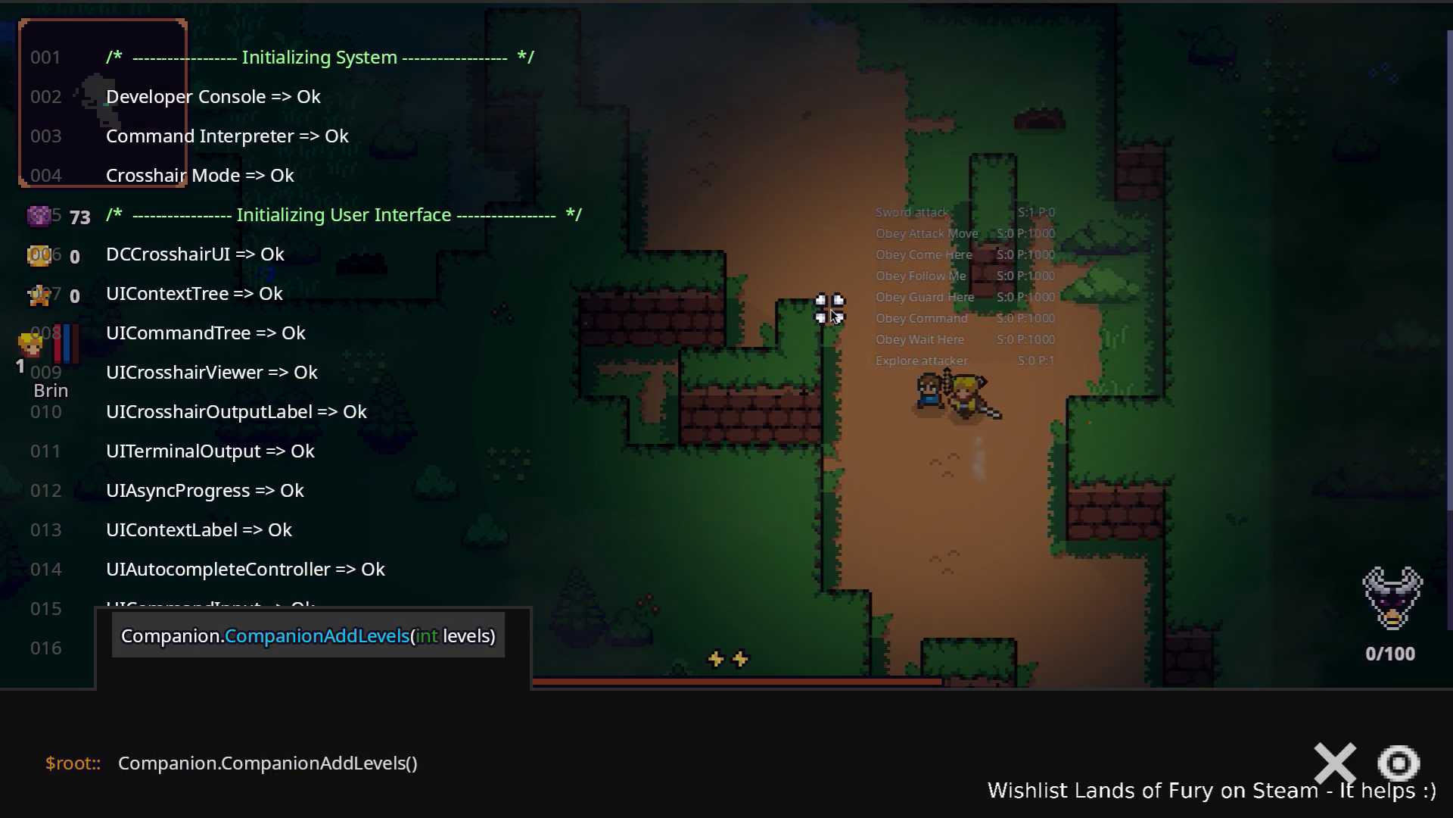
{"action": "type", "text": "3"}
{"action": "key", "text": "Return"}
{"action": "key", "text": "grave"}
Step: Spend a skill point on Zeph in Brin's character sheet and save the change
{"action": "key", "text": "i"}
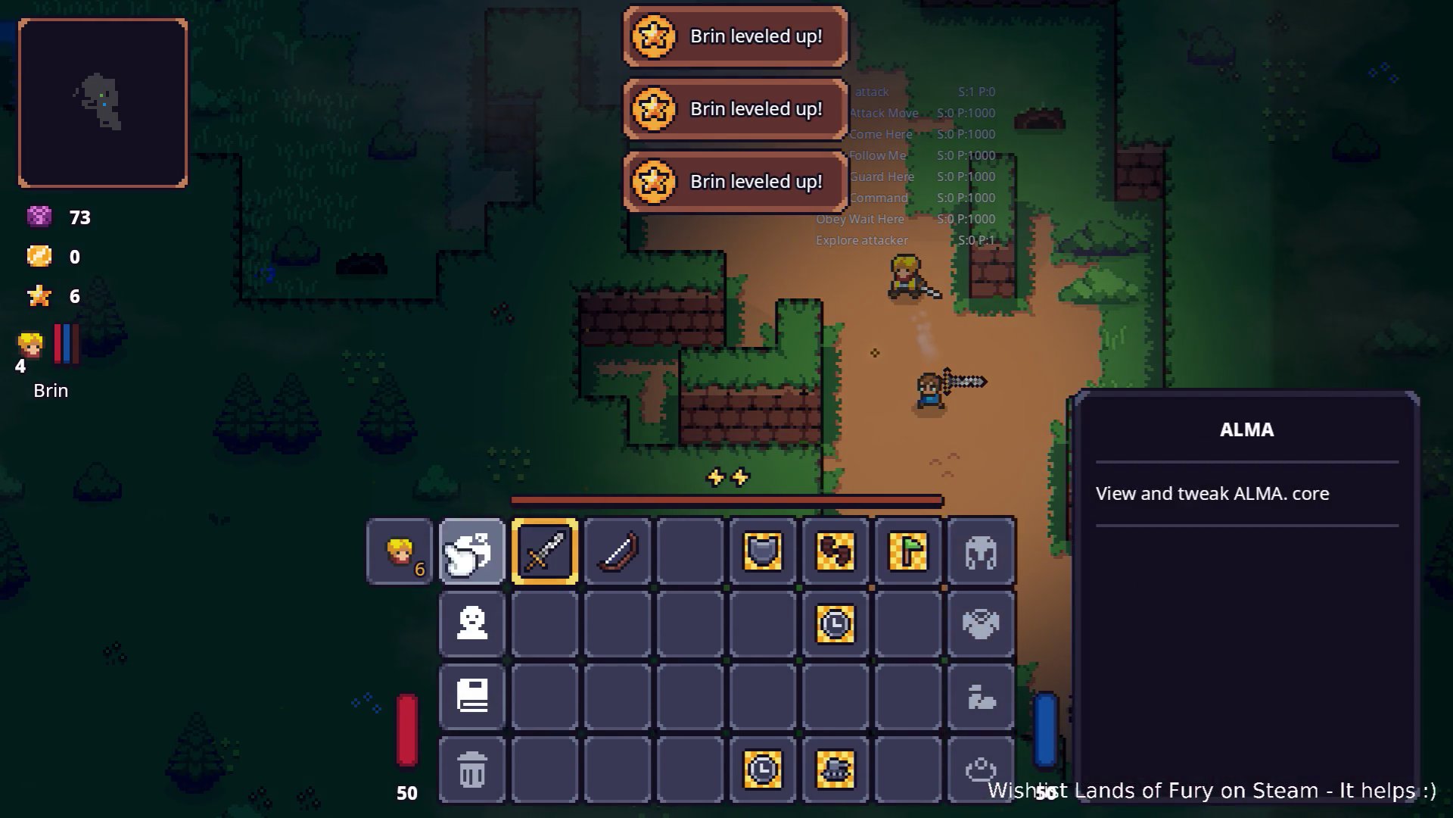
{"action": "left_click", "coordinate": [473, 552]}
{"action": "left_click", "coordinate": [698, 581]}
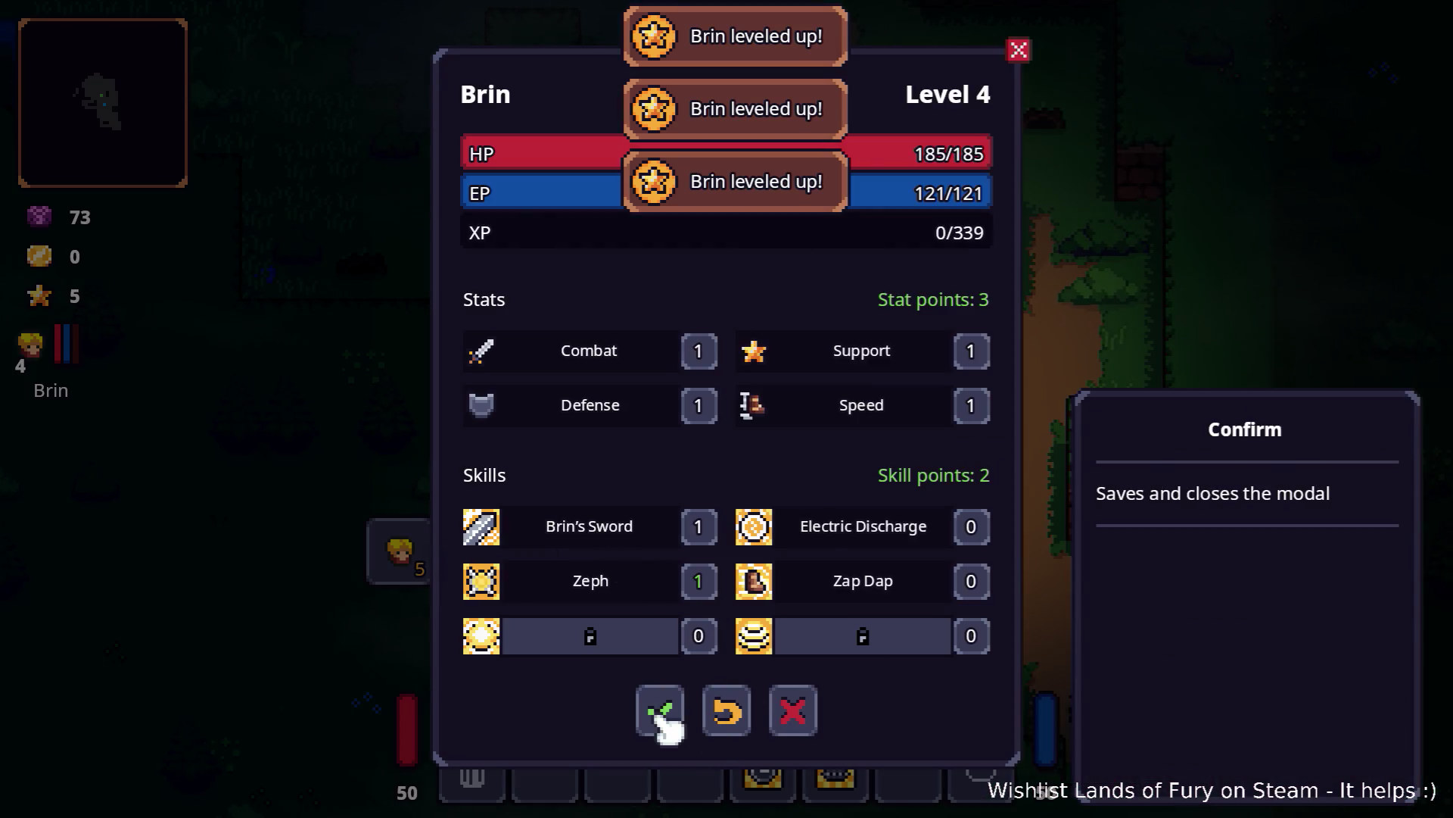
{"action": "left_click", "coordinate": [660, 714]}
{"action": "key", "text": "i"}
Step: Walk Brin back and forth across the clearing to test Zeph's following, then pause
{"action": "key", "text": "w"}
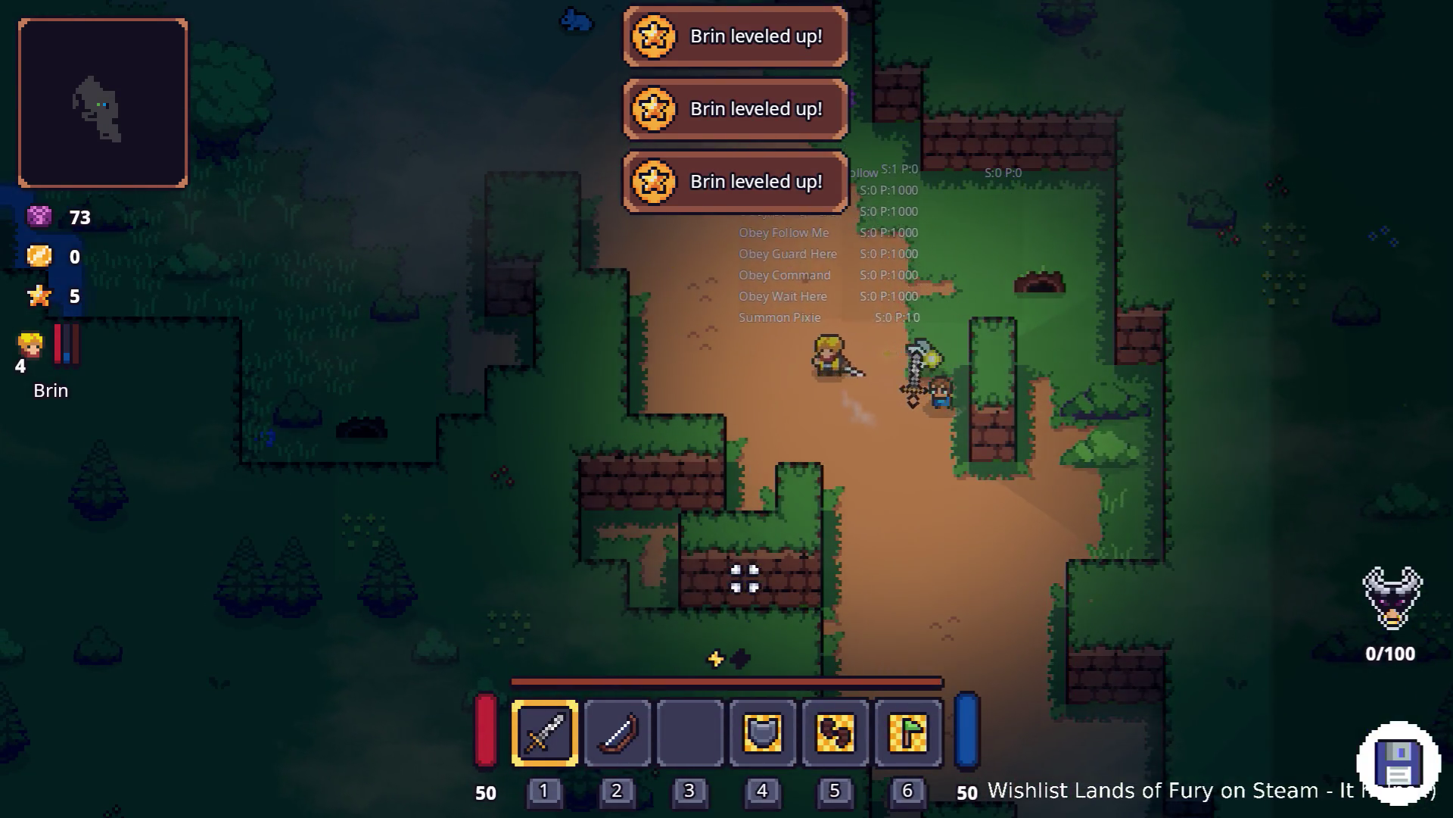
{"action": "key", "text": "w"}
{"action": "key", "text": "a"}
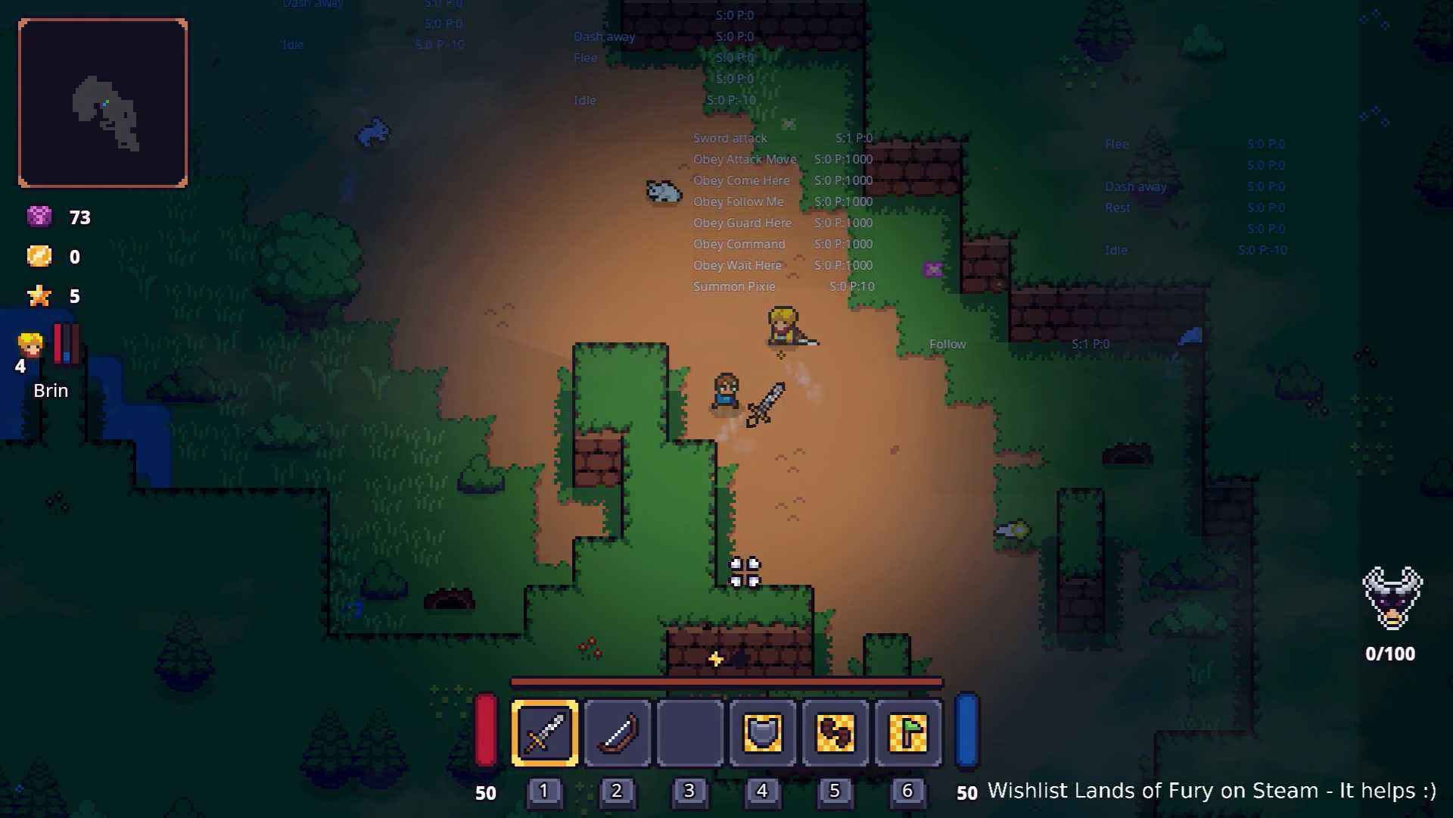
{"action": "key", "text": "w"}
{"action": "key", "text": "d"}
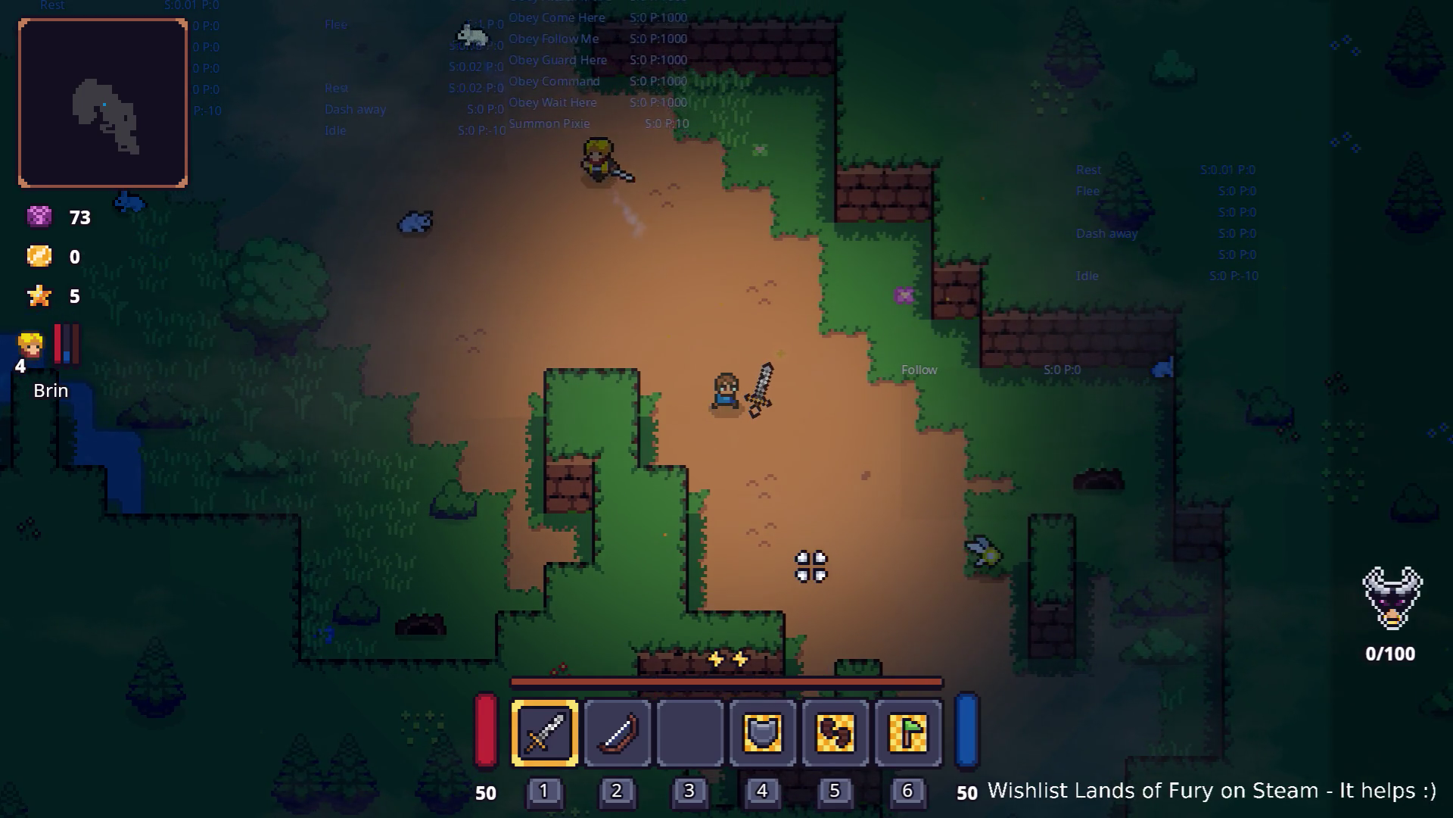
{"action": "key", "text": "s"}
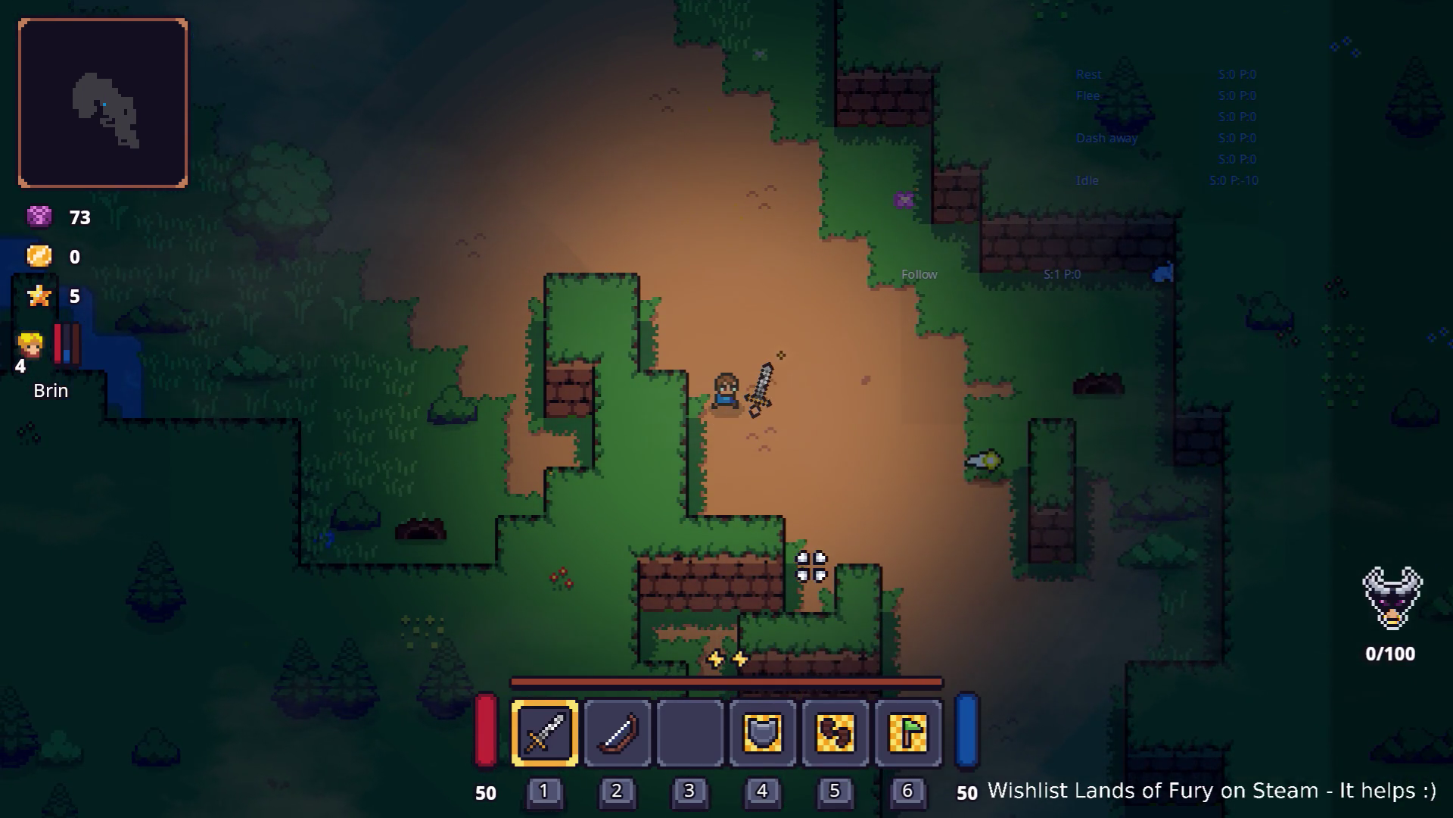
{"action": "key", "text": "d"}
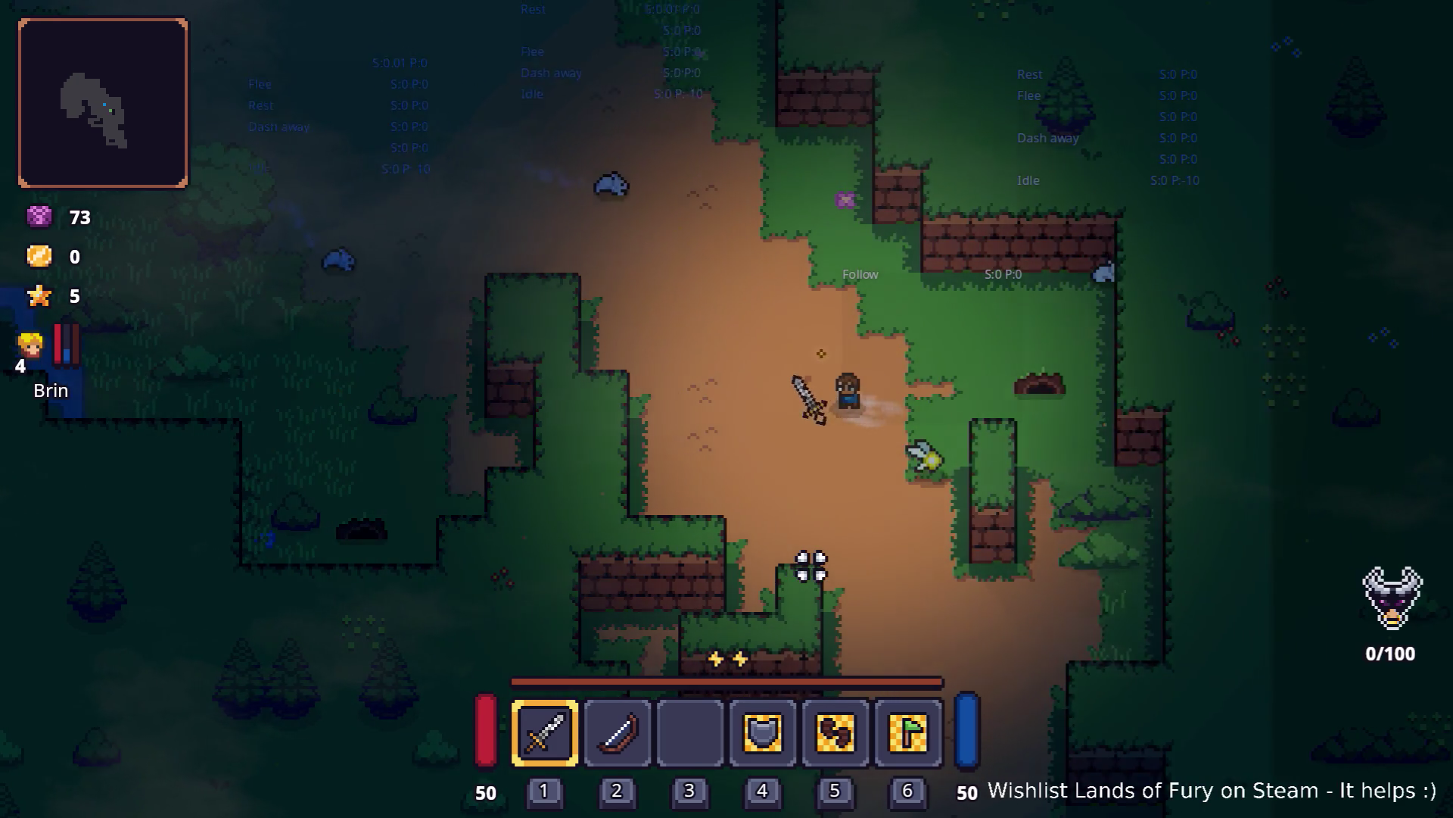
{"action": "key", "text": "w"}
{"action": "key", "text": "a"}
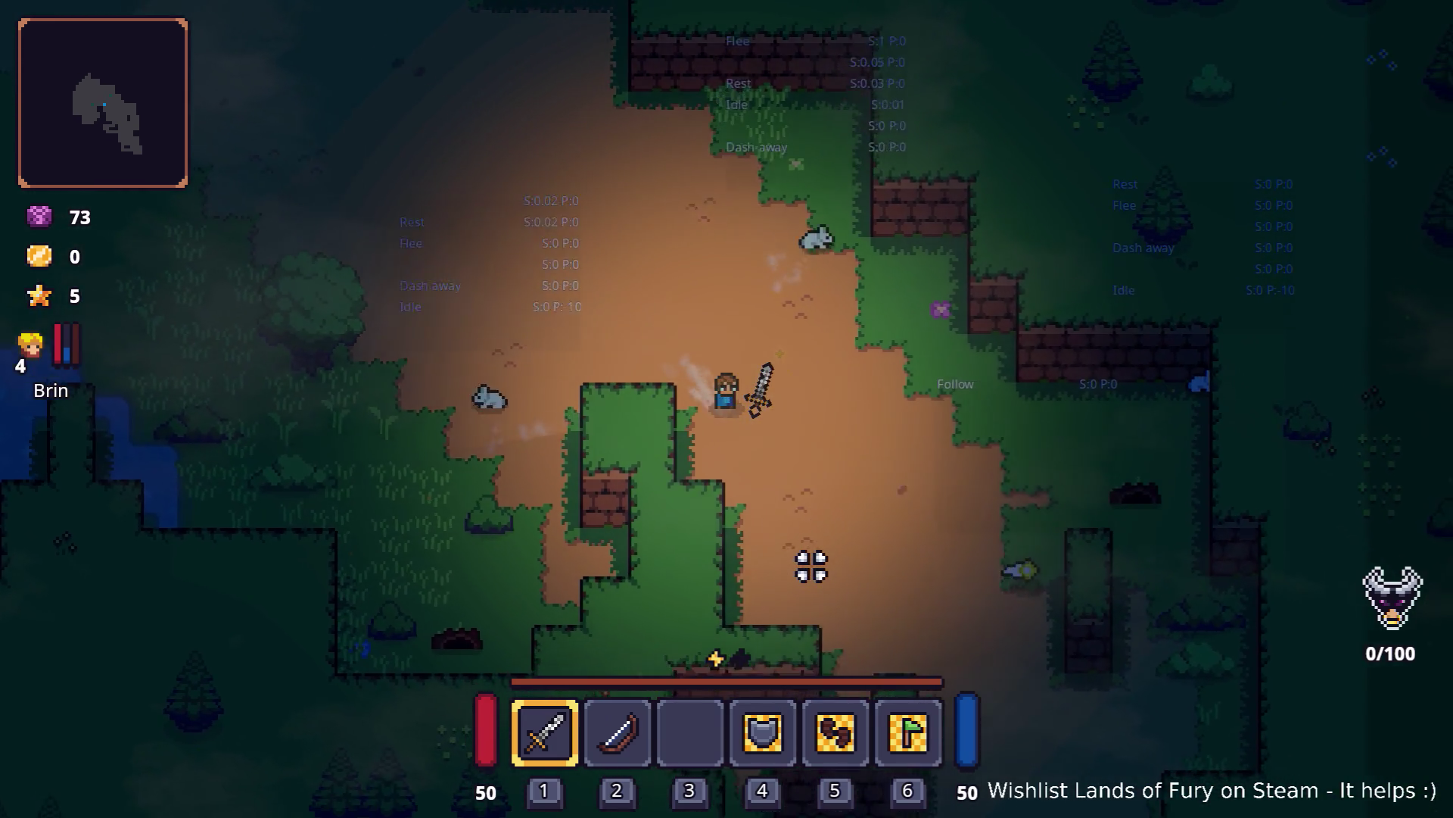
{"action": "key", "text": "s"}
{"action": "key", "text": "d"}
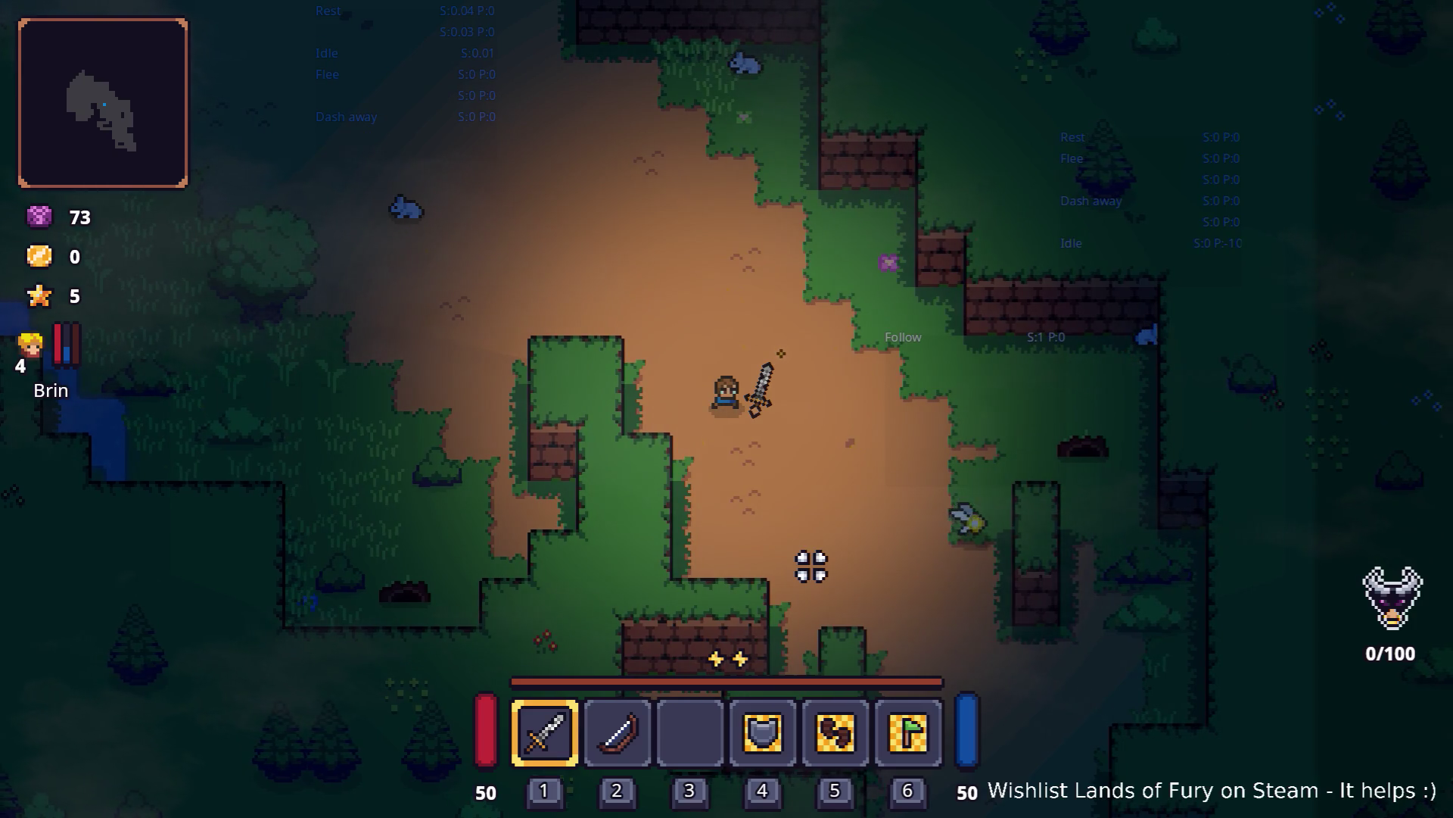
{"action": "key", "text": "s"}
{"action": "key", "text": "d"}
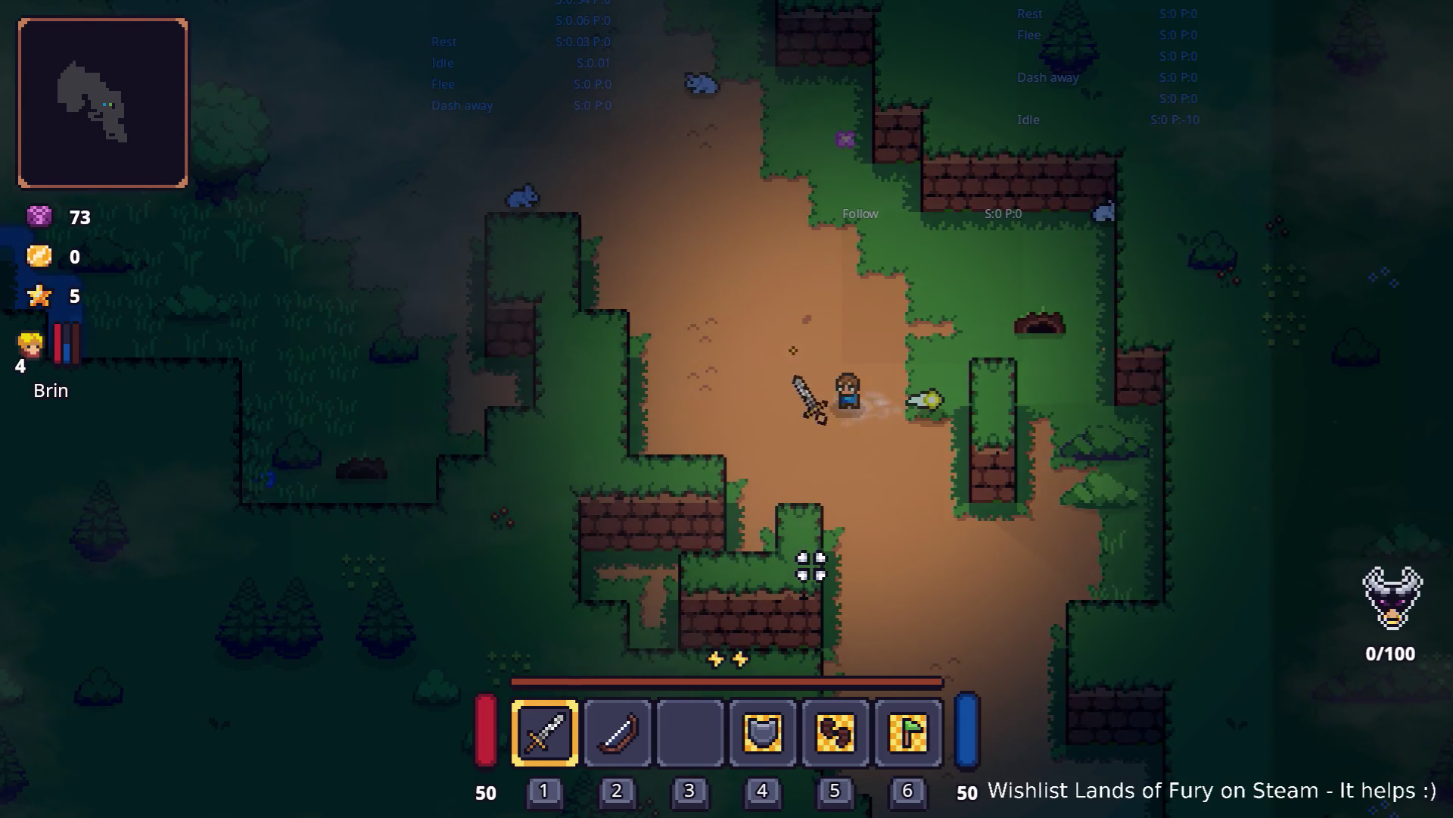
{"action": "key", "text": "w"}
{"action": "key", "text": "a"}
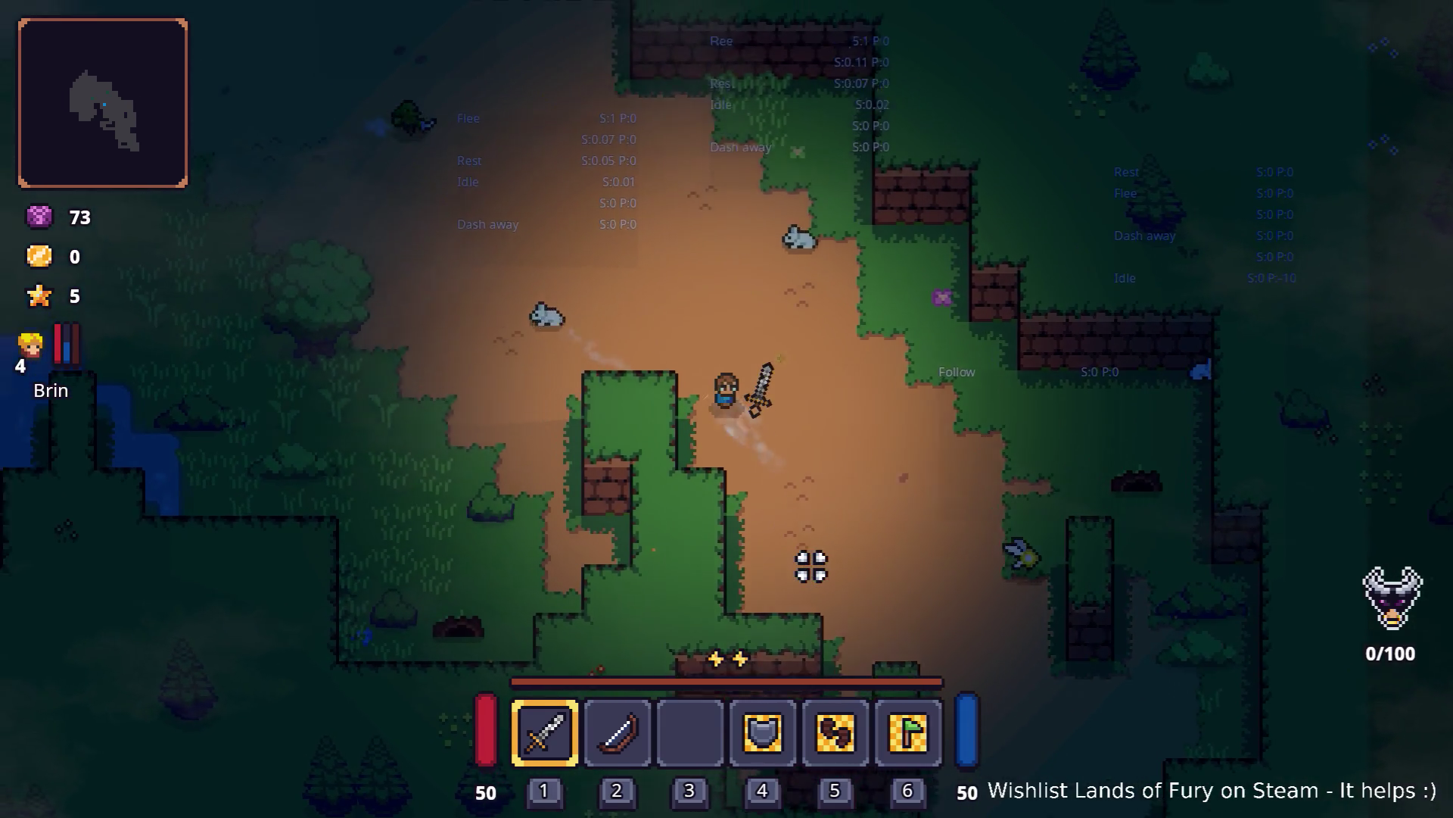
{"action": "key", "text": "w"}
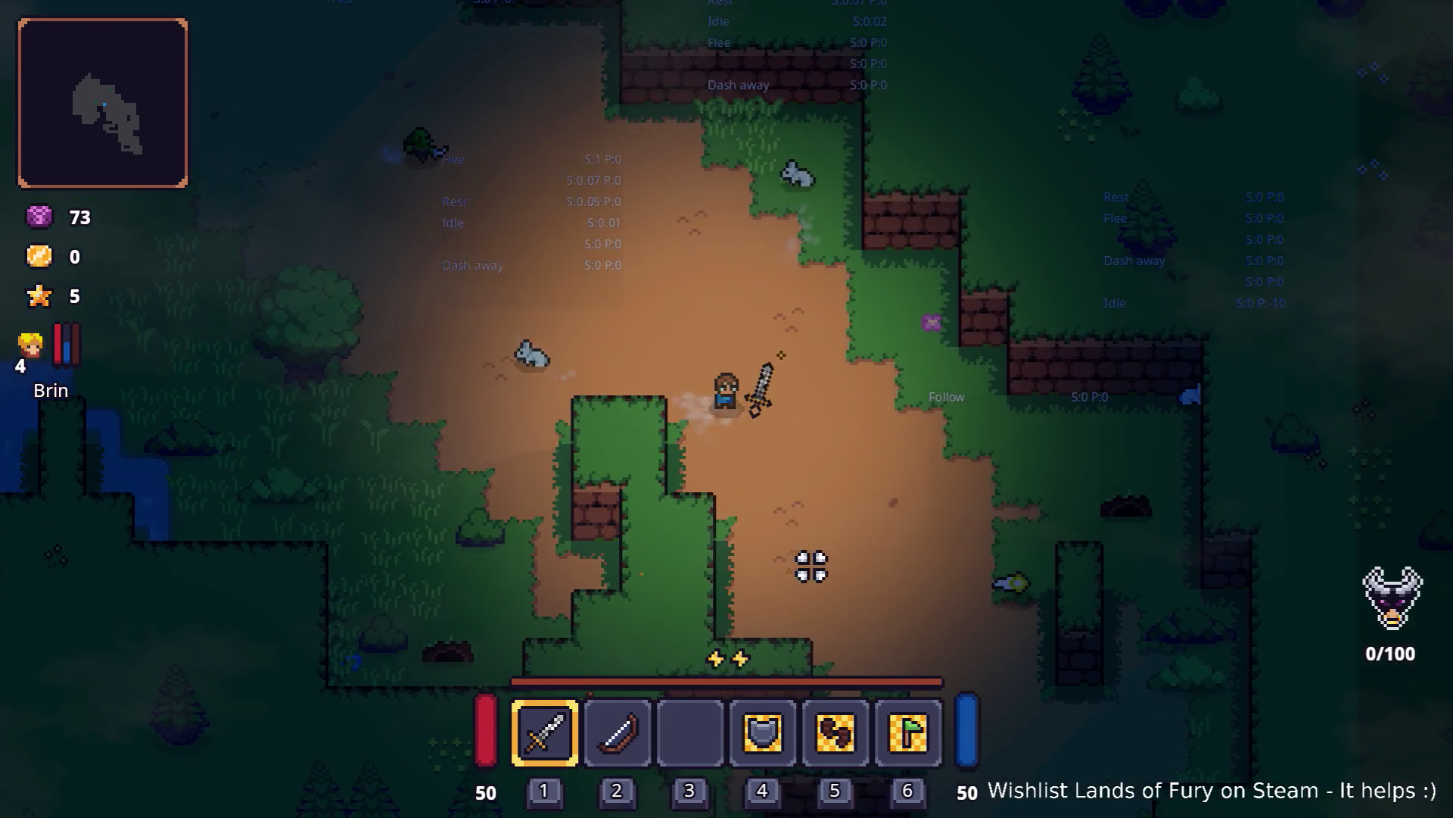
{"action": "key", "text": "a"}
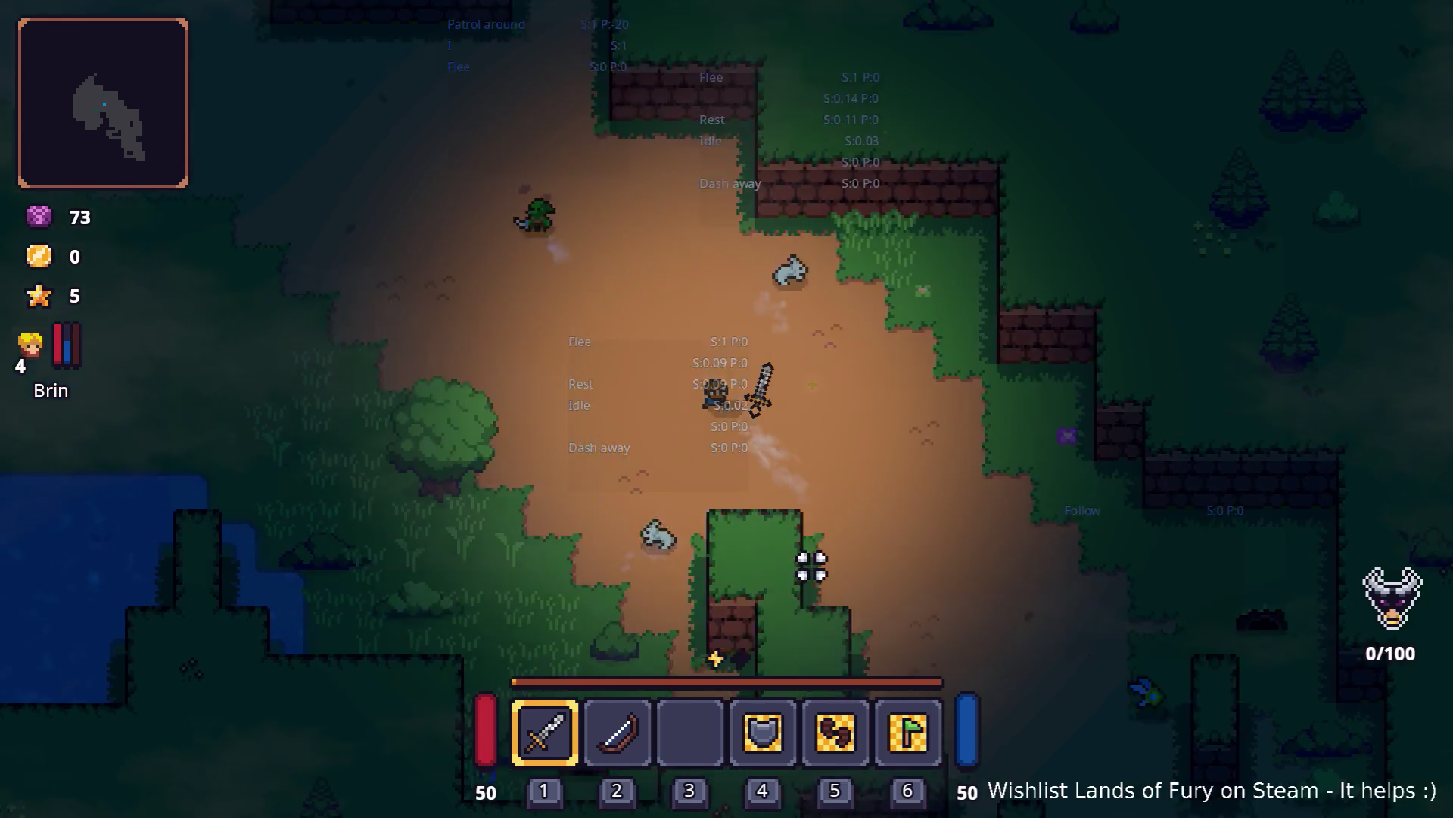
{"action": "key", "text": "s"}
{"action": "key", "text": "d"}
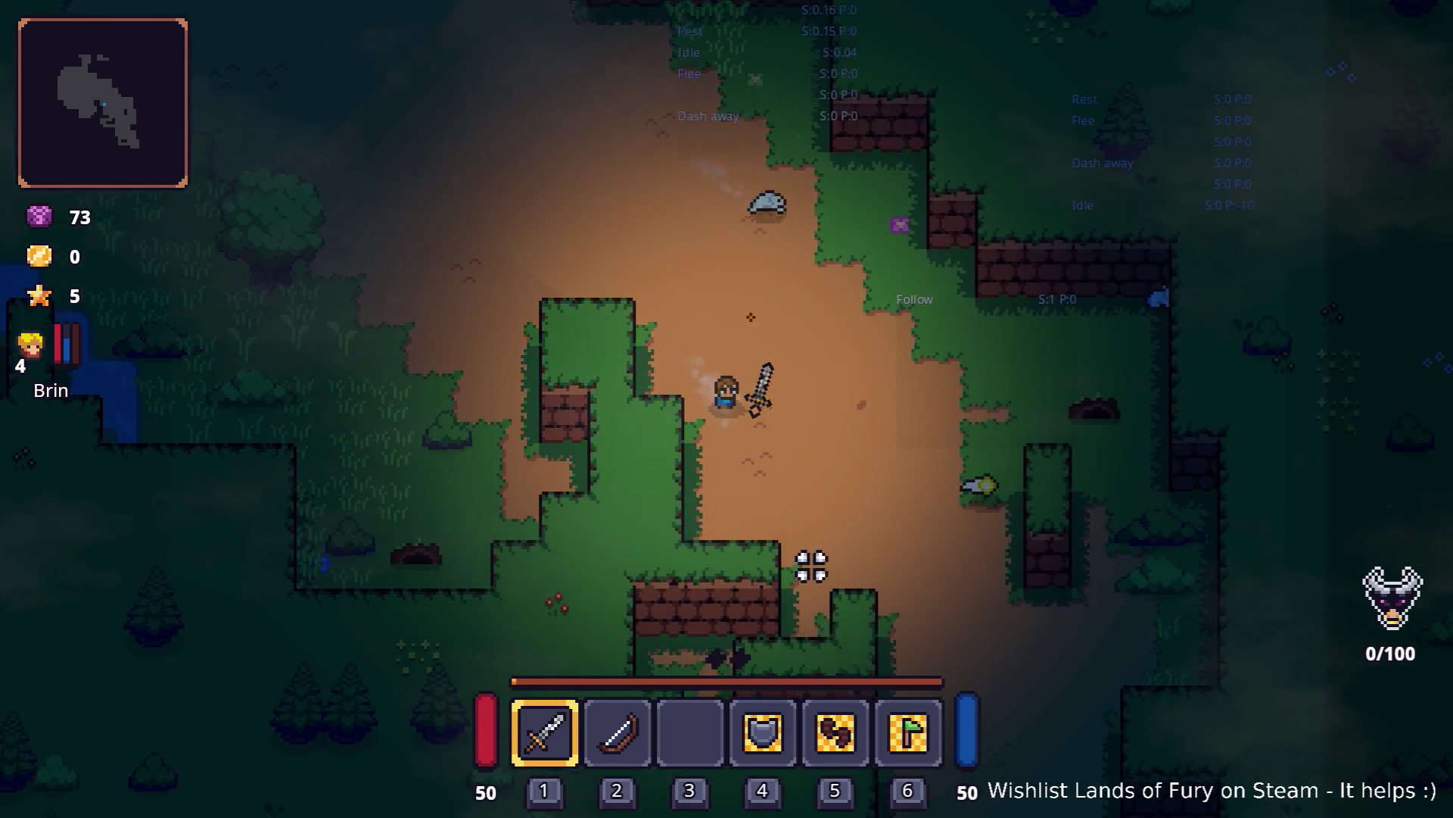
{"action": "key", "text": "w"}
{"action": "key", "text": "a"}
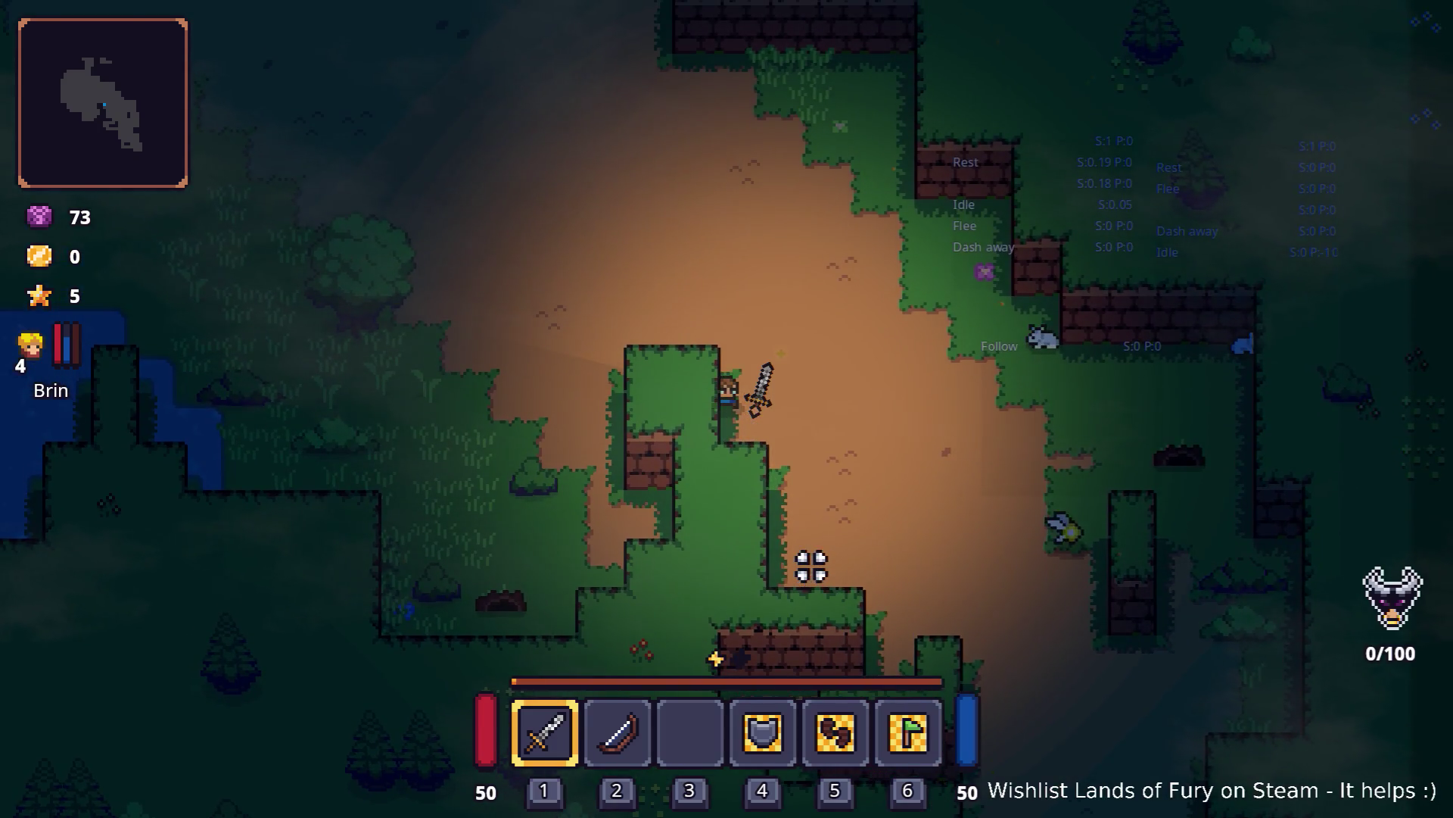
{"action": "key", "text": "s"}
{"action": "key", "text": "d"}
{"action": "key", "text": "w"}
{"action": "key", "text": "a"}
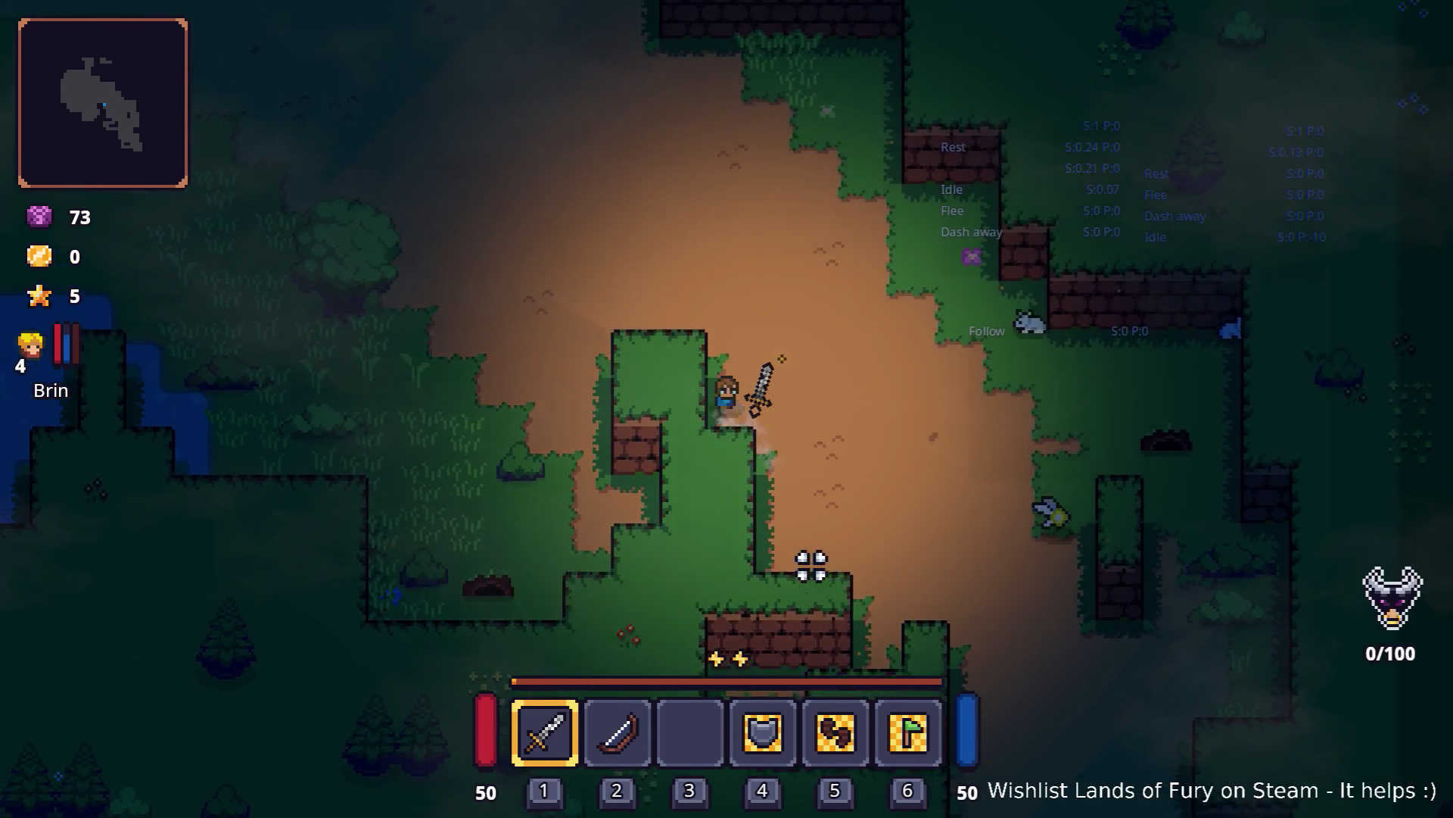
{"action": "key", "text": "d"}
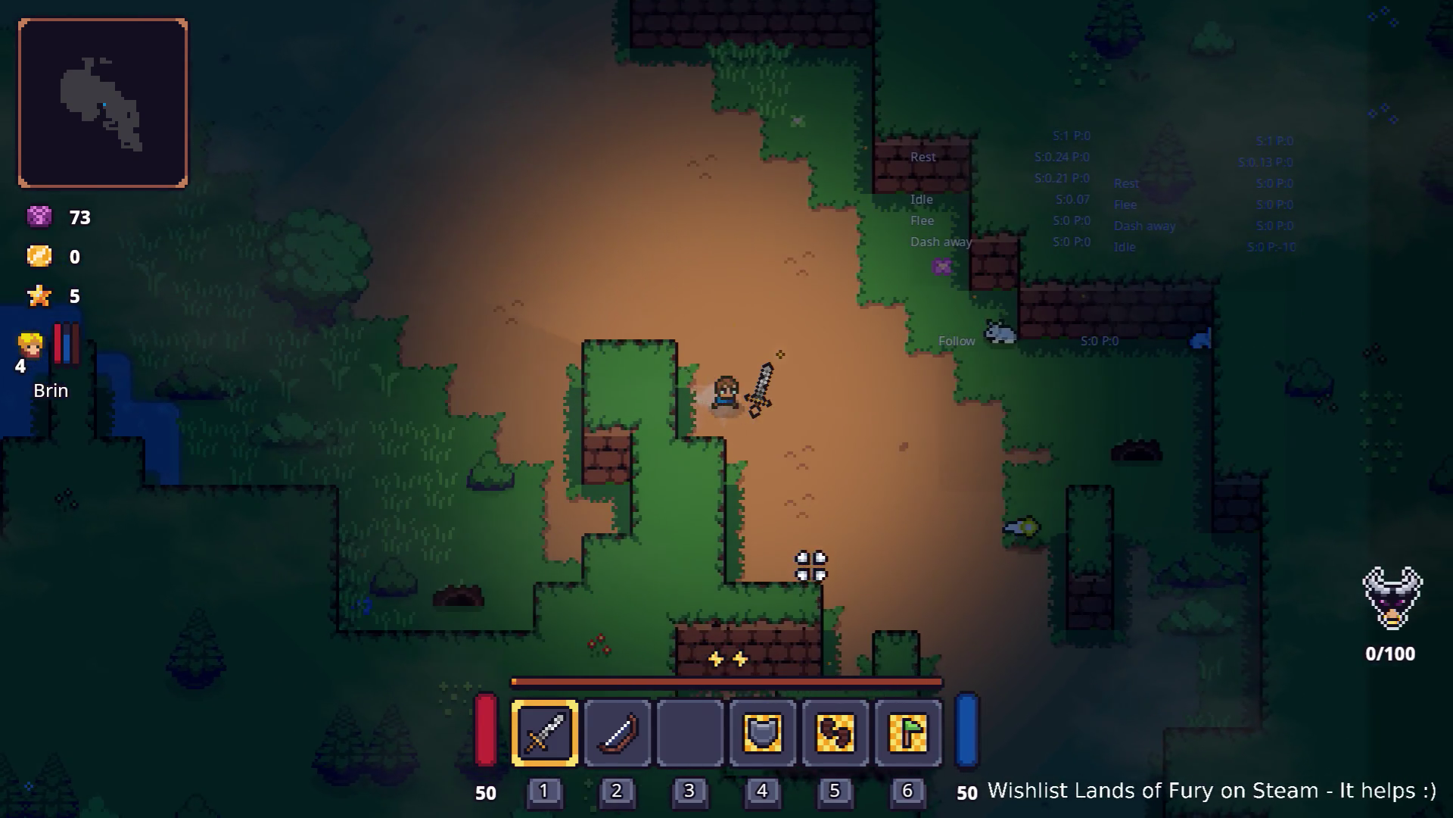
{"action": "key", "text": "s"}
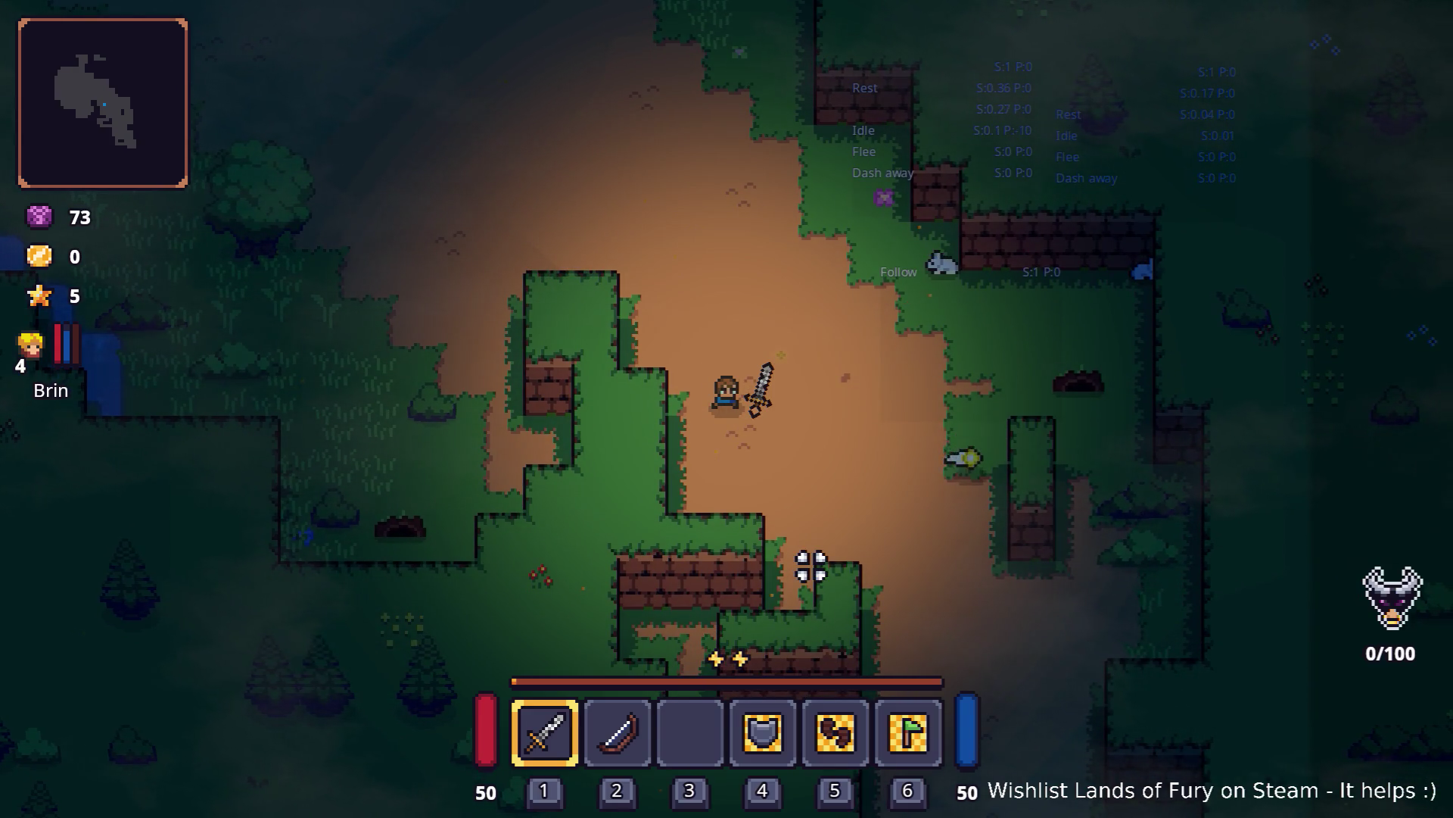
{"action": "key", "text": "Escape"}
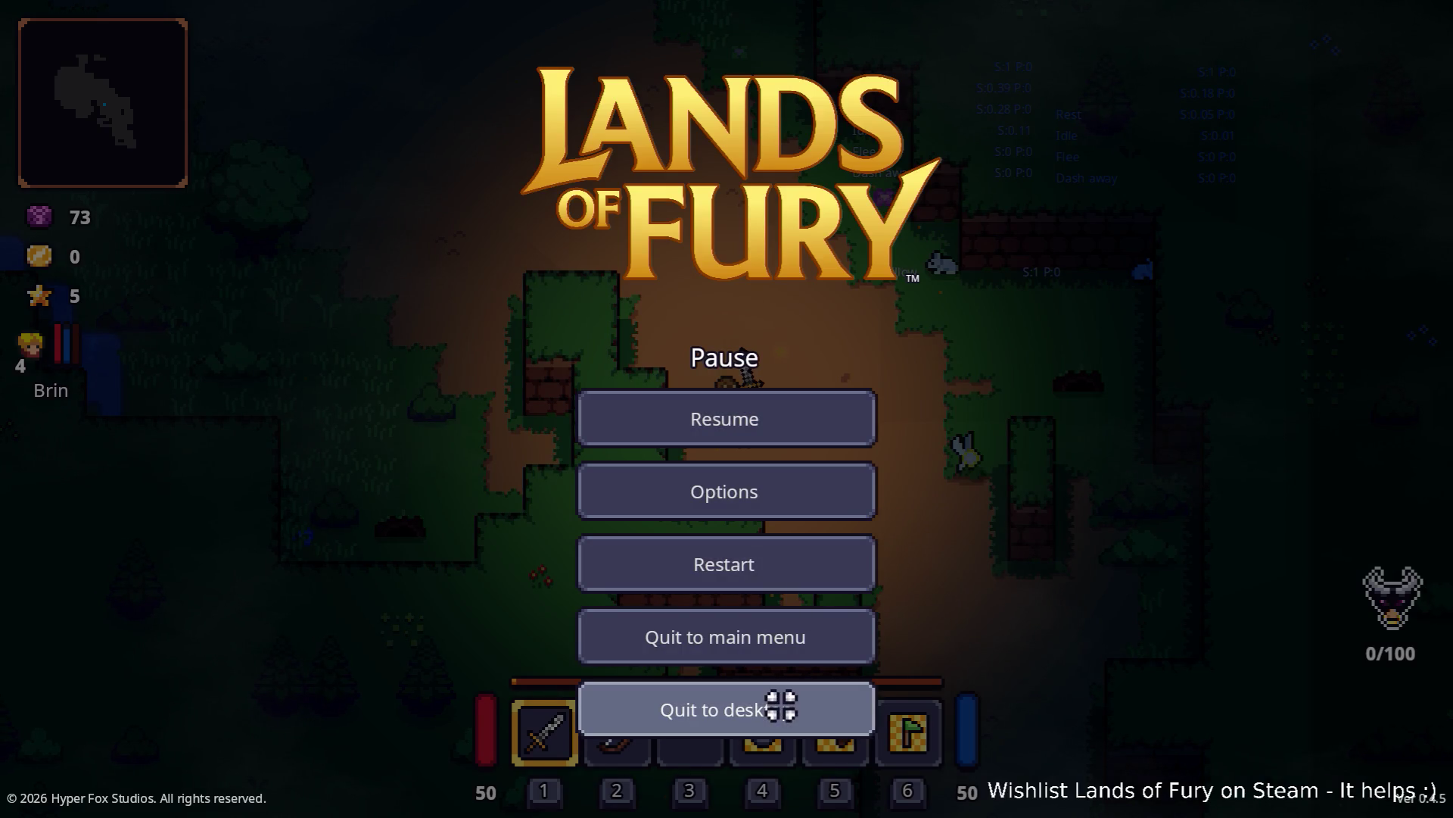
Step: Quit the playtest and open BrinsZeph.tres with its FollowAction expanded
{"action": "left_click", "coordinate": [781, 705]}
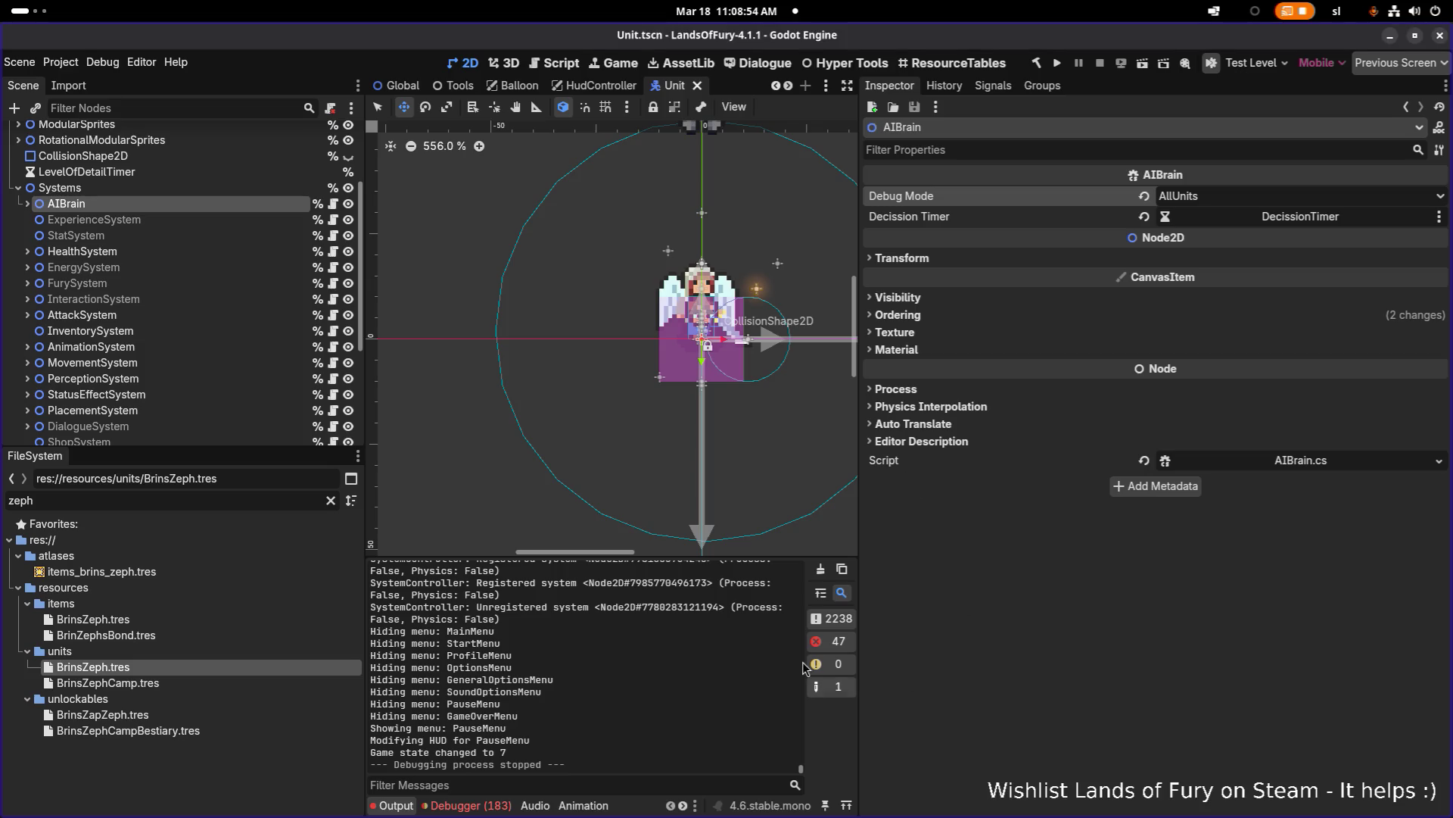
{"action": "left_click", "coordinate": [257, 666]}
{"action": "scroll", "coordinate": [1270, 695], "scroll_direction": "up", "scroll_amount": 2}
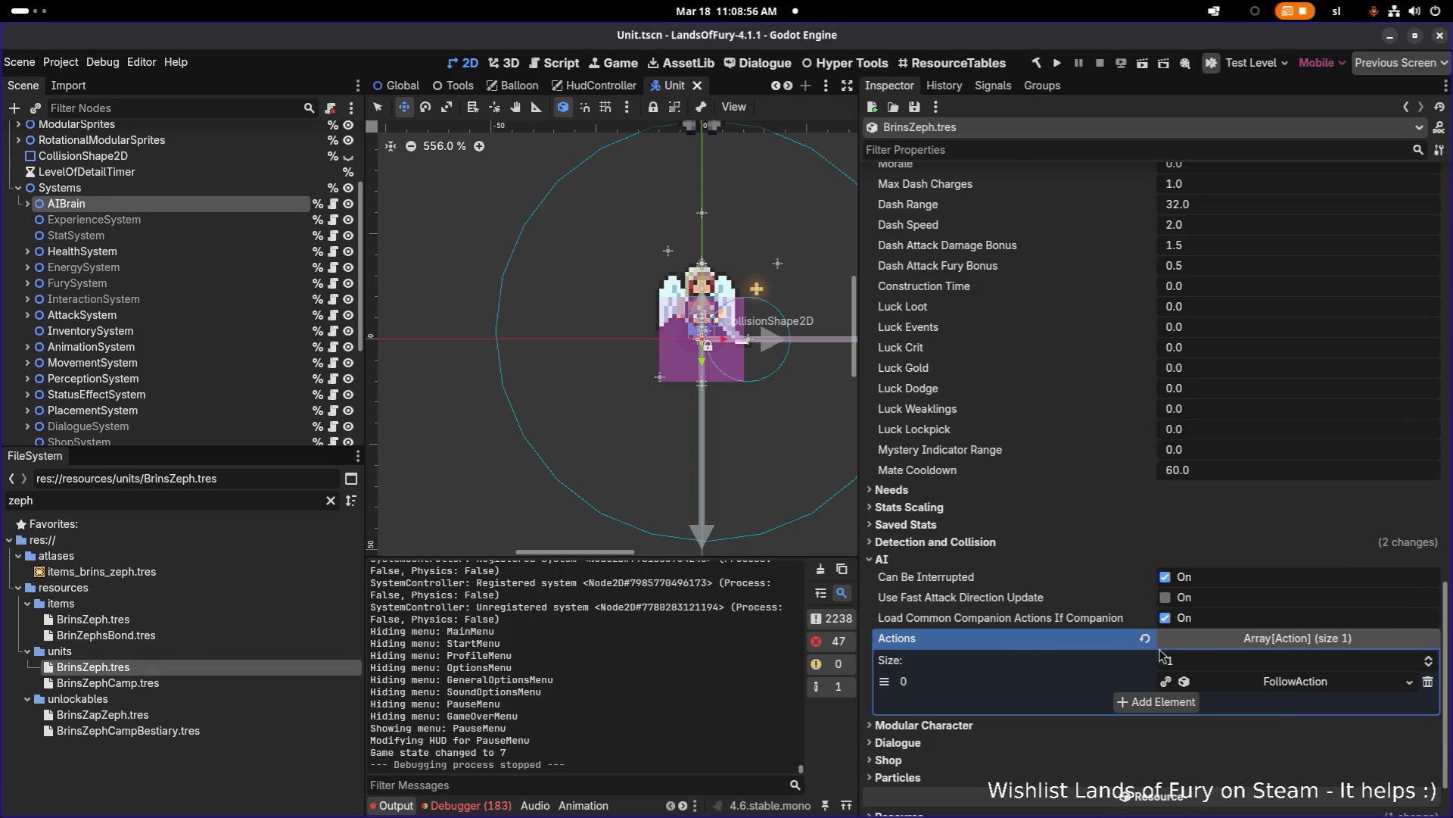
{"action": "left_click", "coordinate": [1268, 685]}
{"action": "scroll", "coordinate": [1259, 664], "scroll_direction": "down", "scroll_amount": 5}
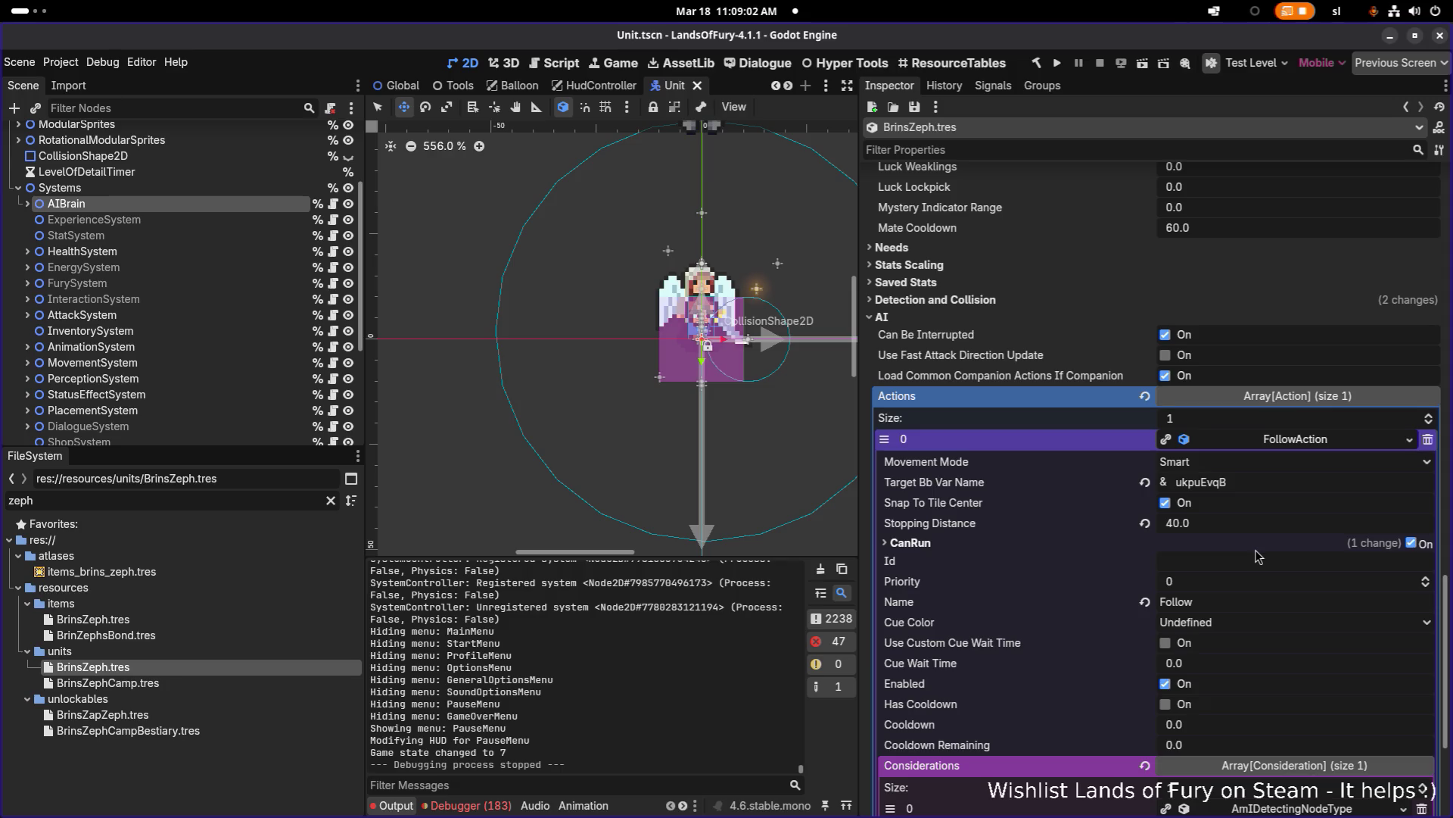
{"action": "scroll", "coordinate": [1261, 550], "scroll_direction": "down", "scroll_amount": 2}
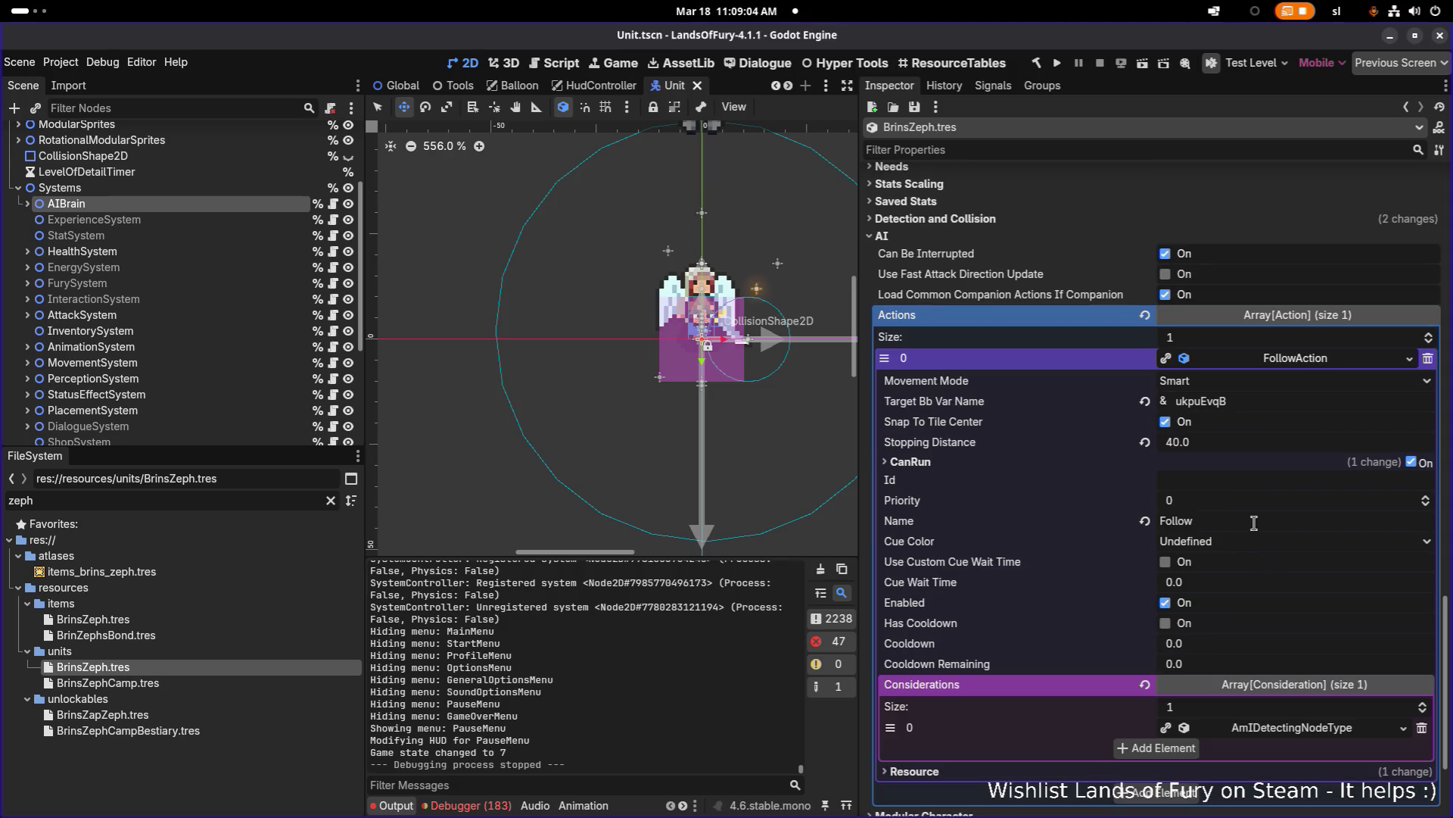
{"action": "scroll", "coordinate": [1275, 598], "scroll_direction": "down", "scroll_amount": 4}
Step: Uncheck Distance Check on the AmIDetectingNodeType consideration and save
{"action": "left_click", "coordinate": [1283, 570]}
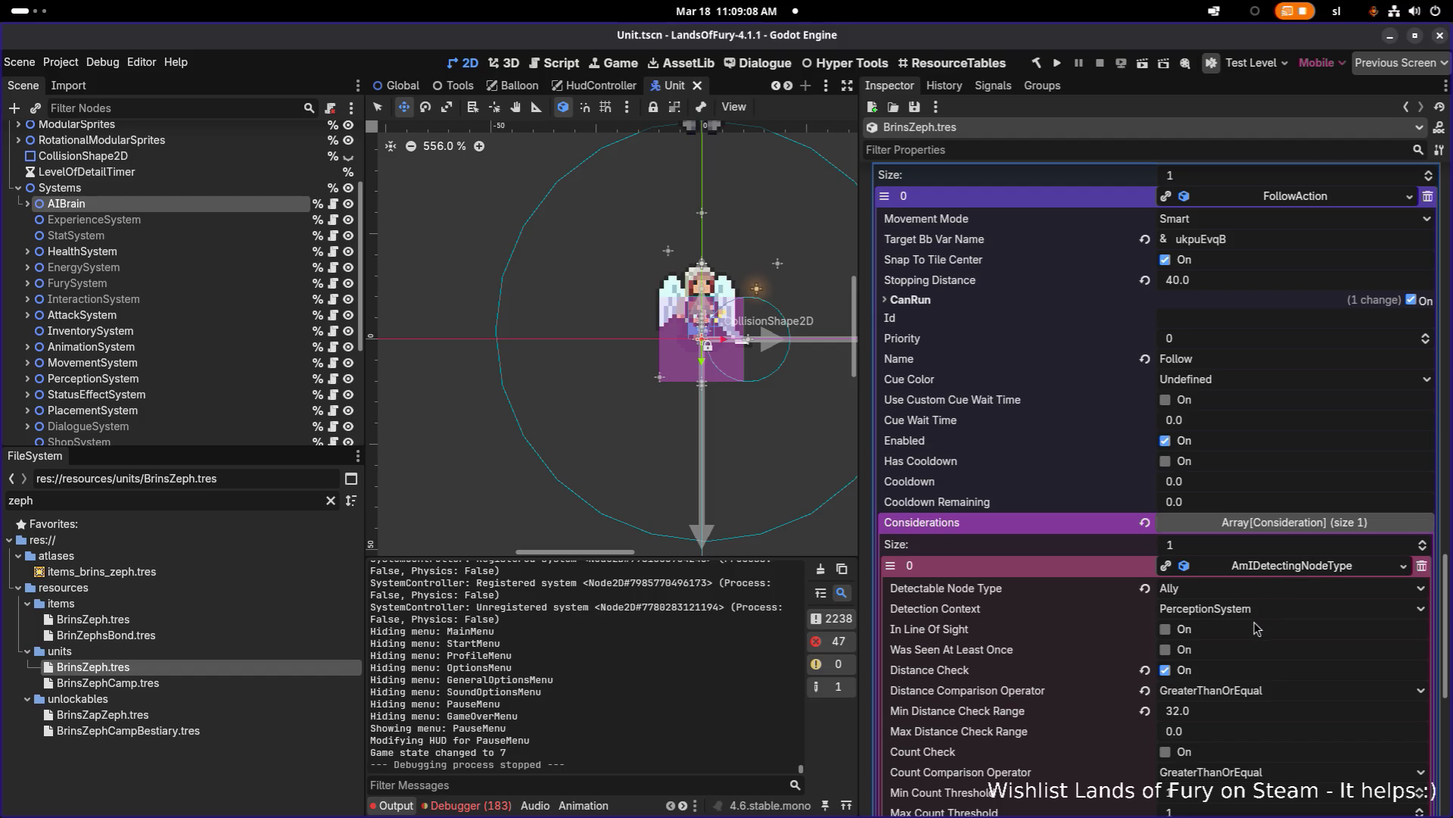
{"action": "scroll", "coordinate": [1257, 629], "scroll_direction": "down", "scroll_amount": 2}
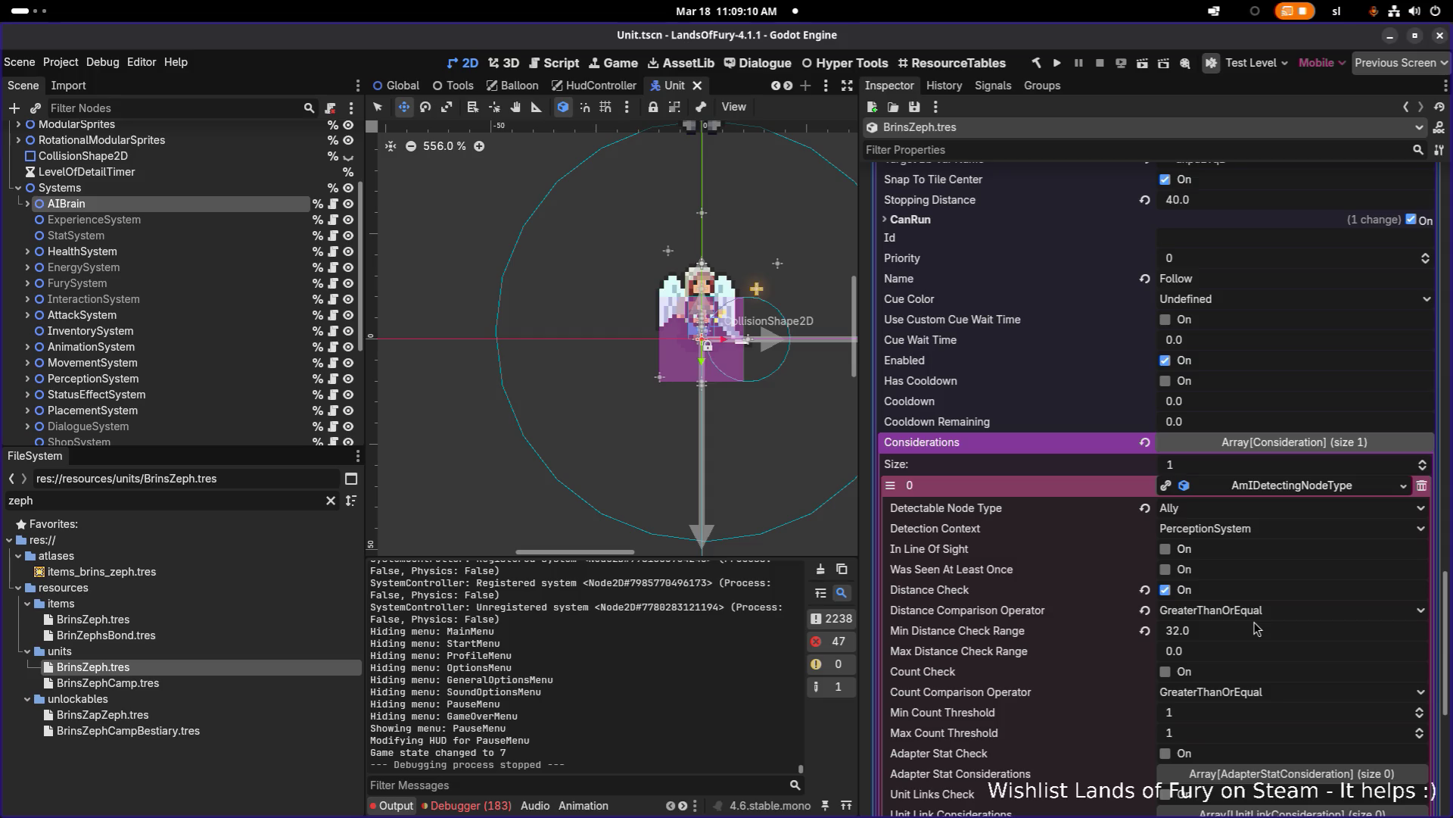
{"action": "left_click", "coordinate": [1187, 593]}
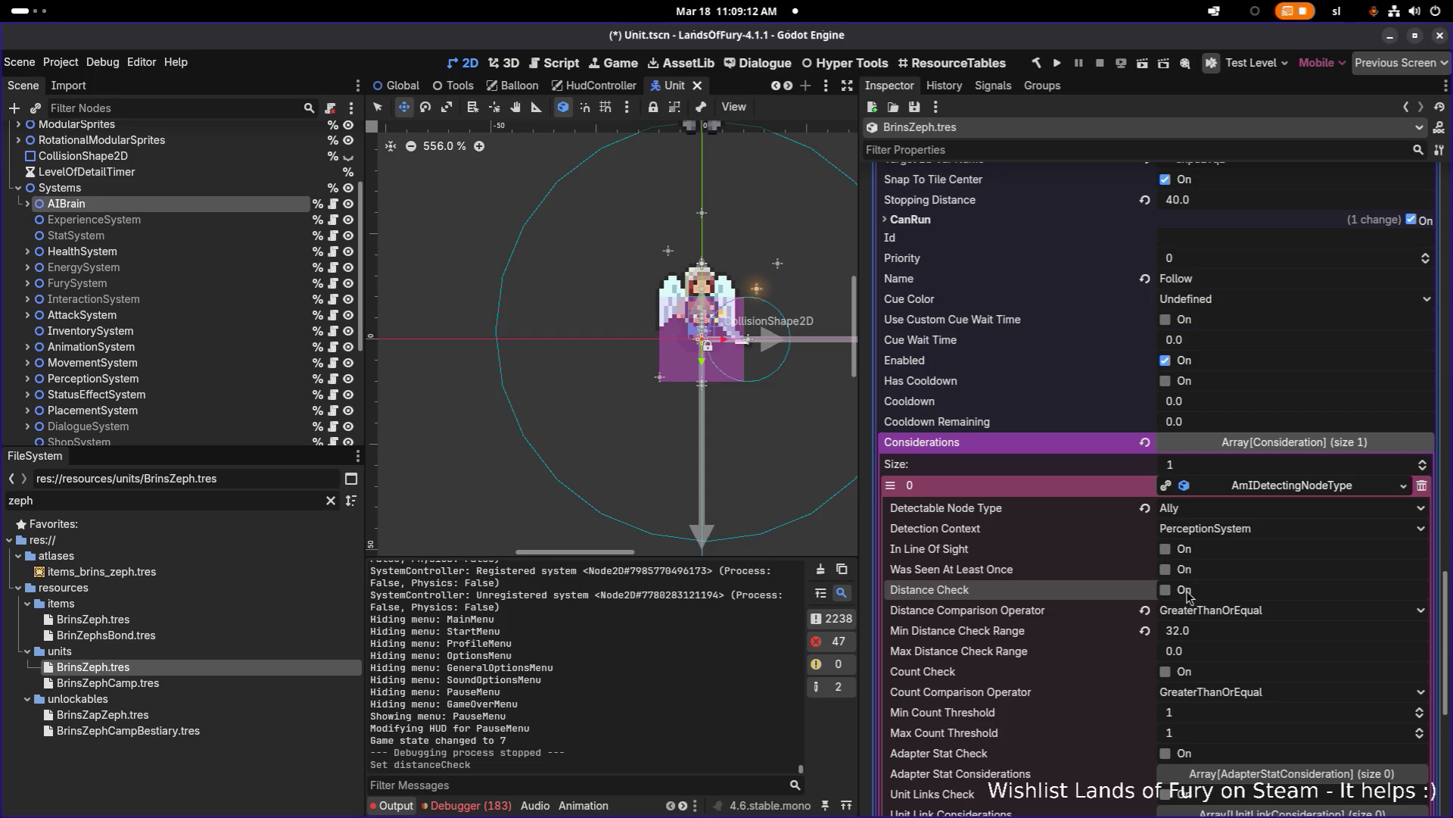
{"action": "key", "text": "ctrl+s"}
{"action": "scroll", "coordinate": [1228, 596], "scroll_direction": "down", "scroll_amount": 6}
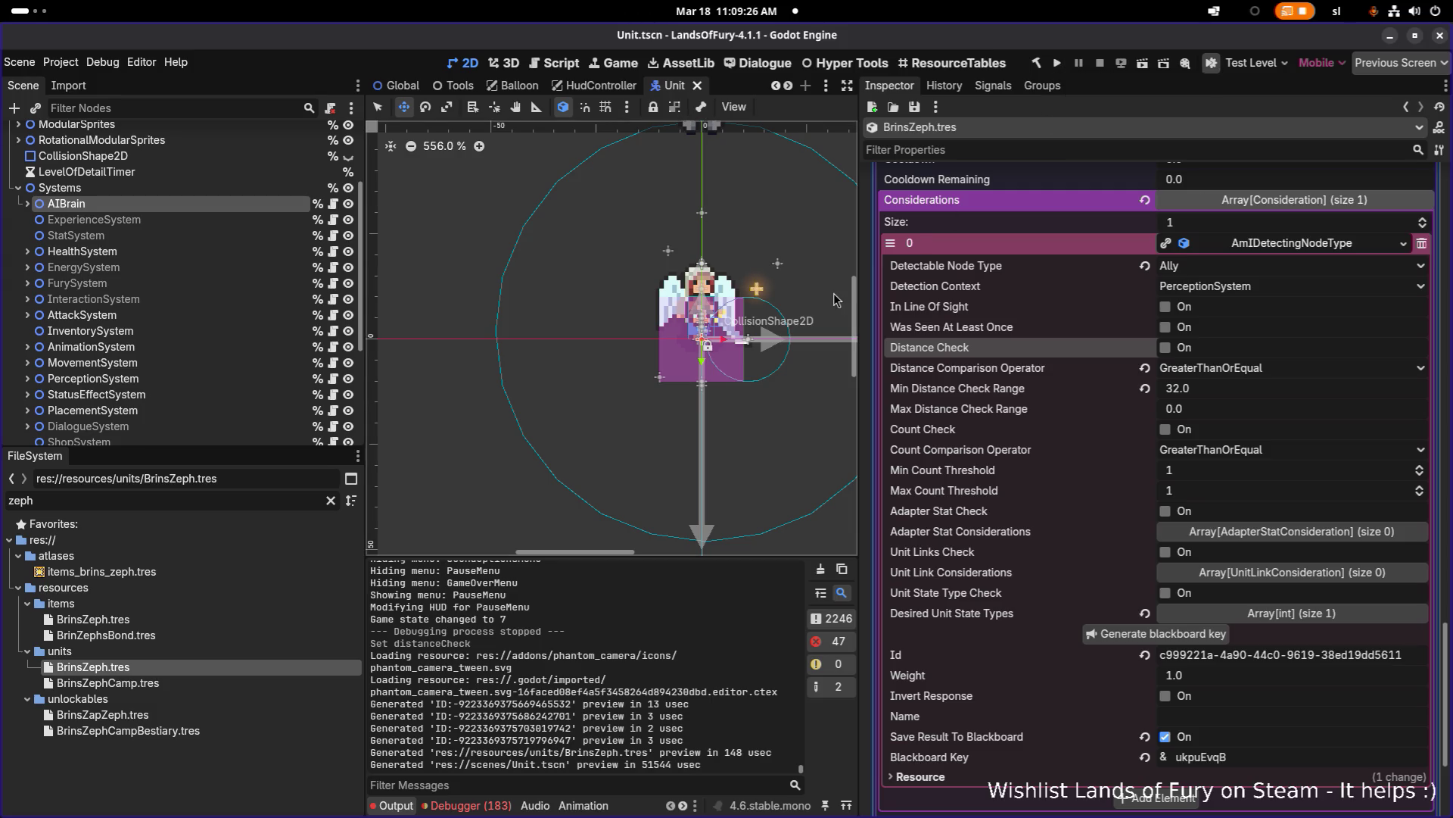
{"action": "scroll", "coordinate": [928, 235], "scroll_direction": "up", "scroll_amount": 15}
Step: Filter properties by 'VISIO', set Vision Distance to 160, save, and launch the game
{"action": "left_click", "coordinate": [956, 142]}
{"action": "type", "text": "VISIO"}
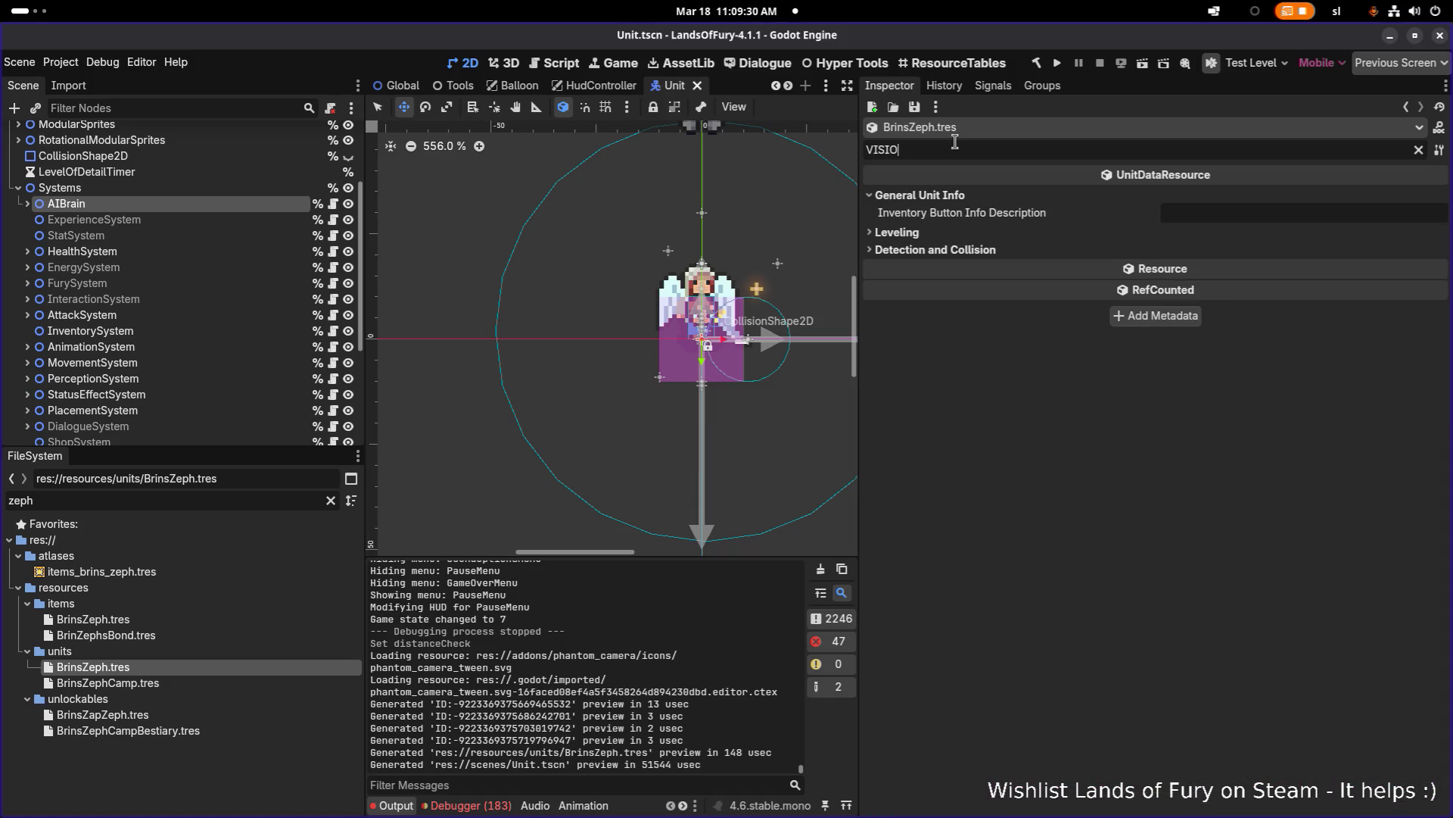
{"action": "left_click", "coordinate": [966, 247]}
{"action": "left_click", "coordinate": [1246, 271]}
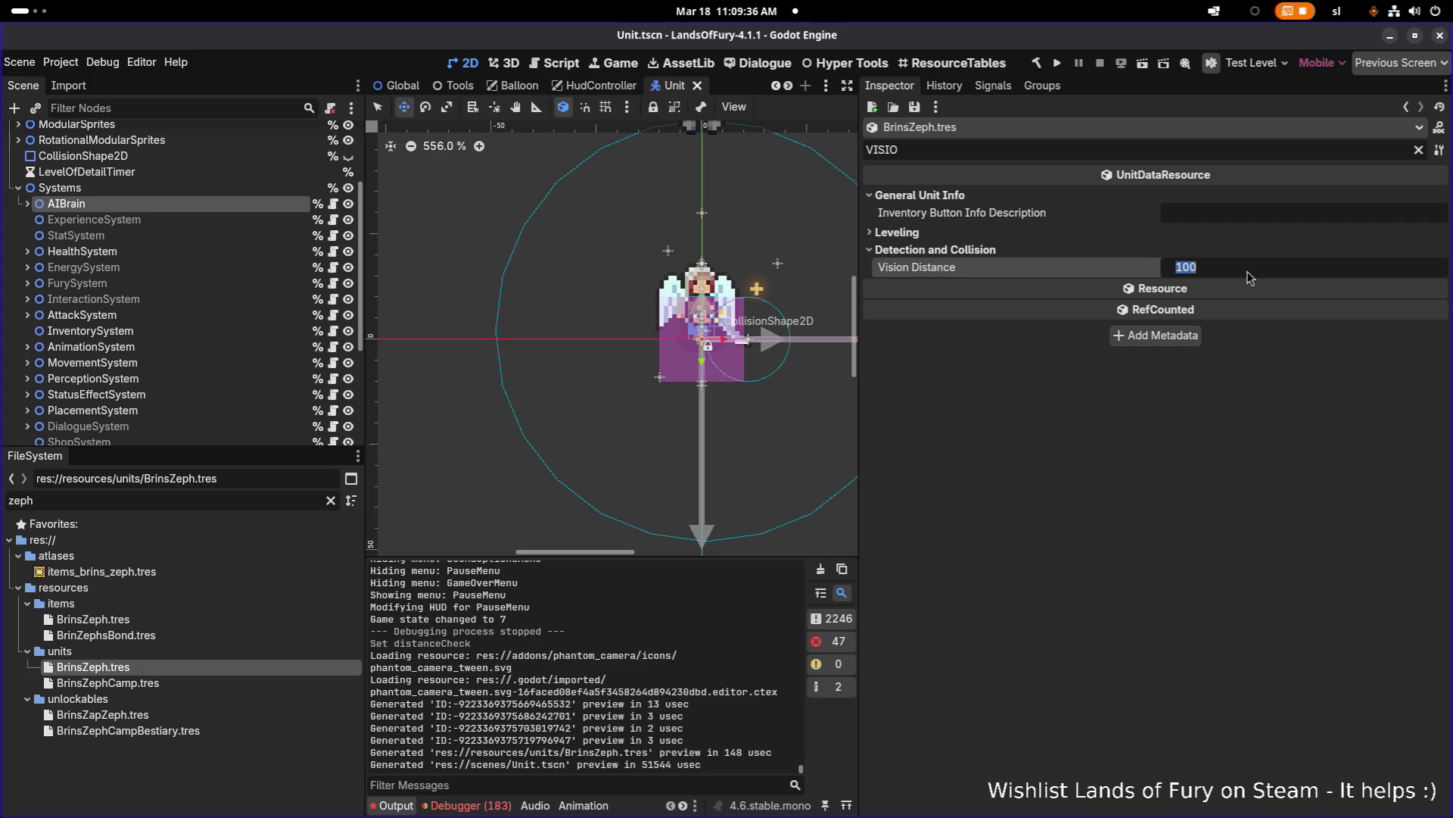
{"action": "type", "text": "160"}
{"action": "key", "text": "Return"}
{"action": "key", "text": "ctrl+s"}
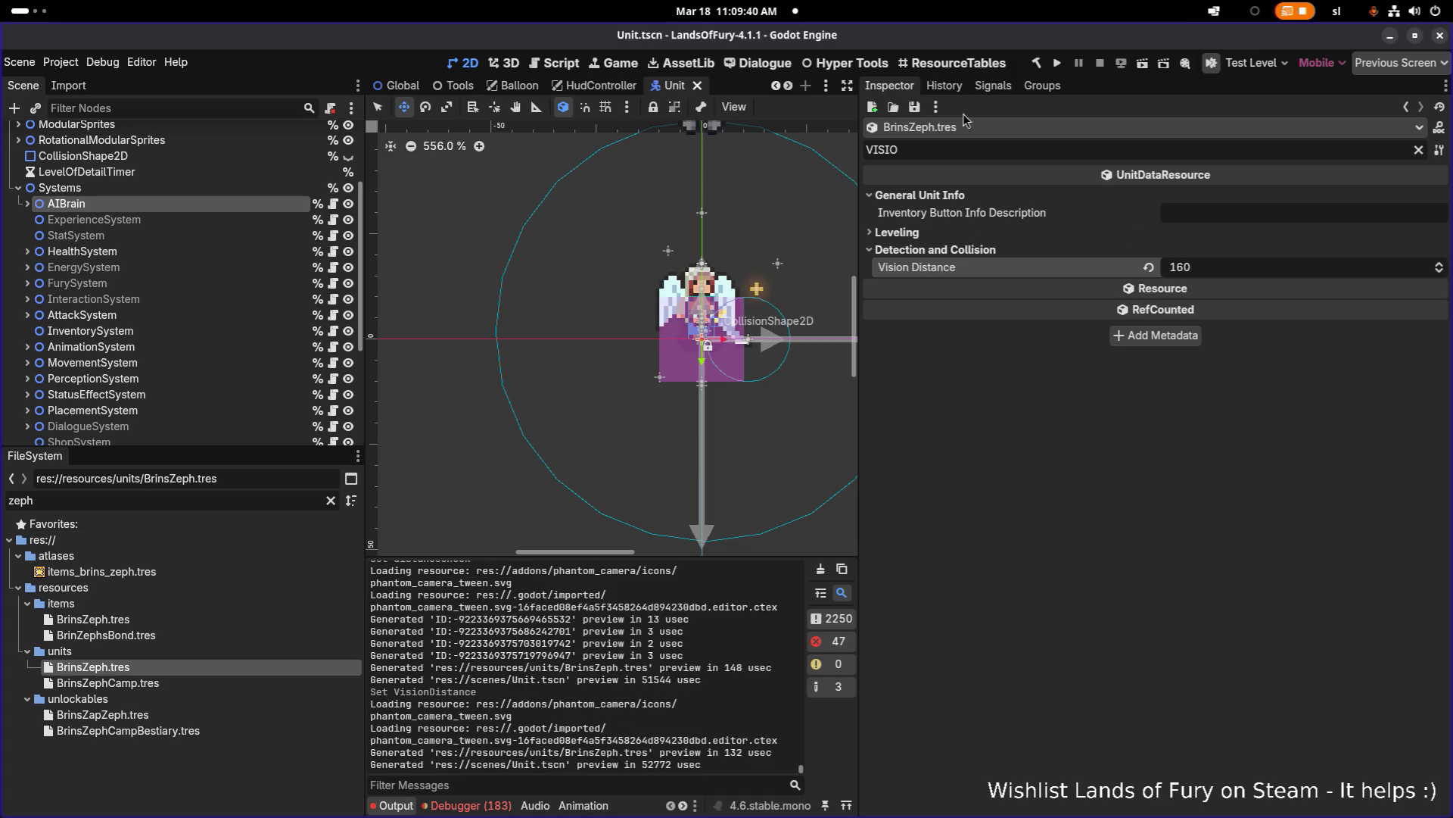
{"action": "left_click", "coordinate": [1057, 63]}
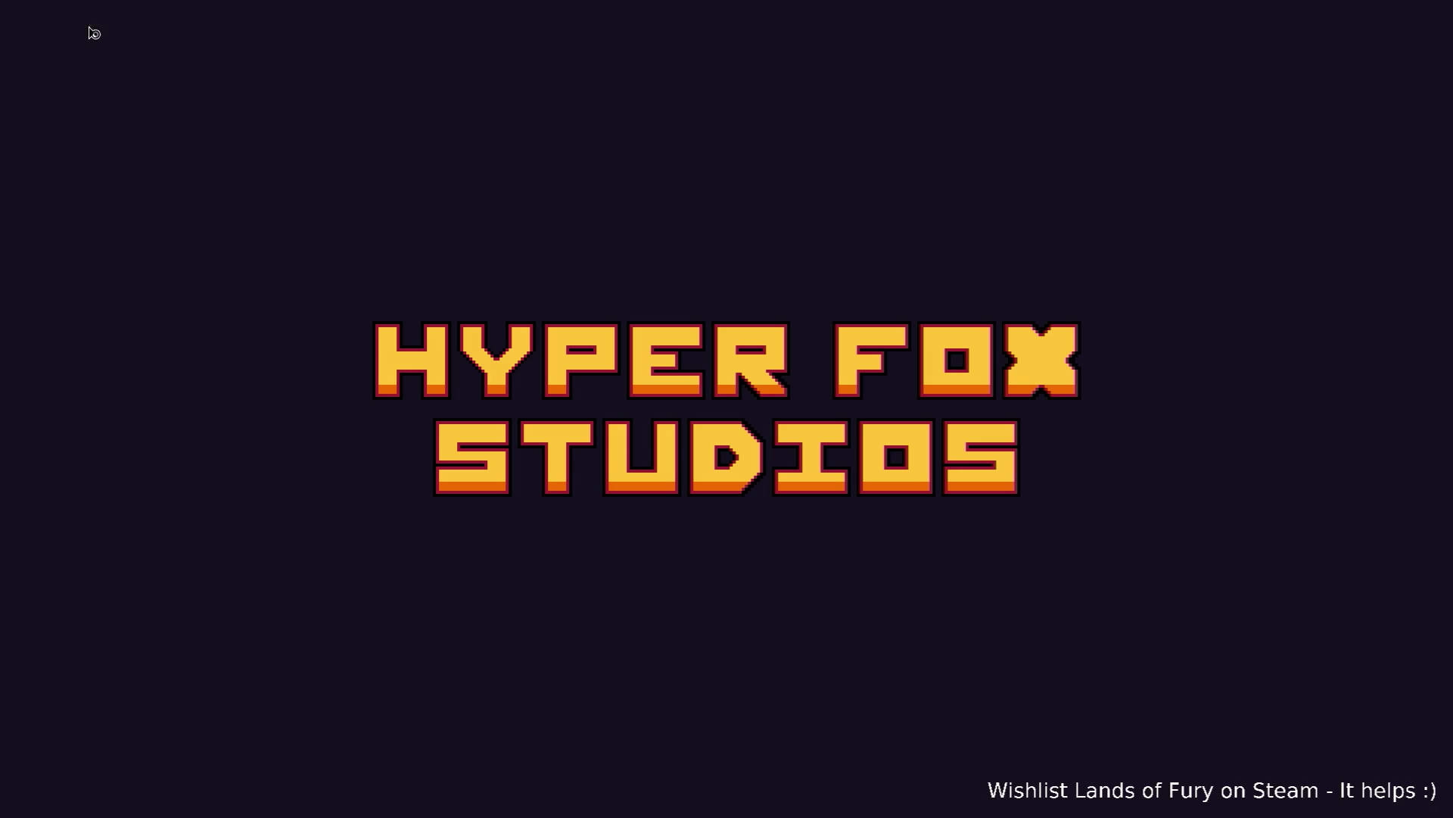
Step: Back in Godot, filter FileSystem by 'brins' and open BrinStatScalingProfile.tres
{"action": "key", "text": "alt+Tab"}
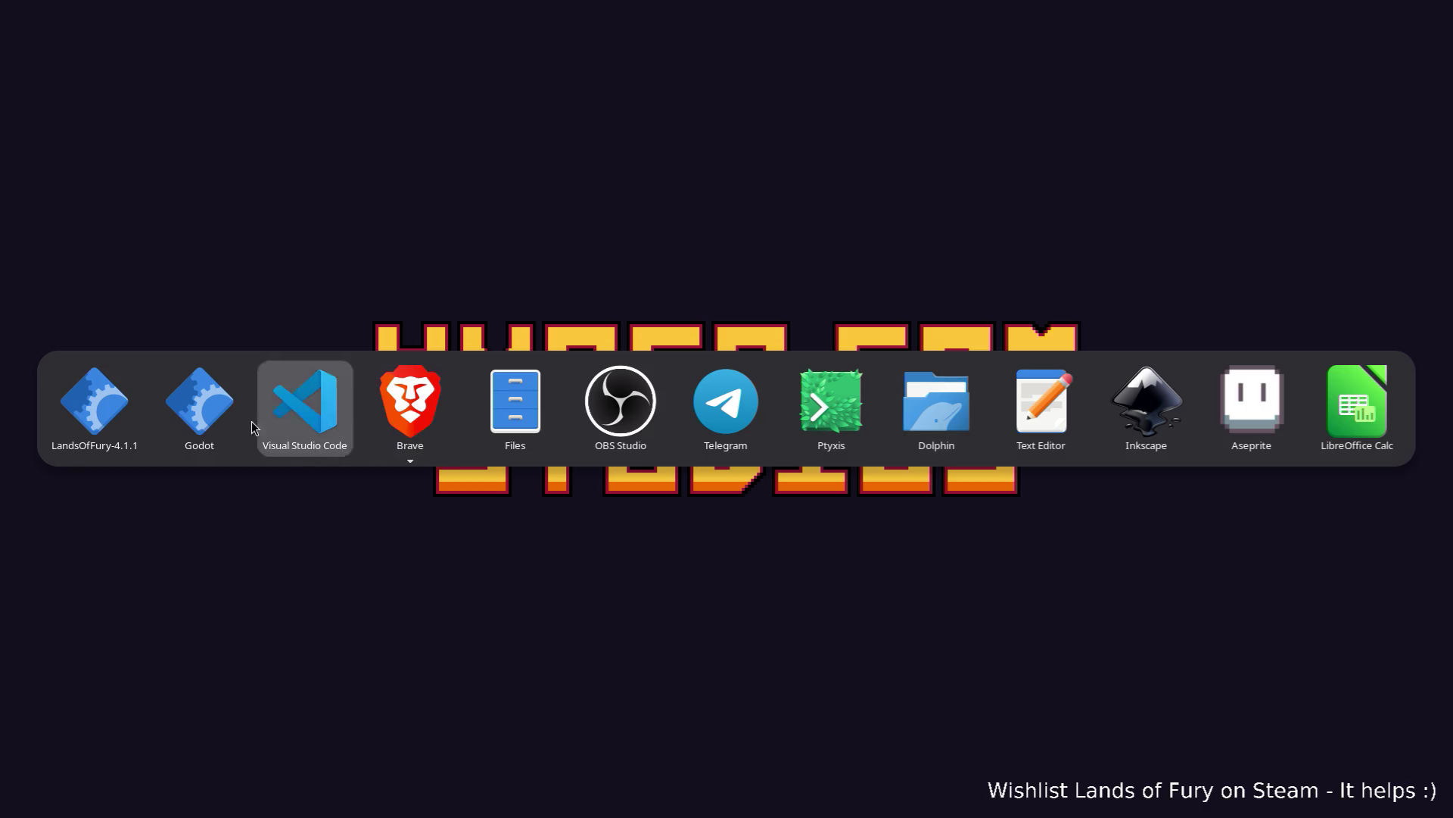
{"action": "left_click", "coordinate": [203, 412]}
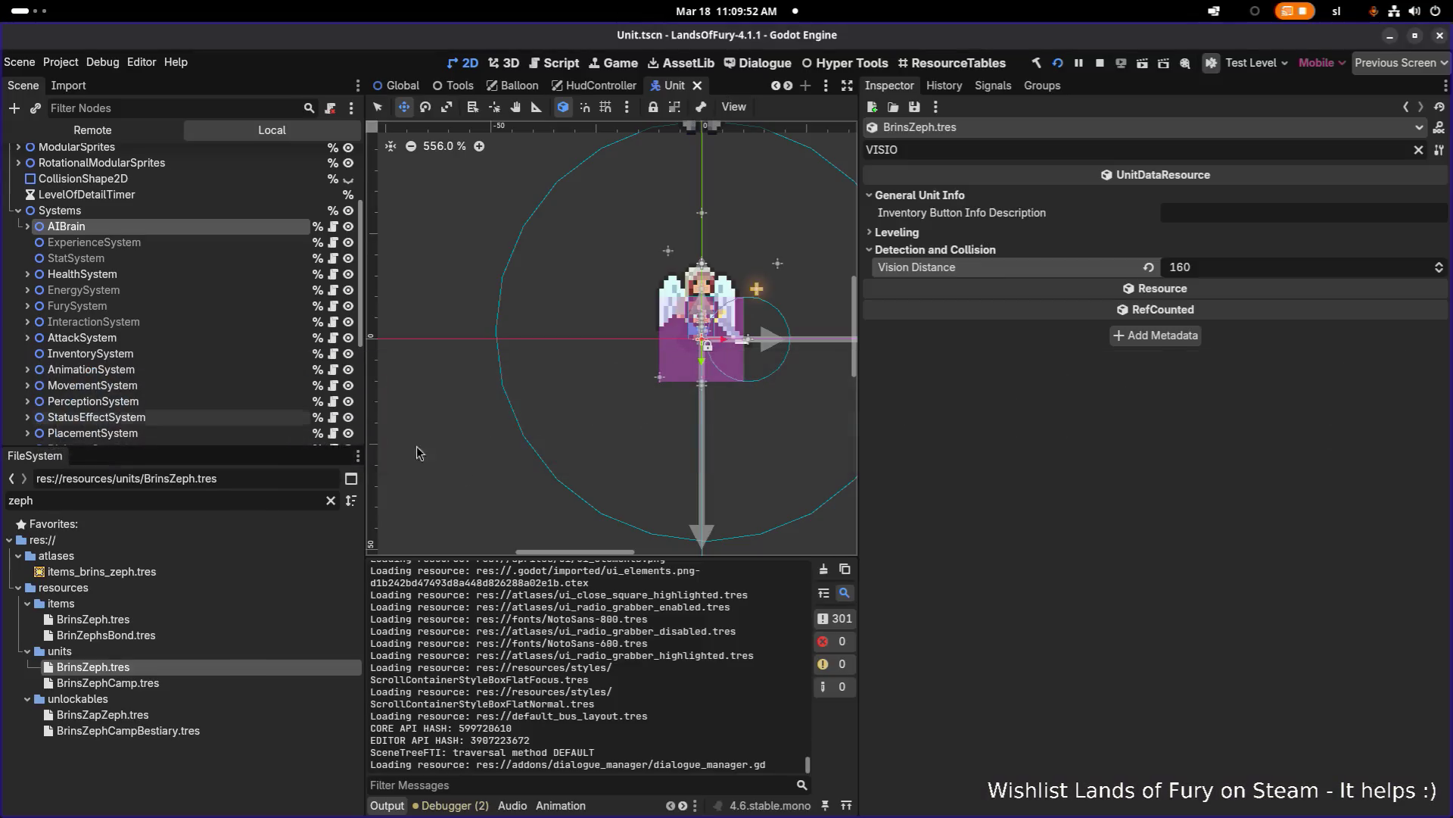
{"action": "double_click", "coordinate": [240, 500]}
{"action": "type", "text": "brin"}
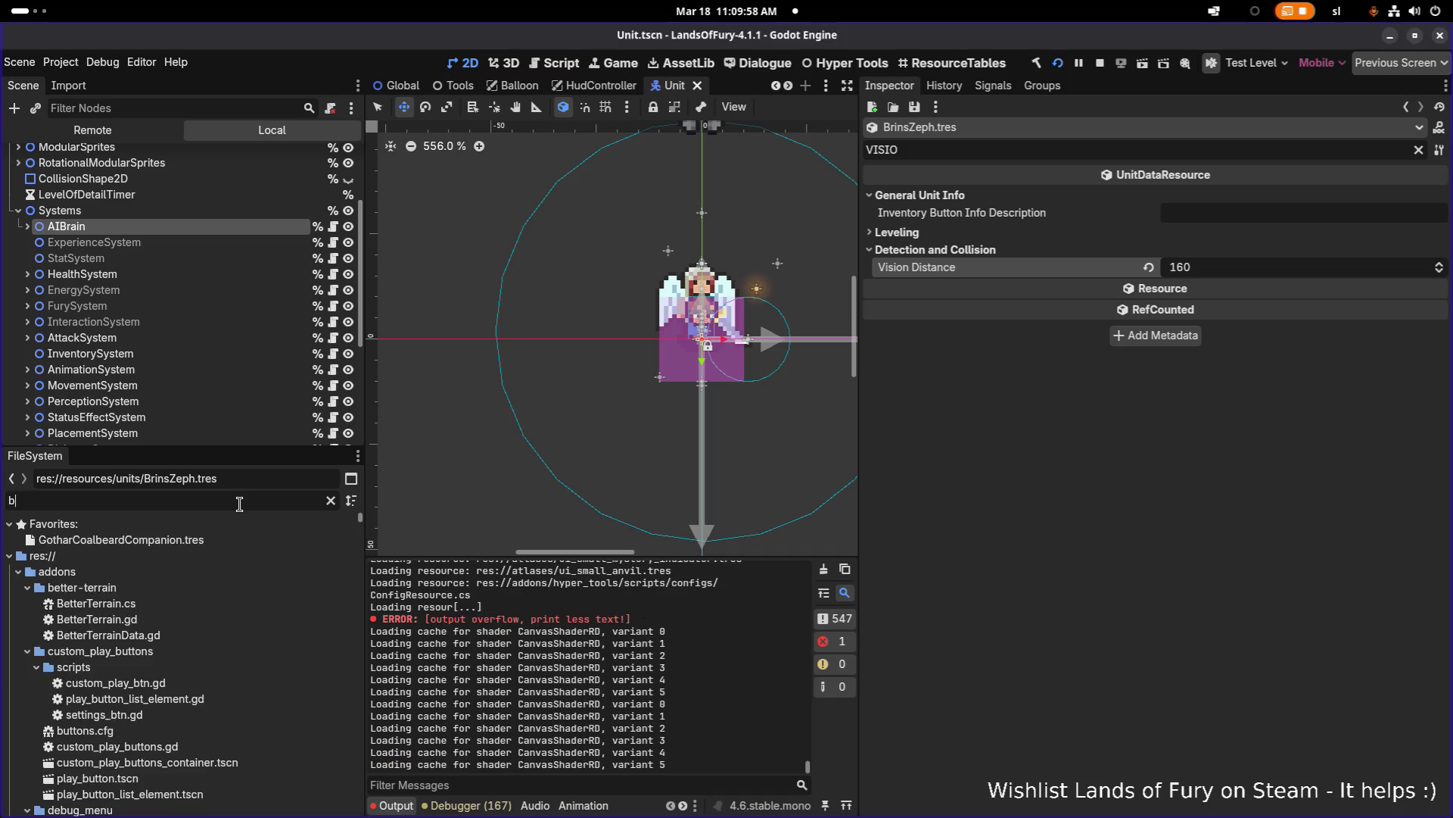
{"action": "type", "text": "ss"}
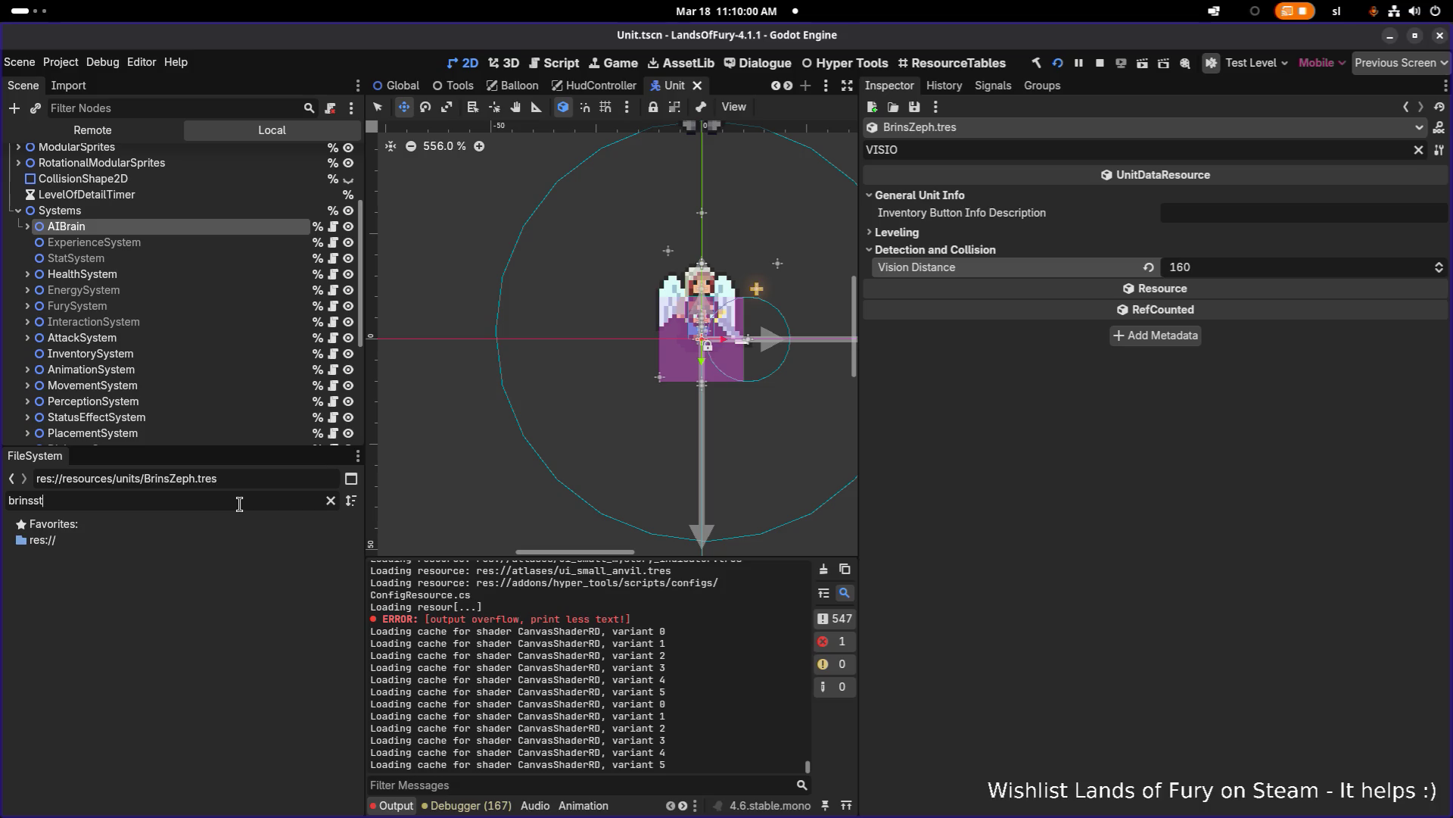
{"action": "key", "text": "BackSpace"}
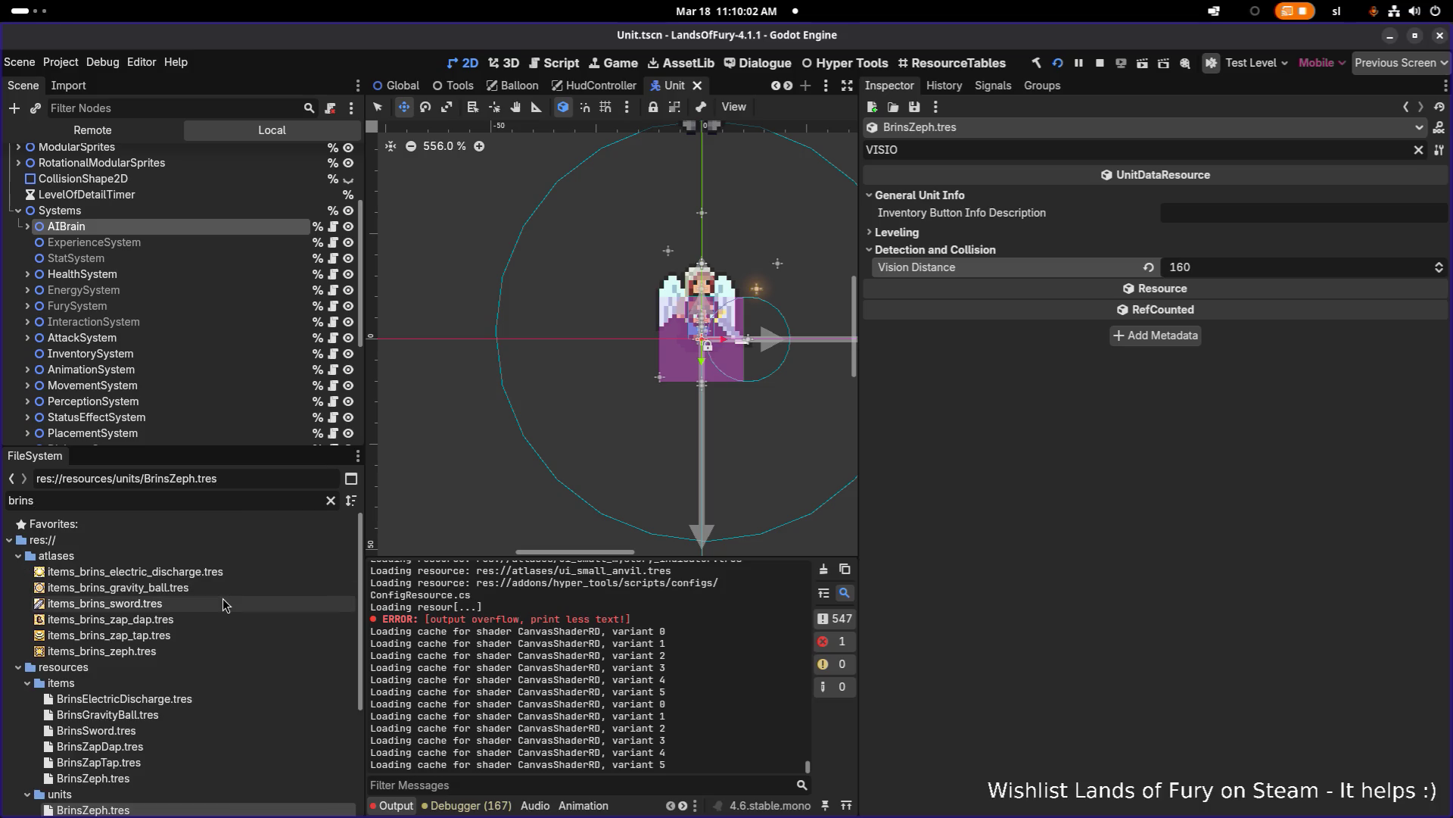
{"action": "type", "text": "s"}
{"action": "key", "text": "BackSpace"}
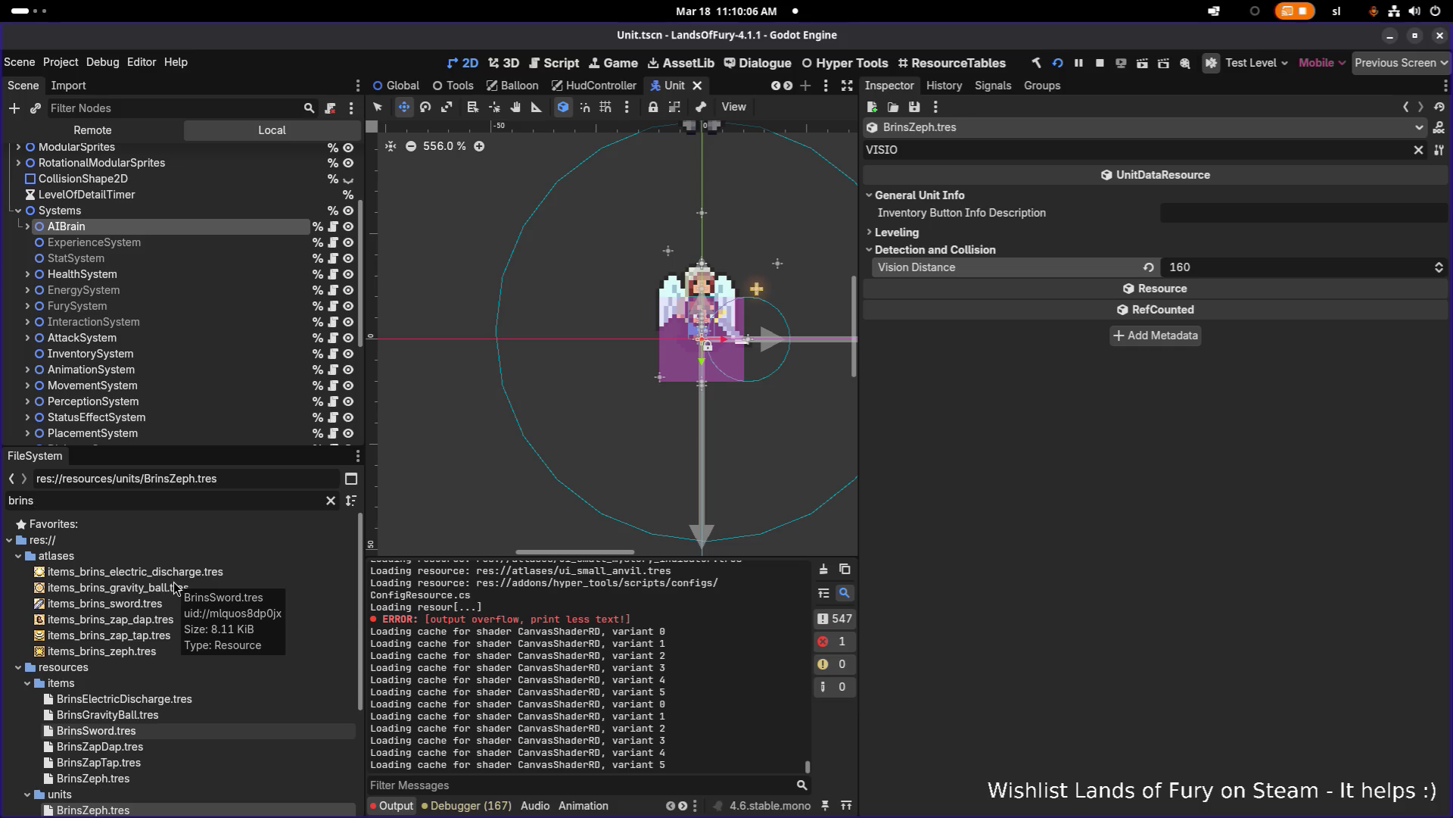
{"action": "scroll", "coordinate": [194, 582], "scroll_direction": "down", "scroll_amount": 4}
{"action": "left_click", "coordinate": [164, 711]}
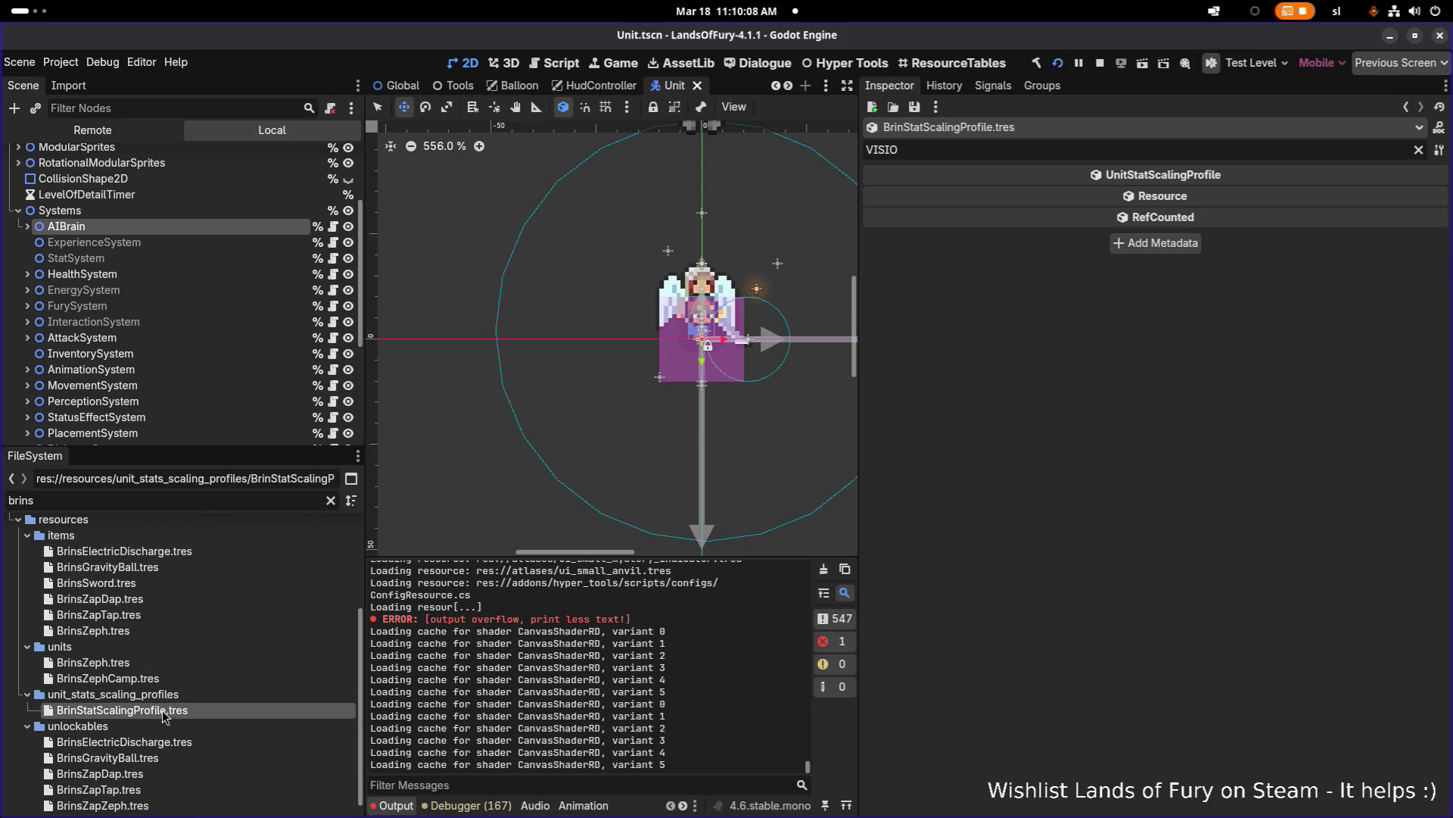
Step: Lower MeleePower's Combat scaling from 4.0 to 3.0, save, and return to the game
{"action": "left_click", "coordinate": [1418, 150]}
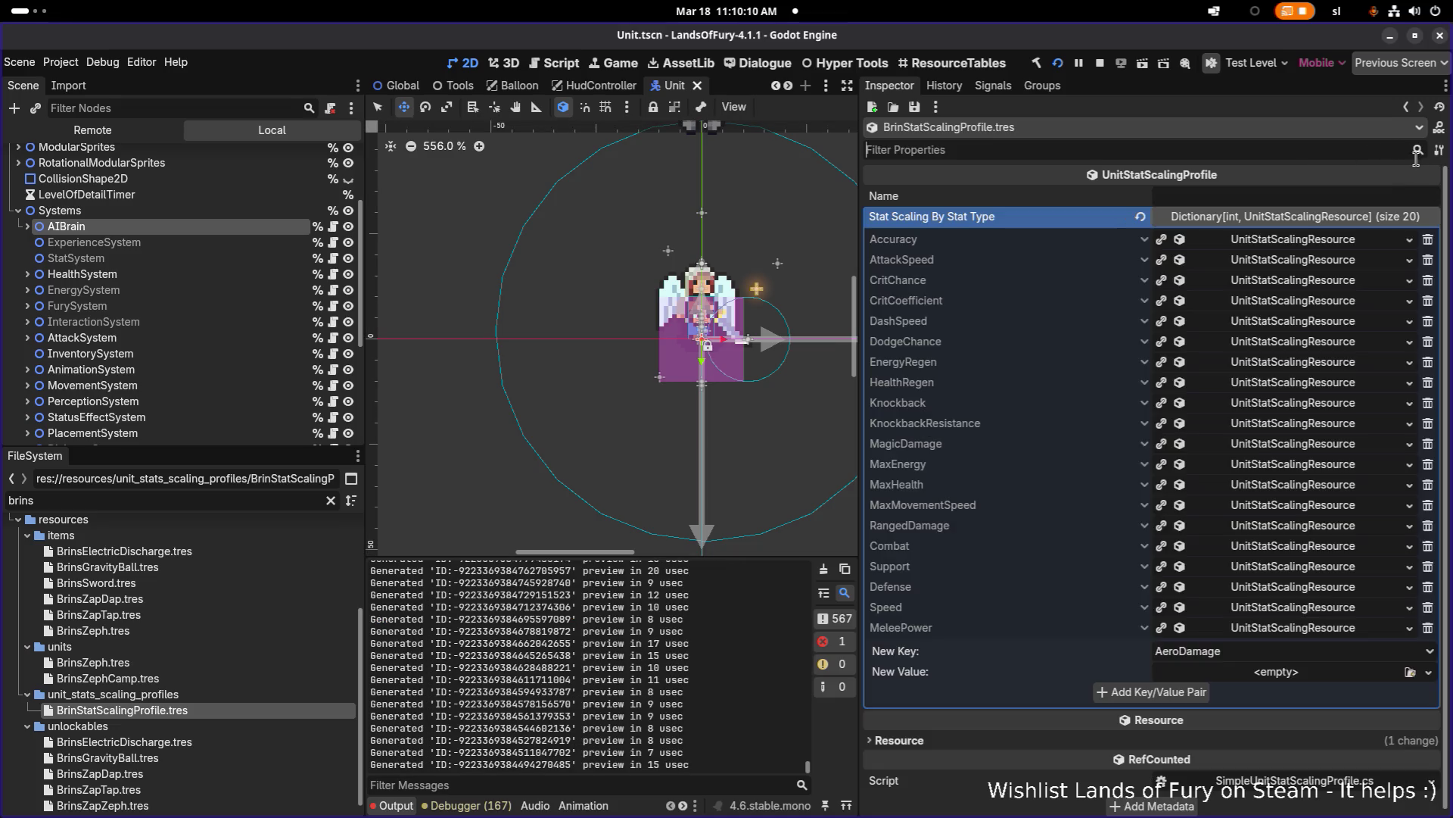
{"action": "left_click", "coordinate": [1292, 631]}
{"action": "left_click", "coordinate": [1296, 598]}
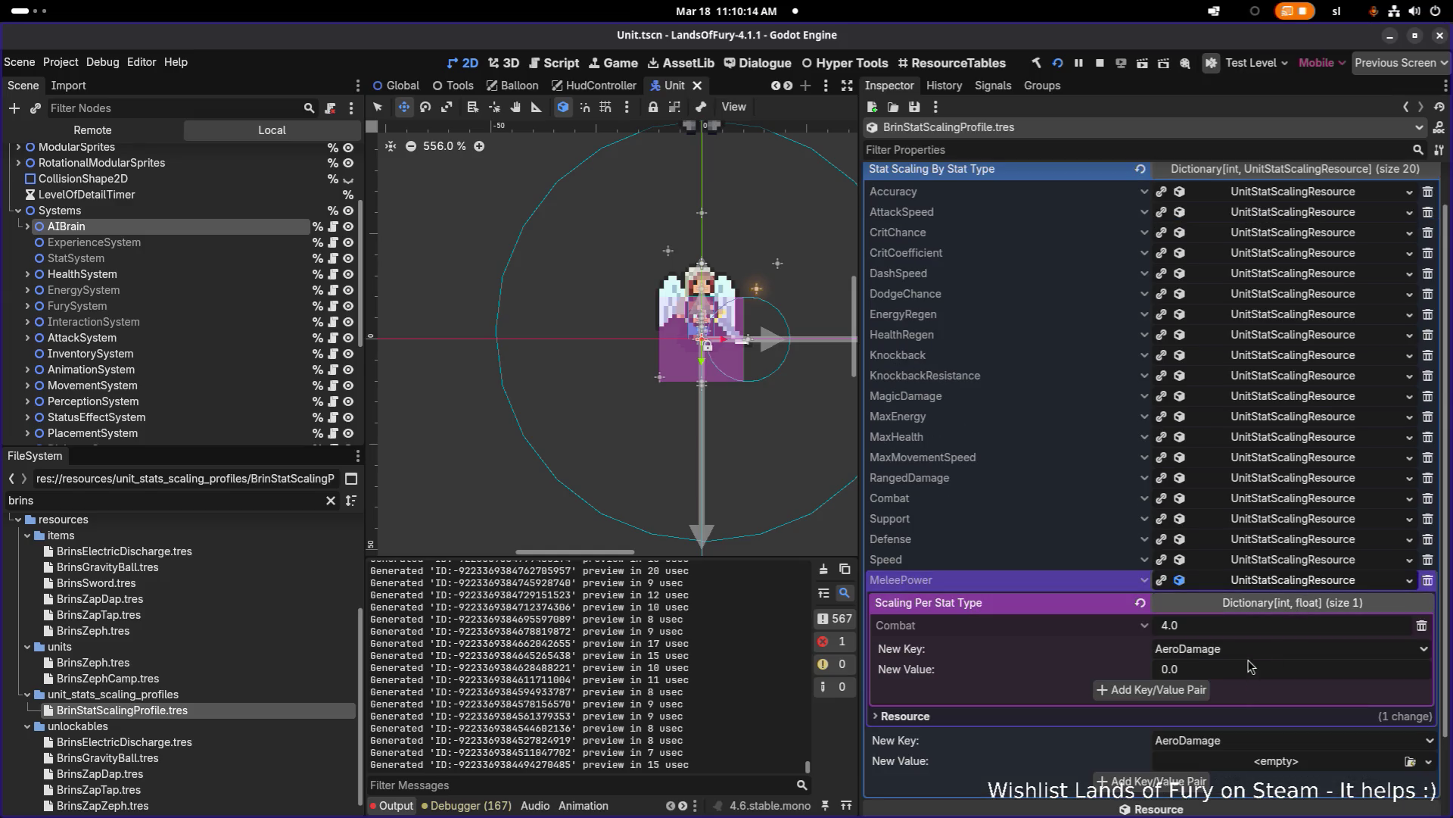
{"action": "left_click", "coordinate": [1263, 624]}
{"action": "key", "text": "Return"}
{"action": "key", "text": "ctrl+s"}
{"action": "left_click", "coordinate": [1317, 585]}
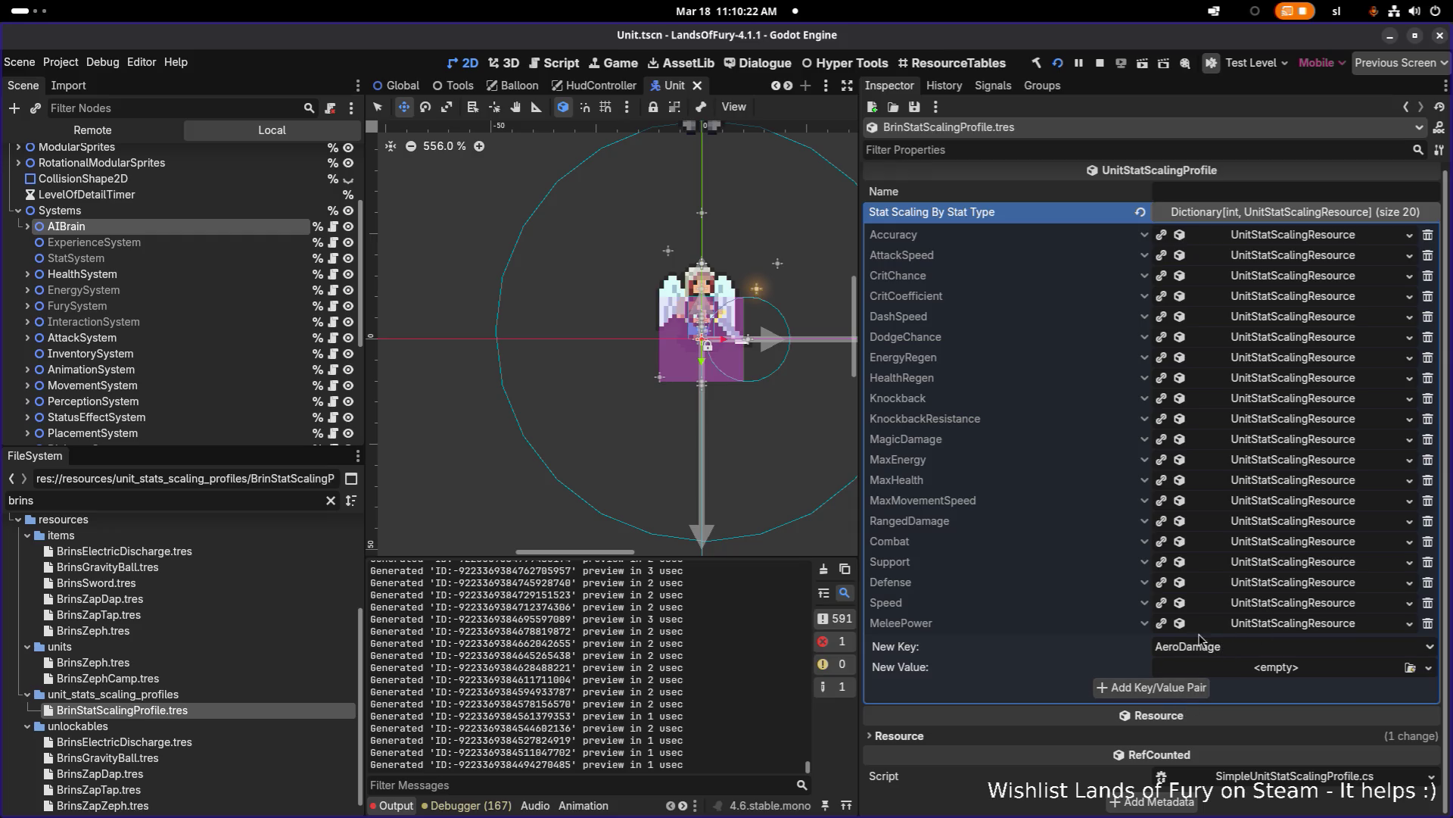
{"action": "key", "text": "super"}
{"action": "key", "text": "Return"}
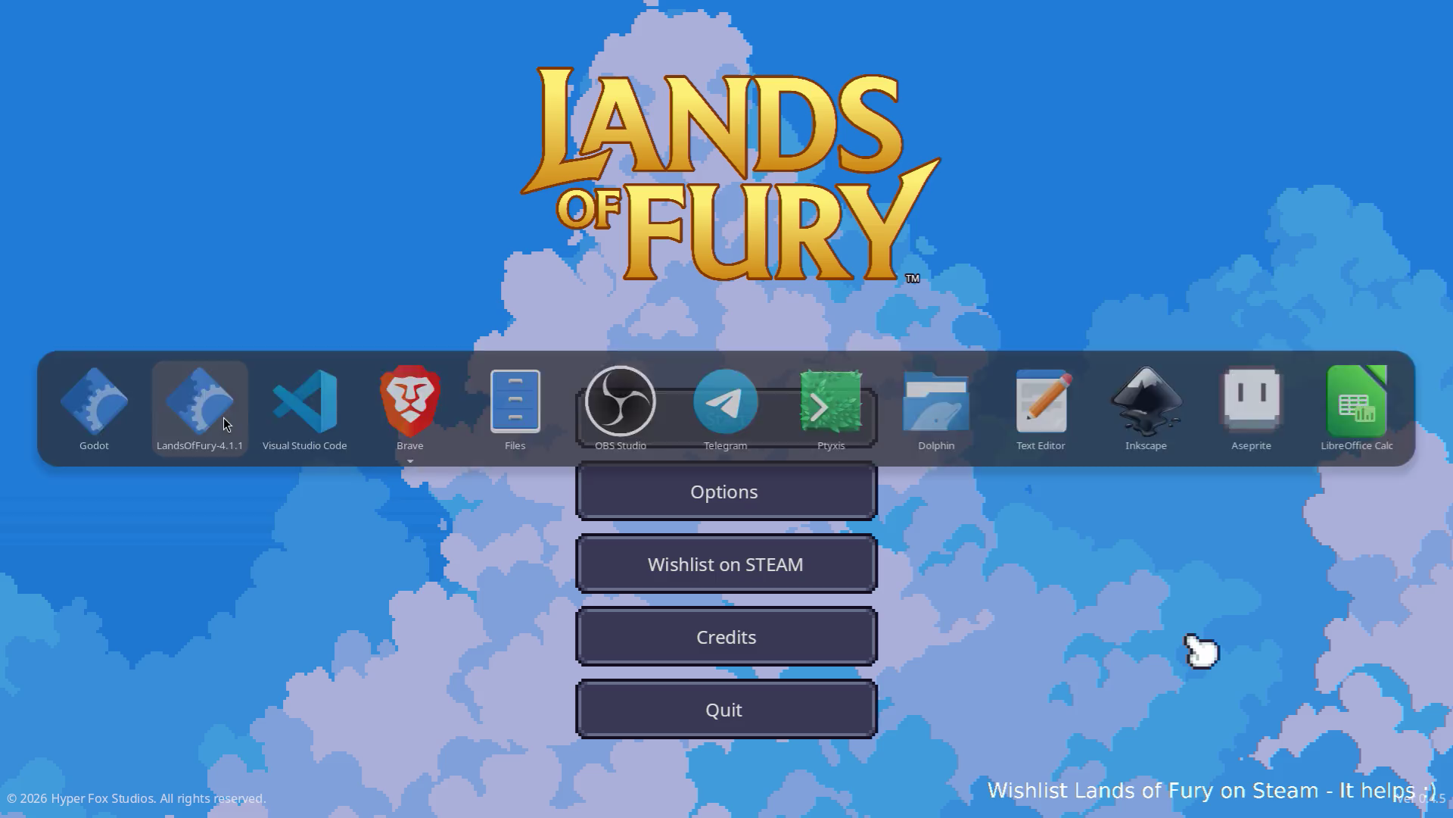
Step: Load the first profile, walk north, and climb the vine ladder out of the glade
{"action": "left_click", "coordinate": [598, 414]}
{"action": "left_click", "coordinate": [635, 411]}
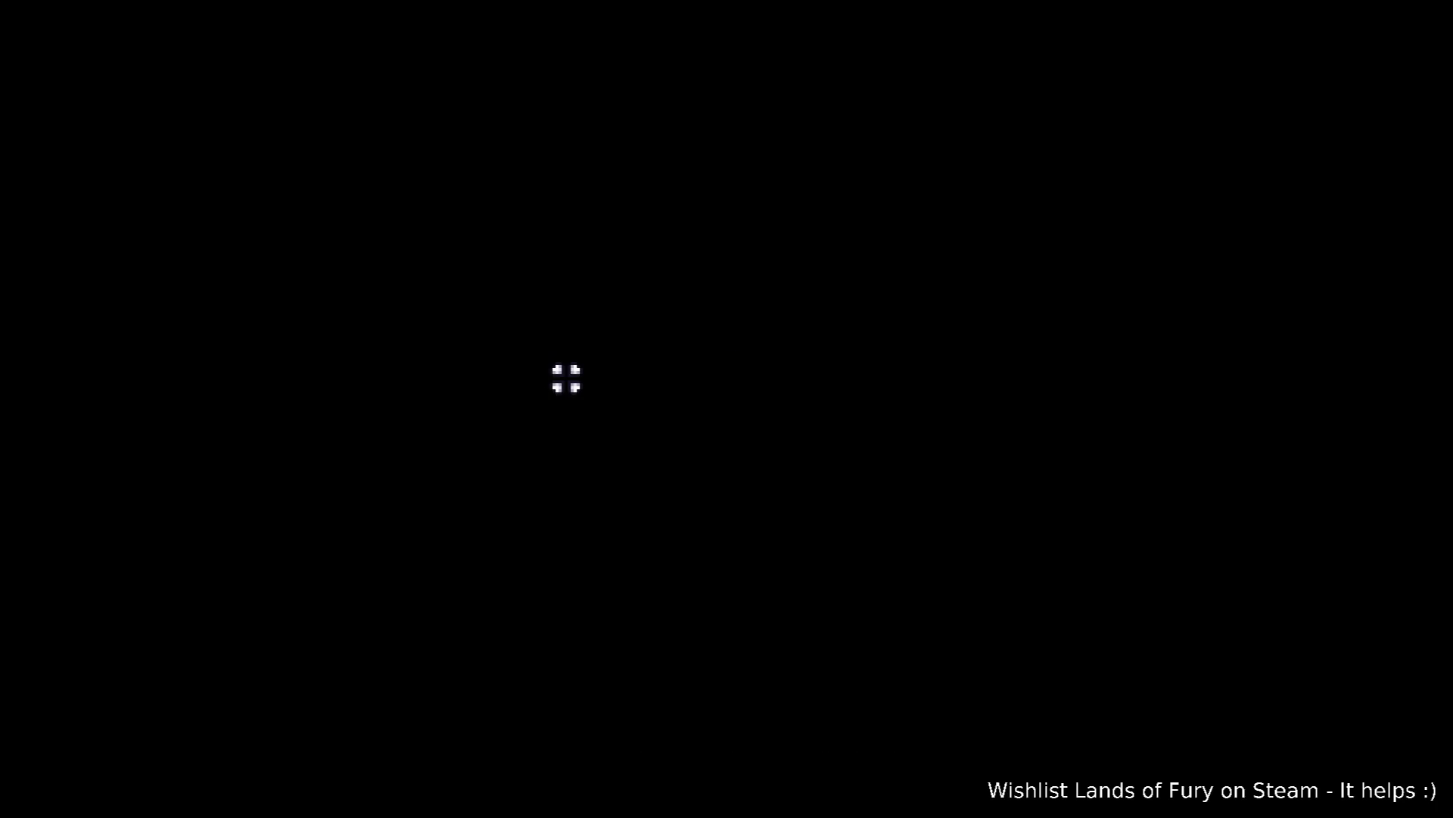
{"action": "key", "text": "w"}
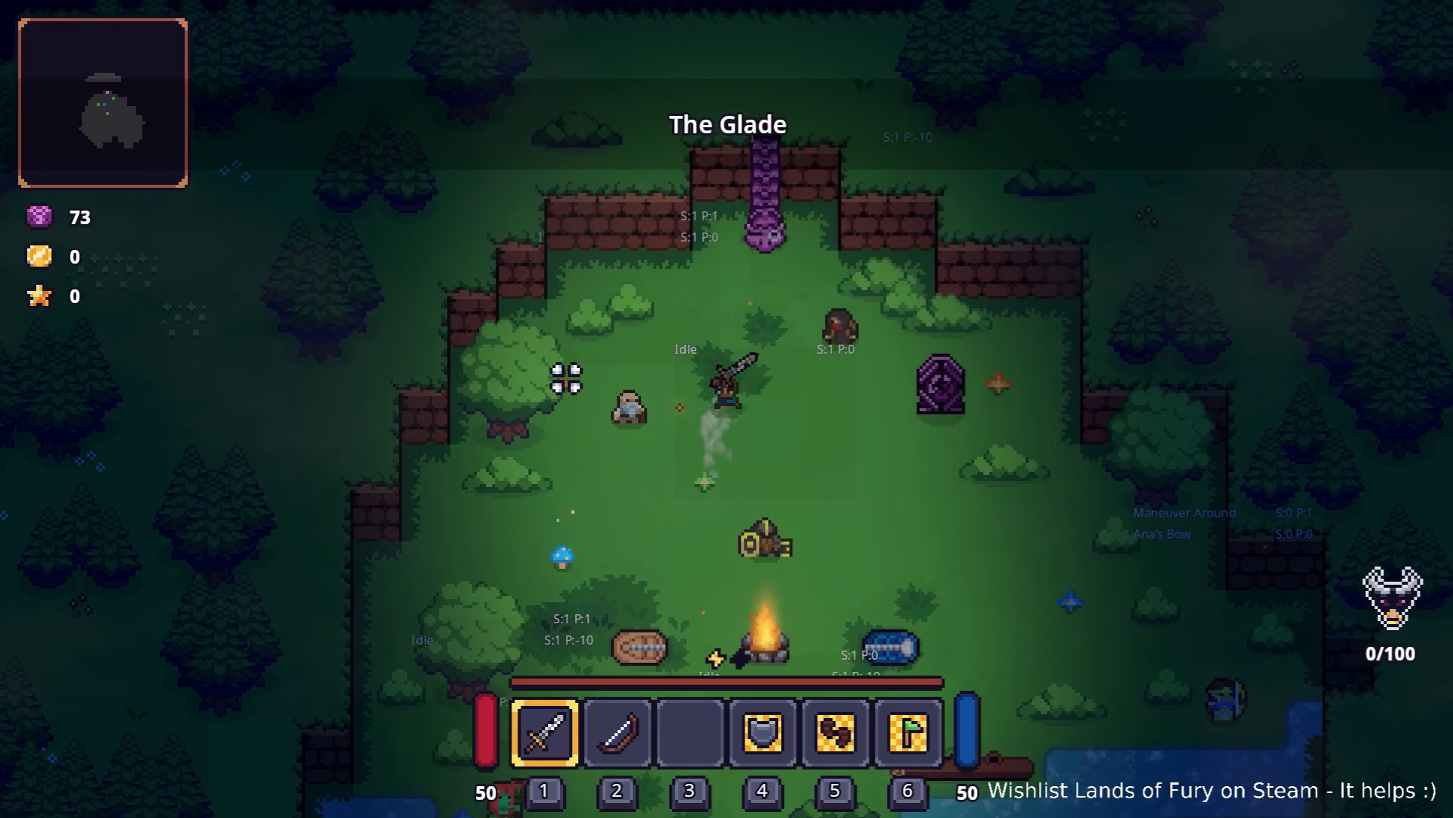
{"action": "key", "text": "e"}
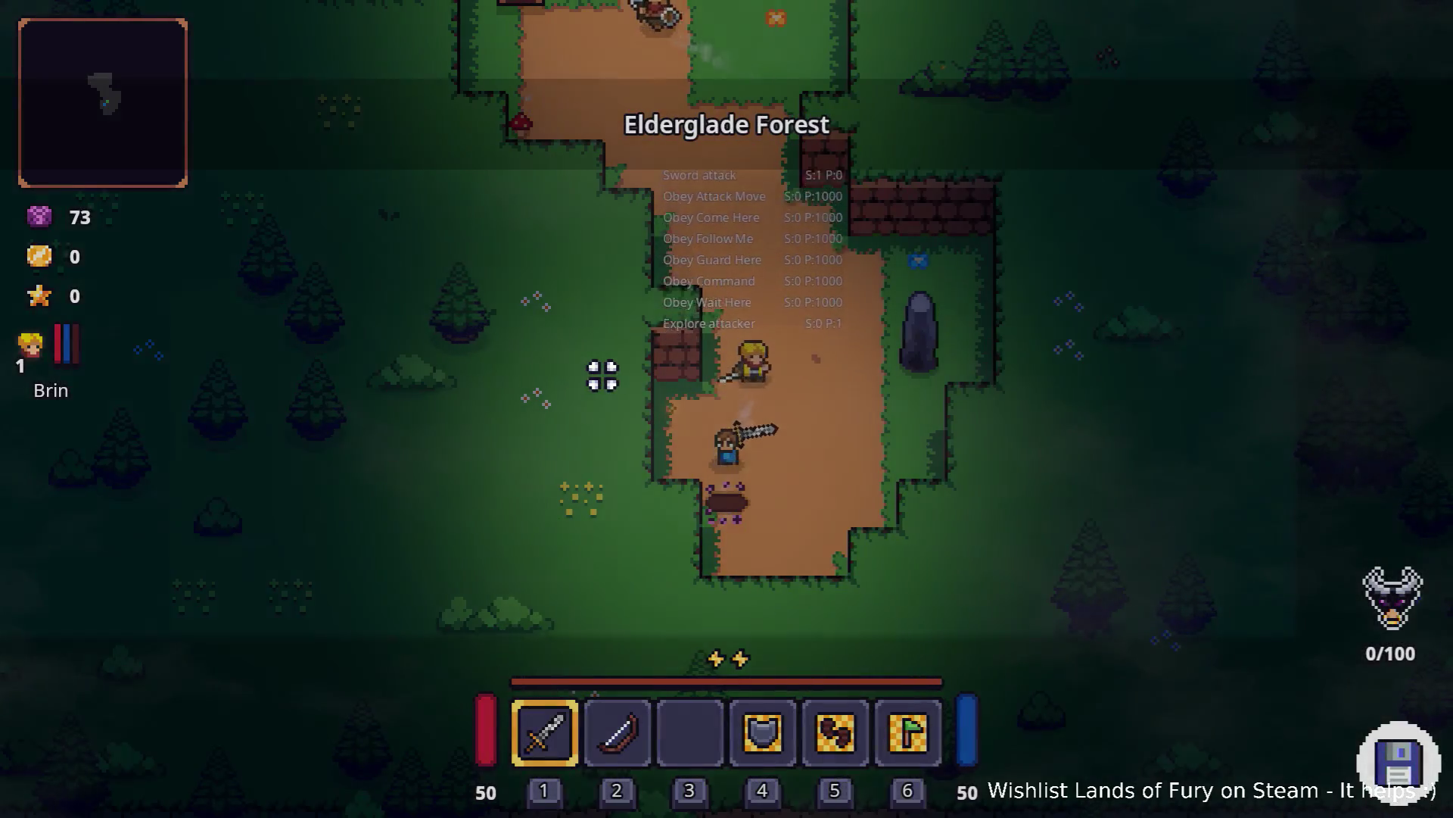
{"action": "key", "text": "i"}
{"action": "key", "text": "i"}
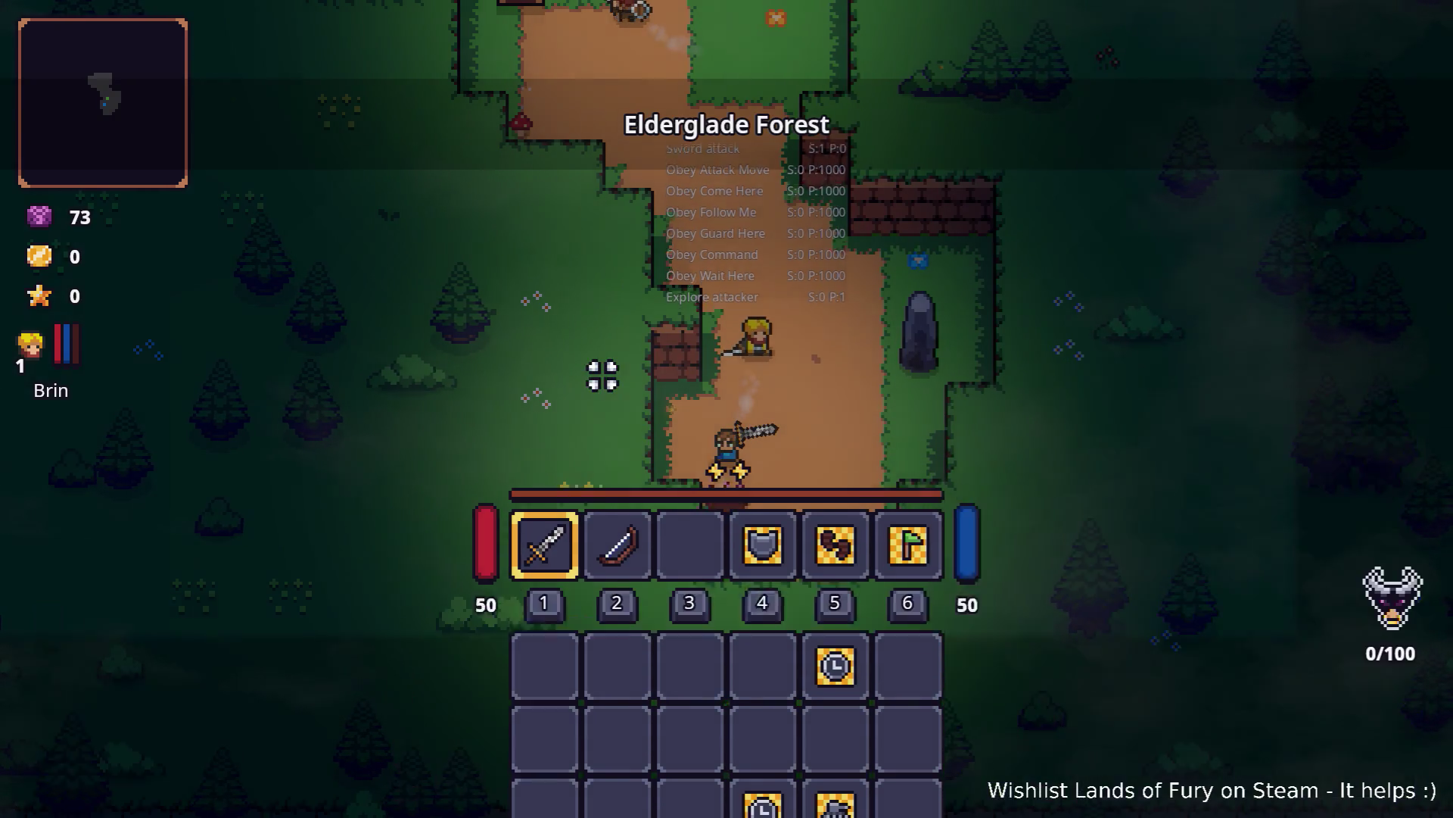
Step: Run CompanionAddLevels(5) in the console and open Brin's character sheet
{"action": "key", "text": "grave"}
{"action": "type", "text": "ComO"}
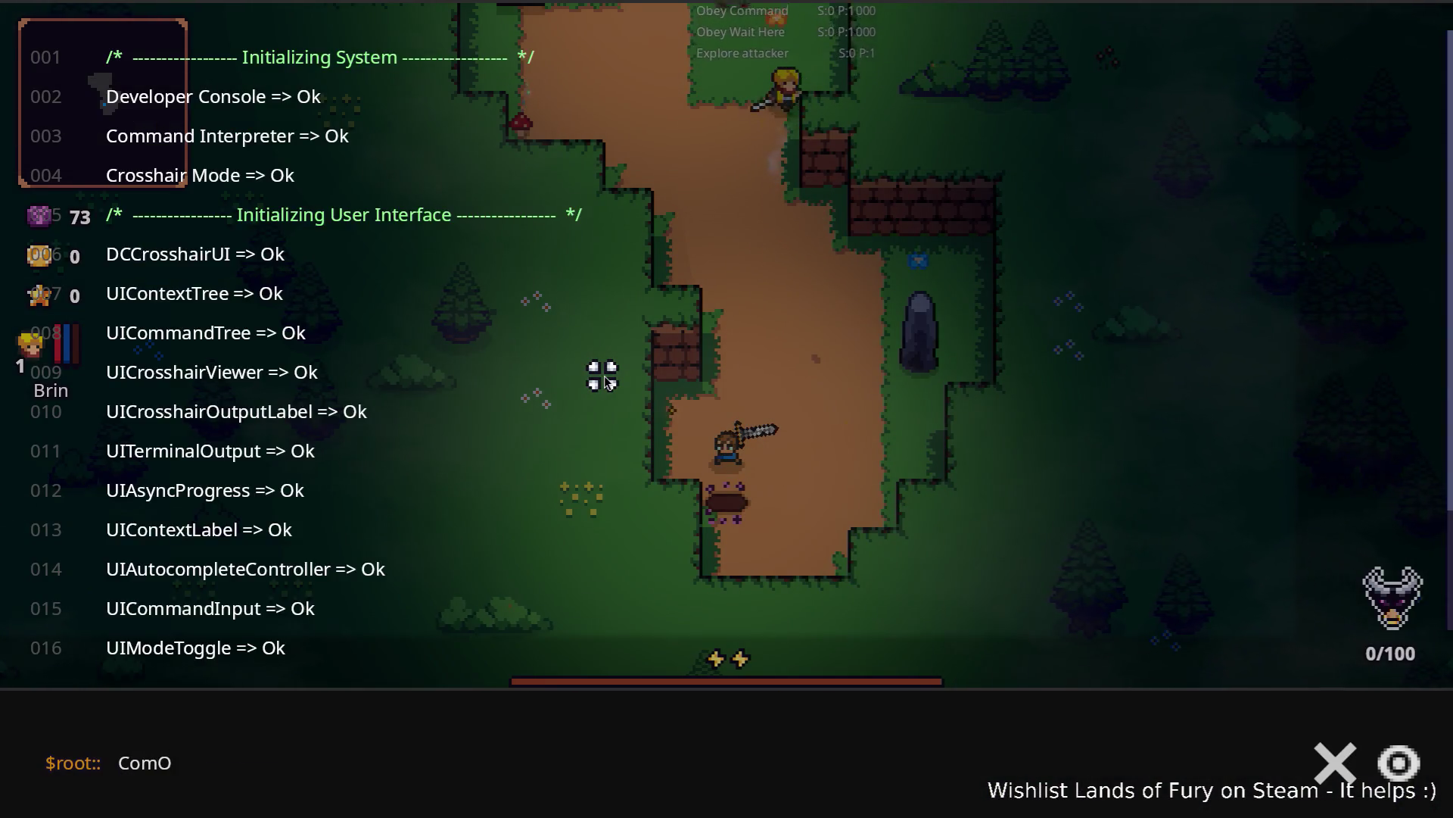
{"action": "key", "text": "BackSpace"}
{"action": "key", "text": "Up"}
{"action": "type", "text": "(5"}
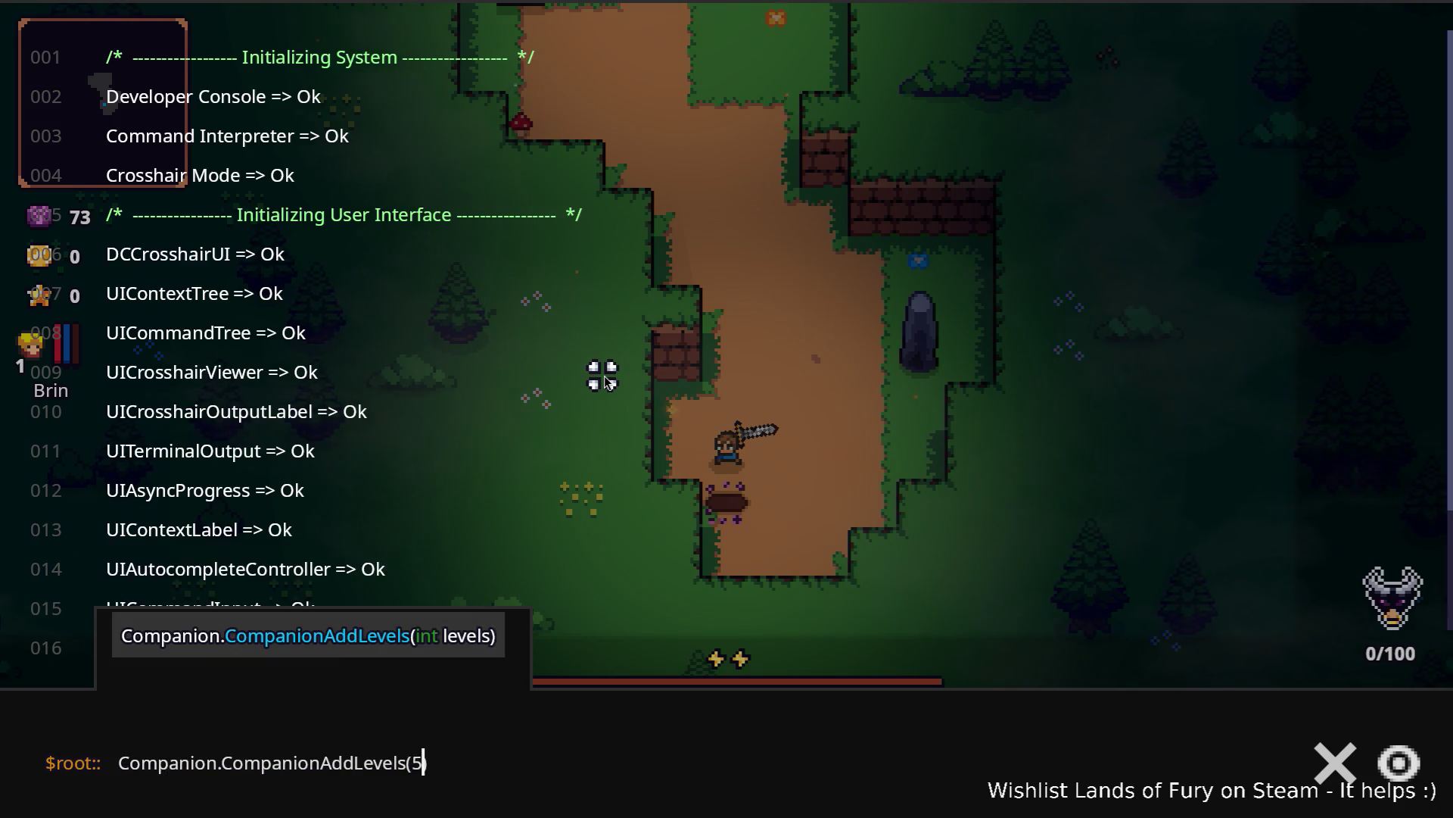
{"action": "key", "text": "Return"}
{"action": "key", "text": "i"}
{"action": "left_click", "coordinate": [398, 550]}
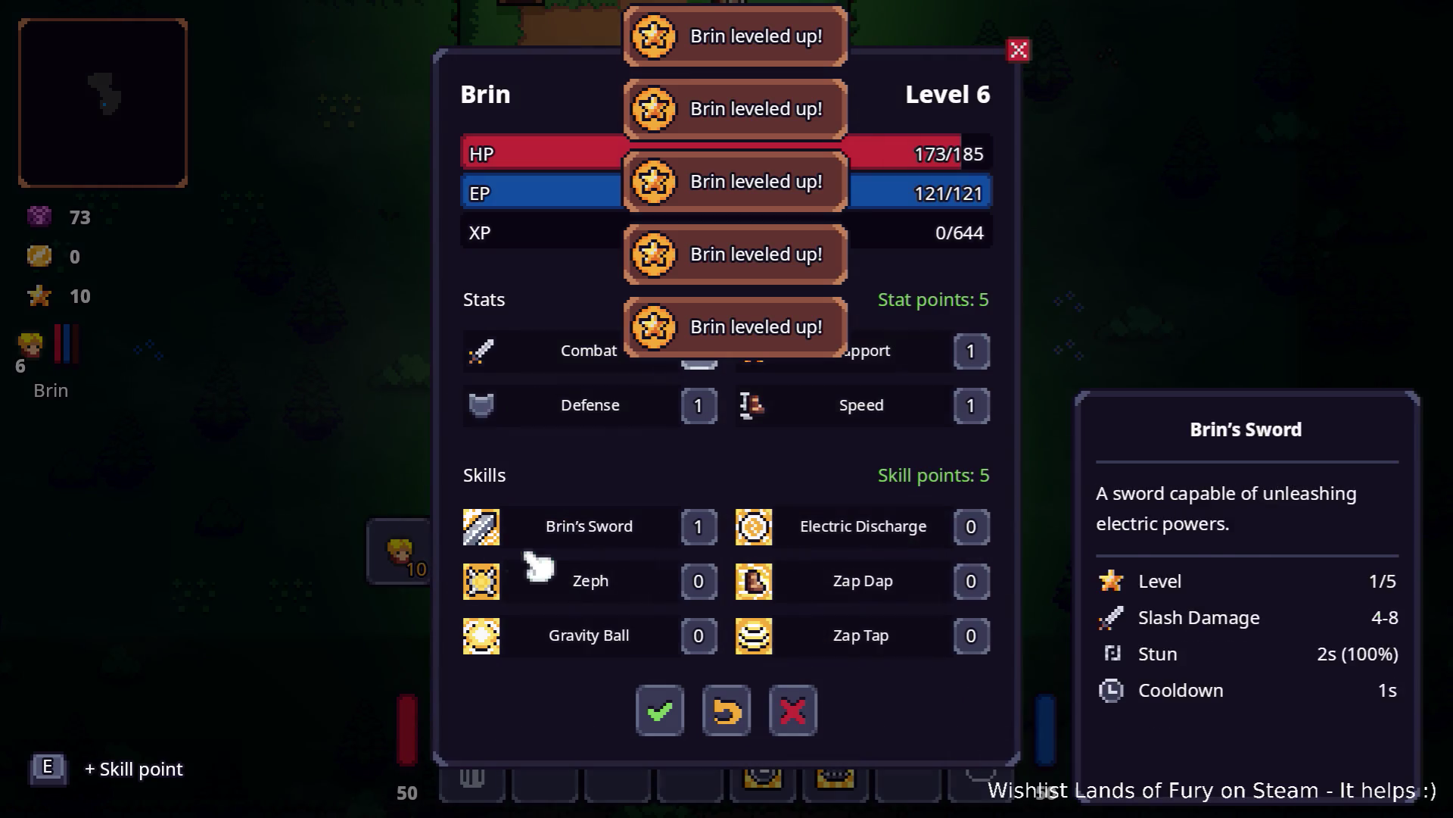
Step: Close Brin's character sheet and inventory, then walk Brin up and to the left
{"action": "key", "text": "Escape"}
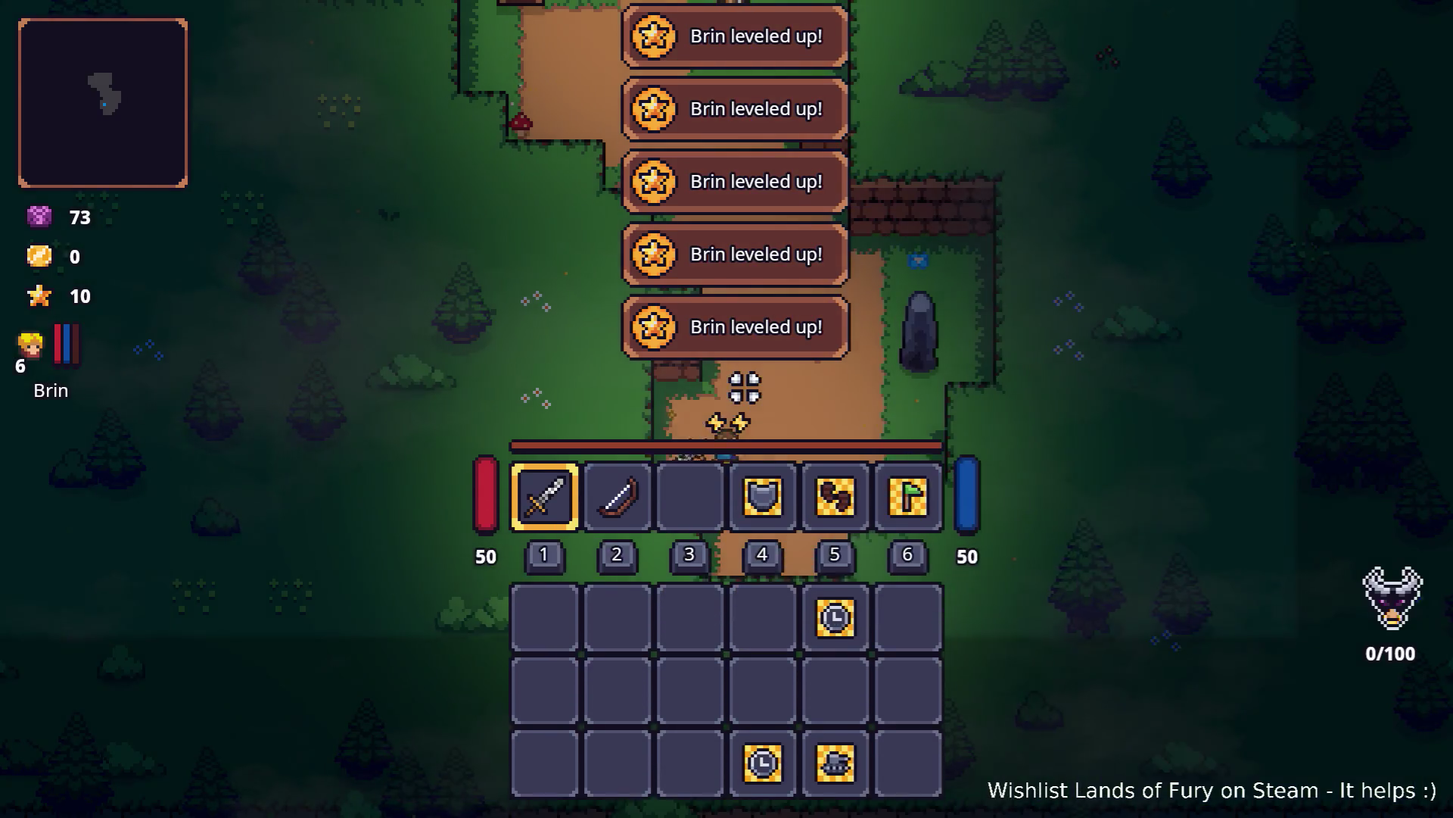
{"action": "key", "text": "i"}
{"action": "key", "text": "w"}
{"action": "key", "text": "a"}
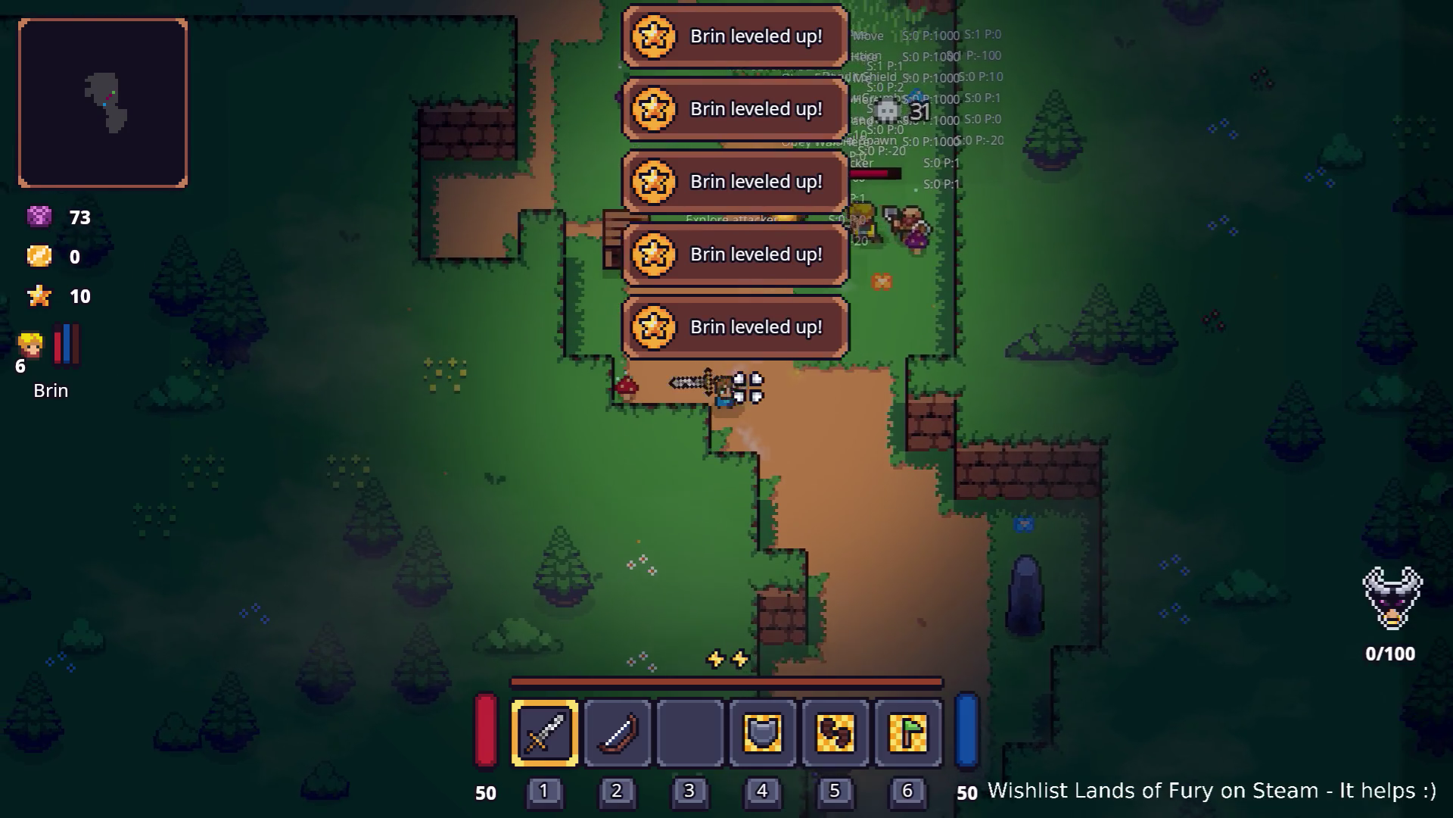
Step: Reopen Brin's character sheet, spend and confirm a skill point on Zeph, then close the inventory
{"action": "key", "text": "i"}
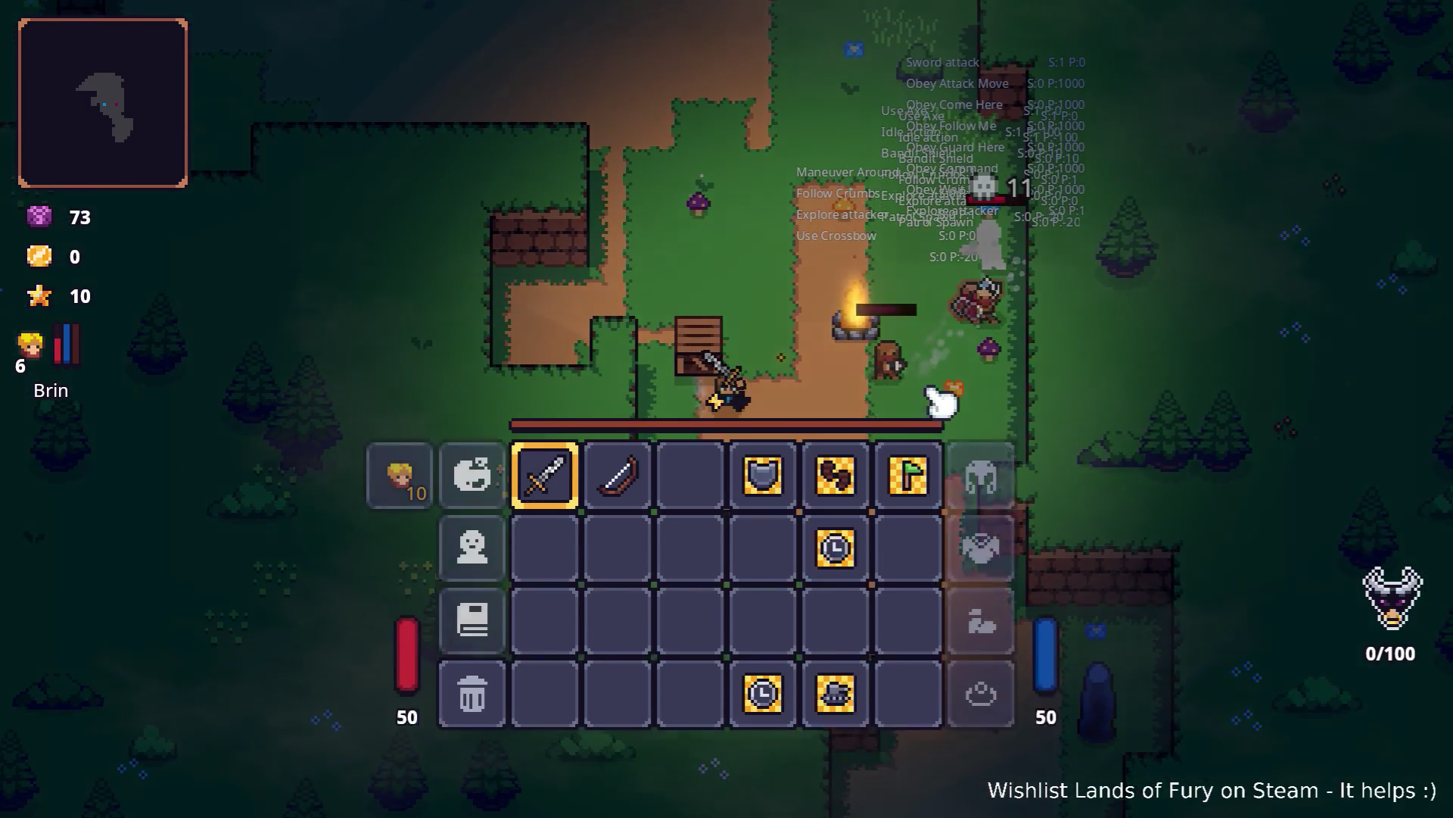
{"action": "left_click", "coordinate": [399, 477]}
{"action": "key", "text": "e"}
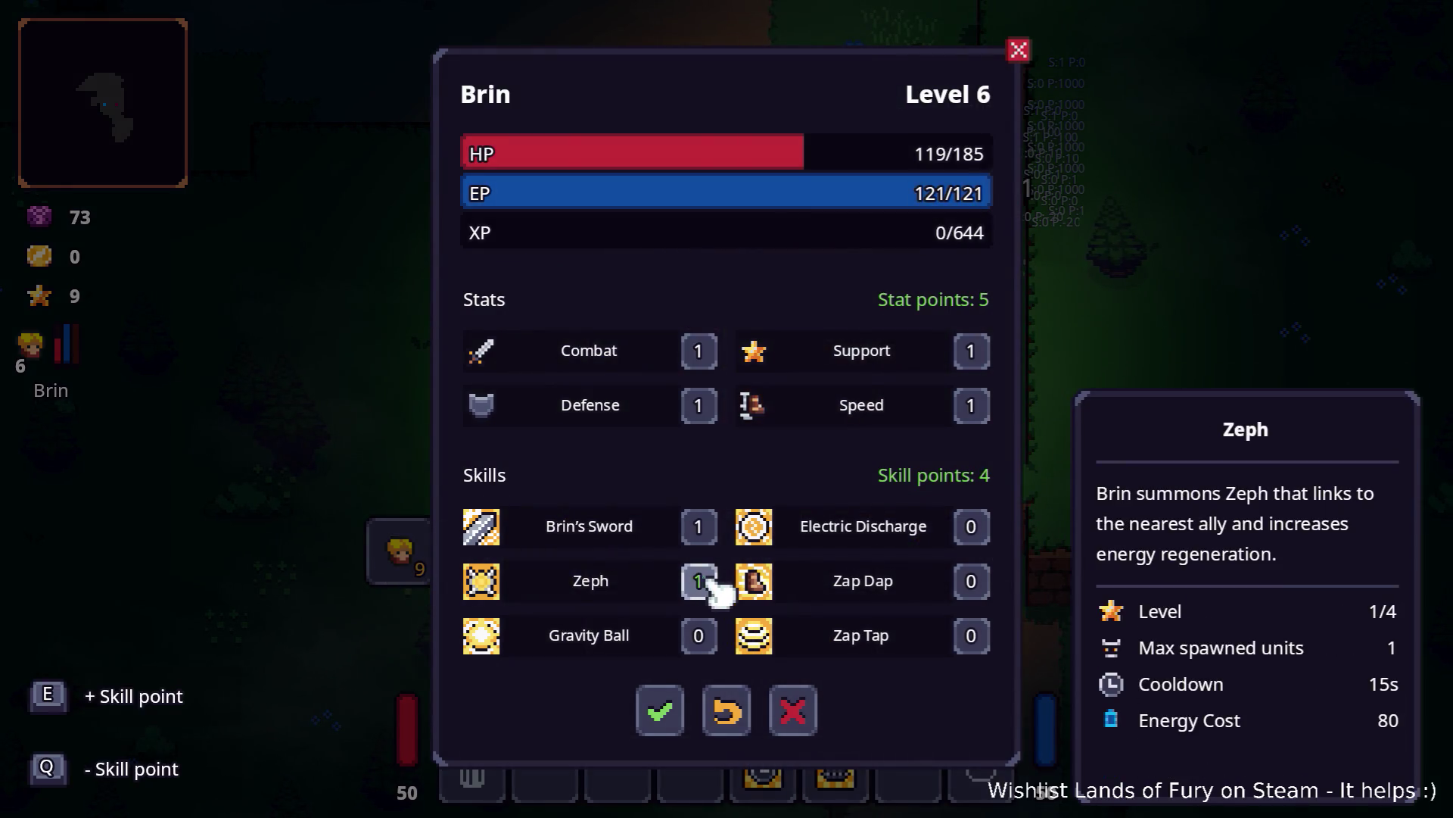
{"action": "left_click", "coordinate": [658, 712]}
{"action": "key", "text": "i"}
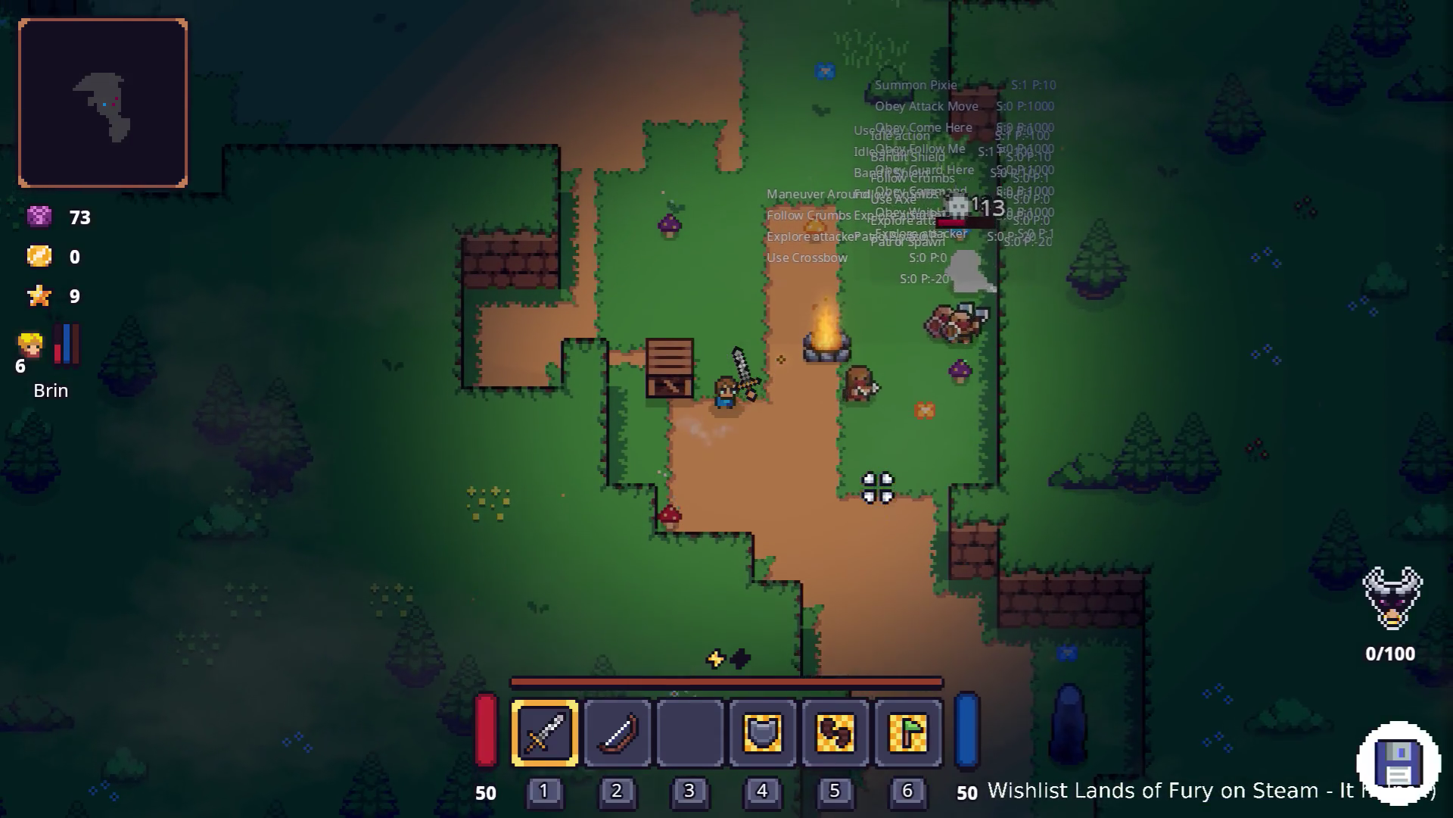
Step: Move Brin to the campfire and fight the bandits there alongside Zeph
{"action": "key", "text": "d"}
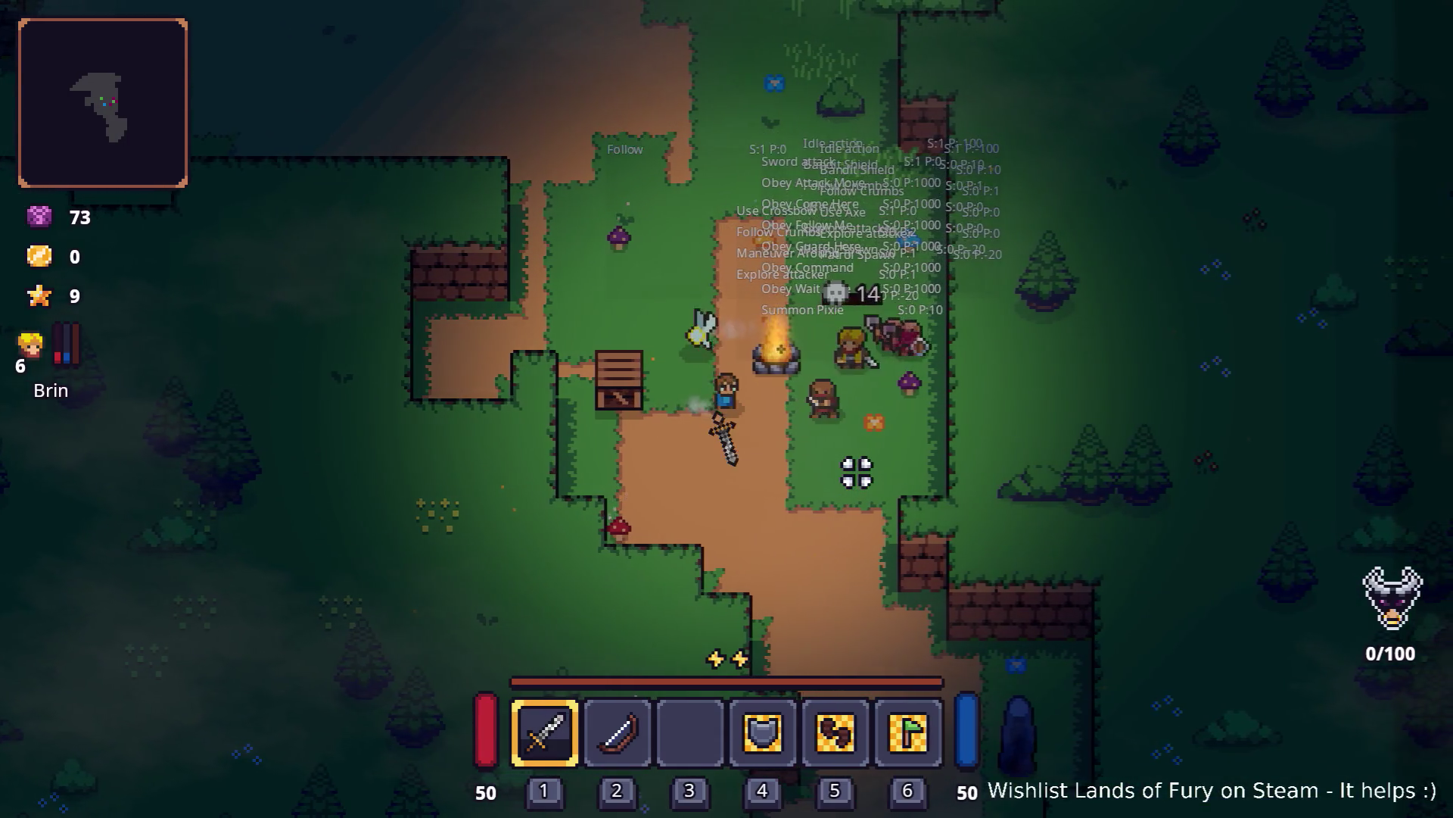
{"action": "key", "text": "d"}
{"action": "left_click", "coordinate": [754, 381]}
{"action": "left_click", "coordinate": [754, 382]}
{"action": "key", "text": "s"}
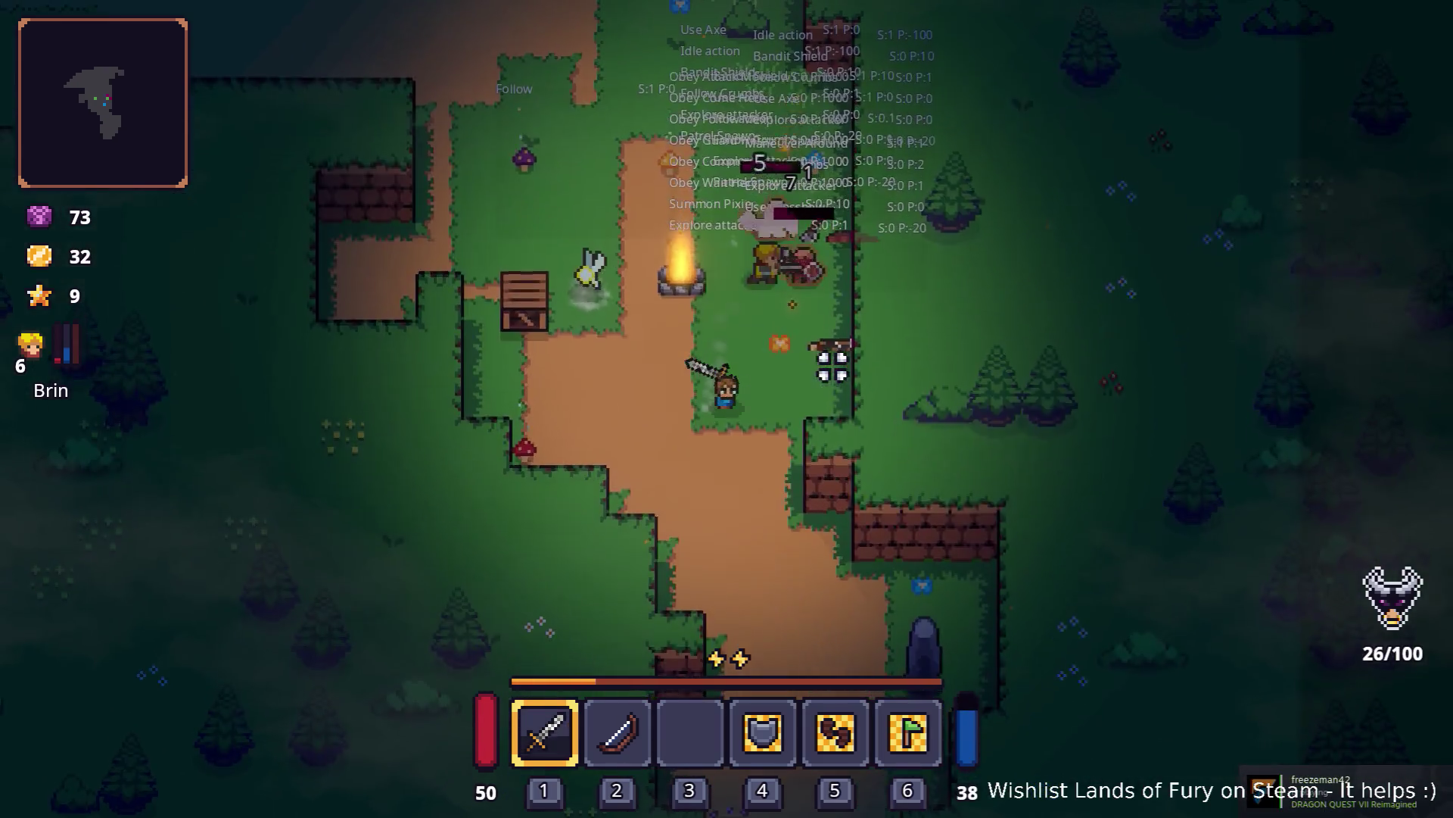
{"action": "key", "text": "w"}
{"action": "left_click", "coordinate": [731, 367]}
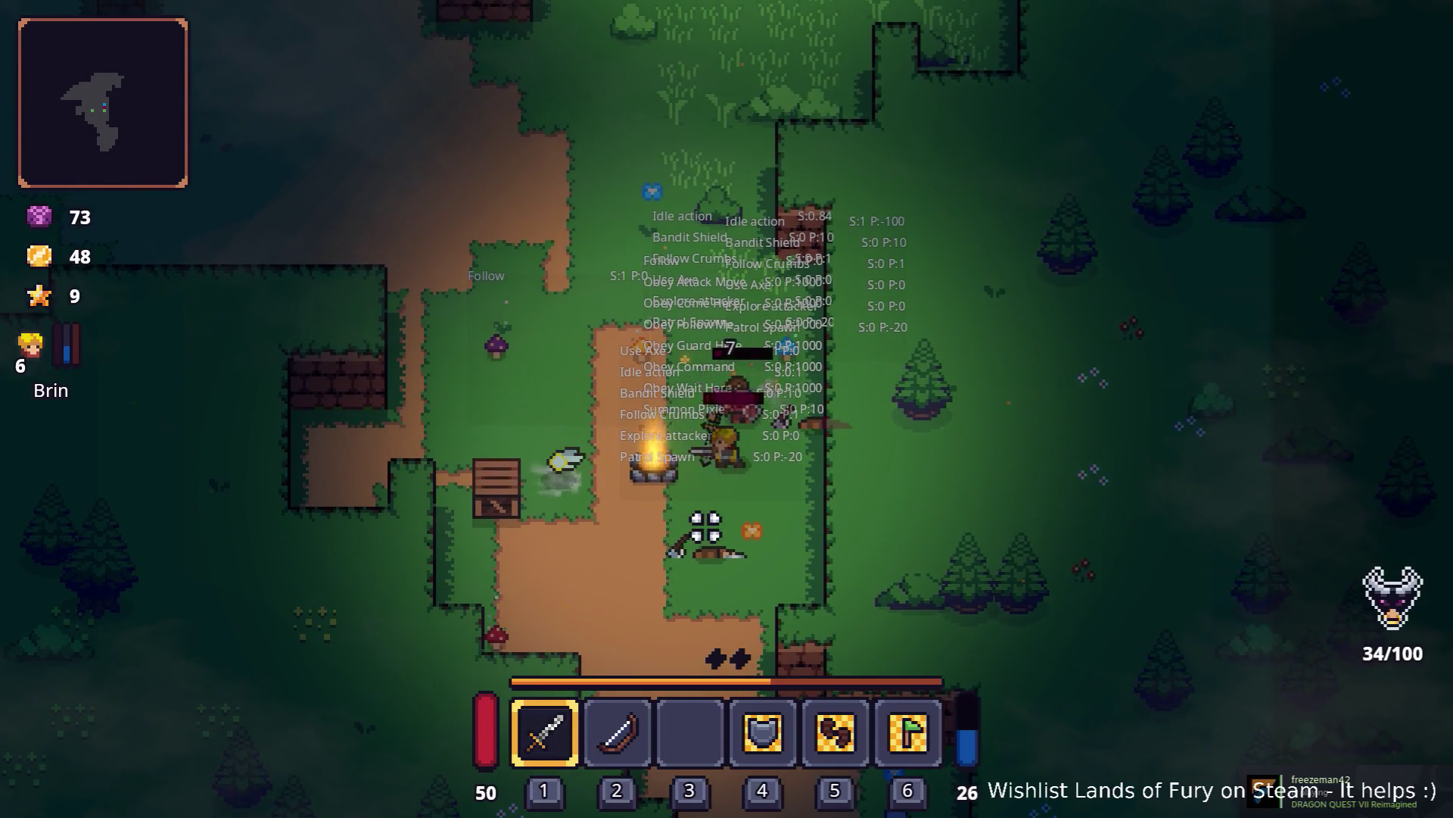
{"action": "left_click", "coordinate": [847, 510]}
{"action": "left_click", "coordinate": [736, 565]}
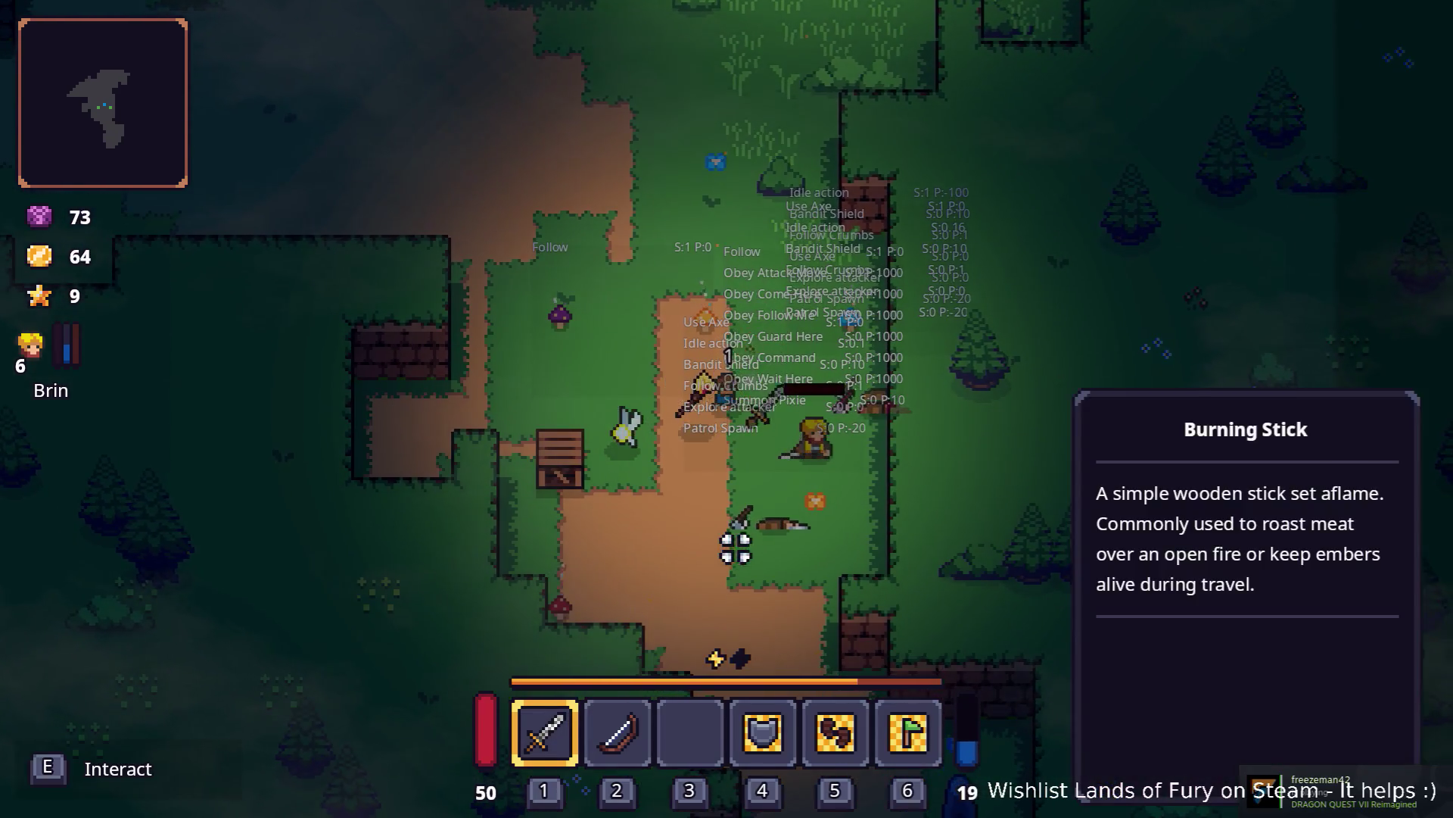
Step: Walk Brin north to the campfire, onto the dirt clearing, then down-right
{"action": "key", "text": "w"}
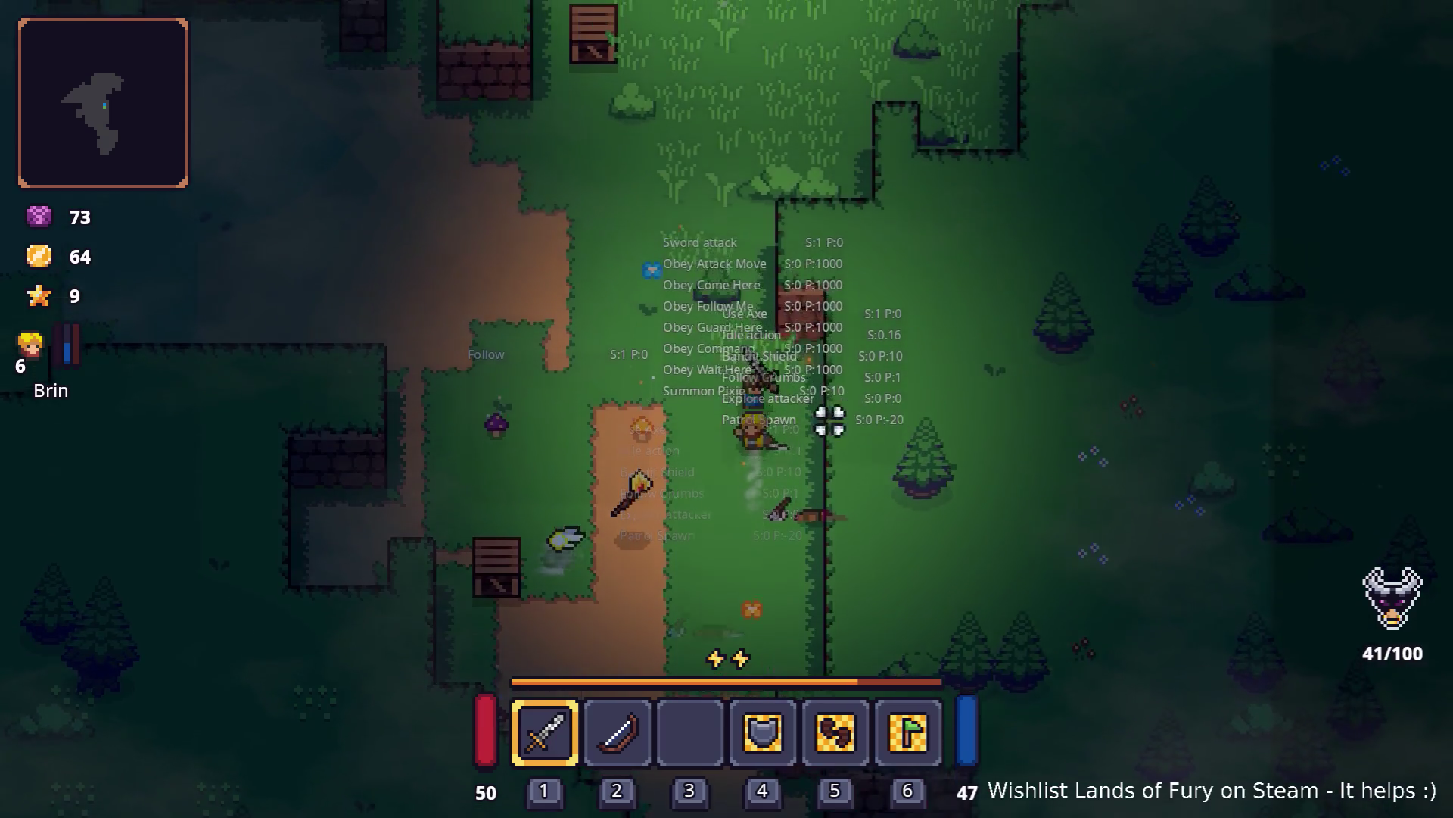
{"action": "key", "text": "w"}
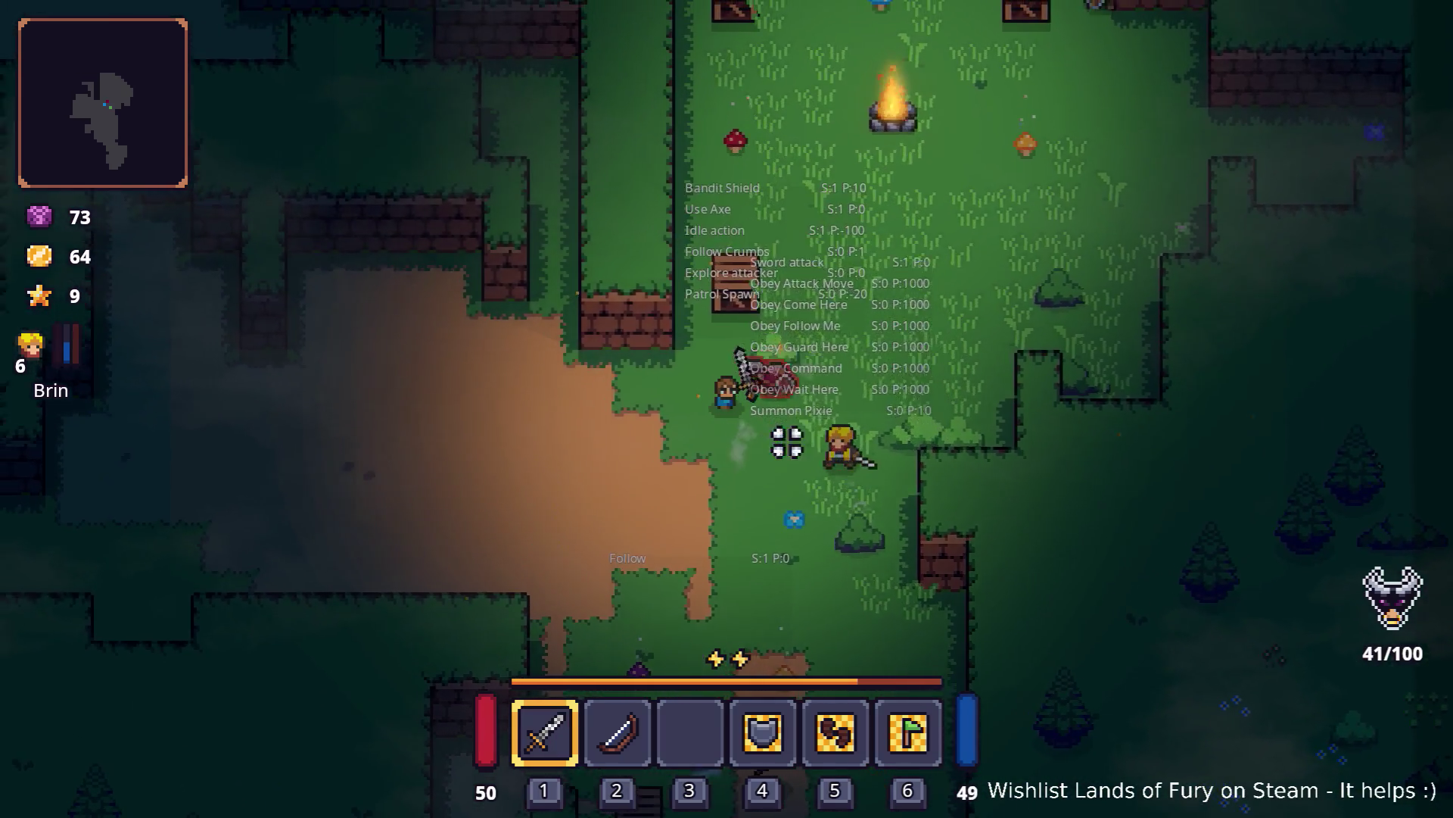
{"action": "key", "text": "a"}
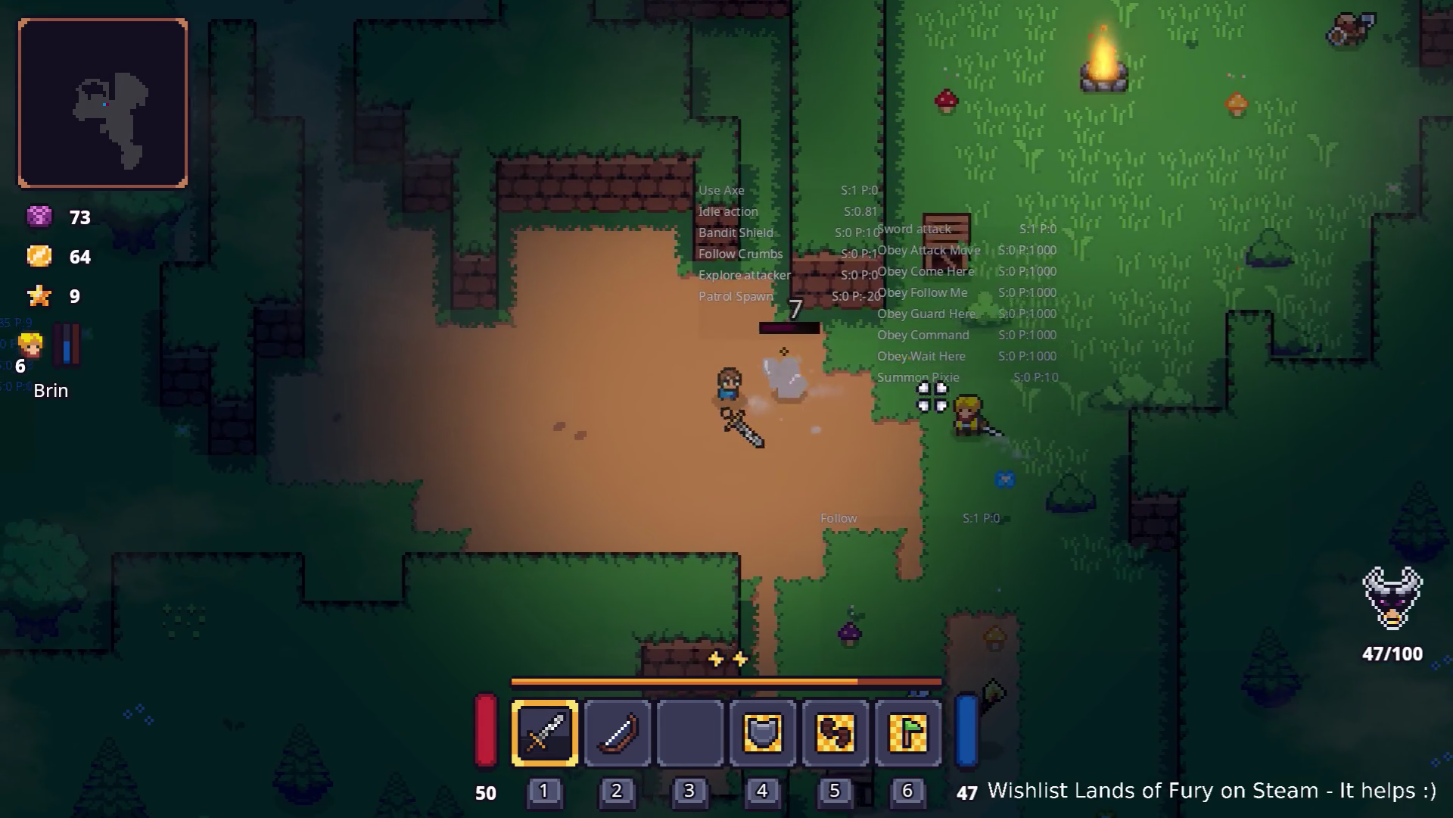
{"action": "key", "text": "d"}
{"action": "key", "text": "i"}
{"action": "key", "text": "i"}
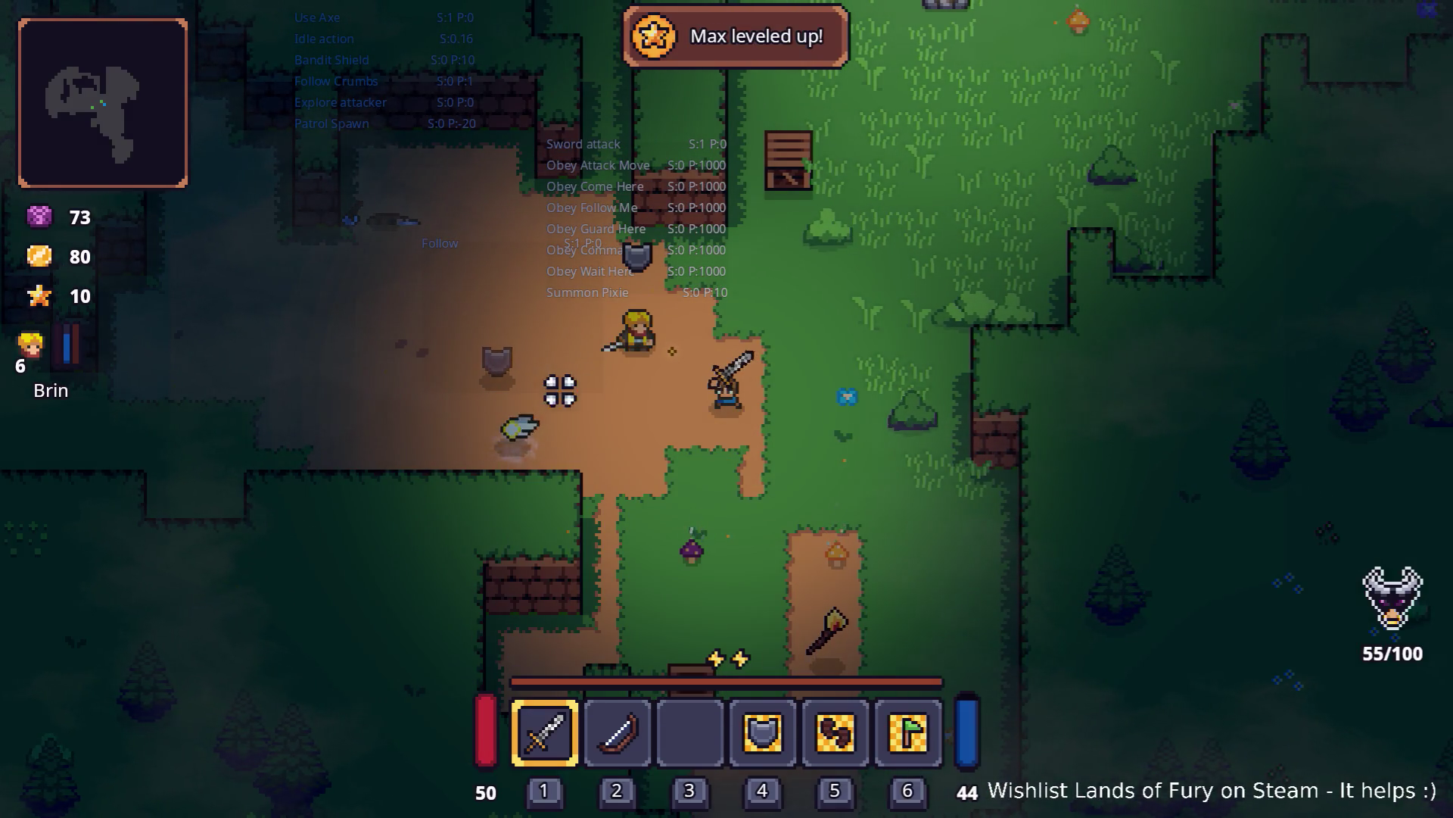
Step: Walk Brin down the path, swing his sword right, then quit the game to desktop
{"action": "key", "text": "d"}
{"action": "key", "text": "s"}
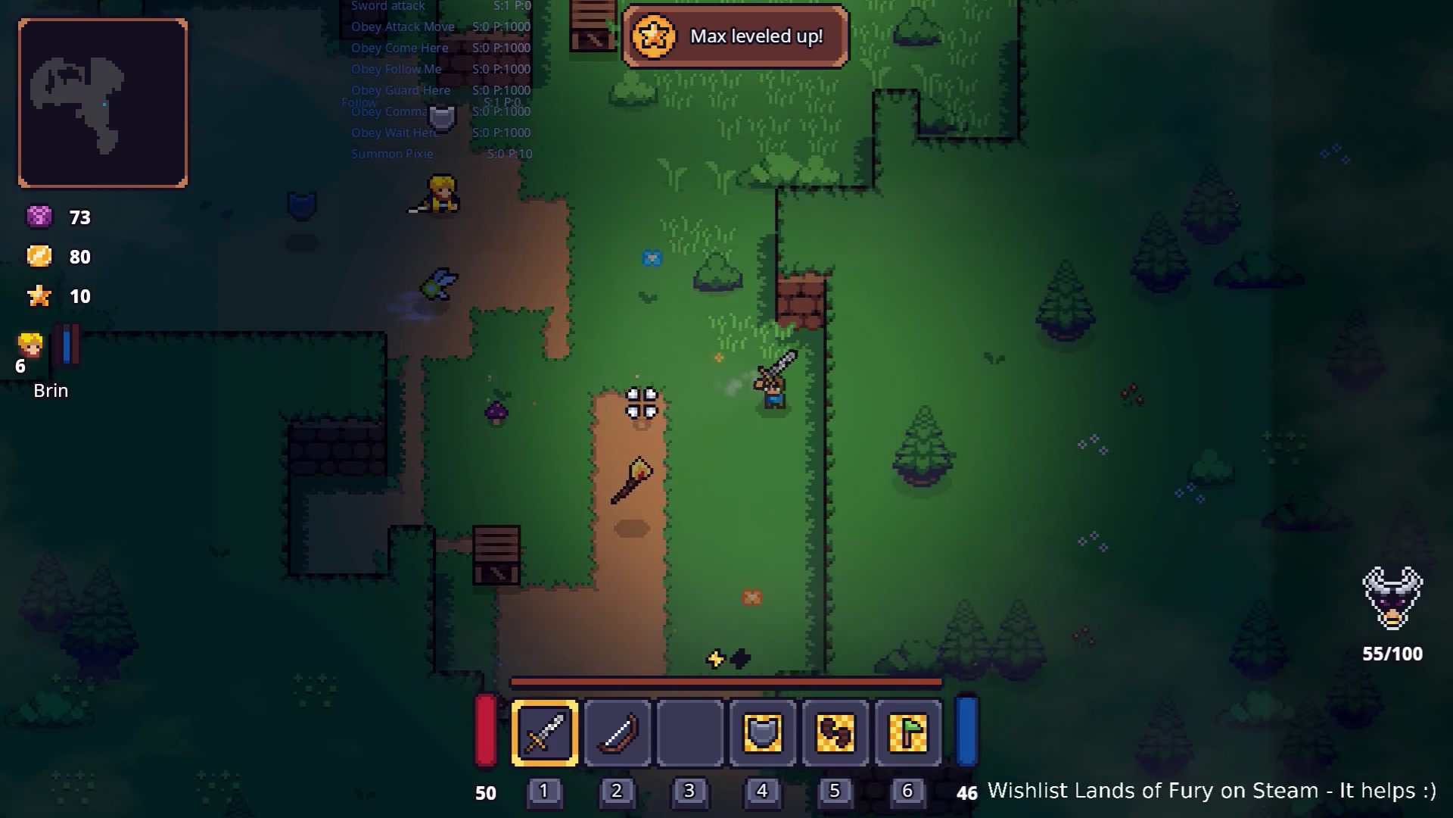
{"action": "key", "text": "s"}
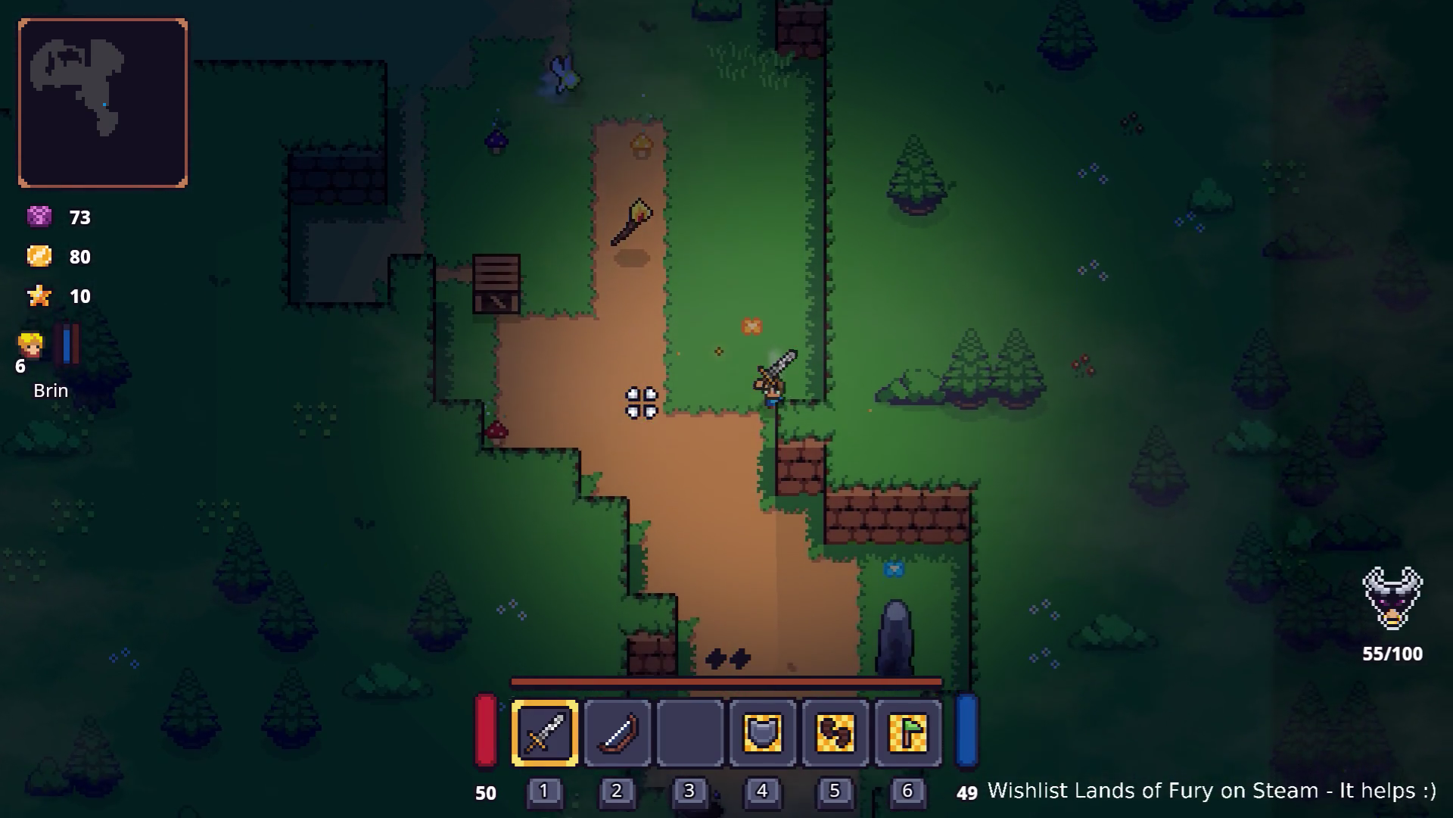
{"action": "key", "text": "s"}
{"action": "key", "text": "a"}
{"action": "key", "text": "s"}
{"action": "key", "text": "d"}
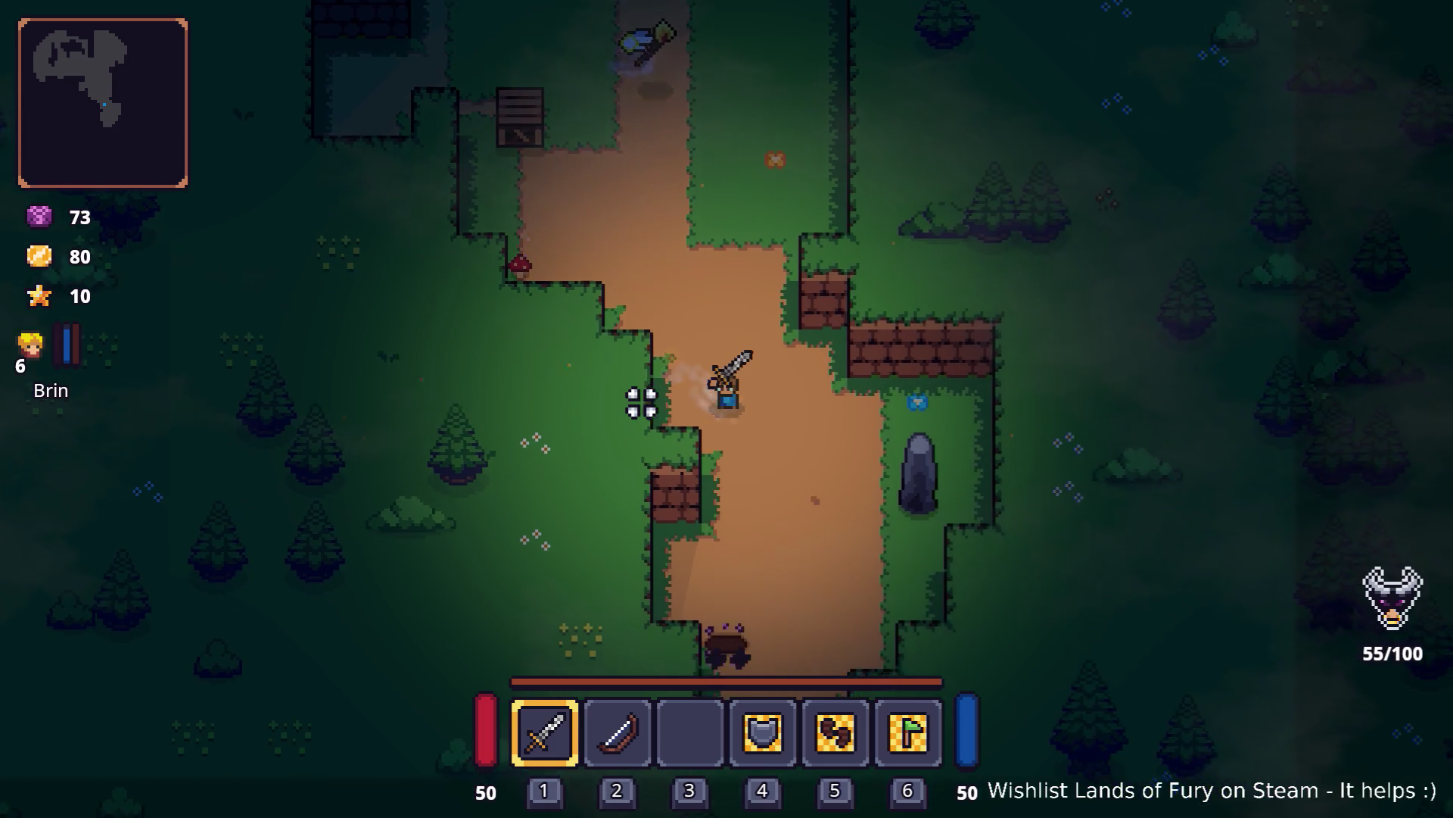
{"action": "left_click", "coordinate": [847, 415]}
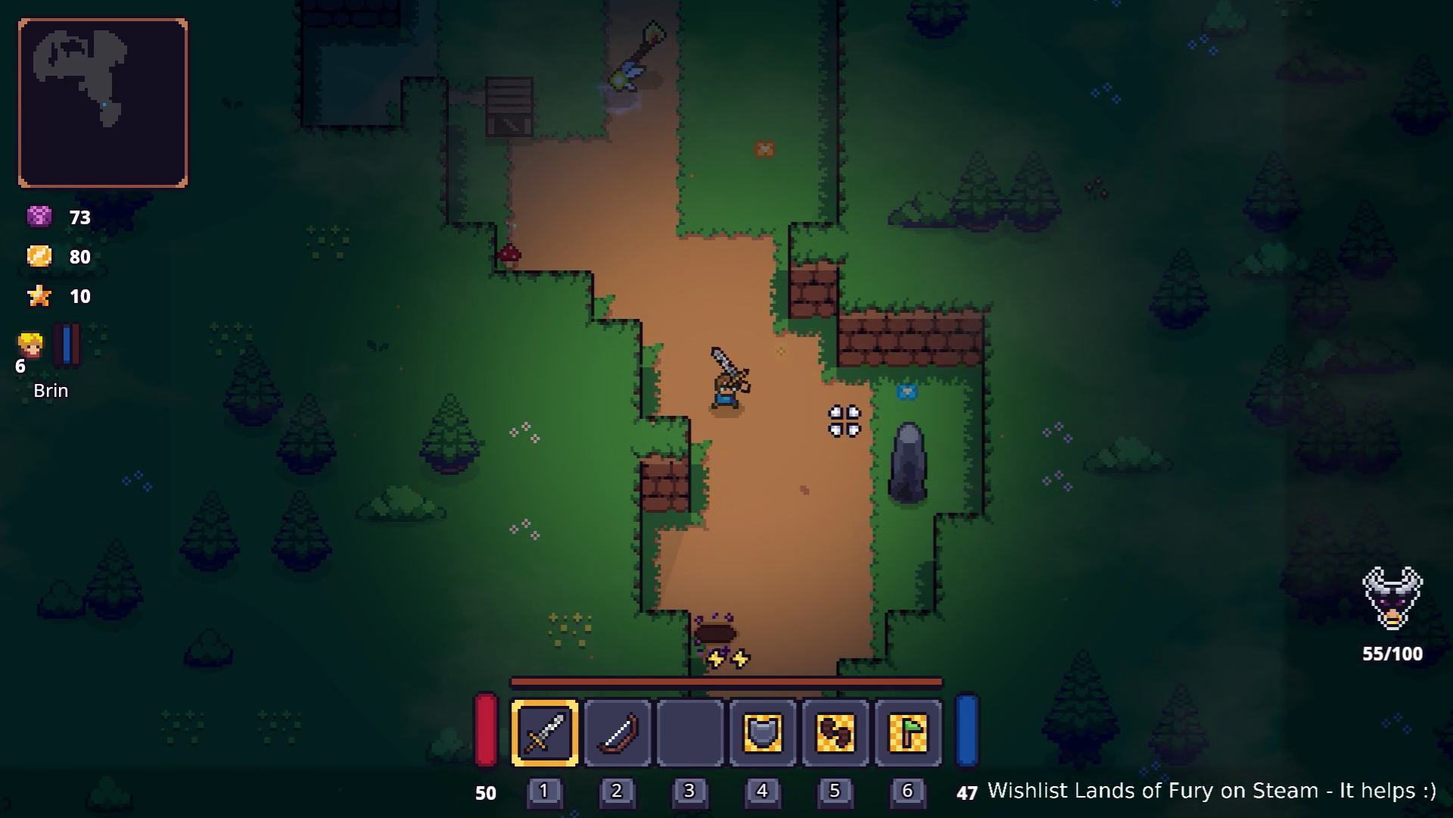
{"action": "key", "text": "Escape"}
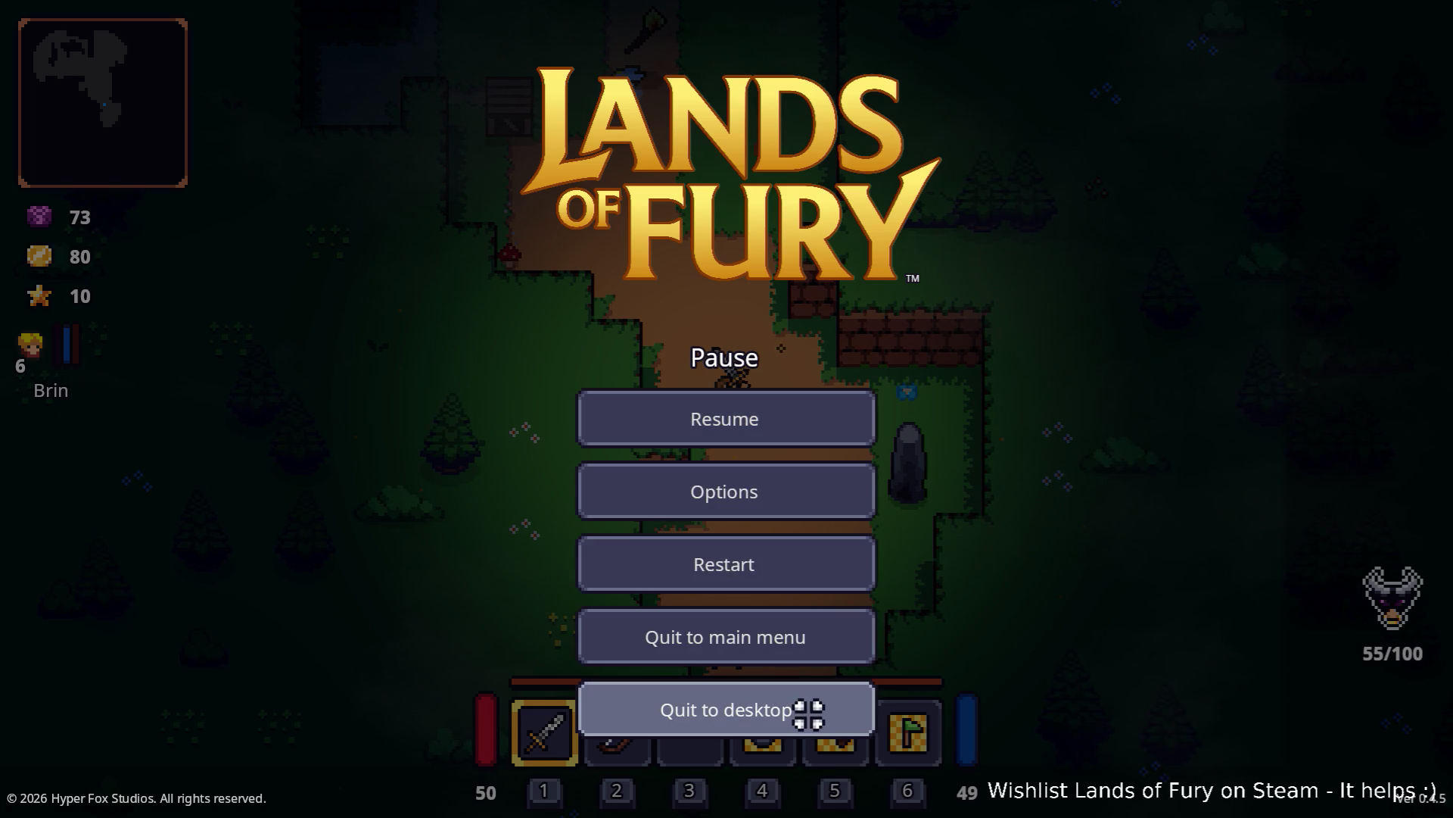
{"action": "left_click", "coordinate": [809, 712]}
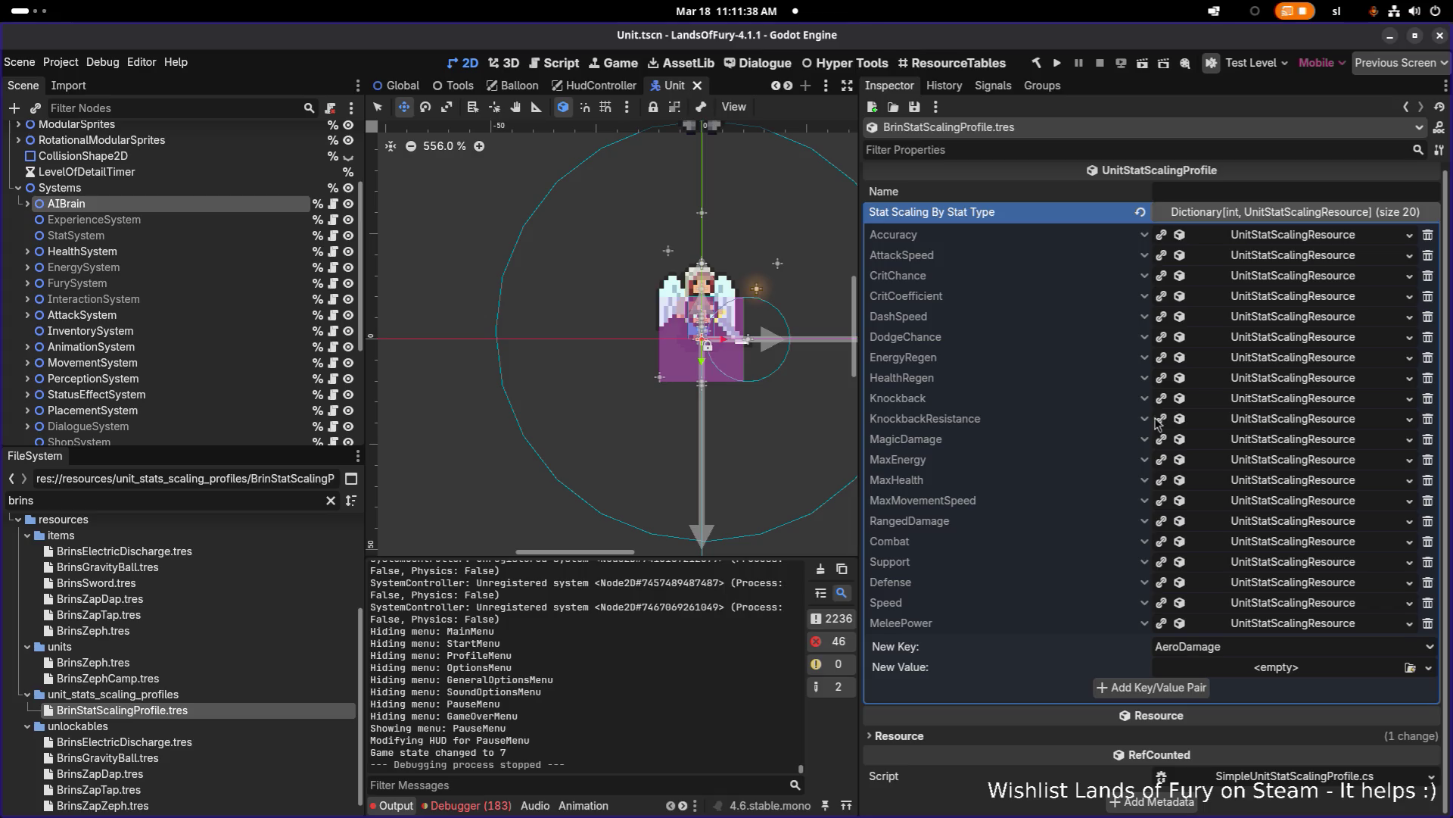
Step: Filter the FileSystem dock for 'ZEP' and open the BrinsZeph.tres unit resource
{"action": "key", "text": "ctrl+a"}
{"action": "type", "text": "ZEP"}
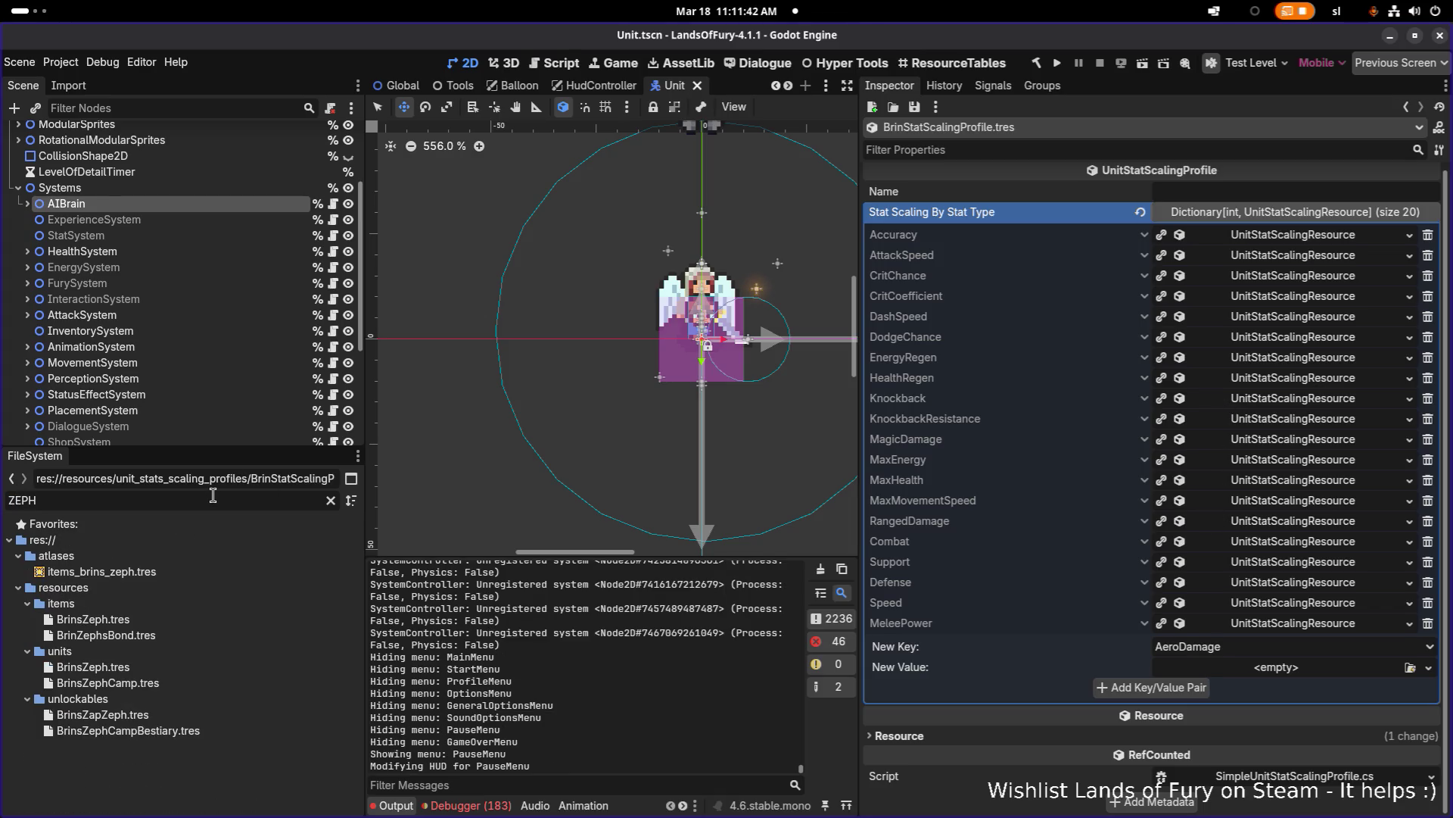
{"action": "left_click", "coordinate": [202, 670]}
{"action": "scroll", "coordinate": [1021, 632], "scroll_direction": "down", "scroll_amount": 10}
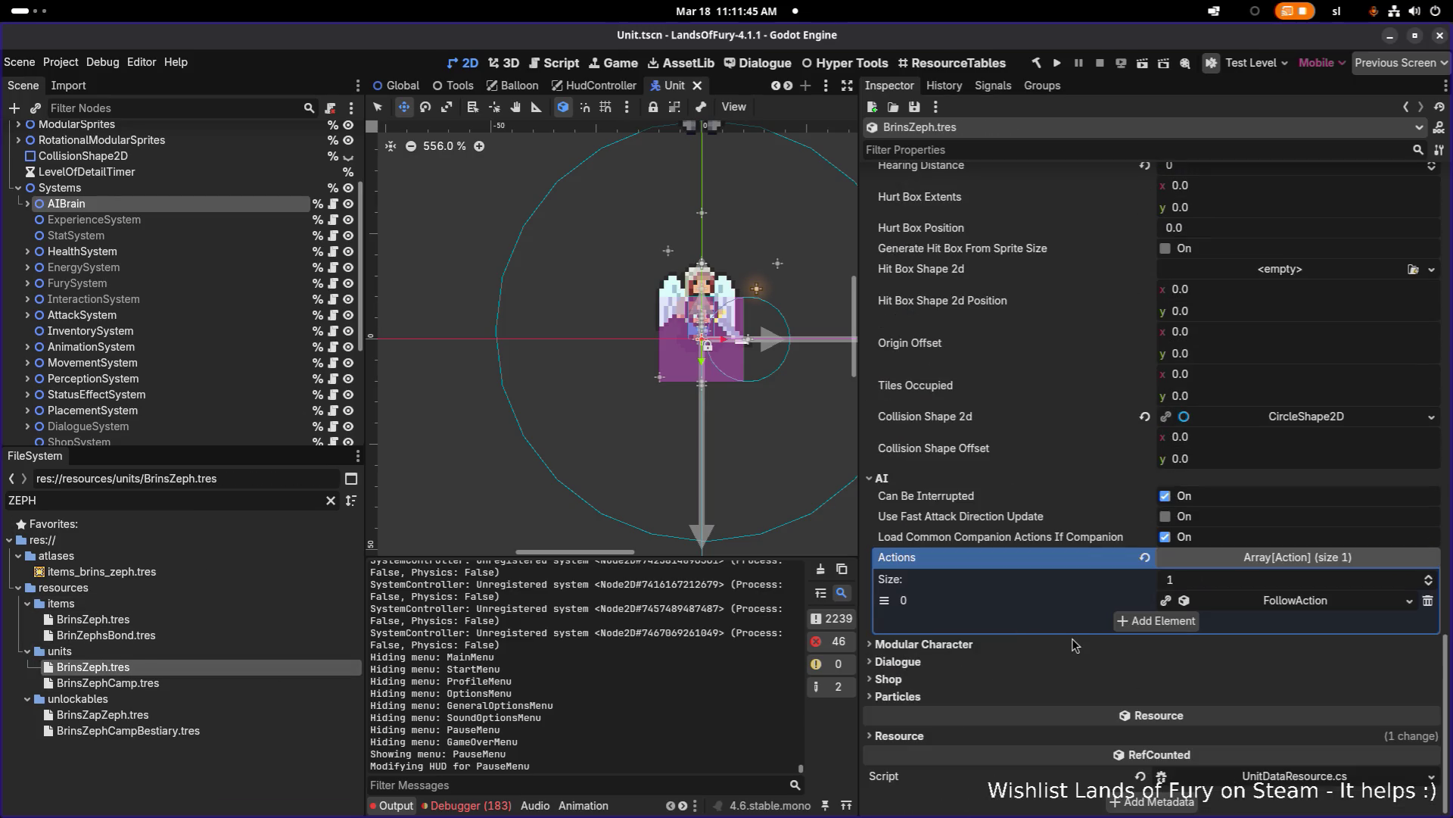
Step: Expand the FollowAction's Considerations and check AmIDetectingNodeType detects Ally with Distance Check off
{"action": "left_click", "coordinate": [1280, 605]}
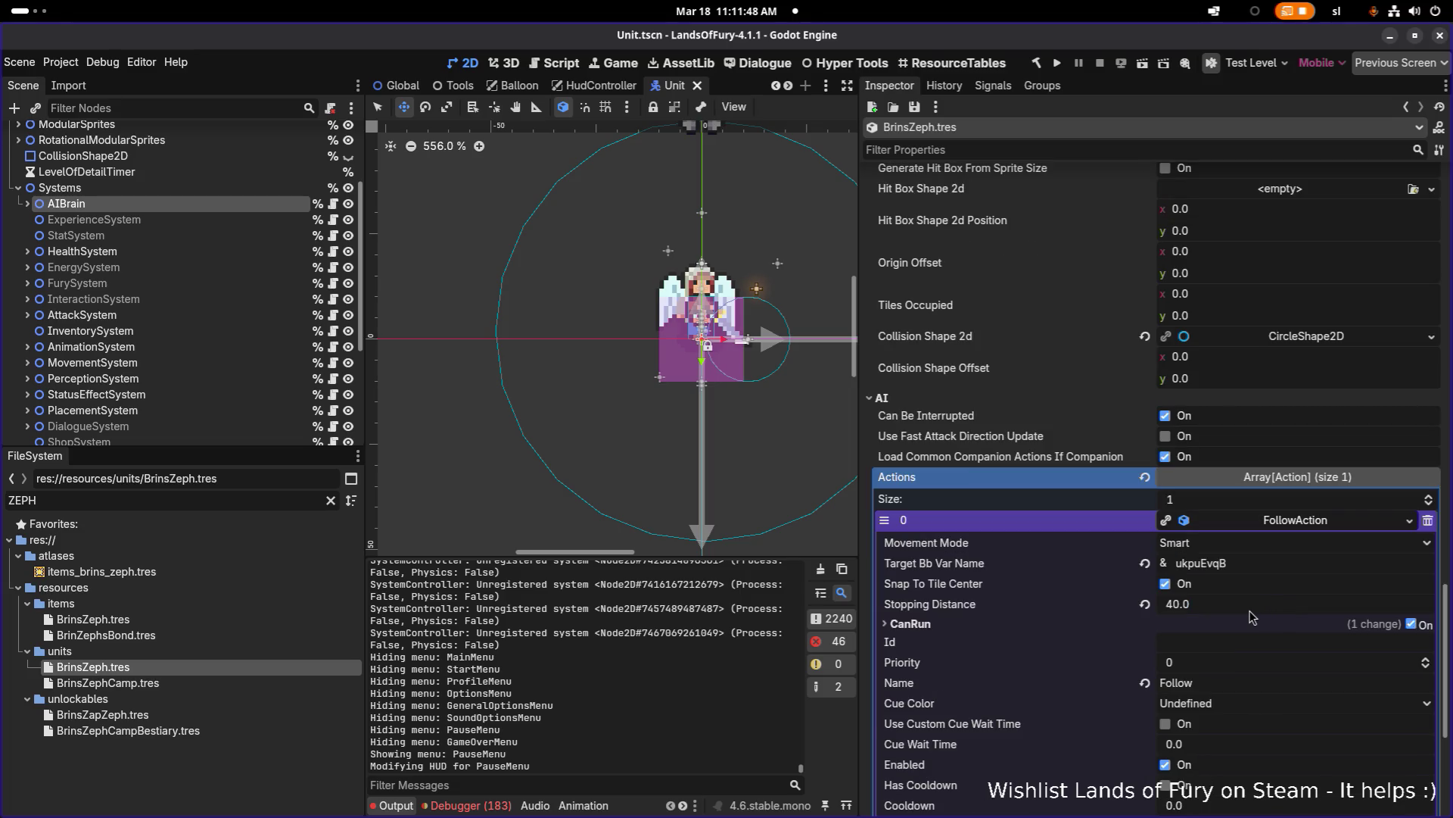
{"action": "scroll", "coordinate": [1250, 616], "scroll_direction": "down", "scroll_amount": 5}
{"action": "left_click", "coordinate": [1293, 513]}
{"action": "left_click", "coordinate": [1293, 560]}
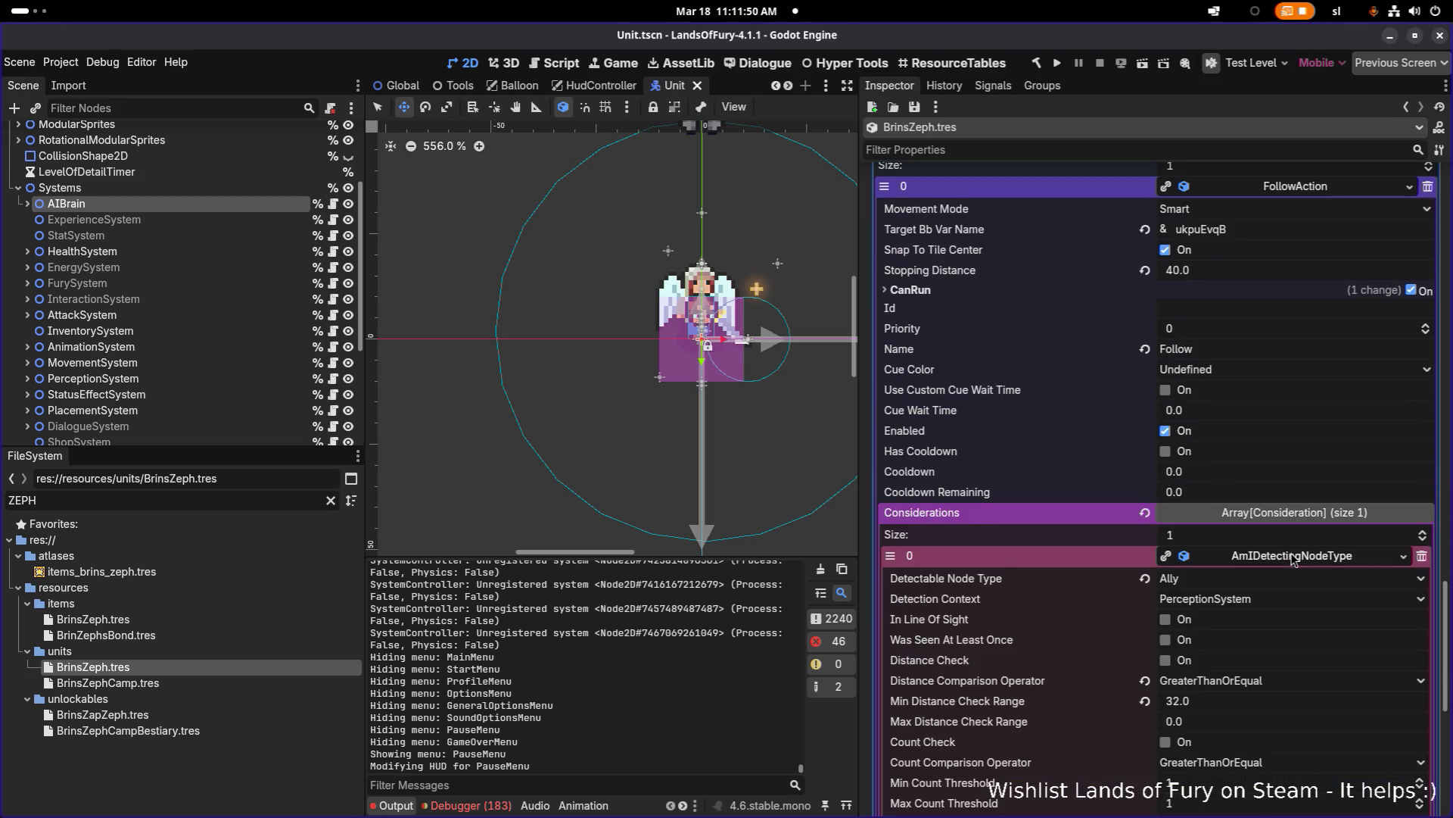
{"action": "scroll", "coordinate": [1257, 579], "scroll_direction": "down", "scroll_amount": 3}
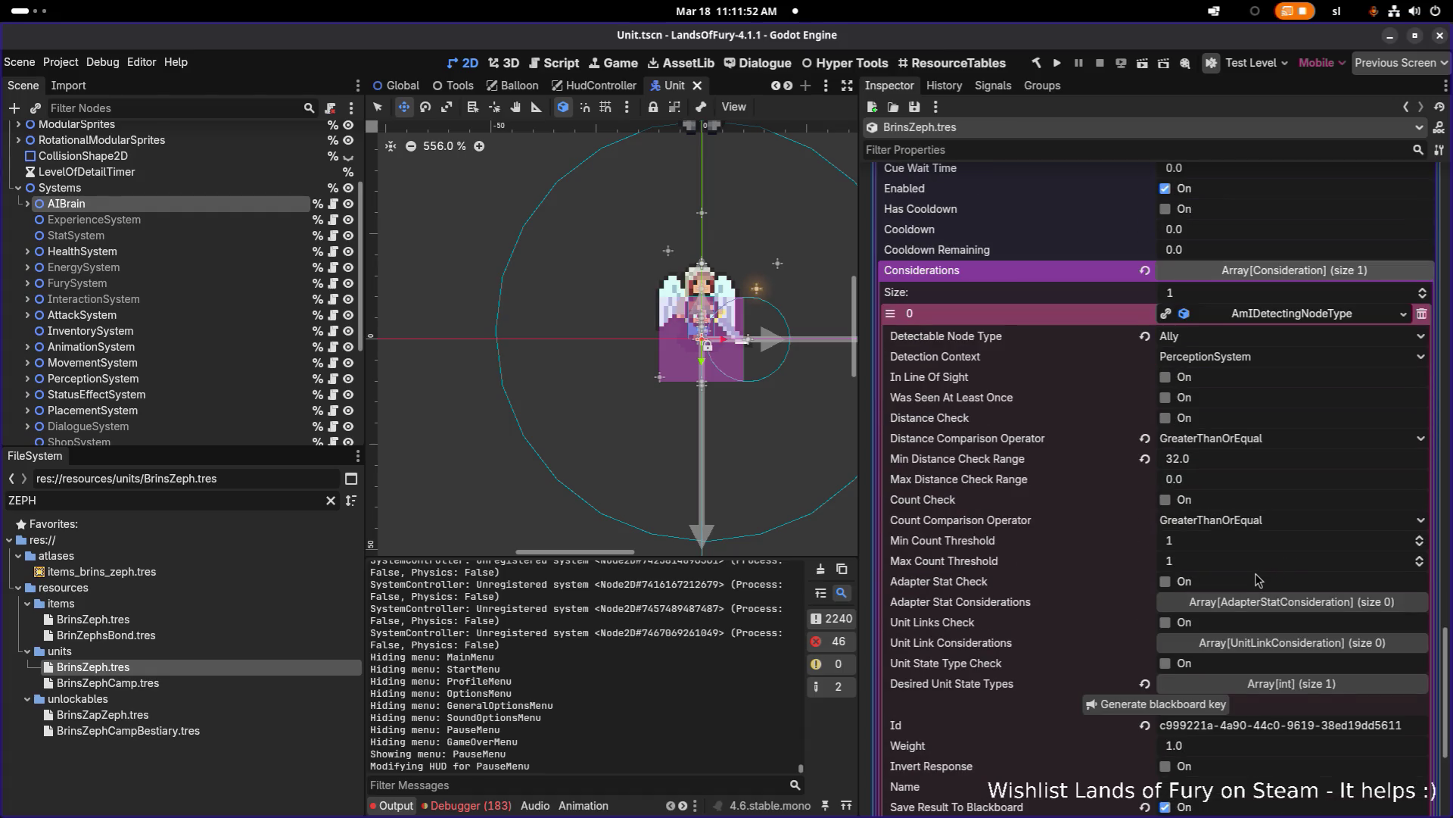
{"action": "scroll", "coordinate": [1255, 580], "scroll_direction": "down", "scroll_amount": 3}
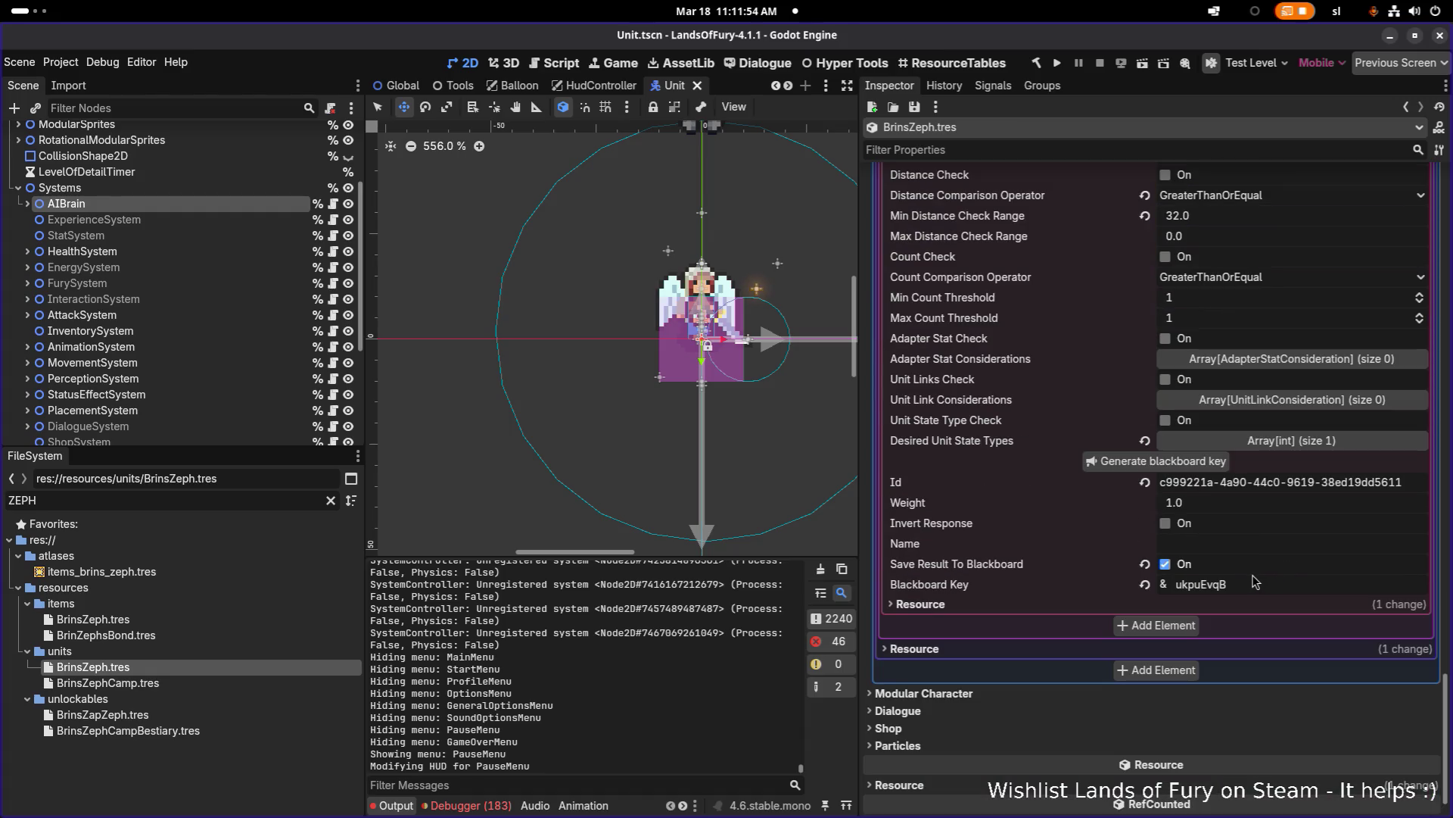
{"action": "scroll", "coordinate": [1252, 580], "scroll_direction": "up", "scroll_amount": 2}
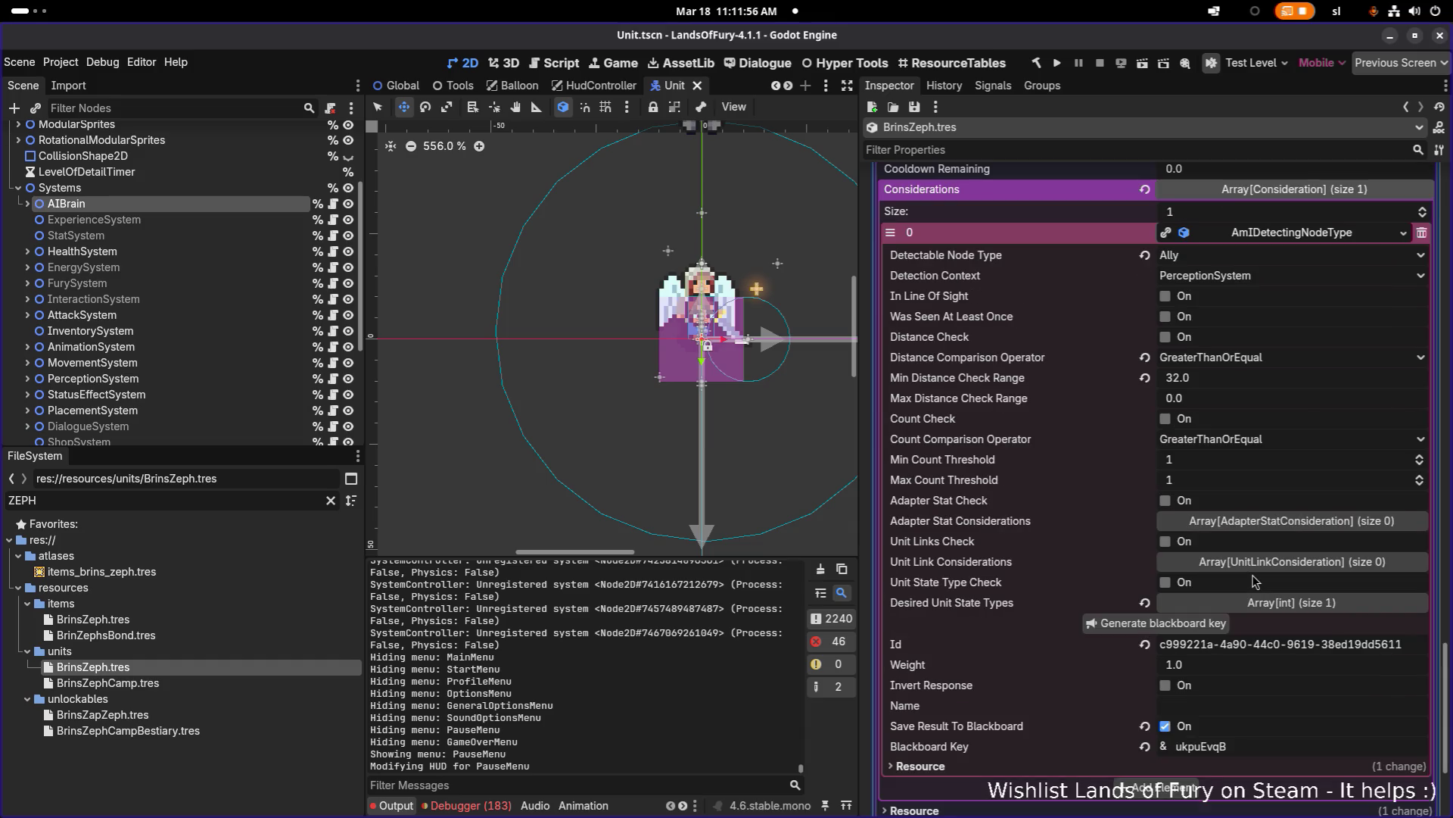
{"action": "scroll", "coordinate": [1256, 581], "scroll_direction": "up", "scroll_amount": 1}
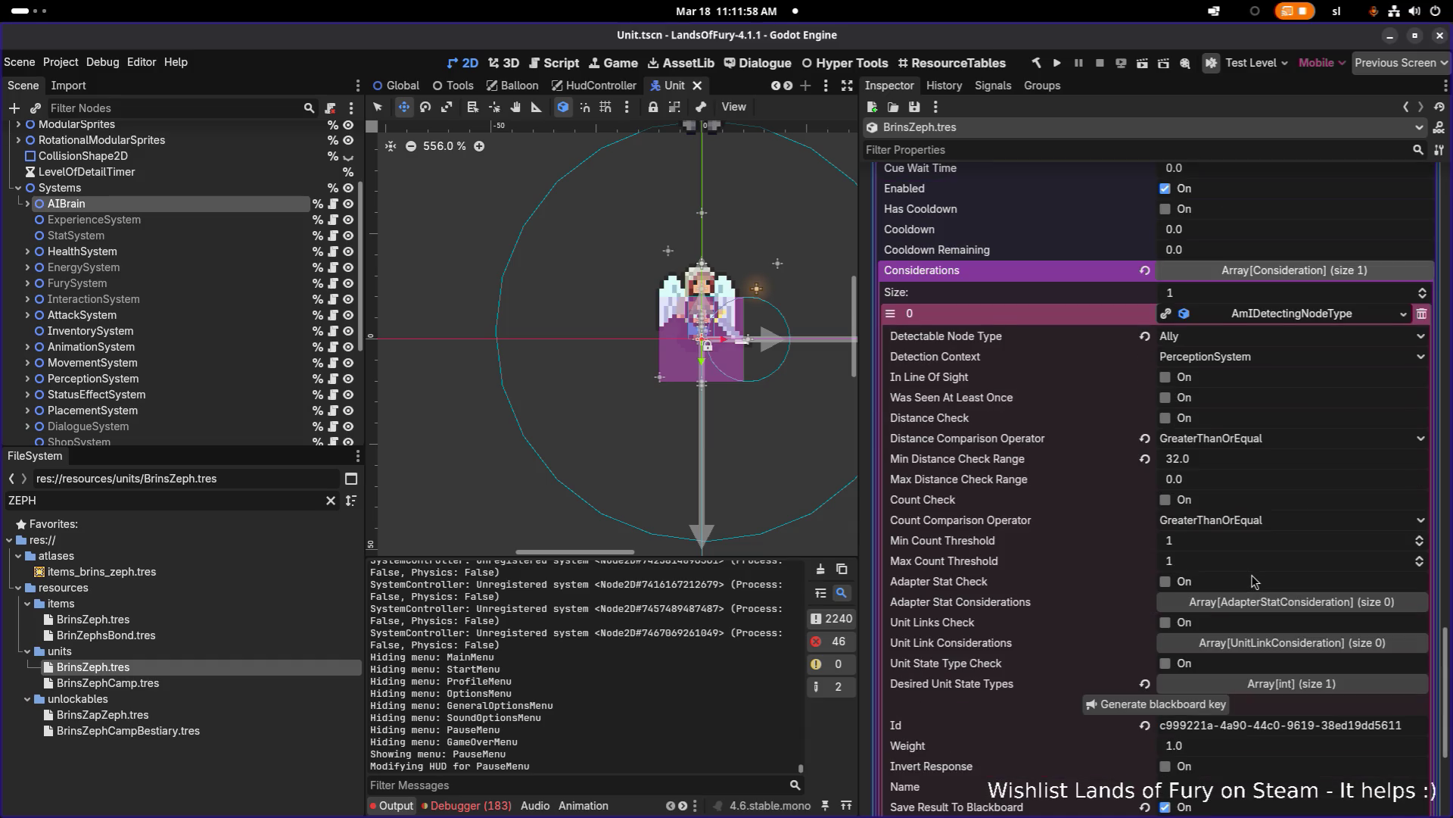
{"action": "scroll", "coordinate": [1253, 580], "scroll_direction": "up", "scroll_amount": 3}
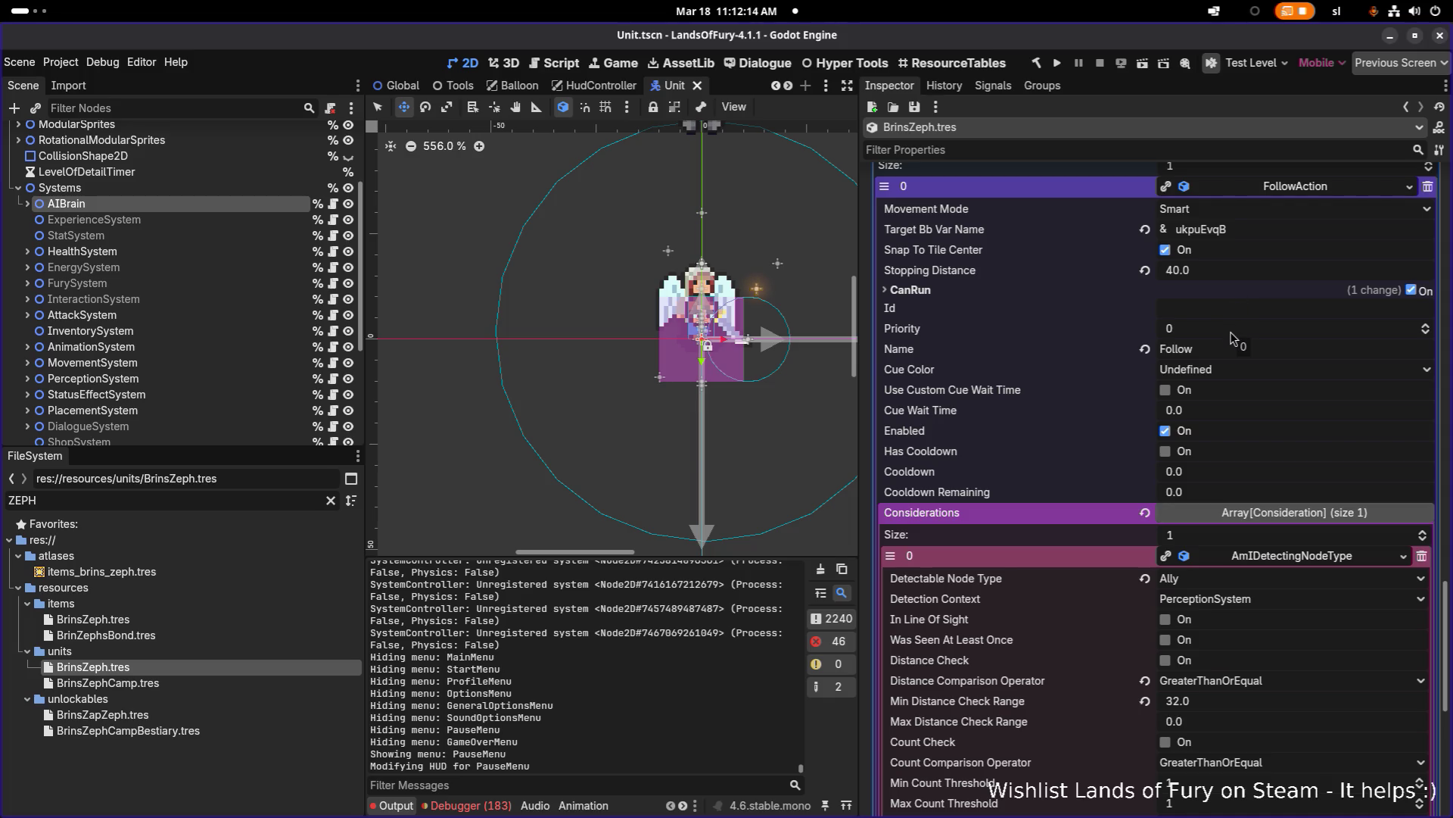
Step: Filter the FileSystem for 'CONFIG.T' and open Config.tres in the inspector
{"action": "scroll", "coordinate": [1234, 380], "scroll_direction": "down", "scroll_amount": 5}
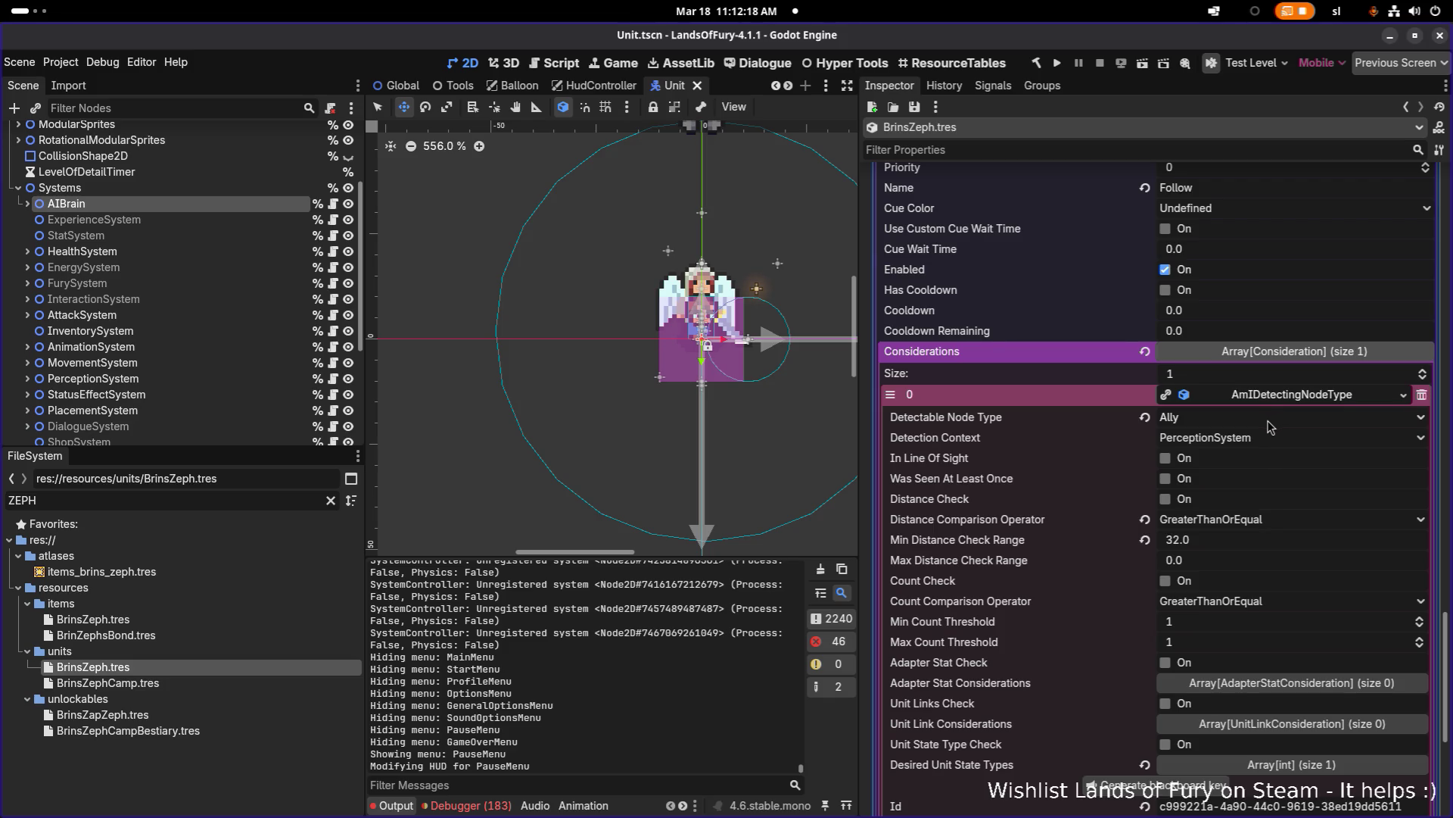
{"action": "scroll", "coordinate": [1269, 426], "scroll_direction": "up", "scroll_amount": 2}
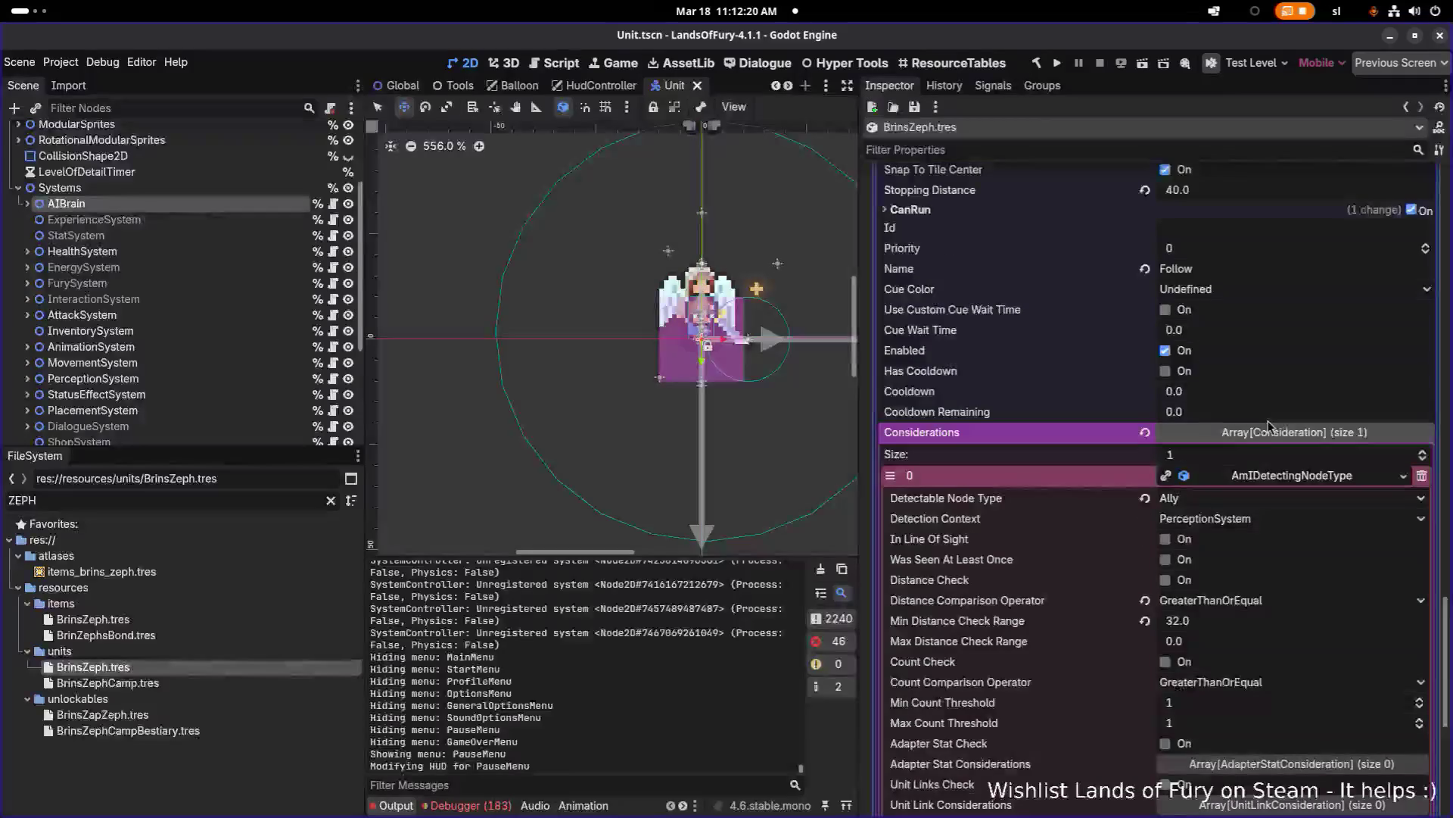
{"action": "scroll", "coordinate": [1268, 426], "scroll_direction": "up", "scroll_amount": 2}
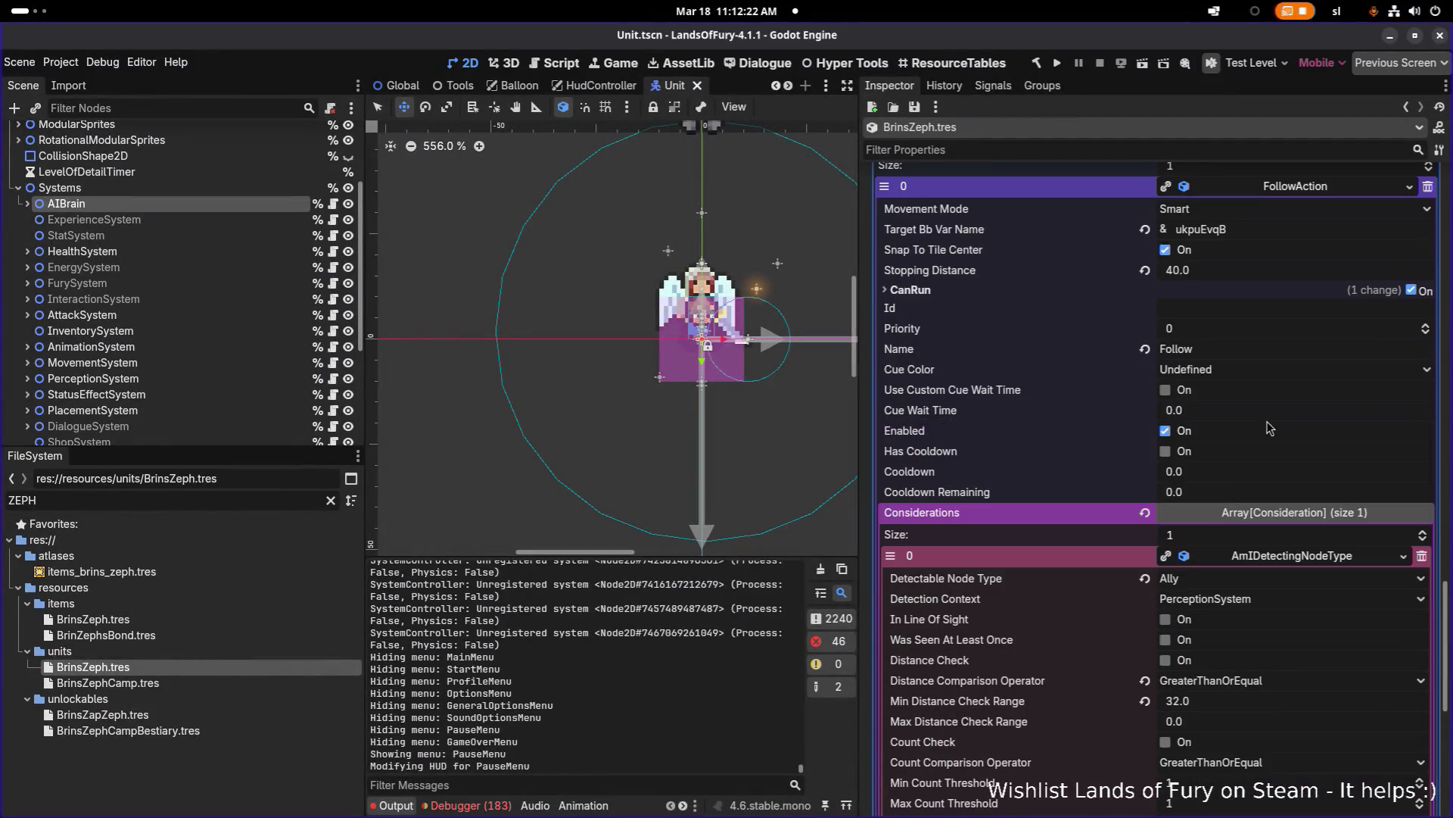
{"action": "scroll", "coordinate": [1270, 428], "scroll_direction": "down", "scroll_amount": 8}
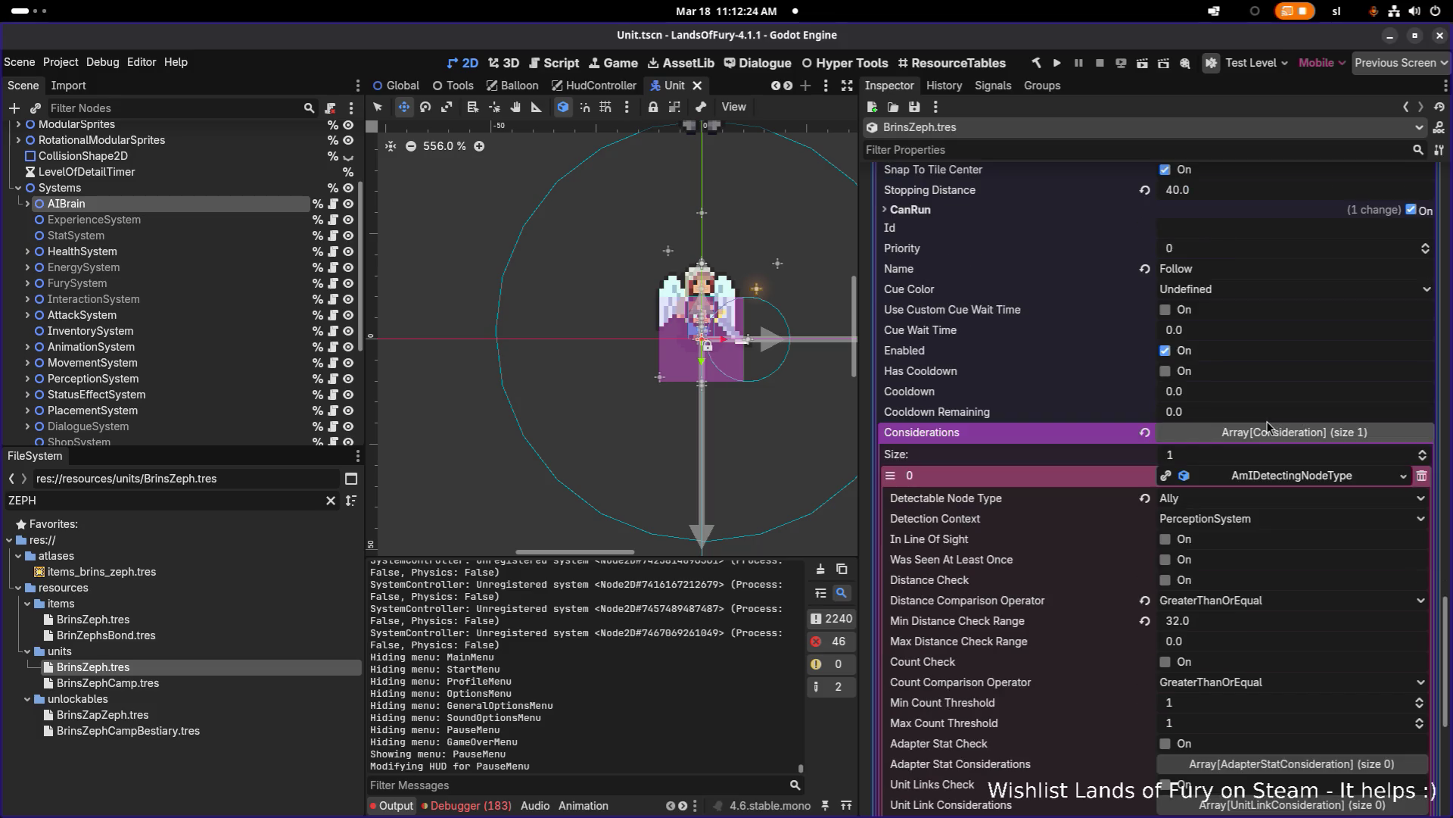
{"action": "scroll", "coordinate": [1270, 428], "scroll_direction": "up", "scroll_amount": 4}
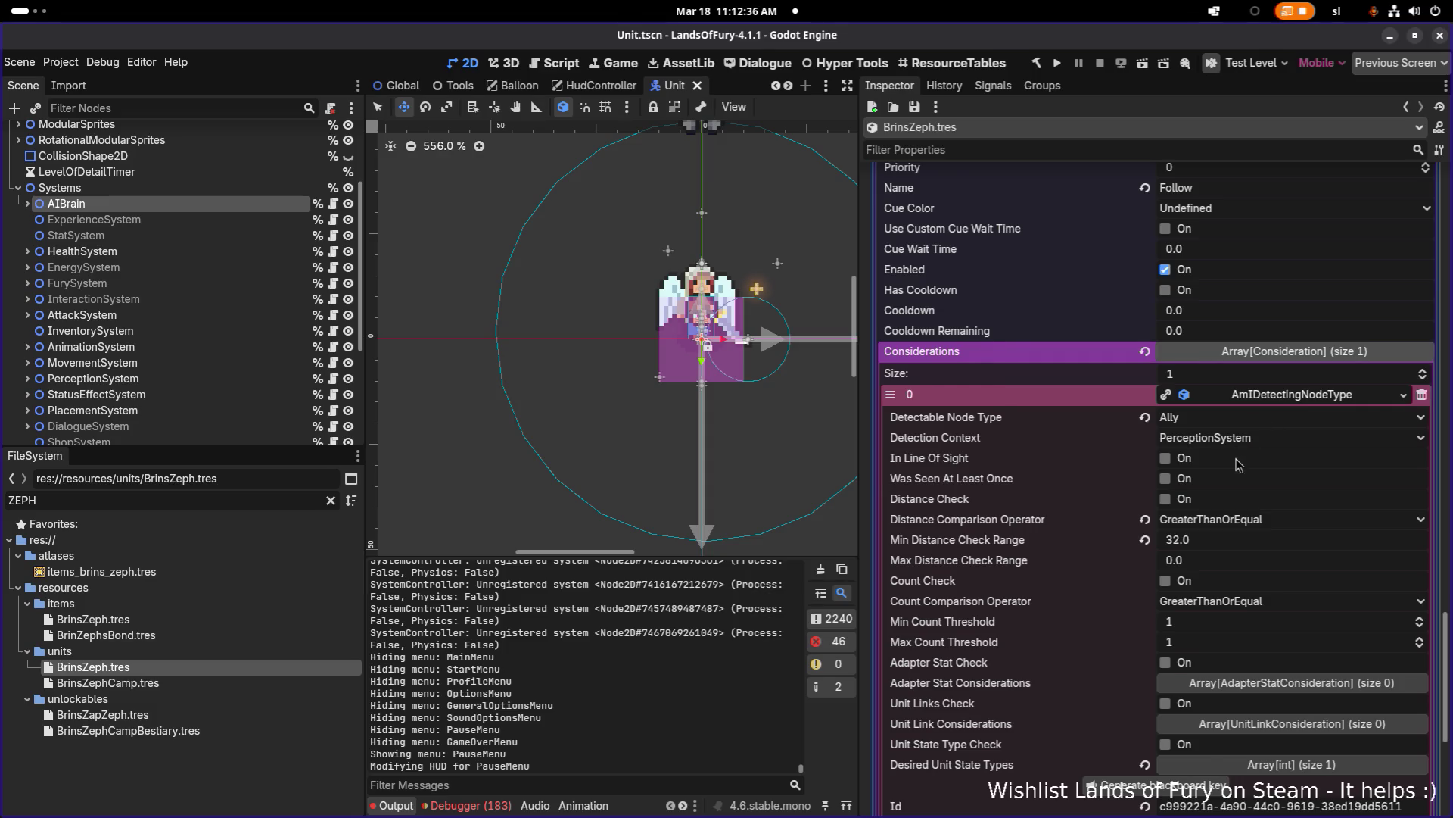
{"action": "scroll", "coordinate": [1239, 463], "scroll_direction": "down", "scroll_amount": 5}
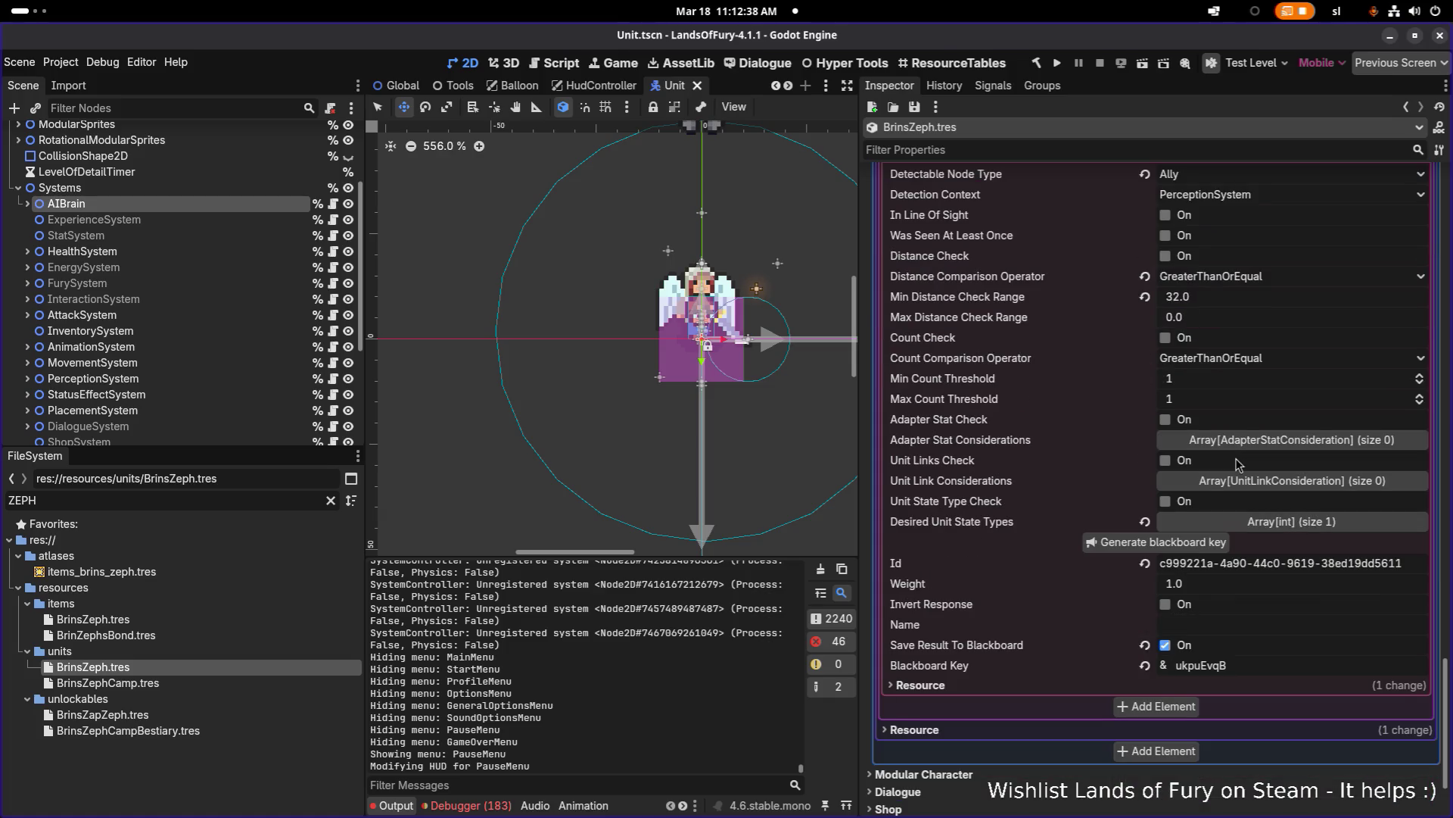
{"action": "scroll", "coordinate": [1238, 463], "scroll_direction": "up", "scroll_amount": 3}
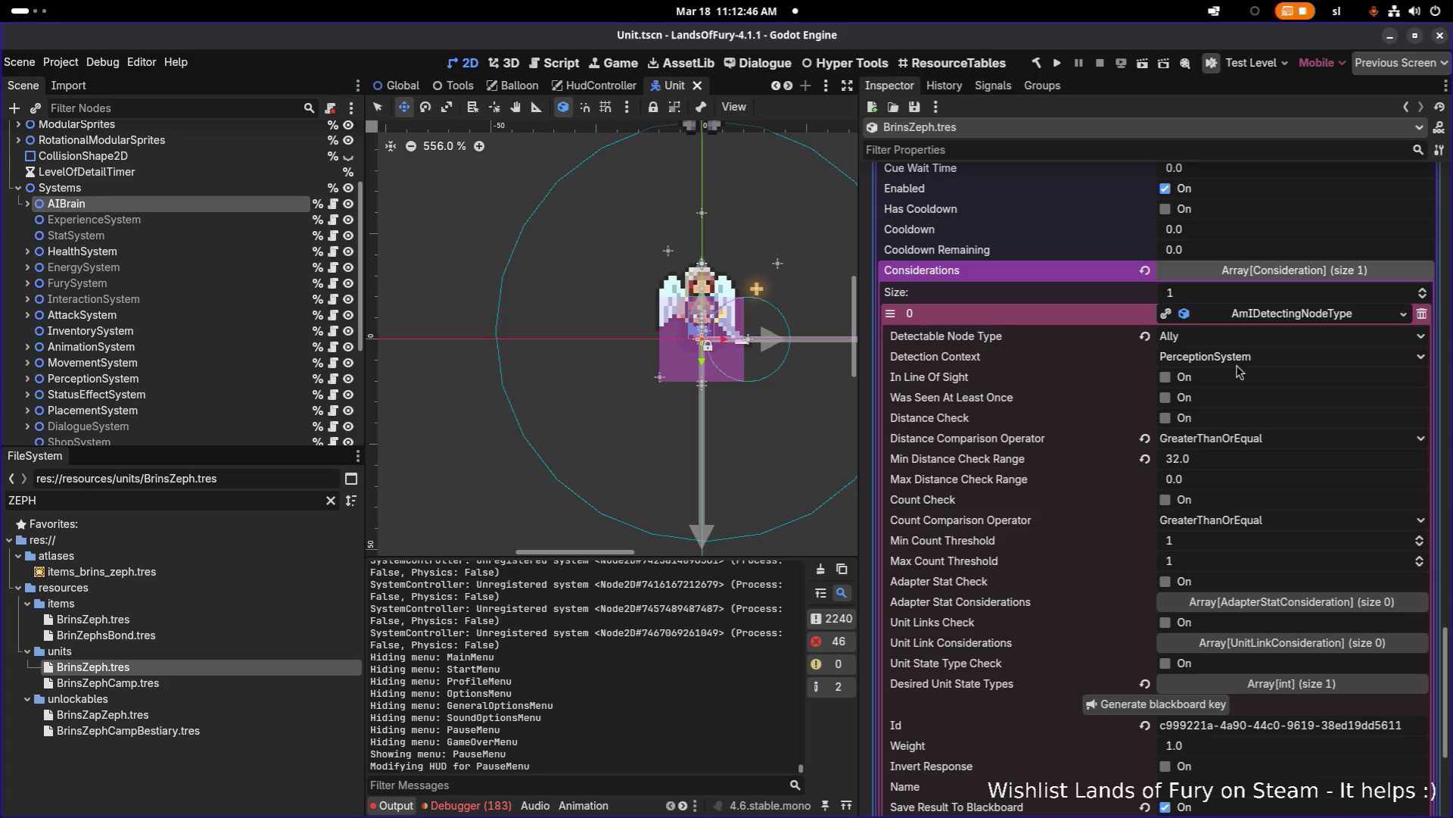
{"action": "scroll", "coordinate": [1239, 371], "scroll_direction": "up", "scroll_amount": 2}
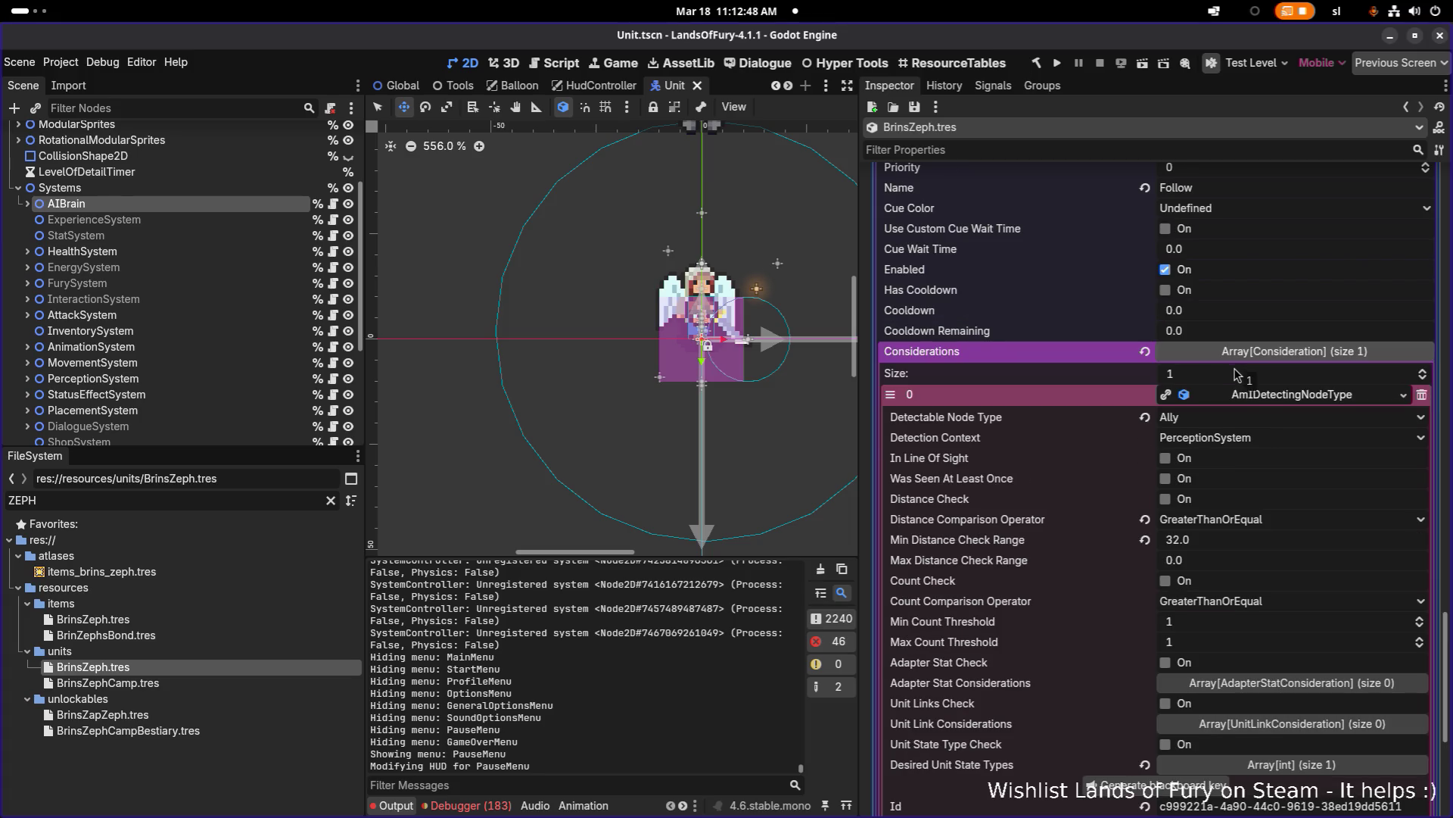
{"action": "scroll", "coordinate": [1235, 376], "scroll_direction": "up", "scroll_amount": 4}
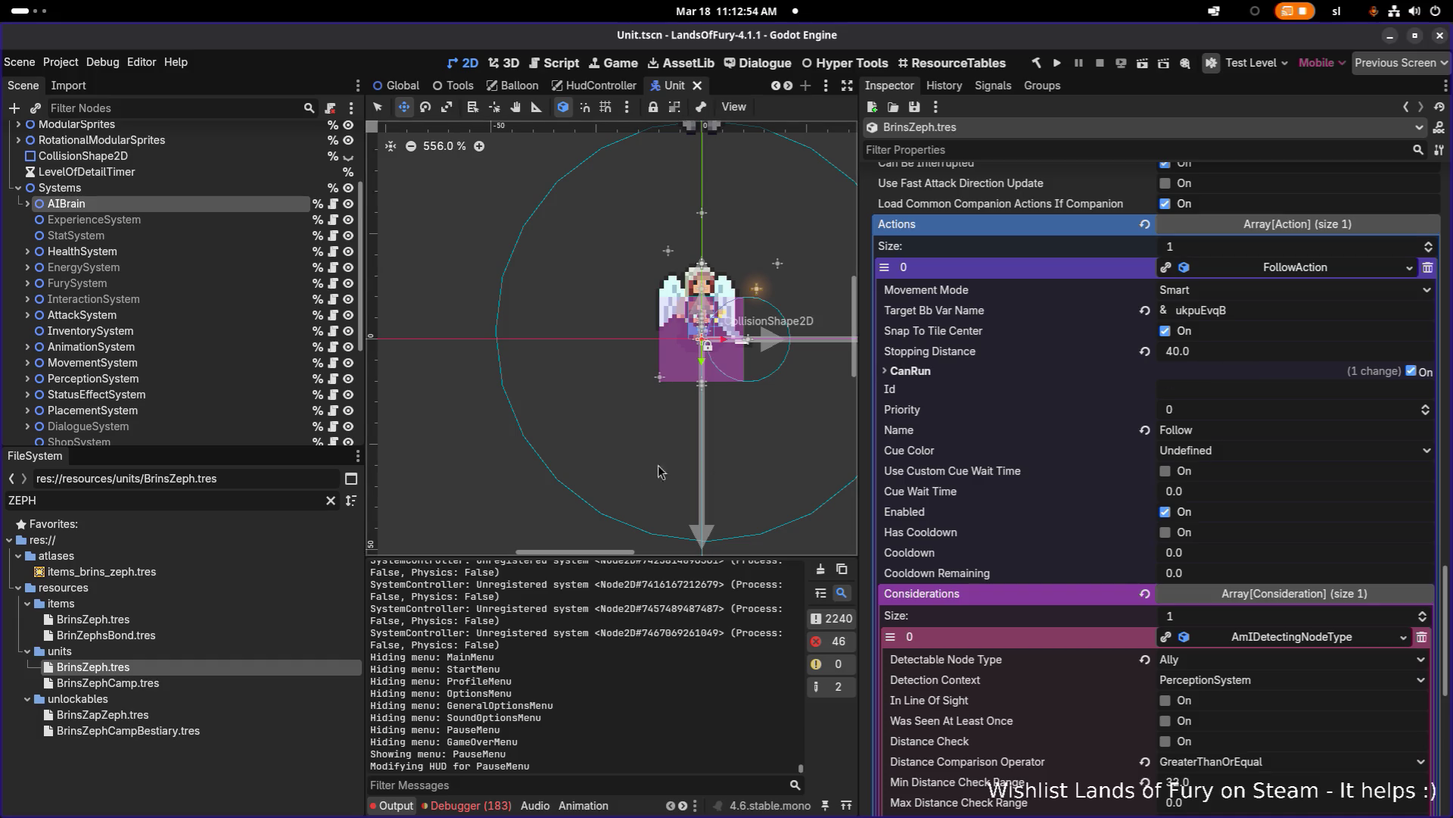
{"action": "left_click", "coordinate": [209, 500]}
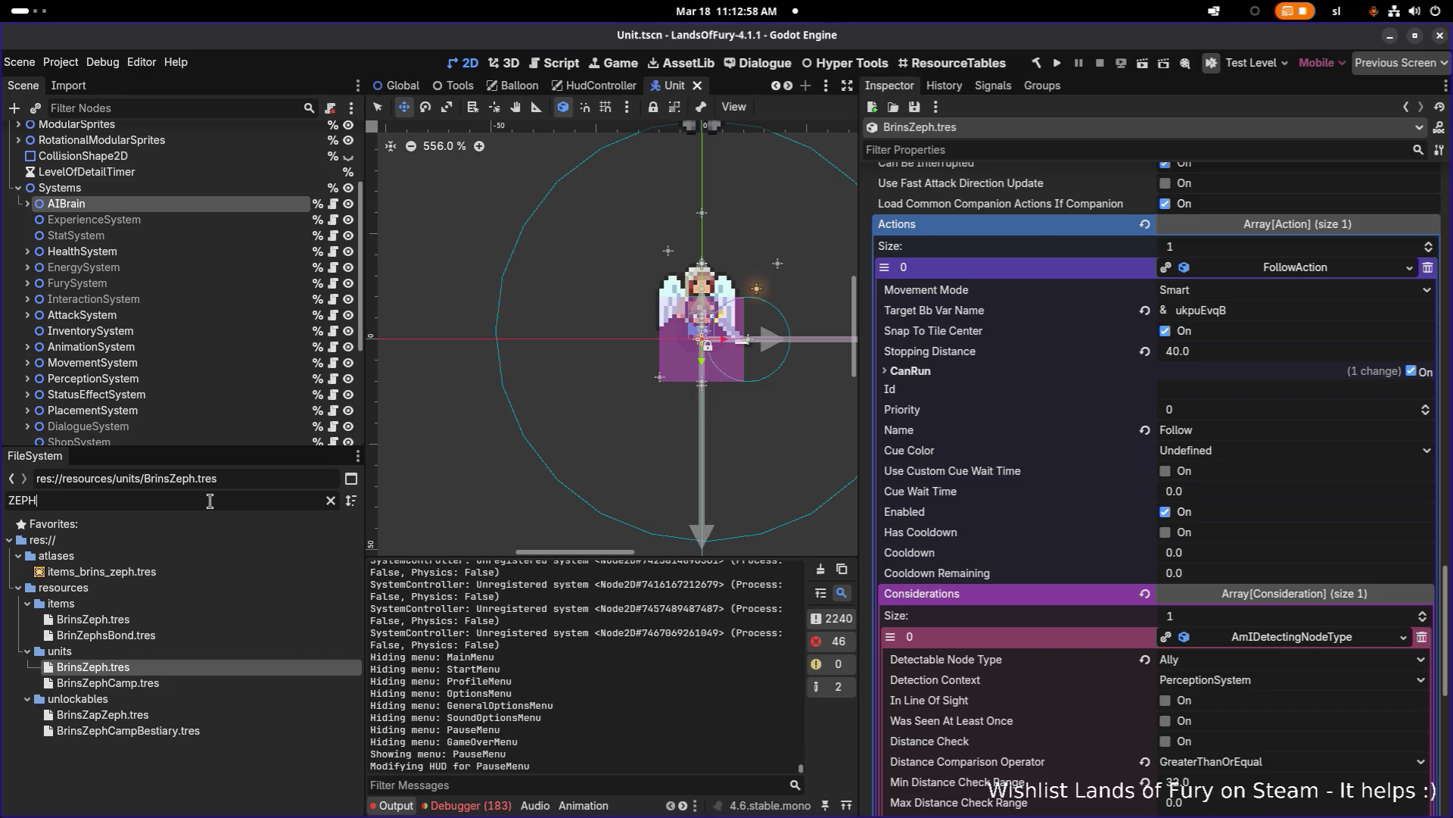
{"action": "key", "text": "ctrl+a"}
{"action": "type", "text": "CONFIG.T"}
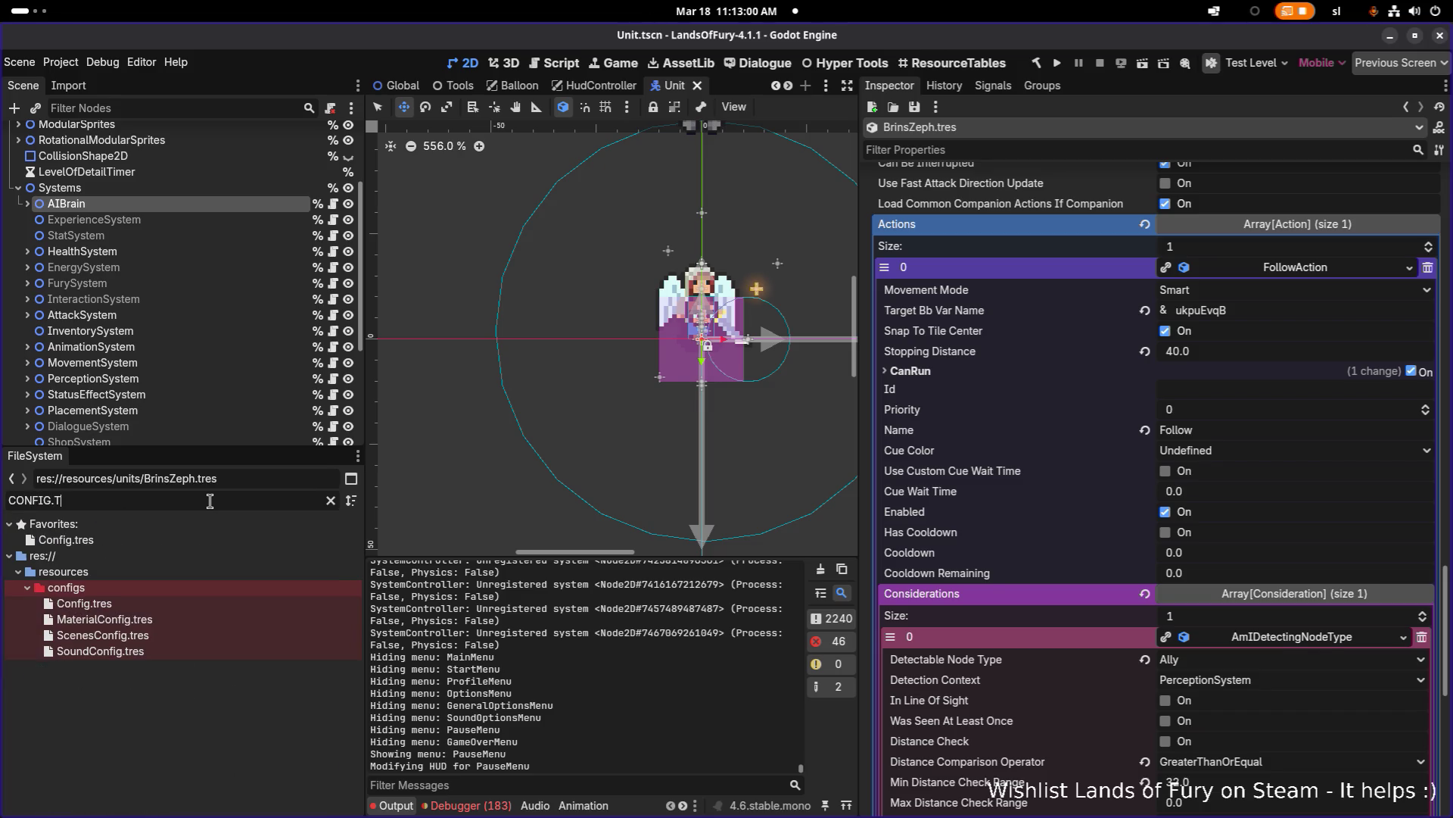
{"action": "left_click", "coordinate": [215, 603]}
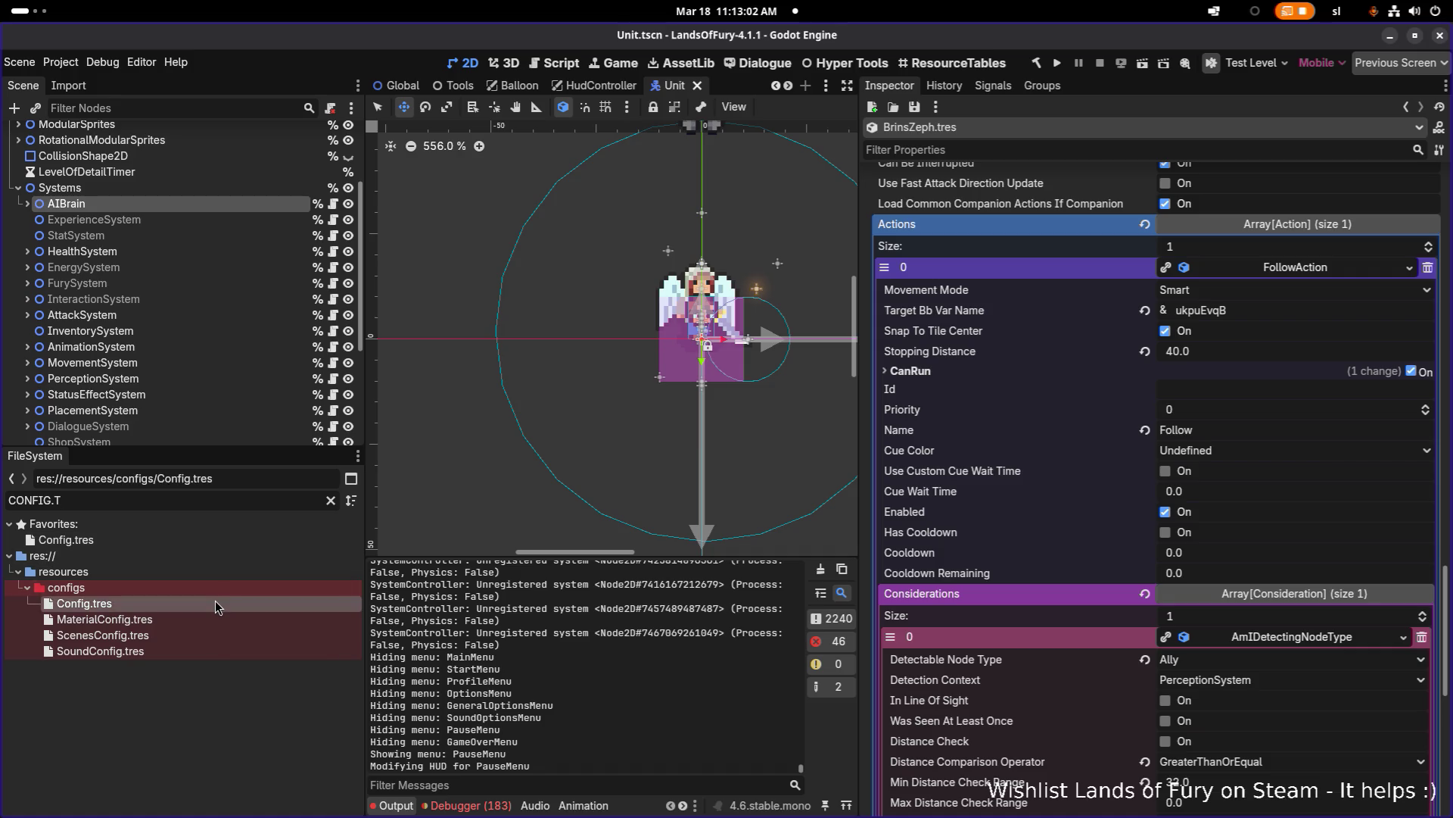
Step: Expand the default Follow action and inspect its AllyLeader and enemy-detection considerations
{"action": "scroll", "coordinate": [1070, 475], "scroll_direction": "up", "scroll_amount": 5}
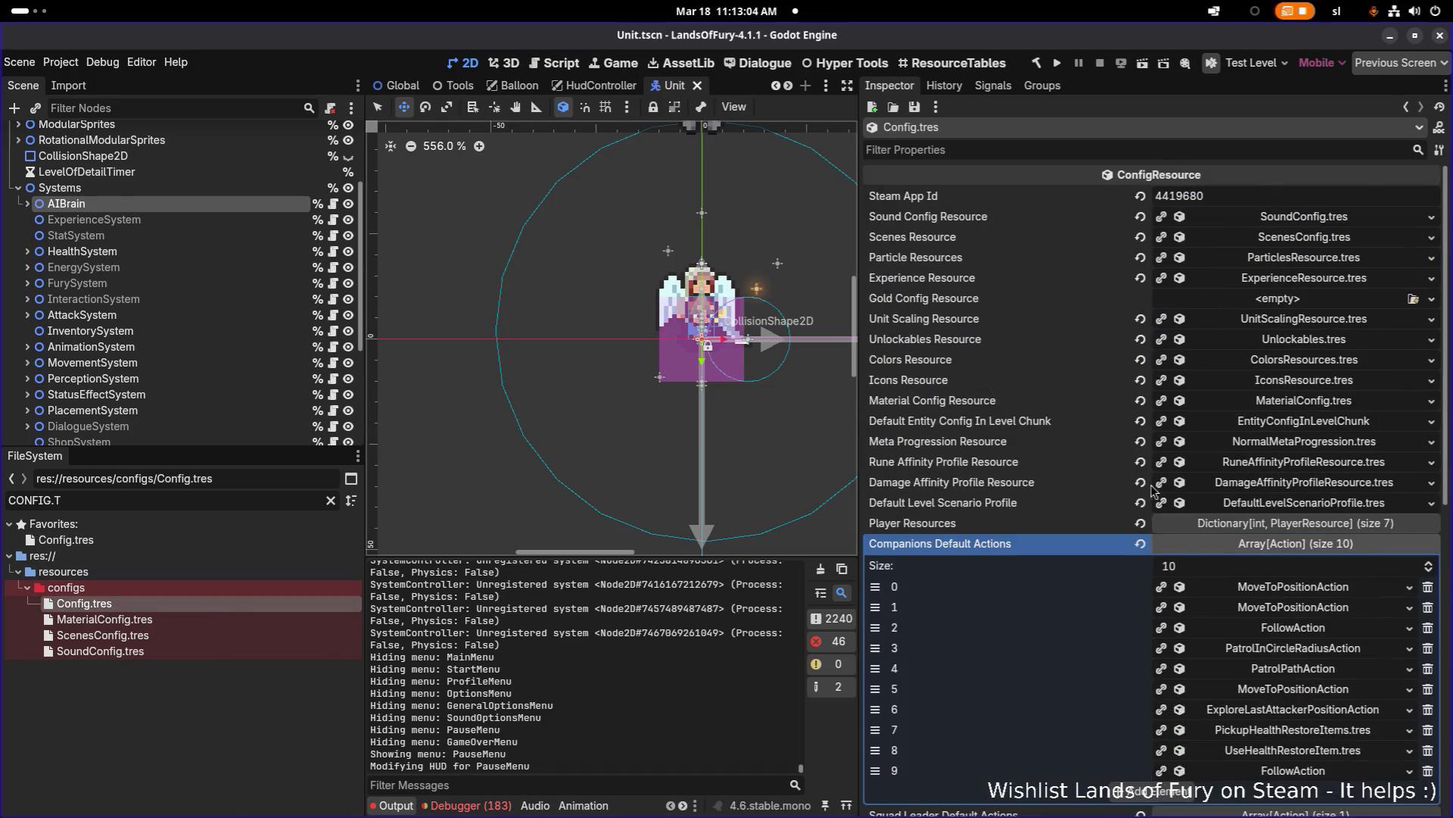
{"action": "scroll", "coordinate": [1090, 481], "scroll_direction": "down", "scroll_amount": 1}
{"action": "left_click", "coordinate": [1287, 609]}
{"action": "scroll", "coordinate": [1286, 611], "scroll_direction": "down", "scroll_amount": 3}
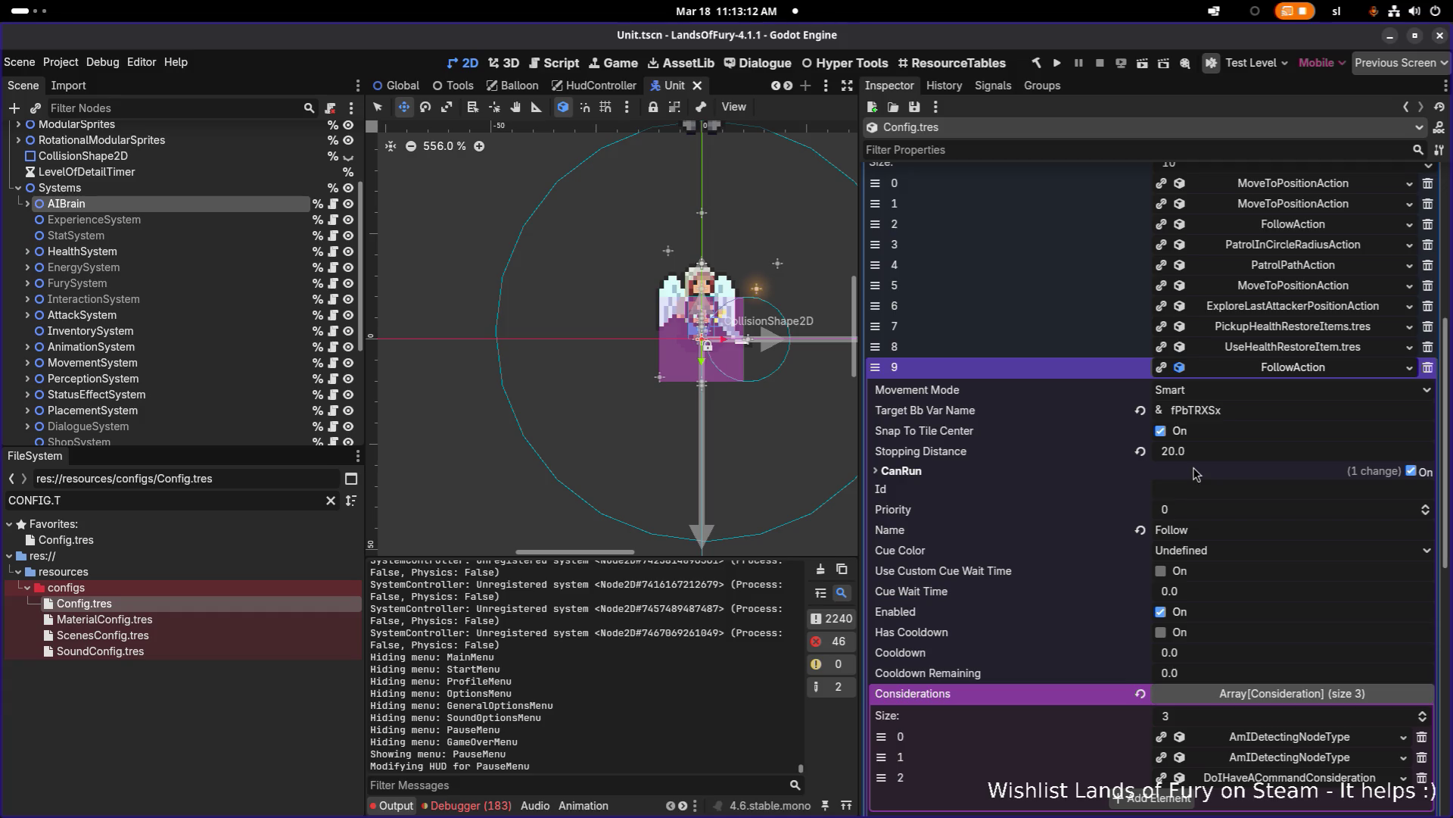
{"action": "scroll", "coordinate": [1195, 473], "scroll_direction": "down", "scroll_amount": 2}
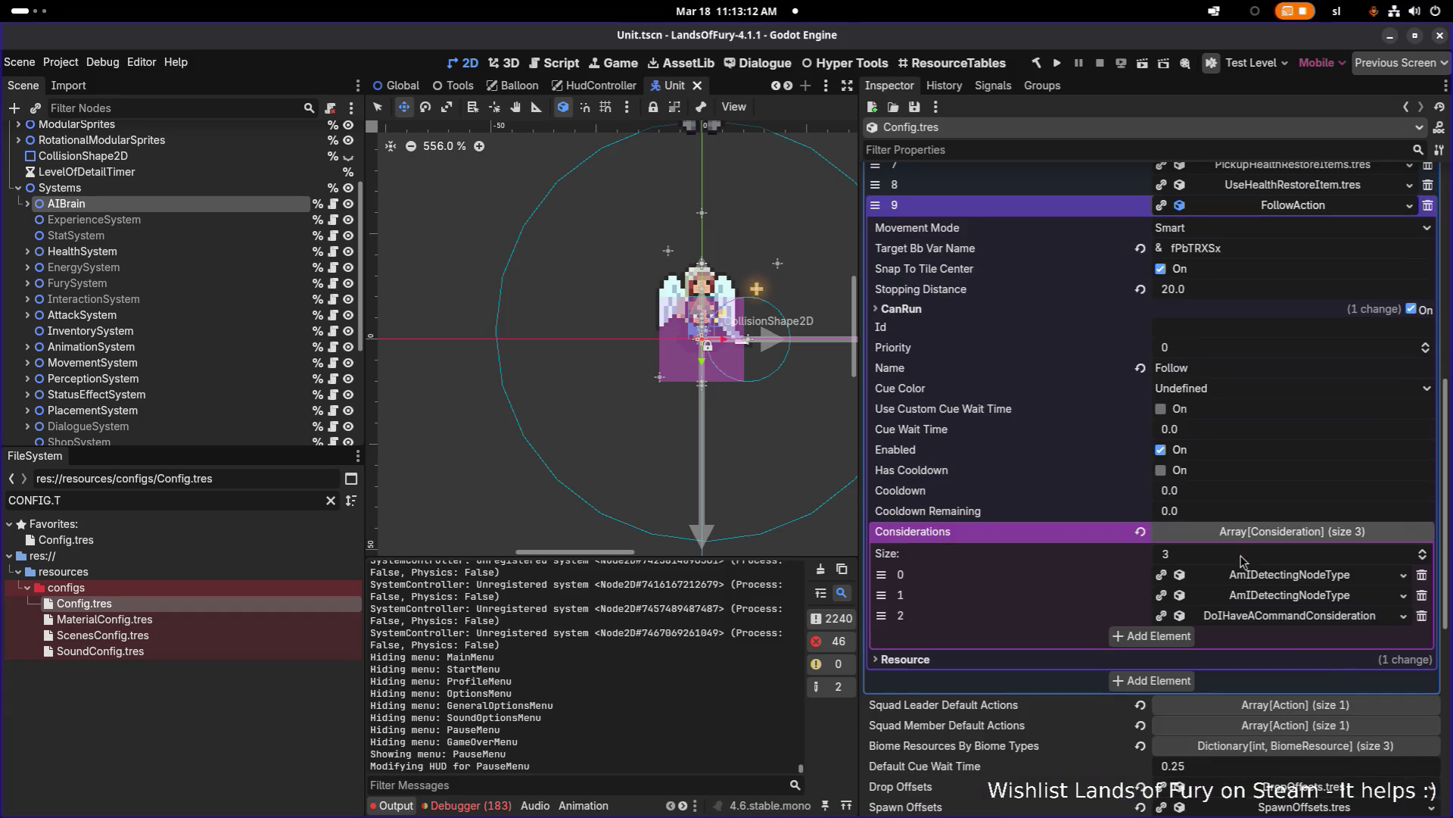
{"action": "left_click", "coordinate": [1318, 579]}
{"action": "left_click", "coordinate": [1318, 579]}
{"action": "left_click", "coordinate": [1313, 596]}
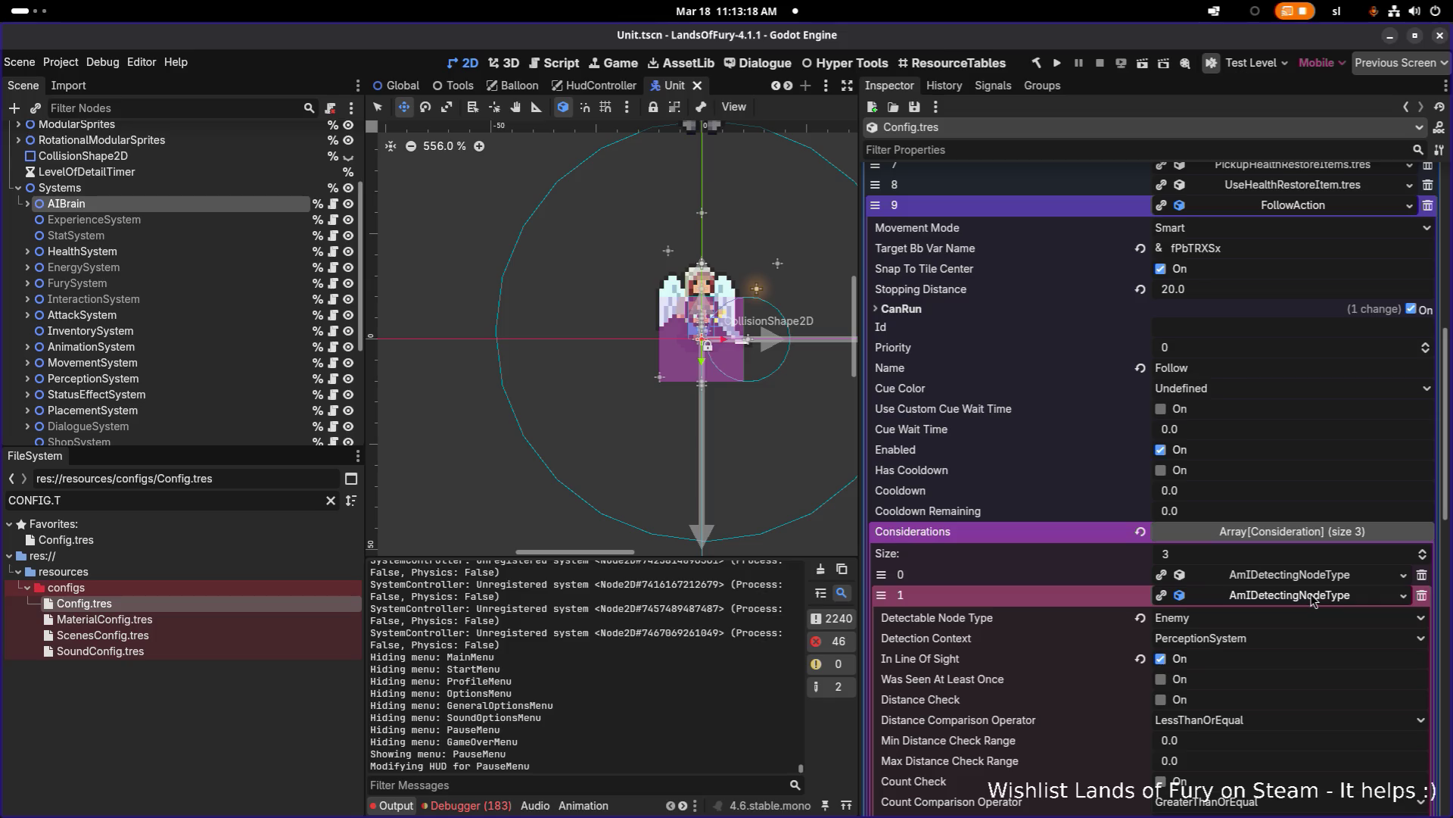
{"action": "left_click", "coordinate": [1312, 598]}
{"action": "left_click", "coordinate": [1316, 577]}
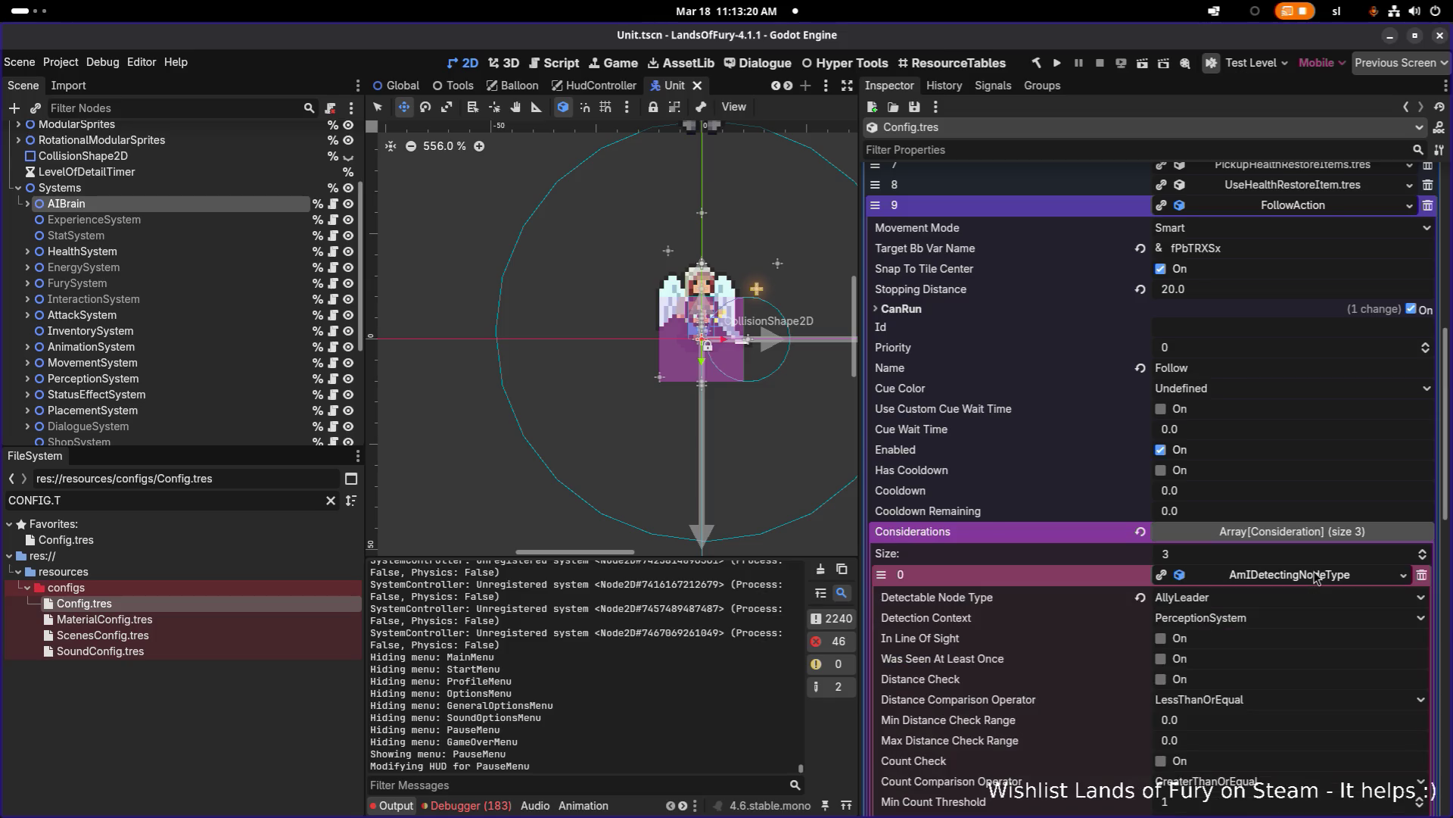
Step: Check the third, command-based consideration, then re-expand the first AllyLeader consideration
{"action": "left_click", "coordinate": [1316, 577]}
{"action": "left_click", "coordinate": [1306, 617]}
{"action": "left_click", "coordinate": [1306, 617]}
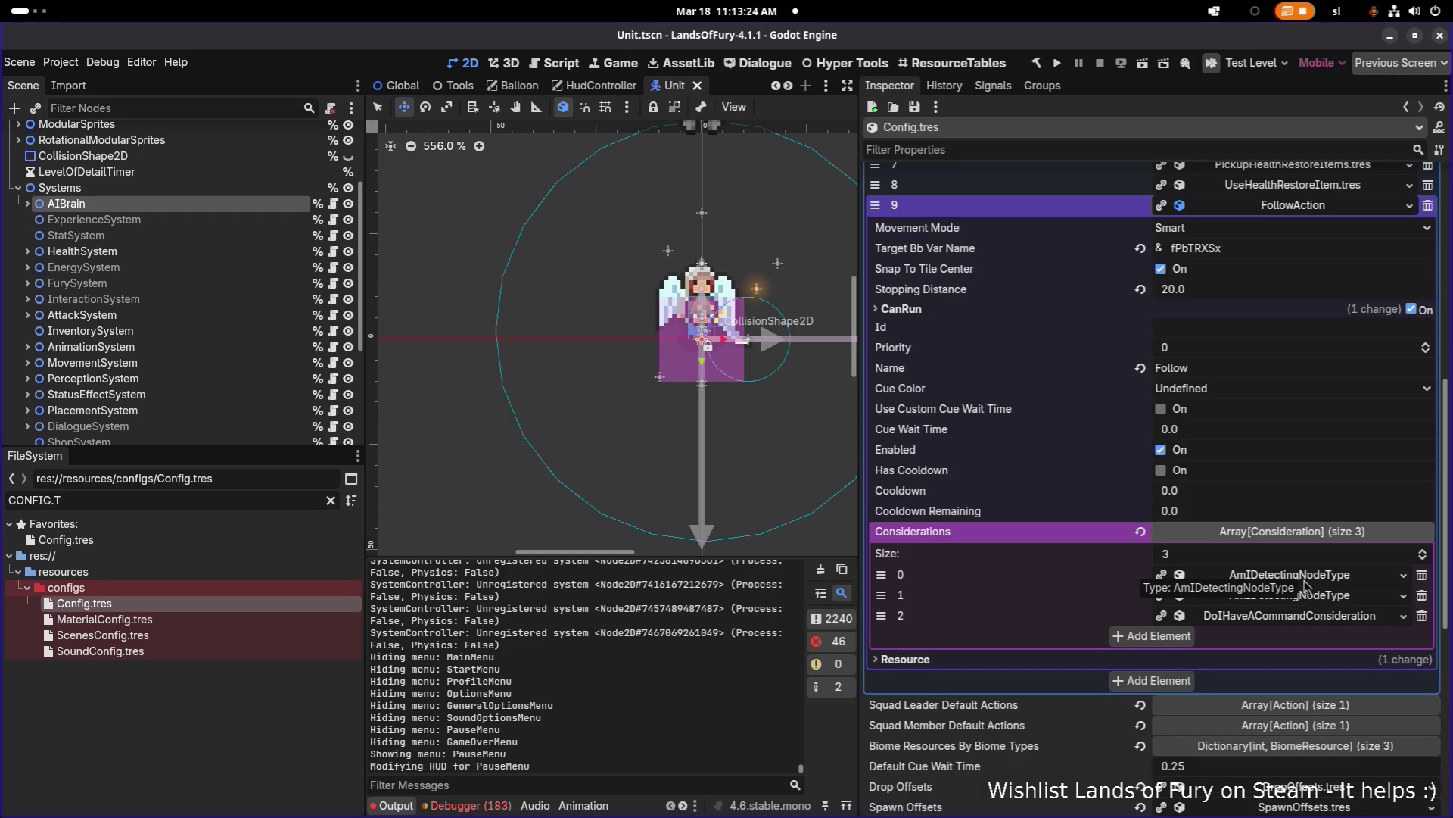
{"action": "left_click", "coordinate": [1309, 619]}
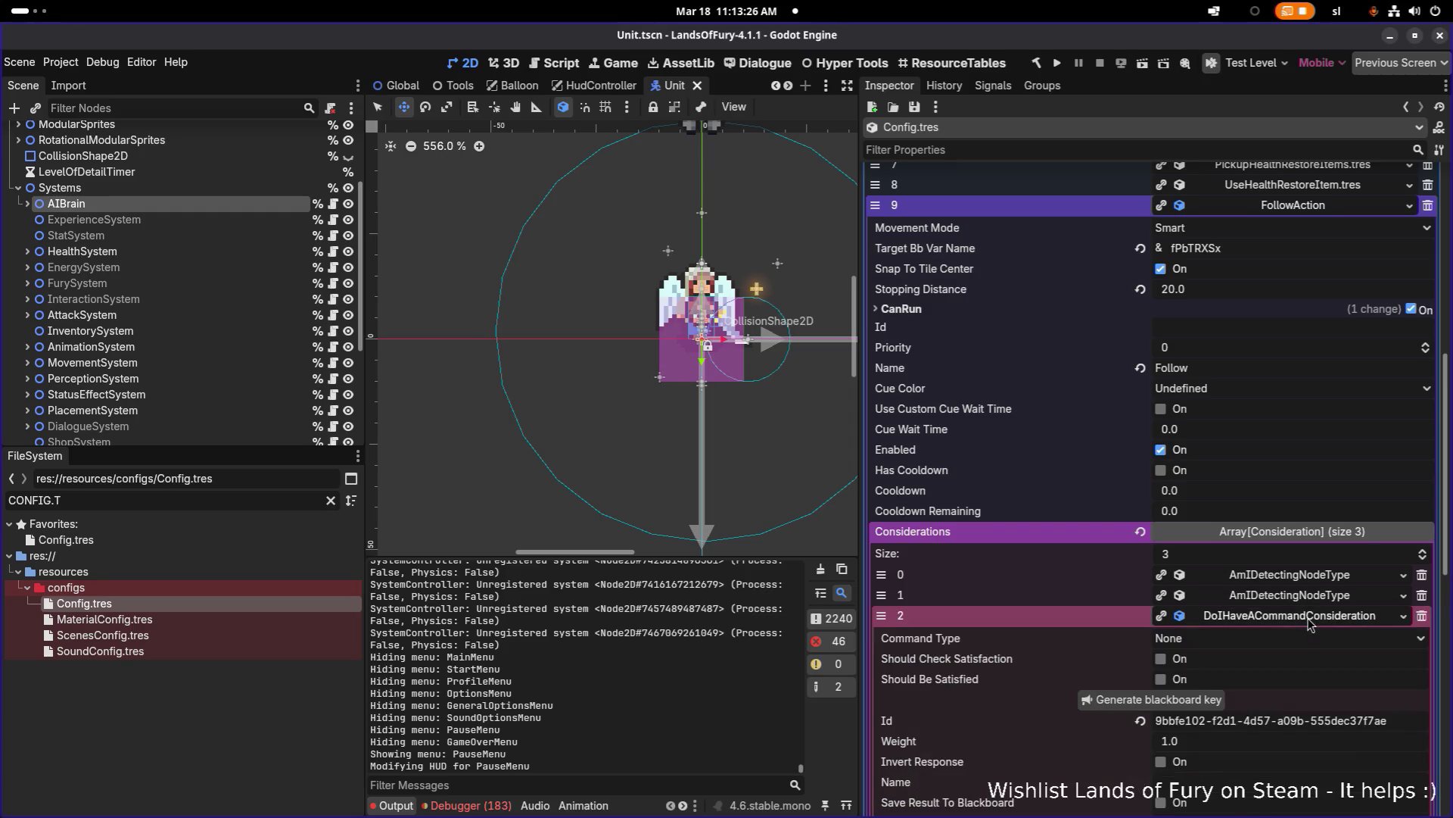
{"action": "left_click", "coordinate": [1309, 619]}
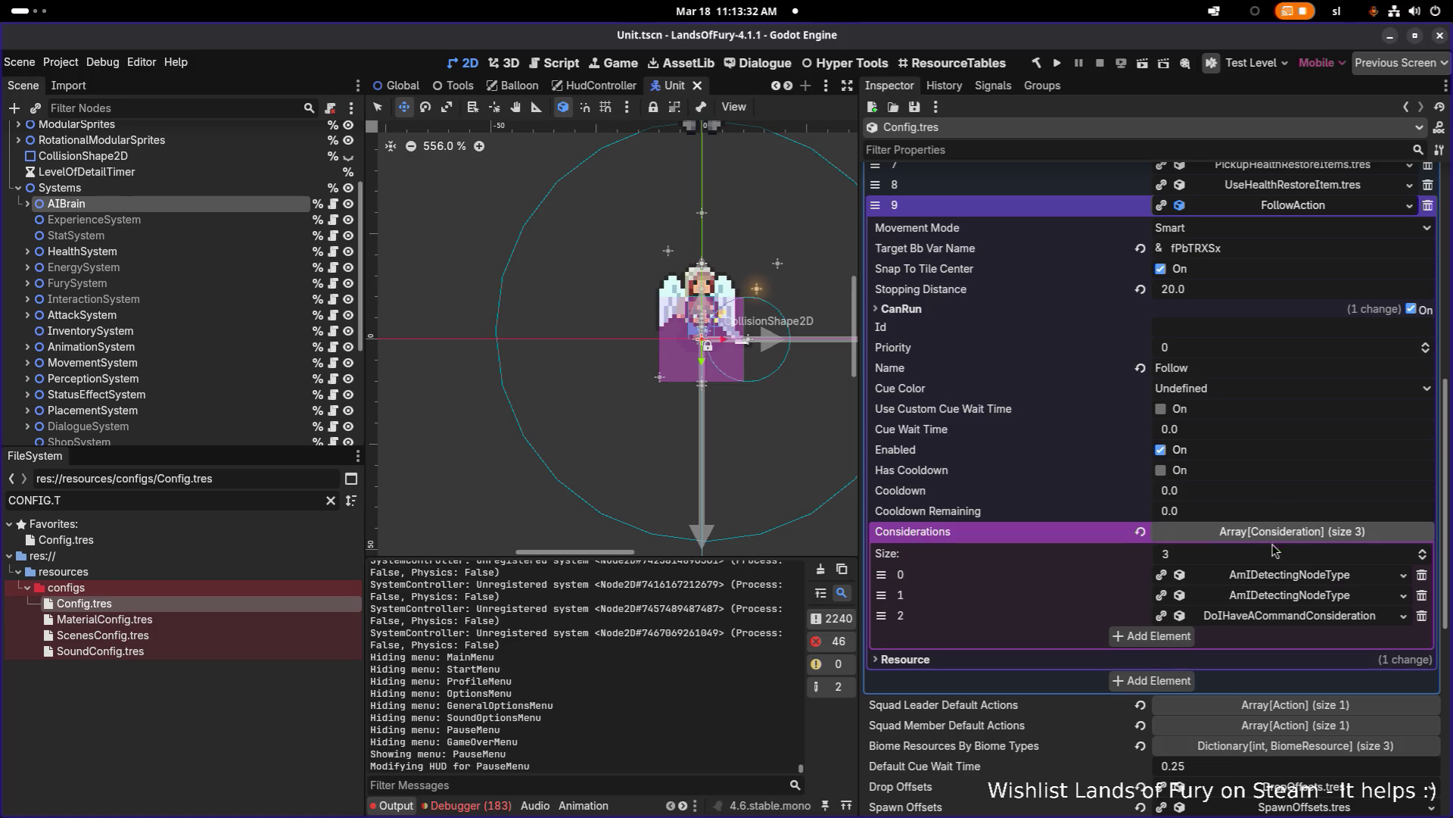
{"action": "left_click", "coordinate": [1288, 575]}
{"action": "scroll", "coordinate": [1287, 583], "scroll_direction": "down", "scroll_amount": 3}
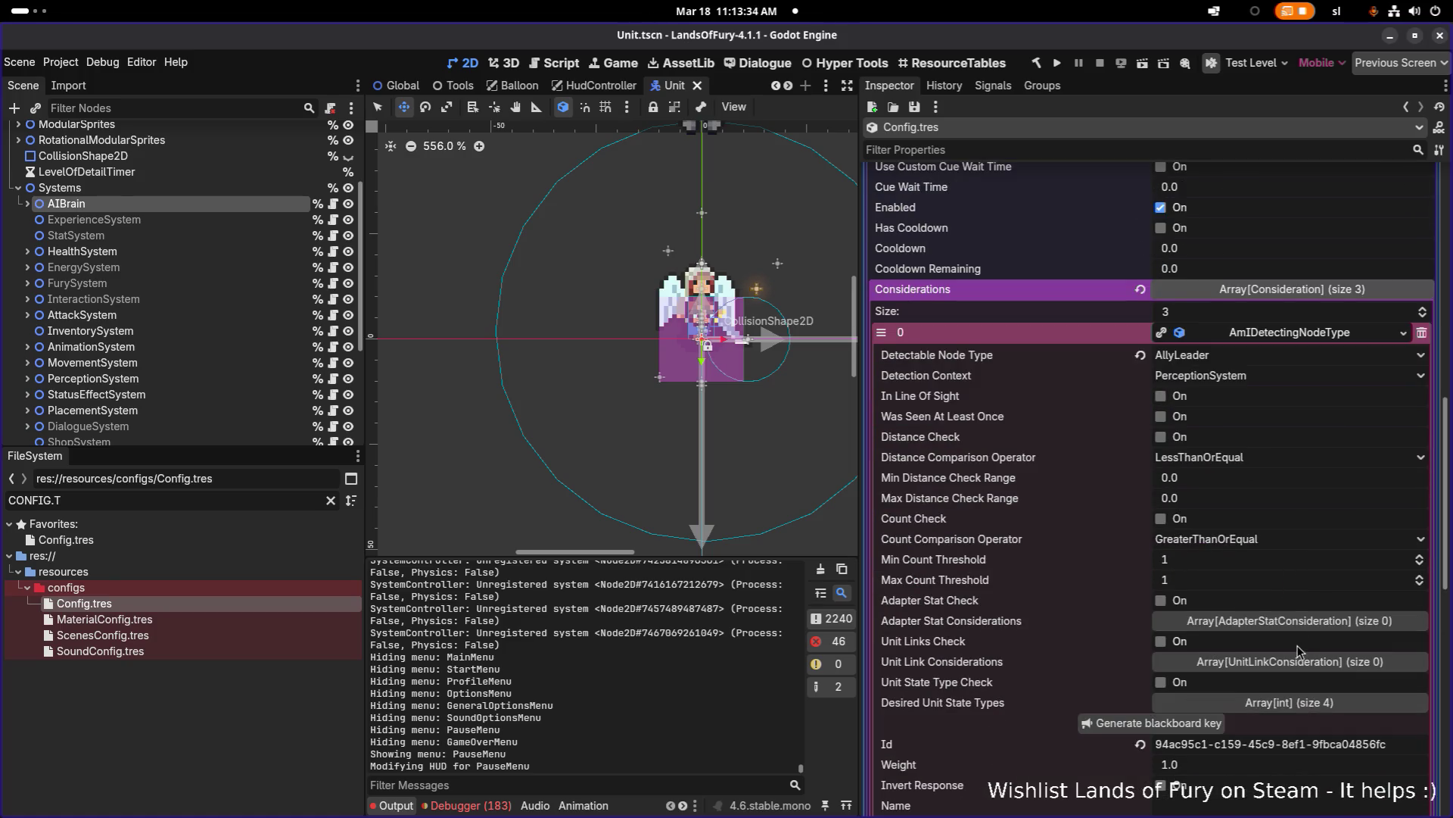
{"action": "scroll", "coordinate": [1302, 681], "scroll_direction": "down", "scroll_amount": 3}
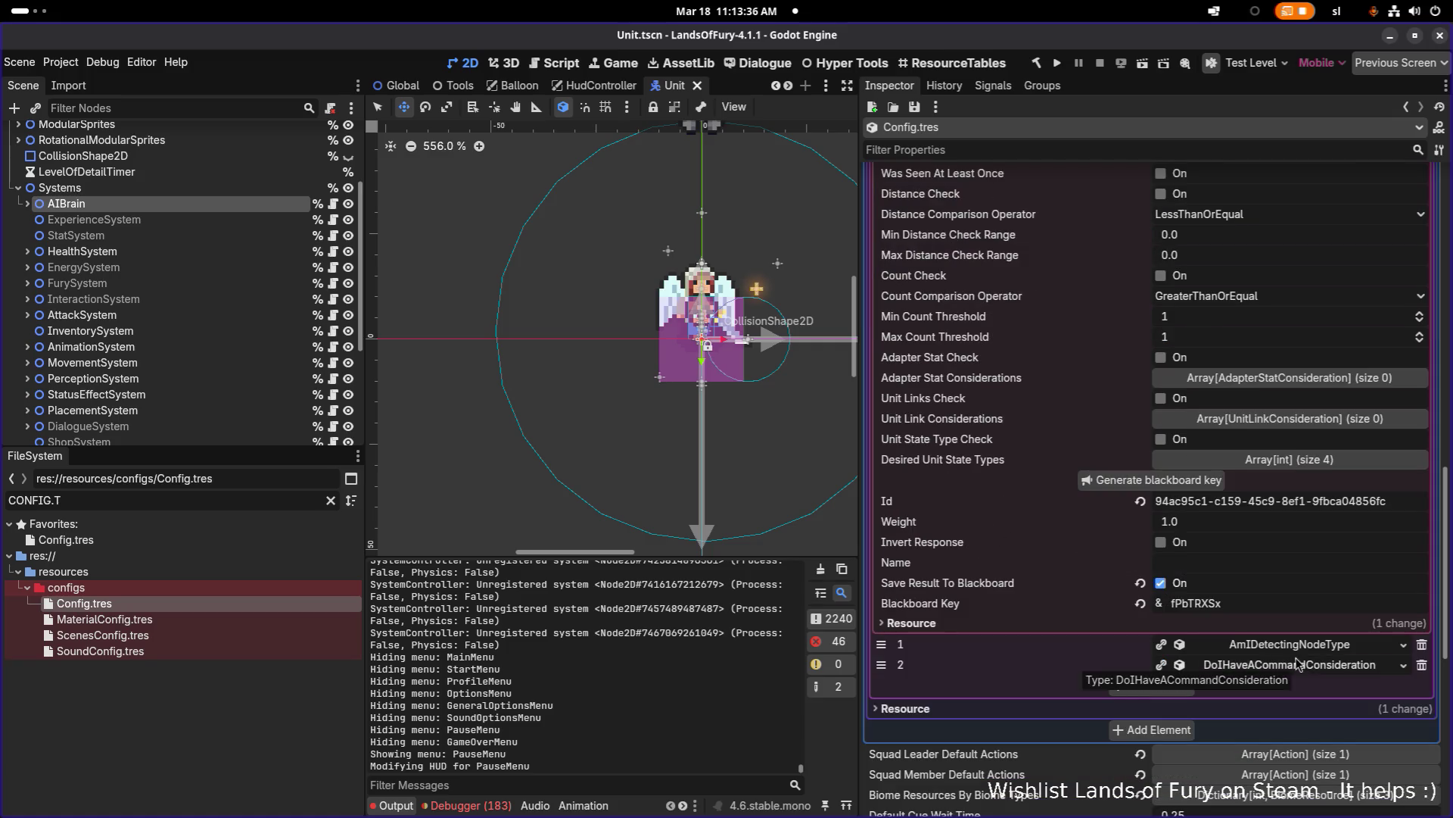
{"action": "scroll", "coordinate": [1255, 603], "scroll_direction": "up", "scroll_amount": 7}
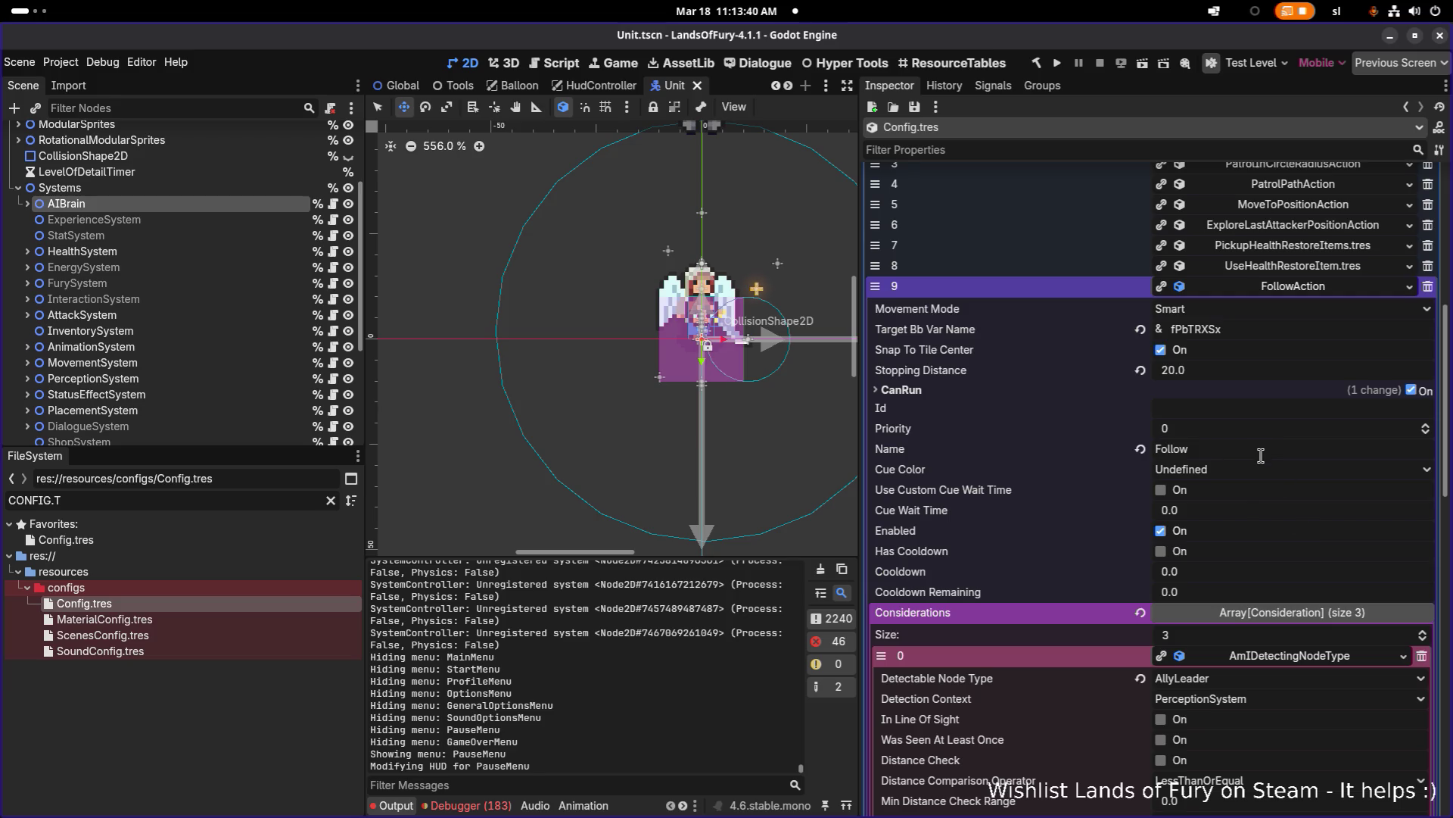
{"action": "scroll", "coordinate": [1258, 473], "scroll_direction": "down", "scroll_amount": 2}
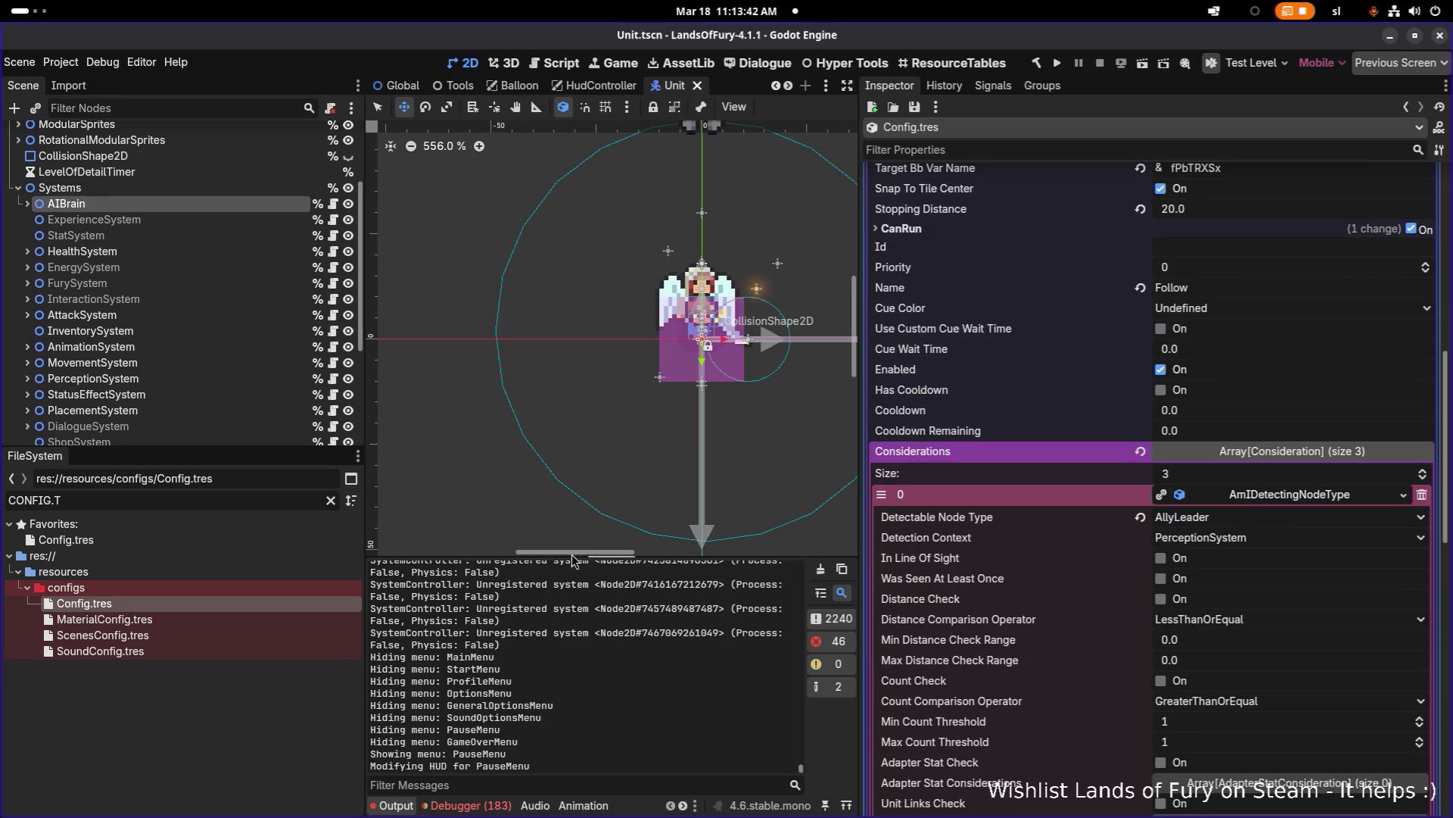
{"action": "triple_click", "coordinate": [152, 503]}
Step: Filter the files for 'ZEPH' and open the BrinsZeph companion unit resource
{"action": "type", "text": "ZEPH"}
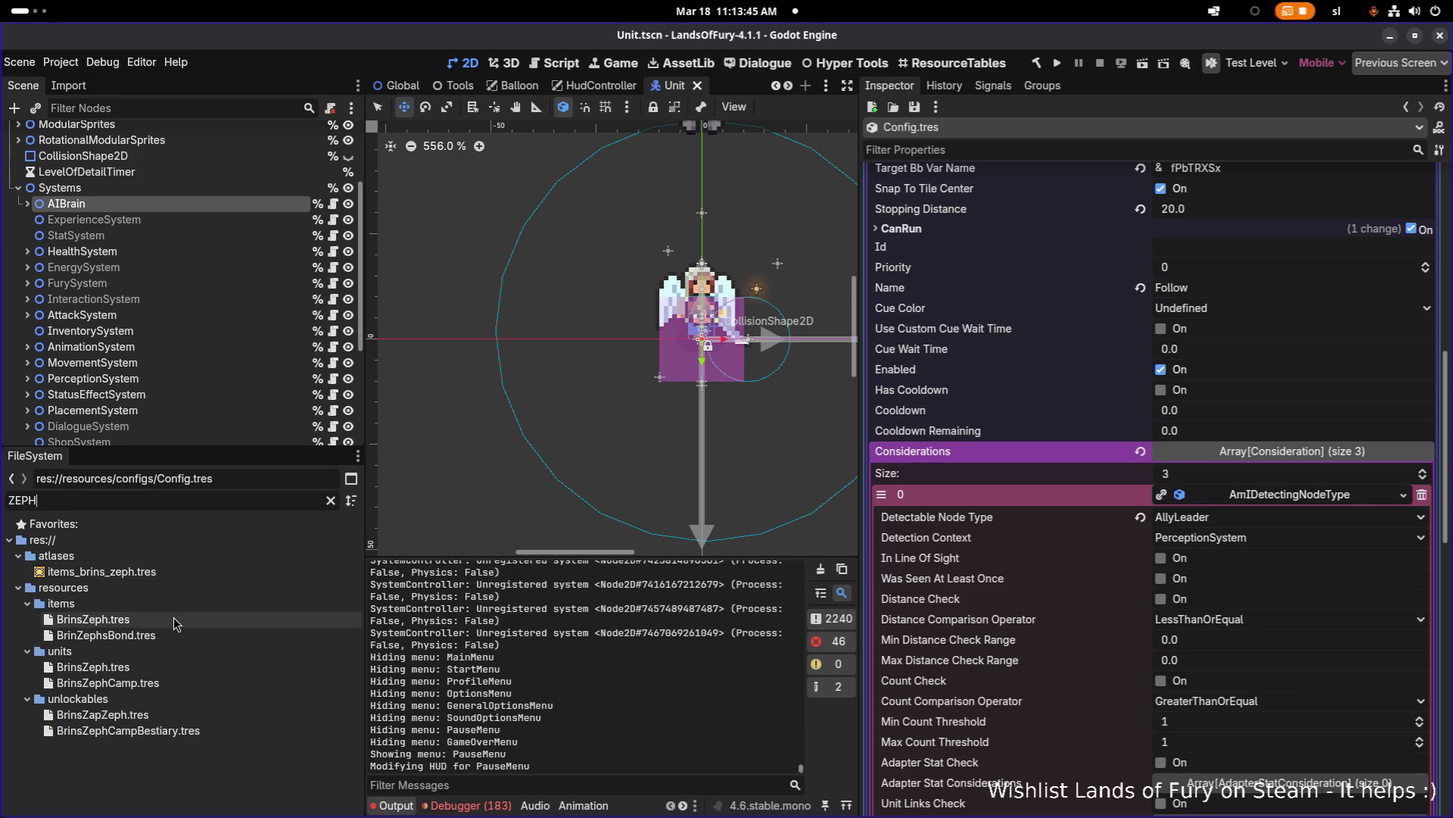
{"action": "left_click", "coordinate": [174, 619]}
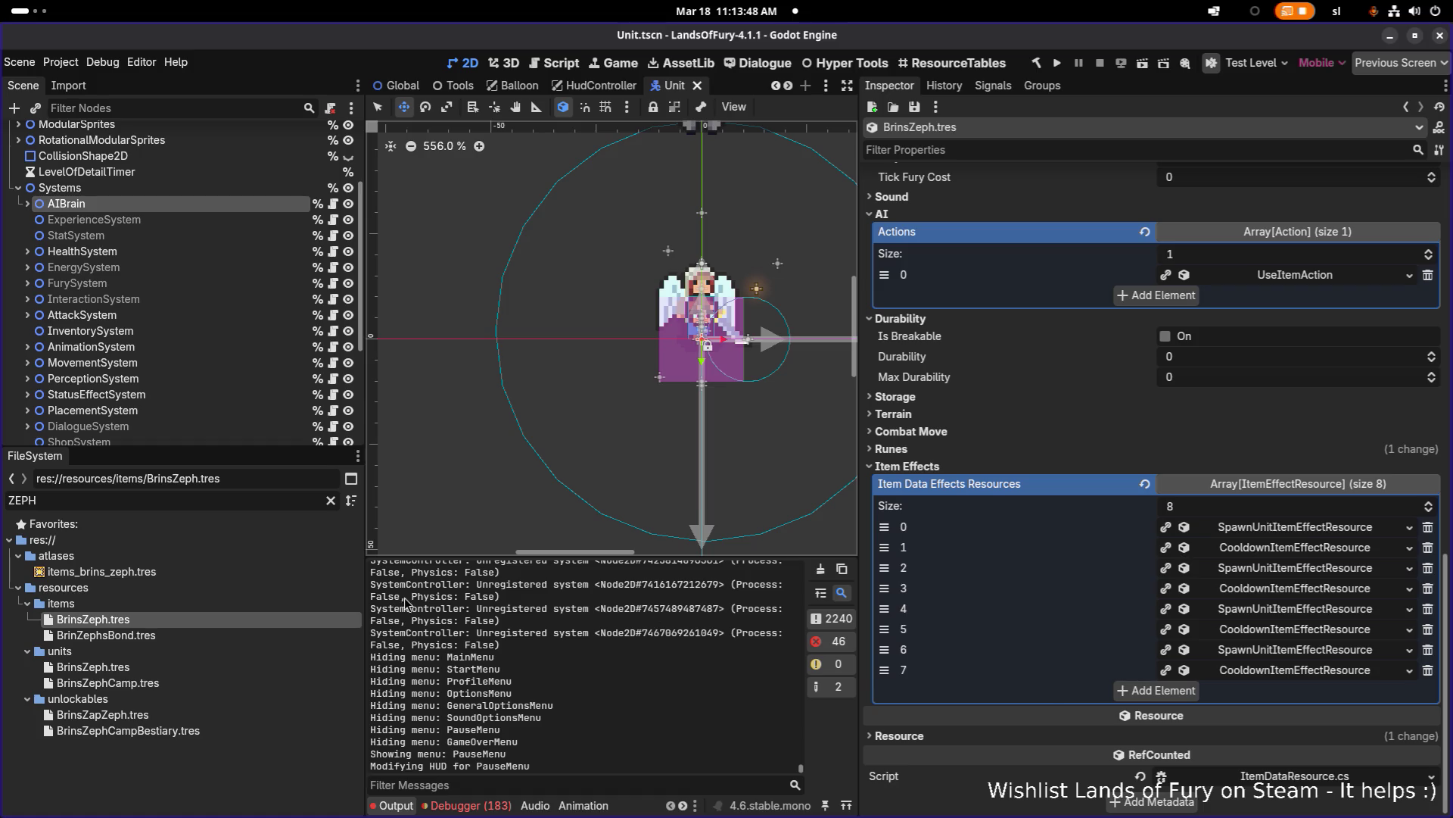
{"action": "left_click", "coordinate": [219, 666]}
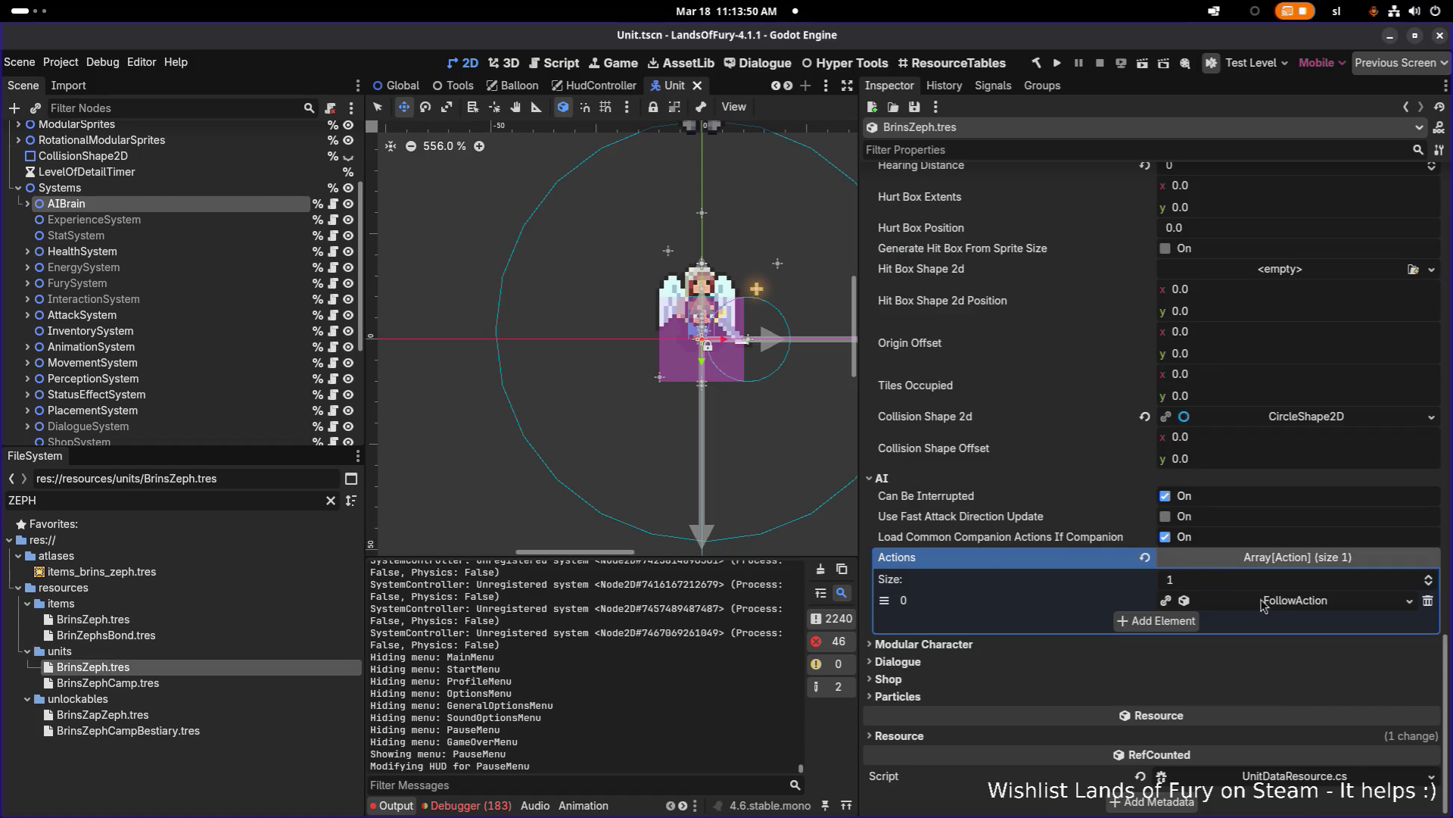
Step: Set the Follow action's Stopping Distance to 20.0 and its detection consideration to AllyLeader, then save
{"action": "left_click", "coordinate": [1279, 606]}
{"action": "scroll", "coordinate": [1288, 569], "scroll_direction": "down", "scroll_amount": 3}
{"action": "left_click_drag", "start_coordinate": [1234, 443], "coordinate": [1204, 444]}
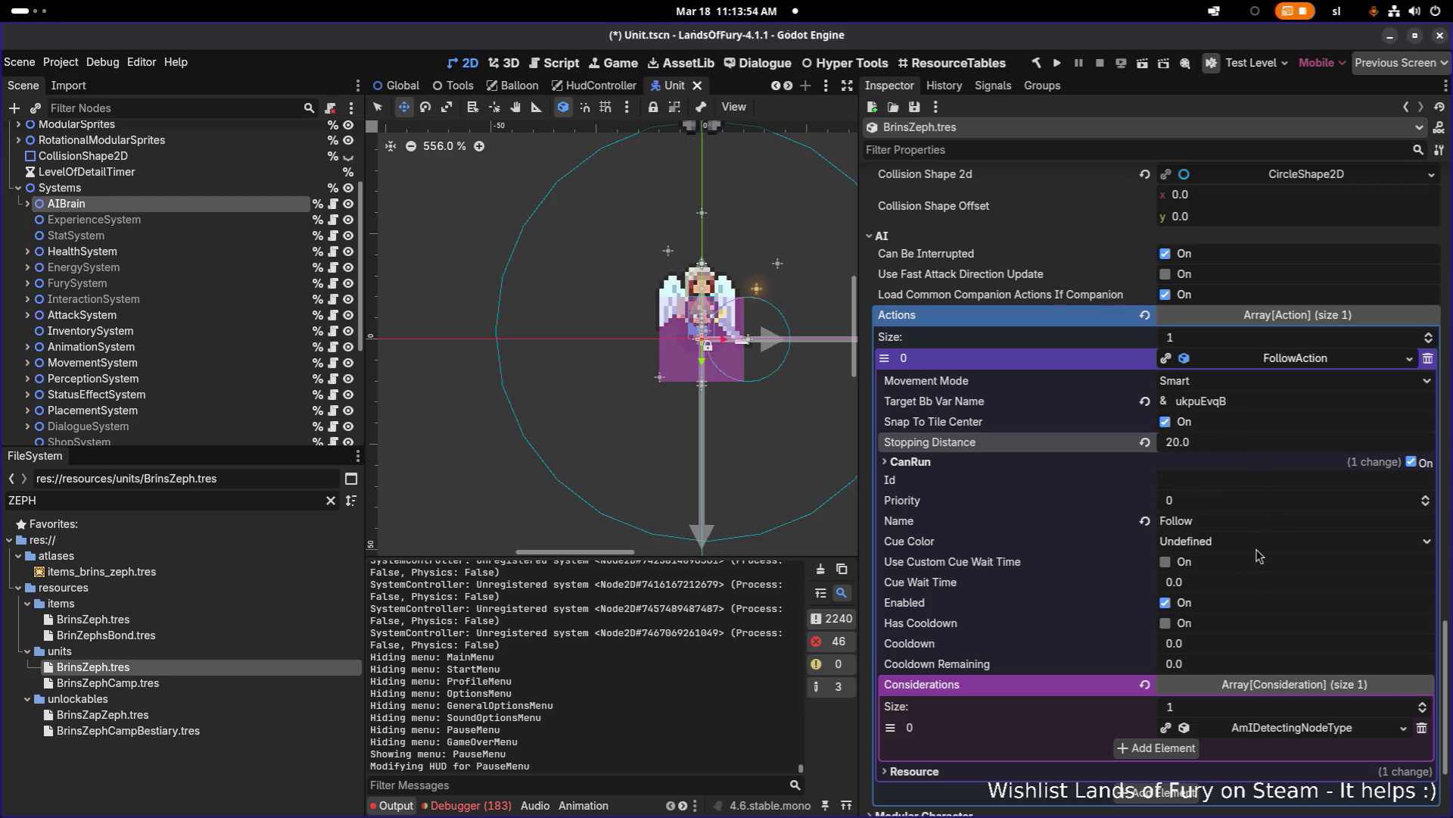
{"action": "left_click", "coordinate": [1271, 729]}
{"action": "left_click", "coordinate": [1234, 588]}
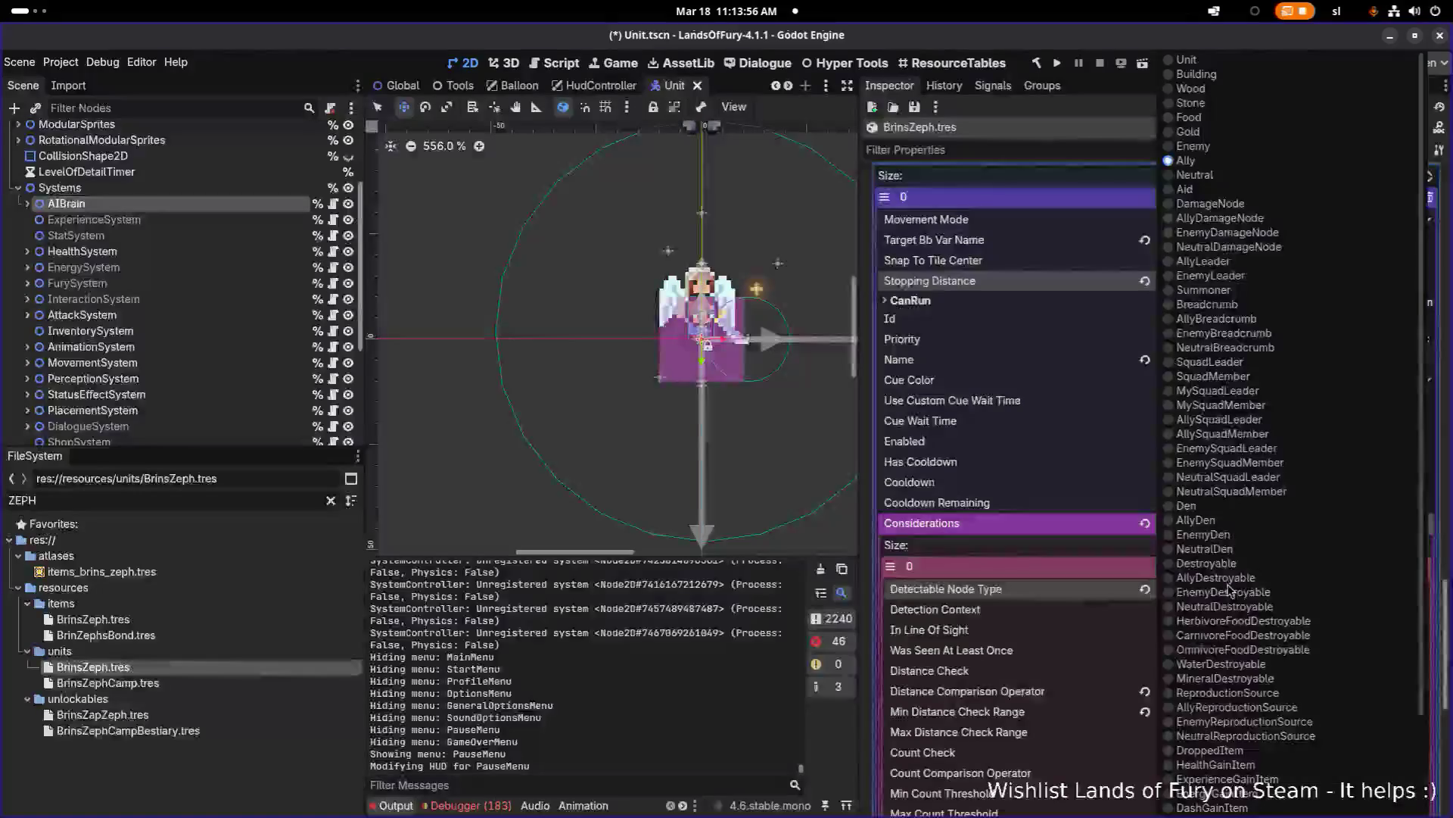
{"action": "left_click", "coordinate": [1280, 262]}
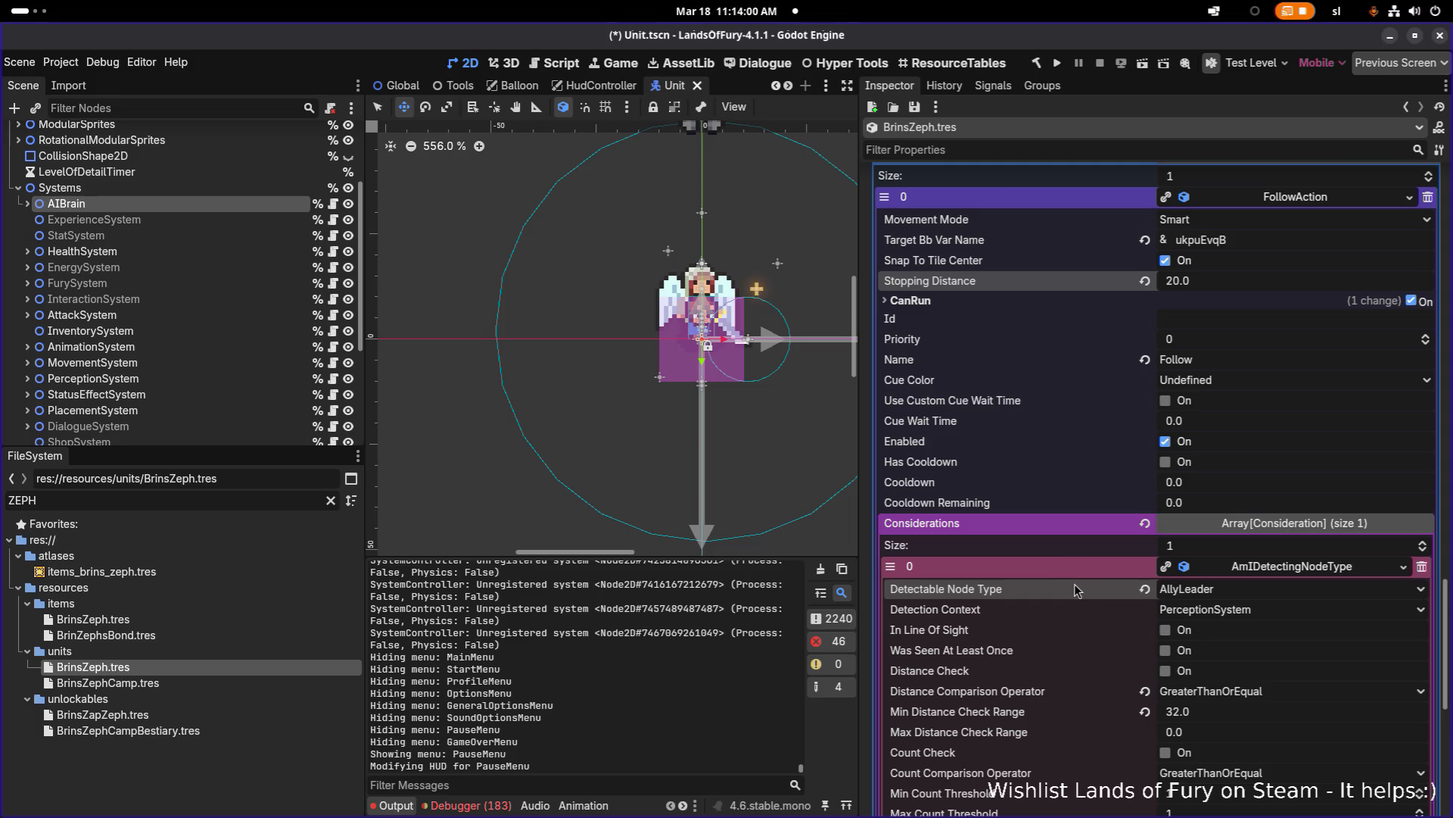
{"action": "key", "text": "ctrl+s"}
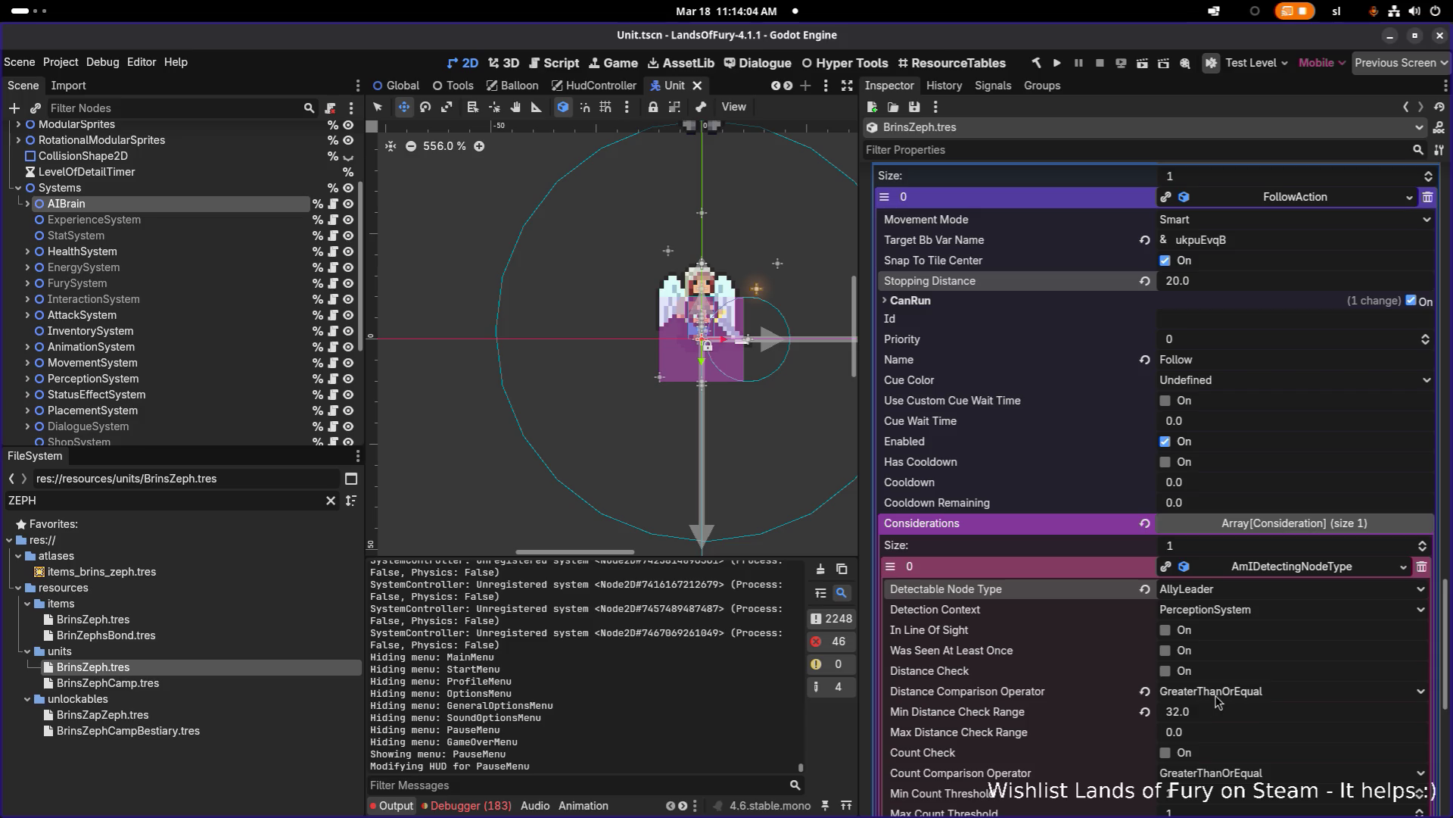
Step: Save again and launch a fresh build of the game for testing
{"action": "scroll", "coordinate": [1215, 712], "scroll_direction": "down", "scroll_amount": 3}
{"action": "key", "text": "ctrl+s"}
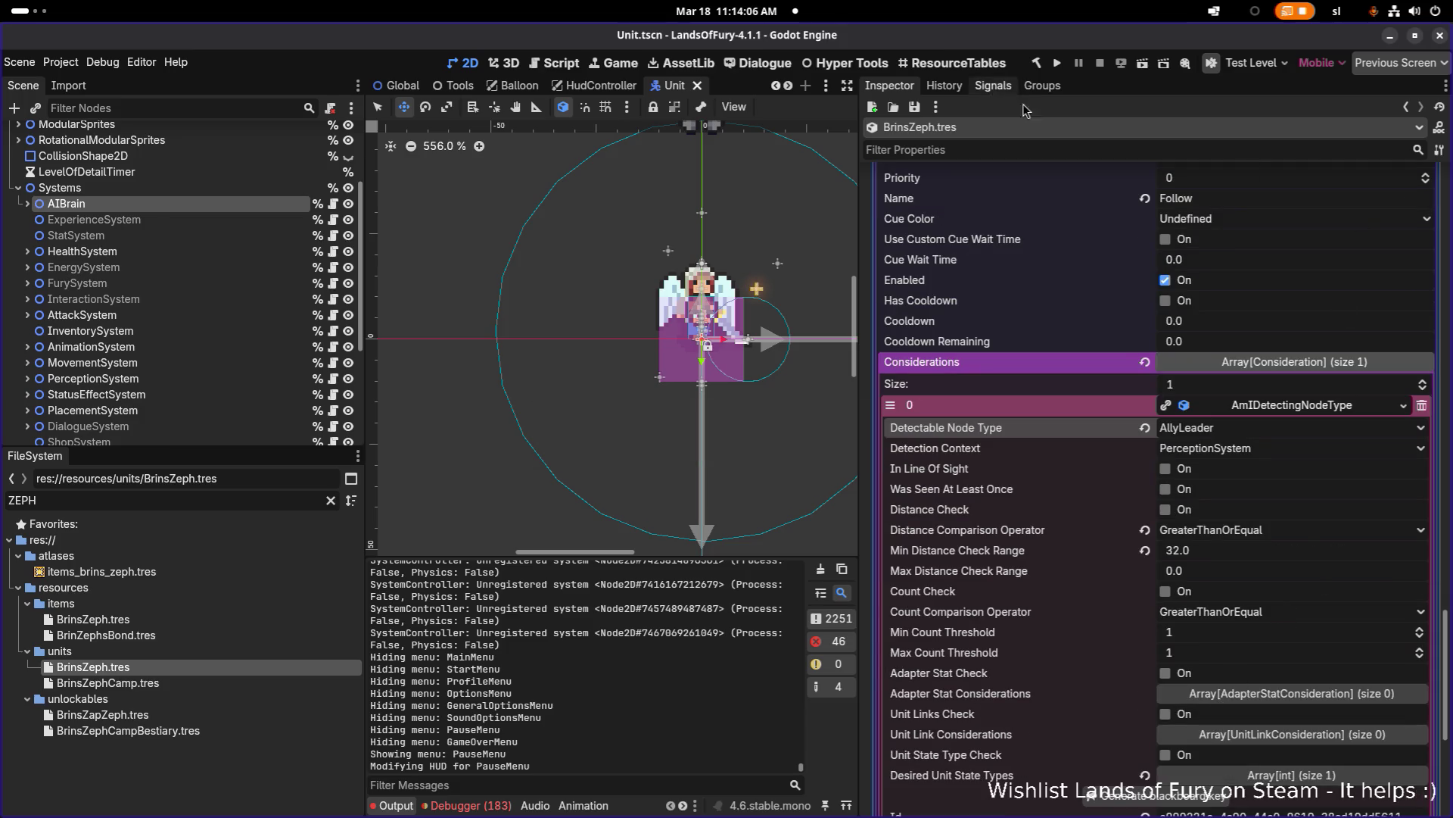
{"action": "left_click", "coordinate": [1057, 62]}
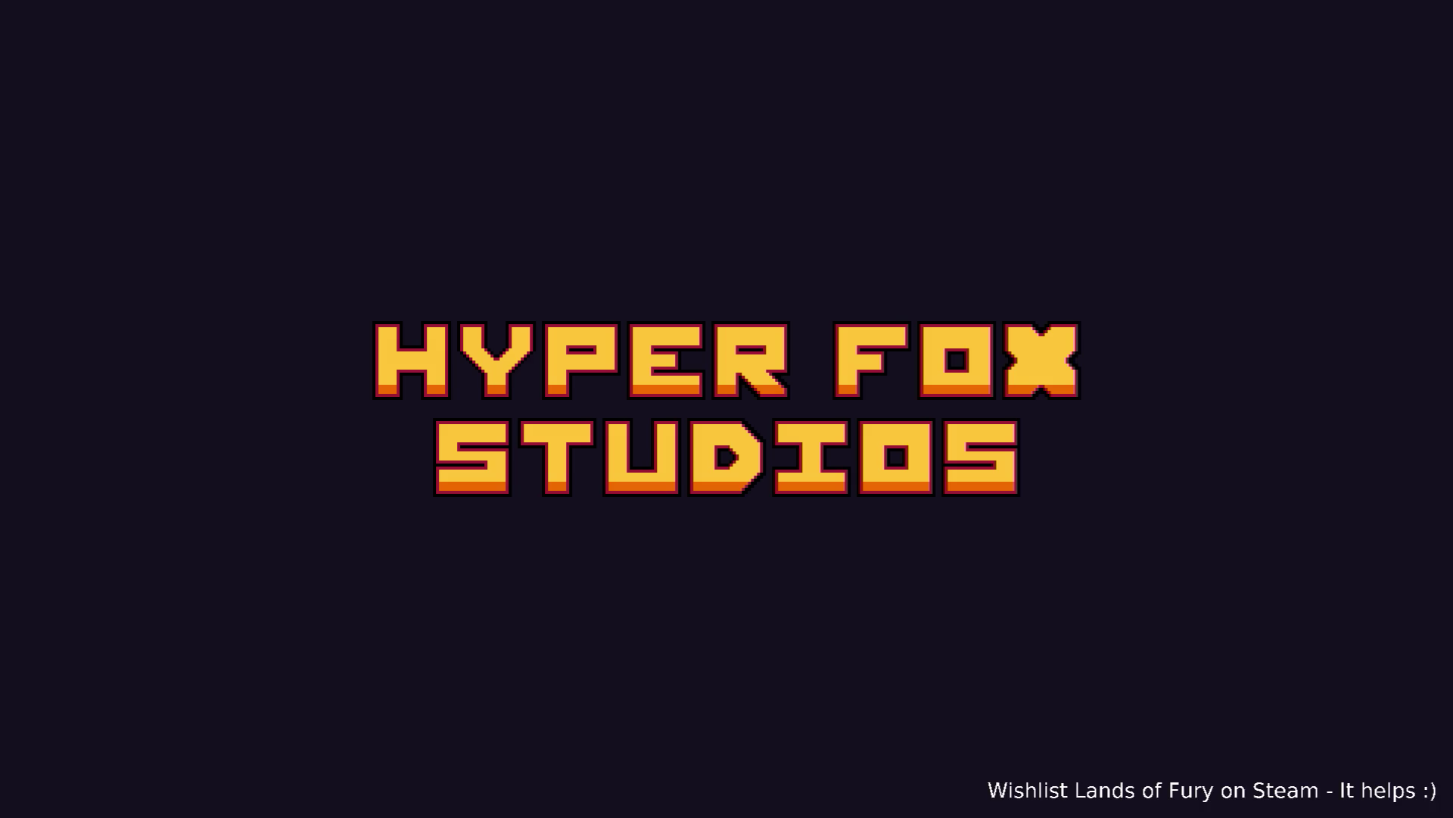
Step: Load the first saved profile and travel through the purple vine to Elderglade Forest
{"action": "key", "text": "Return"}
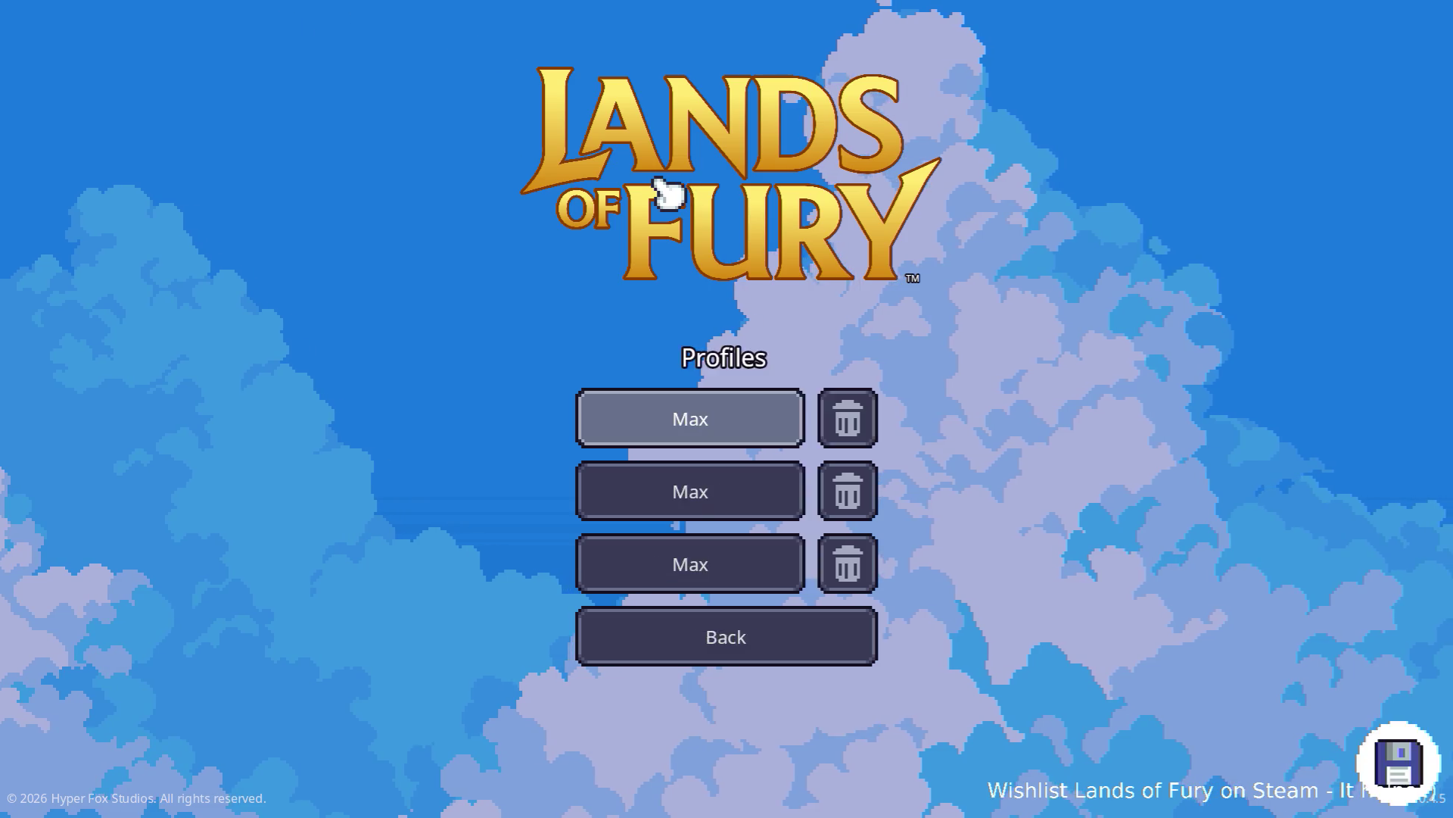
{"action": "key", "text": "Return"}
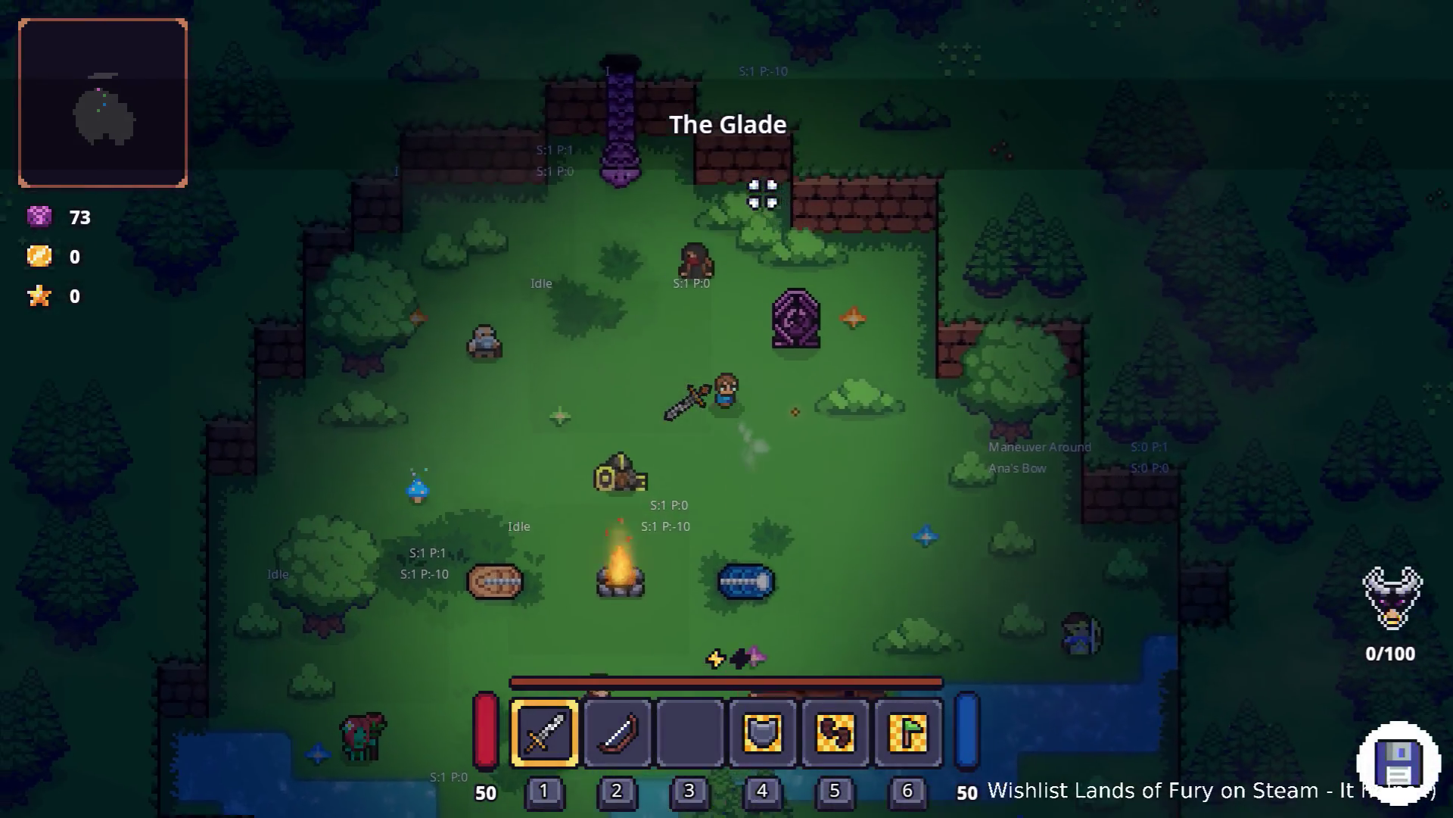
{"action": "key", "text": "a"}
{"action": "key", "text": "w"}
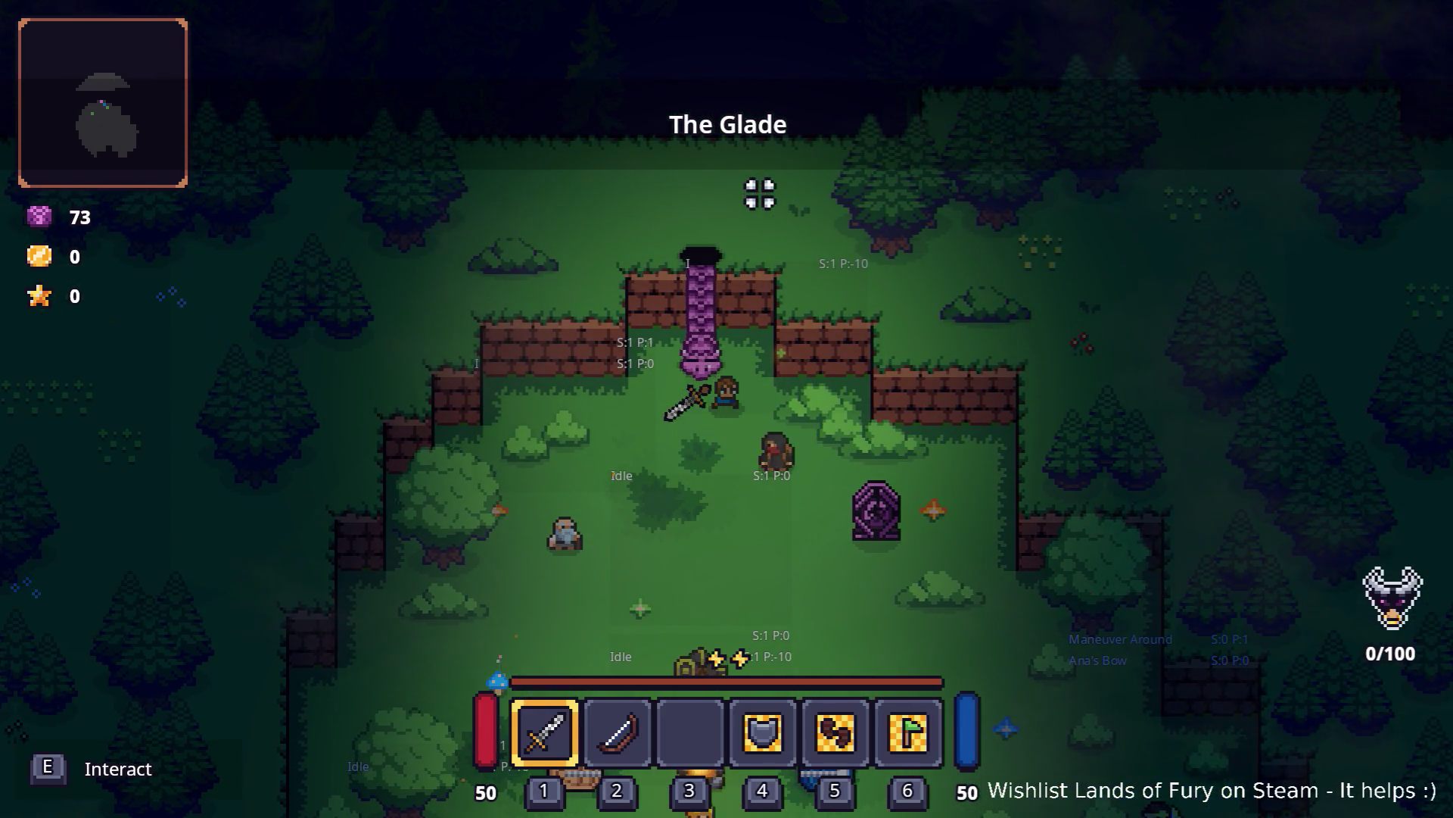
{"action": "key", "text": "e"}
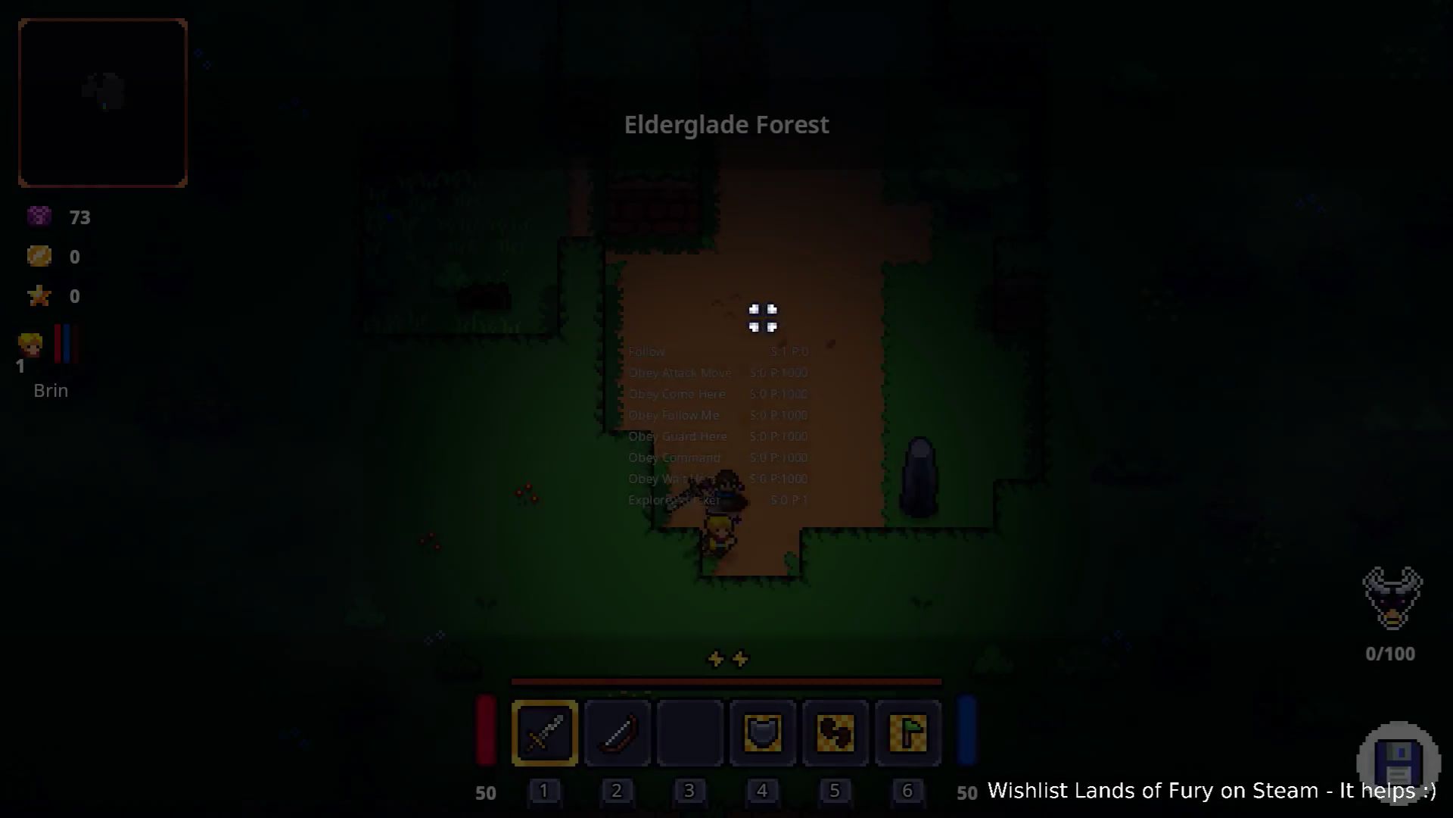
Step: Run Companion.CompanionAddLevels(5) in the developer console
{"action": "key", "text": "grave"}
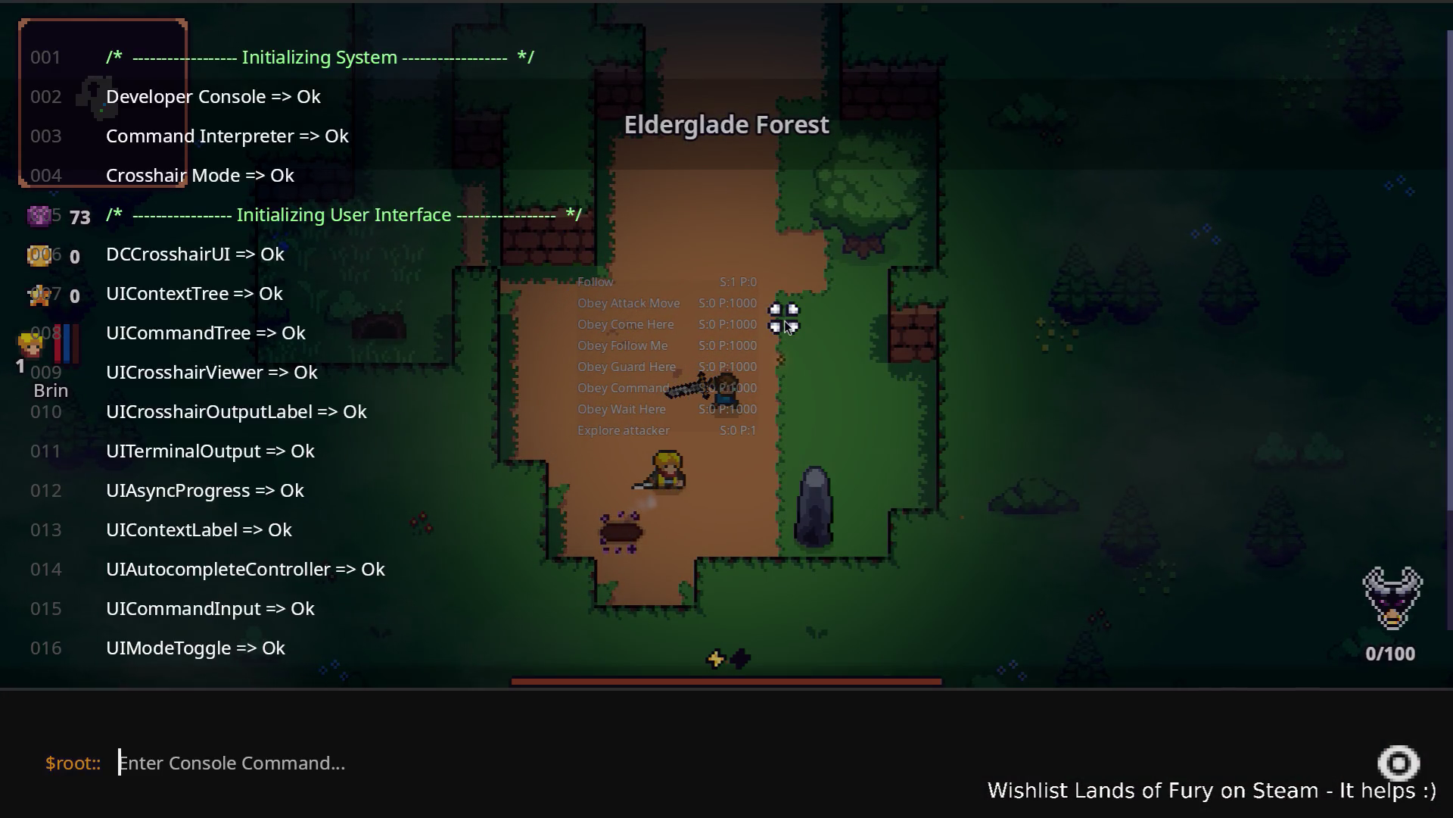
{"action": "type", "text": "Com"}
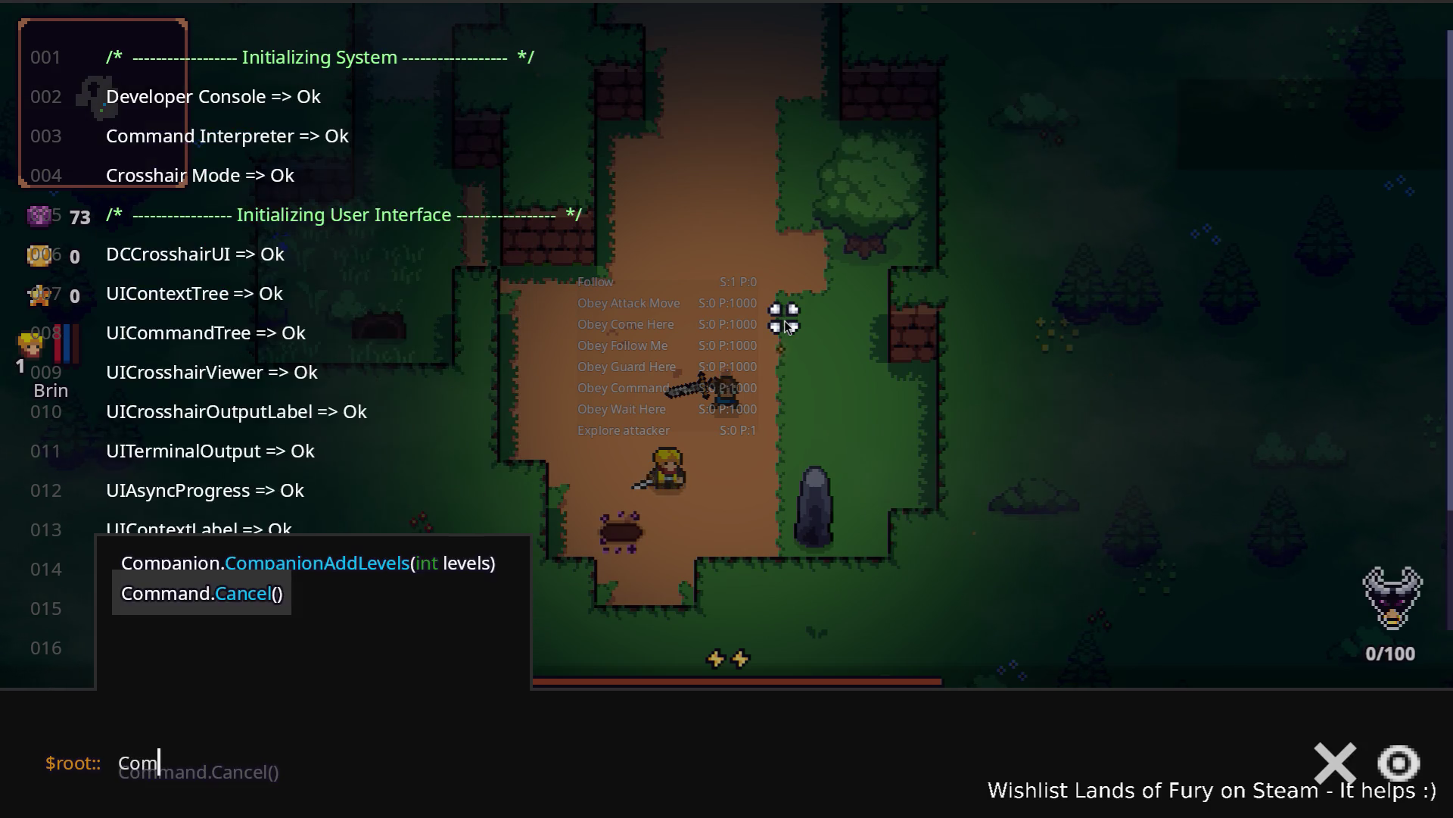
{"action": "type", "text": "p"}
{"action": "key", "text": "Tab"}
{"action": "type", "text": "(5)"}
{"action": "key", "text": "Return"}
{"action": "key", "text": "grave"}
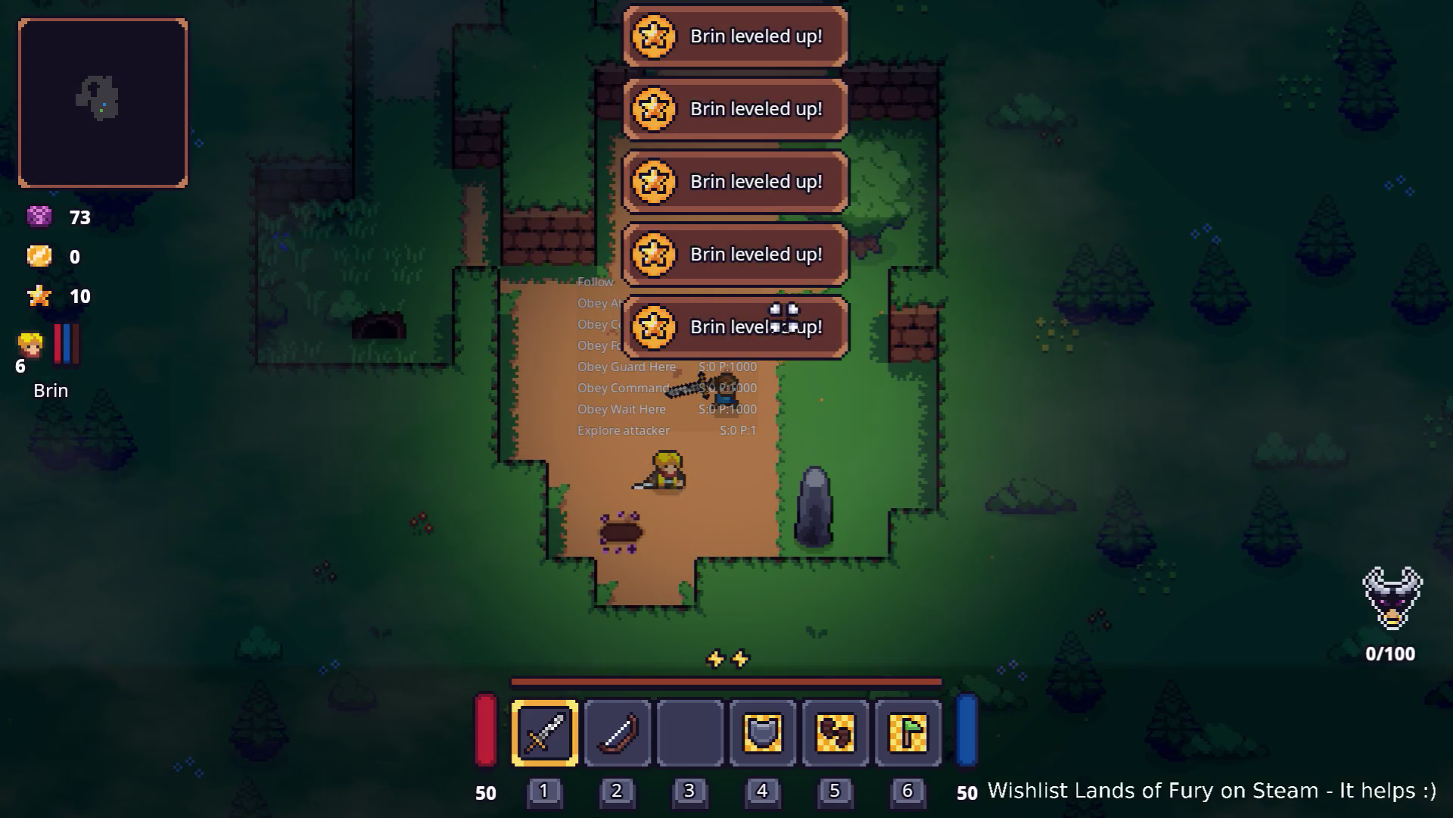
Step: Spend a skill point on Brin's Zeph skill from the character panel
{"action": "key", "text": "i"}
{"action": "left_click", "coordinate": [396, 558]}
{"action": "left_click", "coordinate": [704, 585]}
{"action": "left_click", "coordinate": [677, 715]}
{"action": "key", "text": "i"}
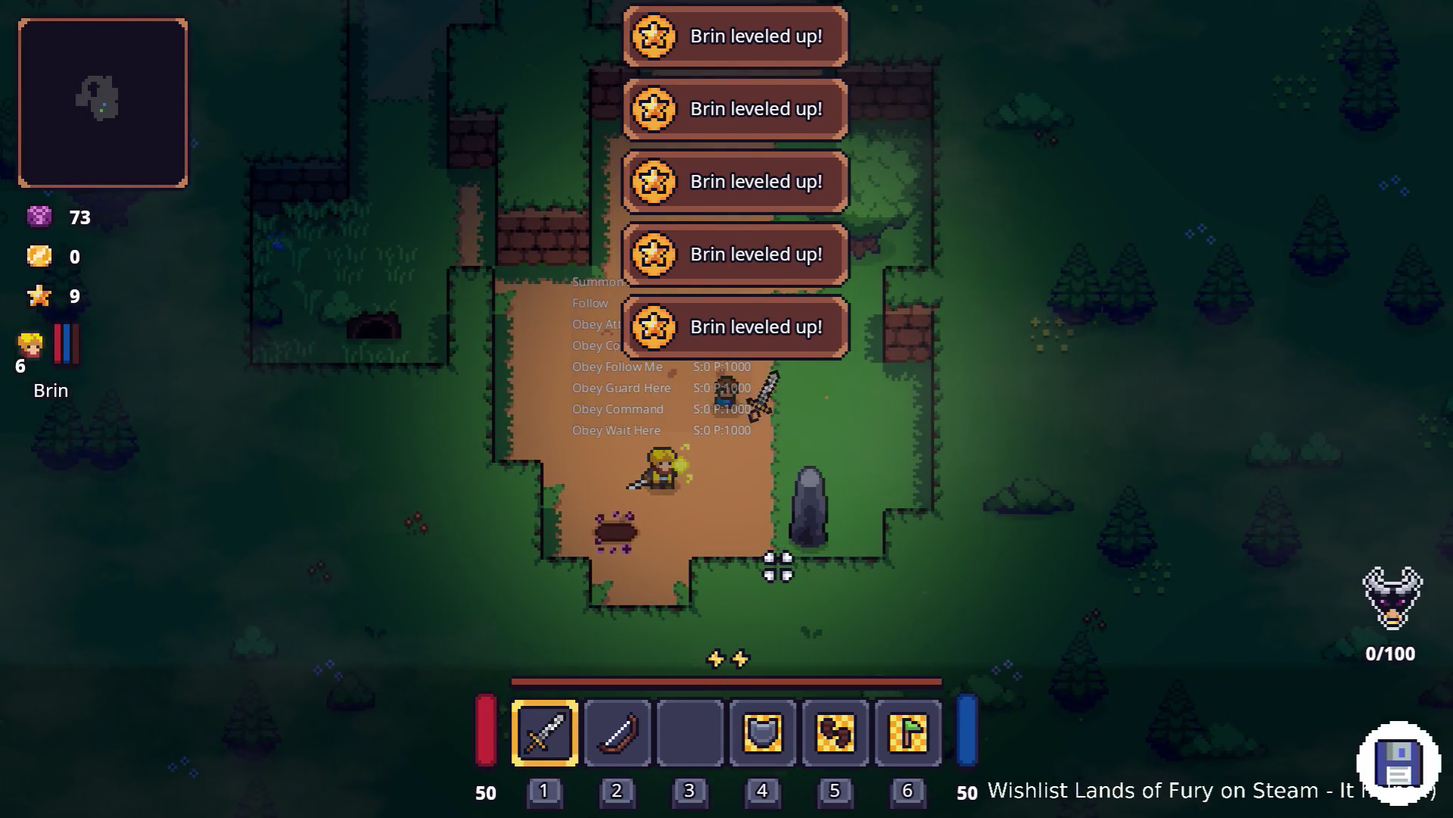
Step: Walk the forest paths with the pixie following, collecting the Fairy Dust and passing the anvil
{"action": "key", "text": "w+d"}
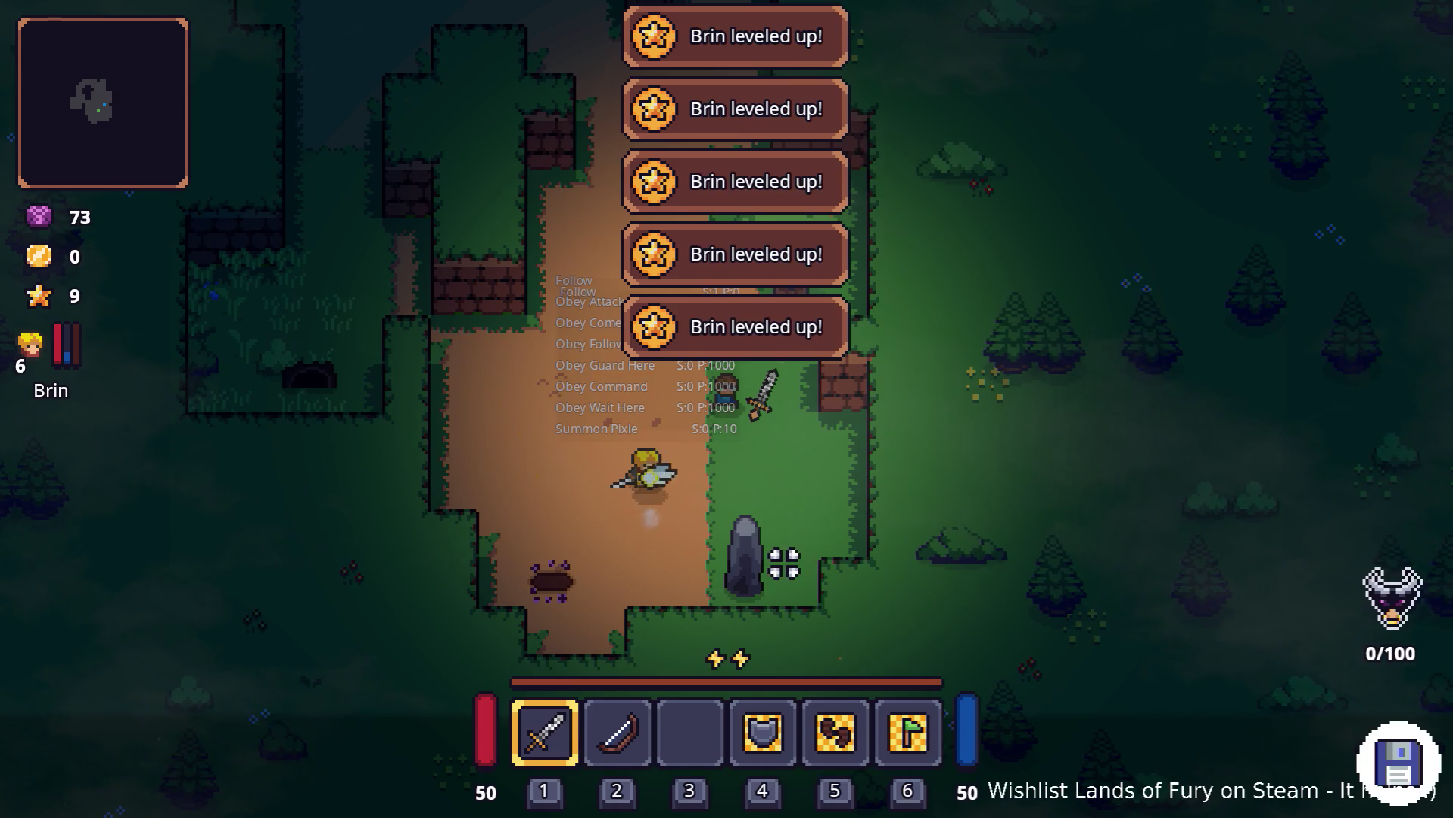
{"action": "key", "text": "w"}
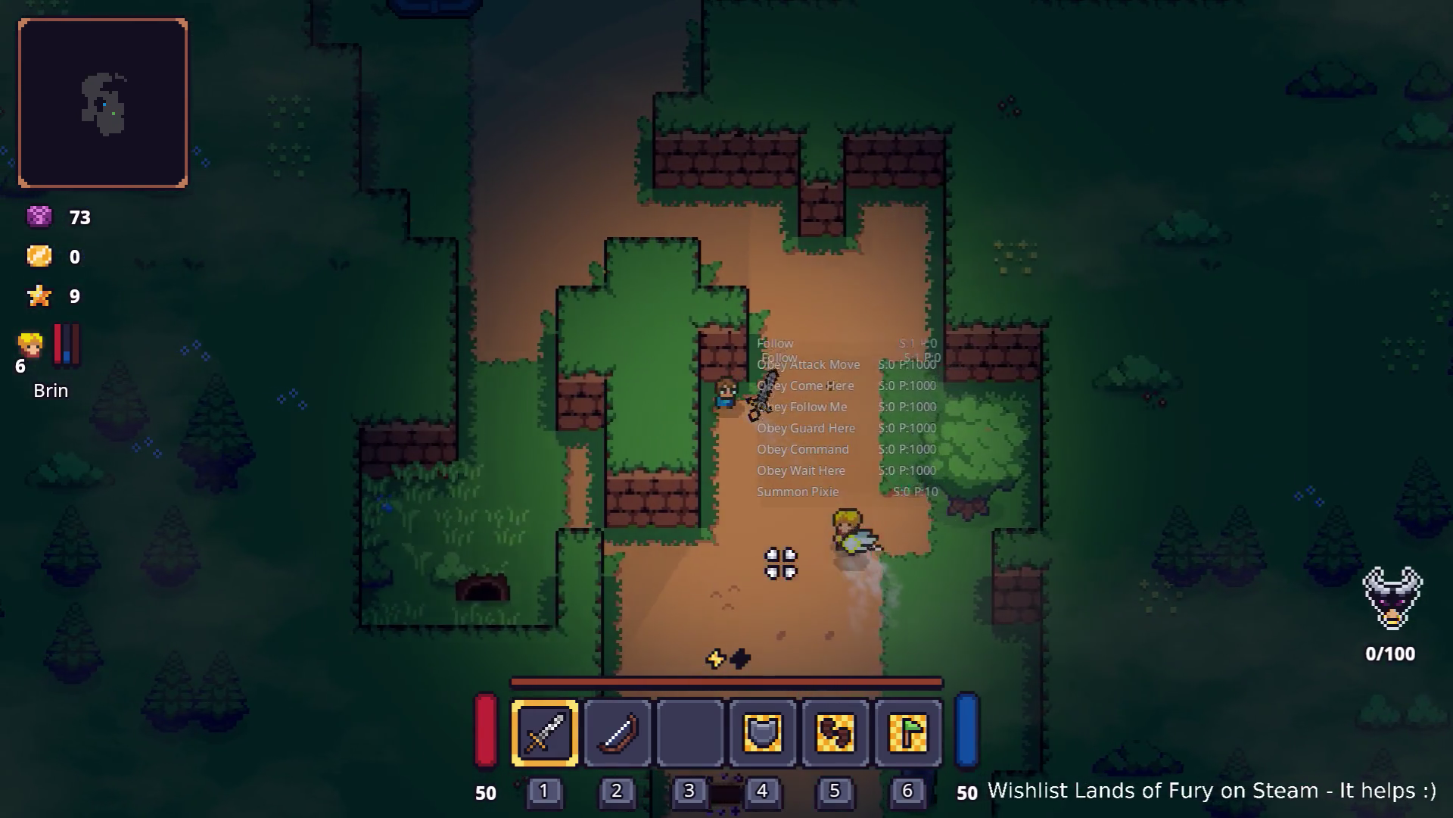
{"action": "key", "text": "s"}
{"action": "key", "text": "d"}
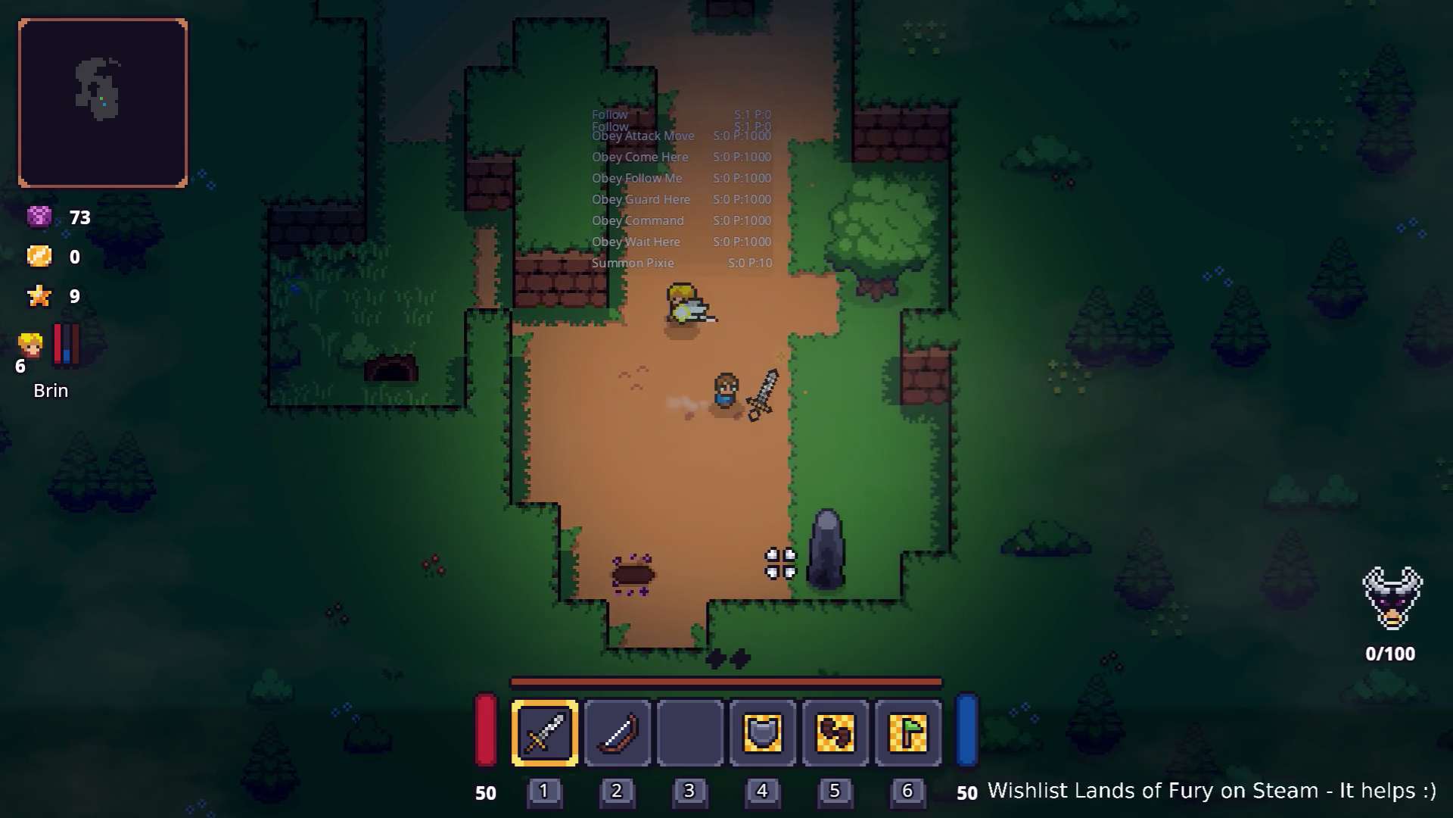
{"action": "key", "text": "w+d"}
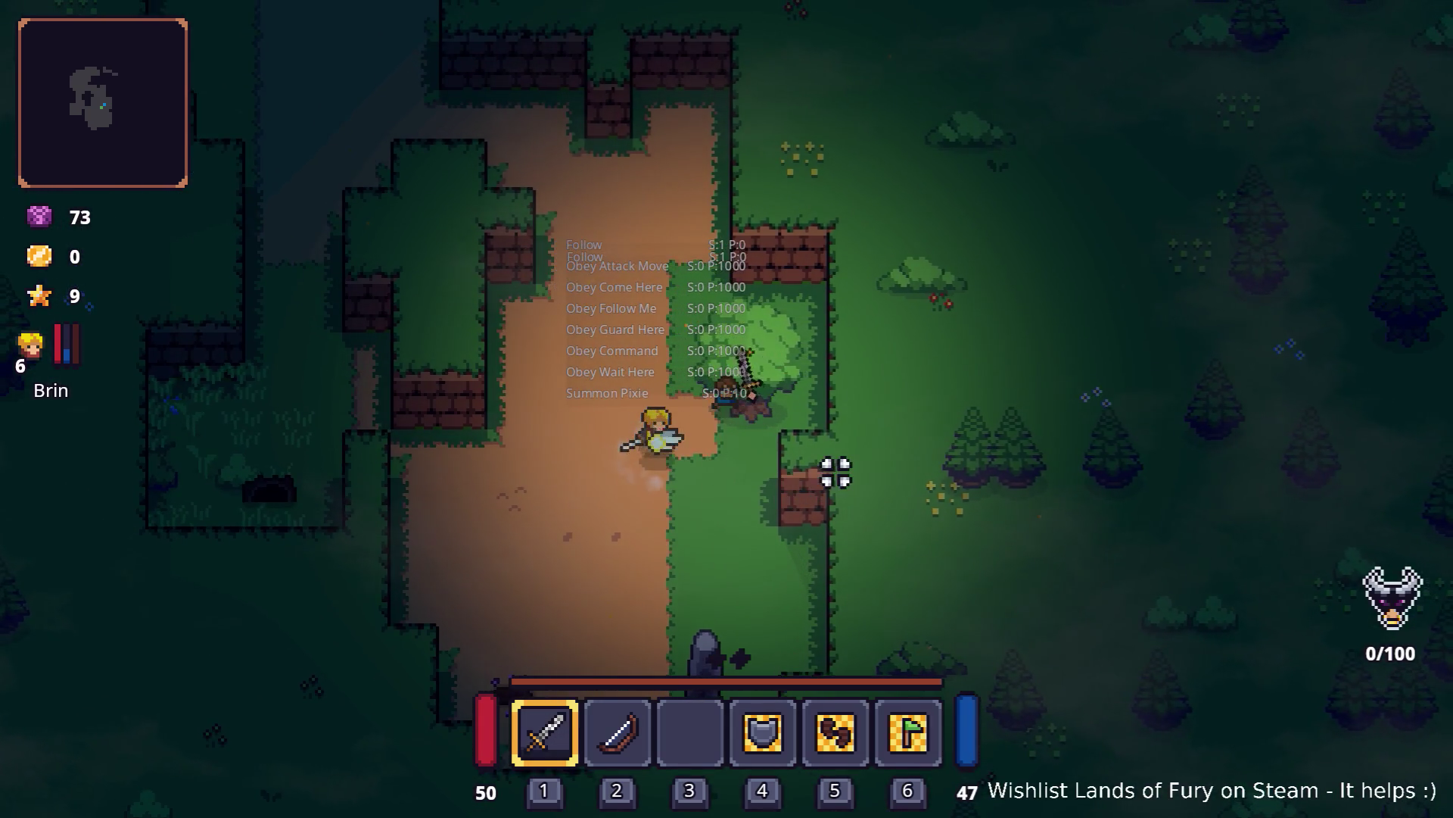
{"action": "key", "text": "w+a"}
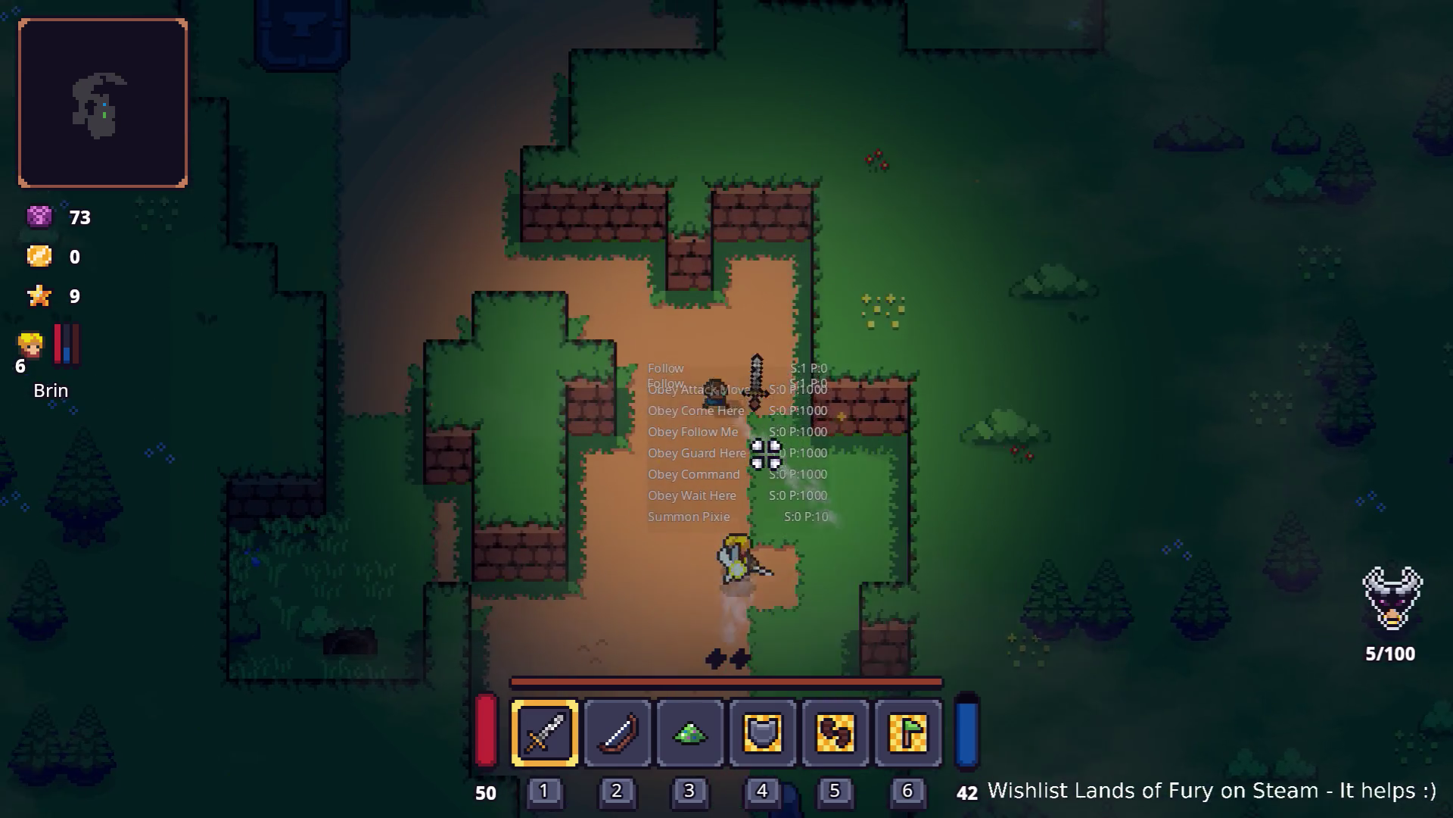
{"action": "key", "text": "w+a"}
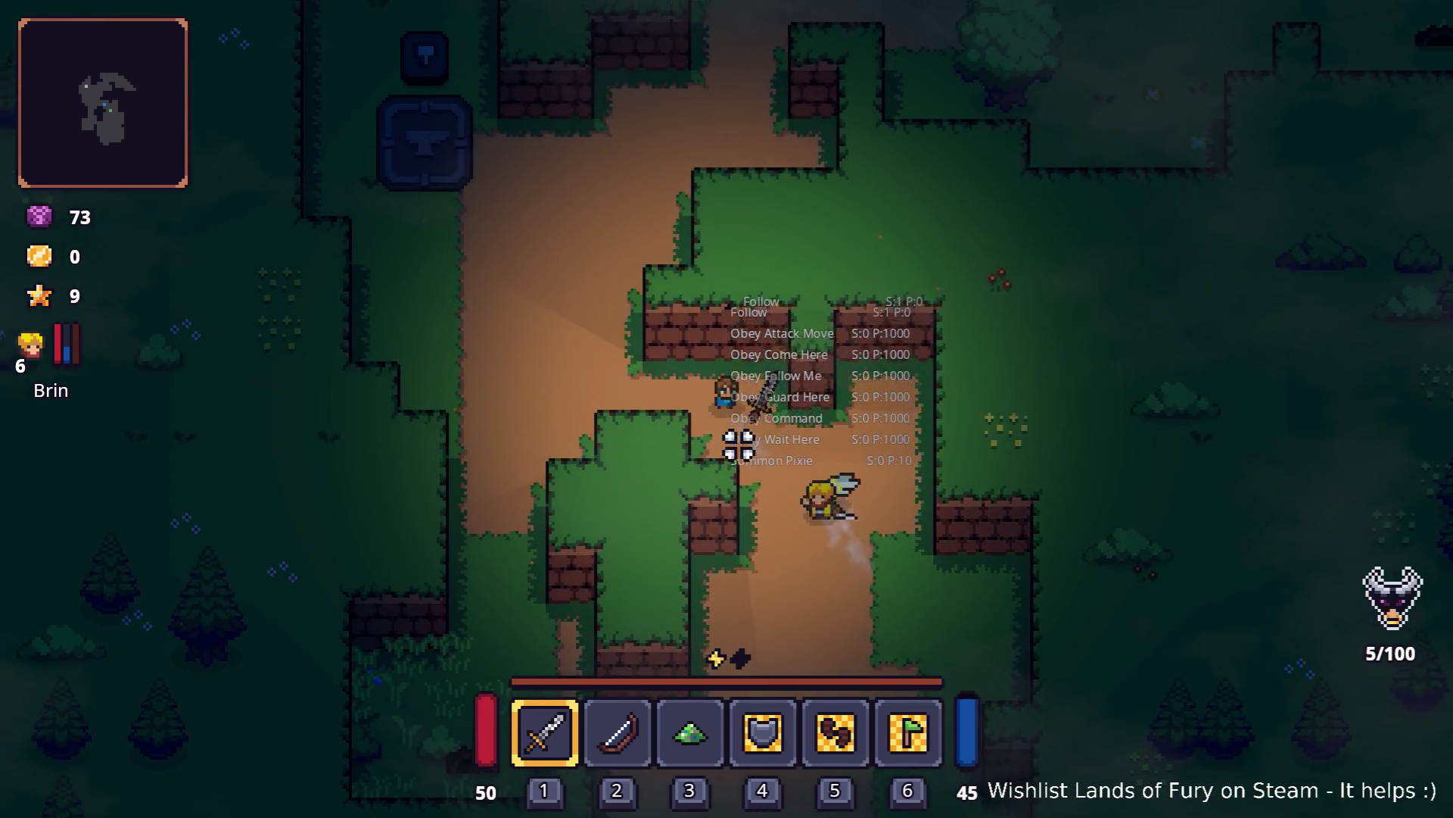
{"action": "key", "text": "w+a"}
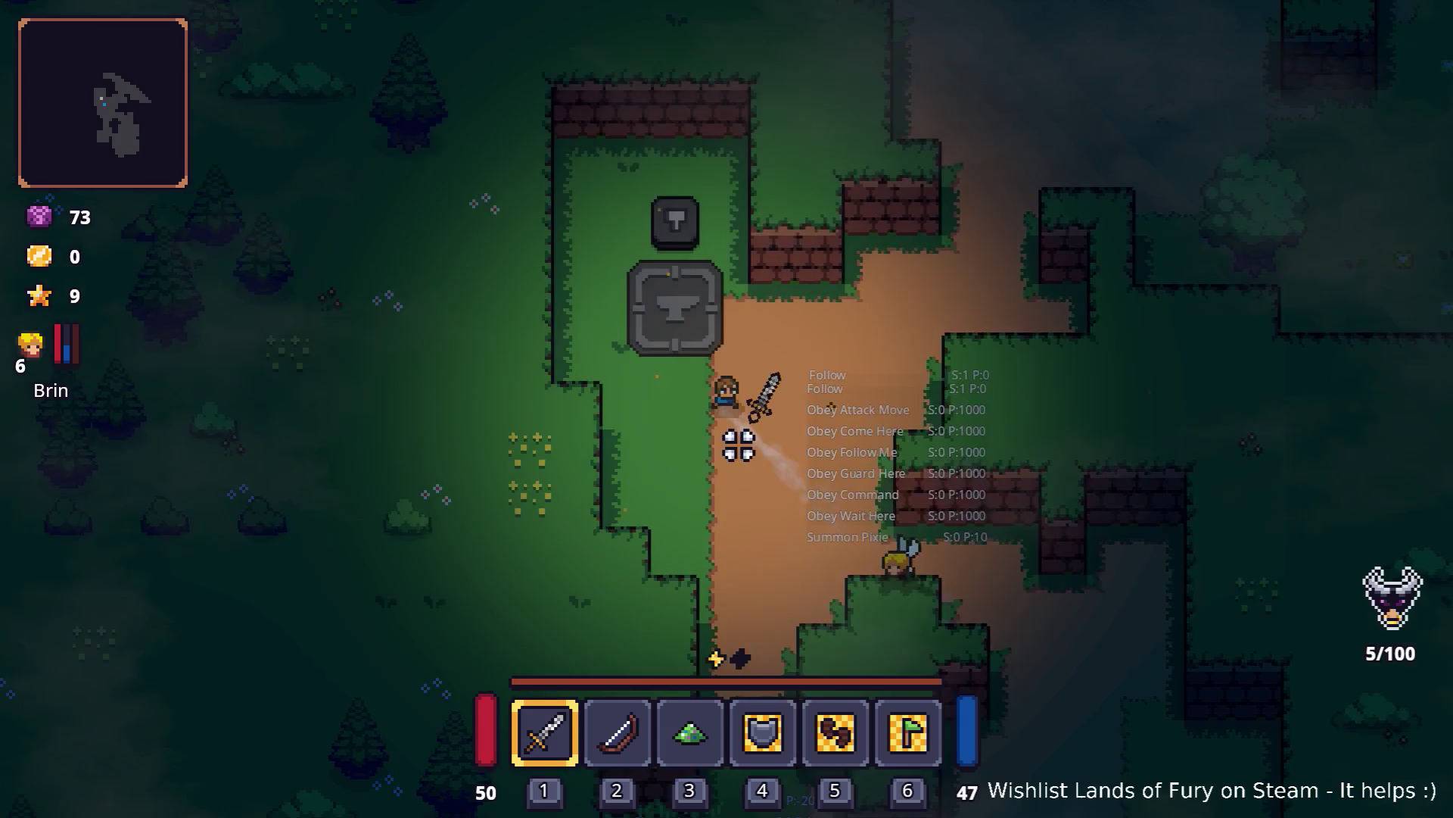
{"action": "key", "text": "w+a"}
{"action": "key", "text": "s+d"}
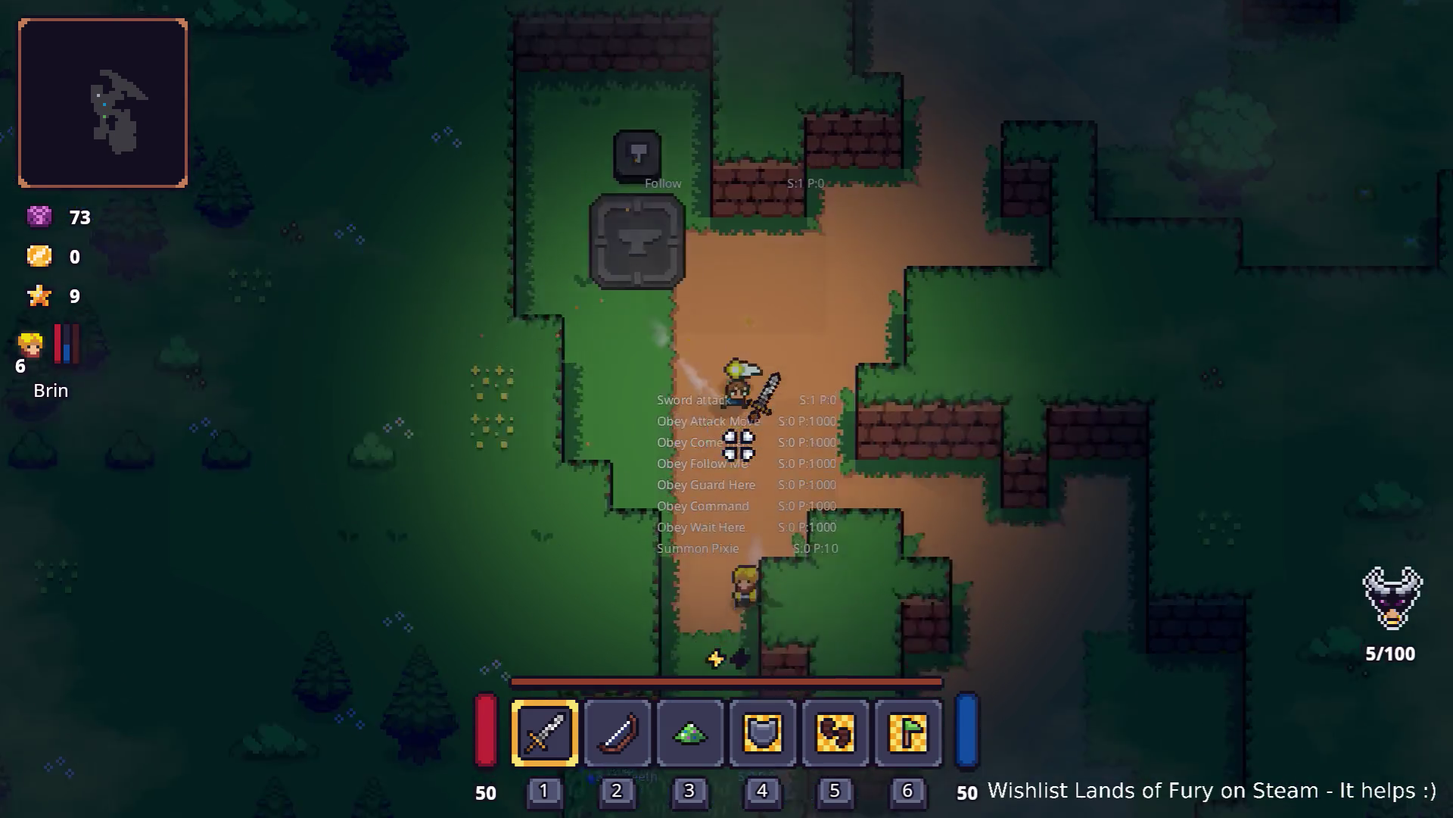
{"action": "key", "text": "s+a"}
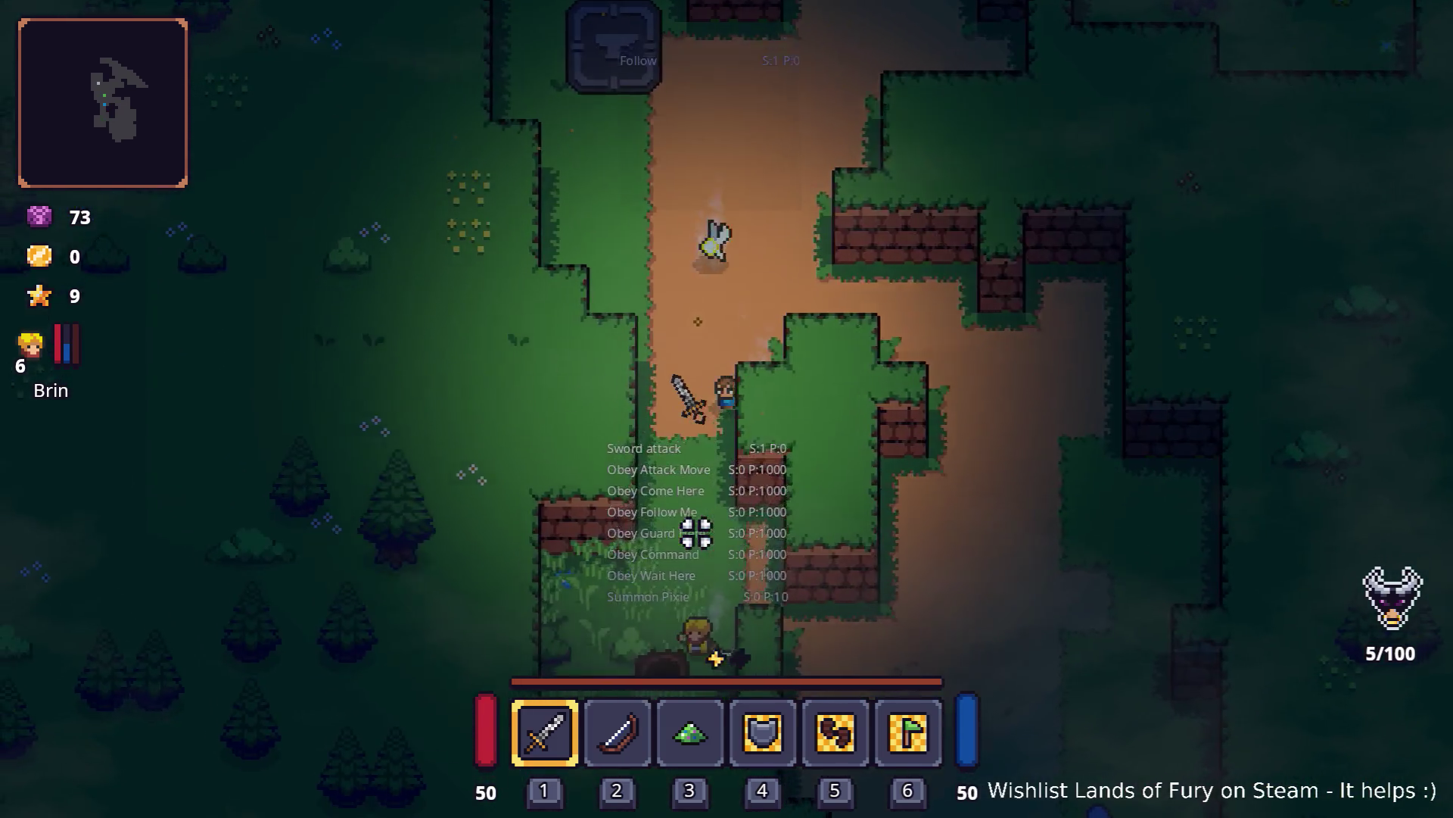
{"action": "key", "text": "s"}
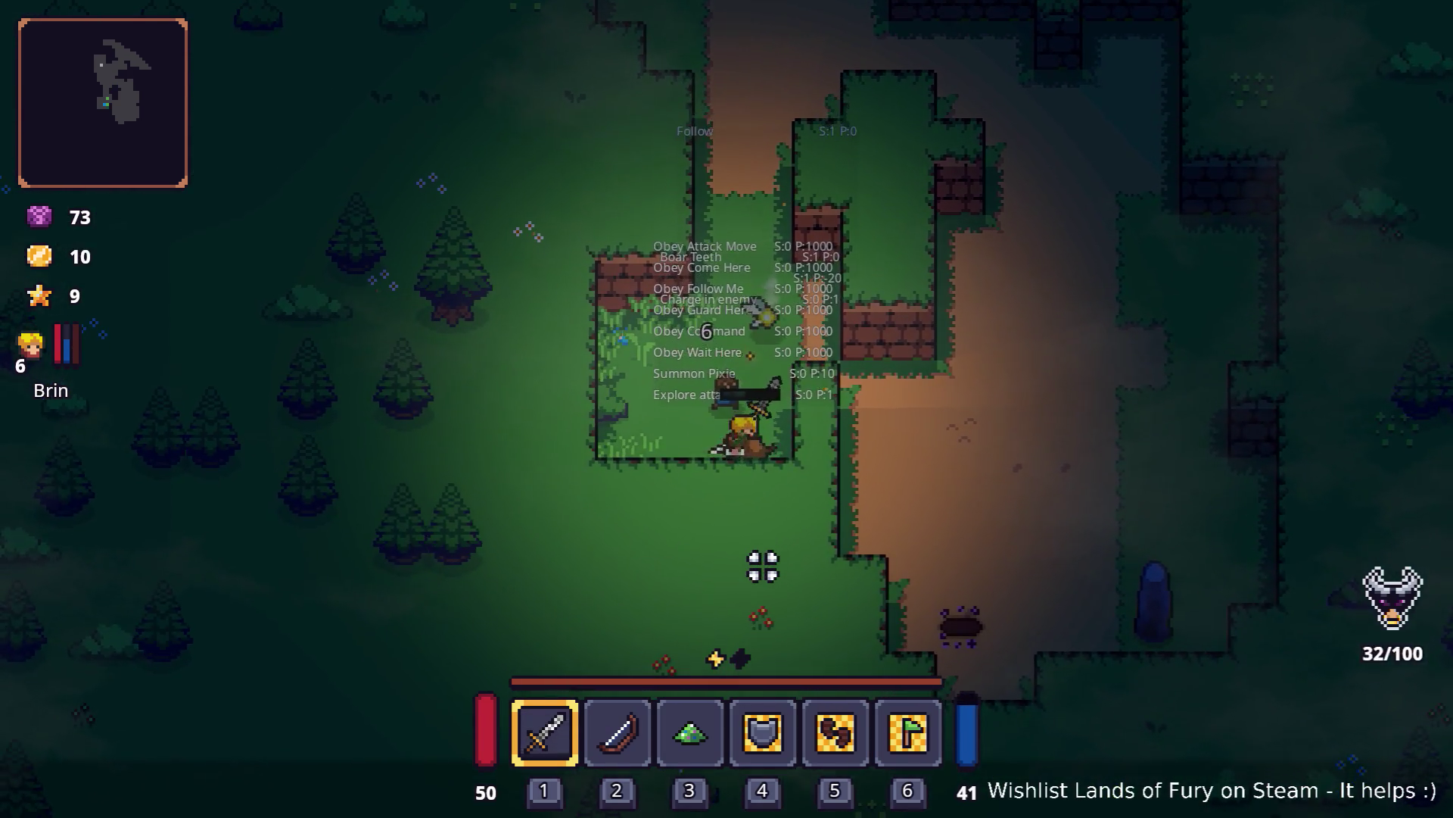
Step: Attack the boar, then head north-east into the clearing with the pixie trailing
{"action": "key", "text": "w"}
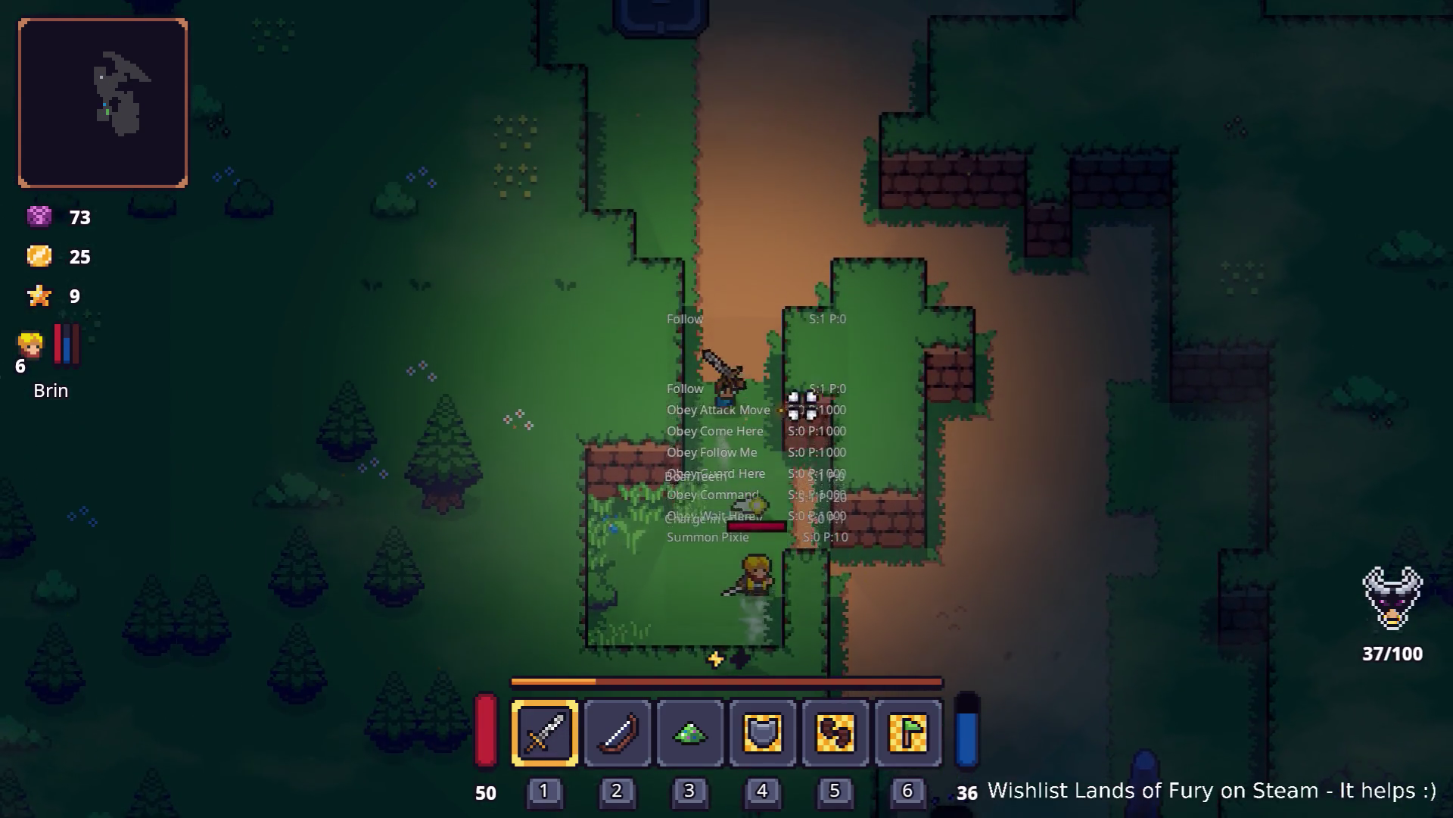
{"action": "key", "text": "w"}
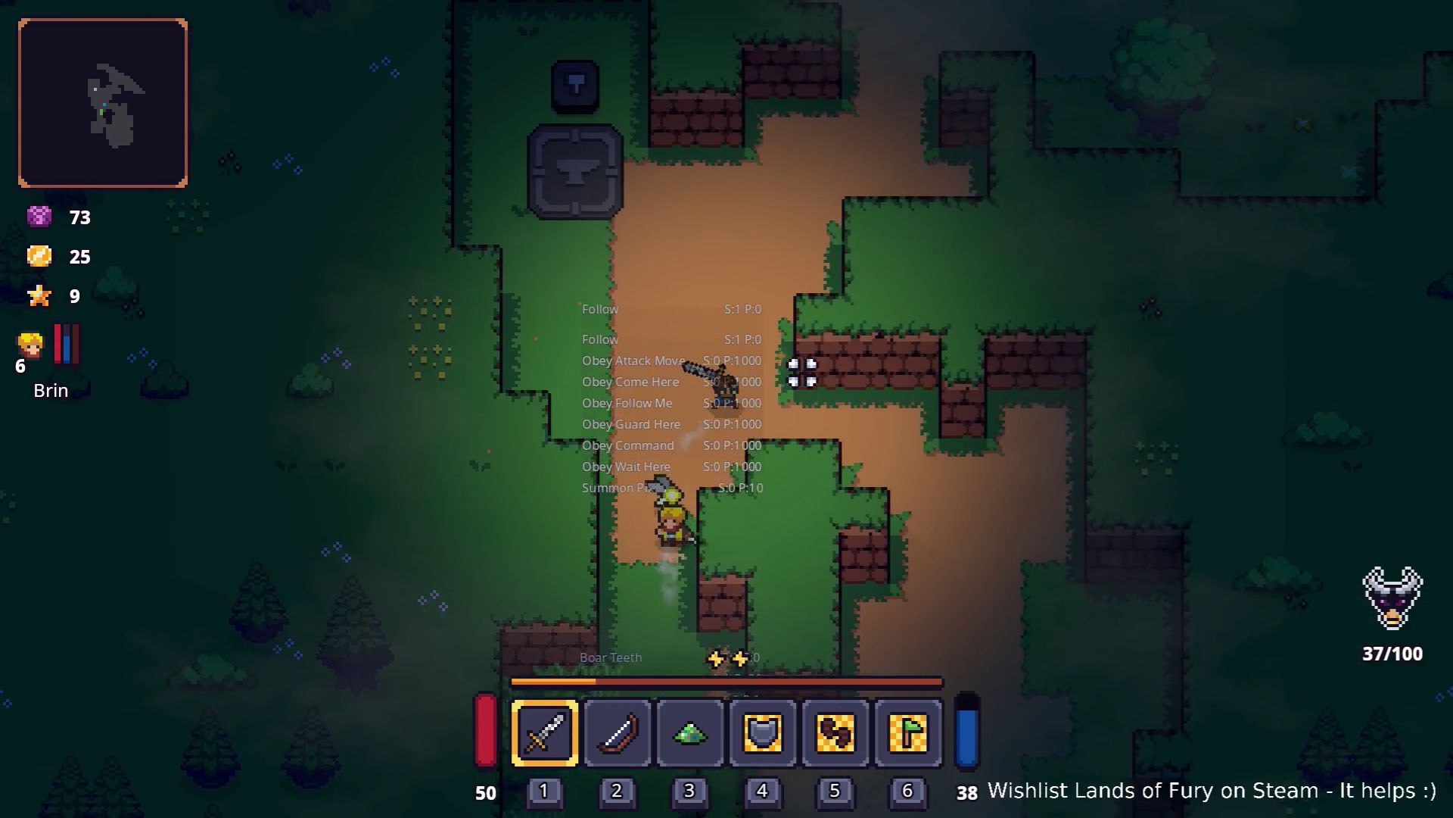
{"action": "key", "text": "w"}
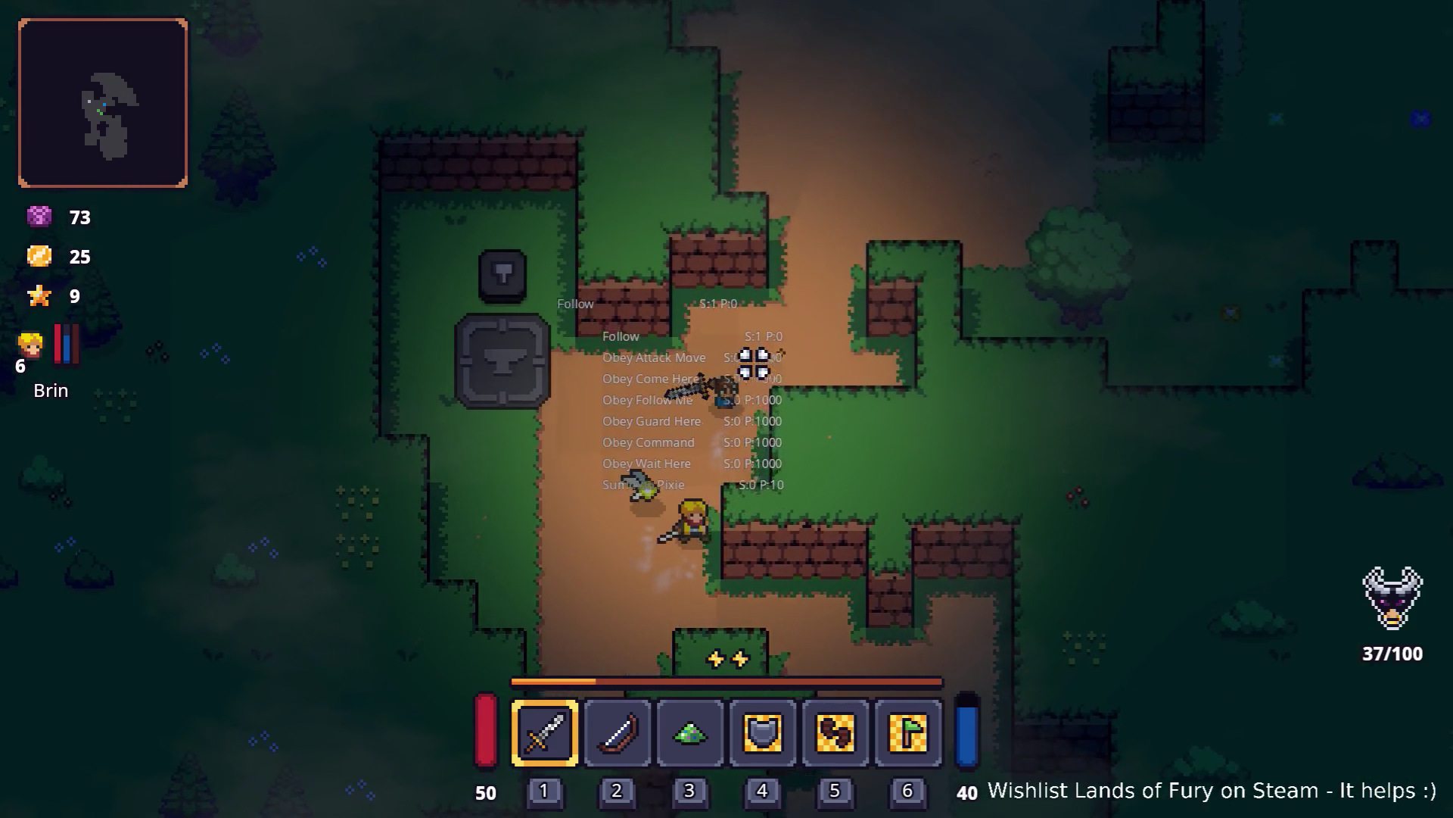
{"action": "key", "text": "w"}
{"action": "key", "text": "d"}
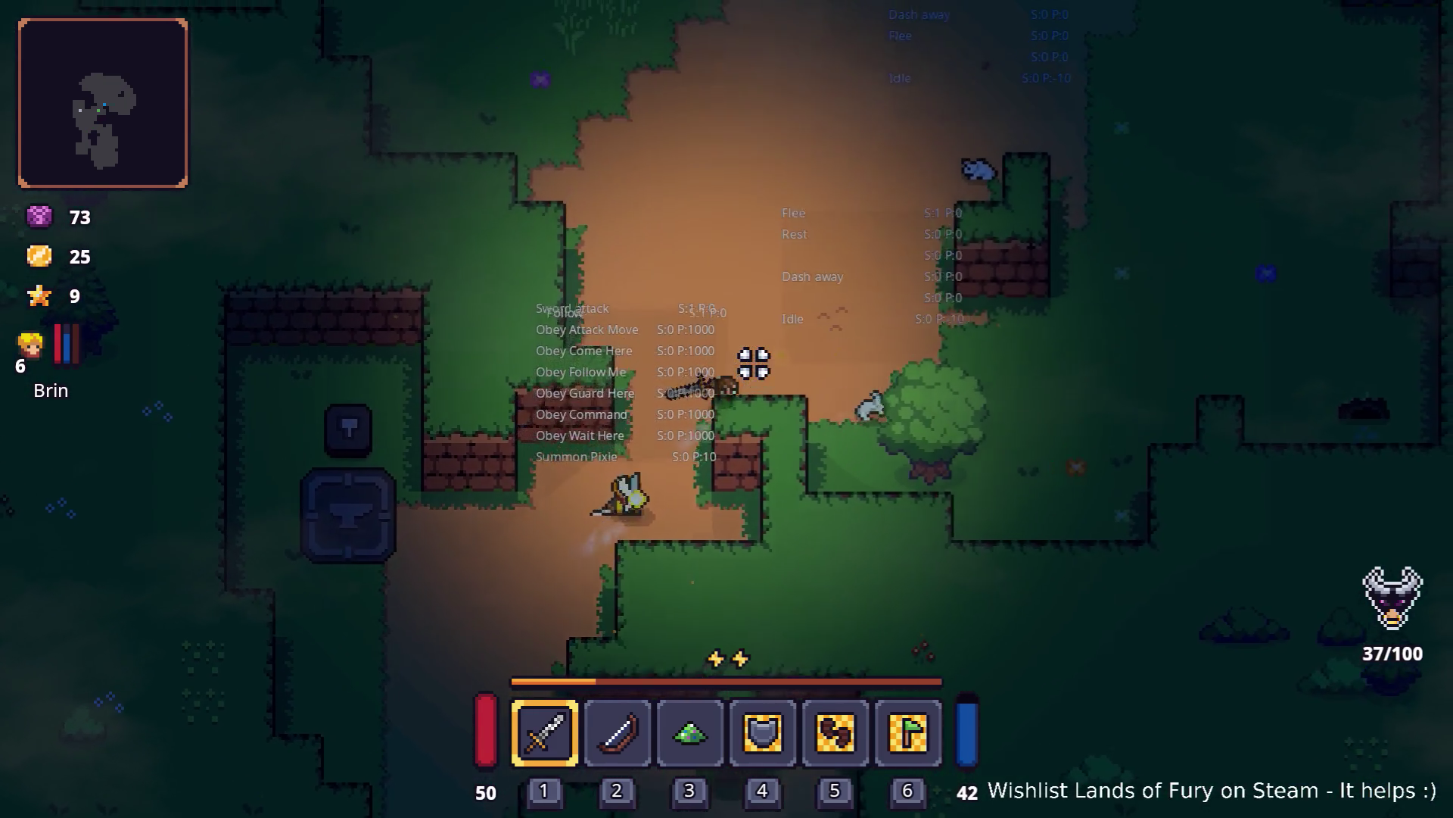
{"action": "key", "text": "w"}
{"action": "key", "text": "d"}
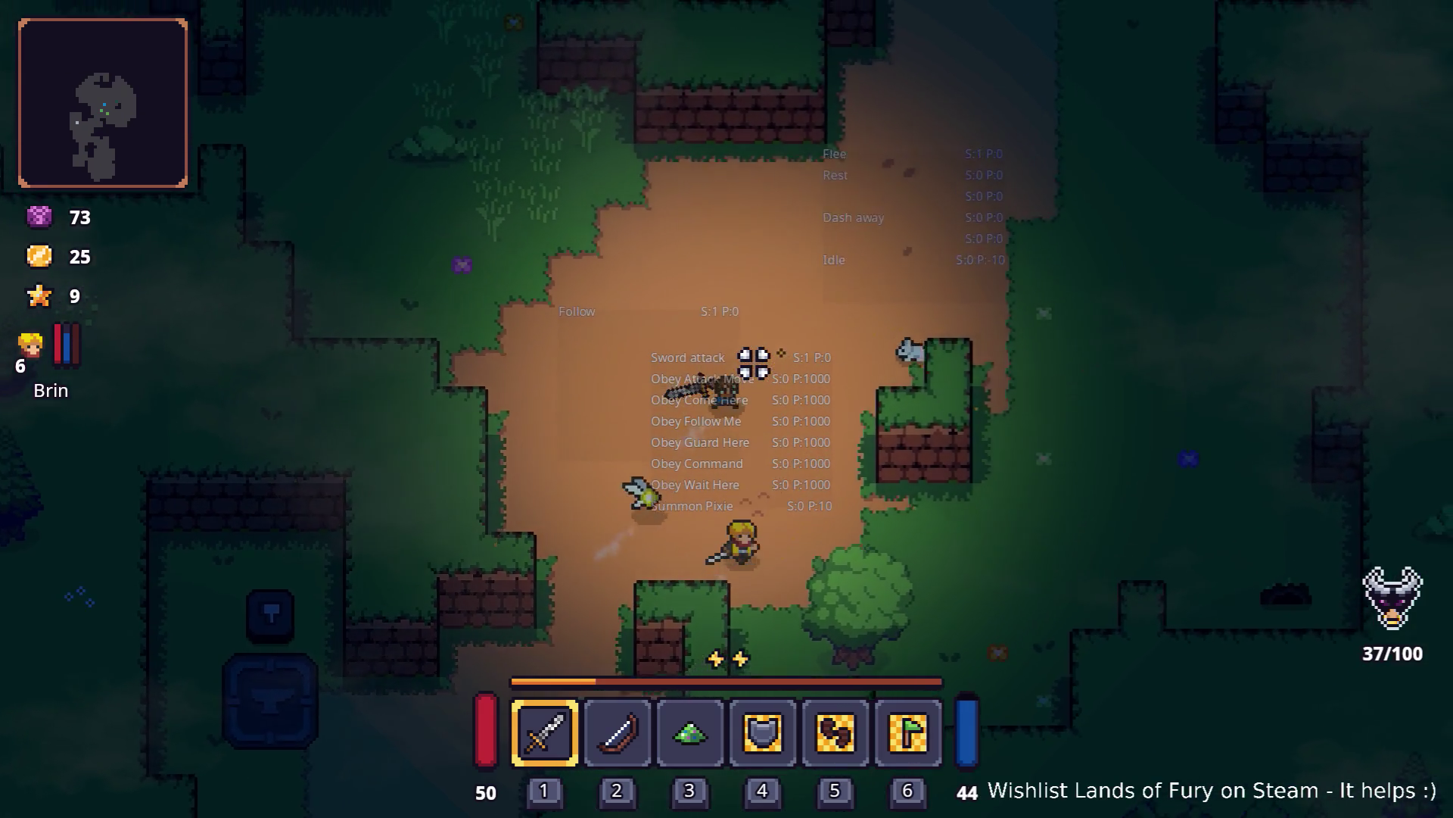
{"action": "key", "text": "d"}
Step: Swing at the nearby enemy, walk around the clearing, then pause and quit to desktop
{"action": "left_click", "coordinate": [748, 379]}
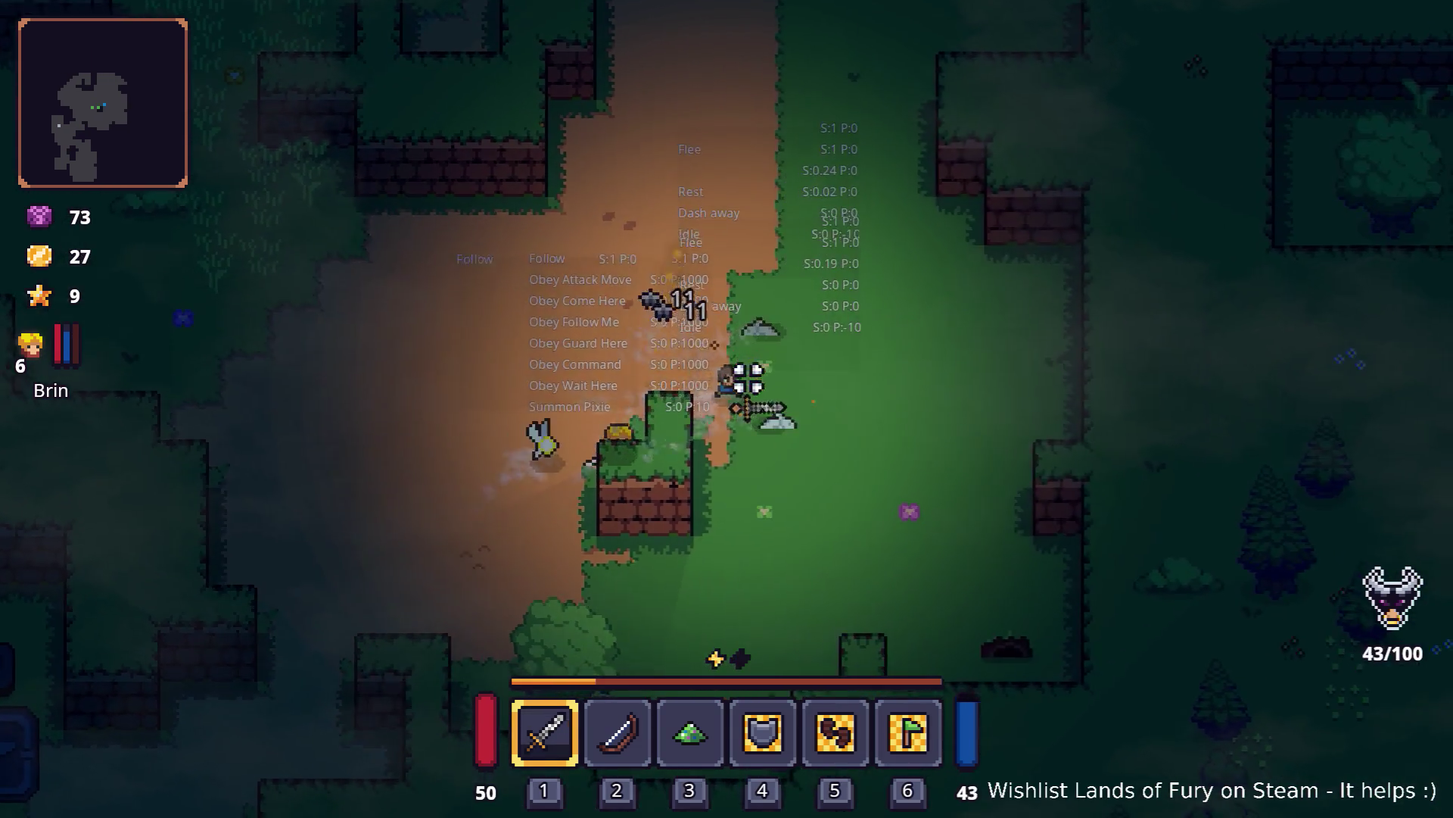
{"action": "key", "text": "d"}
{"action": "key", "text": "s"}
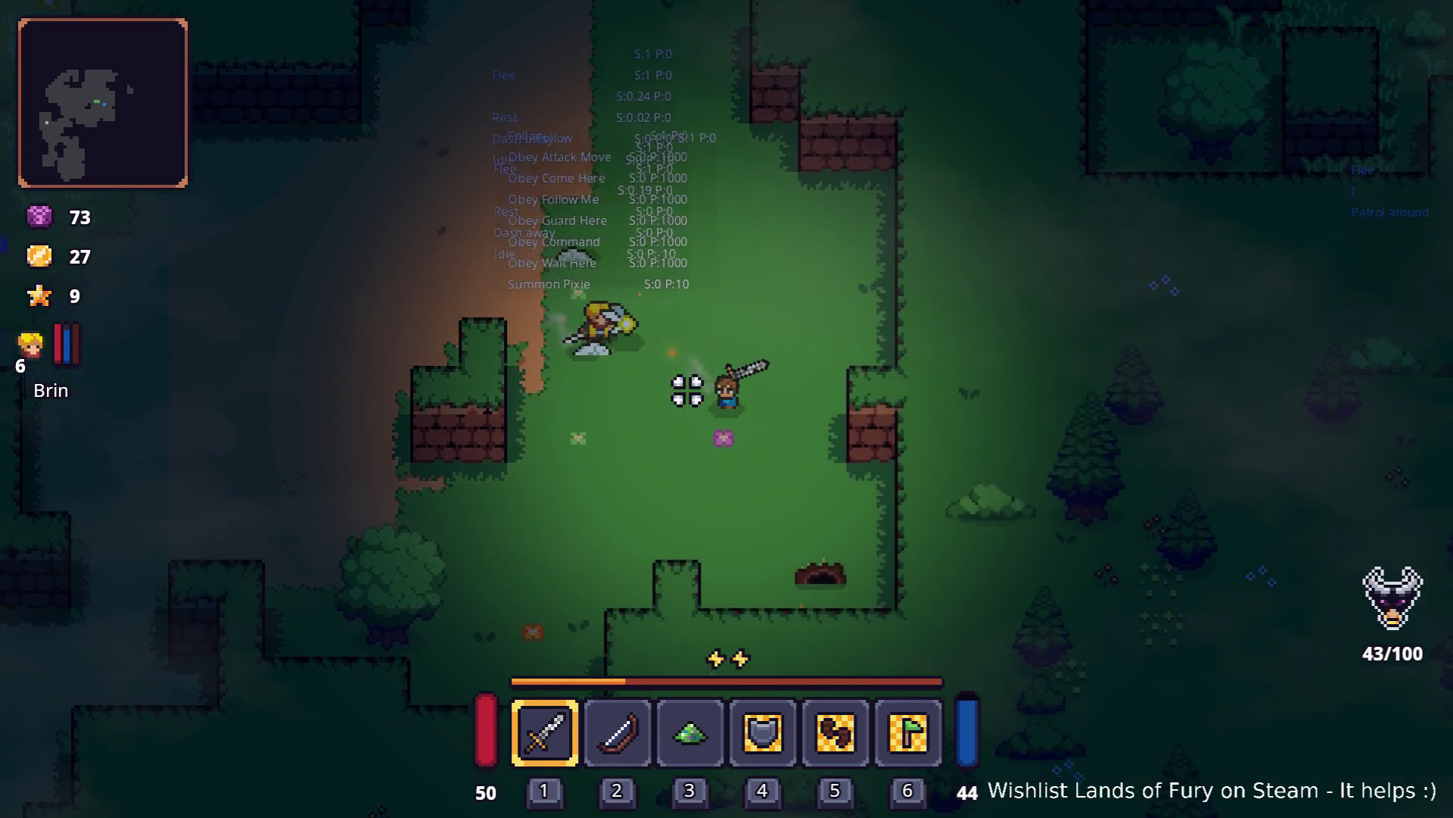
{"action": "key", "text": "w"}
{"action": "key", "text": "d"}
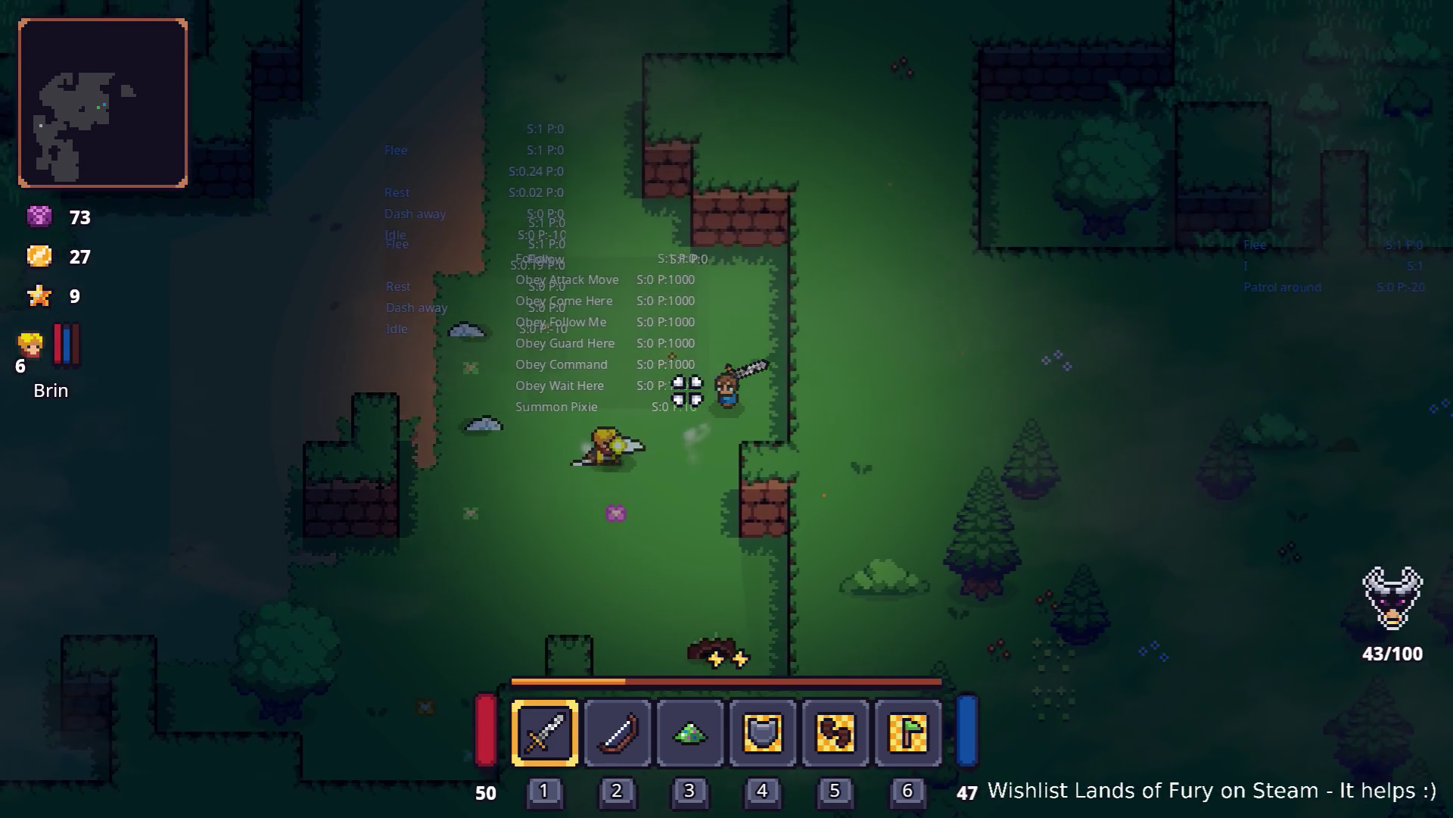
{"action": "key", "text": "a"}
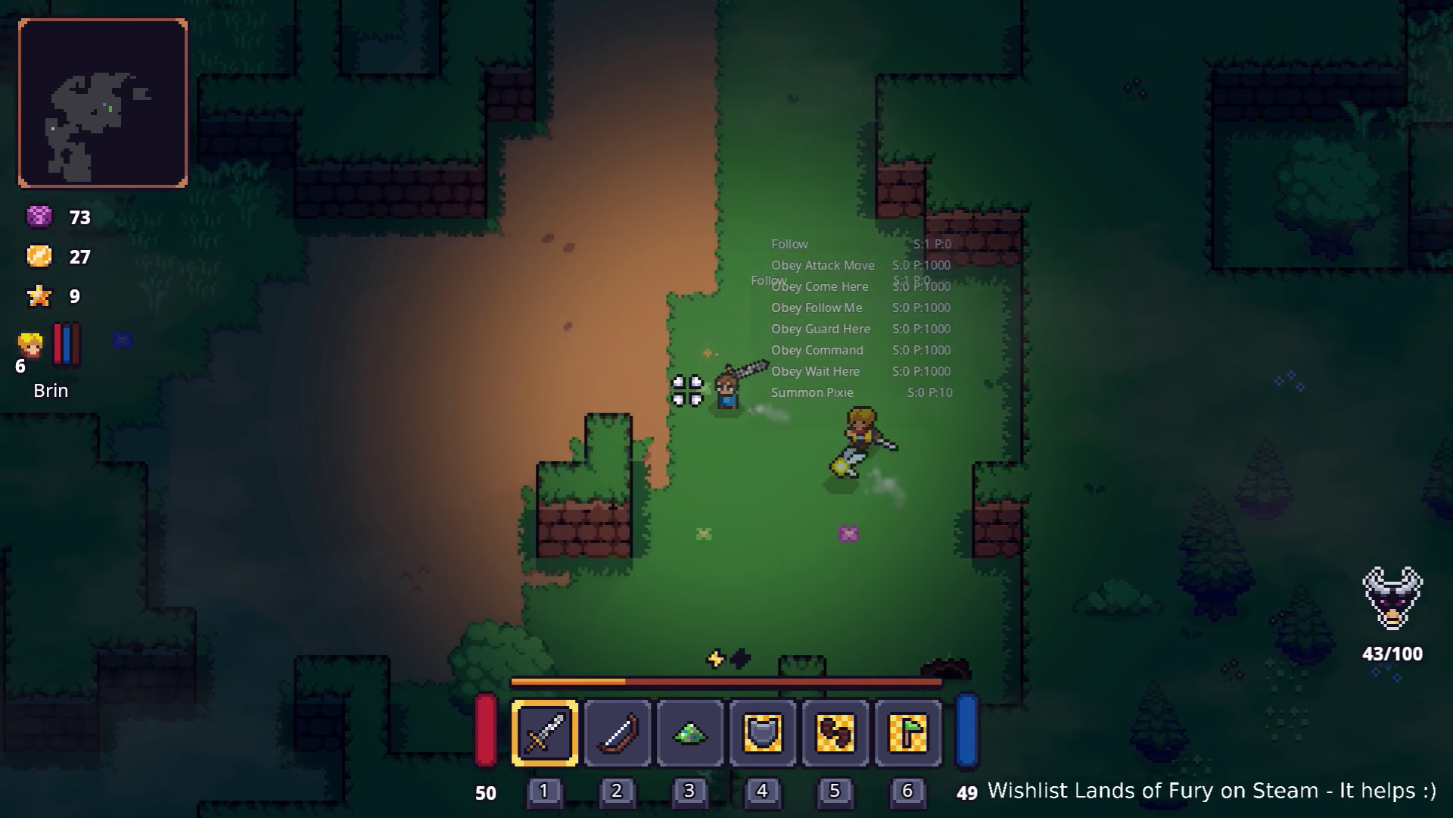
{"action": "key", "text": "a"}
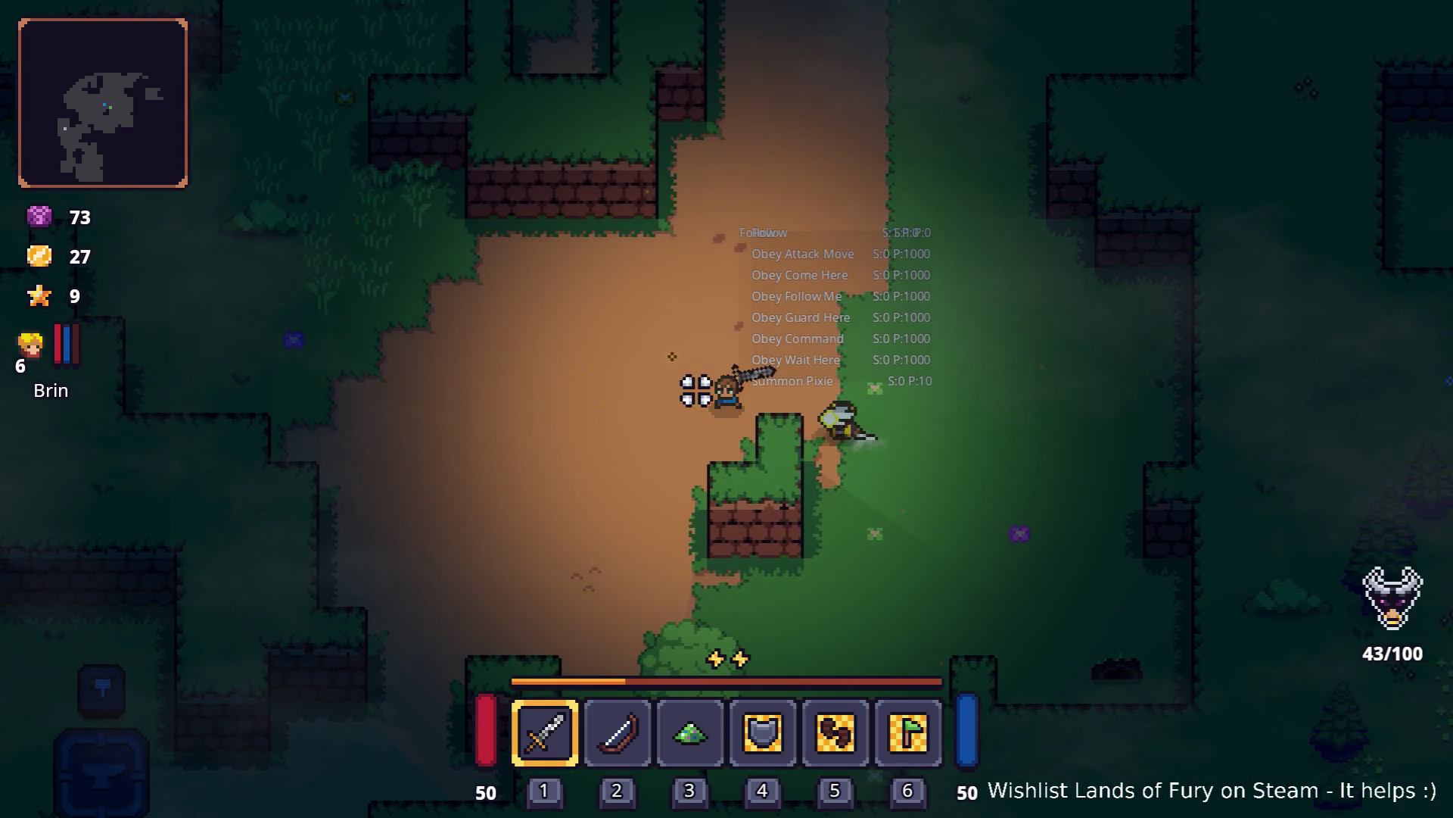
{"action": "key", "text": "Escape"}
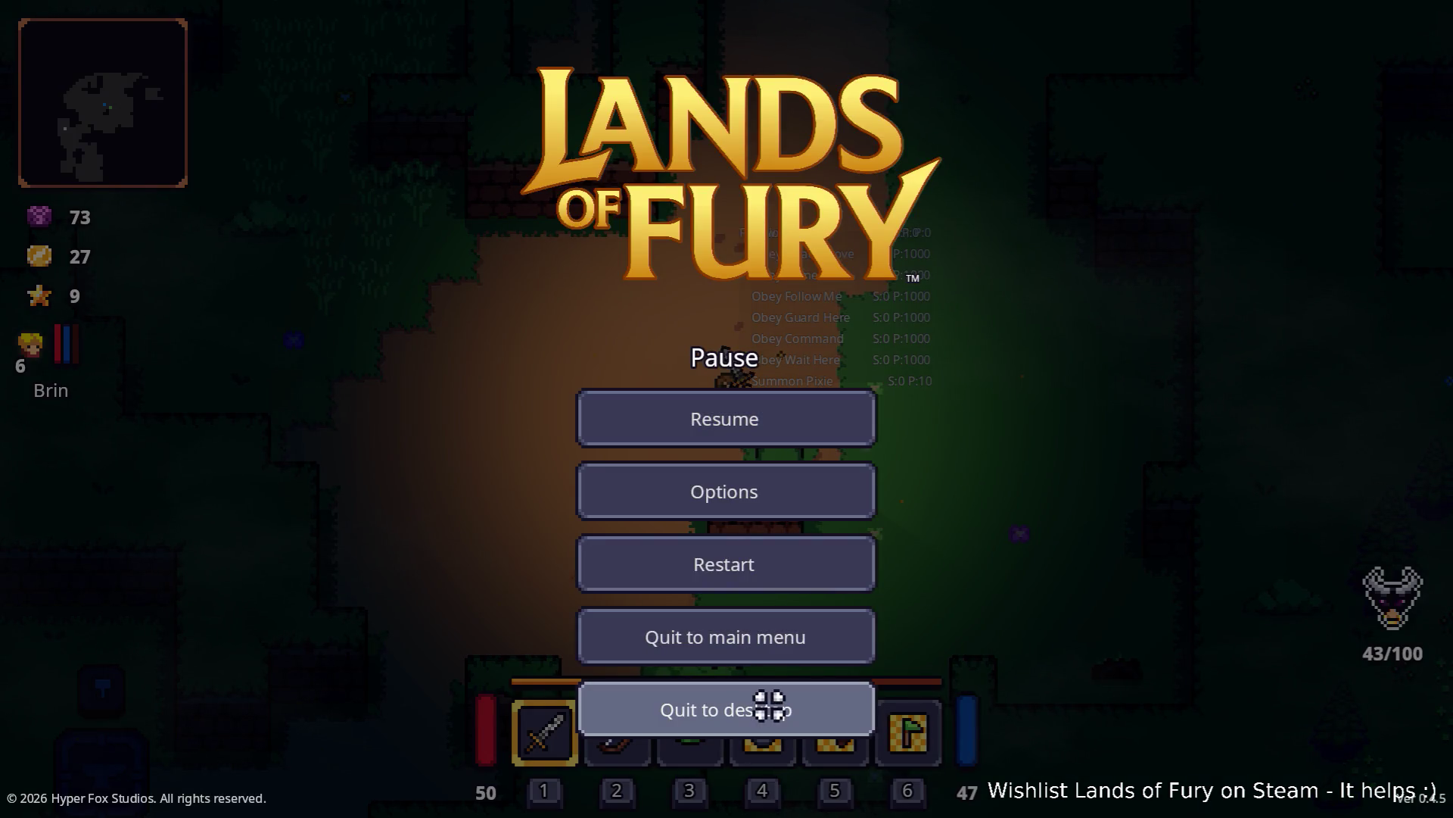
{"action": "left_click", "coordinate": [770, 705]}
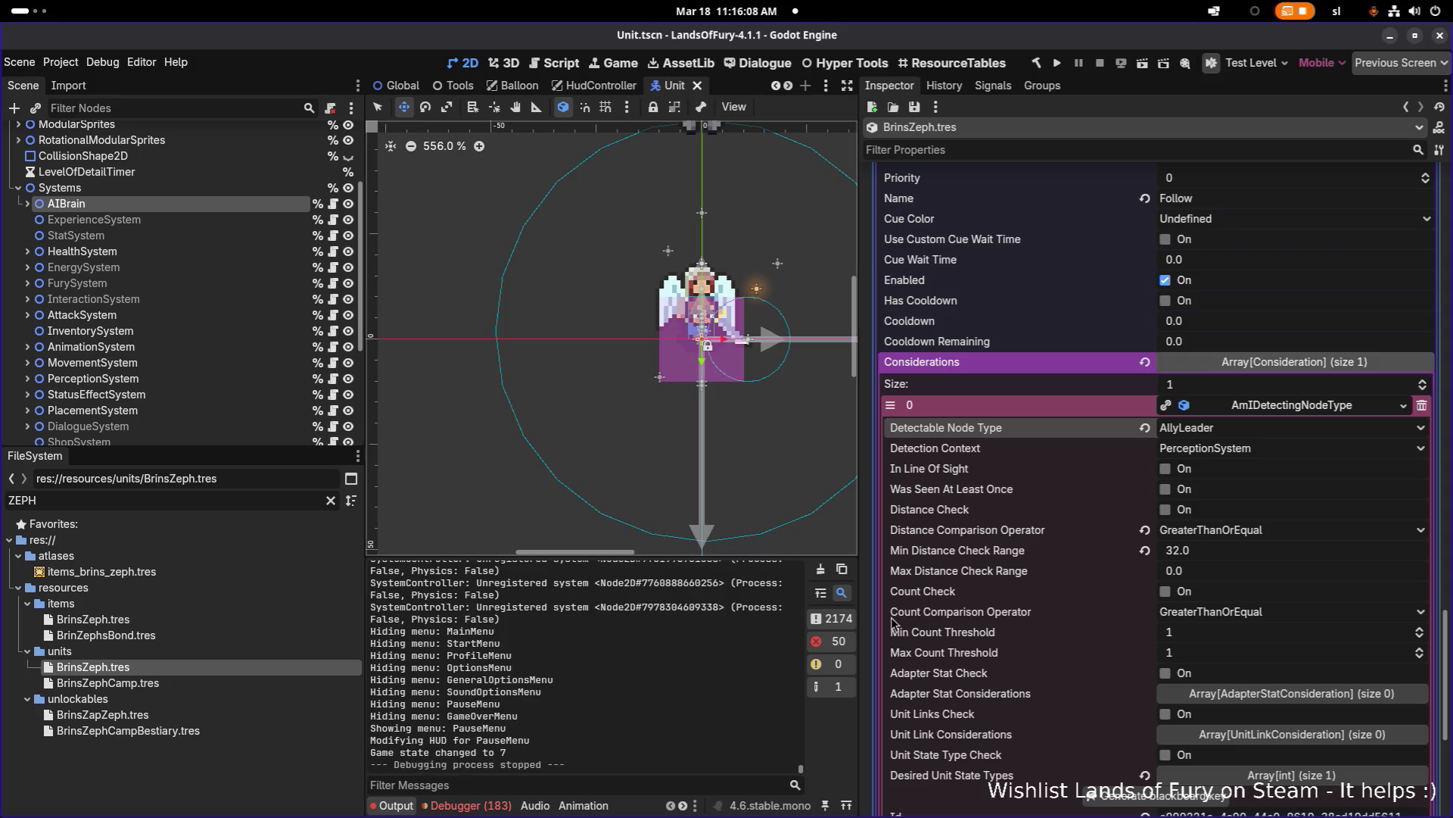
{"action": "scroll", "coordinate": [959, 603], "scroll_direction": "down", "scroll_amount": 2}
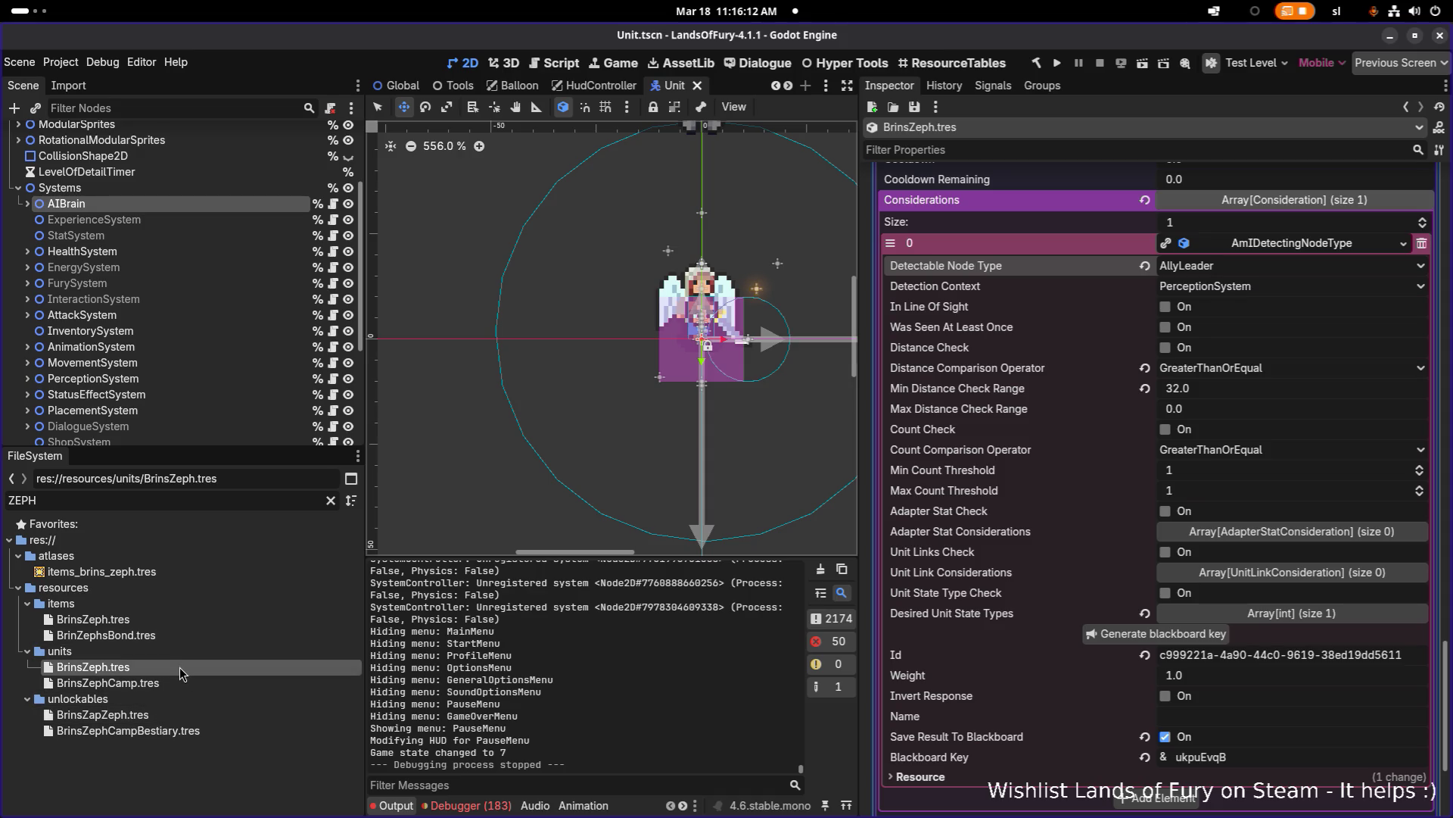
{"action": "scroll", "coordinate": [1268, 265], "scroll_direction": "up", "scroll_amount": 4}
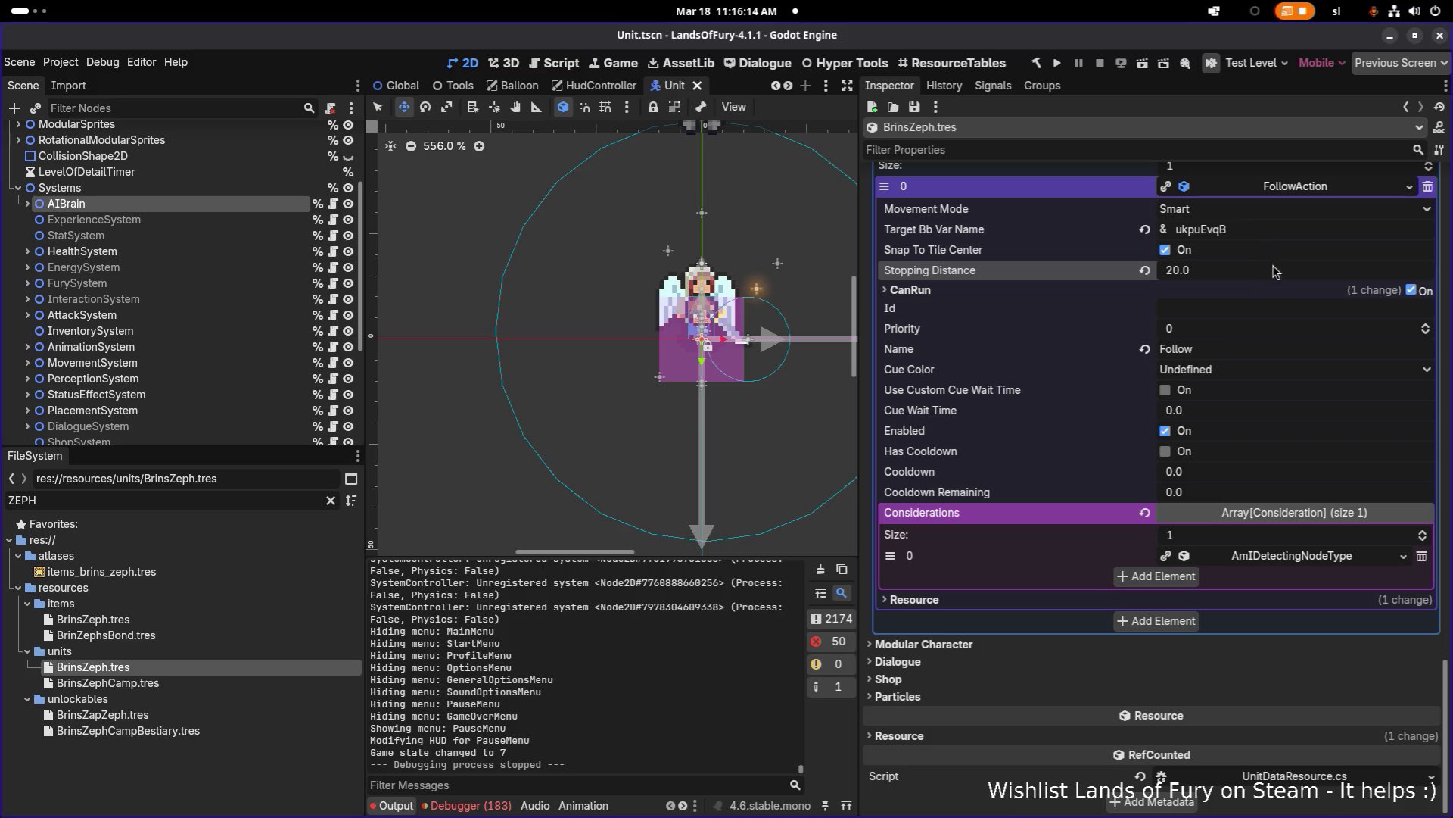
{"action": "scroll", "coordinate": [1233, 318], "scroll_direction": "up", "scroll_amount": 5}
{"action": "scroll", "coordinate": [1268, 455], "scroll_direction": "up", "scroll_amount": 10}
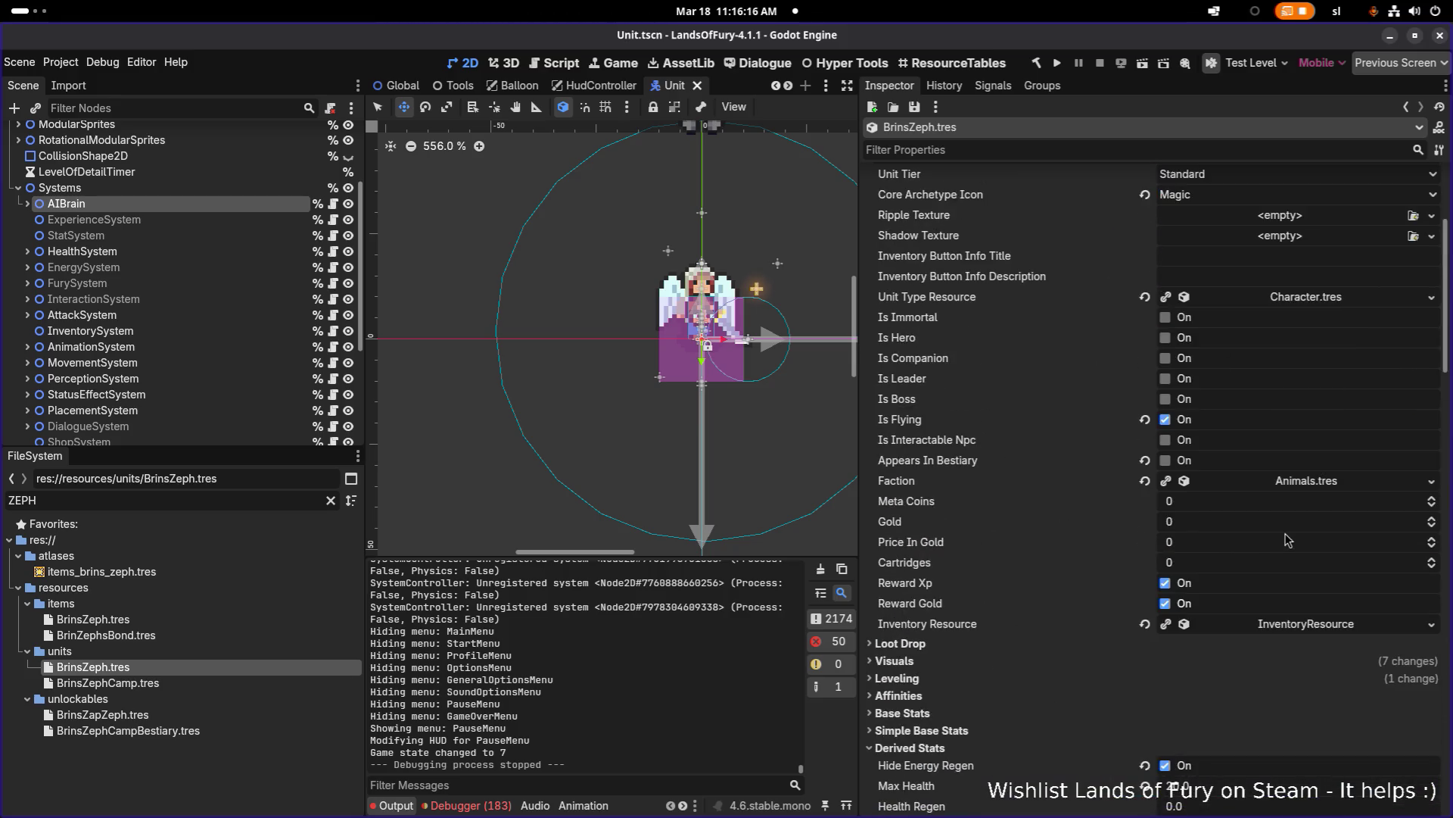
{"action": "scroll", "coordinate": [1274, 460], "scroll_direction": "down", "scroll_amount": 5}
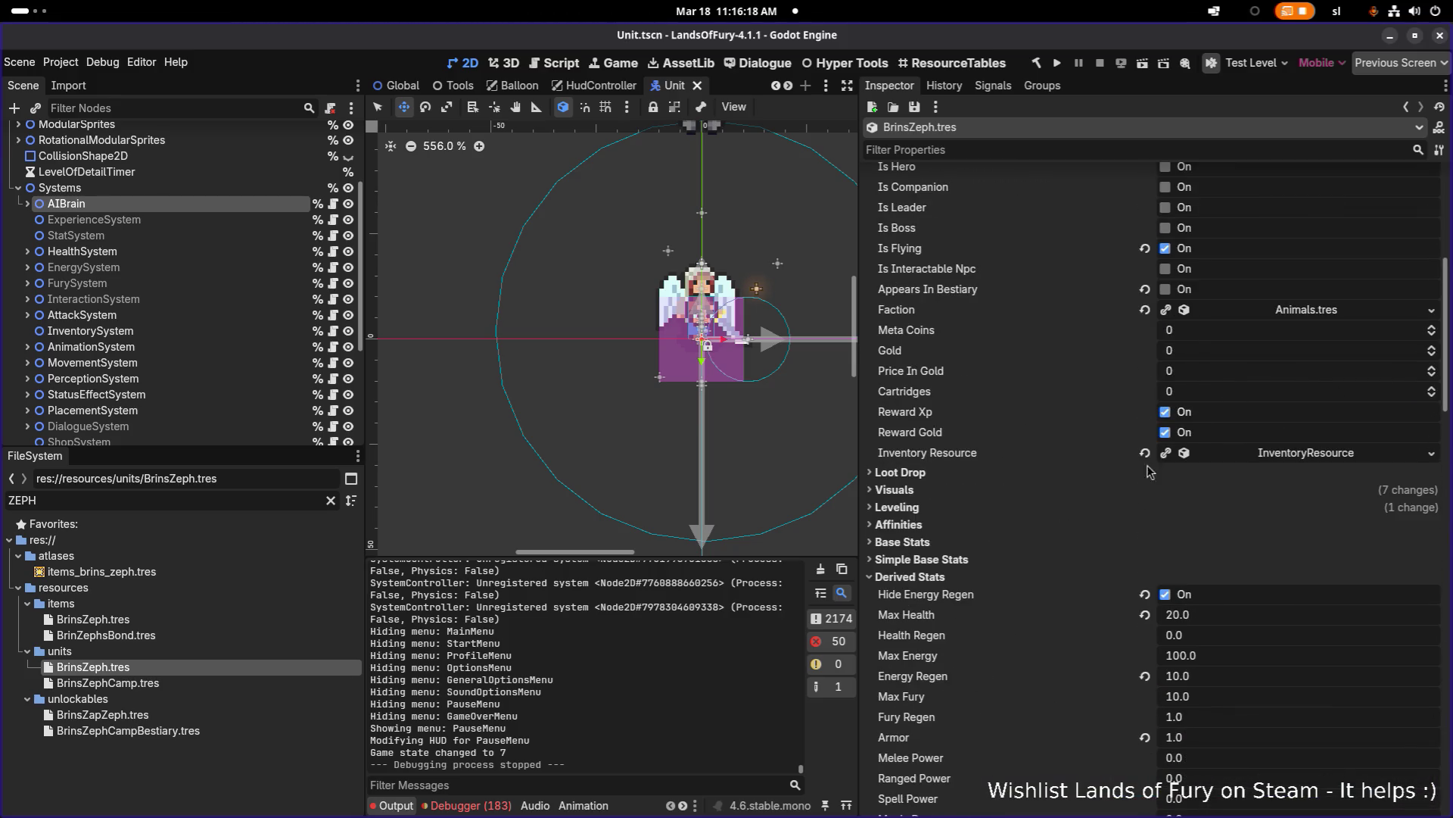
{"action": "scroll", "coordinate": [1082, 391], "scroll_direction": "up", "scroll_amount": 5}
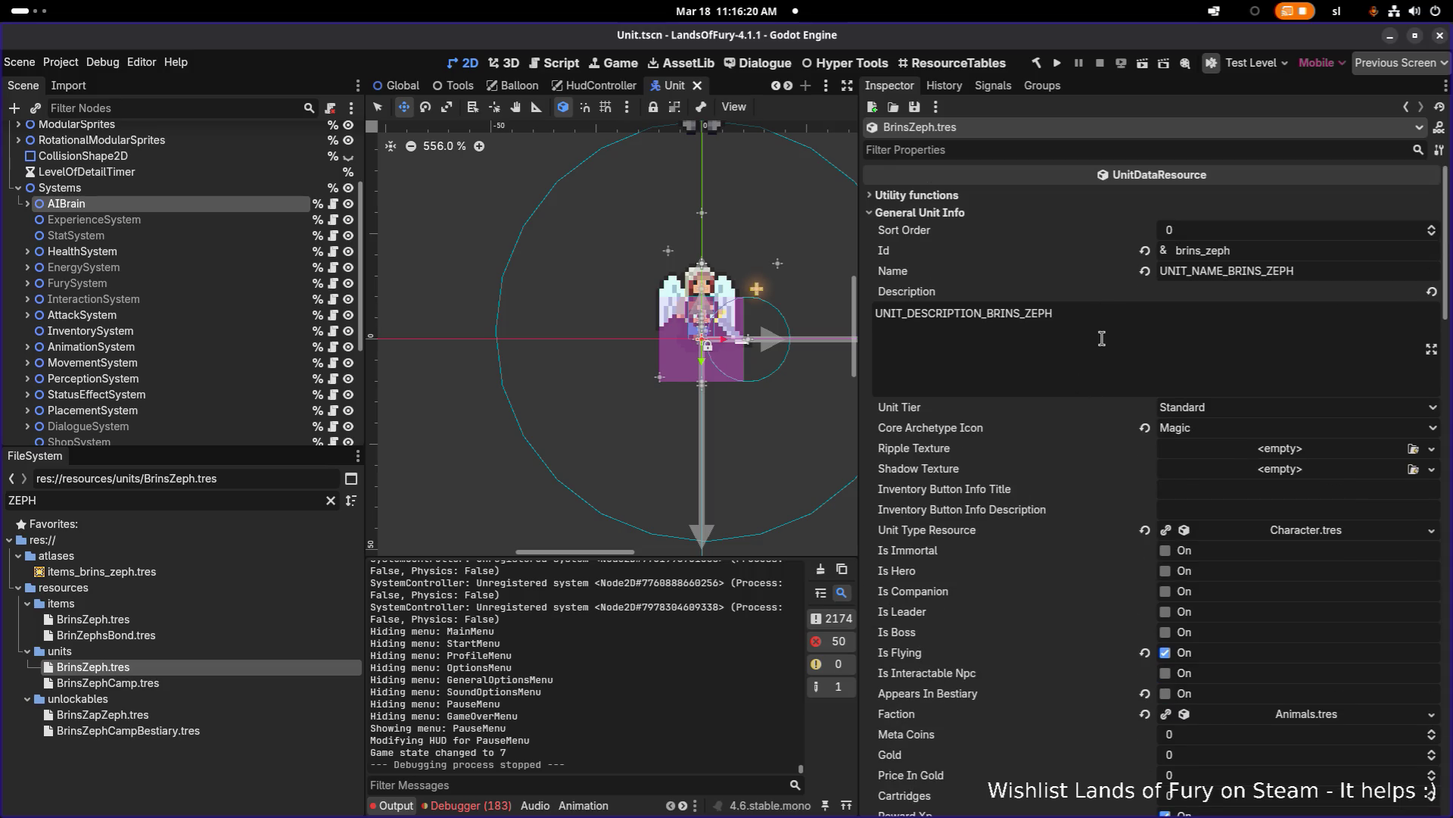
{"action": "scroll", "coordinate": [1101, 341], "scroll_direction": "down", "scroll_amount": 6}
Step: Expand the unit's inventory resource and browse its Item Data Resources By Slot Id dictionary
{"action": "left_click", "coordinate": [1289, 371]}
{"action": "left_click", "coordinate": [1293, 401]}
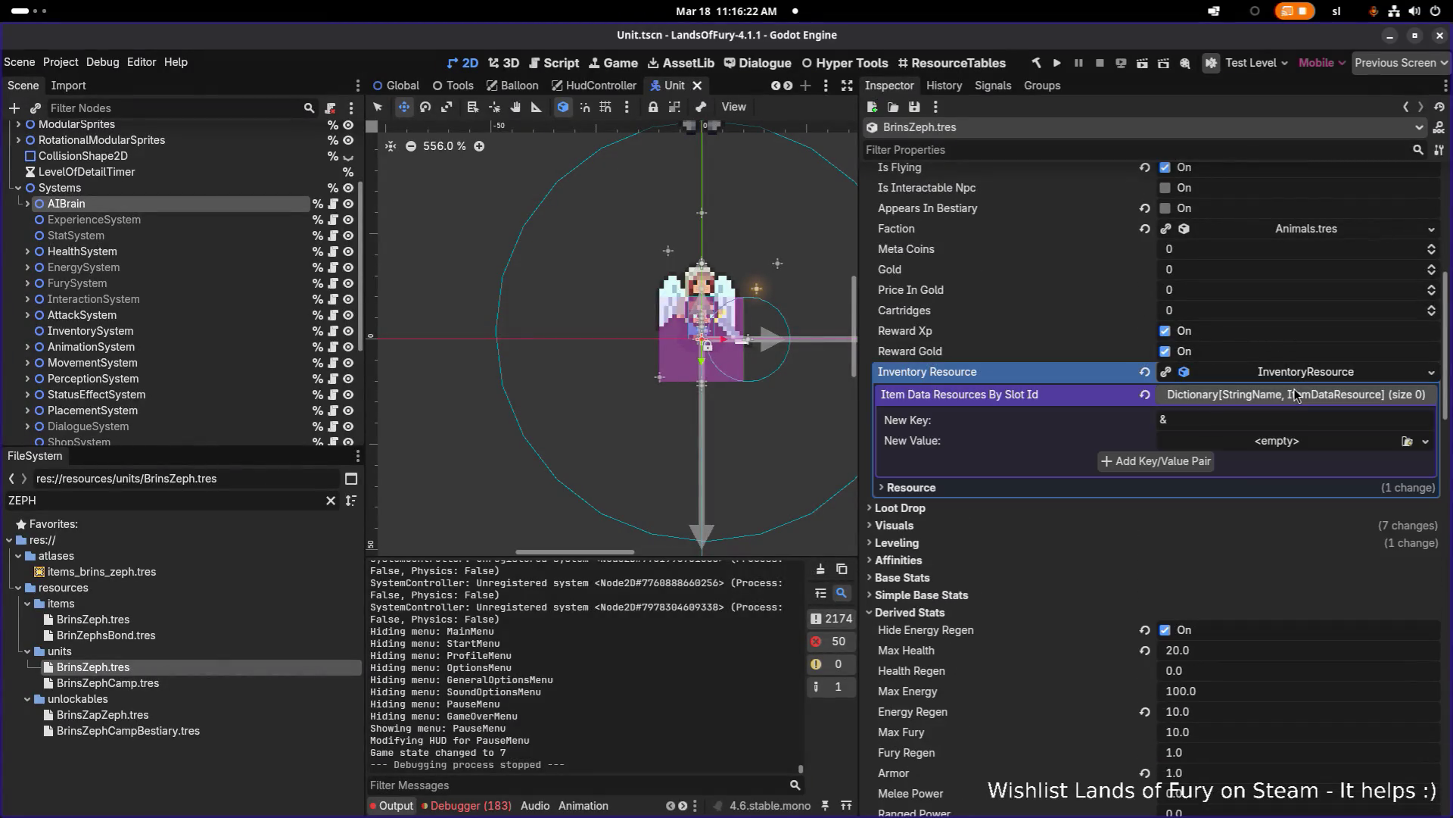
{"action": "scroll", "coordinate": [1289, 448], "scroll_direction": "down", "scroll_amount": 1}
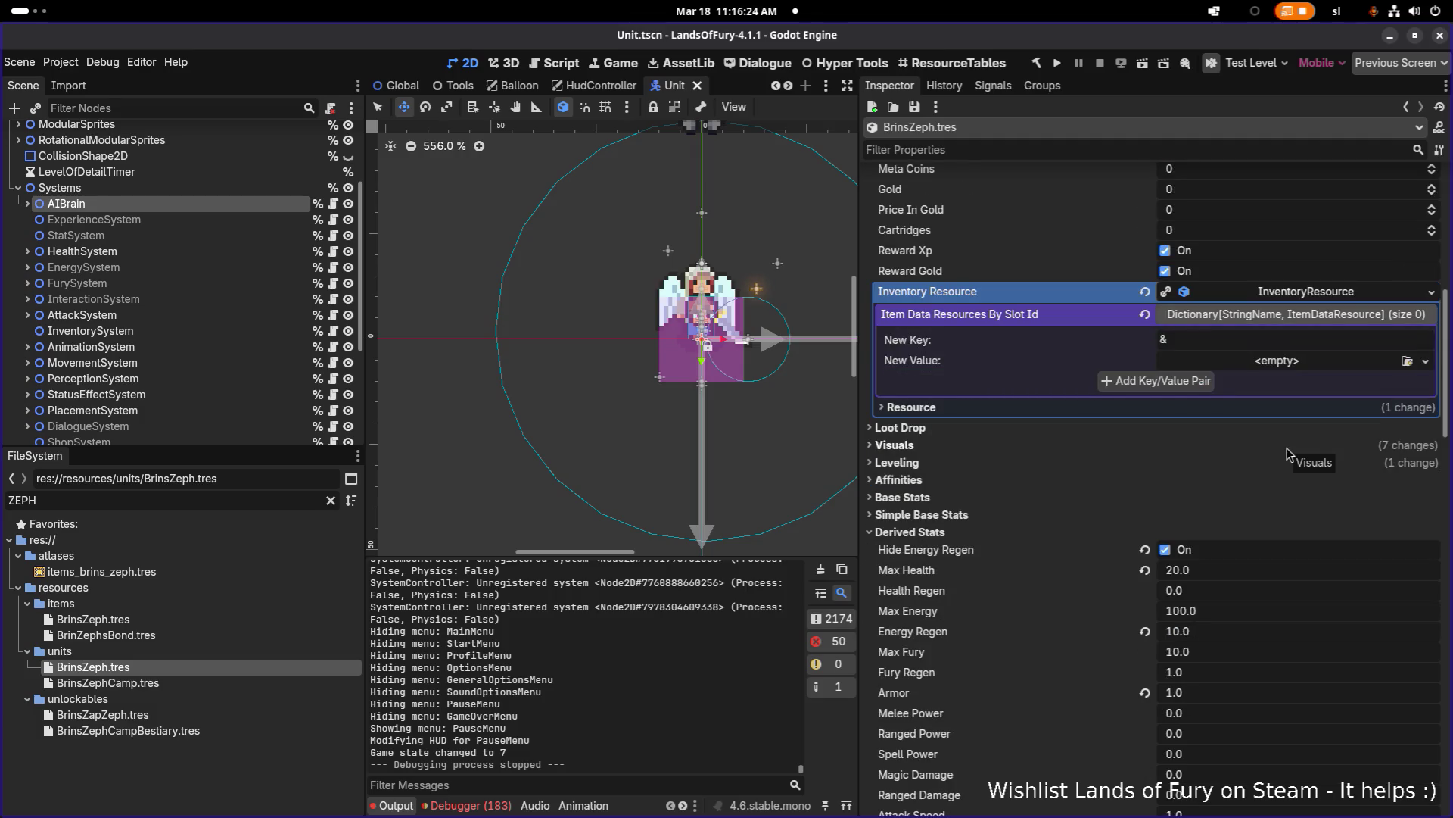
{"action": "scroll", "coordinate": [1208, 348], "scroll_direction": "up", "scroll_amount": 4}
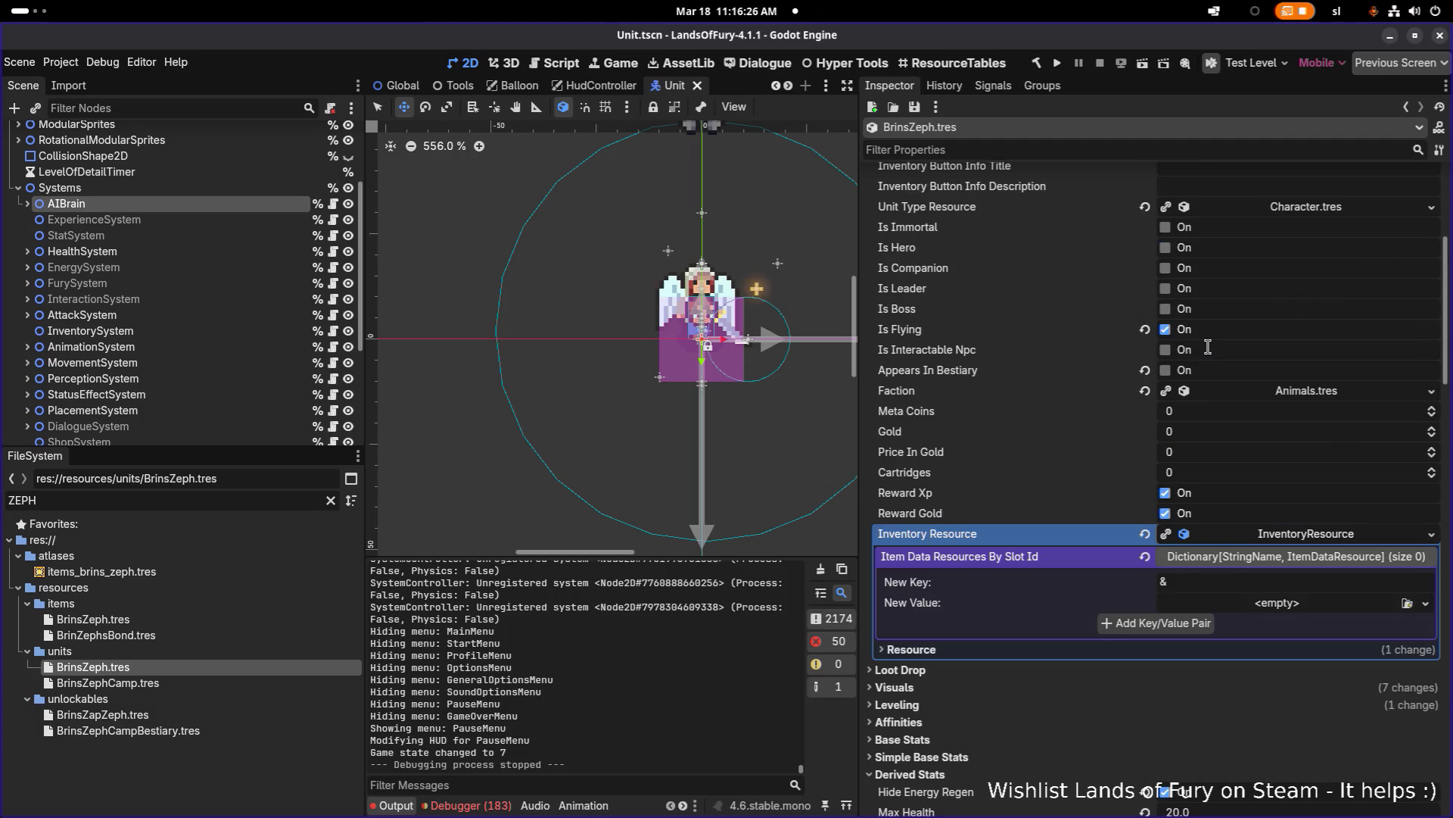
{"action": "scroll", "coordinate": [1208, 348], "scroll_direction": "up", "scroll_amount": 5}
{"action": "scroll", "coordinate": [1209, 348], "scroll_direction": "down", "scroll_amount": 5}
{"action": "left_click", "coordinate": [1287, 605]}
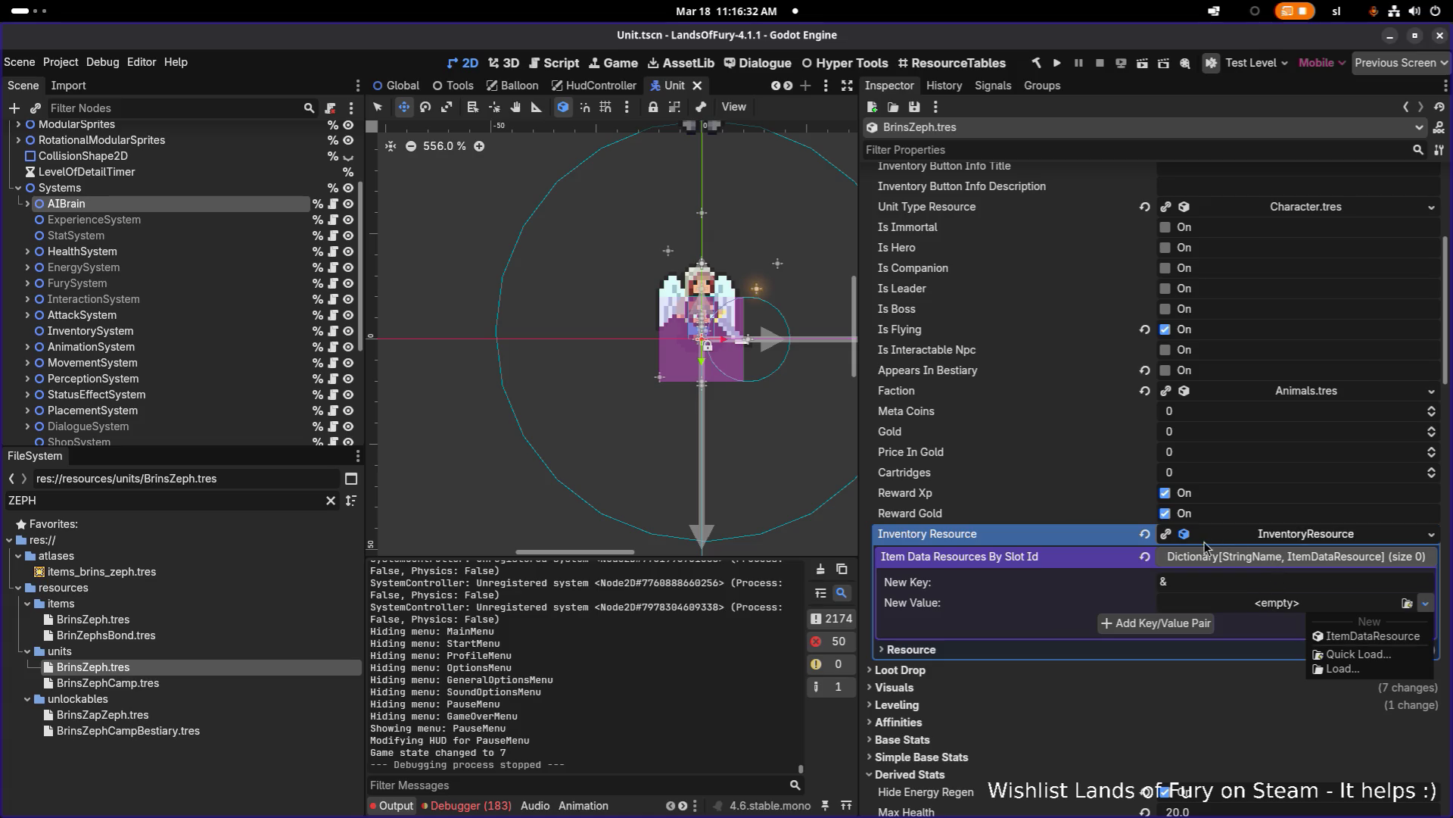
{"action": "left_click", "coordinate": [1255, 542]}
Step: Look at the inventory resource's options and switch briefly to Visual Studio Code
{"action": "right_click", "coordinate": [1277, 544]}
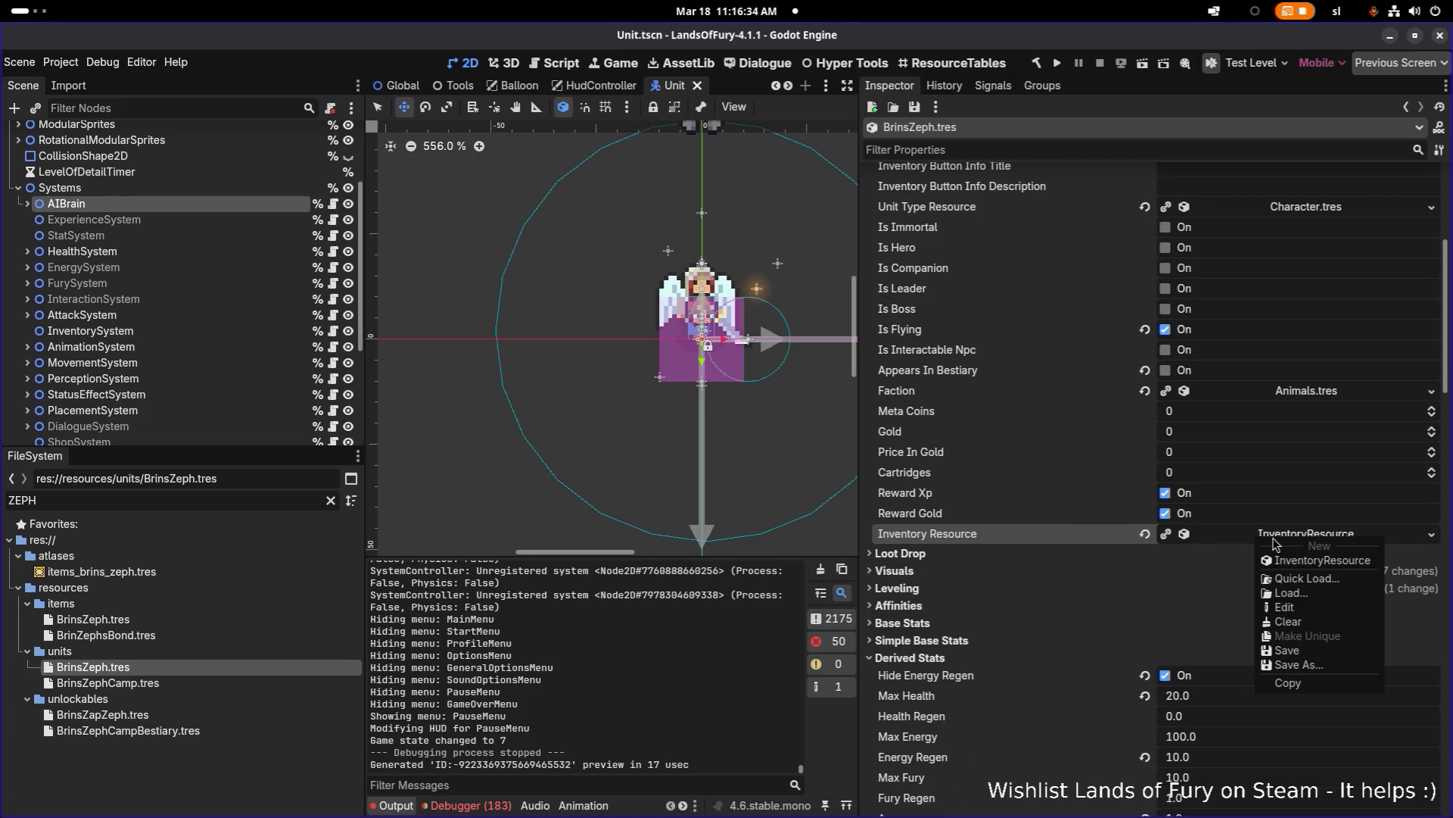
{"action": "left_click", "coordinate": [1243, 543]}
{"action": "left_click", "coordinate": [1242, 544]}
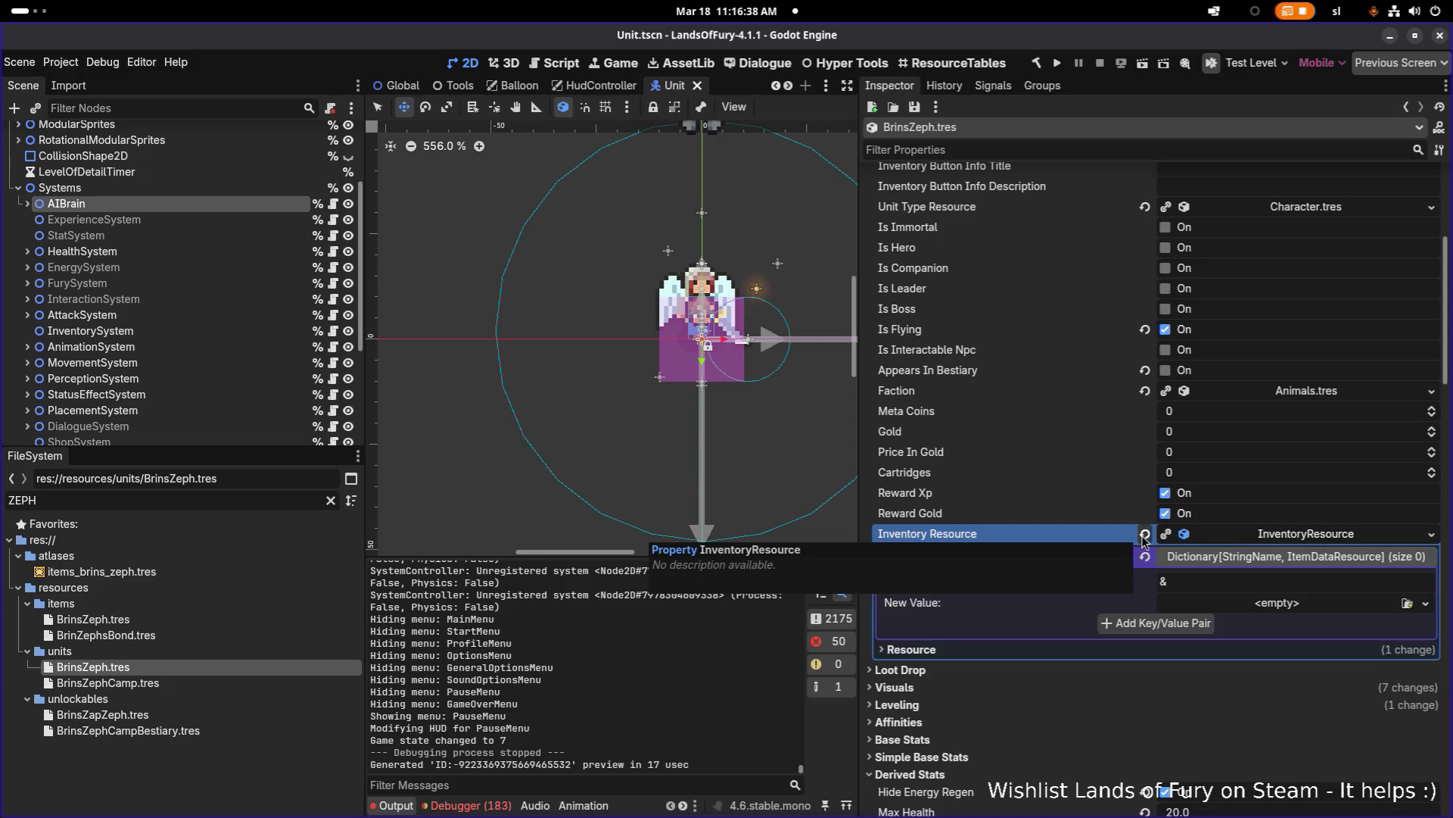
{"action": "key", "text": "alt+Tab"}
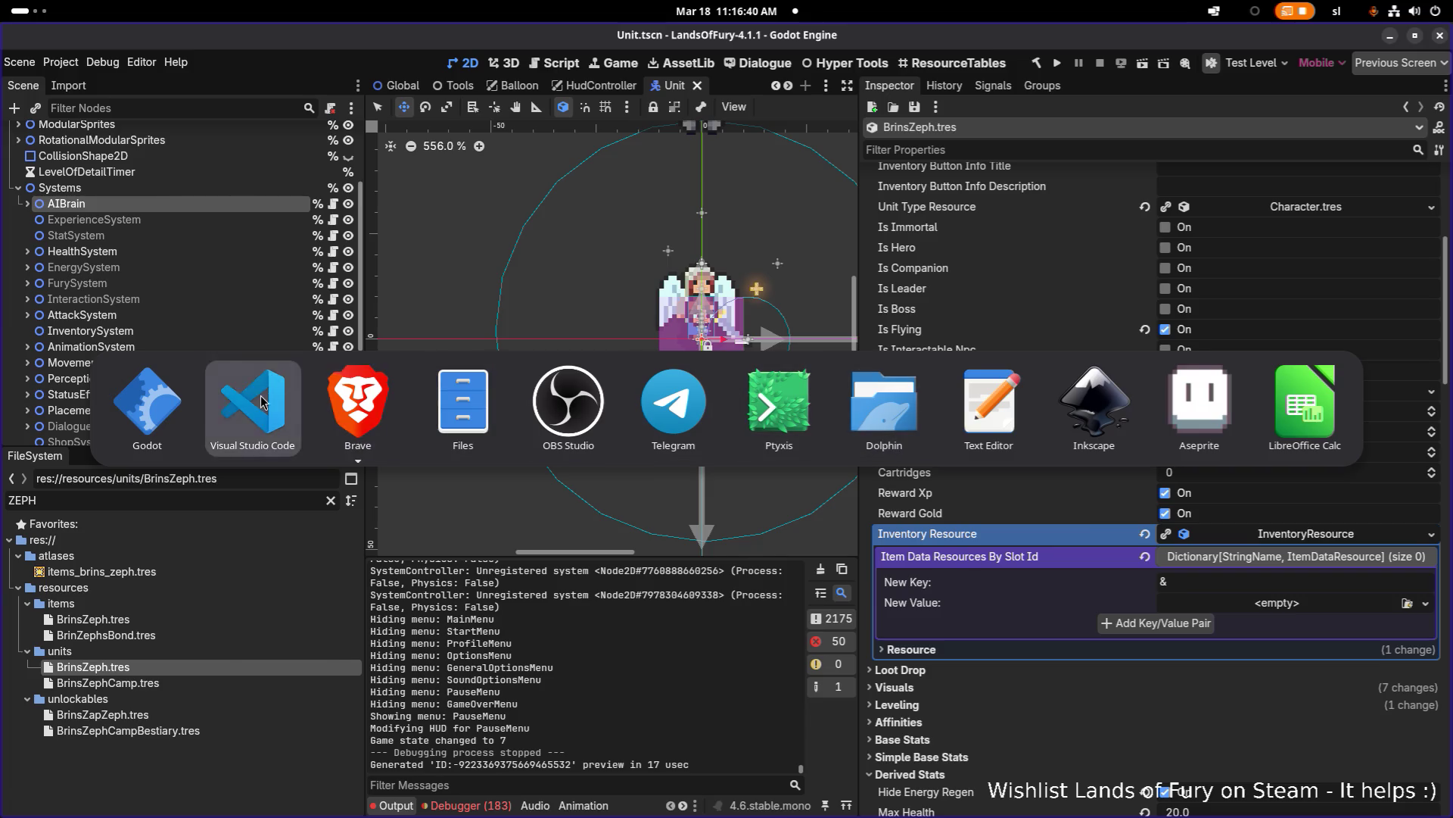
{"action": "key", "text": "alt+Tab"}
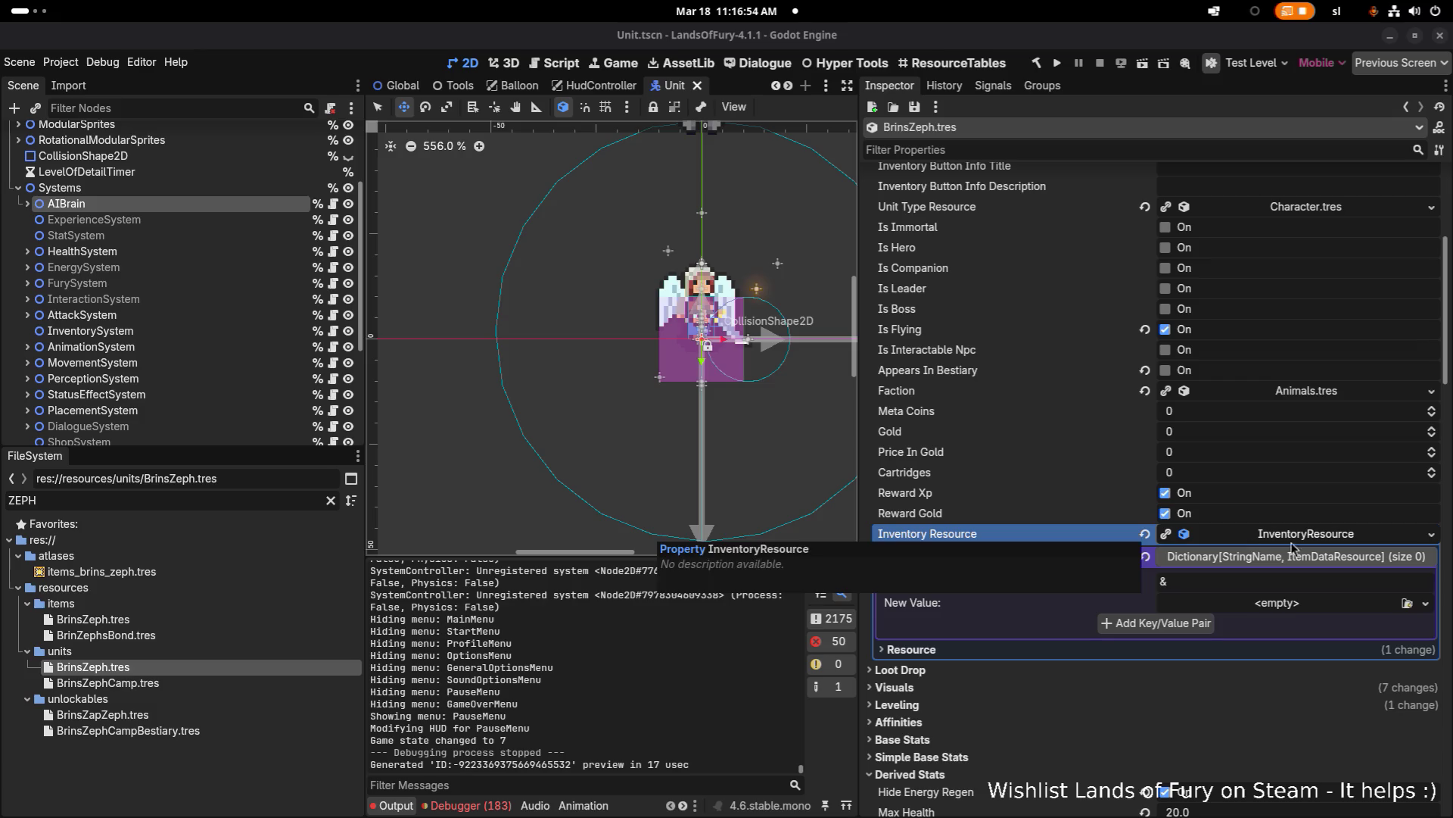
Step: Create a New InventoryResource and page through all 65 empty item slots
{"action": "left_click", "coordinate": [1431, 537]}
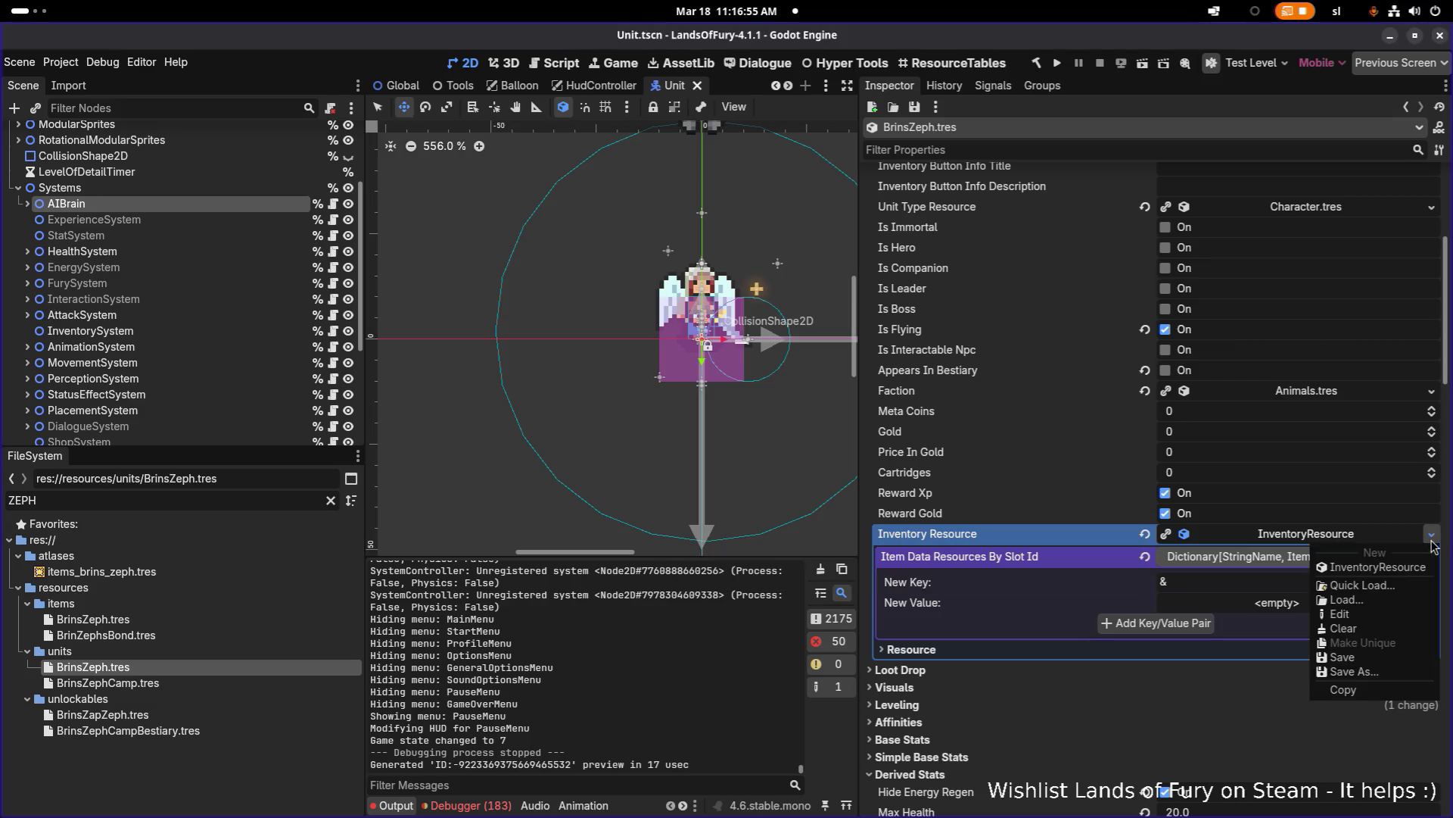
{"action": "left_click", "coordinate": [1402, 567]}
{"action": "scroll", "coordinate": [1334, 564], "scroll_direction": "down", "scroll_amount": 5}
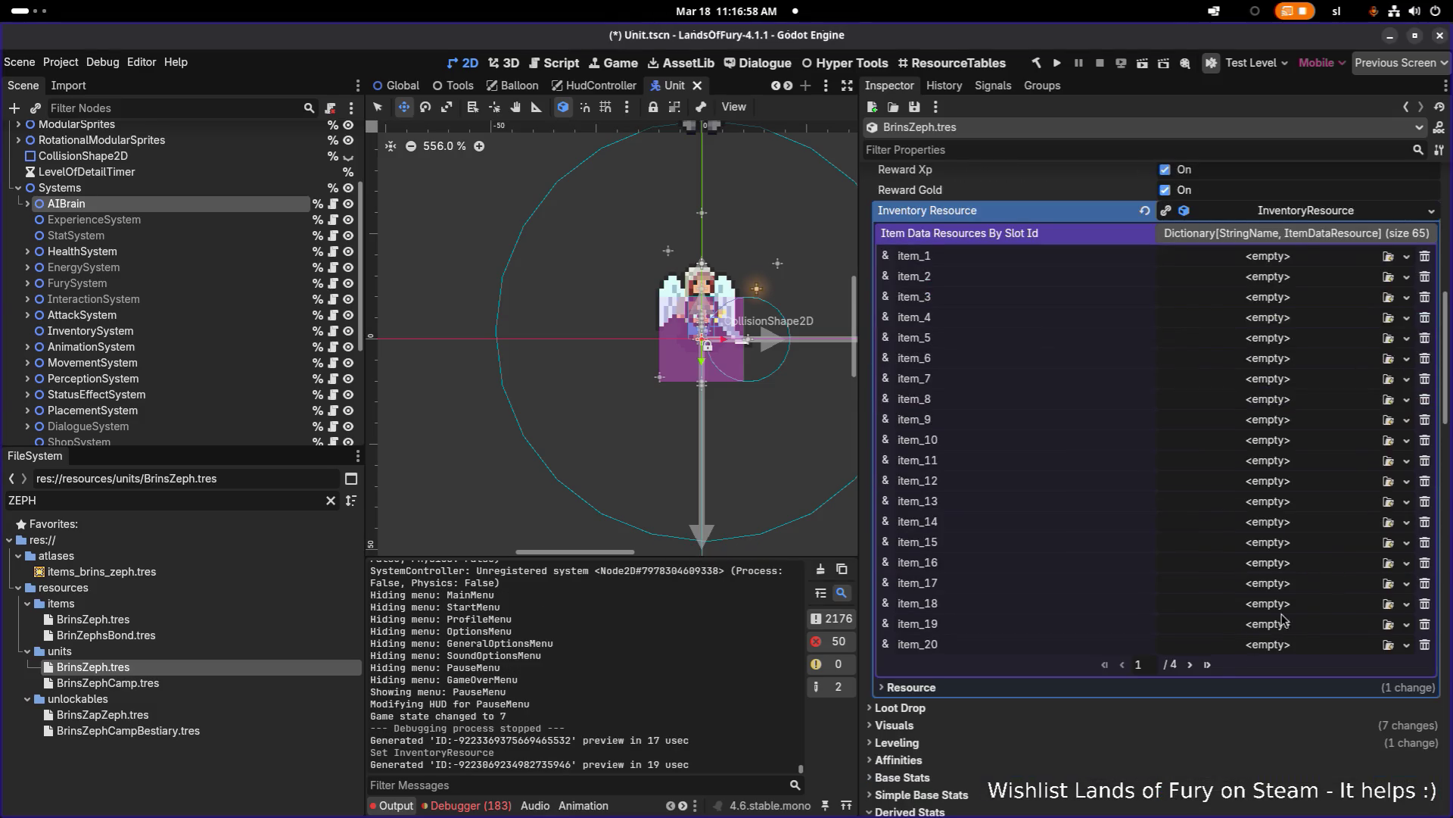
{"action": "left_click", "coordinate": [1192, 664]}
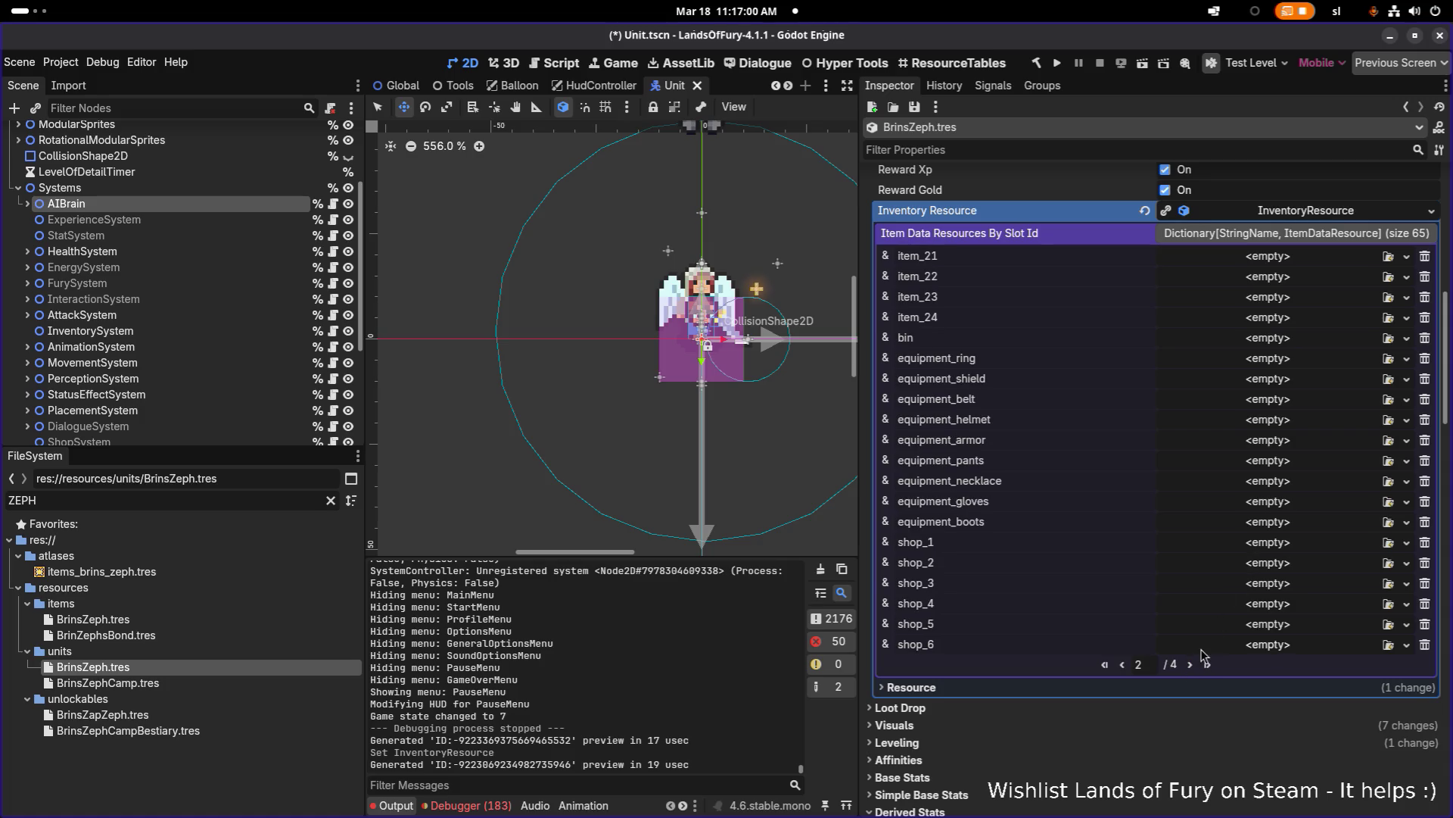
{"action": "left_click", "coordinate": [1190, 664]}
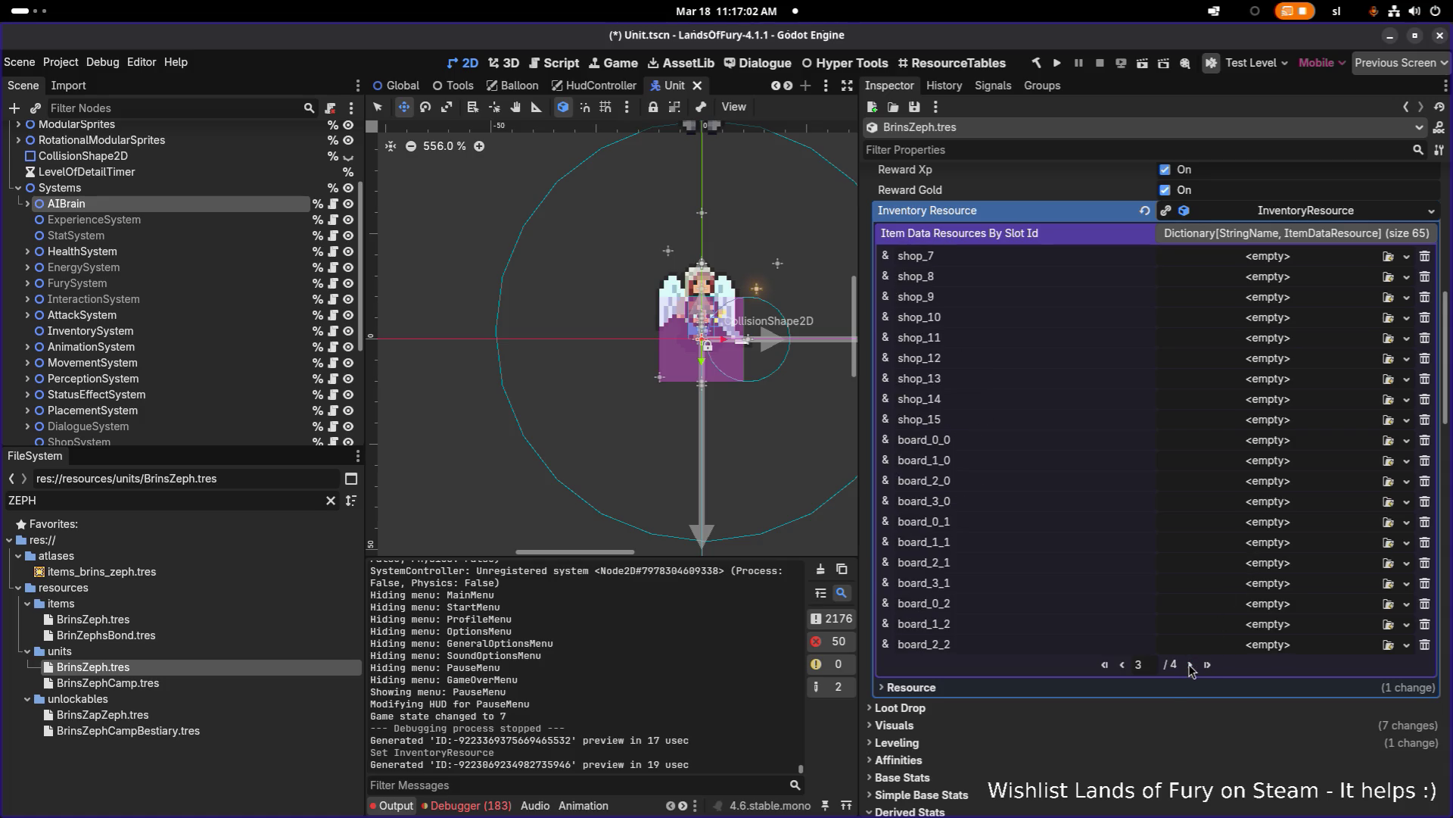
{"action": "left_click", "coordinate": [1192, 665]}
{"action": "scroll", "coordinate": [1204, 475], "scroll_direction": "up", "scroll_amount": 2}
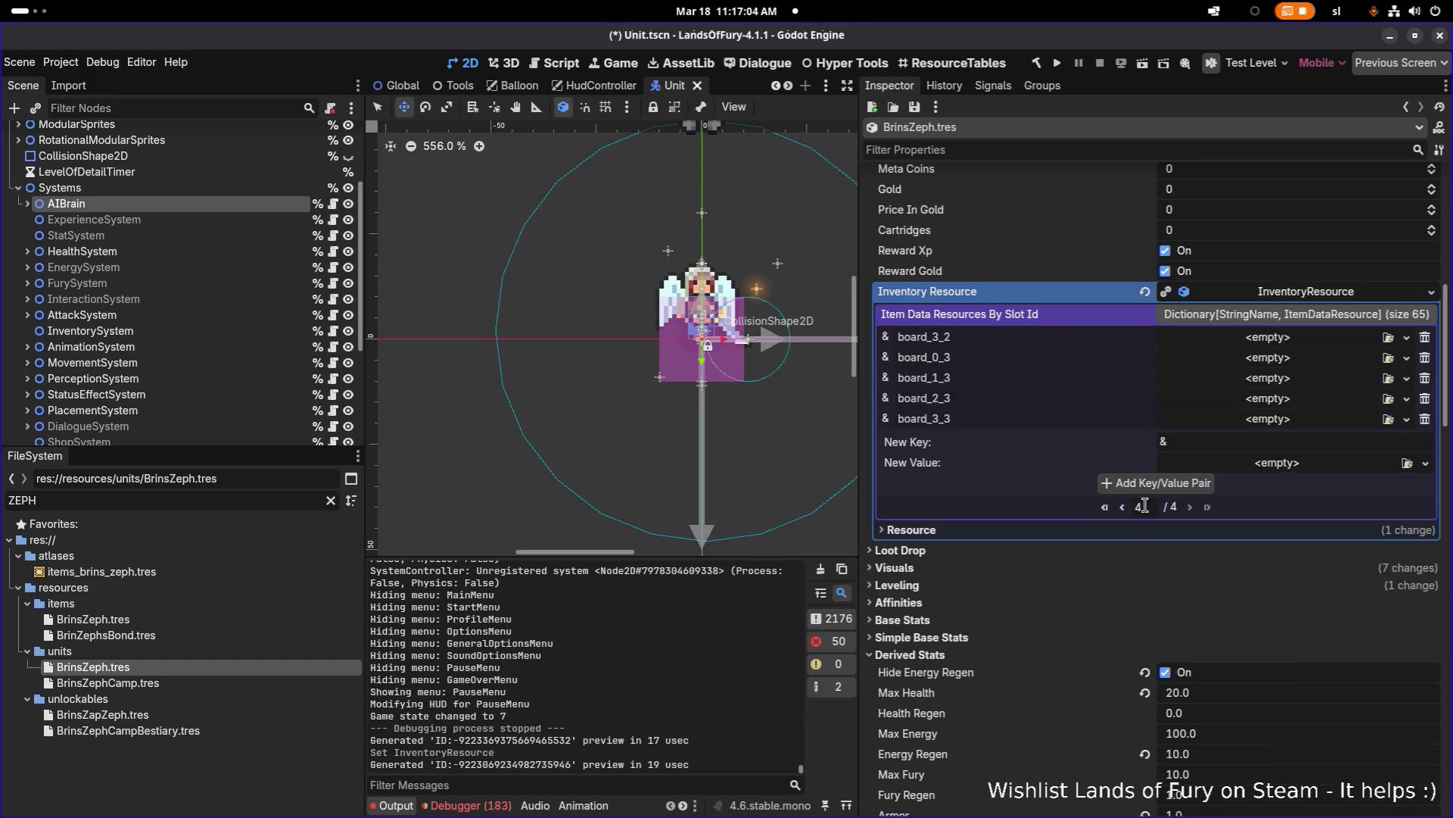
{"action": "left_click", "coordinate": [1105, 506]}
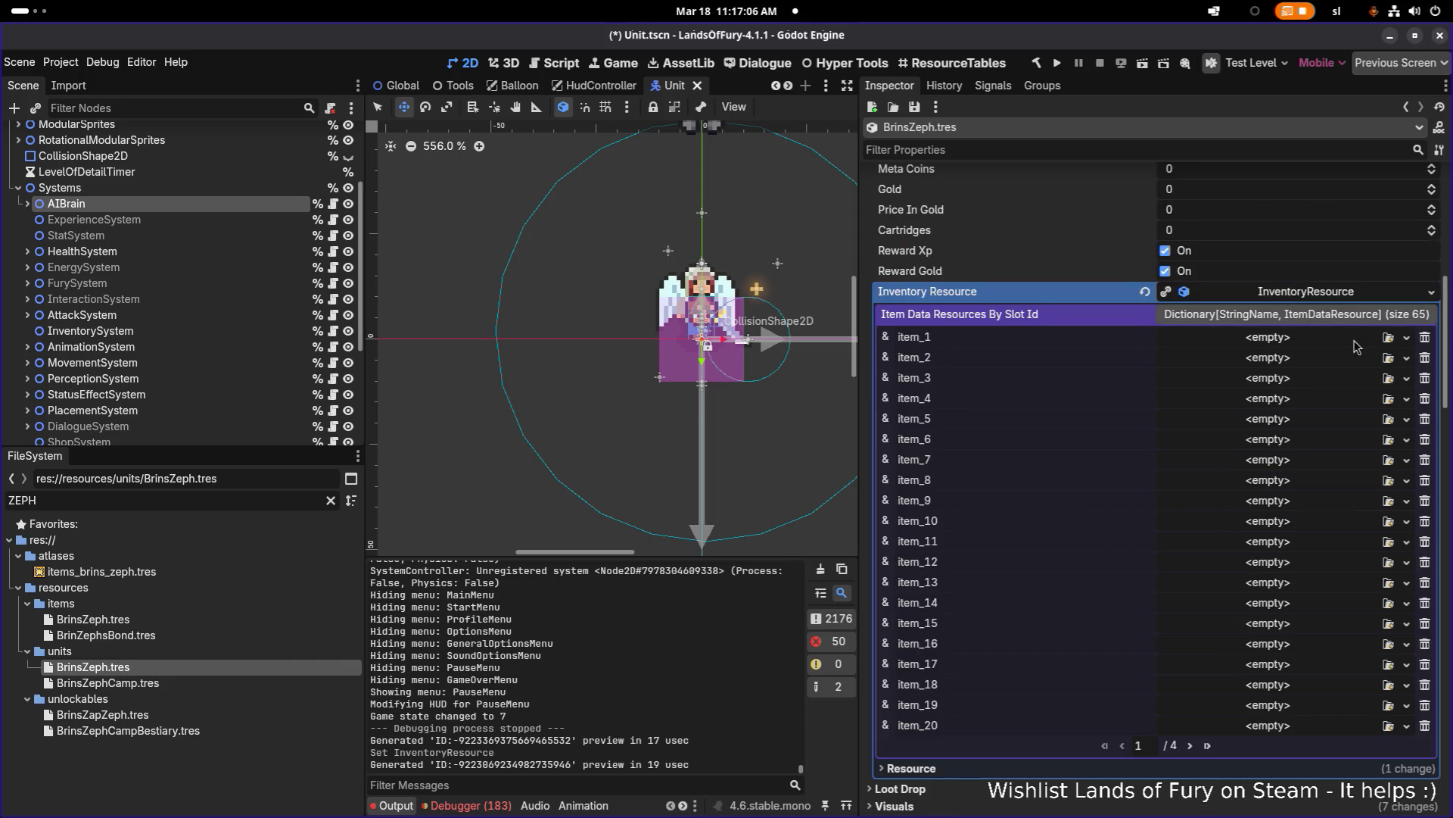
{"action": "scroll", "coordinate": [1359, 420], "scroll_direction": "up", "scroll_amount": 2}
Step: Search 'zeph' and assign BrinZephsBond.tres to the item_1 slot
{"action": "left_click", "coordinate": [1388, 418]}
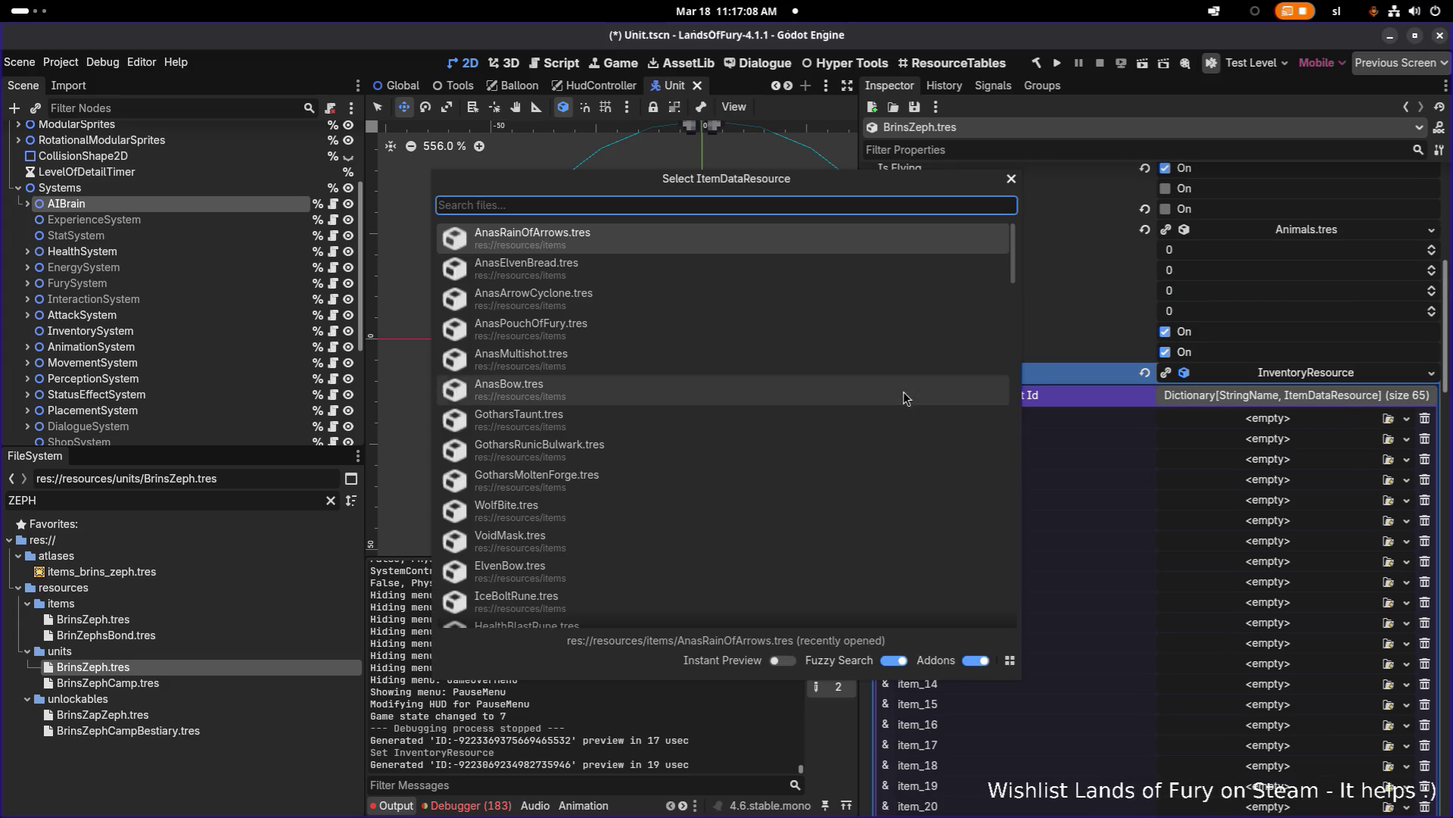
{"action": "type", "text": "zeph"}
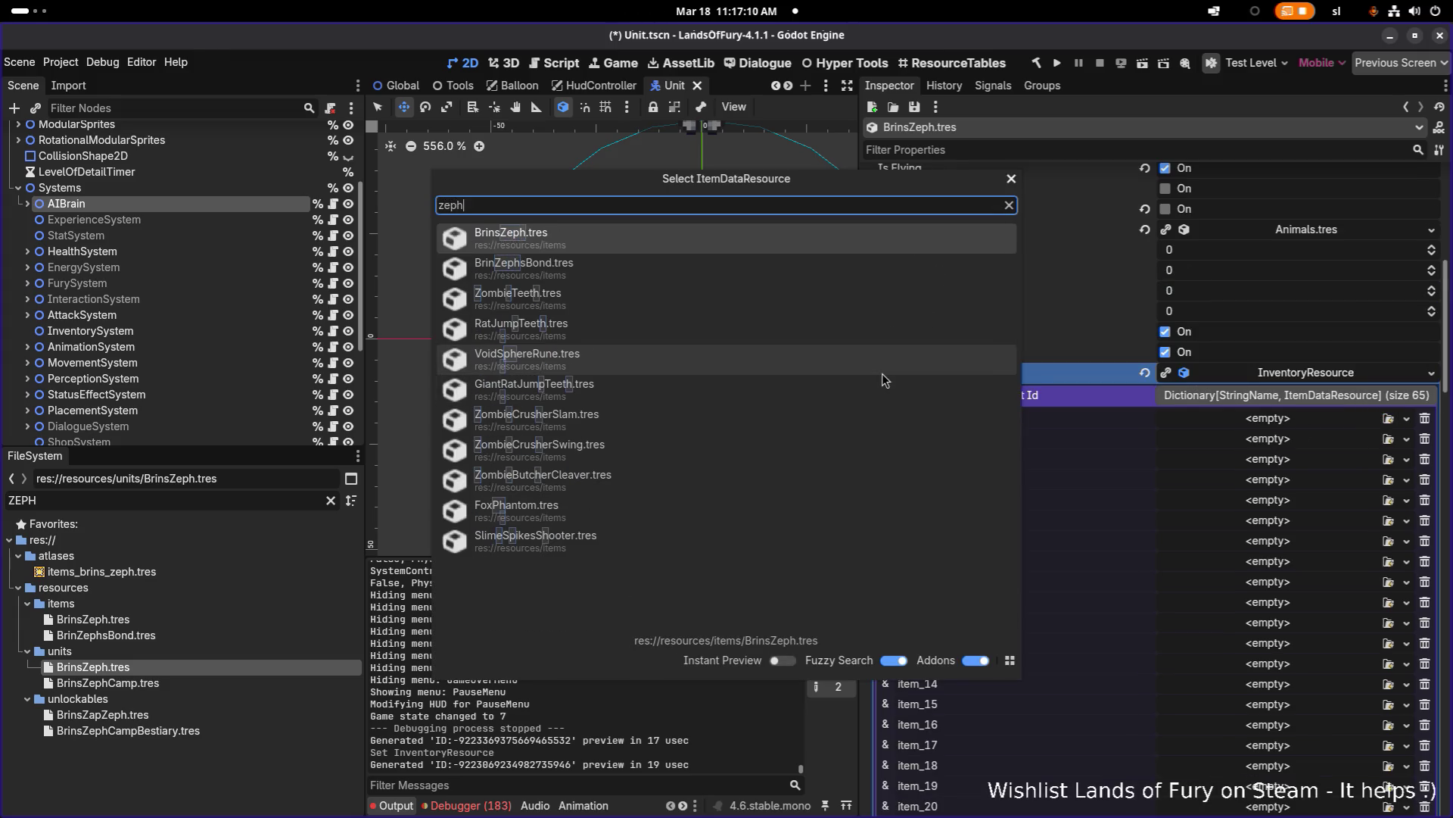
{"action": "key", "text": "Down"}
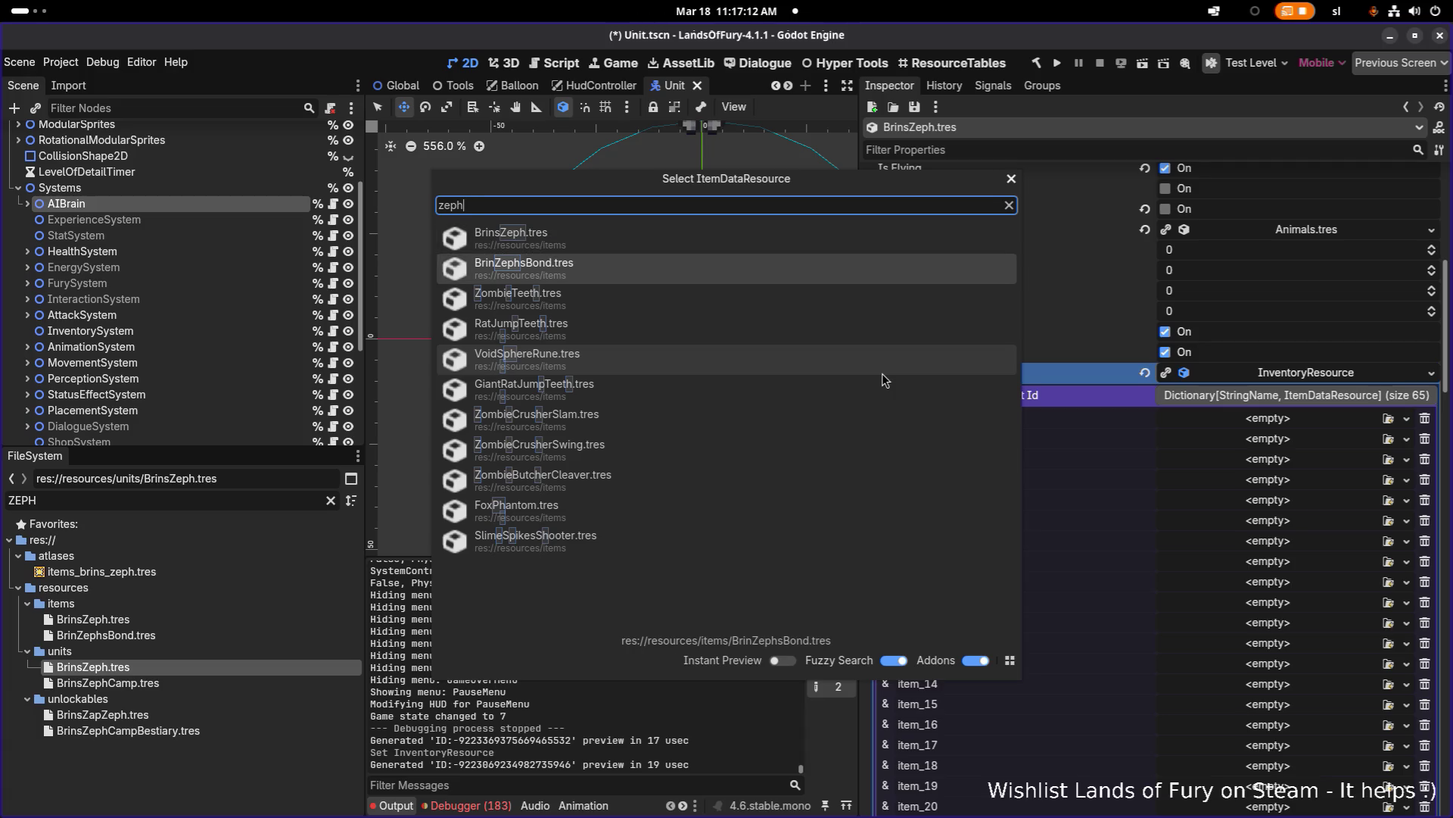
{"action": "double_click", "coordinate": [844, 281]}
Step: Save the scene, build and run the game, and skip the splash screen
{"action": "key", "text": "ctrl+s"}
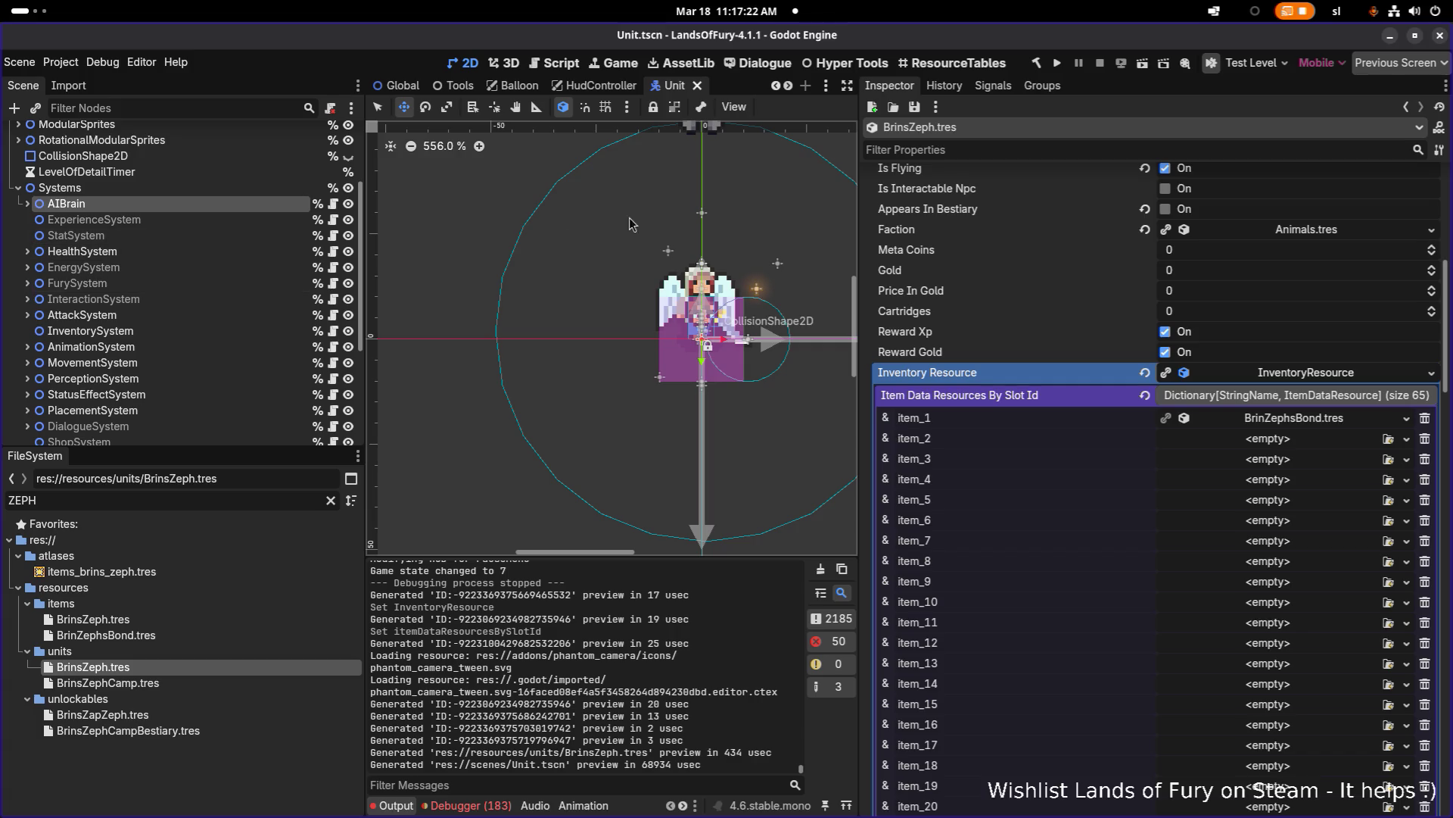
{"action": "left_click", "coordinate": [1058, 62]}
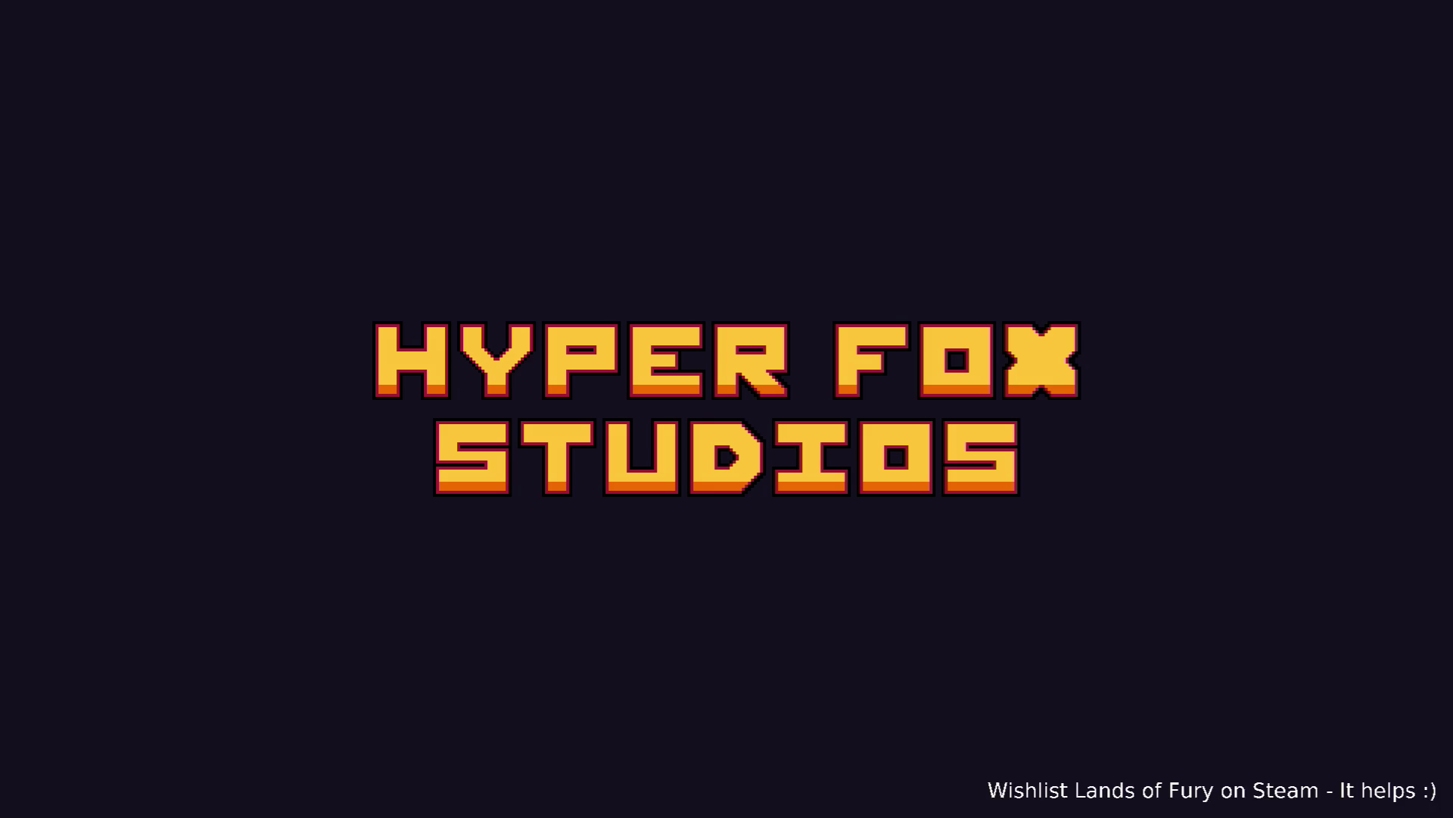
{"action": "key", "text": "Return"}
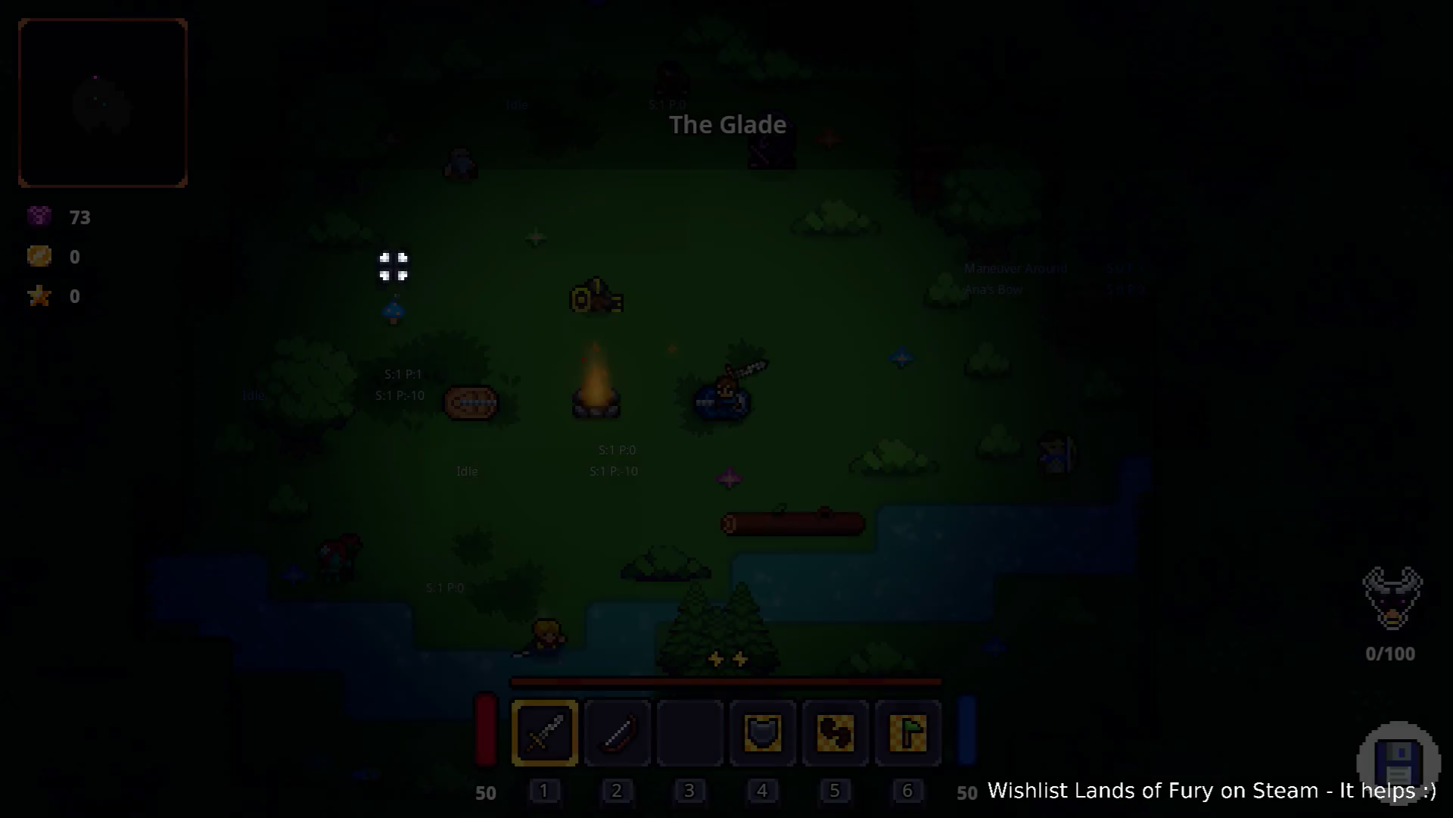
Step: Travel through the purple pillar to Elderglade Forest and run Companion.CompanionAddLevels(5) in the console
{"action": "key", "text": "w"}
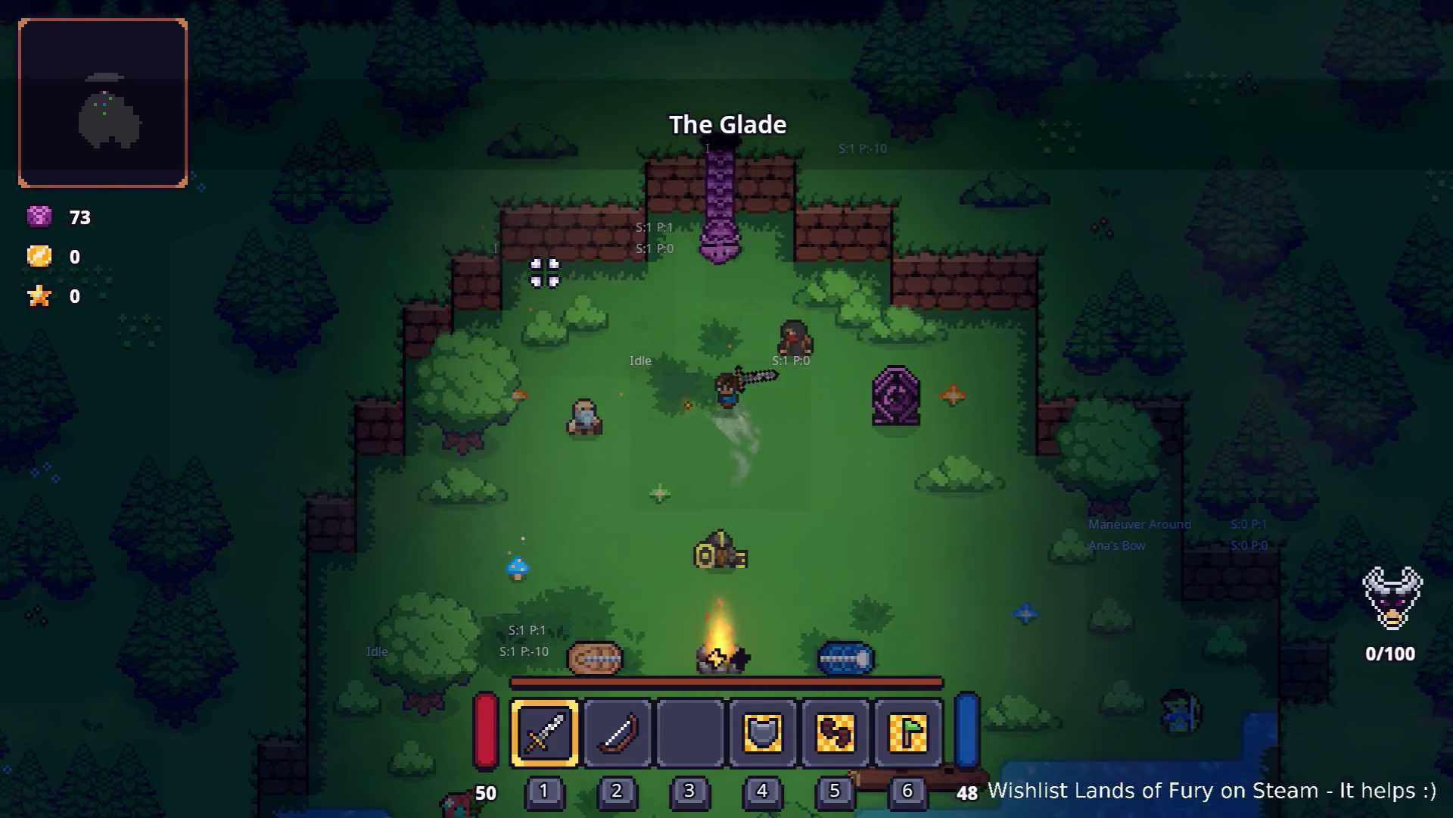
{"action": "key", "text": "e"}
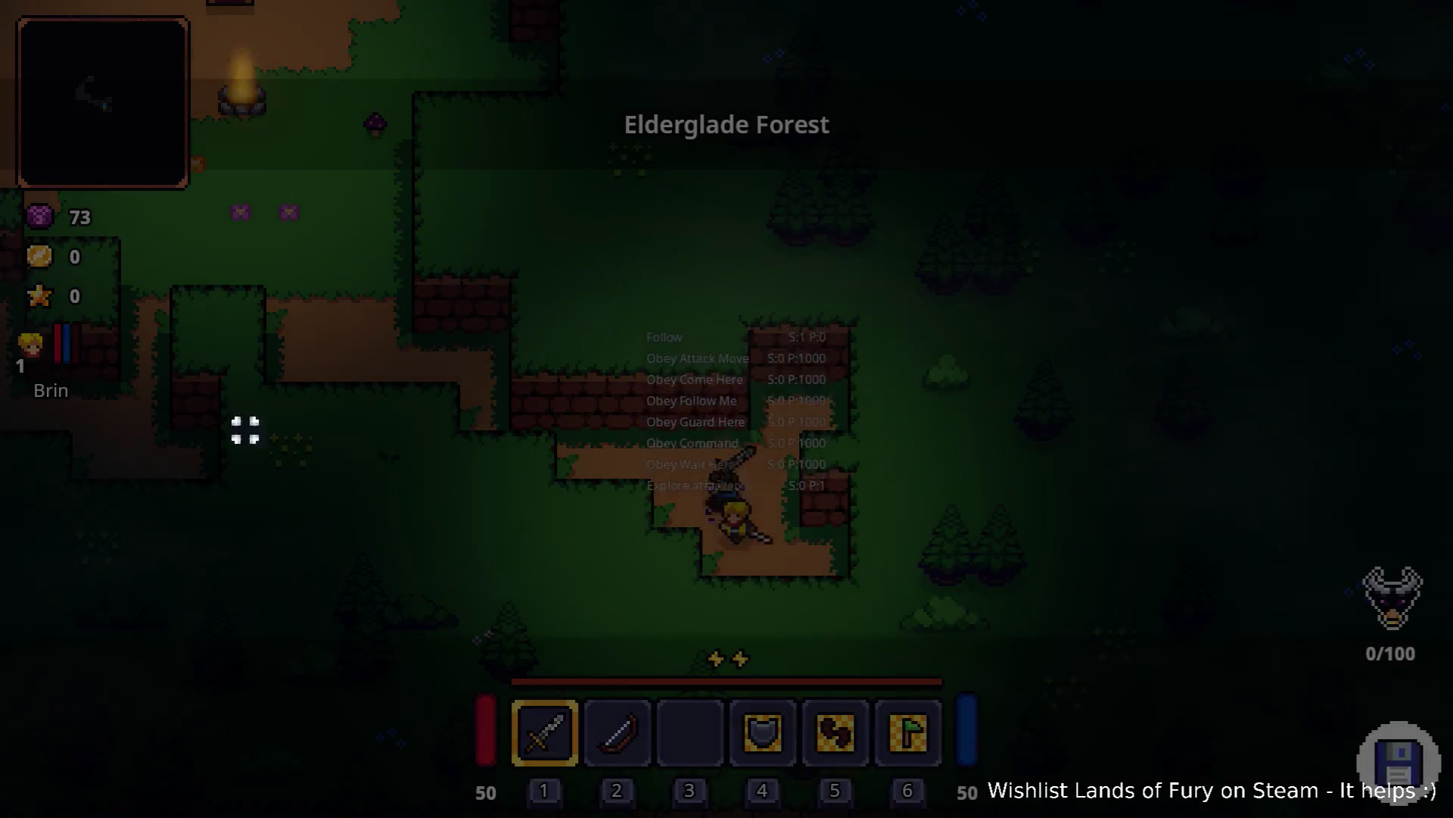
{"action": "key", "text": "grave"}
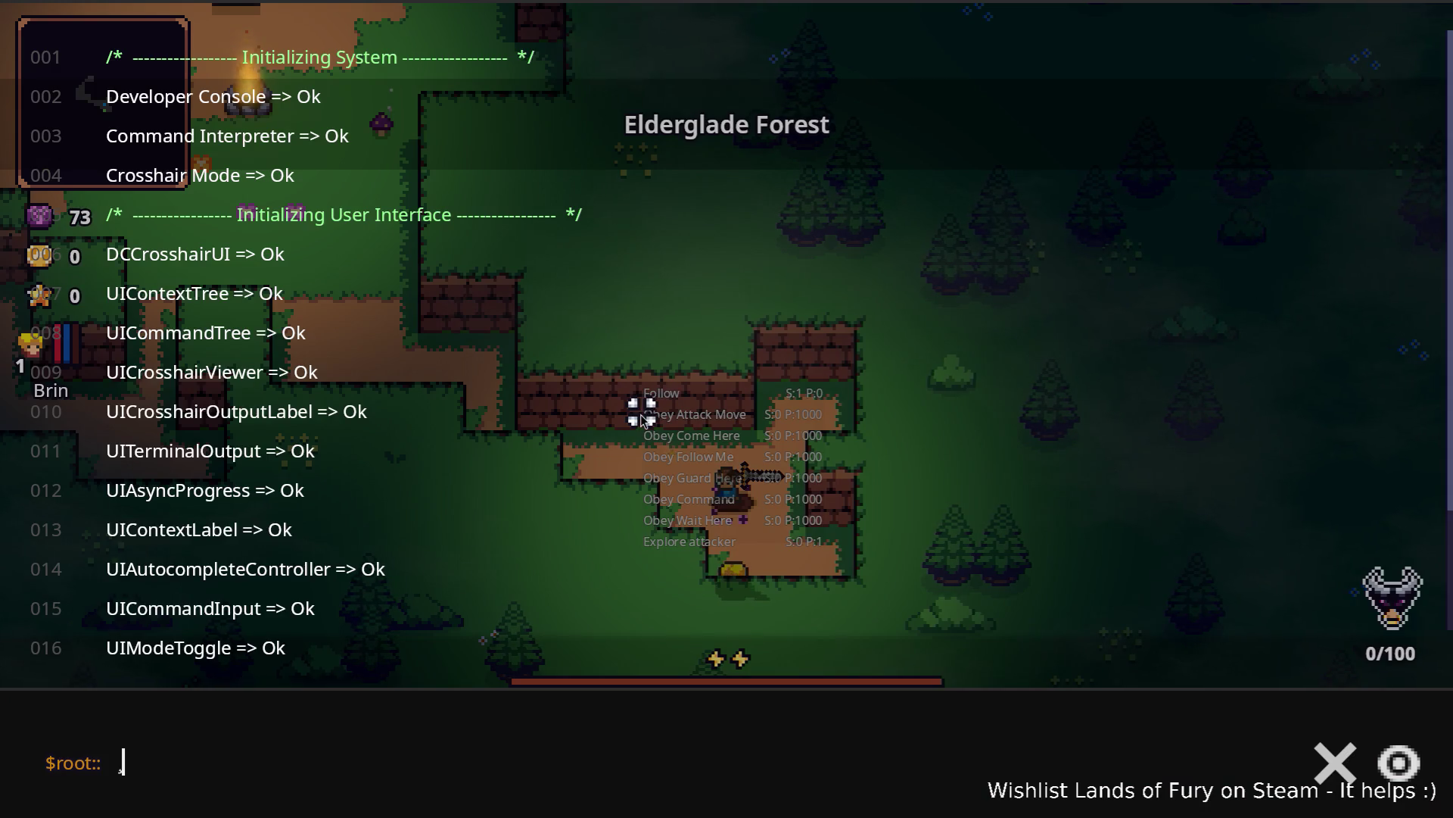
{"action": "type", "text": "COmp"}
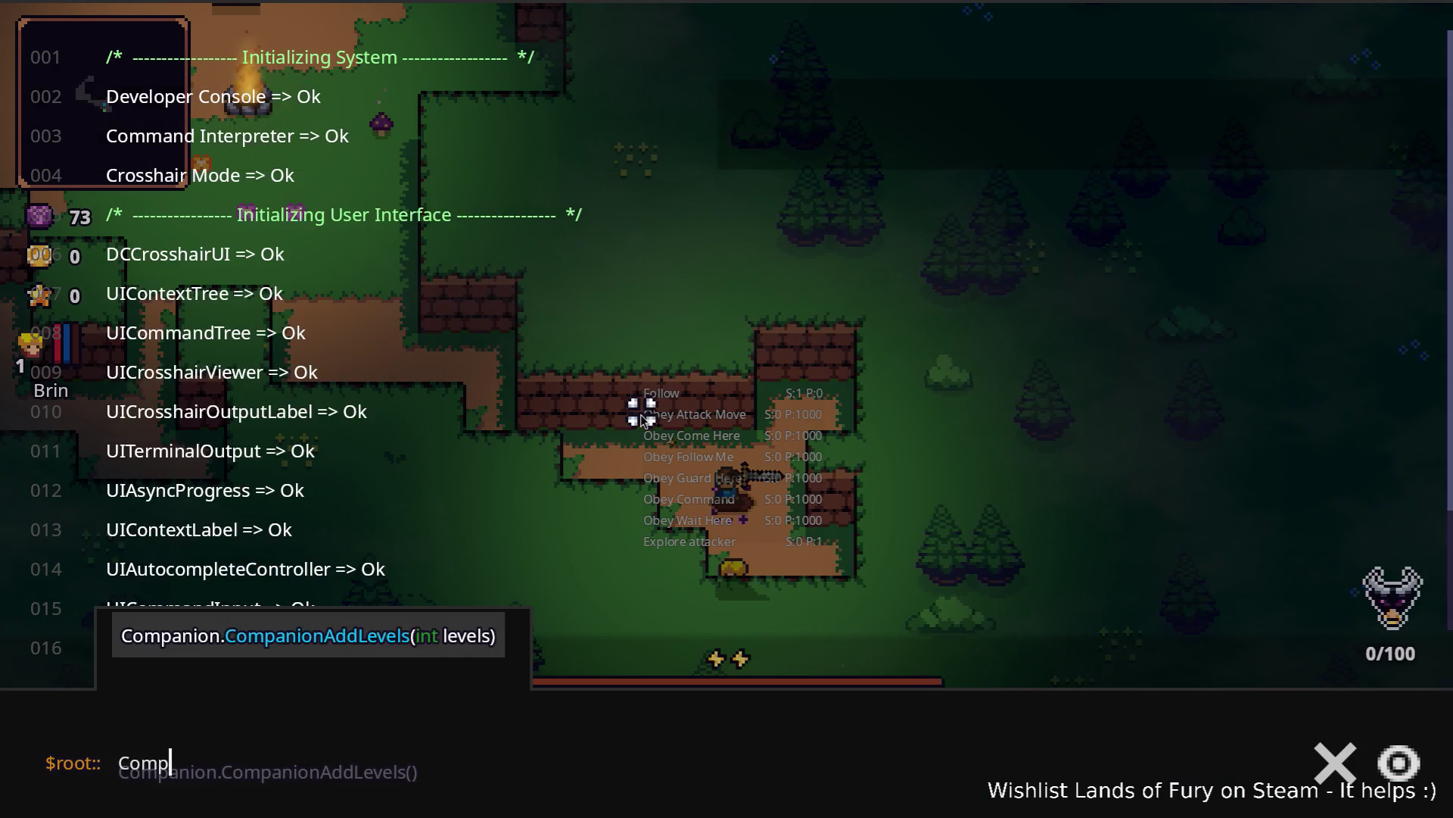
{"action": "key", "text": "Tab"}
{"action": "type", "text": "(5)"}
{"action": "key", "text": "Return"}
{"action": "key", "text": "grave"}
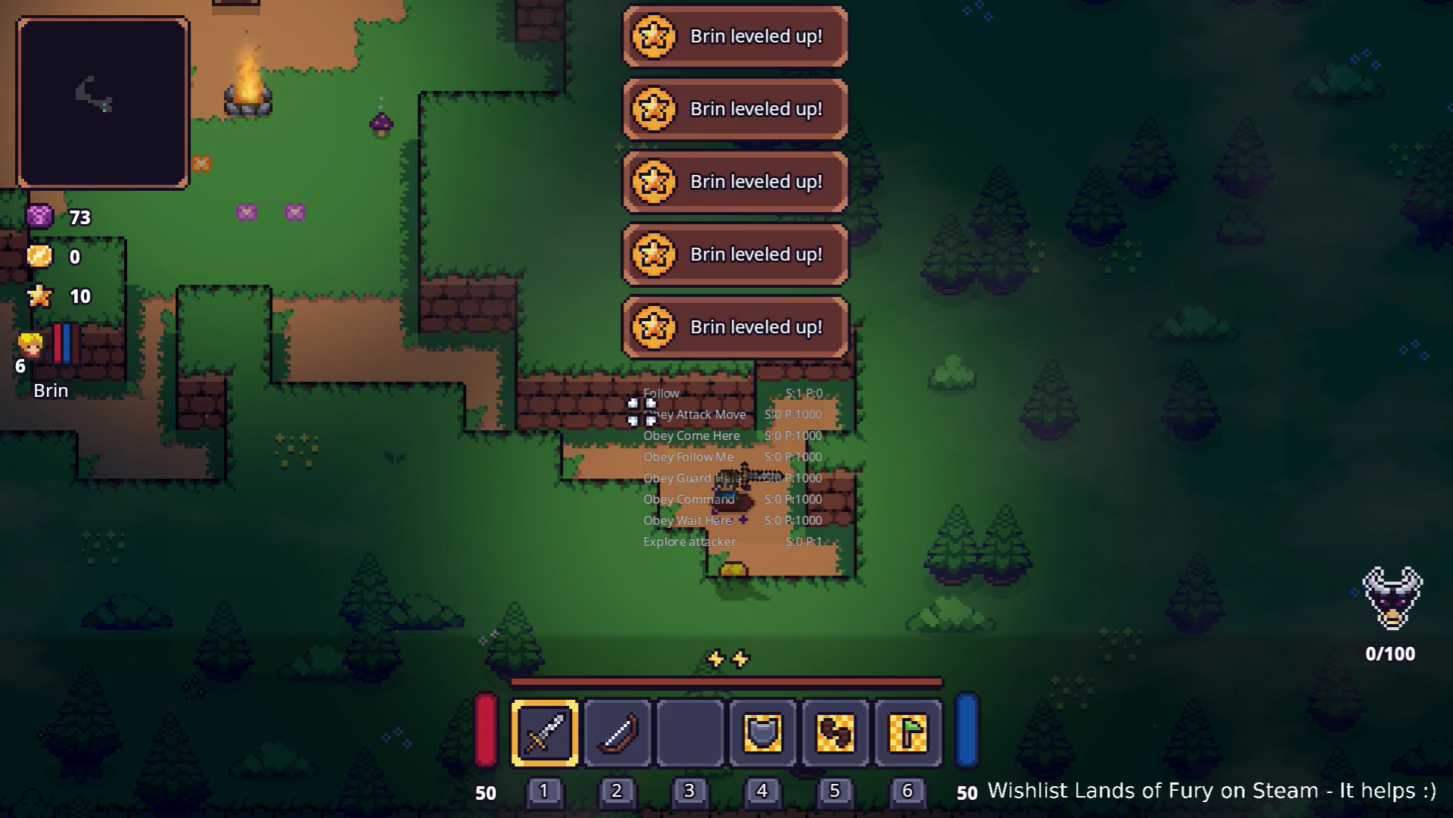
Step: Put a skill point into Brin's Zeph skill, then switch back to the Godot editor
{"action": "key", "text": "i"}
{"action": "left_click", "coordinate": [424, 562]}
{"action": "left_click", "coordinate": [700, 583]}
{"action": "left_click", "coordinate": [665, 710]}
{"action": "key", "text": "i"}
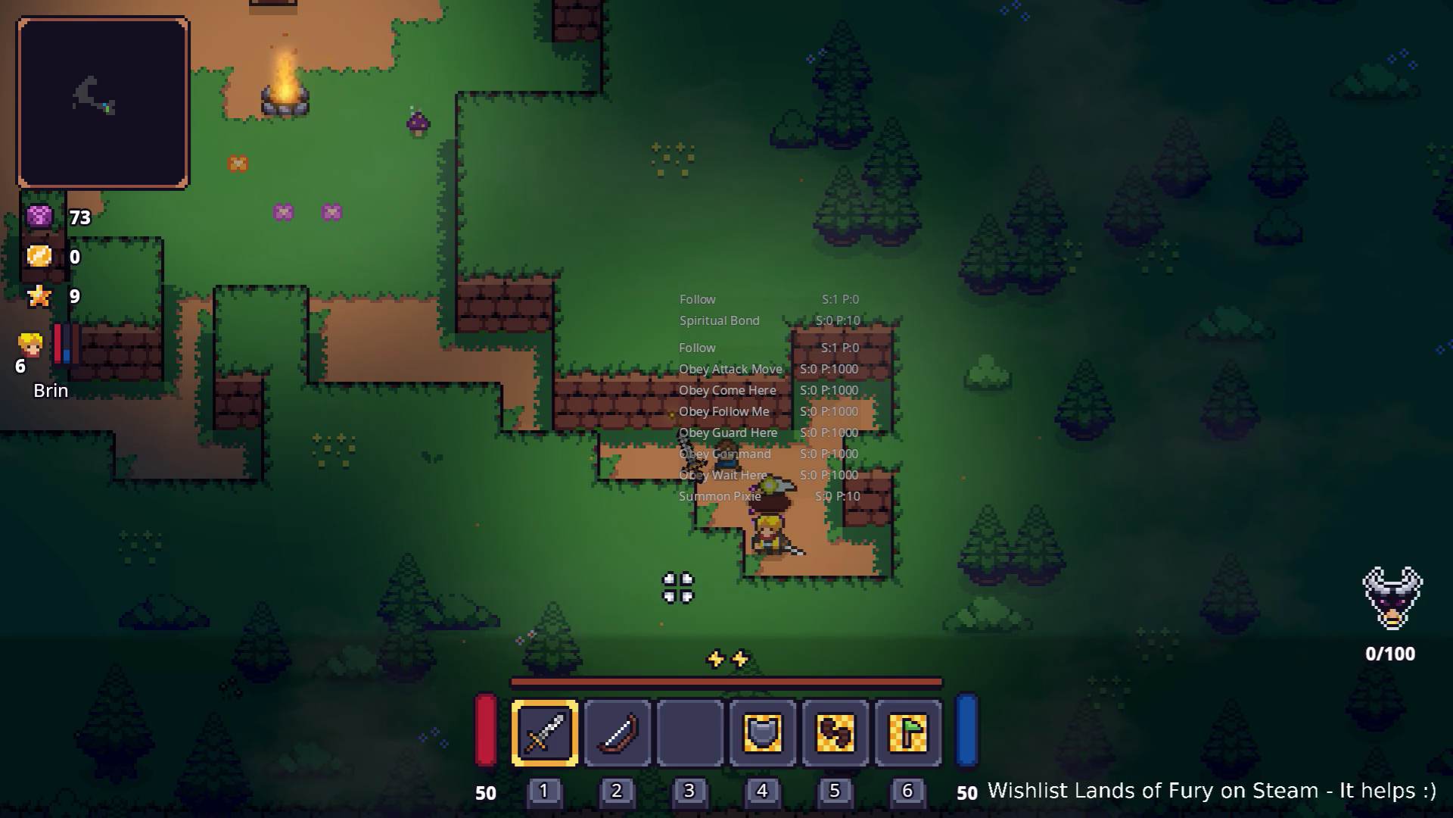
{"action": "key", "text": "alt+Tab"}
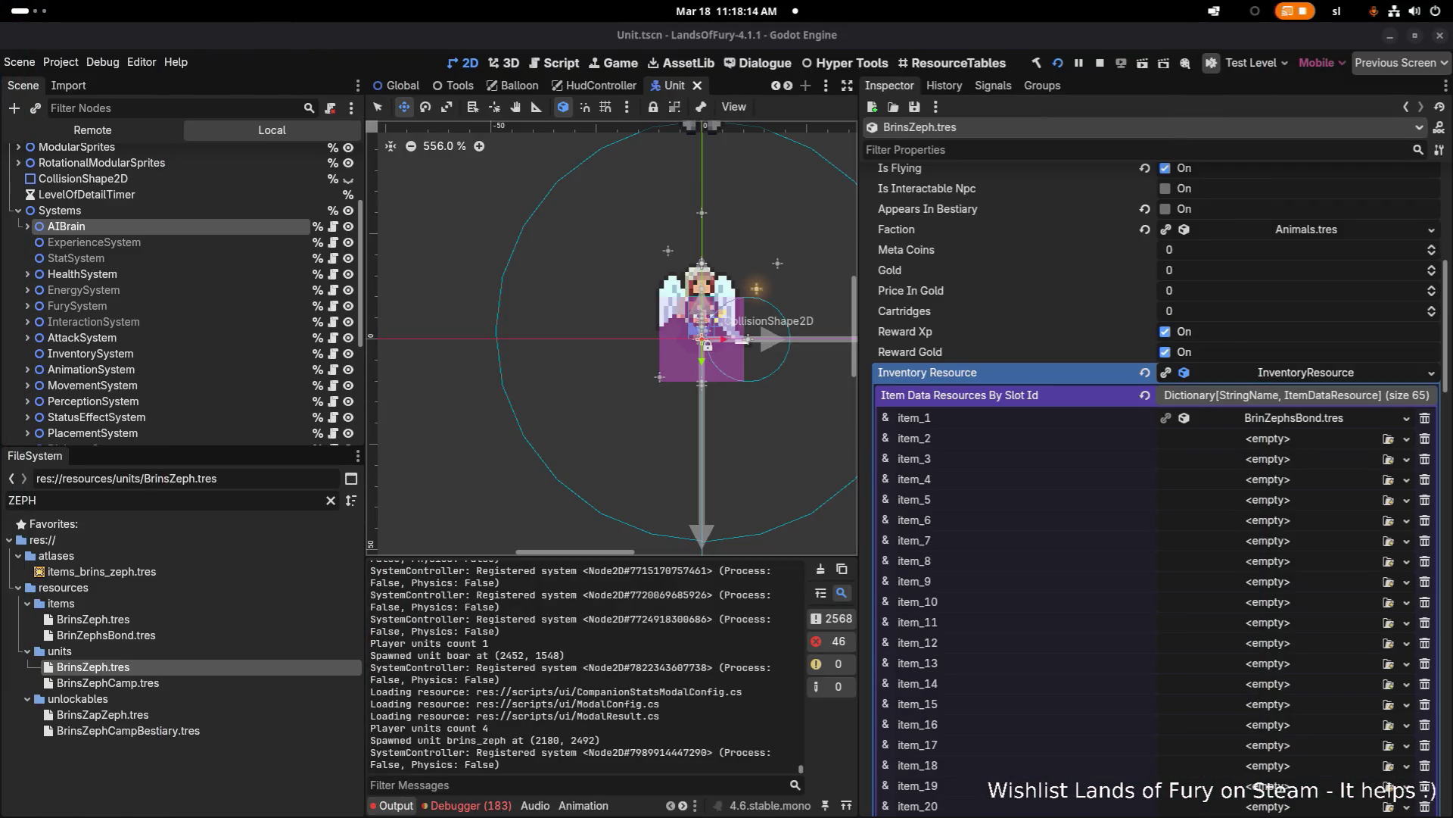
Step: Check the Debugger errors, collapse the companion's inventory properties and save the scene
{"action": "left_click", "coordinate": [470, 805]}
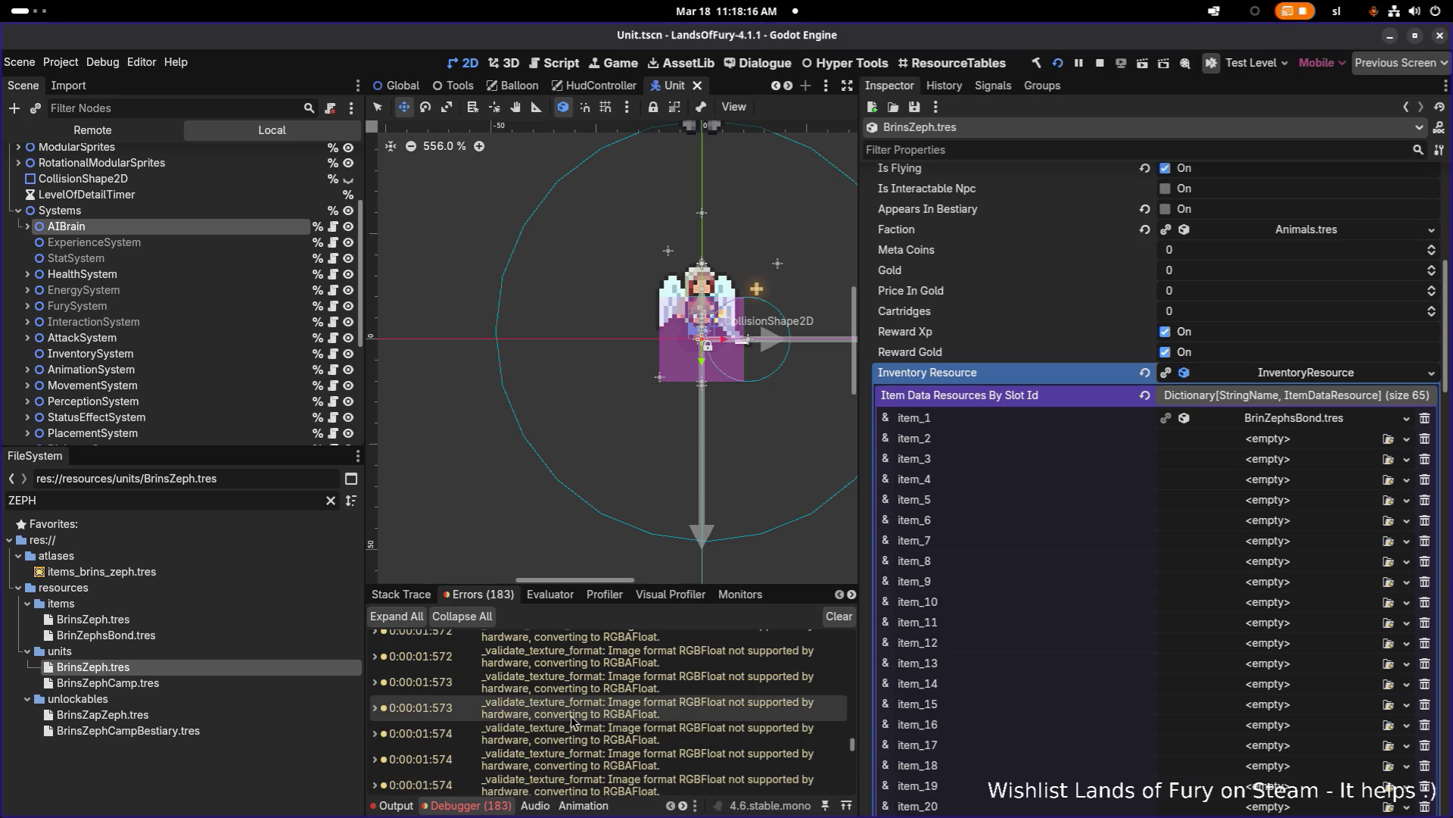
{"action": "scroll", "coordinate": [571, 720], "scroll_direction": "down", "scroll_amount": 3}
{"action": "scroll", "coordinate": [539, 696], "scroll_direction": "down", "scroll_amount": 10}
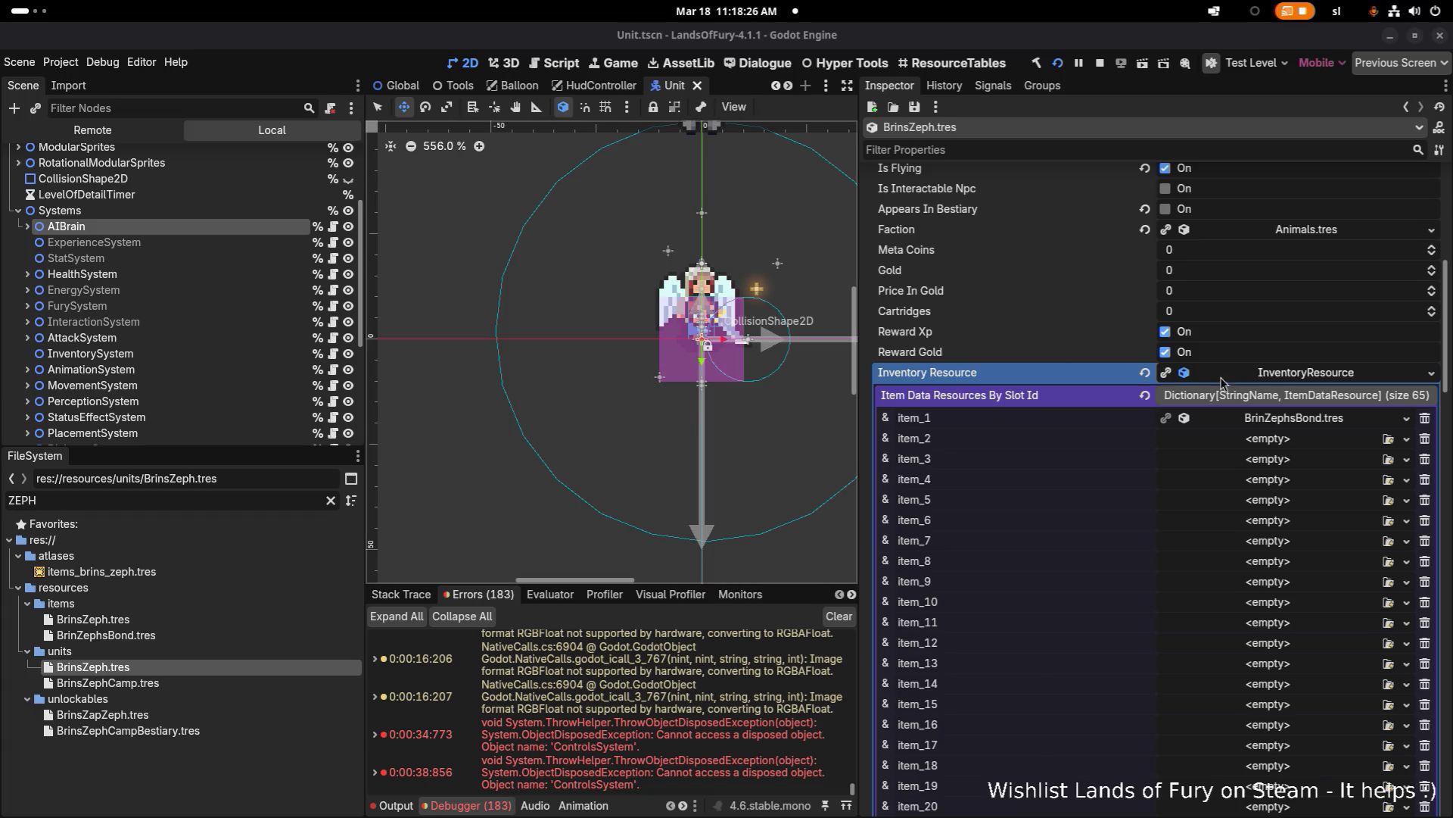
{"action": "left_click", "coordinate": [1257, 374]}
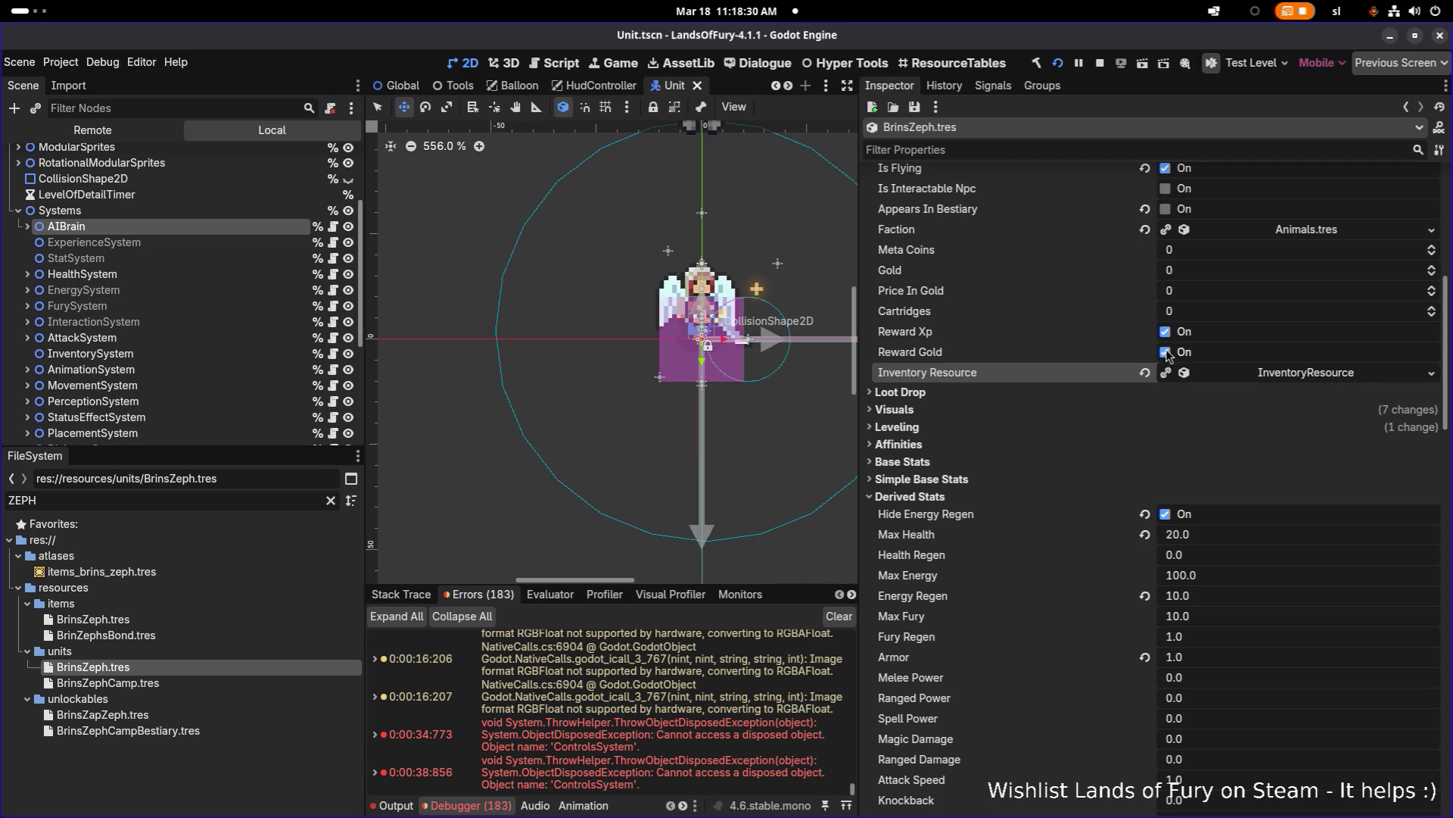
{"action": "key", "text": "ctrl+s"}
Step: Expand Inventory Resource > item_1, reveal BrinZephsBond.tres in the FileSystem and select it
{"action": "right_click", "coordinate": [1268, 374]}
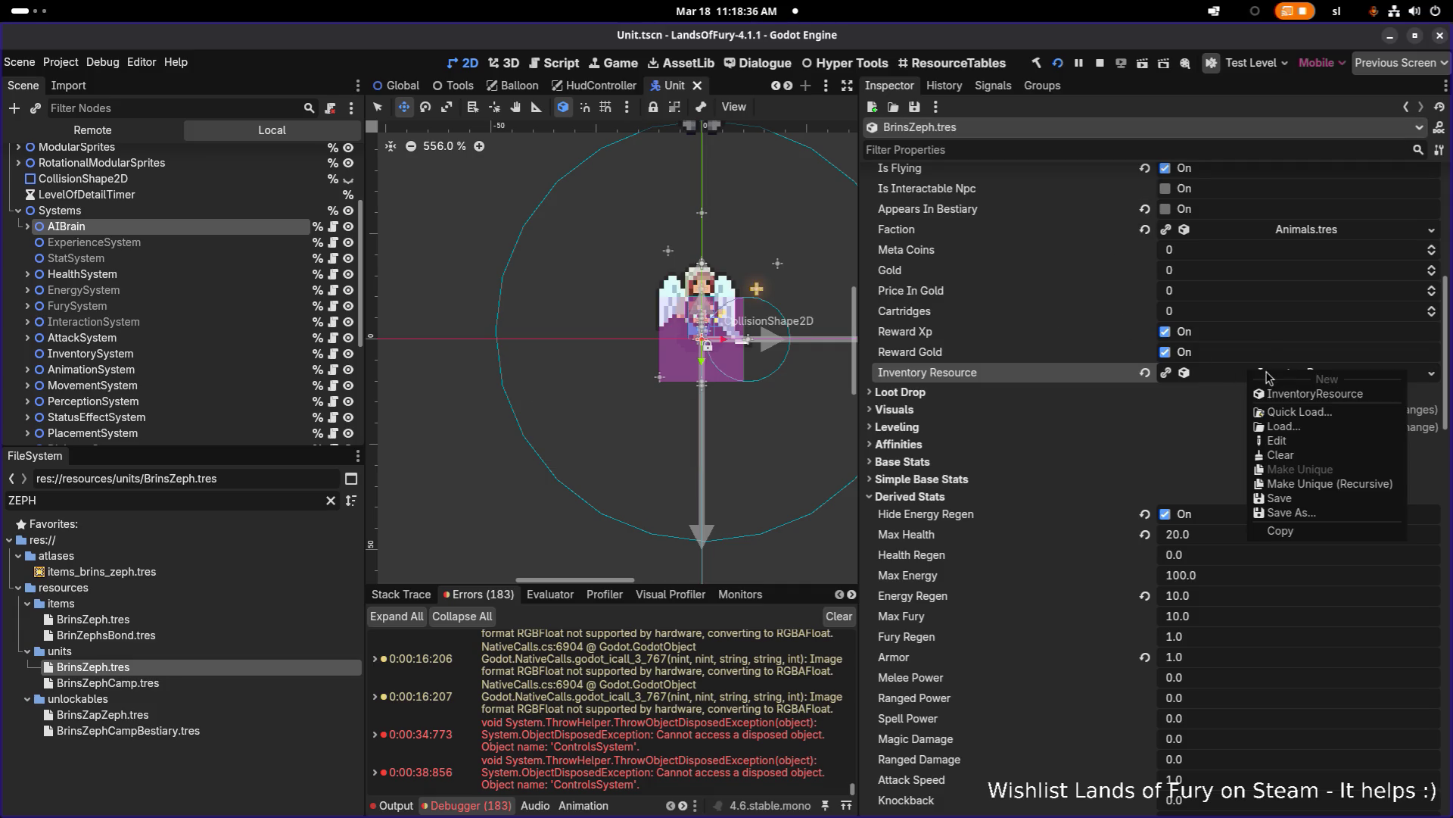
{"action": "left_click", "coordinate": [1233, 374]}
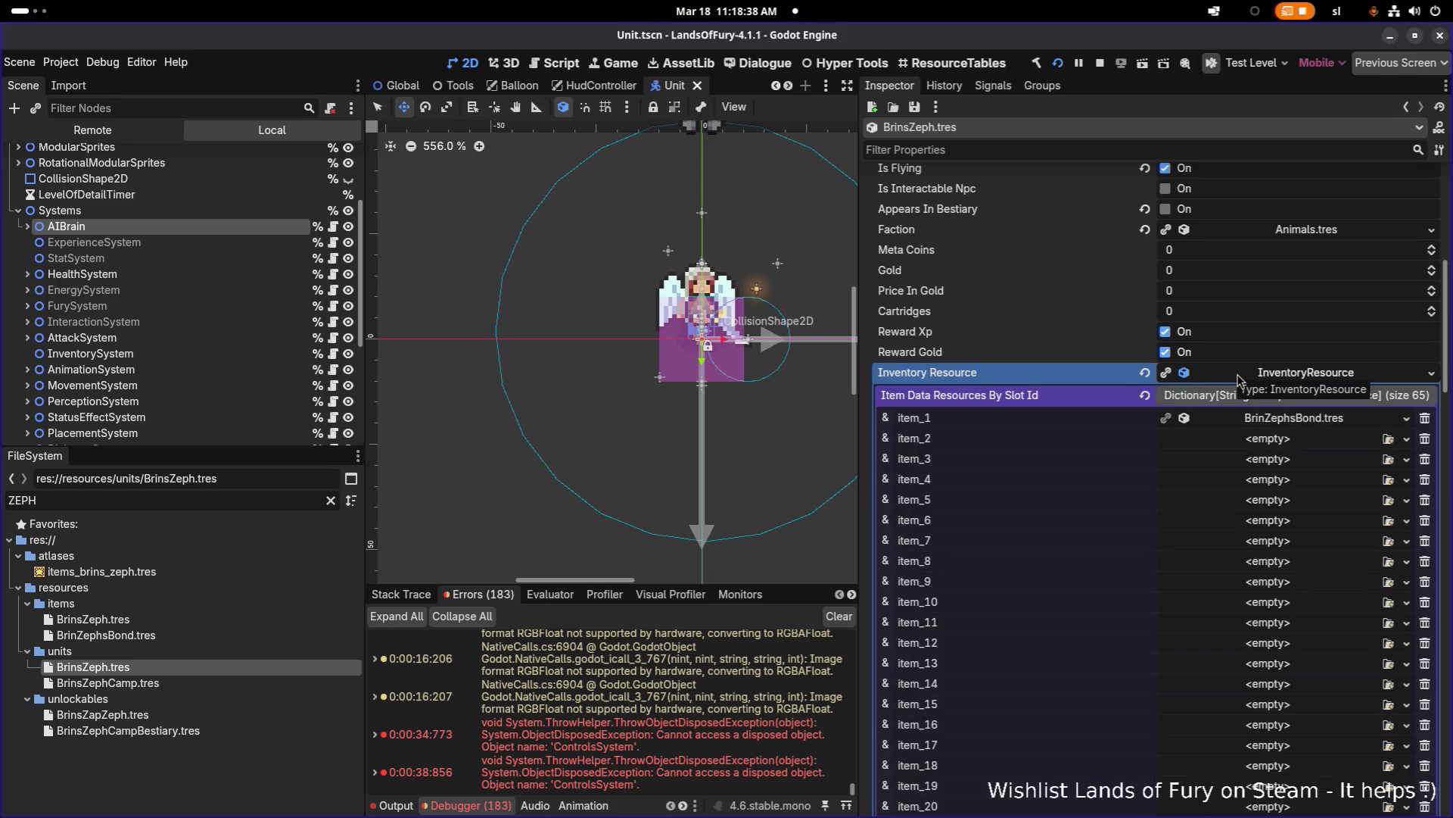
{"action": "left_click", "coordinate": [1255, 421]}
{"action": "scroll", "coordinate": [1255, 432], "scroll_direction": "down", "scroll_amount": 4}
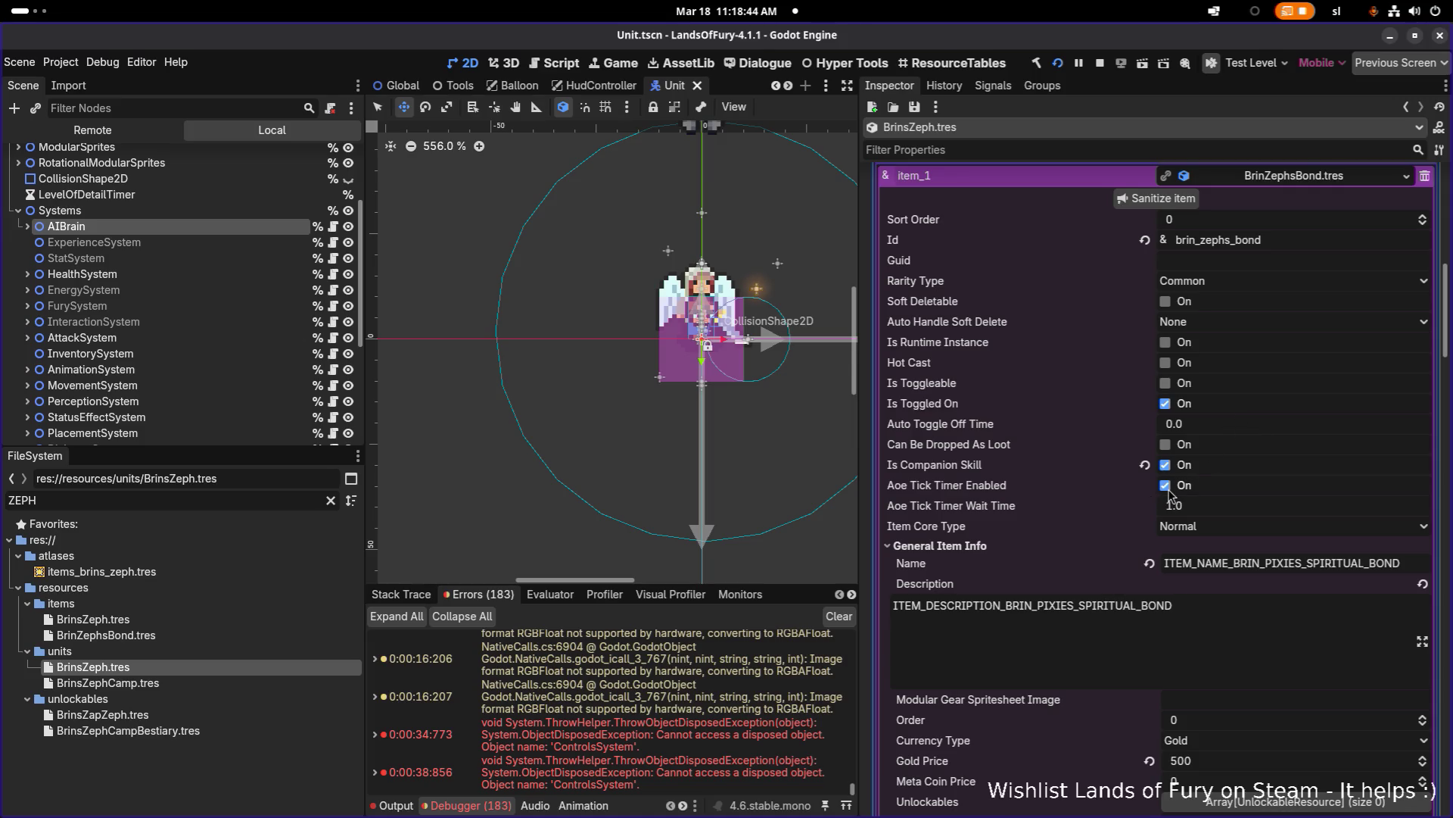
{"action": "right_click", "coordinate": [1337, 179]}
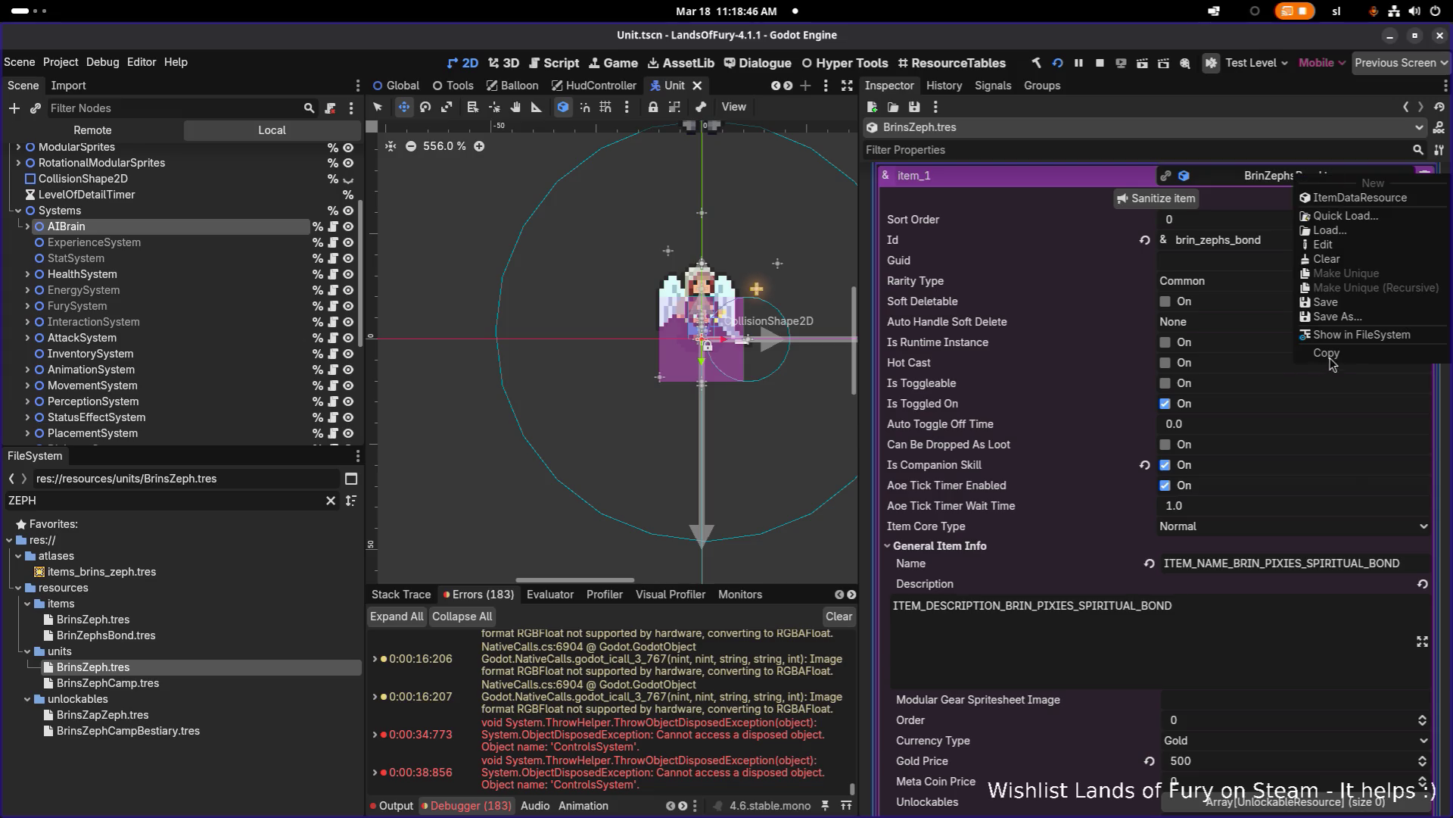
{"action": "left_click", "coordinate": [1358, 334]}
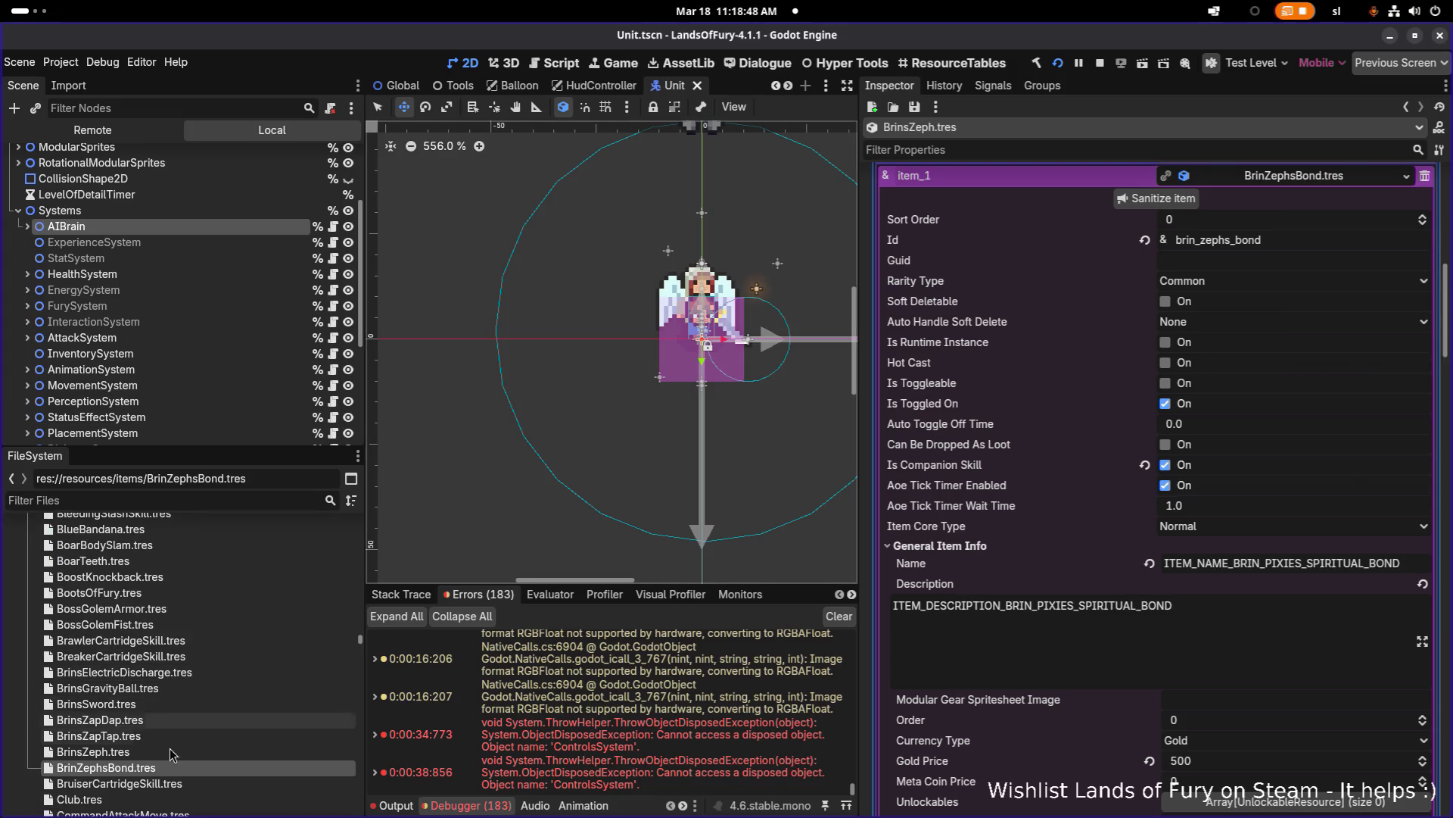
{"action": "left_click", "coordinate": [166, 770]}
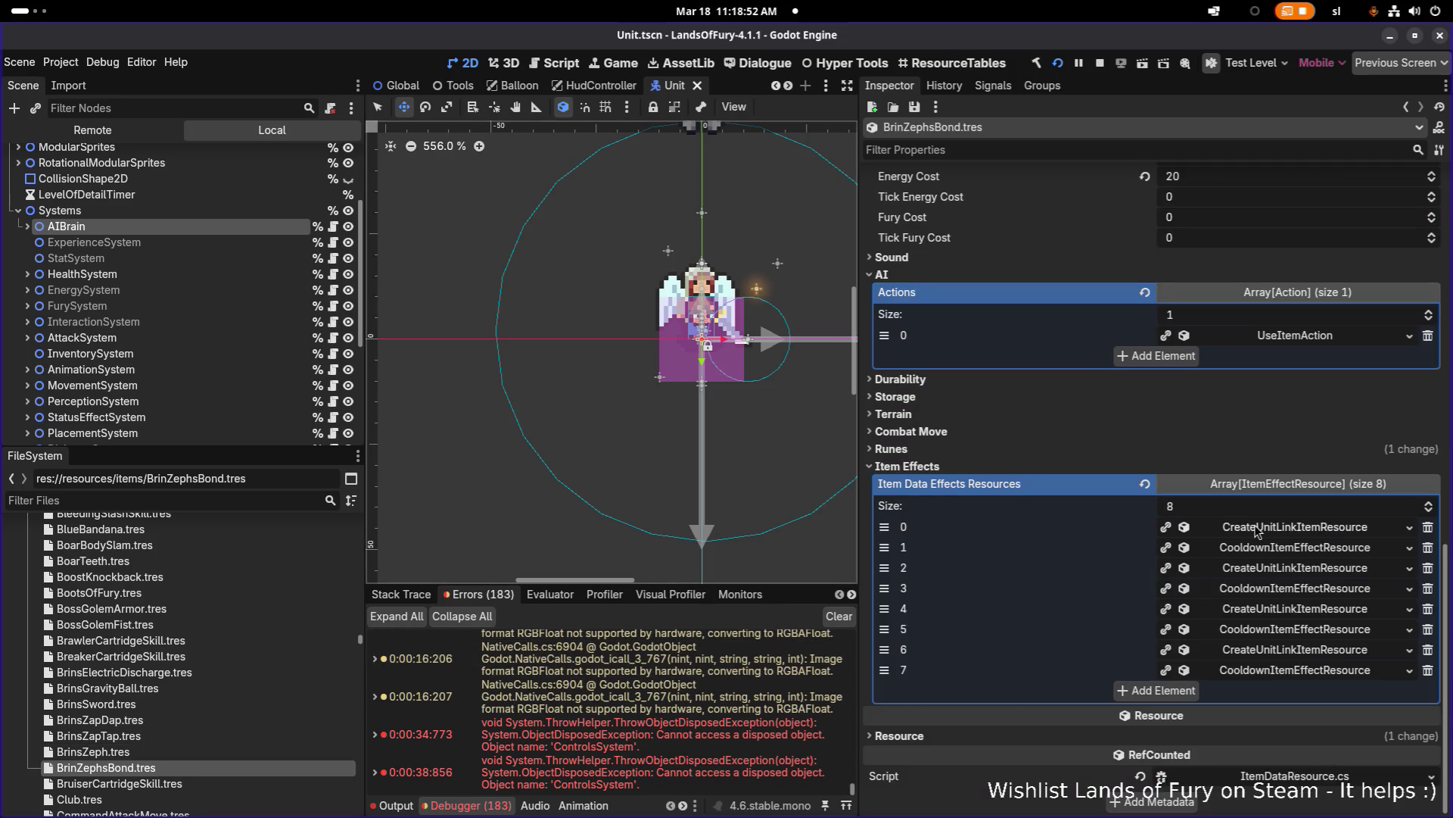
Step: Review the BrinZephsBond item properties, leaving Aoe Tick Timer Enabled switched on
{"action": "scroll", "coordinate": [1245, 540], "scroll_direction": "up", "scroll_amount": 5}
{"action": "scroll", "coordinate": [1245, 540], "scroll_direction": "up", "scroll_amount": 6}
{"action": "scroll", "coordinate": [1320, 572], "scroll_direction": "down", "scroll_amount": 4}
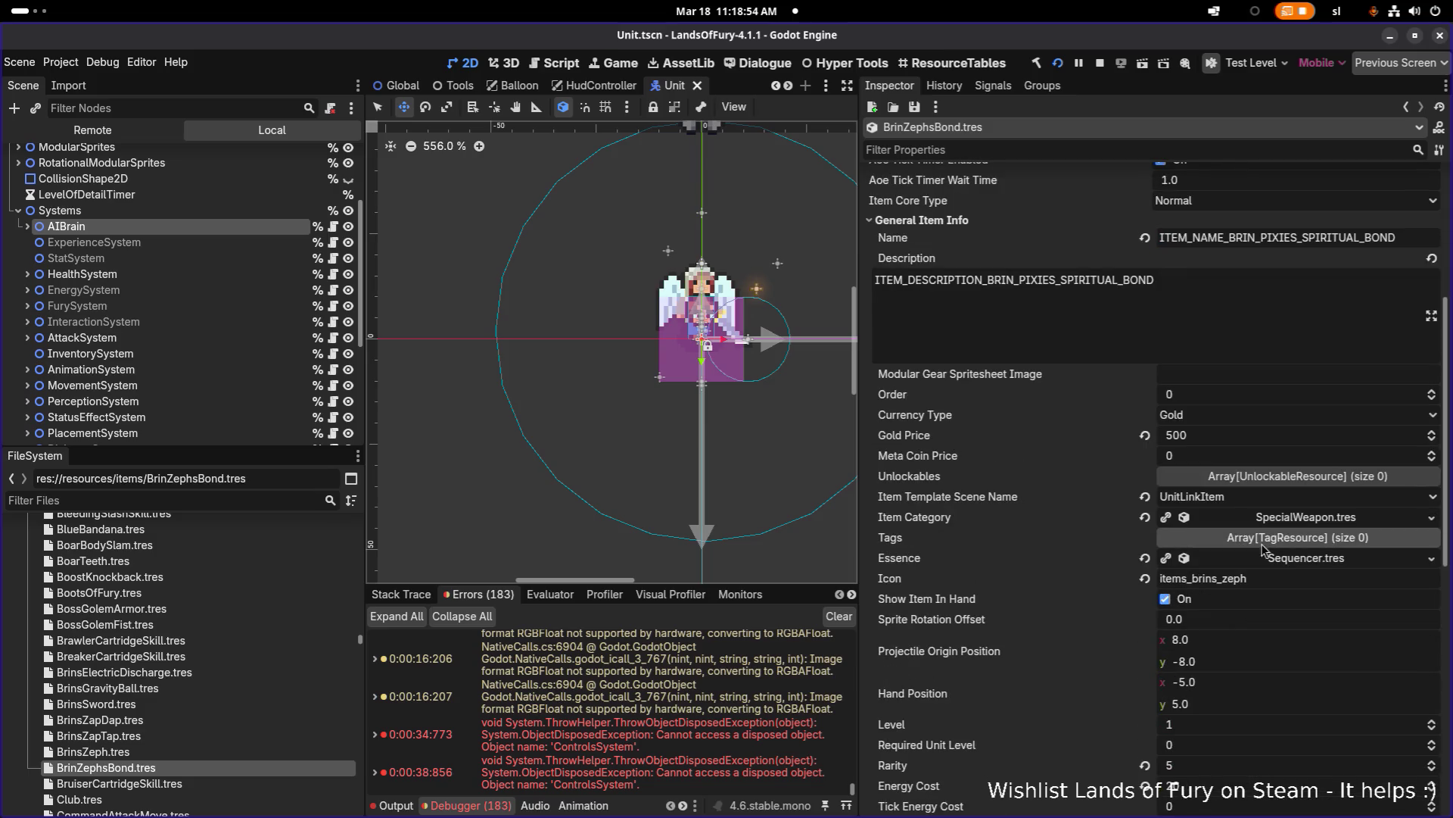
{"action": "scroll", "coordinate": [1319, 572], "scroll_direction": "up", "scroll_amount": 4}
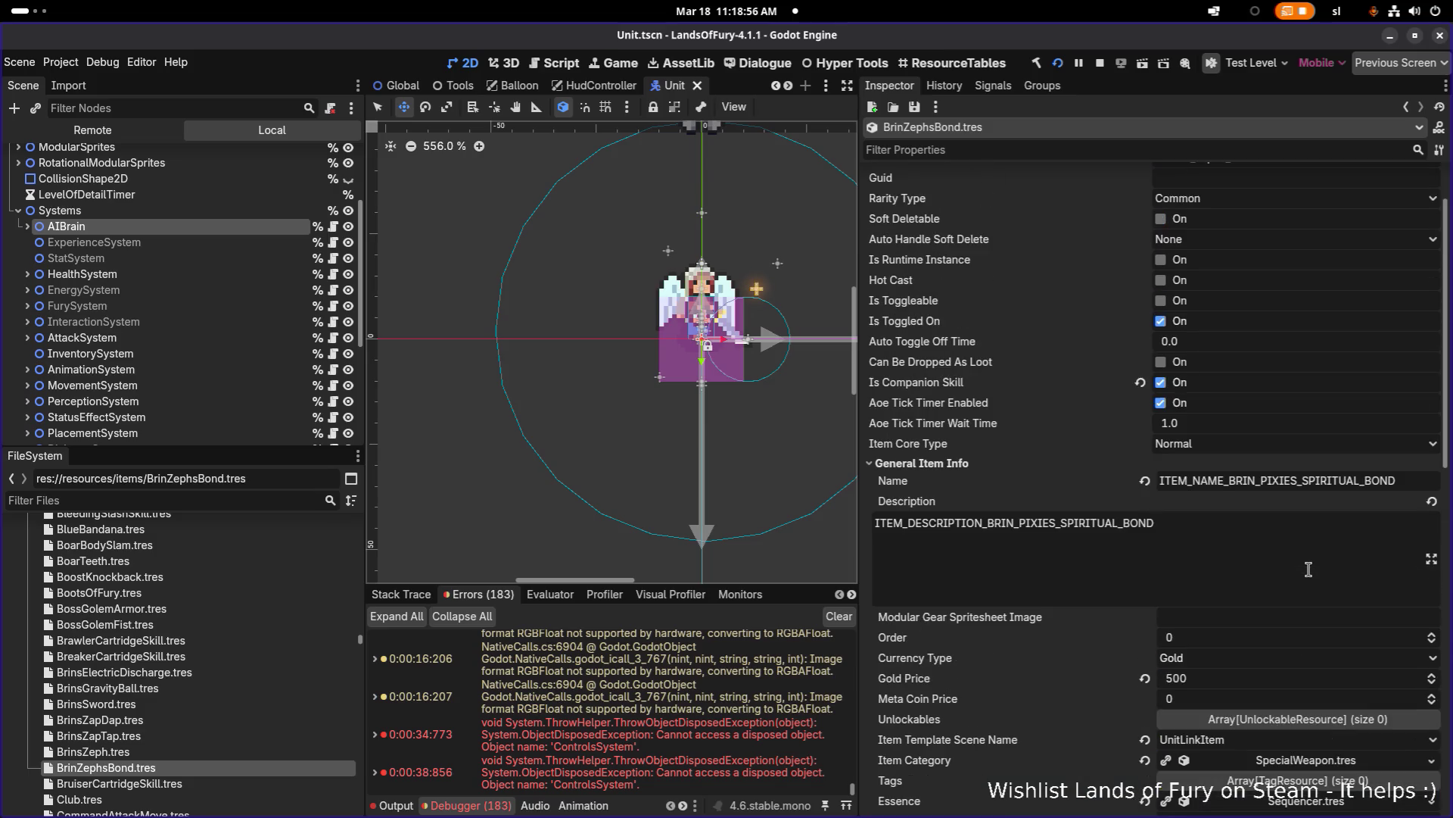
{"action": "scroll", "coordinate": [1308, 569], "scroll_direction": "down", "scroll_amount": 10}
{"action": "scroll", "coordinate": [1308, 569], "scroll_direction": "up", "scroll_amount": 10}
{"action": "scroll", "coordinate": [1308, 570], "scroll_direction": "down", "scroll_amount": 3}
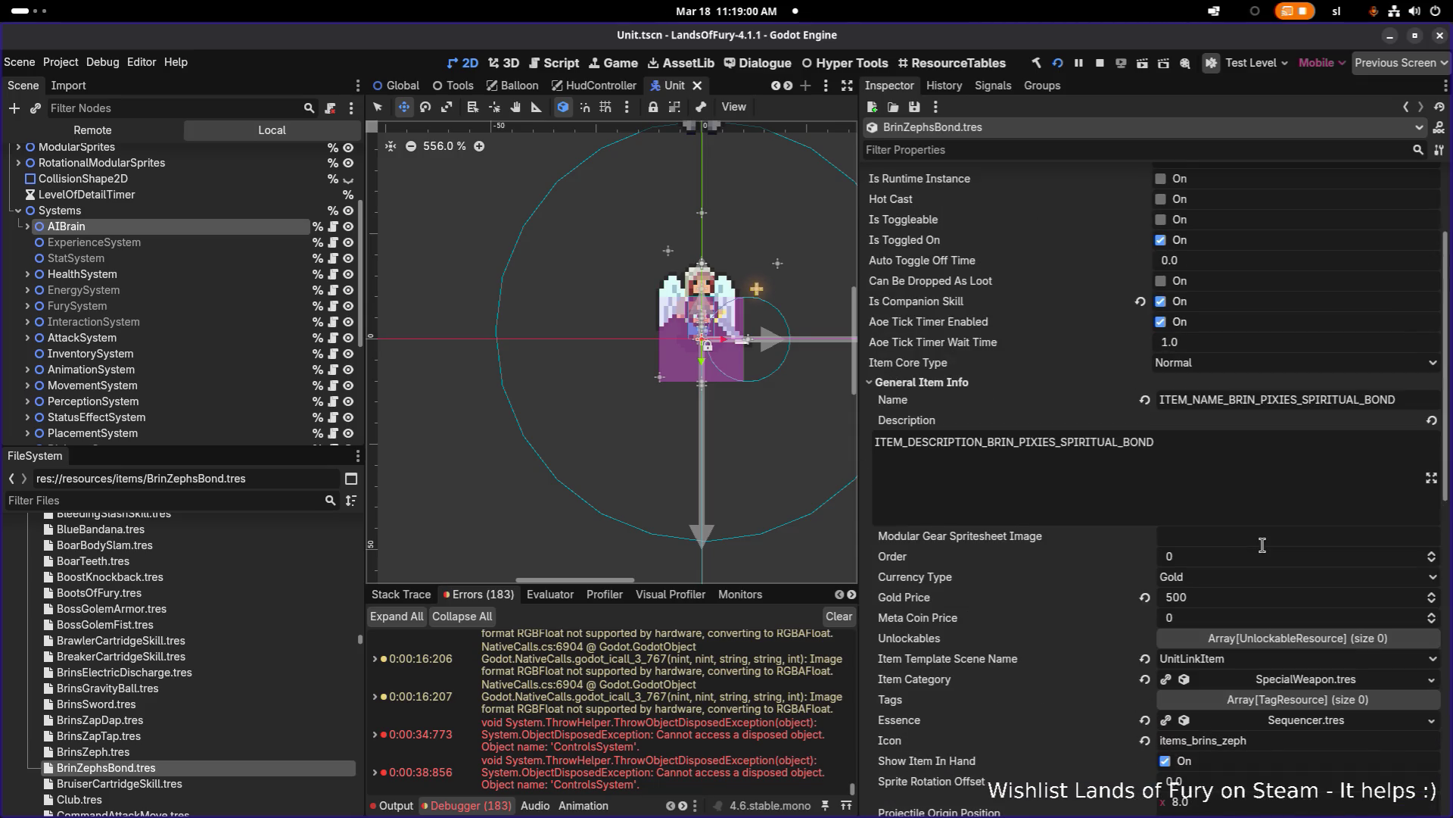
{"action": "scroll", "coordinate": [1248, 591], "scroll_direction": "up", "scroll_amount": 2}
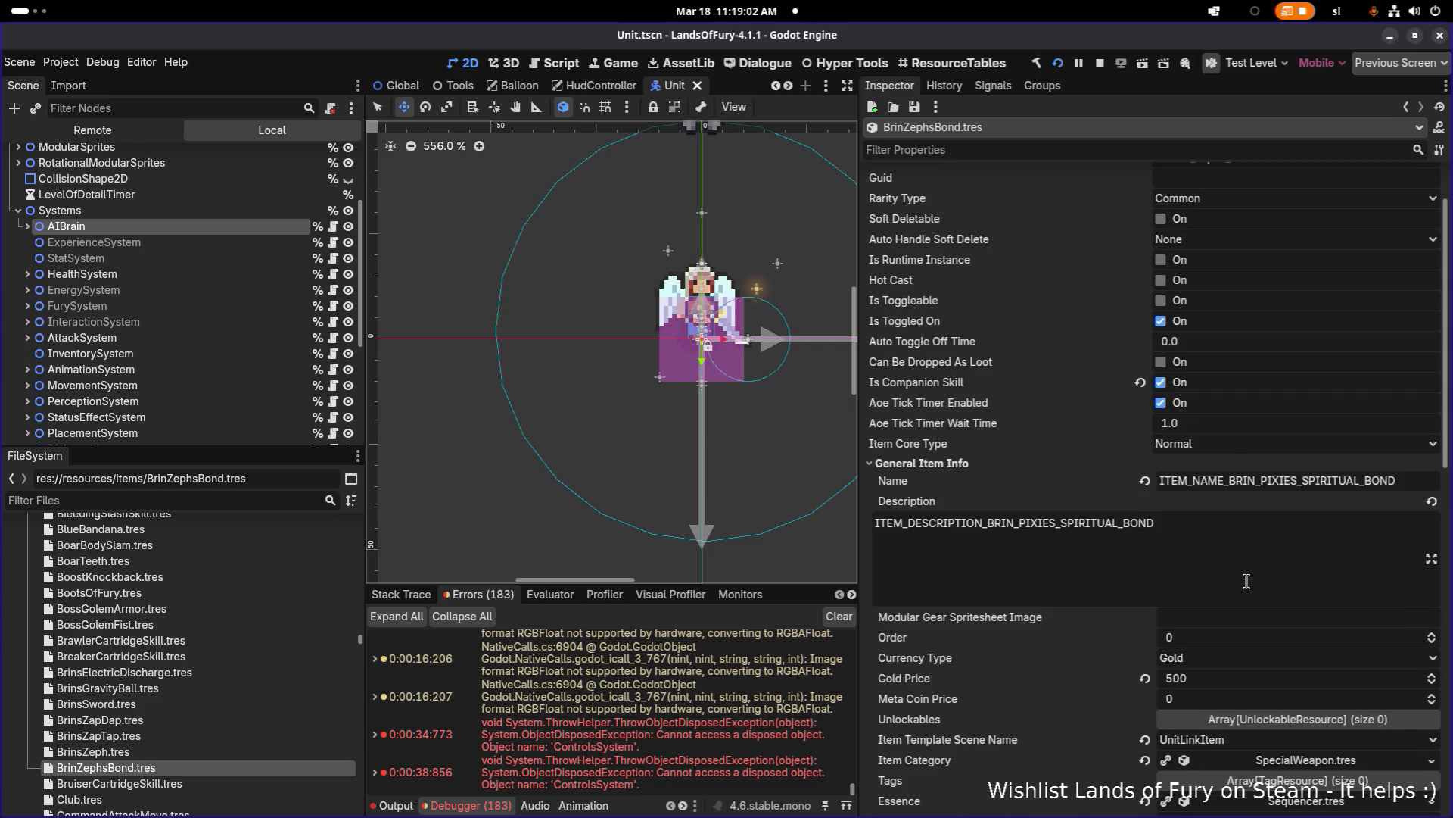
{"action": "left_click", "coordinate": [1161, 403]}
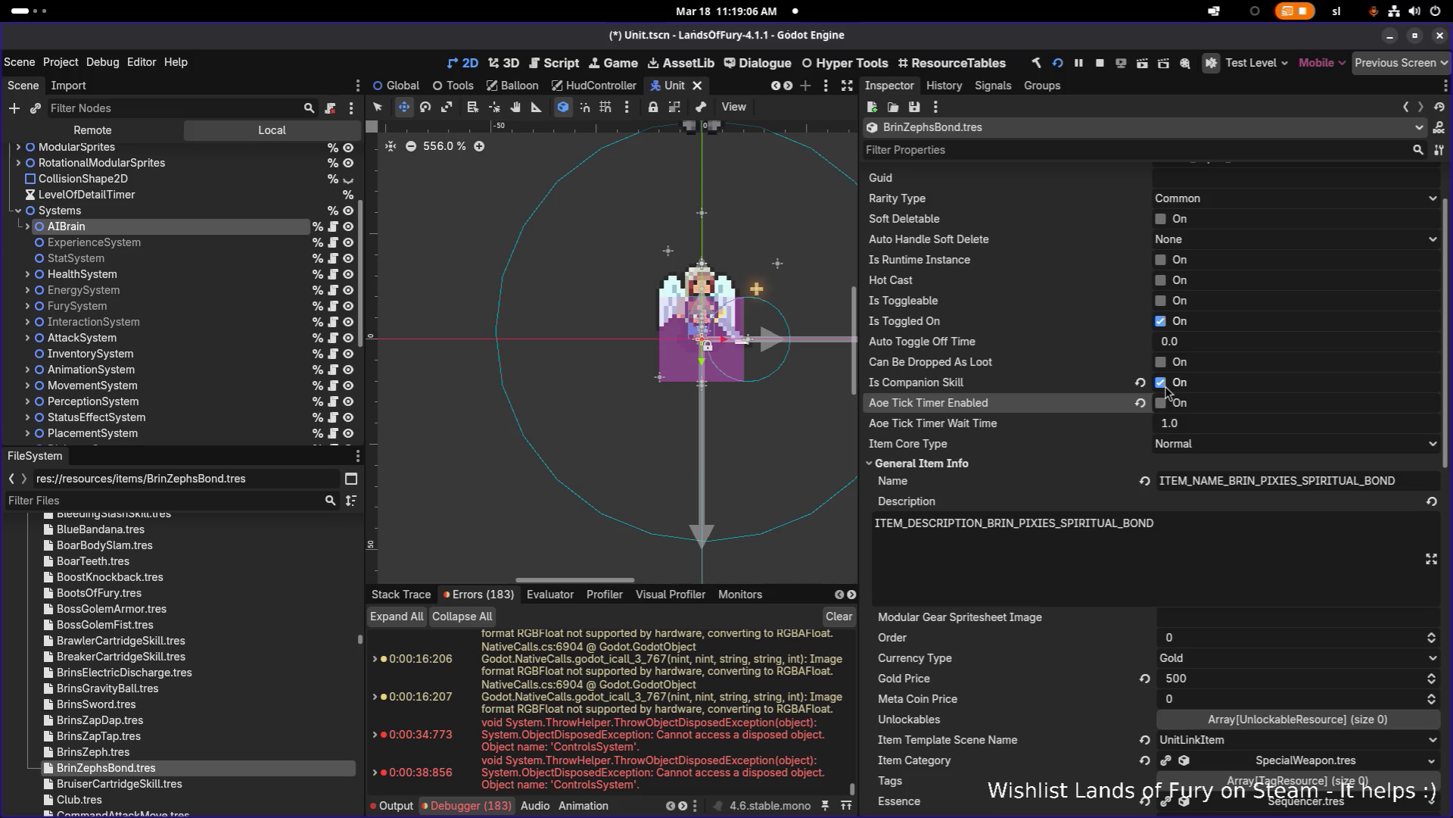
{"action": "left_click", "coordinate": [1162, 403]}
Step: Expand the UseItemAction under AI > Actions to review its settings
{"action": "scroll", "coordinate": [1196, 409], "scroll_direction": "down", "scroll_amount": 7}
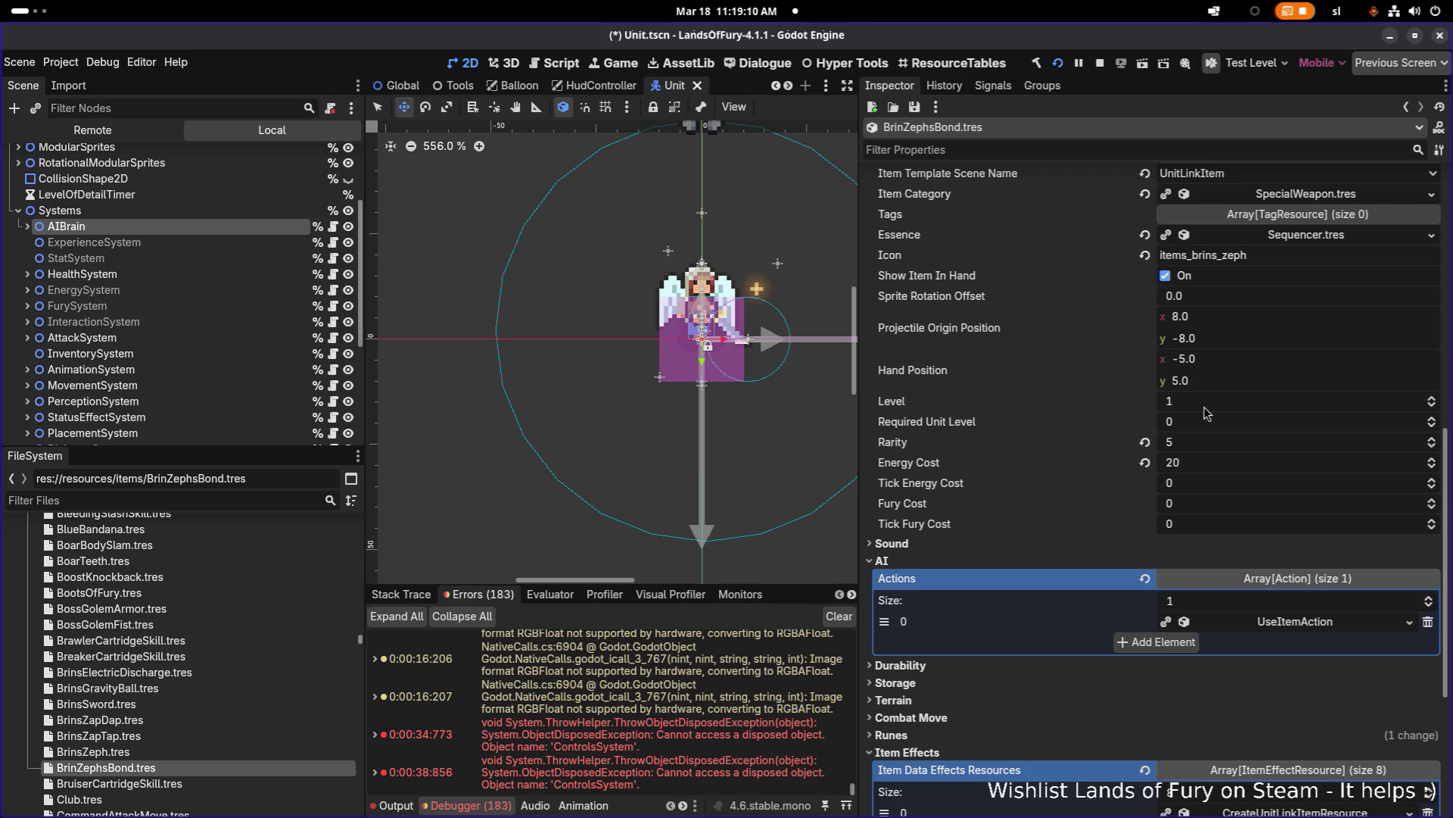
{"action": "scroll", "coordinate": [1206, 412], "scroll_direction": "down", "scroll_amount": 2}
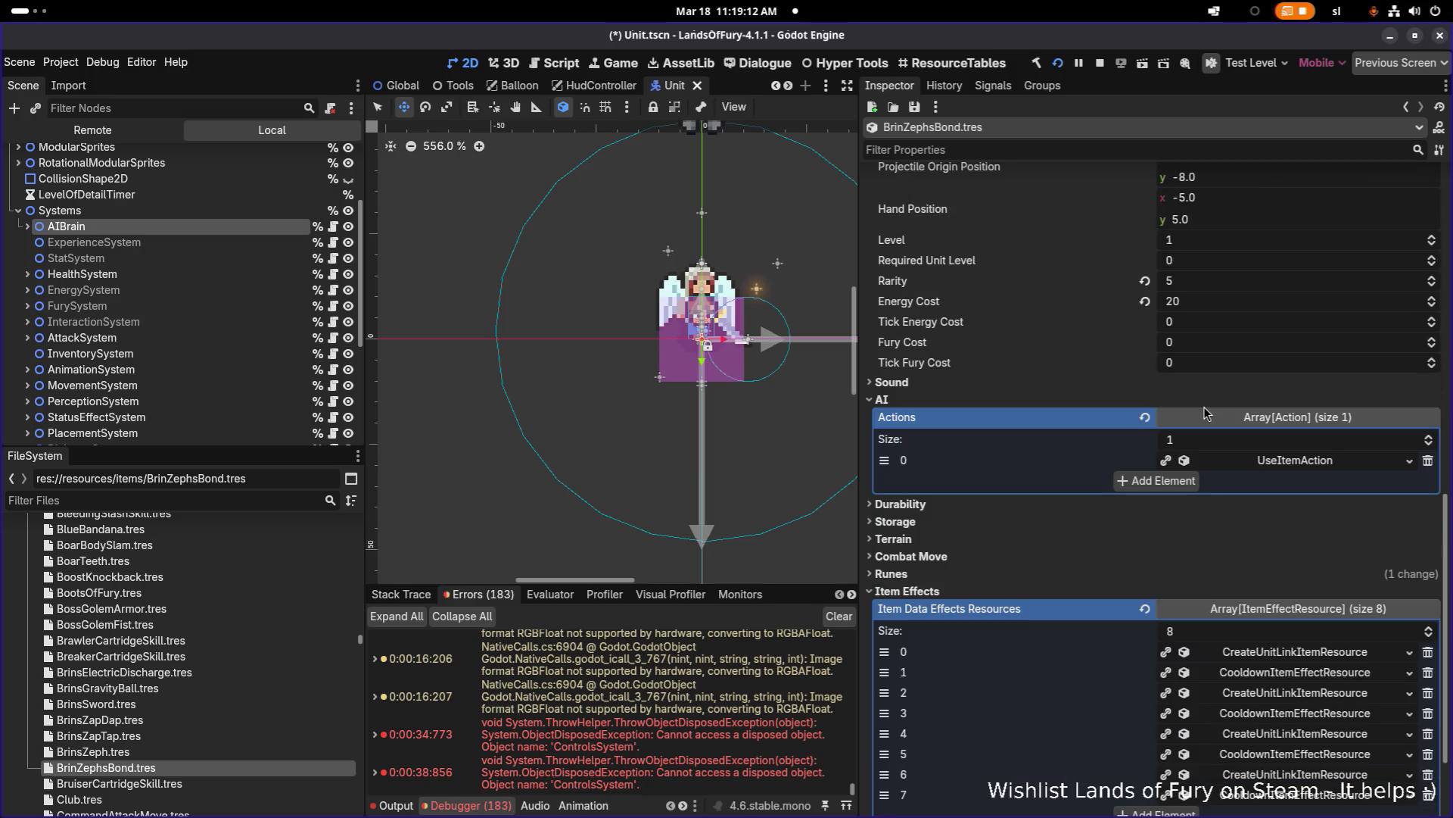
{"action": "left_click", "coordinate": [1303, 461]}
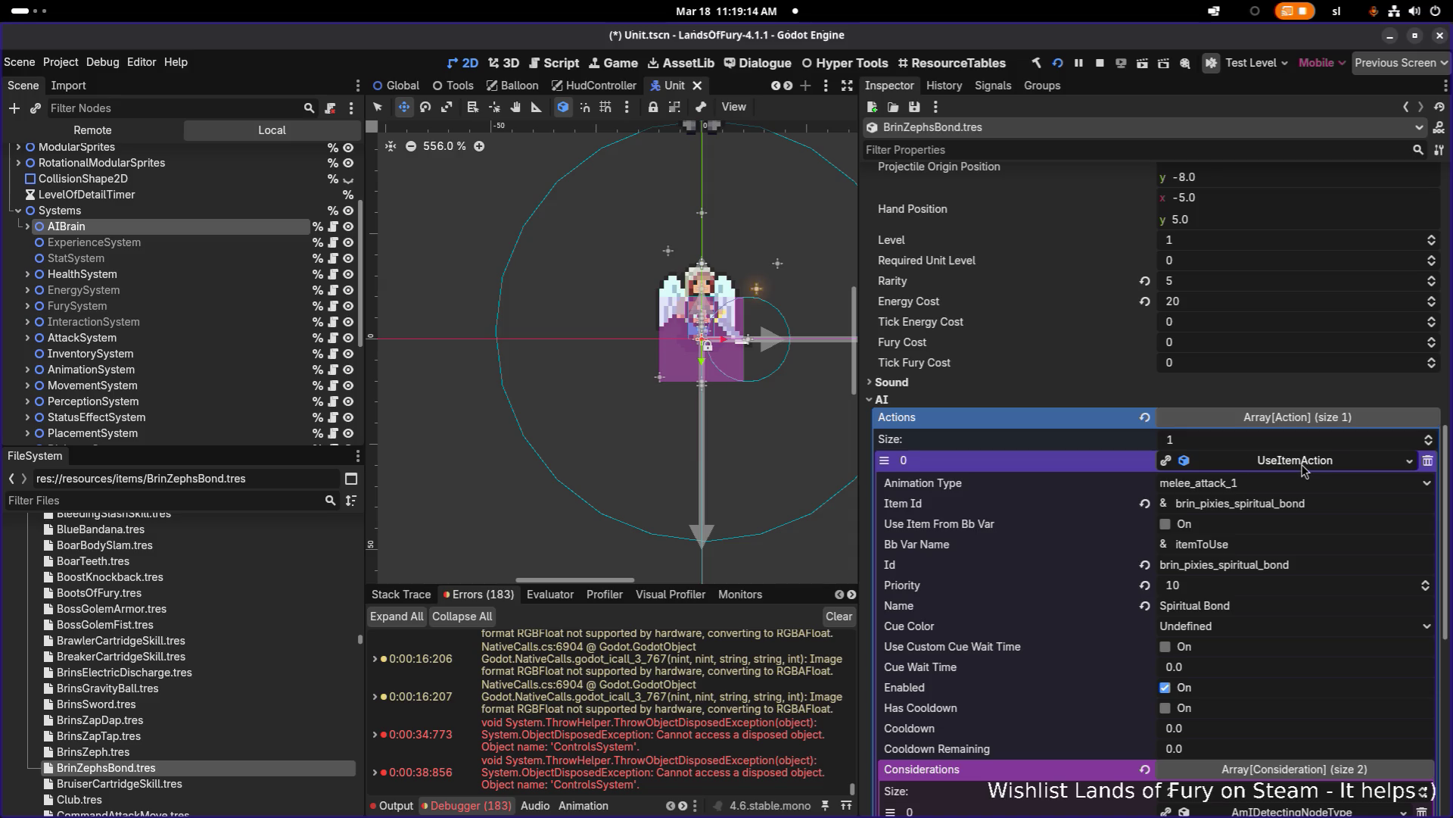
{"action": "scroll", "coordinate": [1304, 469], "scroll_direction": "down", "scroll_amount": 4}
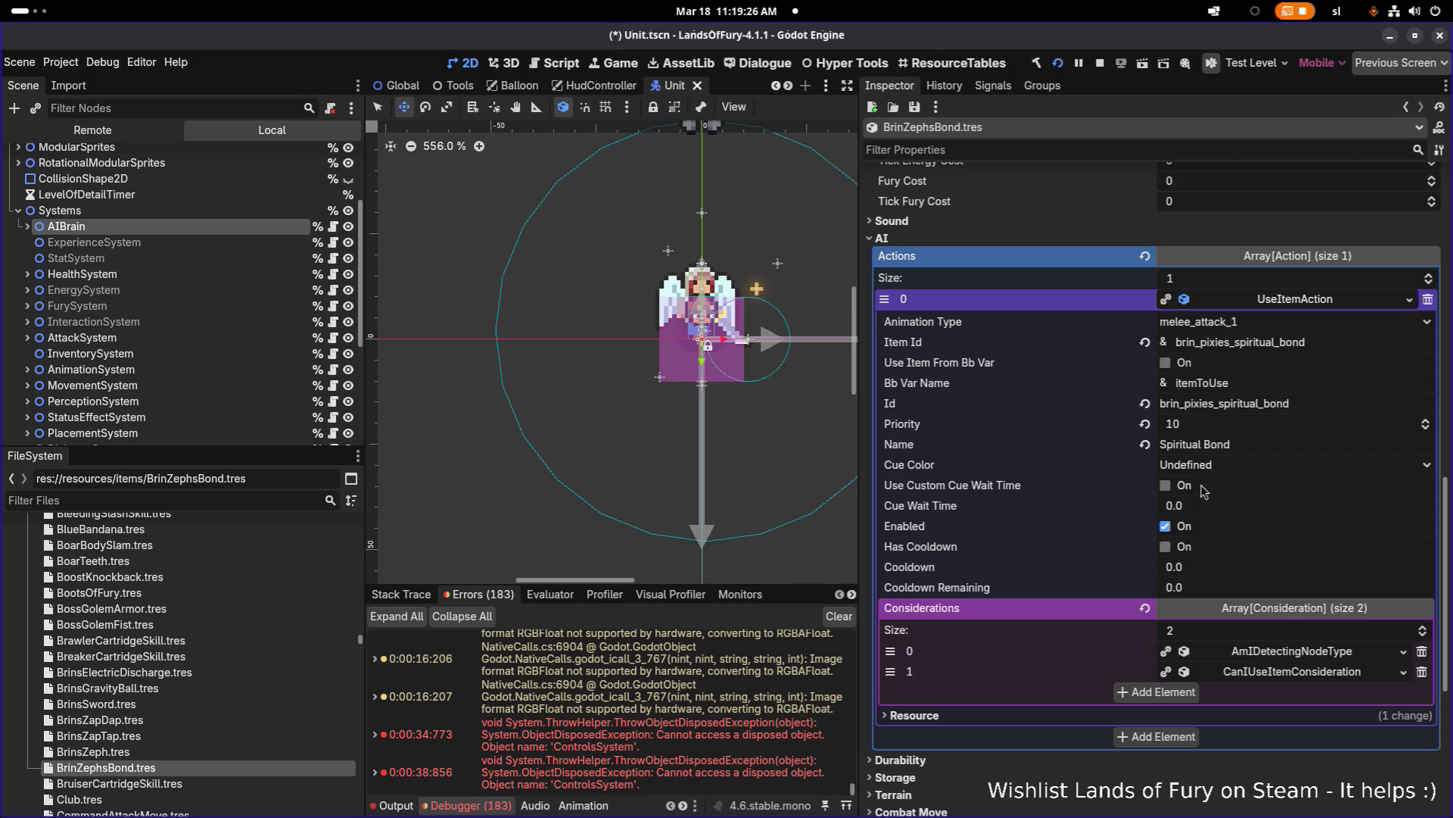
{"action": "scroll", "coordinate": [1028, 588], "scroll_direction": "up", "scroll_amount": 3}
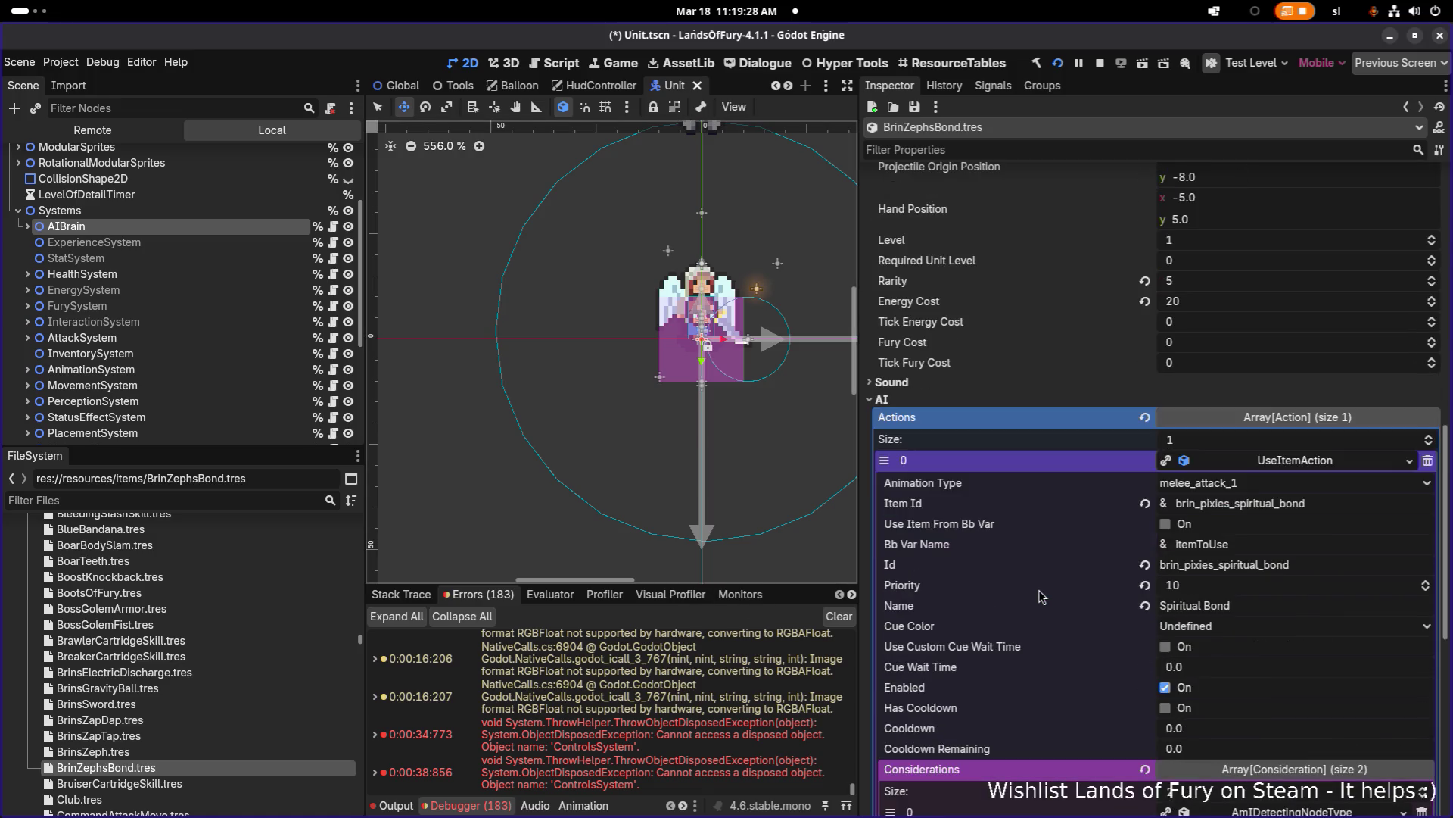
{"action": "left_click", "coordinate": [1293, 463]}
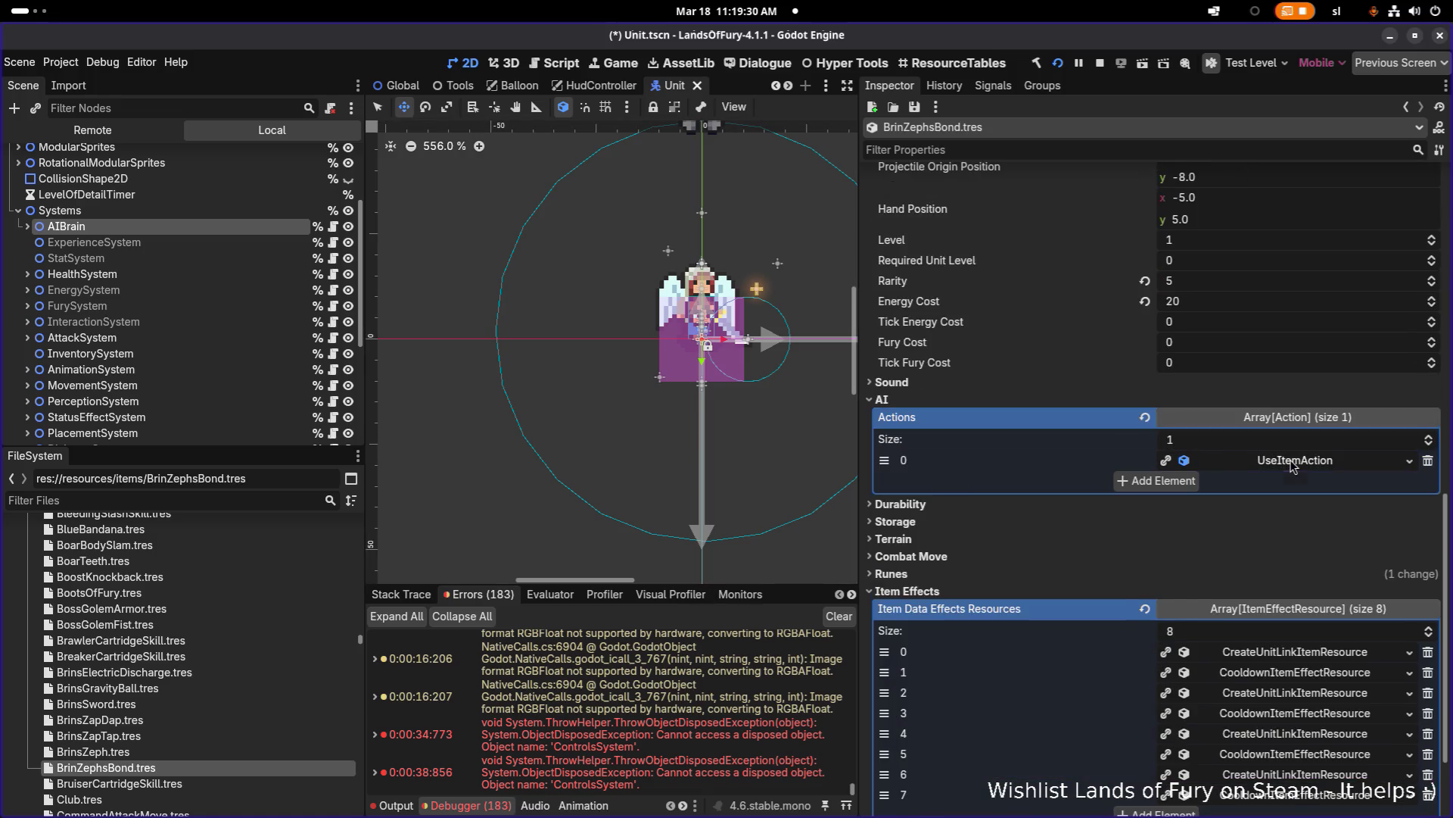
{"action": "left_click", "coordinate": [1293, 464]}
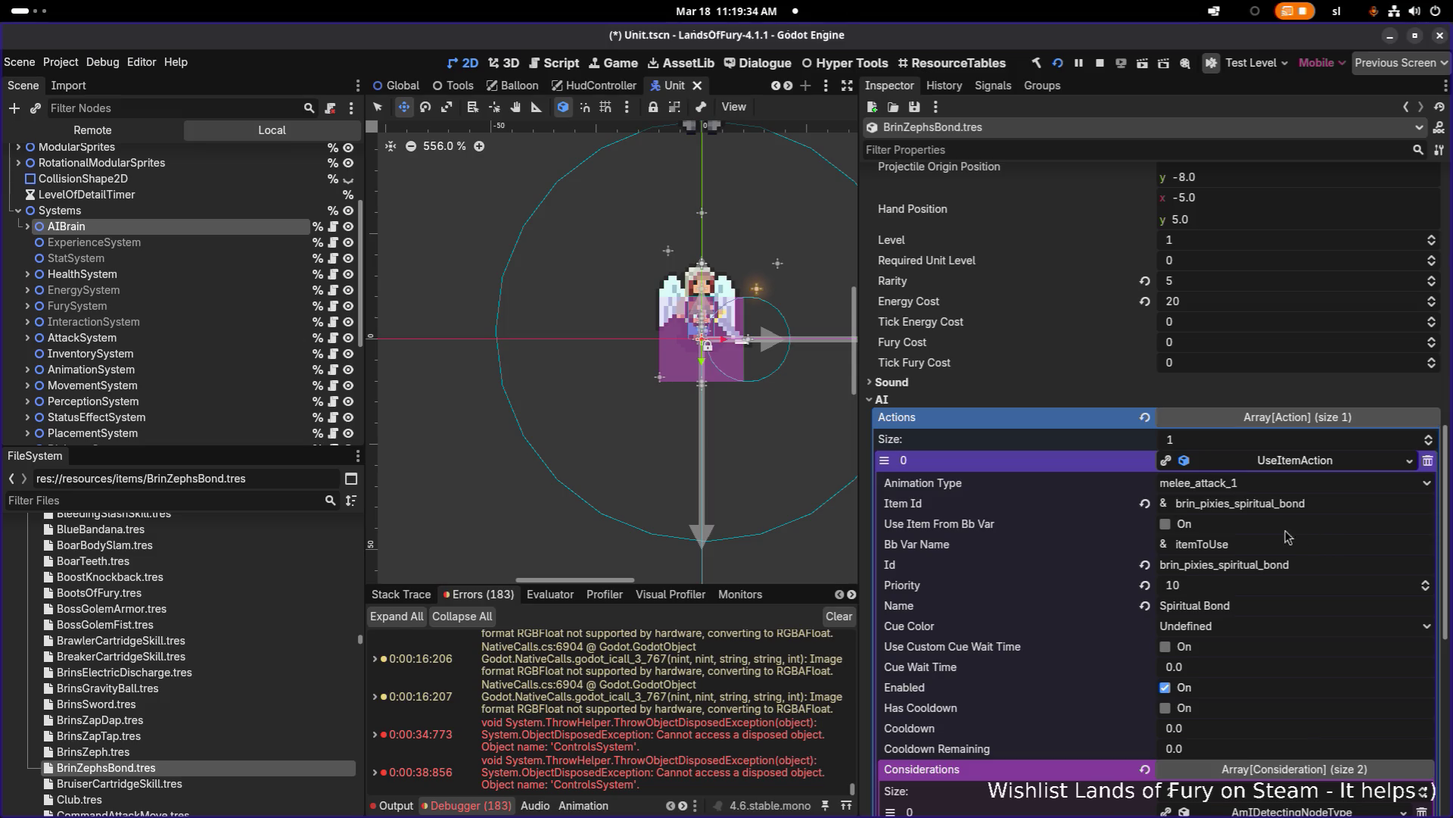
{"action": "left_click", "coordinate": [288, 486]}
Step: Filter the FileSystem by 'pixi' and open the MiniPixie animations folder
{"action": "type", "text": "pixi"}
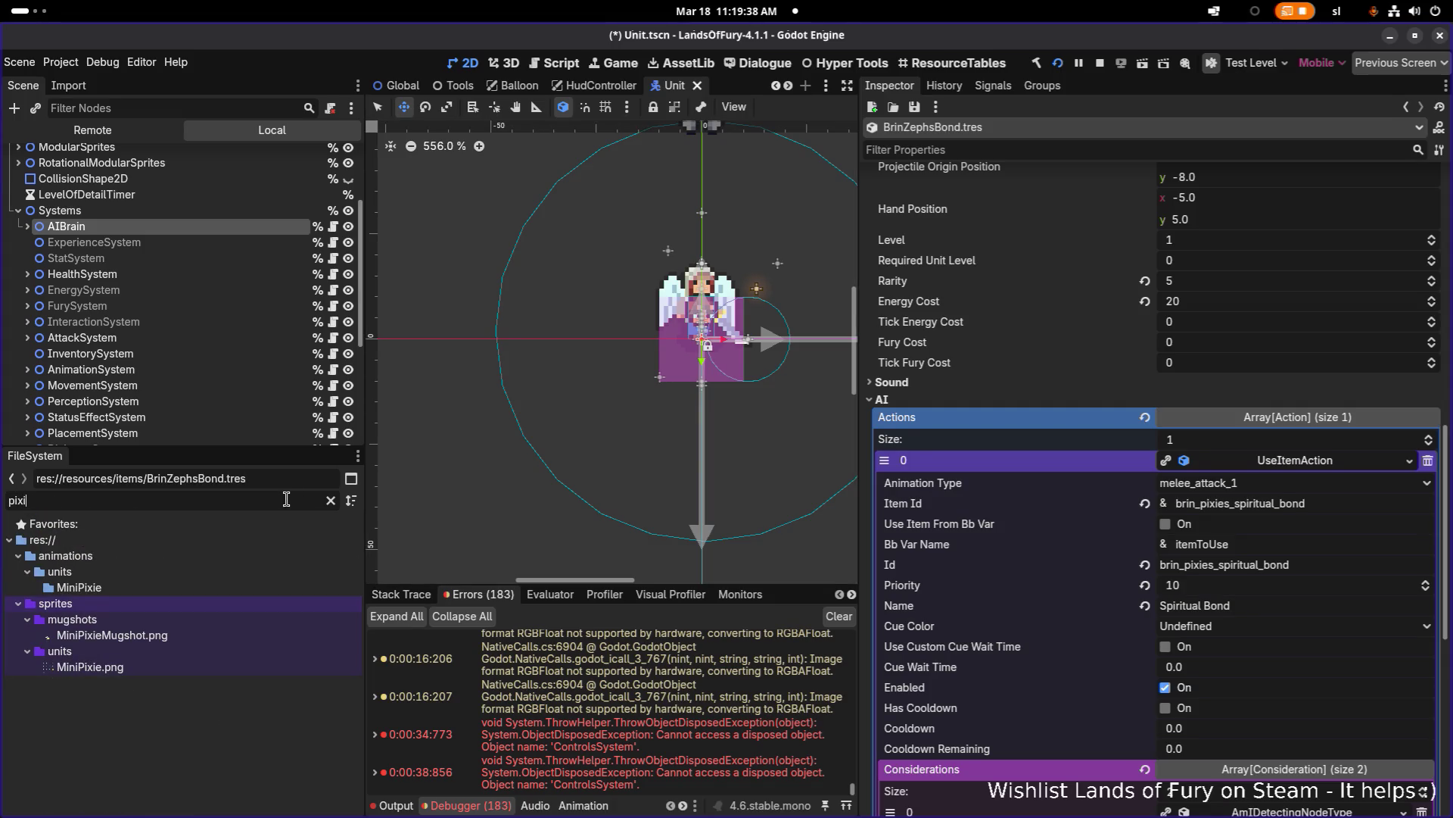
{"action": "left_click", "coordinate": [198, 588]}
{"action": "left_click", "coordinate": [331, 500]}
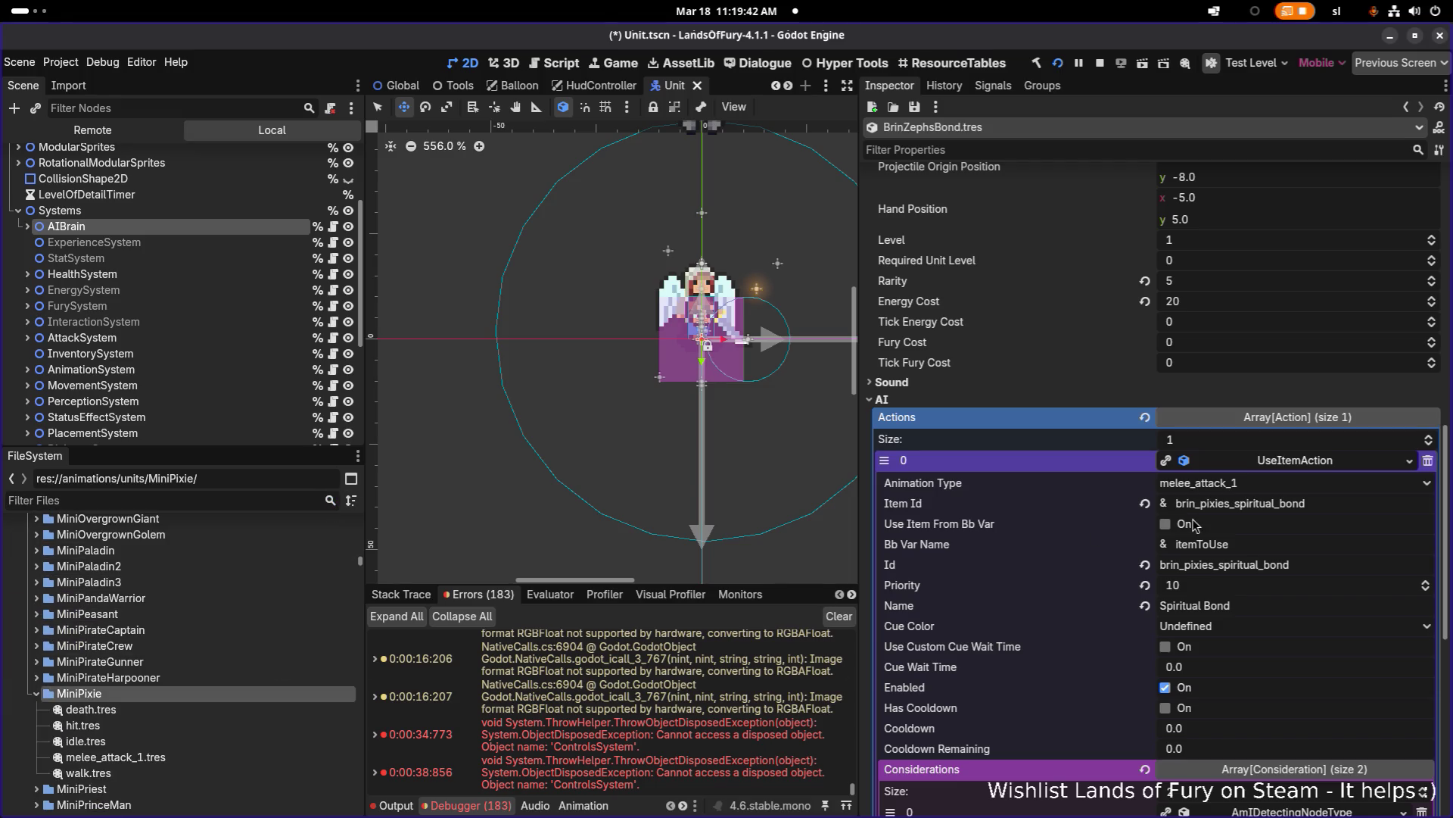
Step: Select the Item Id and the item's Id value brin_zephs_bond, then bring up UseItemAction's options
{"action": "double_click", "coordinate": [1306, 512]}
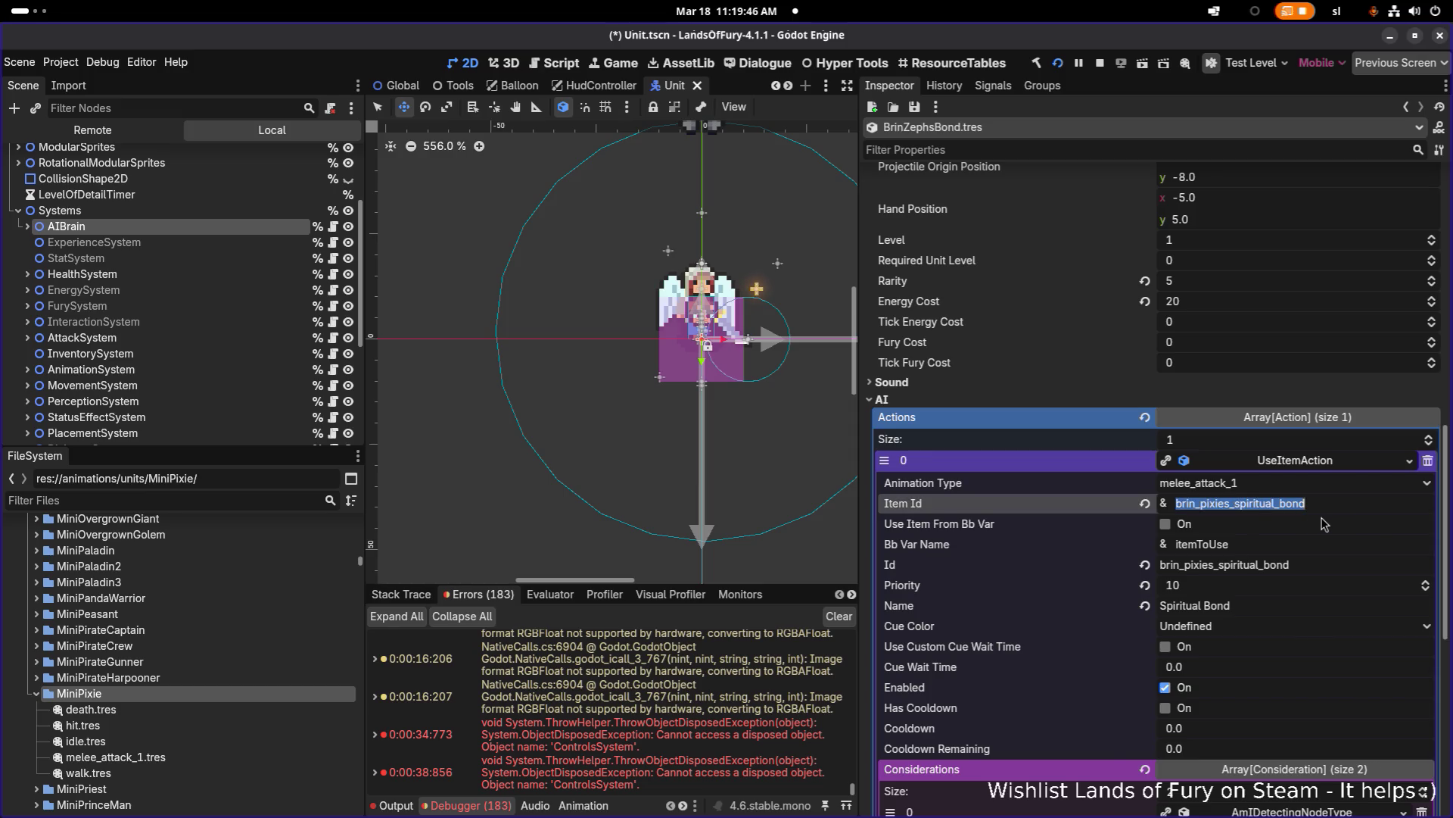
{"action": "scroll", "coordinate": [1323, 524], "scroll_direction": "down", "scroll_amount": 3}
{"action": "scroll", "coordinate": [1315, 524], "scroll_direction": "up", "scroll_amount": 10}
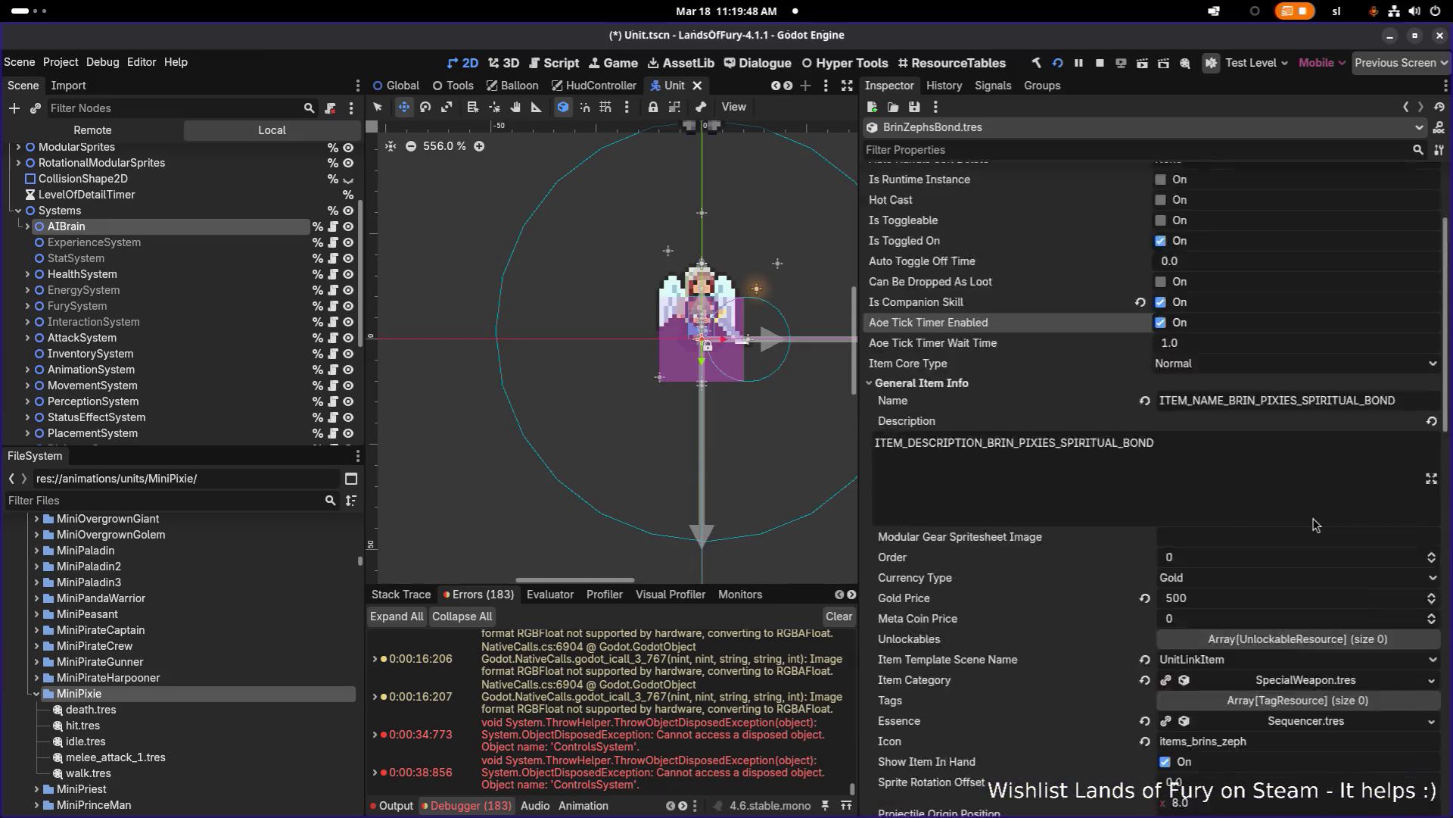
{"action": "scroll", "coordinate": [1278, 384], "scroll_direction": "up", "scroll_amount": 2}
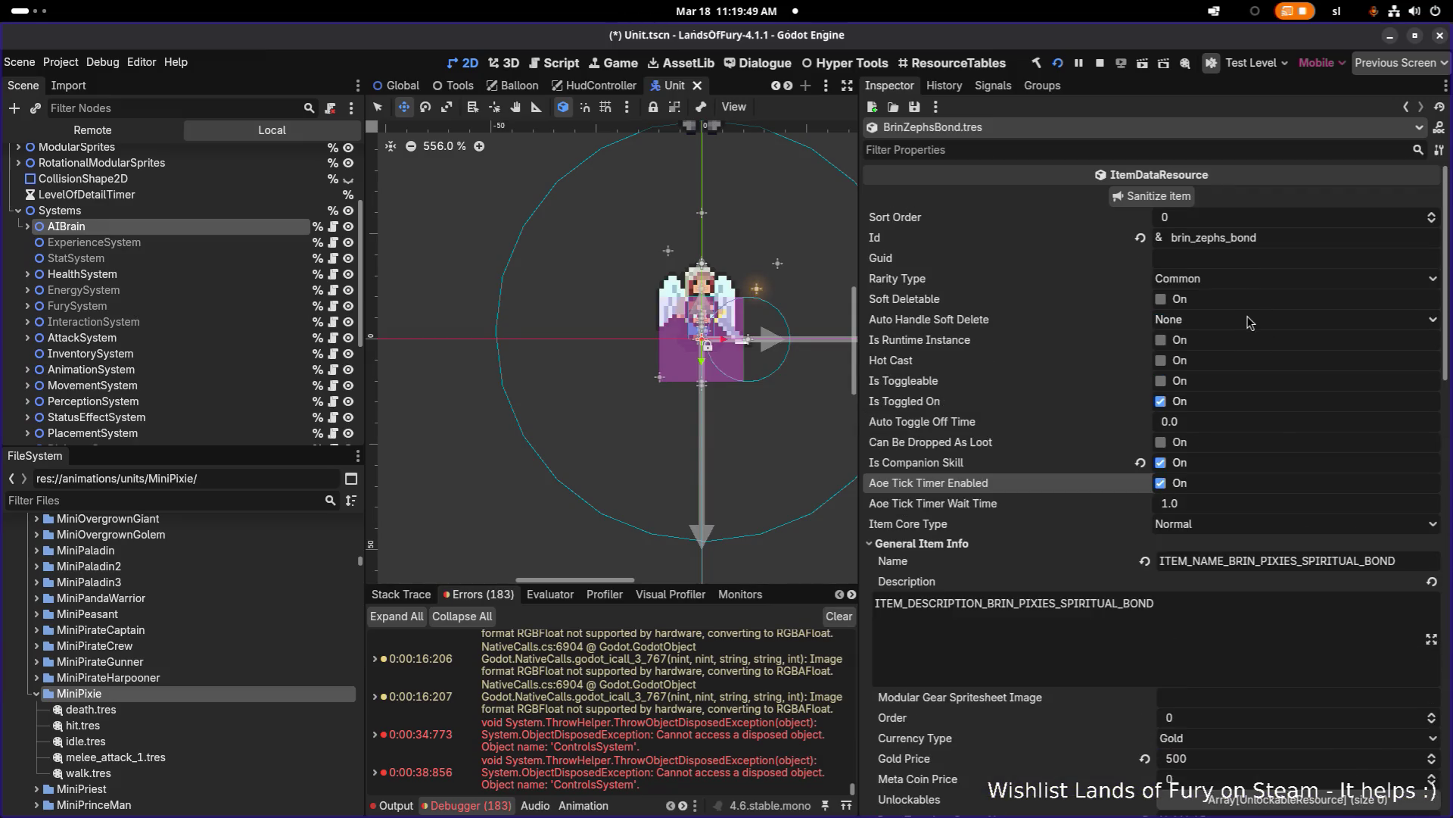
{"action": "double_click", "coordinate": [1278, 242]}
{"action": "key", "text": "ctrl+c"}
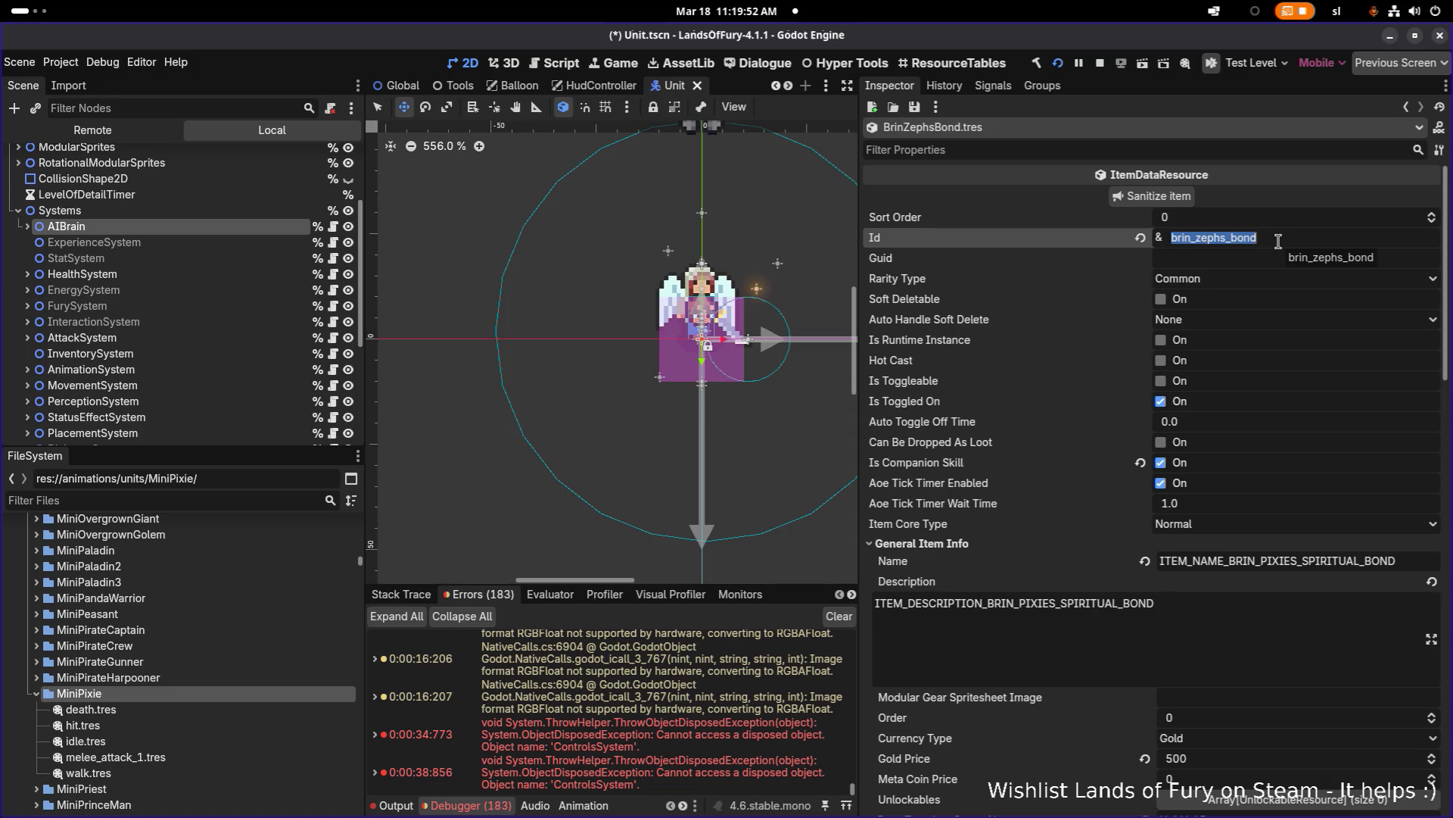
{"action": "scroll", "coordinate": [1232, 368], "scroll_direction": "down", "scroll_amount": 2}
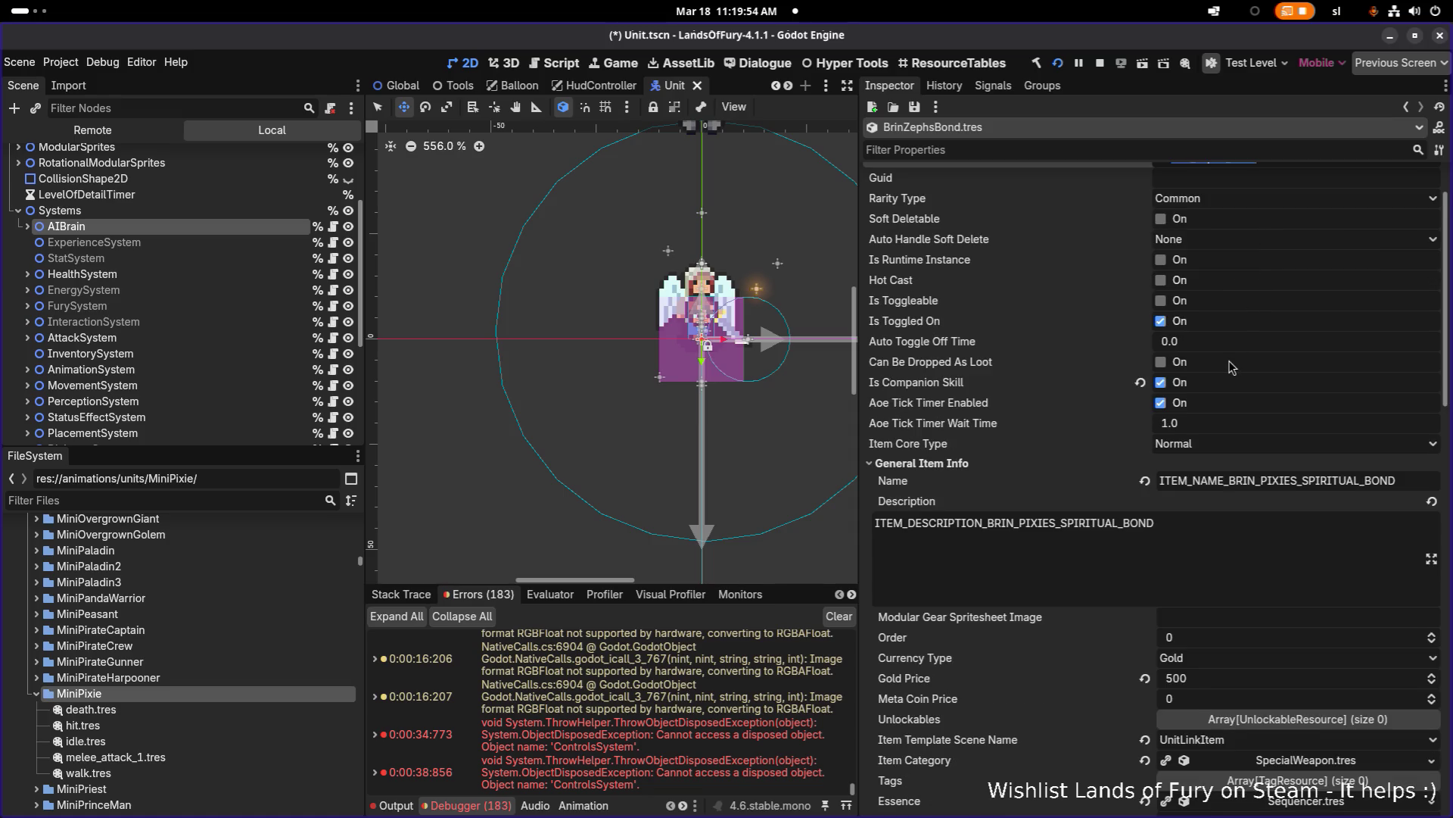
{"action": "scroll", "coordinate": [1232, 367], "scroll_direction": "down", "scroll_amount": 15}
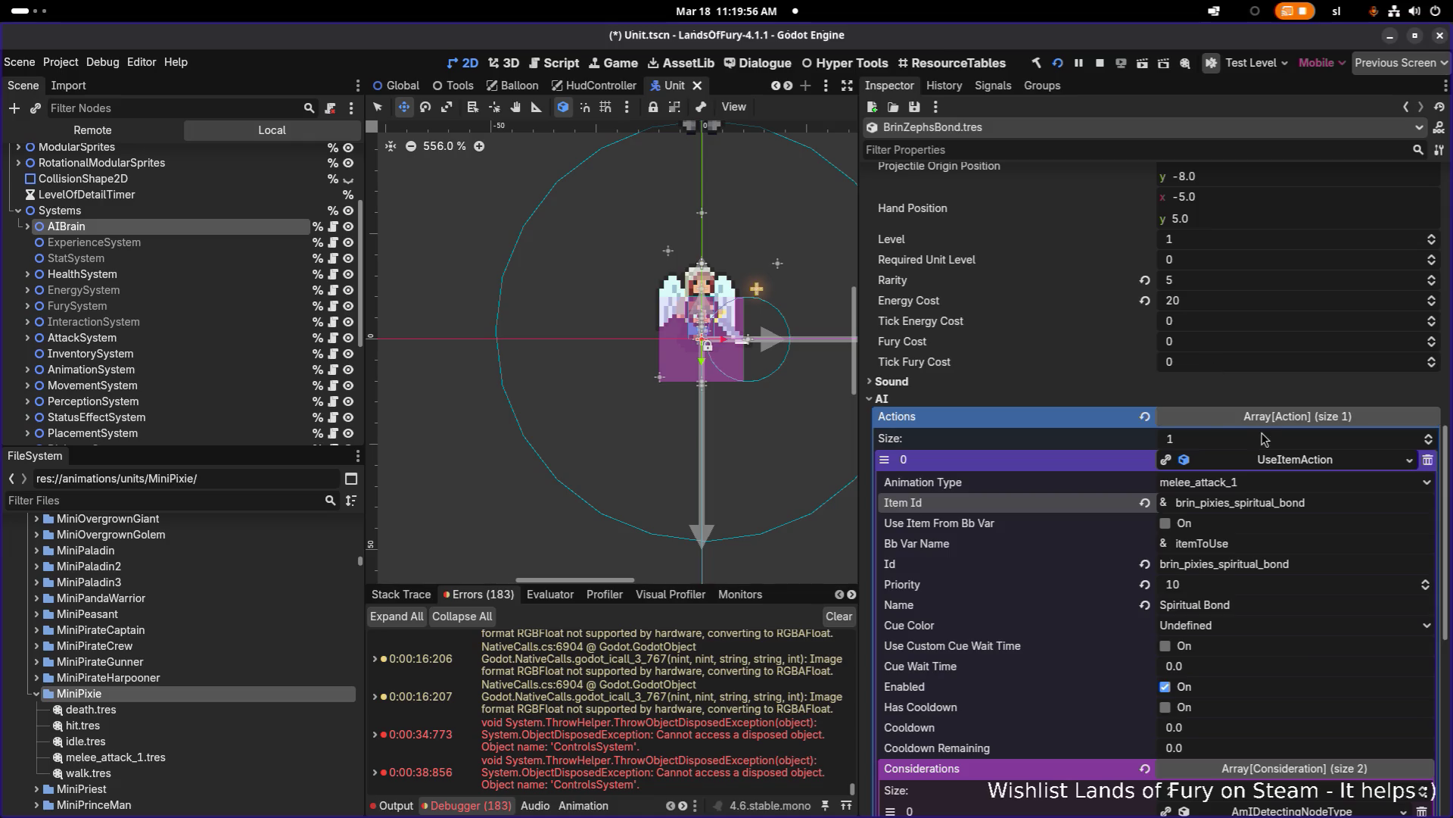
{"action": "scroll", "coordinate": [1262, 438], "scroll_direction": "down", "scroll_amount": 4}
{"action": "right_click", "coordinate": [1299, 302]}
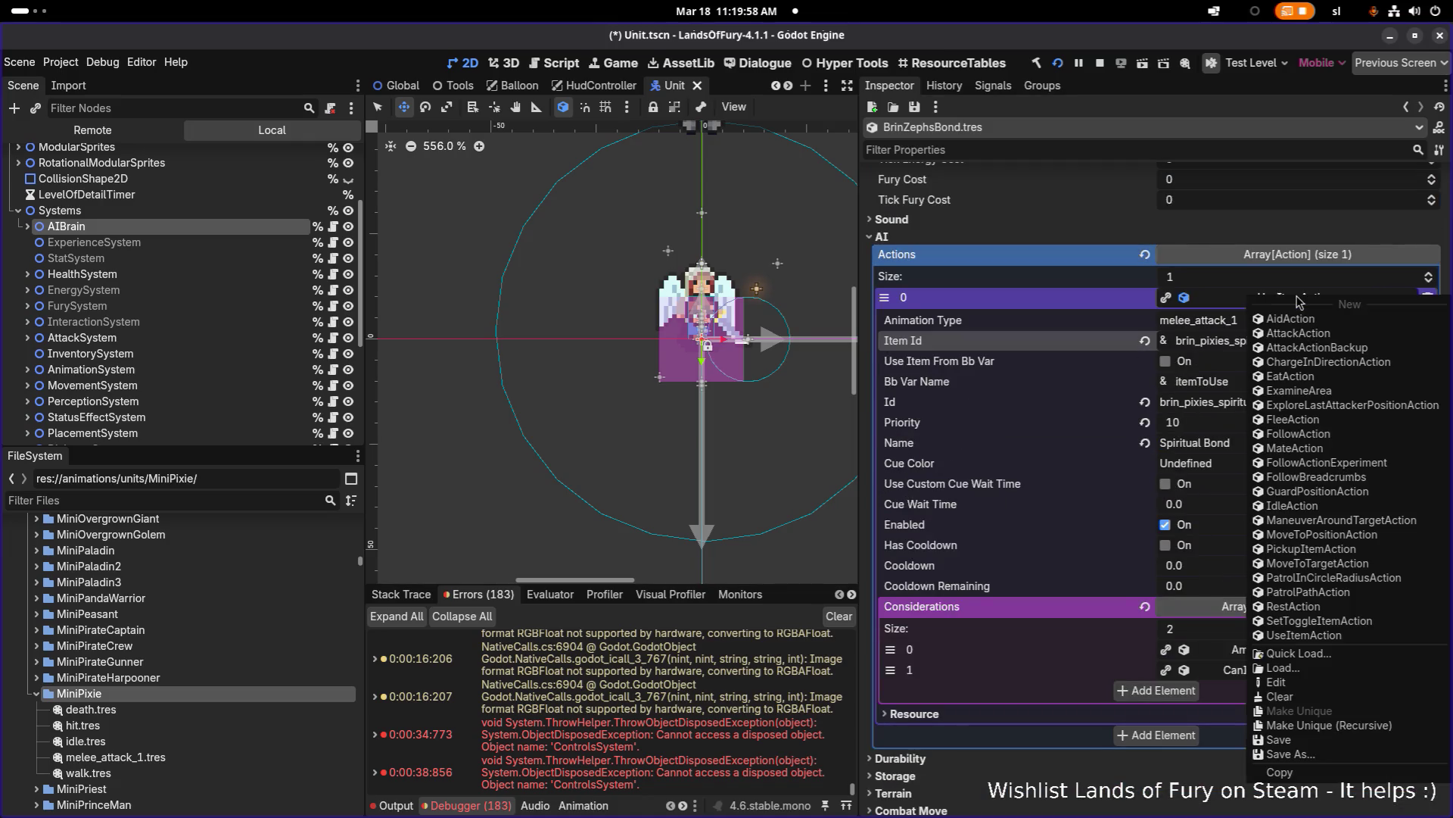
{"action": "left_click", "coordinate": [1254, 673]}
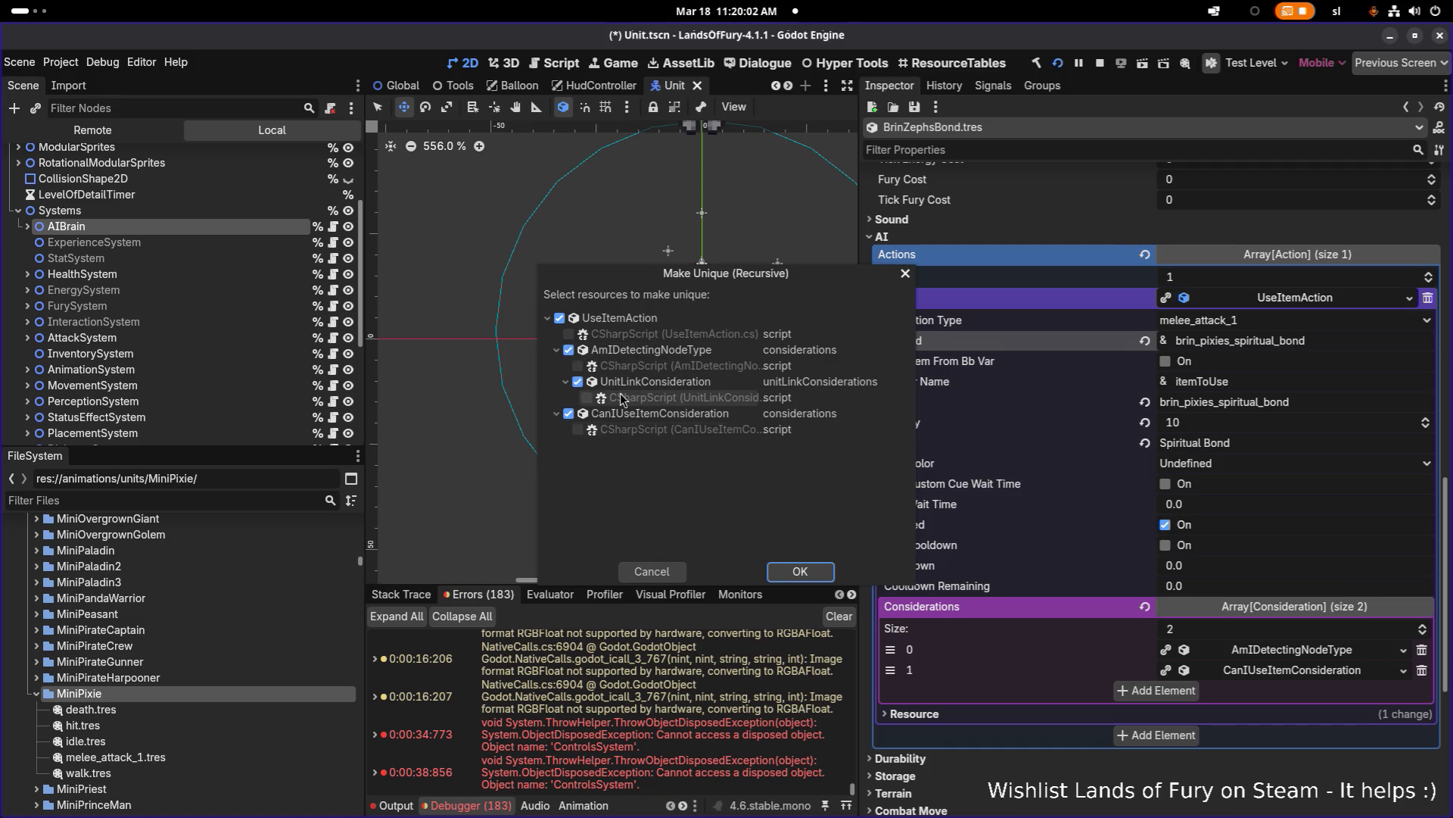
{"action": "left_click", "coordinate": [801, 571]}
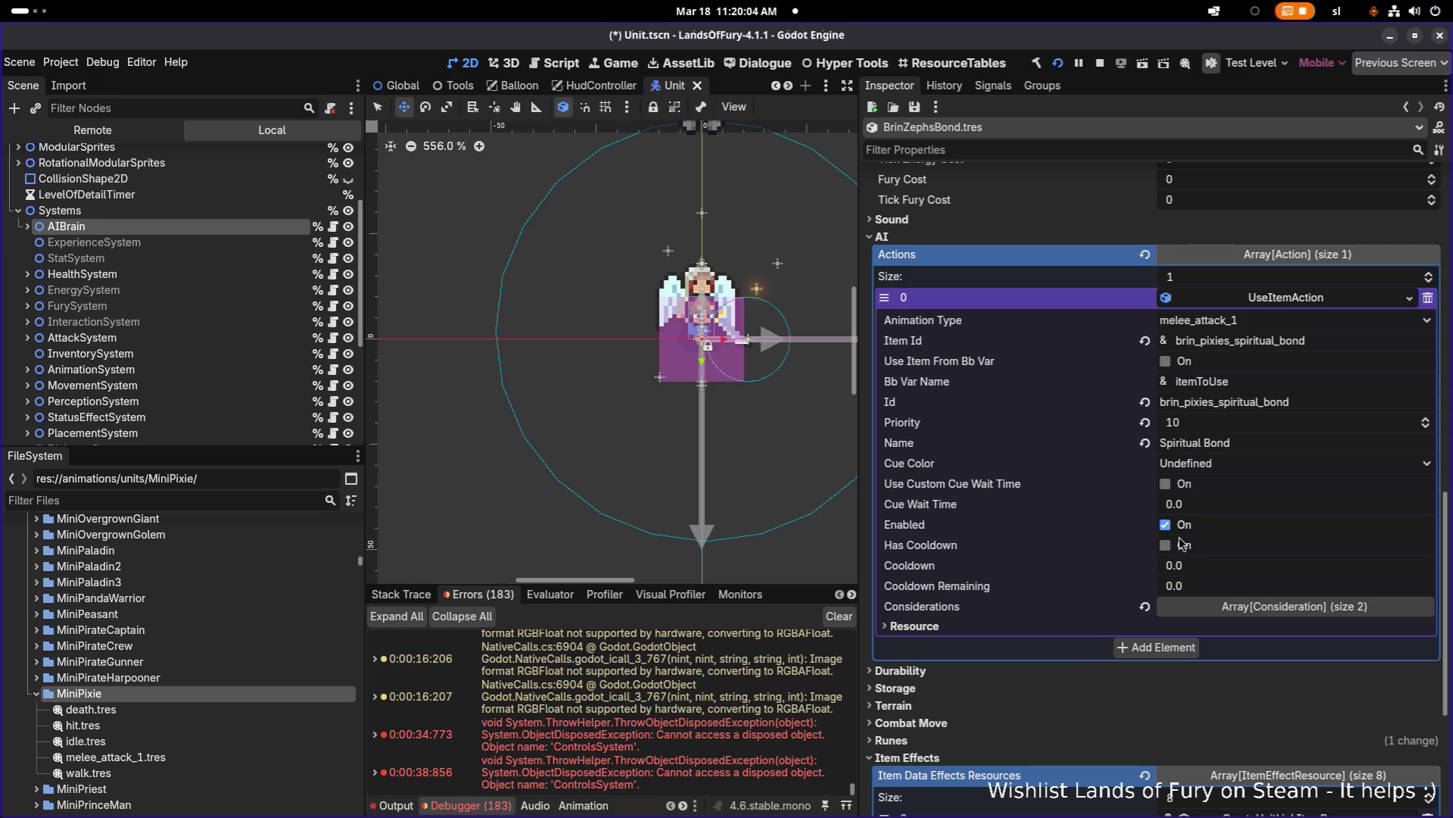
{"action": "left_click", "coordinate": [1302, 340]}
{"action": "key", "text": "ctrl+v"}
{"action": "double_click", "coordinate": [1353, 341]}
{"action": "key", "text": "BackSpace"}
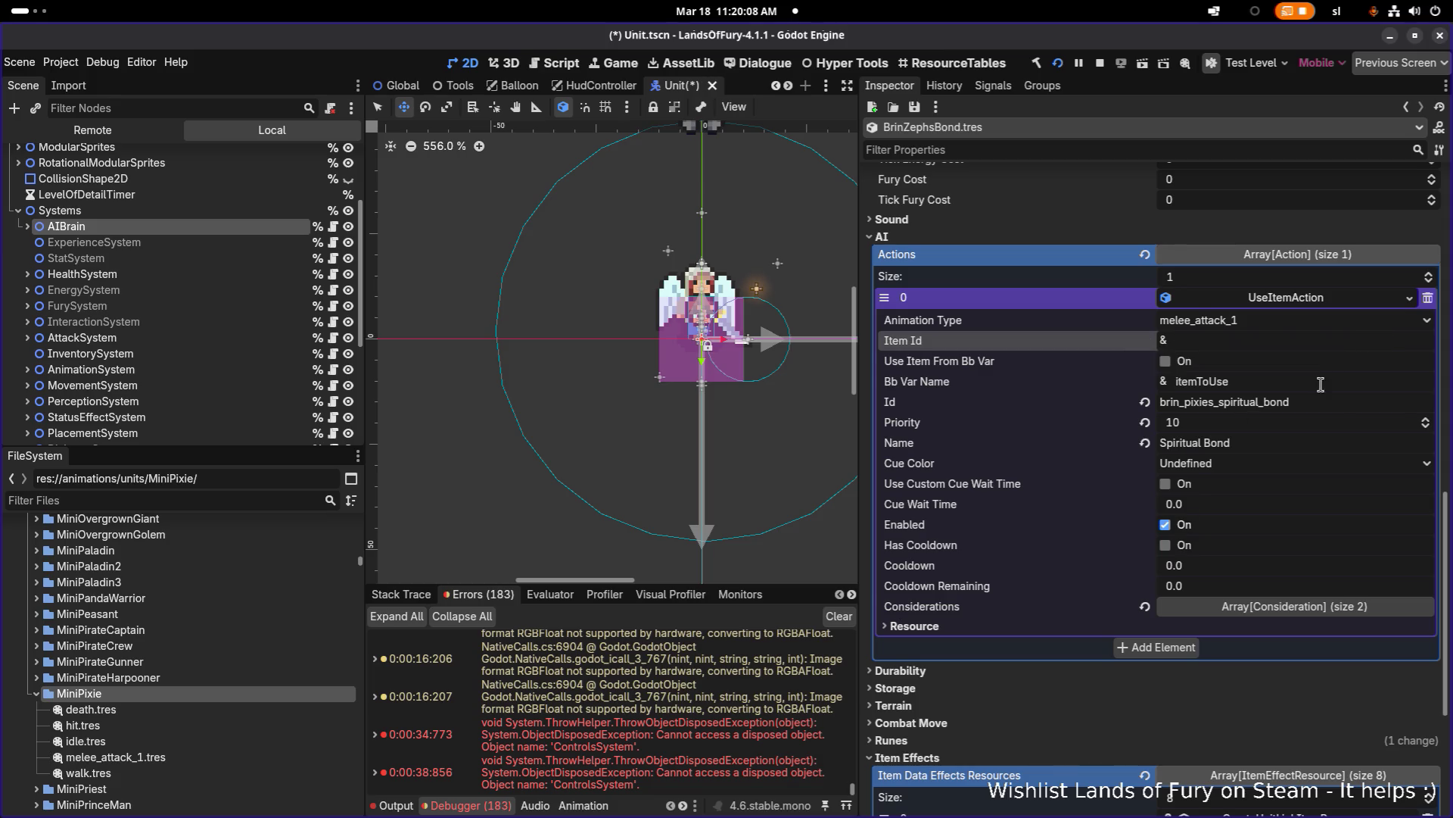
{"action": "key", "text": "Return"}
{"action": "double_click", "coordinate": [1289, 236]}
{"action": "scroll", "coordinate": [1312, 428], "scroll_direction": "down", "scroll_amount": 15}
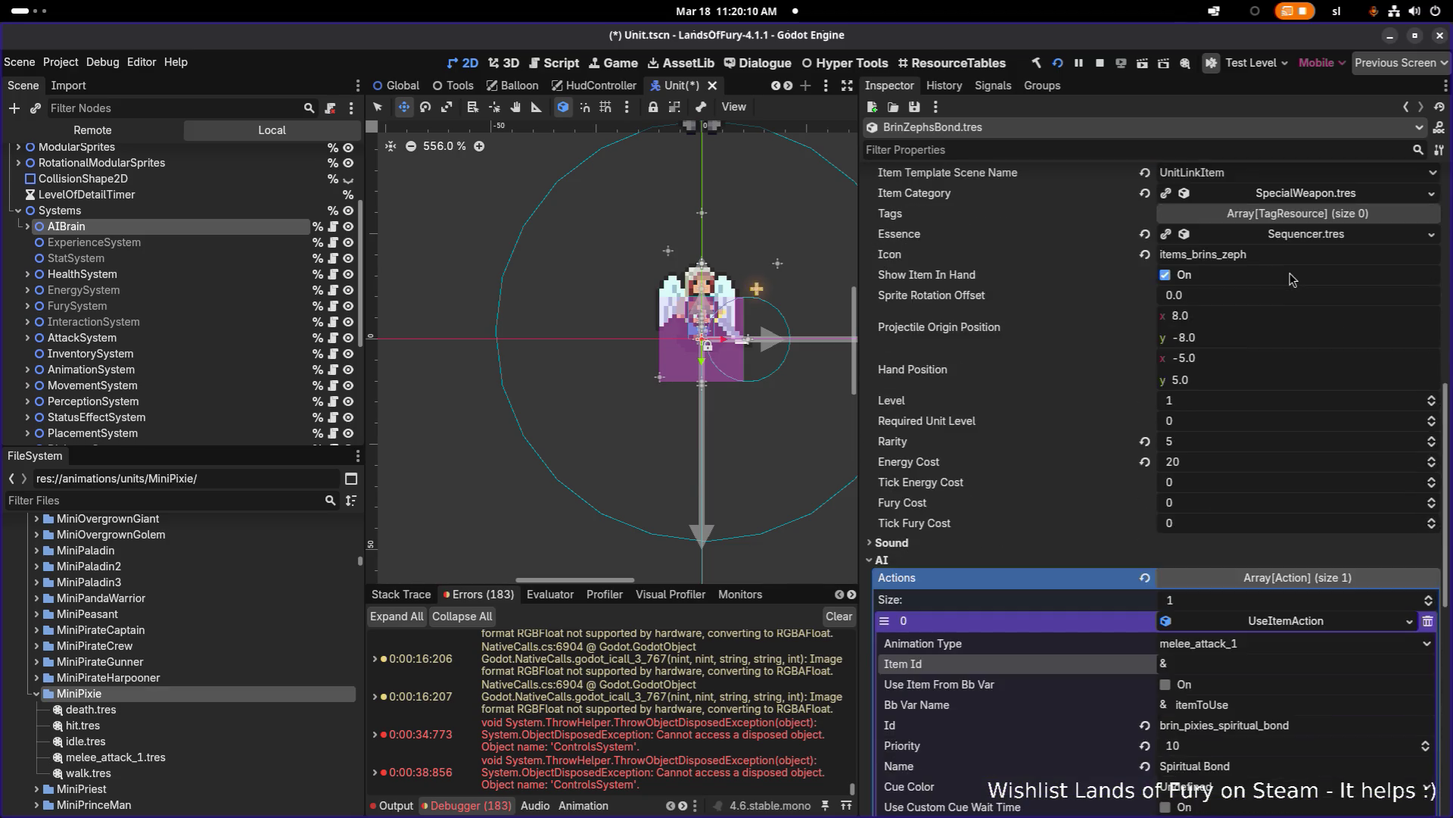
Step: Replace the UseItemAction's Id with brin_zephs_bond
{"action": "triple_click", "coordinate": [1344, 564]}
{"action": "key", "text": "ctrl+v"}
{"action": "scroll", "coordinate": [1339, 558], "scroll_direction": "down", "scroll_amount": 2}
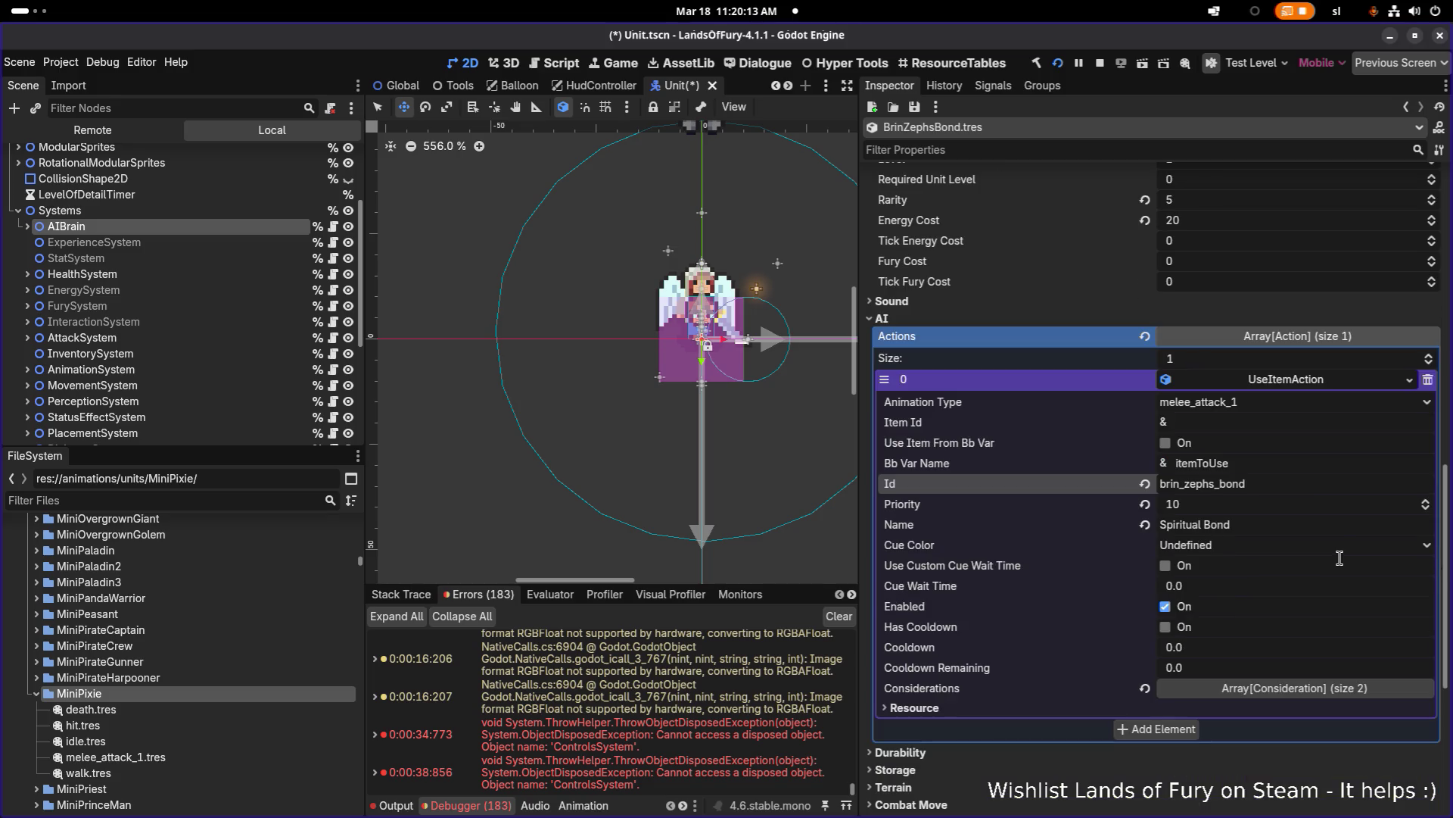
Step: Set the first AmIDetectingNodeType consideration's Detectable Node Type to AllyLeader
{"action": "left_click", "coordinate": [1326, 689]}
{"action": "scroll", "coordinate": [1321, 574], "scroll_direction": "down", "scroll_amount": 4}
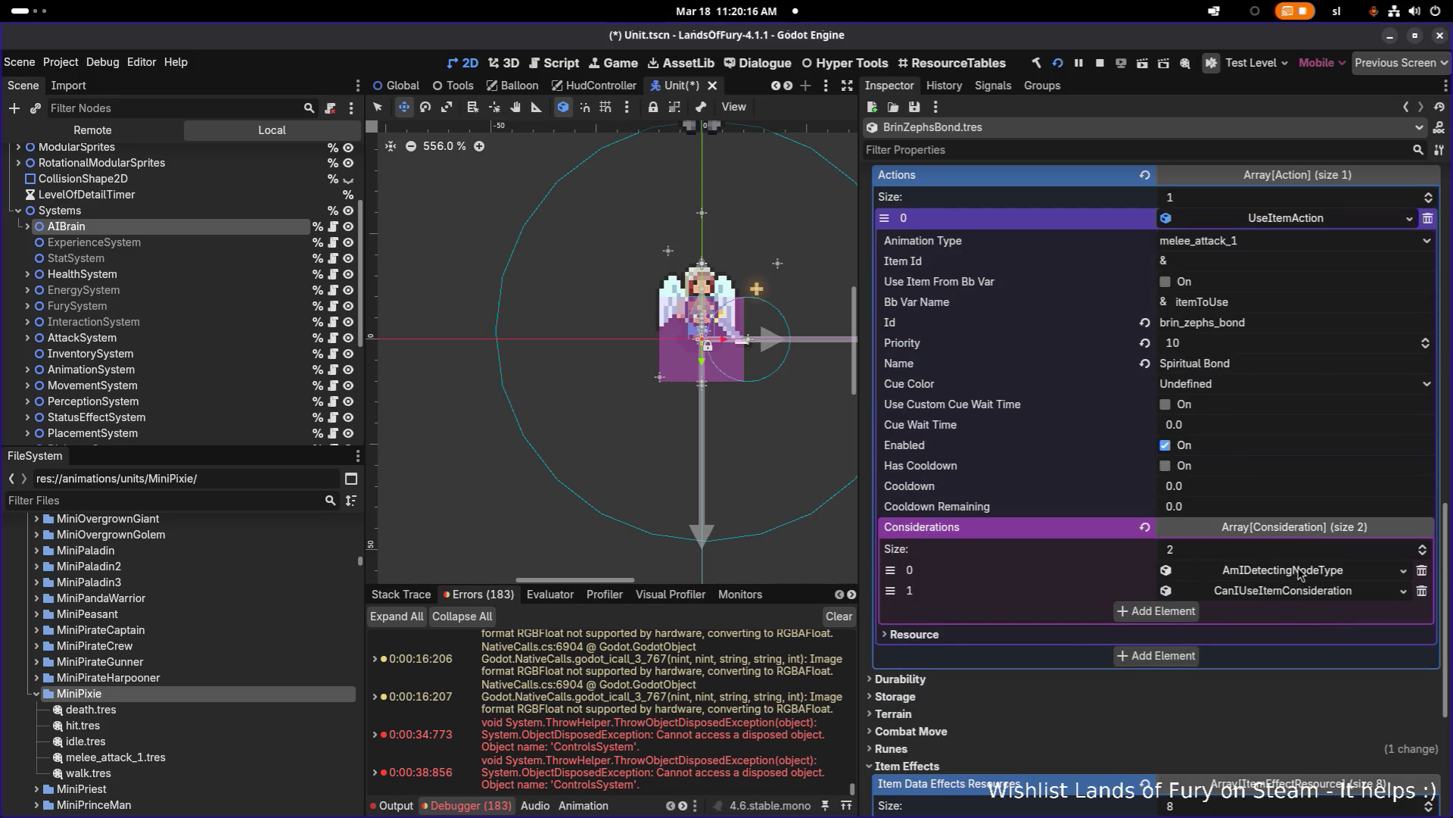
{"action": "left_click", "coordinate": [1299, 573]}
{"action": "scroll", "coordinate": [1299, 573], "scroll_direction": "down", "scroll_amount": 6}
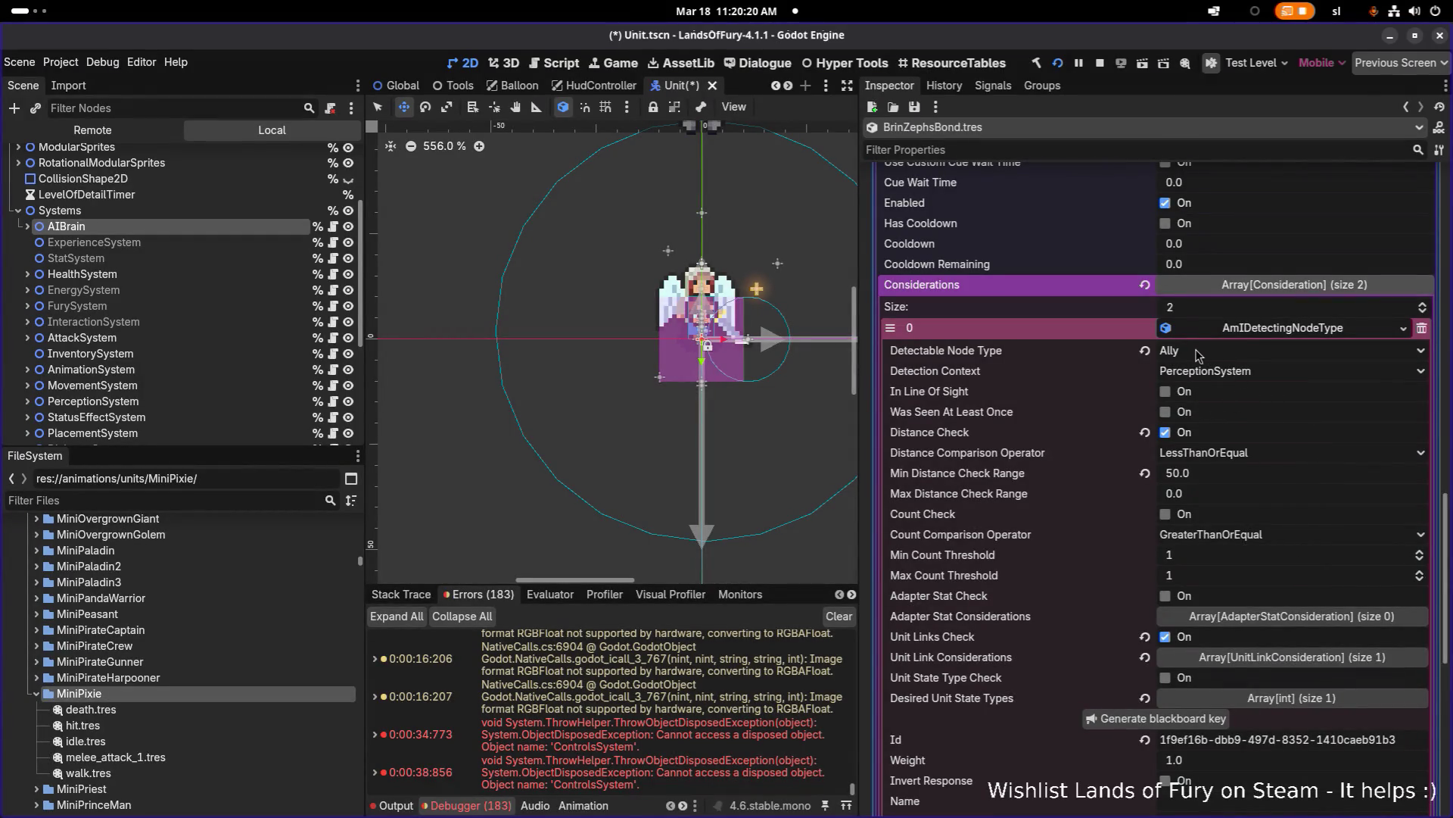
{"action": "left_click", "coordinate": [1195, 352]}
{"action": "left_click", "coordinate": [1087, 356]}
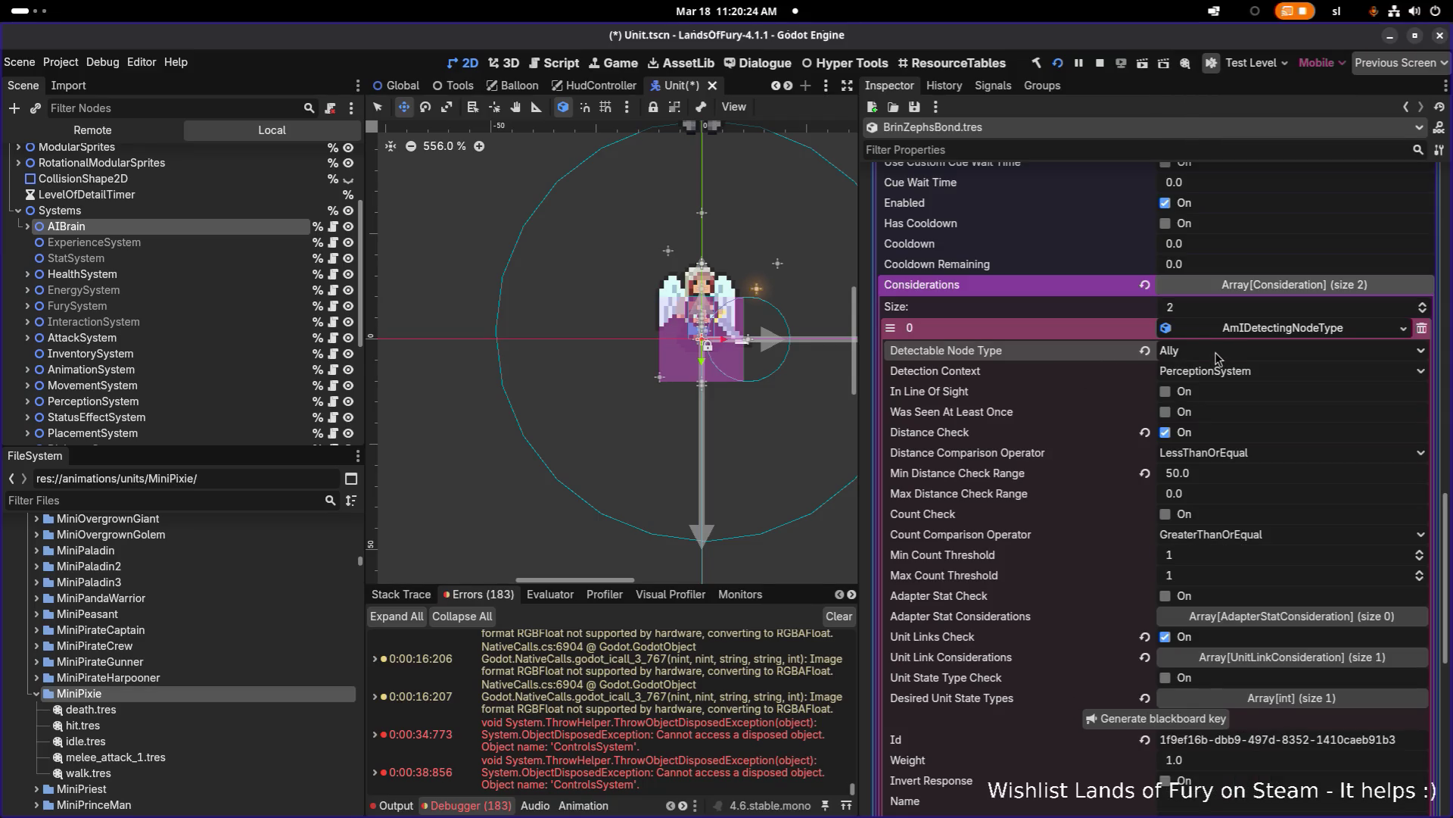
{"action": "left_click", "coordinate": [1216, 352]}
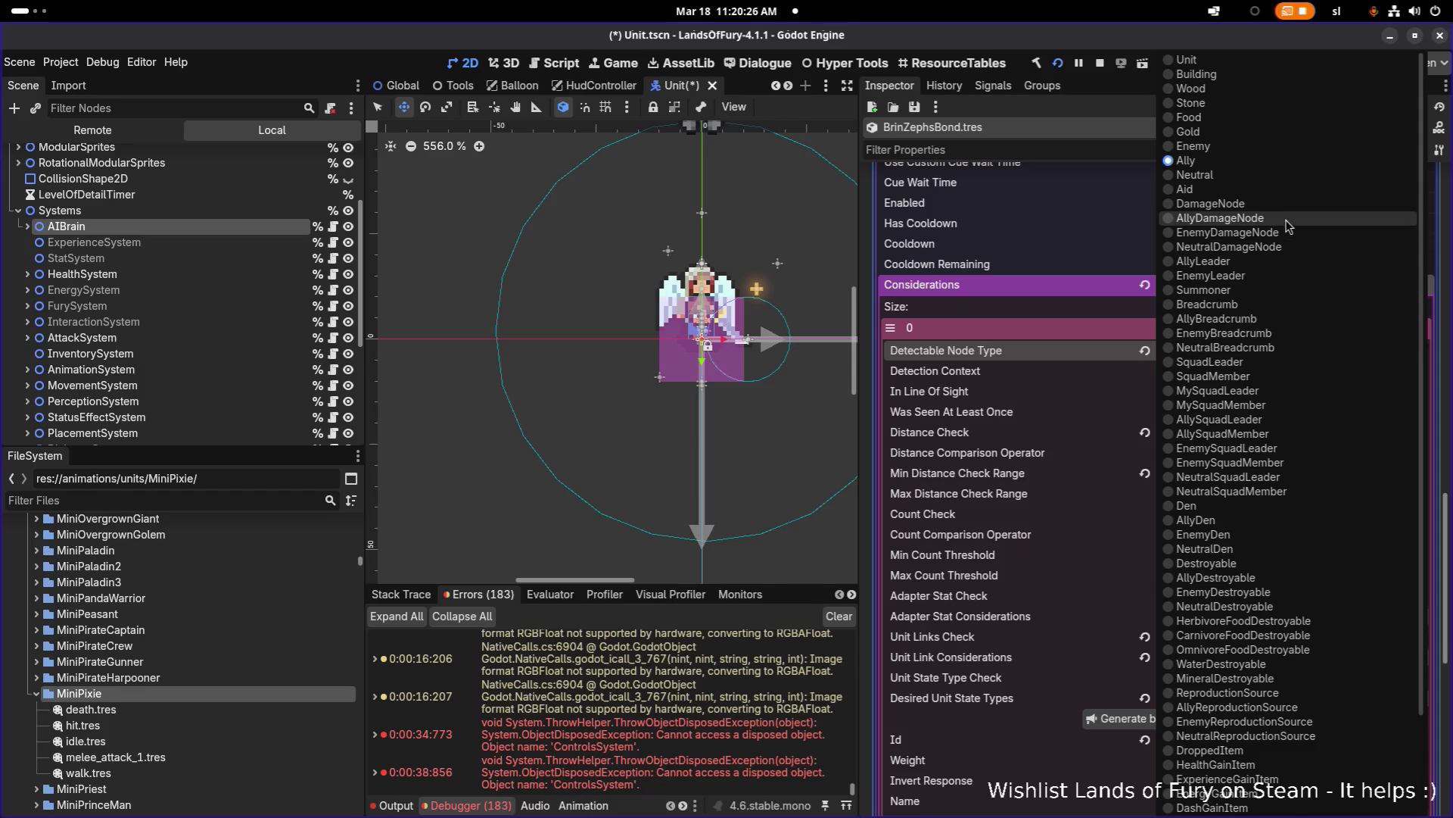
{"action": "left_click", "coordinate": [1262, 266]}
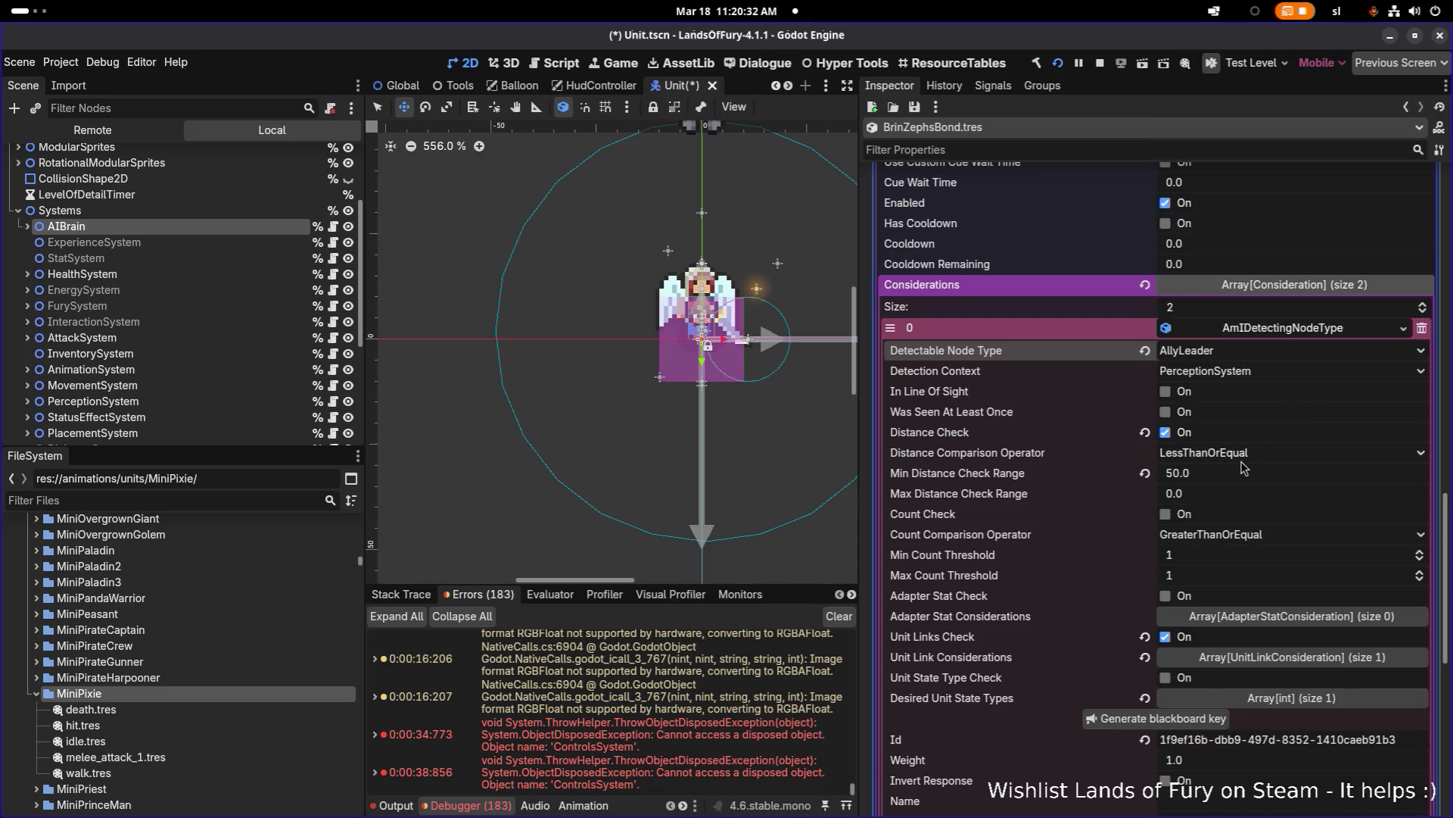
Step: Inspect the unit link consideration's settings, then collapse it again
{"action": "scroll", "coordinate": [1244, 467], "scroll_direction": "down", "scroll_amount": 3}
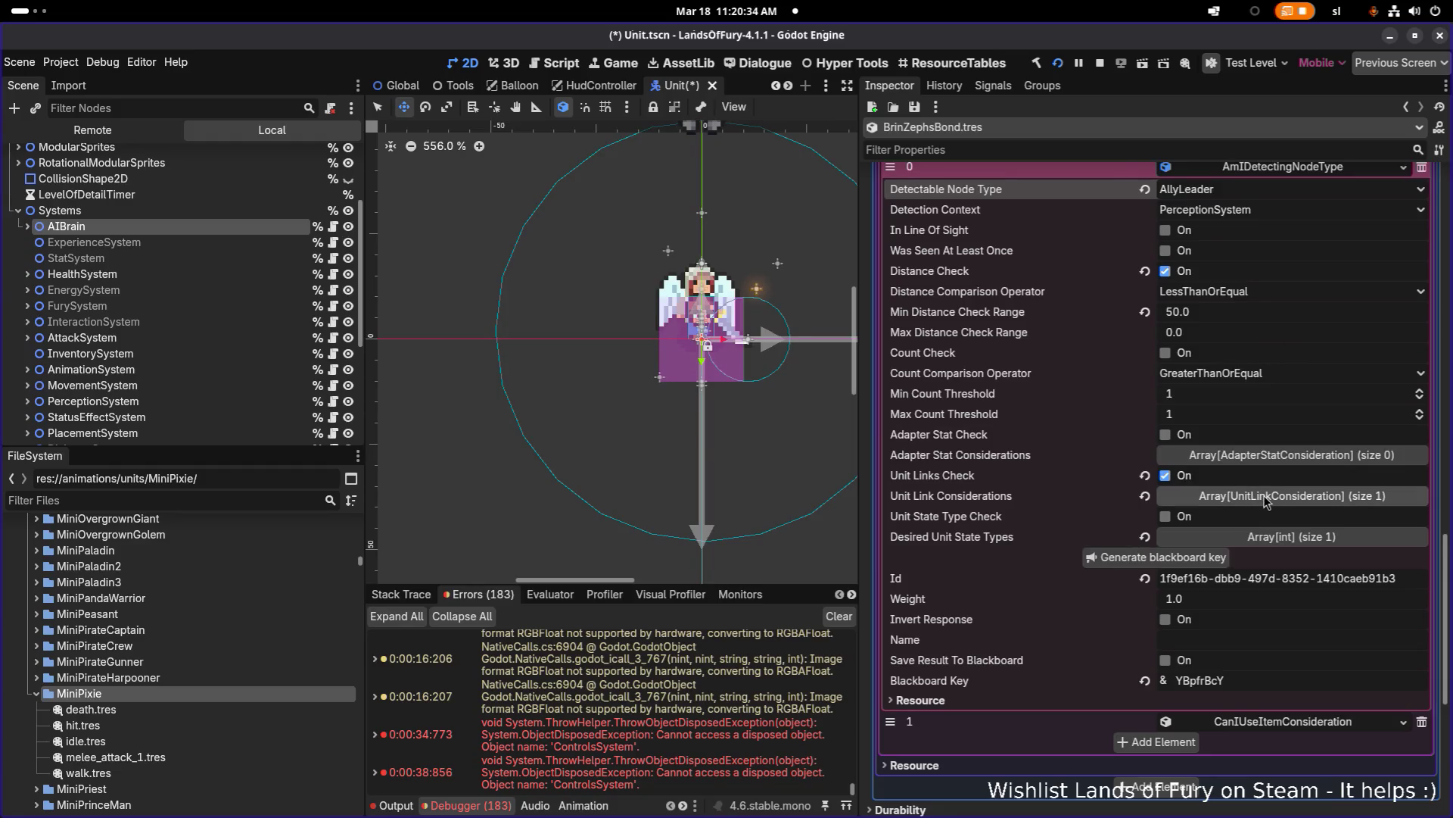
{"action": "left_click", "coordinate": [1237, 497]}
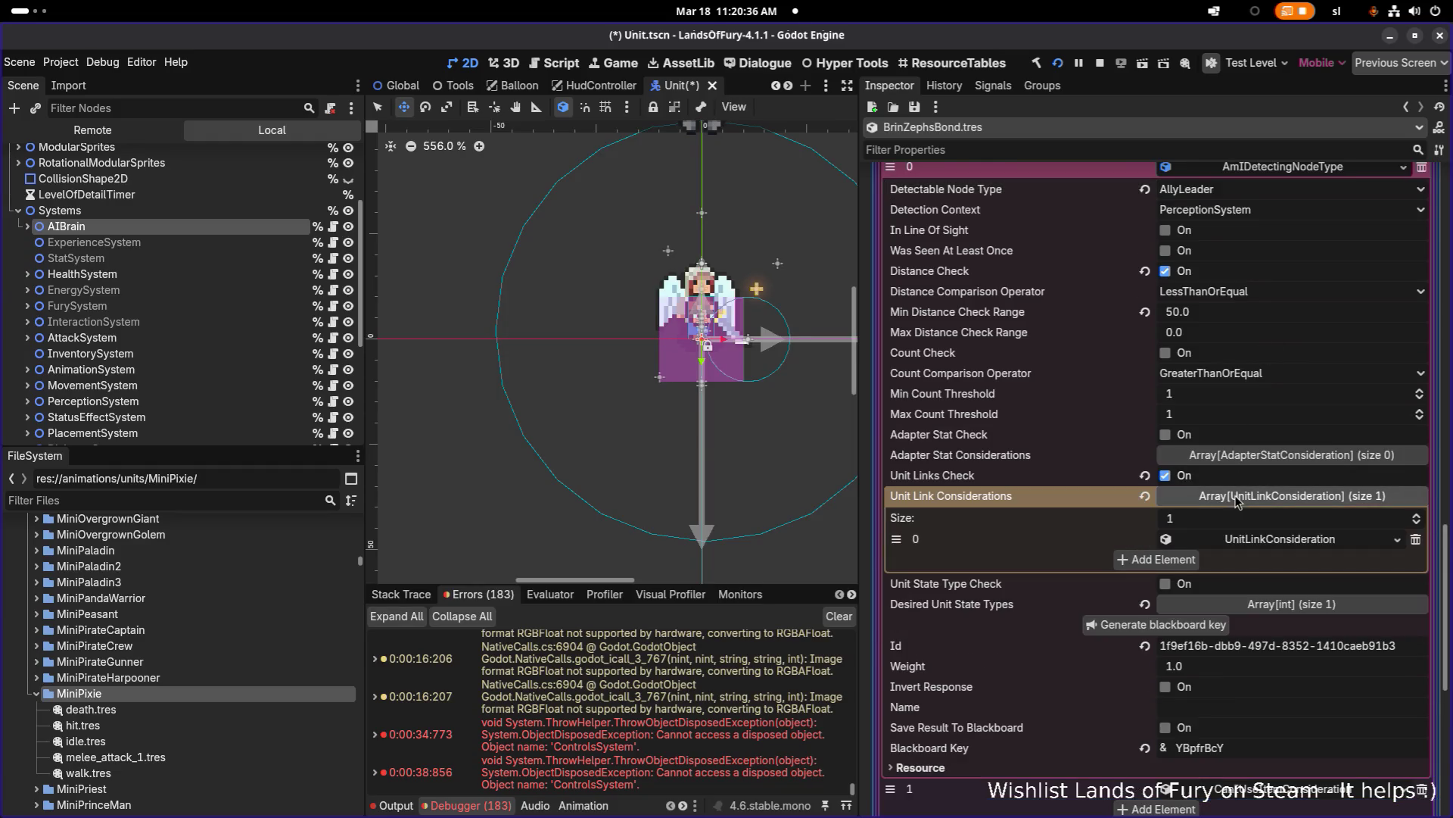
{"action": "left_click", "coordinate": [1289, 544]}
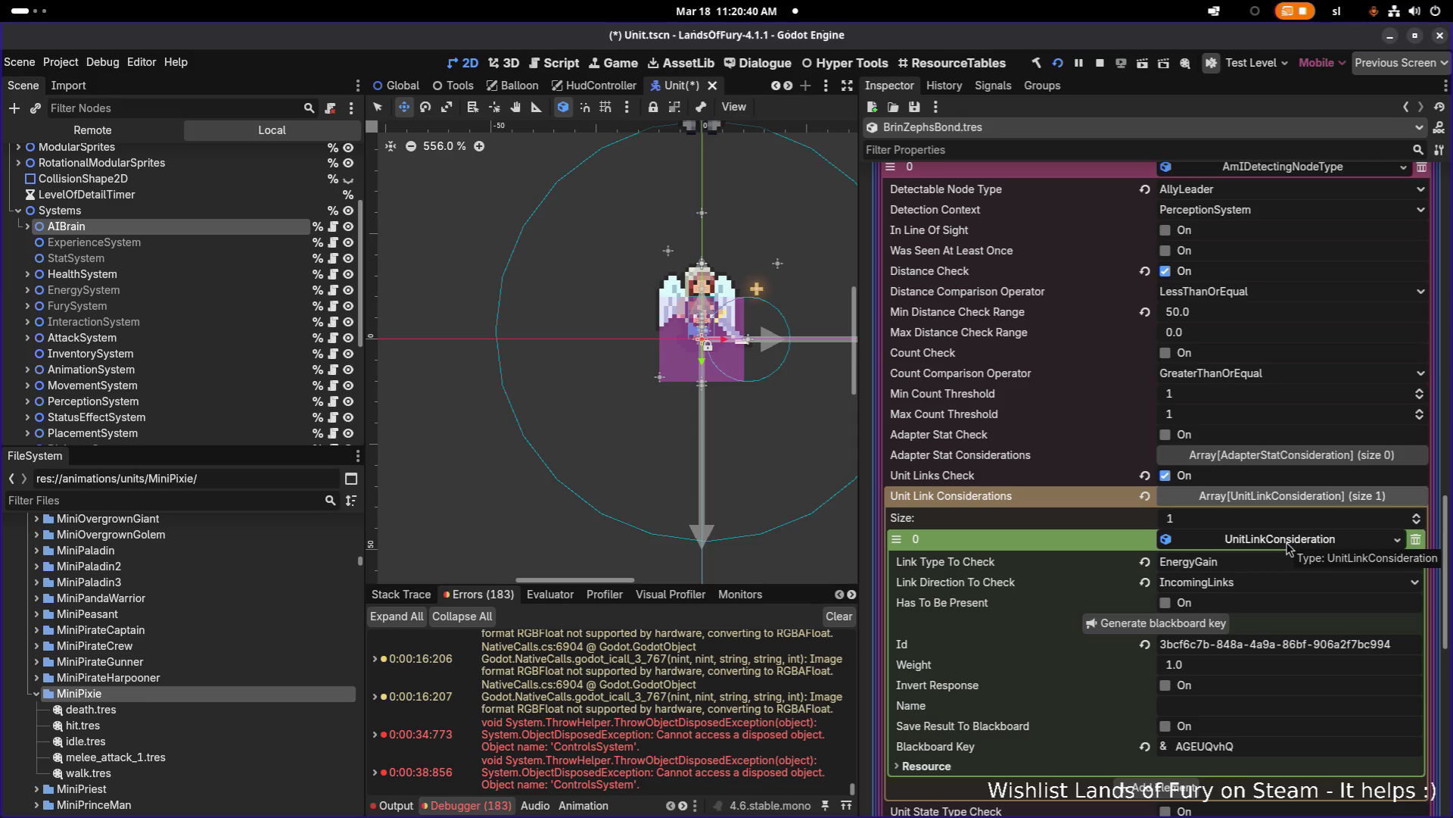
{"action": "left_click", "coordinate": [1289, 543]}
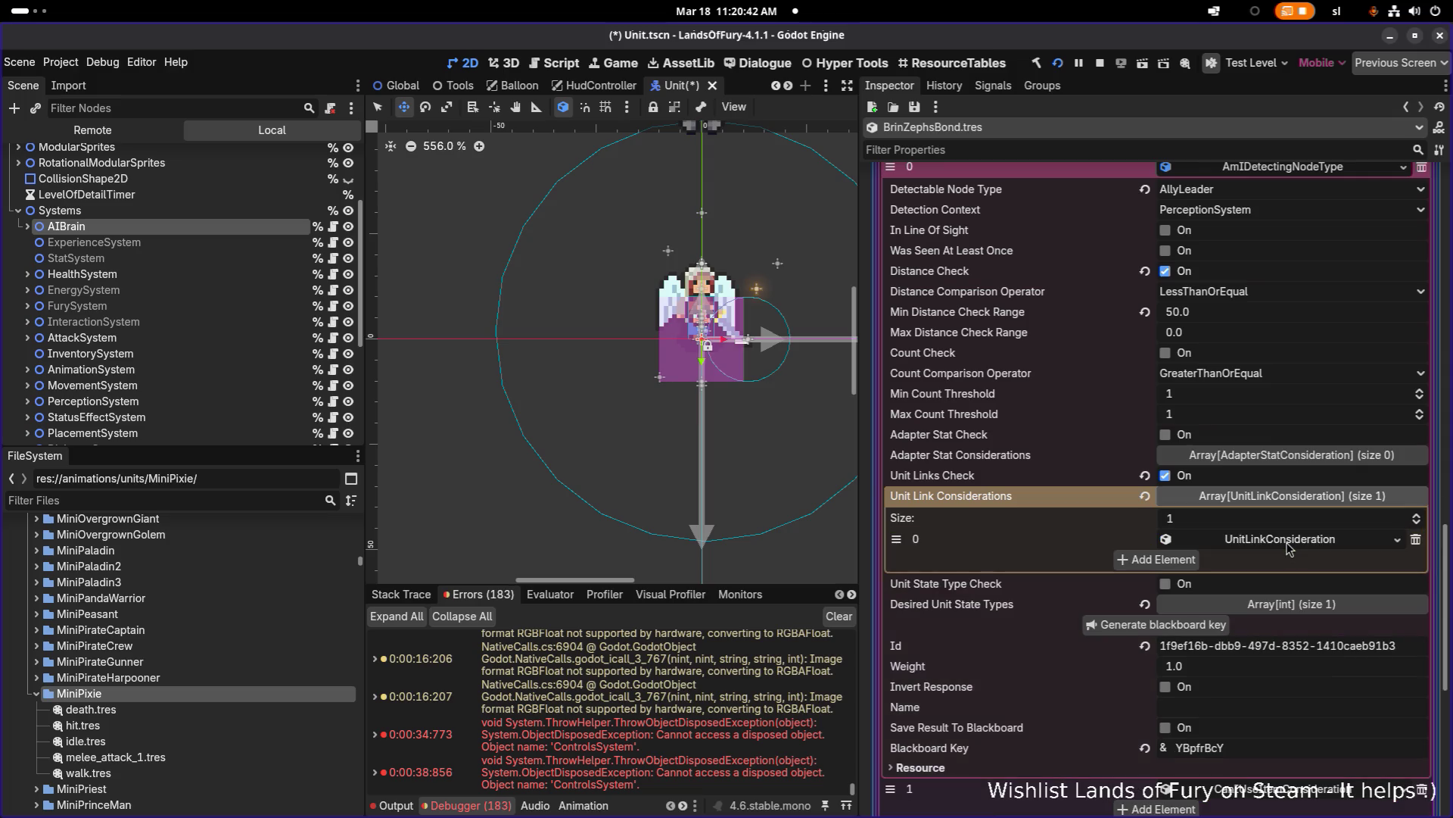
Step: Set CanIUseItemConsideration's Item Id to brin_zephs_bond and save the scene
{"action": "scroll", "coordinate": [1290, 546], "scroll_direction": "down", "scroll_amount": 2}
{"action": "left_click", "coordinate": [1284, 628]}
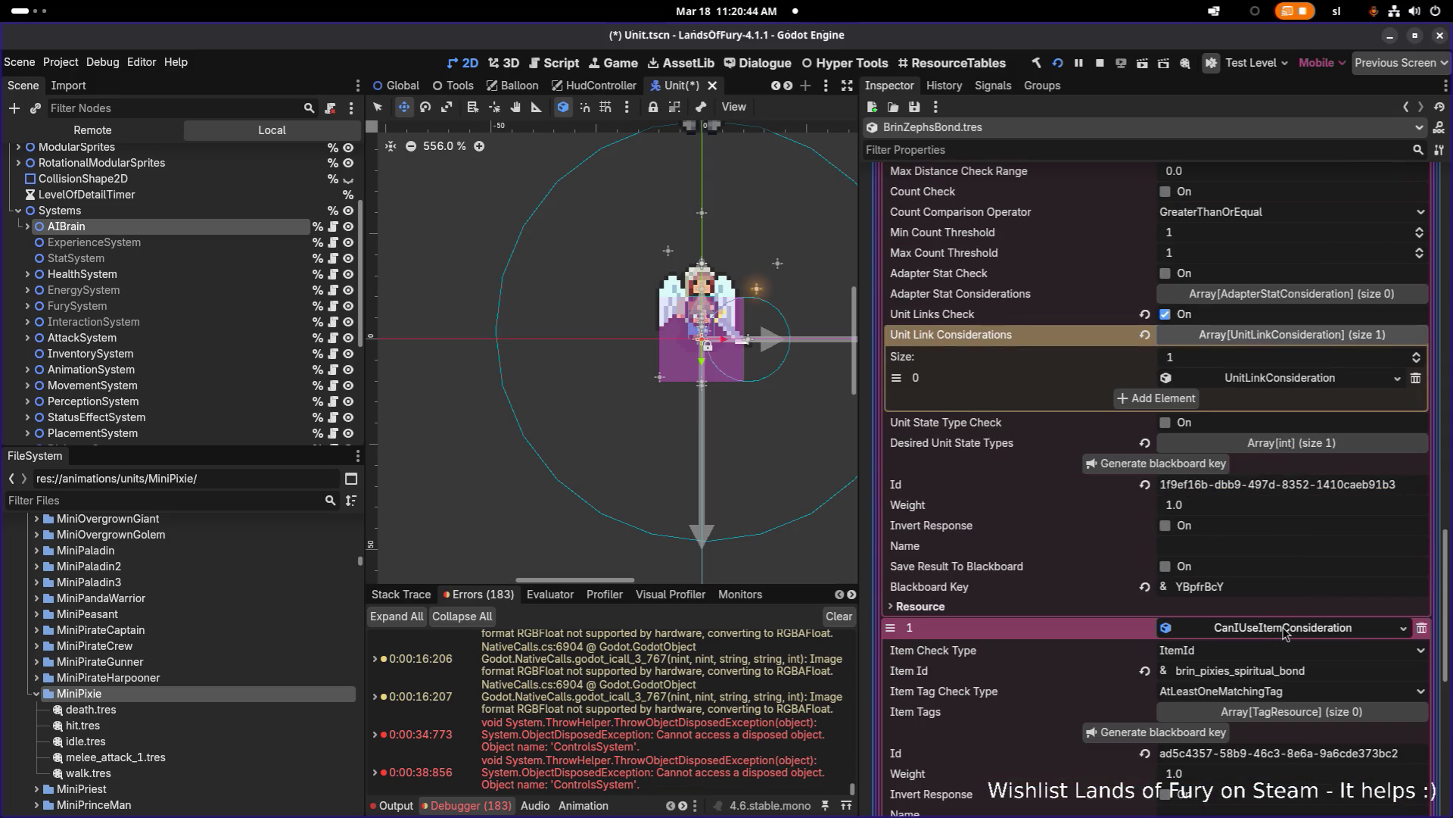
{"action": "double_click", "coordinate": [1330, 674]}
{"action": "type", "text": "brin_zephs_bond"}
{"action": "scroll", "coordinate": [1329, 674], "scroll_direction": "down", "scroll_amount": 2}
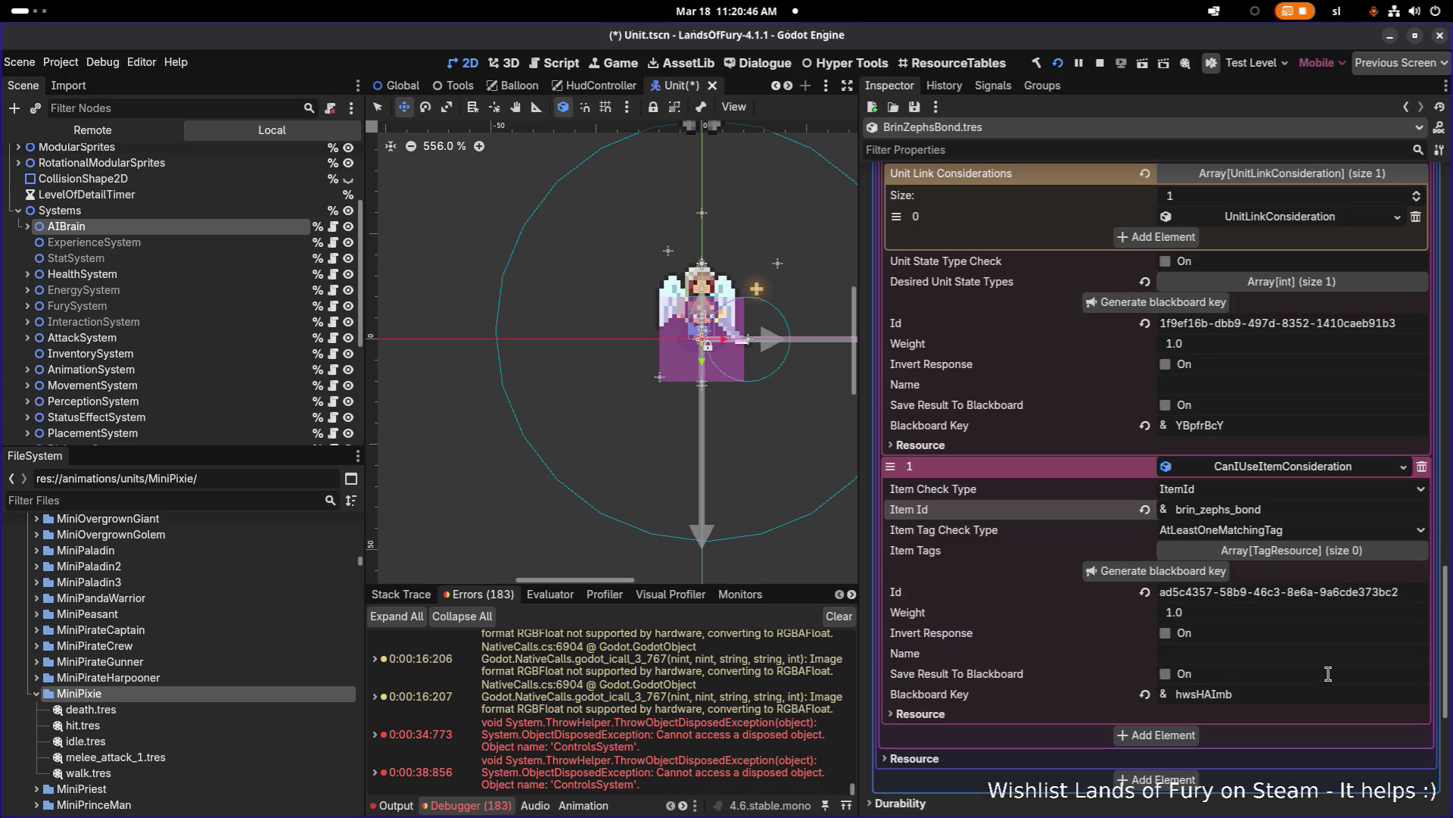
{"action": "key", "text": "ctrl+s"}
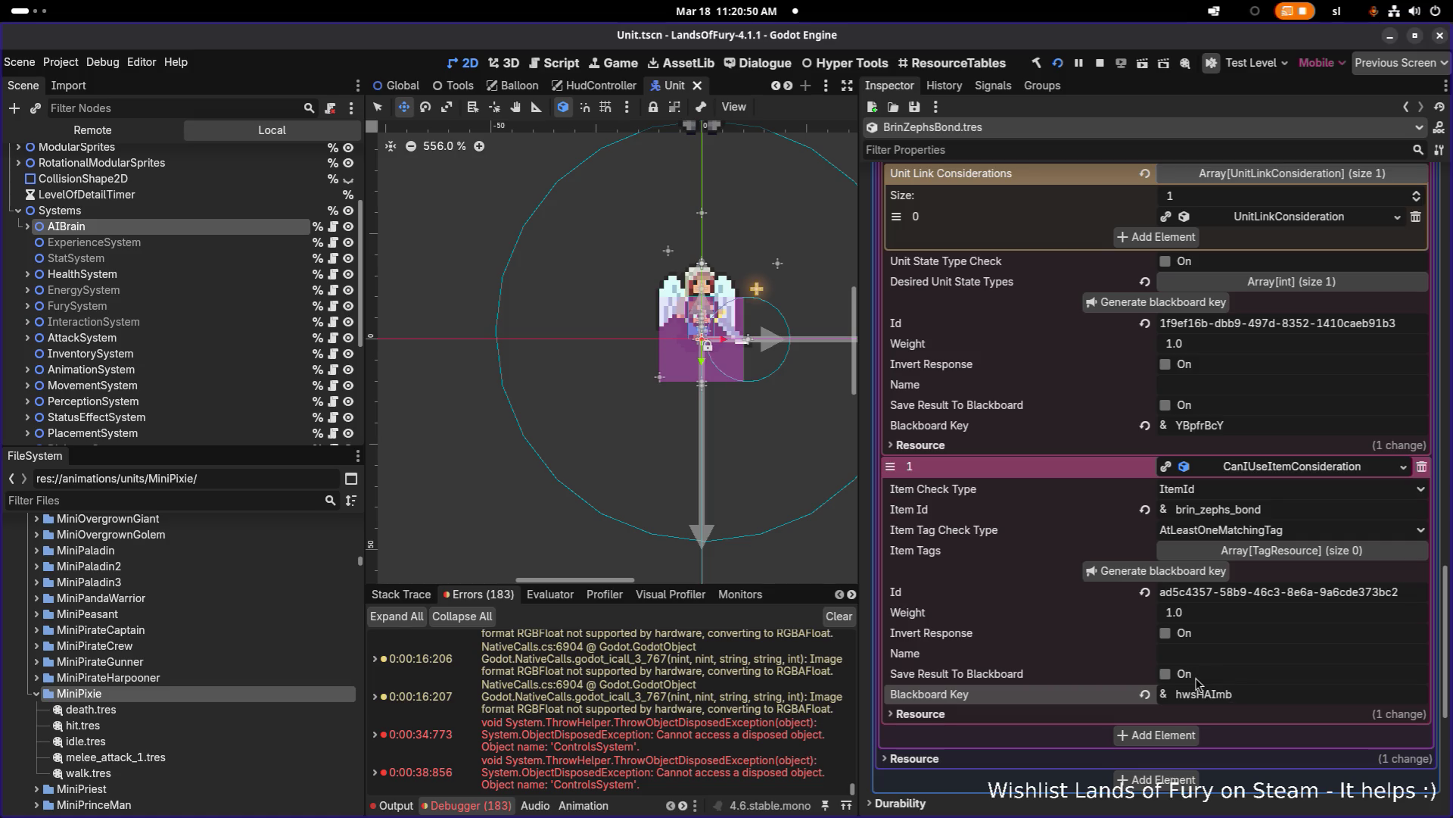
Step: Select the consideration's blackboard key hwsHAImb and begin editing the action's Bb Var Name
{"action": "scroll", "coordinate": [1208, 639], "scroll_direction": "up", "scroll_amount": 4}
{"action": "scroll", "coordinate": [1214, 620], "scroll_direction": "down", "scroll_amount": 3}
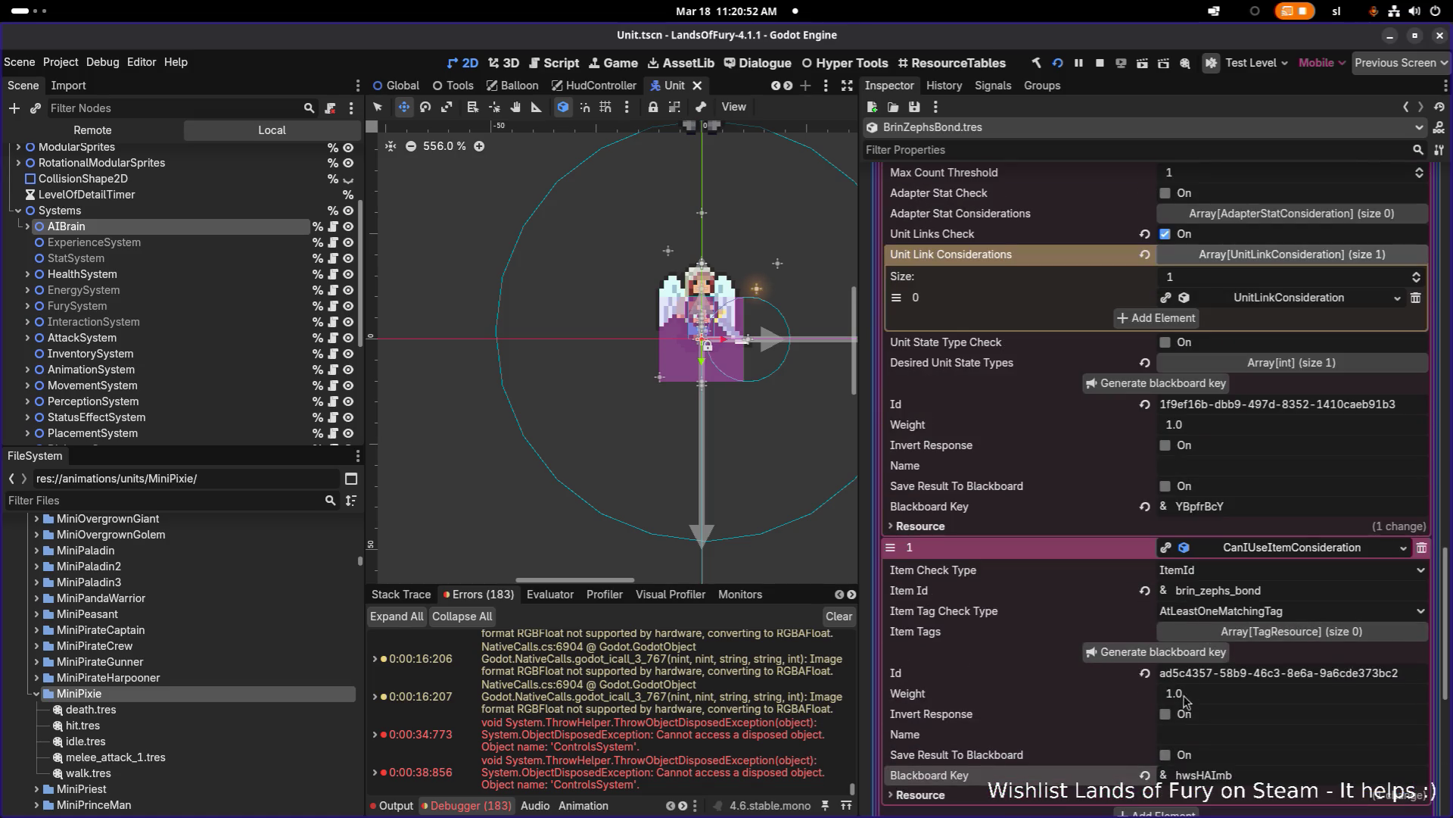
{"action": "scroll", "coordinate": [1177, 723], "scroll_direction": "down", "scroll_amount": 1}
{"action": "double_click", "coordinate": [1257, 694]}
{"action": "key", "text": "ctrl+c"}
{"action": "scroll", "coordinate": [1264, 691], "scroll_direction": "up", "scroll_amount": 6}
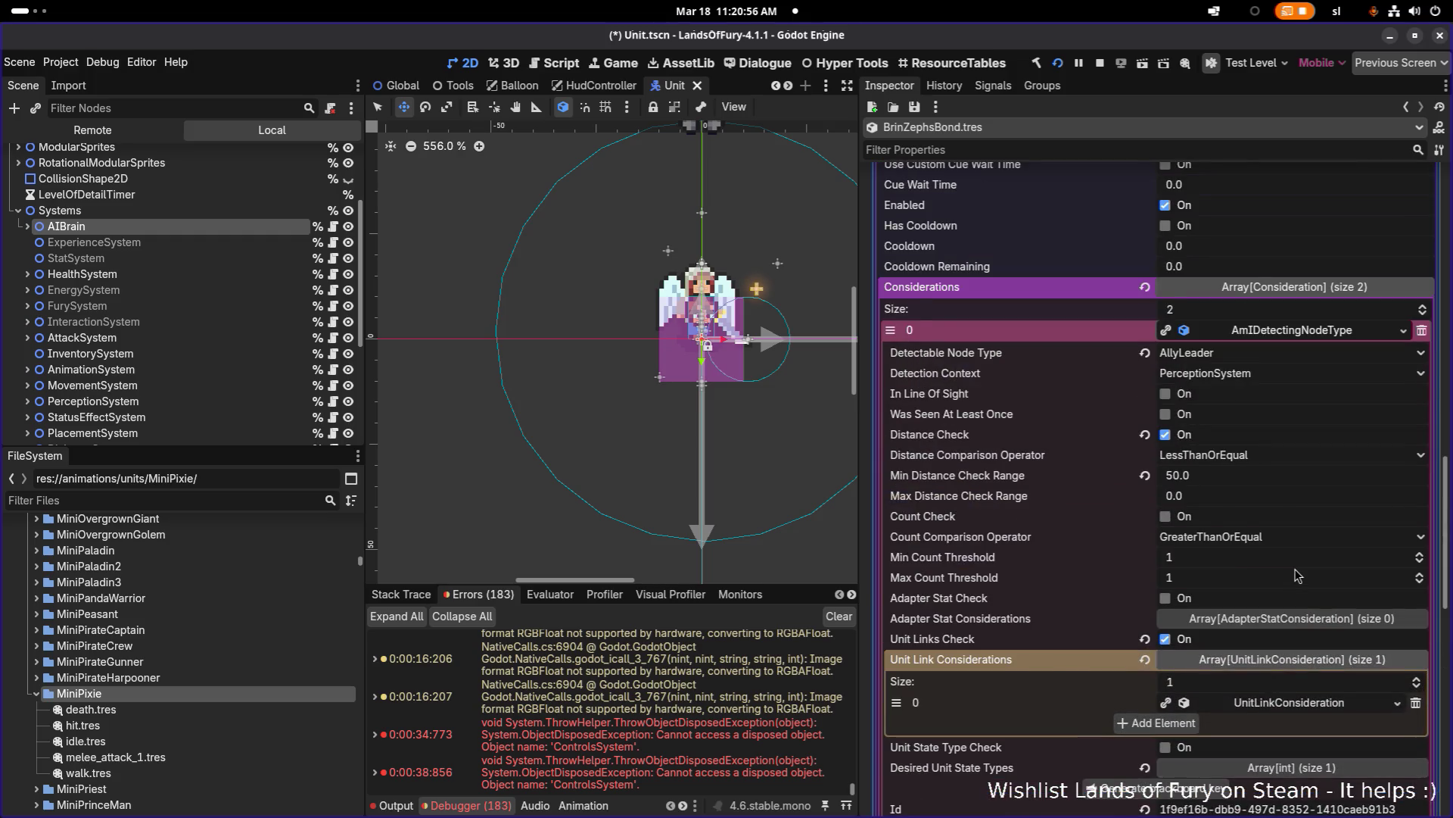
{"action": "scroll", "coordinate": [1297, 575], "scroll_direction": "up", "scroll_amount": 3}
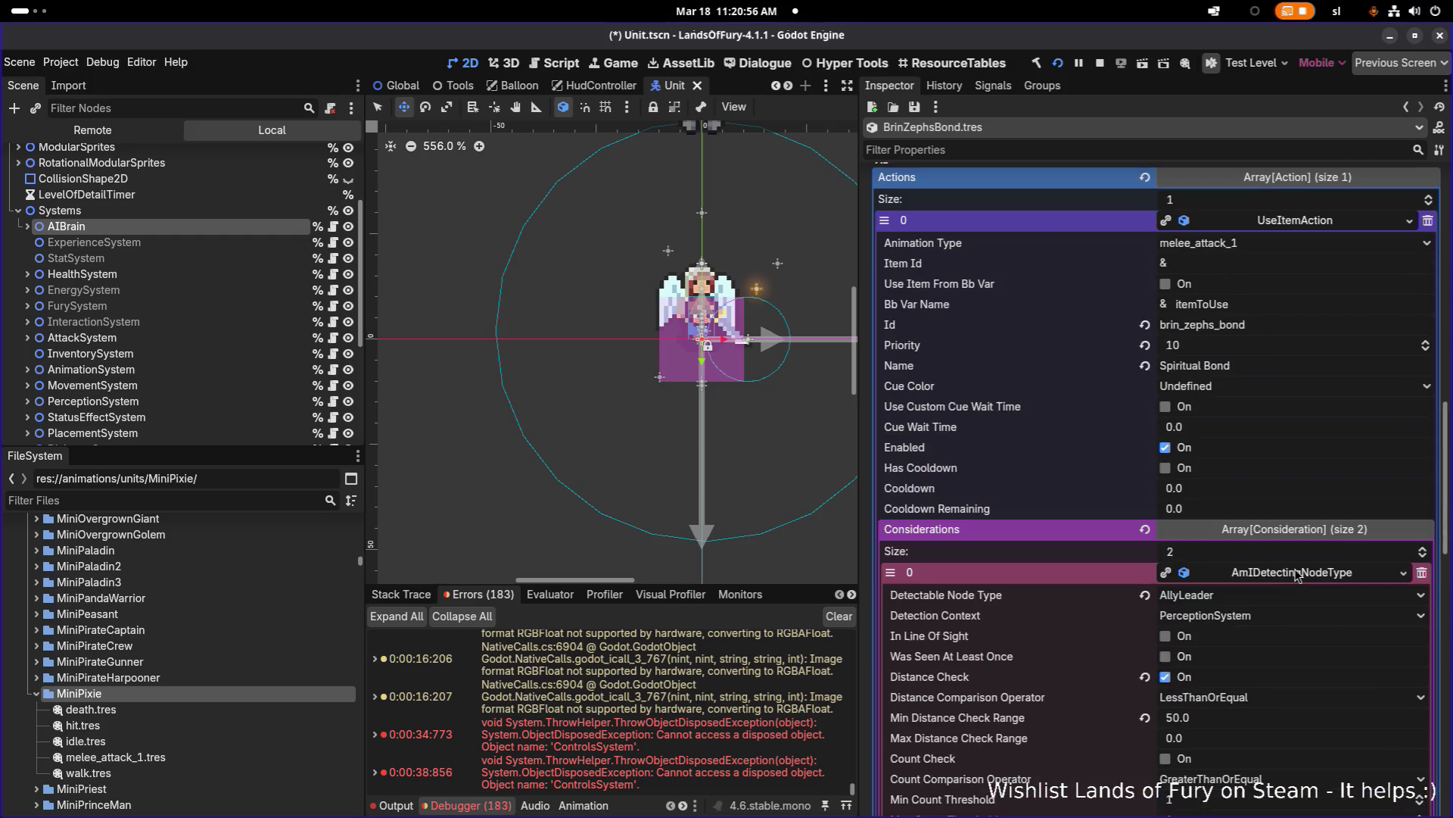
{"action": "left_click", "coordinate": [1290, 307]}
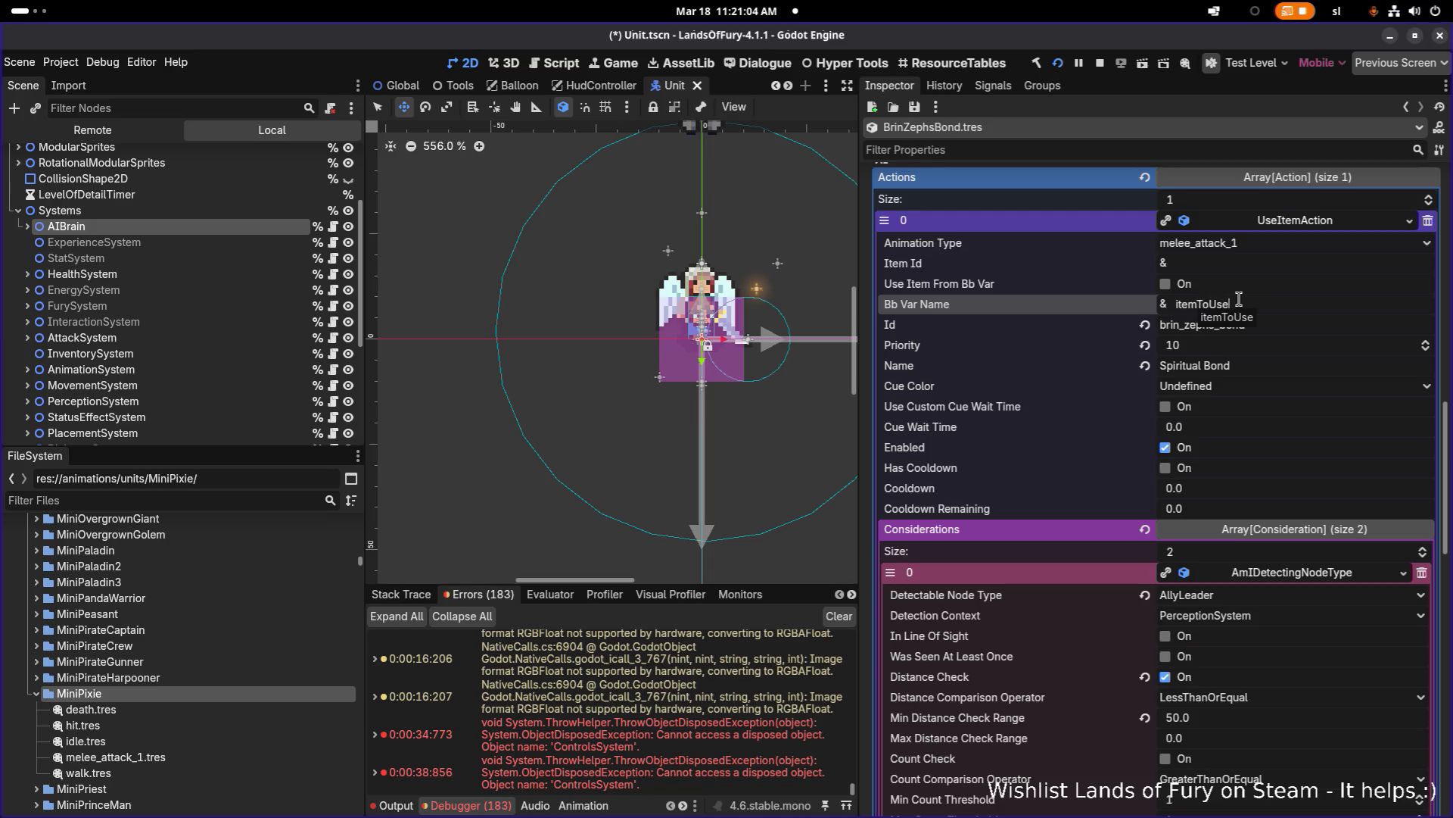
Step: Enable Use Item From Bb Var with Bb Var Name hwsHAImb and save
{"action": "left_click", "coordinate": [1166, 286]}
{"action": "triple_click", "coordinate": [1258, 303]}
{"action": "key", "text": "ctrl+v"}
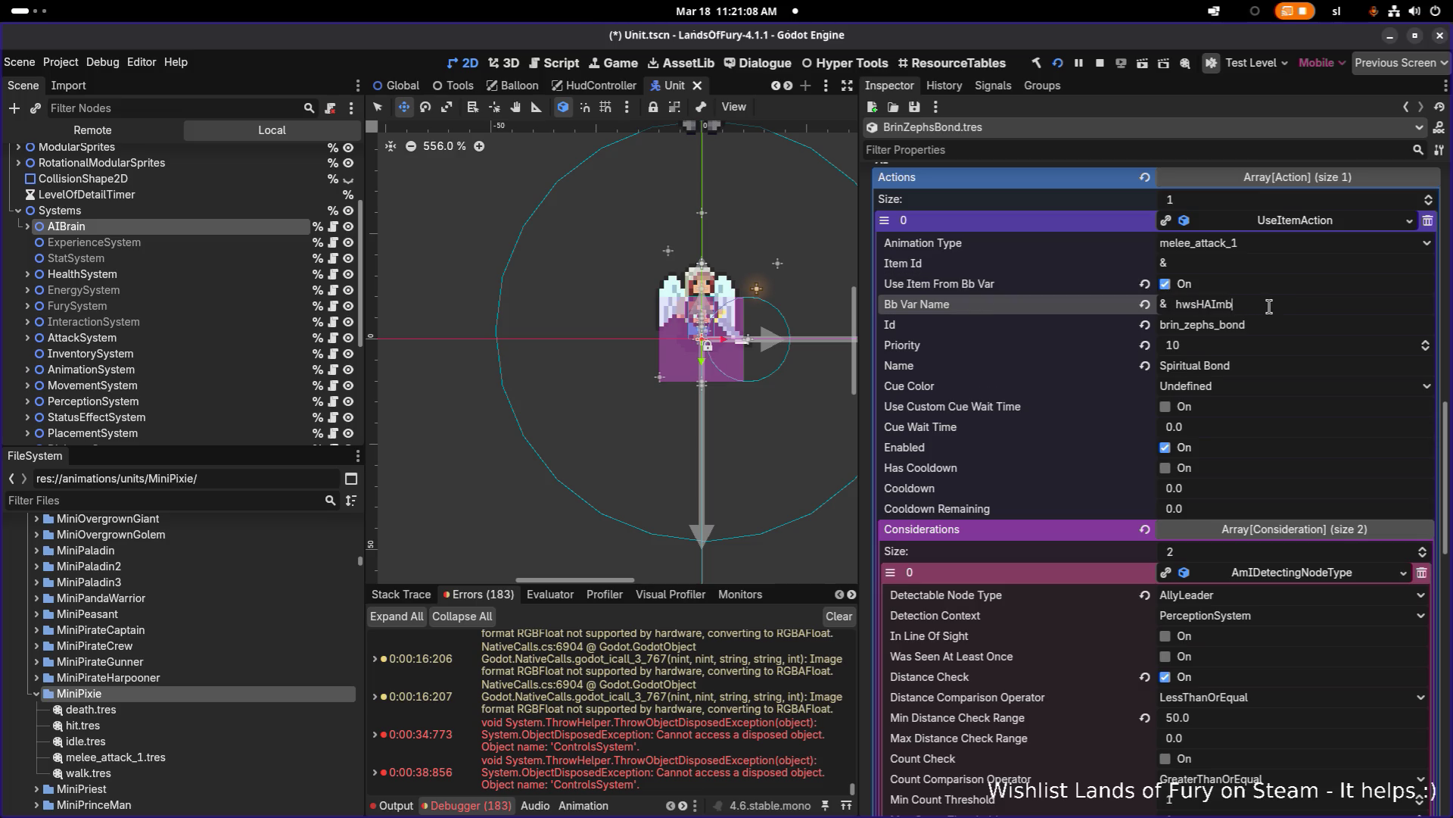
{"action": "key", "text": "ctrl+s"}
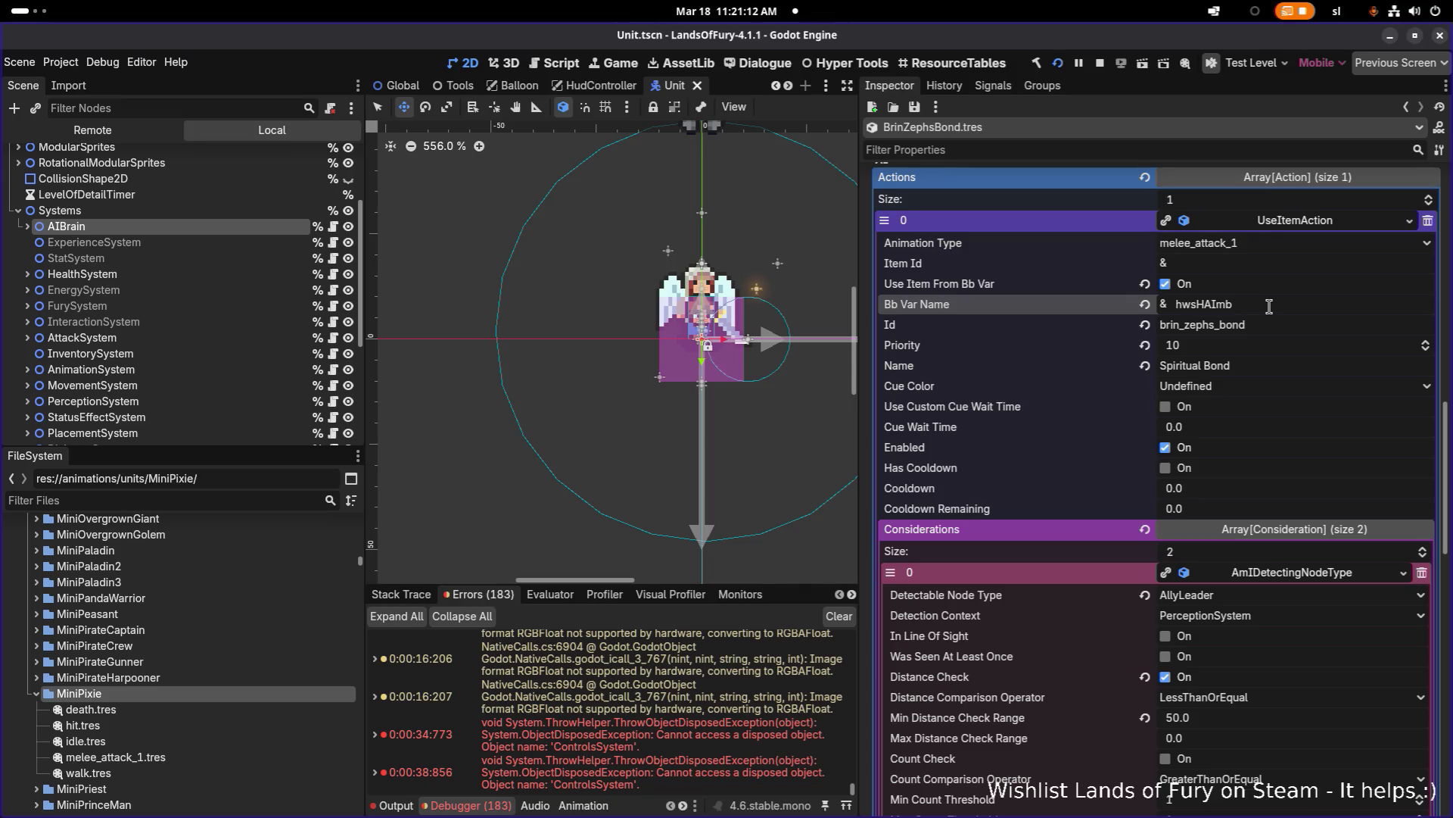
Step: Copy the action's Id into Item Id as brin_zephs_bond, save, and run the project
{"action": "double_click", "coordinate": [1211, 324]}
{"action": "key", "text": "ctrl+c"}
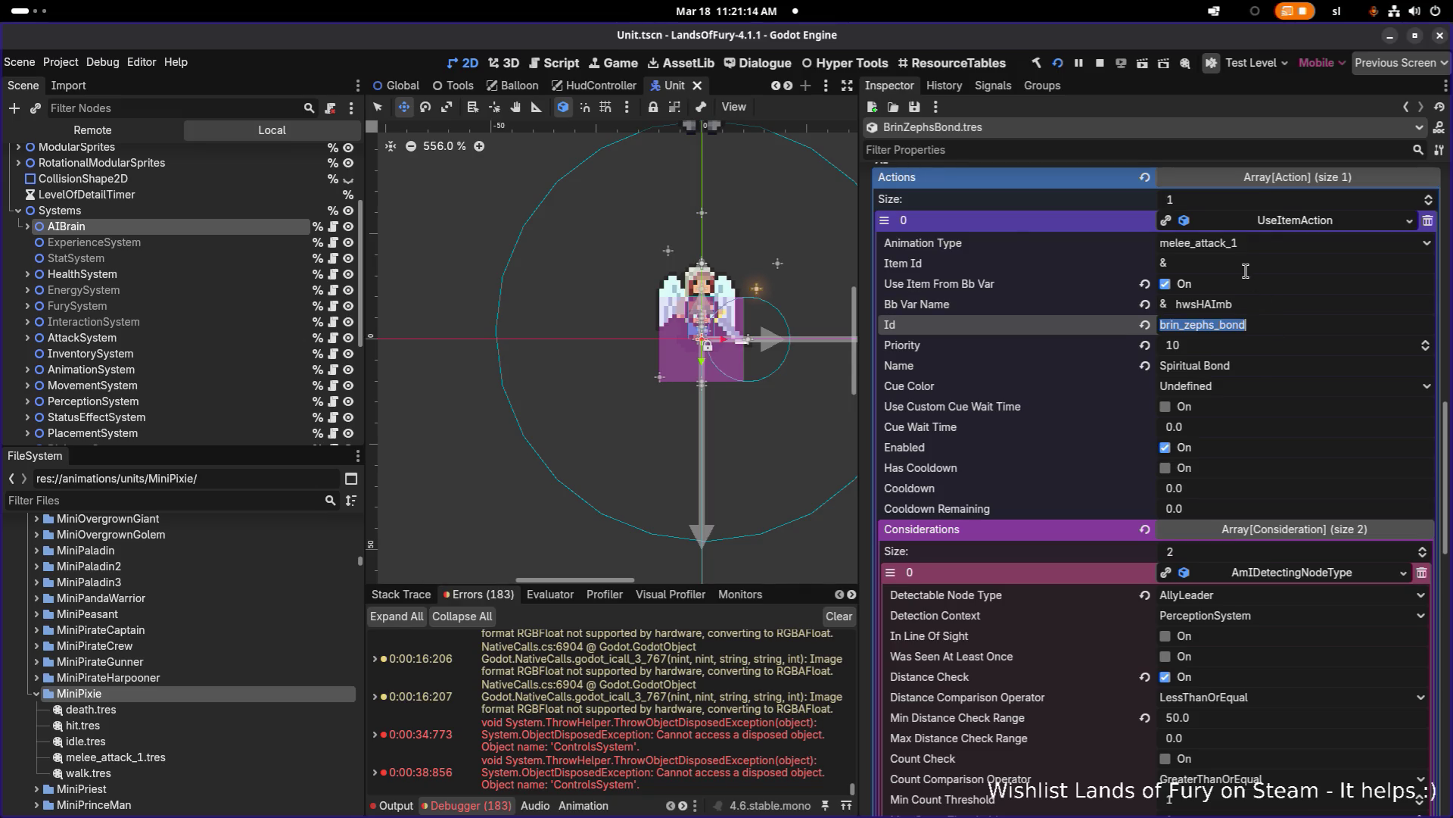
{"action": "left_click", "coordinate": [1245, 268]}
{"action": "key", "text": "ctrl+v"}
{"action": "key", "text": "ctrl+s"}
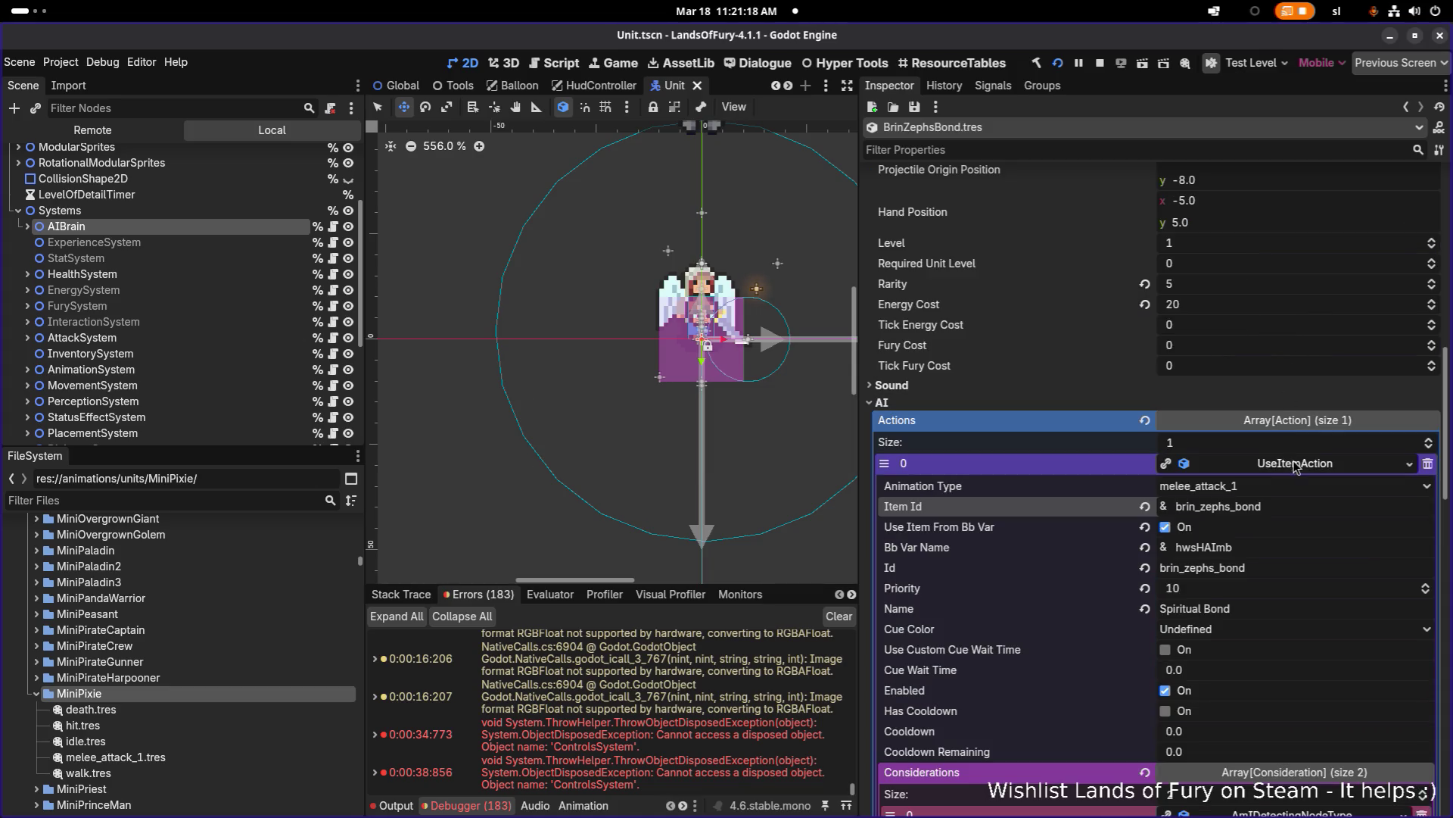
{"action": "left_click", "coordinate": [1294, 463]}
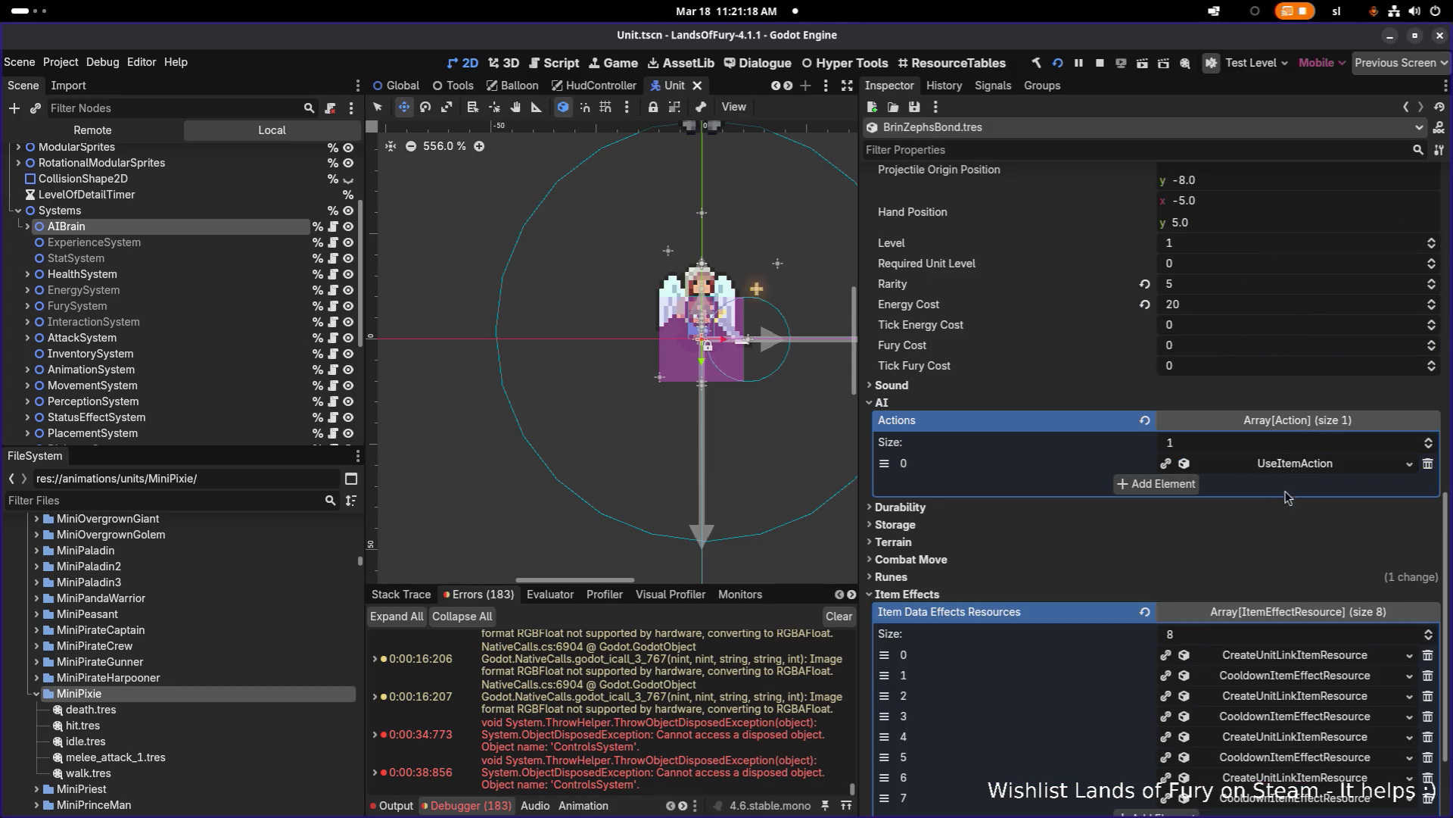
{"action": "left_click", "coordinate": [1059, 64]}
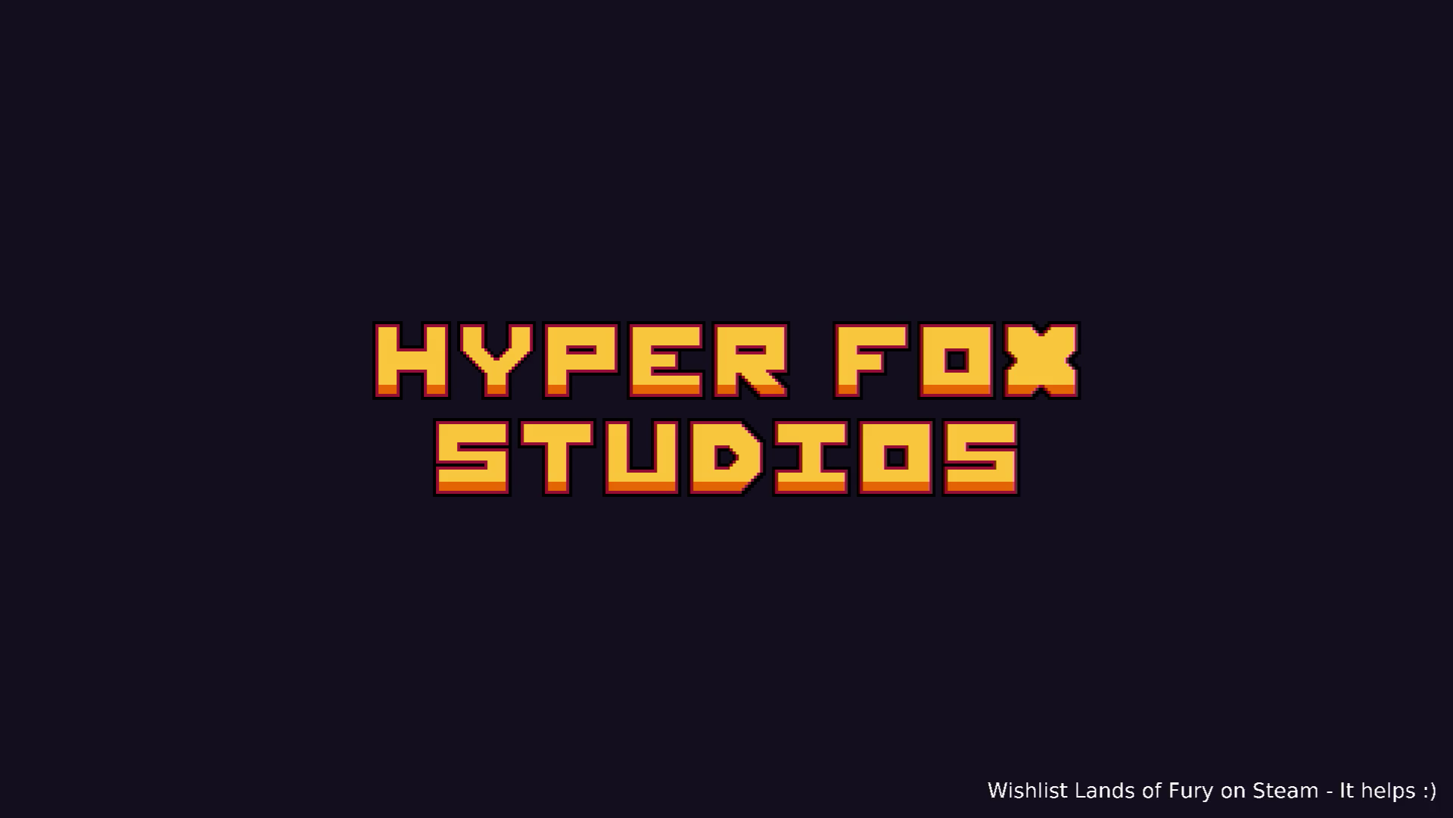
Step: Skip the intro, load the first profile, and travel through The Glade's dark pillar
{"action": "key", "text": "Return"}
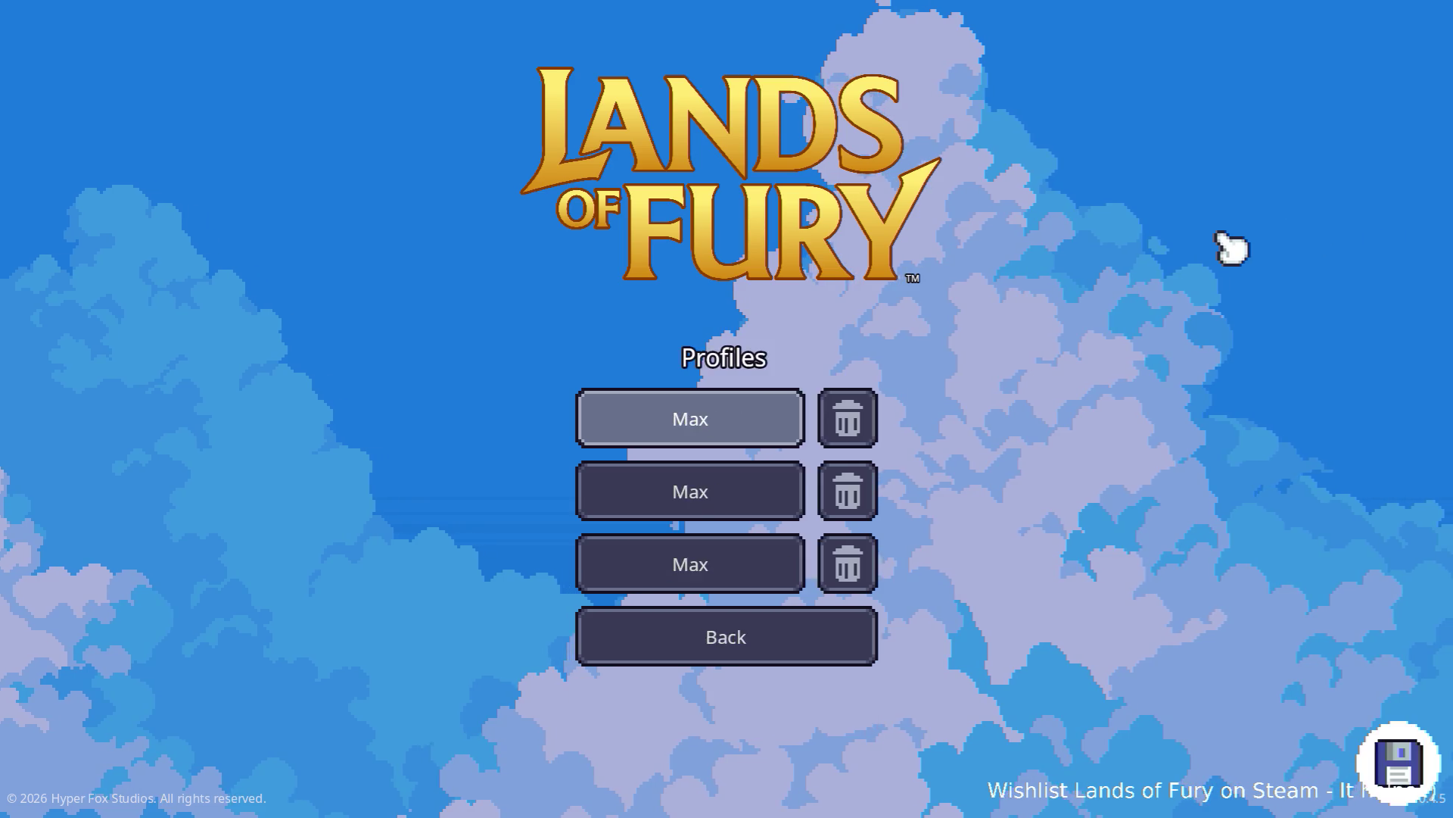
{"action": "key", "text": "Return"}
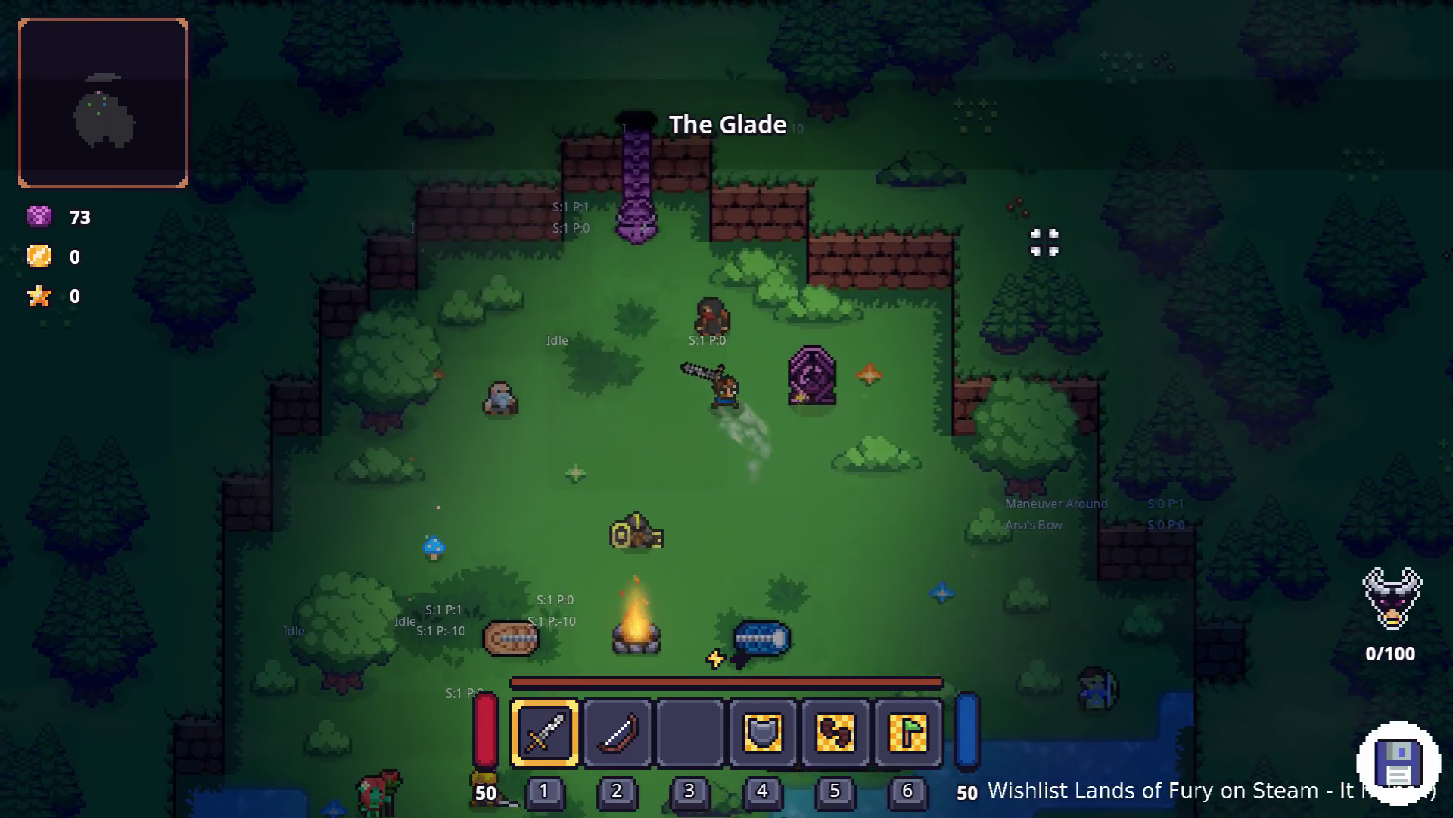
{"action": "key", "text": "w"}
{"action": "key", "text": "e"}
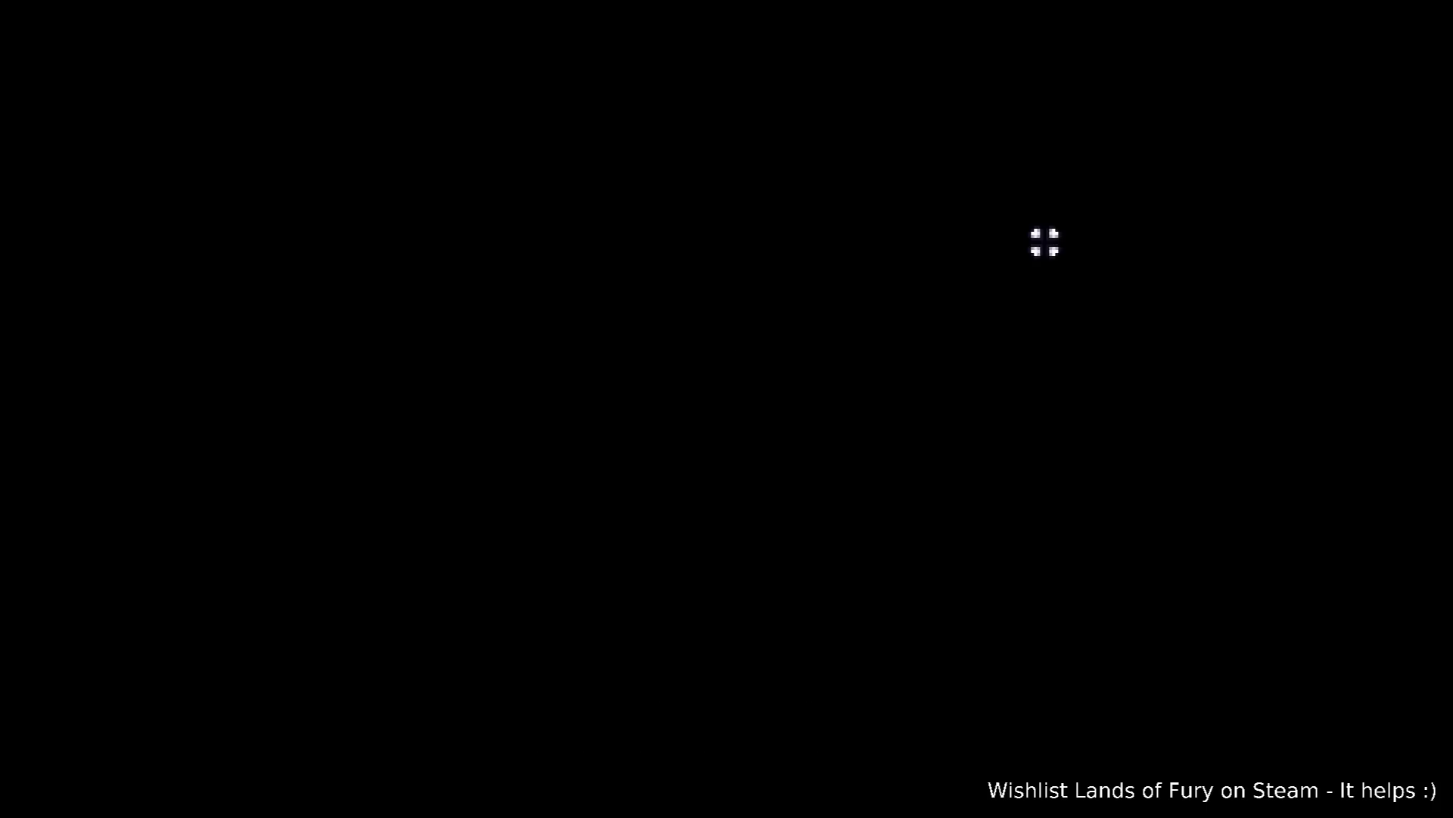
Step: Run CompanionAddLevels(5) in the developer console to give the companion five levels
{"action": "key", "text": "grave"}
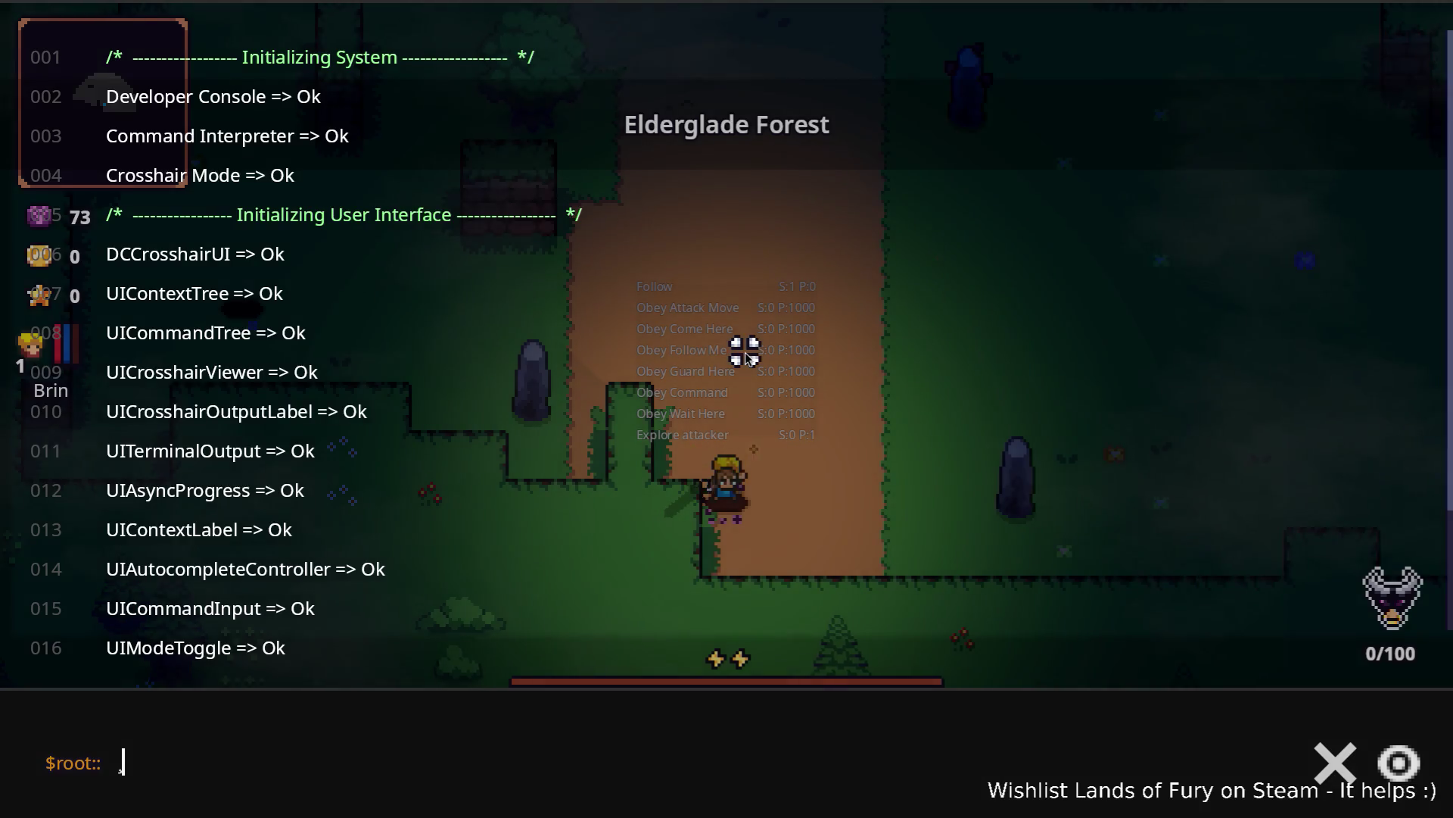
{"action": "type", "text": "Comp"}
{"action": "key", "text": "Tab"}
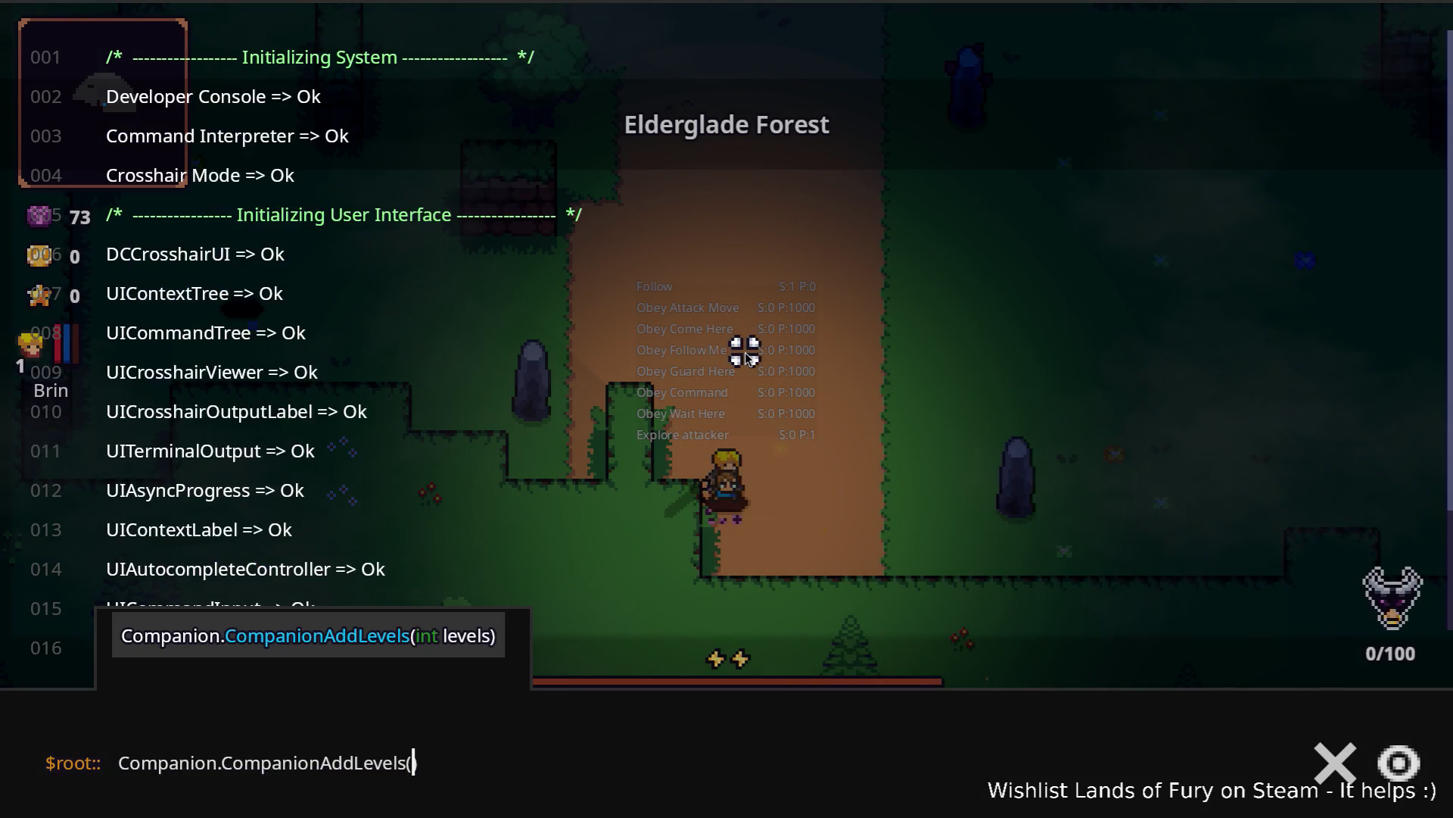
{"action": "type", "text": "(5)"}
{"action": "key", "text": "Return"}
{"action": "key", "text": "grave"}
{"action": "key", "text": "d"}
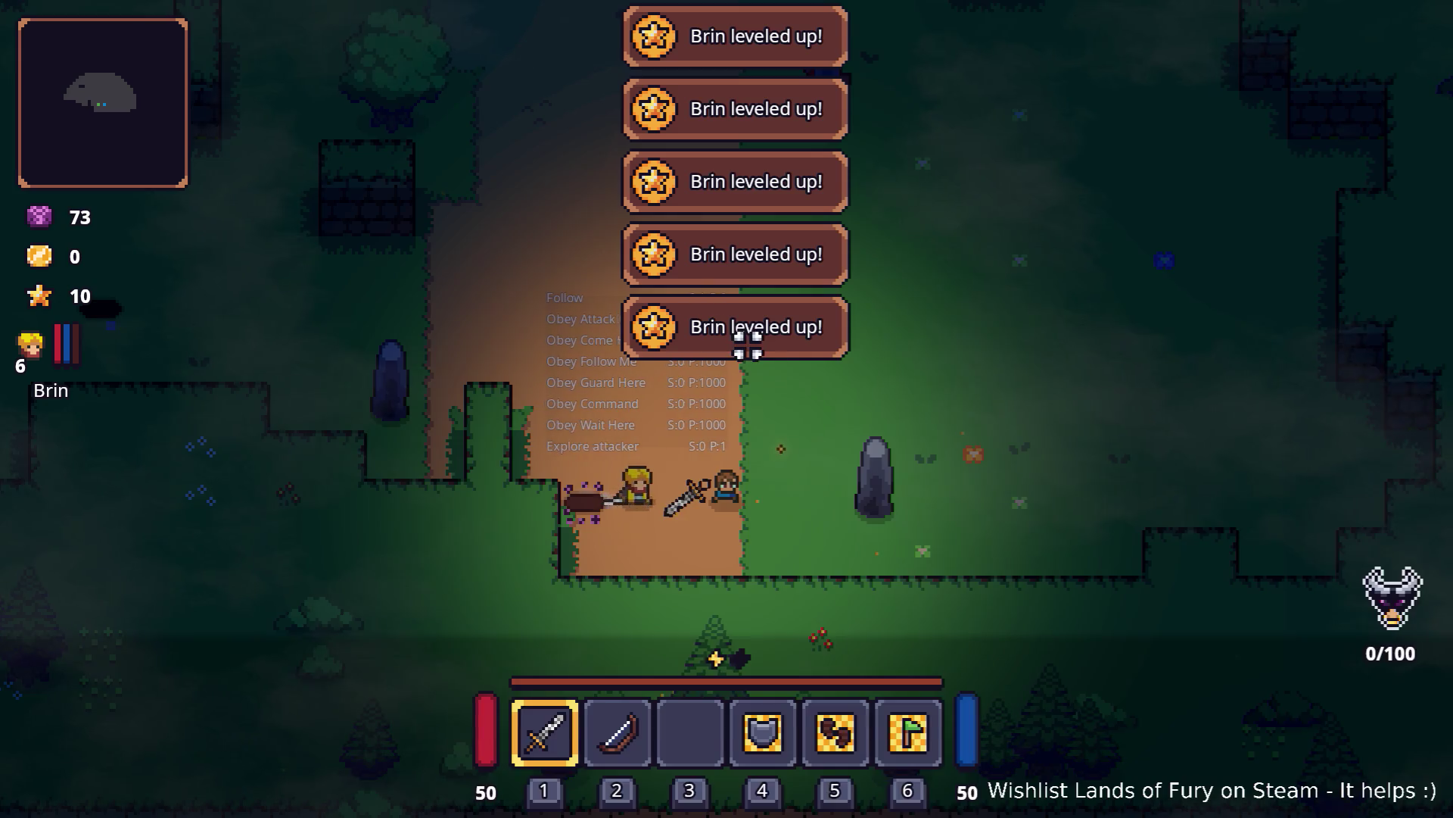
Step: Spend a skill point on Zeph in Brin's character sheet
{"action": "key", "text": "i"}
{"action": "left_click", "coordinate": [397, 551]}
{"action": "left_click", "coordinate": [704, 582]}
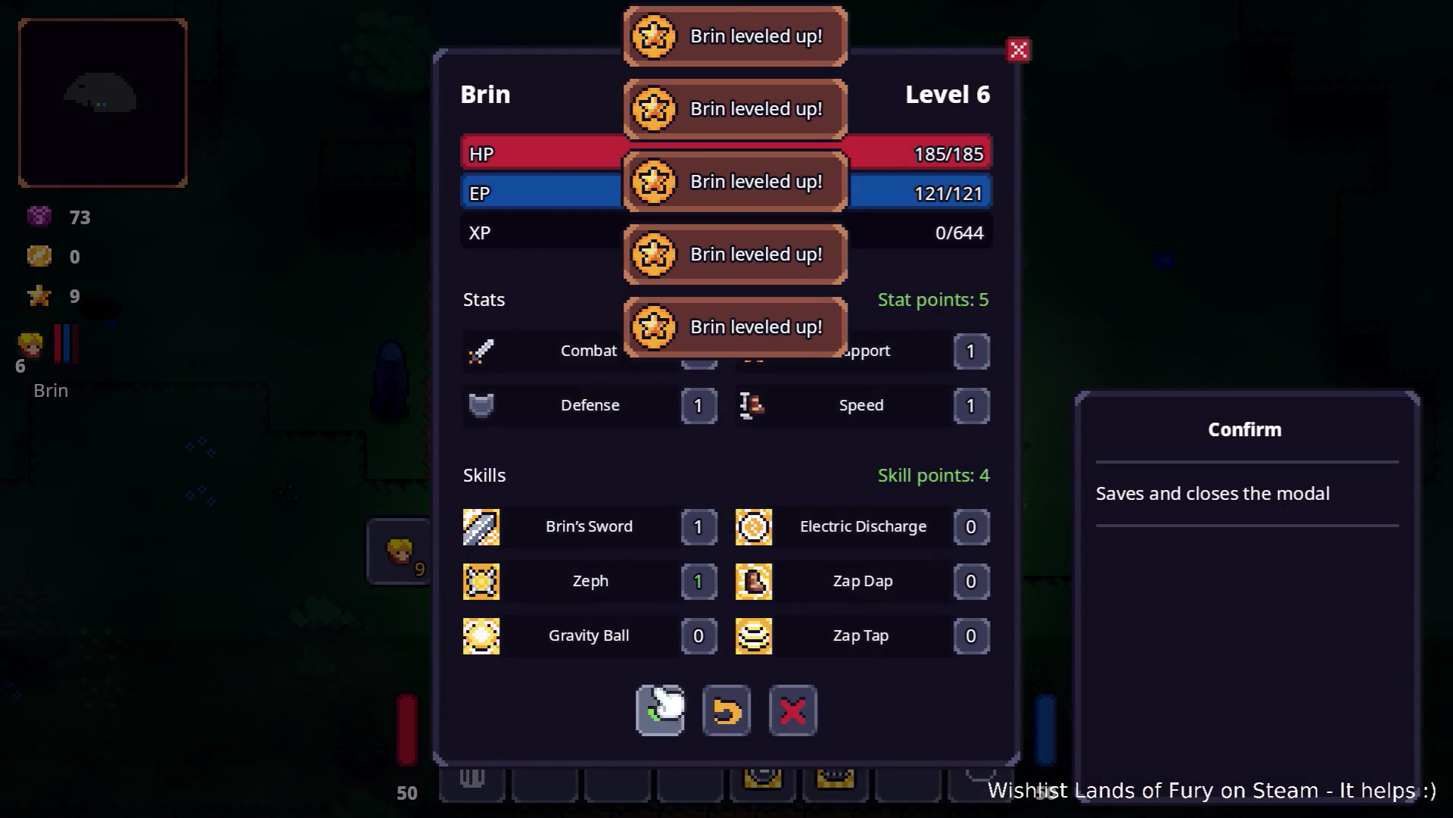
{"action": "left_click", "coordinate": [660, 711]}
Step: Walk right and up, then back left and down, with the companion following
{"action": "key", "text": "d"}
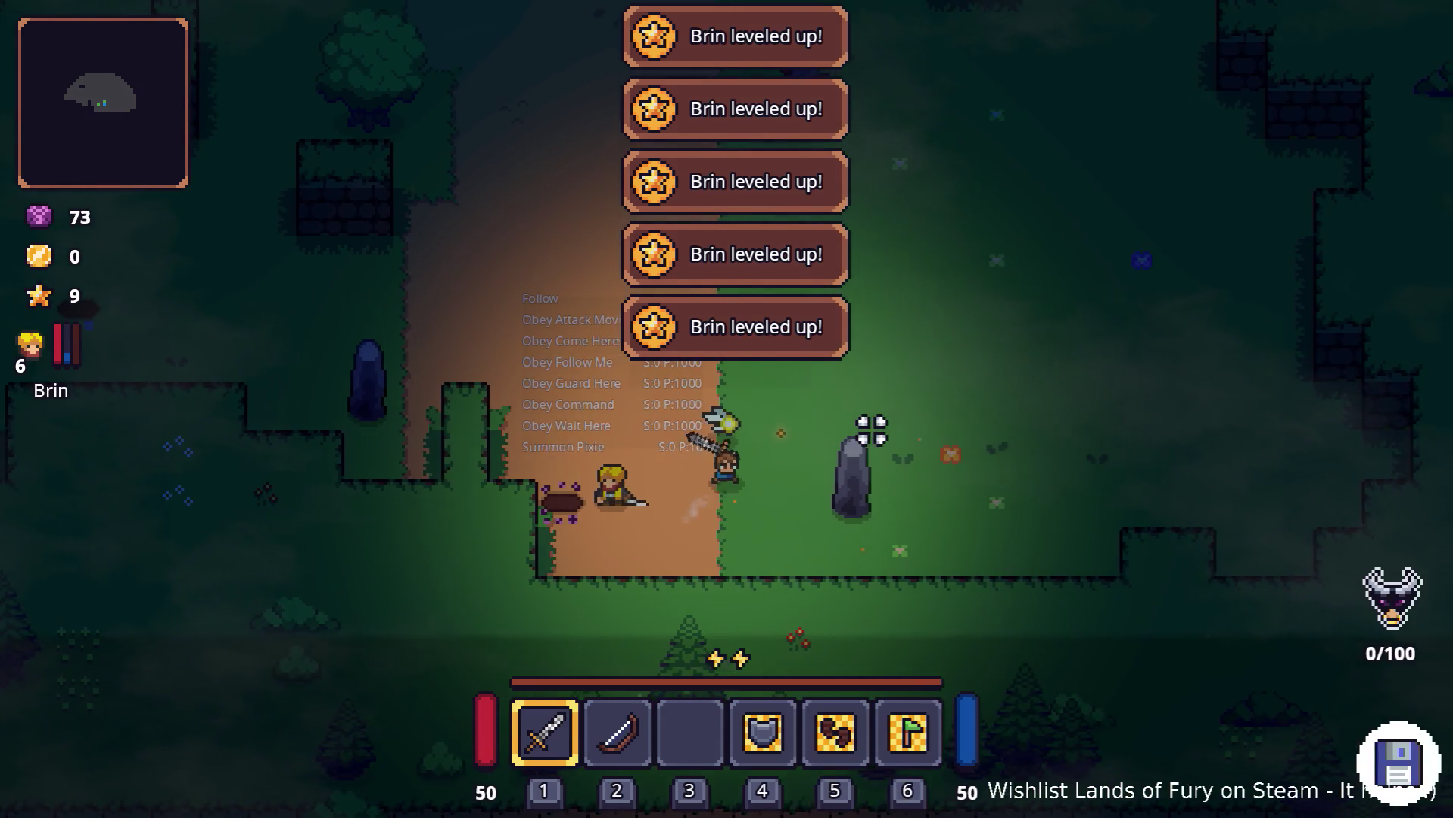
{"action": "key", "text": "d"}
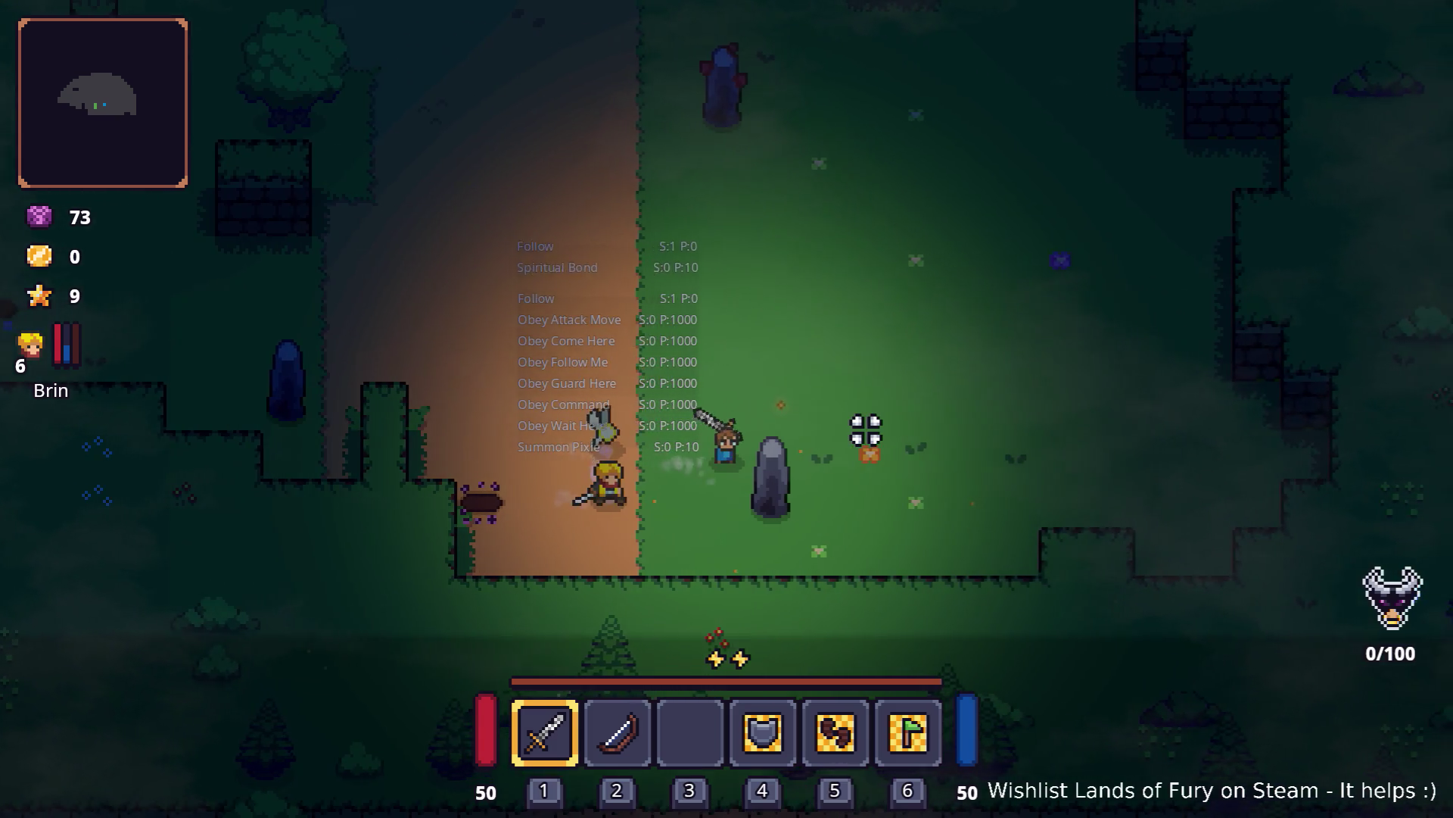
{"action": "key", "text": "w"}
{"action": "key", "text": "d"}
{"action": "key", "text": "w"}
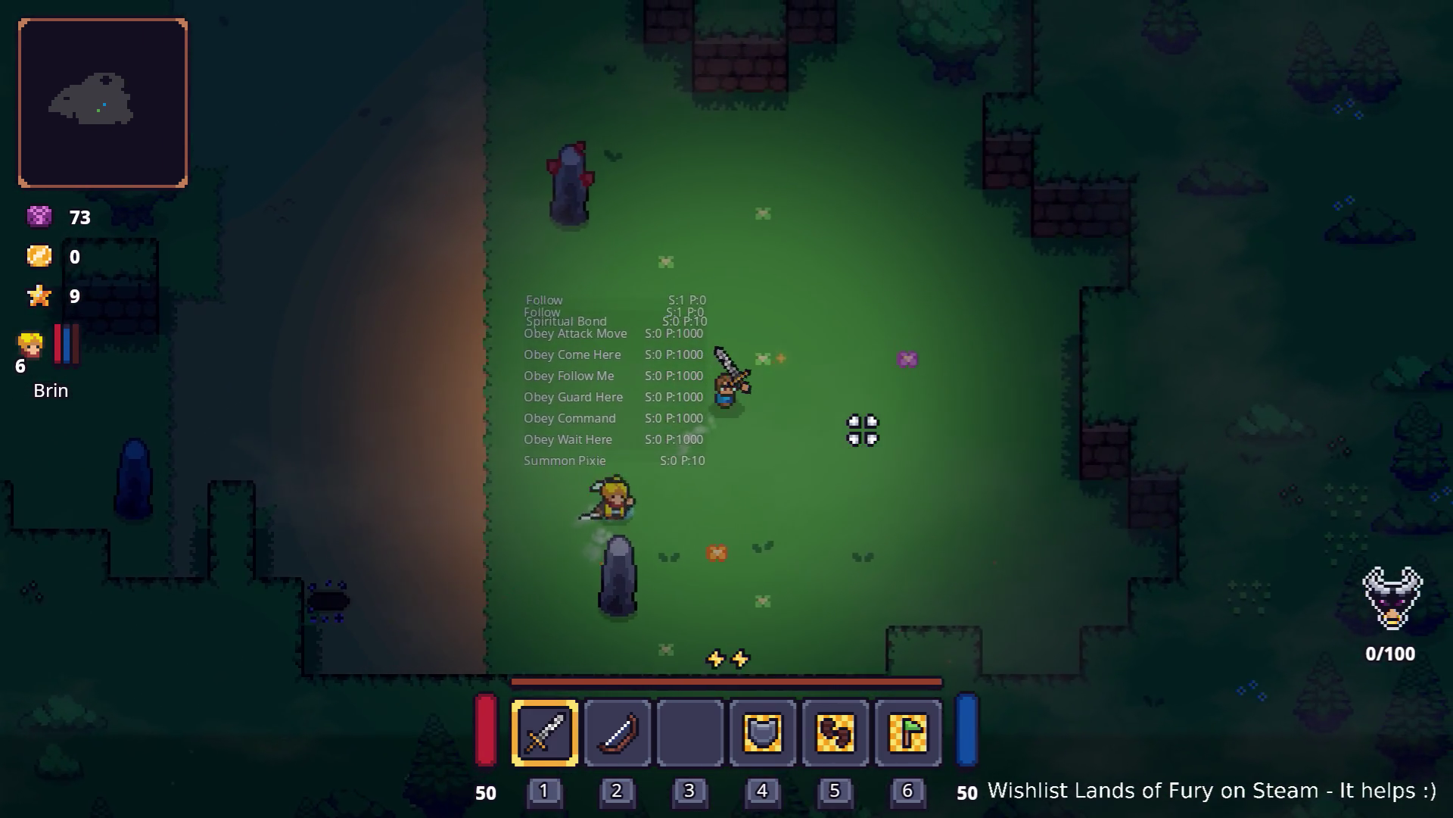
{"action": "key", "text": "a"}
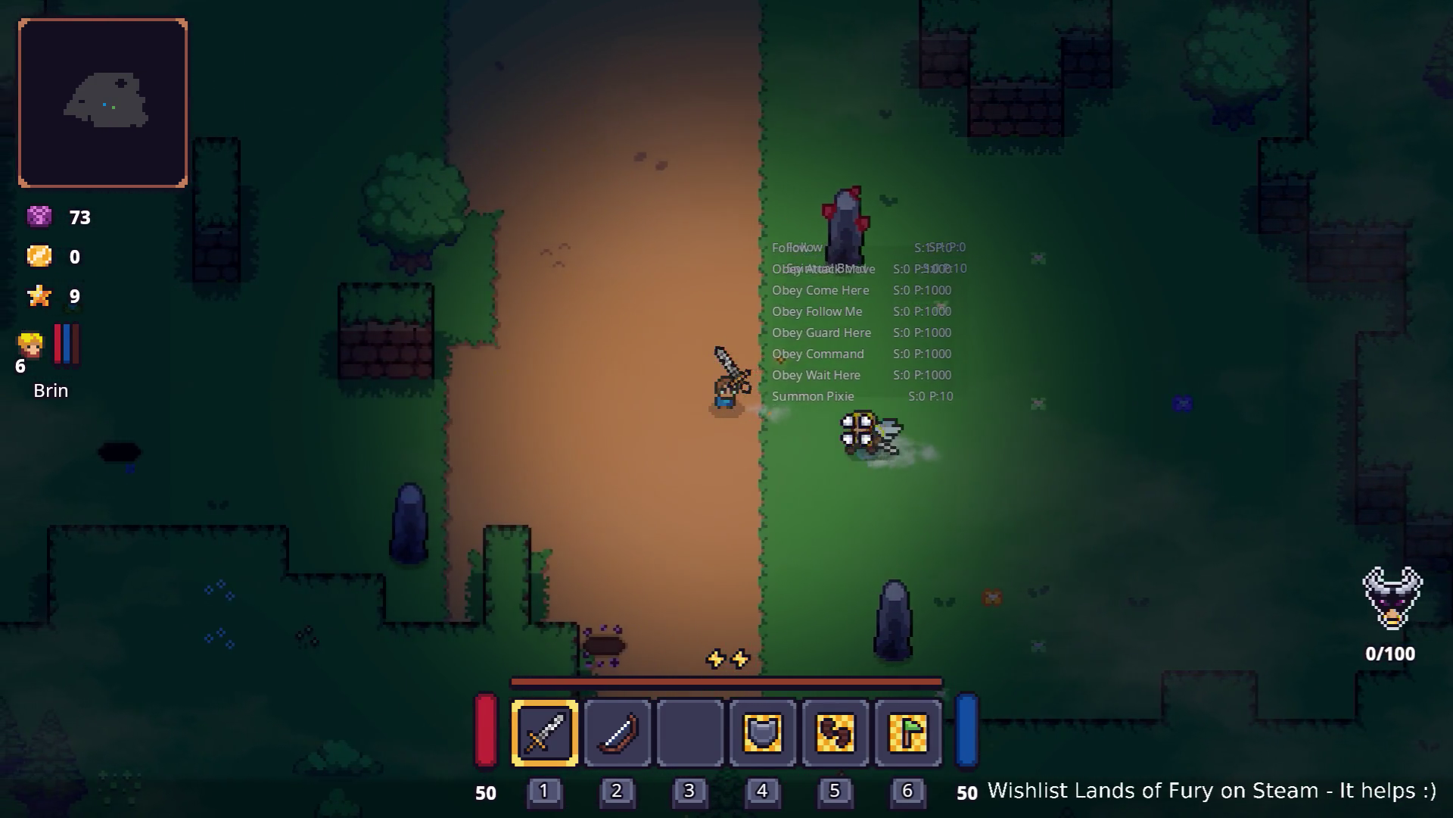
{"action": "key", "text": "a"}
{"action": "key", "text": "s"}
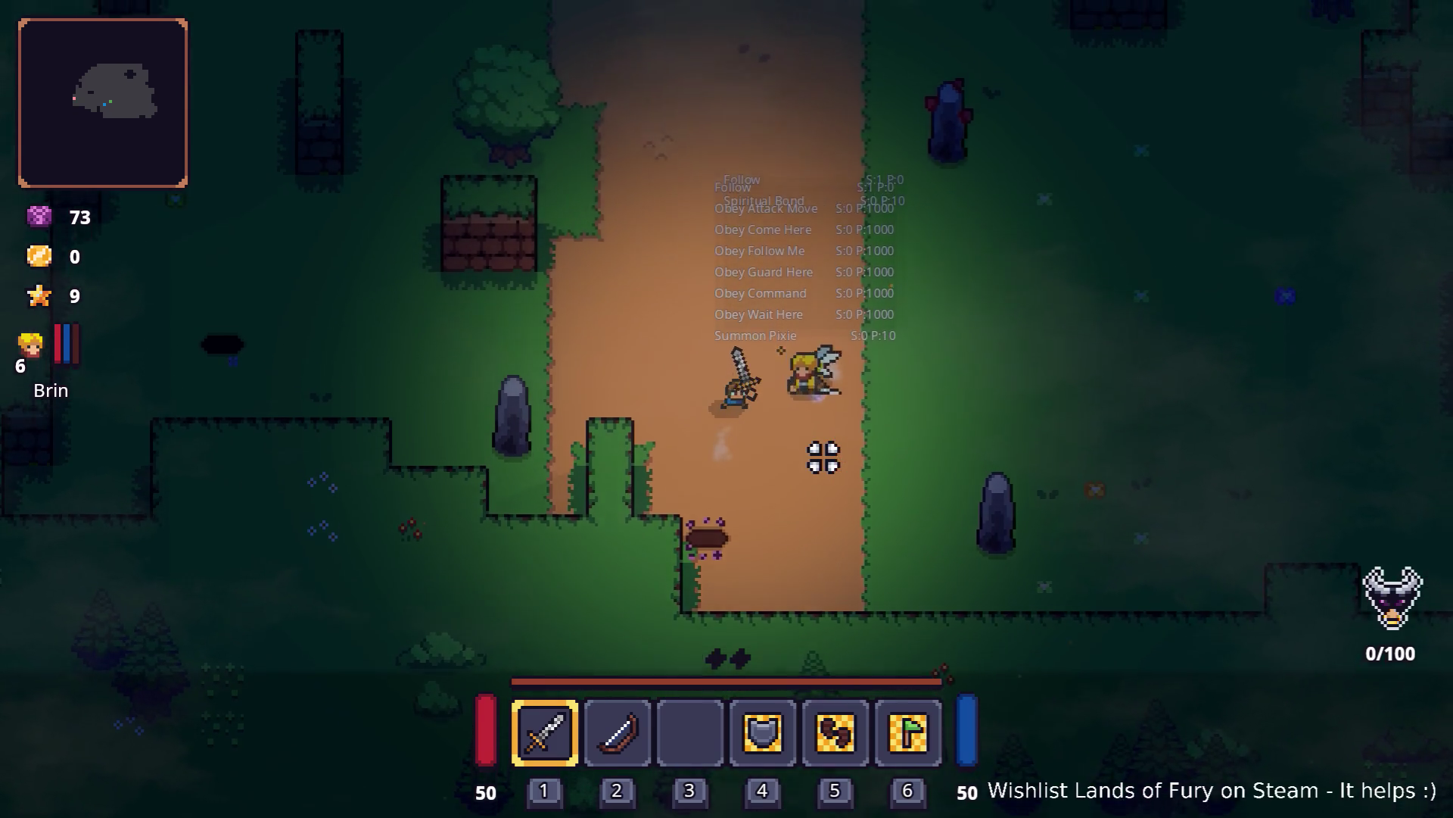
Step: Walk up the dirt path and around the brick ruin, changing direction to test following
{"action": "key", "text": "w"}
{"action": "key", "text": "d"}
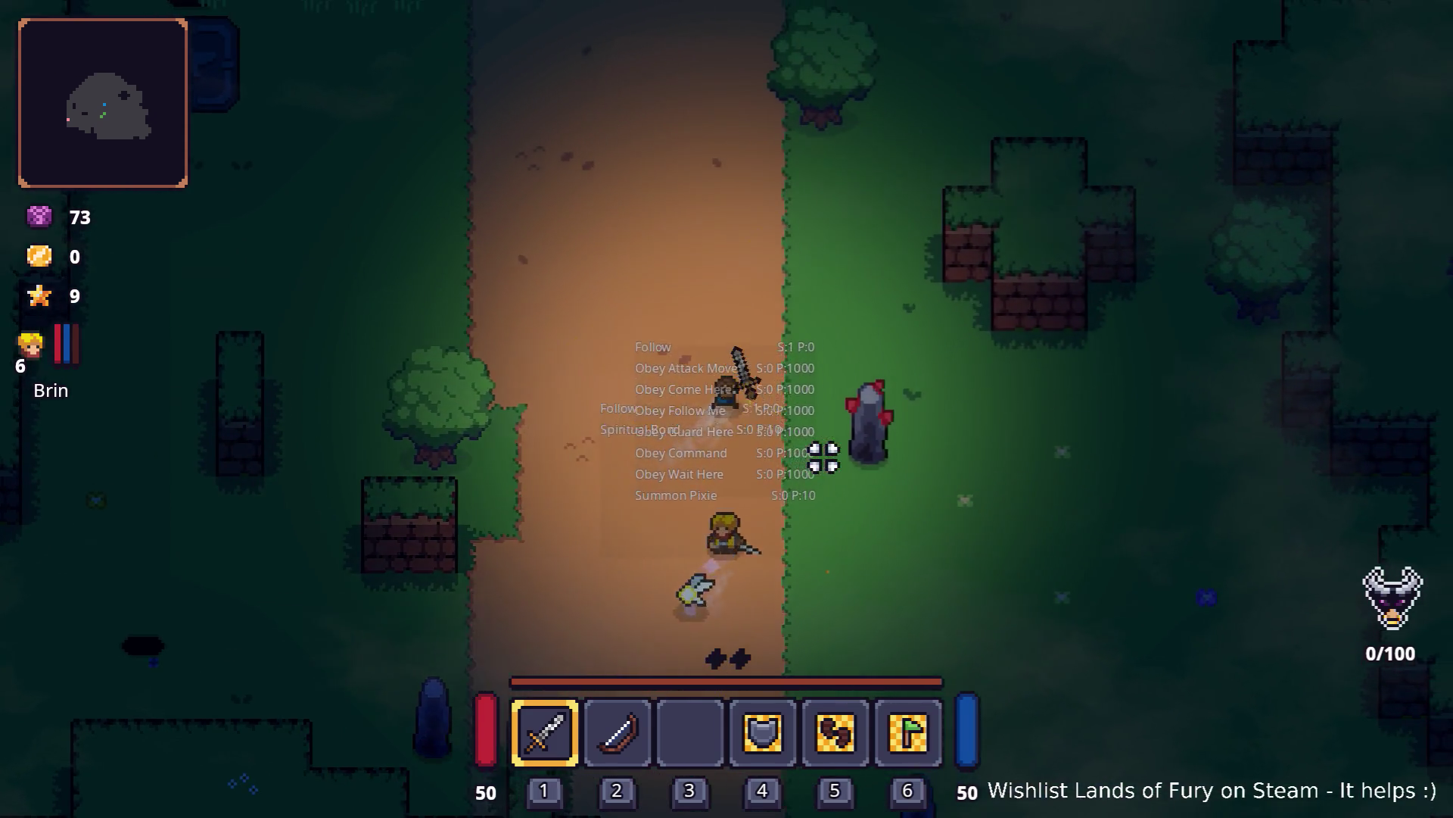
{"action": "key", "text": "w"}
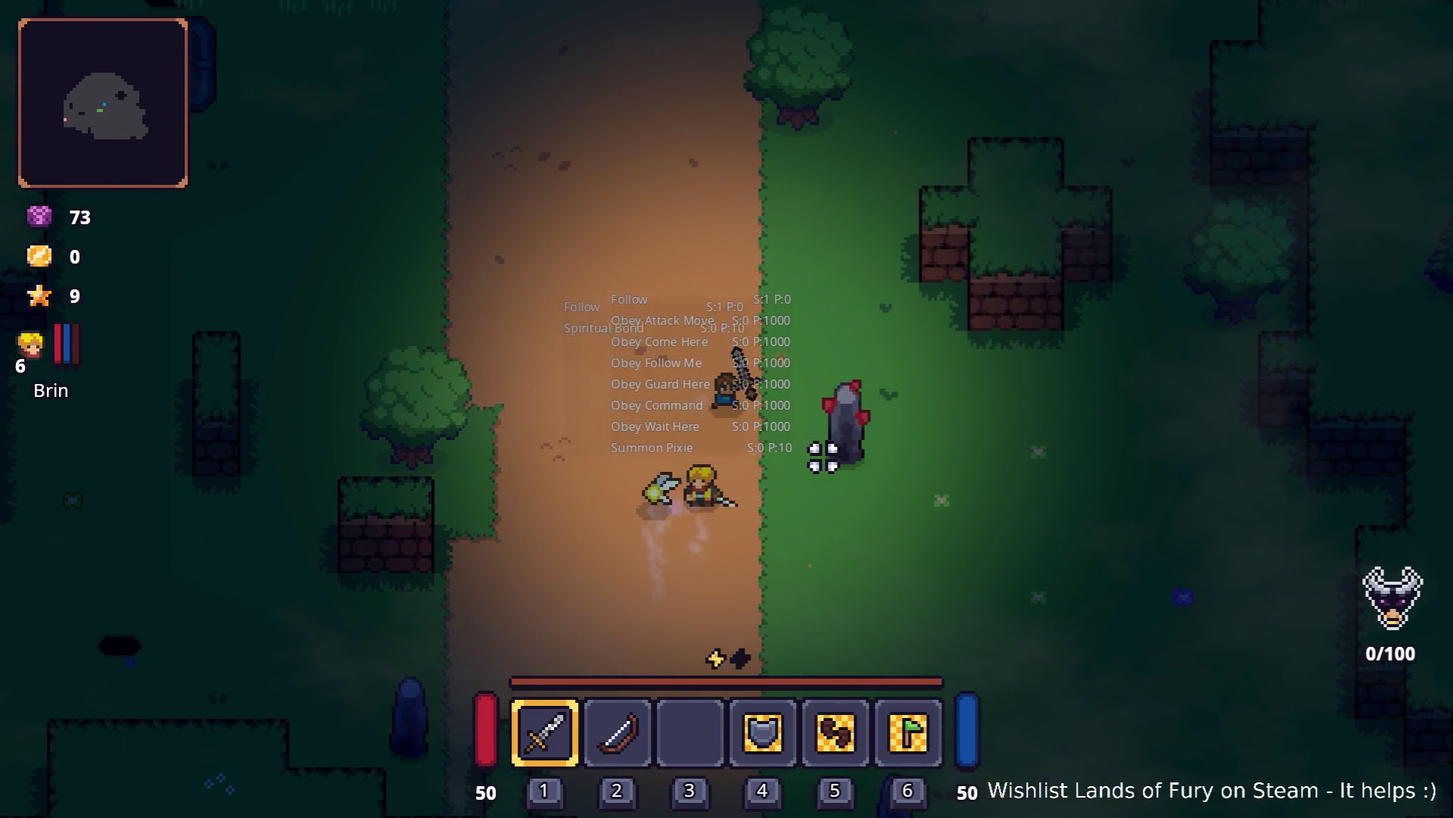
{"action": "key", "text": "w"}
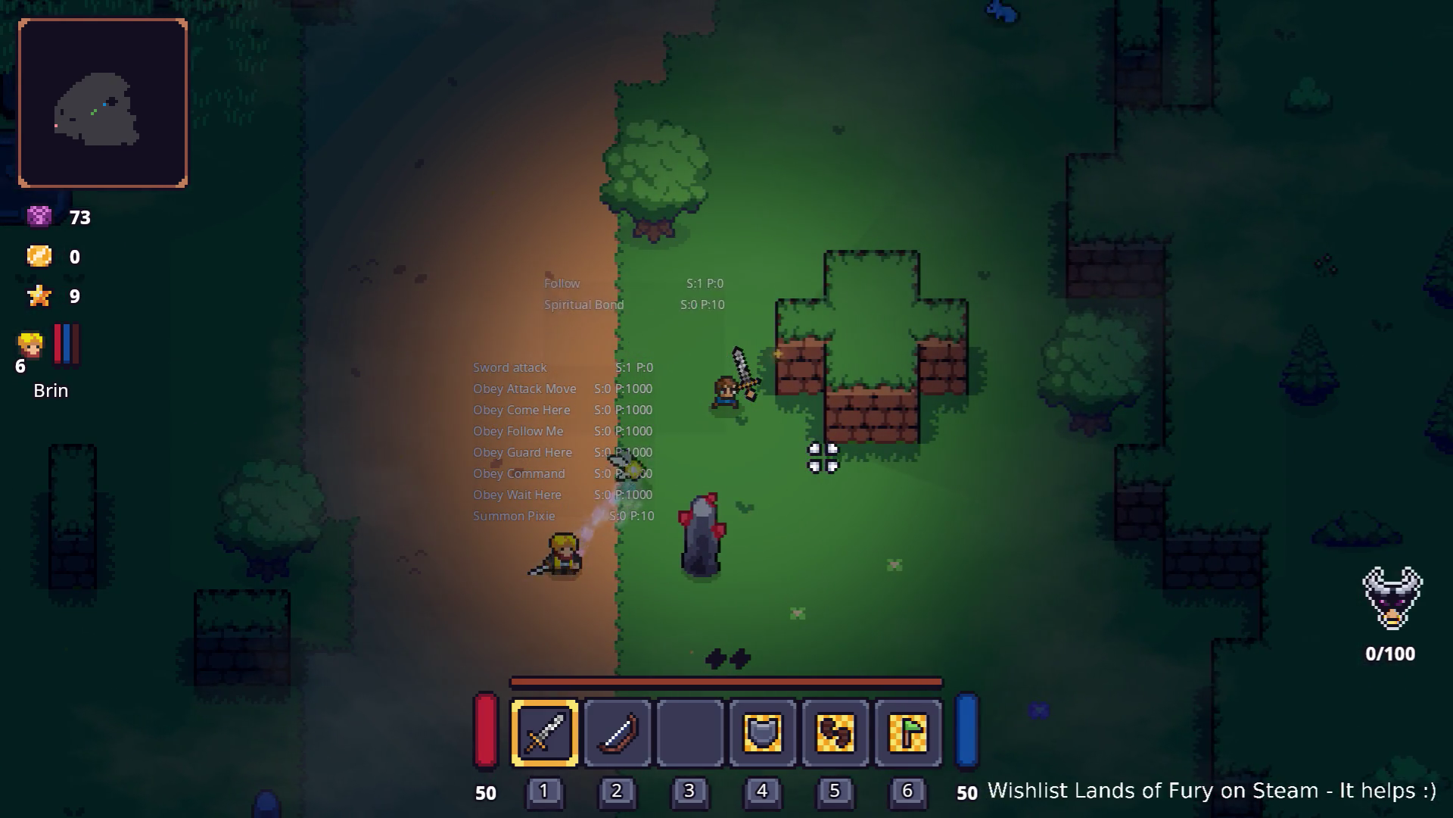
{"action": "key", "text": "d"}
{"action": "key", "text": "s"}
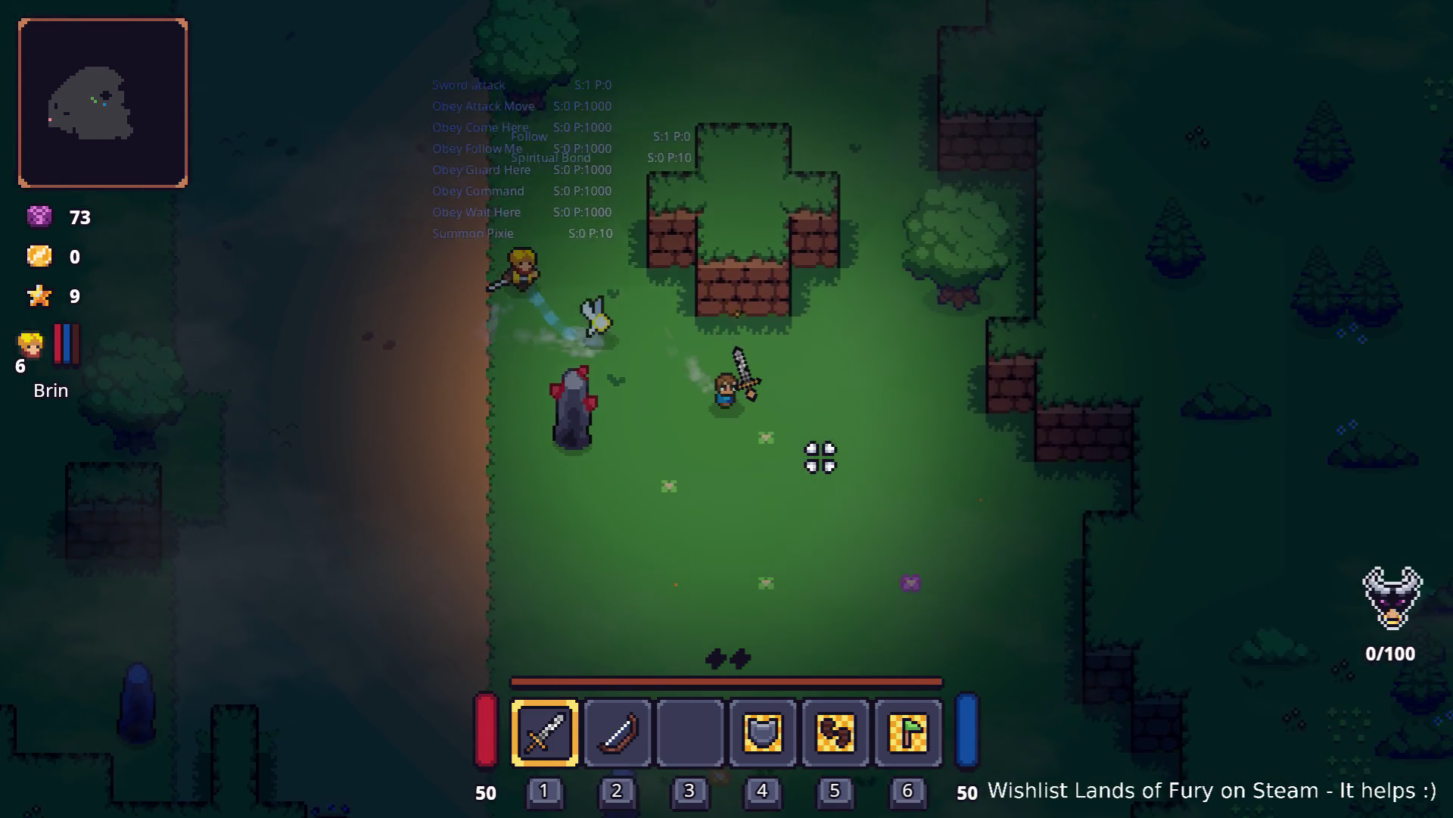
{"action": "key", "text": "a"}
{"action": "key", "text": "w"}
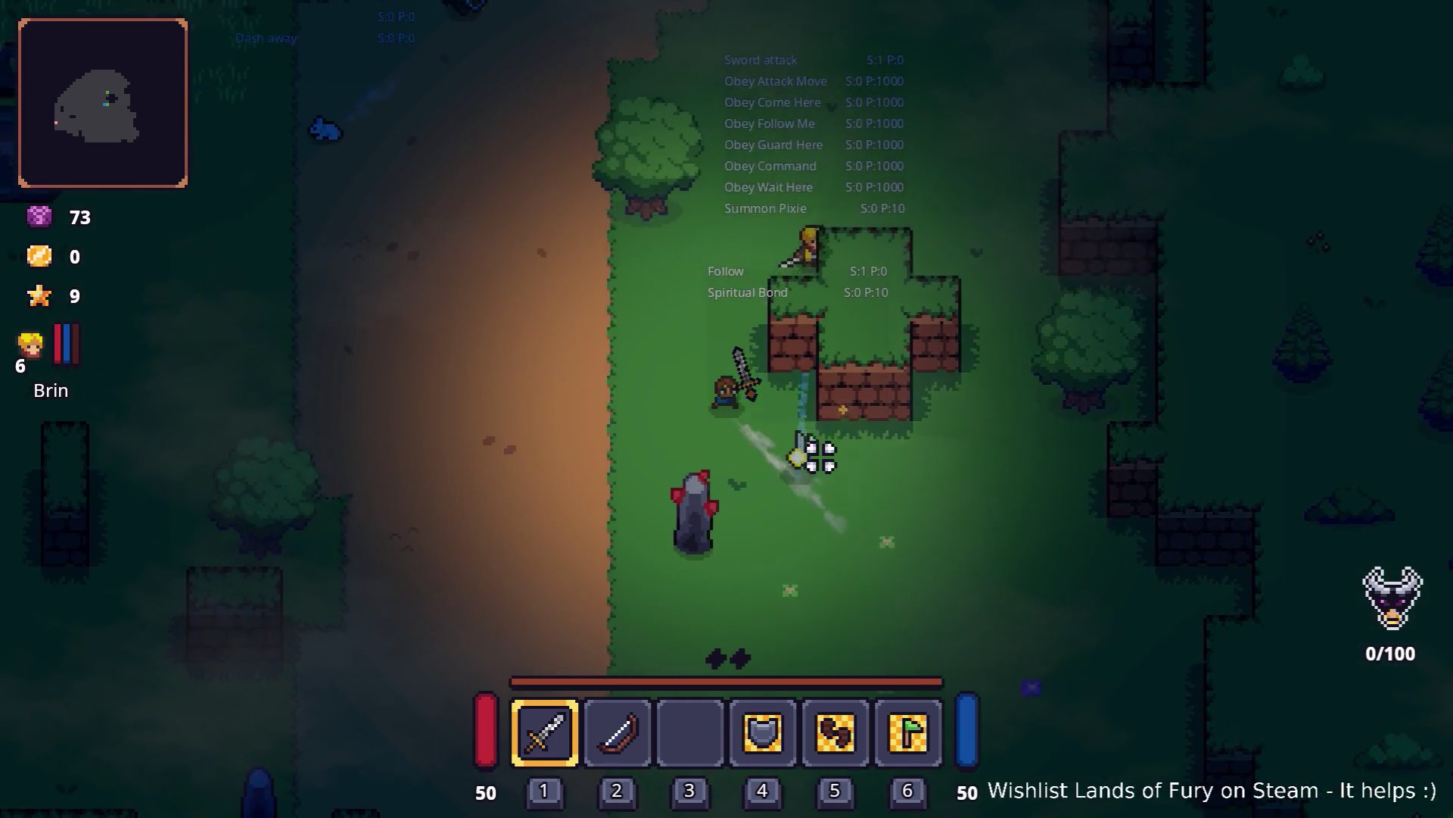
{"action": "key", "text": "s"}
{"action": "key", "text": "d"}
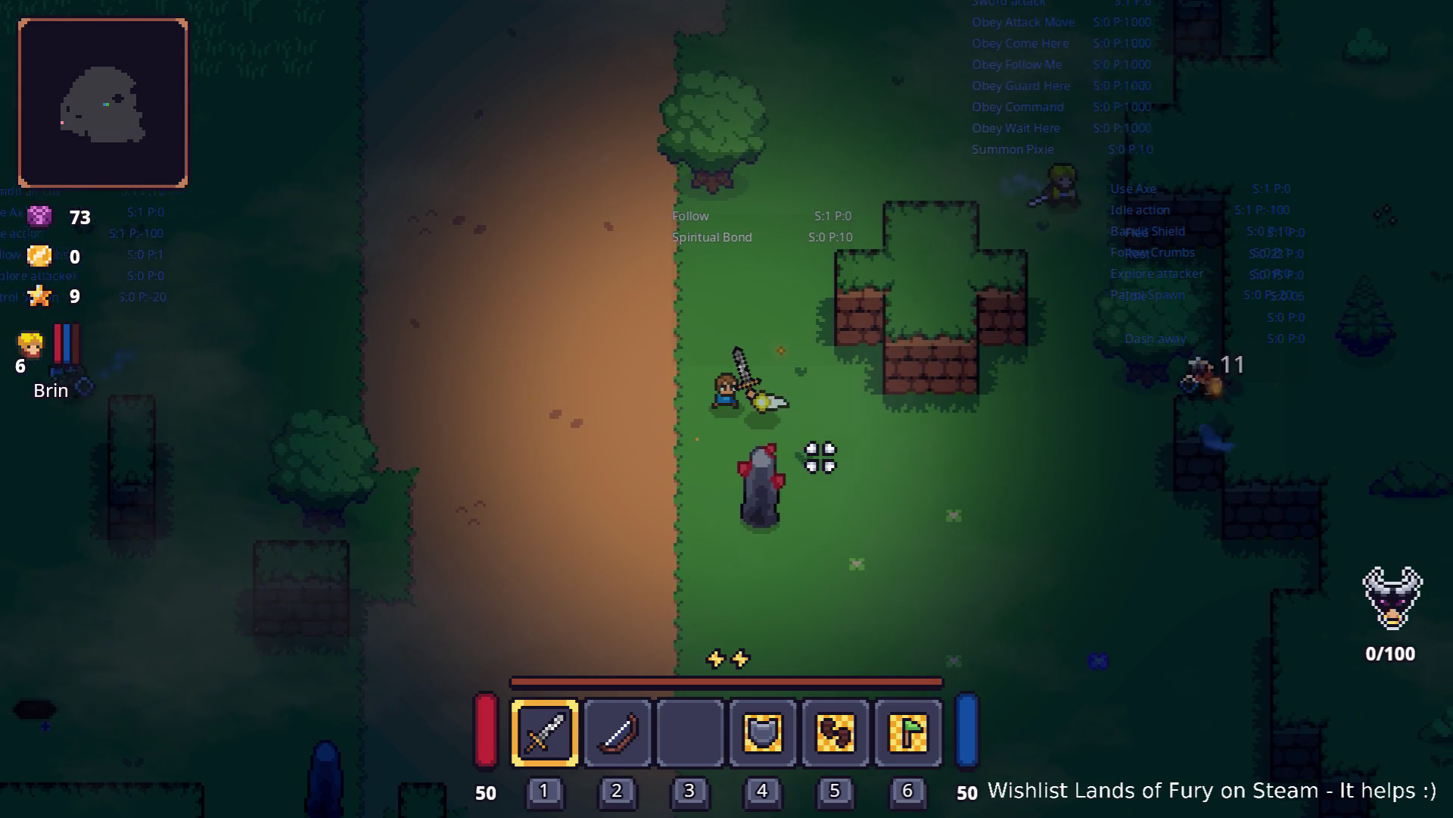
Step: Approach the bandit and defeat it with the sword, raising gold to 16
{"action": "key", "text": "a"}
{"action": "key", "text": "s"}
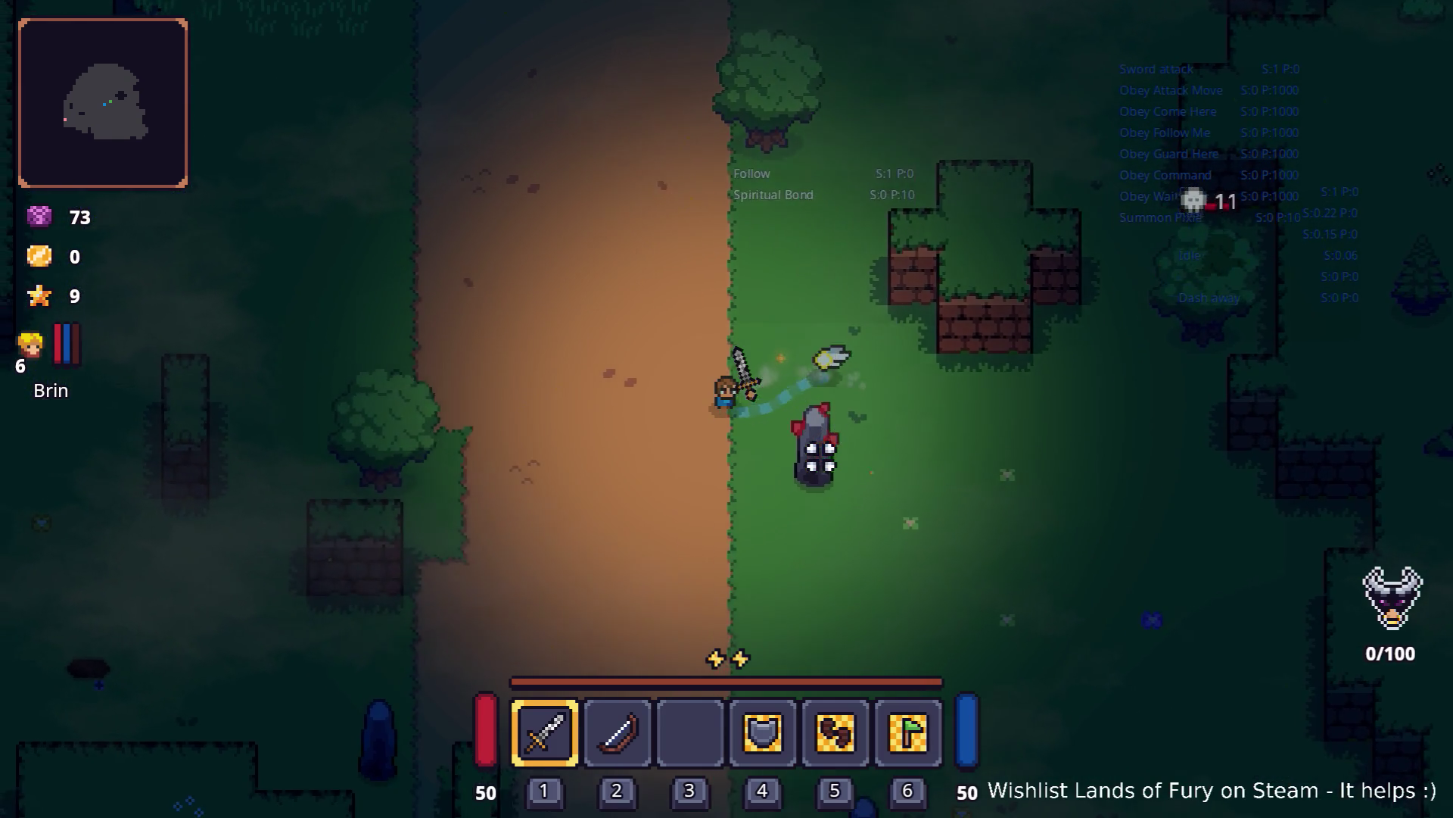
{"action": "key", "text": "a"}
{"action": "key", "text": "w"}
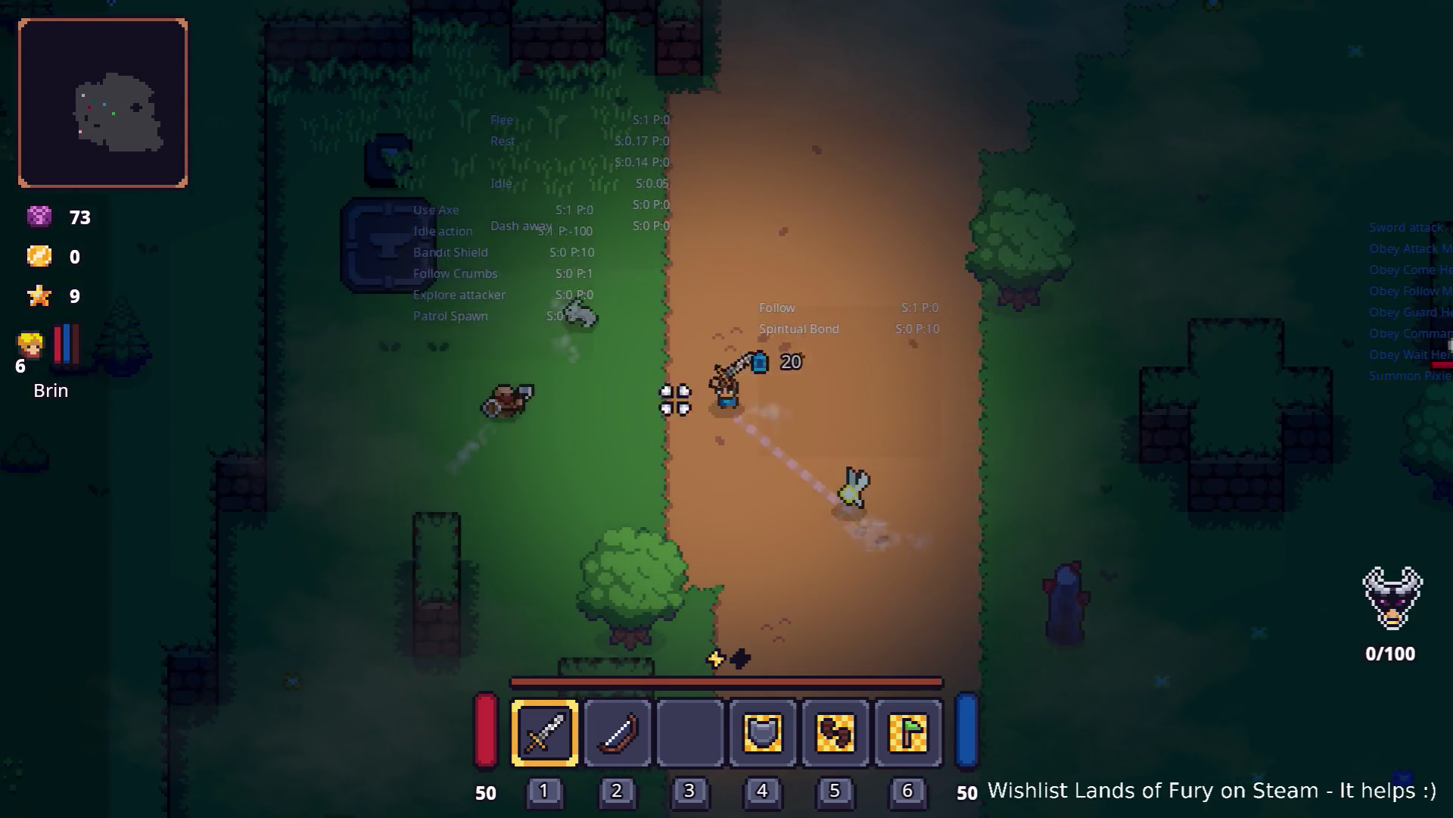
{"action": "key", "text": "a"}
{"action": "left_click", "coordinate": [587, 409]}
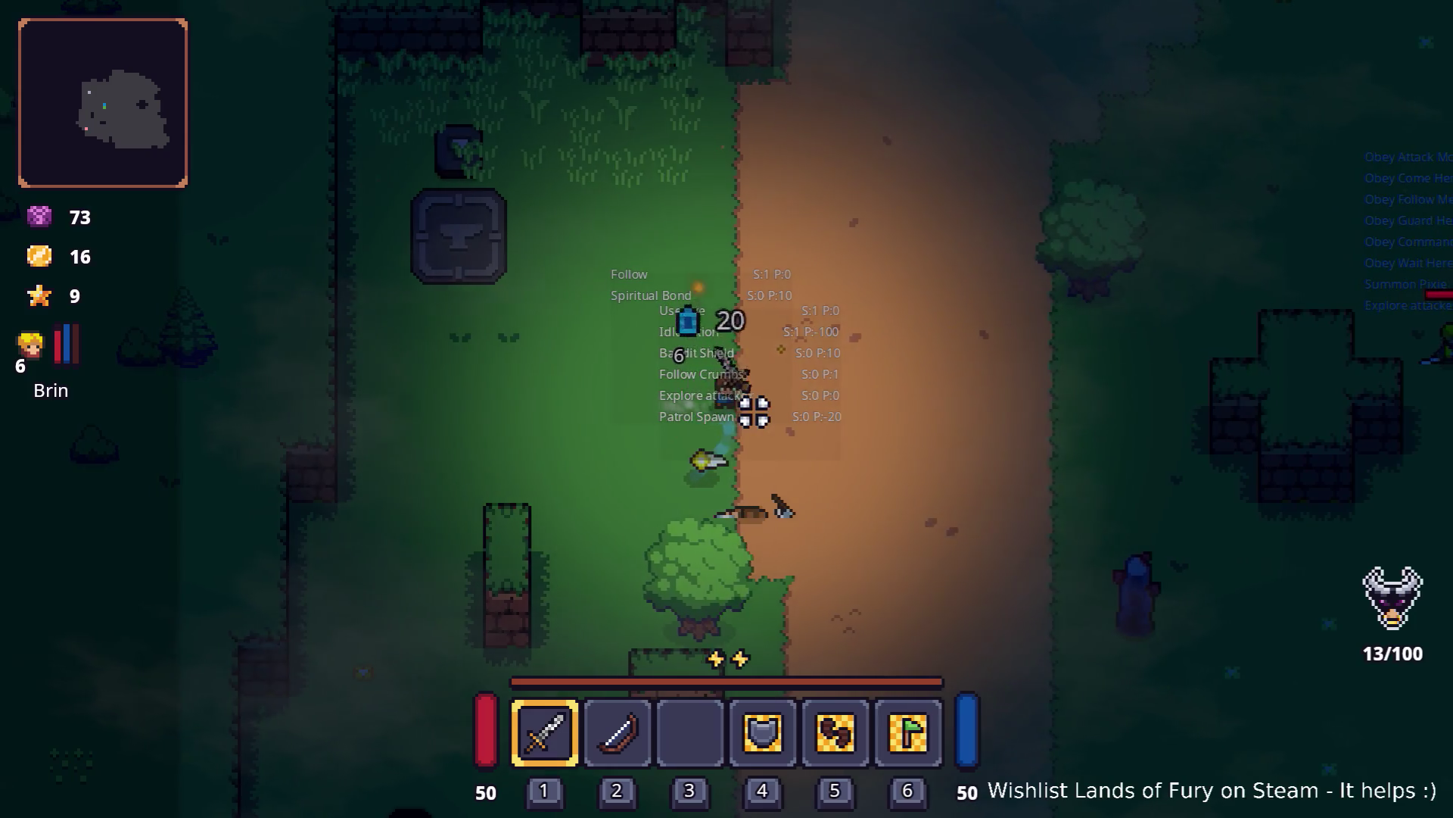
{"action": "key", "text": "d"}
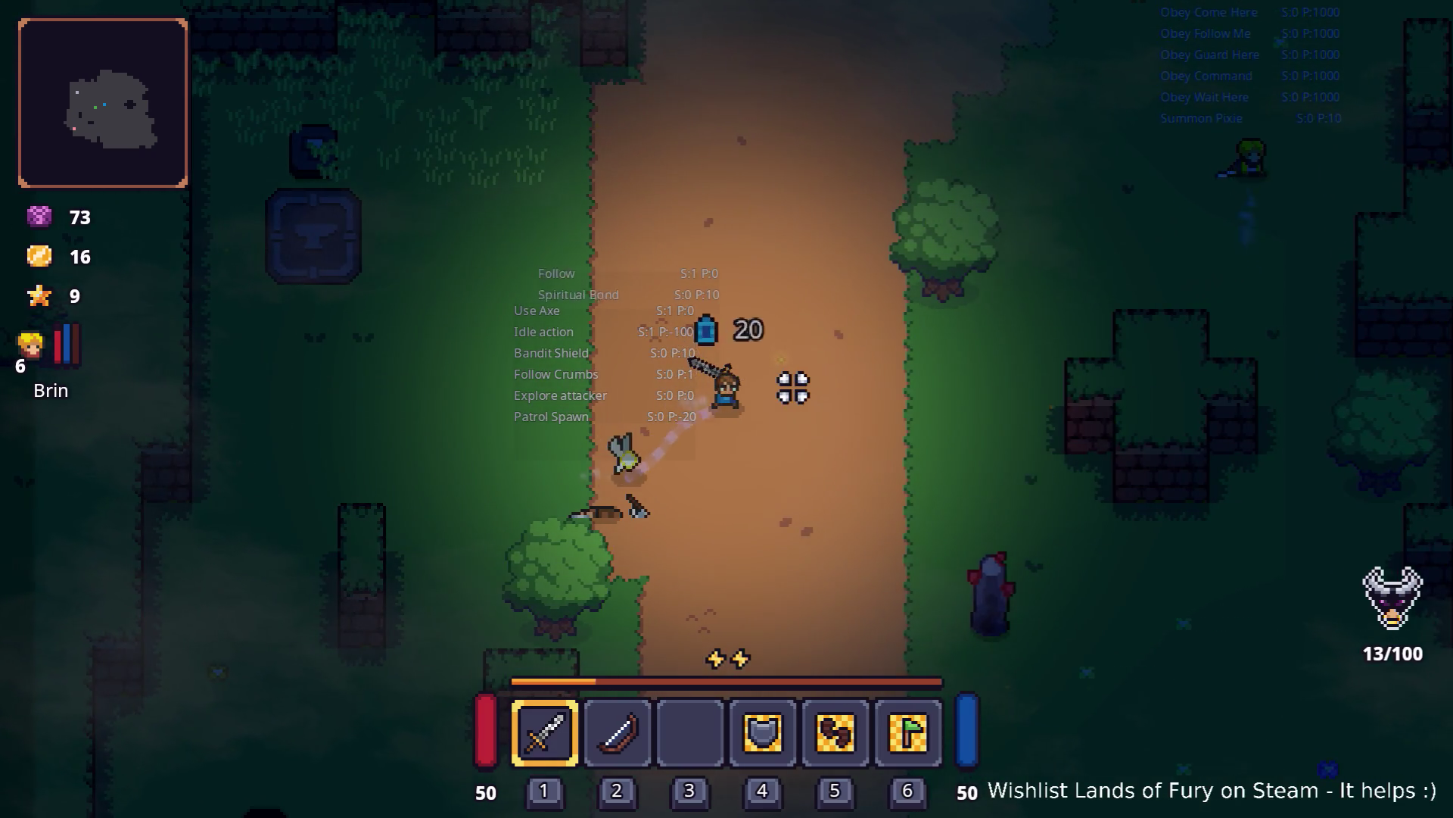
{"action": "key", "text": "i"}
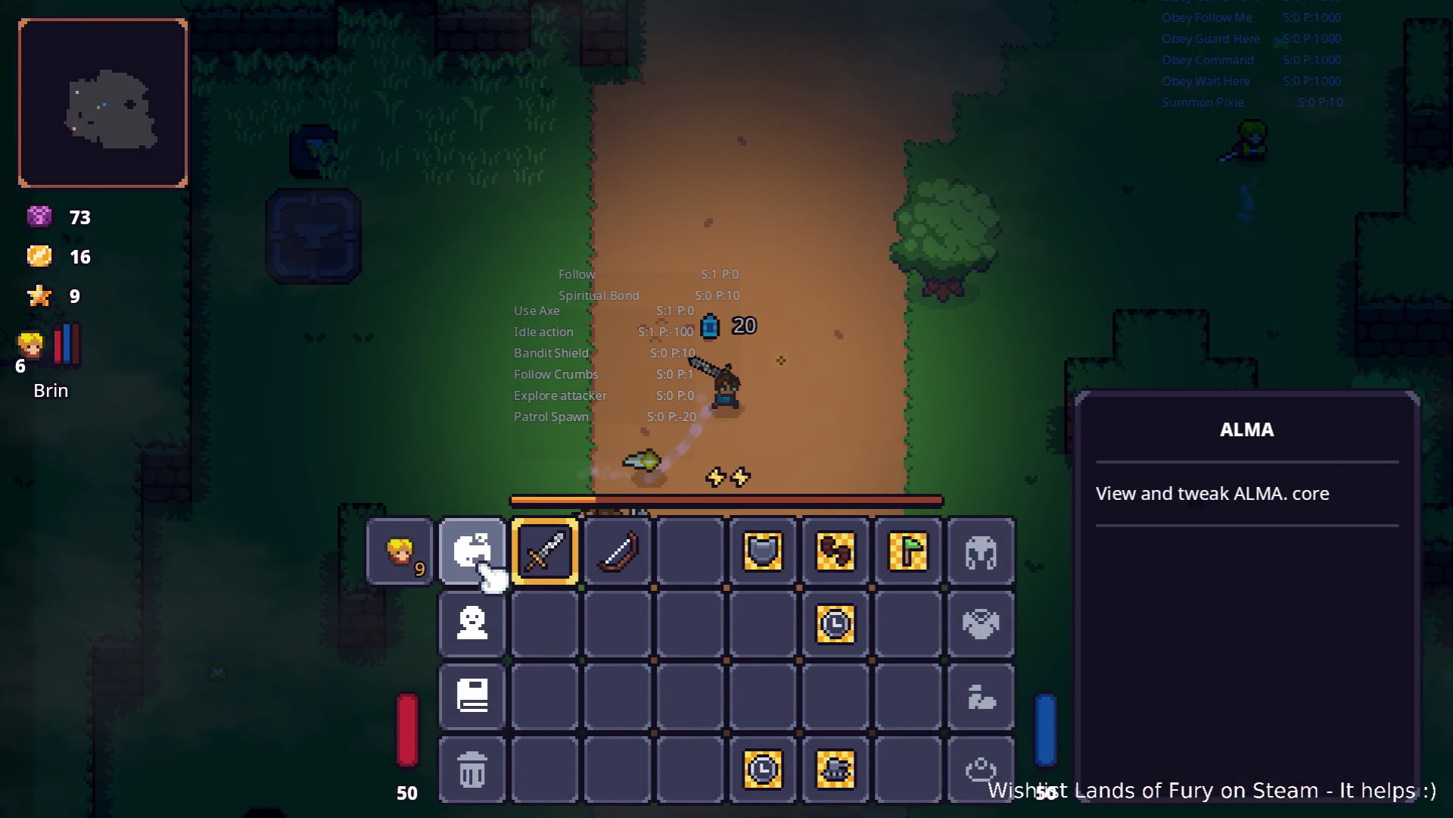
{"action": "left_click", "coordinate": [478, 560]}
{"action": "left_click", "coordinate": [477, 628]}
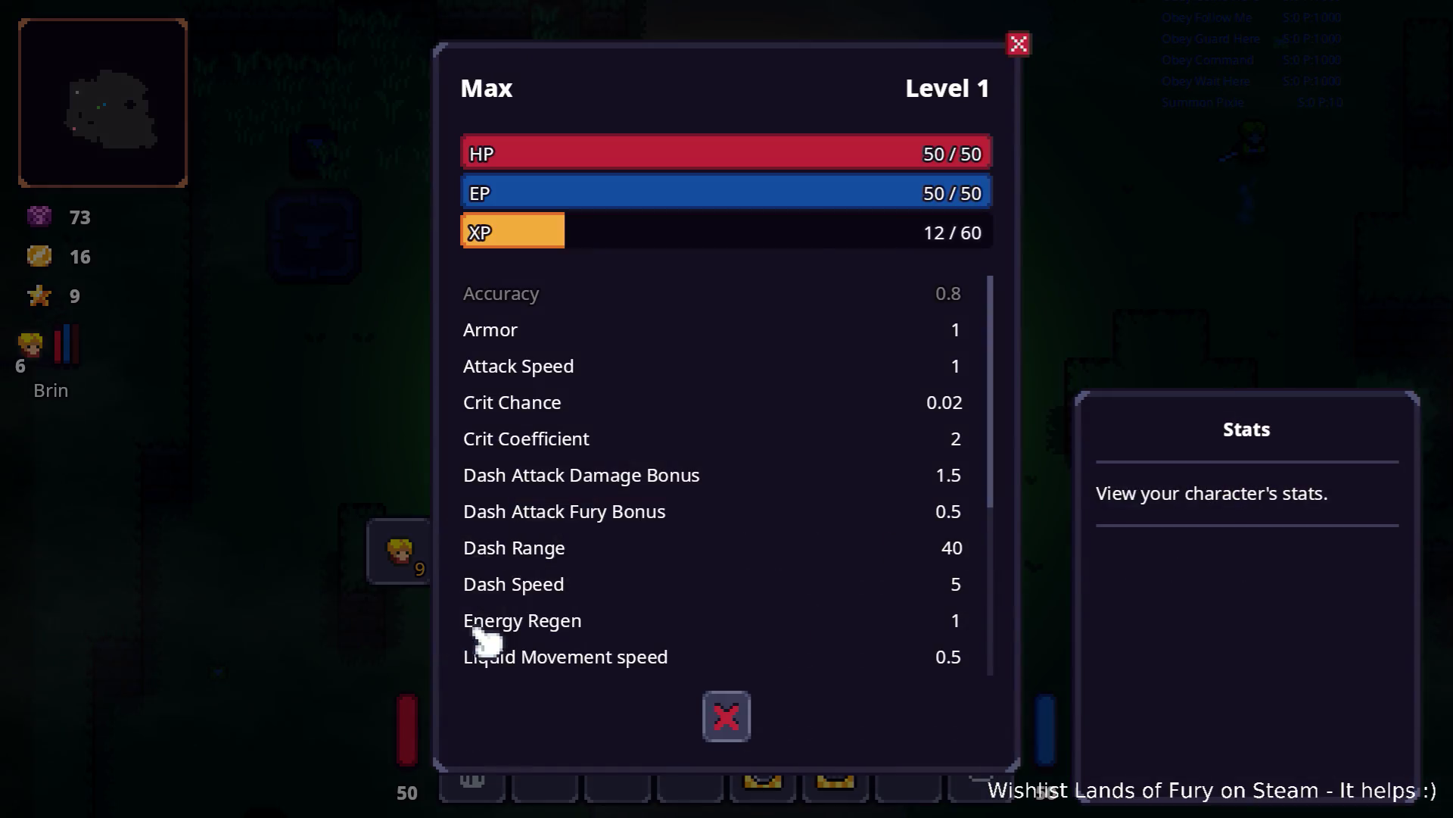
{"action": "scroll", "coordinate": [649, 458], "scroll_direction": "down", "scroll_amount": 3}
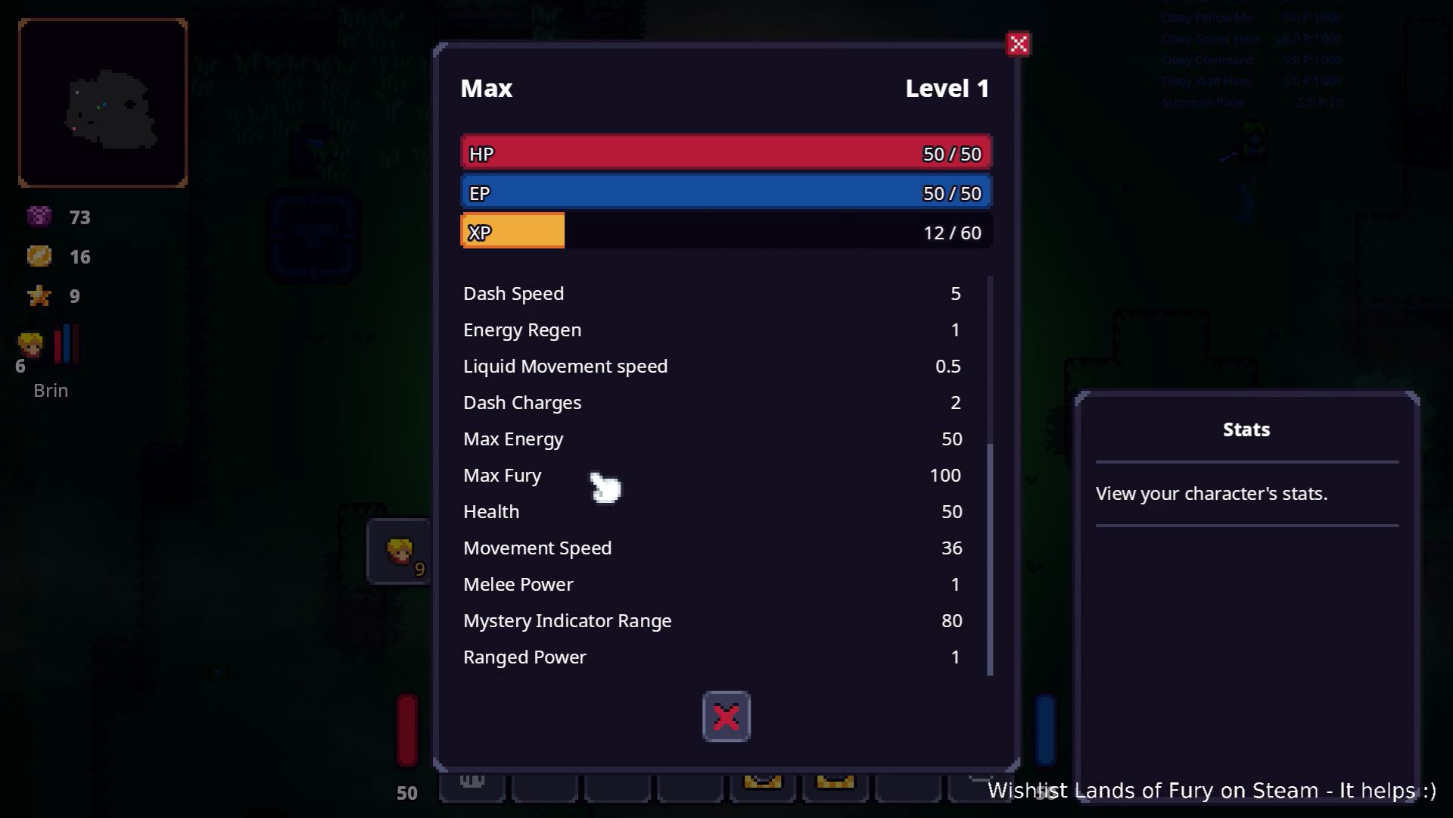
{"action": "key", "text": "Escape"}
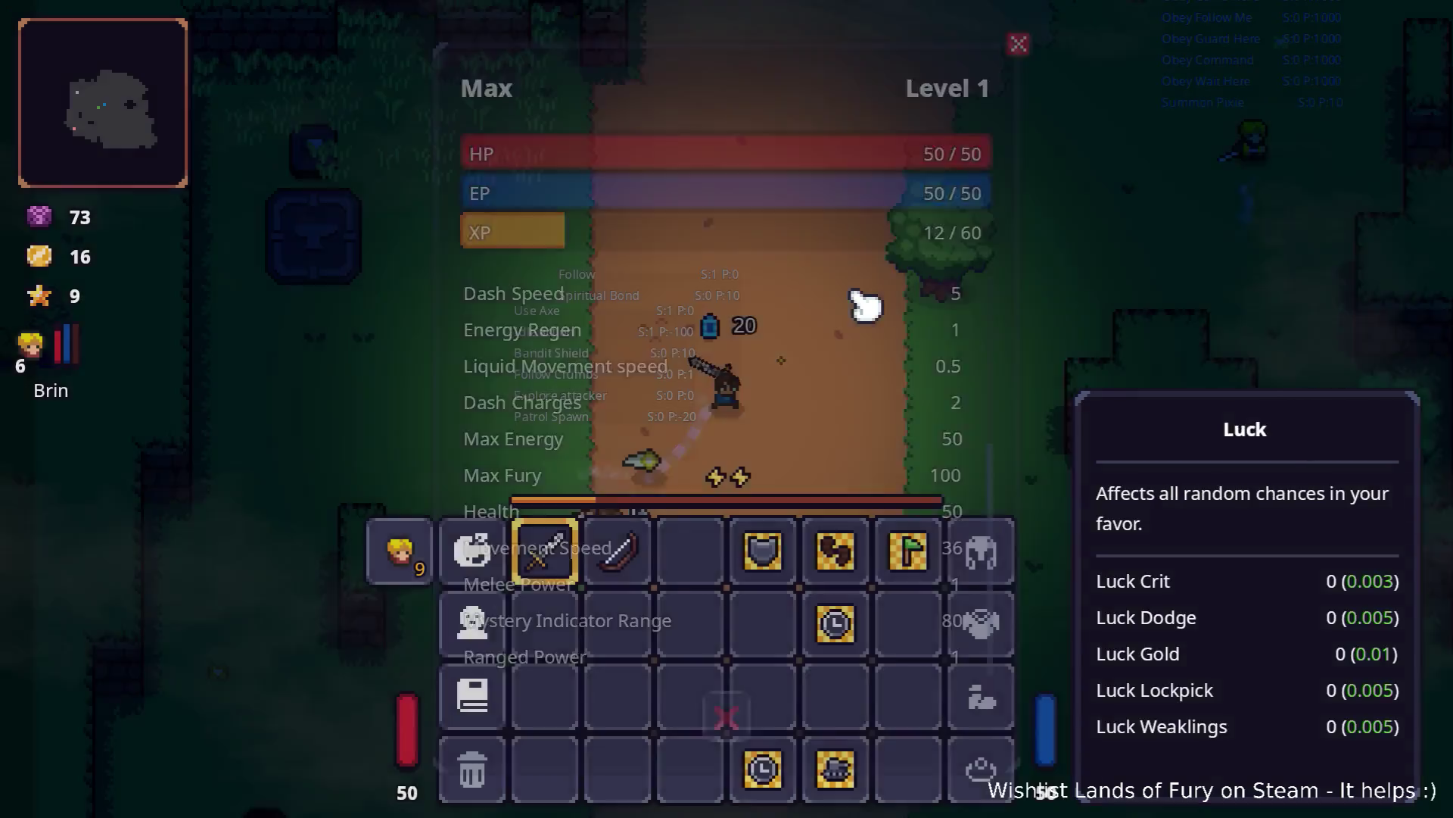
{"action": "key", "text": "Escape"}
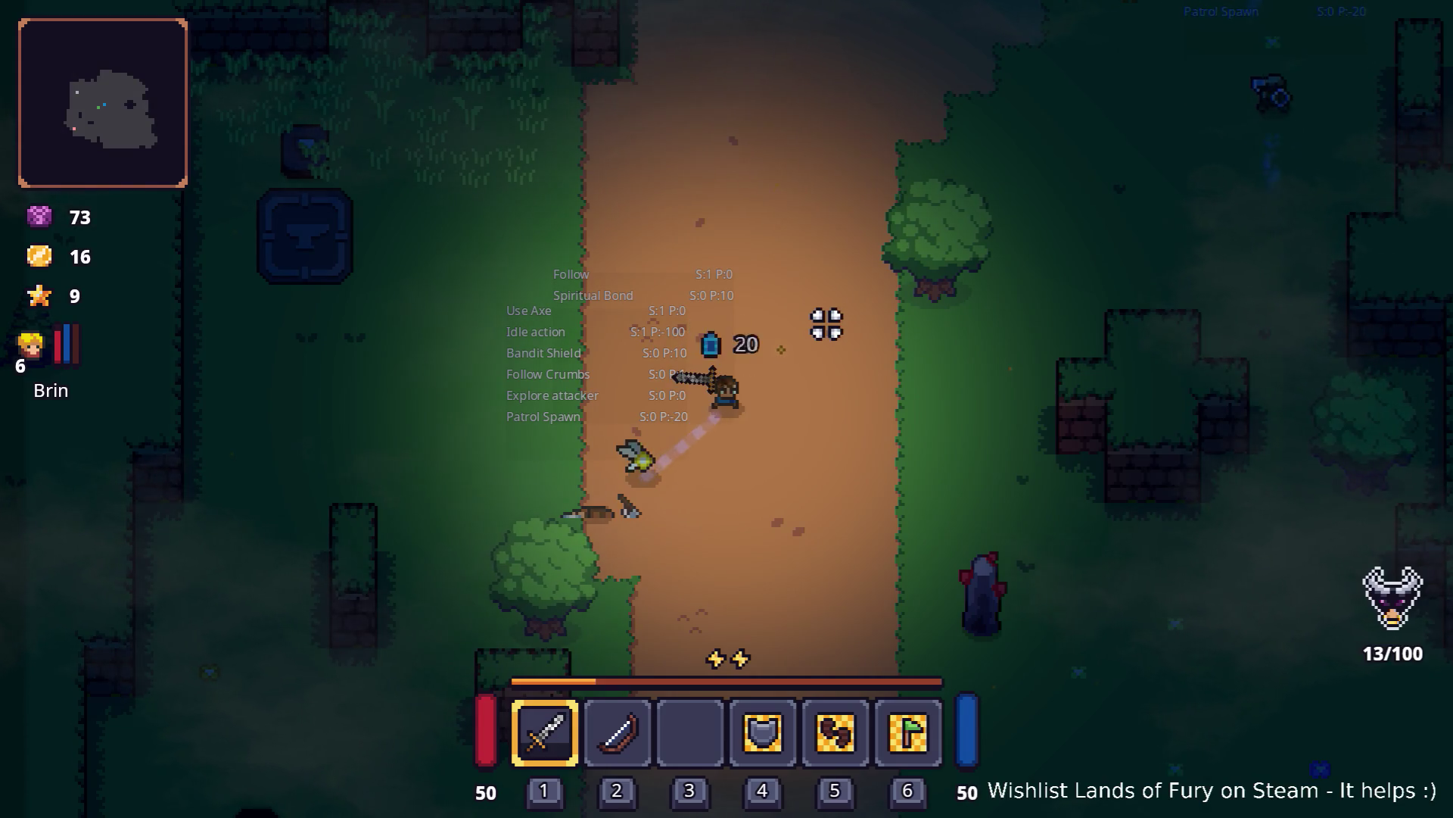
Step: Fight with the sword while walking the hero right along the path onto the grass
{"action": "left_click", "coordinate": [826, 324]}
{"action": "left_click", "coordinate": [826, 324]}
{"action": "left_click", "coordinate": [823, 324]}
{"action": "key", "text": "d"}
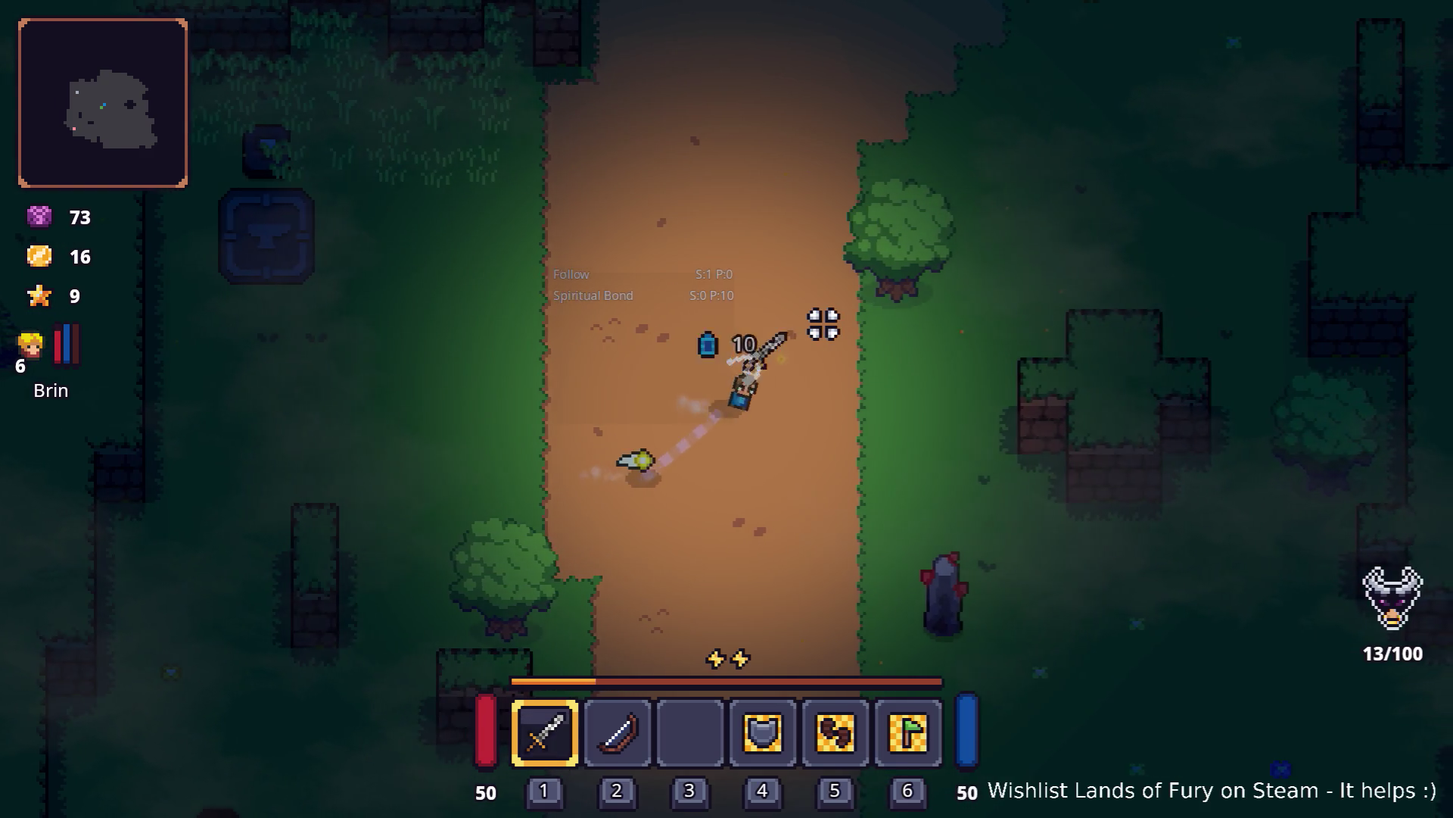
{"action": "left_click", "coordinate": [824, 324]}
{"action": "left_click", "coordinate": [824, 324]}
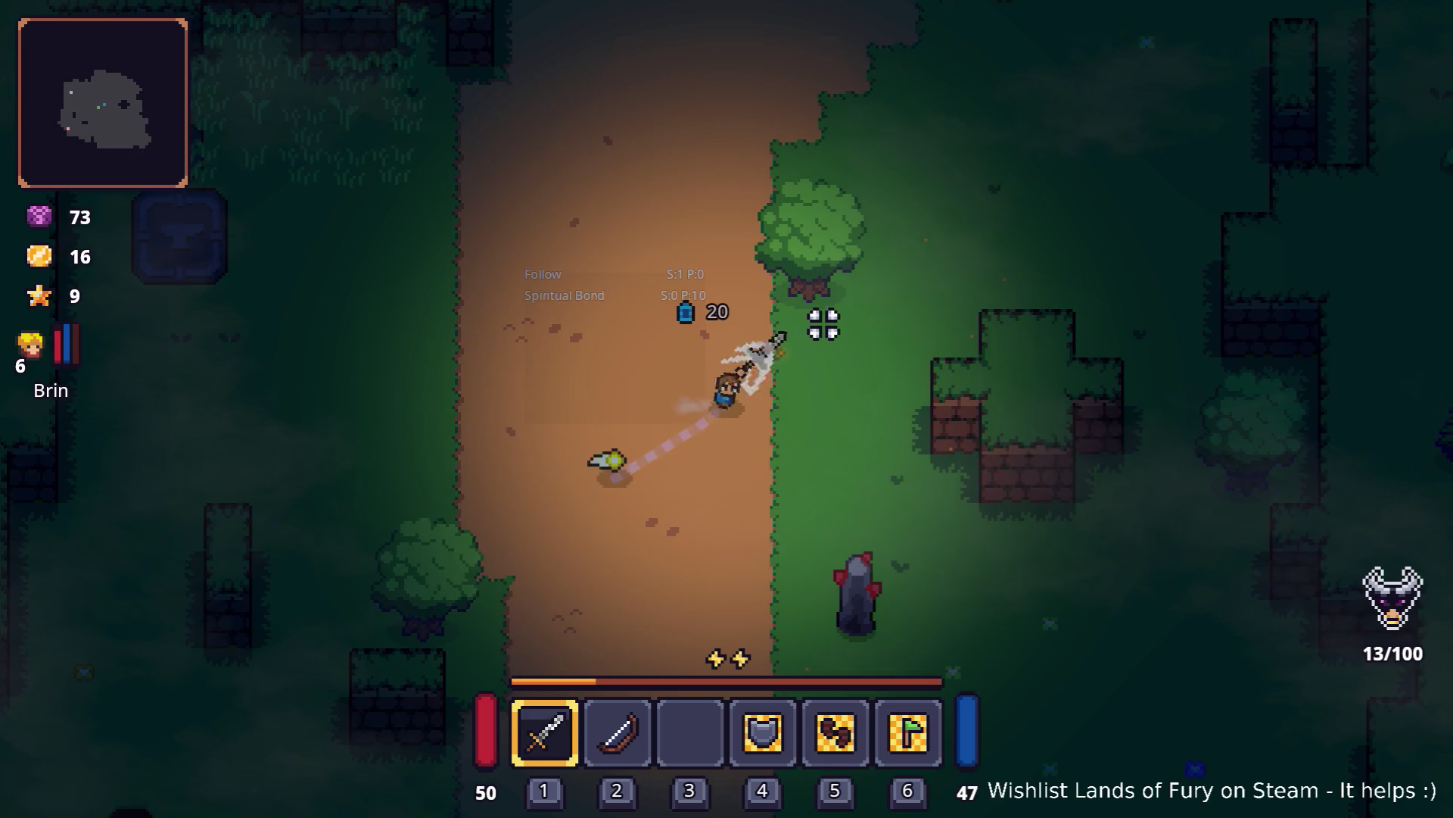
{"action": "key", "text": "d"}
{"action": "left_click", "coordinate": [822, 322]}
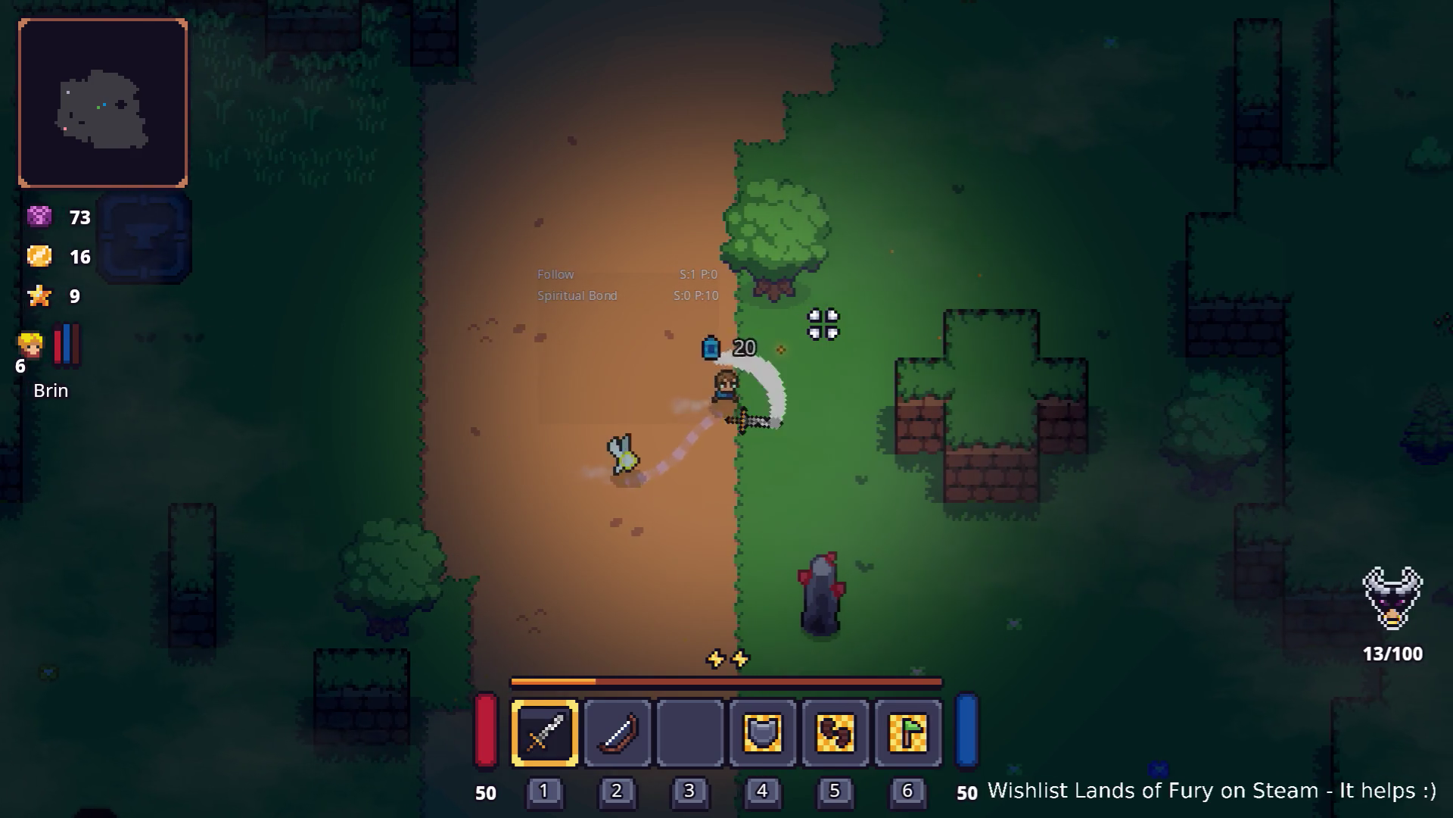
{"action": "left_click", "coordinate": [816, 324]}
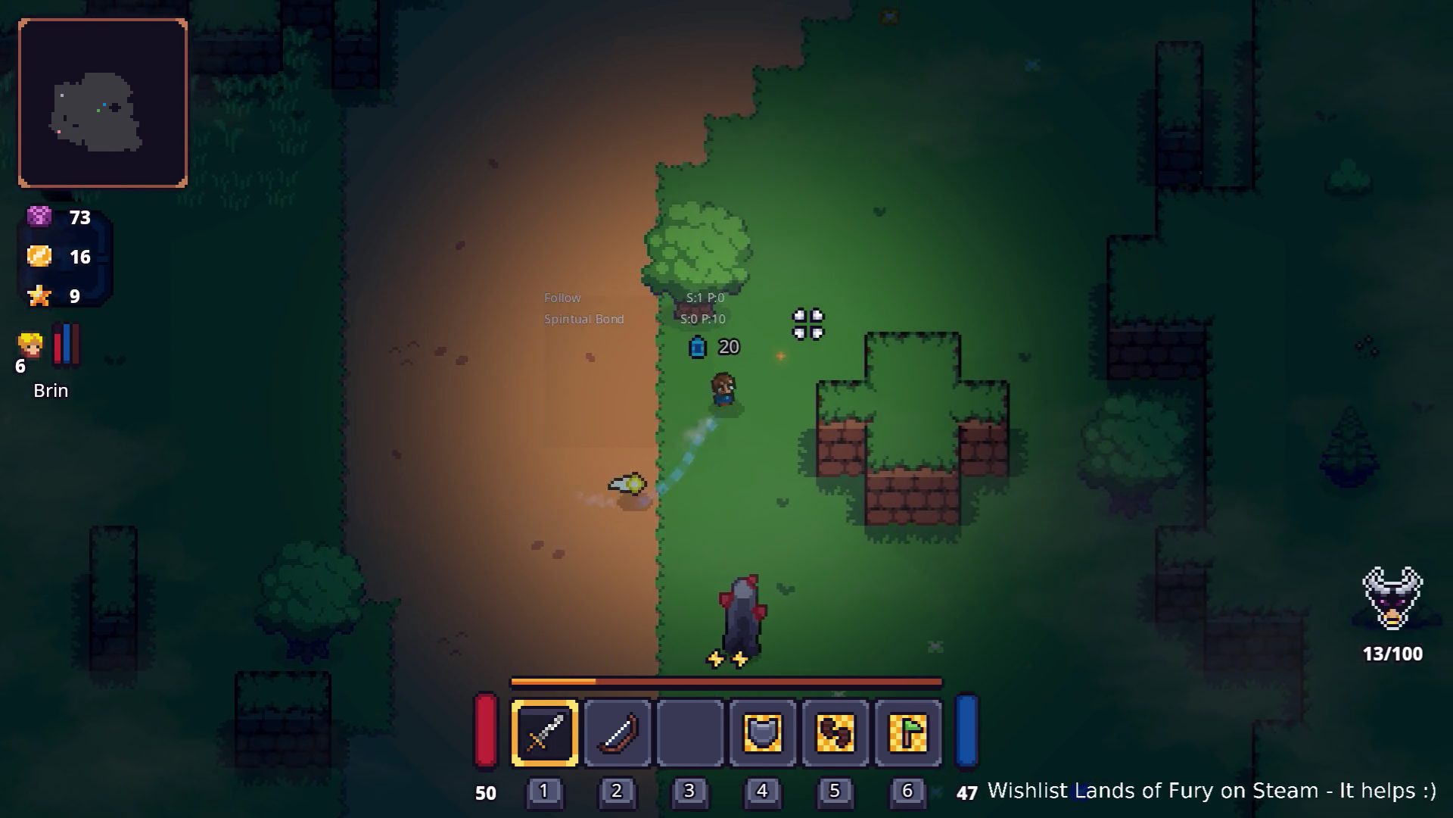
Step: Keep attacking while heading up-right, then swing back left to pick up the Dark Hive
{"action": "key", "text": "w"}
{"action": "key", "text": "d"}
{"action": "left_click", "coordinate": [792, 324]}
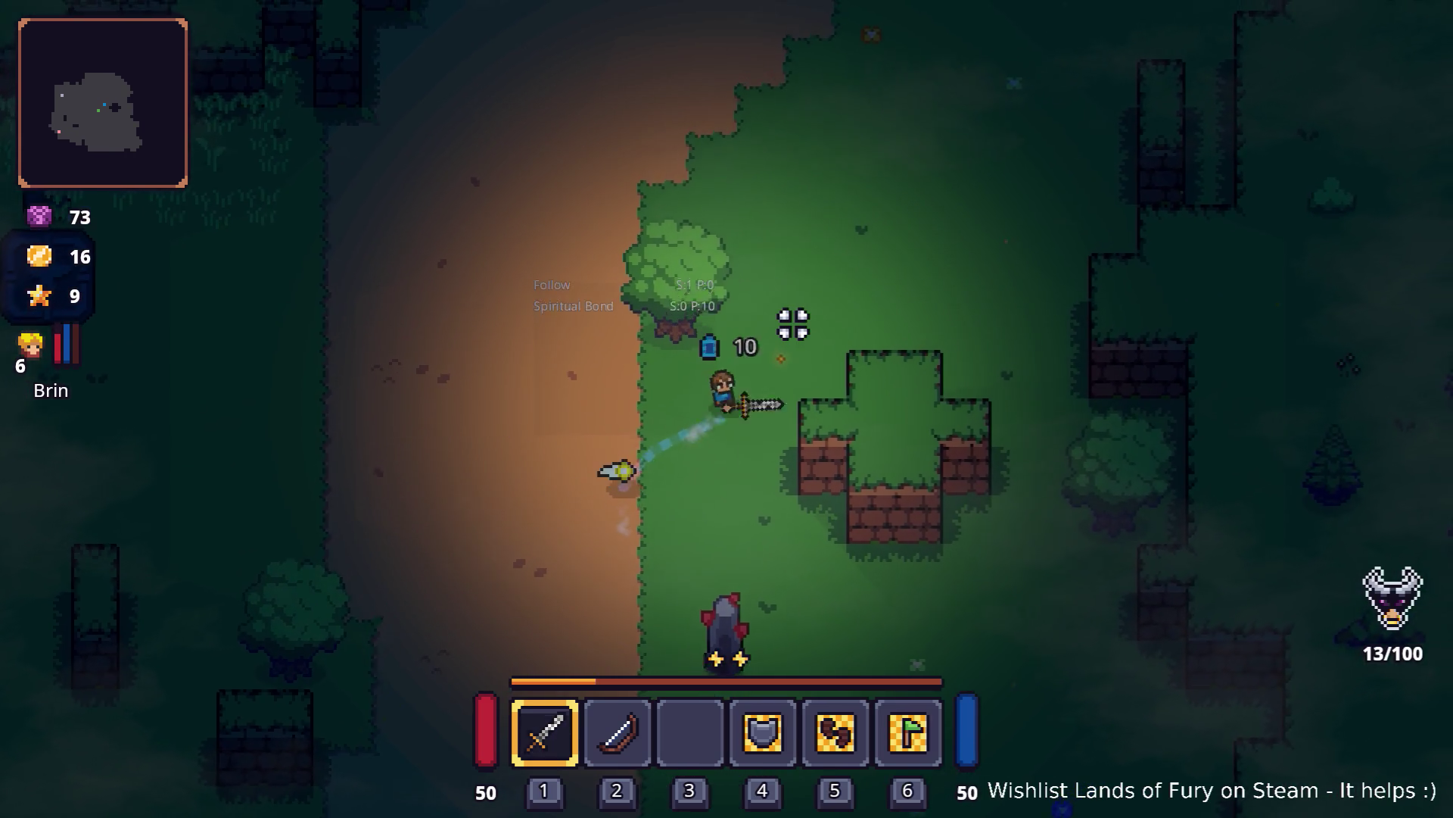
{"action": "left_click", "coordinate": [779, 321]}
{"action": "left_click", "coordinate": [772, 328]}
{"action": "left_click", "coordinate": [682, 331]}
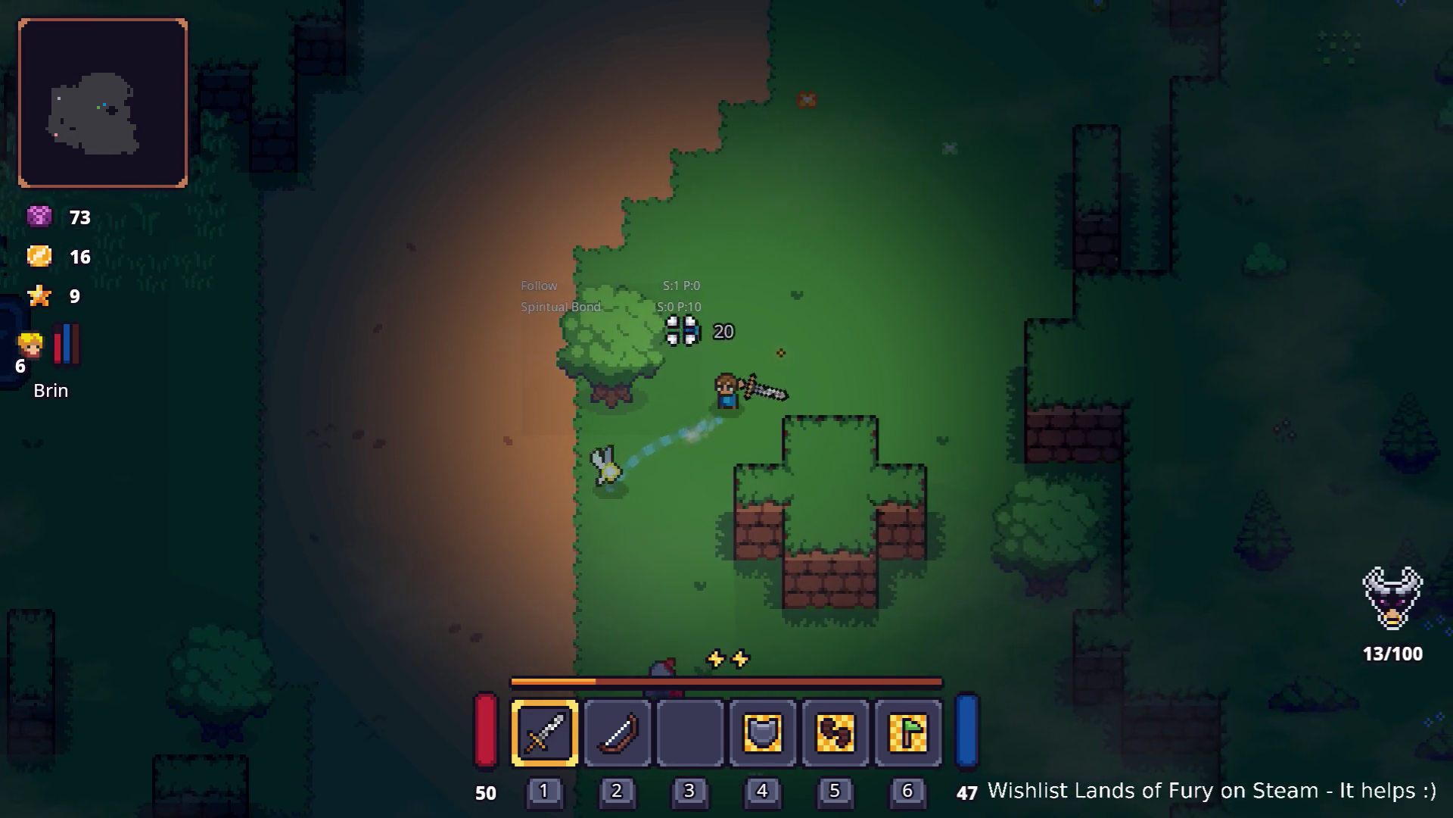
{"action": "key", "text": "a"}
{"action": "left_click", "coordinate": [516, 435]}
{"action": "left_click", "coordinate": [529, 434]}
{"action": "key", "text": "e"}
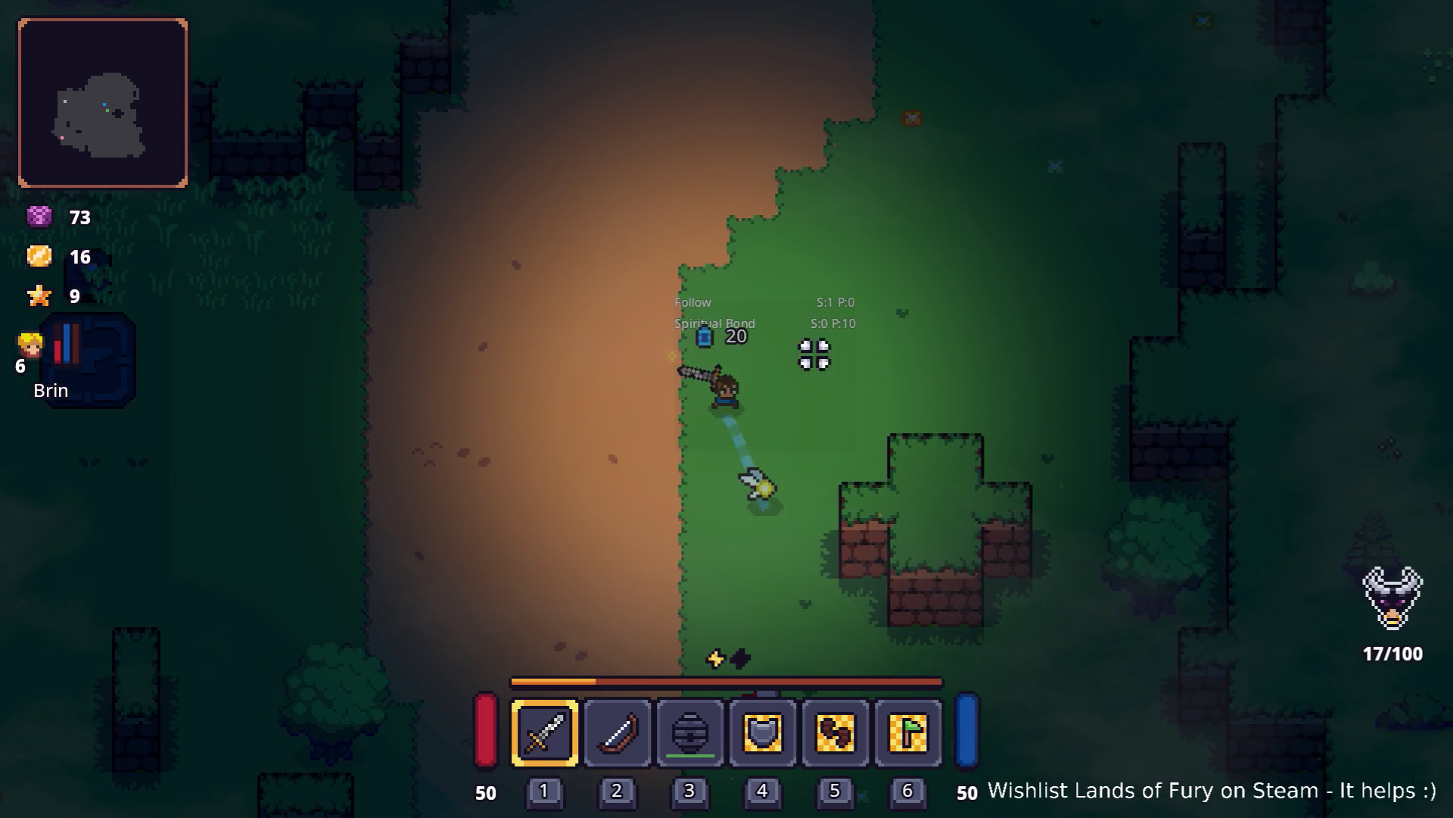
Step: Lead the hero and companion up through the grass and between the brick walls
{"action": "key", "text": "w"}
{"action": "key", "text": "d"}
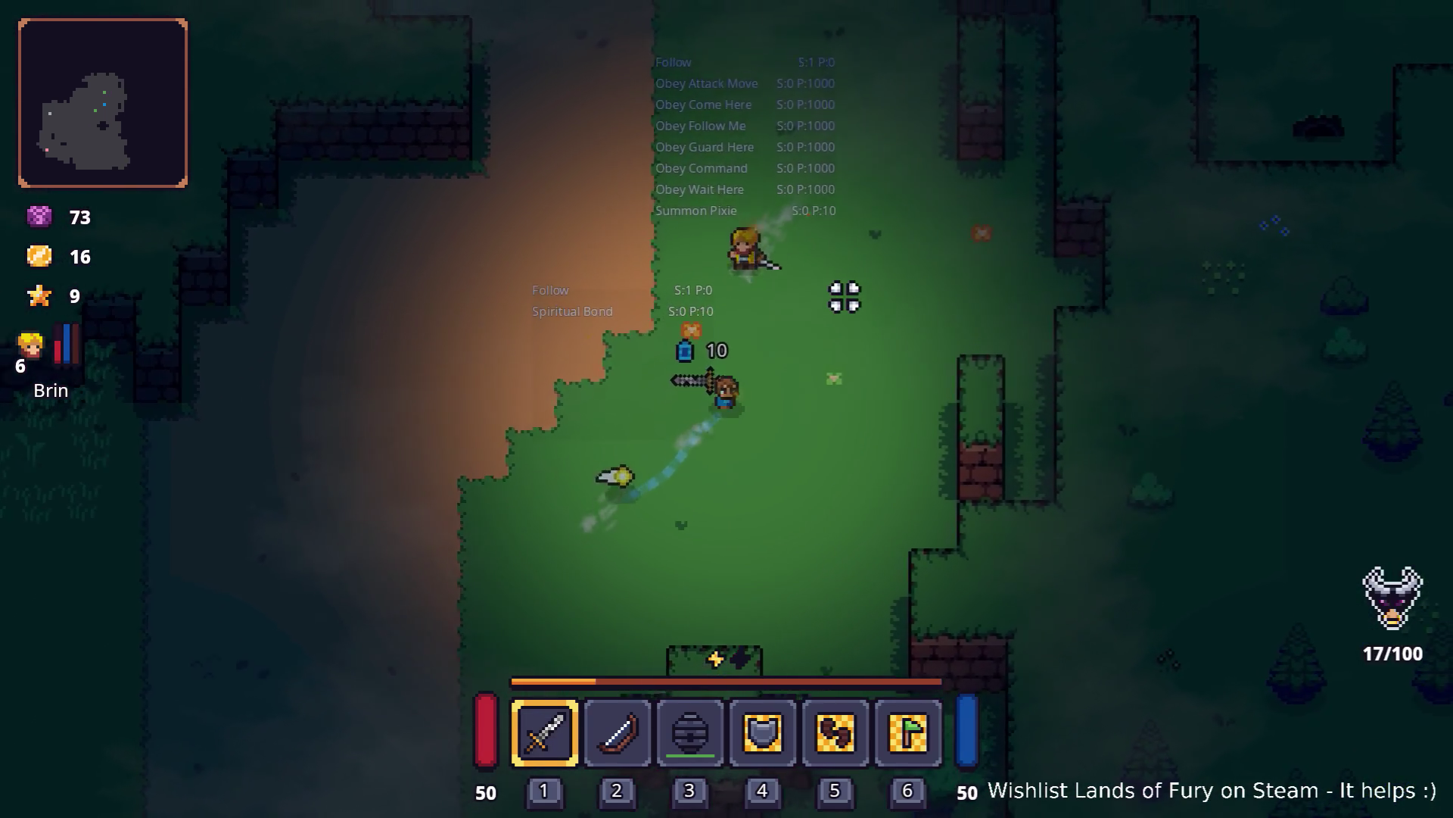
{"action": "key", "text": "w"}
{"action": "key", "text": "d"}
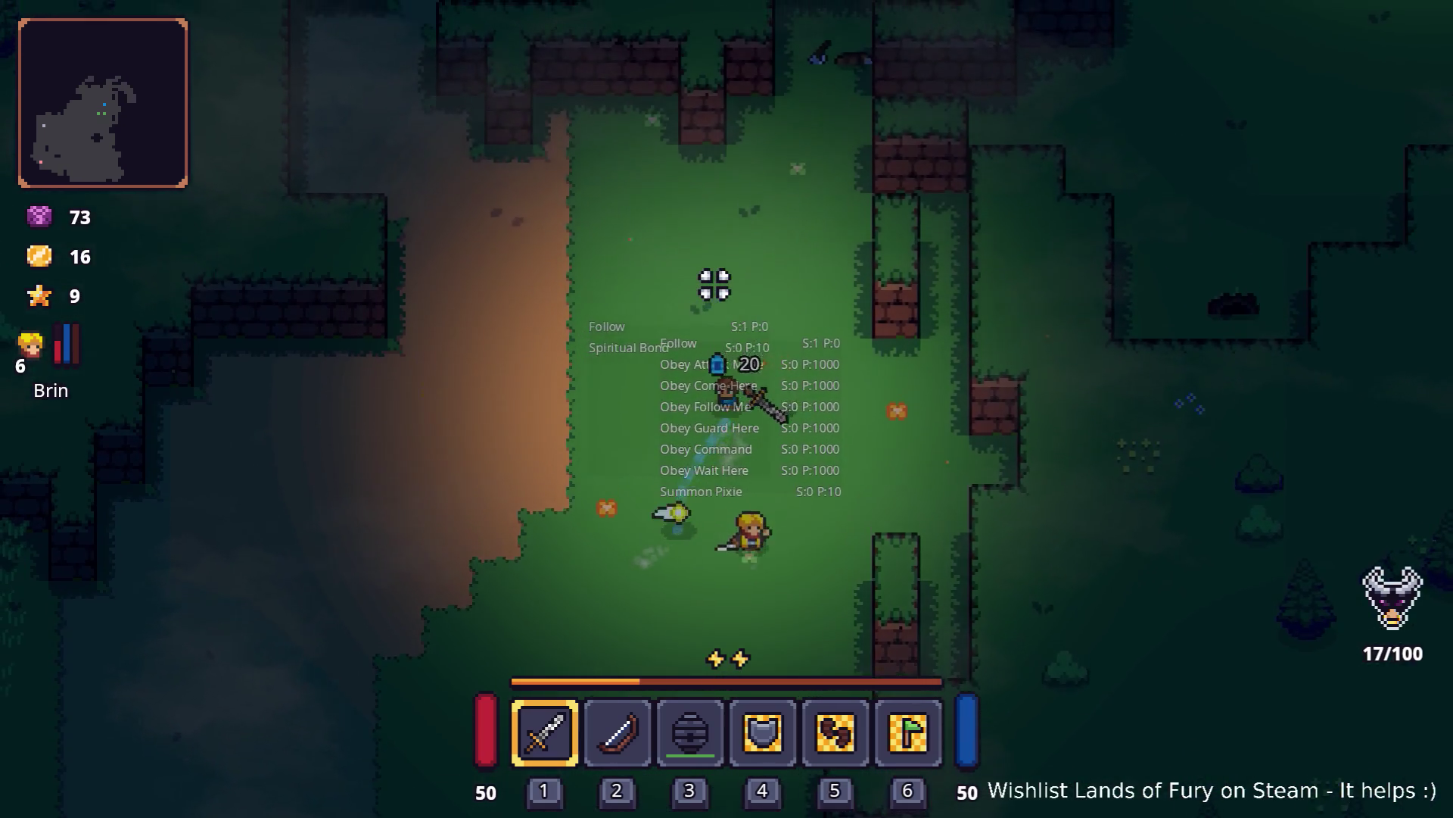
{"action": "key", "text": "w"}
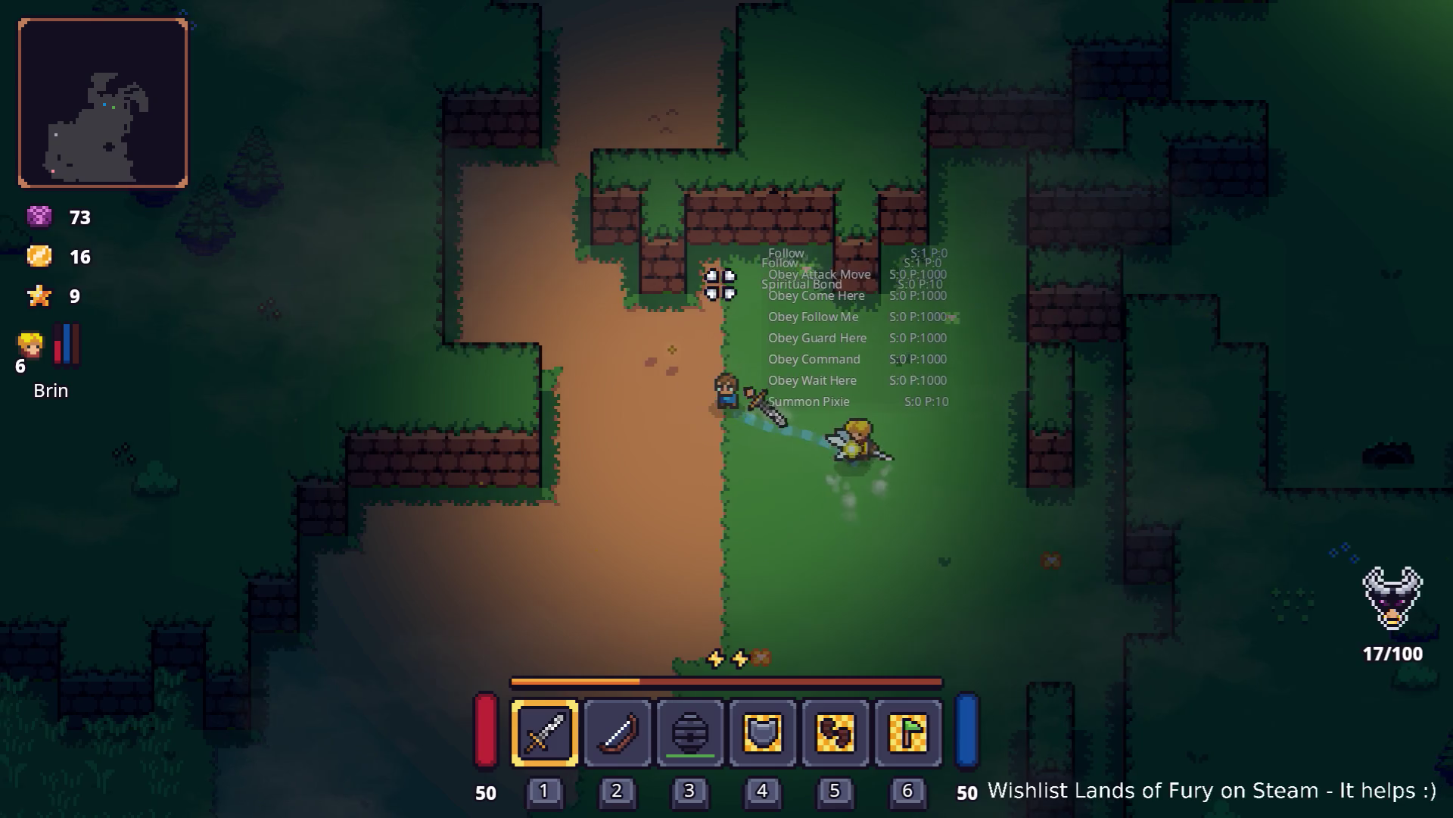
{"action": "key", "text": "a"}
{"action": "key", "text": "w"}
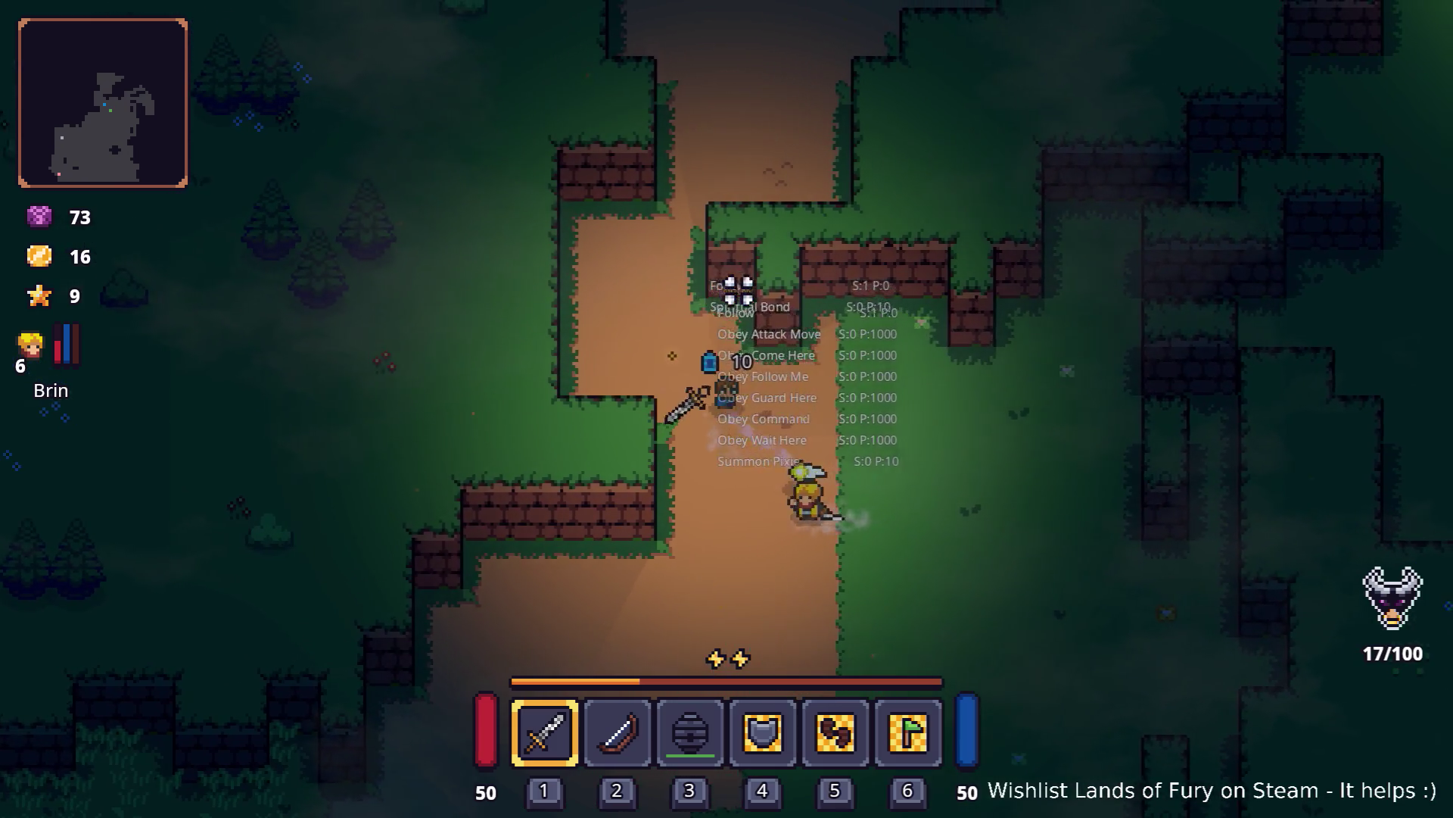
{"action": "key", "text": "a"}
{"action": "key", "text": "w"}
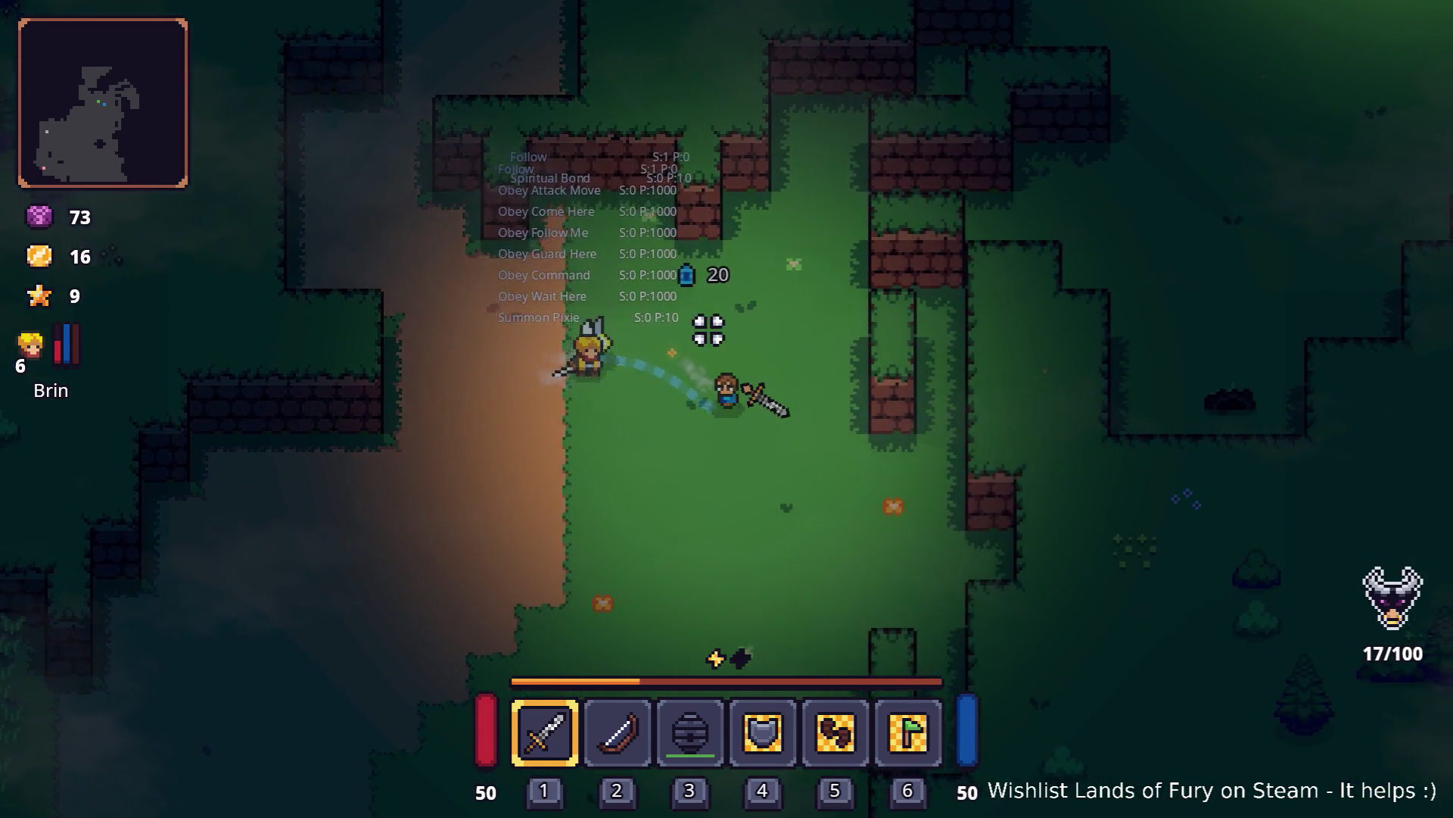
Step: Walk right through the ruins and up into the campfire camp
{"action": "key", "text": "d"}
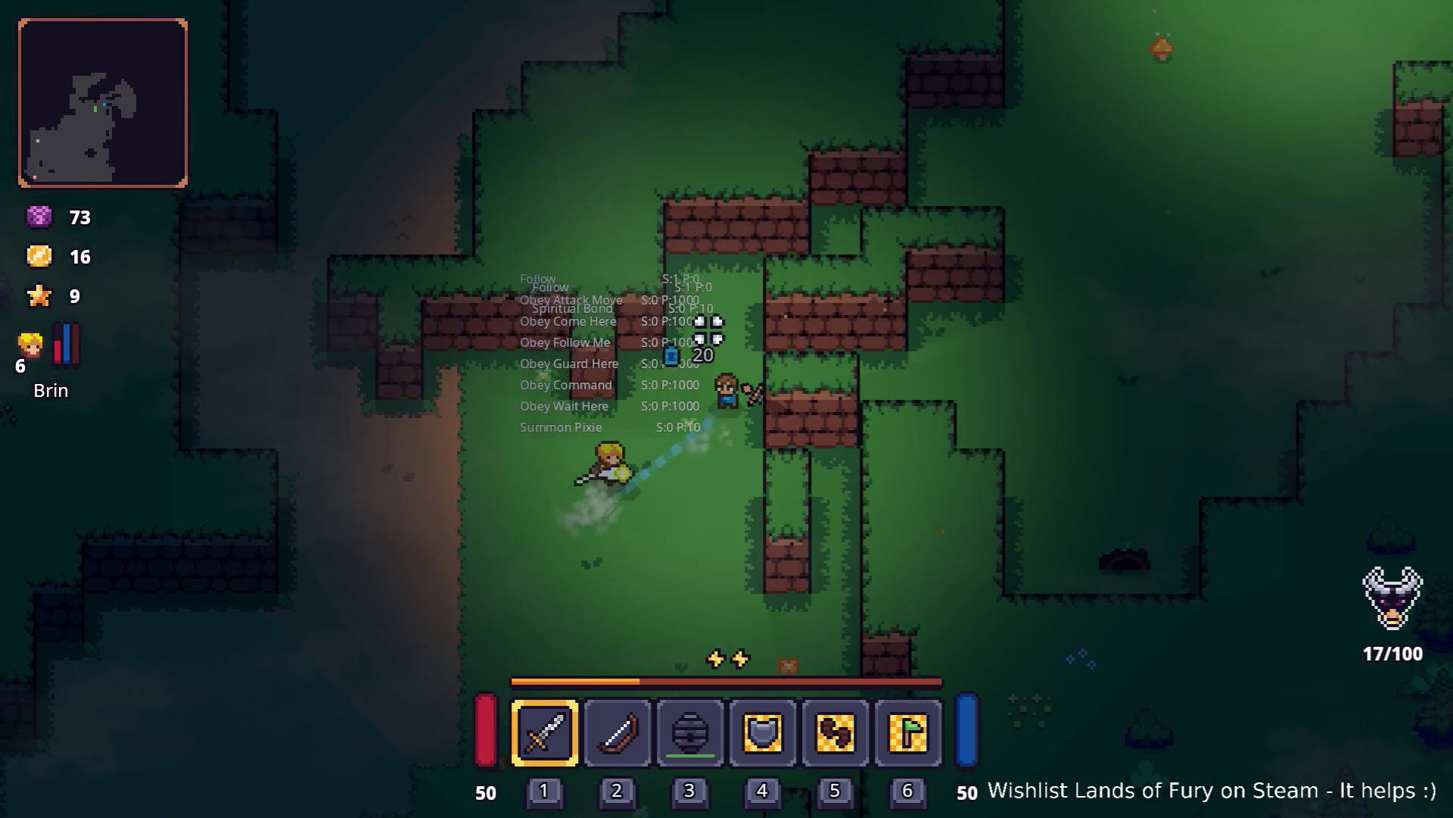
{"action": "key", "text": "w"}
{"action": "key", "text": "d"}
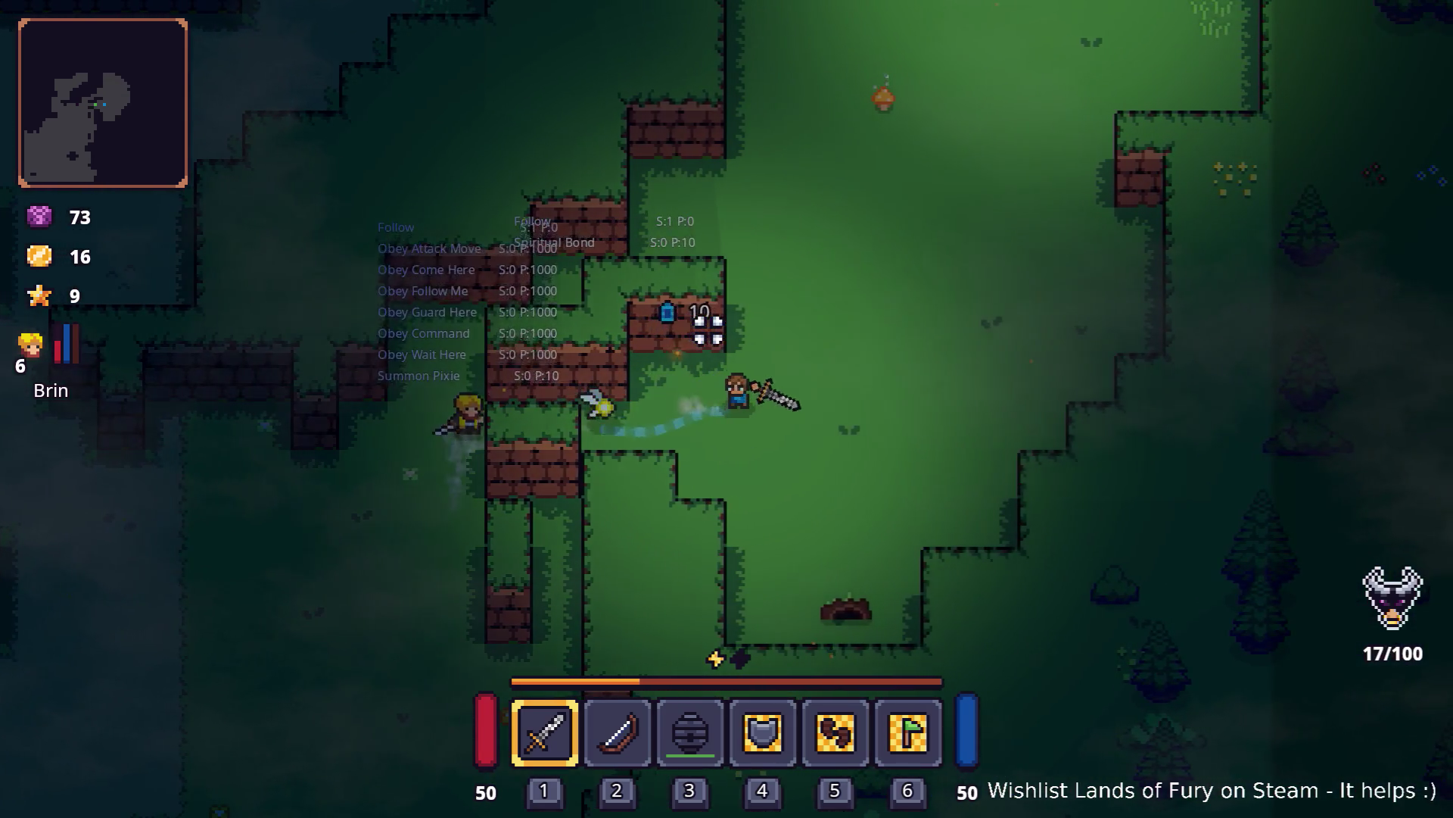
{"action": "key", "text": "d"}
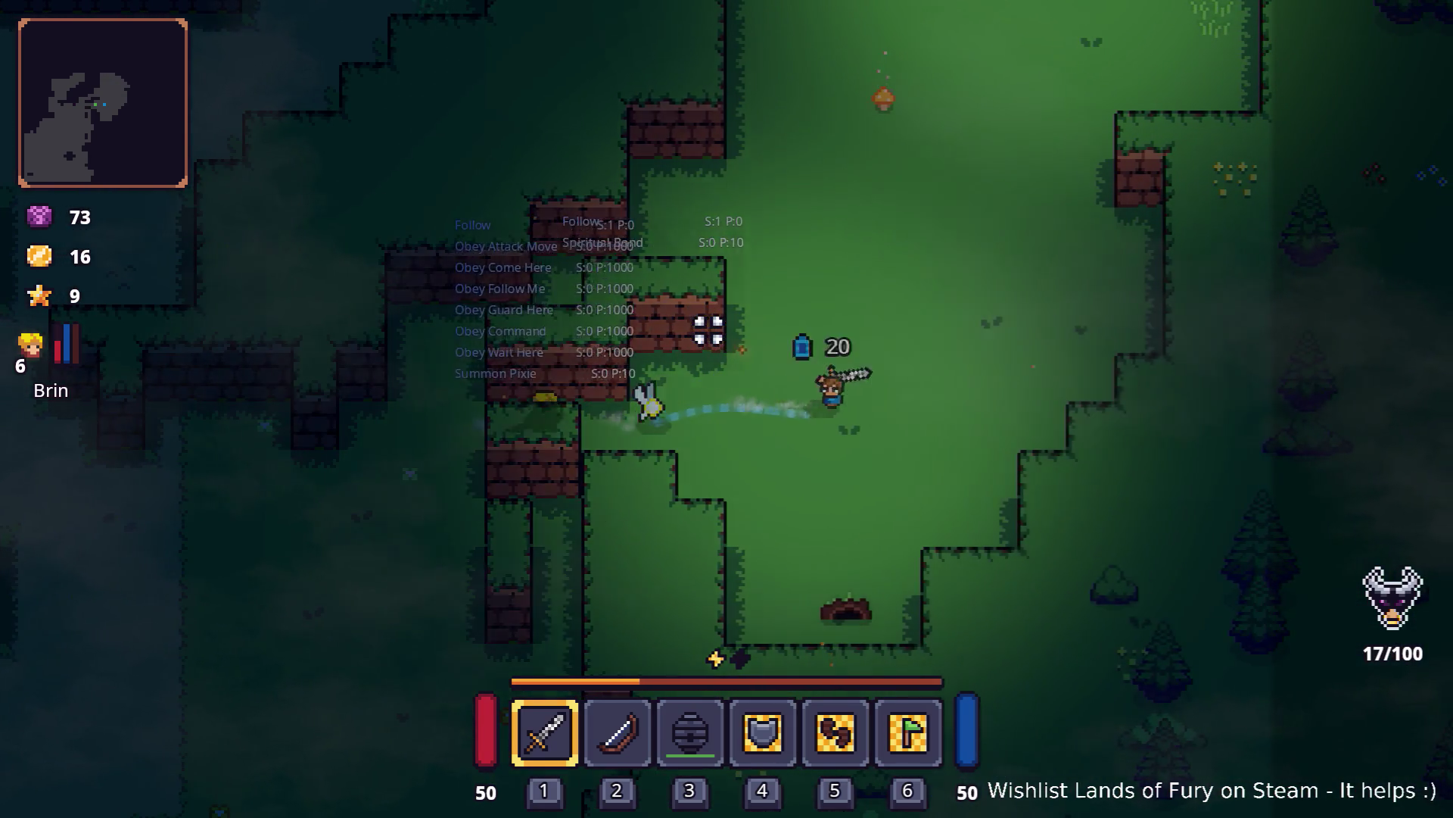
{"action": "key", "text": "w"}
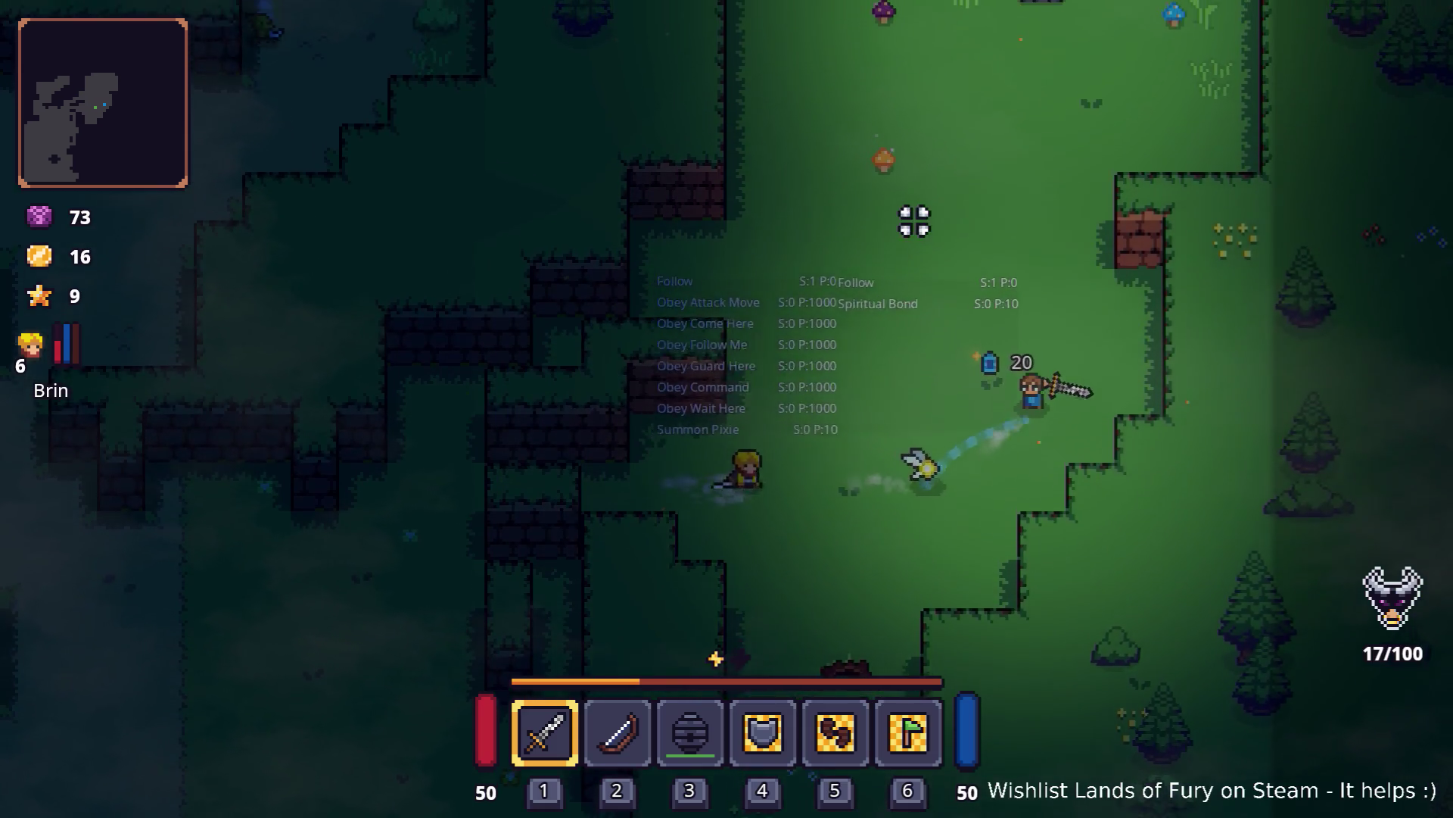
{"action": "key", "text": "w"}
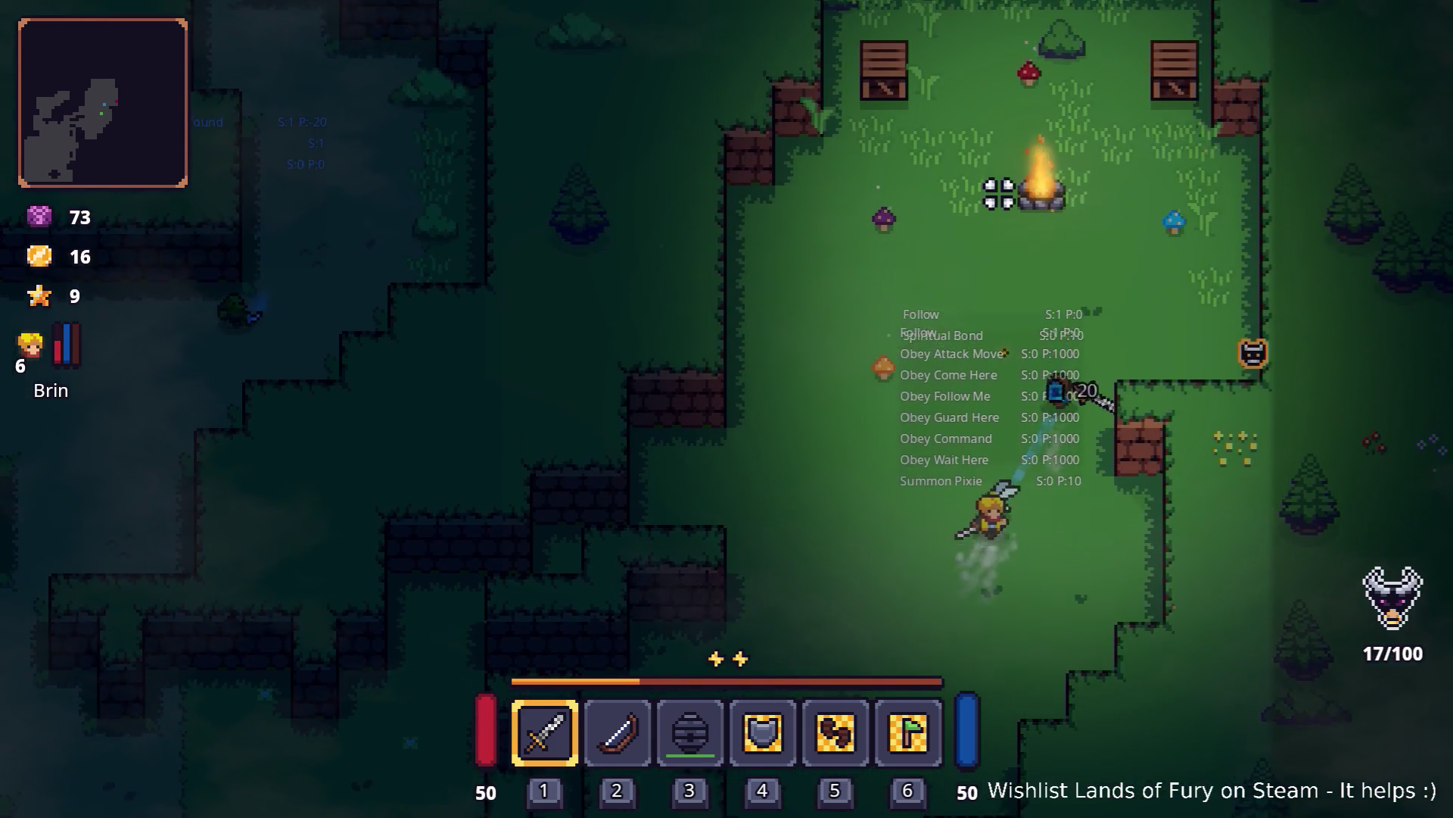
{"action": "key", "text": "w"}
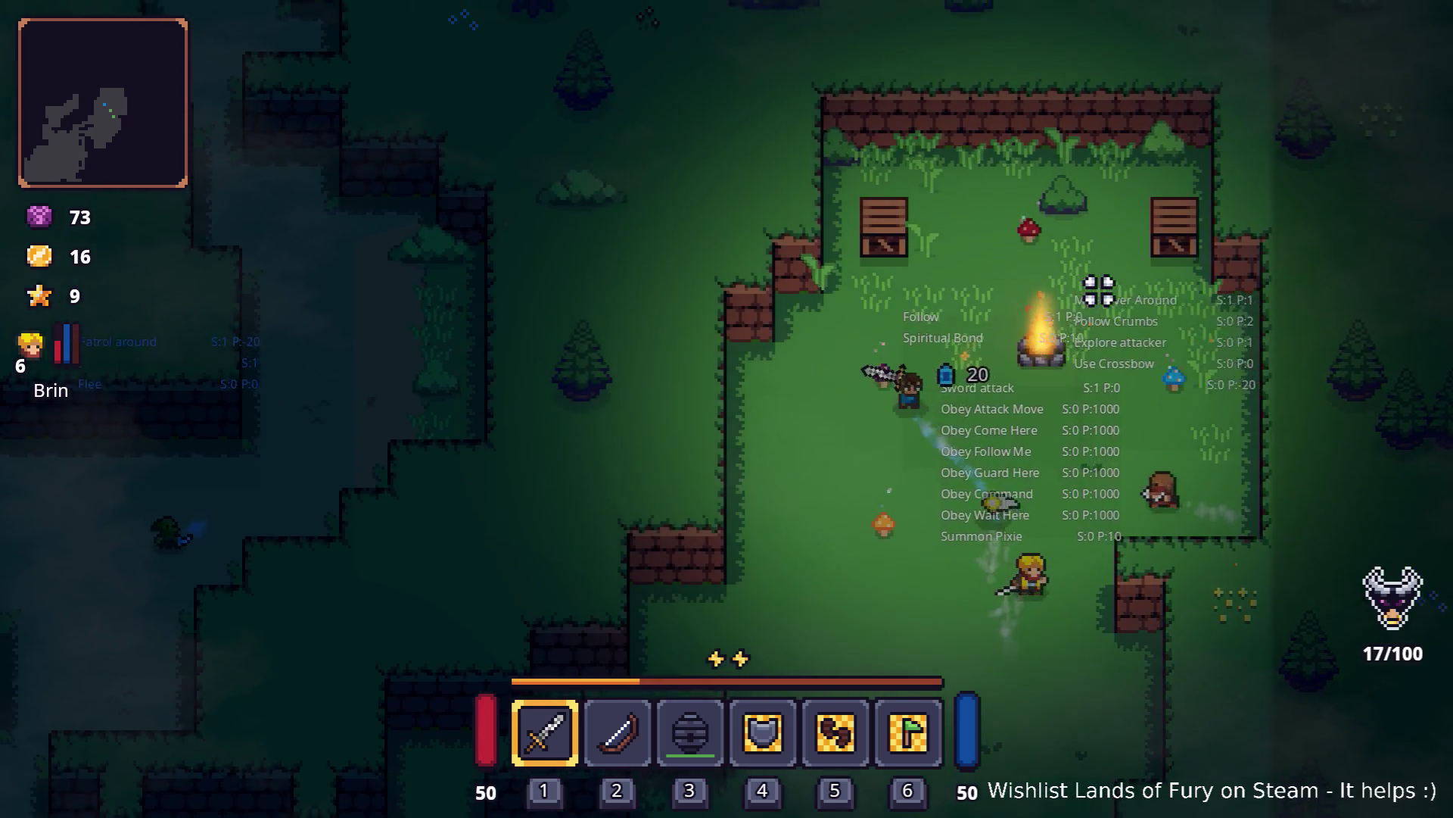
{"action": "key", "text": "w"}
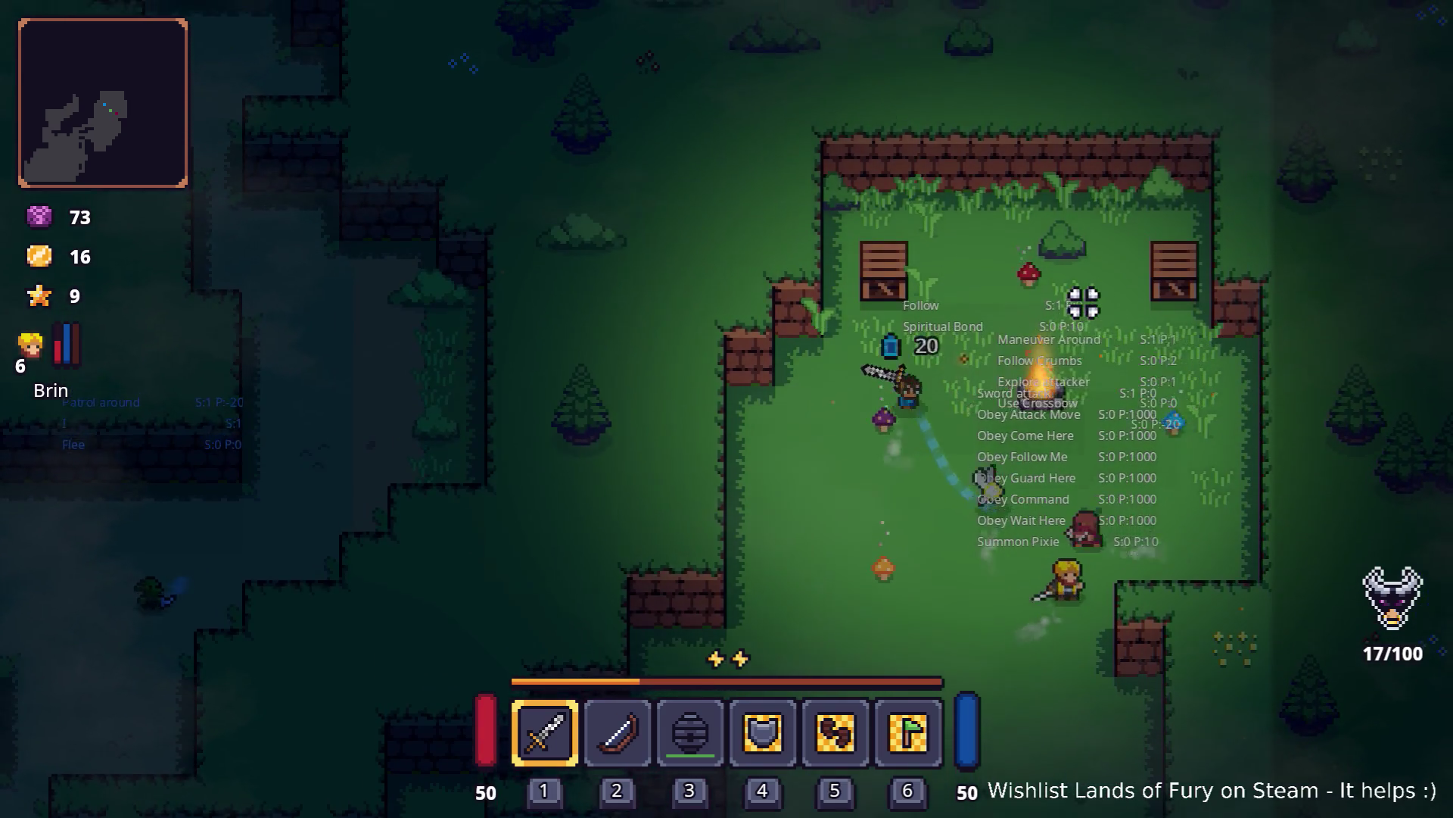
Step: Fight the camp enemies while moving the hero around the clearing
{"action": "key", "text": "d"}
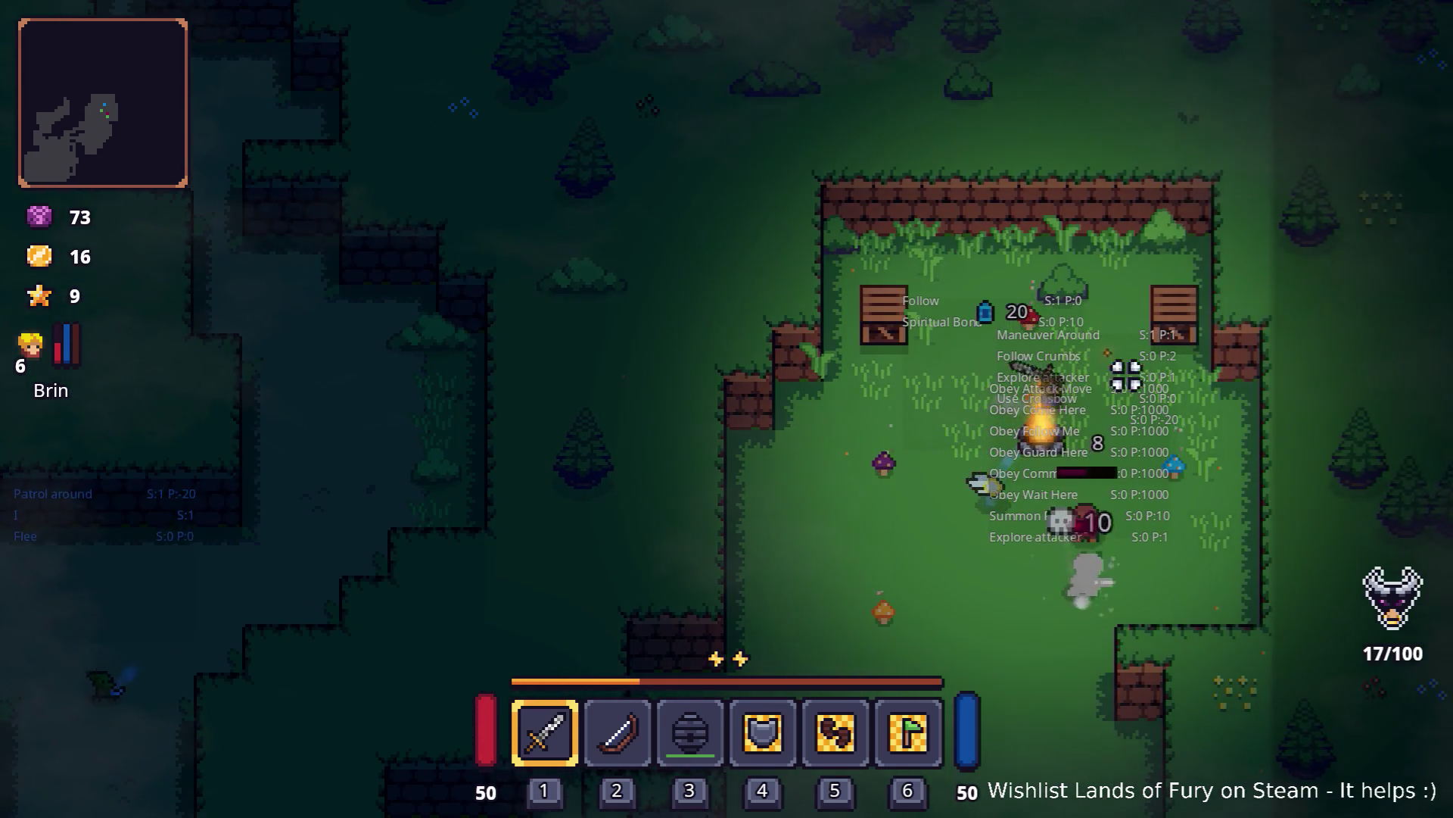
{"action": "key", "text": "s"}
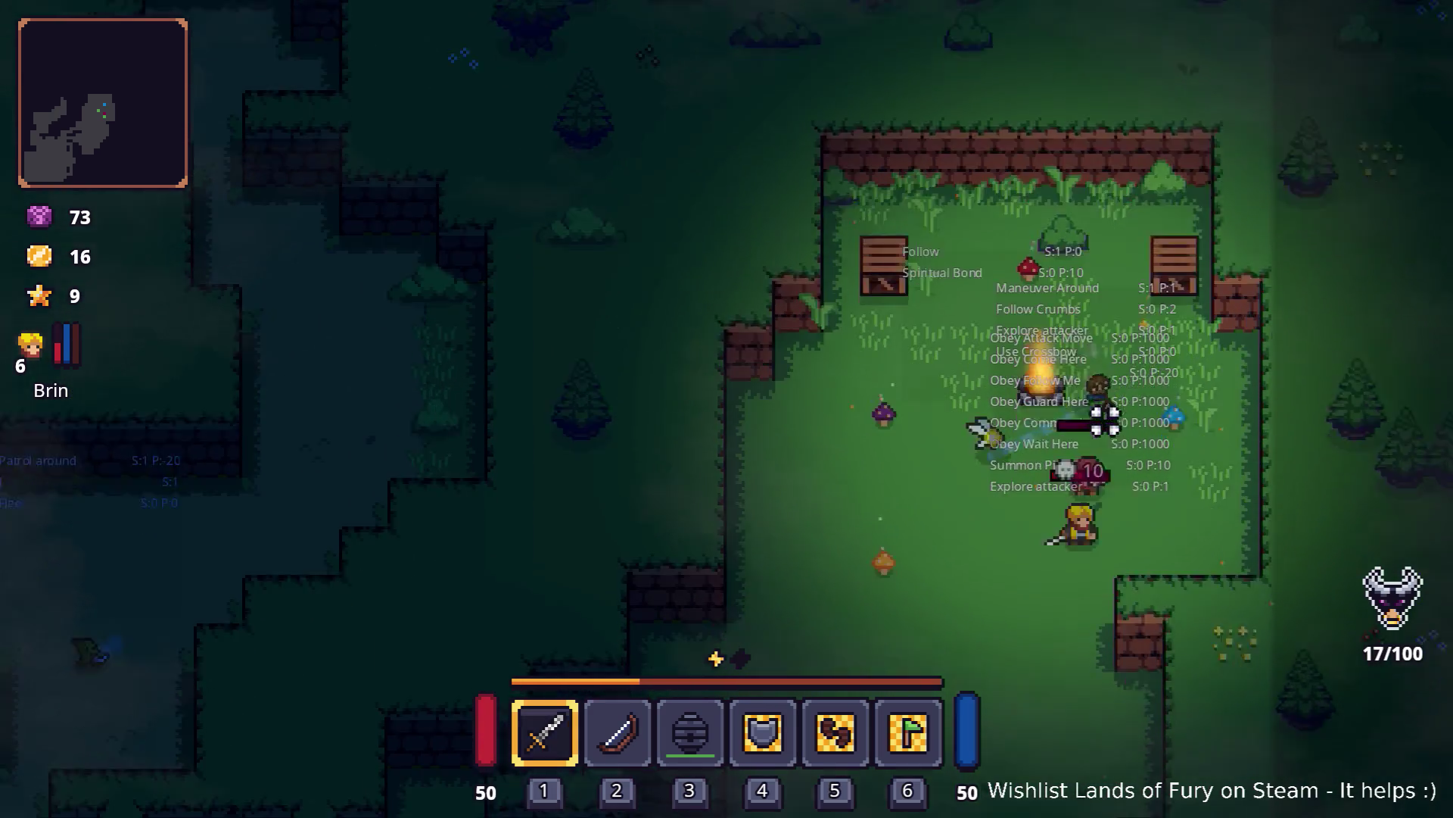
{"action": "key", "text": "w"}
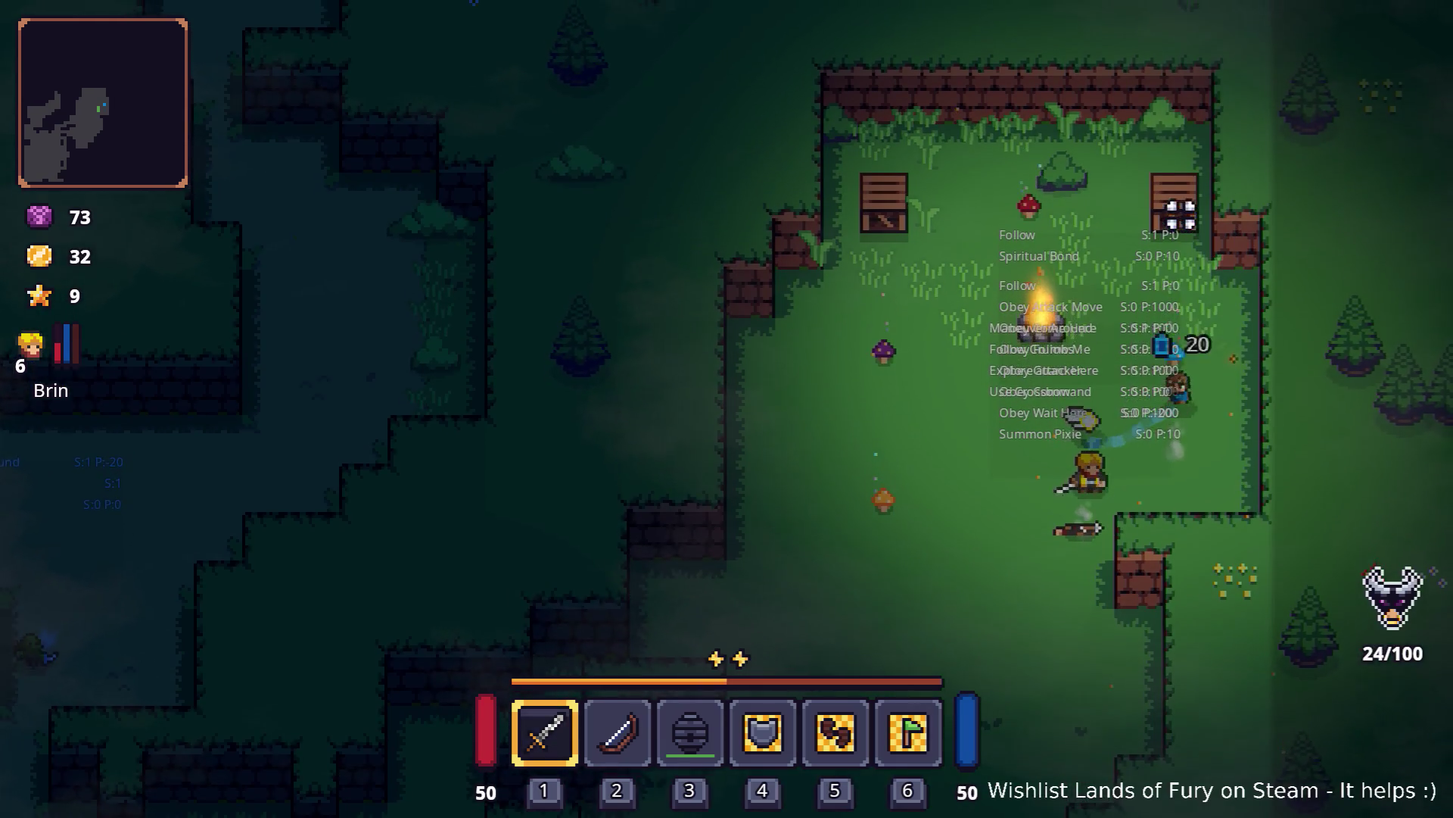
{"action": "key", "text": "d"}
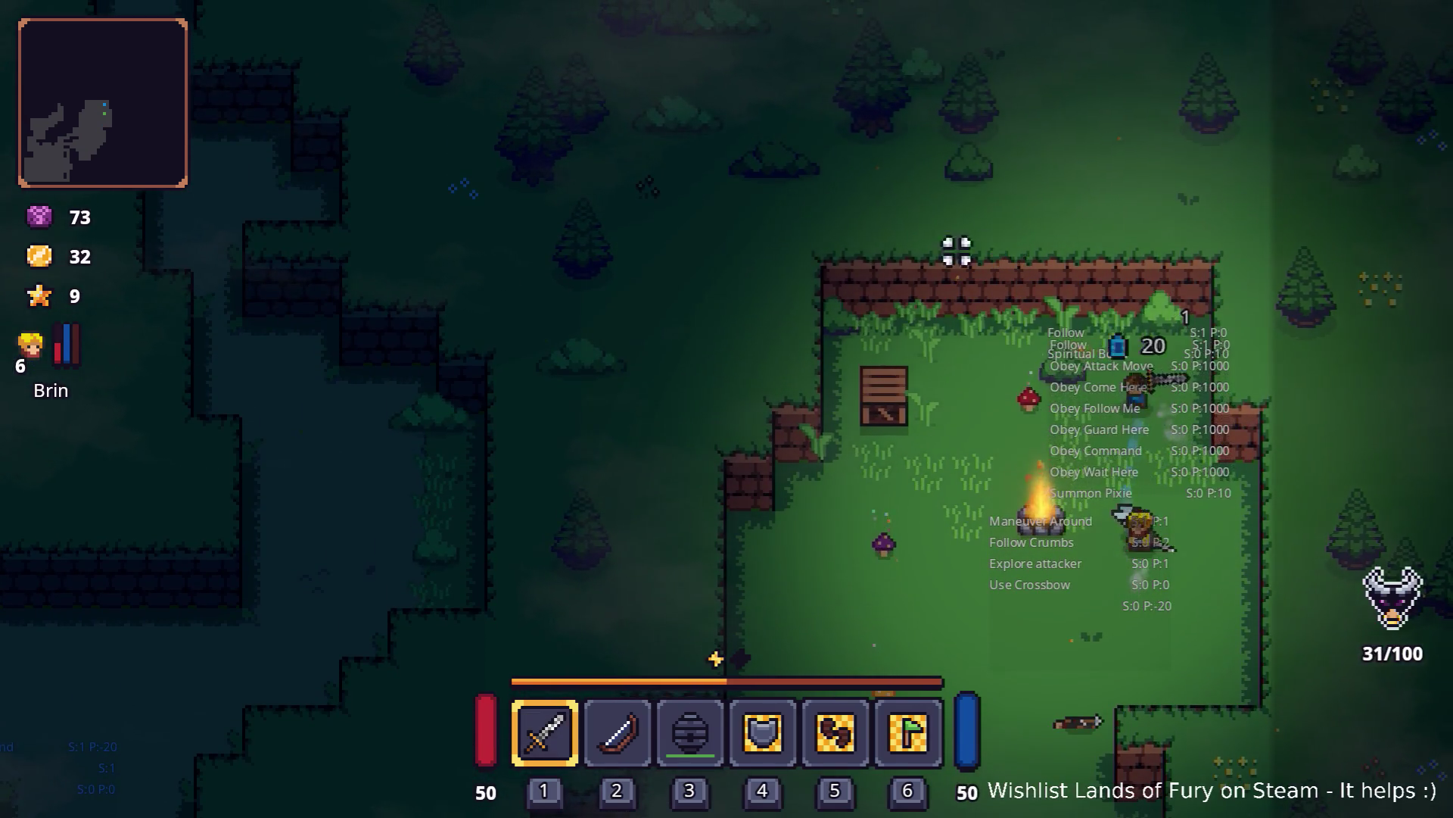
{"action": "key", "text": "a"}
{"action": "key", "text": "w"}
{"action": "key", "text": "d"}
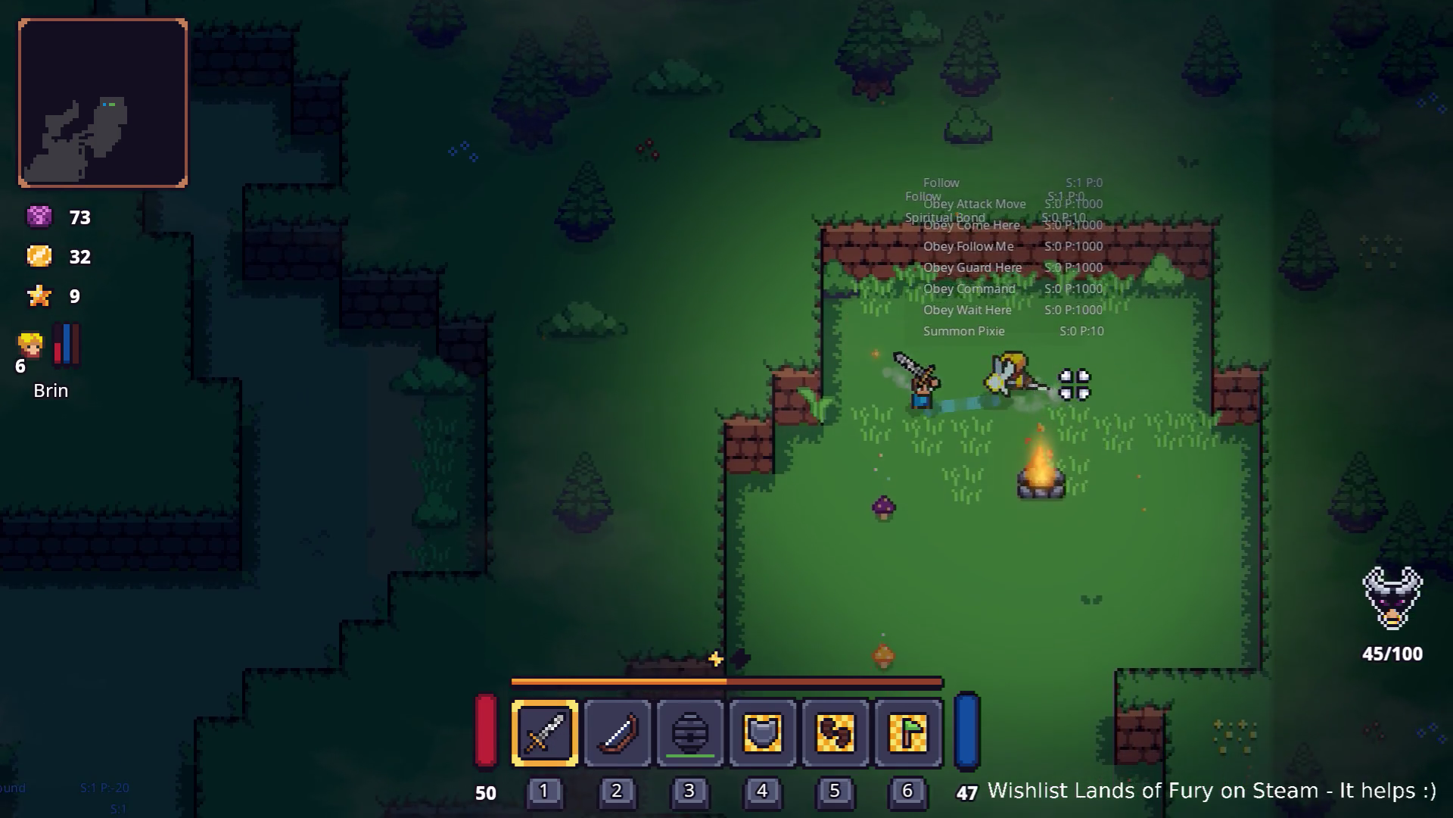
{"action": "key", "text": "s"}
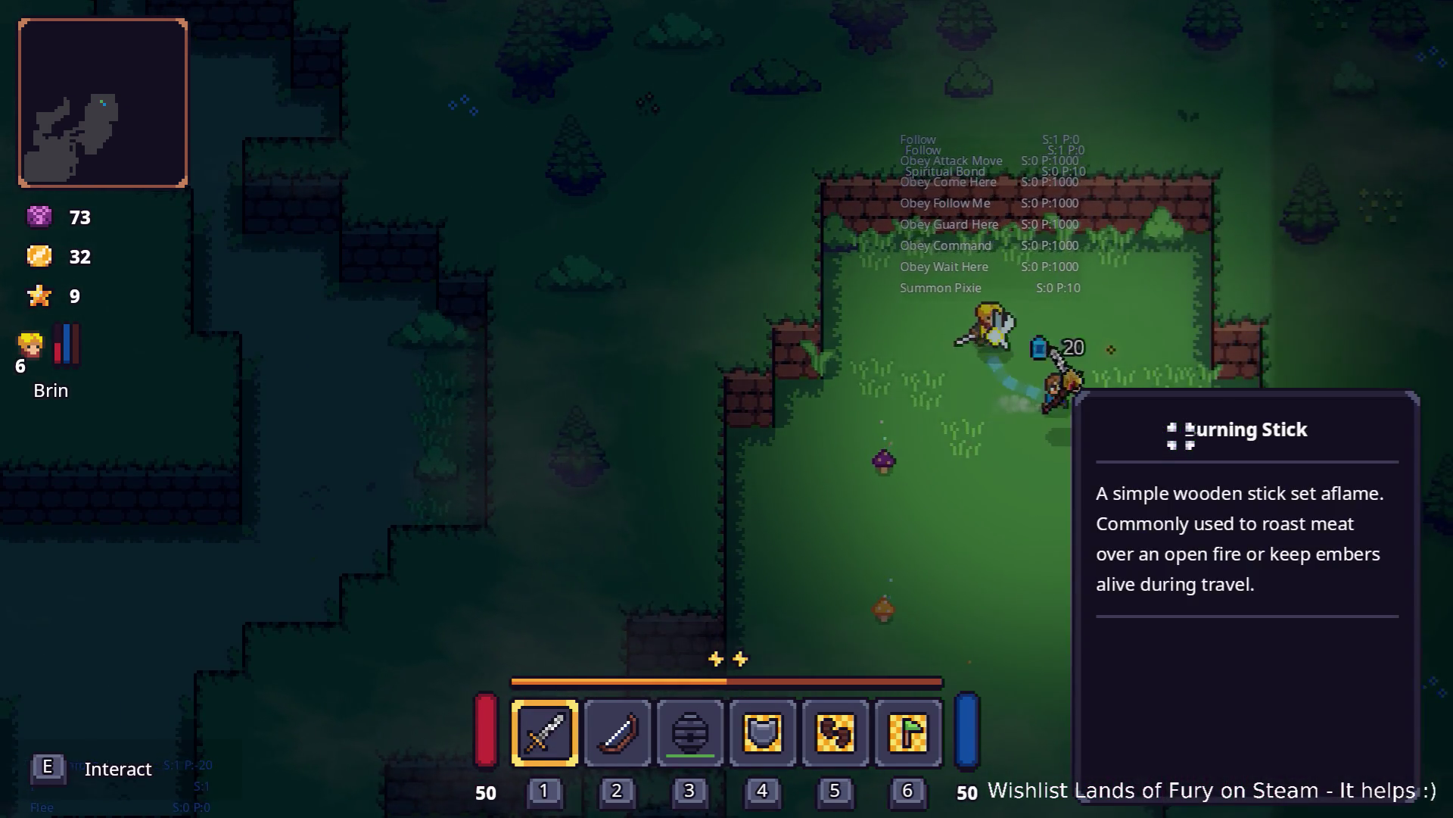
Step: Walk the hero west out of the clearing and up onto the dirt path
{"action": "key", "text": "s"}
{"action": "key", "text": "s"}
{"action": "key", "text": "a"}
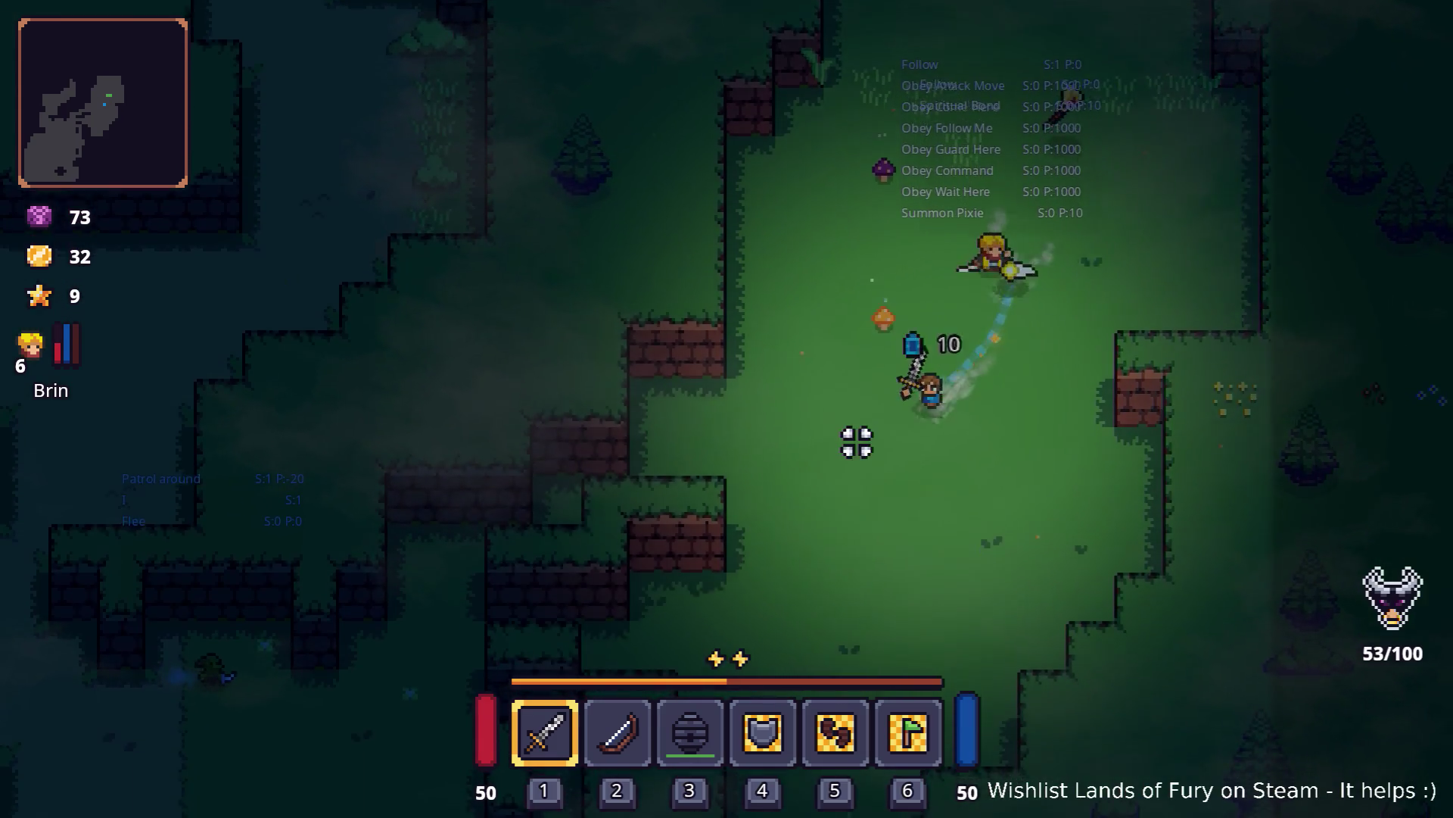
{"action": "key", "text": "a"}
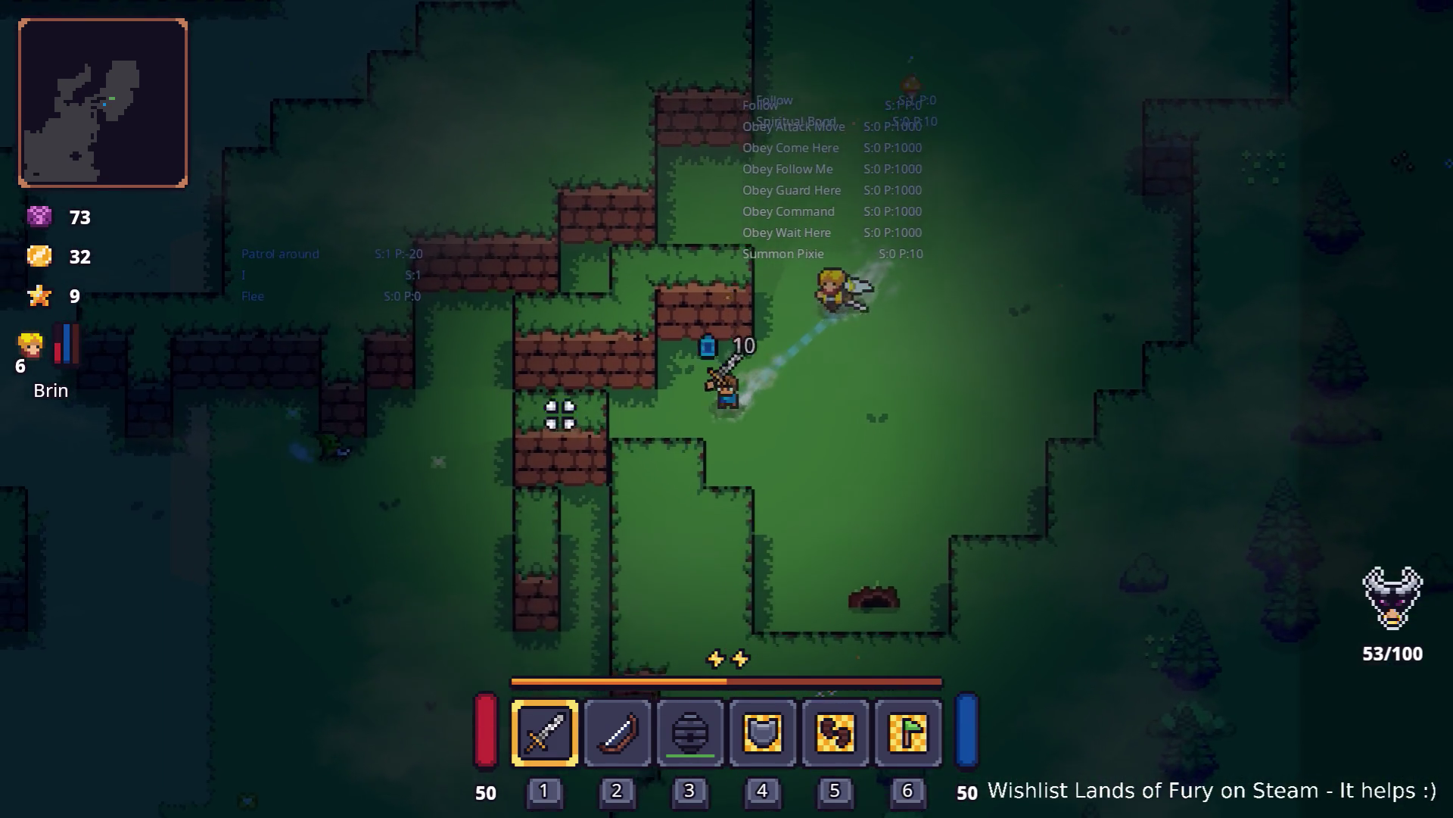
{"action": "key", "text": "a"}
{"action": "key", "text": "s"}
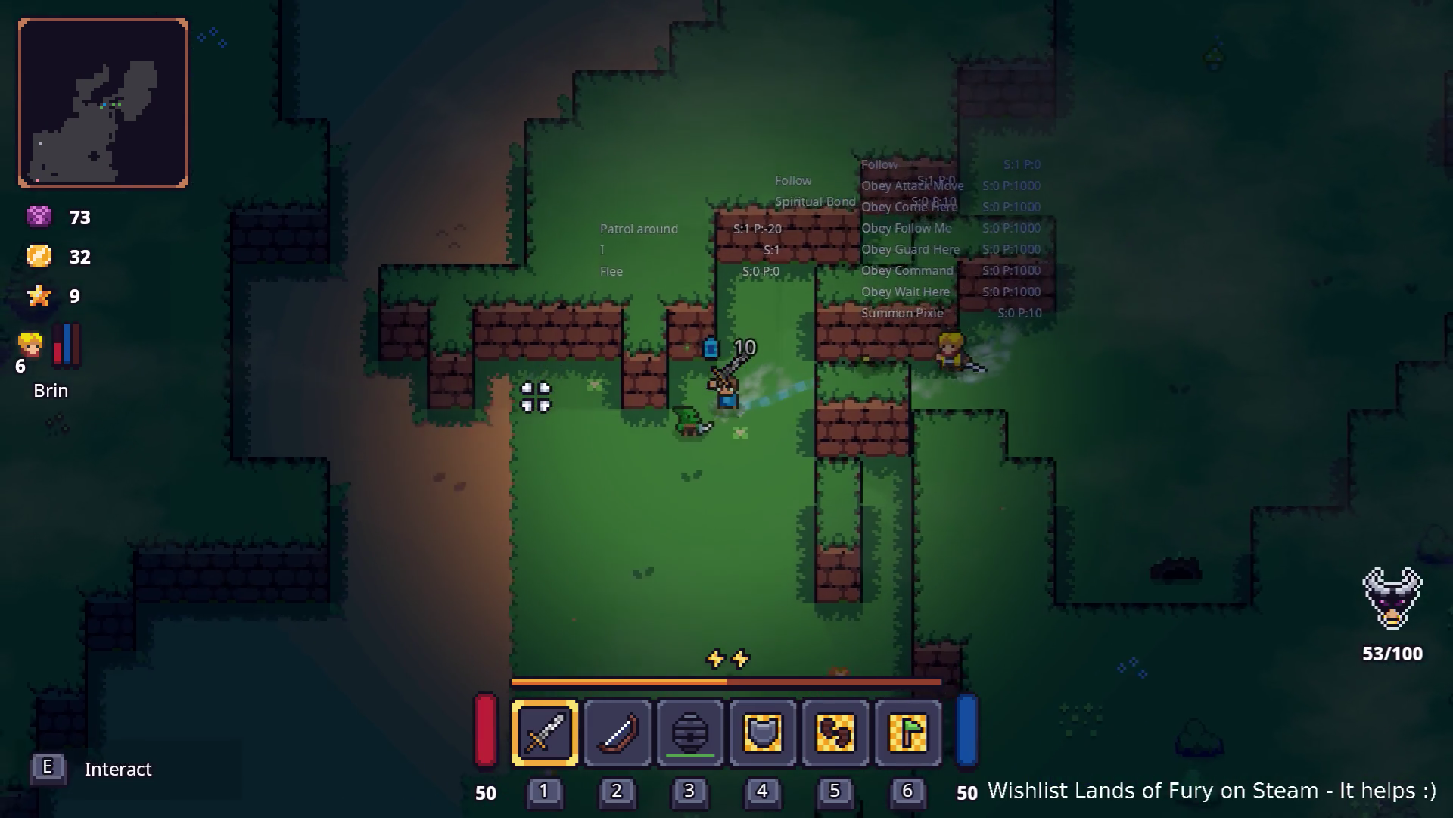
{"action": "key", "text": "w"}
{"action": "key", "text": "a"}
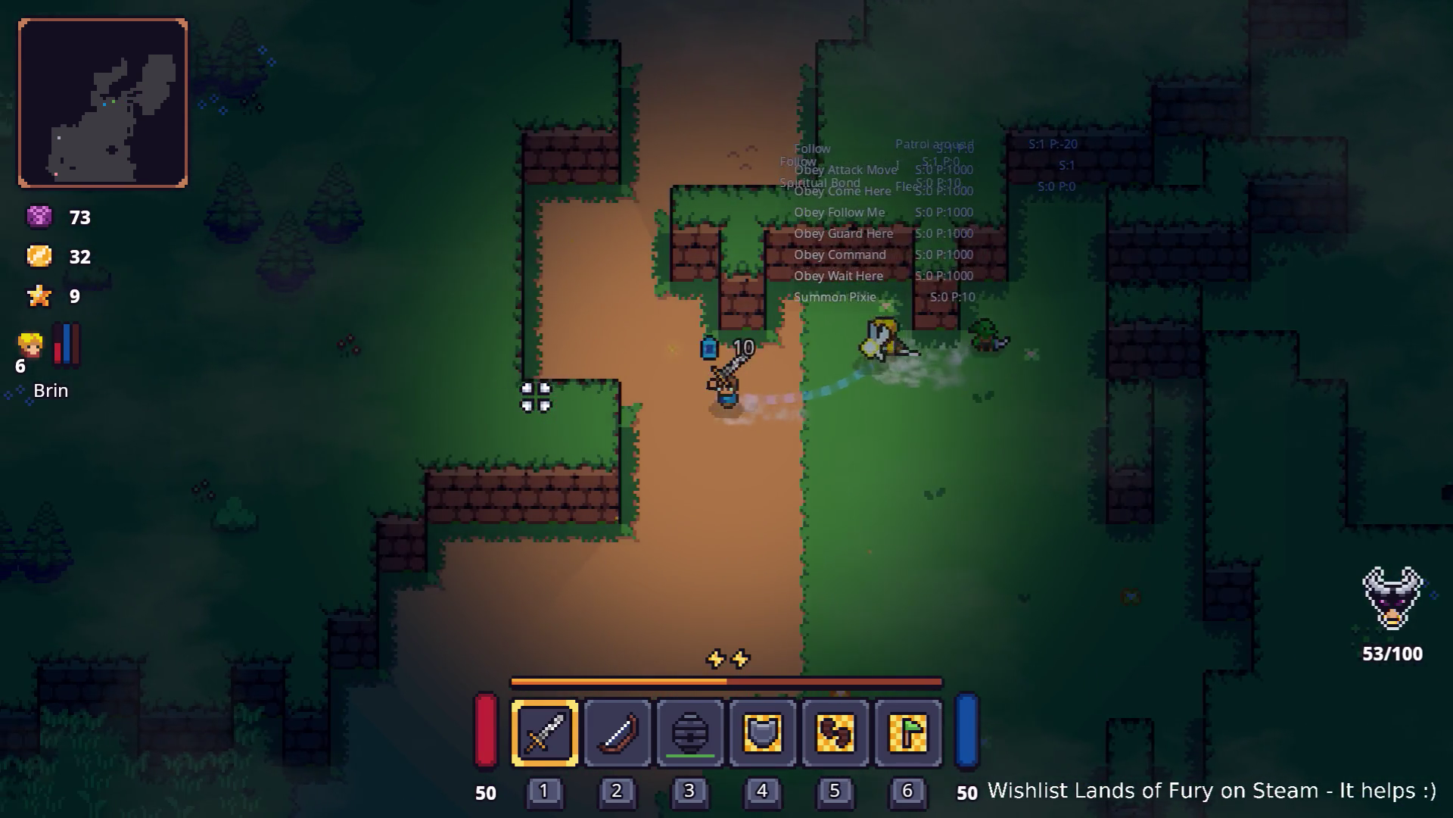
Step: Follow the dirt path north and right toward the crate enclosure
{"action": "key", "text": "d"}
{"action": "key", "text": "w"}
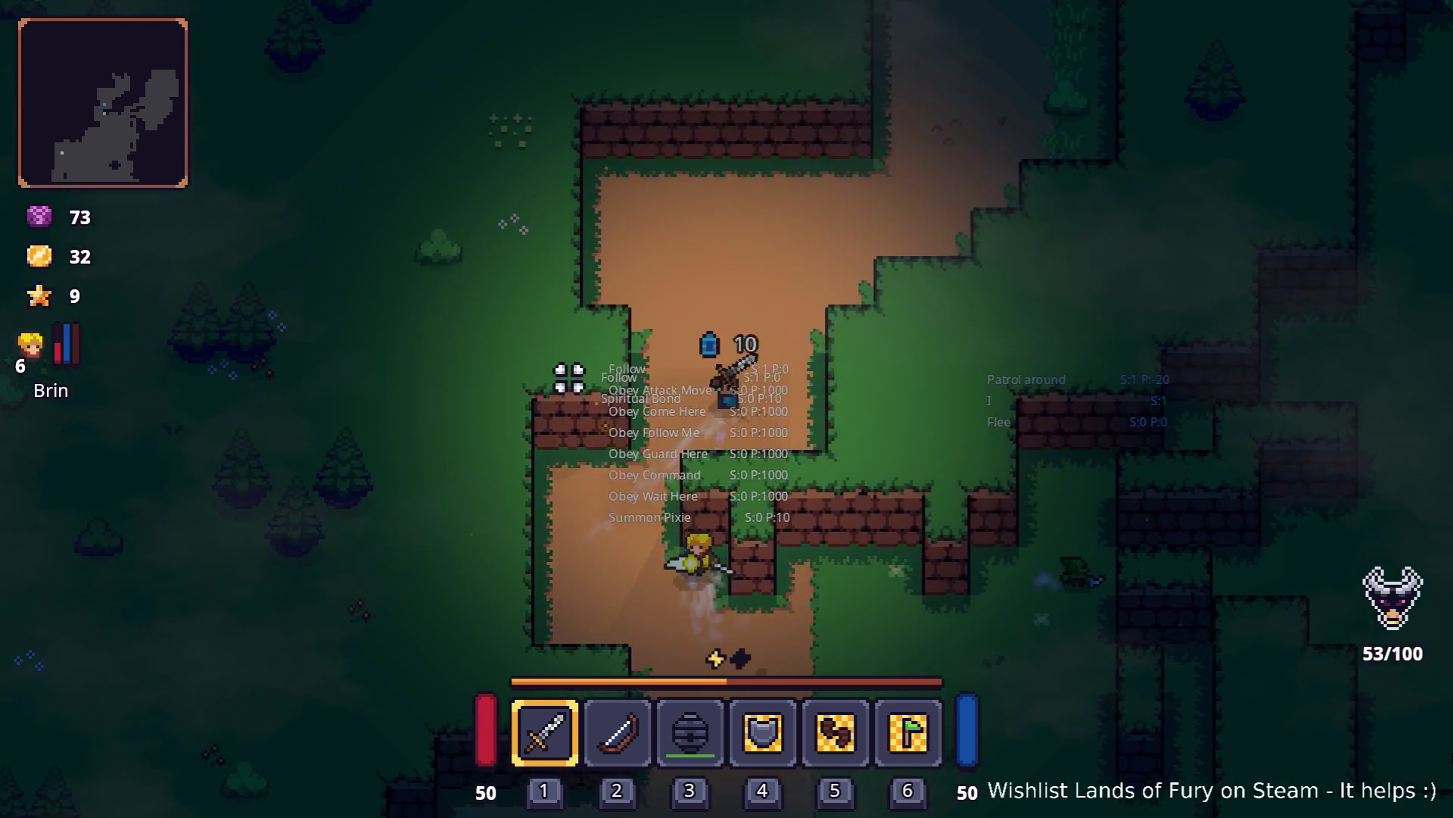
{"action": "key", "text": "w"}
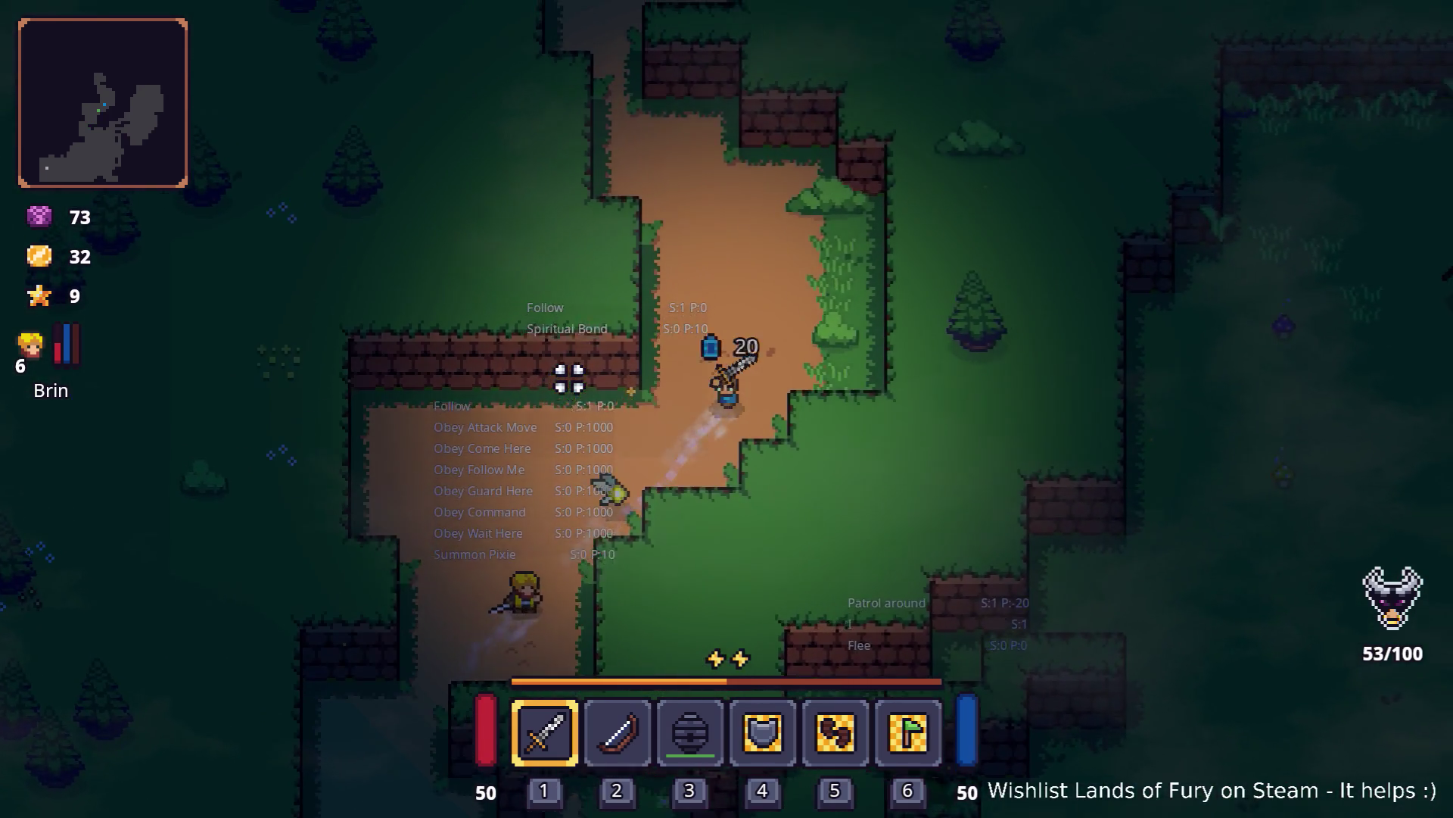
{"action": "key", "text": "w"}
{"action": "key", "text": "d"}
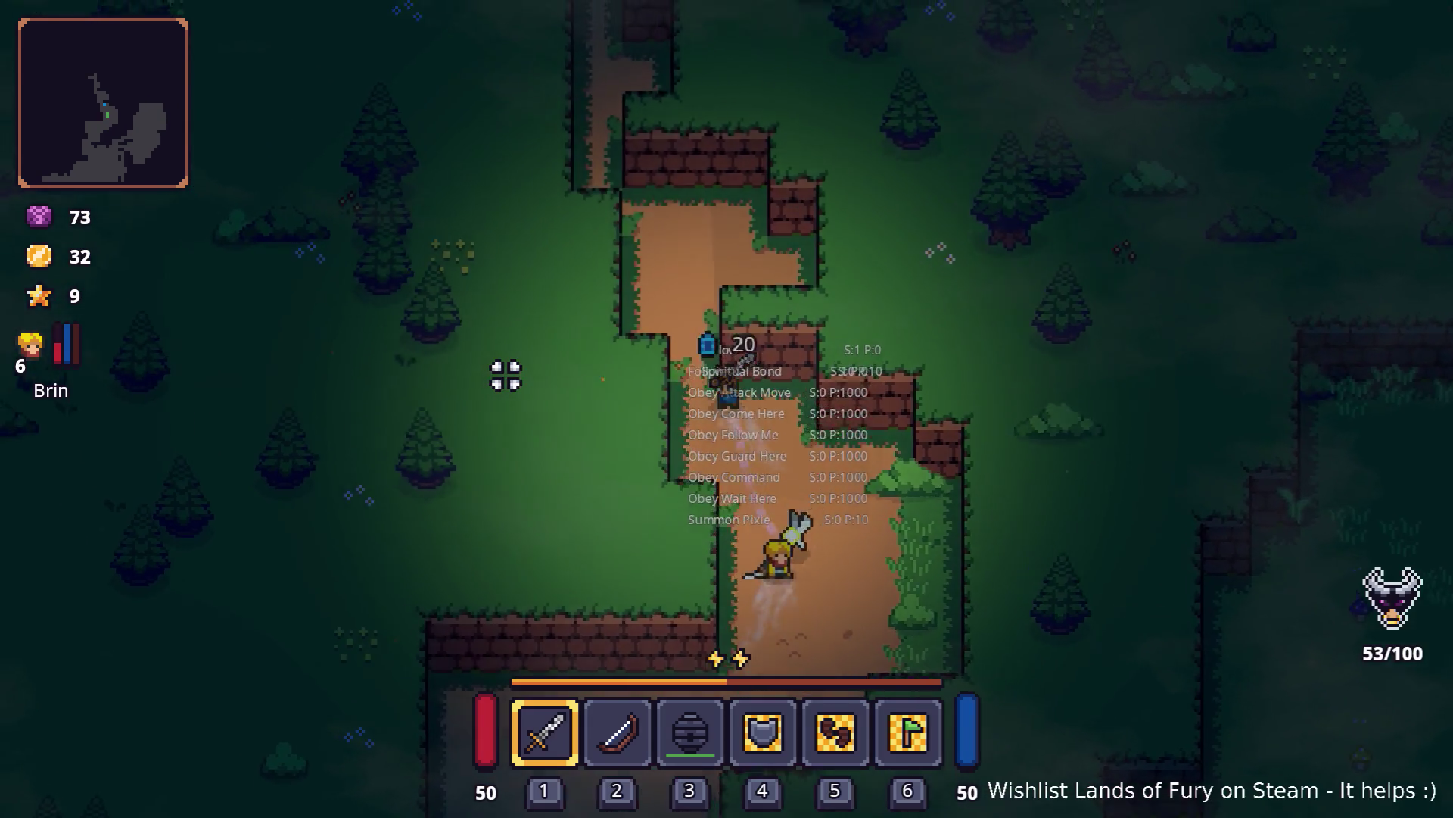
{"action": "key", "text": "w"}
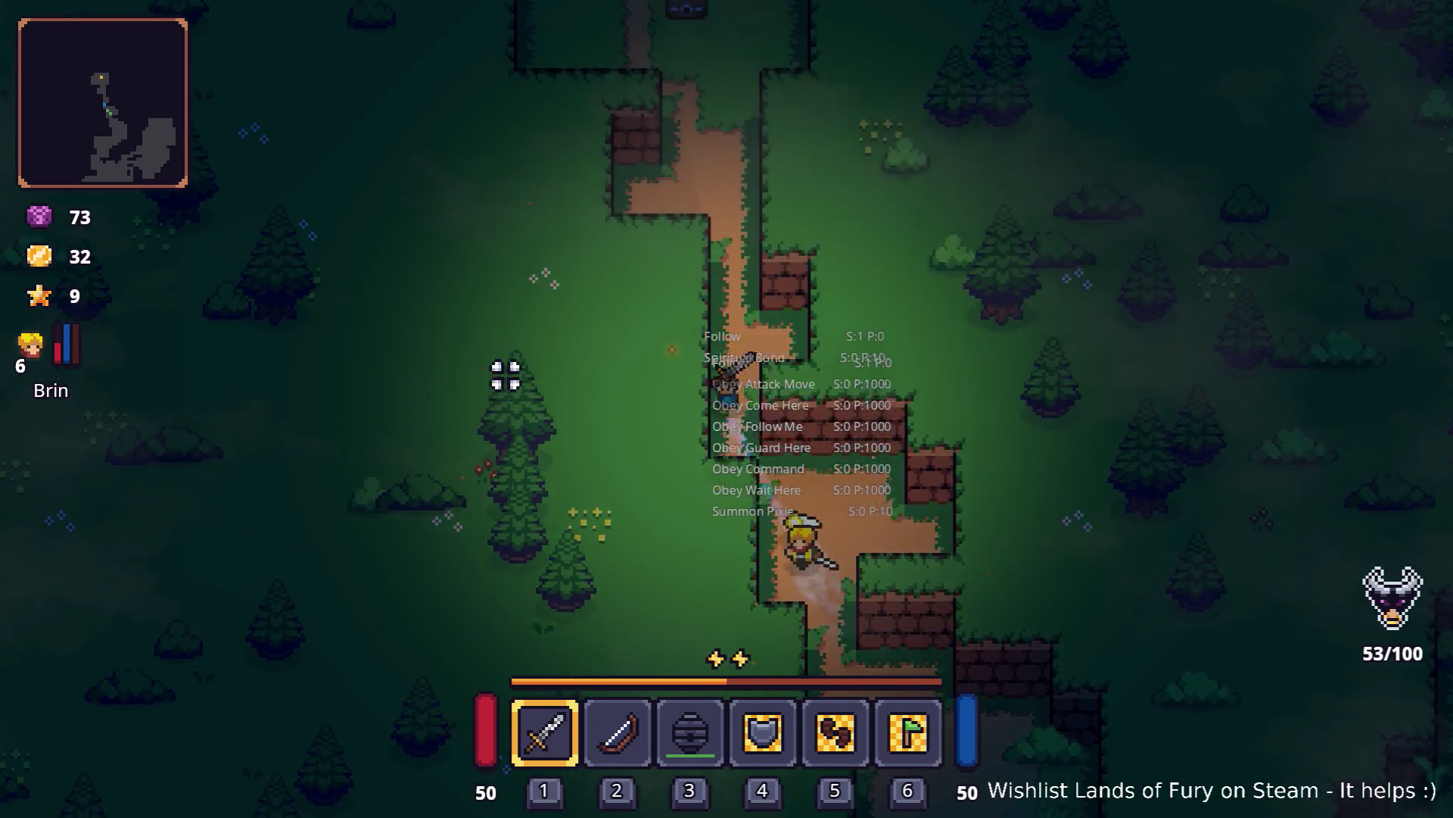
Step: Enter the crate enclosure, strike the enemy twice, then retreat down and right
{"action": "key", "text": "w"}
{"action": "left_click", "coordinate": [951, 347]}
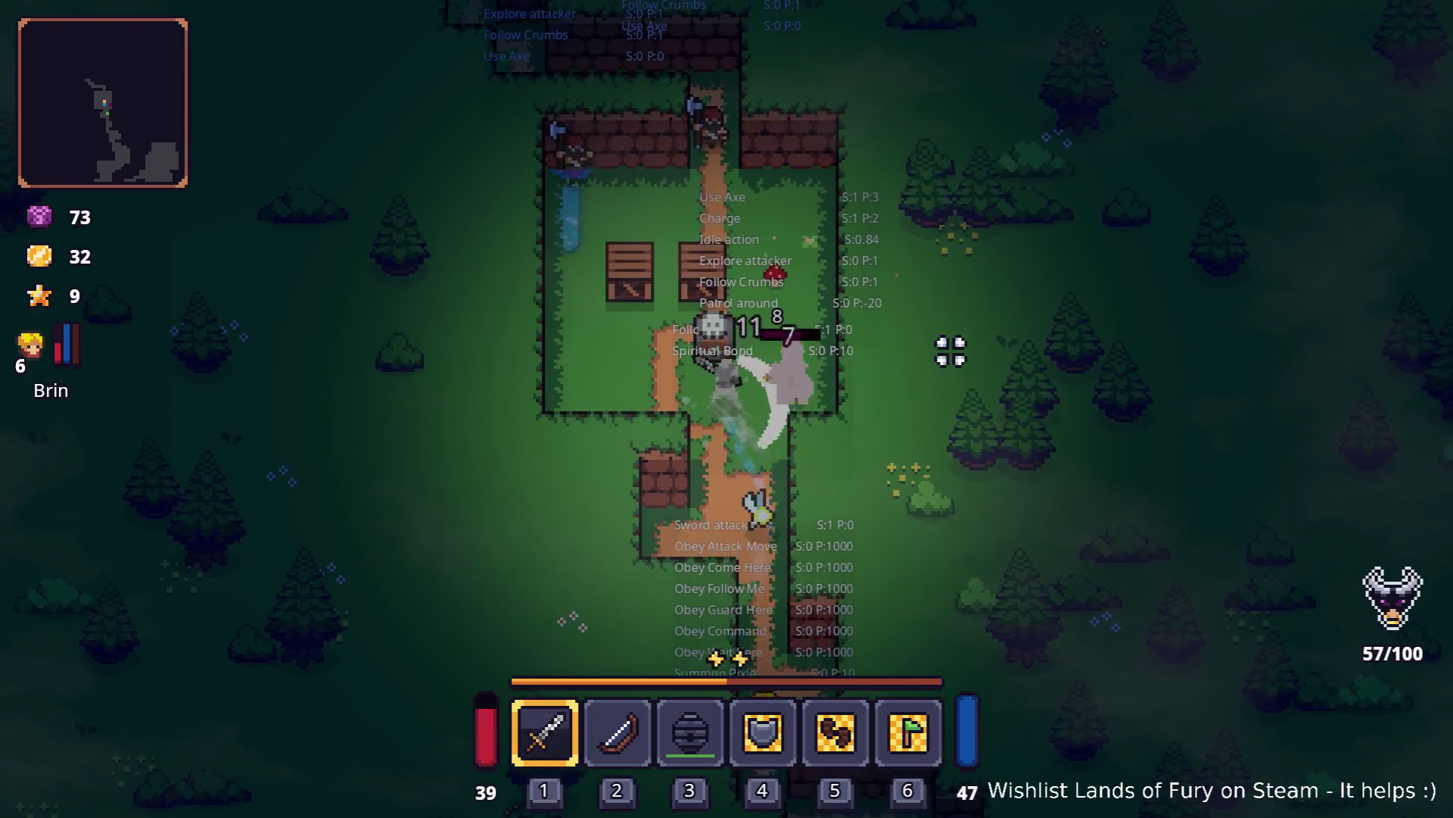
{"action": "left_click", "coordinate": [723, 433]}
{"action": "key", "text": "s"}
{"action": "key", "text": "d"}
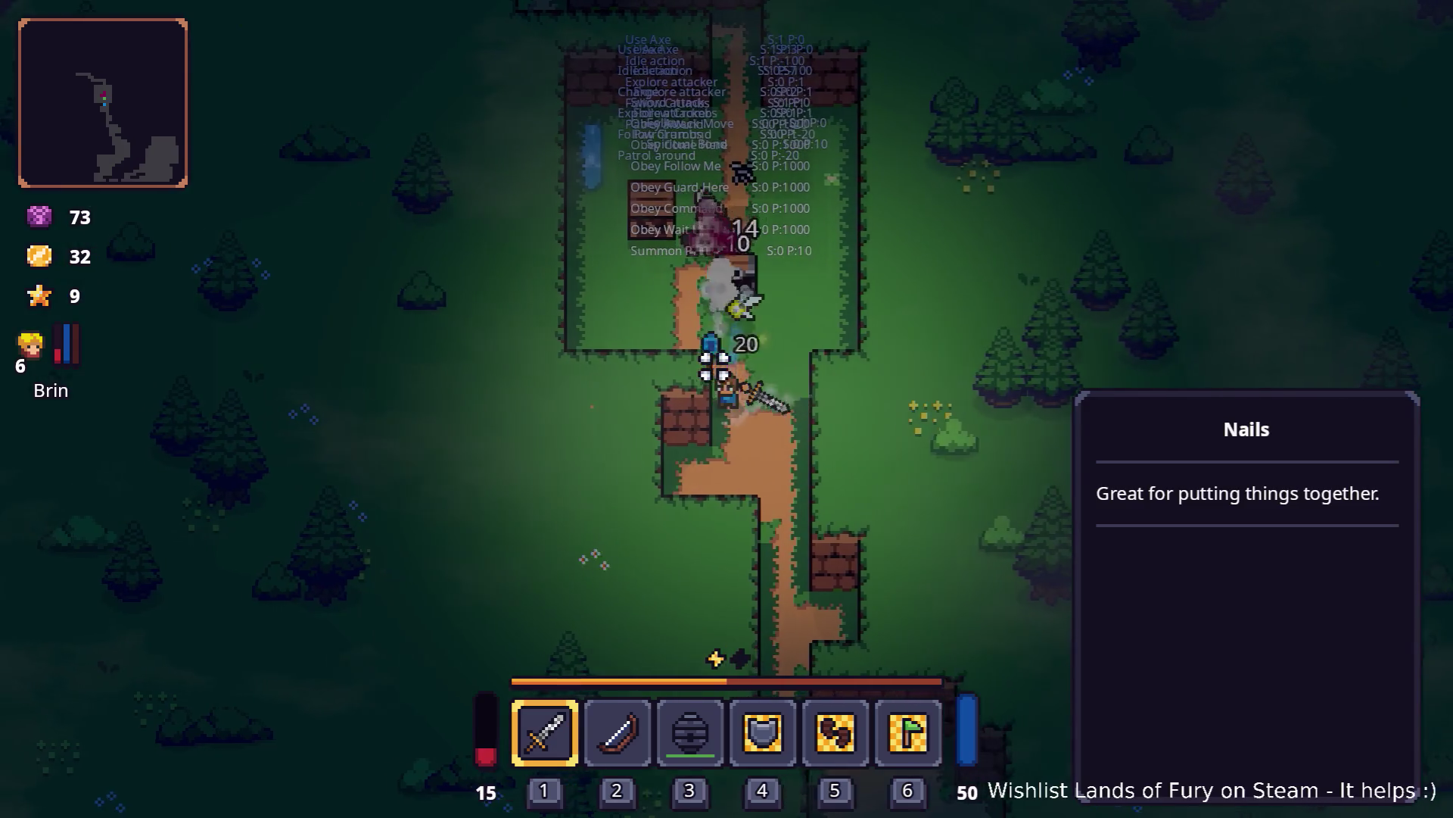
Step: Fit the bleeding rune into the sword's empty rune slot from the inventory
{"action": "key", "text": "i"}
{"action": "right_click", "coordinate": [544, 550]}
{"action": "left_click", "coordinate": [621, 424]}
{"action": "left_click", "coordinate": [617, 318]}
{"action": "left_click", "coordinate": [723, 501]}
Step: Return to the enclosure, walk south down the path to the grass edge, and pause
{"action": "key", "text": "w"}
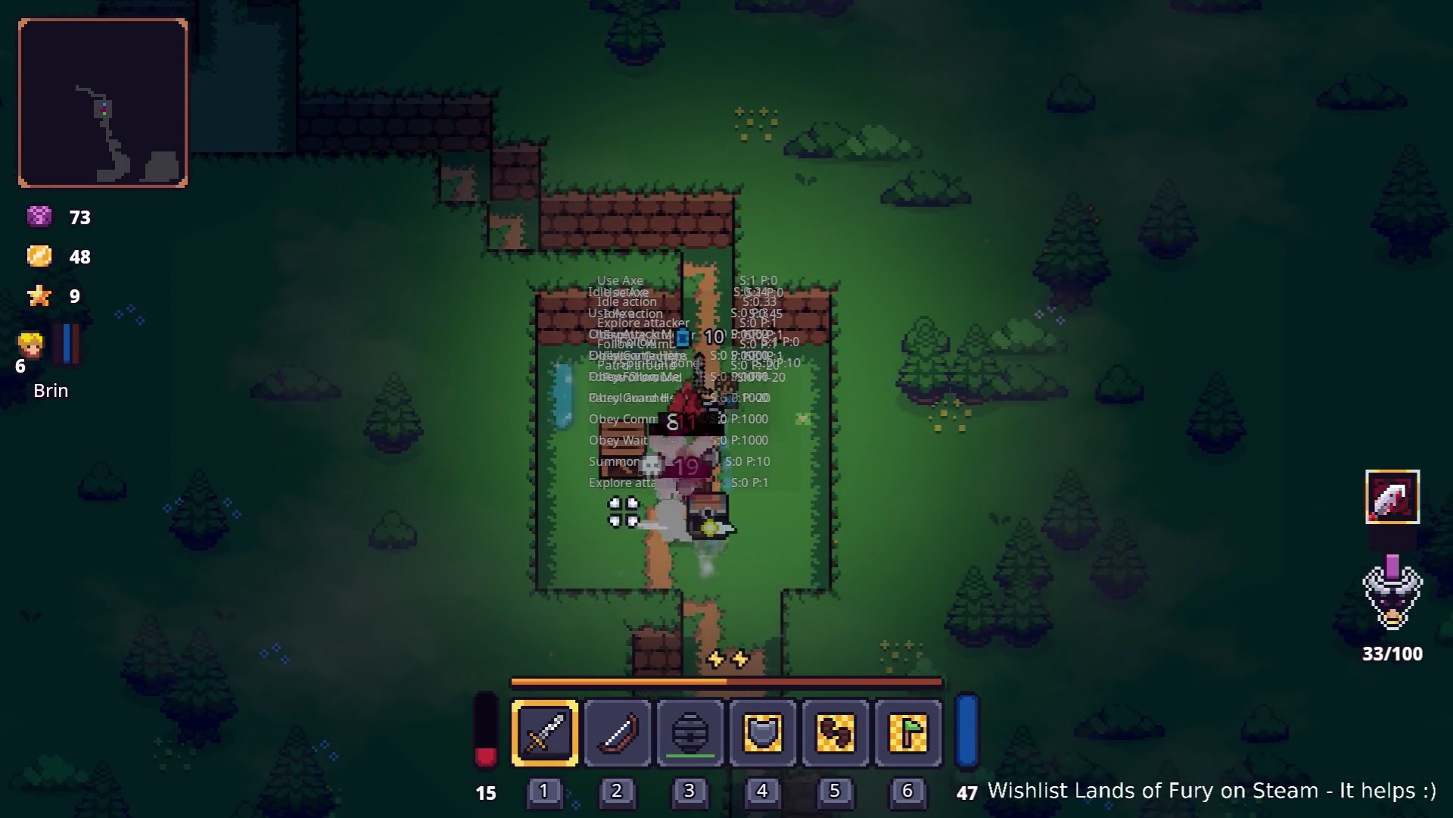
{"action": "key", "text": "d"}
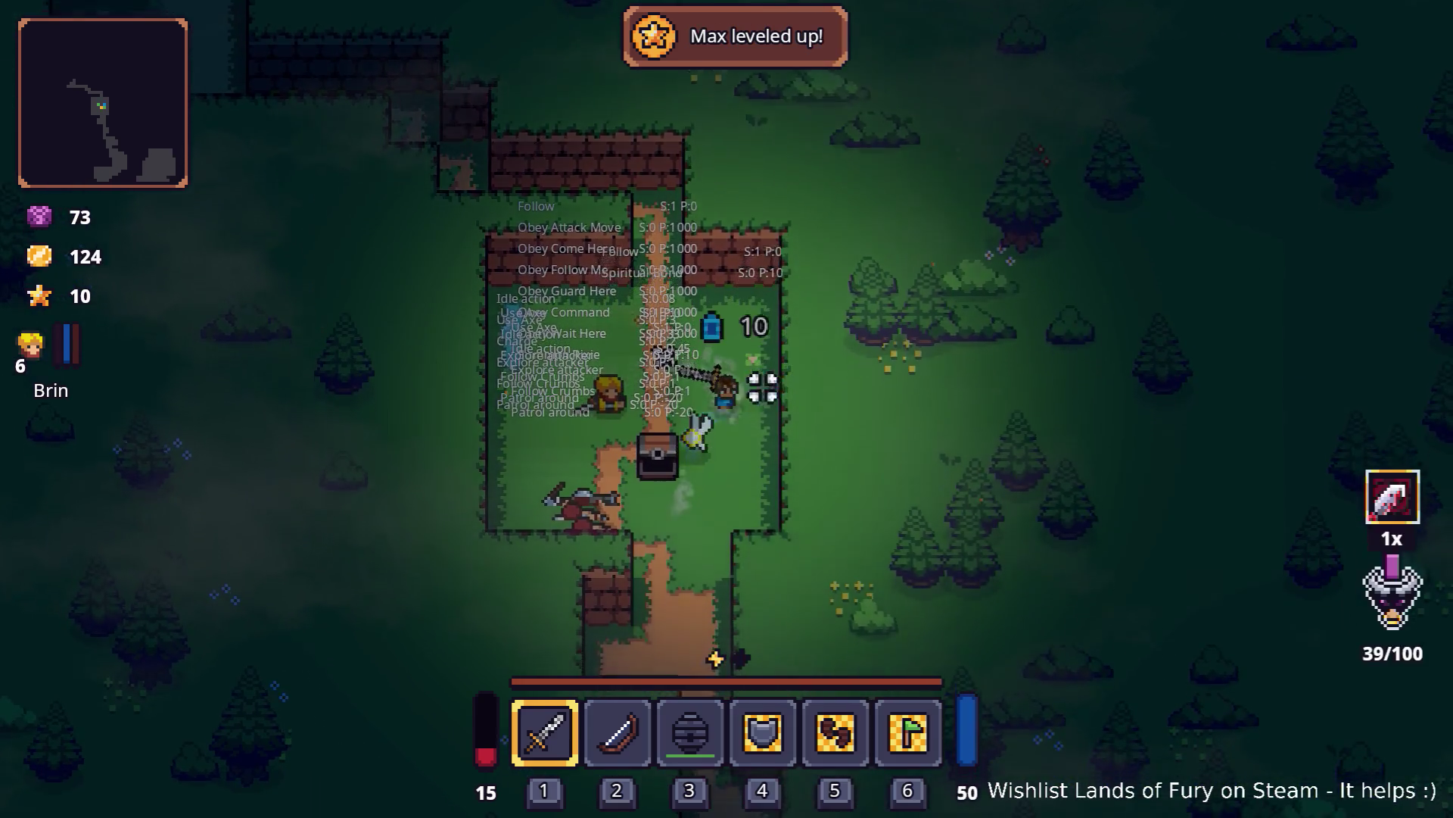
{"action": "key", "text": "s"}
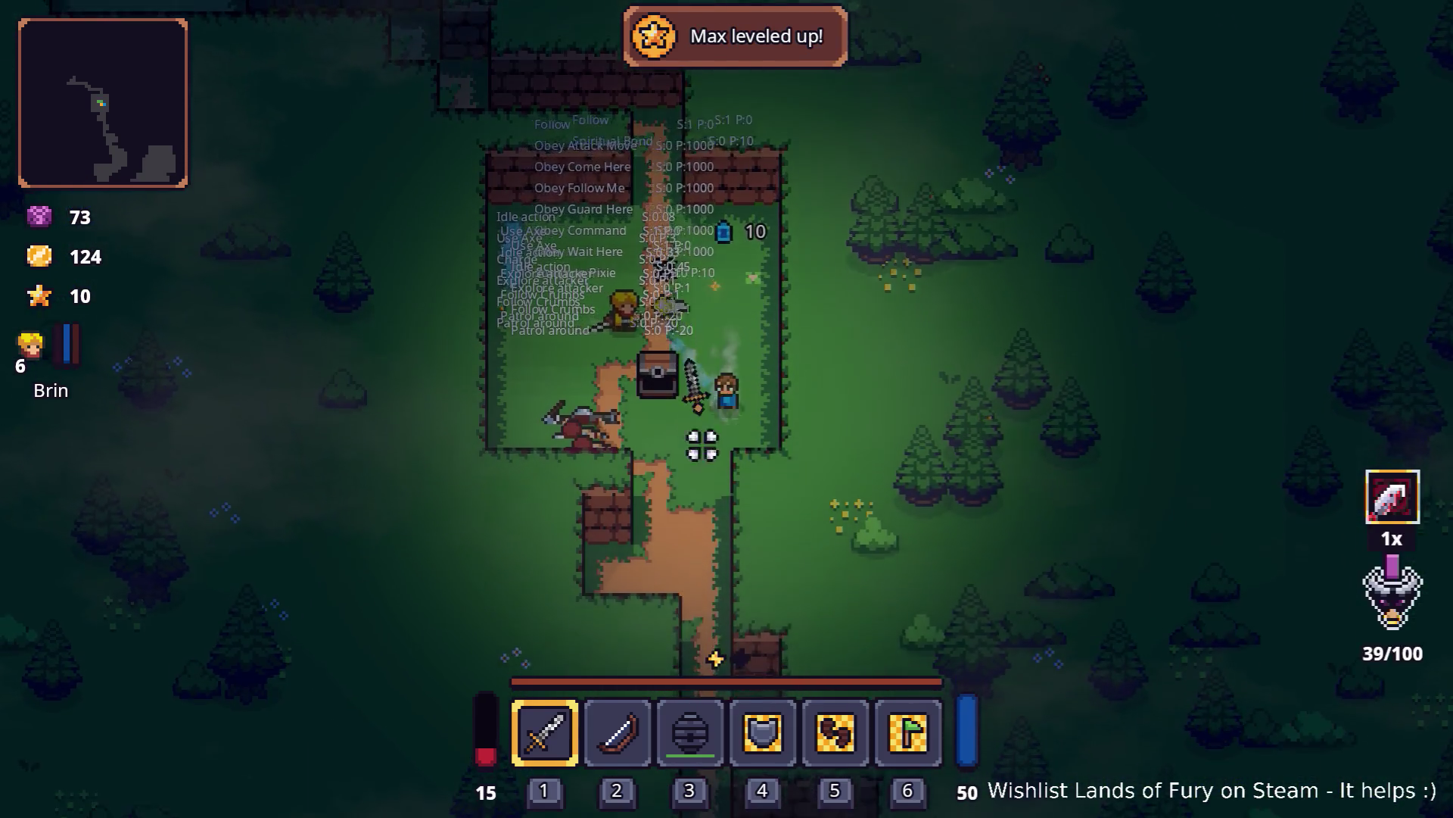
{"action": "key", "text": "s"}
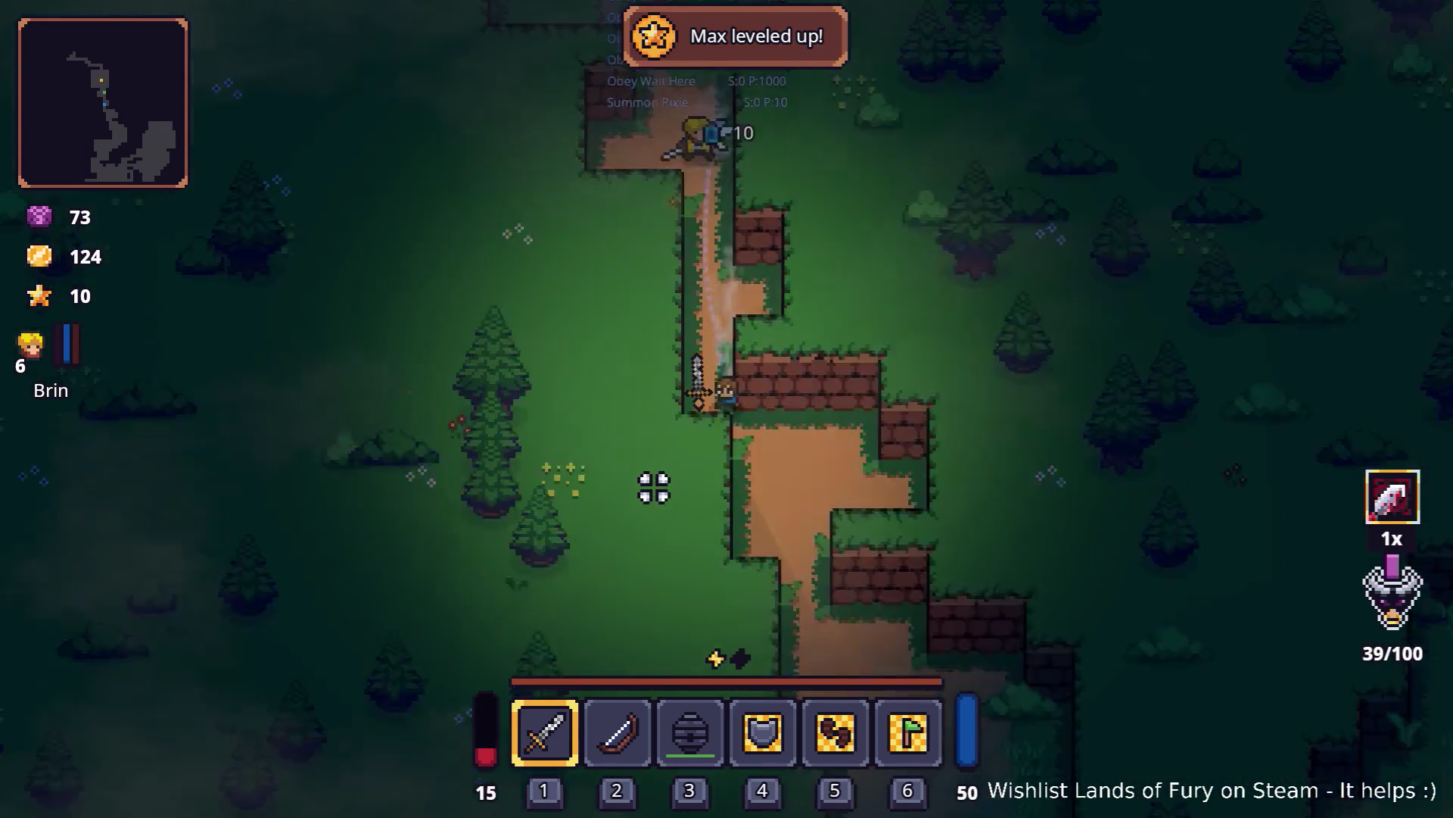
{"action": "key", "text": "s"}
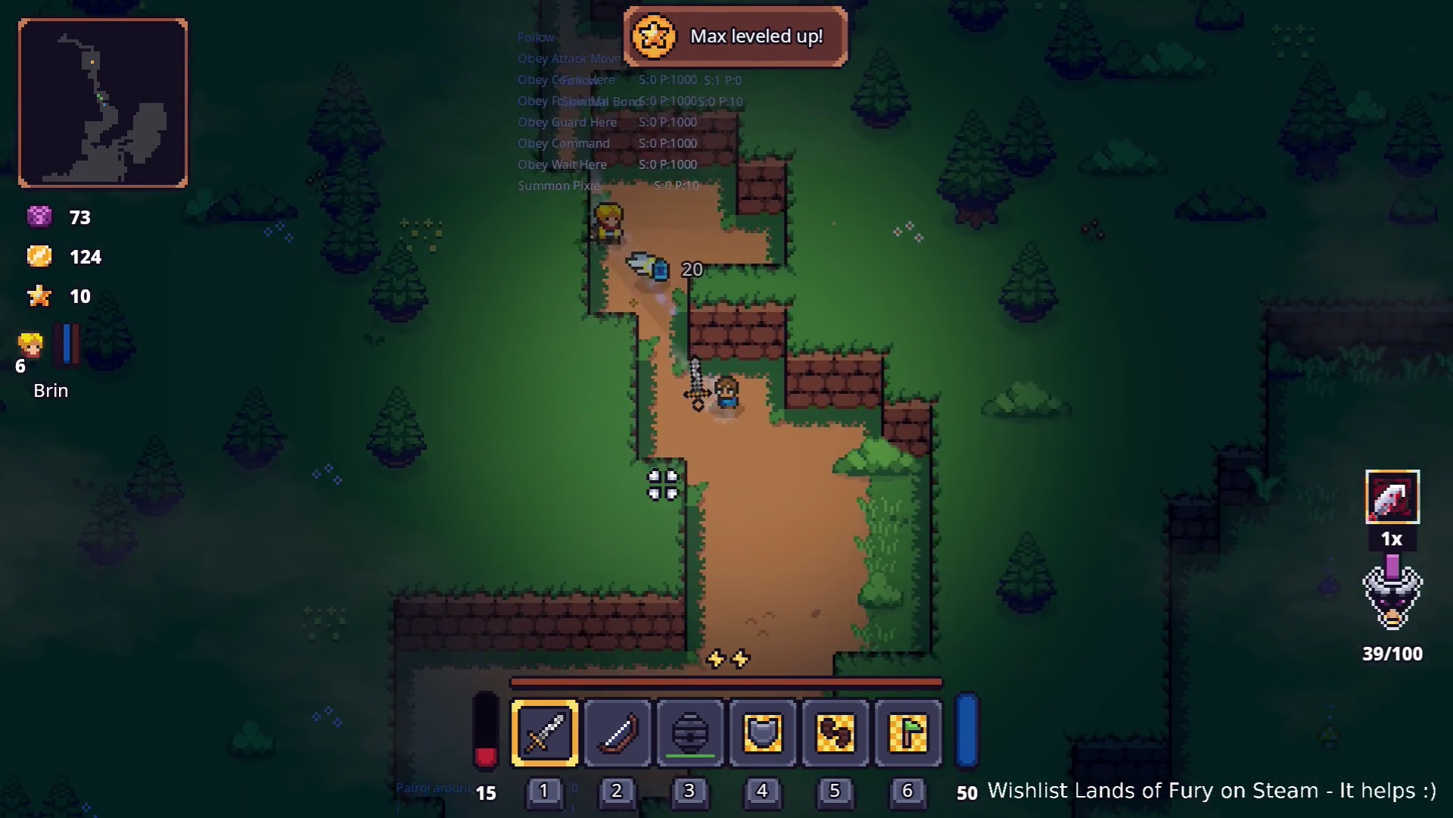
{"action": "key", "text": "s"}
{"action": "key", "text": "a"}
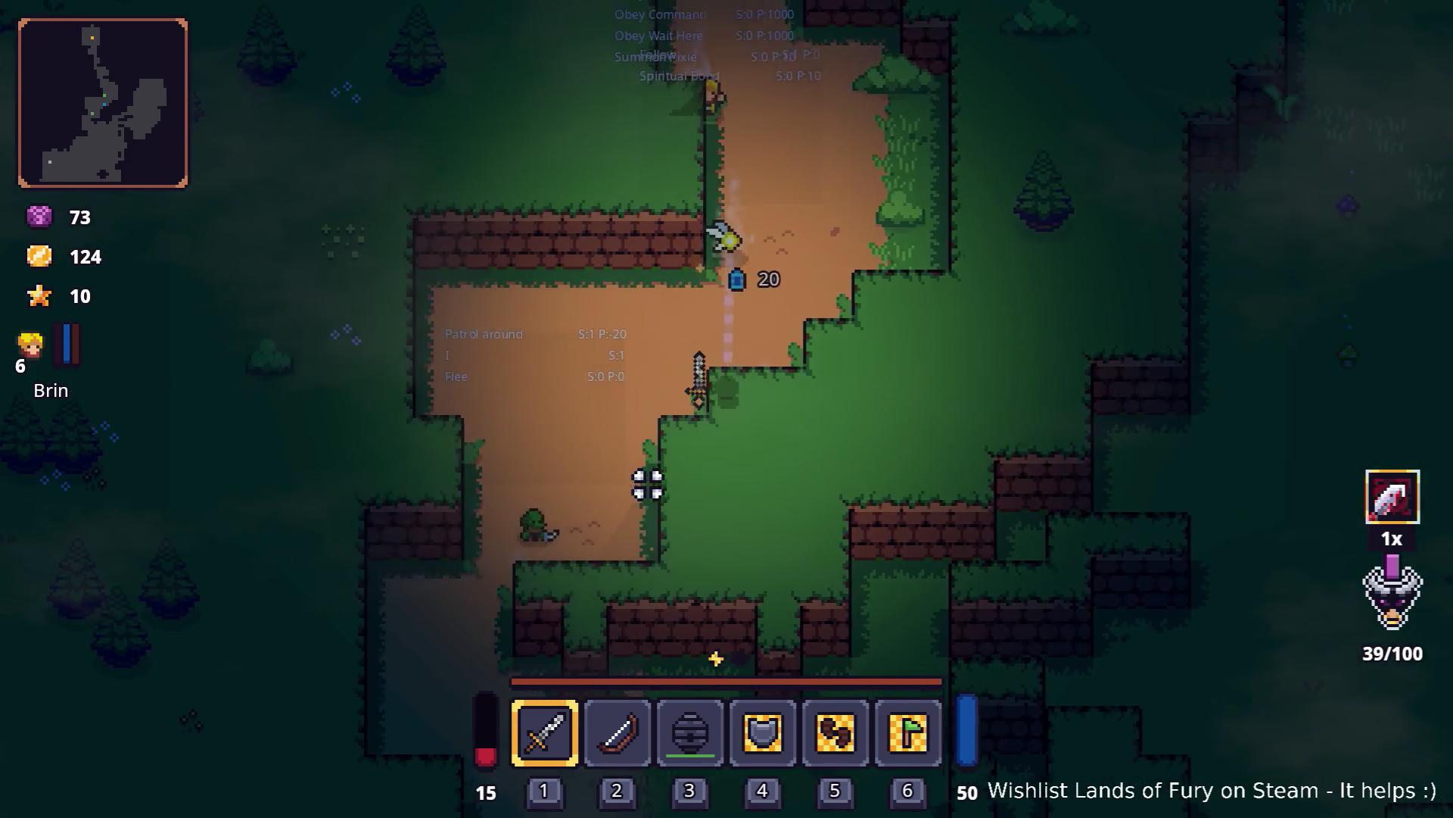
{"action": "key", "text": "s"}
{"action": "key", "text": "a"}
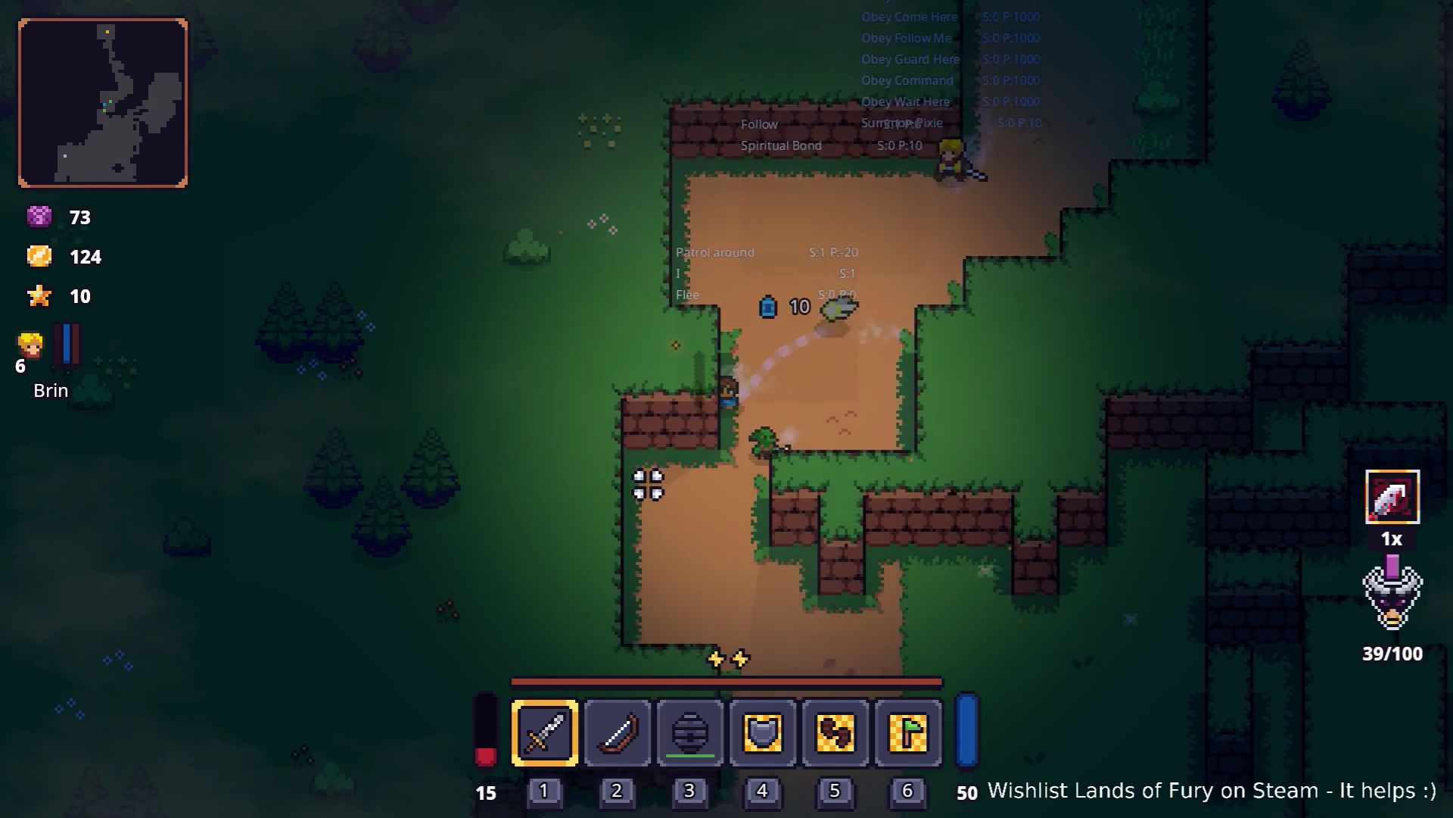
{"action": "key", "text": "s"}
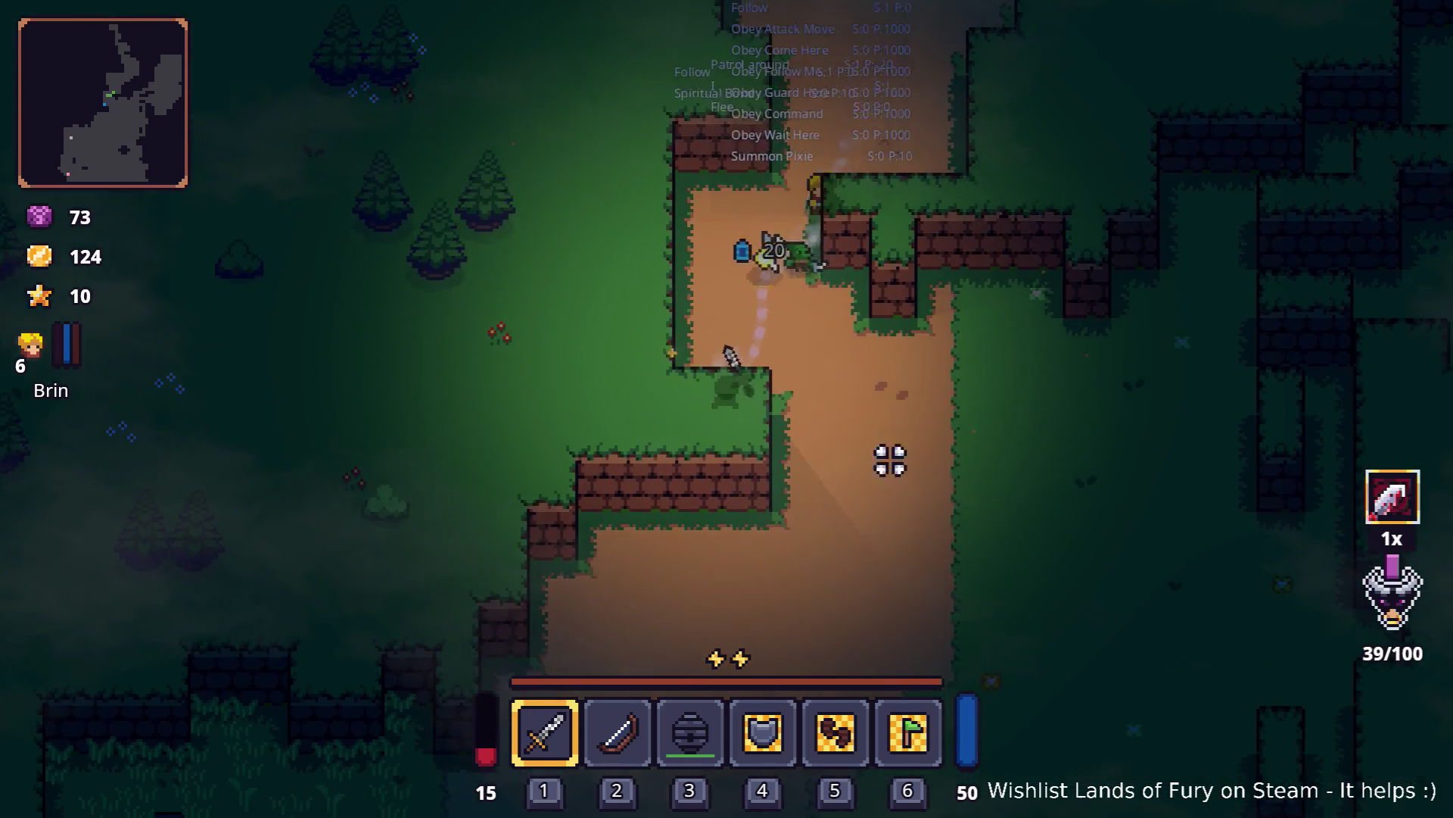
{"action": "key", "text": "d"}
{"action": "key", "text": "Escape"}
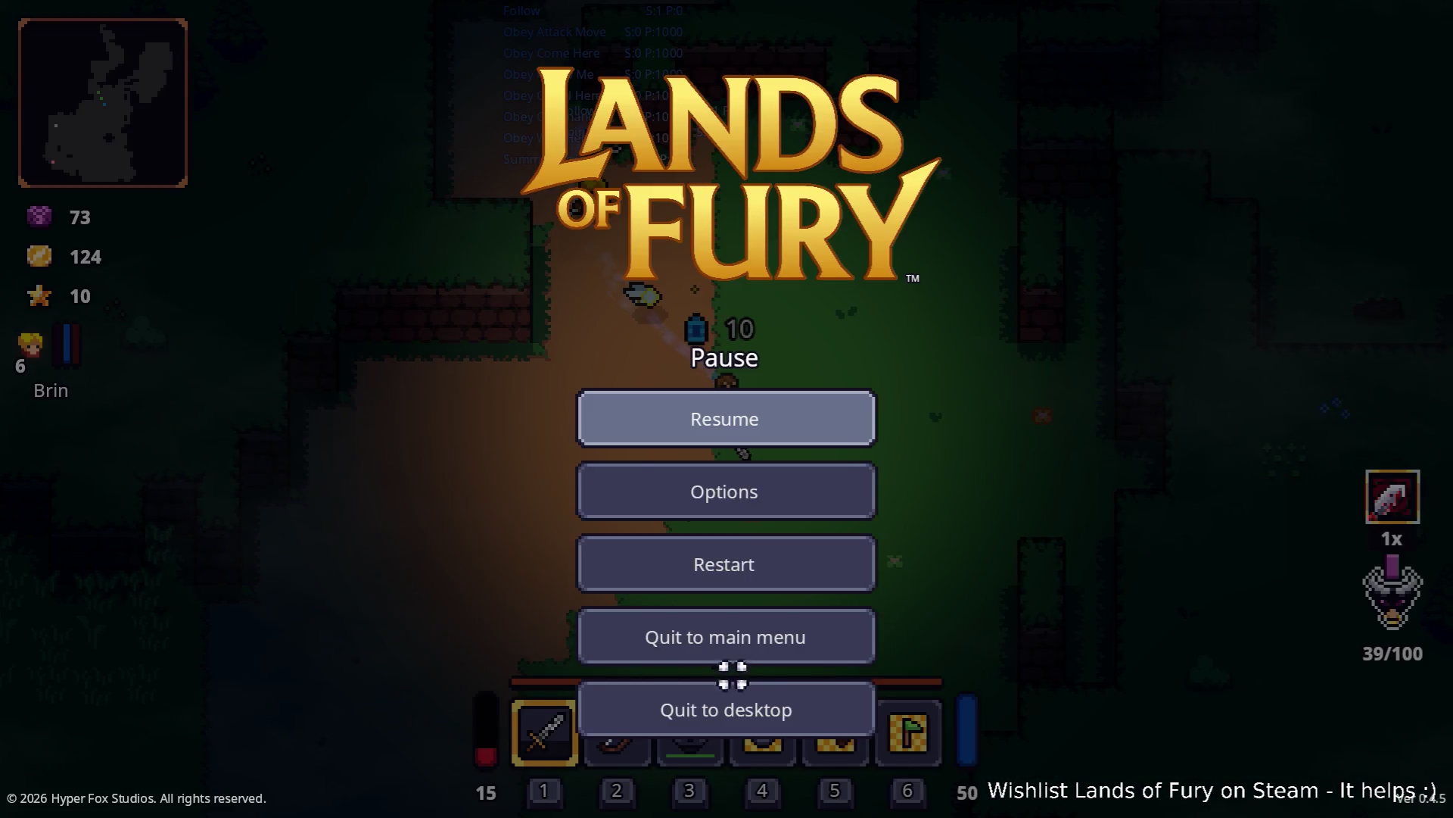
Step: Quit Lands of Fury to the desktop from the pause menu
{"action": "left_click", "coordinate": [763, 706]}
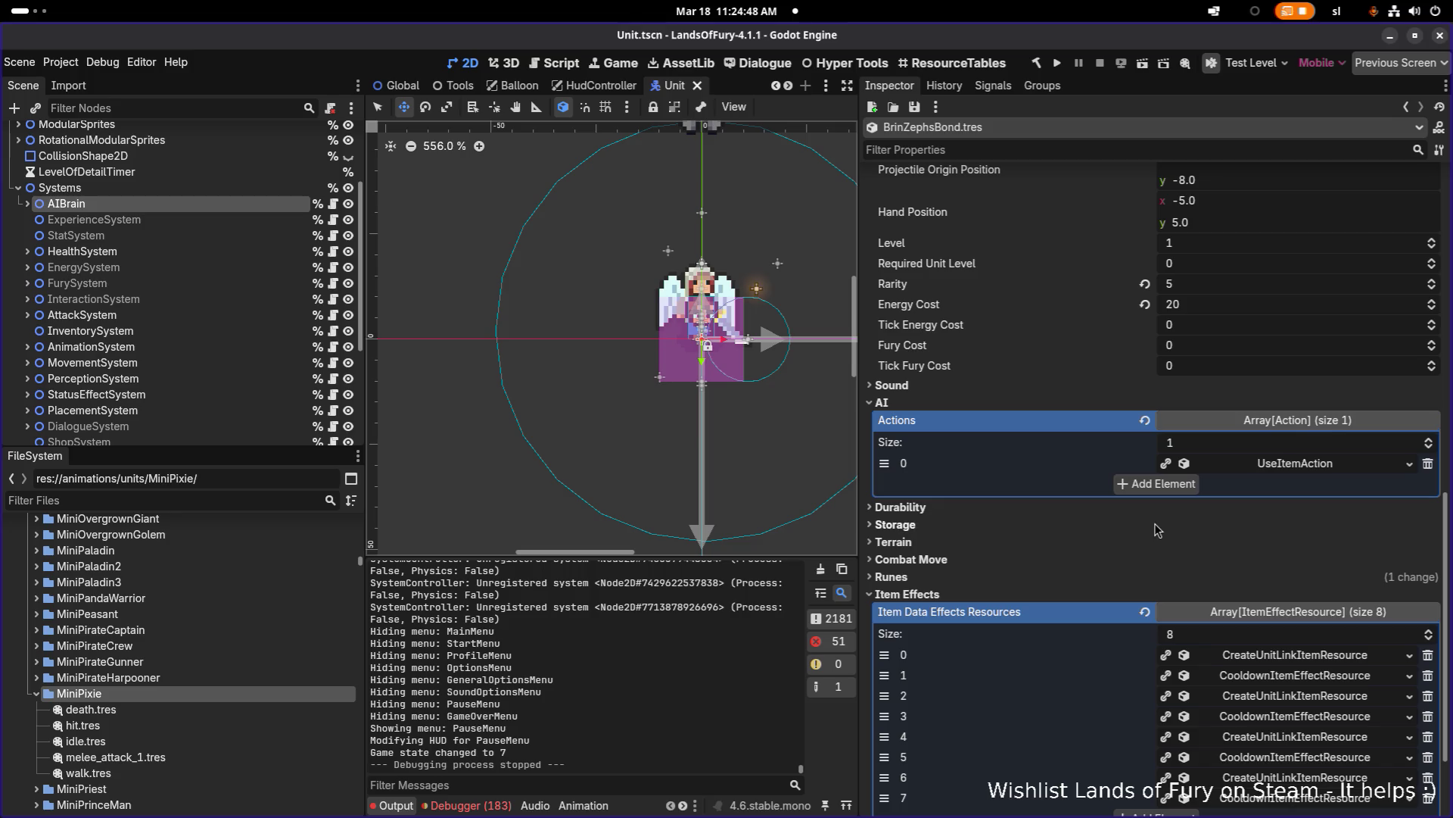
Step: Filter the FileSystem files by 'zeph' after trying 'ferseph' and 'sep'
{"action": "scroll", "coordinate": [543, 512], "scroll_direction": "up", "scroll_amount": 1}
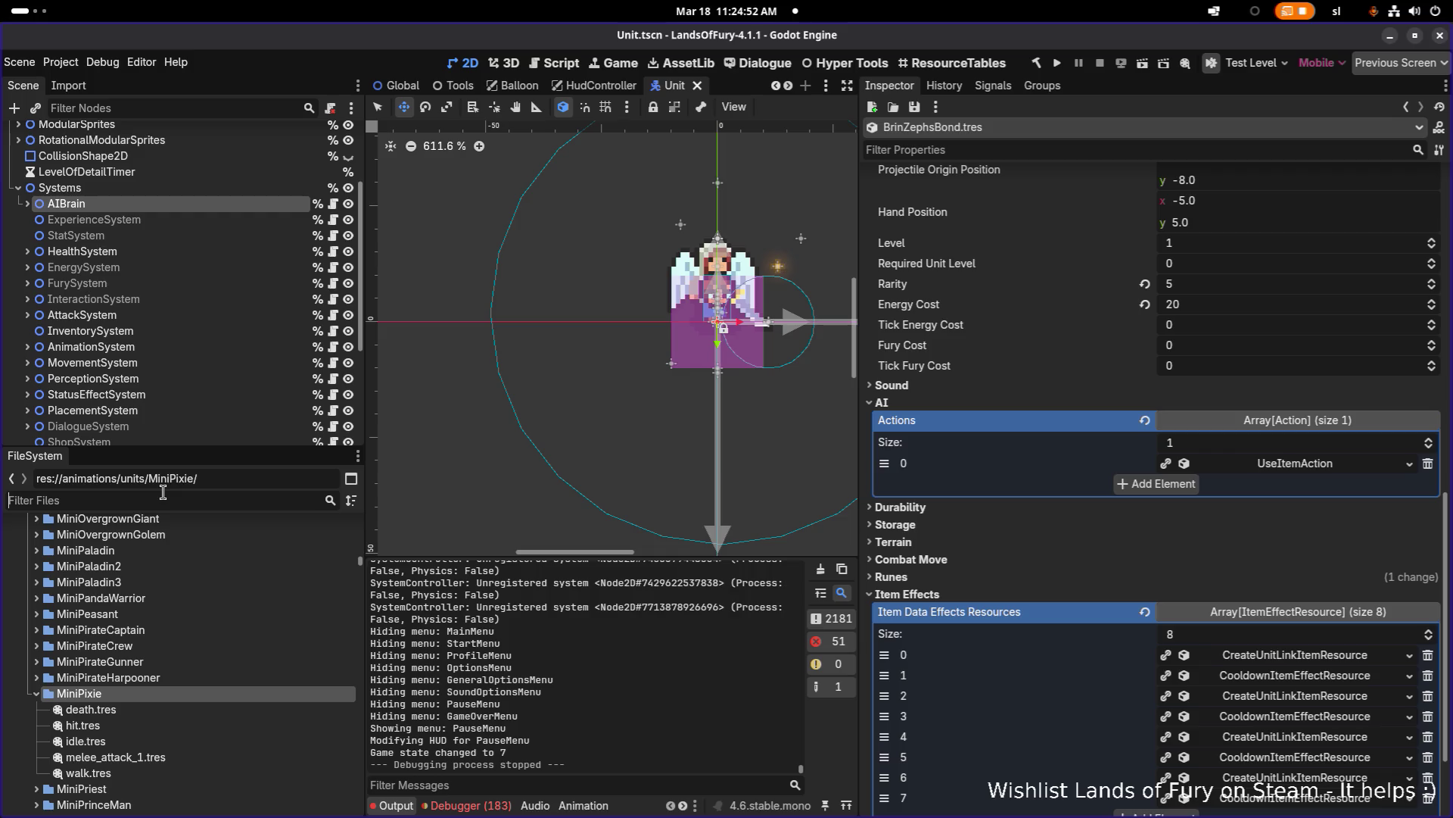
{"action": "type", "text": "fer"}
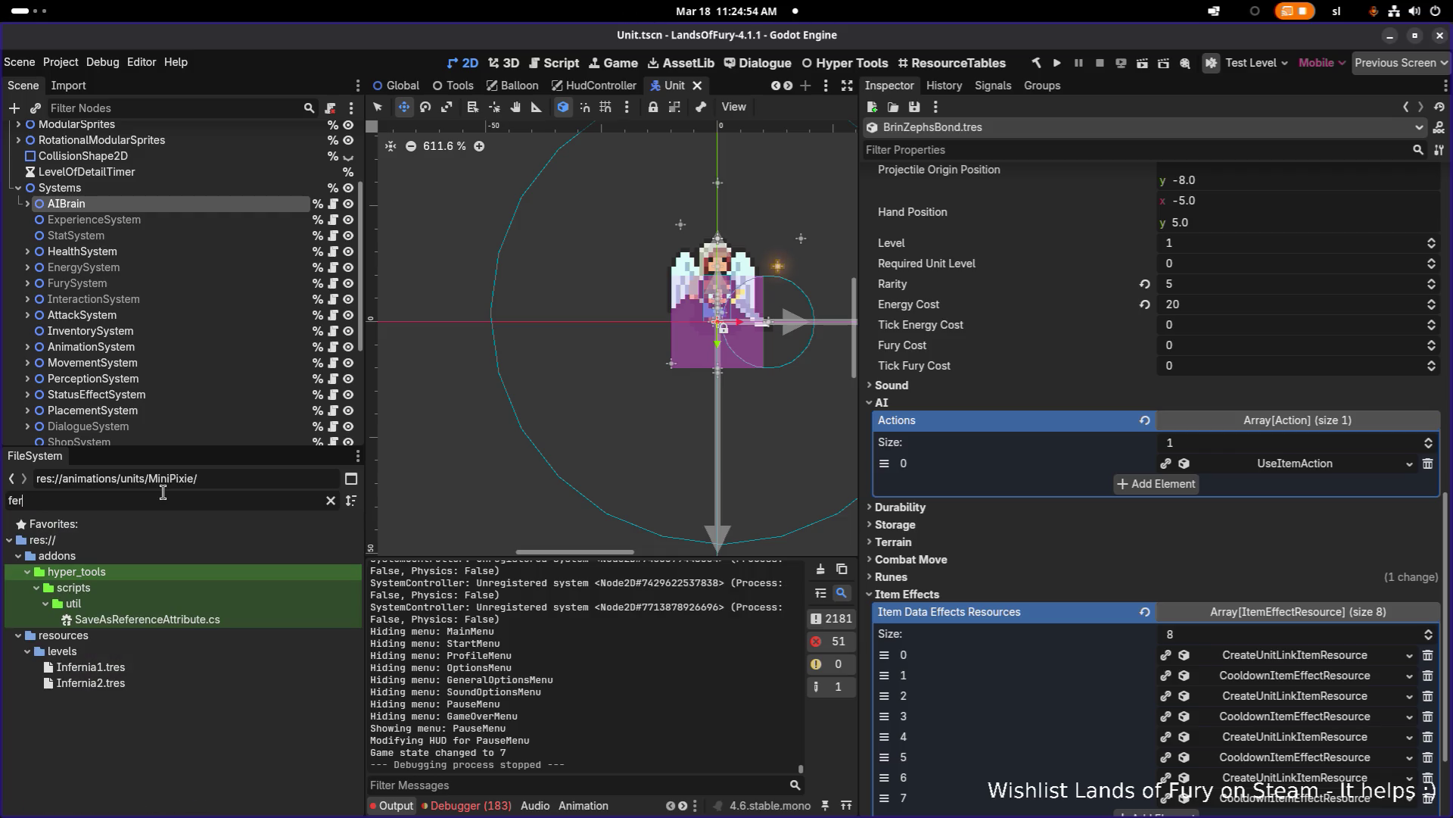
{"action": "type", "text": "seph"}
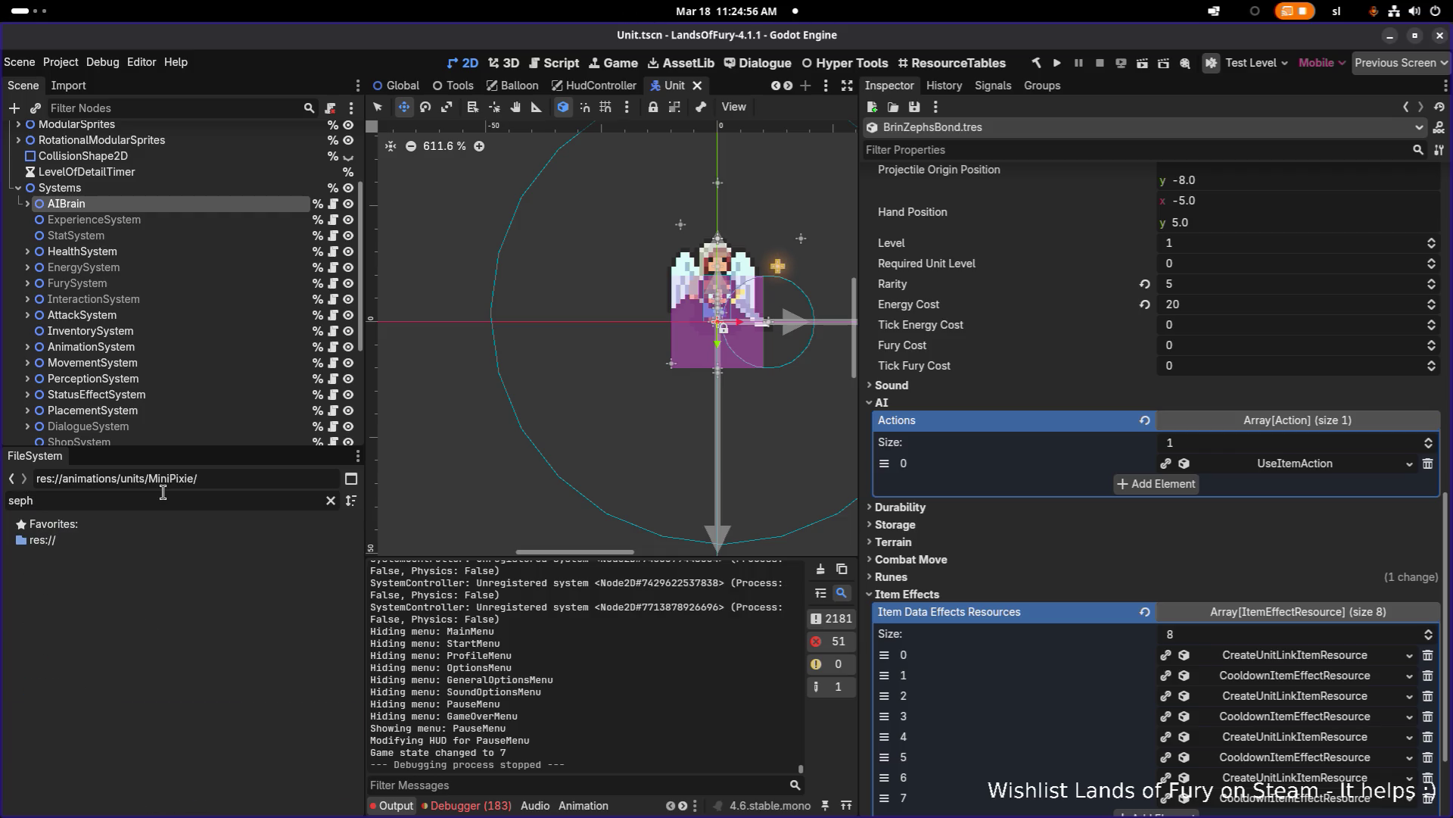
{"action": "key", "text": "BackSpace"}
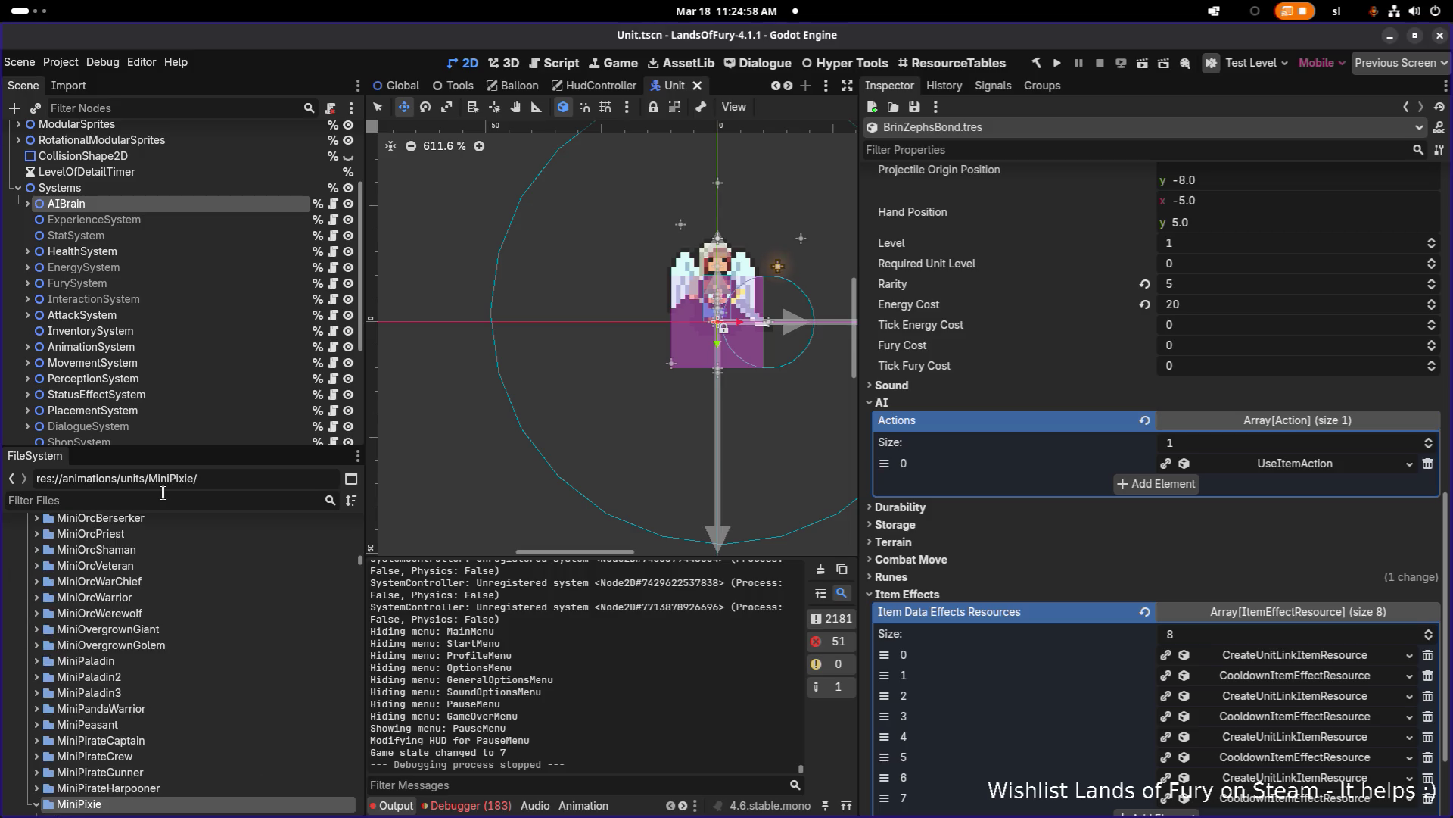
{"action": "type", "text": "sep"}
{"action": "key", "text": "BackSpace"}
{"action": "key", "text": "BackSpace"}
{"action": "key", "text": "BackSpace"}
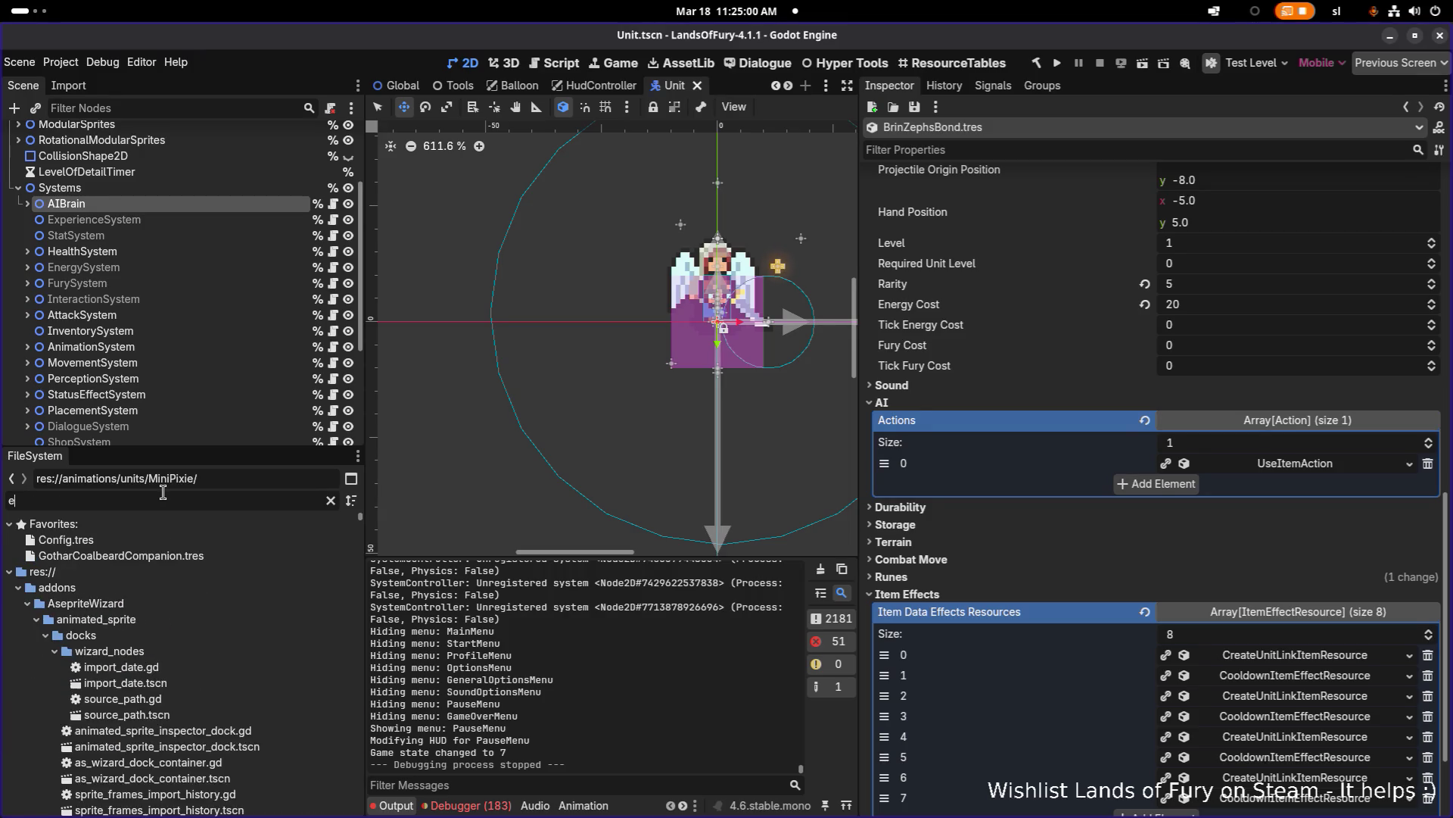
{"action": "type", "text": "zeph"}
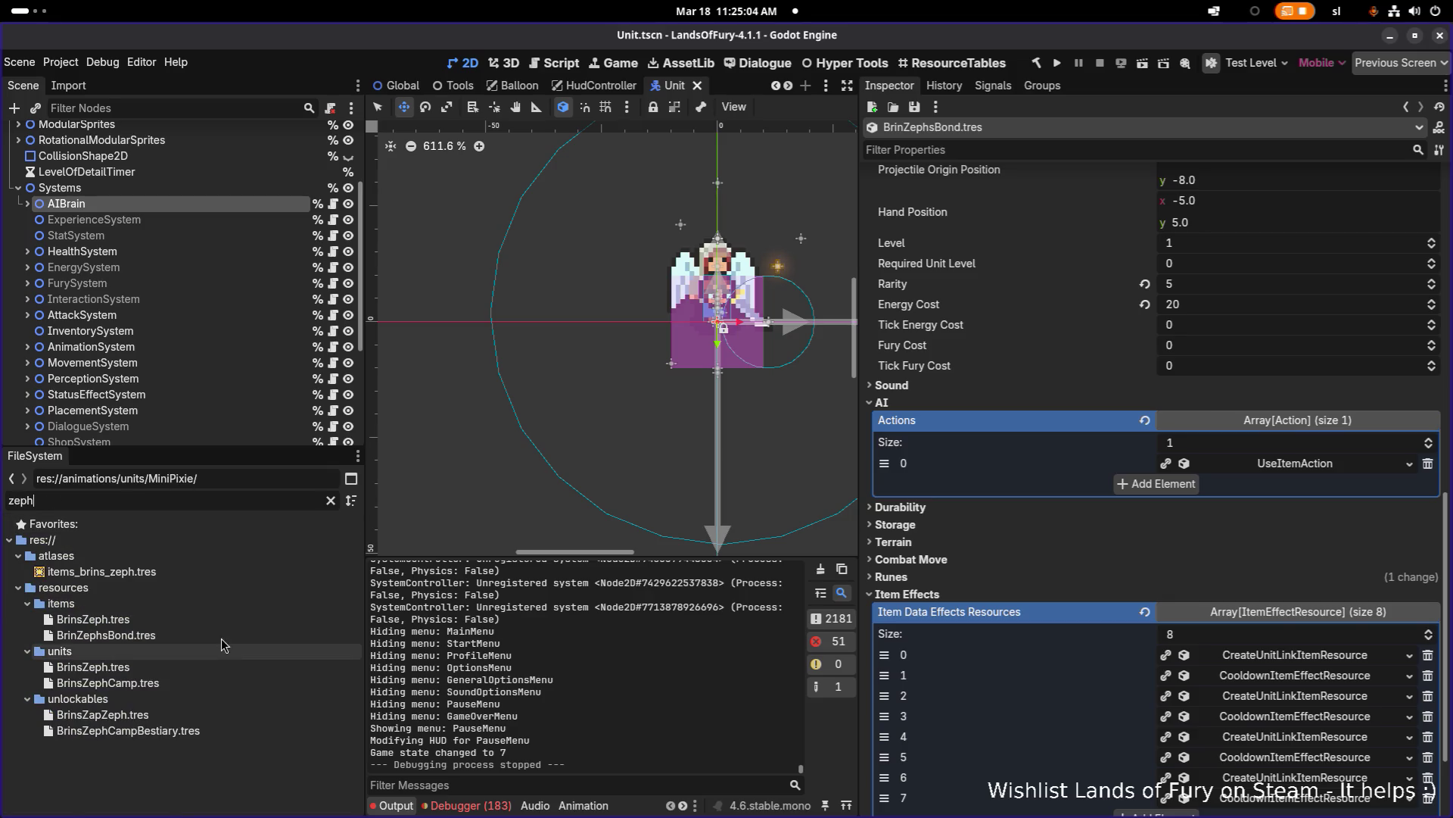
Step: Open the BrinsZeph unit resource in the Inspector
{"action": "left_click", "coordinate": [225, 625]}
{"action": "left_click", "coordinate": [248, 670]}
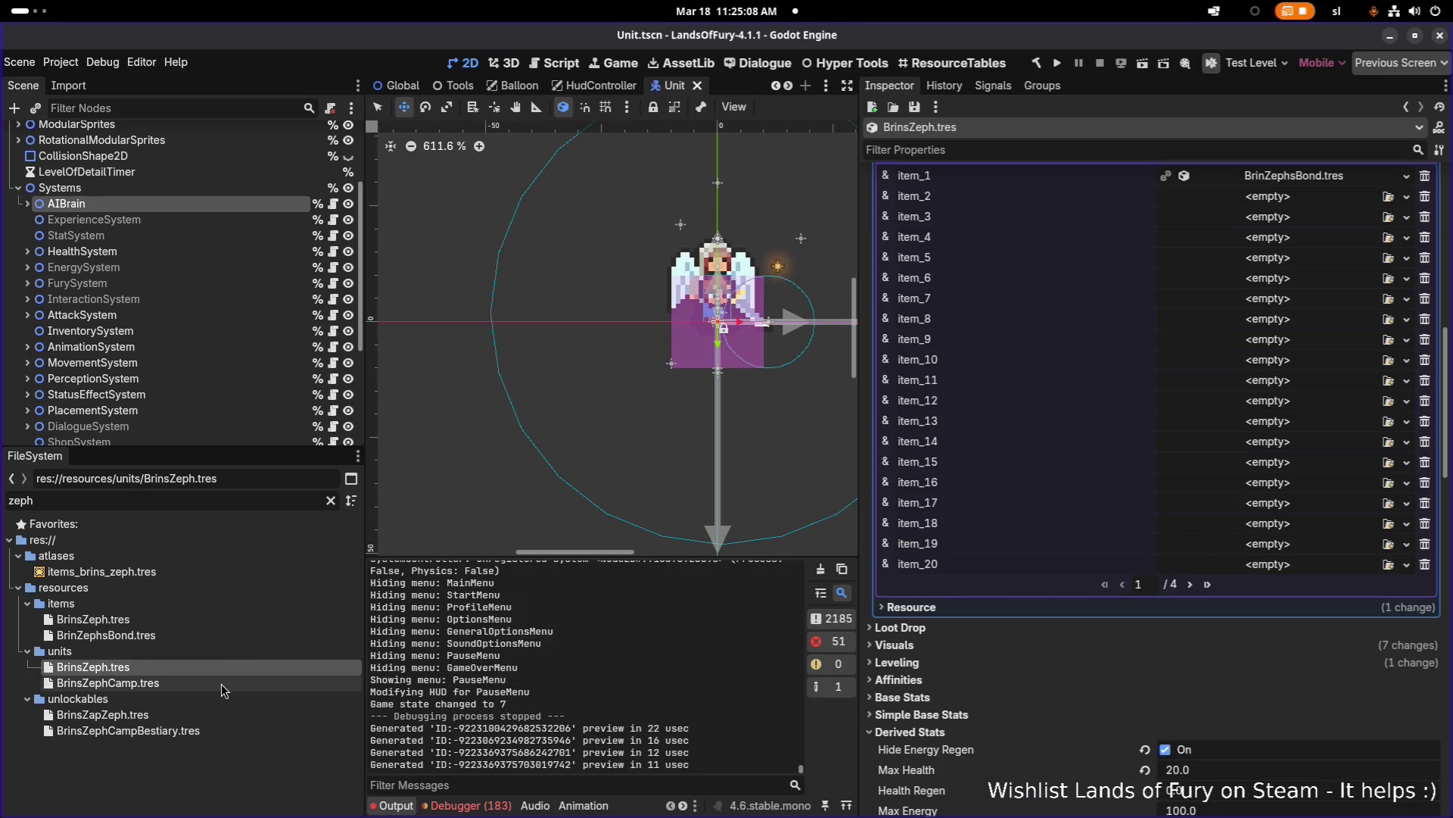
{"action": "scroll", "coordinate": [987, 597], "scroll_direction": "down", "scroll_amount": 20}
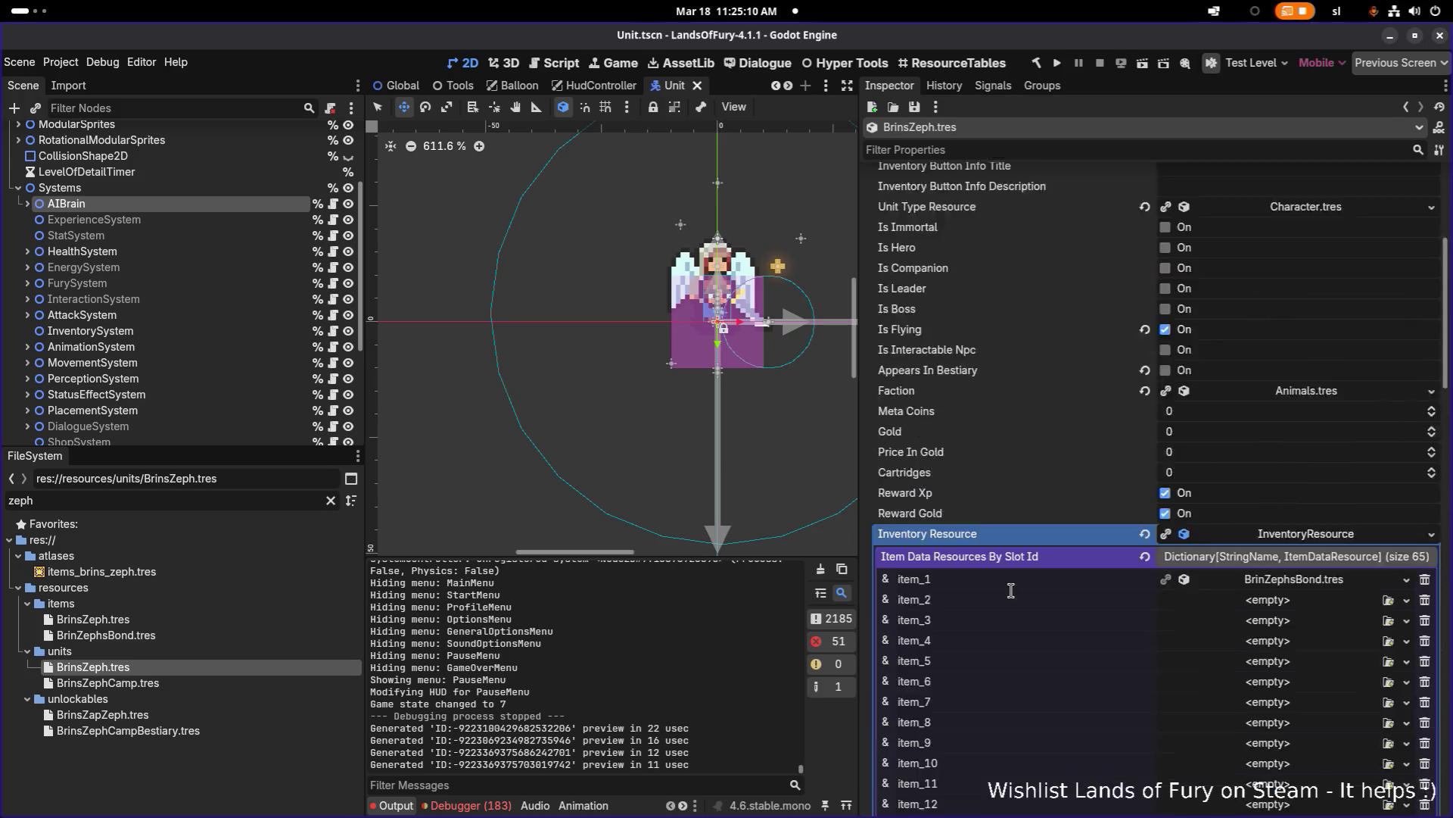
{"action": "scroll", "coordinate": [1012, 593], "scroll_direction": "down", "scroll_amount": 10}
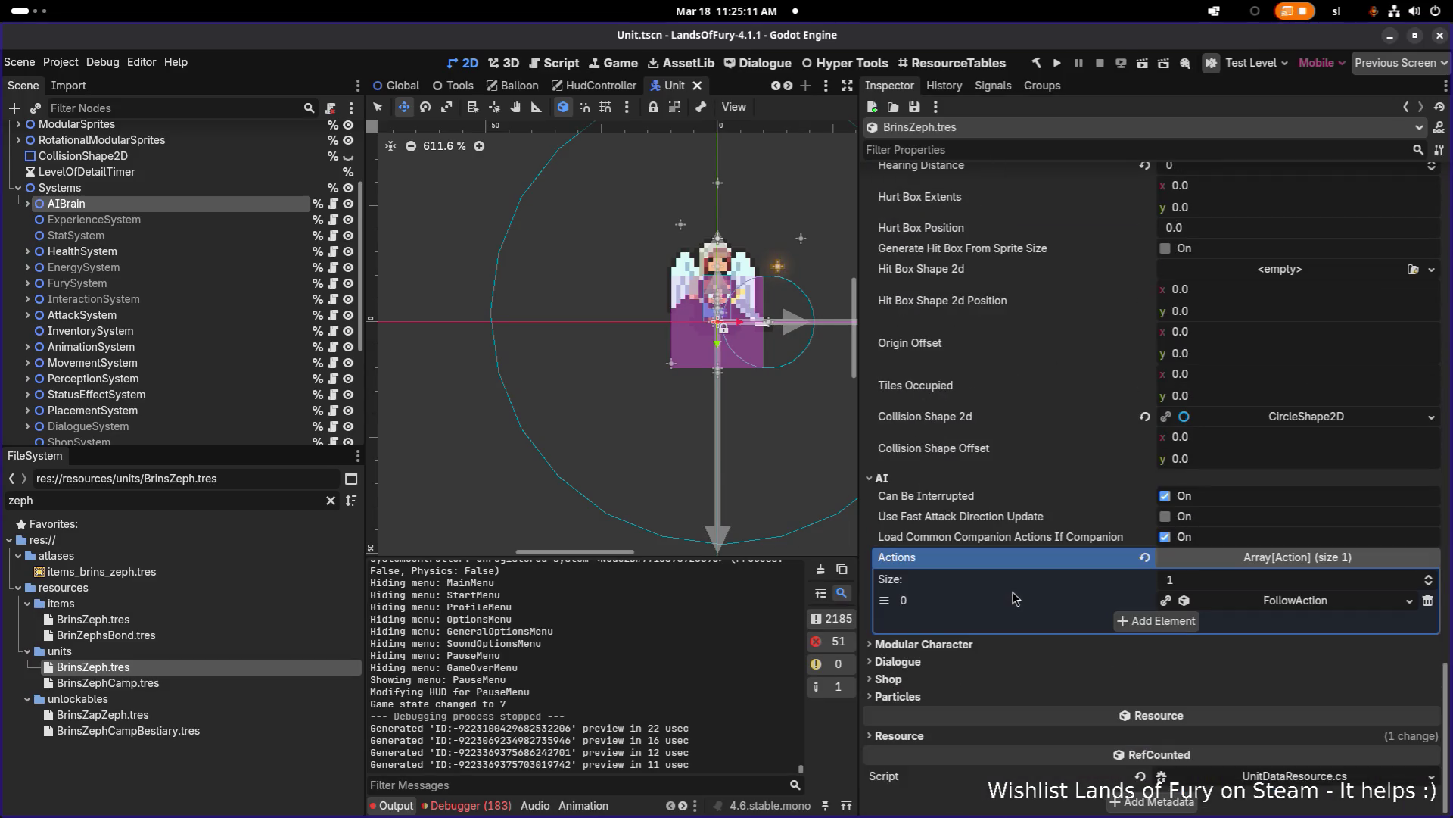
Step: Set FollowAction's AmIDetectingNodeType consideration to detect Summoner and save with Ctrl+S
{"action": "left_click", "coordinate": [1296, 604]}
{"action": "scroll", "coordinate": [1290, 609], "scroll_direction": "down", "scroll_amount": 3}
{"action": "left_click", "coordinate": [1296, 728]}
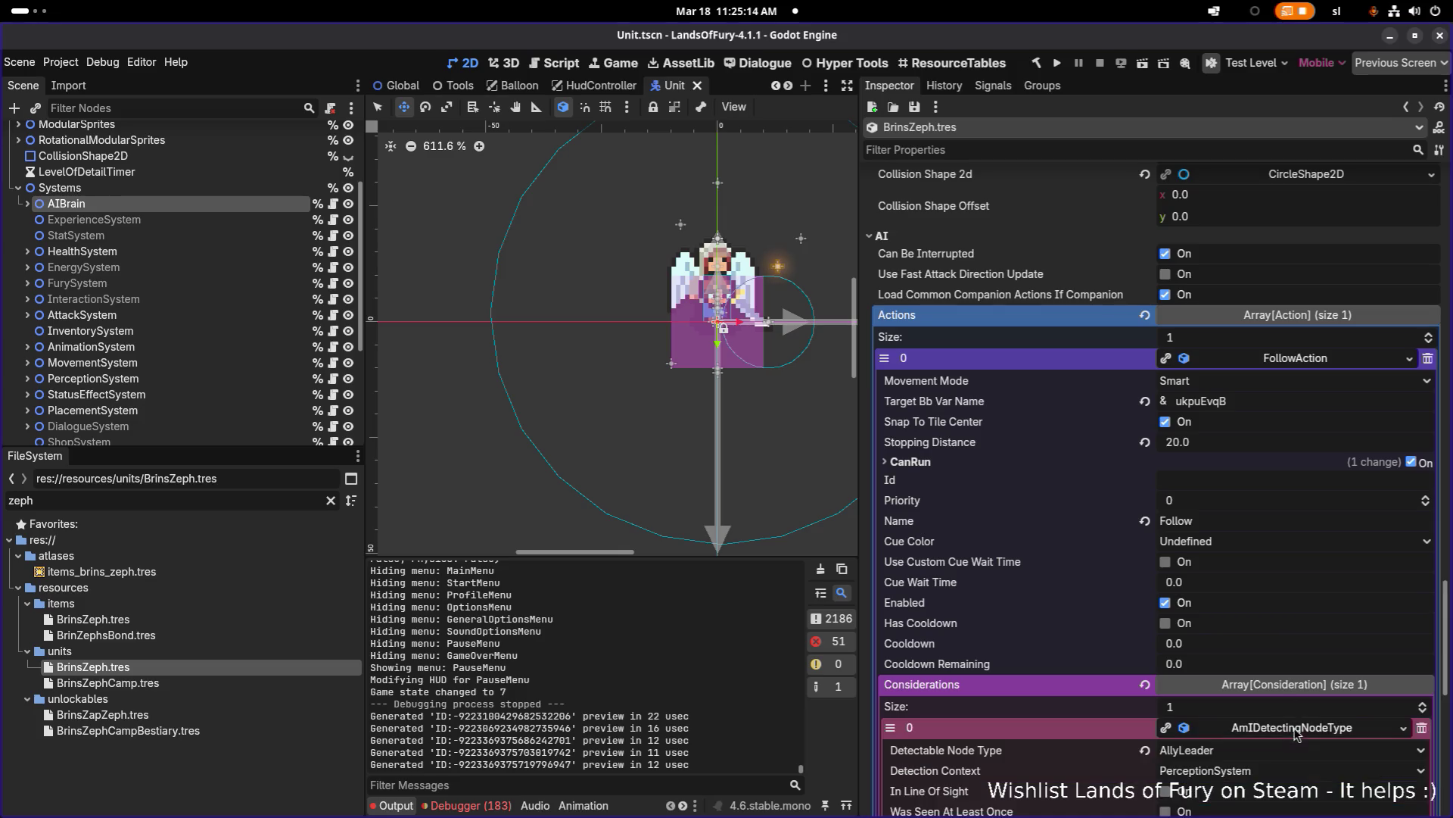
{"action": "scroll", "coordinate": [1274, 609], "scroll_direction": "down", "scroll_amount": 3}
{"action": "left_click", "coordinate": [1249, 515]}
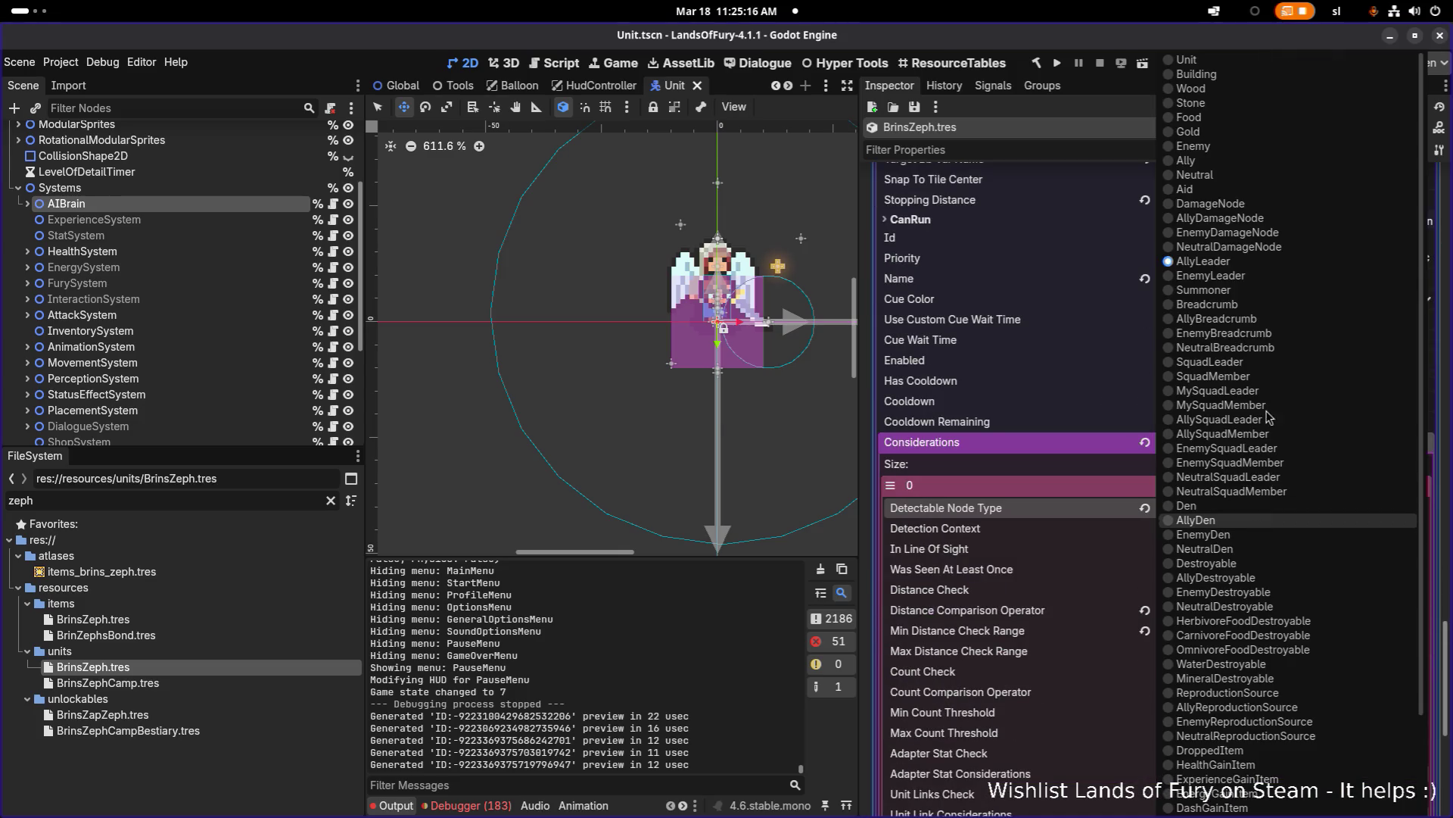
{"action": "left_click", "coordinate": [1248, 296]}
{"action": "key", "text": "ctrl+s"}
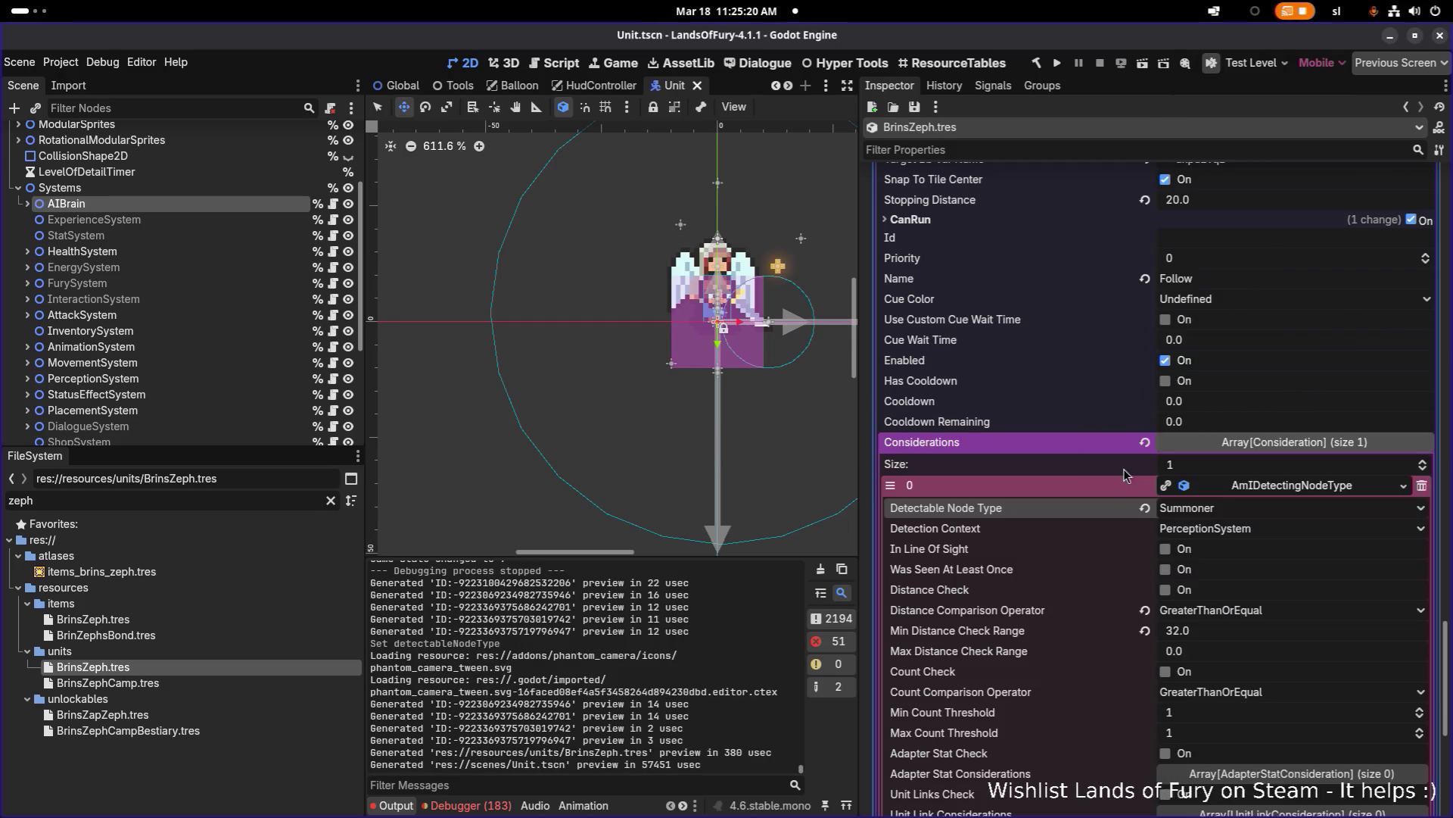
Step: Open the BrinZephsBond item resource
{"action": "scroll", "coordinate": [1110, 581], "scroll_direction": "down", "scroll_amount": 5}
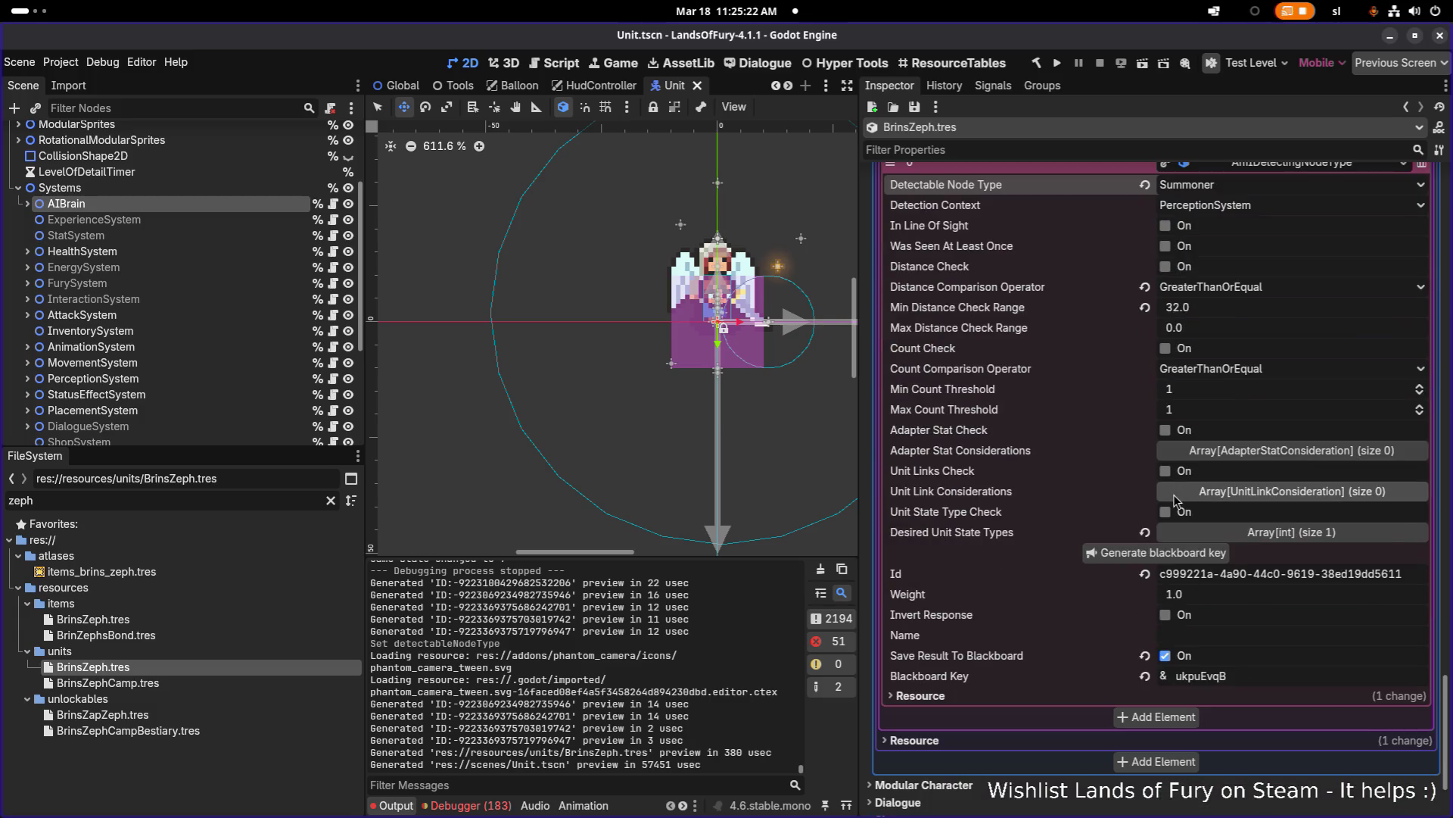
{"action": "scroll", "coordinate": [1211, 442], "scroll_direction": "up", "scroll_amount": 1}
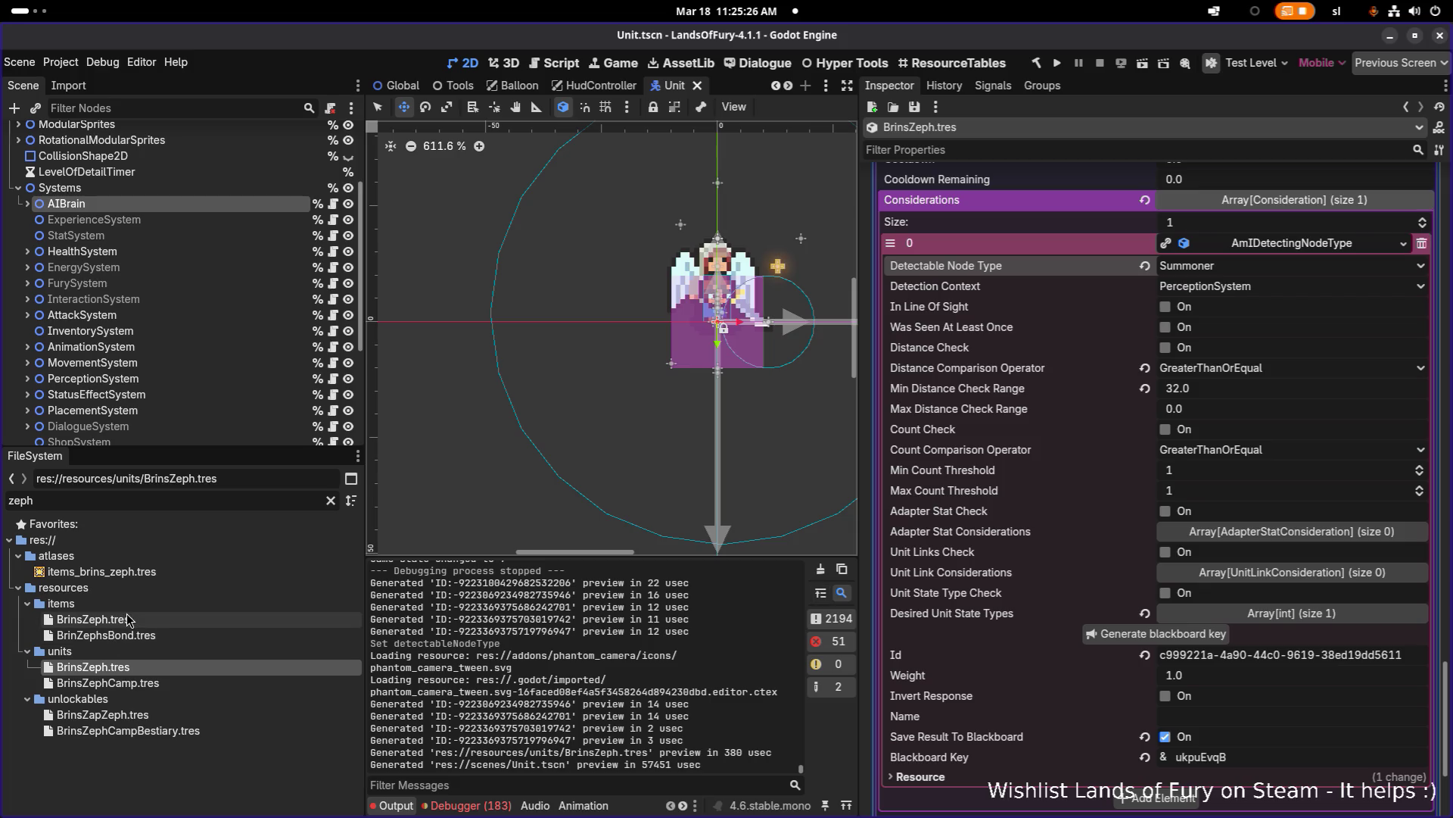
{"action": "left_click", "coordinate": [165, 636]}
{"action": "scroll", "coordinate": [1240, 600], "scroll_direction": "down", "scroll_amount": 2}
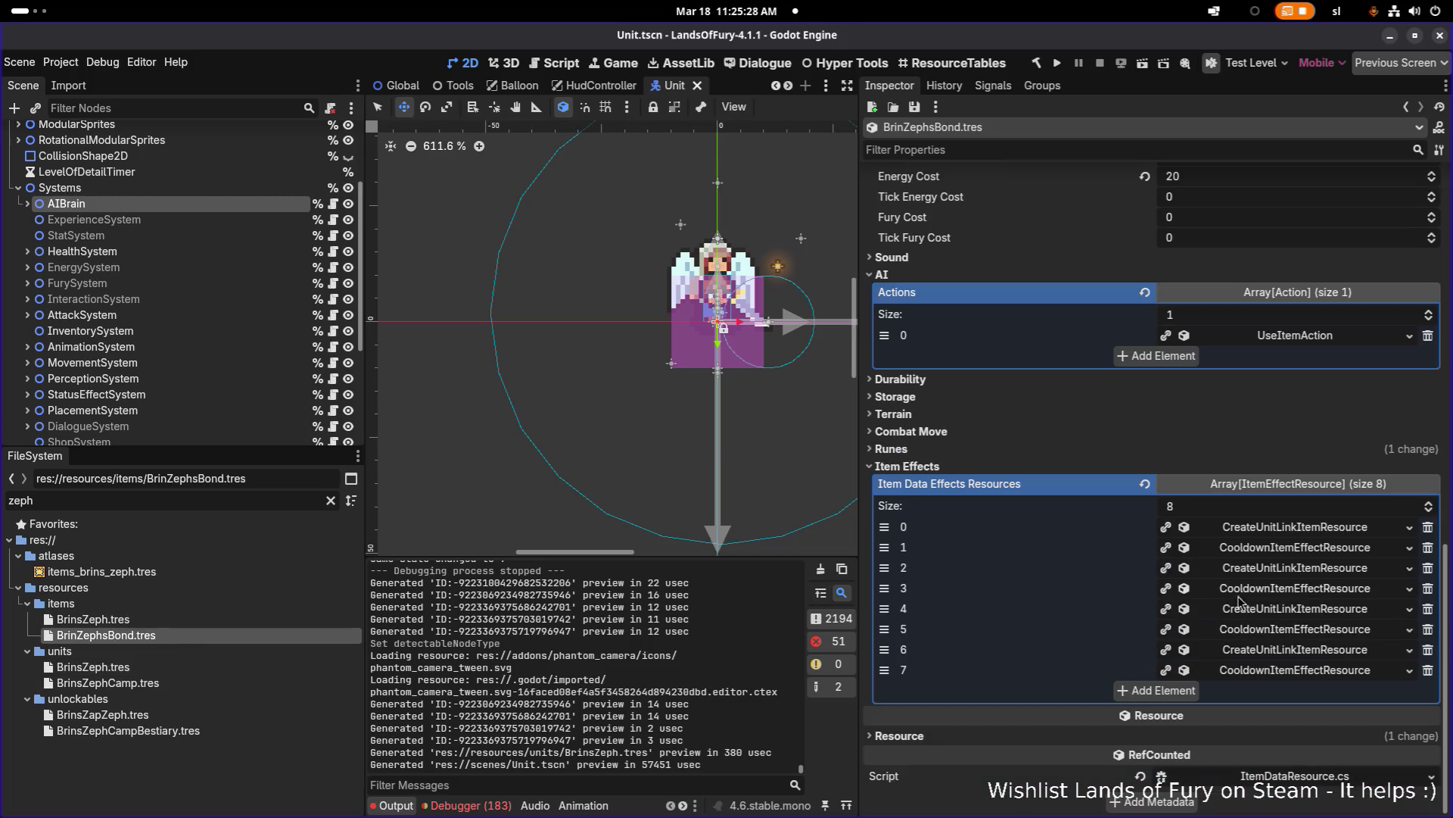
{"action": "left_click", "coordinate": [1305, 527]}
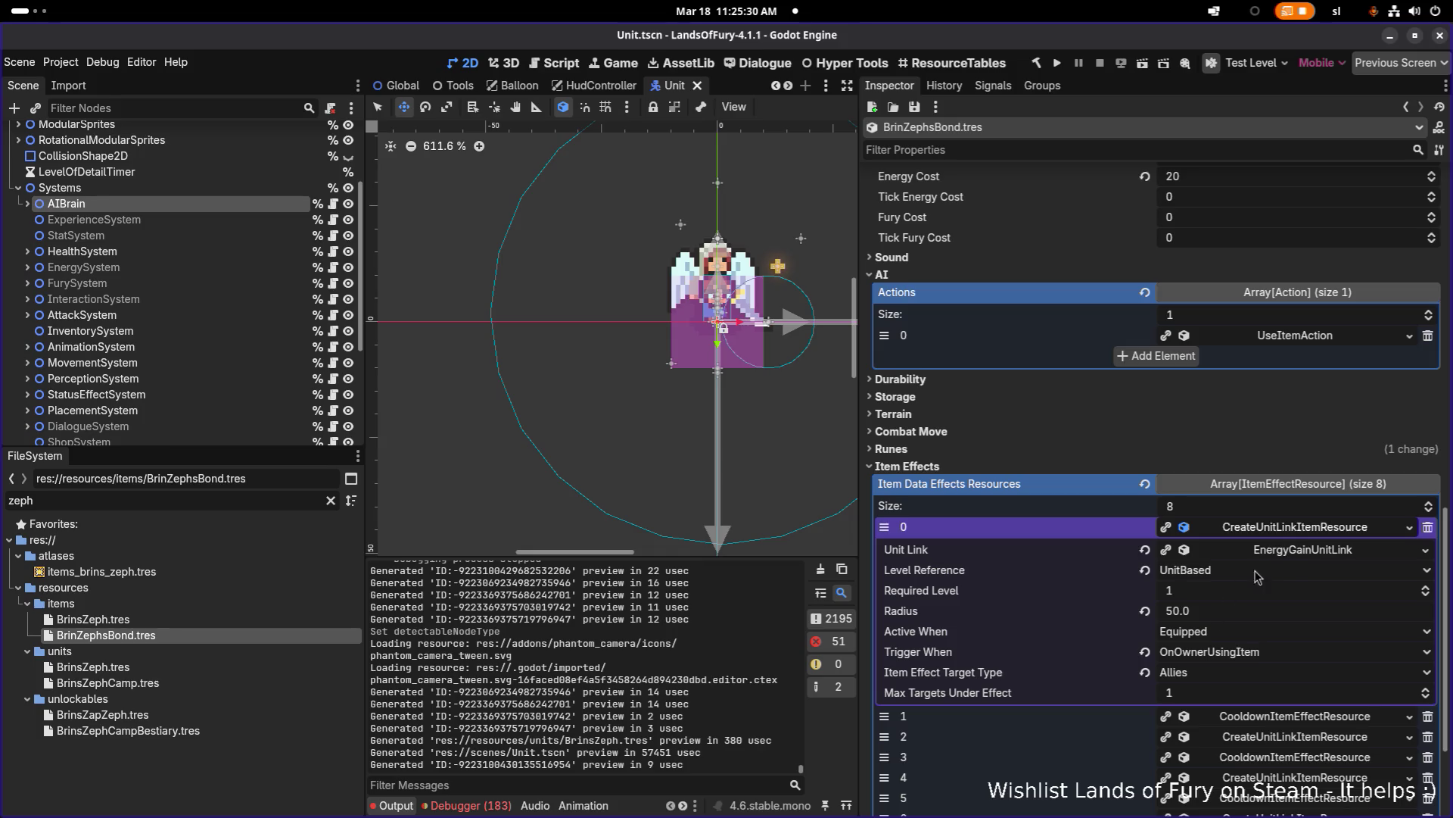
{"action": "left_click", "coordinate": [1291, 551]}
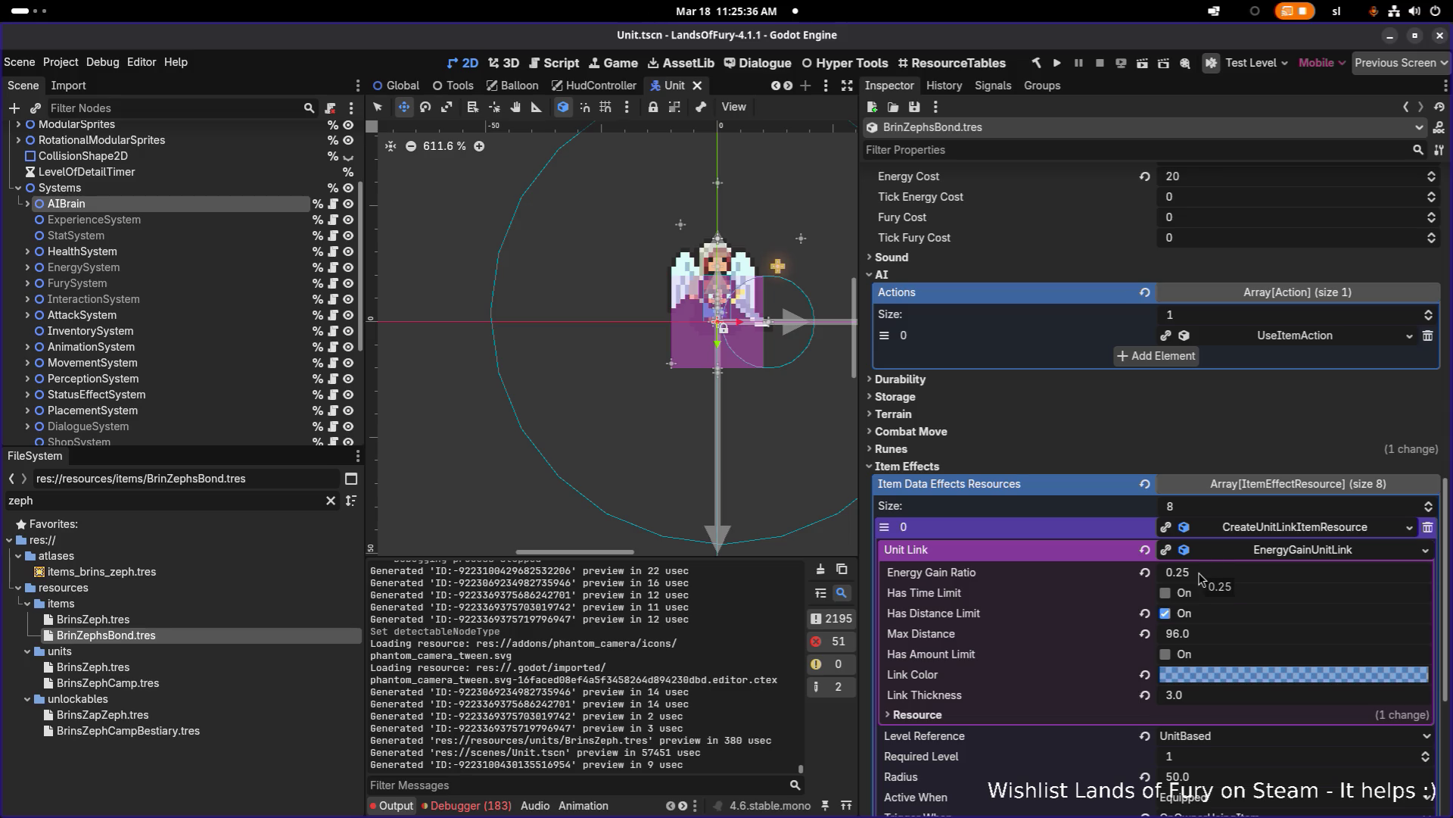
{"action": "left_click", "coordinate": [1196, 579]}
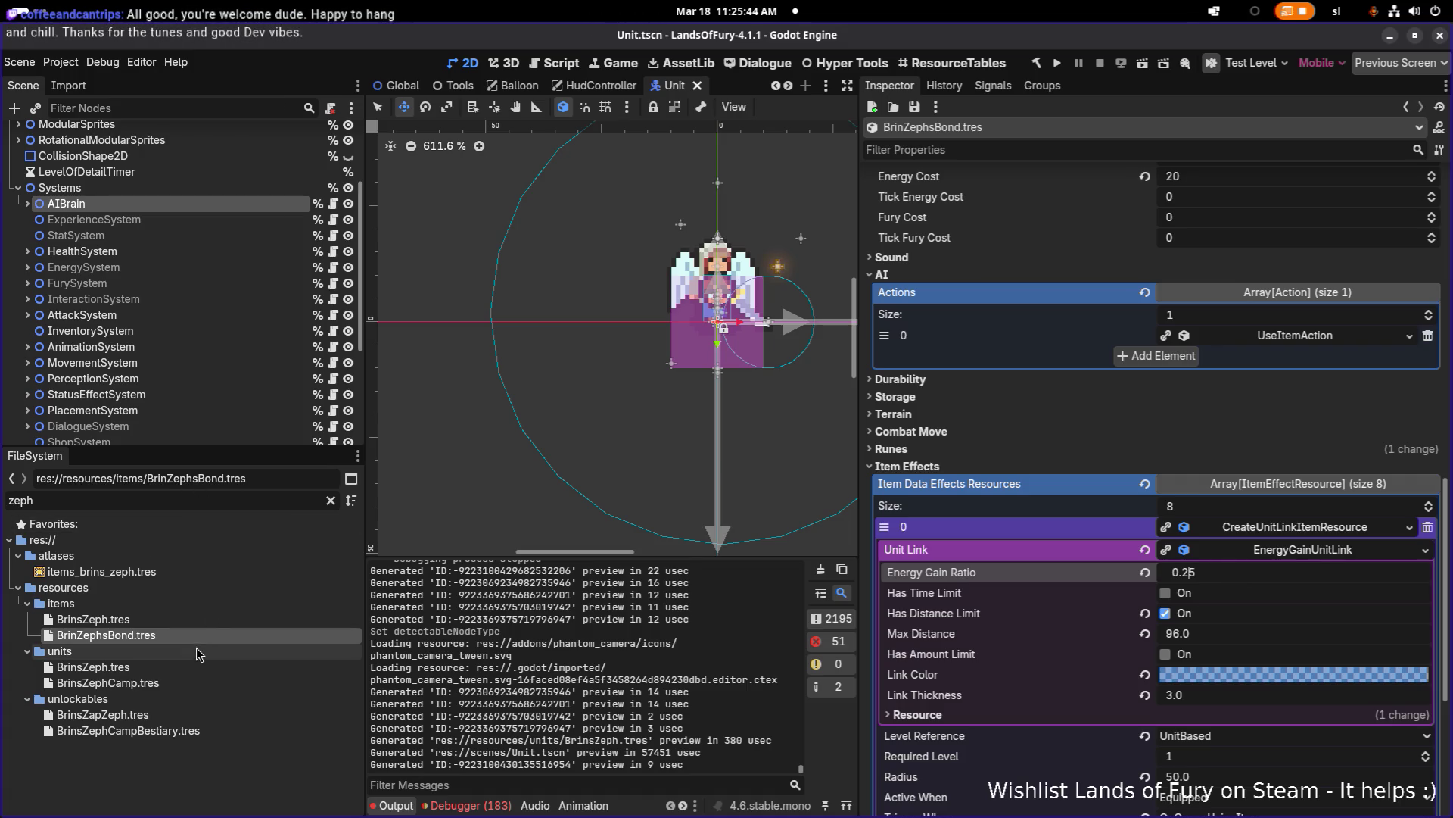
{"action": "left_click", "coordinate": [198, 619]}
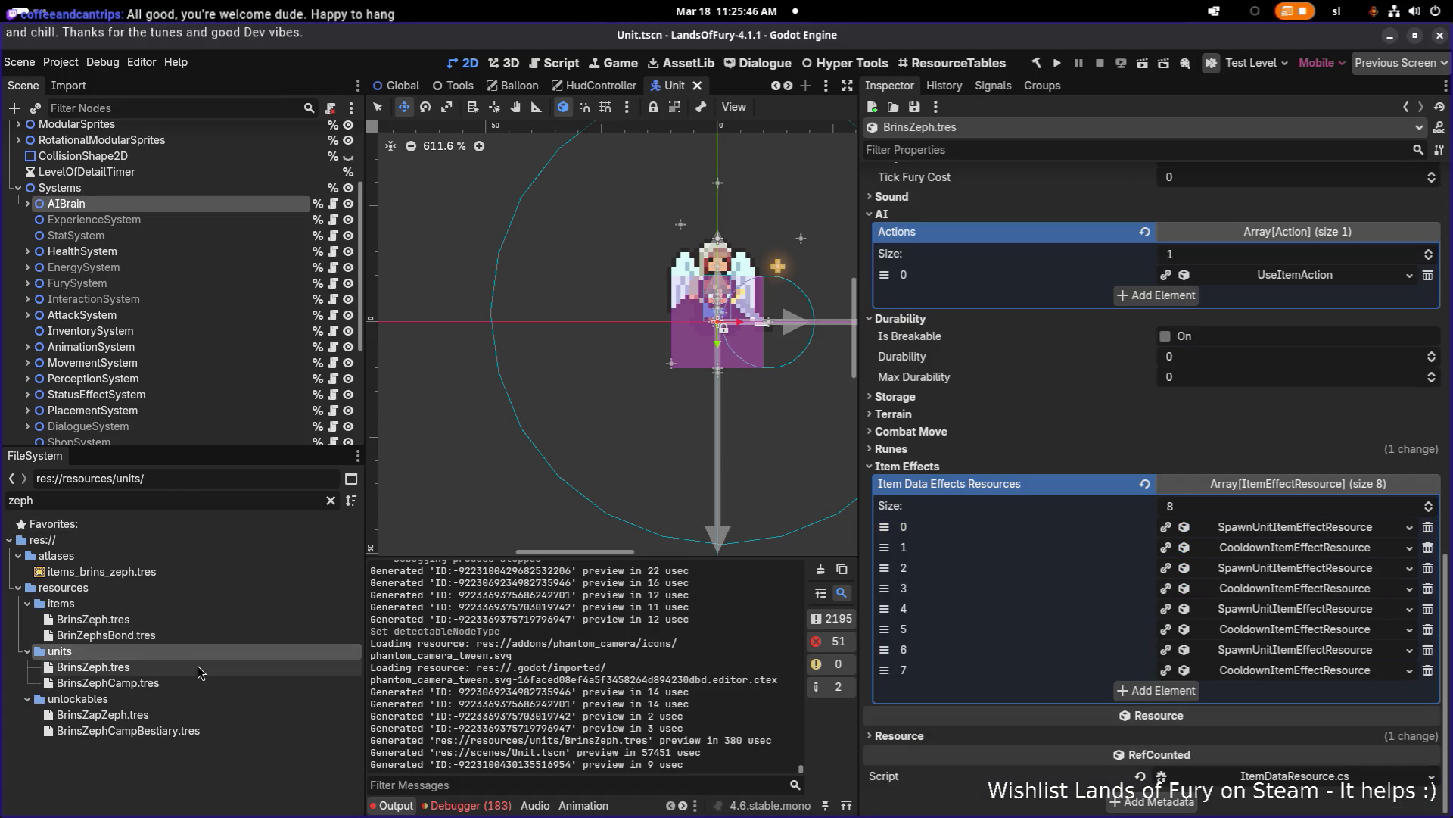
{"action": "left_click", "coordinate": [198, 666]}
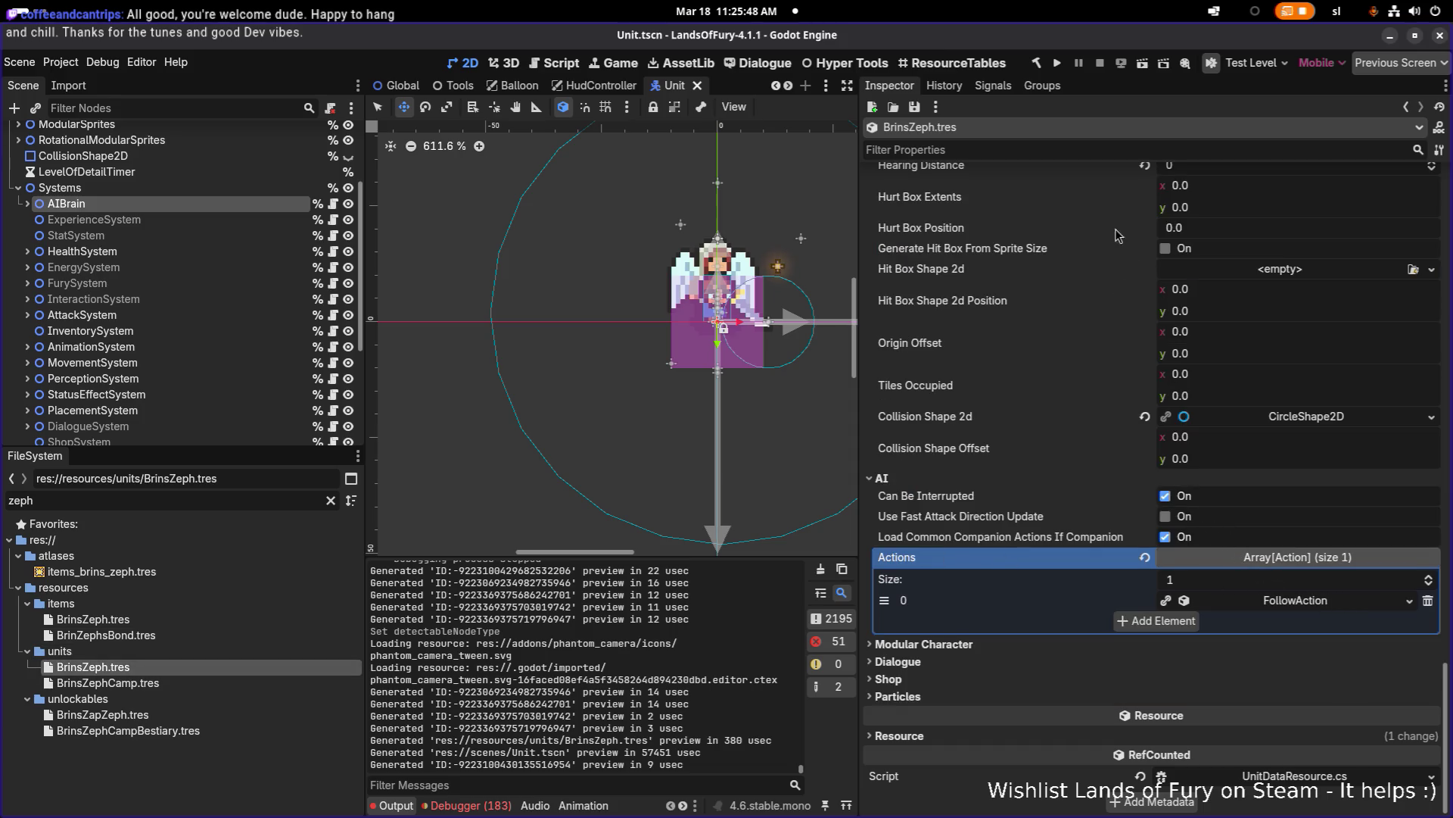
{"action": "type", "text": "energy"}
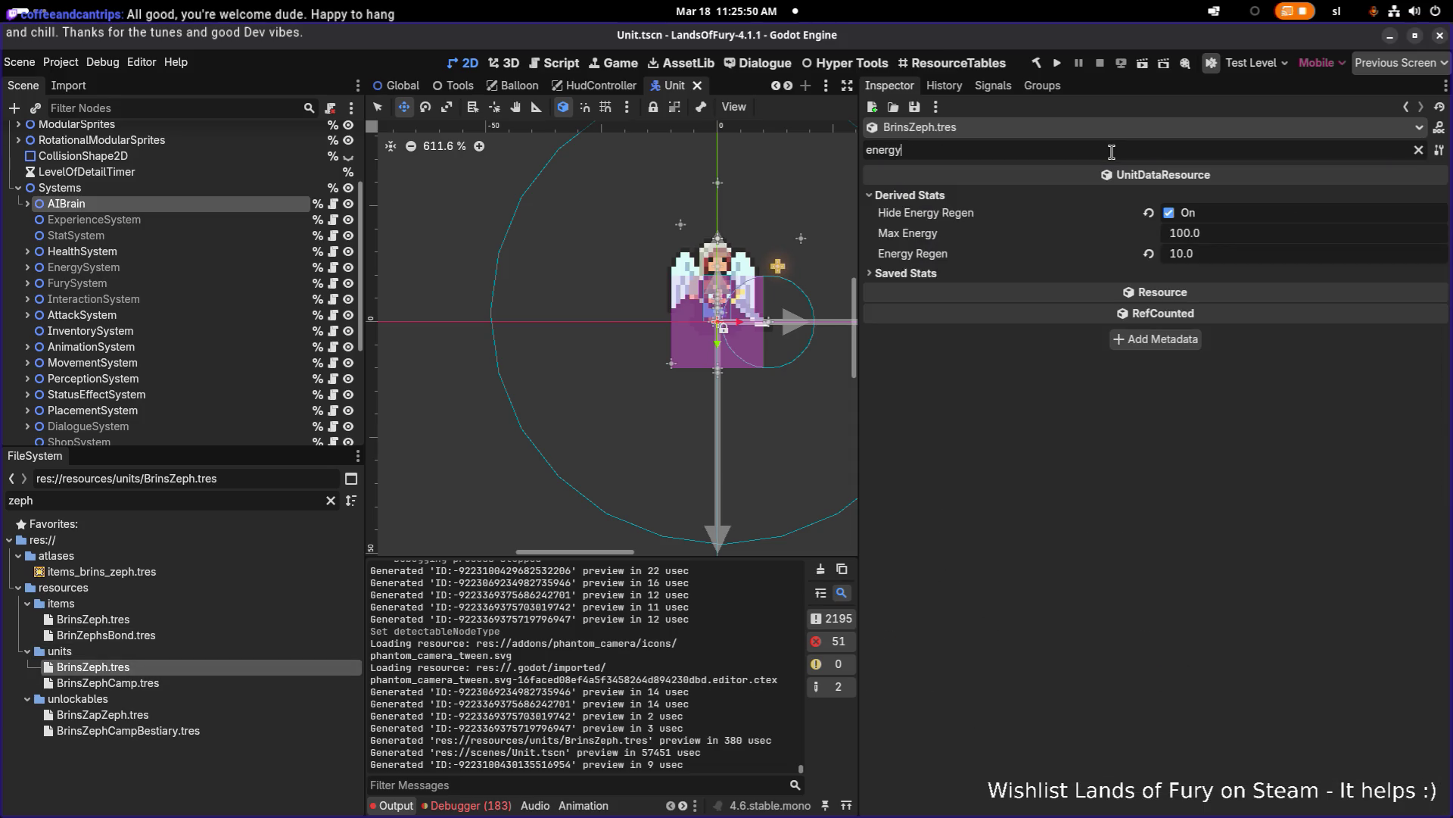
{"action": "left_click", "coordinate": [1233, 254]}
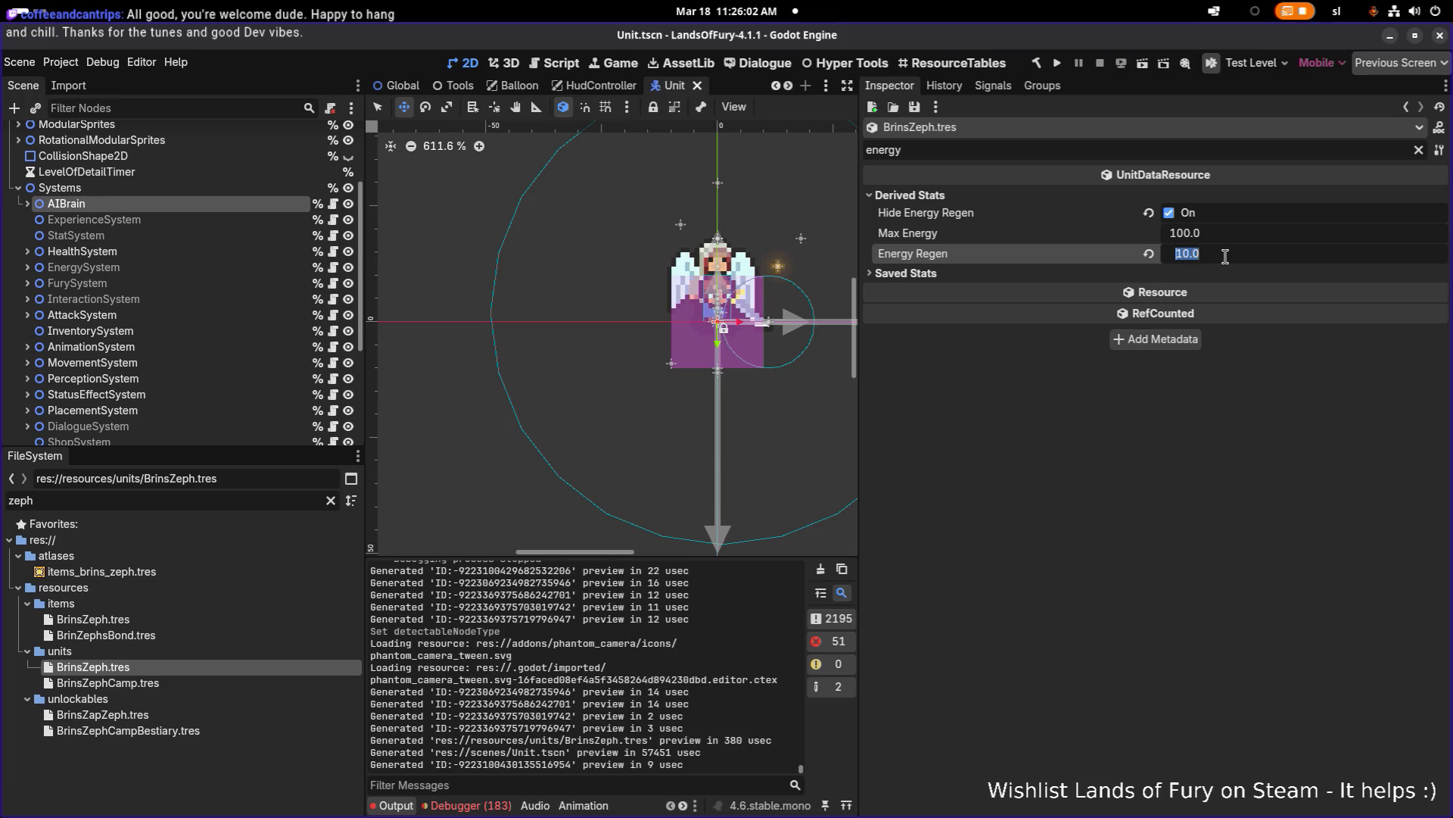
{"action": "left_click", "coordinate": [221, 619]}
{"action": "left_click", "coordinate": [206, 666]}
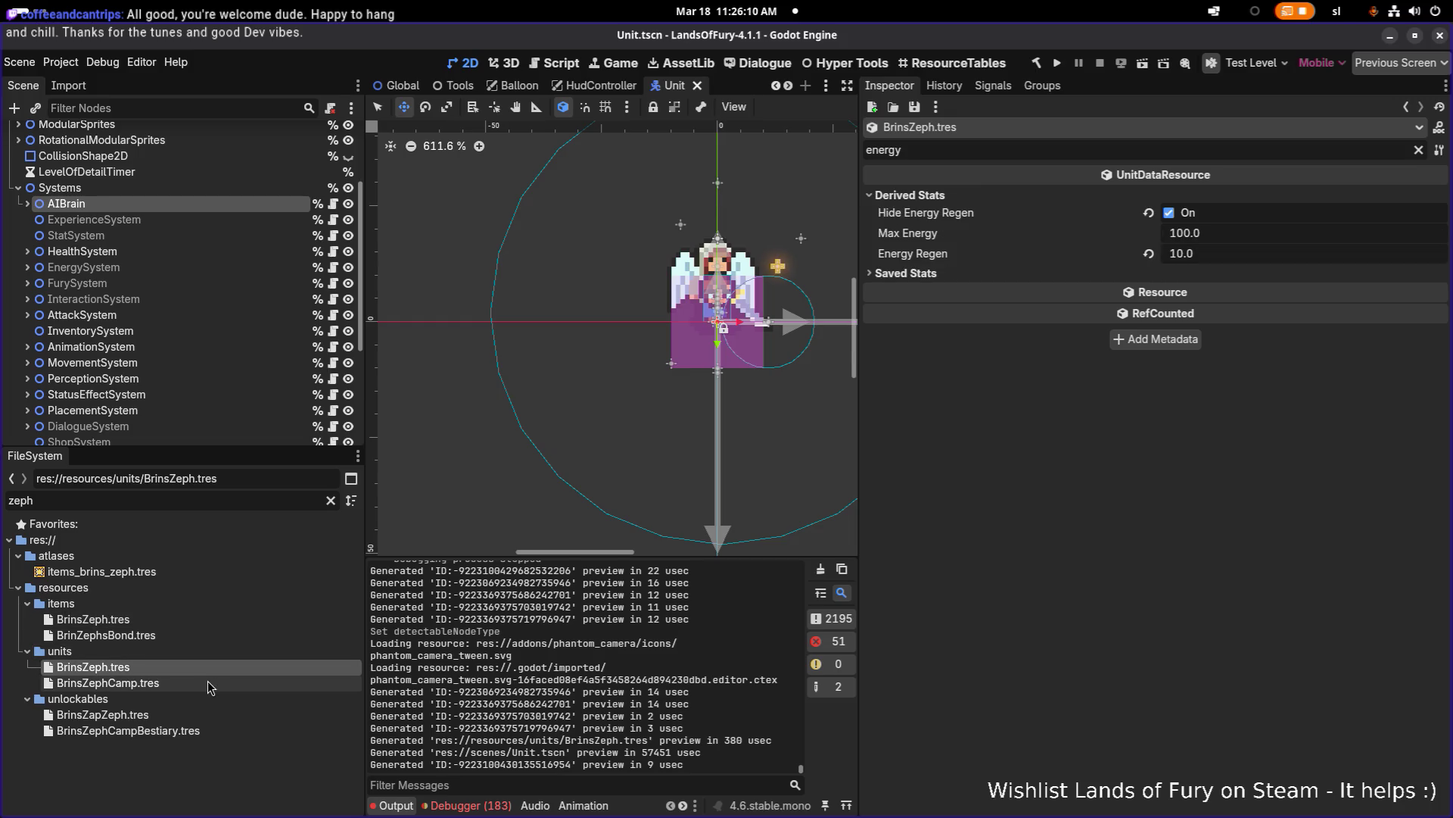
{"action": "left_click", "coordinate": [208, 680]}
{"action": "left_click", "coordinate": [209, 667]}
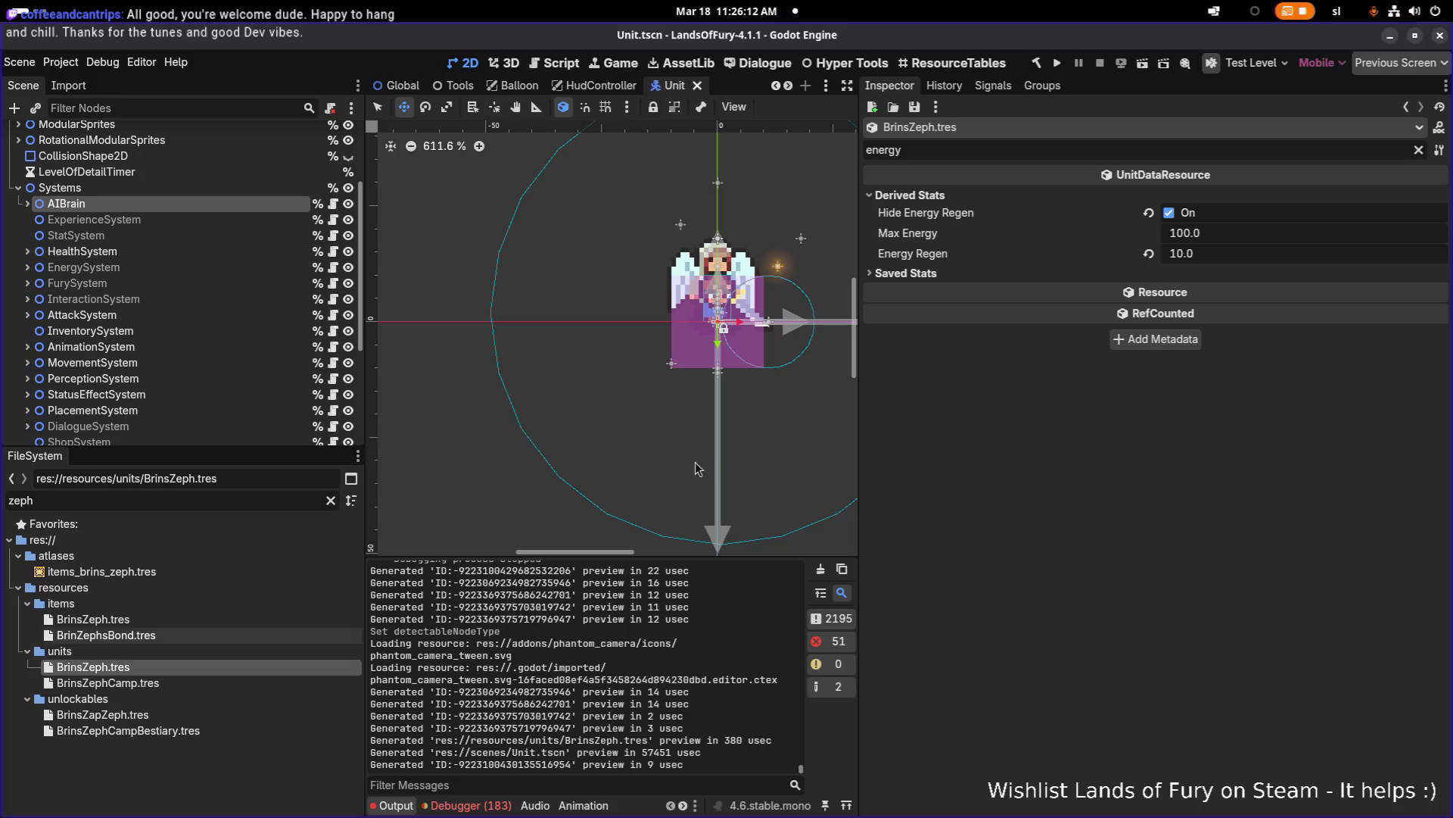
{"action": "left_click", "coordinate": [1417, 151]}
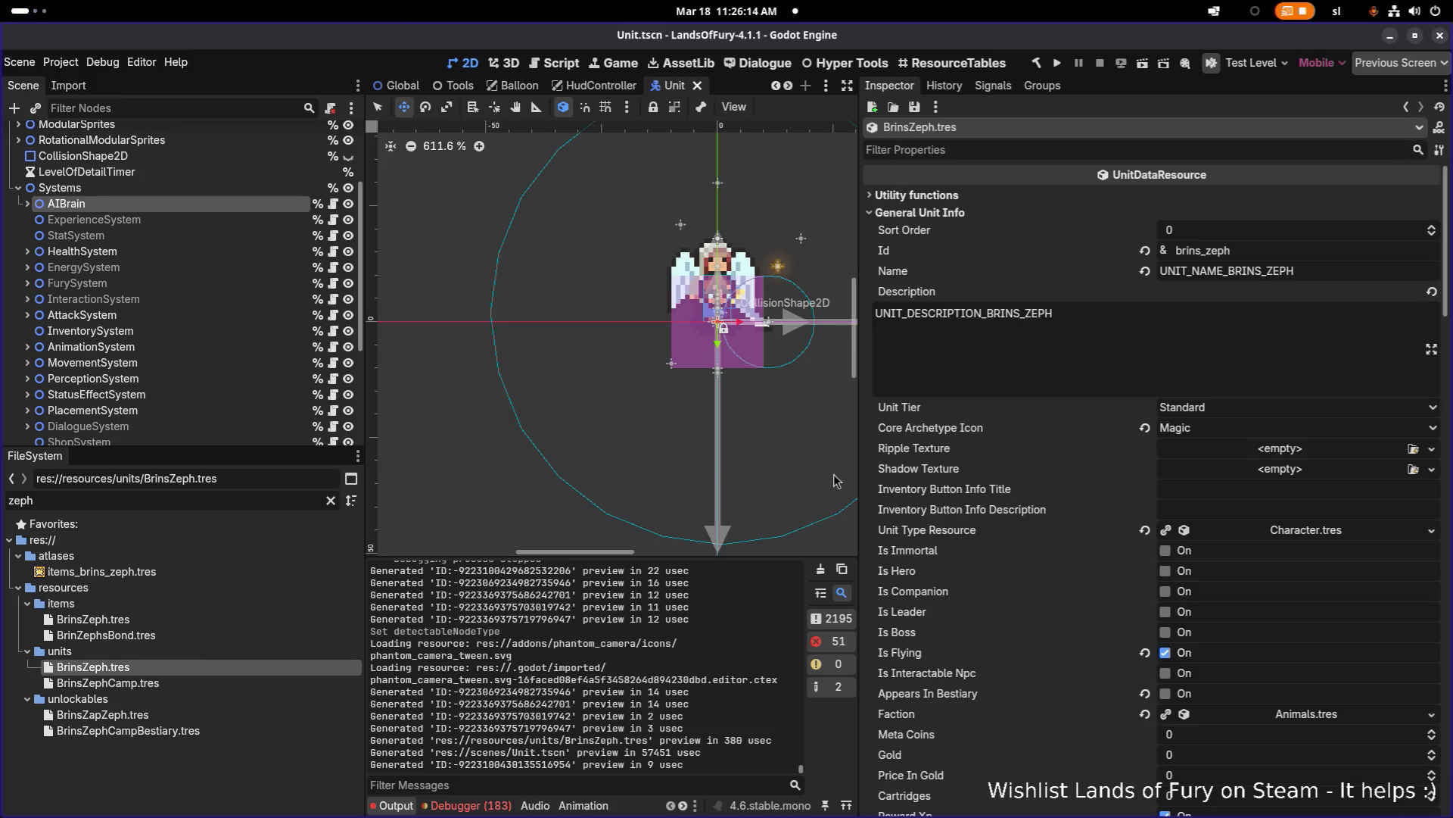
Step: Open BrinZephsBond.tres and expand its first item effect's energy link (ratio 0.25, radius 50.0)
{"action": "scroll", "coordinate": [694, 515], "scroll_direction": "down", "scroll_amount": 1}
{"action": "left_click", "coordinate": [220, 634]}
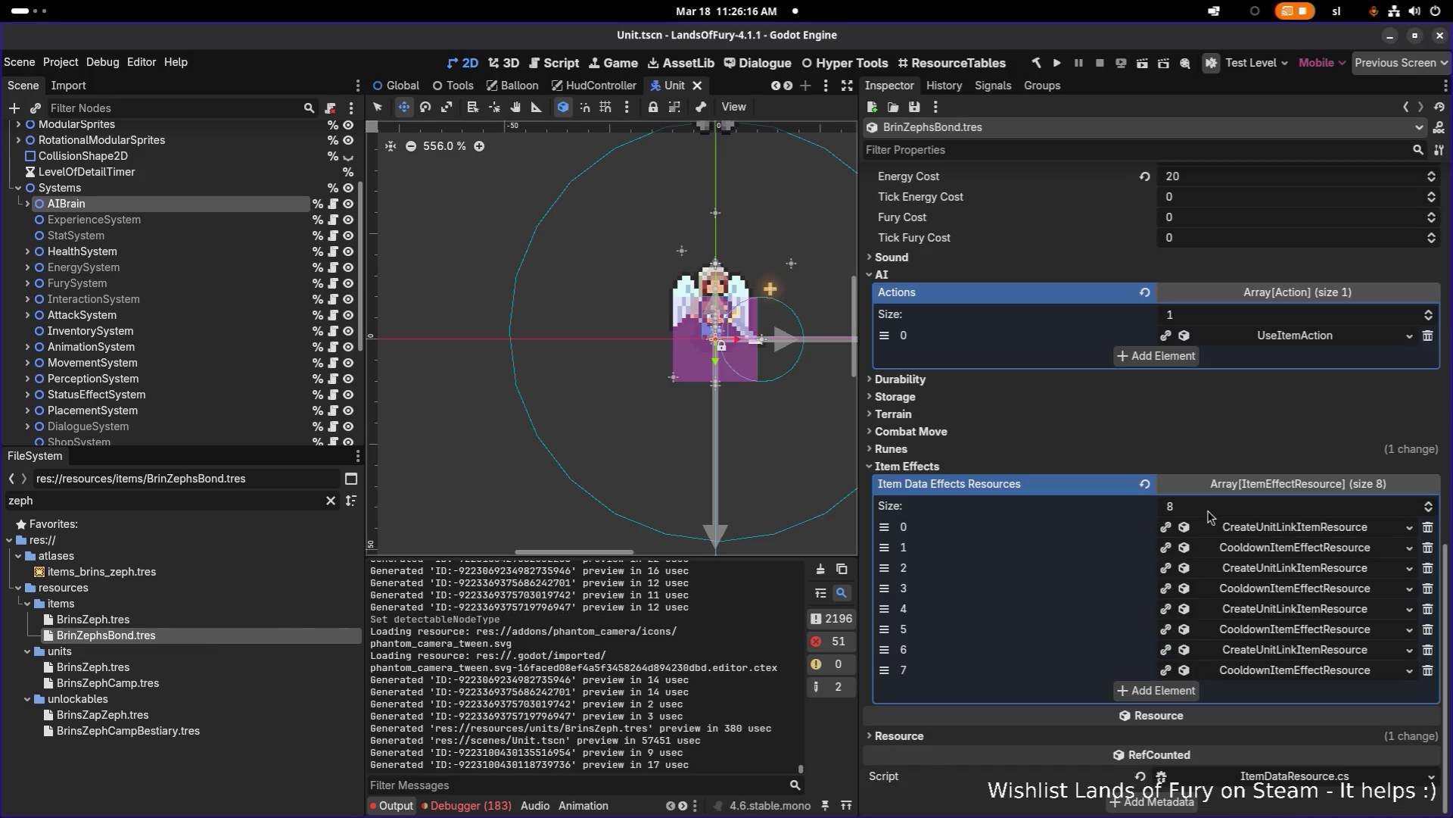
{"action": "left_click", "coordinate": [1299, 528]}
{"action": "scroll", "coordinate": [1291, 545], "scroll_direction": "down", "scroll_amount": 4}
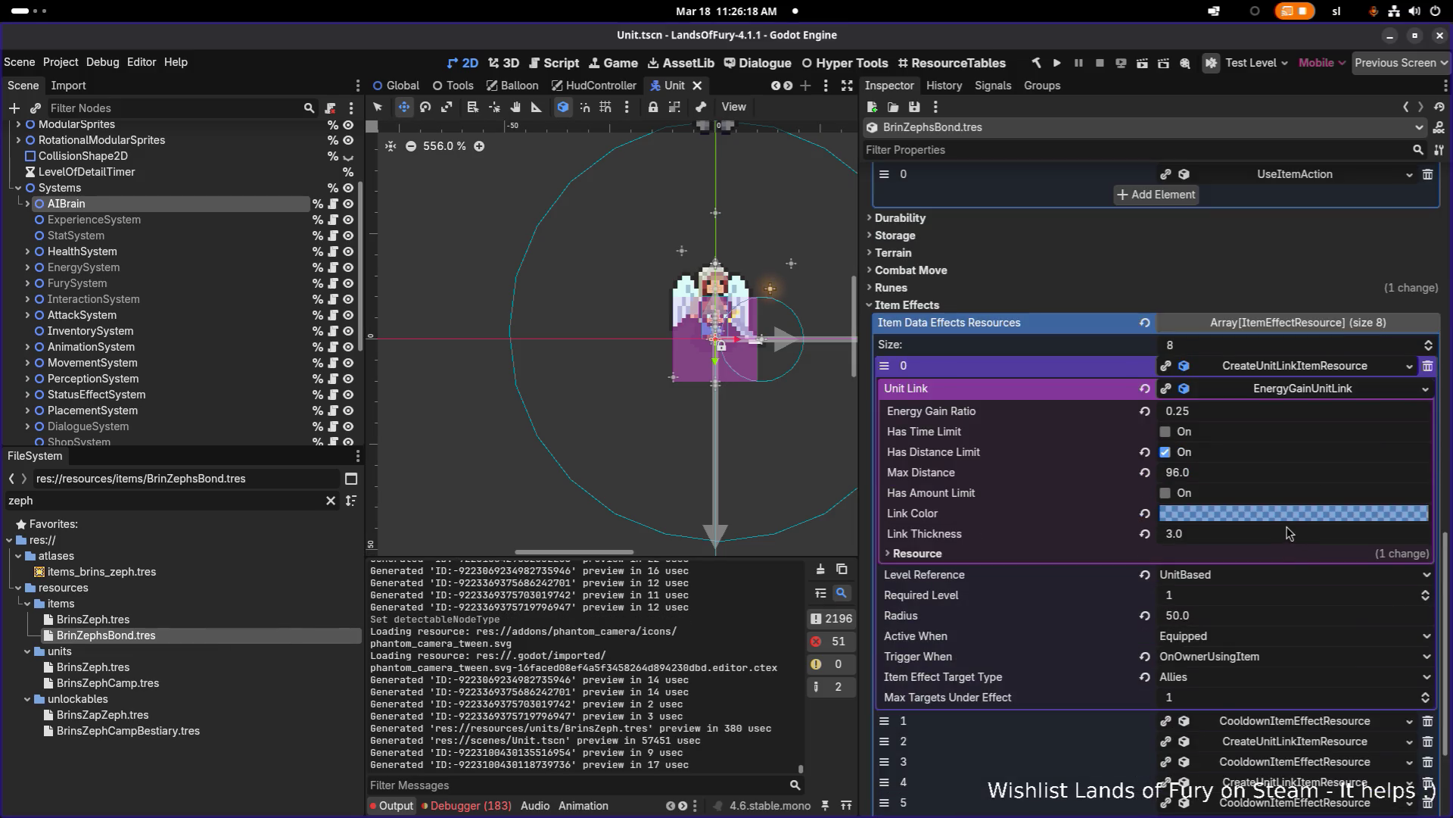
{"action": "scroll", "coordinate": [1265, 563], "scroll_direction": "up", "scroll_amount": 4}
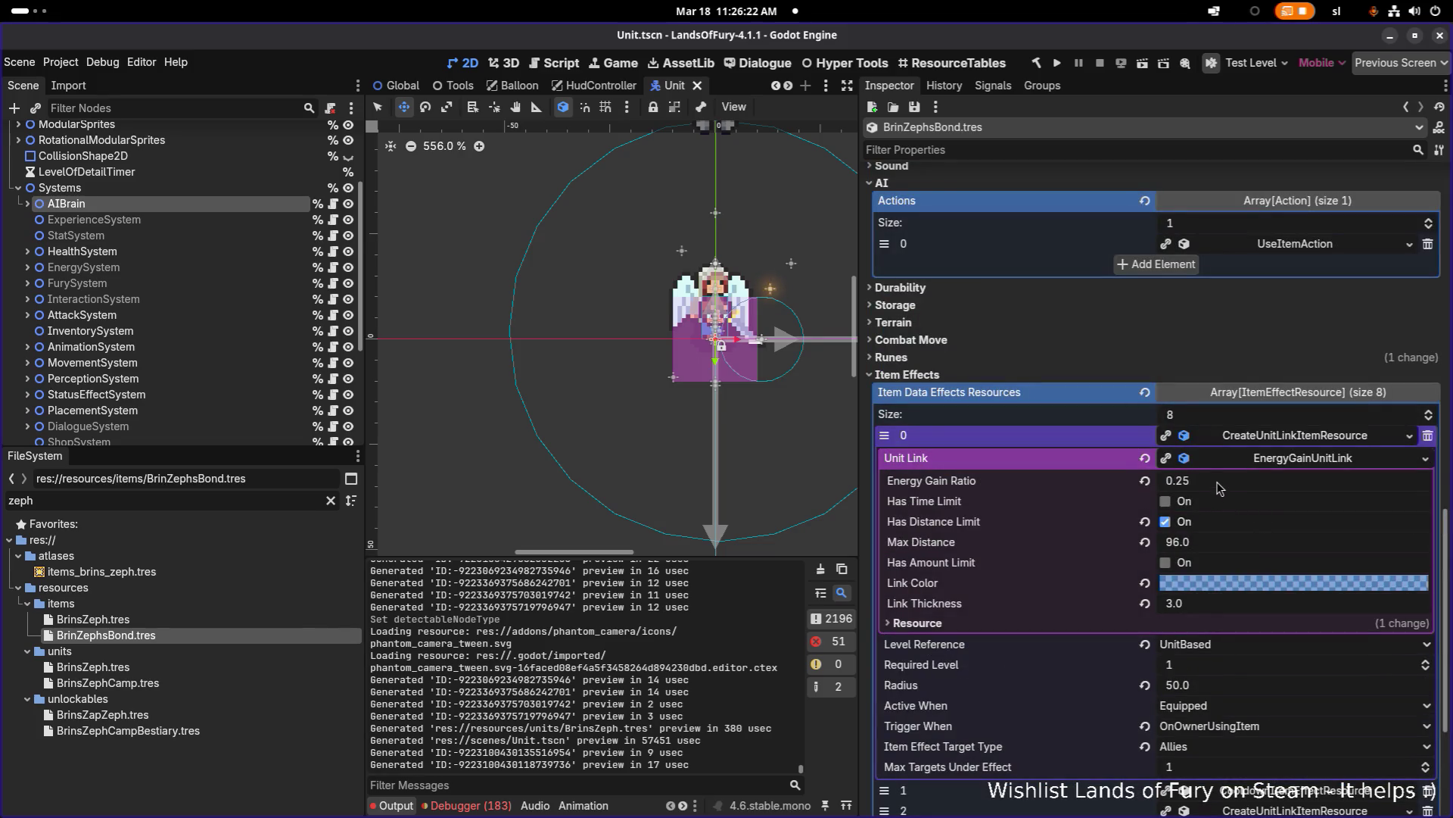
{"action": "left_click", "coordinate": [1303, 438]}
{"action": "left_click", "coordinate": [1279, 529]}
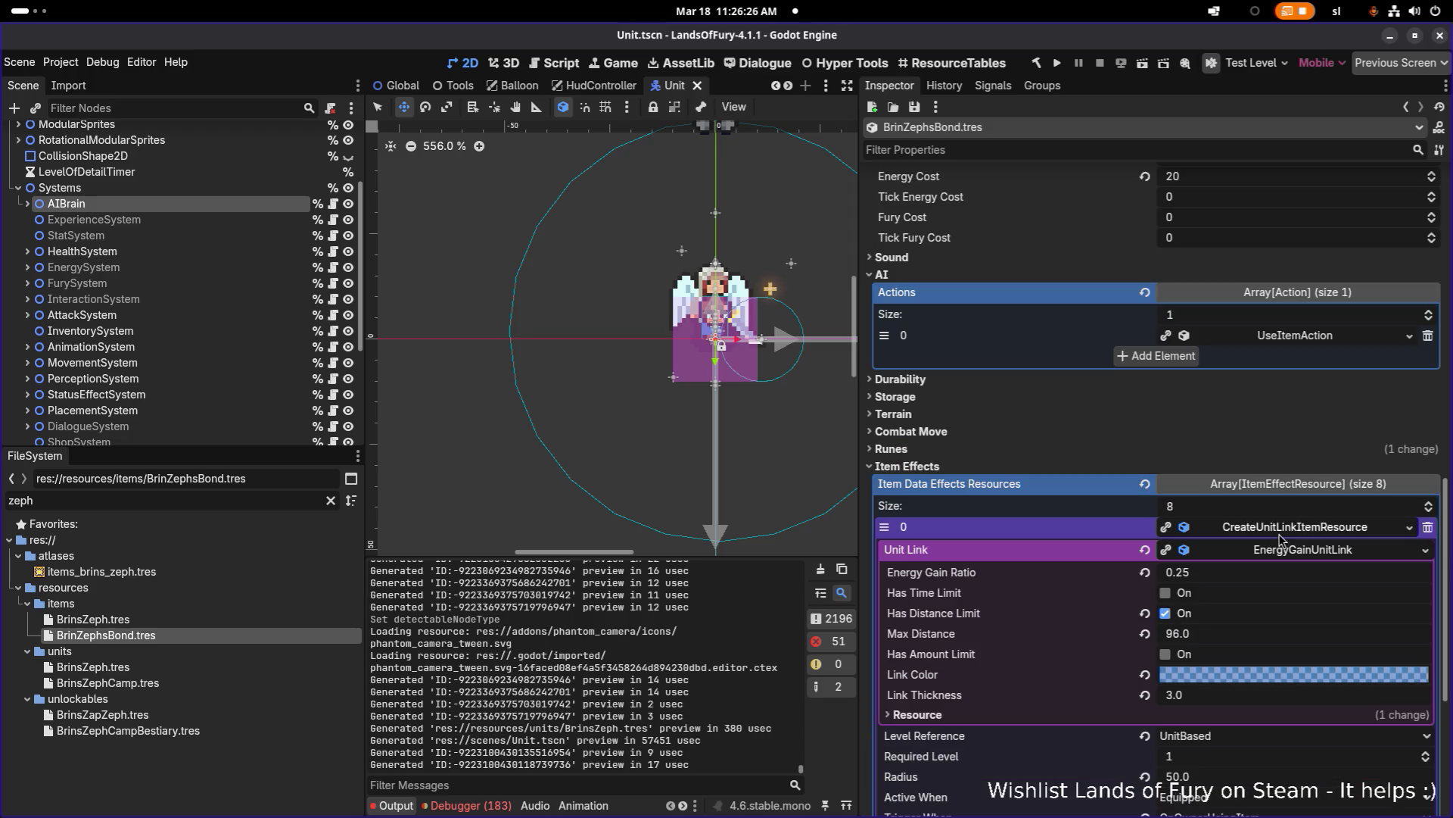
Step: Expand item effect 2's energy link and check its Level Reference choices without changing them
{"action": "scroll", "coordinate": [1260, 539], "scroll_direction": "down", "scroll_amount": 3}
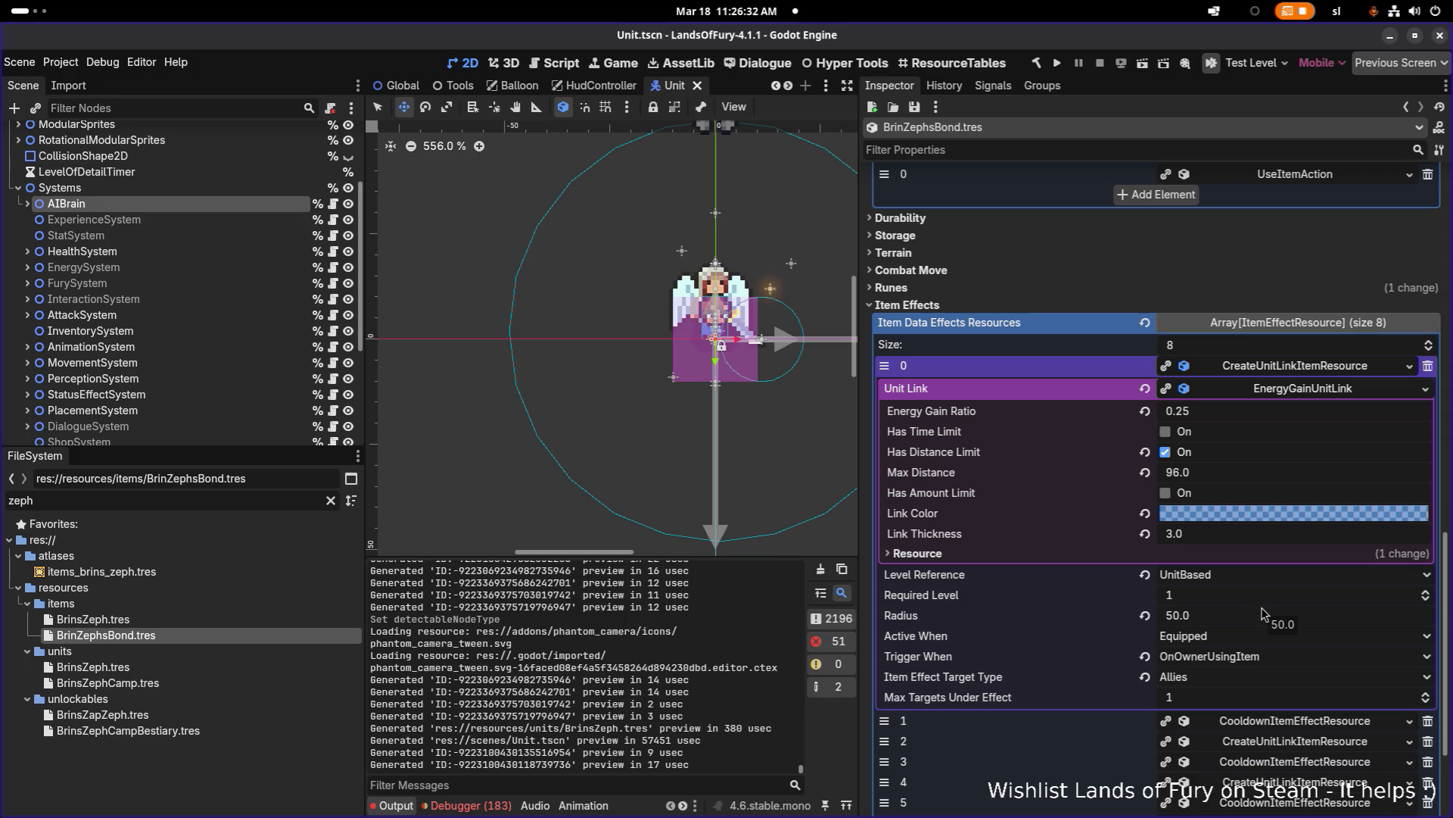
{"action": "left_click", "coordinate": [1296, 738]}
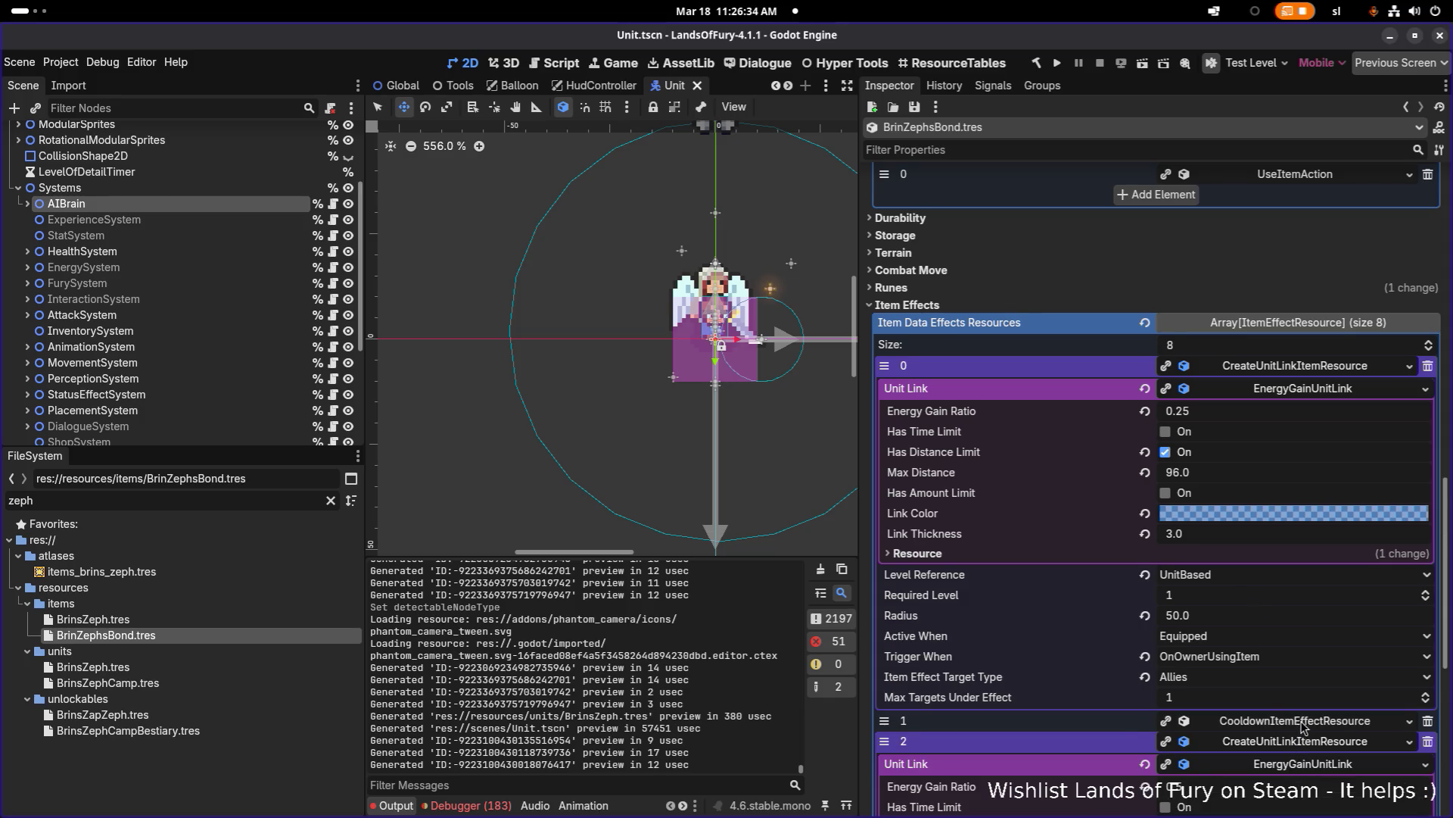
{"action": "scroll", "coordinate": [1305, 719], "scroll_direction": "down", "scroll_amount": 3}
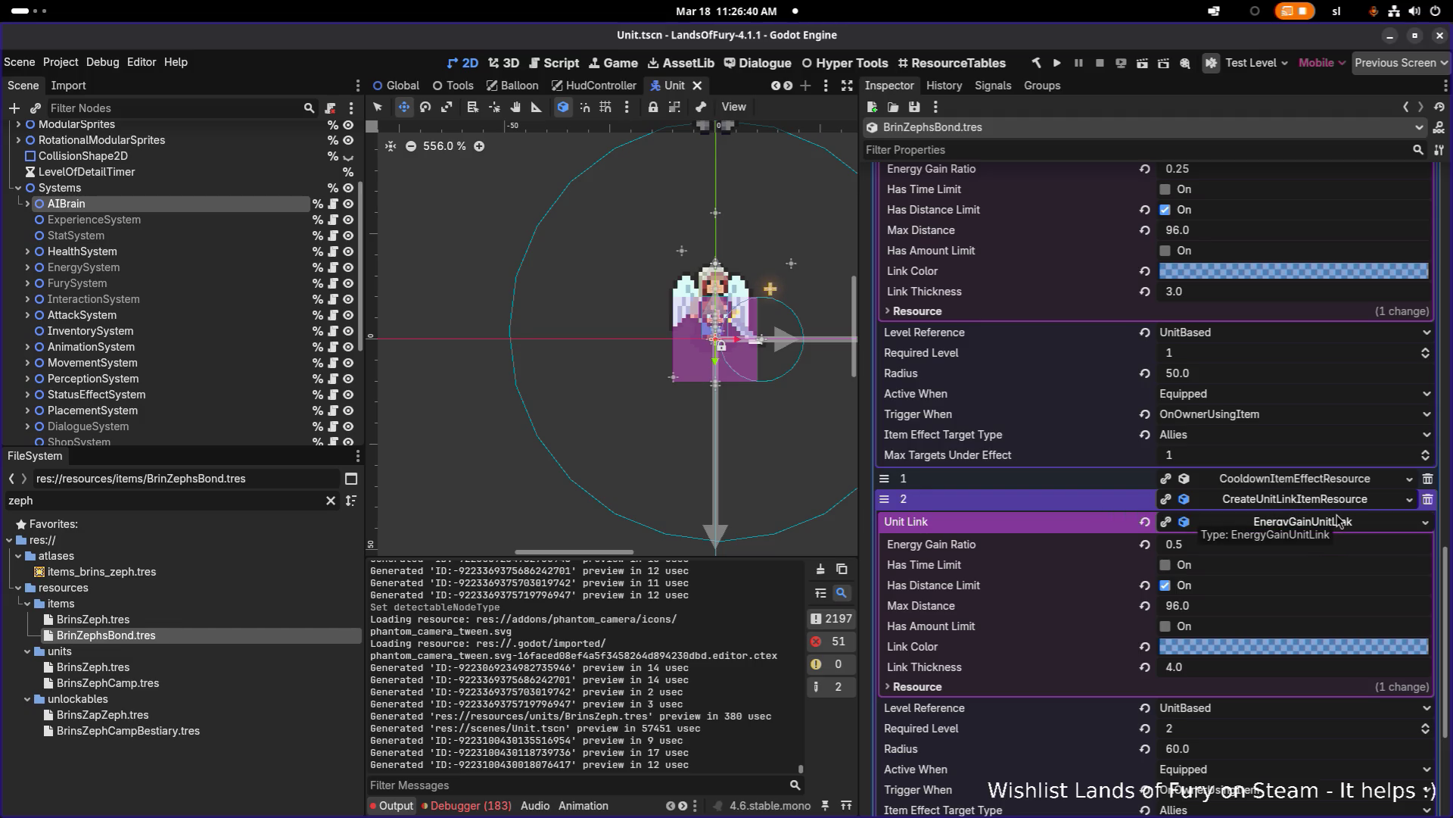
{"action": "scroll", "coordinate": [1338, 521], "scroll_direction": "down", "scroll_amount": 2}
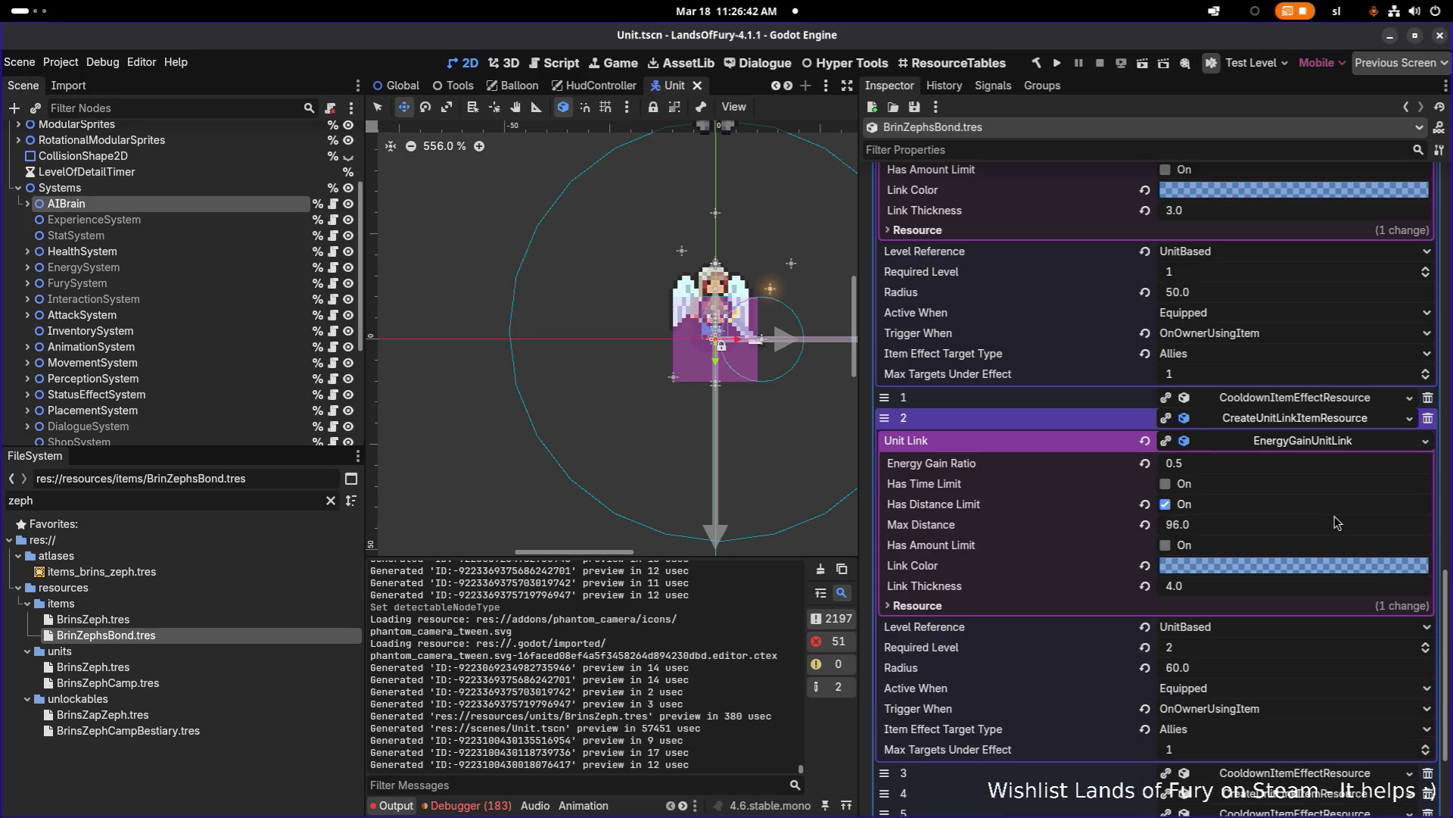
{"action": "left_click", "coordinate": [1206, 628]}
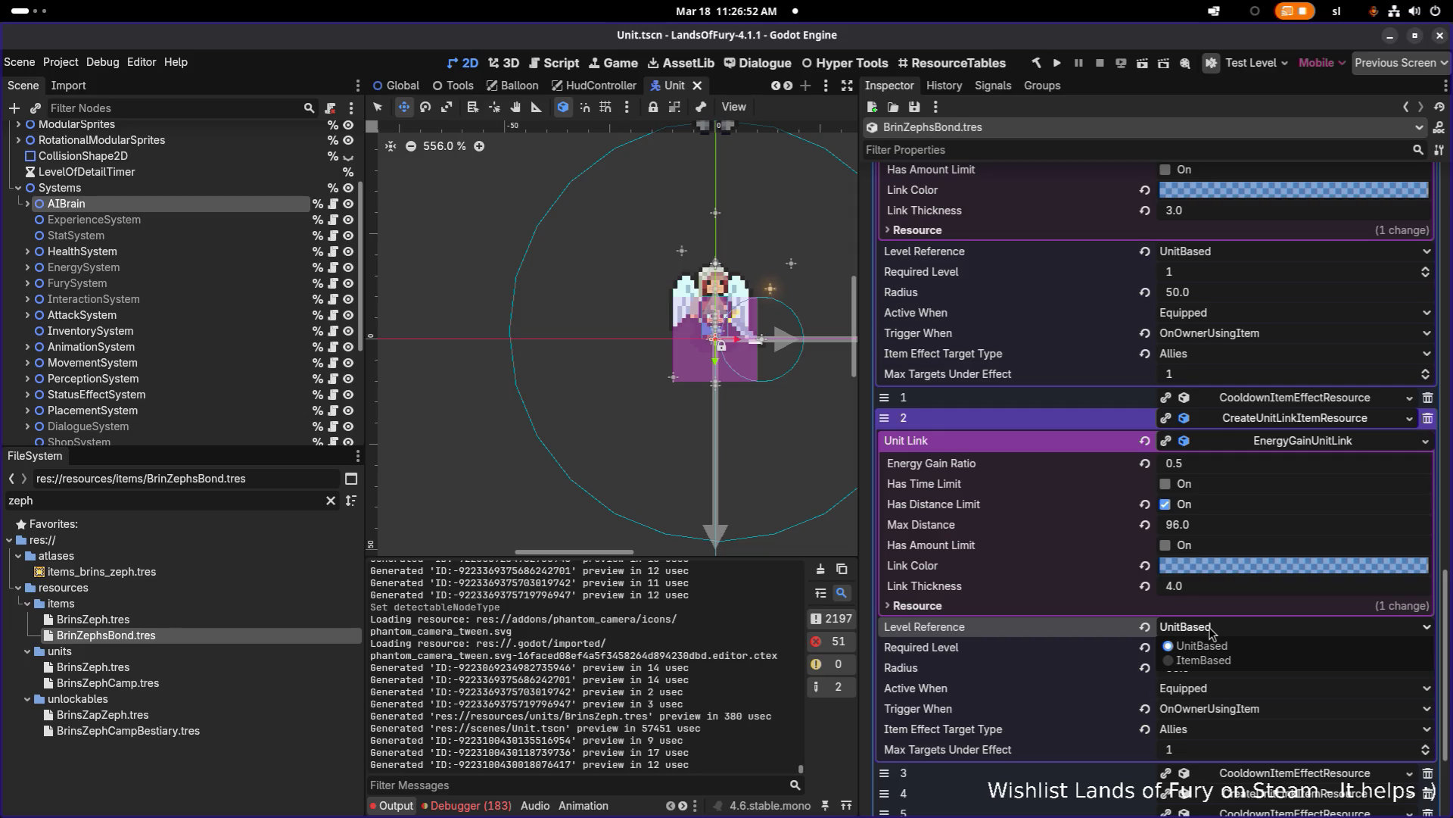
{"action": "left_click", "coordinate": [1211, 631]}
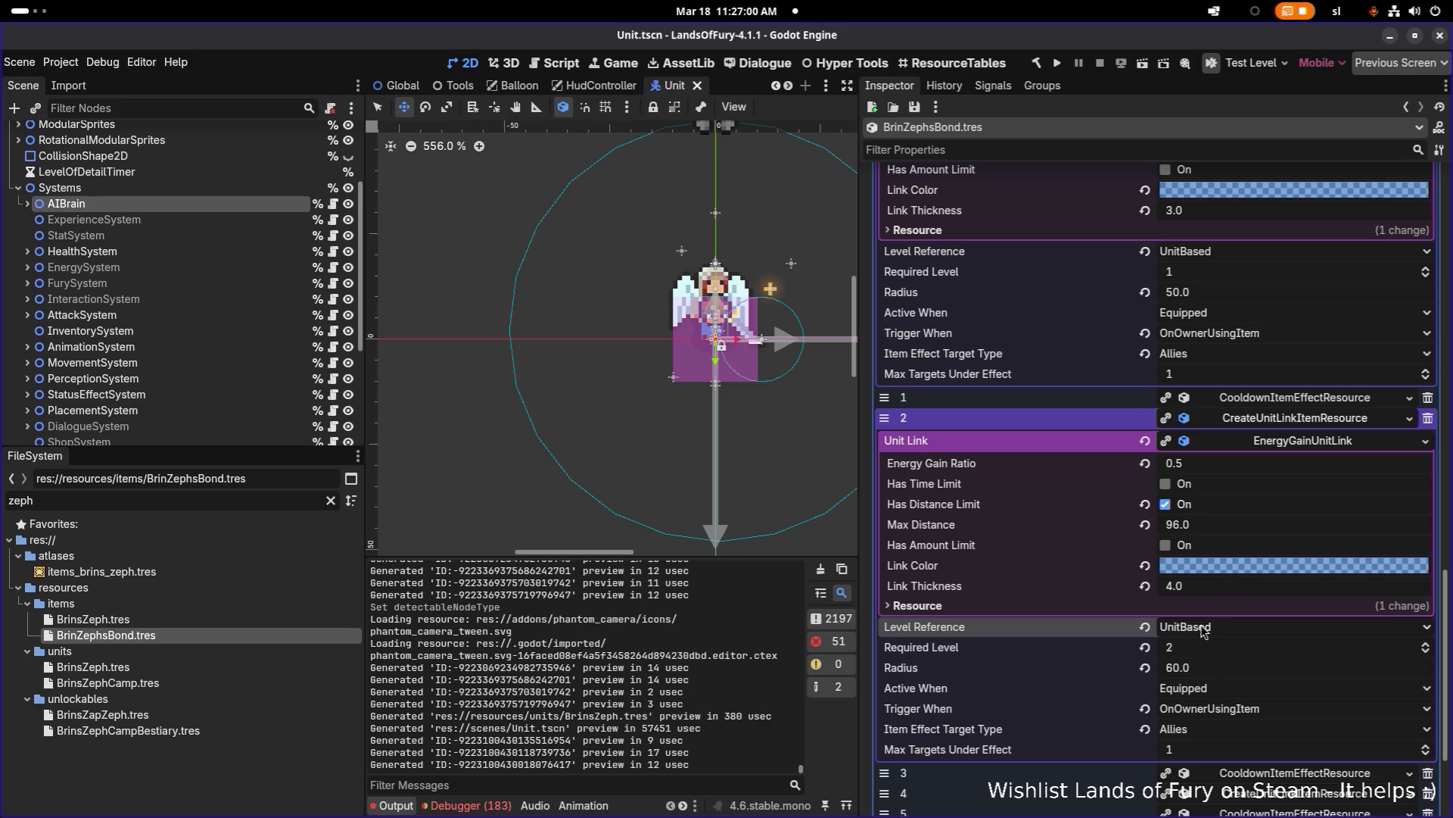
Step: Expand item effect 6's energy link settings and collapse item effect 2
{"action": "scroll", "coordinate": [1273, 603], "scroll_direction": "down", "scroll_amount": 3}
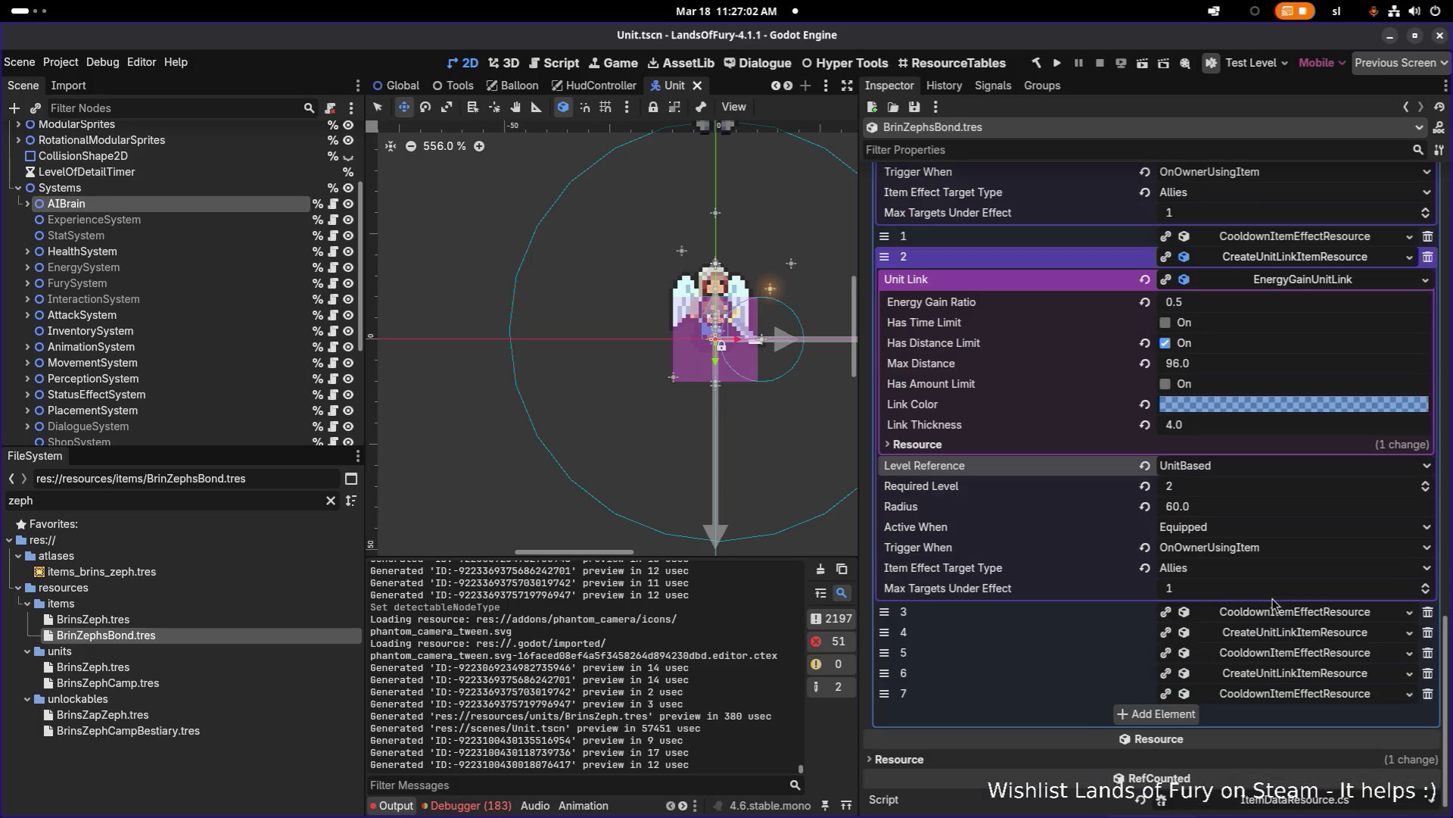
{"action": "left_click", "coordinate": [1329, 674]}
{"action": "scroll", "coordinate": [1330, 675], "scroll_direction": "down", "scroll_amount": 3}
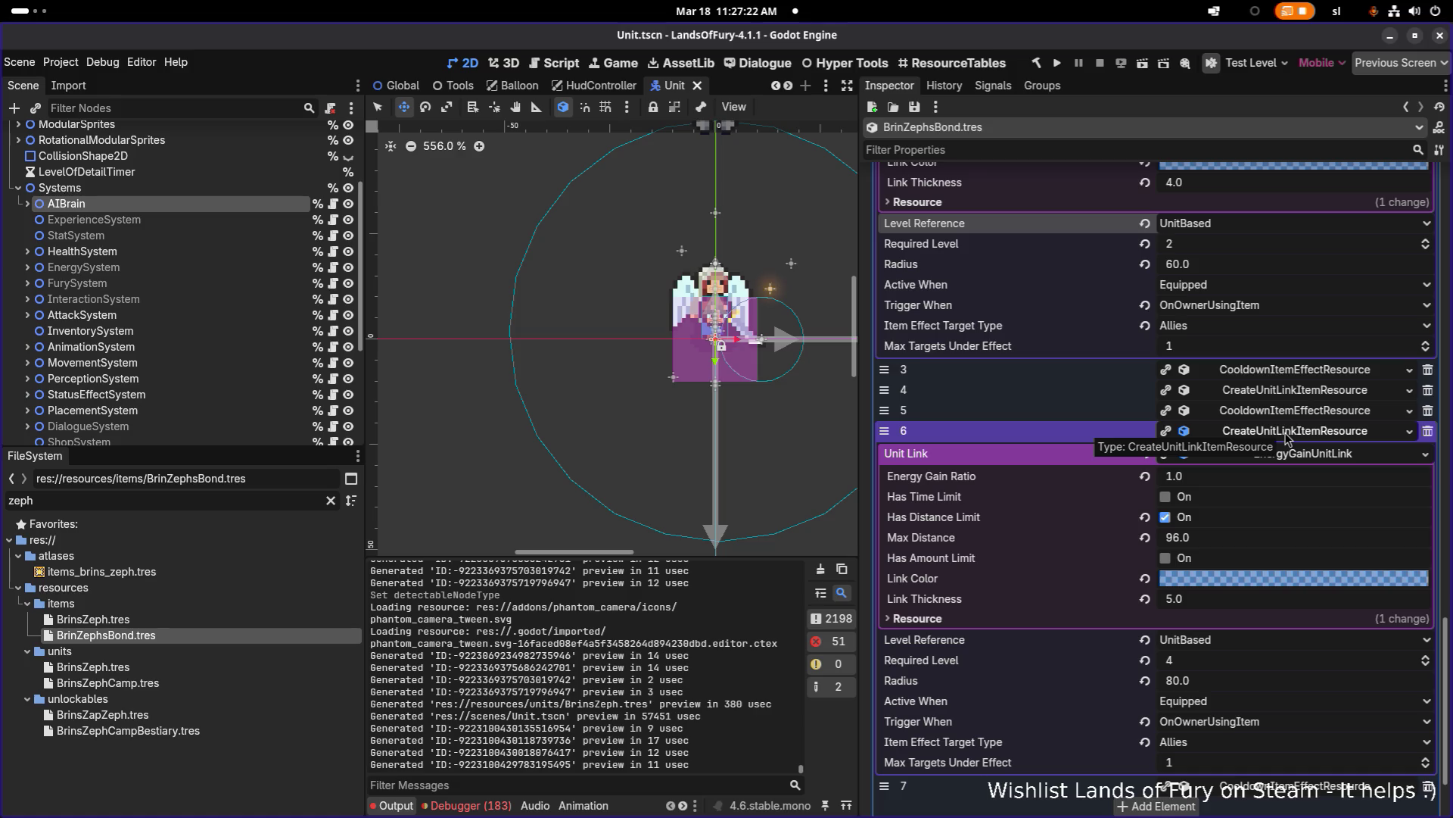
{"action": "scroll", "coordinate": [1284, 439], "scroll_direction": "down", "scroll_amount": 2}
{"action": "scroll", "coordinate": [1283, 447], "scroll_direction": "up", "scroll_amount": 6}
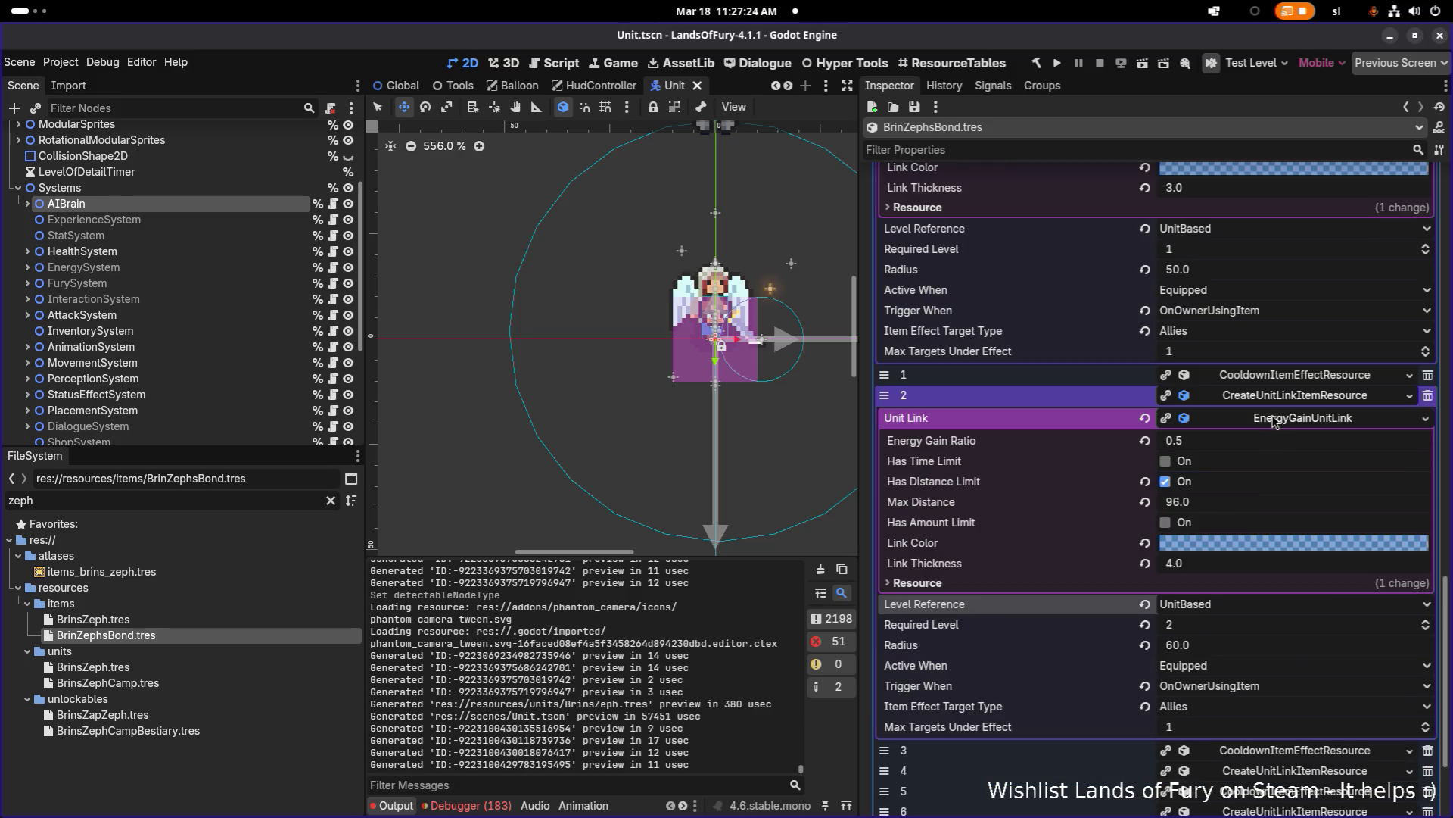
{"action": "left_click", "coordinate": [1275, 394]}
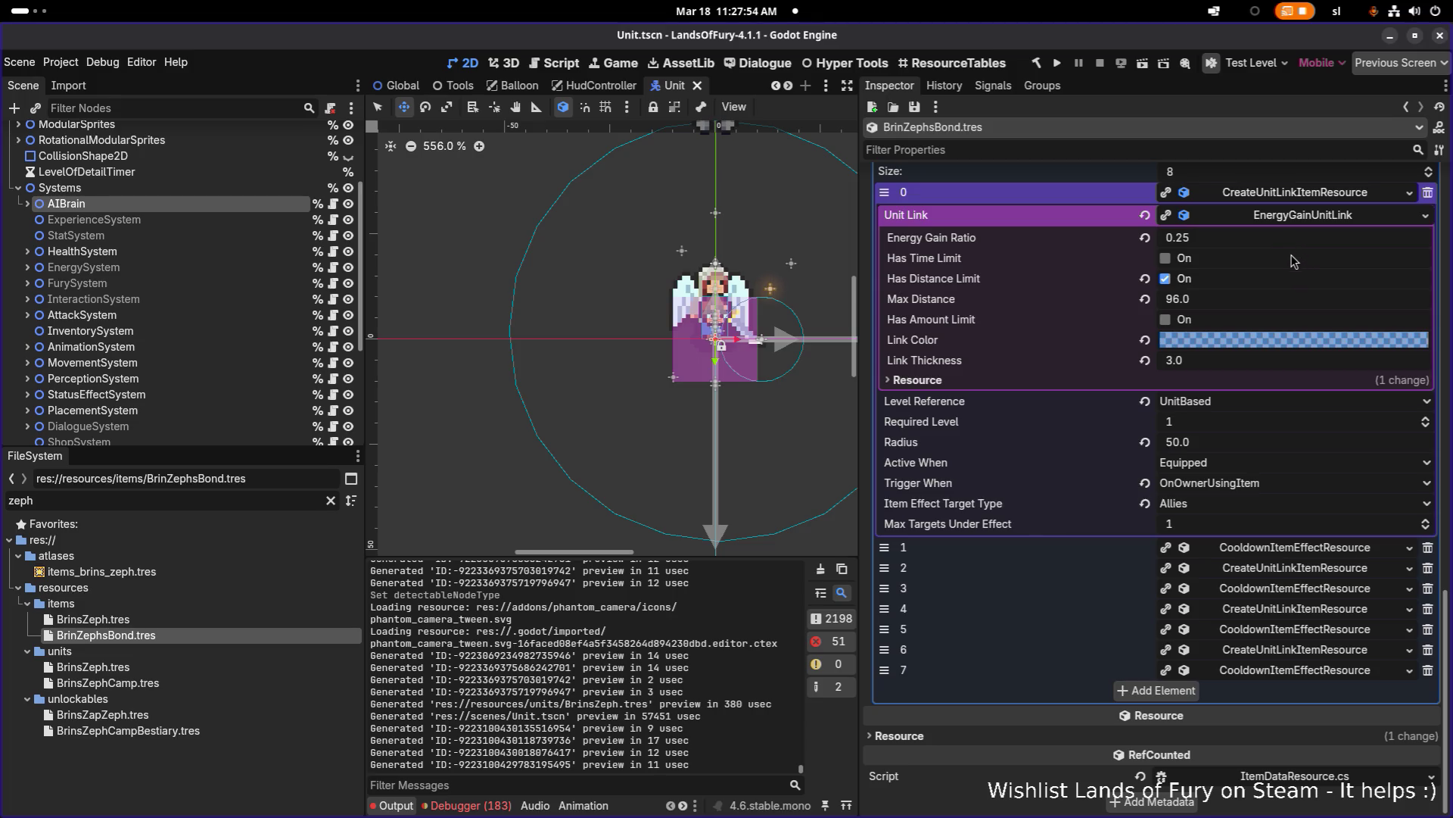
Step: Replace the 'zeph' file filter with 'brins' and select a Brins item file
{"action": "left_click", "coordinate": [1243, 403]}
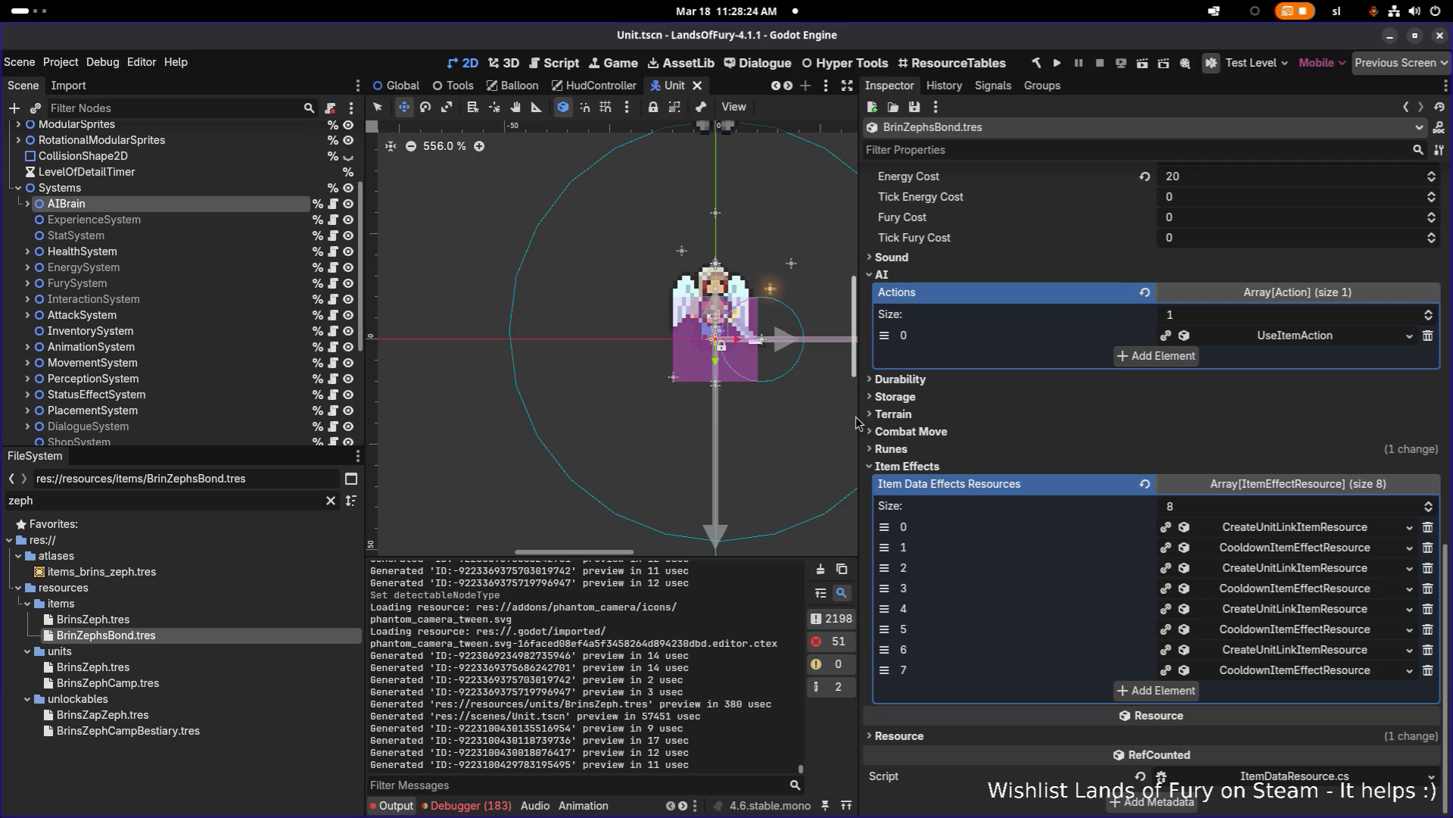
{"action": "left_click", "coordinate": [234, 503]}
{"action": "key", "text": "BackSpace"}
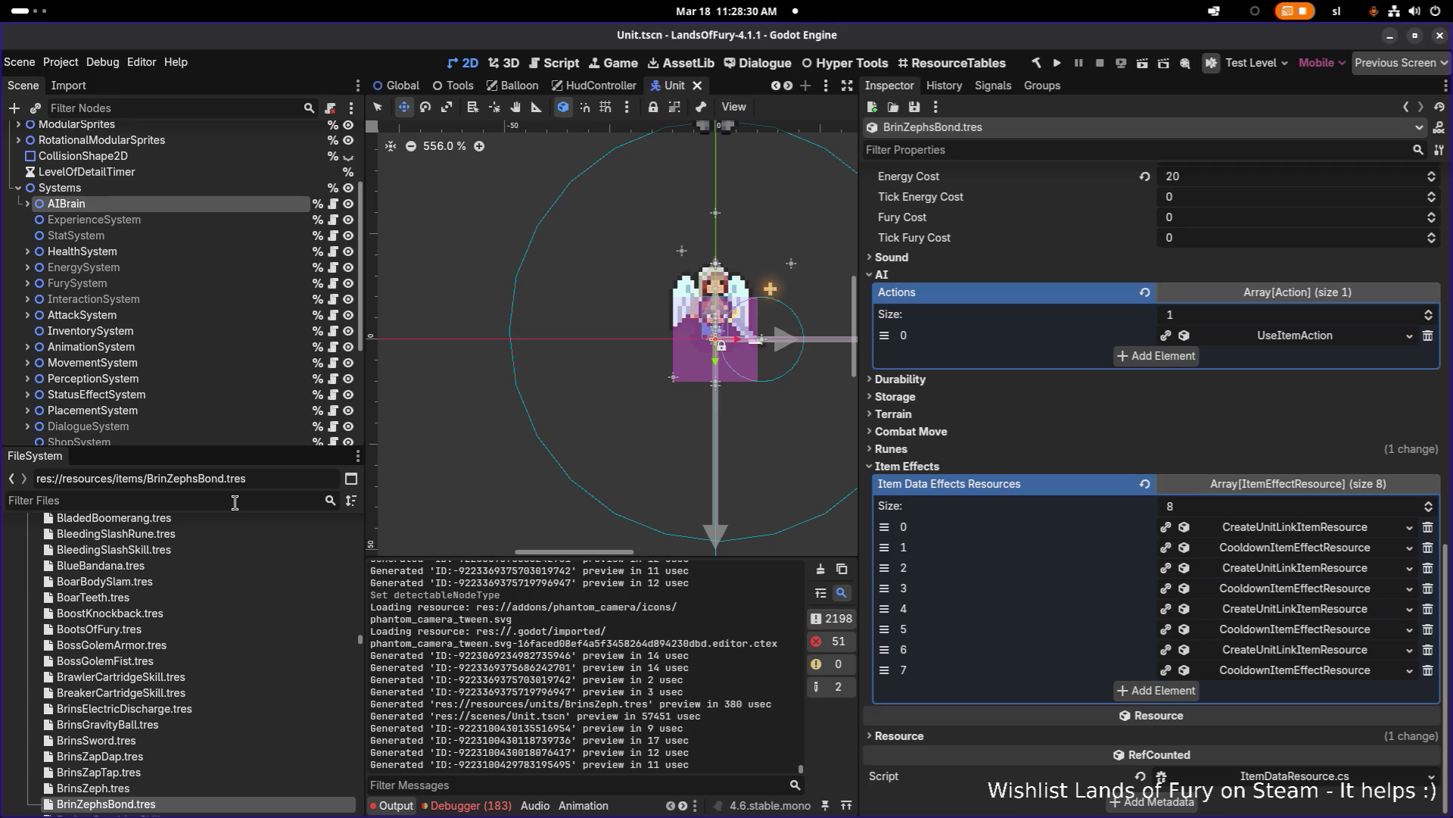
{"action": "type", "text": "brinsh"}
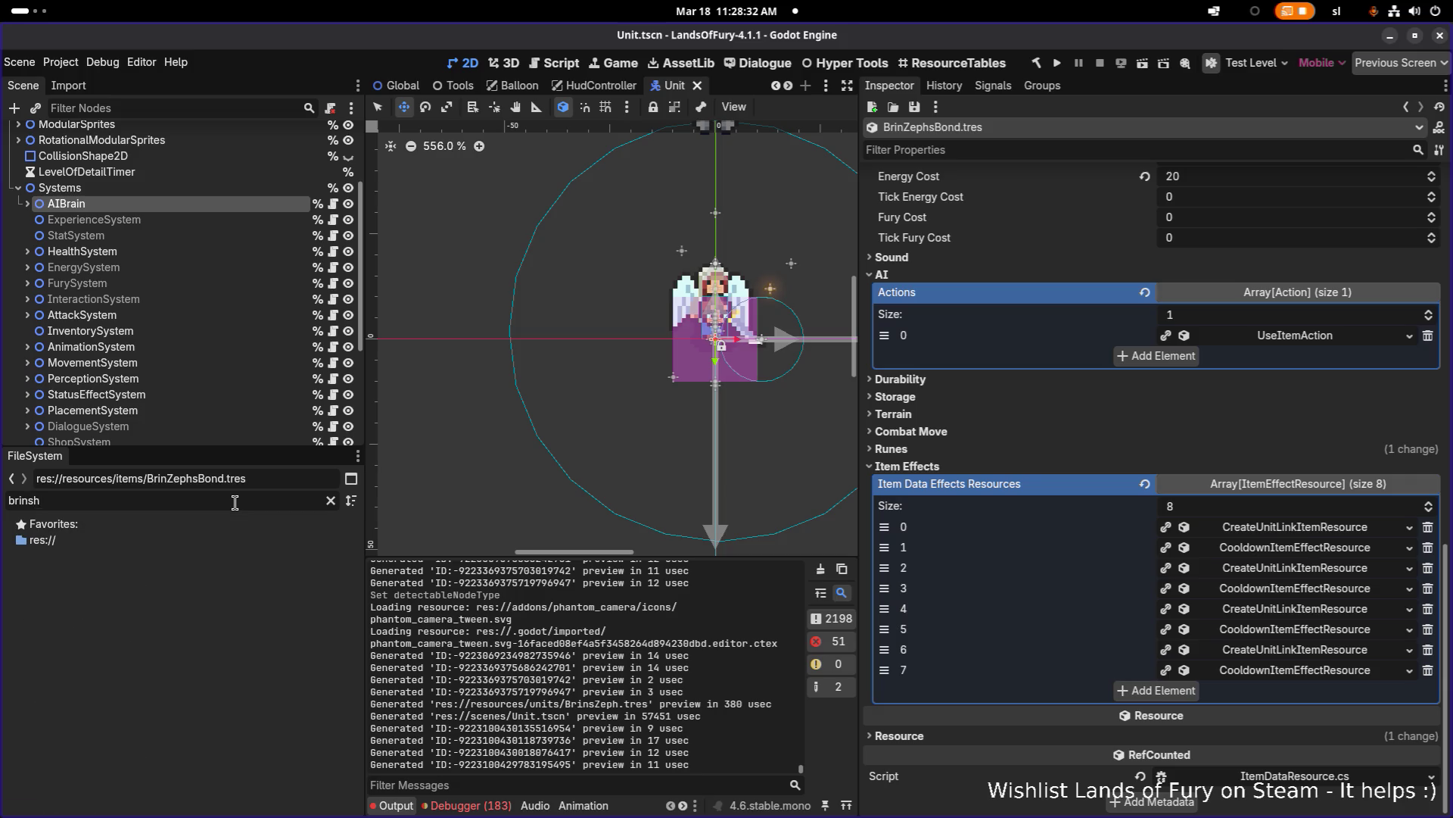
{"action": "key", "text": "BackSpace"}
{"action": "scroll", "coordinate": [186, 628], "scroll_direction": "down", "scroll_amount": 3}
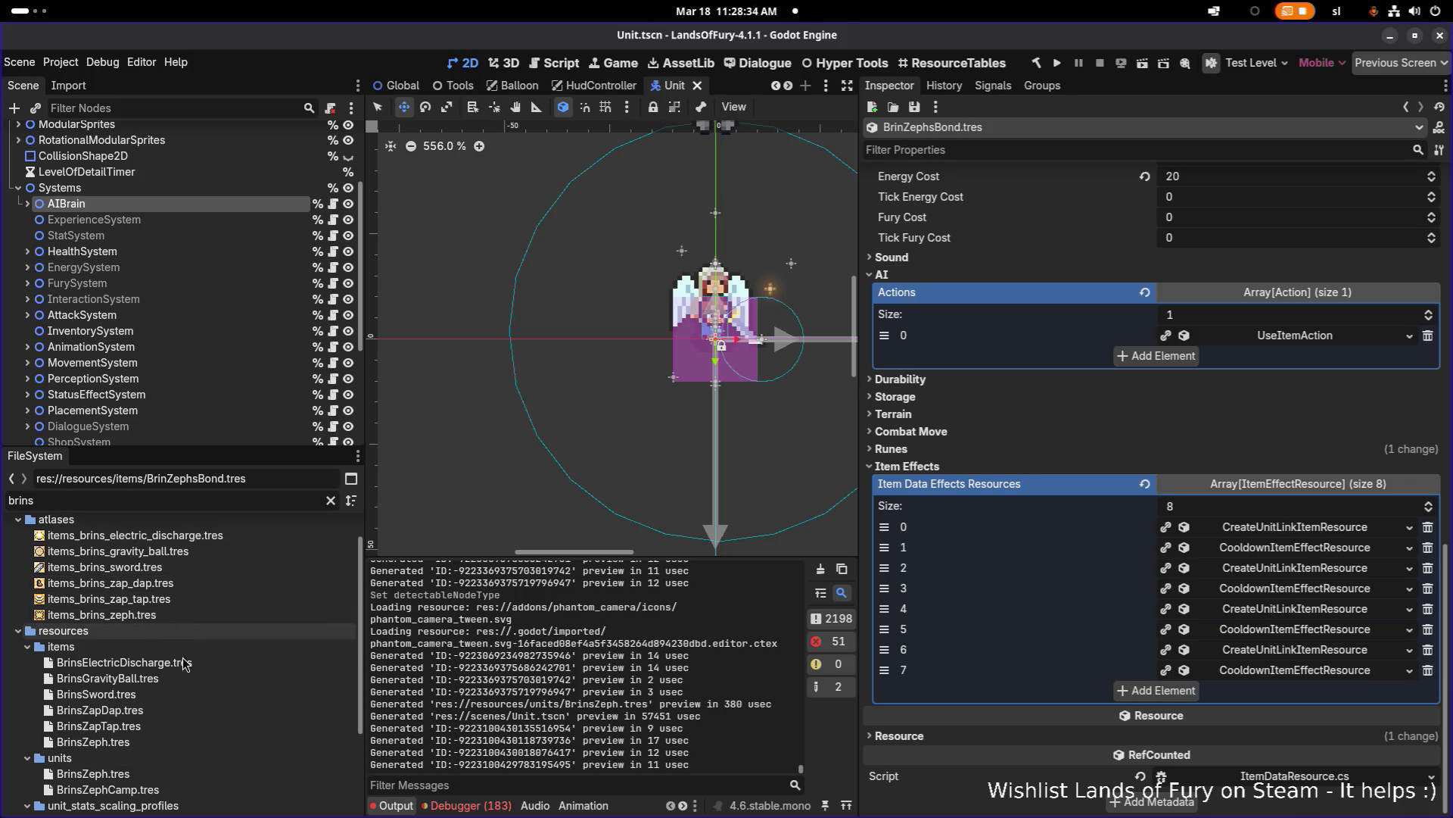
{"action": "left_click", "coordinate": [185, 638]}
Step: Open BrinsZeph.tres and check the Unit Level of summon effects 0, 2, 4 and 6
{"action": "left_click", "coordinate": [168, 667]}
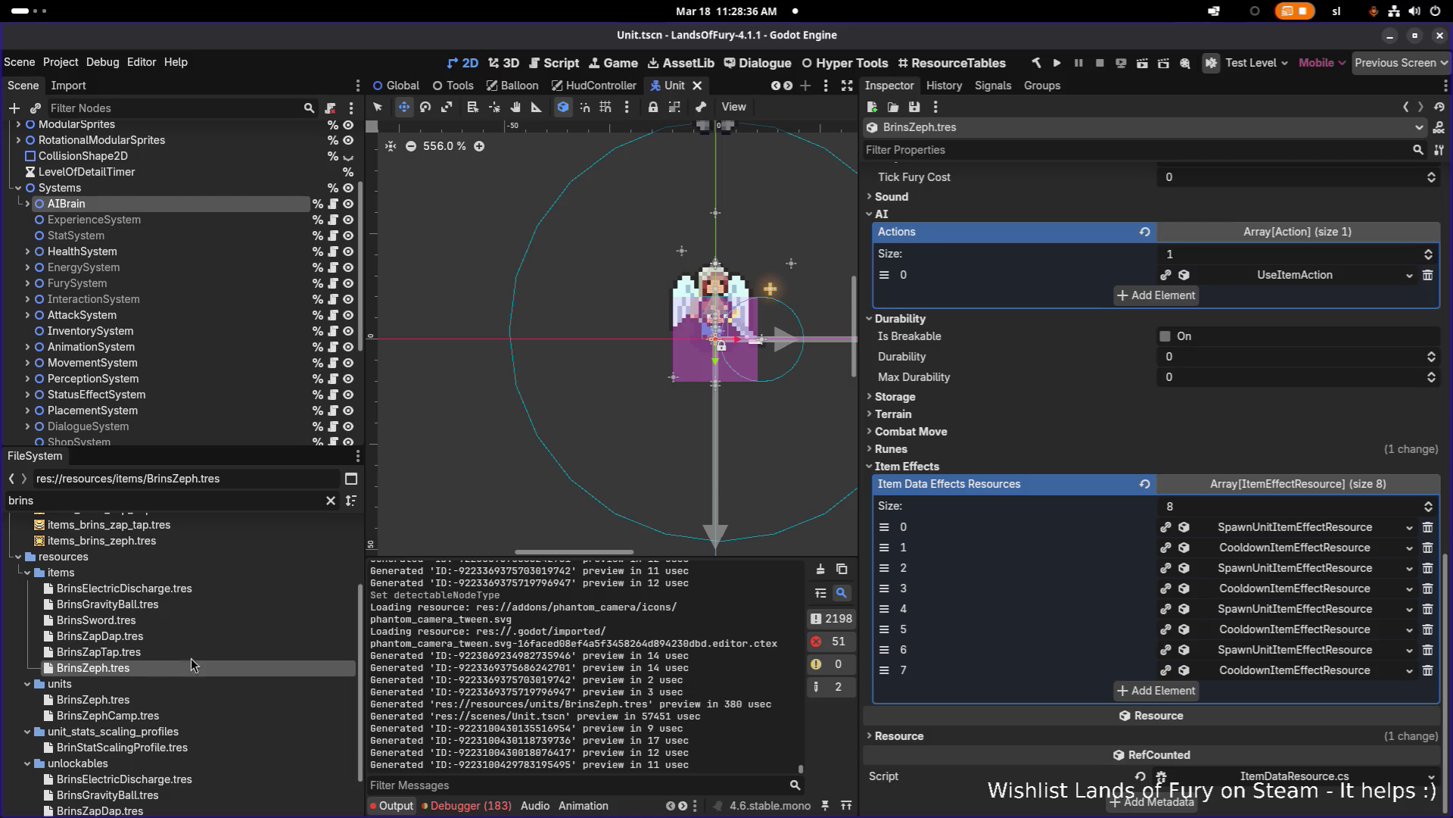
{"action": "left_click", "coordinate": [1284, 533]}
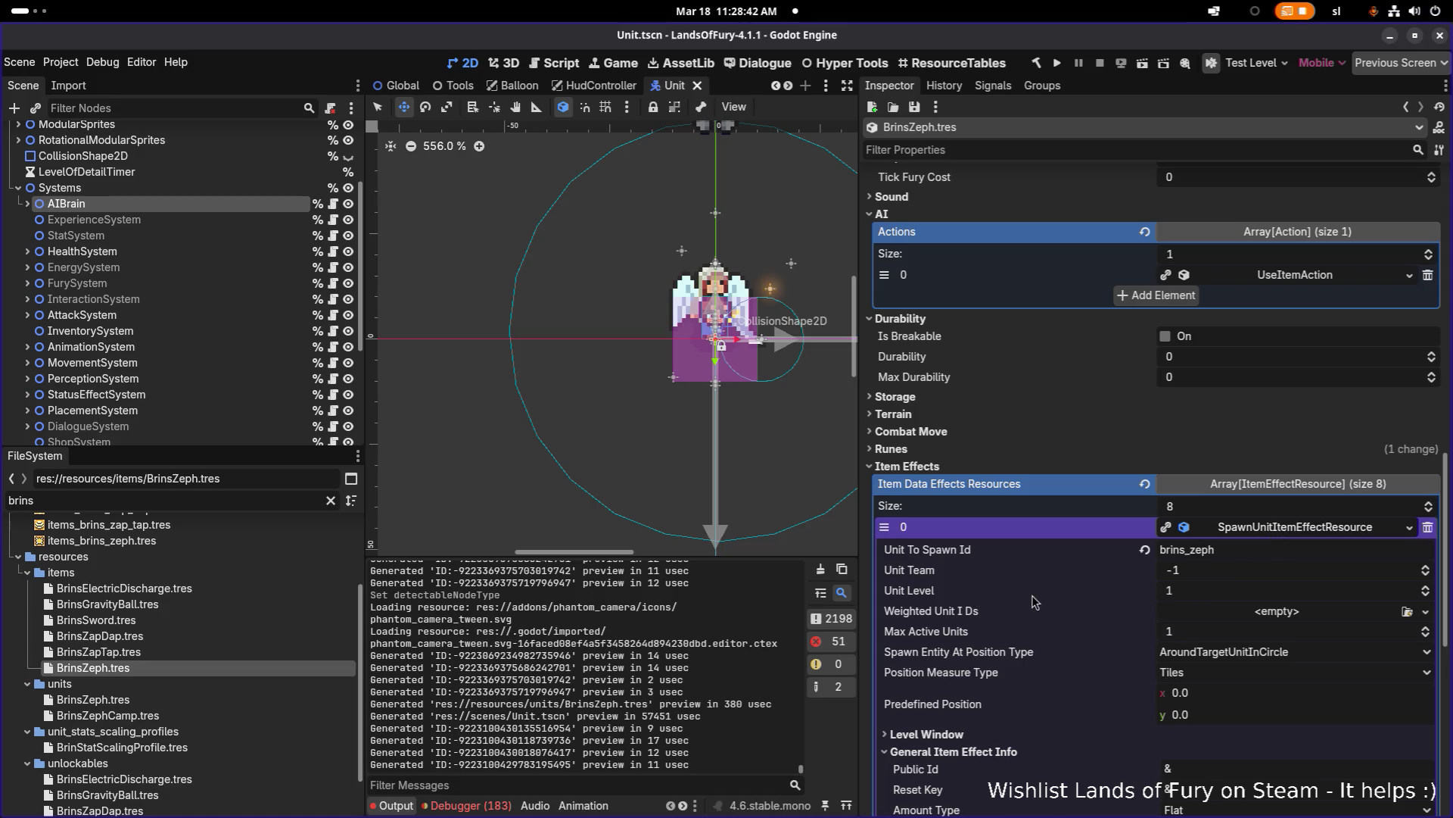
{"action": "left_click", "coordinate": [1285, 535]}
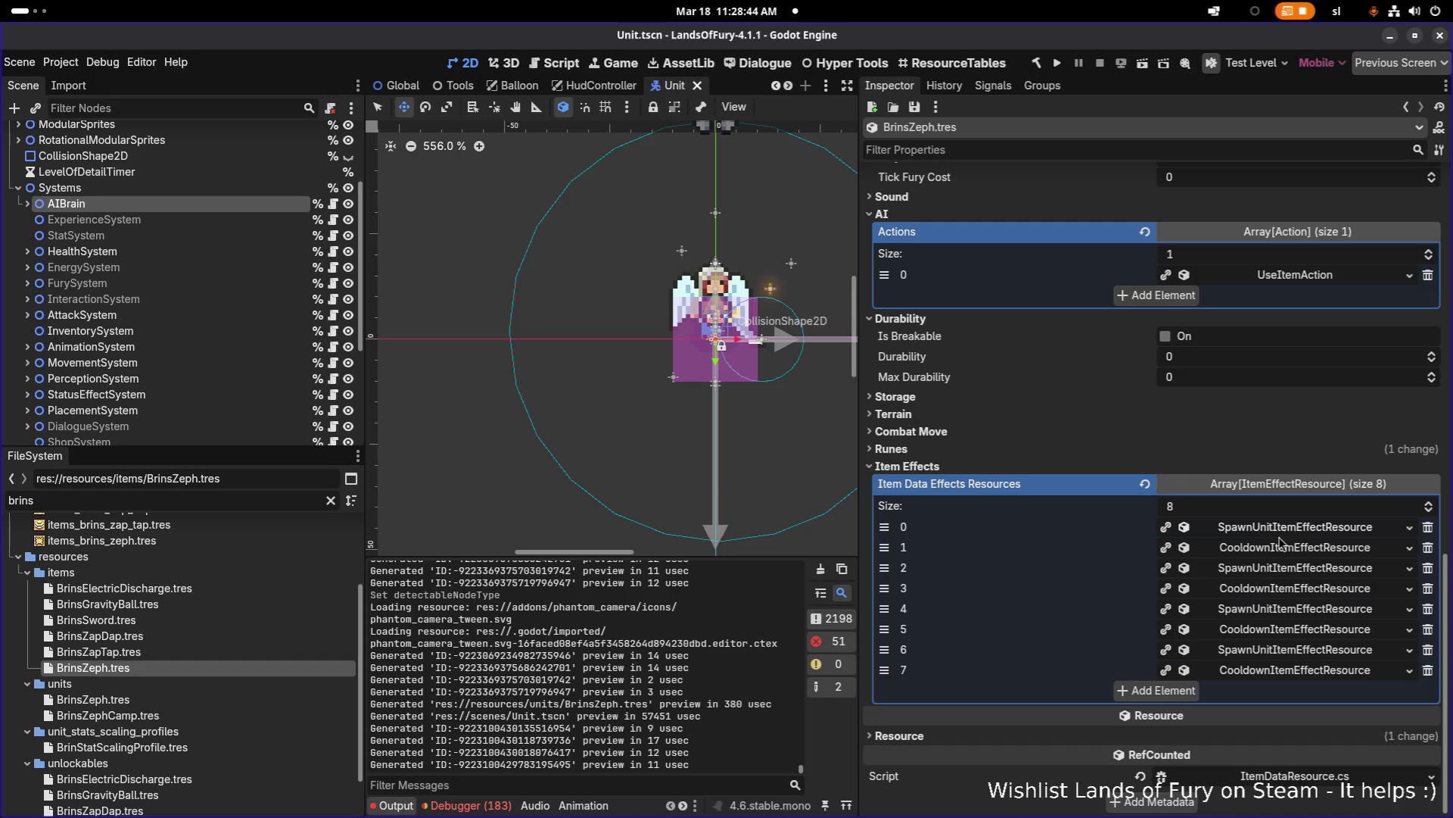
{"action": "left_click", "coordinate": [1268, 569]}
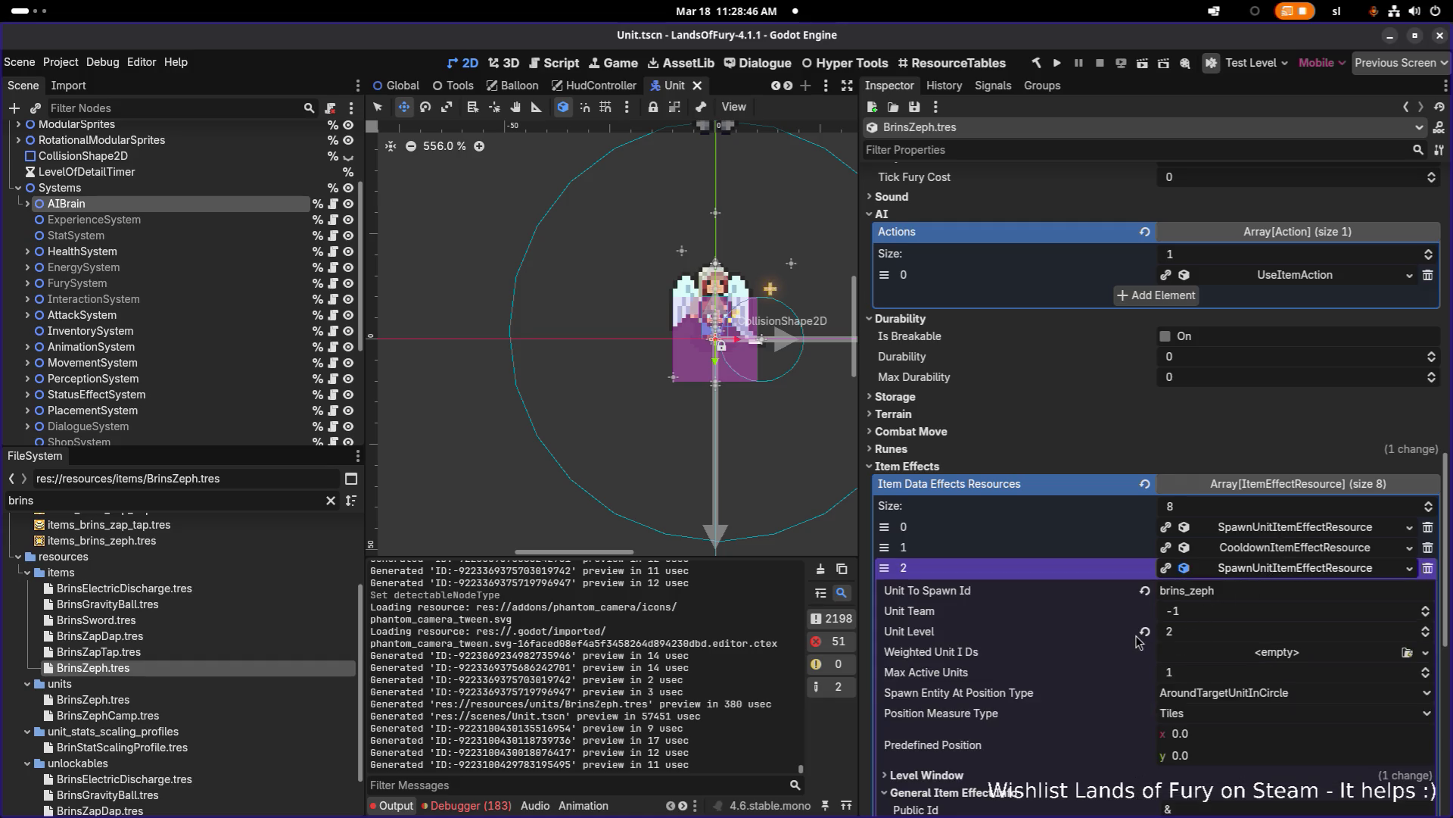
{"action": "left_click", "coordinate": [1278, 570]}
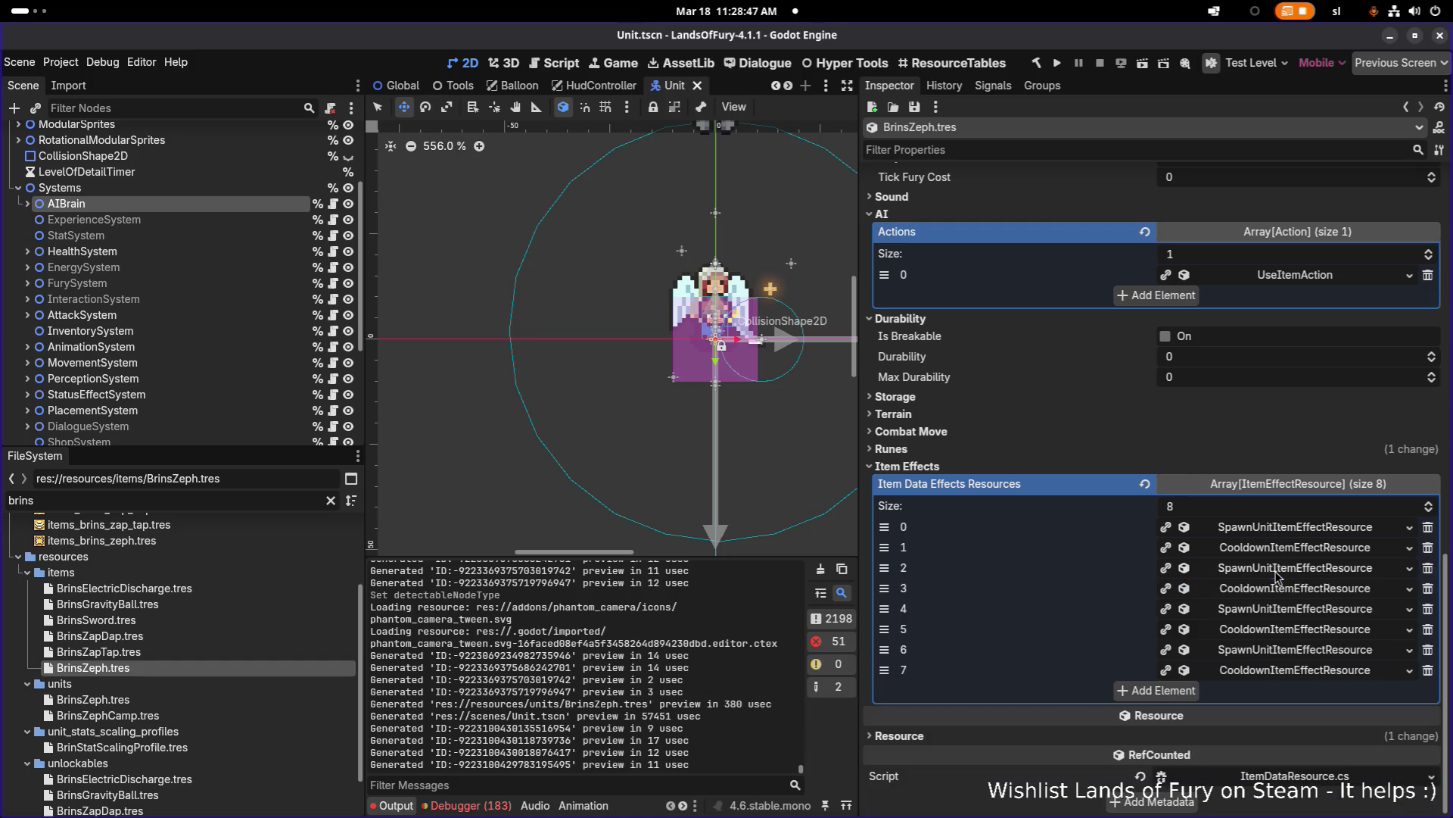
{"action": "left_click", "coordinate": [1259, 611]}
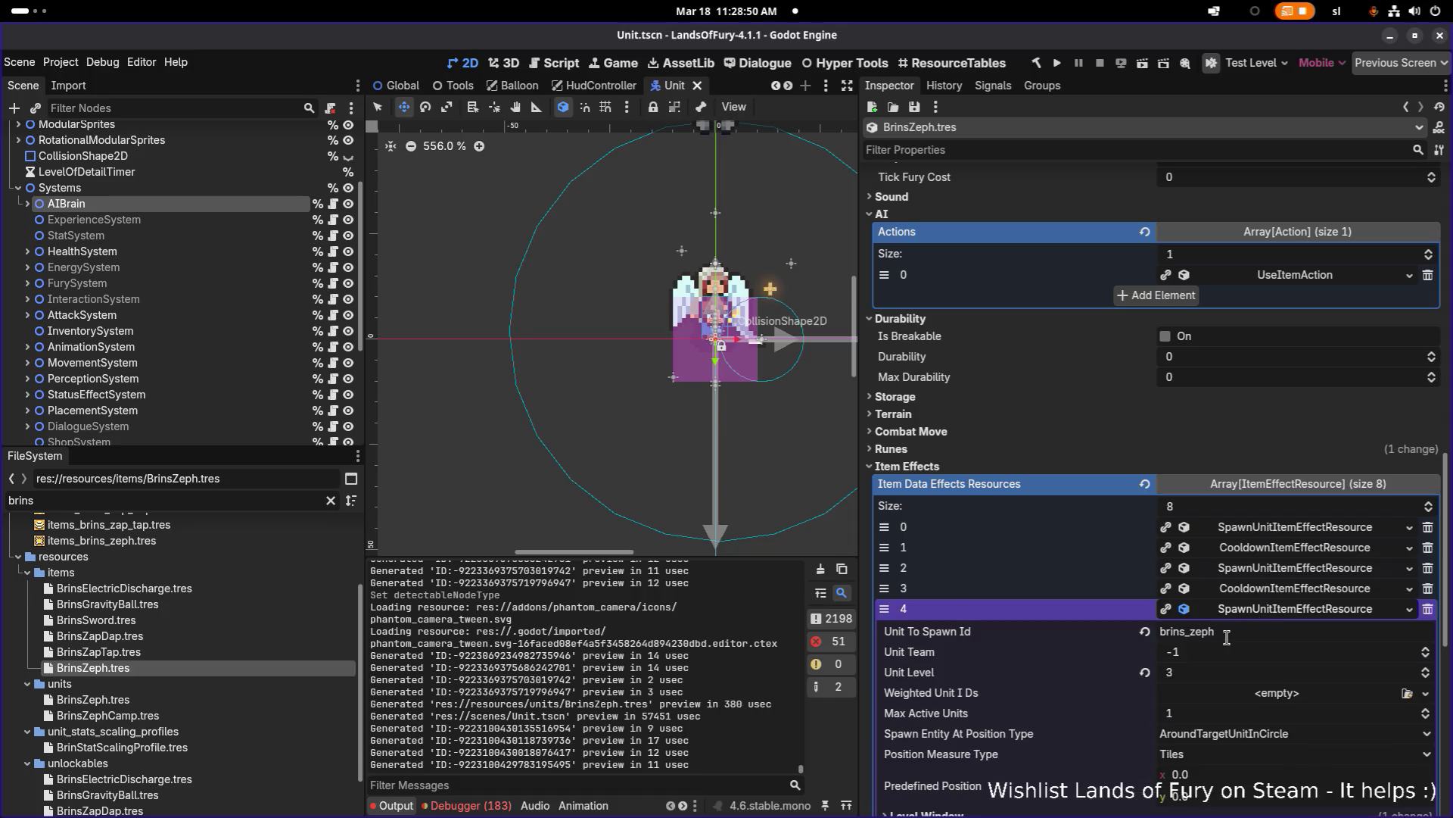
{"action": "left_click", "coordinate": [1270, 611]}
{"action": "left_click", "coordinate": [1272, 651]}
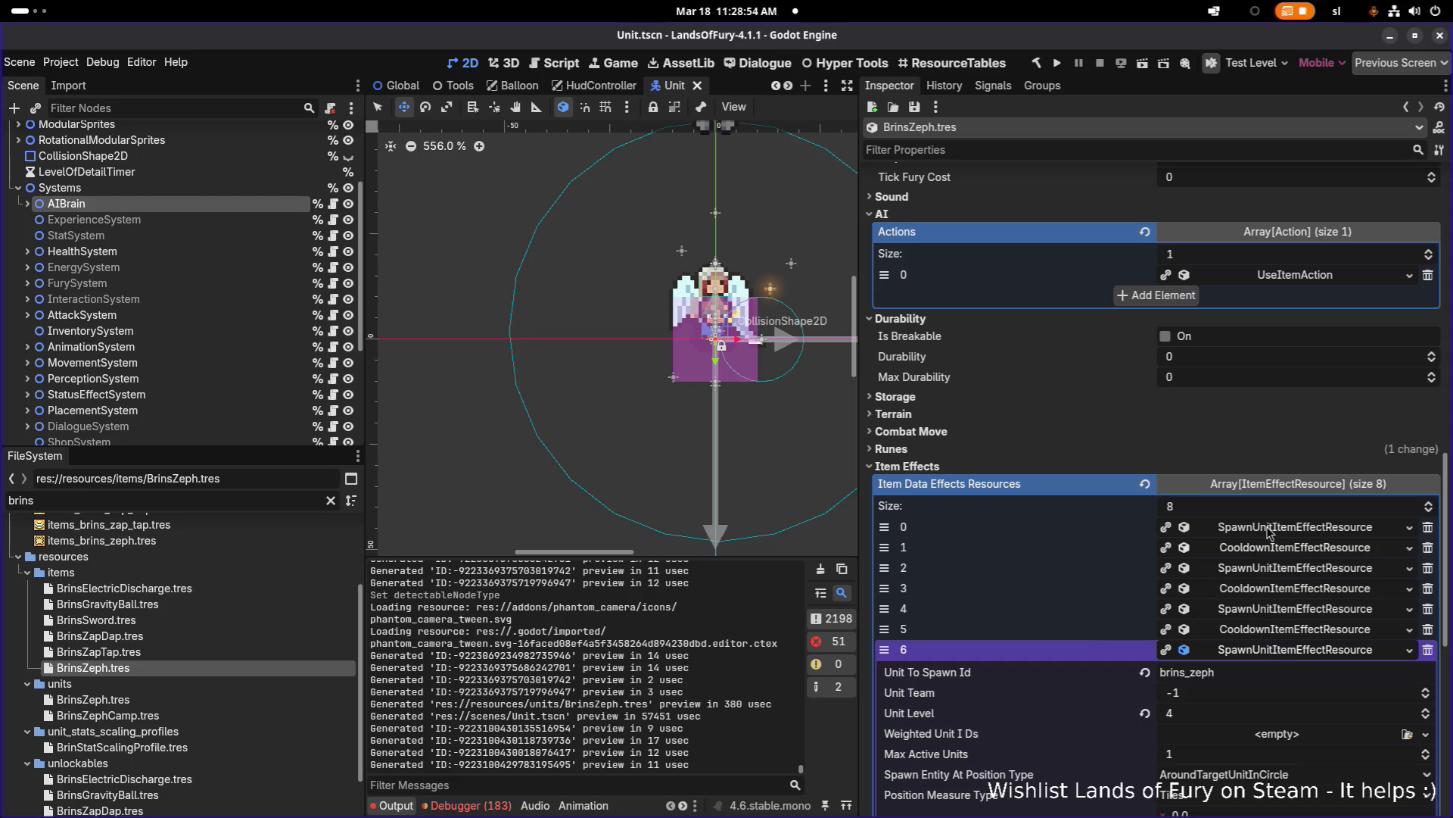
{"action": "left_click", "coordinate": [1279, 651]}
Step: Clear the 'brins' filter so the FileSystem dock shows all project files
{"action": "key", "text": "alt+Tab"}
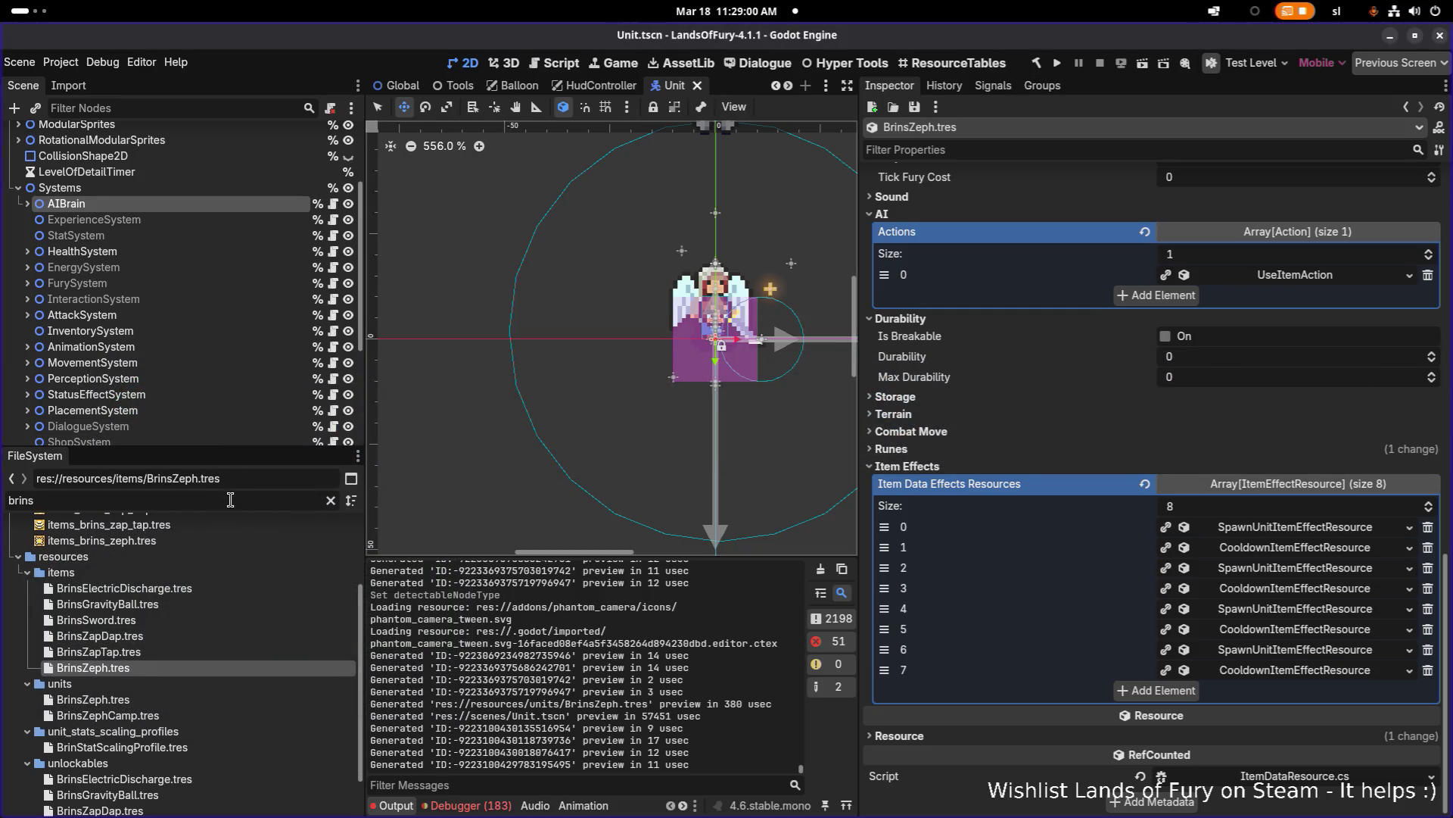
{"action": "key", "text": "ctrl+a"}
{"action": "key", "text": "BackSpace"}
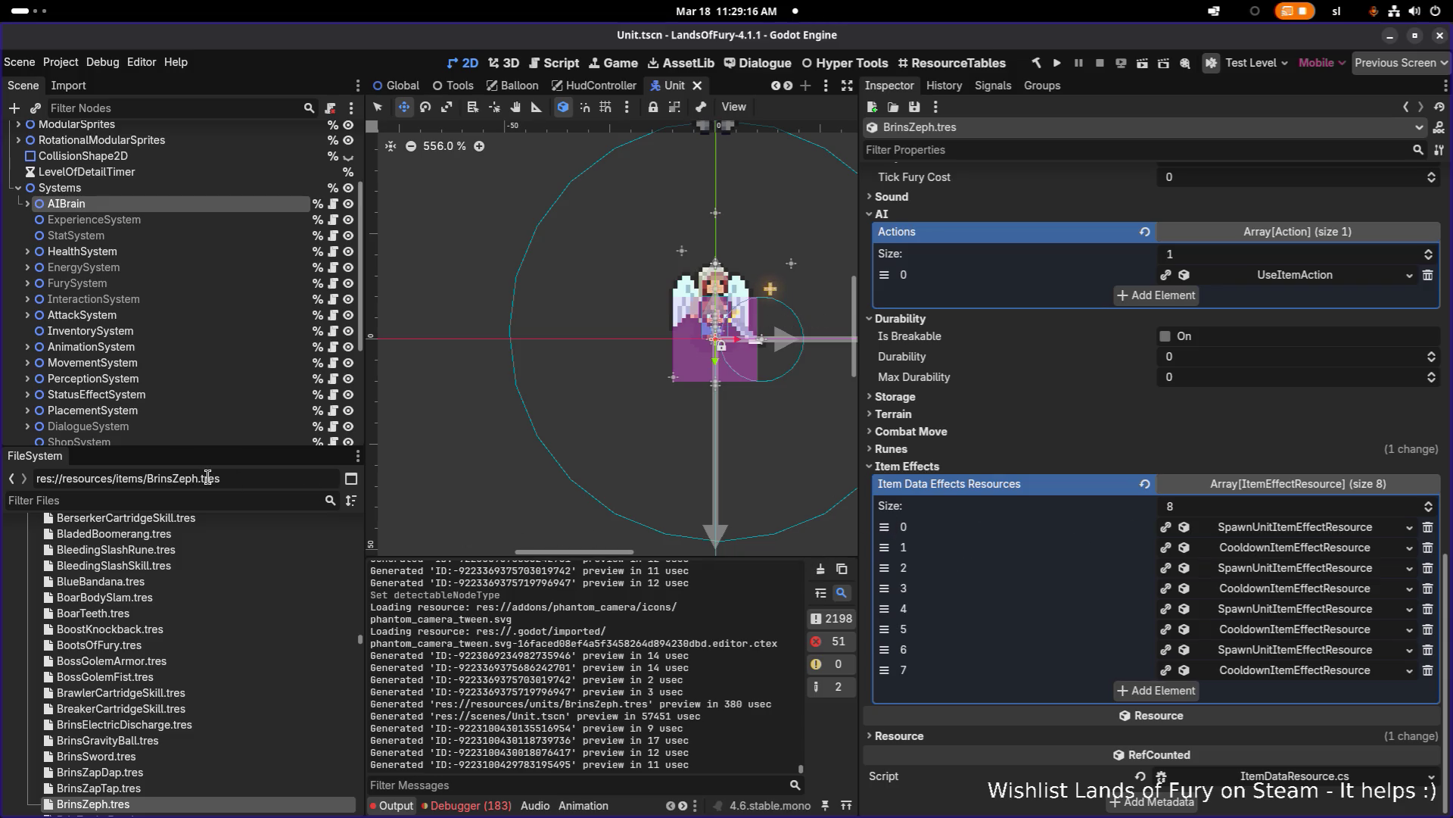
{"action": "key", "text": "alt+Tab"}
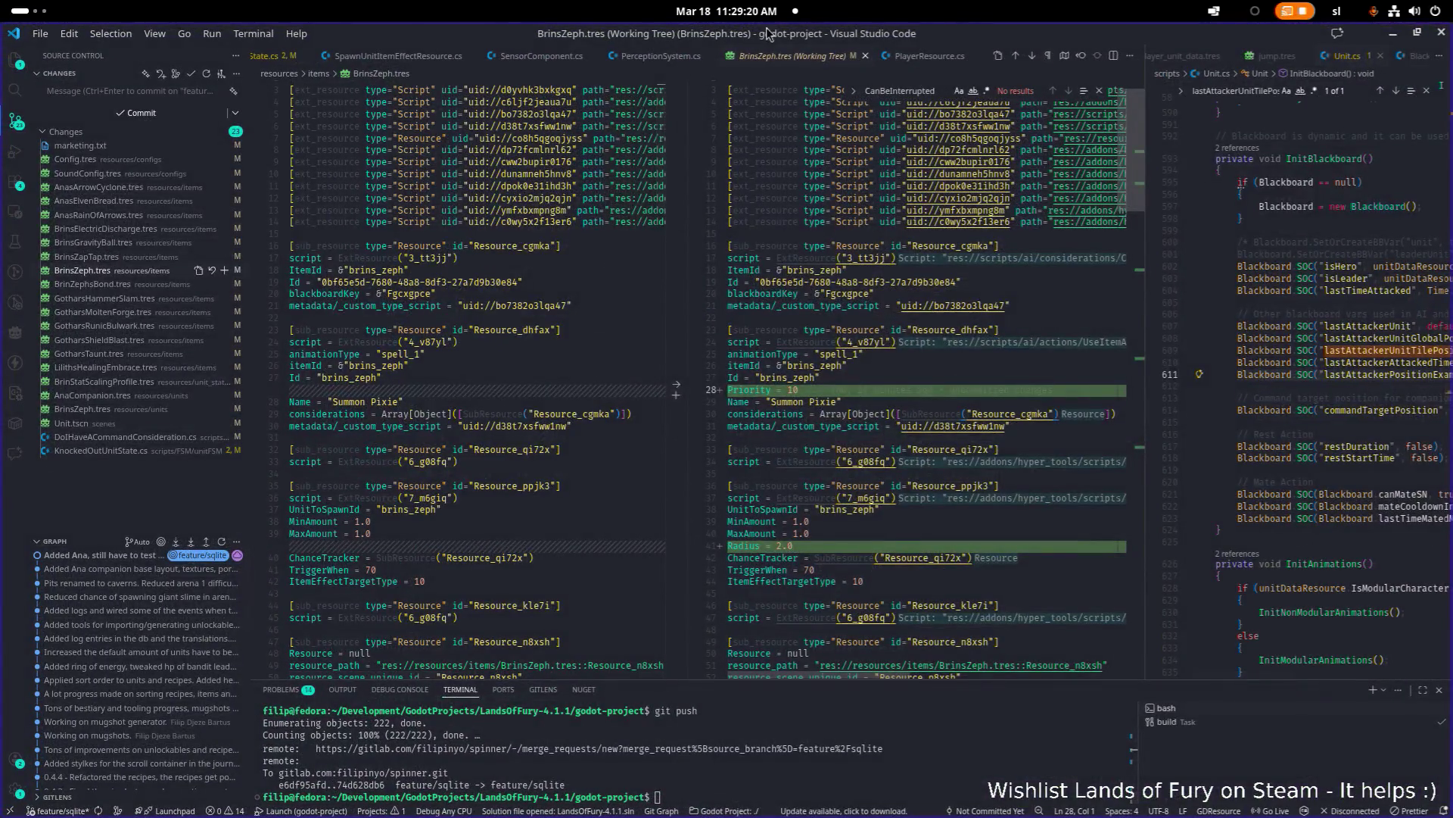
Step: Close the BrinsZeph.tres diff and open UnitDataResource.cs with the file picker
{"action": "left_click", "coordinate": [865, 56]}
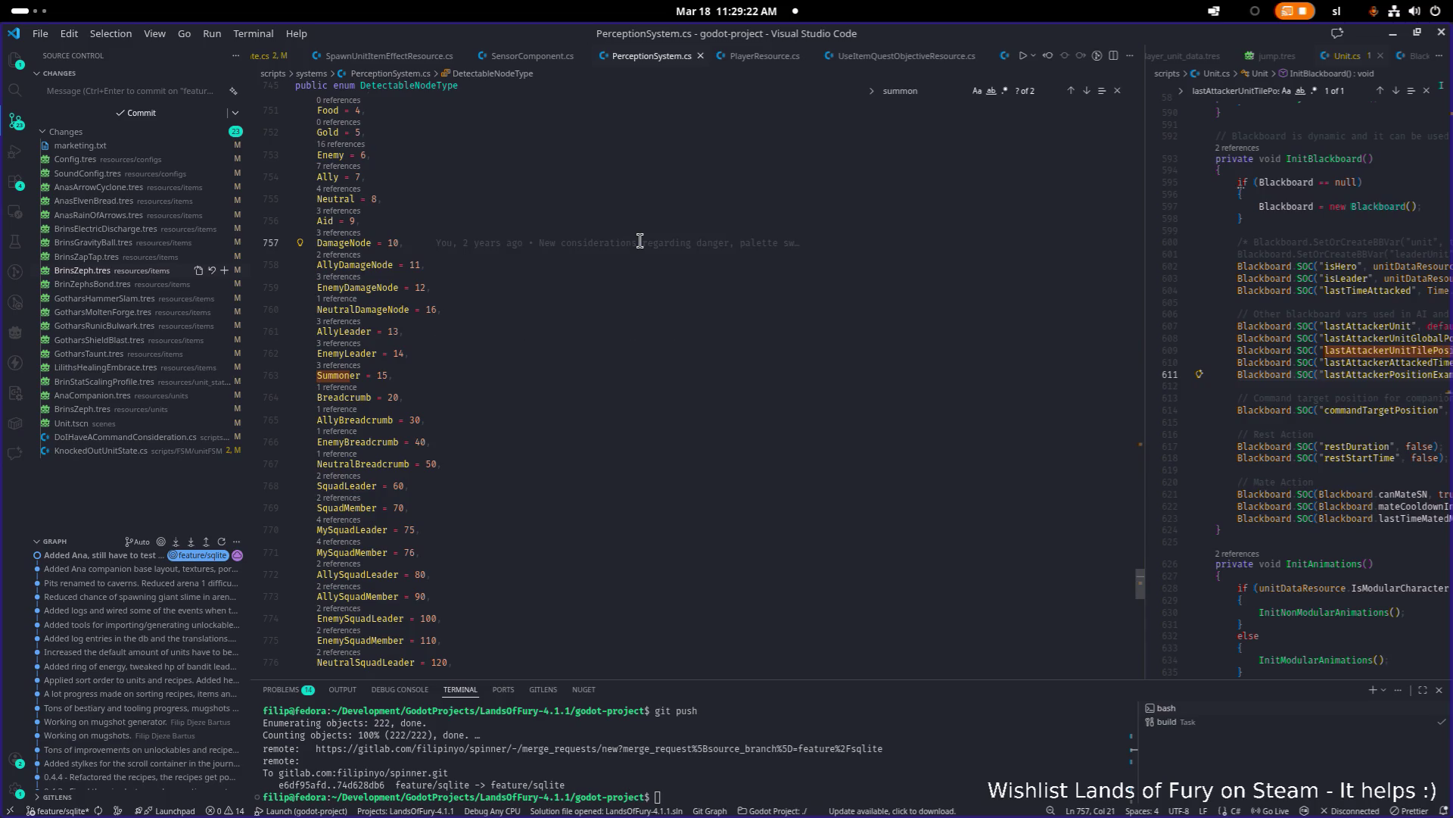
{"action": "key", "text": "ctrl+p"}
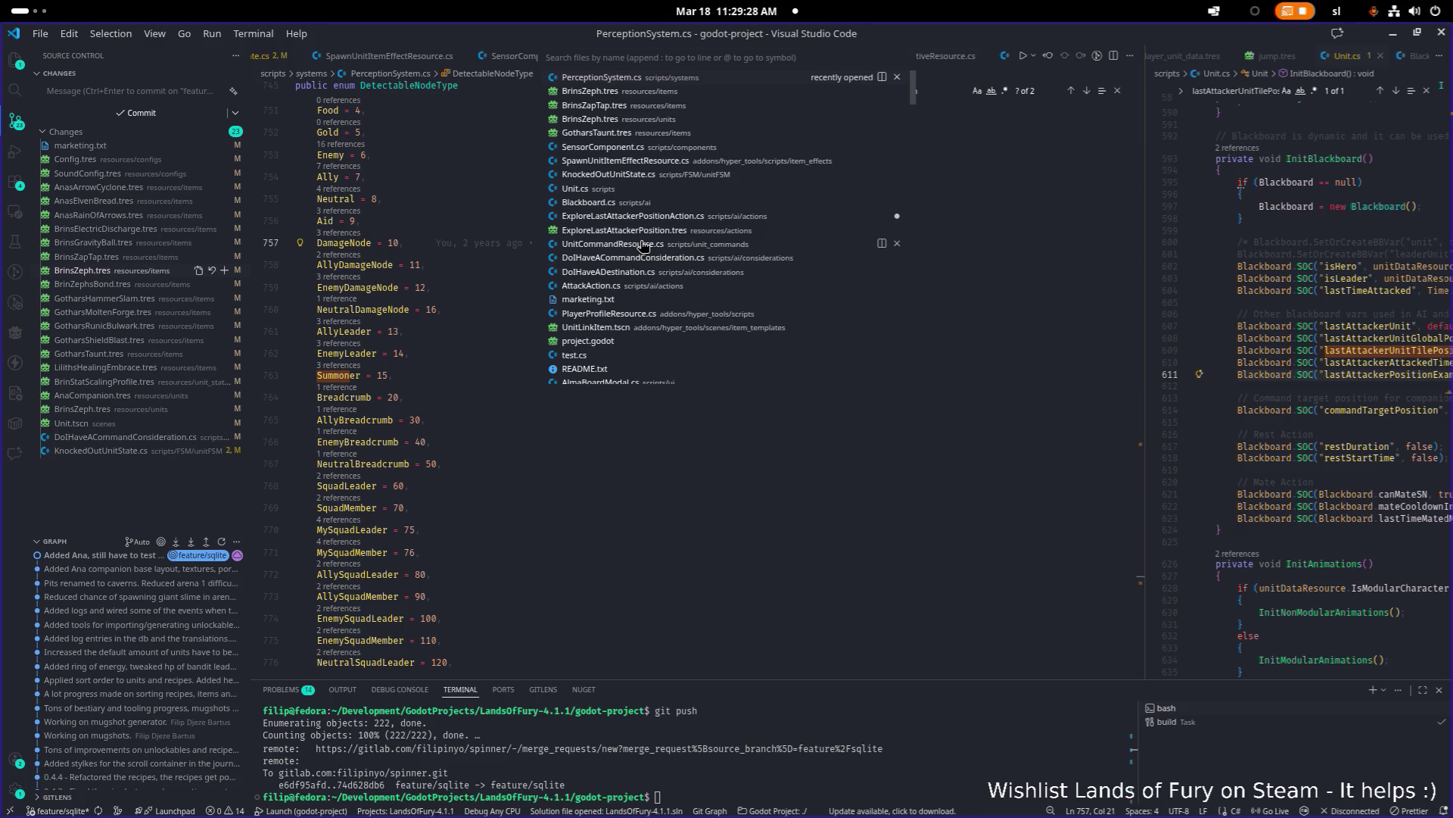
{"action": "type", "text": "unitda"}
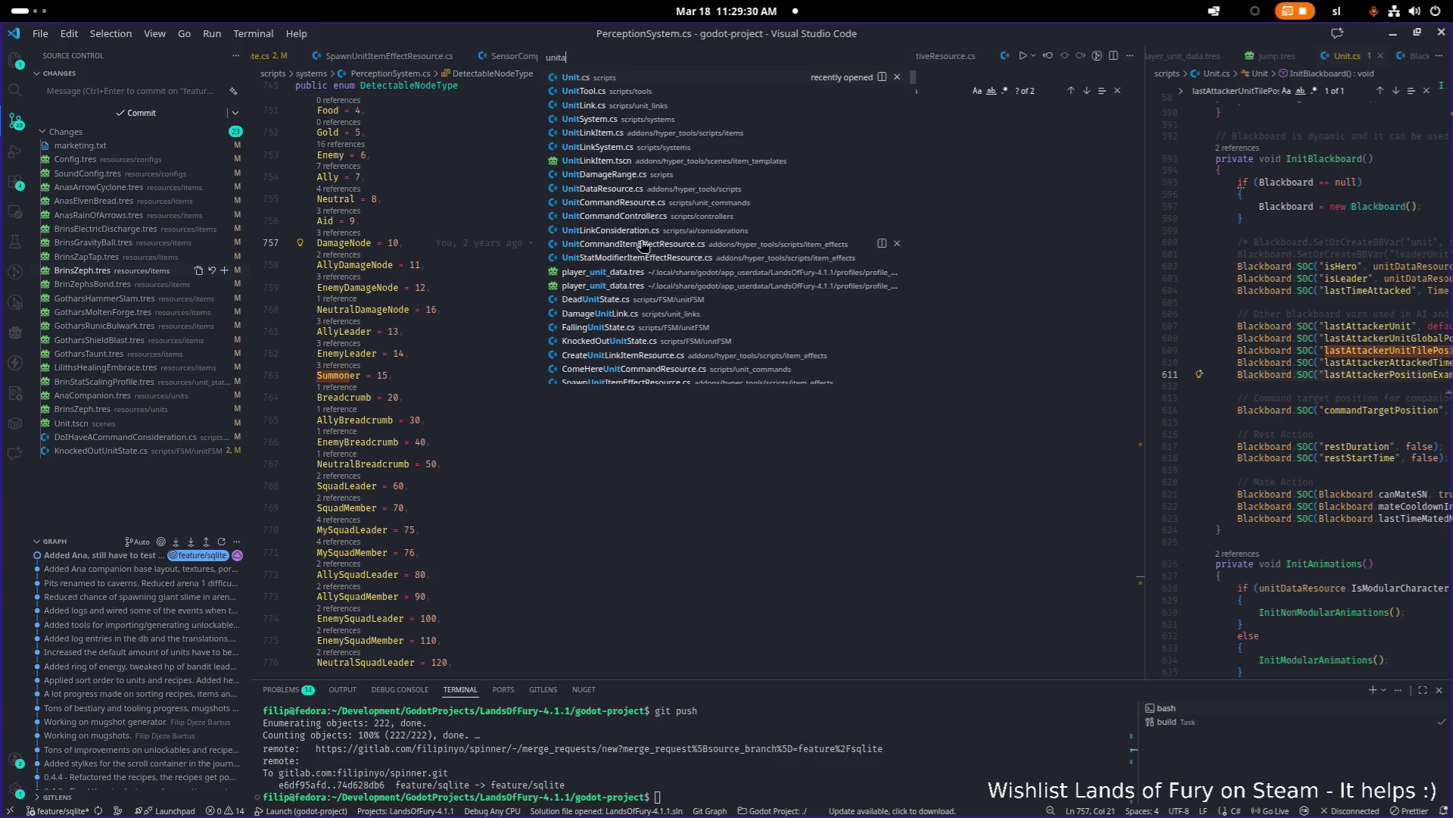
{"action": "key", "text": "Down"}
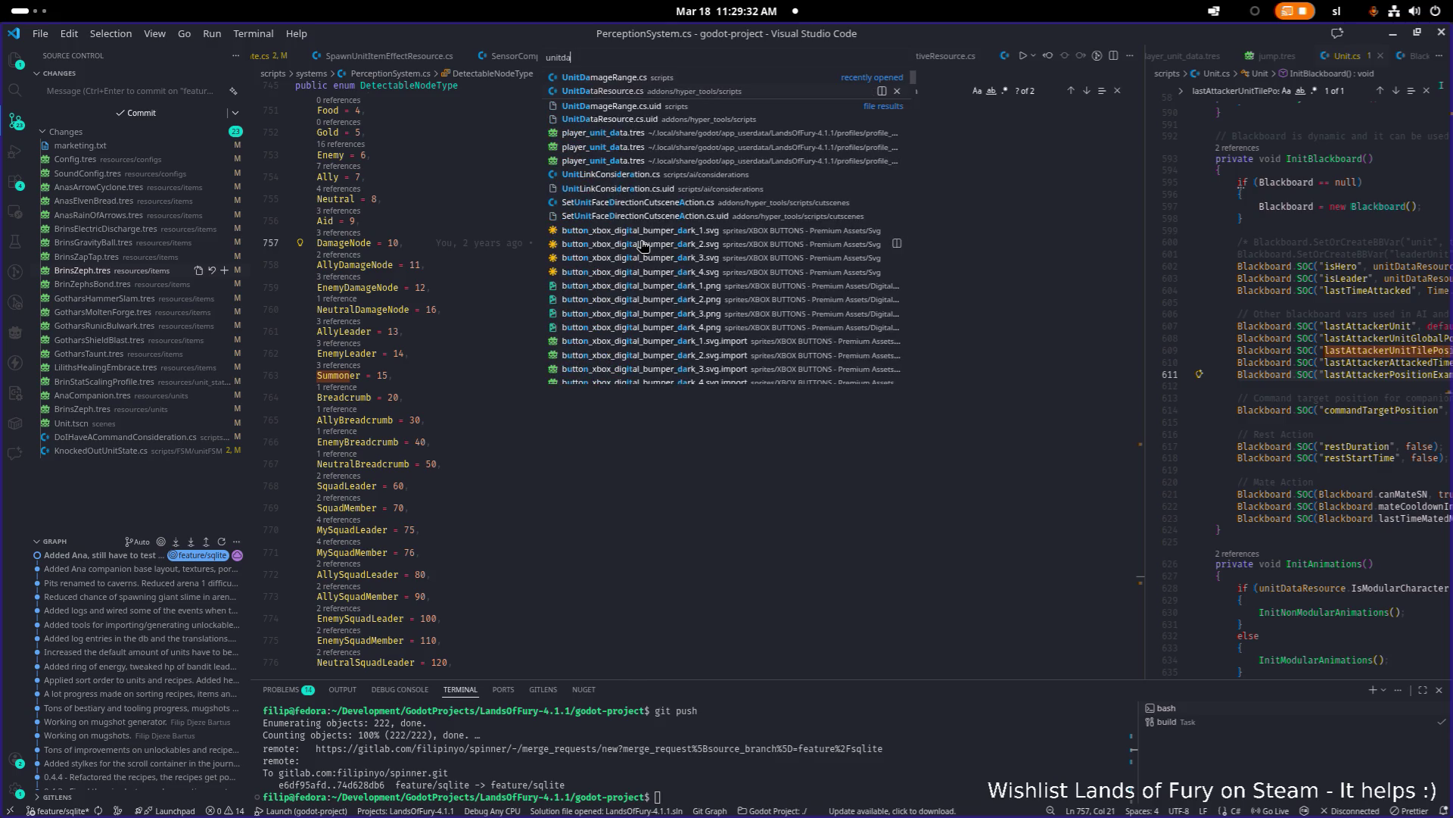
{"action": "key", "text": "Return"}
Step: Search UnitDataResource.cs for 'expe', 'xp', 'award' and 'Xp'
{"action": "key", "text": "ctrl+f"}
{"action": "type", "text": "expe"}
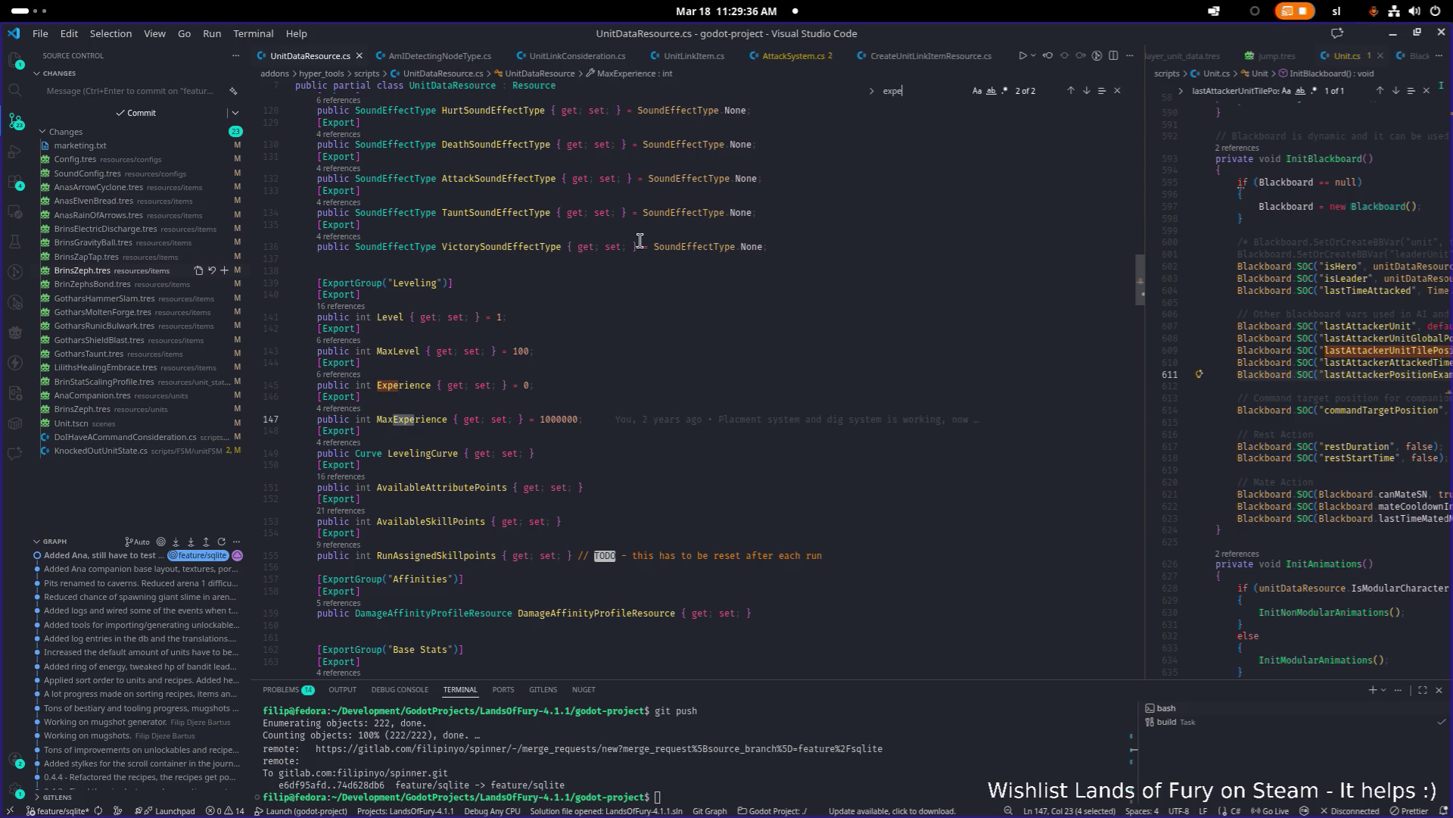
{"action": "key", "text": "ctrl+f"}
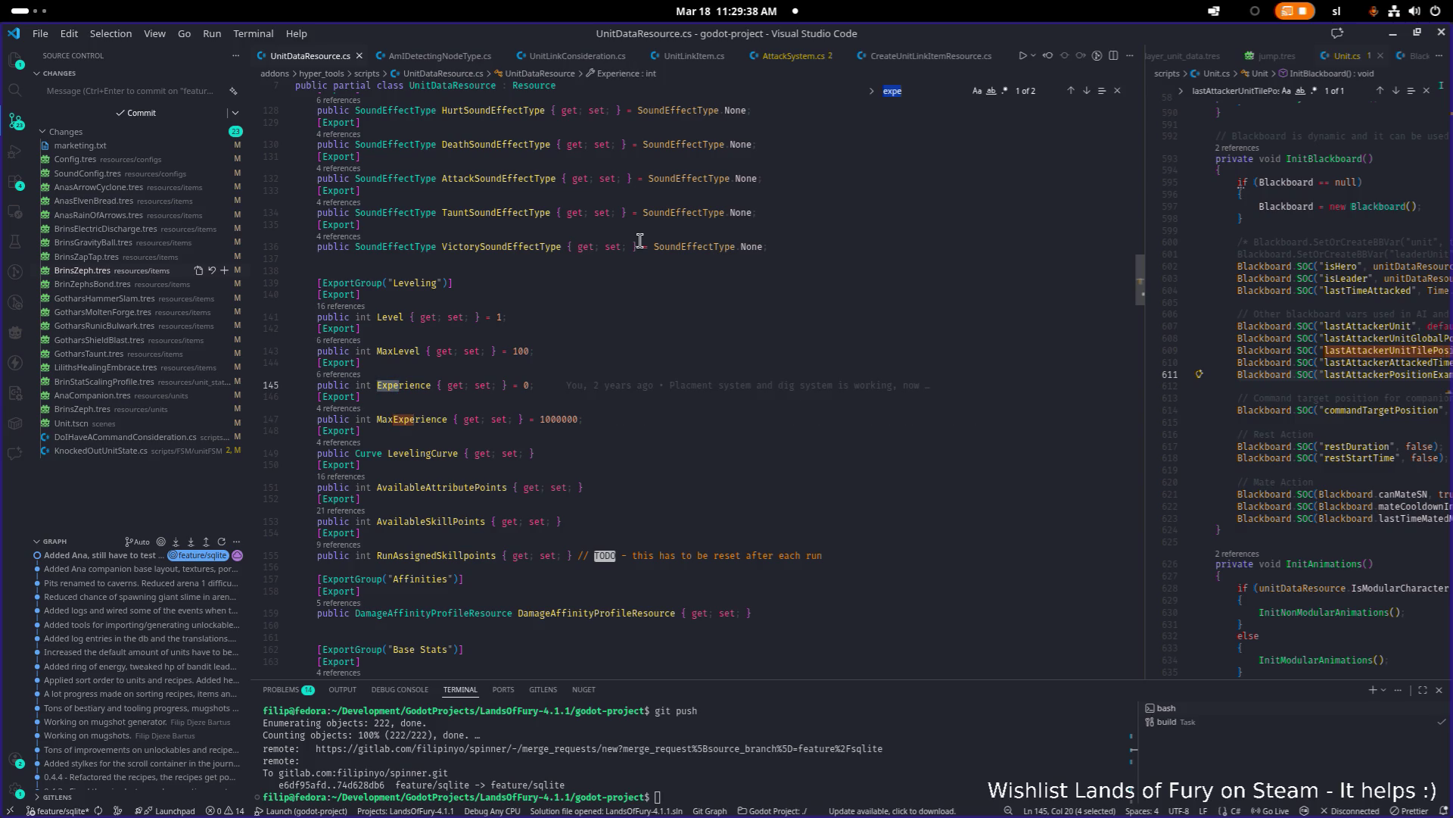
{"action": "type", "text": "xp"}
{"action": "key", "text": "Return"}
{"action": "key", "text": "Return"}
{"action": "key", "text": "Return"}
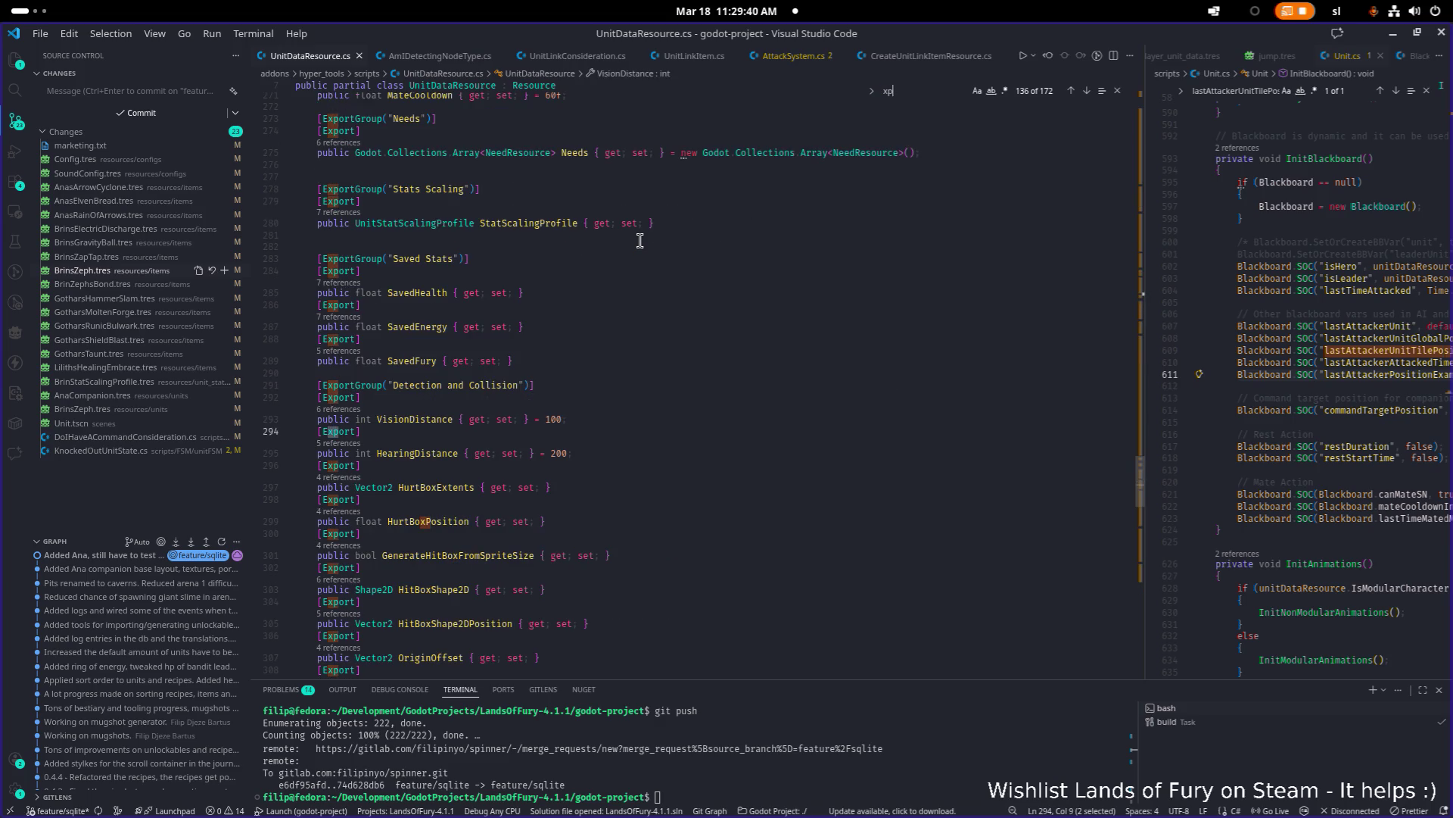
{"action": "key", "text": "Return"}
{"action": "key", "text": "Return"}
{"action": "key", "text": "Return"}
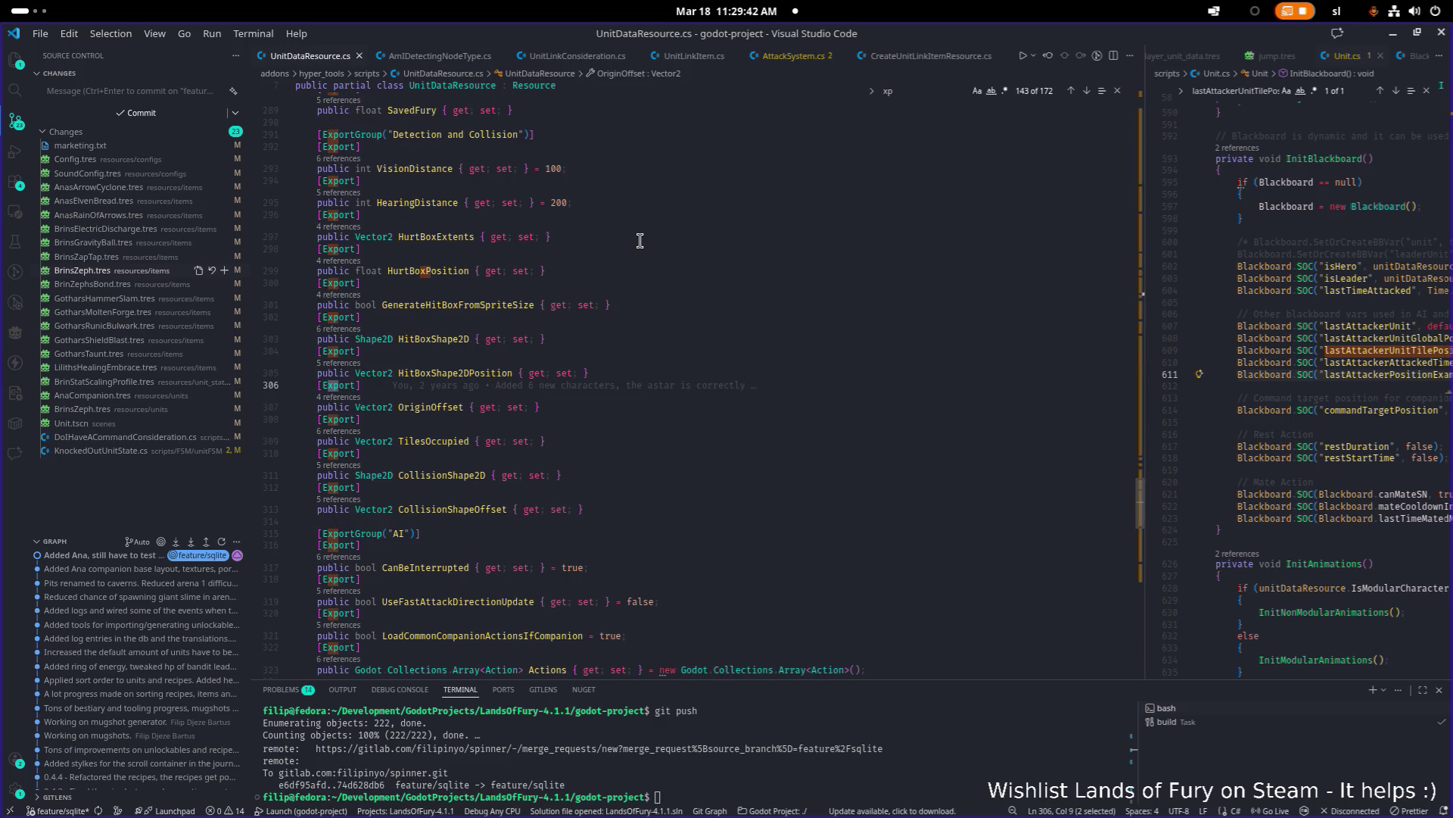
{"action": "key", "text": "ctrl+a"}
{"action": "type", "text": "awa"}
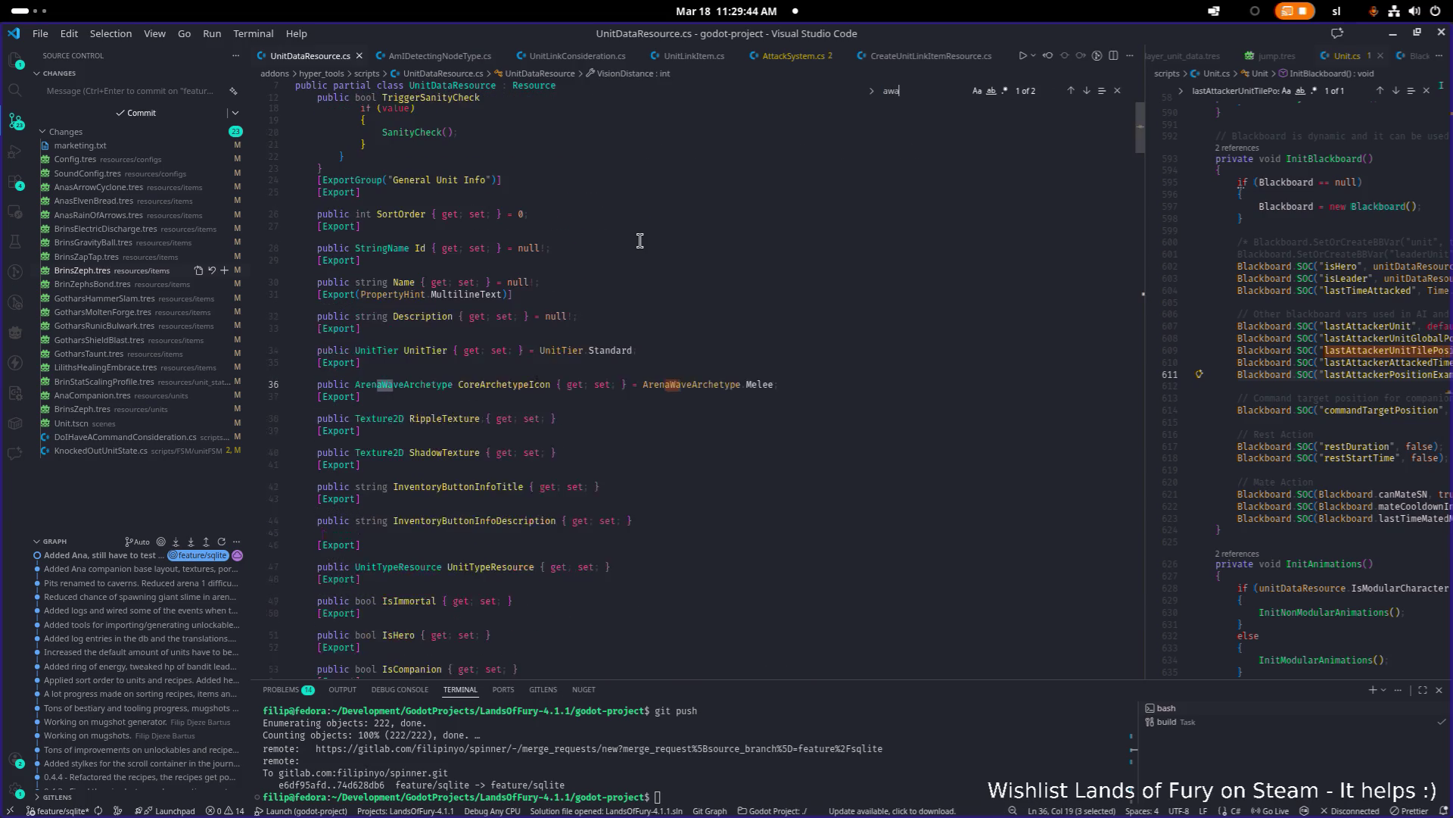
{"action": "type", "text": "ard"}
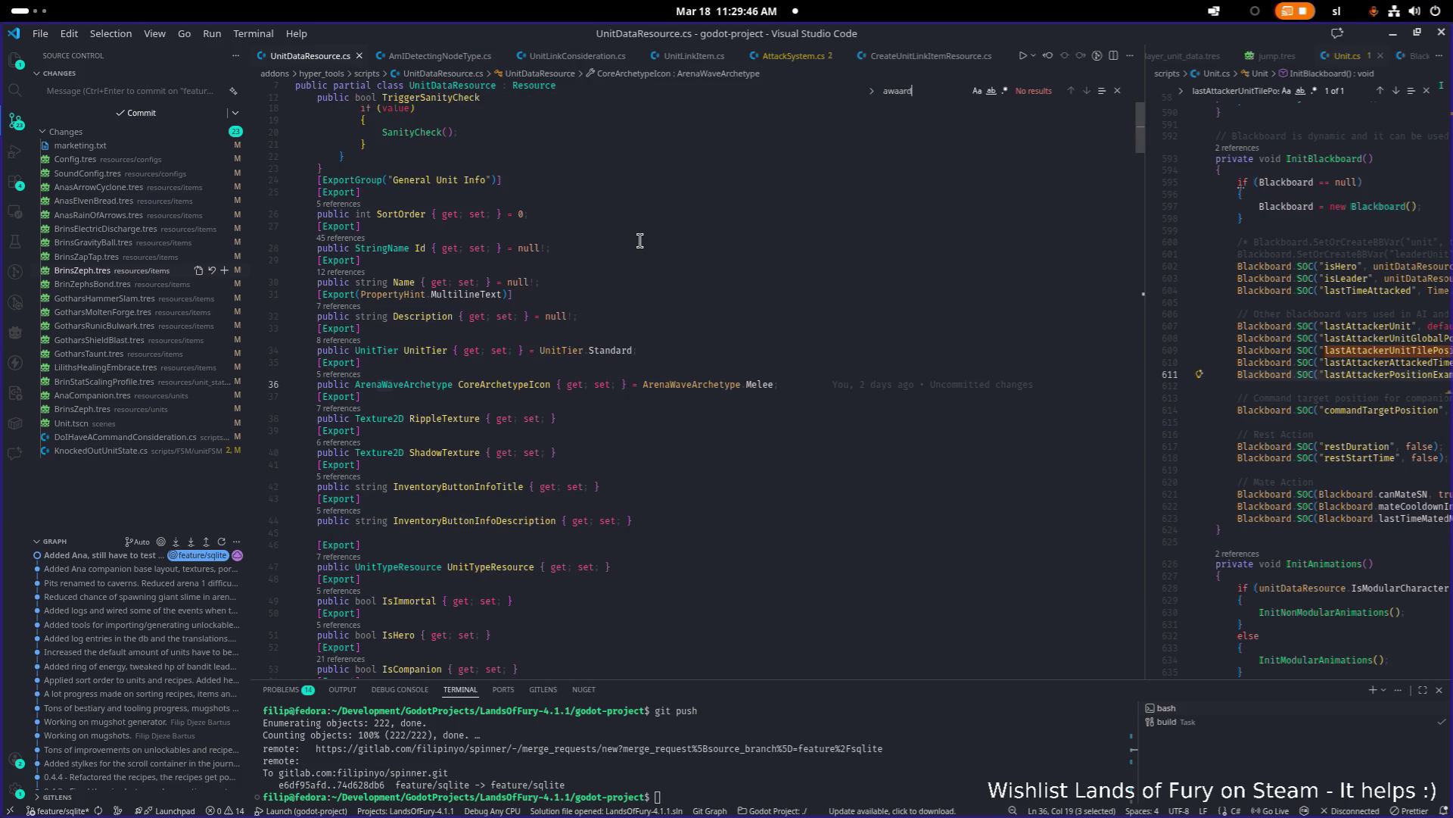
{"action": "key", "text": "ctrl+a"}
{"action": "type", "text": "Xp"}
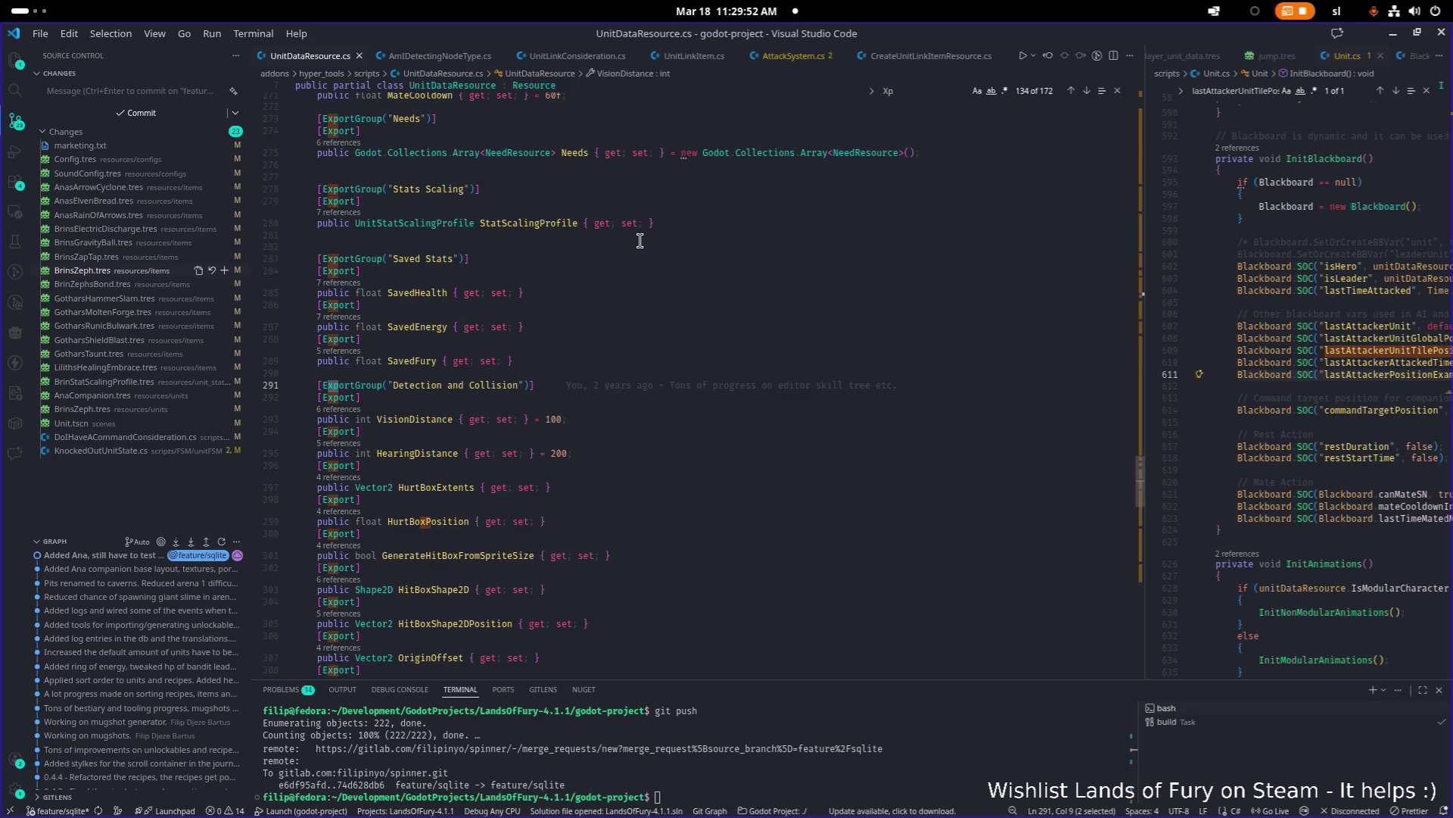
Step: Try a case-sensitive 'xP' search, then switch back to 'awar' across the whole project
{"action": "left_click", "coordinate": [978, 90]}
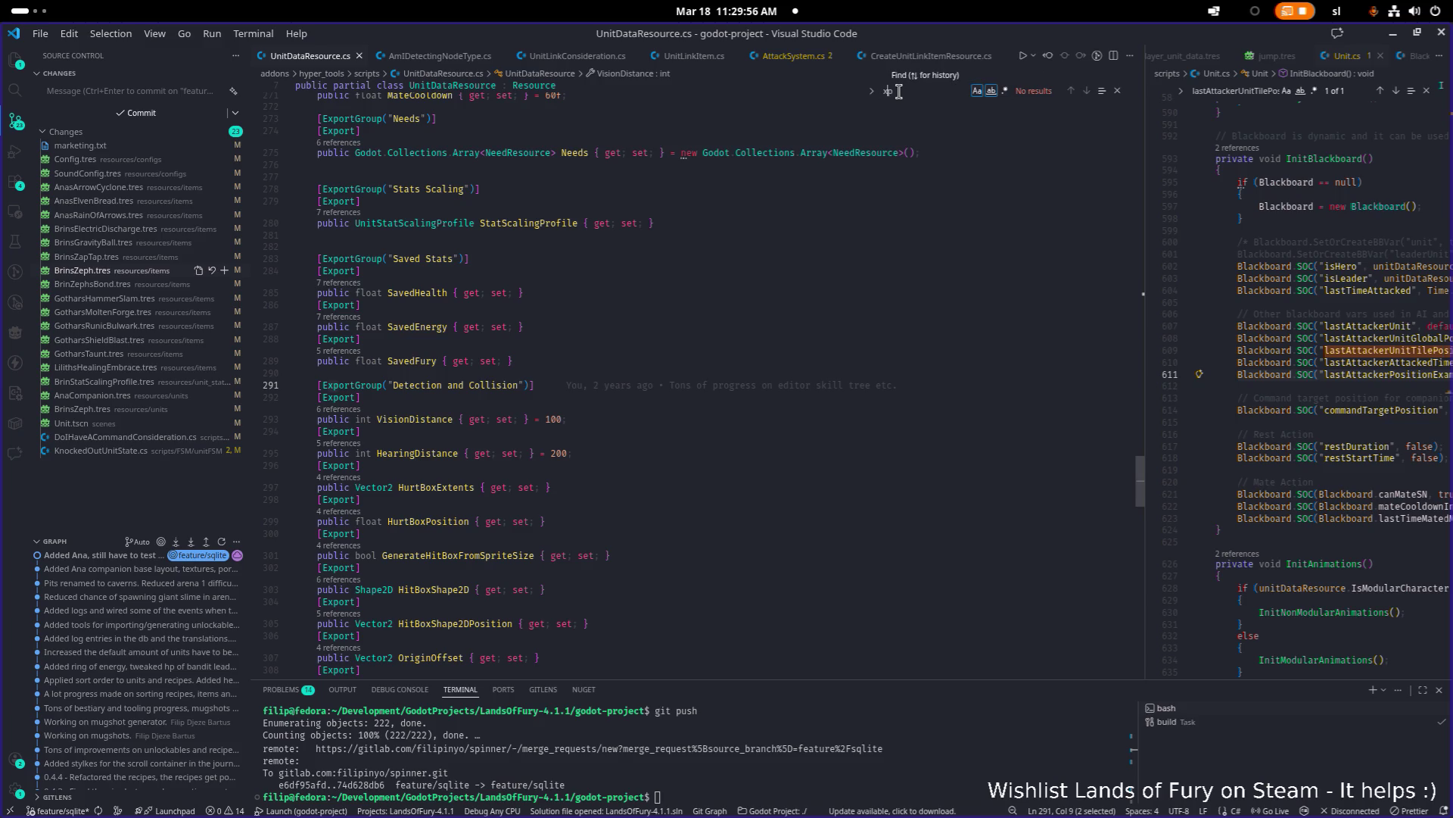
{"action": "key", "text": "BackSpace"}
{"action": "type", "text": "O"}
{"action": "key", "text": "BackSpace"}
{"action": "type", "text": "P"}
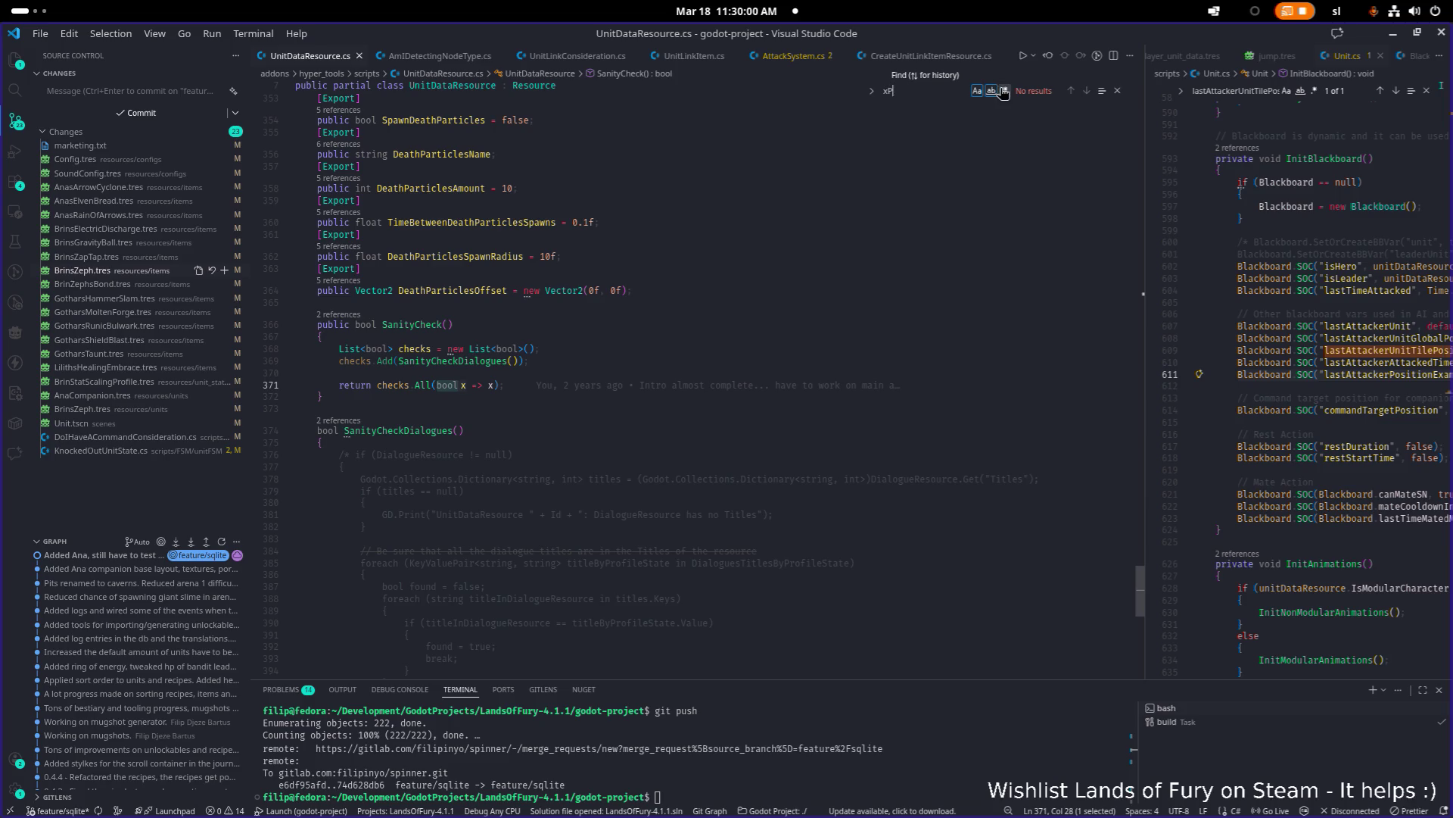
{"action": "left_click", "coordinate": [978, 92]}
{"action": "left_click", "coordinate": [978, 93]}
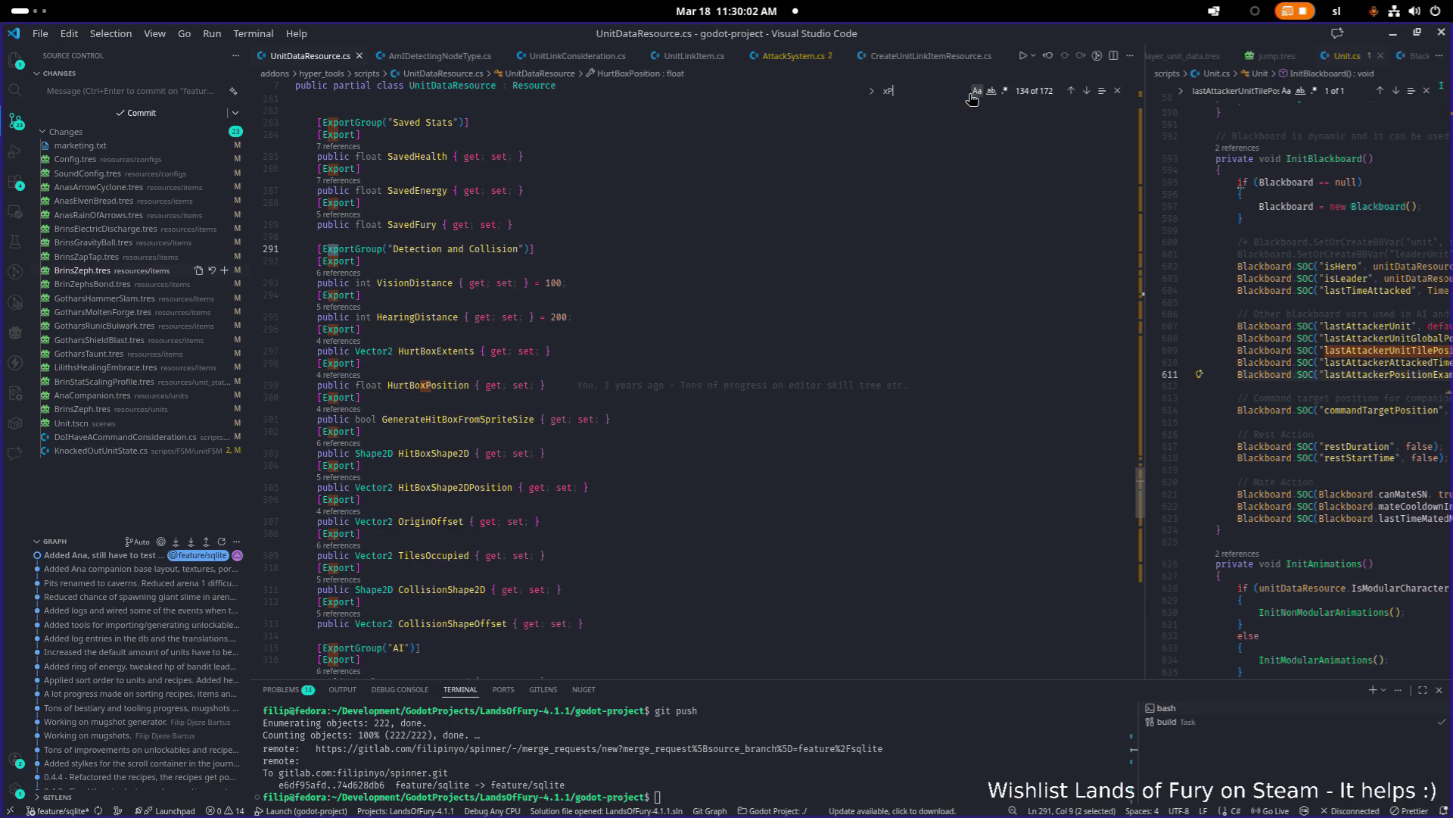
{"action": "type", "text": "awar"}
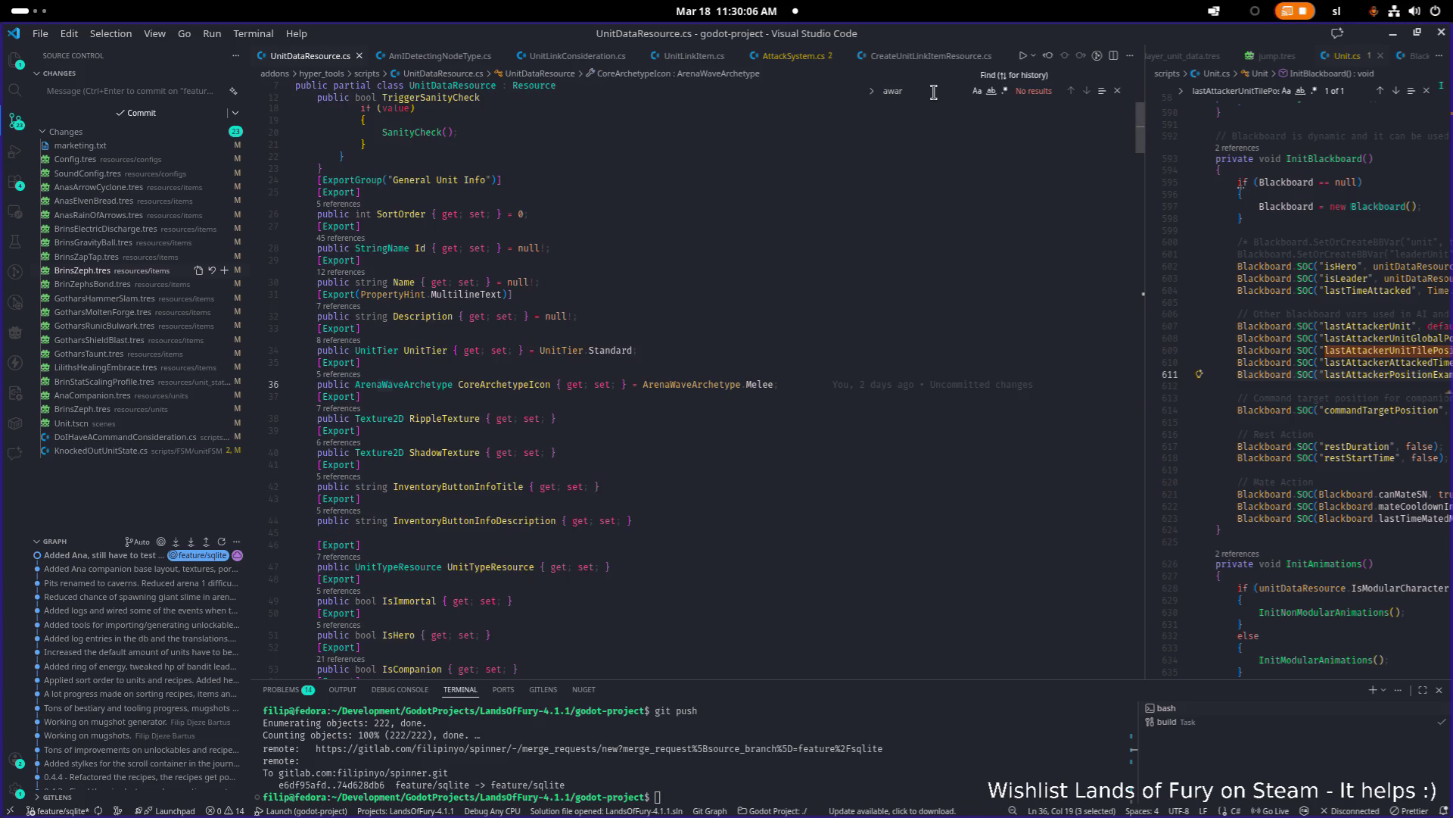
{"action": "key", "text": "Escape"}
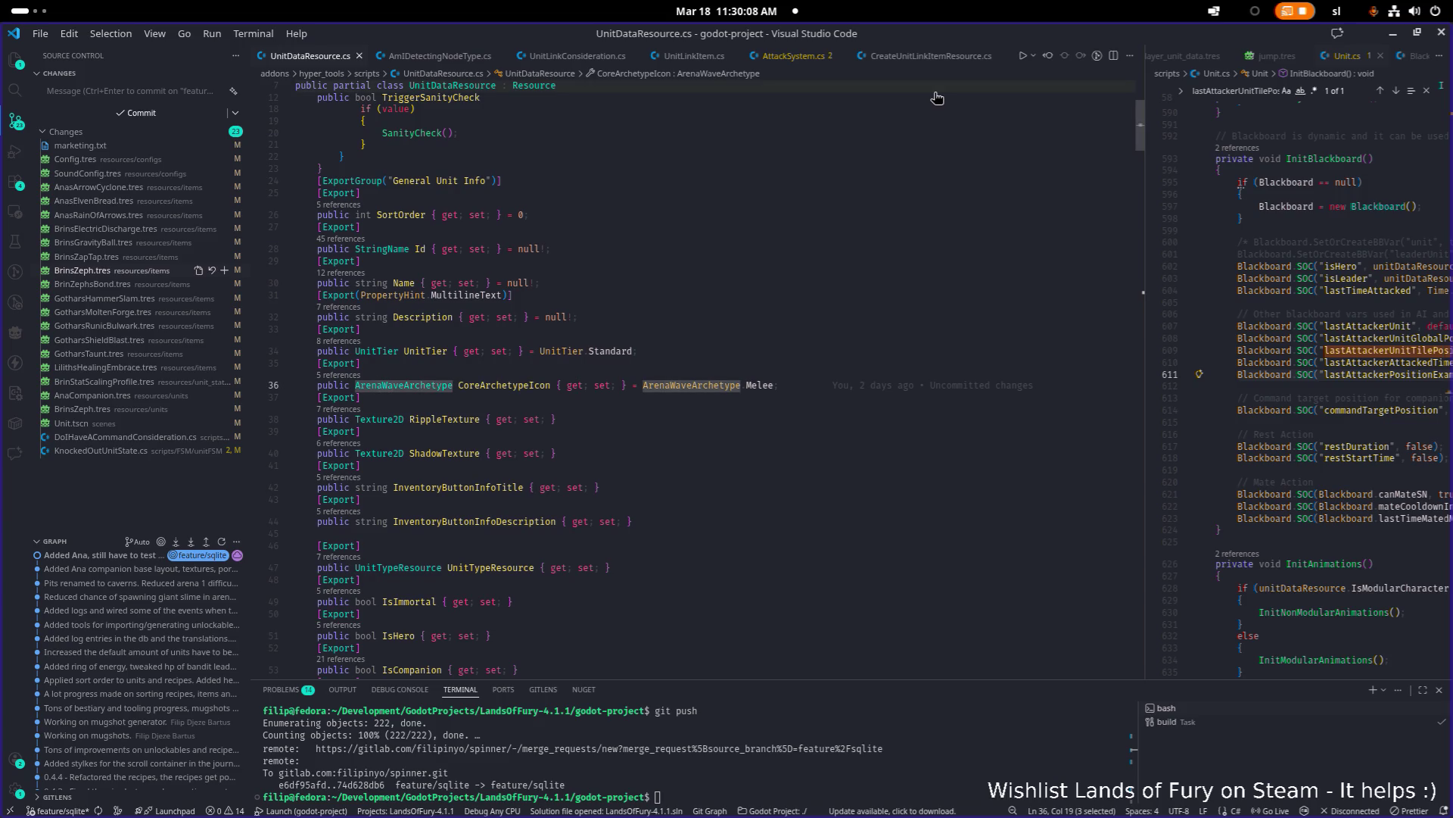
{"action": "key", "text": "ctrl+shift+f"}
Step: Refine the workspace search term, then search UnitDataResource.cs for 'experie'
{"action": "type", "text": "awardexp"}
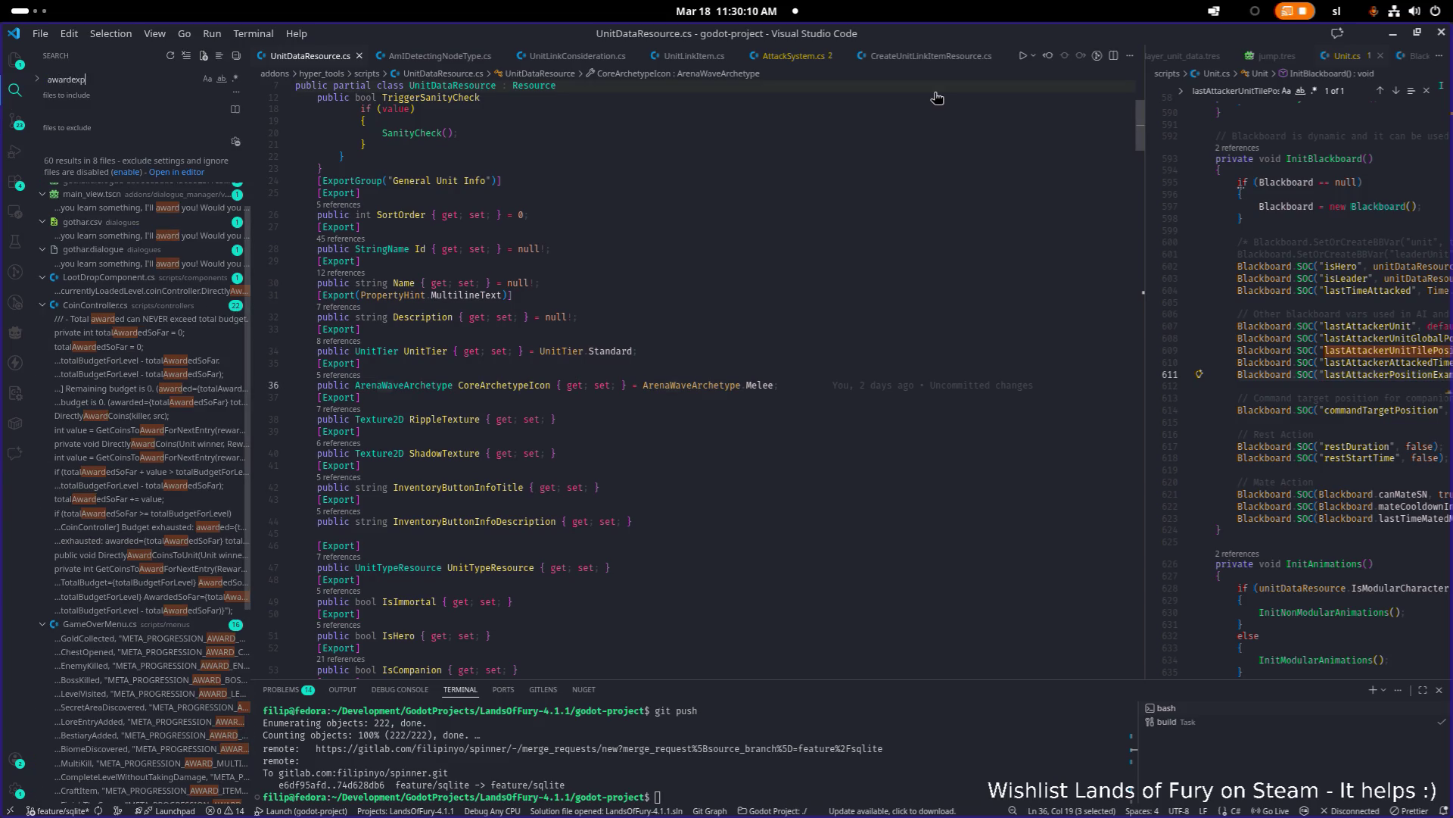
{"action": "key", "text": "BackSpace"}
{"action": "key", "text": "BackSpace"}
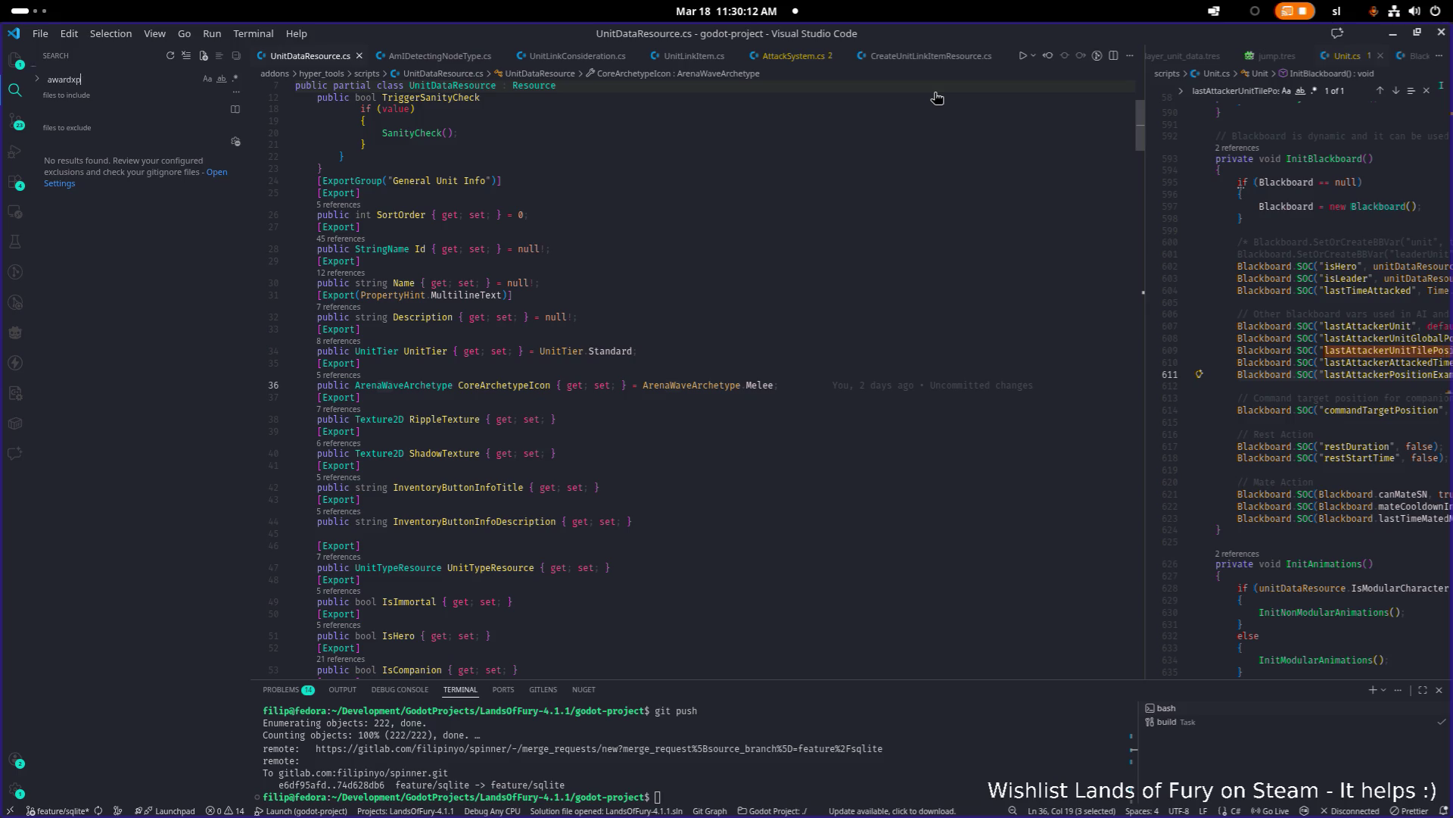
{"action": "type", "text": "xp"}
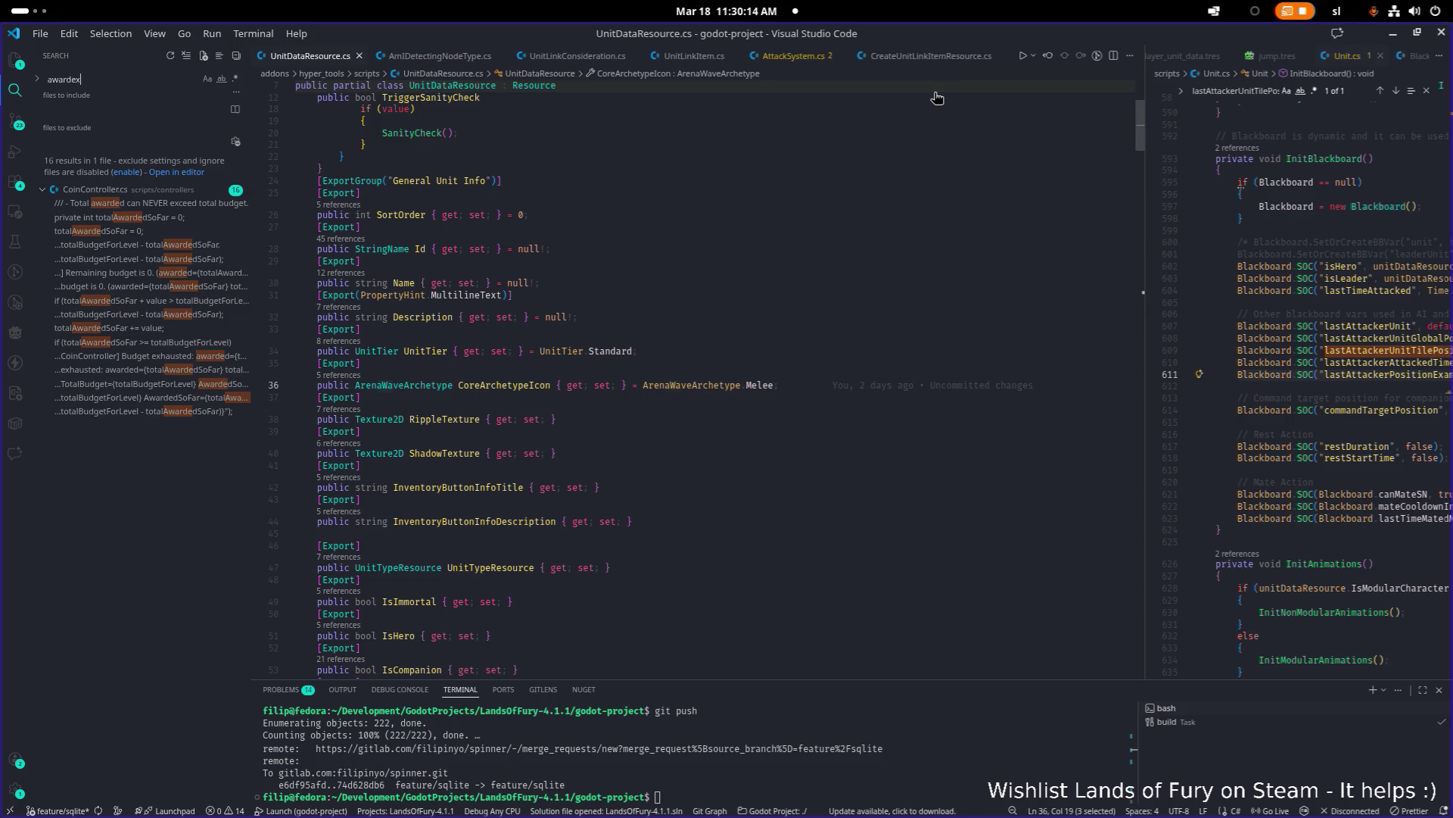
{"action": "key", "text": "ctrl+a"}
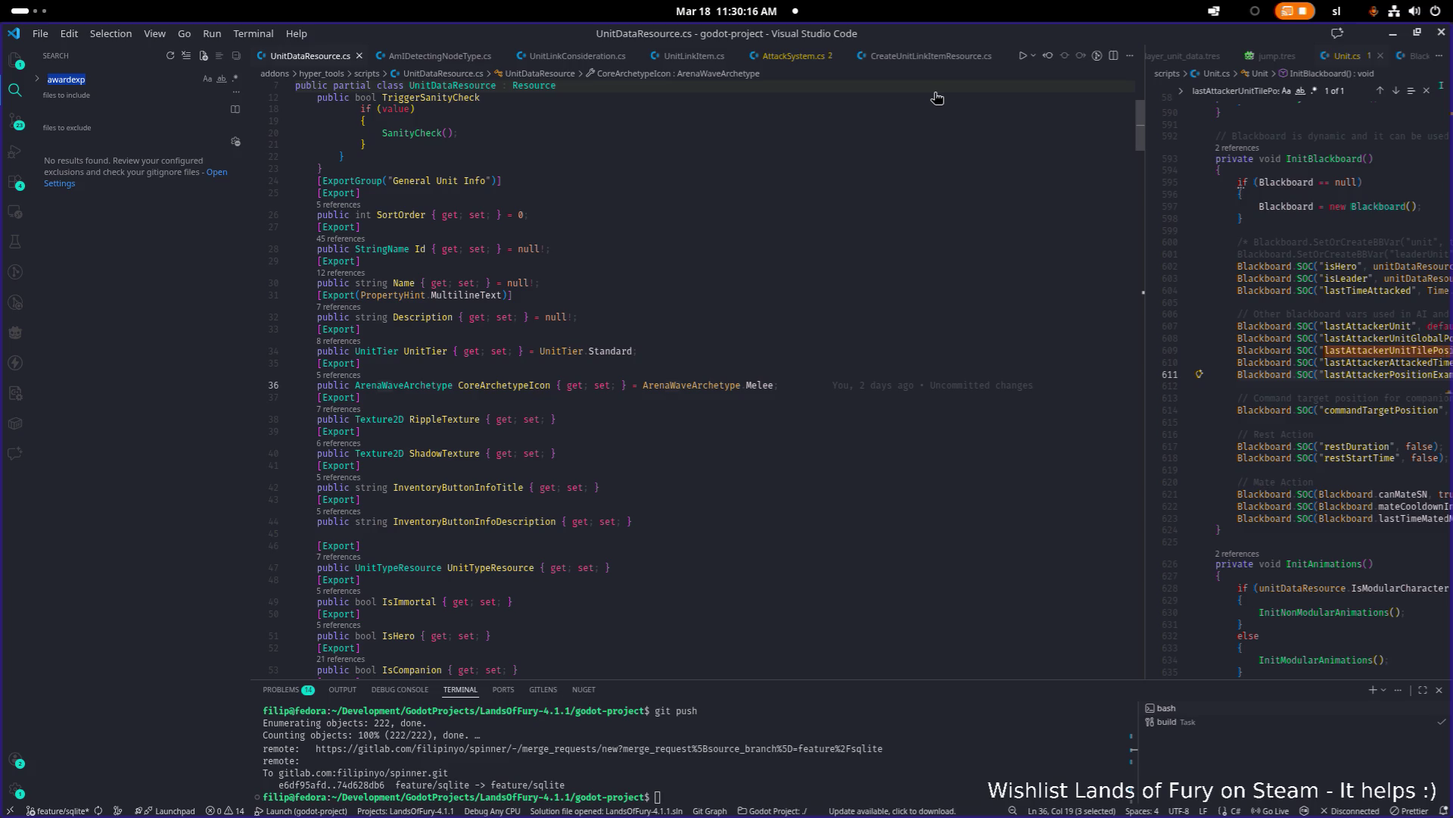
{"action": "left_click", "coordinate": [905, 107]}
{"action": "key", "text": "ctrl+f"}
{"action": "type", "text": "experie"}
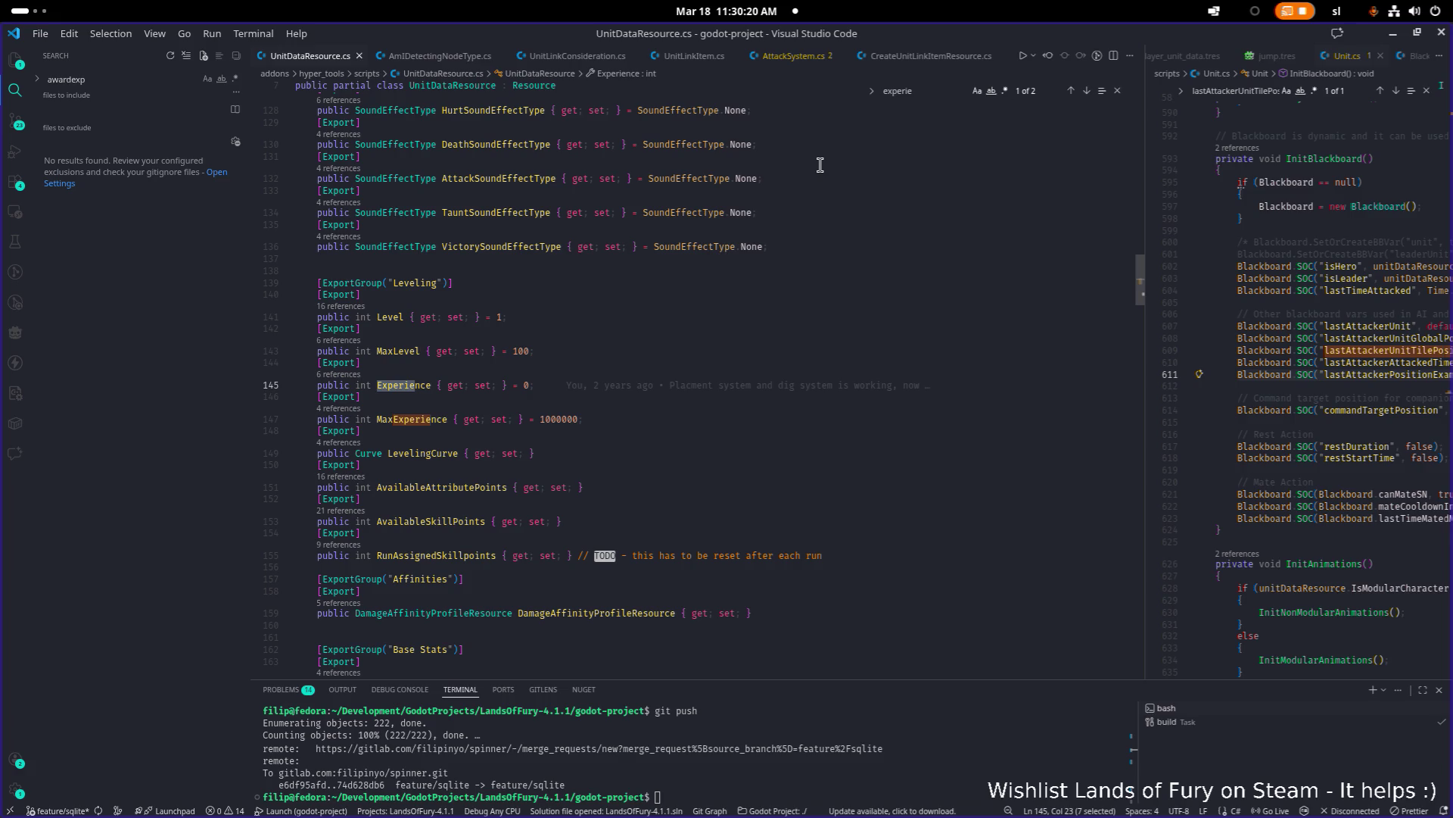
{"action": "scroll", "coordinate": [633, 337], "scroll_direction": "up", "scroll_amount": 20}
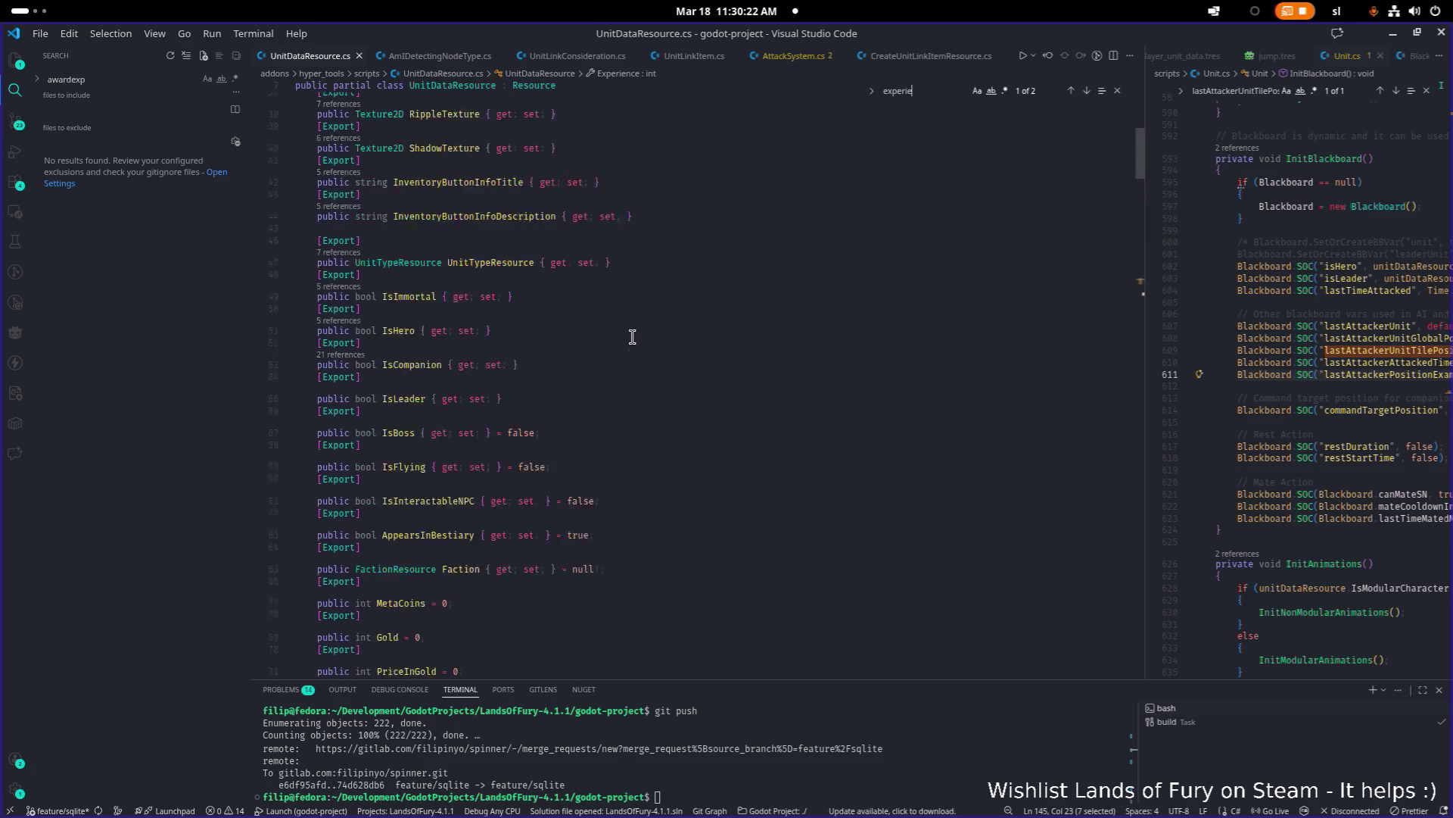
{"action": "scroll", "coordinate": [632, 337], "scroll_direction": "down", "scroll_amount": 8}
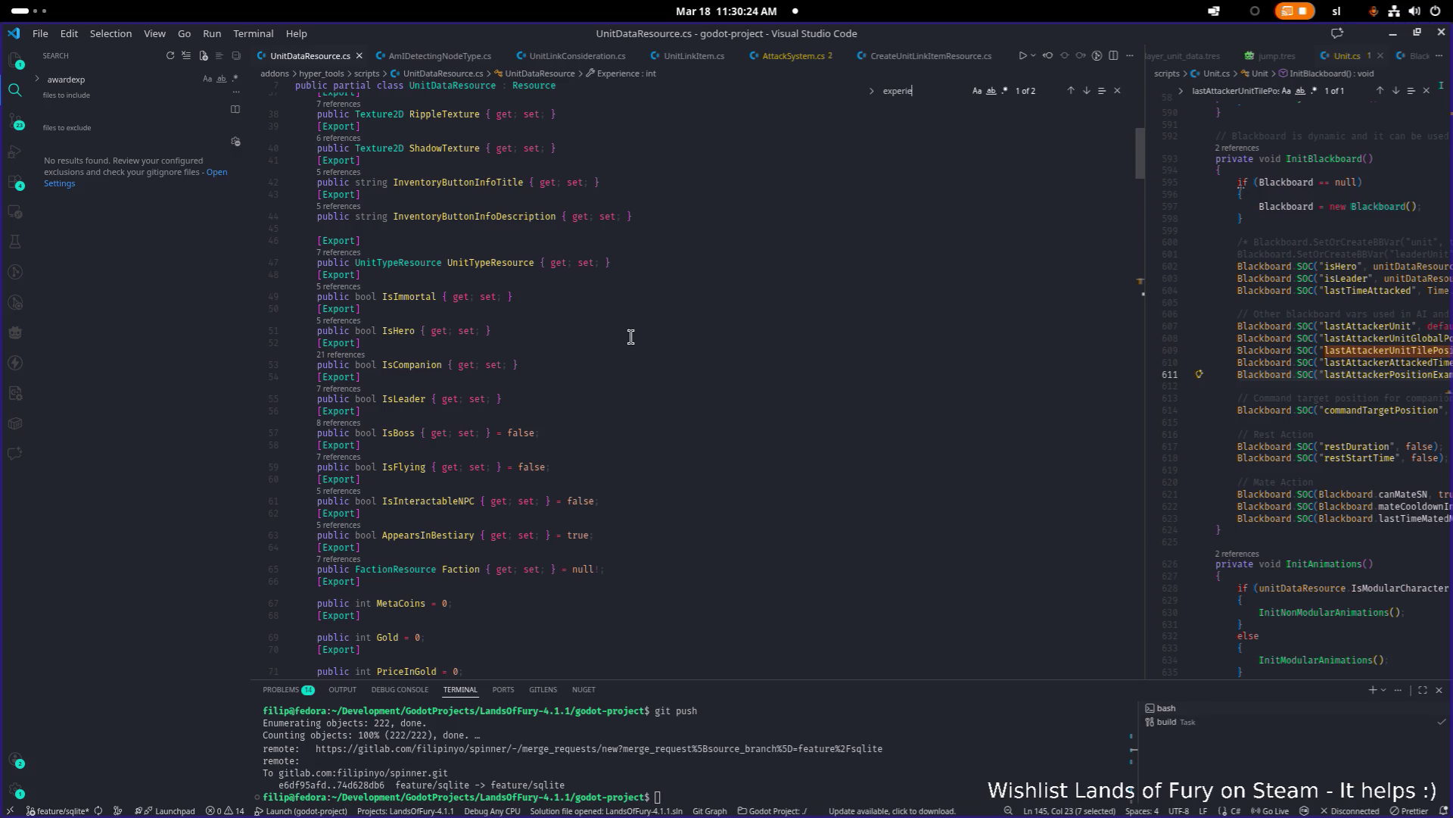
{"action": "scroll", "coordinate": [633, 337], "scroll_direction": "down", "scroll_amount": 4}
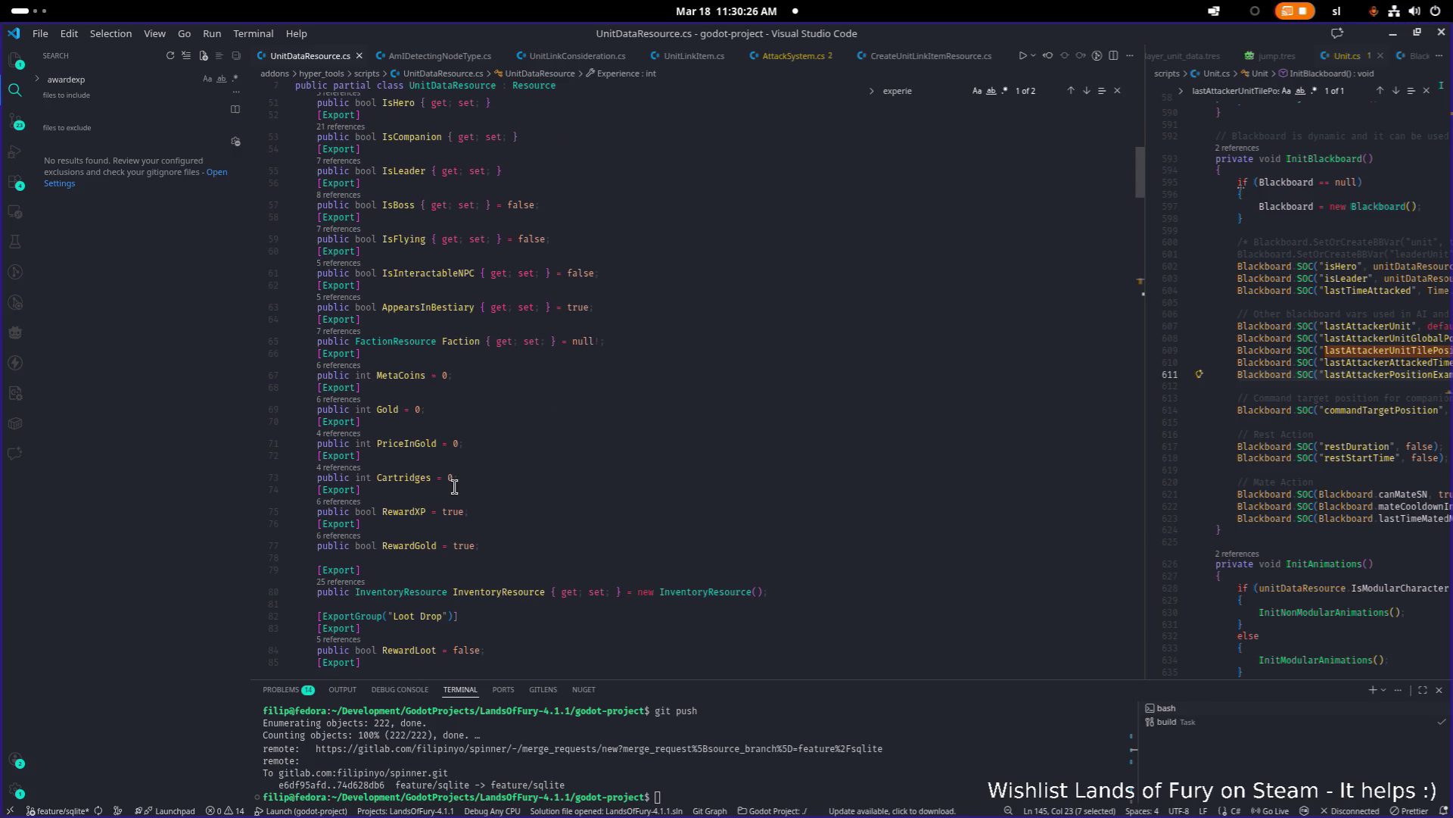
Step: Add '[Export] public bool AllowLeveling = true;' below the MaxExperience declaration
{"action": "left_click", "coordinate": [561, 545]}
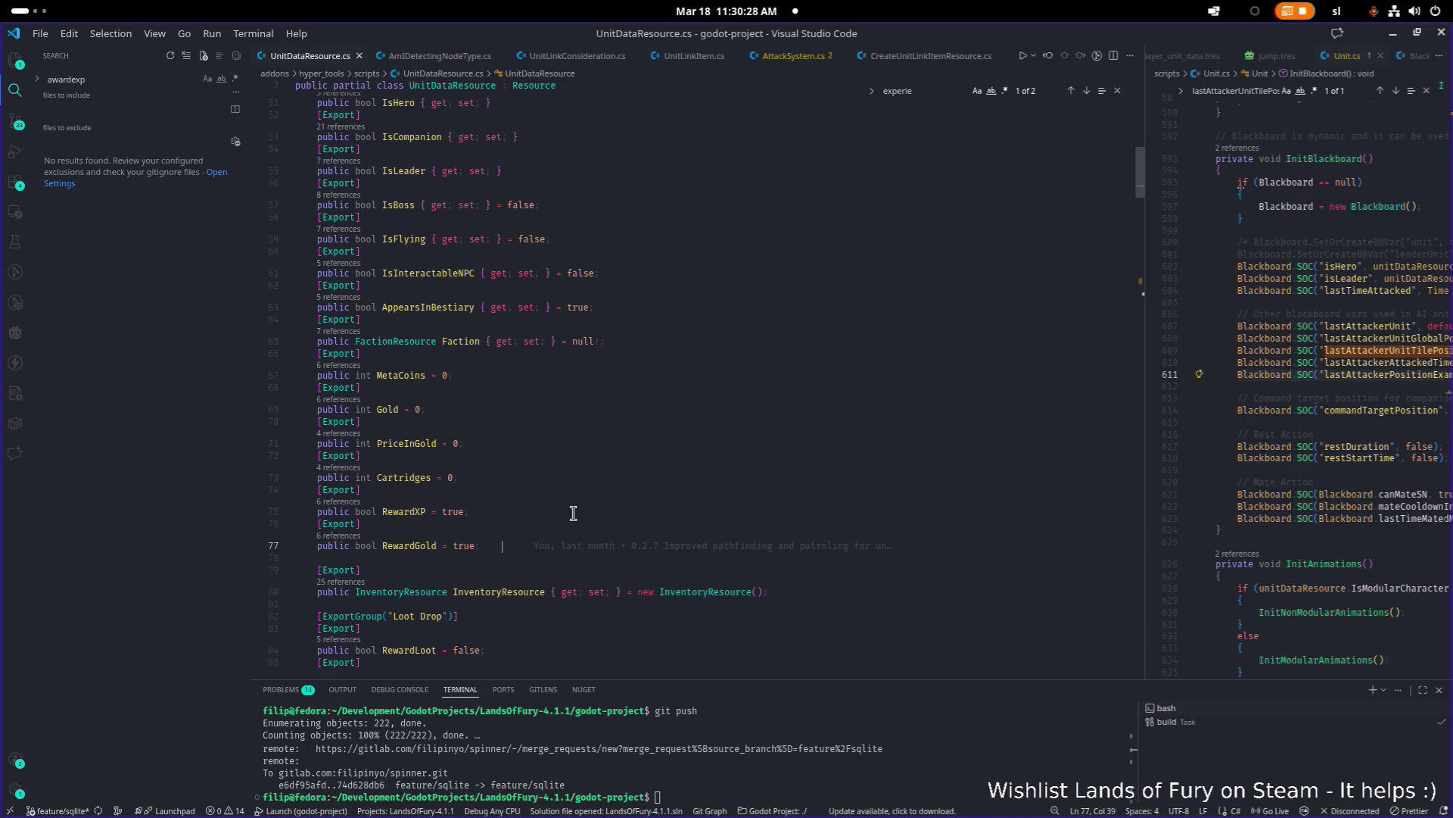
{"action": "key", "text": "Up"}
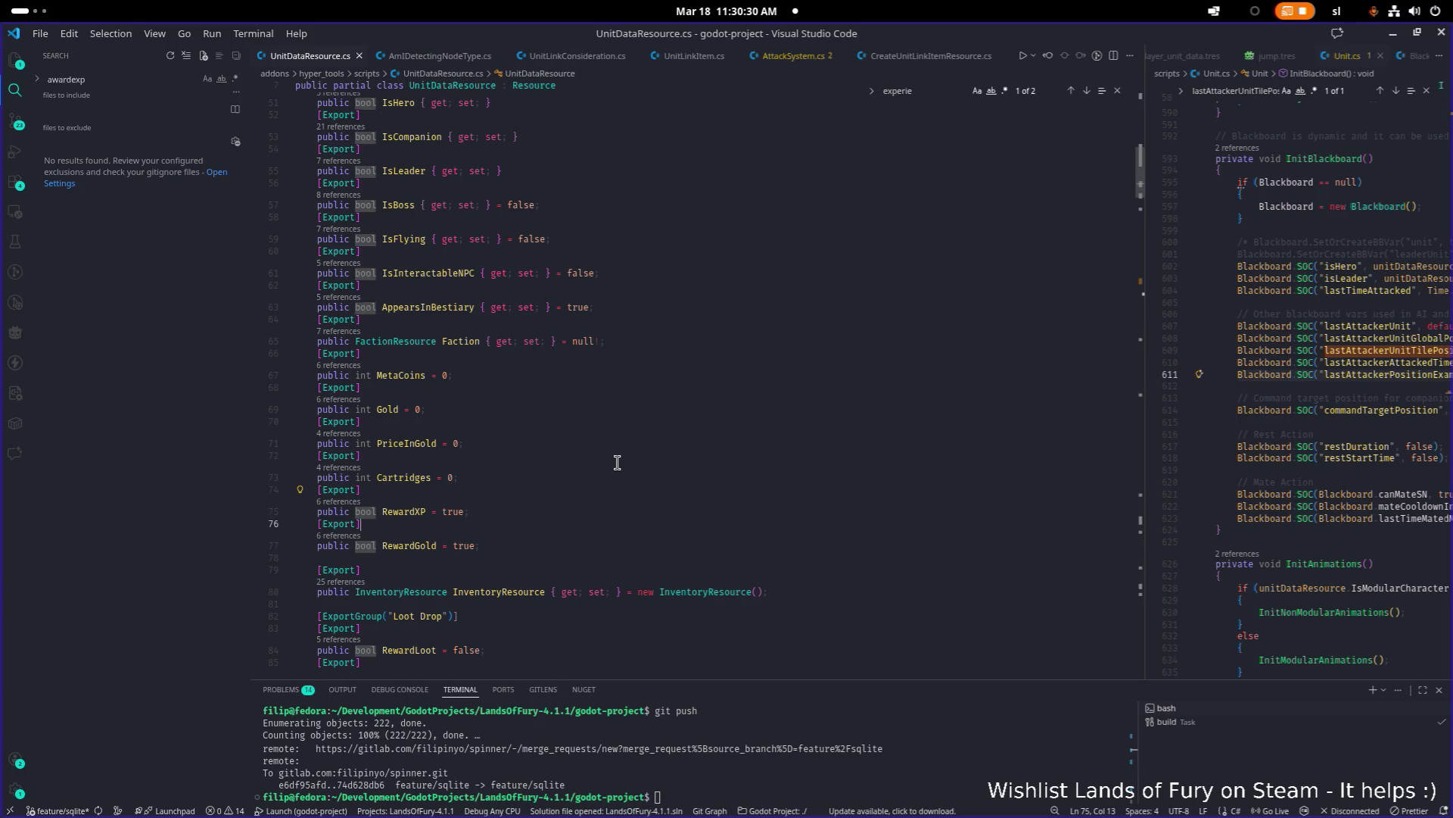
{"action": "key", "text": "End"}
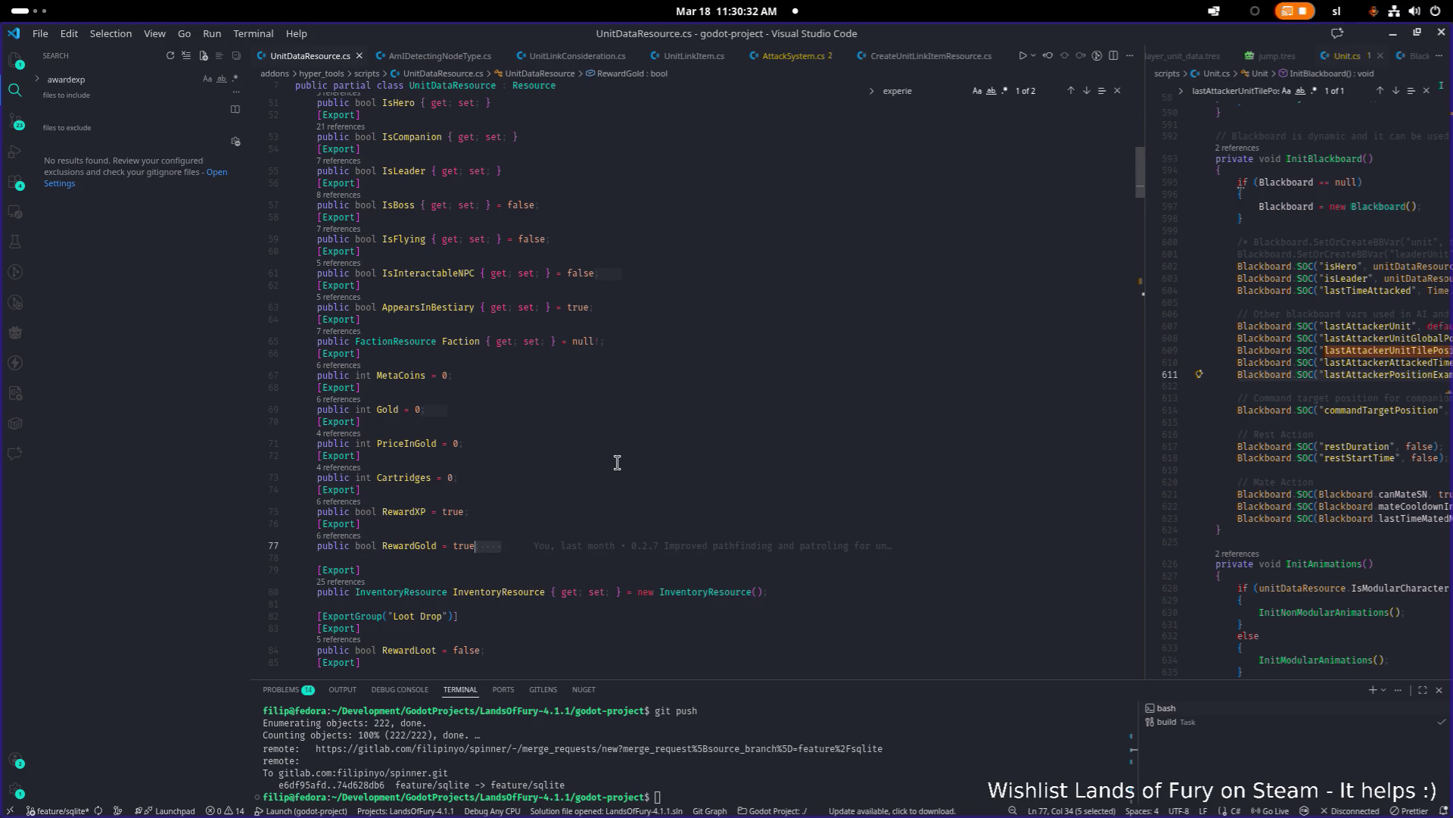
{"action": "key", "text": "BackSpace"}
{"action": "key", "text": "BackSpace"}
{"action": "key", "text": "BackSpace"}
{"action": "scroll", "coordinate": [616, 462], "scroll_direction": "down", "scroll_amount": 5}
{"action": "scroll", "coordinate": [614, 462], "scroll_direction": "down", "scroll_amount": 15}
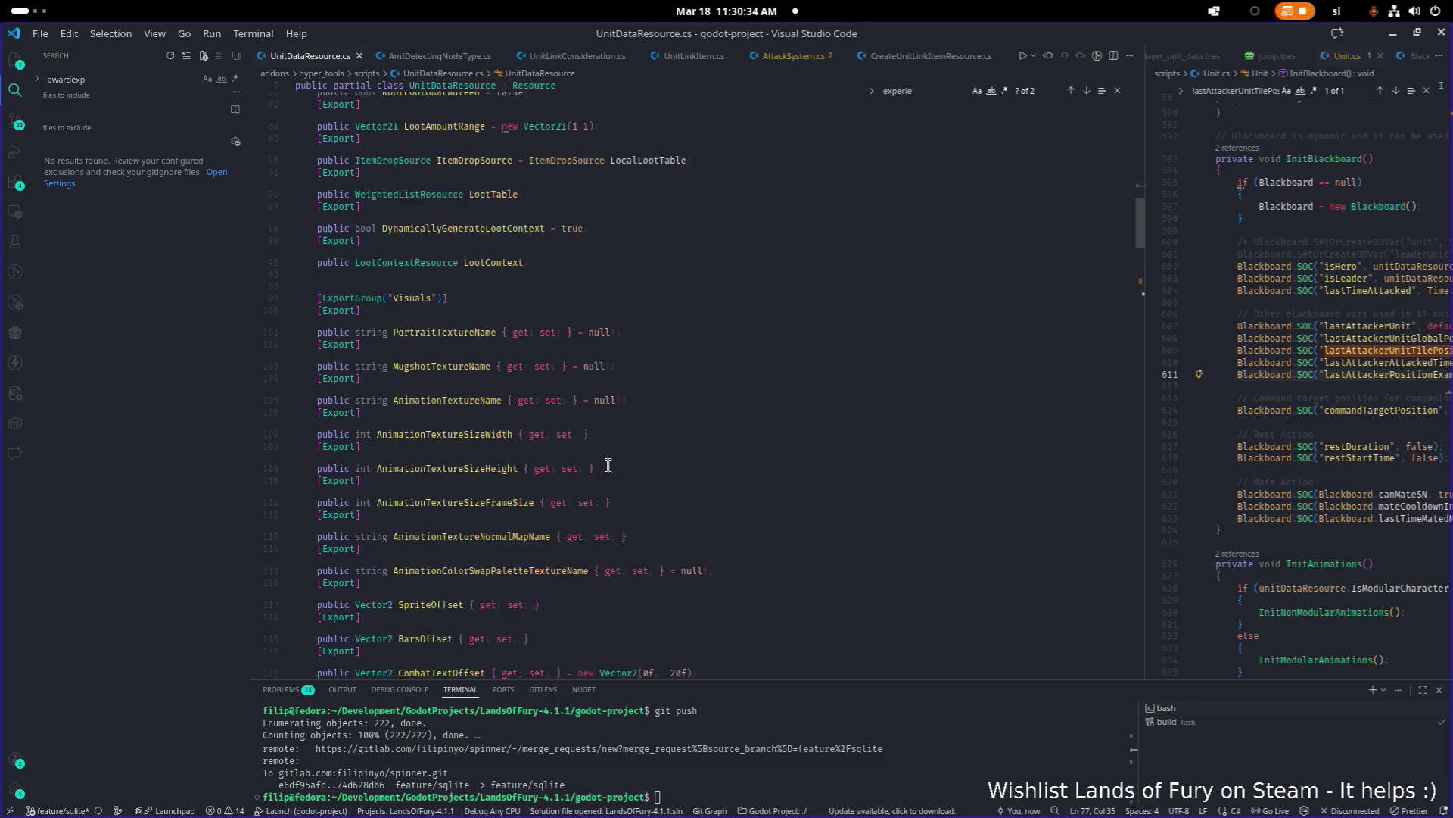
{"action": "scroll", "coordinate": [493, 402], "scroll_direction": "down", "scroll_amount": 2}
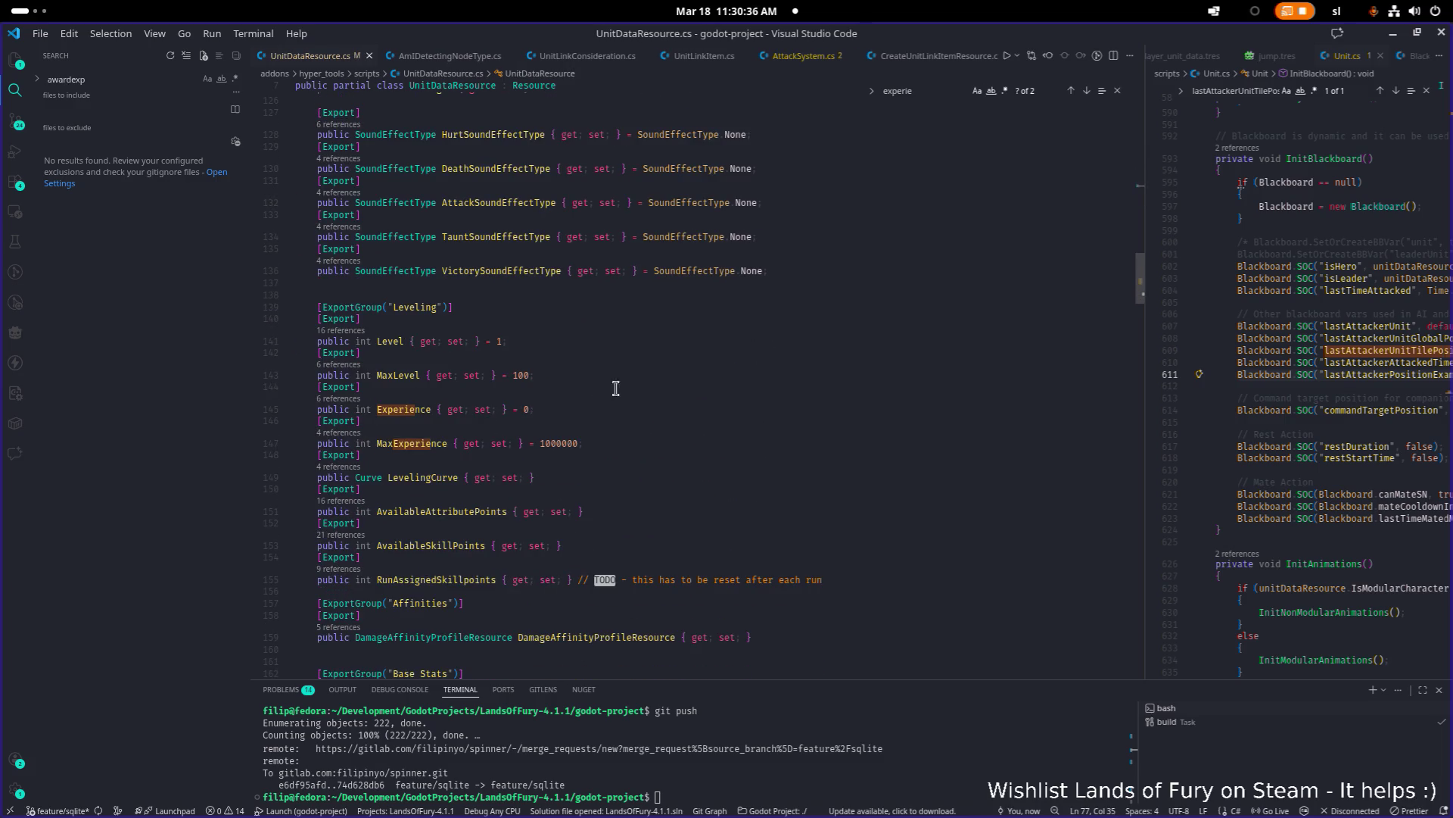
{"action": "scroll", "coordinate": [442, 447], "scroll_direction": "up", "scroll_amount": 1}
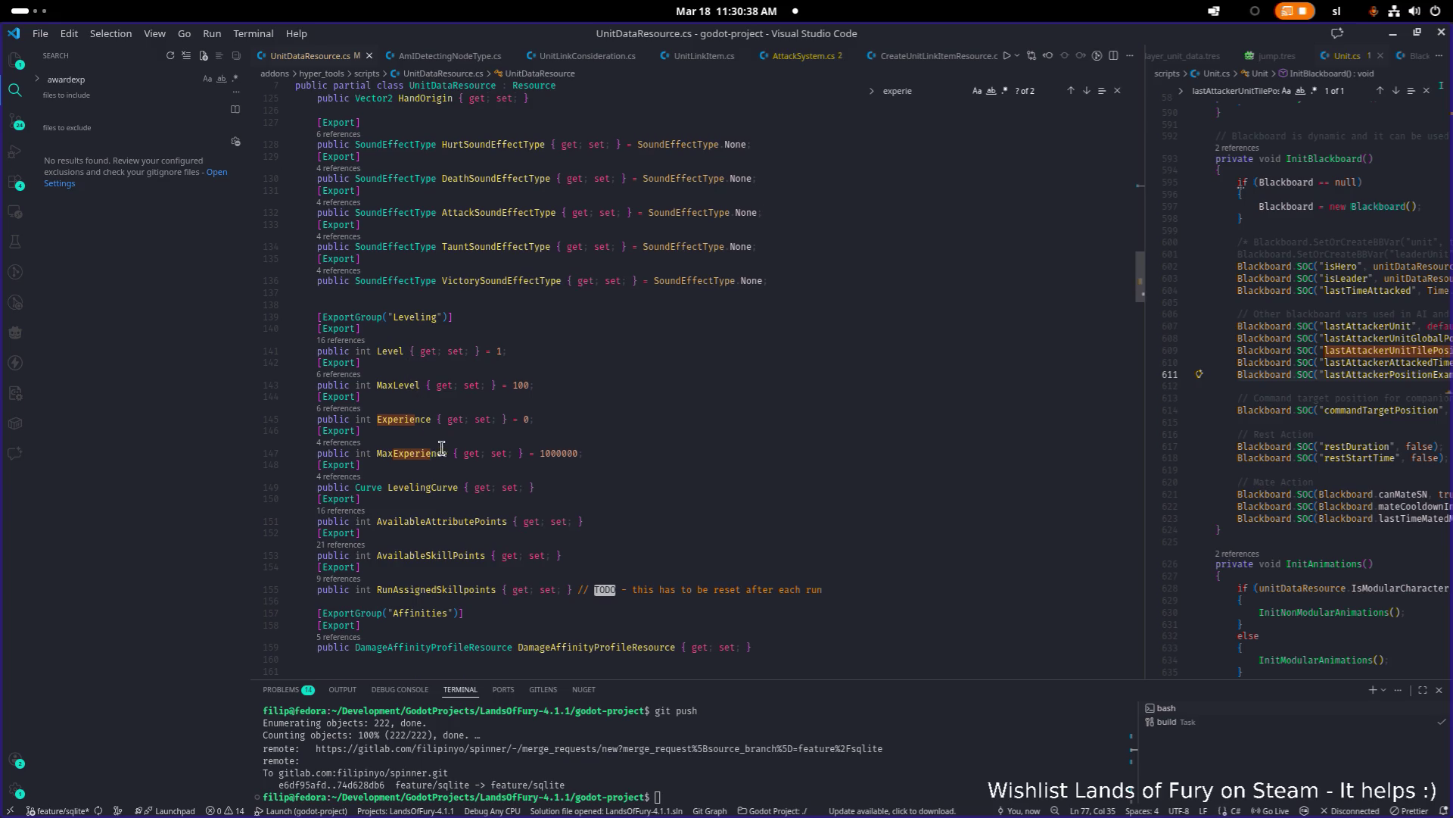
{"action": "left_click", "coordinate": [652, 457]}
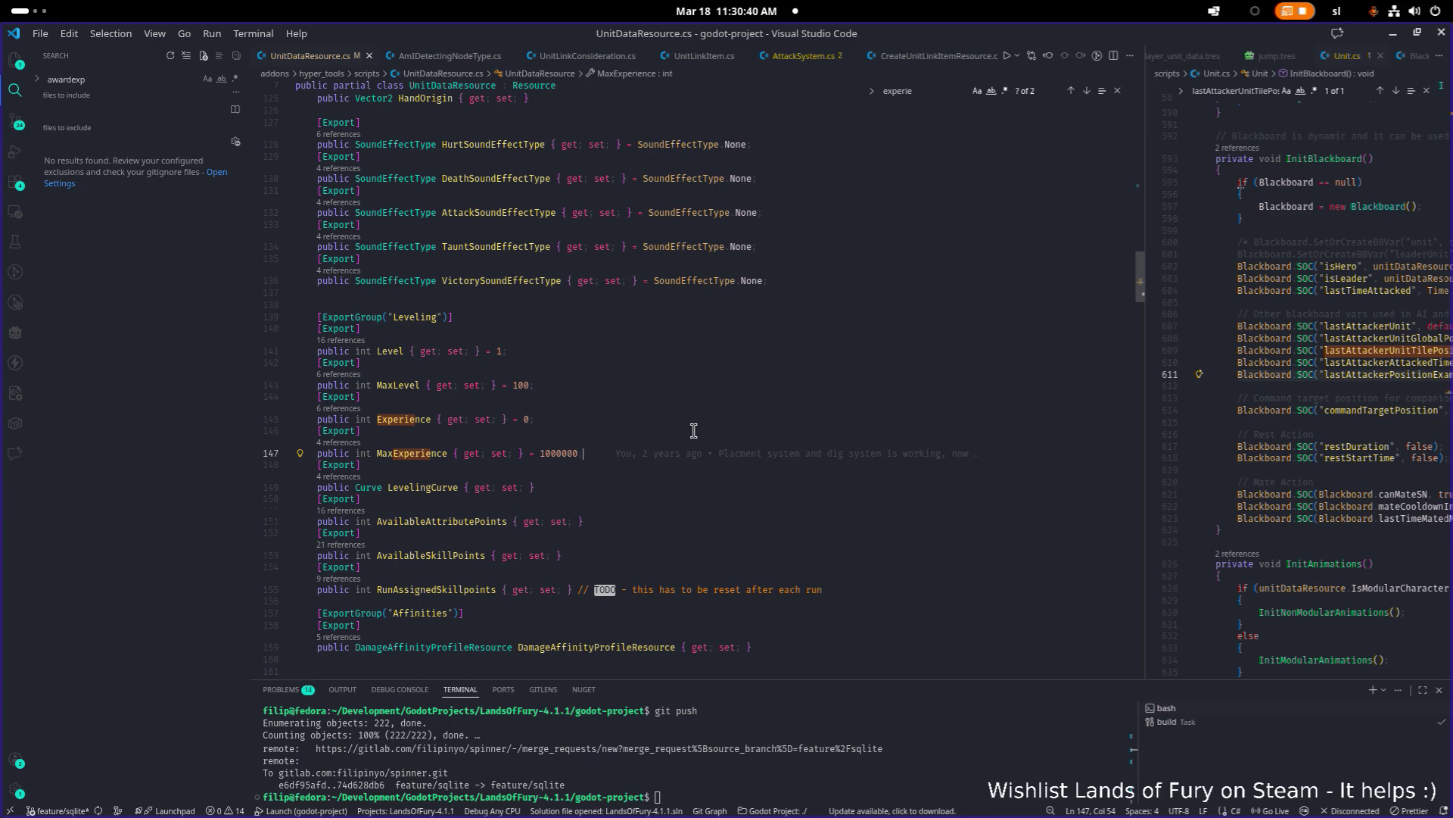
{"action": "key", "text": "Return"}
{"action": "type", "text": "[Export"}
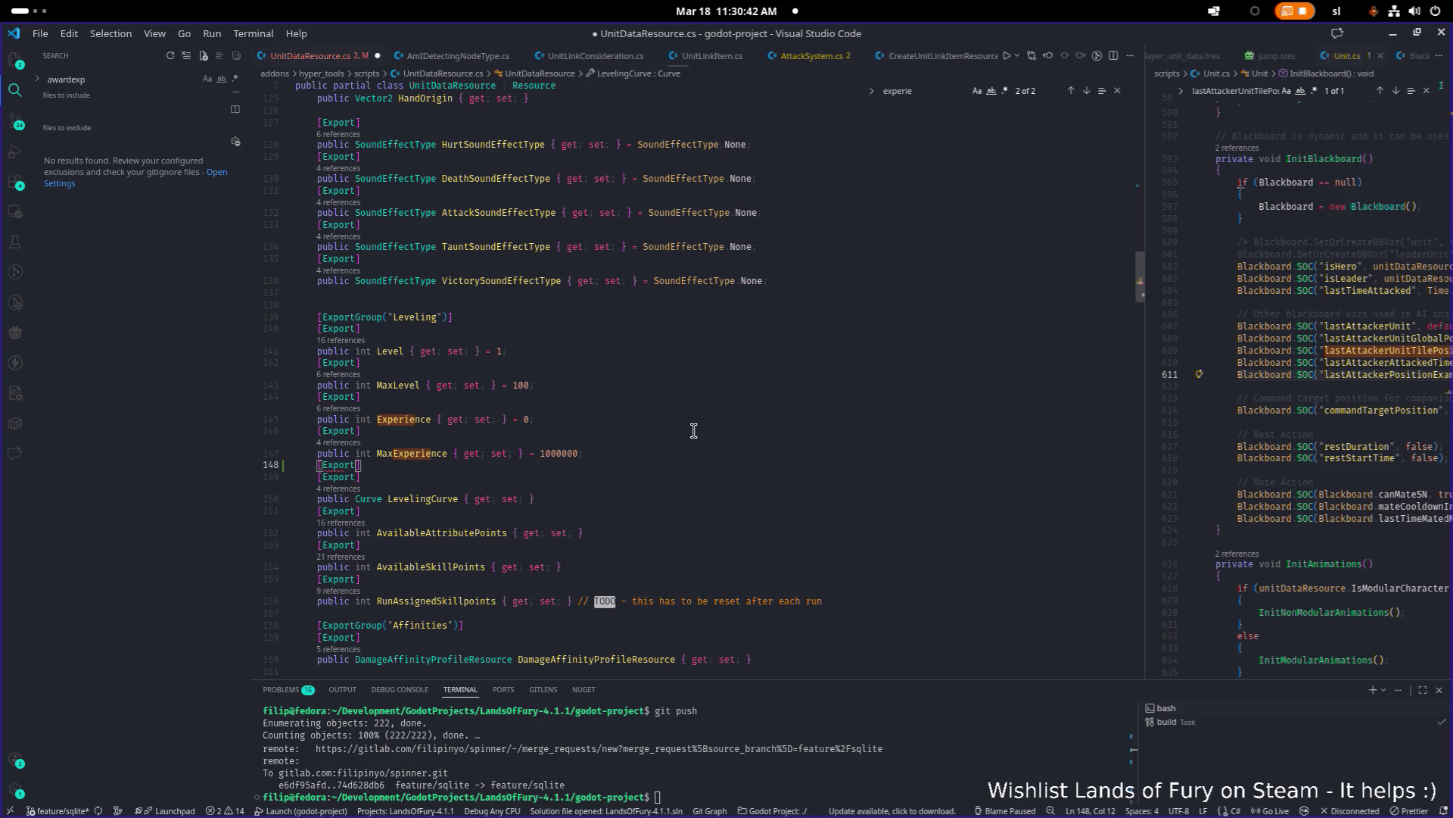
{"action": "type", "text": "]"}
{"action": "key", "text": "Return"}
{"action": "type", "text": "public "}
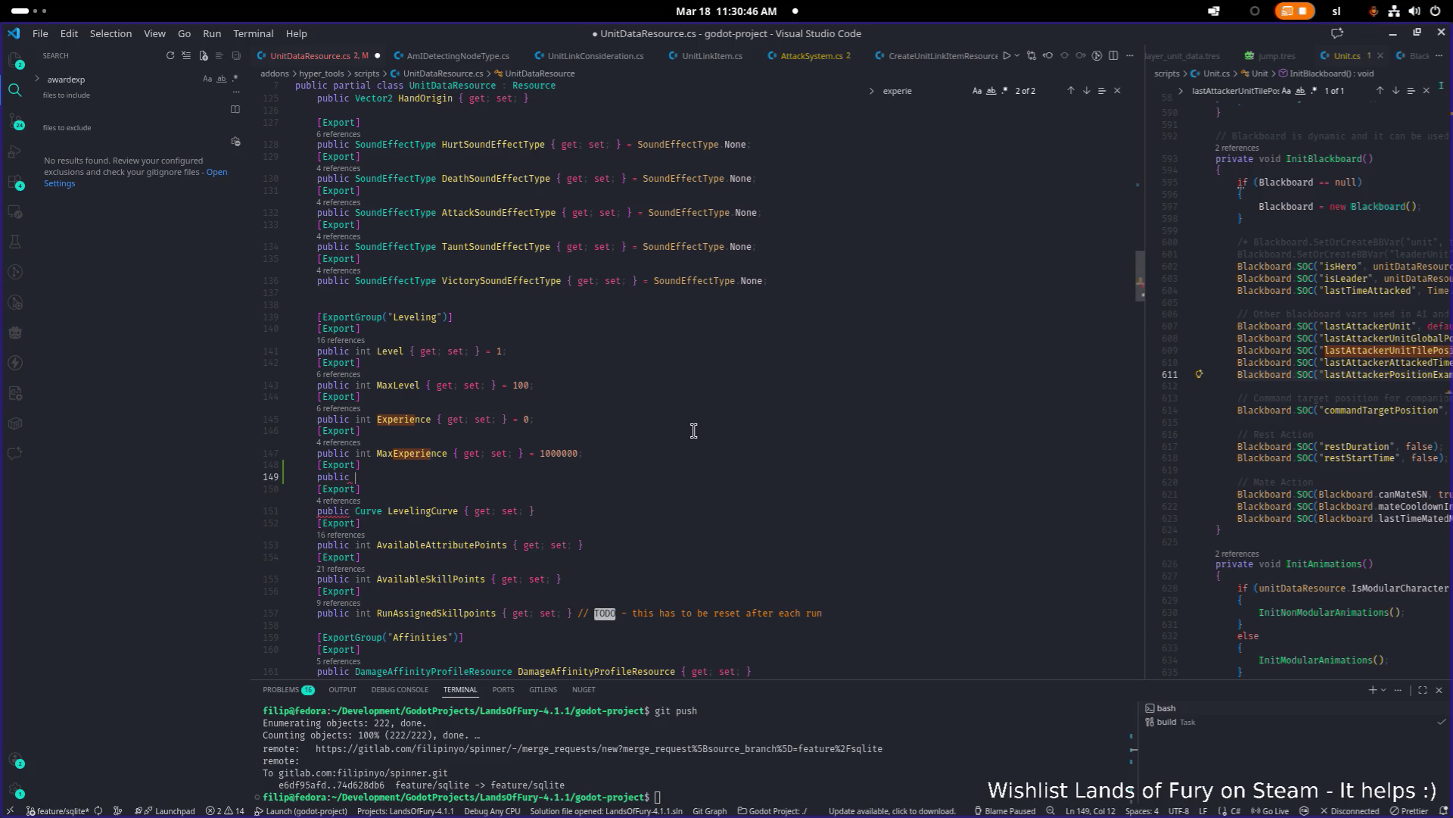
{"action": "type", "text": "bool "}
{"action": "type", "text": "AllowLeveling"}
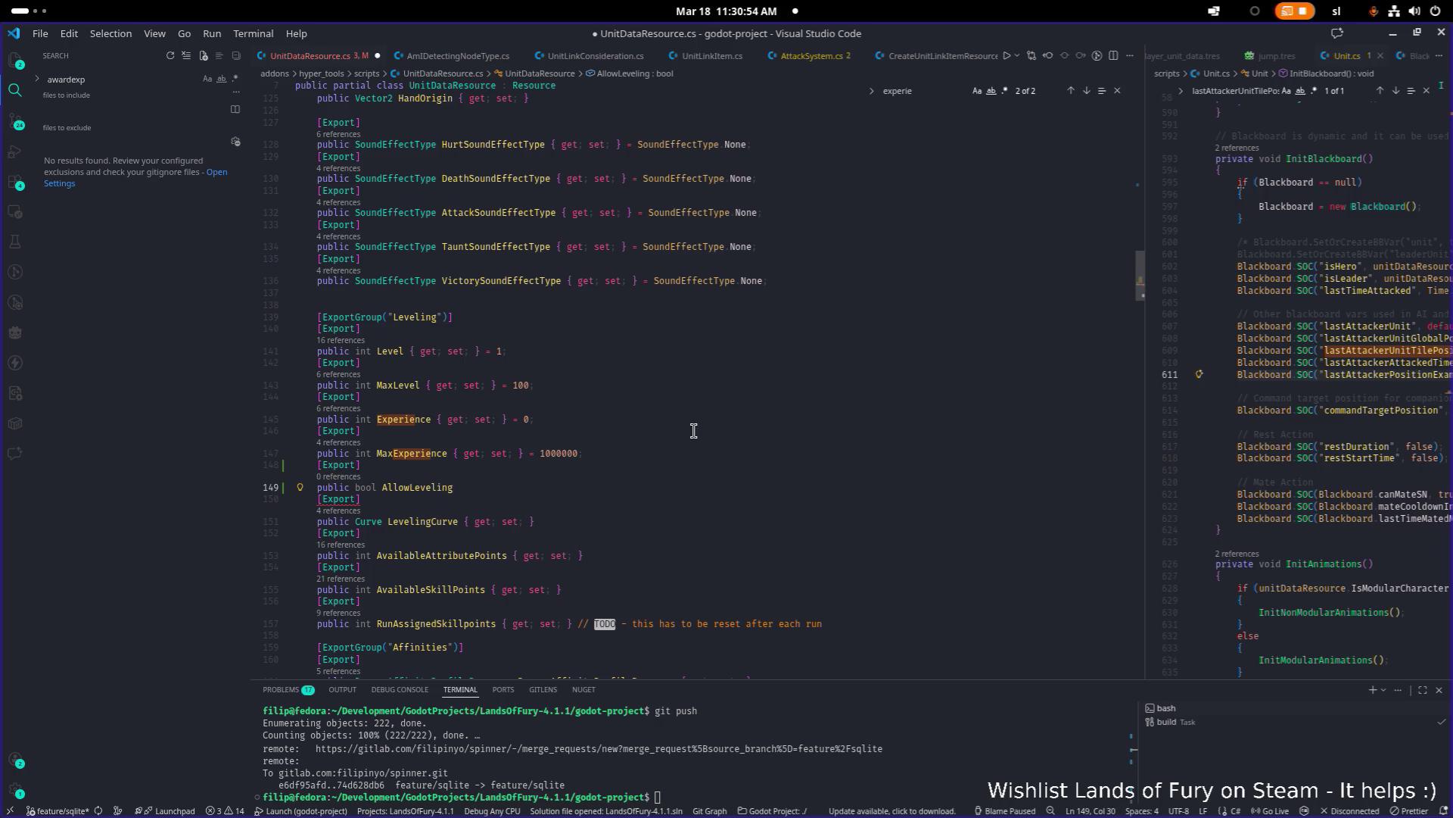
{"action": "type", "text": " = true"}
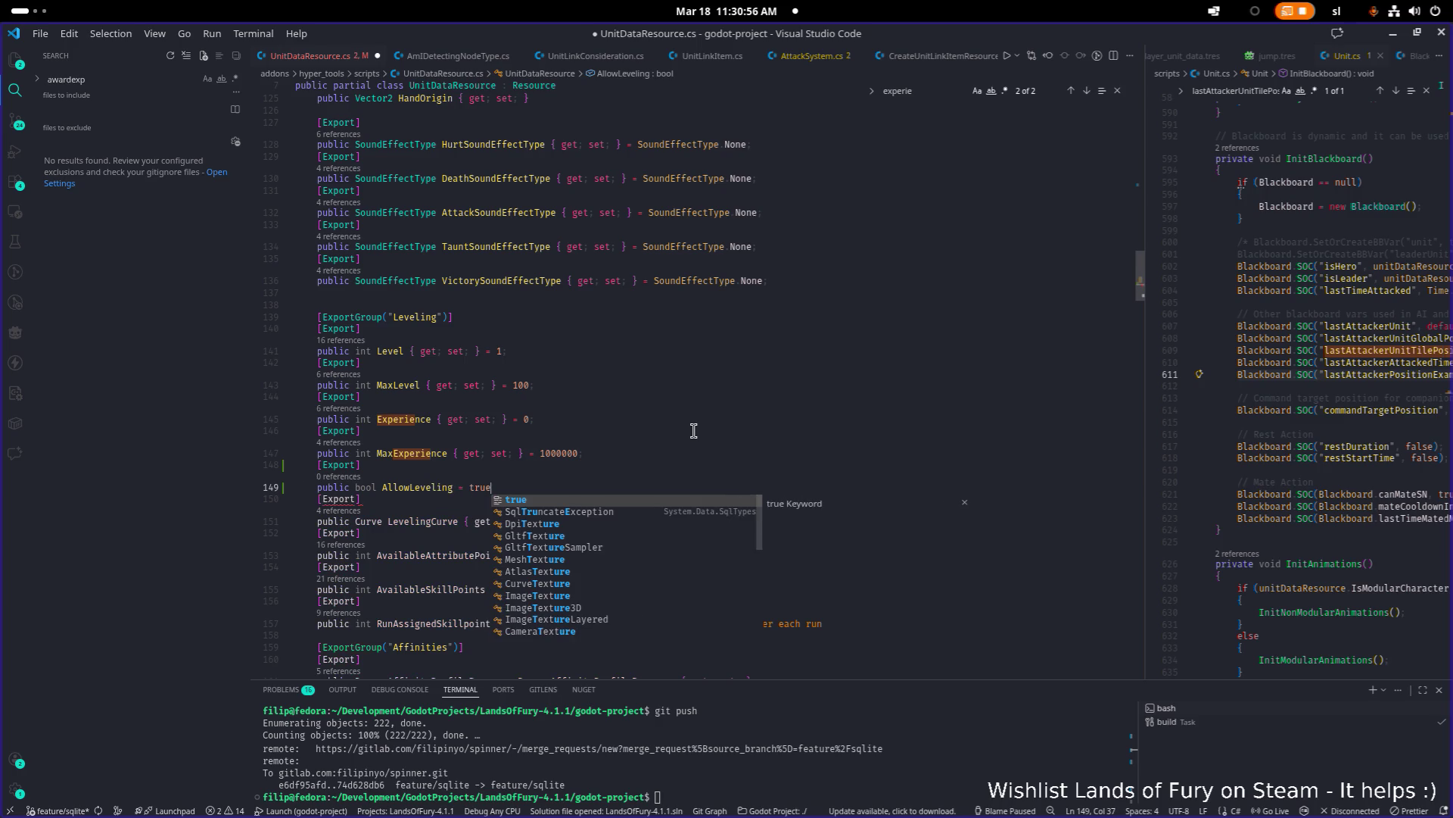
{"action": "type", "text": ";"}
Step: Give AllowLeveling get/set accessors with default true, then cut the declaration
{"action": "key", "text": "Up"}
{"action": "key", "text": "Up"}
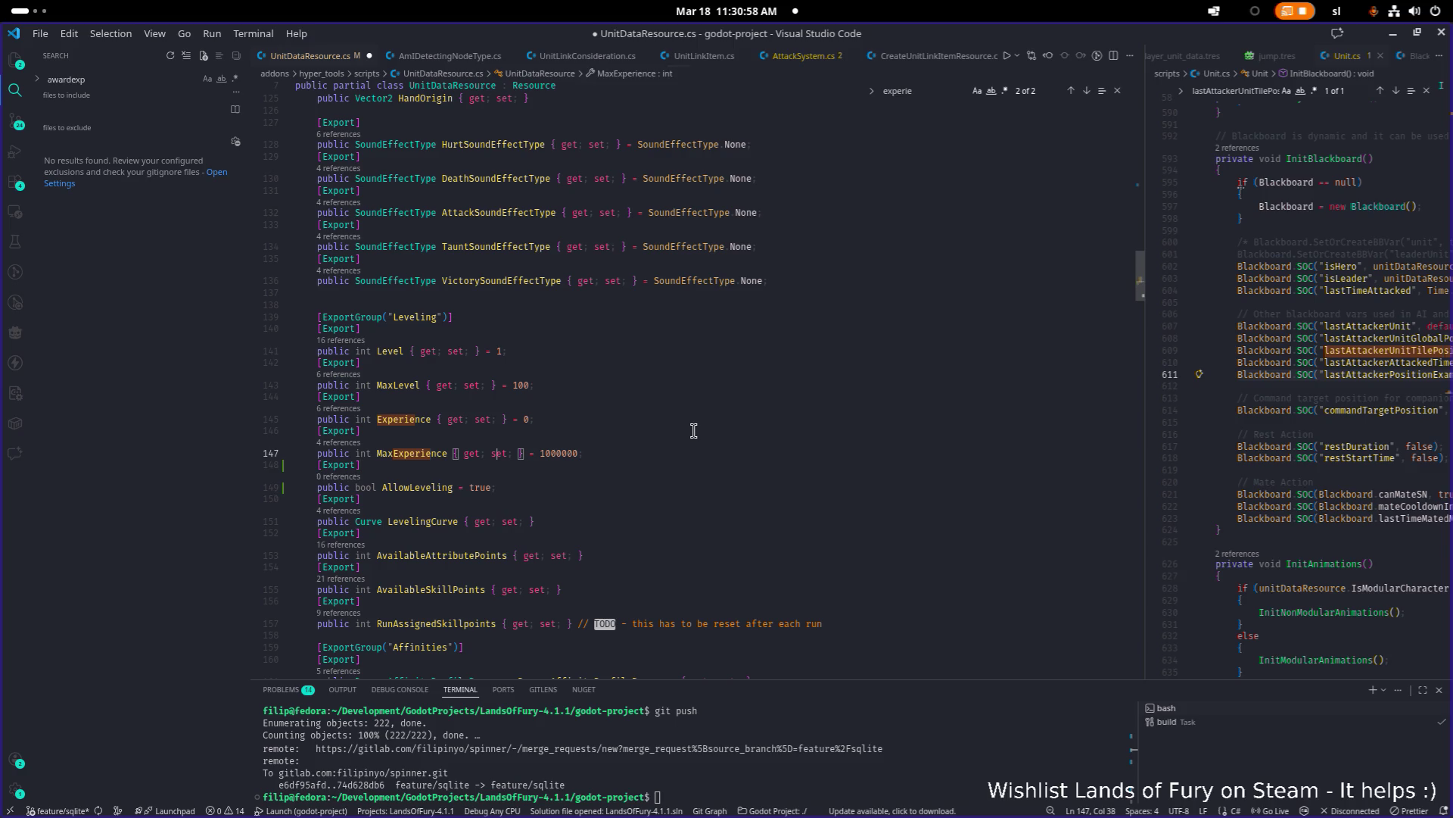
{"action": "key", "text": "Right"}
{"action": "key", "text": "Down"}
{"action": "key", "text": "Down"}
{"action": "key", "text": "ctrl+z"}
{"action": "key", "text": "ctrl+z"}
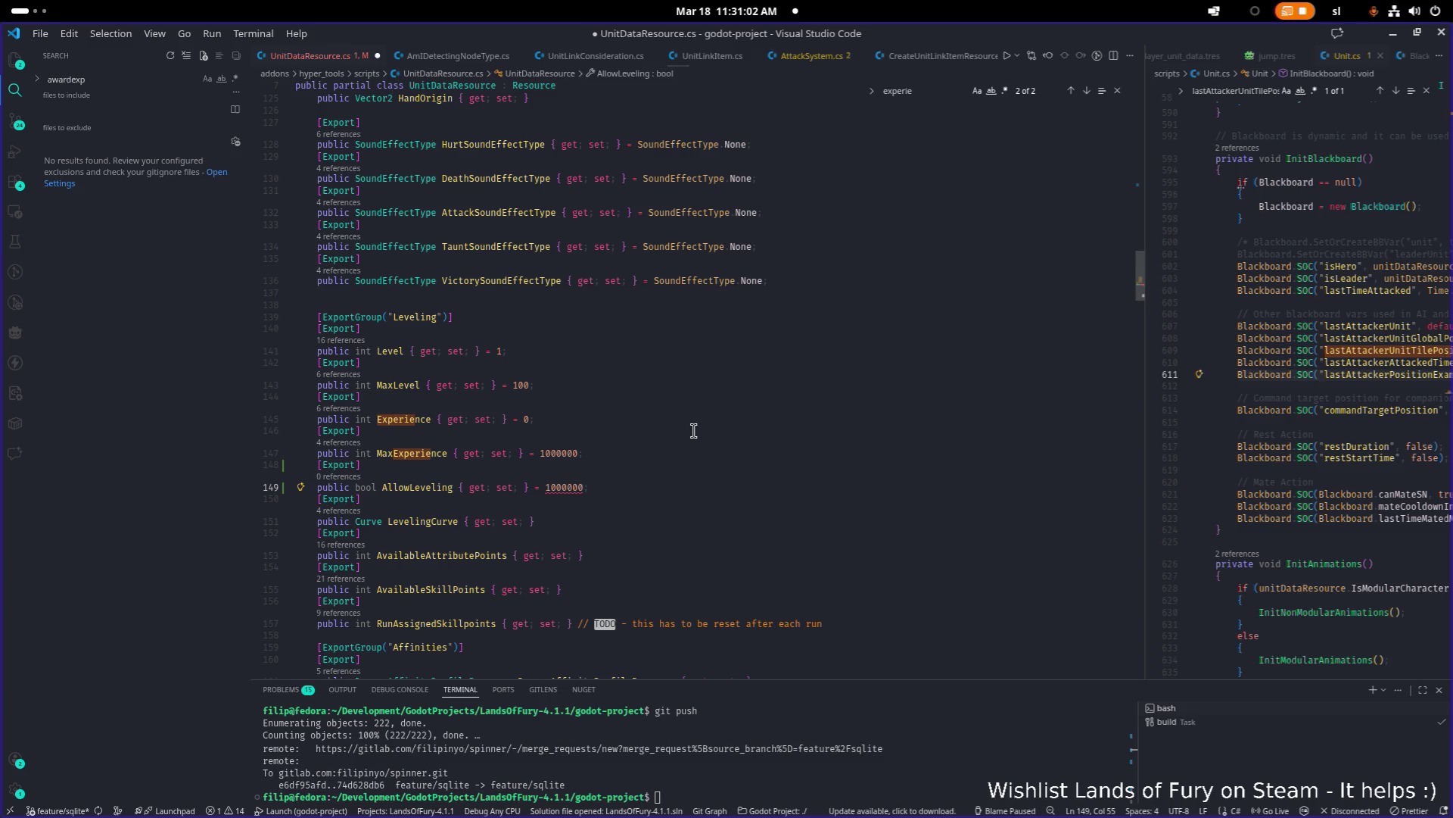
{"action": "key", "text": "ctrl+shift+Right"}
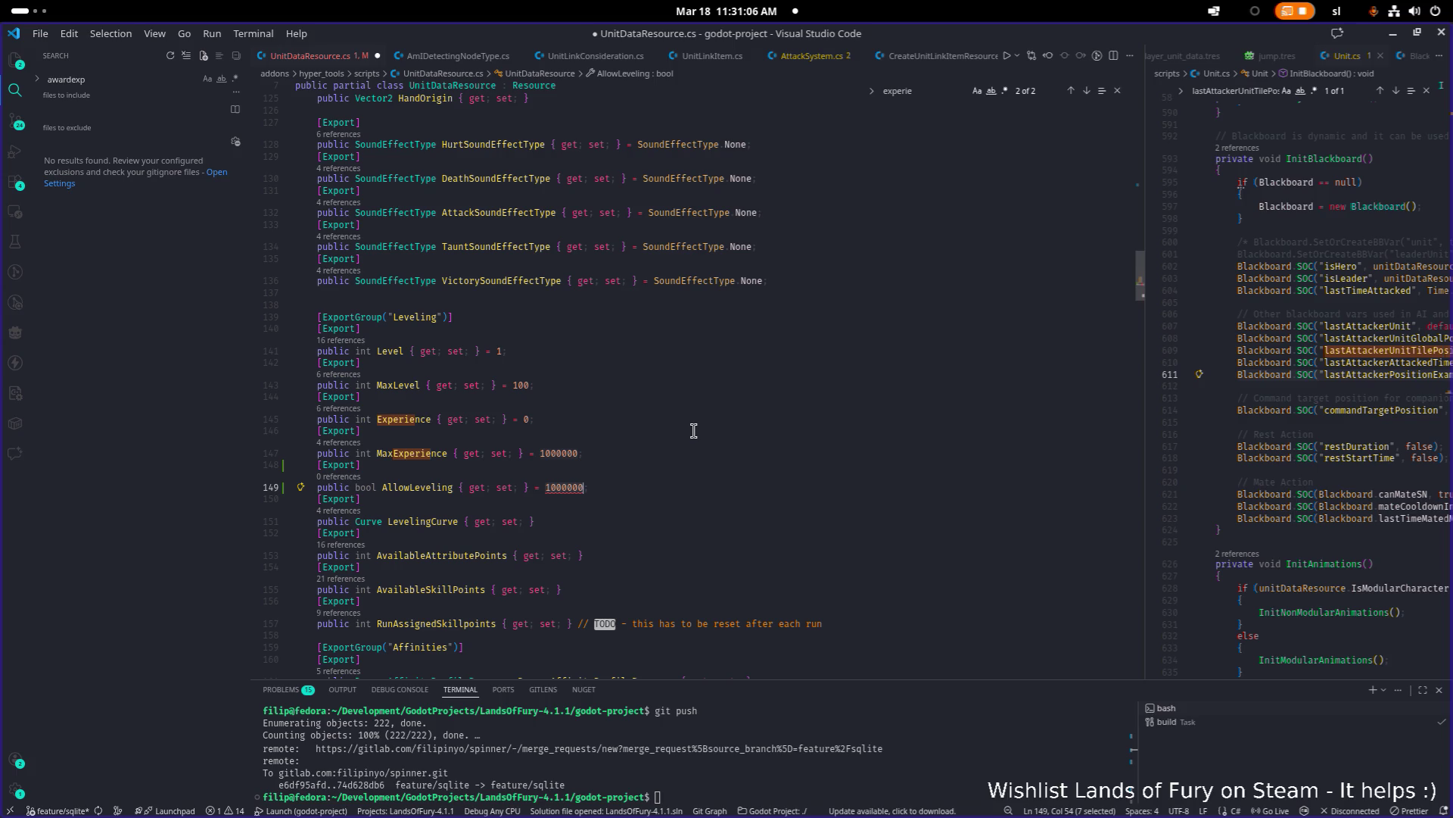
{"action": "type", "text": "true"}
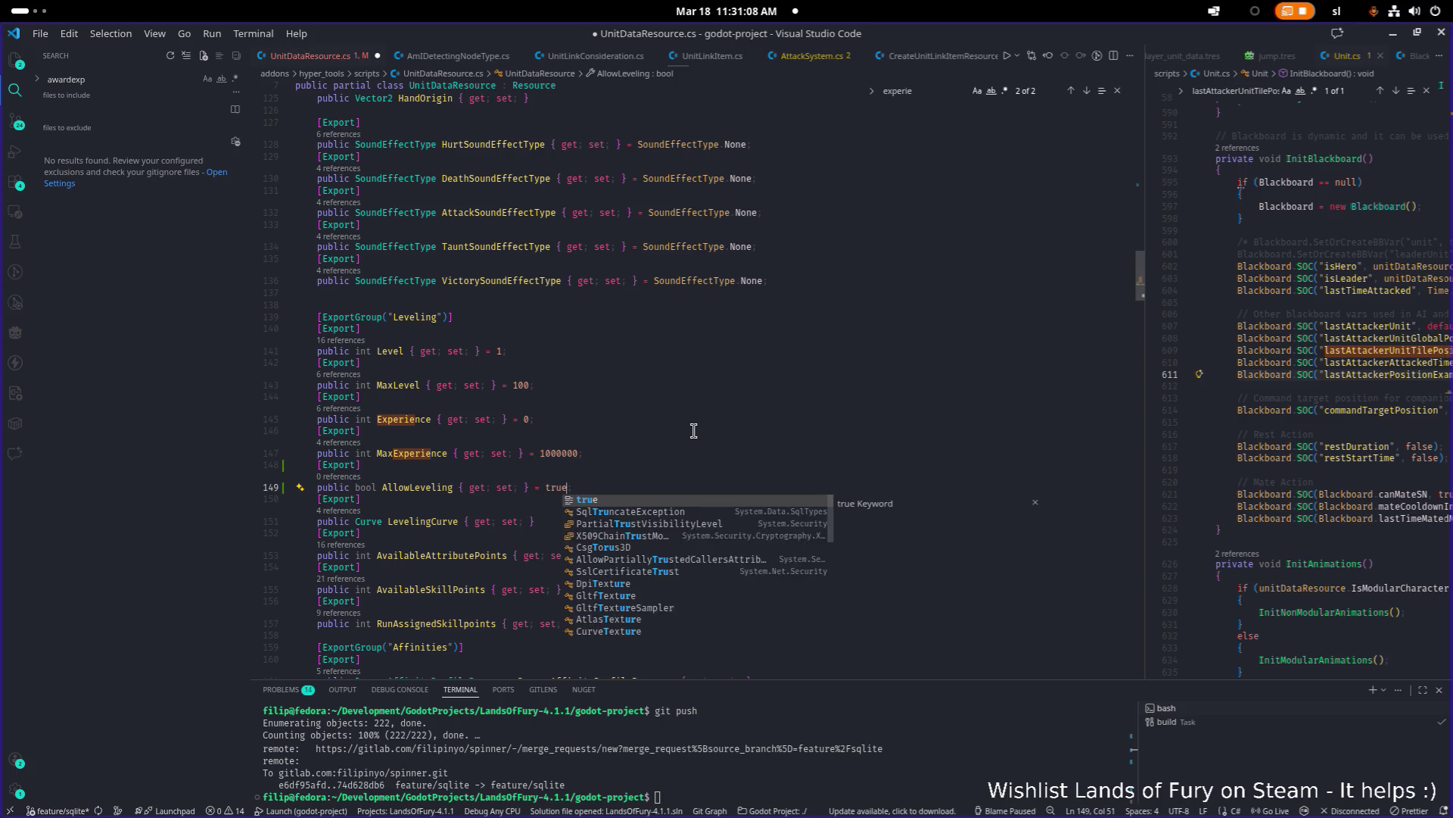
{"action": "key", "text": "End"}
{"action": "key", "text": "shift+Home"}
{"action": "key", "text": "shift+Up"}
{"action": "key", "text": "ctrl+c"}
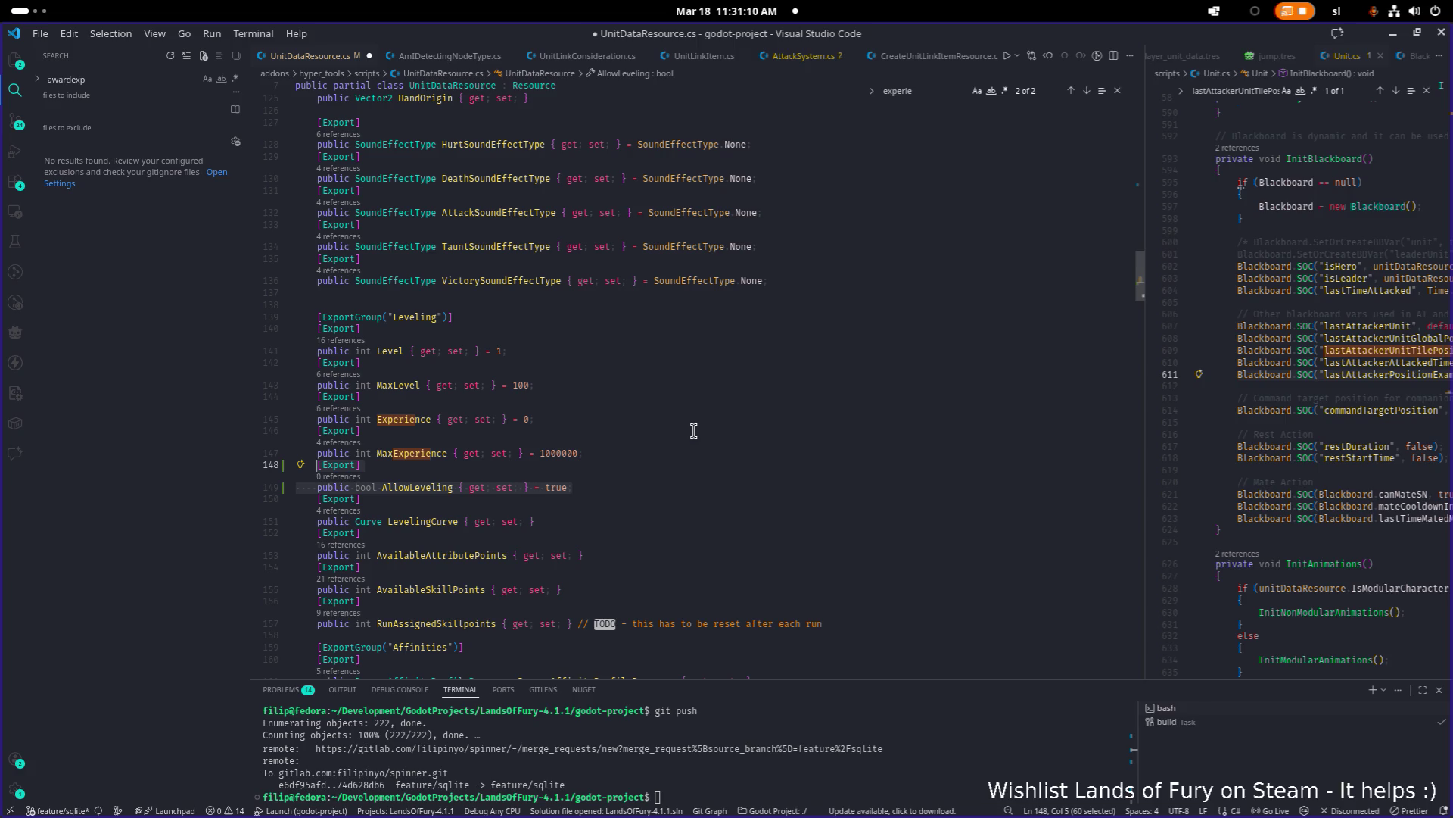
{"action": "key", "text": "Delete"}
Step: Paste the AllowLeveling property directly under the Leveling export group header
{"action": "key", "text": "Up"}
{"action": "key", "text": "Up"}
{"action": "key", "text": "Up"}
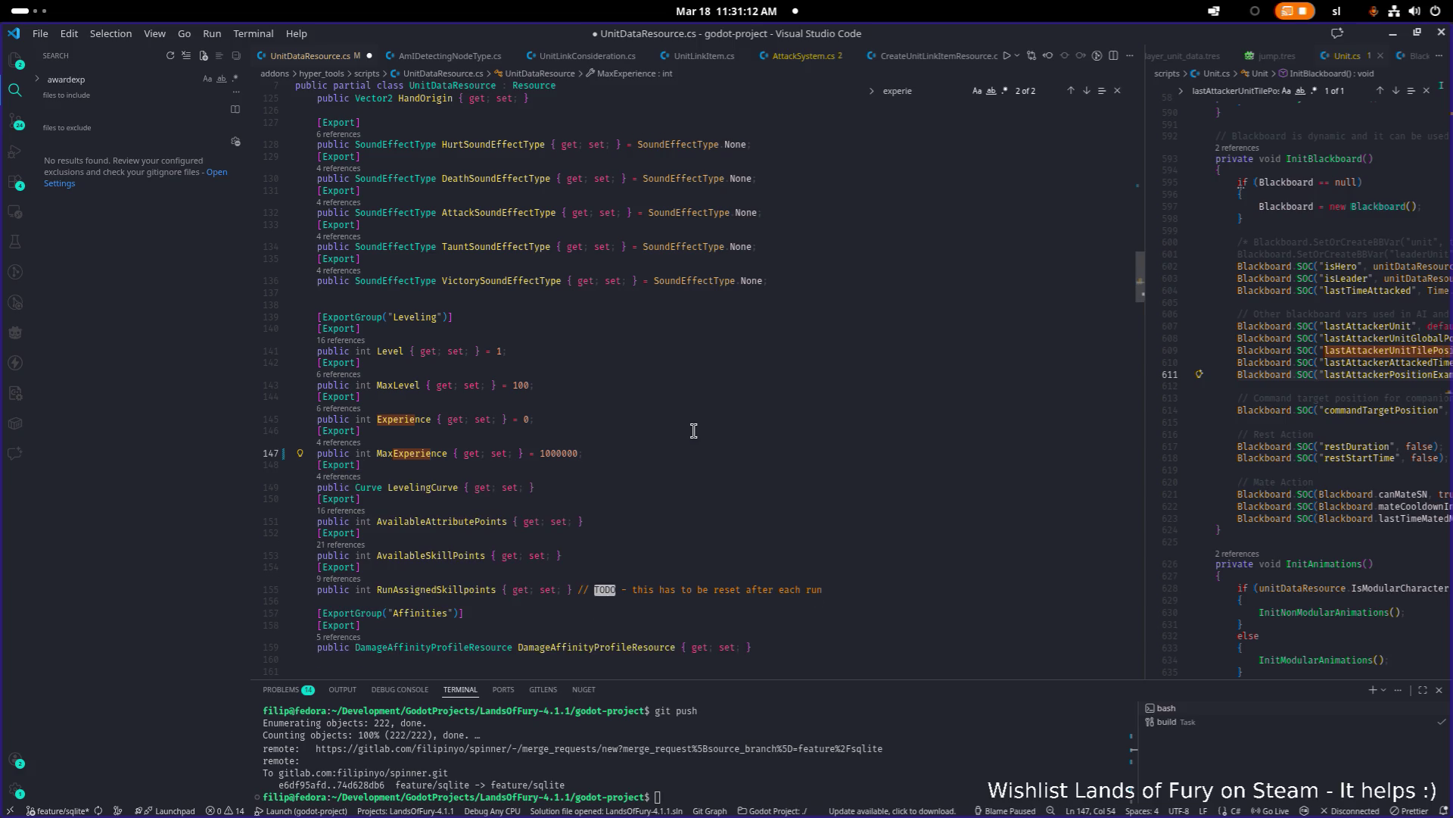
{"action": "key", "text": "Up"}
{"action": "key", "text": "Up"}
{"action": "key", "text": "Up"}
{"action": "key", "text": "Return"}
{"action": "key", "text": "ctrl+v"}
{"action": "key", "text": "Up"}
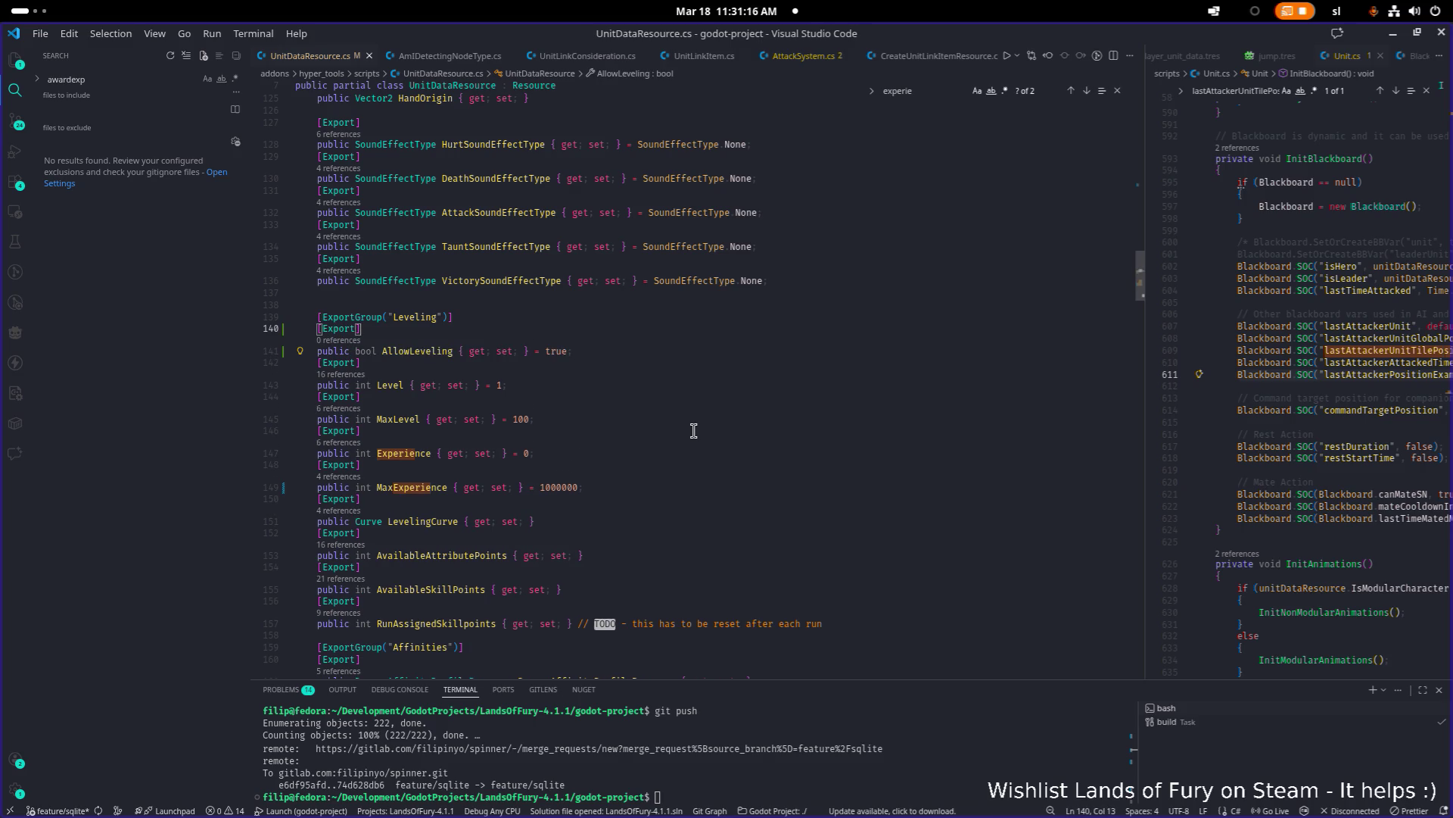
{"action": "key", "text": "Down"}
{"action": "key", "text": "ctrl+Right"}
{"action": "key", "text": "ctrl+Right"}
{"action": "key", "text": "ctrl+d"}
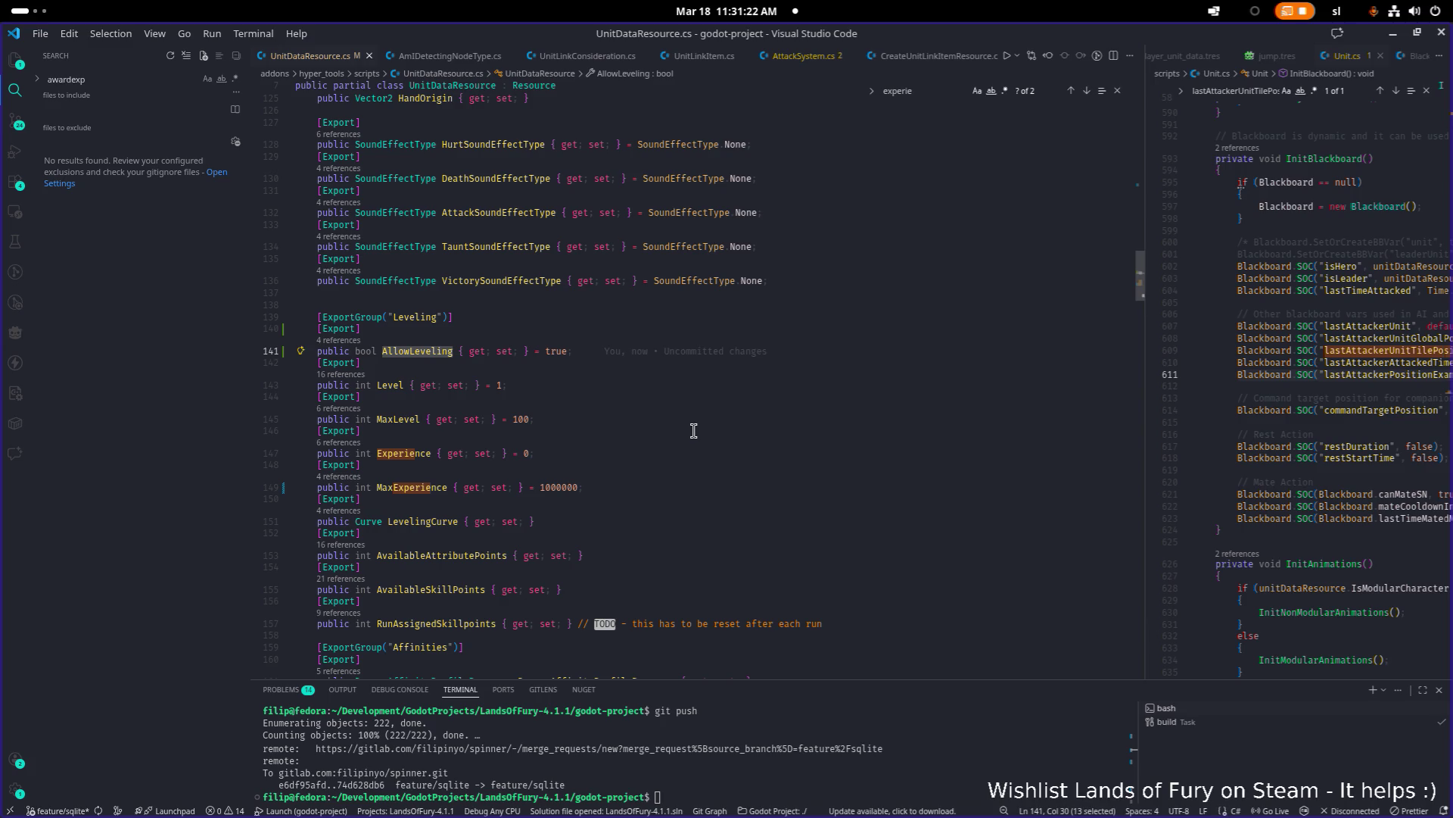
{"action": "key", "text": "ctrl+p"}
{"action": "type", "text": "expe"}
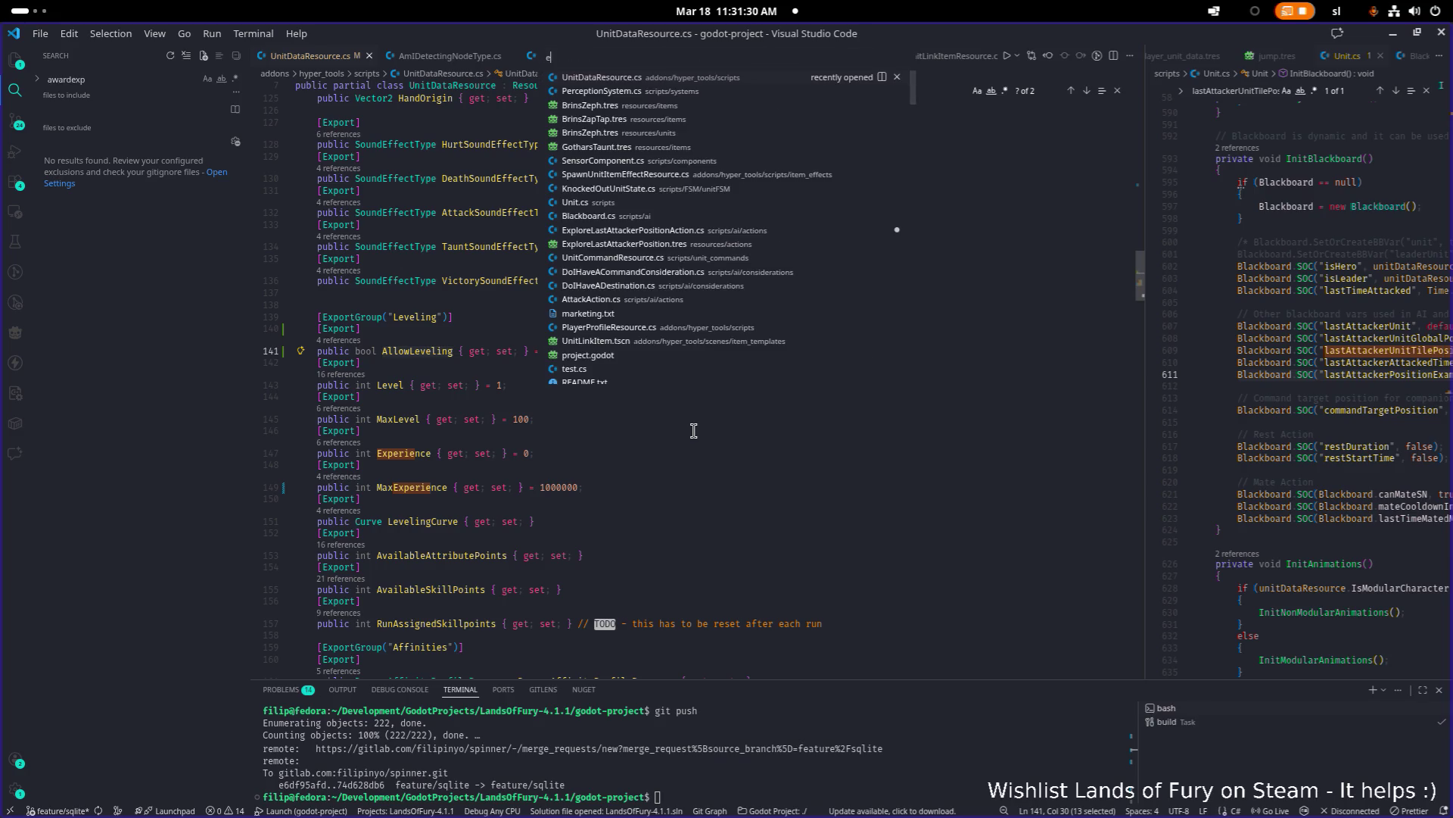
Step: Open ExperienceSystem.cs and search it for 'playerallies', then 'unit'
{"action": "key", "text": "Down"}
{"action": "key", "text": "Down"}
{"action": "key", "text": "Down"}
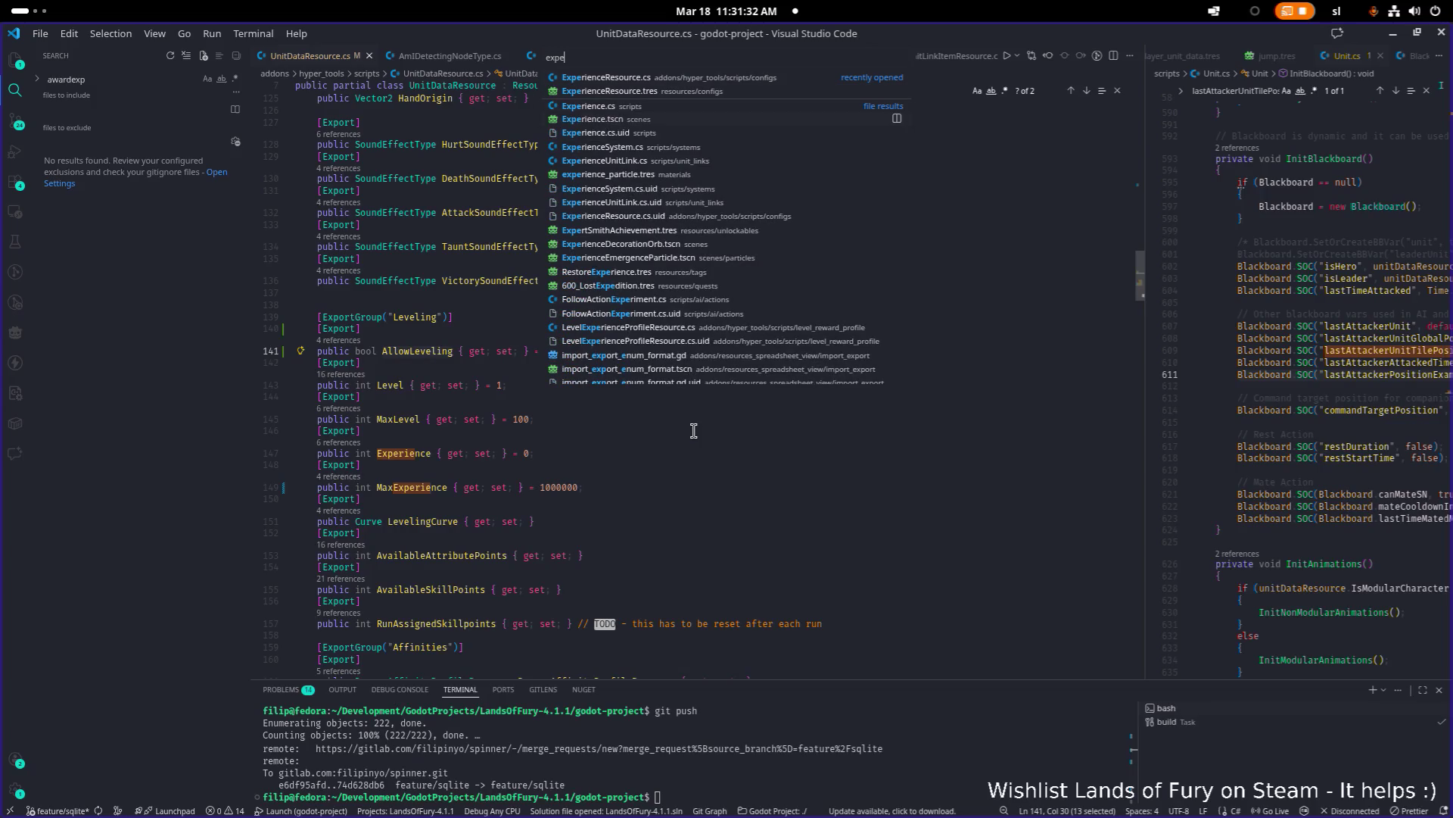
{"action": "key", "text": "Up"}
{"action": "key", "text": "Return"}
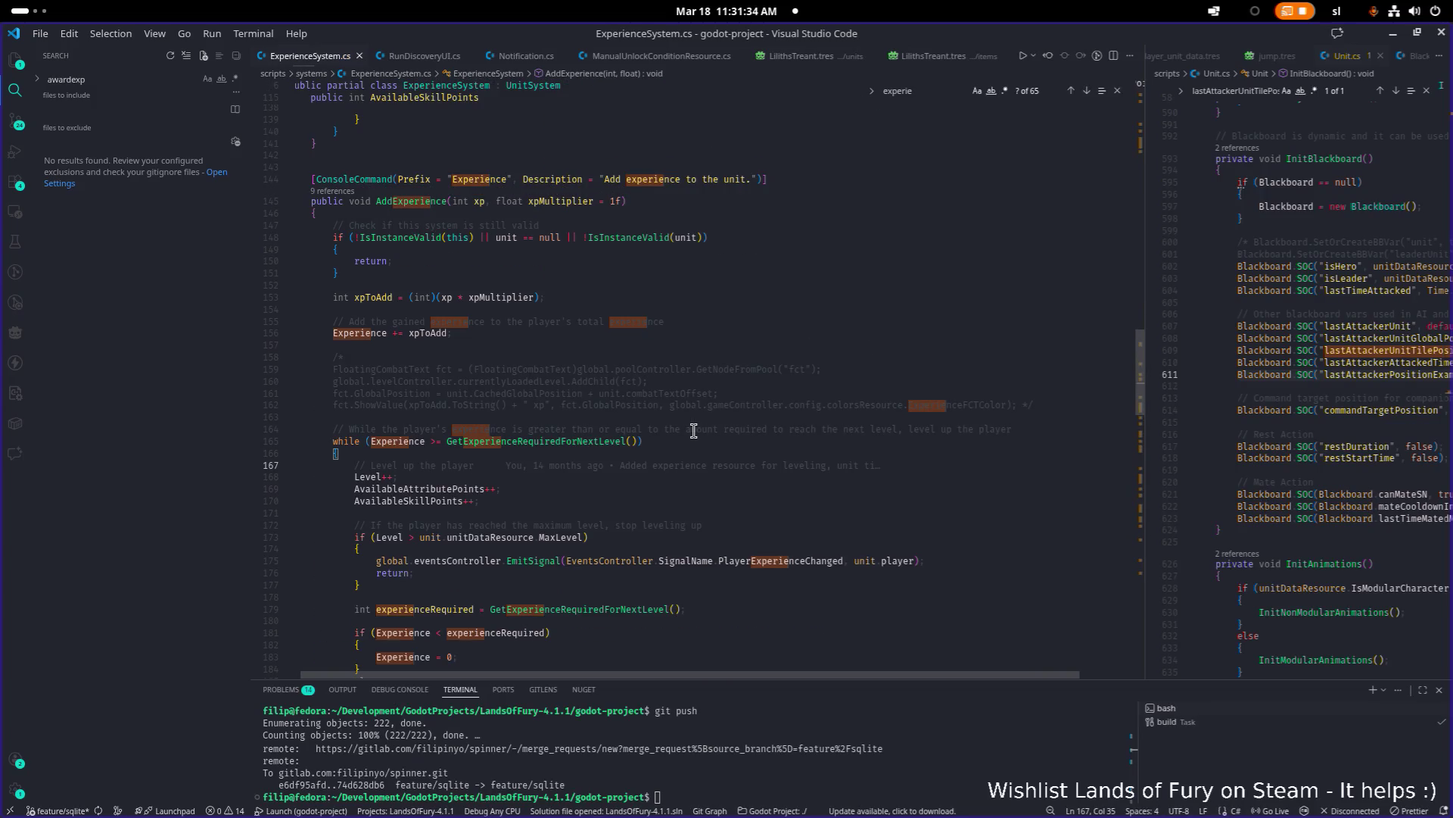
{"action": "type", "text": "playerall"}
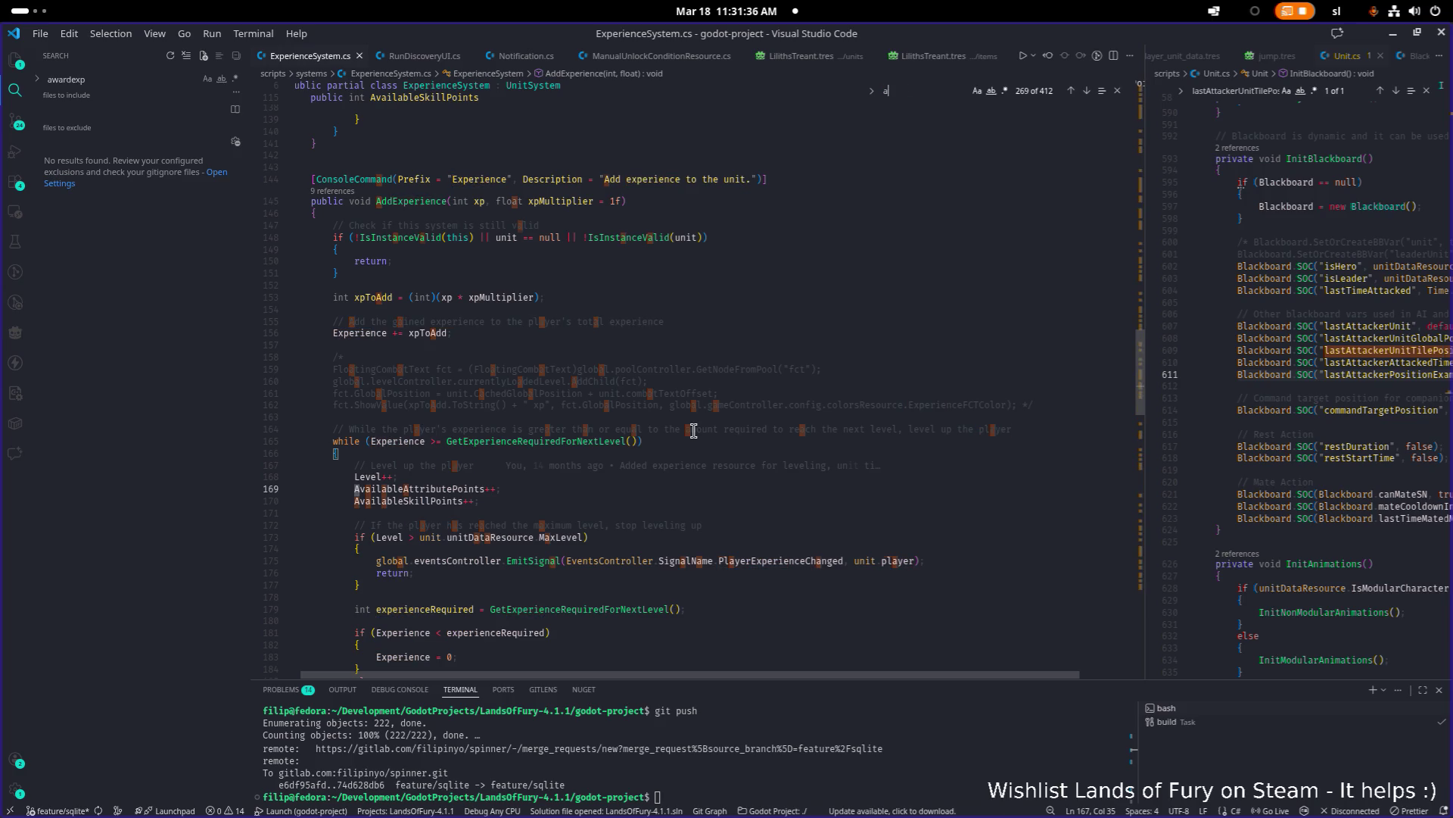
{"action": "type", "text": "ies"}
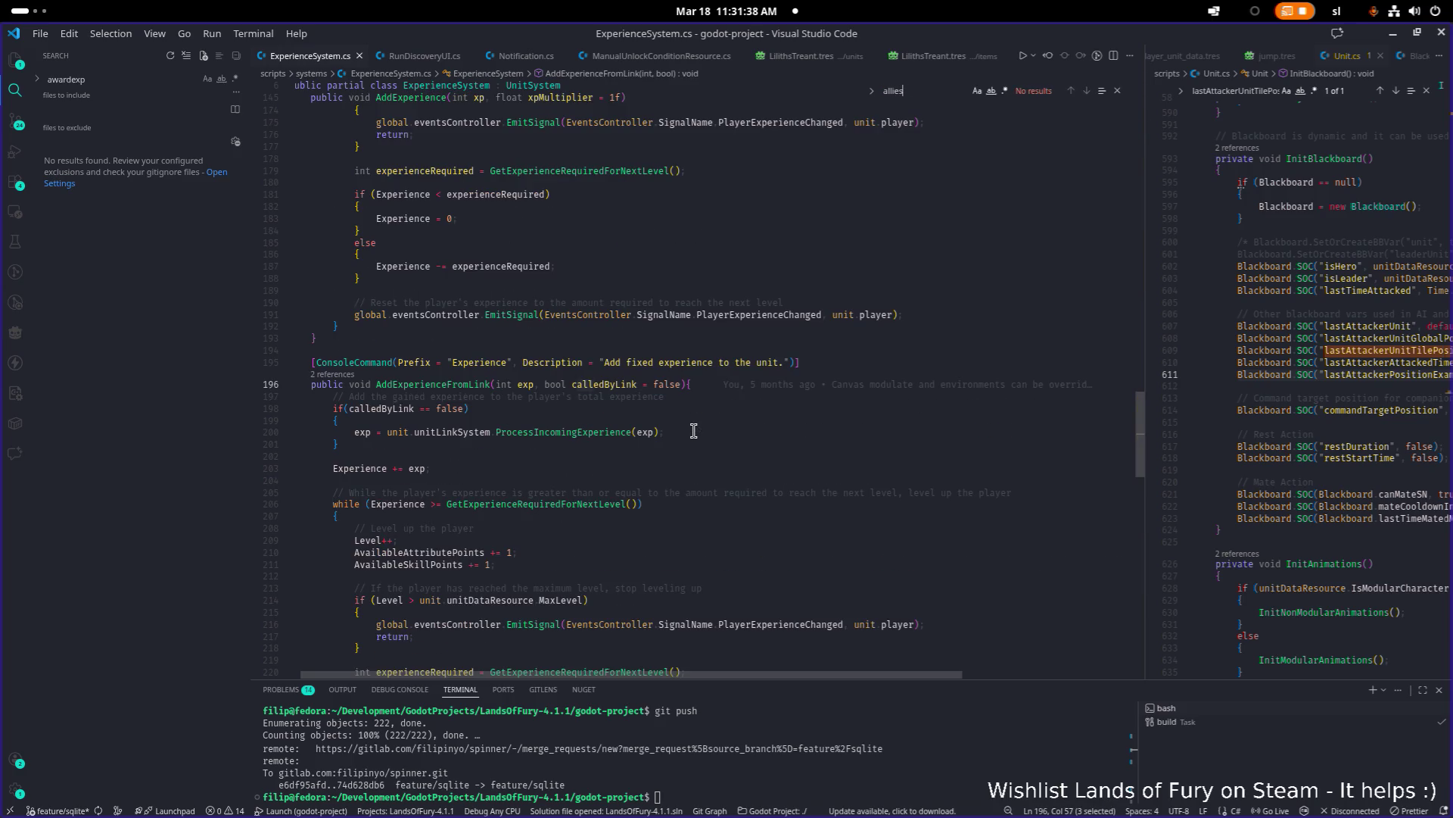
{"action": "key", "text": "ctrl+a"}
{"action": "type", "text": "unit"}
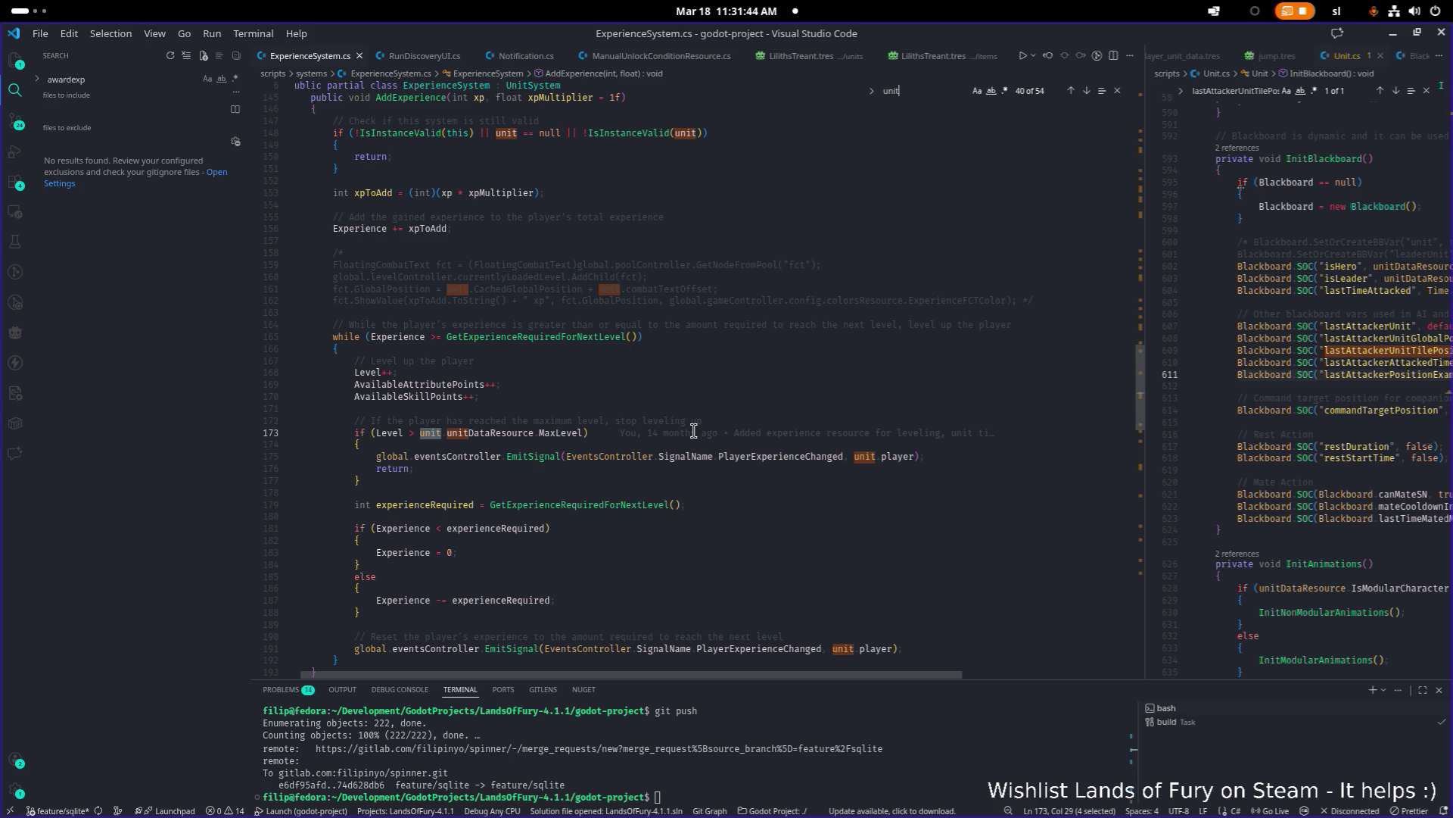
Step: Find AddExperience in the file and jump to its second match
{"action": "scroll", "coordinate": [689, 428], "scroll_direction": "up", "scroll_amount": 5}
{"action": "double_click", "coordinate": [414, 270]}
{"action": "key", "text": "ctrl+f"}
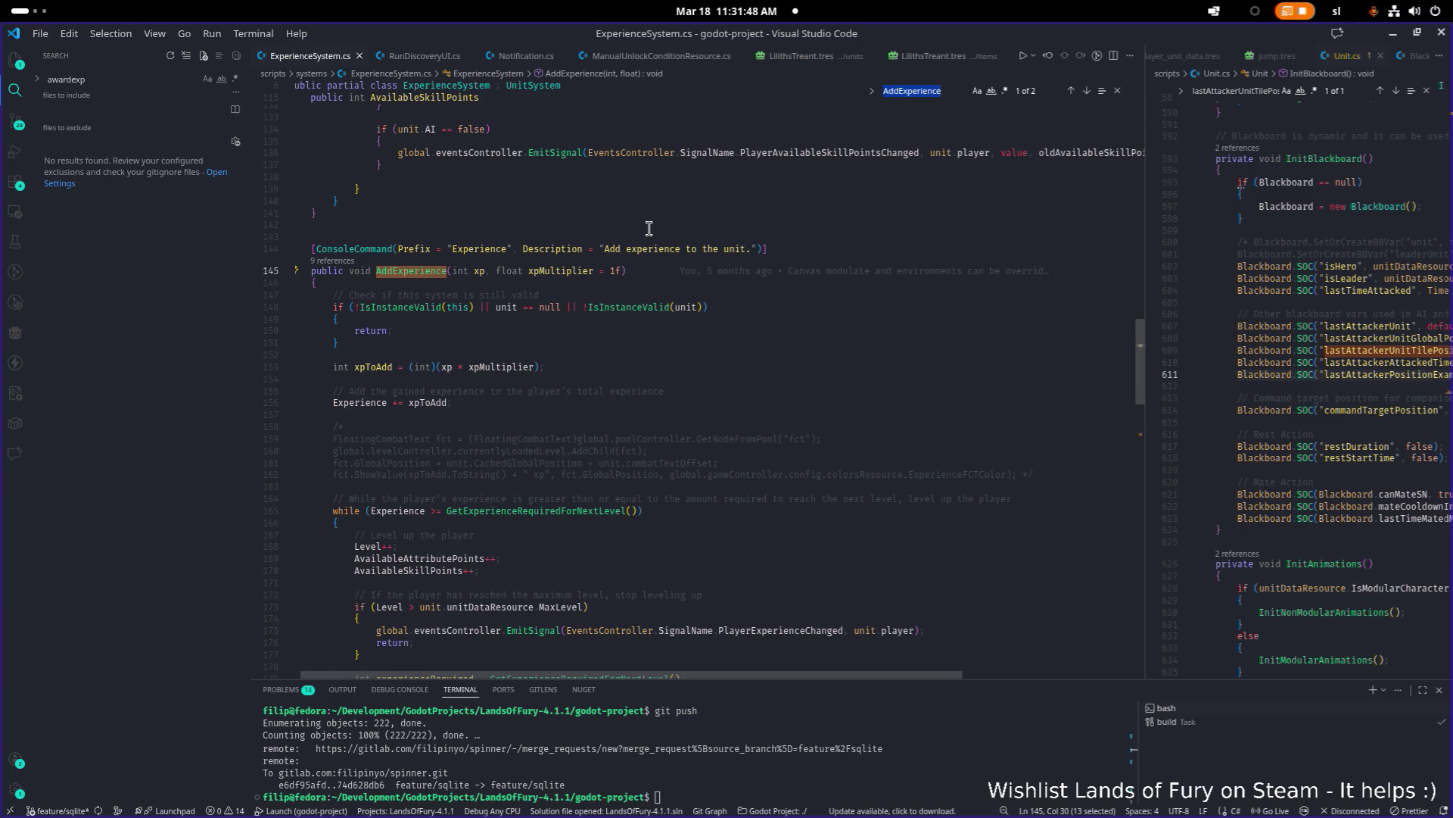
{"action": "key", "text": "Return"}
{"action": "key", "text": "Return"}
{"action": "key", "text": "Return"}
{"action": "key", "text": "Return"}
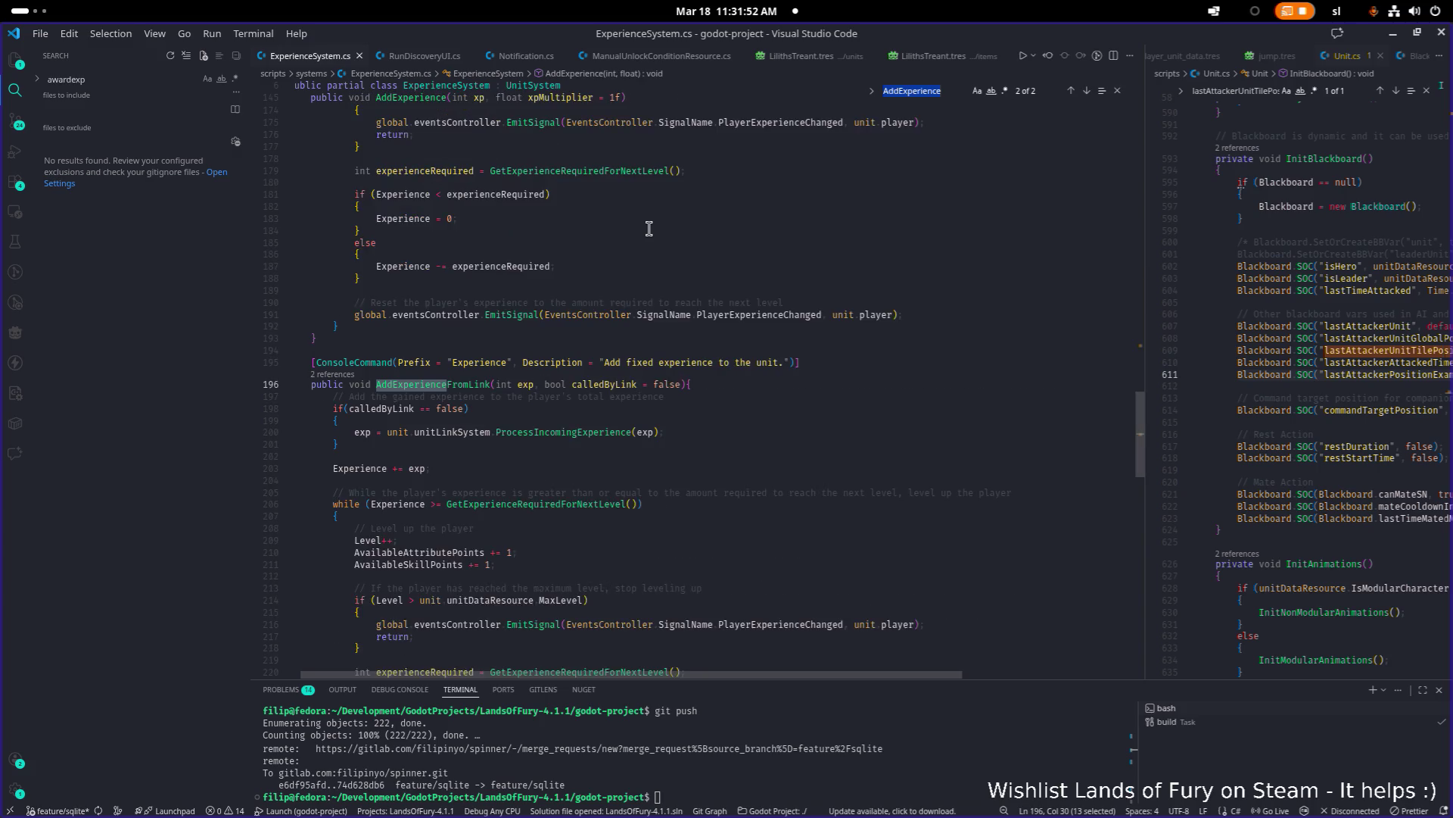
Step: List AddExperience references and preview the calls in Global.cs, Destroyable.cs and RewardResource.cs
{"action": "left_click", "coordinate": [337, 375]}
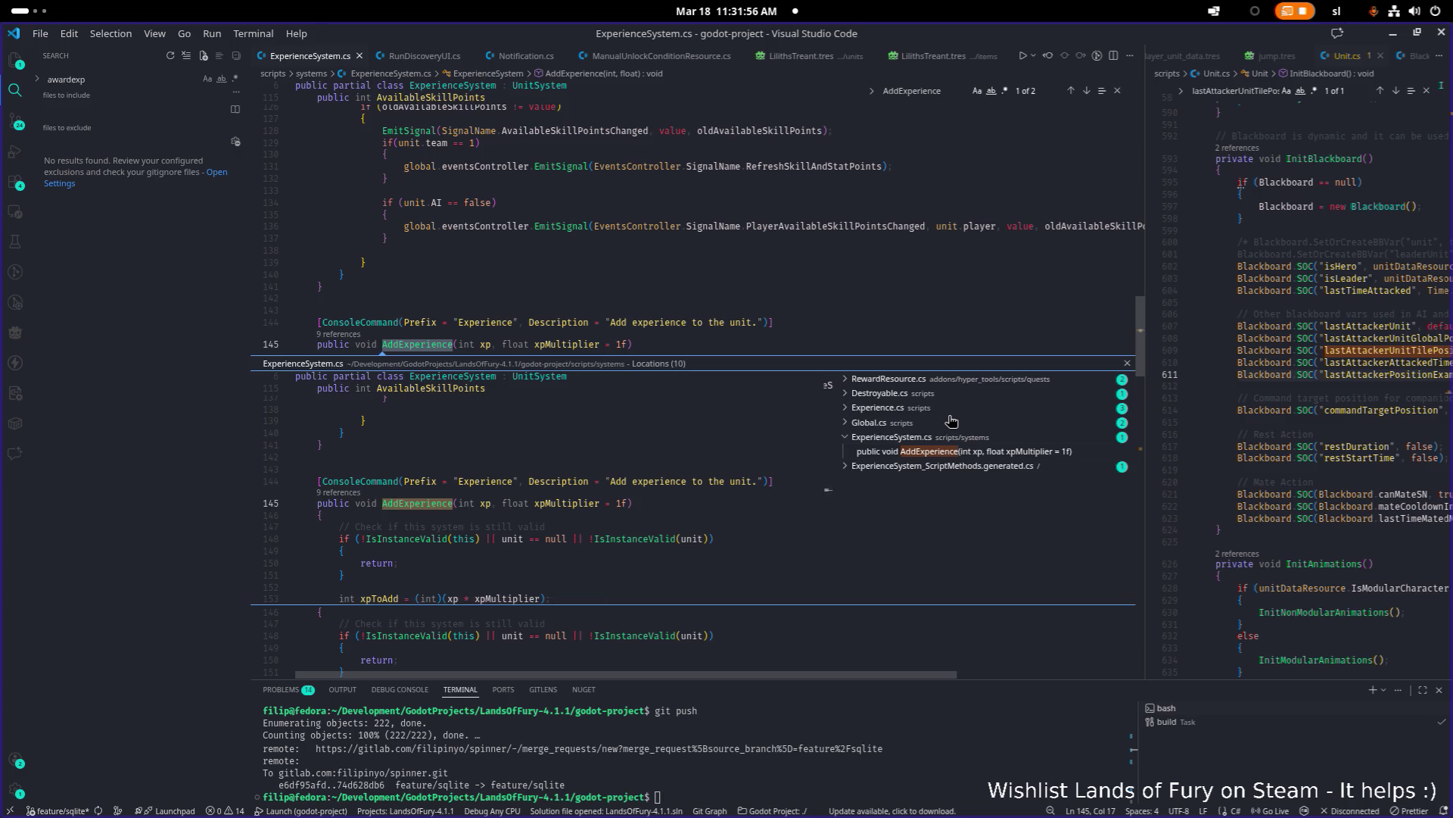
{"action": "left_click", "coordinate": [880, 424]}
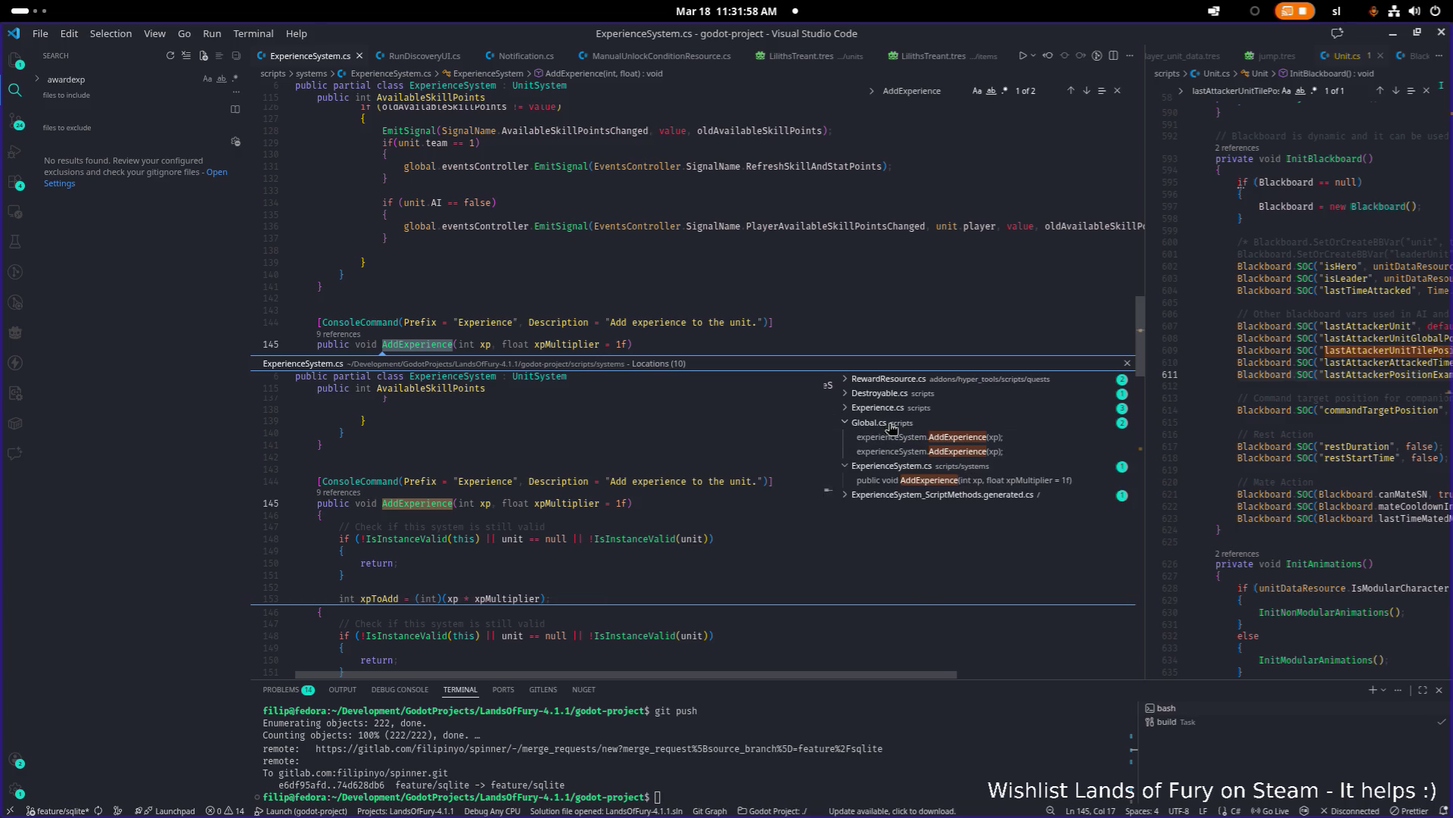
{"action": "left_click", "coordinate": [918, 437]}
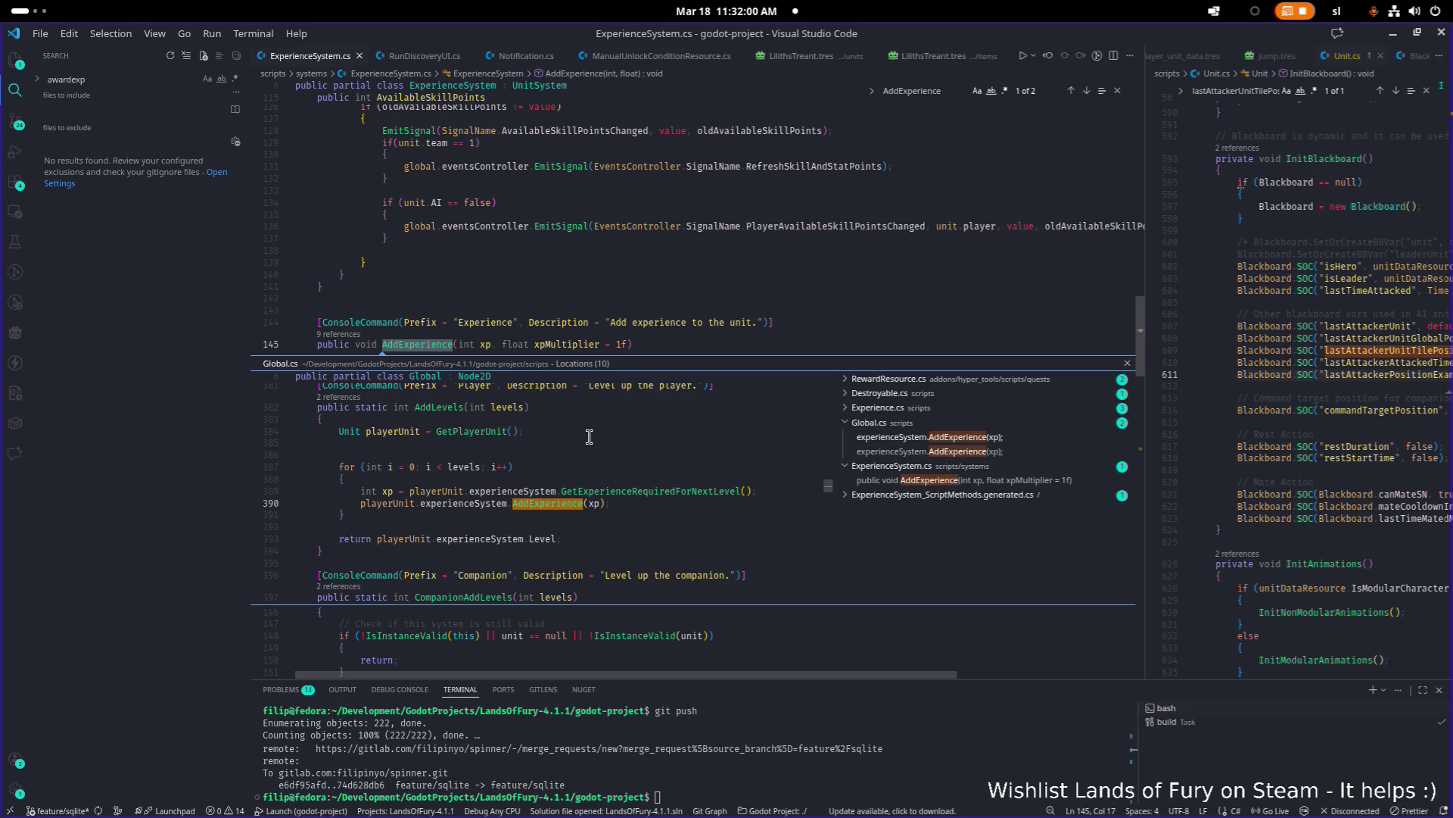
{"action": "left_click", "coordinate": [881, 409]}
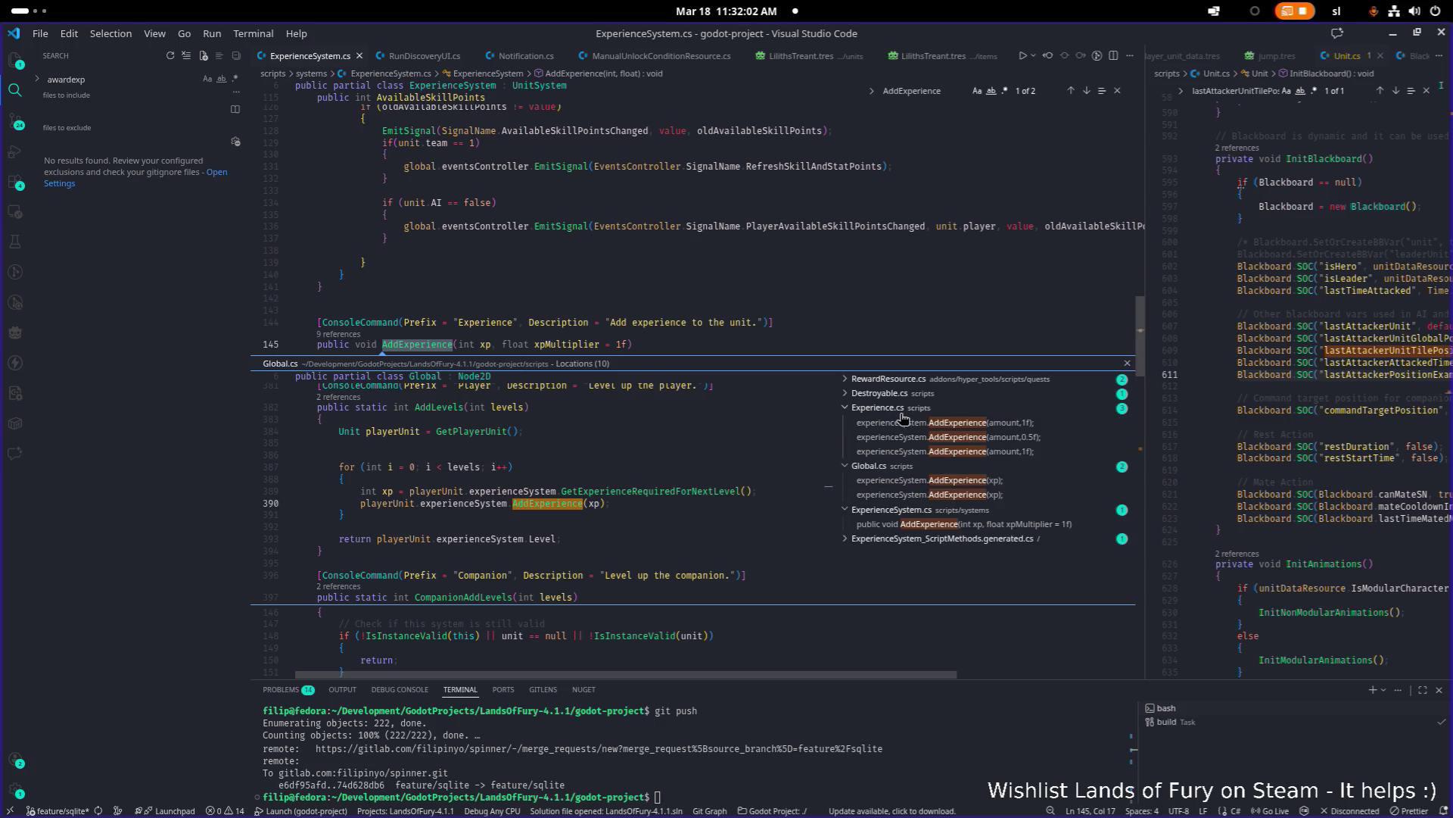
{"action": "left_click", "coordinate": [903, 393]}
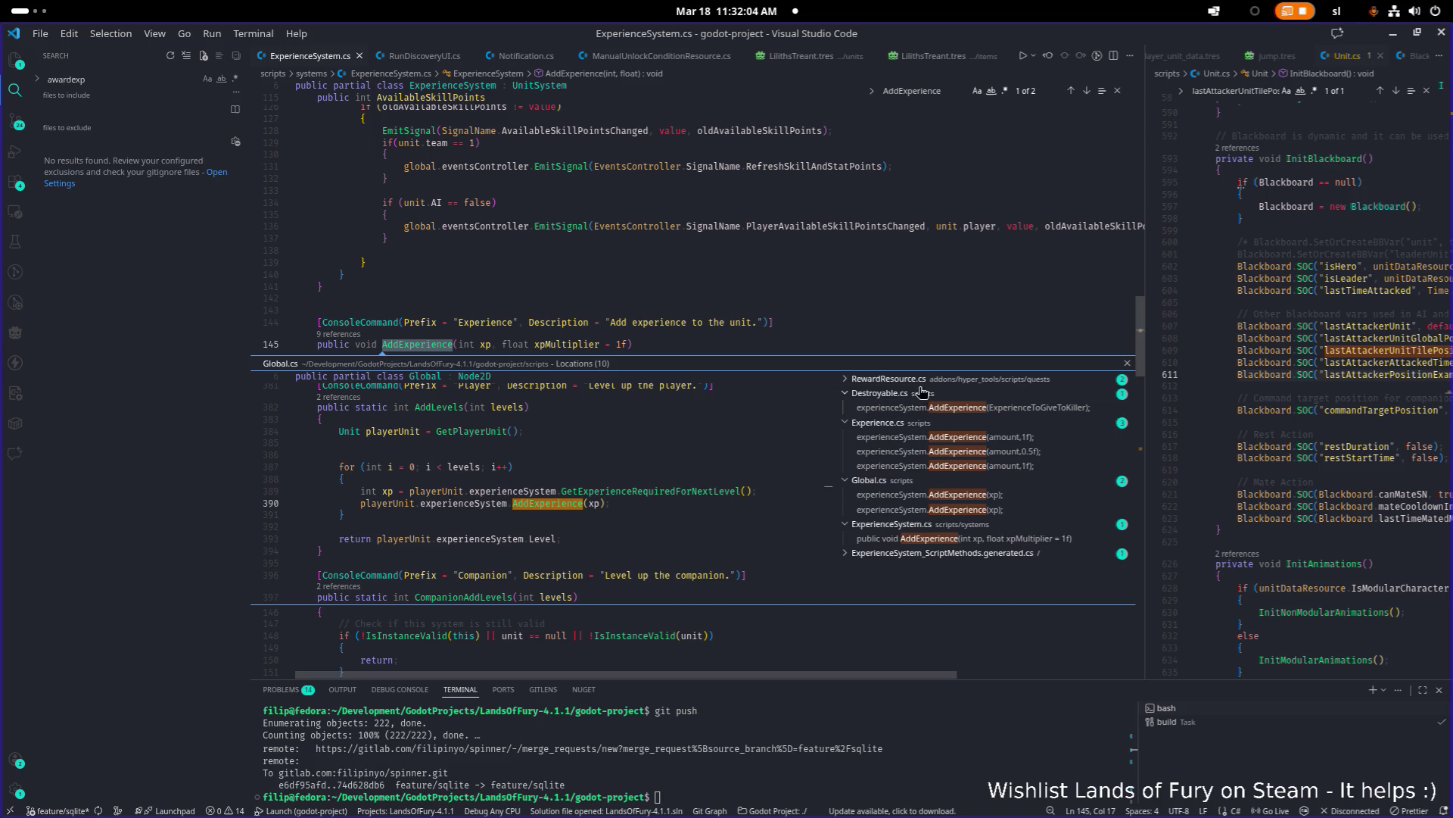
{"action": "left_click", "coordinate": [925, 410]}
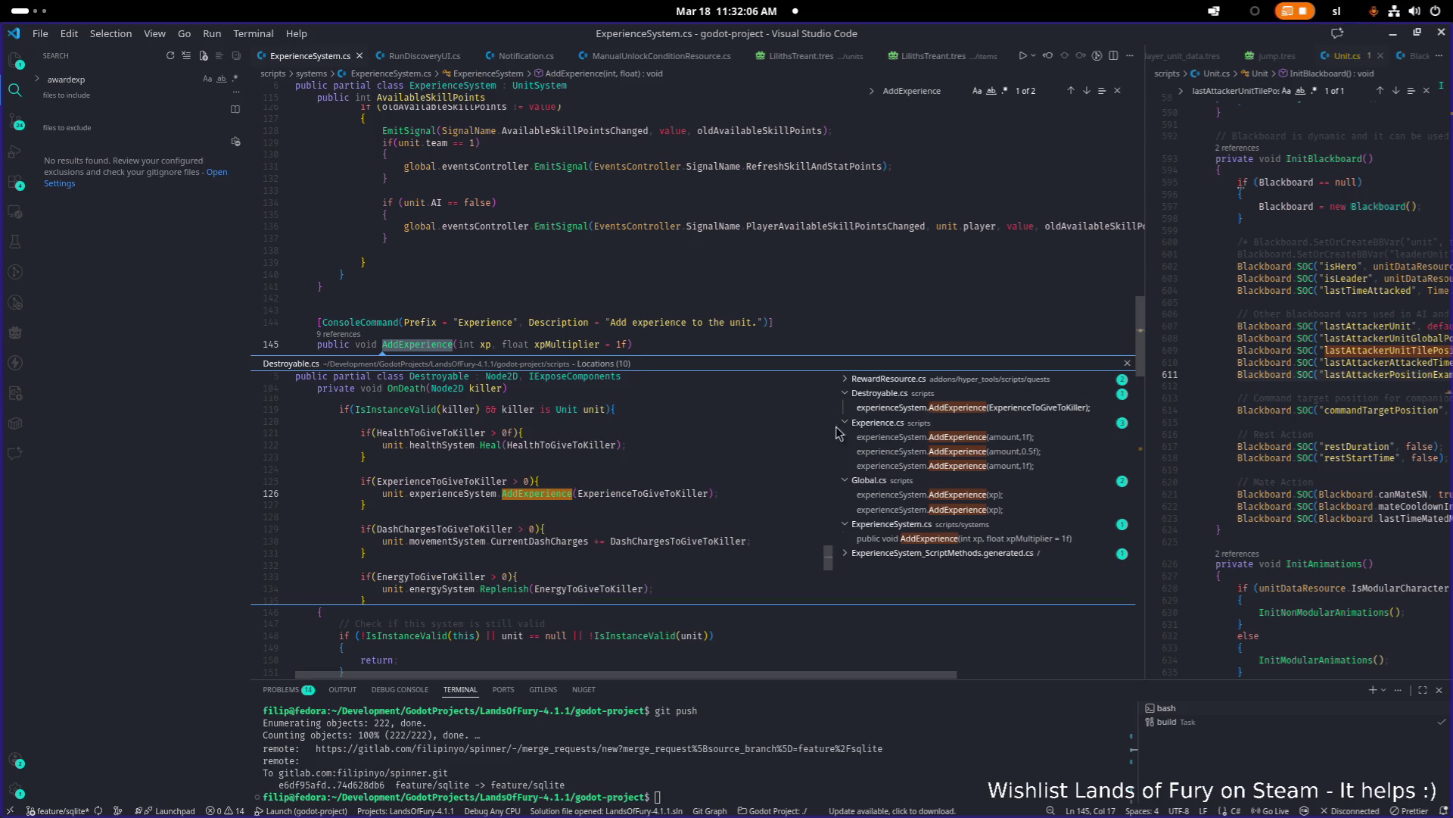
{"action": "left_click", "coordinate": [894, 378]}
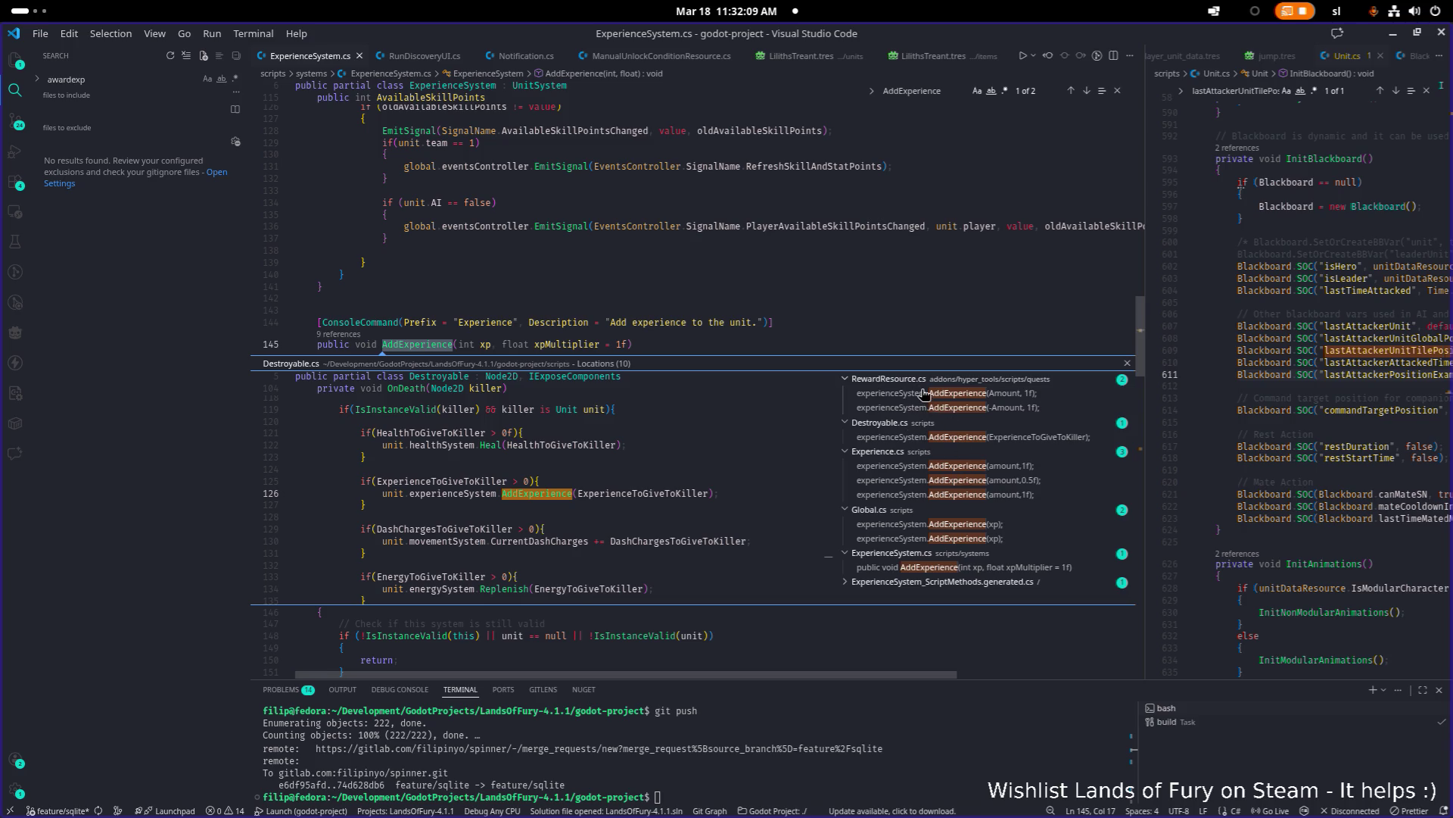
{"action": "left_click", "coordinate": [924, 394]}
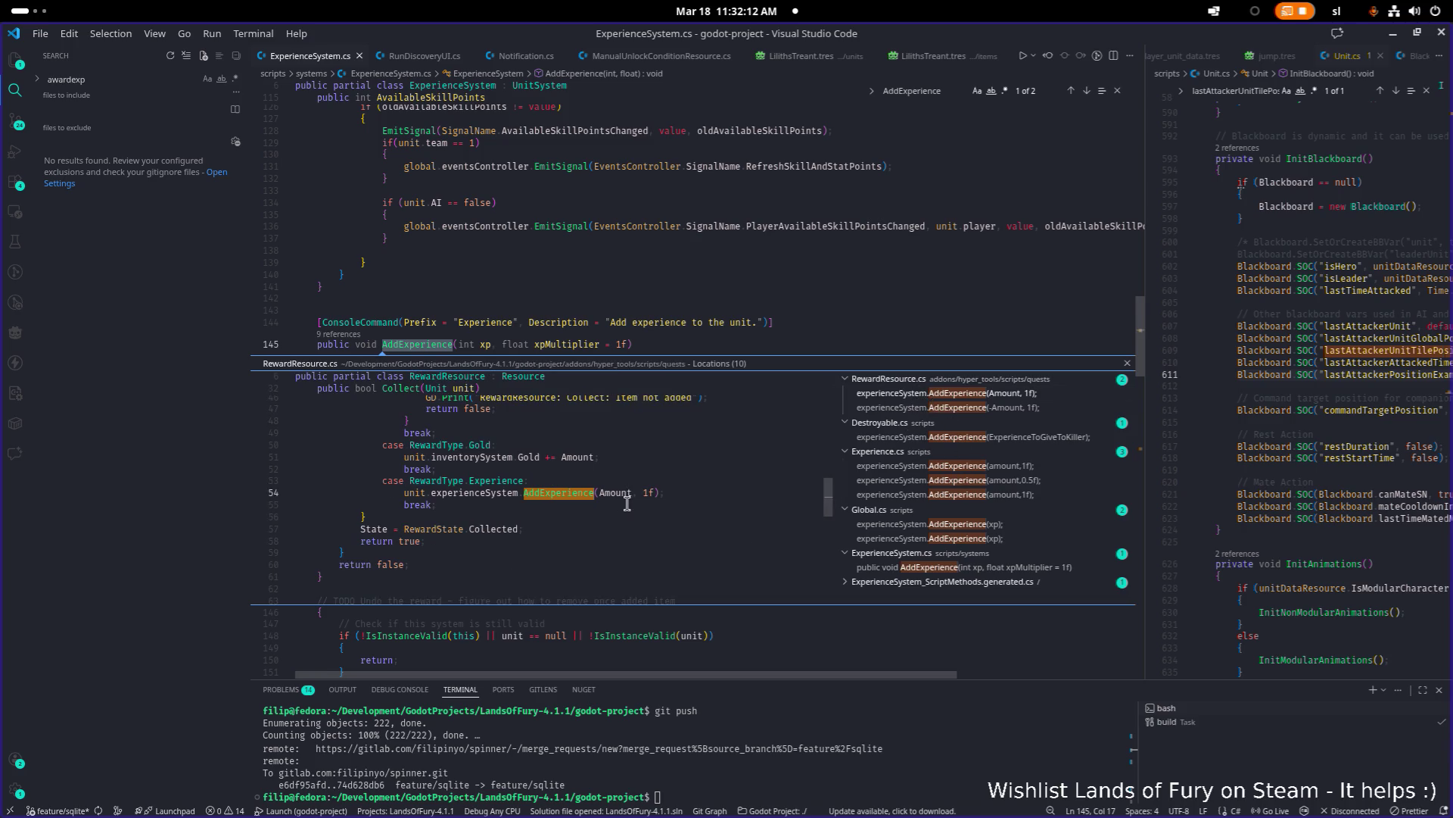
Step: Preview the definition and the Experience.cs call, then open Experience.cs at AddExperienceToKiller
{"action": "scroll", "coordinate": [604, 497], "scroll_direction": "up", "scroll_amount": 5}
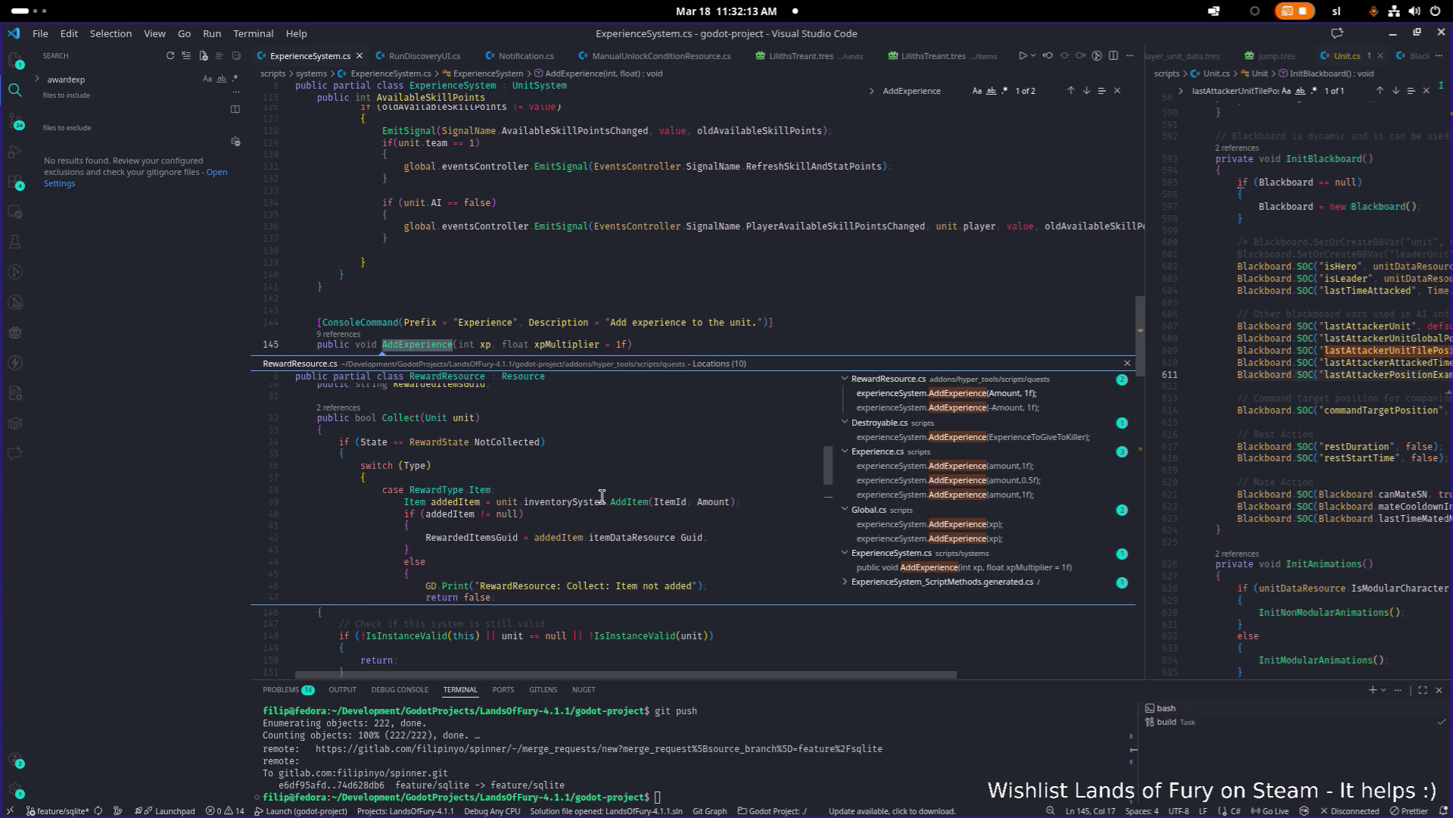
{"action": "scroll", "coordinate": [602, 496], "scroll_direction": "down", "scroll_amount": 1}
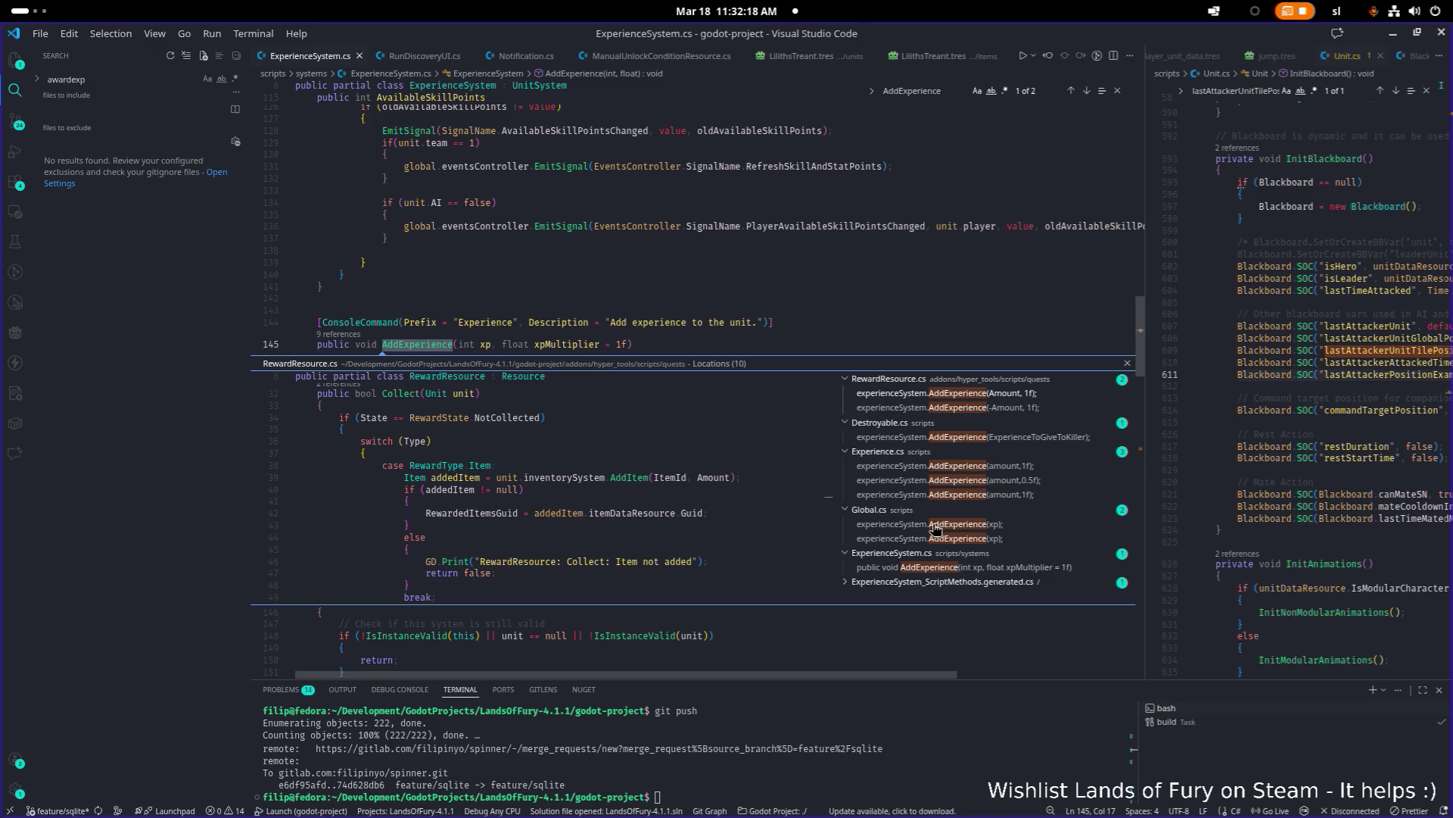
{"action": "left_click", "coordinate": [937, 569]}
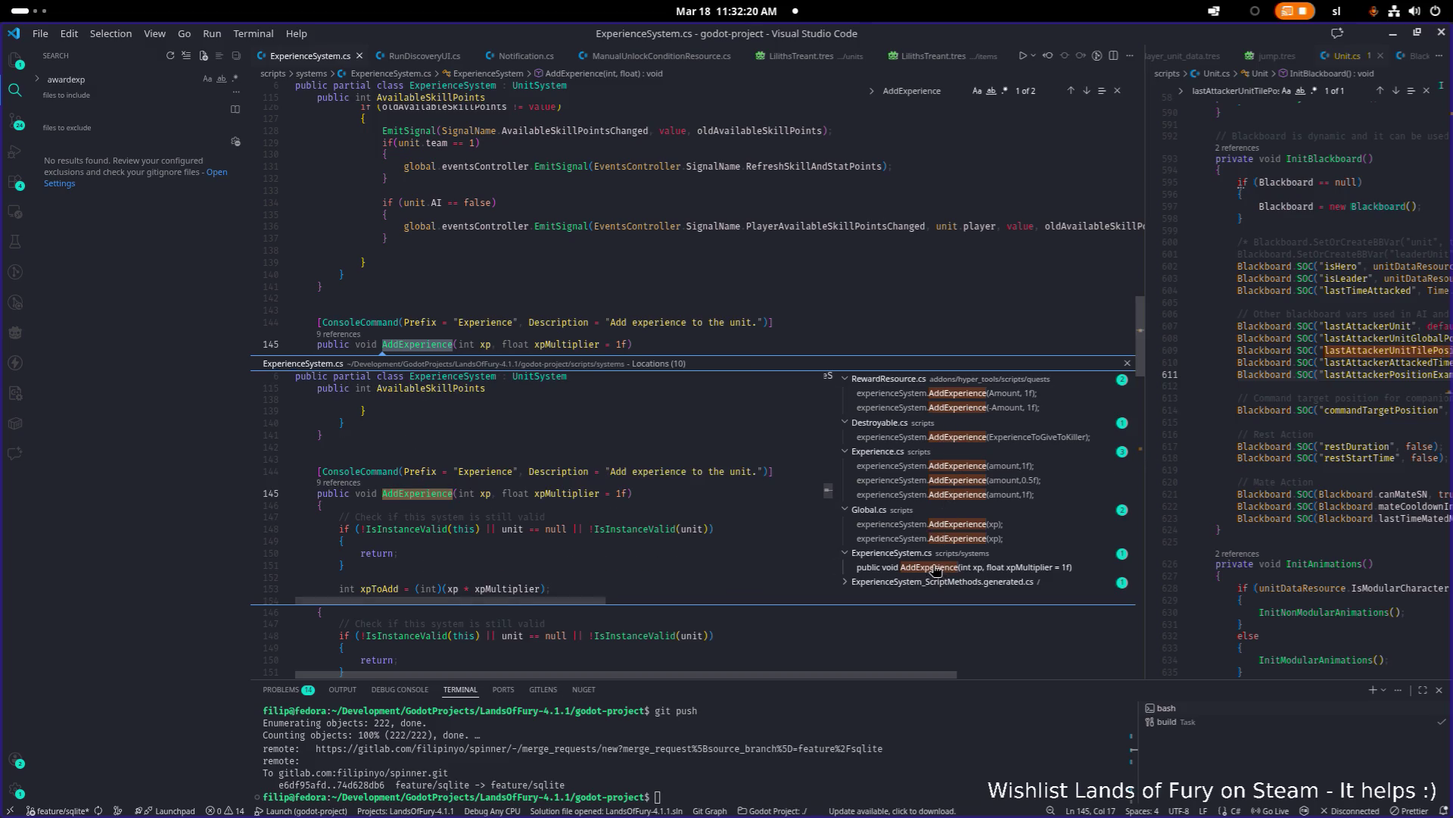
{"action": "left_click", "coordinate": [925, 527]}
{"action": "left_click", "coordinate": [948, 469]}
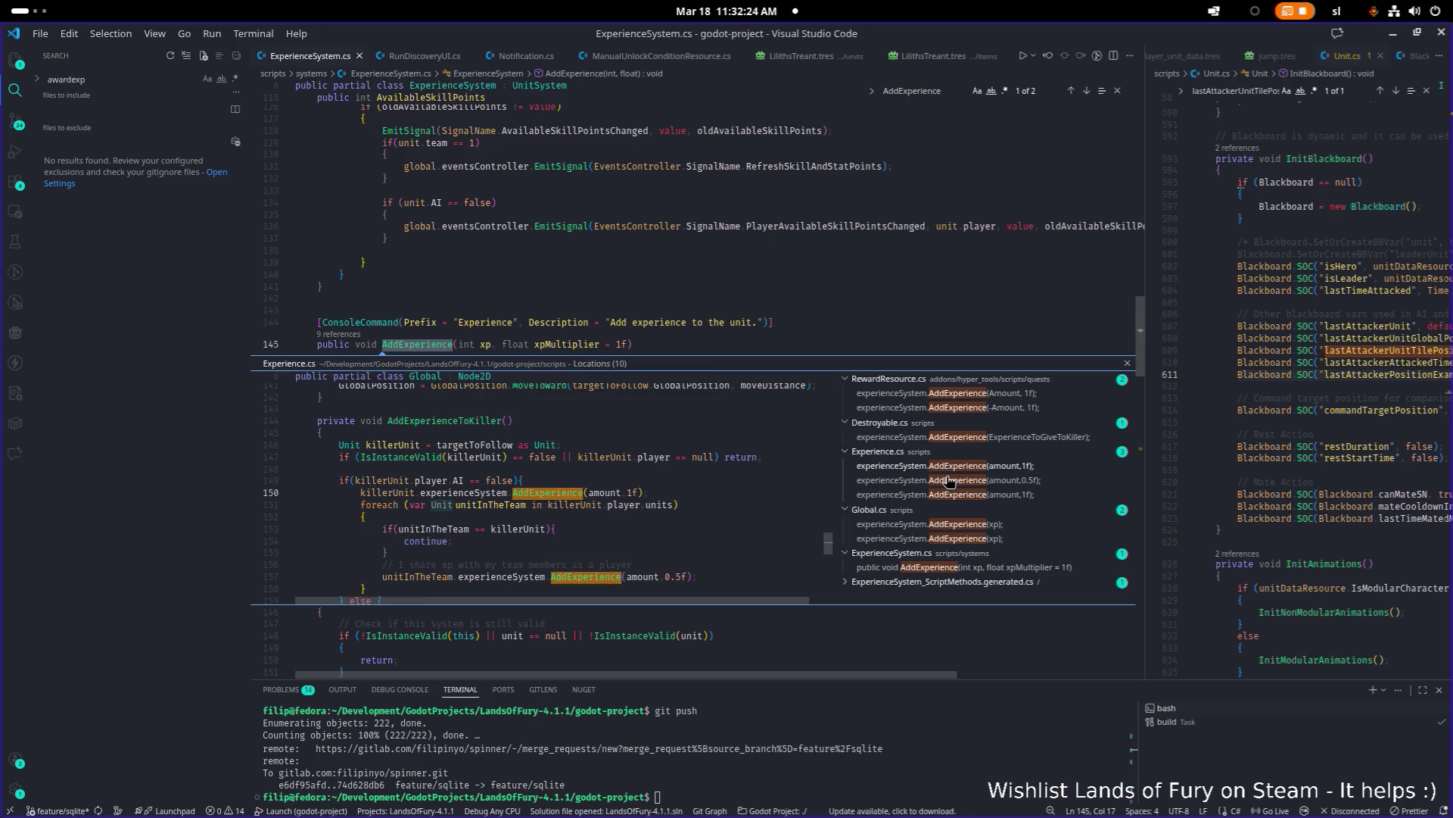
{"action": "double_click", "coordinate": [632, 490]}
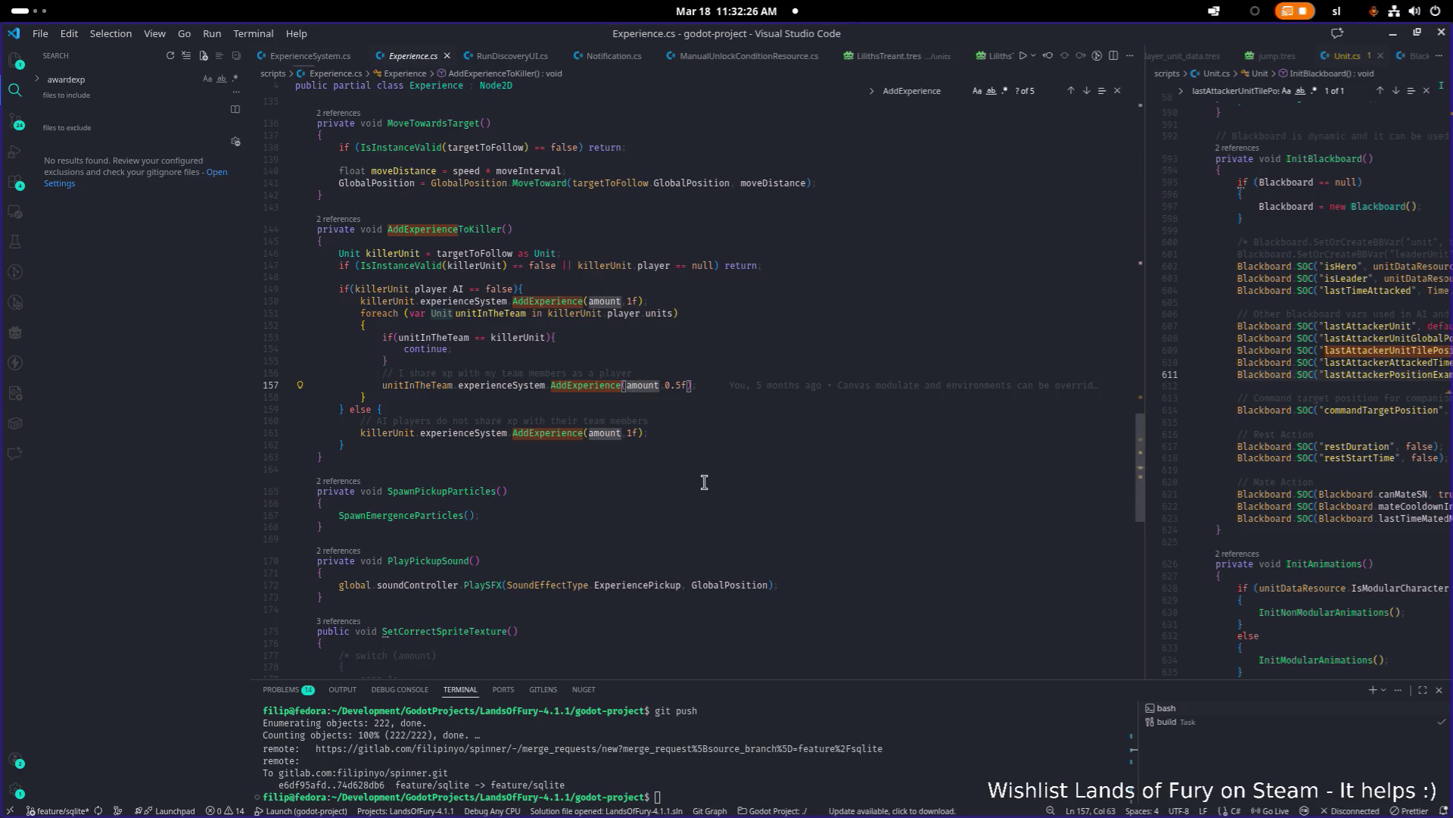
{"action": "key", "text": "ctrl+alt+minus"}
{"action": "left_click", "coordinate": [713, 348]}
{"action": "left_click", "coordinate": [339, 252]}
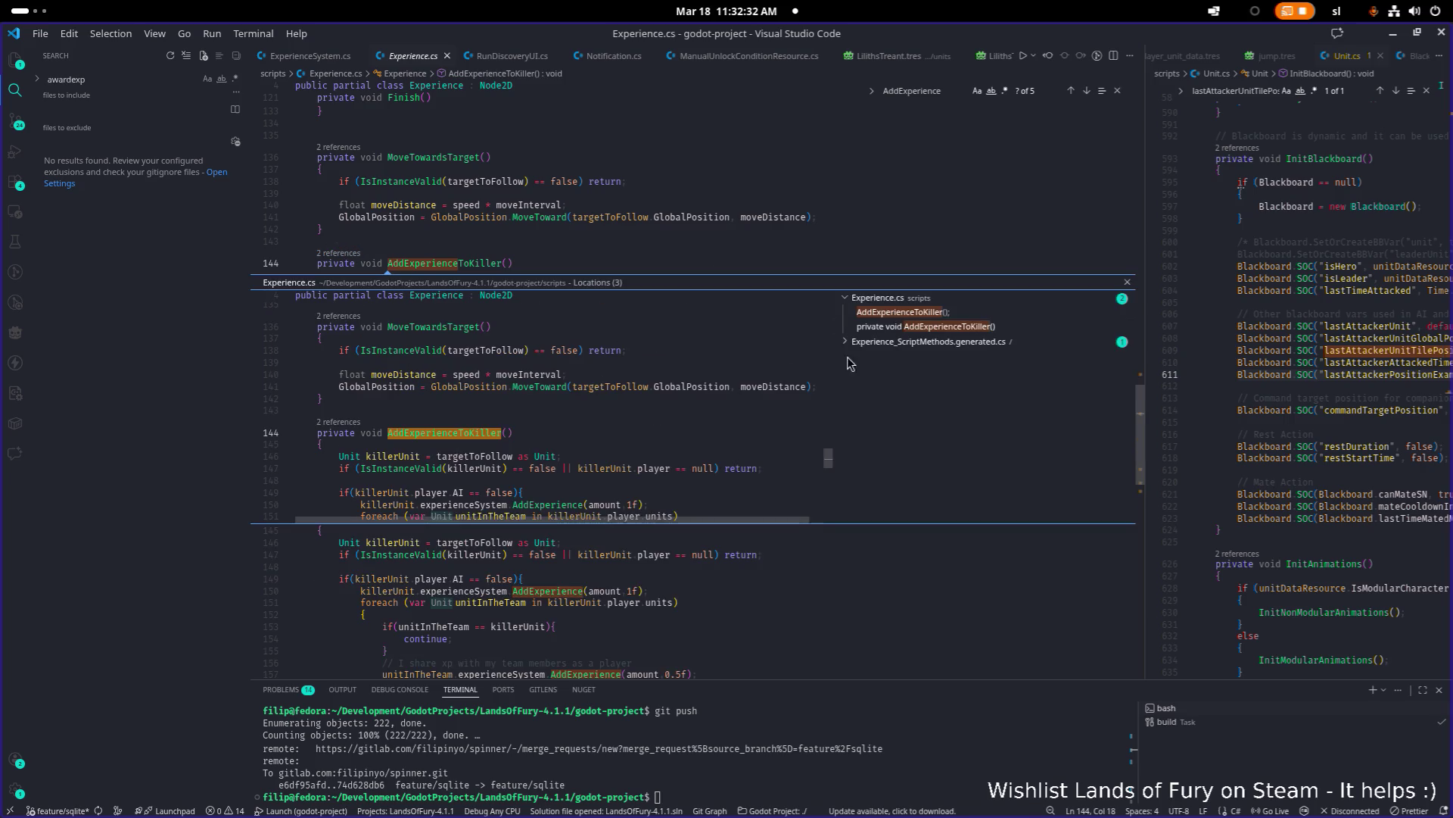
{"action": "scroll", "coordinate": [530, 422], "scroll_direction": "up", "scroll_amount": 2}
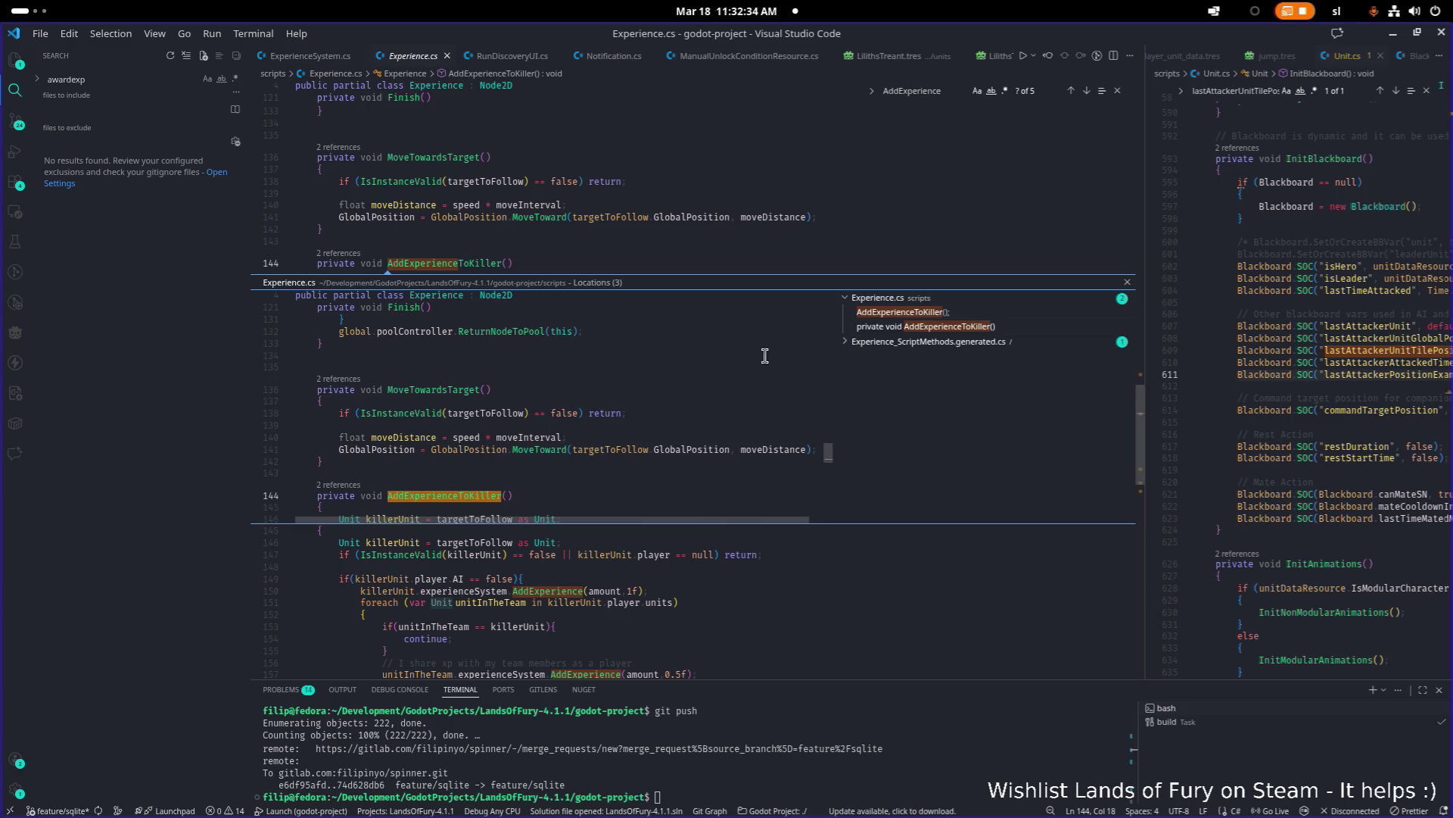
{"action": "left_click", "coordinate": [885, 312]}
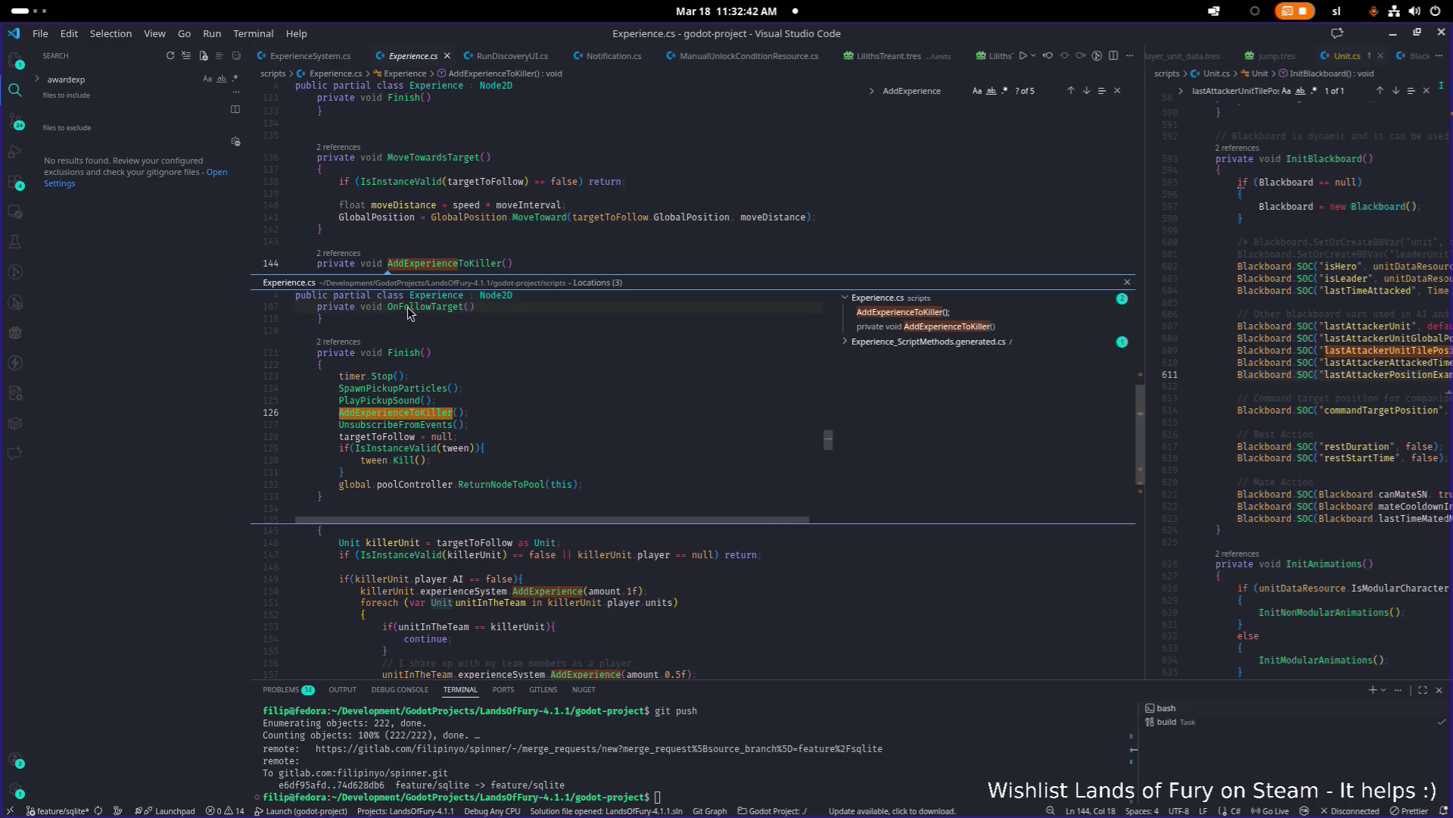
{"action": "scroll", "coordinate": [485, 371], "scroll_direction": "up", "scroll_amount": 1}
{"action": "key", "text": "Escape"}
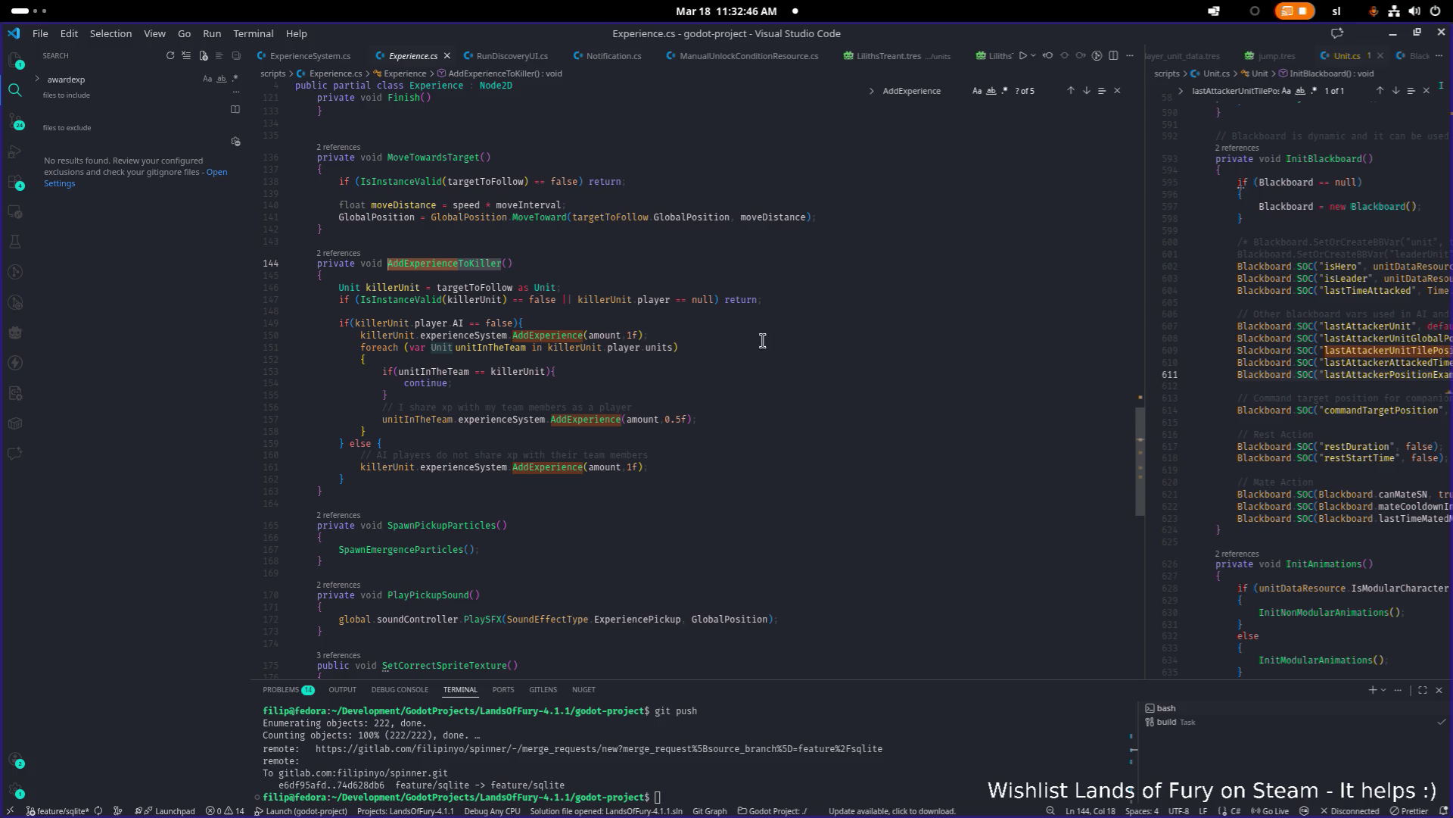
{"action": "left_click", "coordinate": [792, 324]}
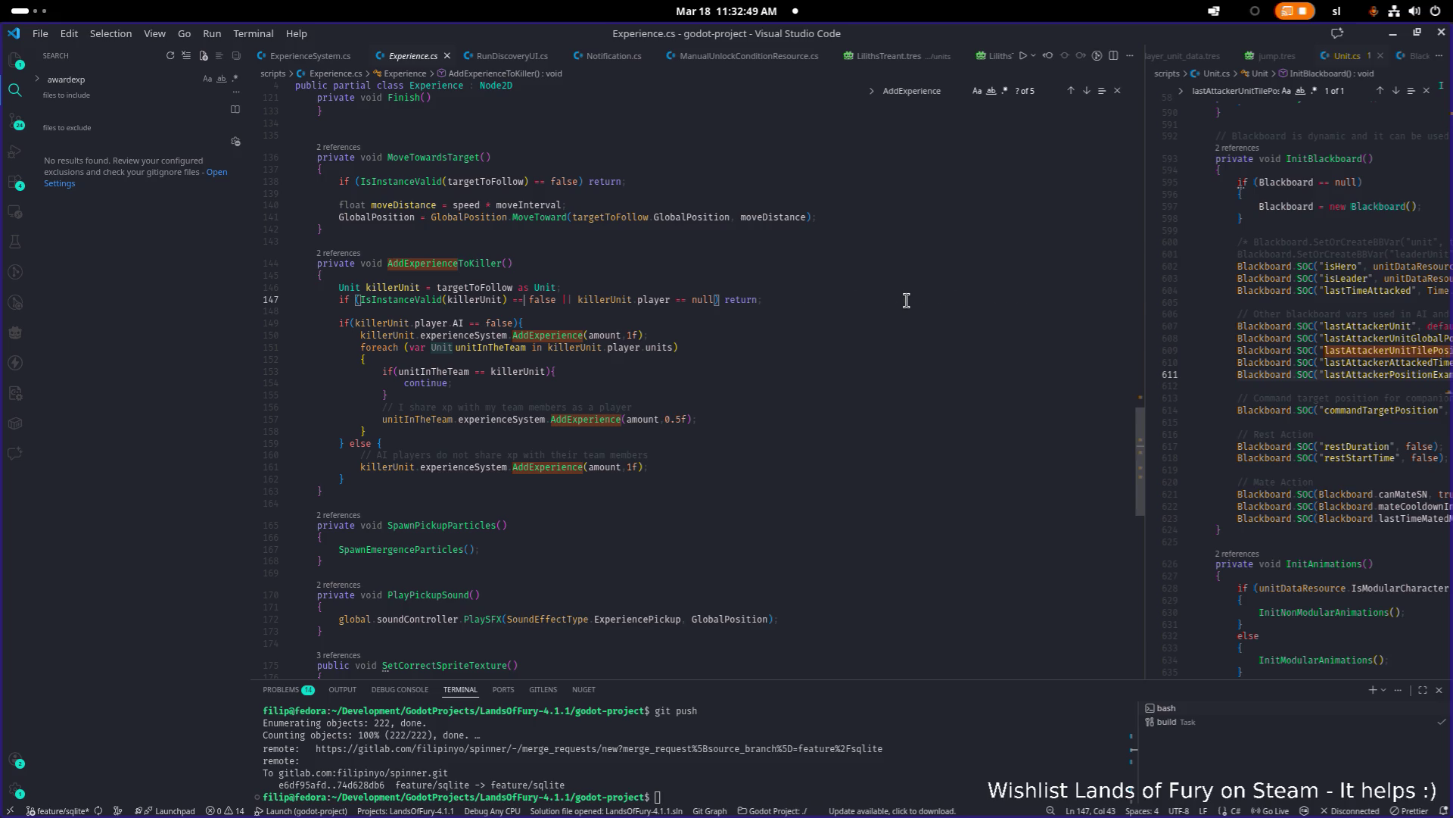
Step: Split the early-return if conditions in AddExperienceToKiller onto separate lines
{"action": "key", "text": "ctrl+shift+Return"}
{"action": "key", "text": "ctrl+shift+Return"}
{"action": "type", "text": "AllowLeveling"}
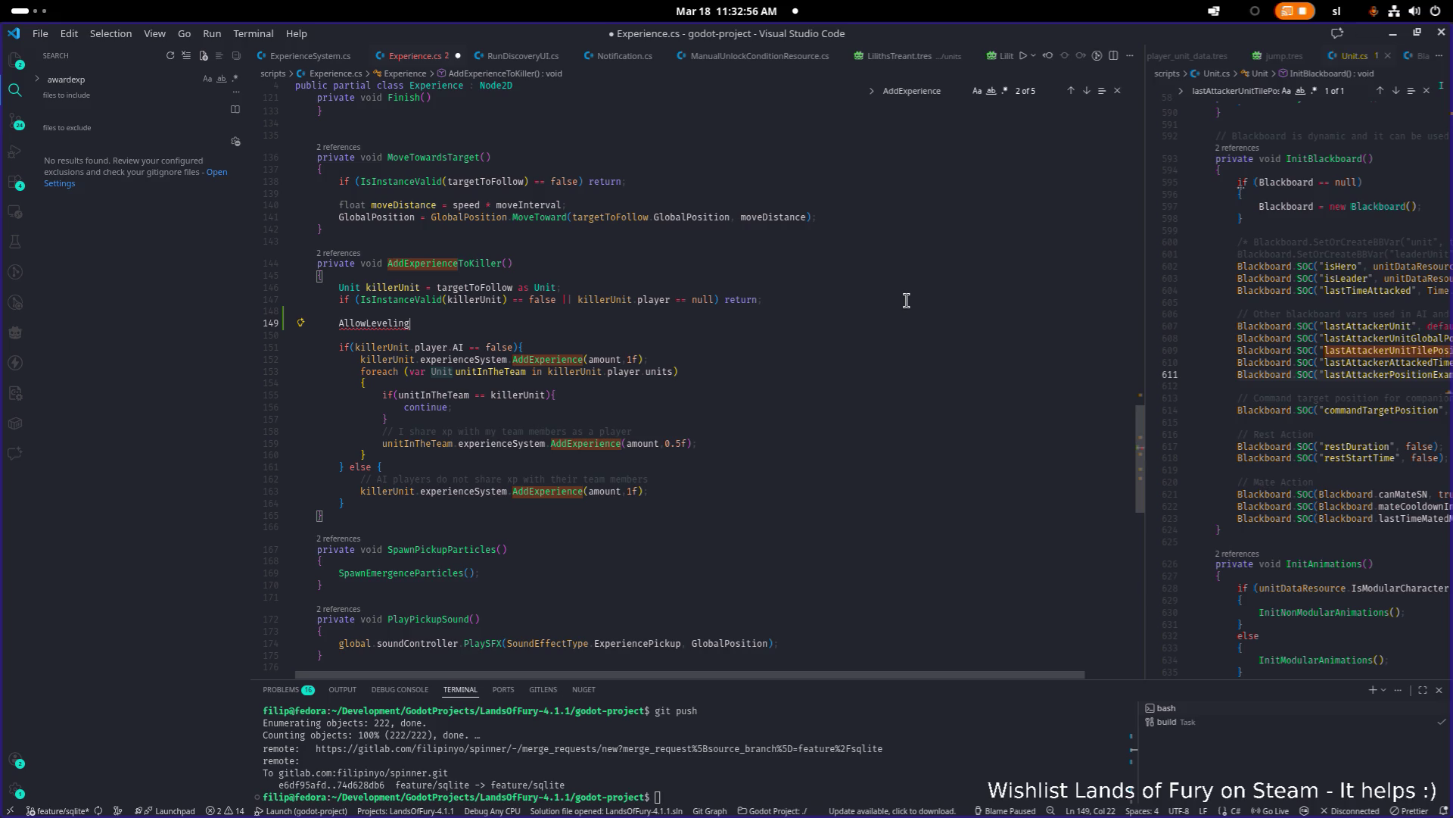
{"action": "key", "text": "ctrl+z"}
{"action": "key", "text": "ctrl+z"}
{"action": "key", "text": "ctrl+z"}
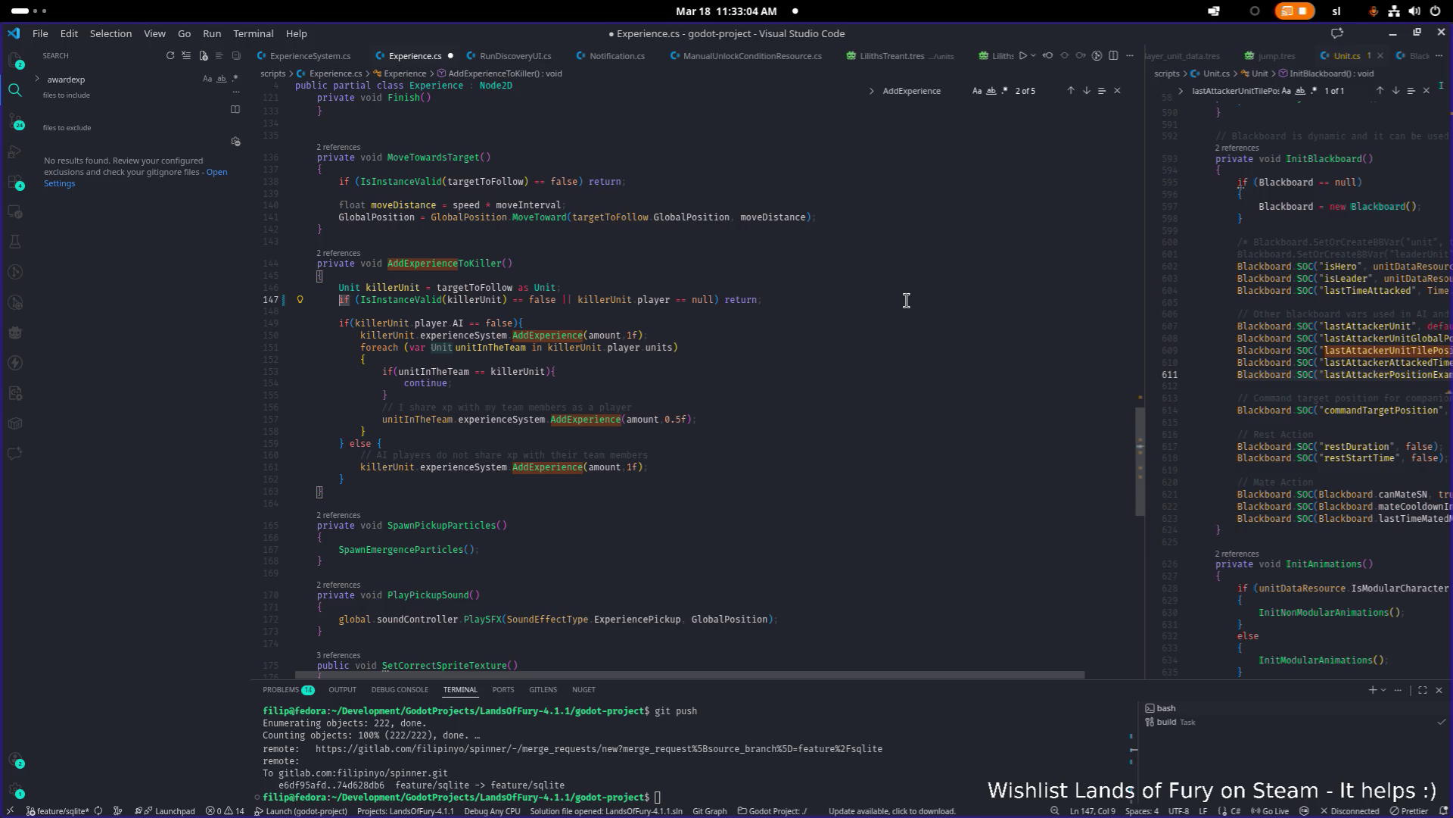
{"action": "key", "text": "ctrl+z"}
{"action": "key", "text": "ctrl+Right"}
{"action": "key", "text": "ctrl+Right"}
{"action": "key", "text": "ctrl+Right"}
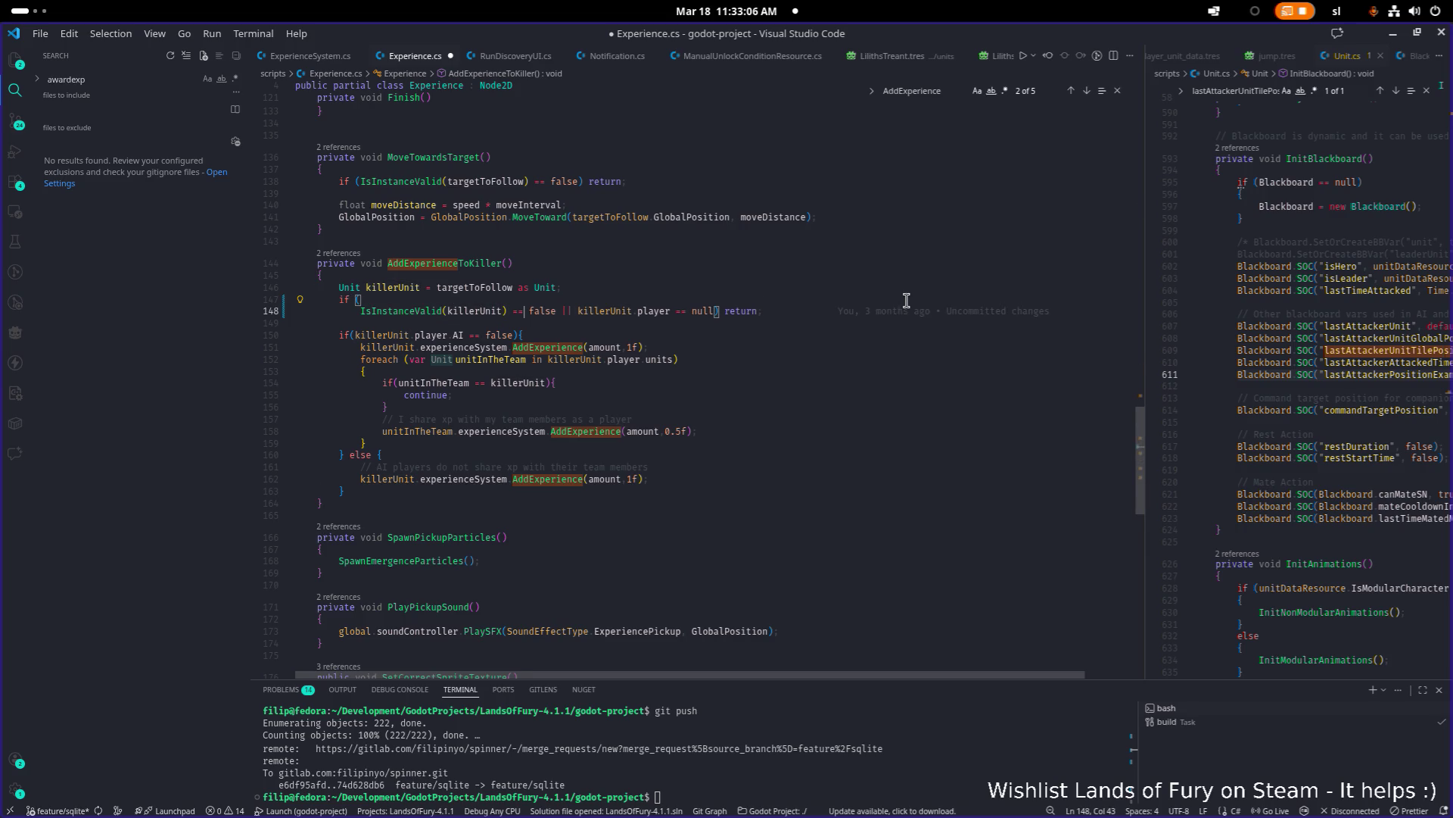
{"action": "key", "text": "Return"}
{"action": "key", "text": "ctrl+Right"}
{"action": "key", "text": "ctrl+Right"}
{"action": "key", "text": "ctrl+Right"}
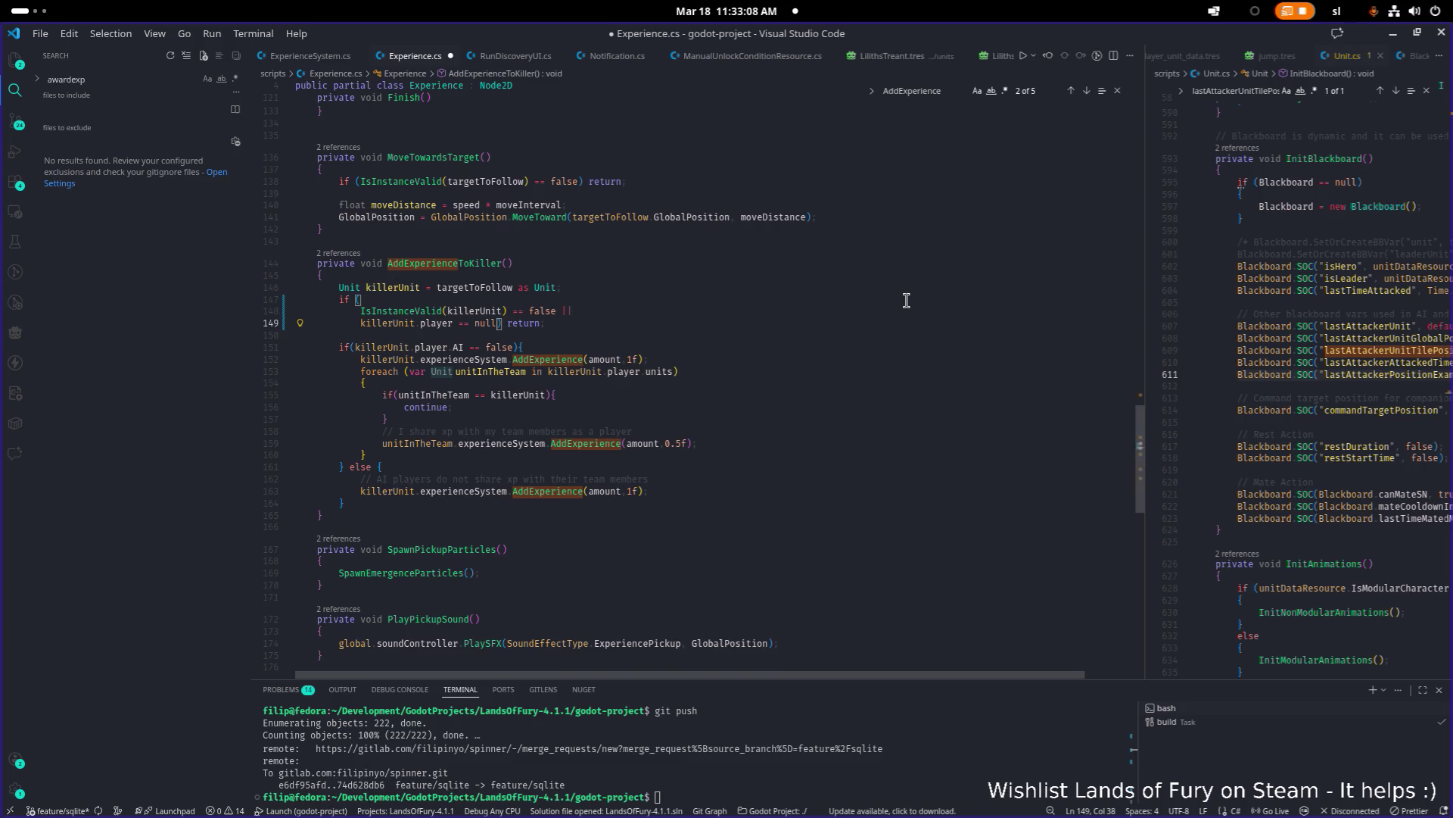
{"action": "key", "text": "Return"}
{"action": "key", "text": "Up"}
{"action": "key", "text": "End"}
Step: Add '|| killerUnit.unitDataResource.AllowLeveling' to the condition and save Experience.cs
{"action": "type", "text": "||"}
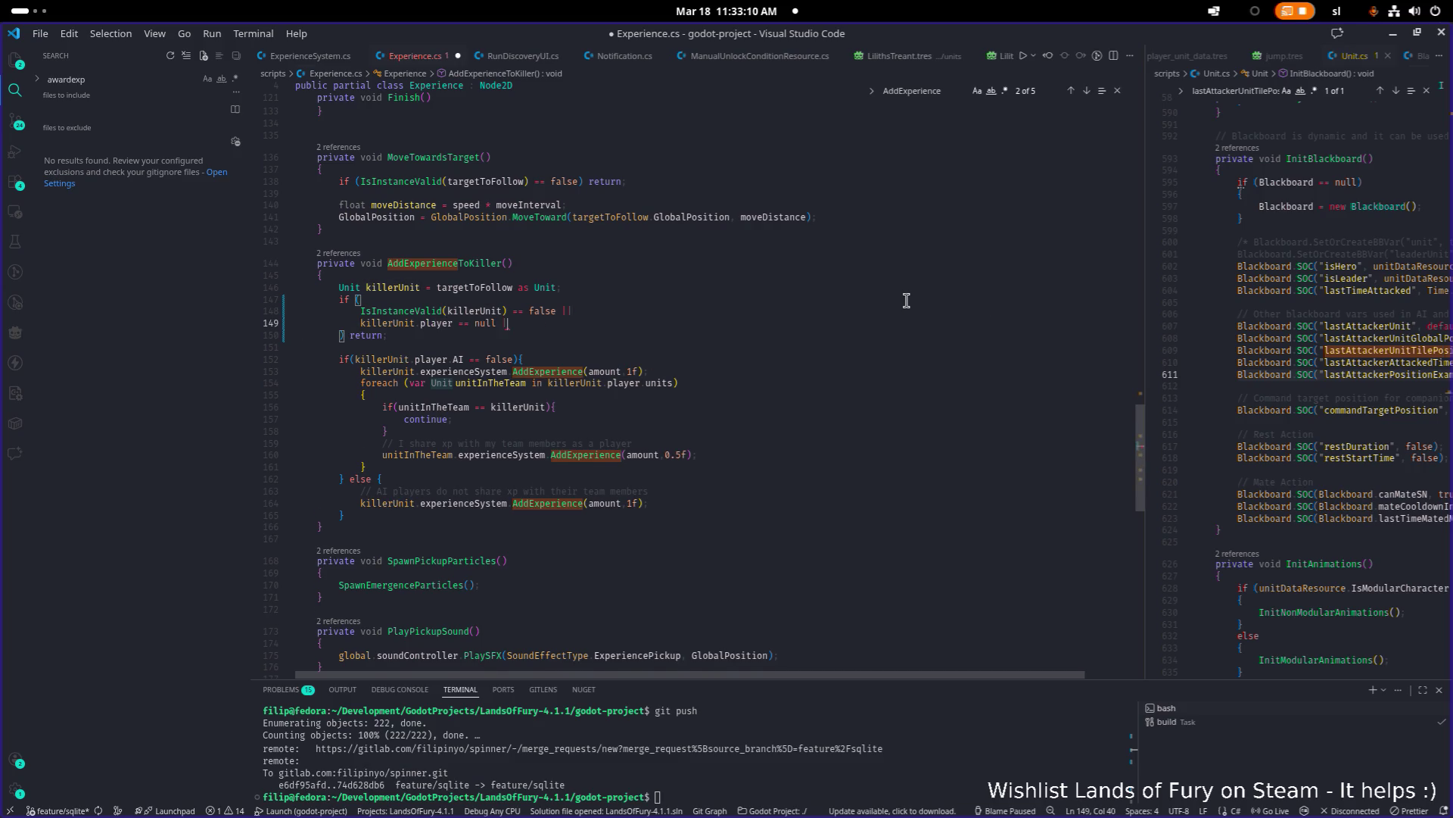
{"action": "key", "text": "Return"}
{"action": "type", "text": "killerUnit.uni"}
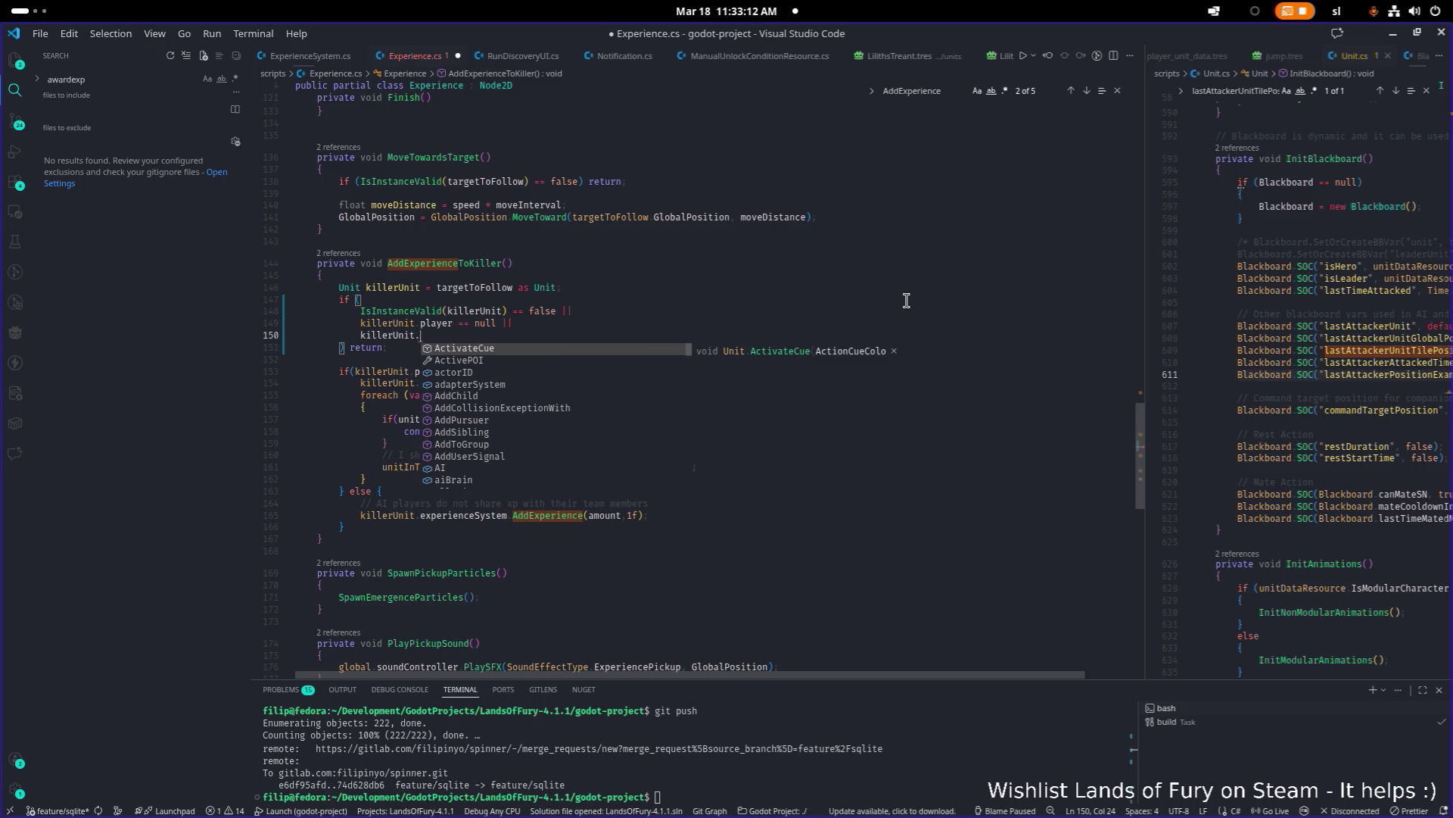
{"action": "type", "text": "tDataResource."}
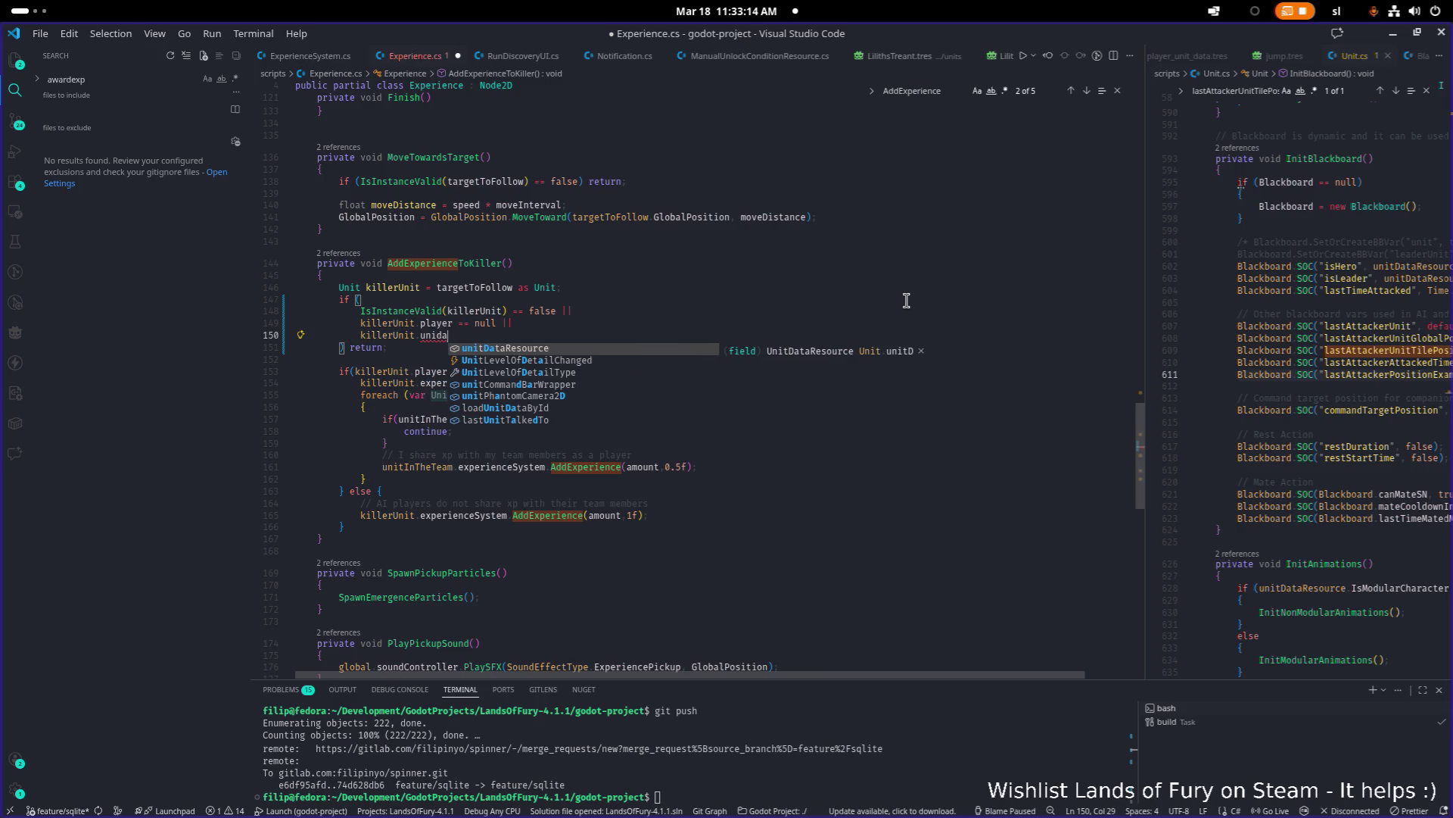
{"action": "type", "text": "re"}
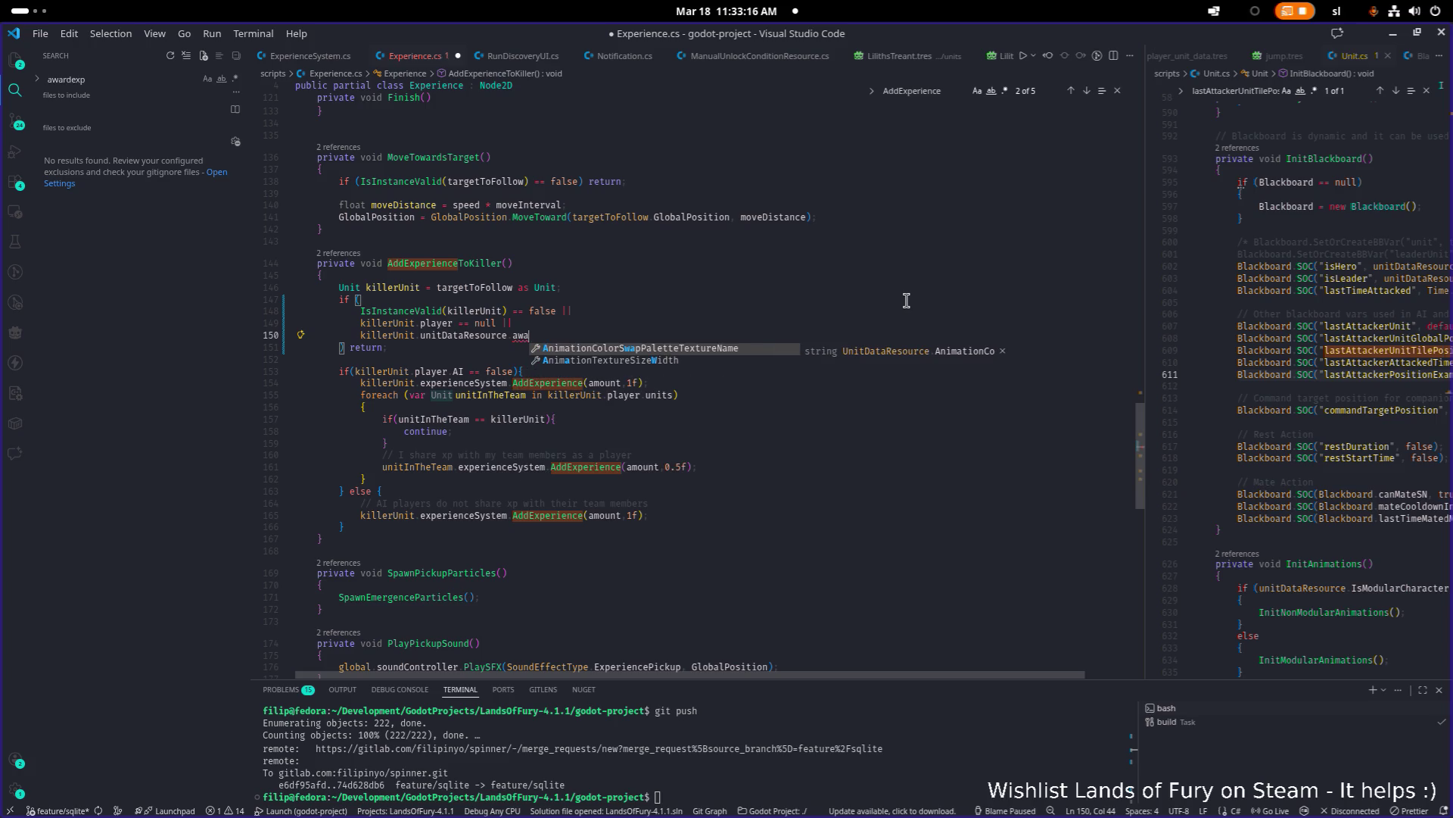
{"action": "type", "text": "wa"}
{"action": "key", "text": "BackSpace"}
{"action": "key", "text": "BackSpace"}
{"action": "key", "text": "BackSpace"}
{"action": "type", "text": "allo"}
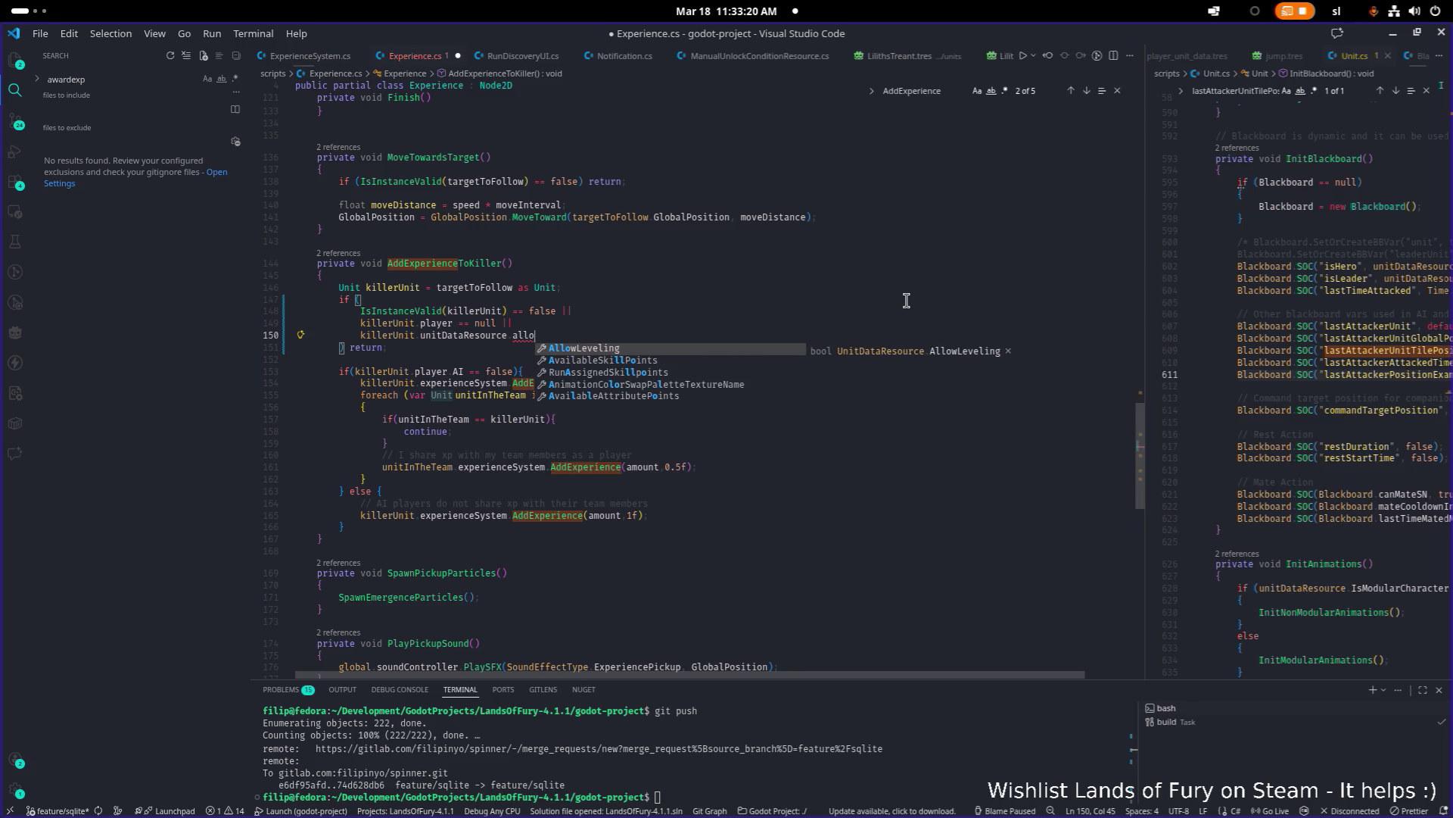
{"action": "key", "text": "Tab"}
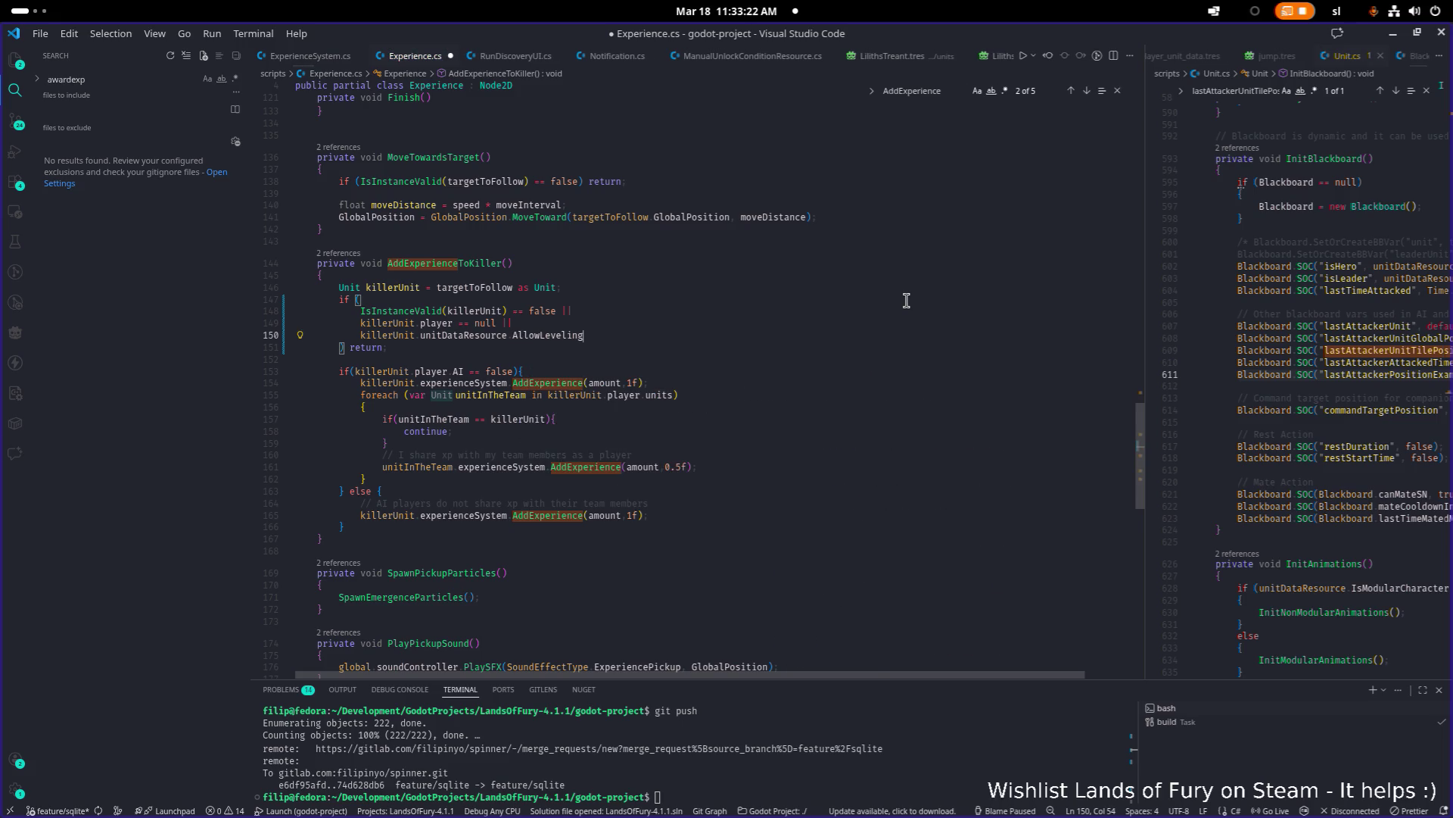
{"action": "key", "text": "ctrl+s"}
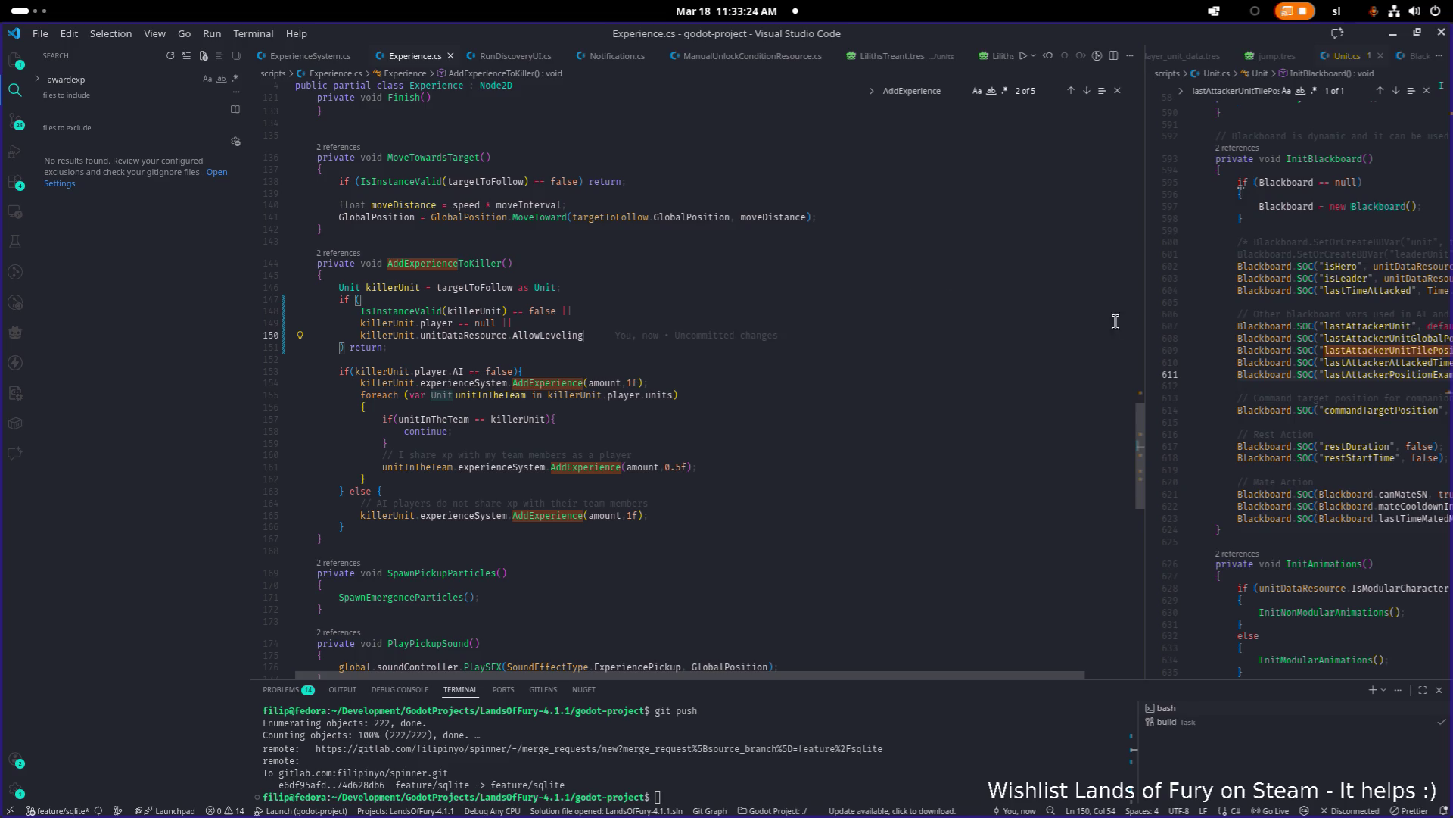
Step: Widen the Unit.cs editor and open UnitDataResource.cs with quick open
{"action": "left_click_drag", "start_coordinate": [1141, 349], "coordinate": [908, 352]}
{"action": "left_click", "coordinate": [1366, 365]}
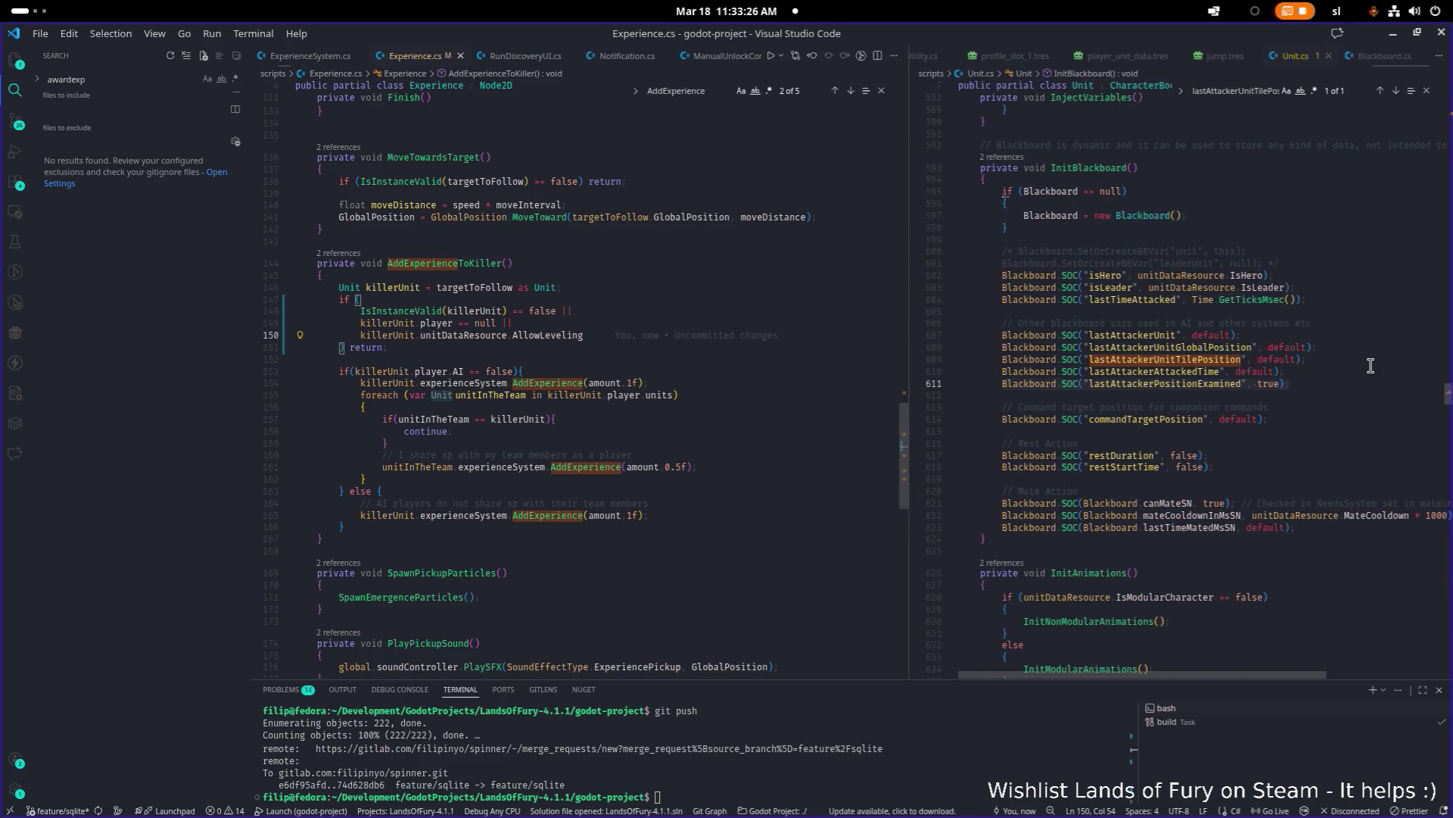
{"action": "key", "text": "ctrl+p"}
{"action": "type", "text": "unit"}
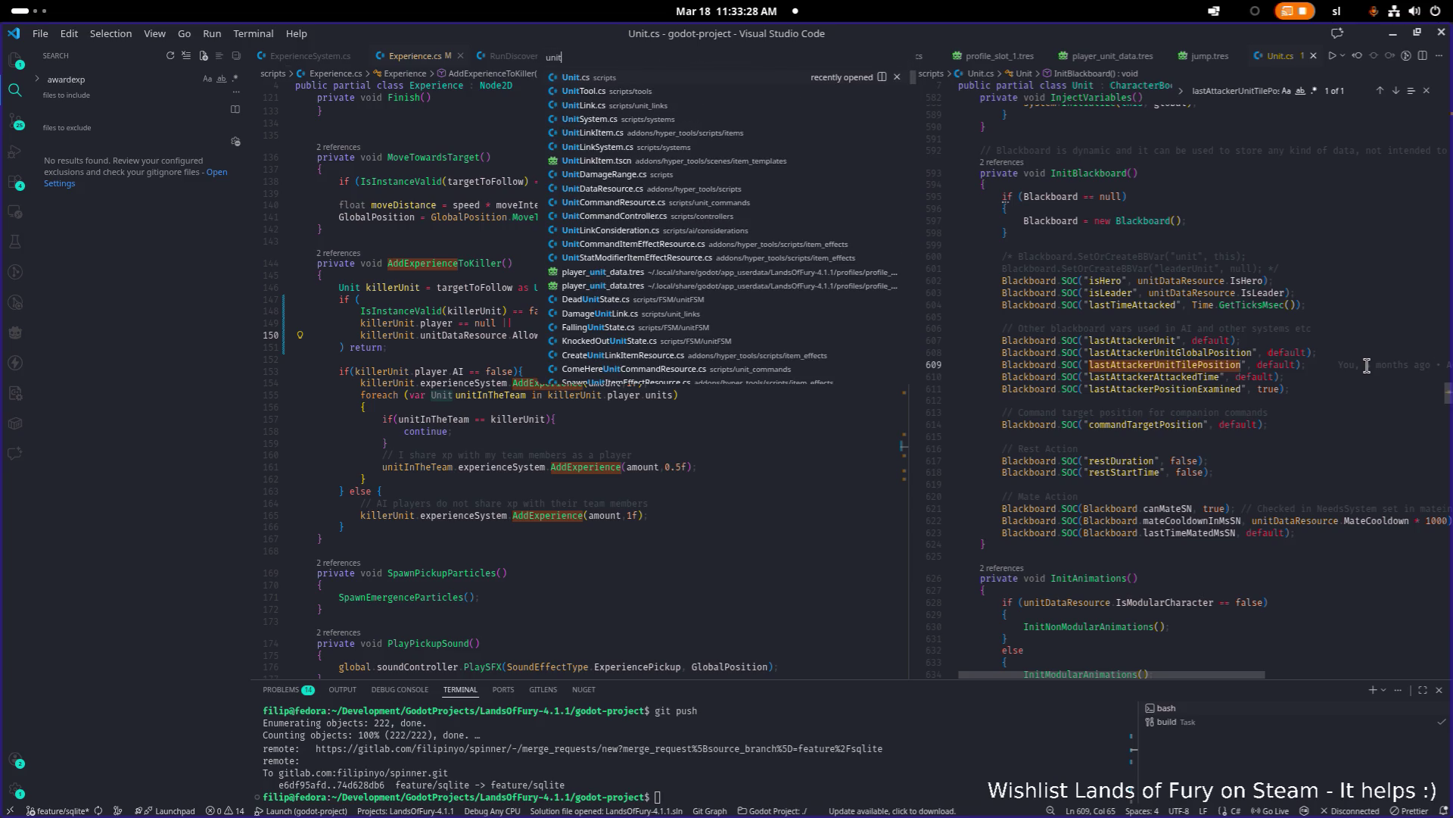
{"action": "type", "text": "dat"}
{"action": "key", "text": "Return"}
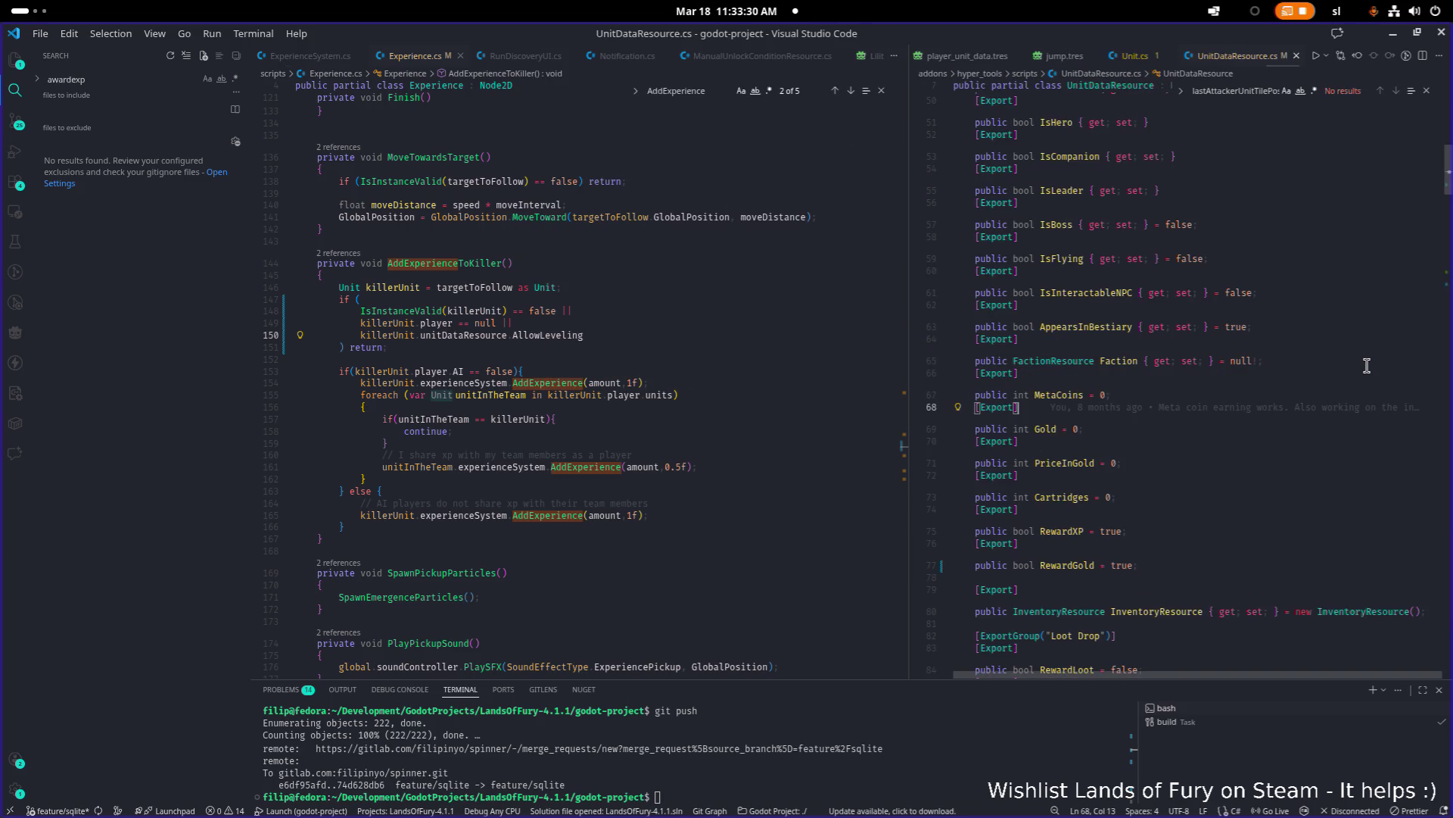
Step: Find the AllowLeveling property and rename it to AllowEarningExperience in both files
{"action": "key", "text": "ctrl+f"}
{"action": "type", "text": "allow"}
{"action": "left_click", "coordinate": [1352, 386]}
{"action": "left_click", "coordinate": [1084, 388]}
{"action": "key", "text": "F2"}
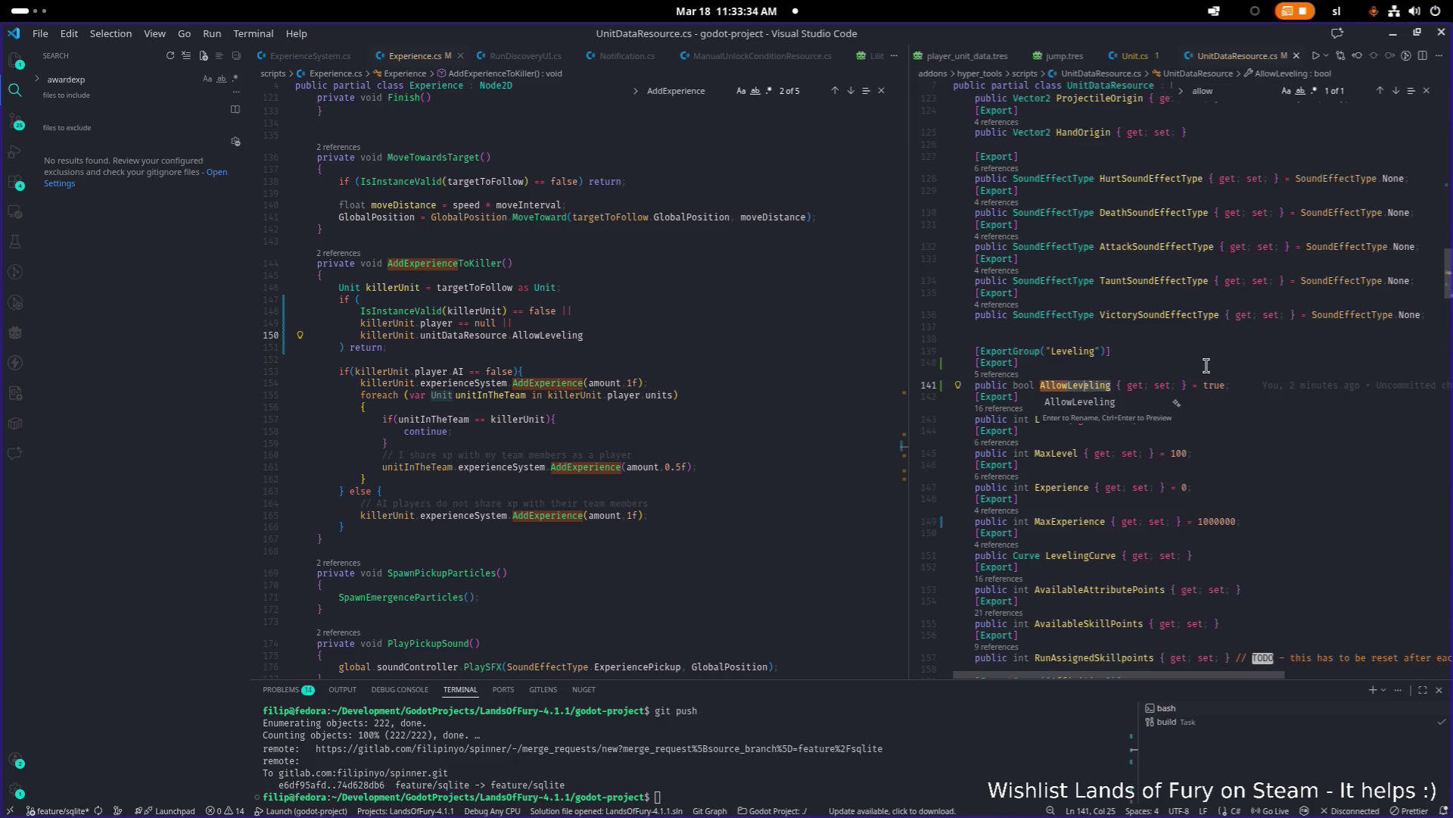
{"action": "key", "text": "shift+End"}
{"action": "type", "text": "EarningExperie"}
{"action": "type", "text": "nce"}
{"action": "key", "text": "Return"}
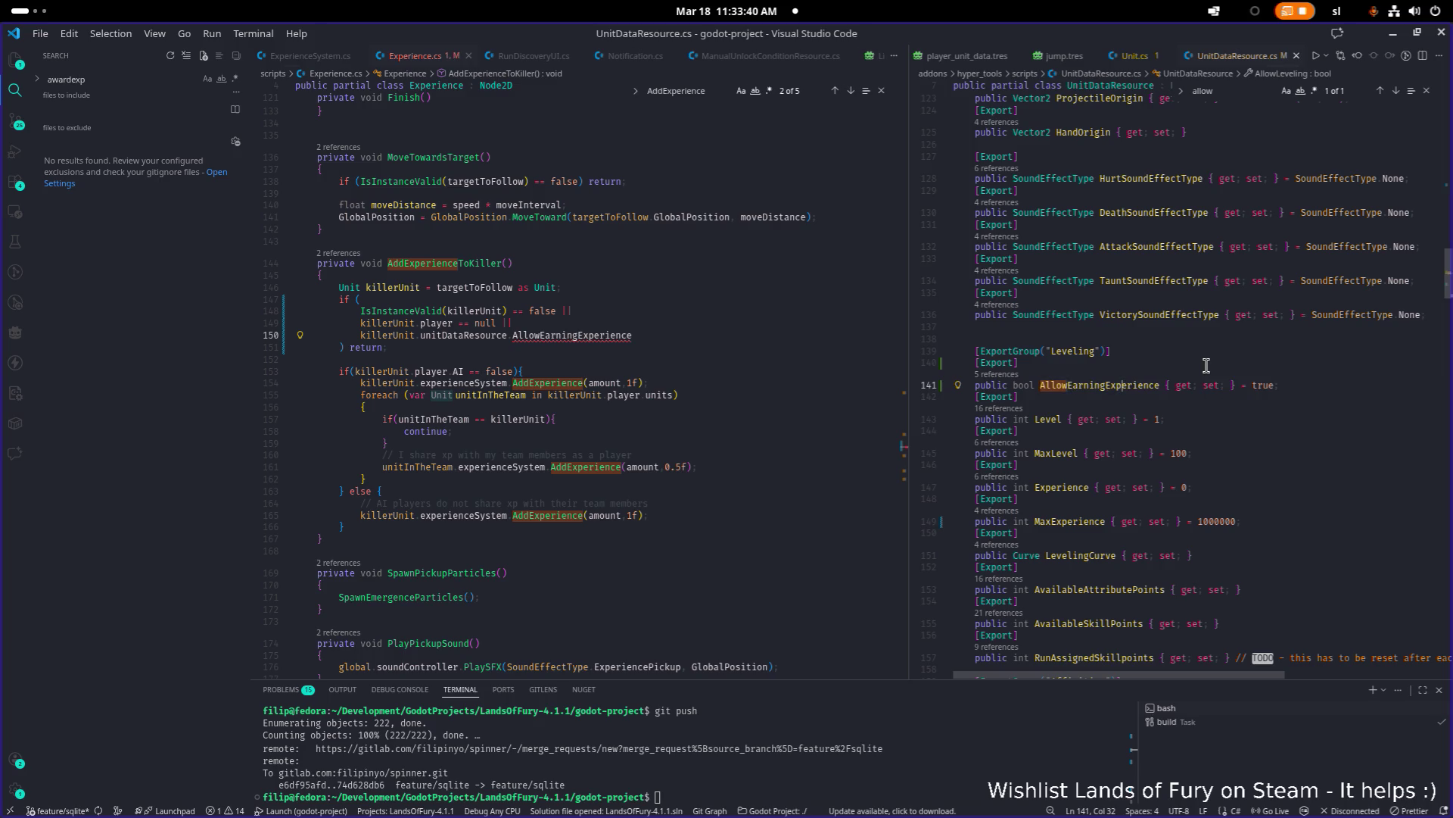
{"action": "left_click", "coordinate": [775, 318]}
Step: Complete line 150's check as AllowEarningExperience == false and save Experience.cs
{"action": "key", "text": "Down"}
{"action": "key", "text": "End"}
{"action": "type", "text": ")"}
{"action": "key", "text": "BackSpace"}
{"action": "type", "text": "== false"}
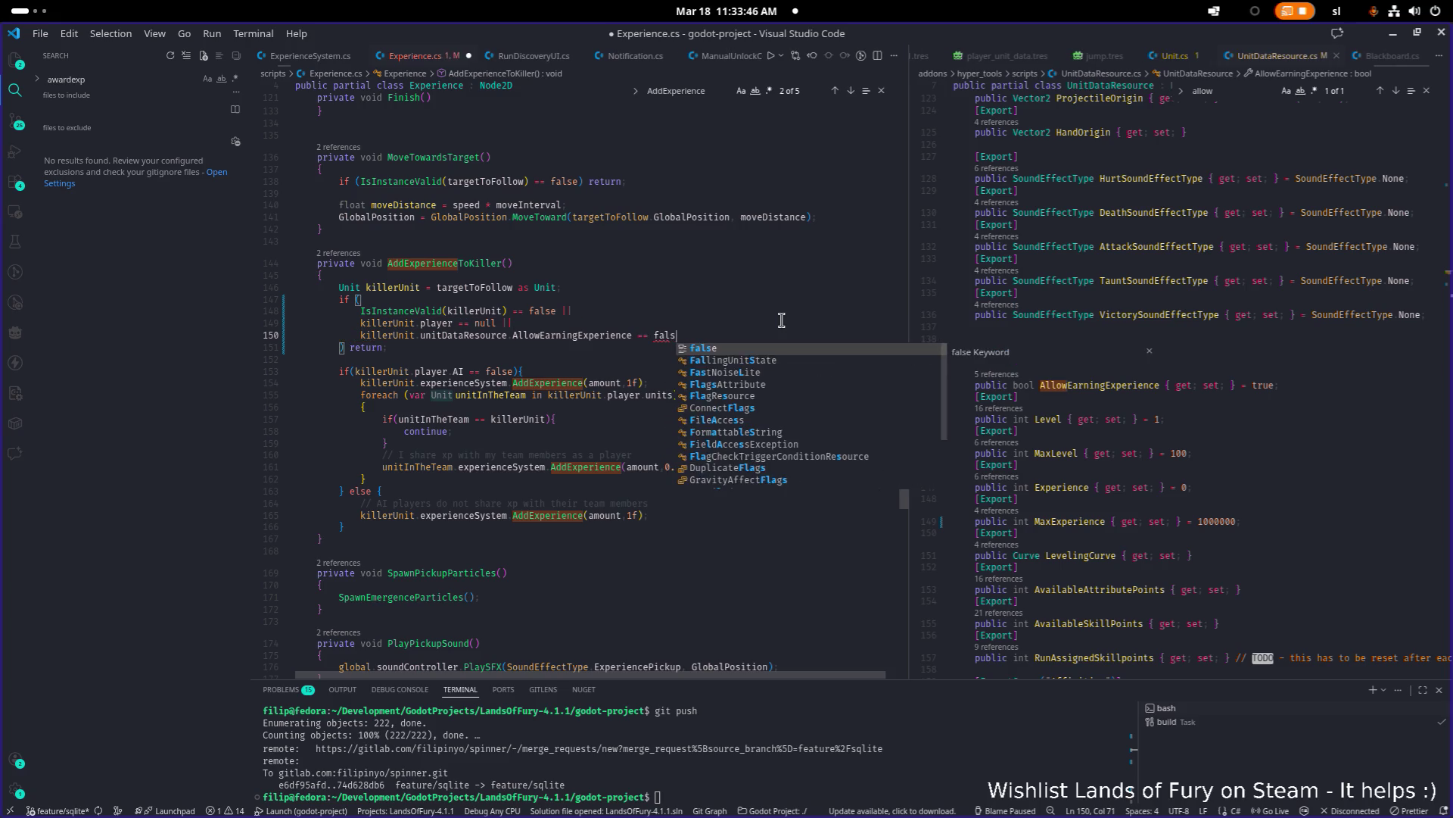
{"action": "key", "text": "ctrl+s"}
Step: Review the killer experience and team-member loop code around lines 153–157
{"action": "key", "text": "ctrl+2"}
{"action": "left_click", "coordinate": [610, 424]}
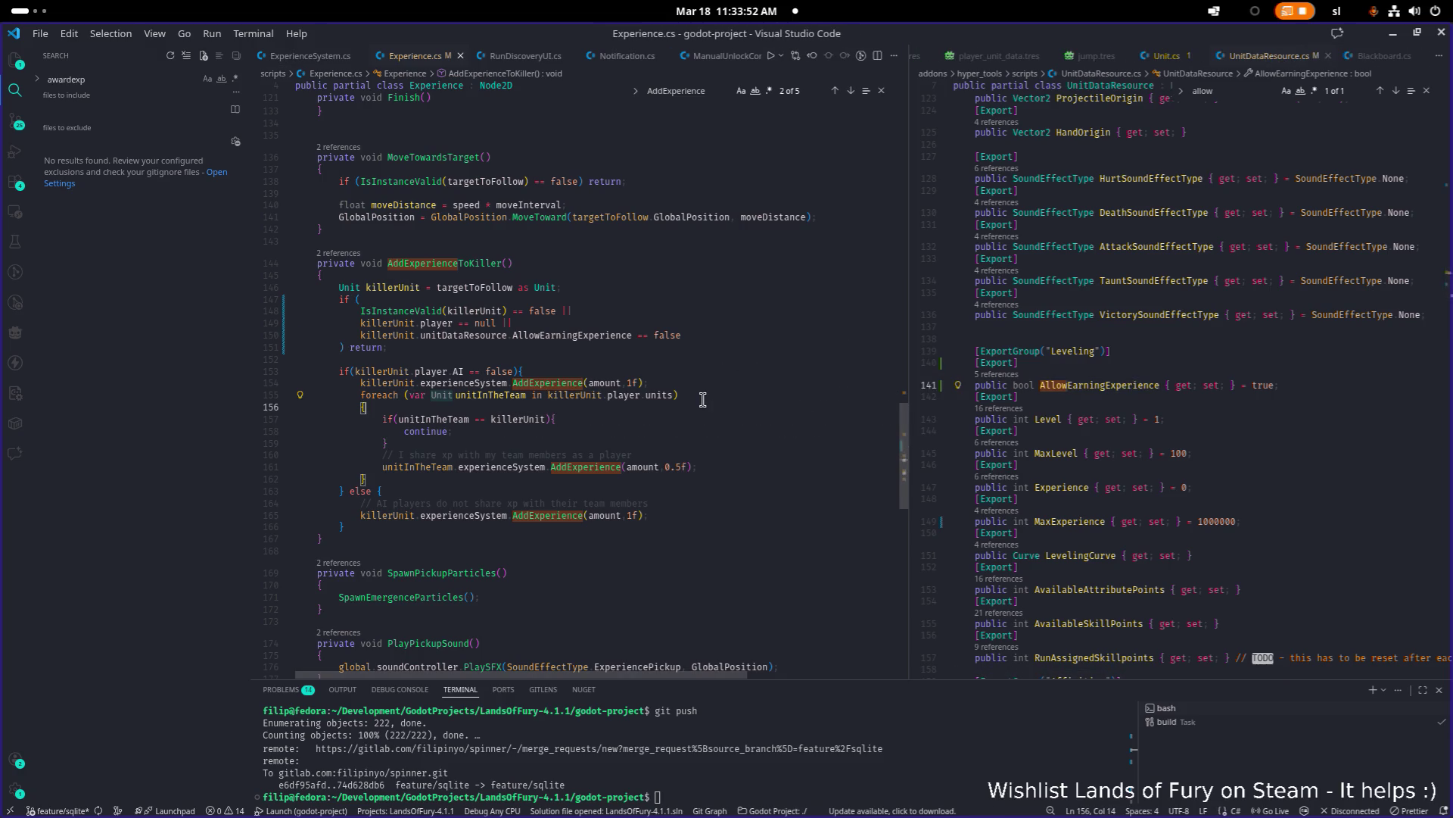
{"action": "key", "text": "Up"}
{"action": "key", "text": "Up"}
{"action": "key", "text": "Up"}
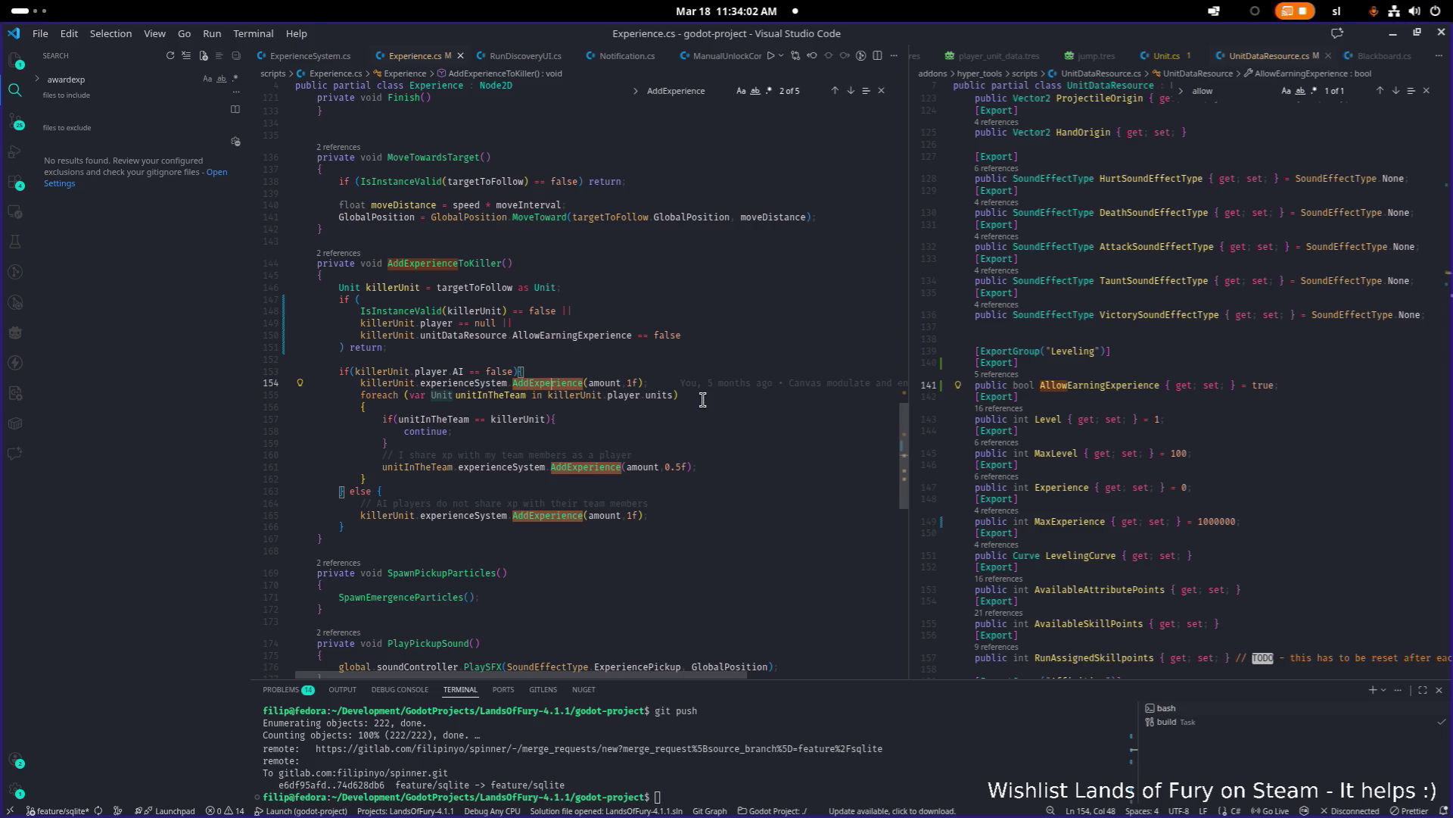
{"action": "key", "text": "Up"}
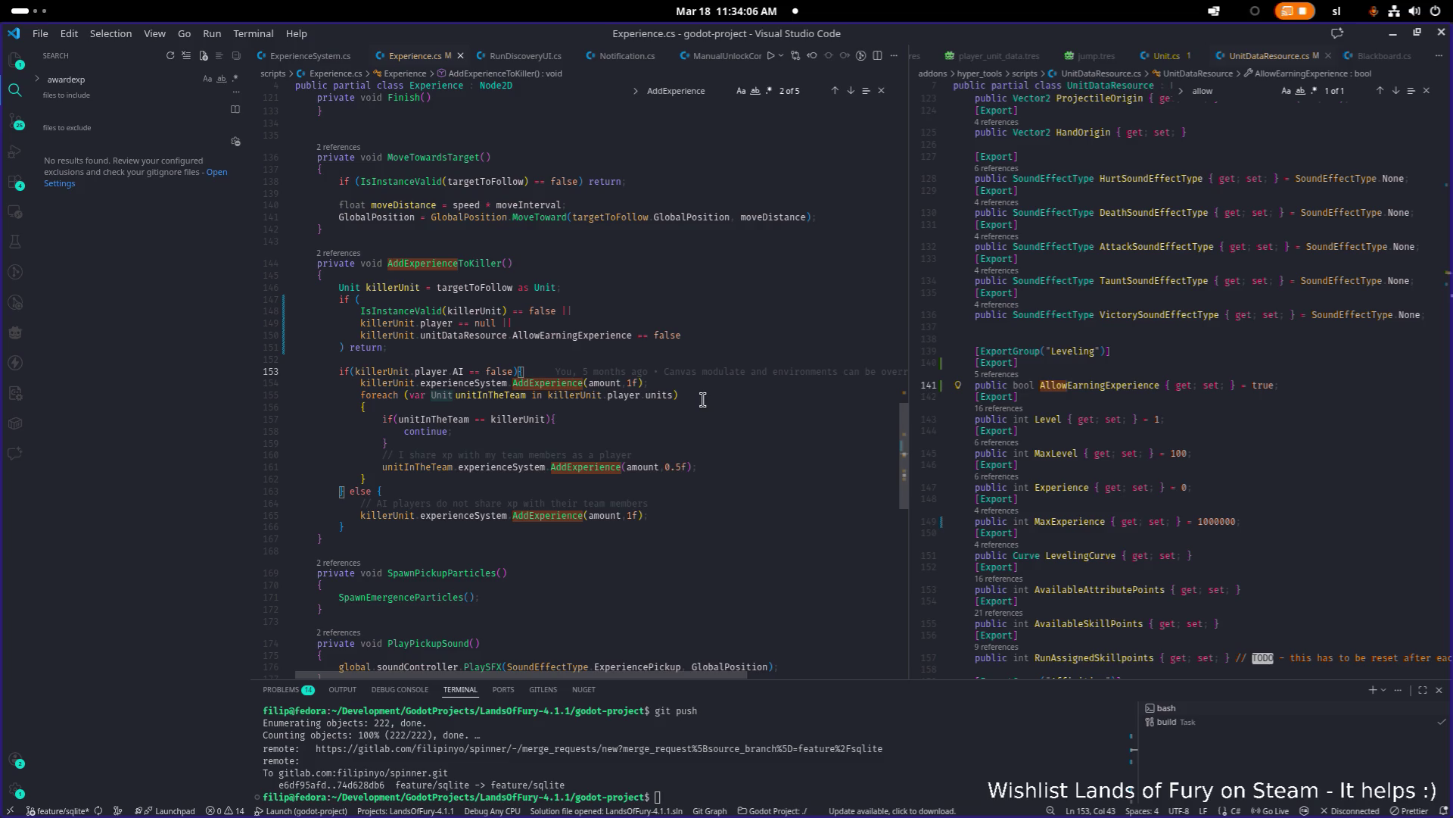
{"action": "key", "text": "Down"}
{"action": "key", "text": "Down"}
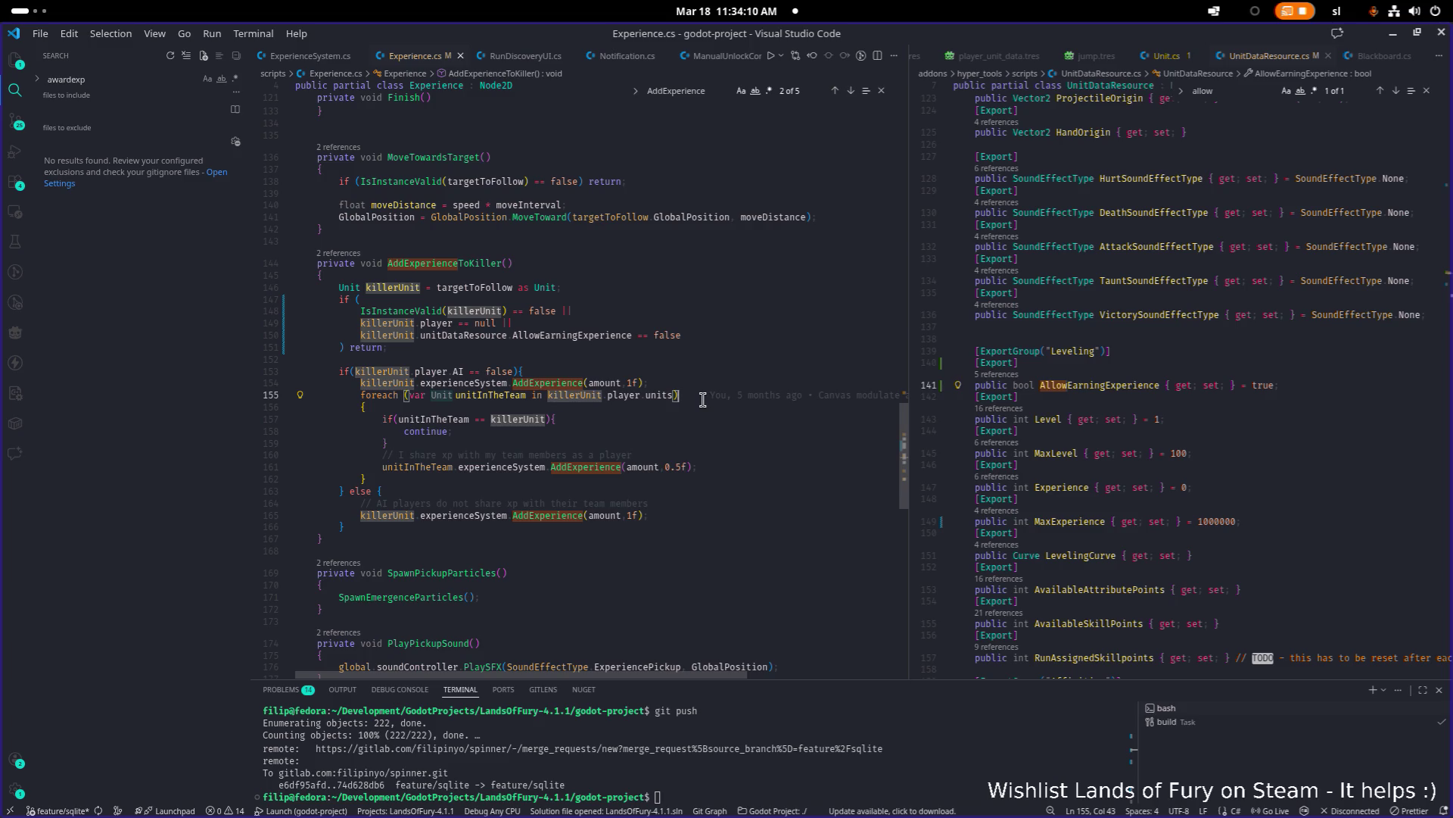
{"action": "key", "text": "Down"}
{"action": "key", "text": "Down"}
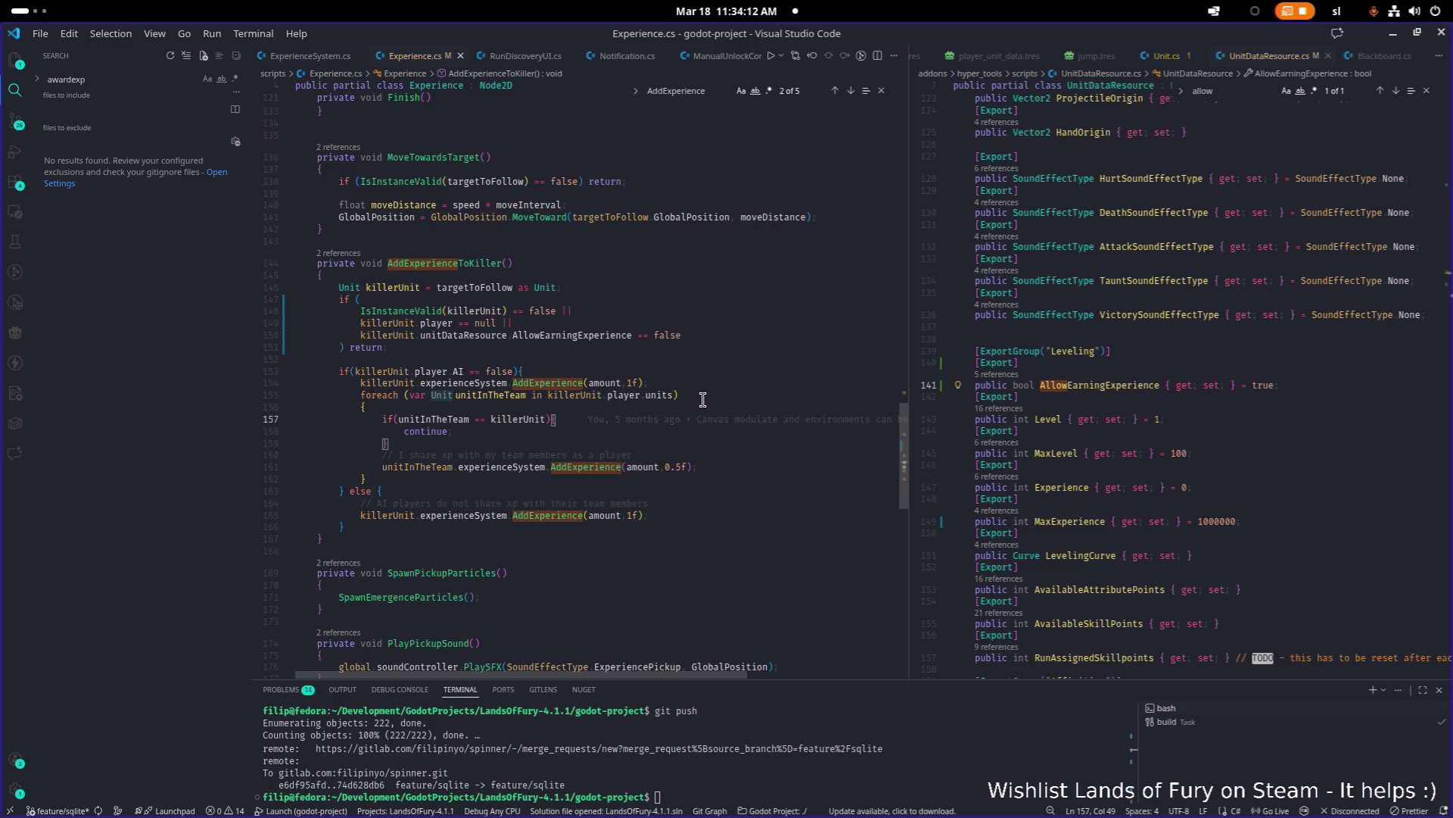
Step: Extend line 157's if with '|| unitInTheTeam.unitDataResource.AllowEarningExperience == false'
{"action": "type", "text": "|| "}
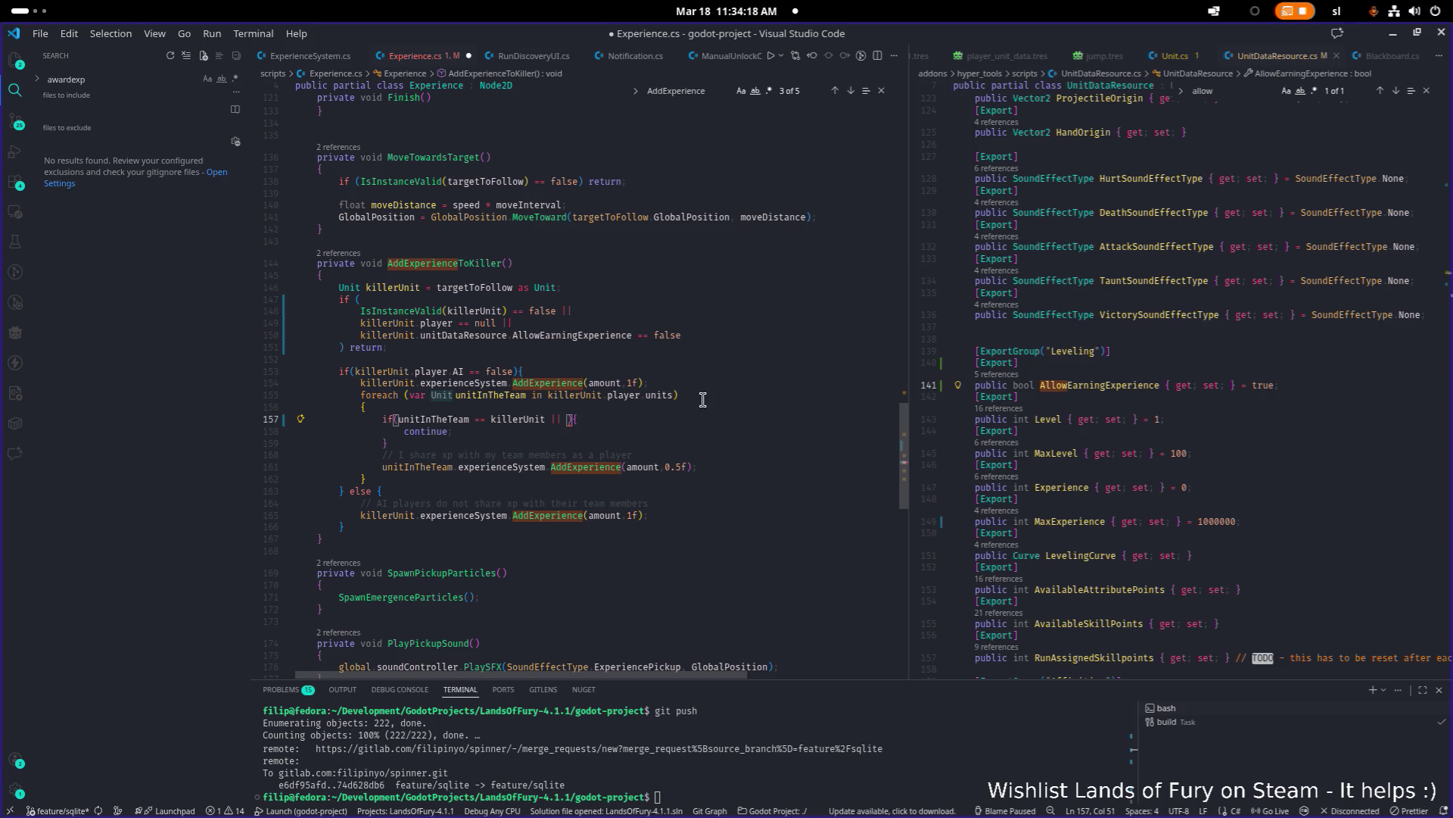
{"action": "type", "text": "uni"}
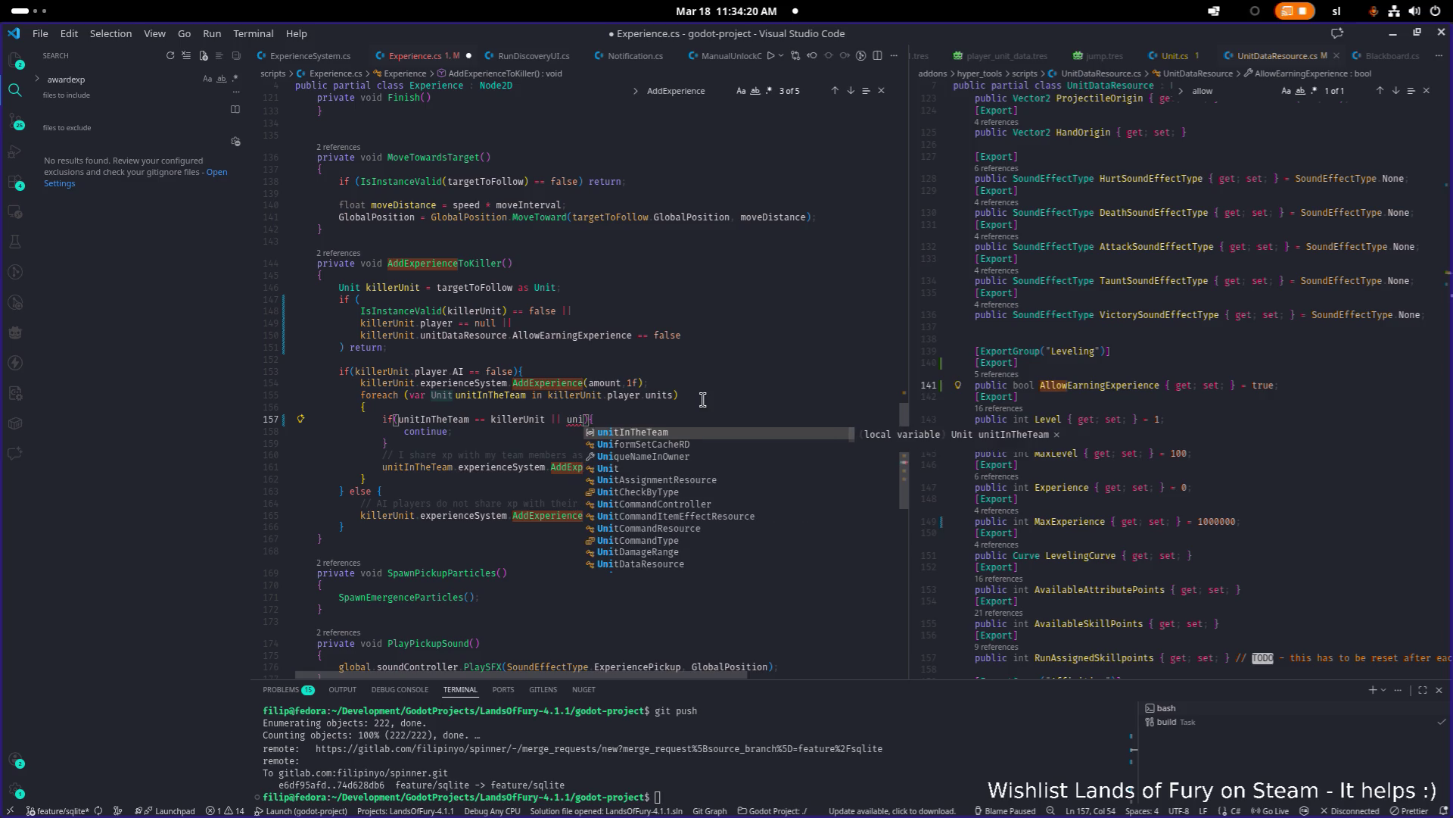
{"action": "key", "text": "Tab"}
{"action": "type", "text": "."}
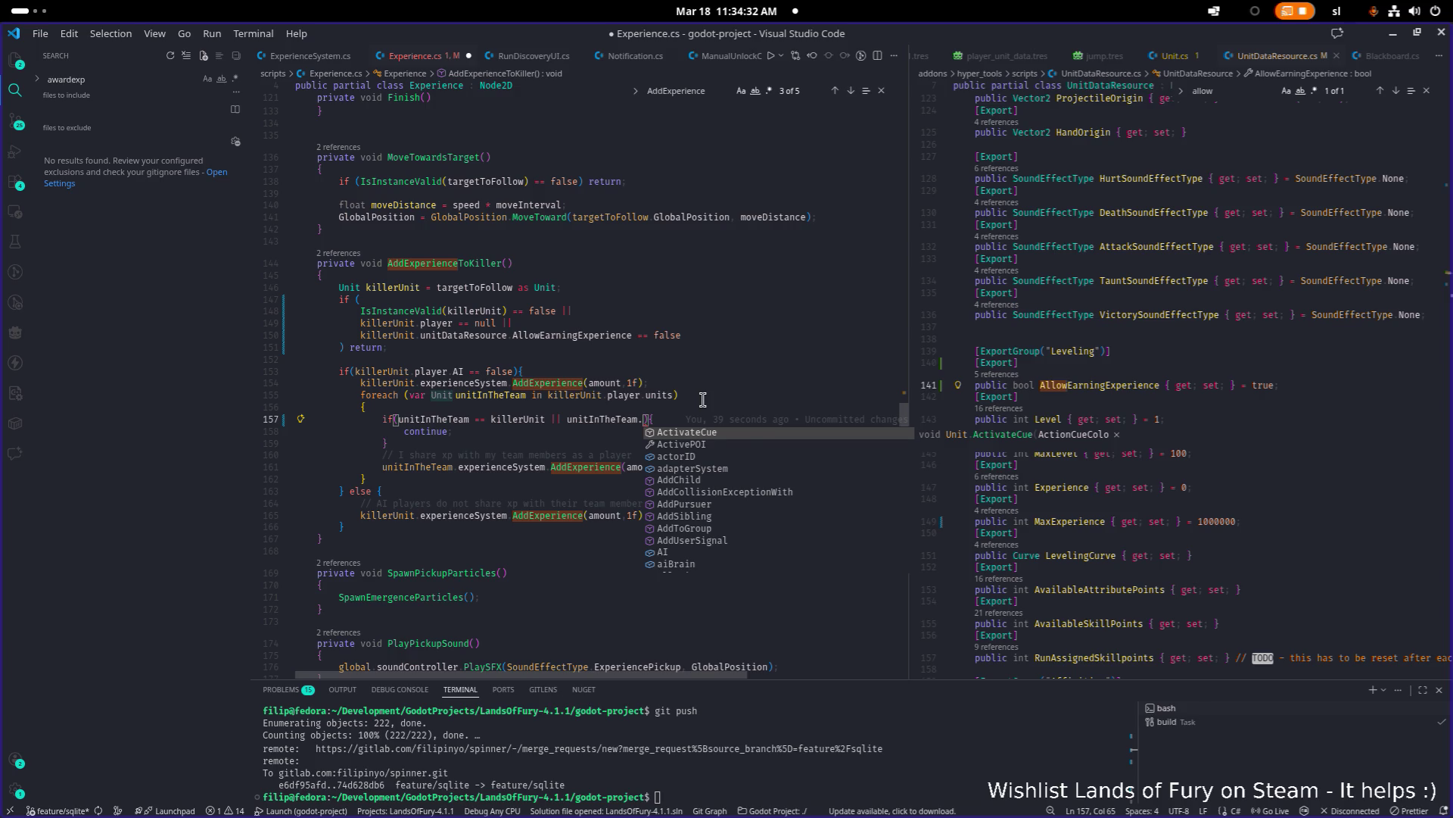
{"action": "type", "text": "al"}
{"action": "key", "text": "BackSpace"}
{"action": "key", "text": "BackSpace"}
{"action": "type", "text": "unida"}
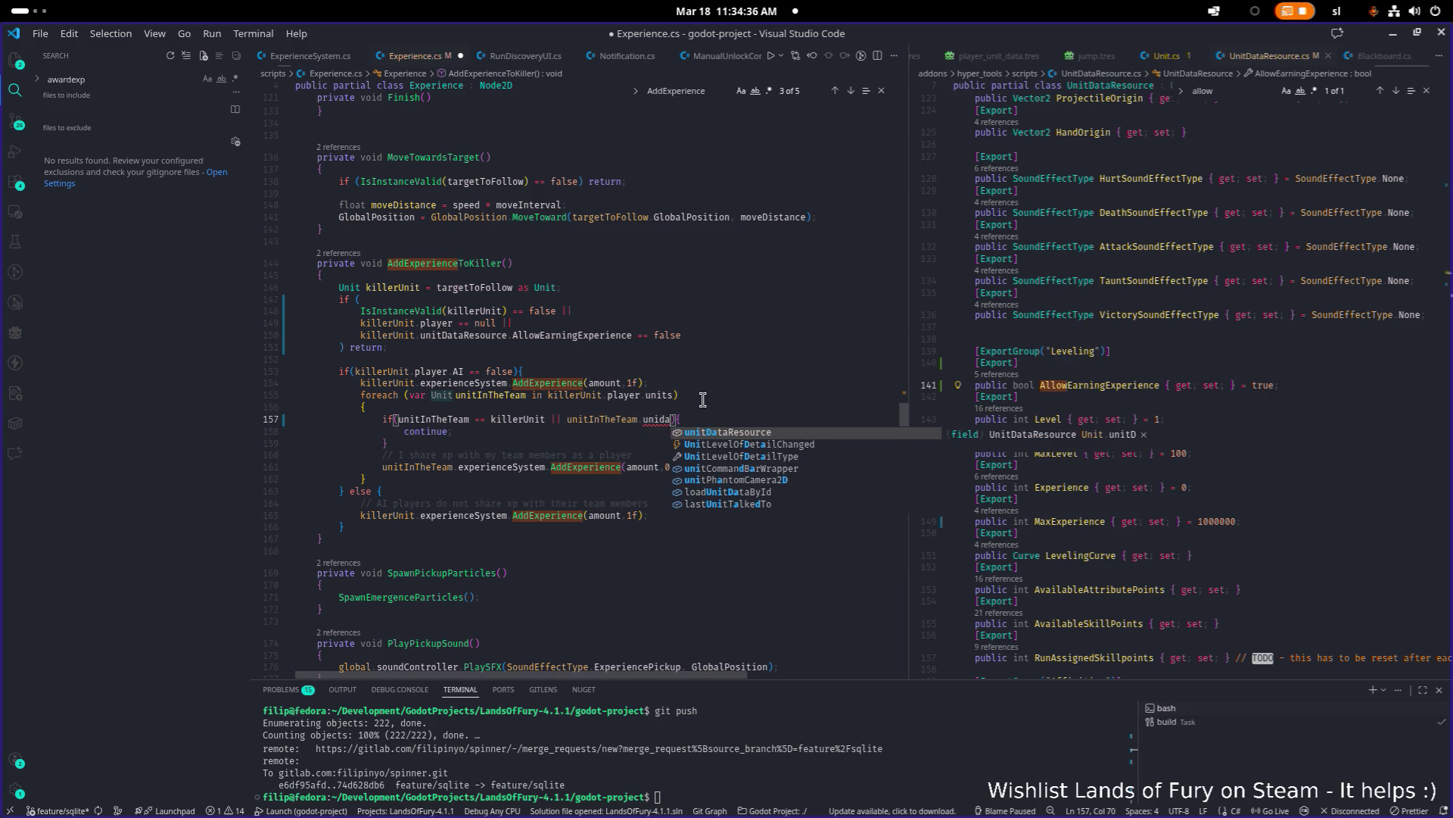
{"action": "key", "text": "Tab"}
{"action": "type", "text": ".al"}
{"action": "key", "text": "Tab"}
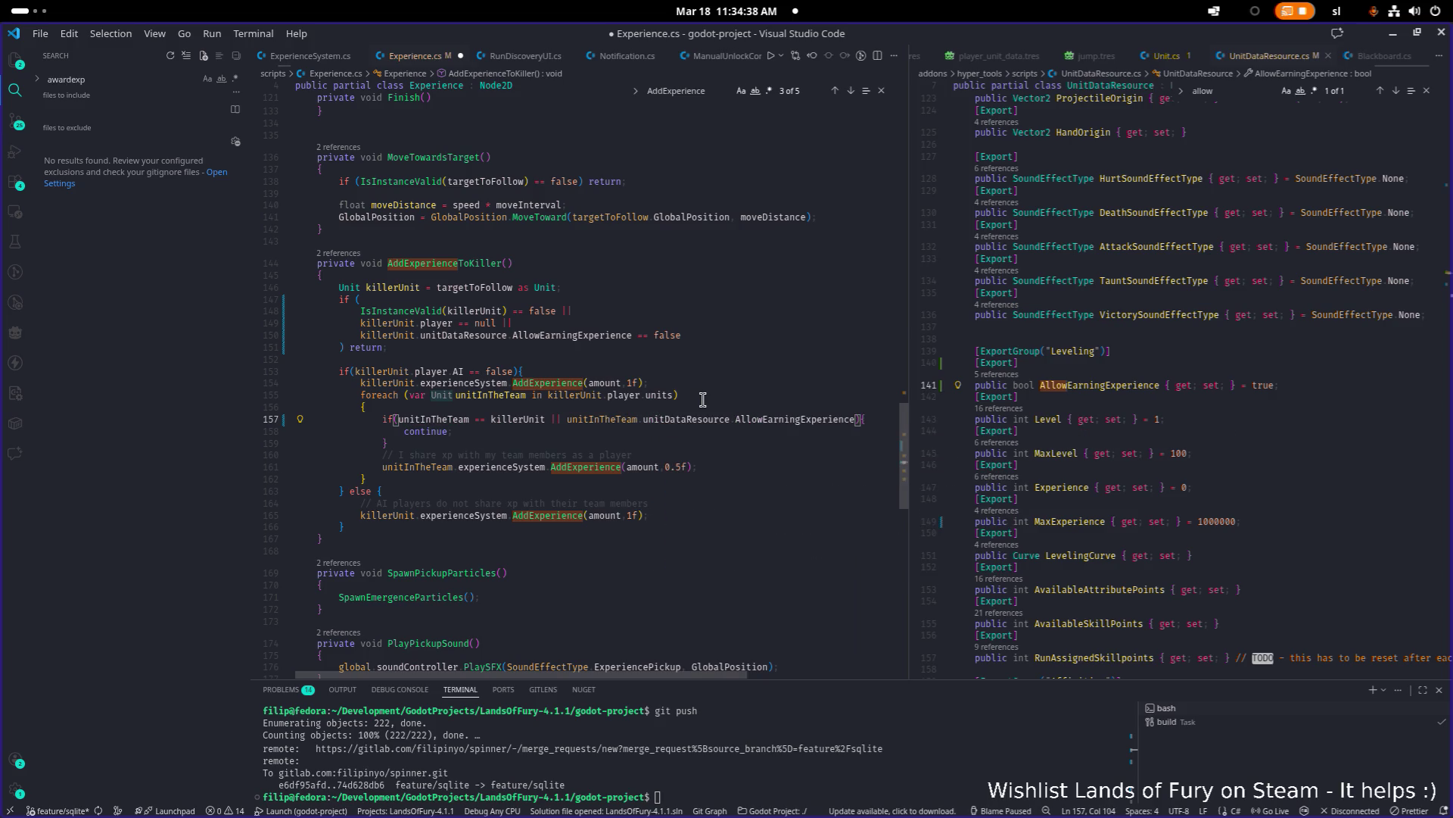
{"action": "type", "text": "== false"}
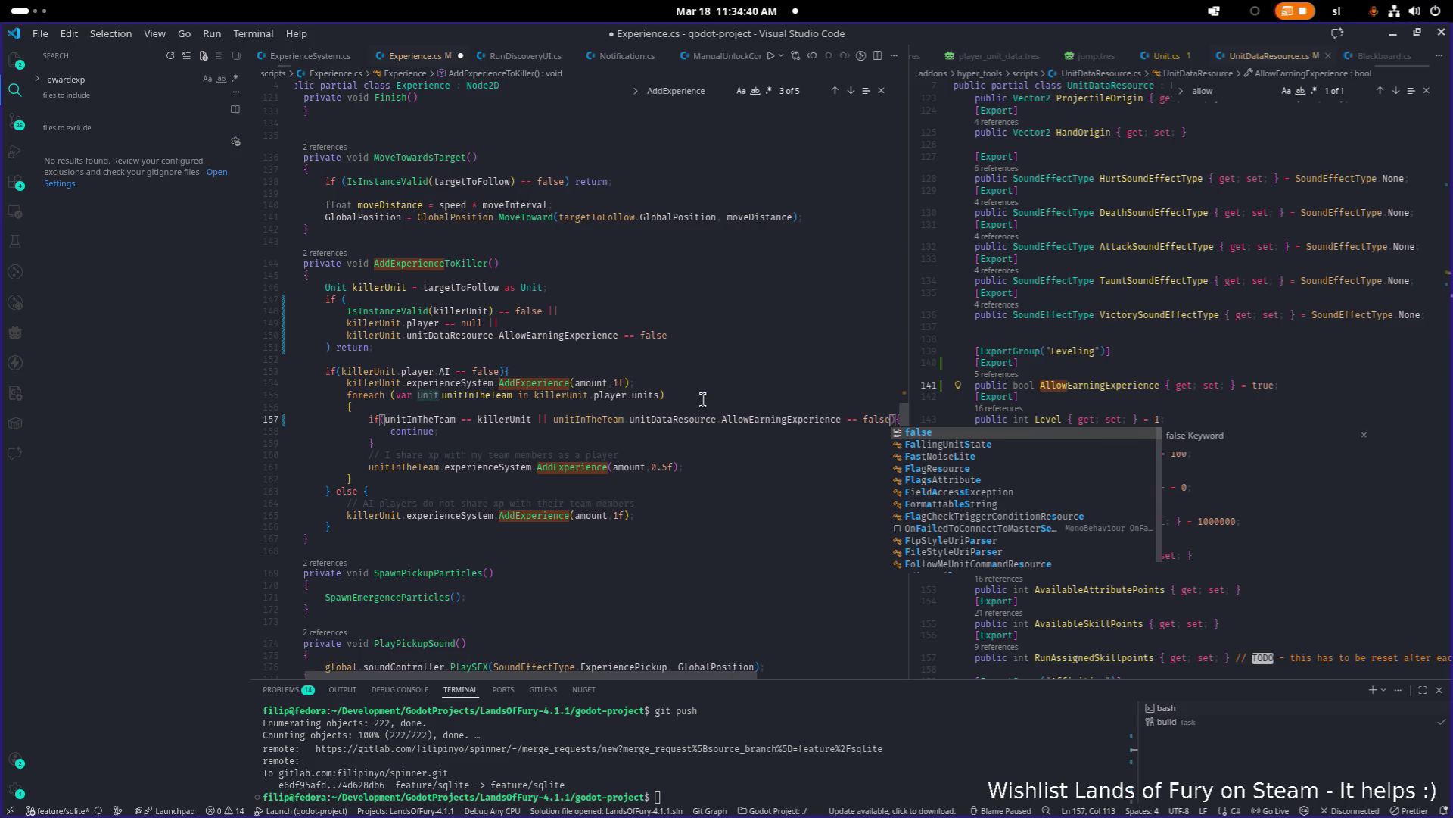
Step: Lay the teammate skip condition across separate lines, closing parenthesis on its own line
{"action": "key", "text": "Home"}
{"action": "key", "text": "Right"}
{"action": "key", "text": "Right"}
{"action": "key", "text": "Right"}
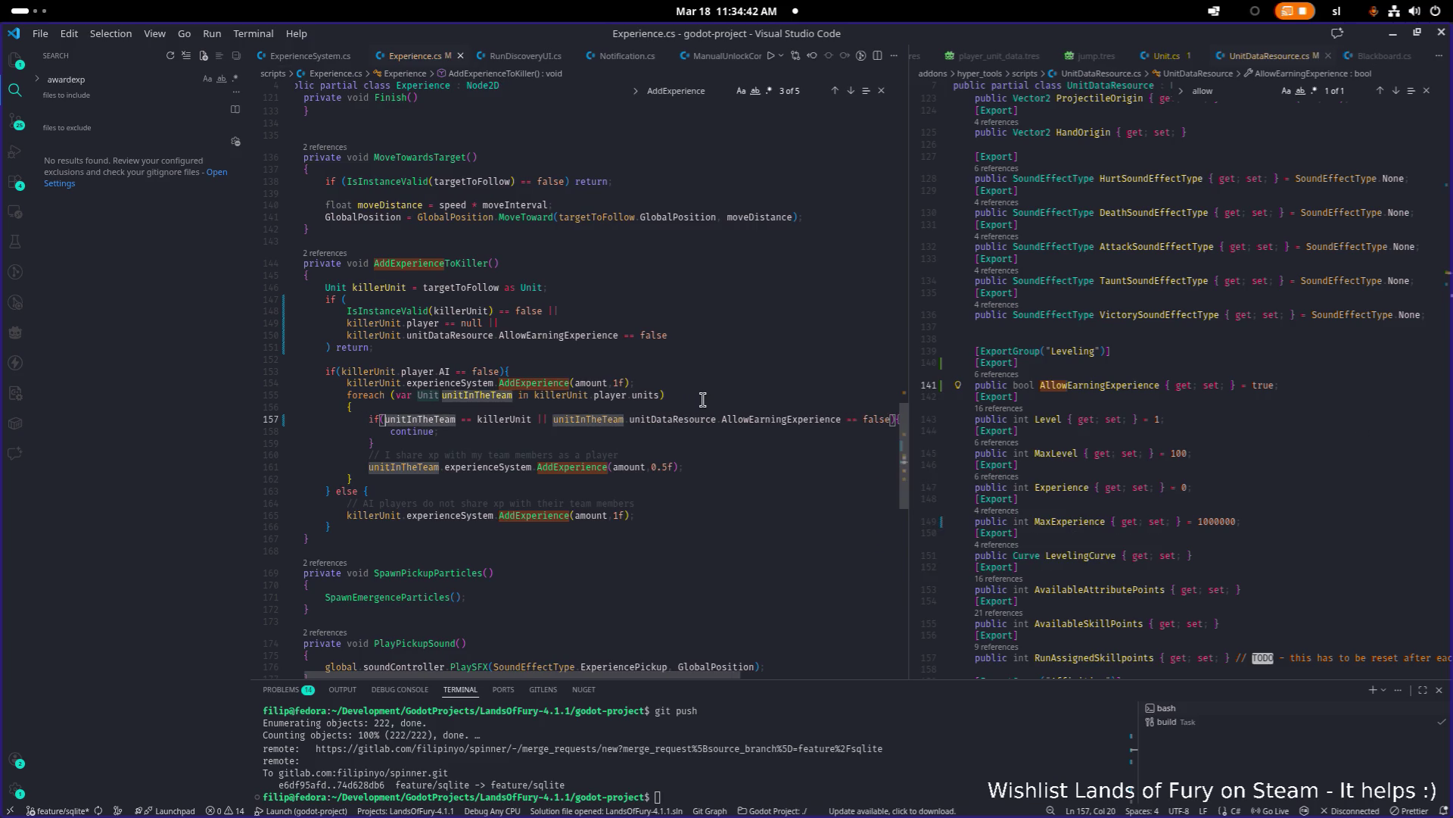
{"action": "key", "text": "Return"}
{"action": "key", "text": "ctrl+Right"}
{"action": "key", "text": "ctrl+Right"}
{"action": "key", "text": "ctrl+Right"}
{"action": "key", "text": "Right"}
{"action": "key", "text": "Right"}
{"action": "key", "text": "Right"}
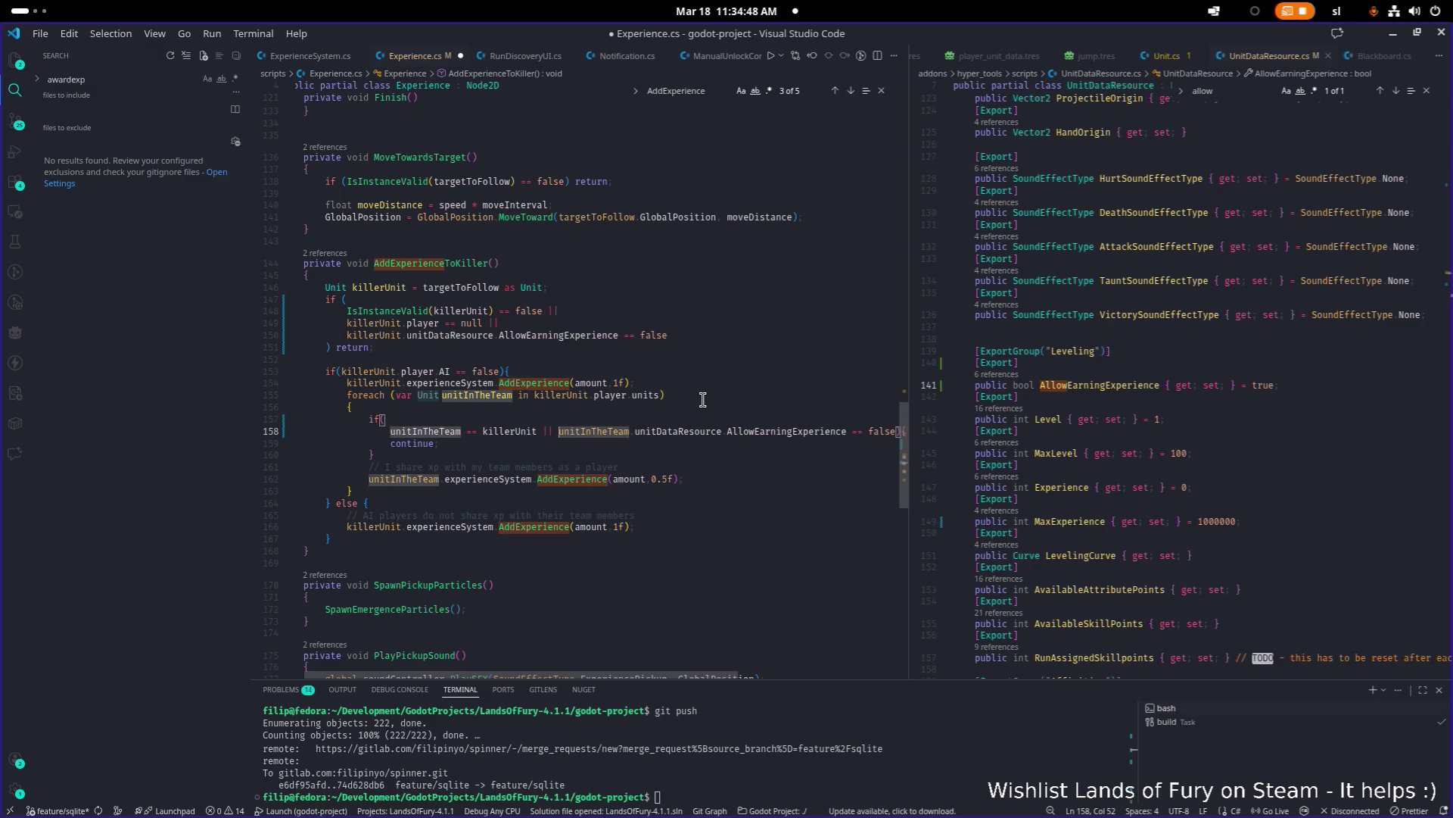
{"action": "key", "text": "Return"}
{"action": "key", "text": "End"}
{"action": "key", "text": "Left"}
{"action": "key", "text": "Left"}
{"action": "key", "text": "Return"}
{"action": "key", "text": "BackSpace"}
Step: Switch back to Godot Engine
{"action": "key", "text": "alt+Tab"}
{"action": "key", "text": "alt+Tab"}
{"action": "key", "text": "alt+shift+Tab"}
{"action": "key", "text": "alt+Tab"}
{"action": "key", "text": "alt+shift+Tab"}
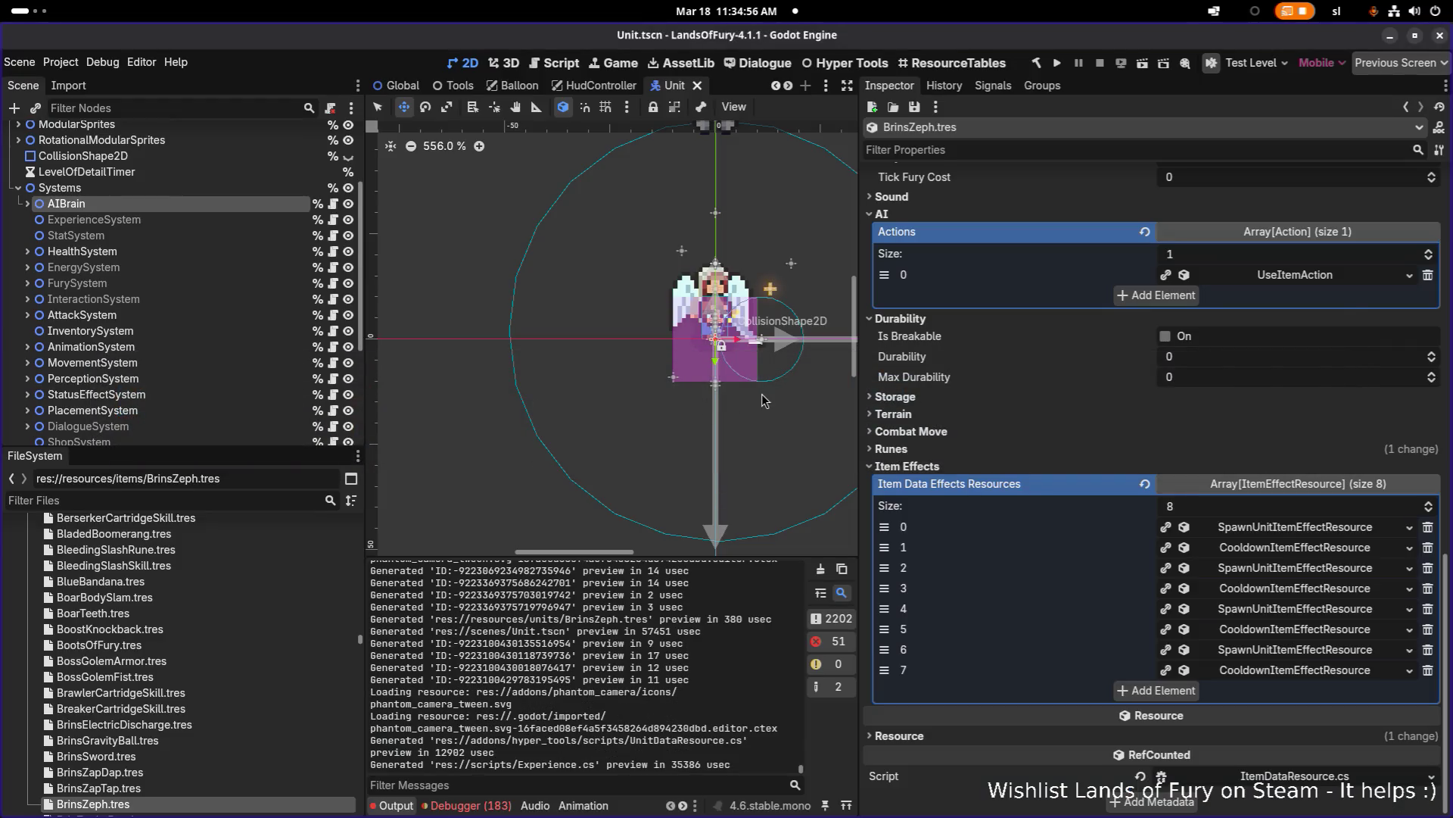
Step: Rebuild the C# project with the Build (hammer) button
{"action": "left_click", "coordinate": [1036, 63]}
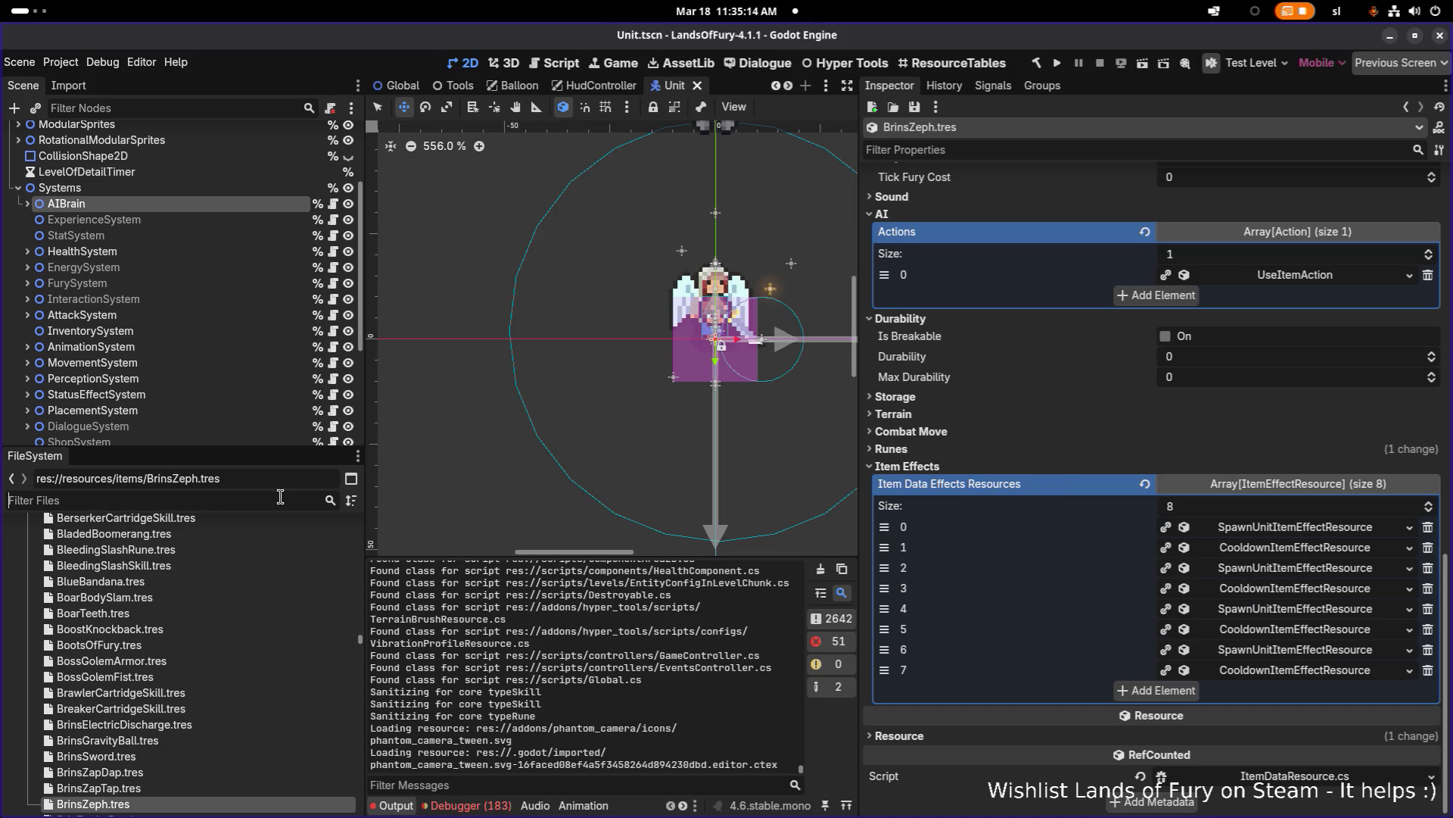
{"action": "scroll", "coordinate": [1030, 323], "scroll_direction": "up", "scroll_amount": 5}
{"action": "scroll", "coordinate": [1033, 323], "scroll_direction": "up", "scroll_amount": 2}
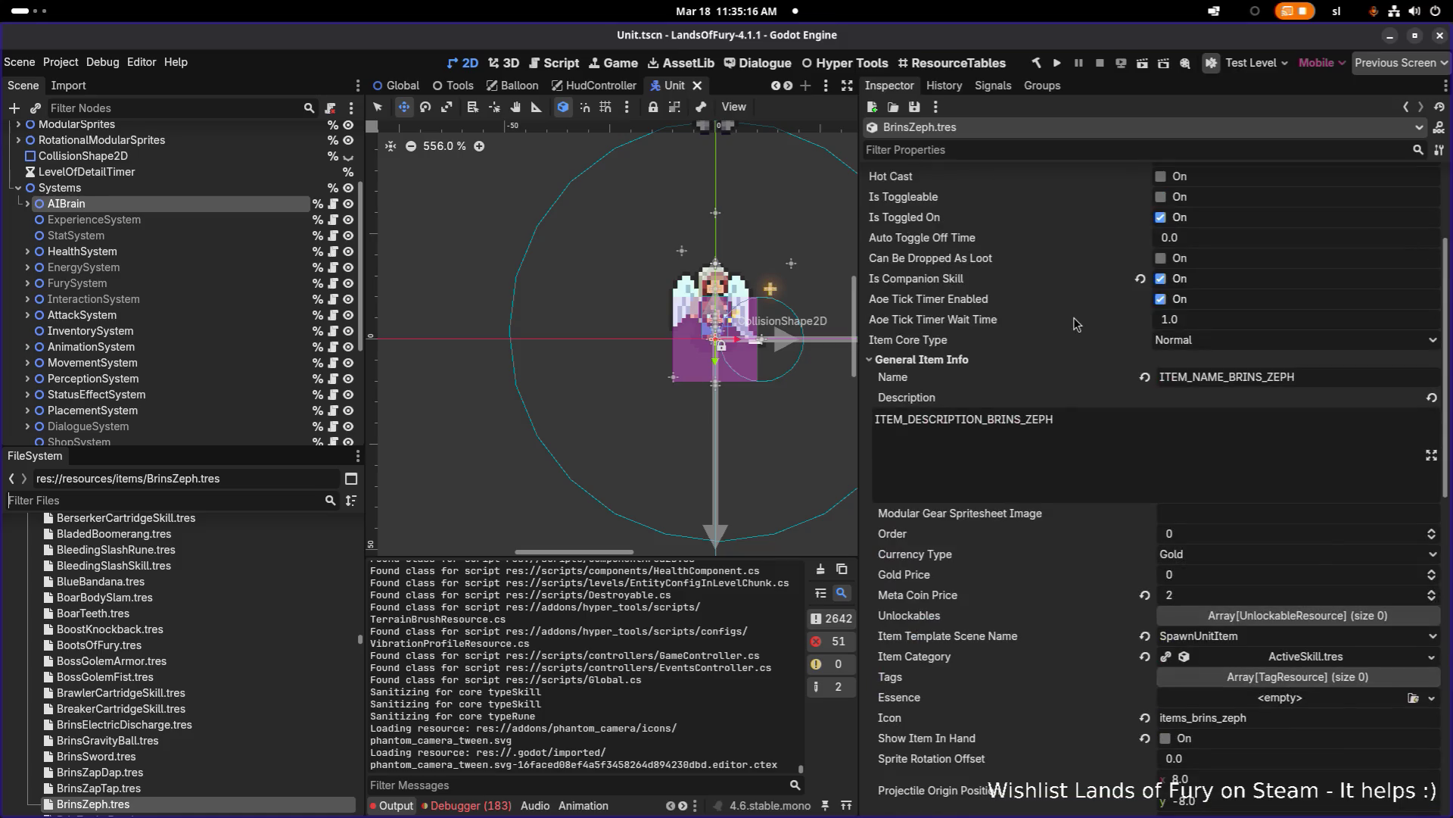
{"action": "scroll", "coordinate": [1075, 341], "scroll_direction": "down", "scroll_amount": 5}
{"action": "scroll", "coordinate": [1067, 339], "scroll_direction": "up", "scroll_amount": 5}
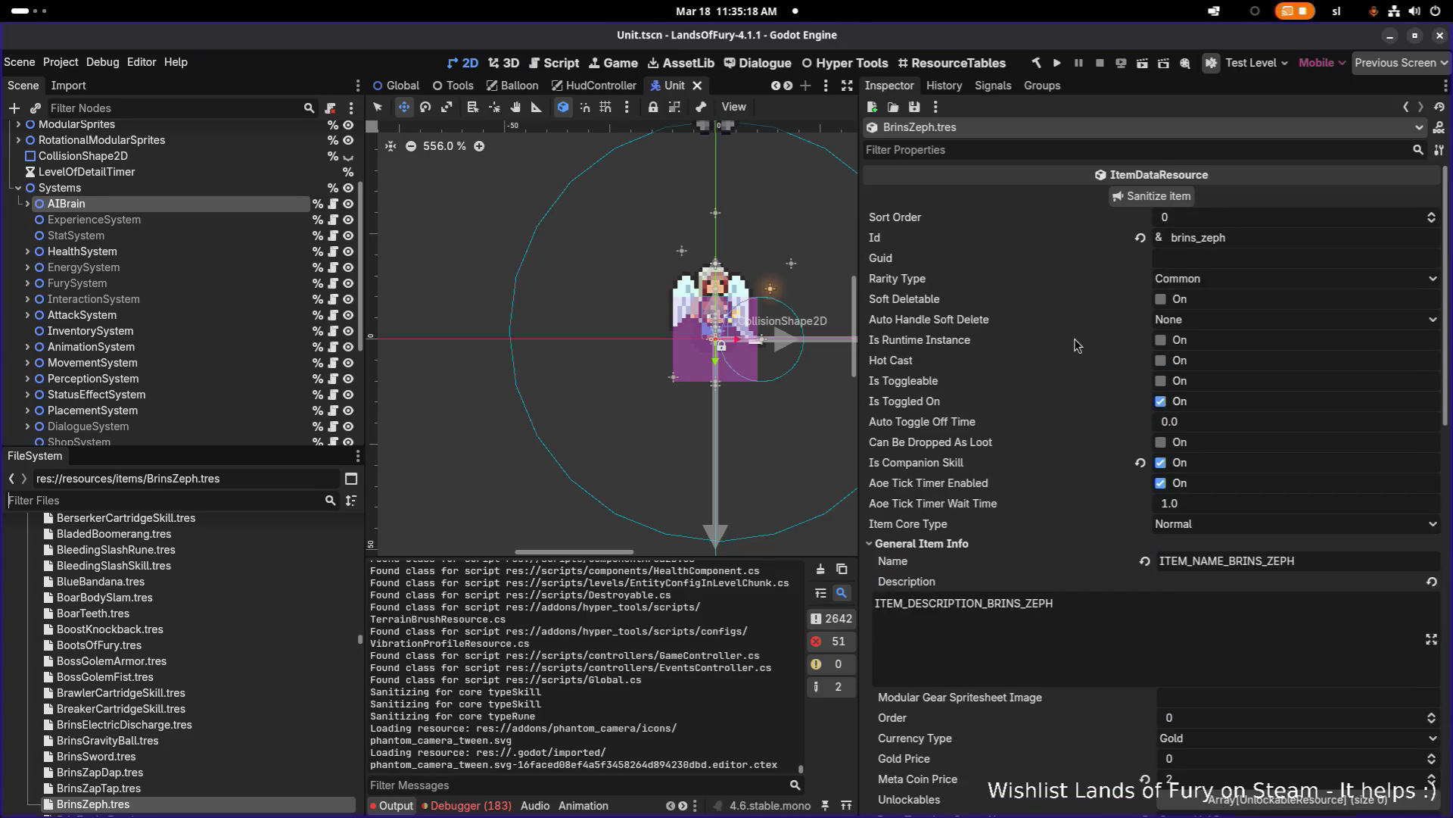
Step: Filter the FileSystem dock by 'zeph' and open units/BrinsZeph.tres
{"action": "left_click", "coordinate": [235, 501]}
{"action": "type", "text": "zeph"}
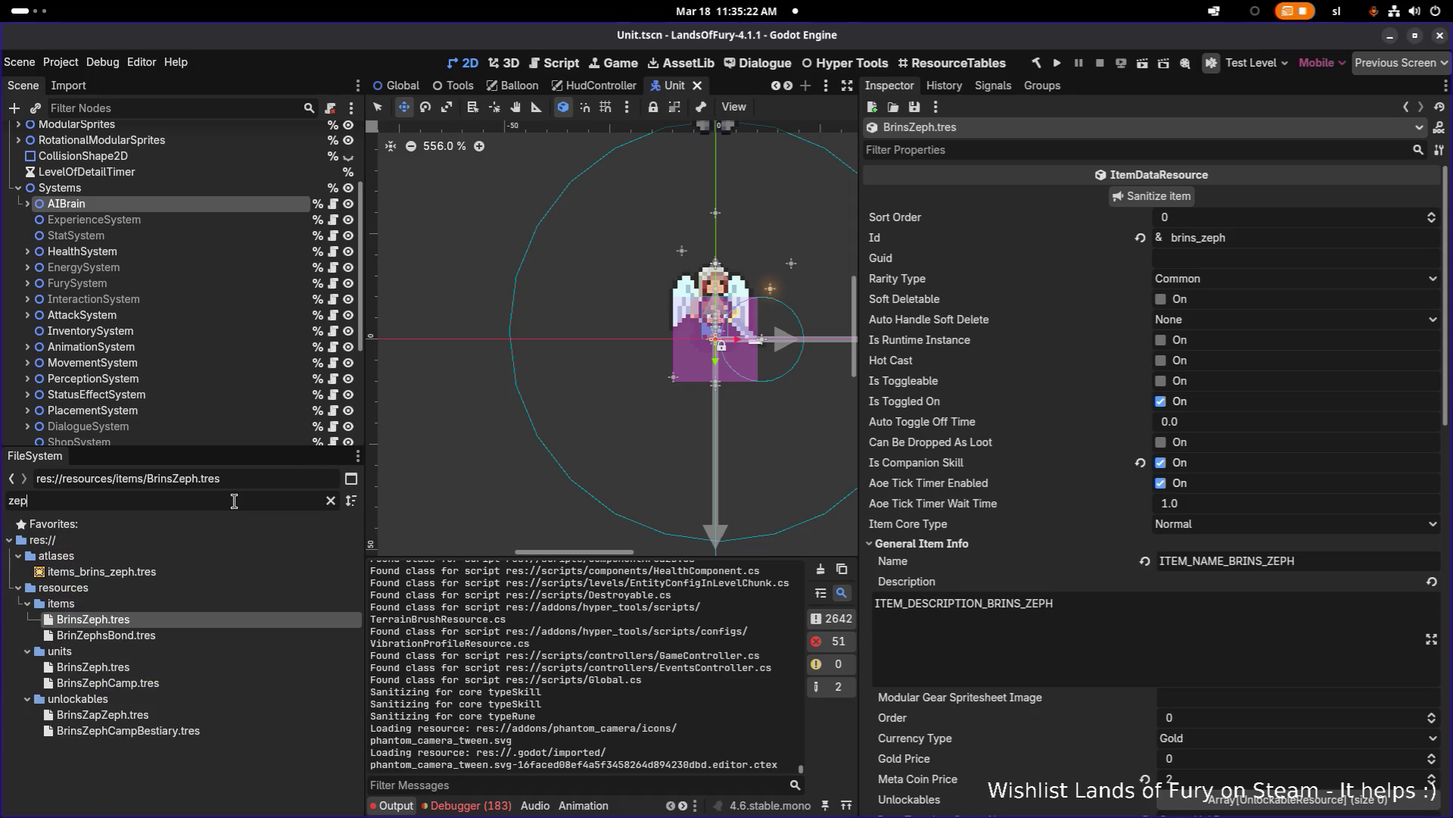
{"action": "left_click", "coordinate": [175, 666]}
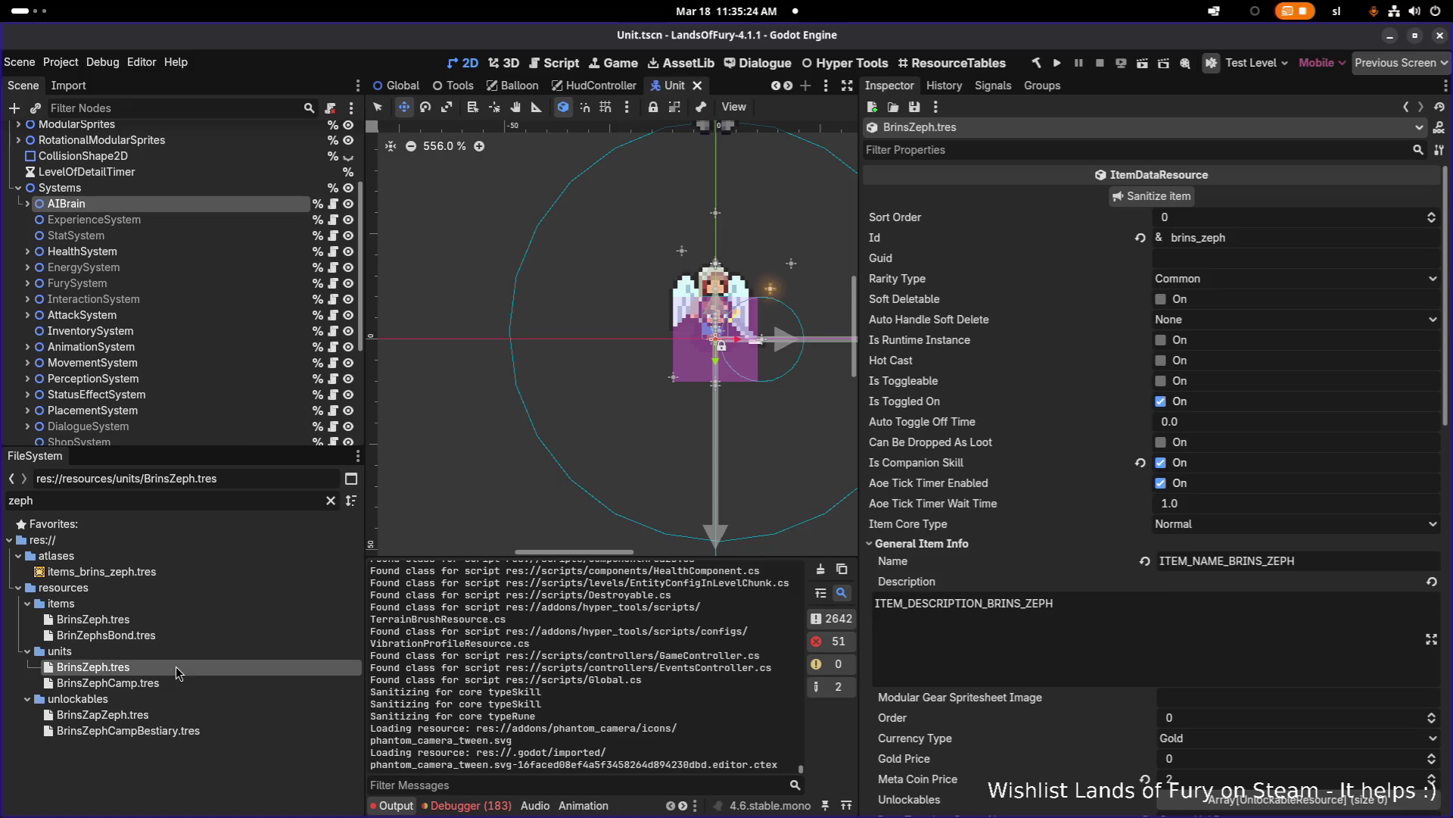
Step: Turn off Allow Earning Experience on BrinsZeph.tres and save it
{"action": "left_click", "coordinate": [1092, 155]}
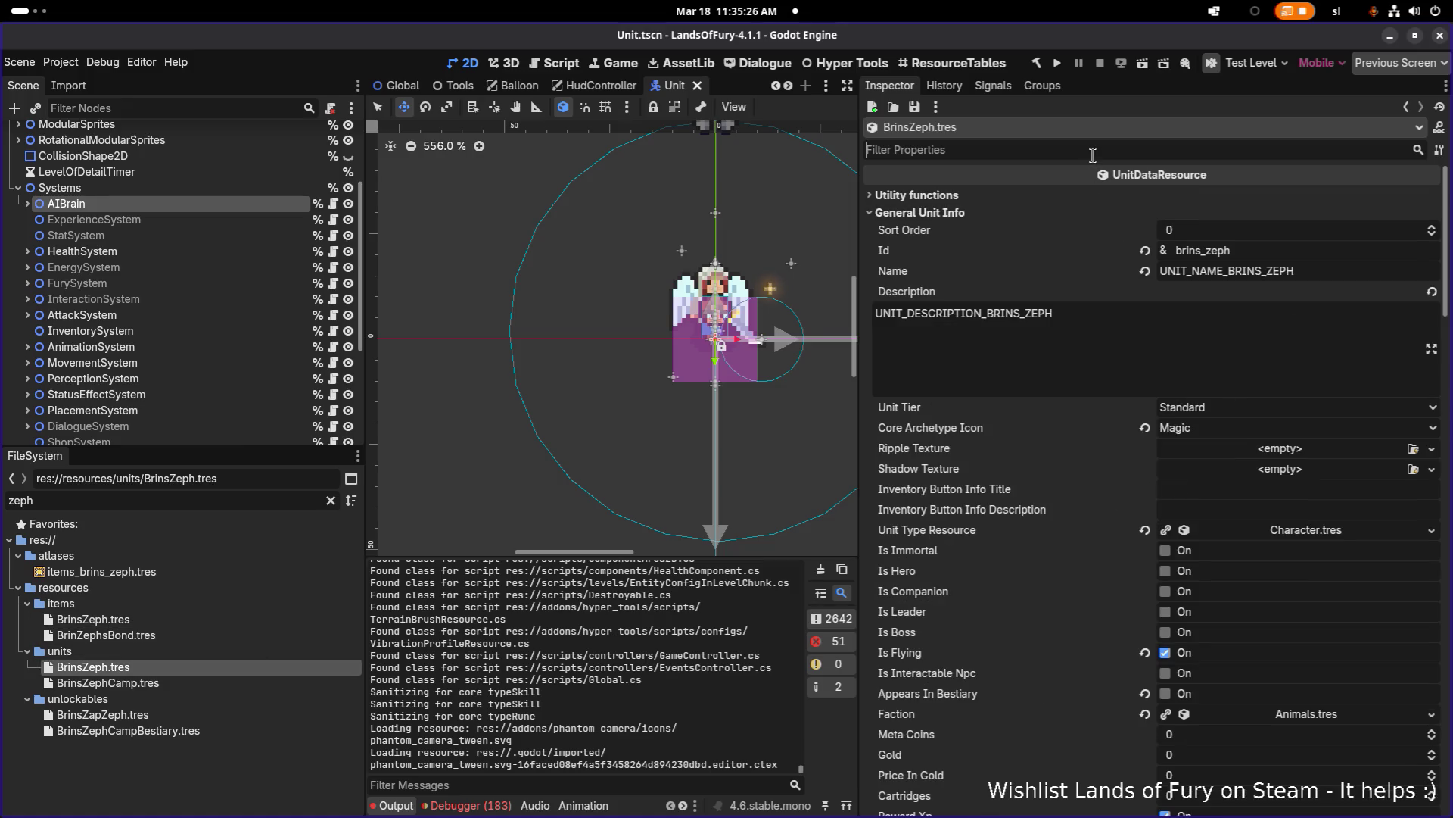
{"action": "type", "text": "allow"}
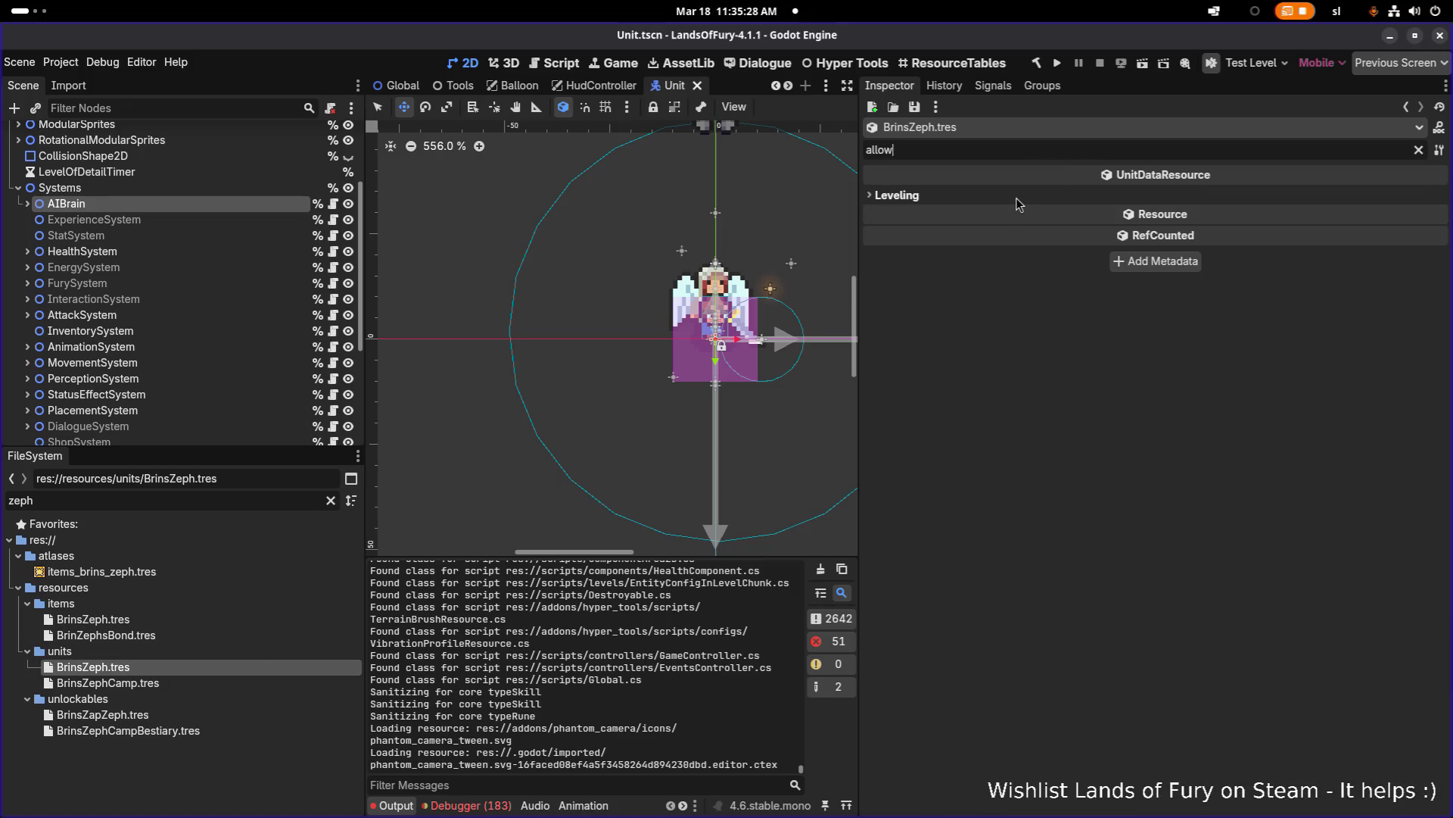
{"action": "left_click", "coordinate": [1016, 196]}
{"action": "left_click", "coordinate": [1178, 215]}
{"action": "key", "text": "ctrl+s"}
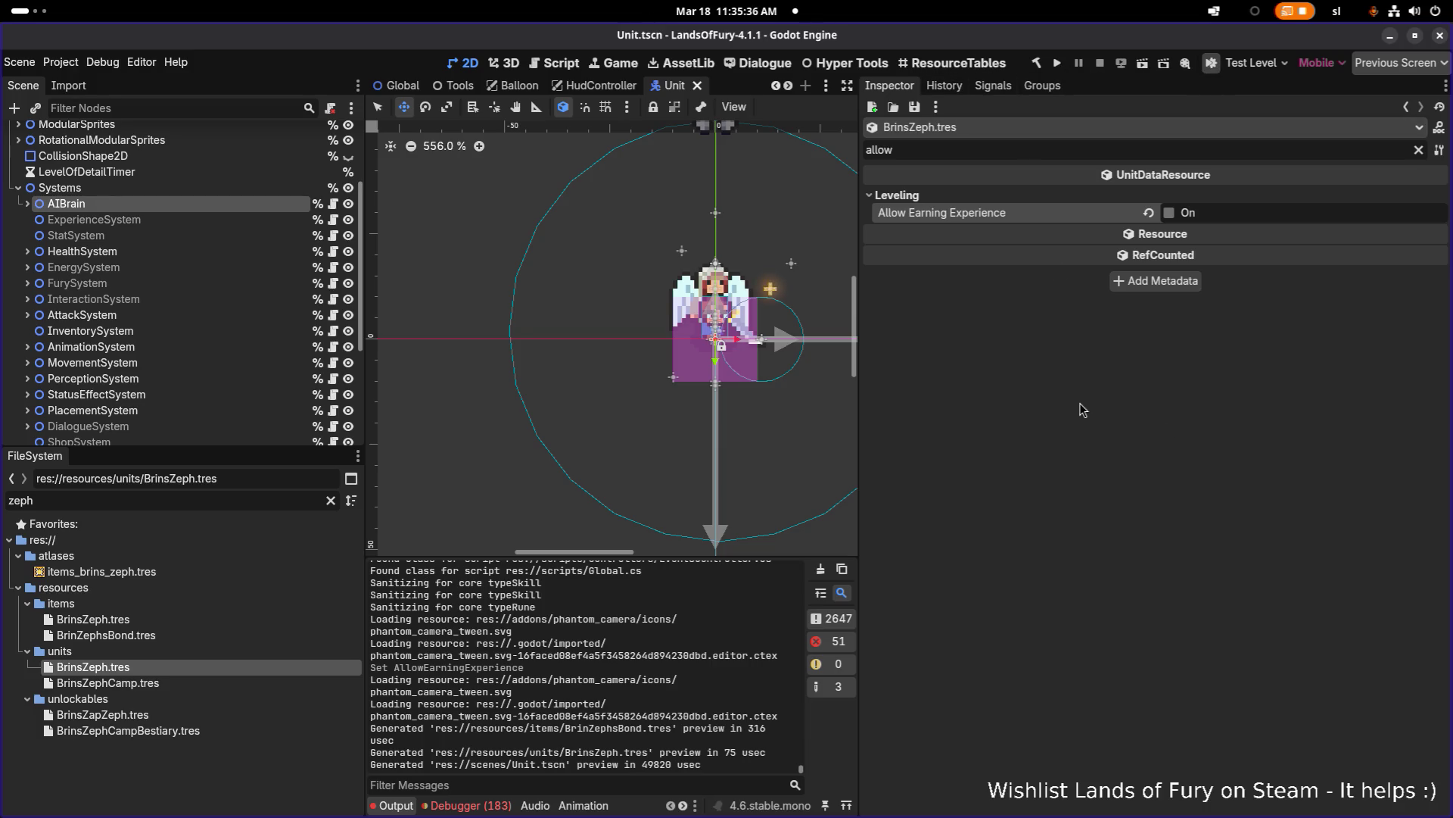
Step: Filter for 'treant', open LilithsTreant.tres and turn off Allow Earning Experience
{"action": "left_click", "coordinate": [198, 519]}
{"action": "double_click", "coordinate": [211, 501]}
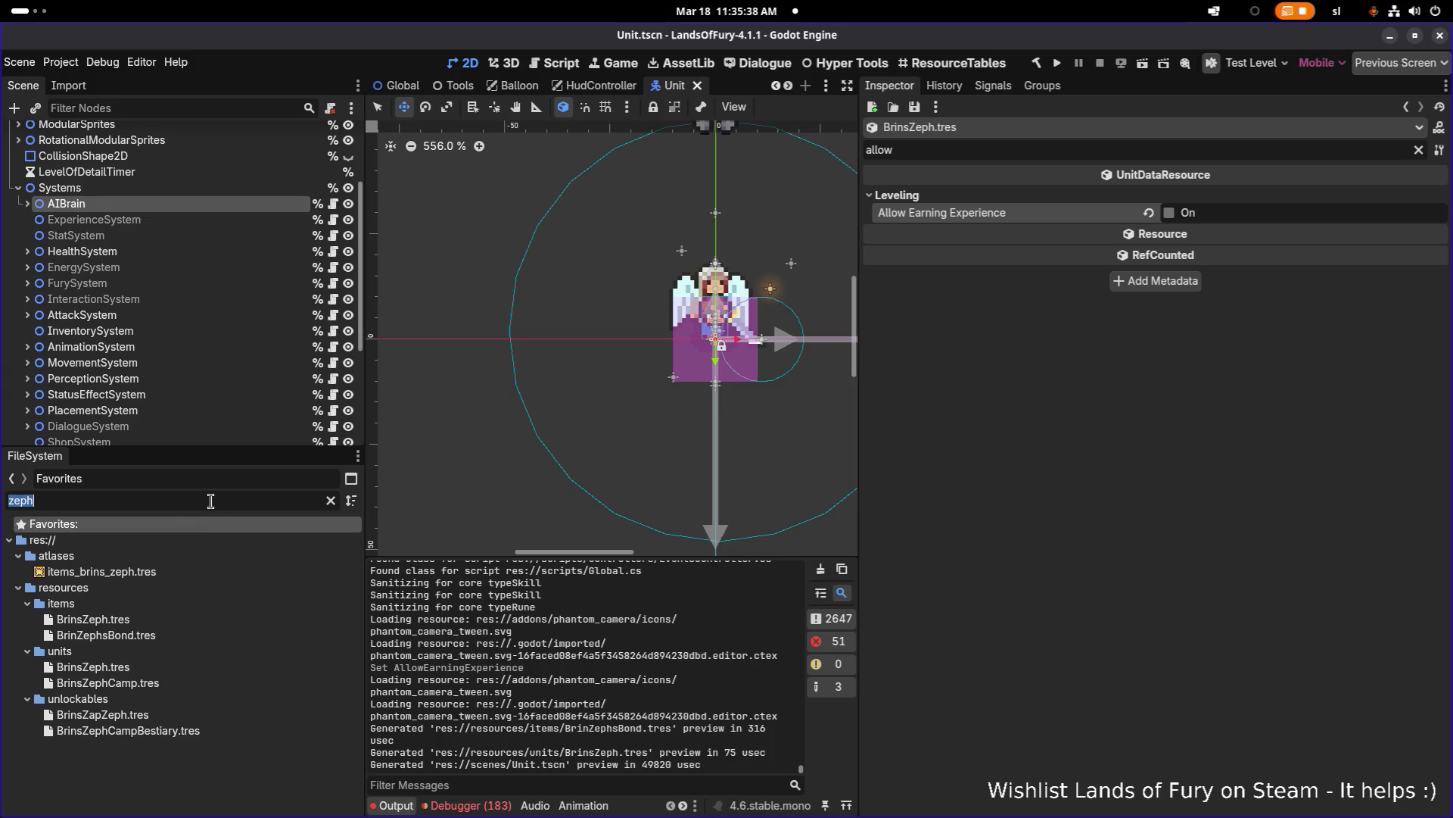
{"action": "key", "text": "BackSpace"}
{"action": "type", "text": "treant"}
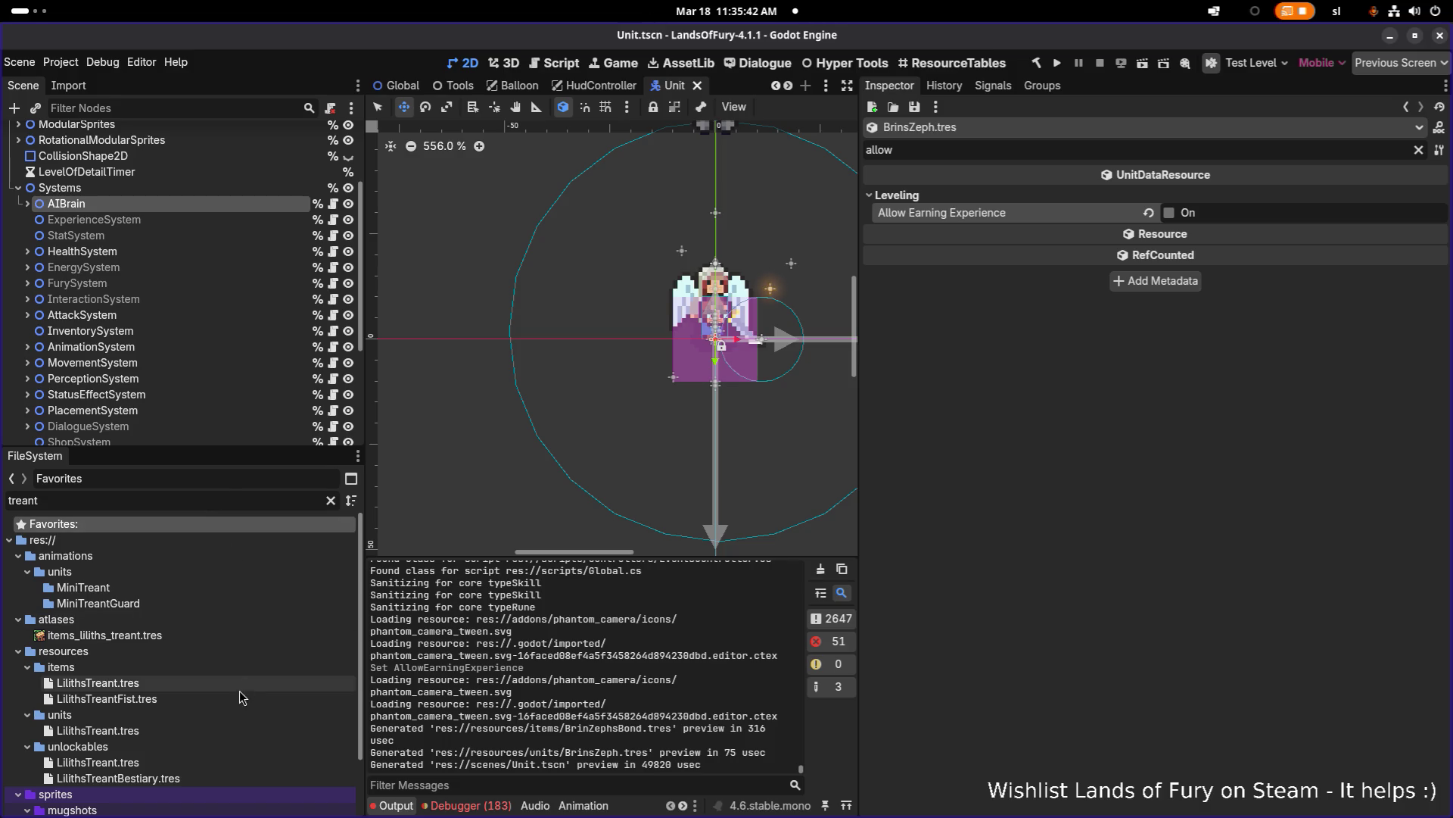
{"action": "left_click", "coordinate": [203, 729]}
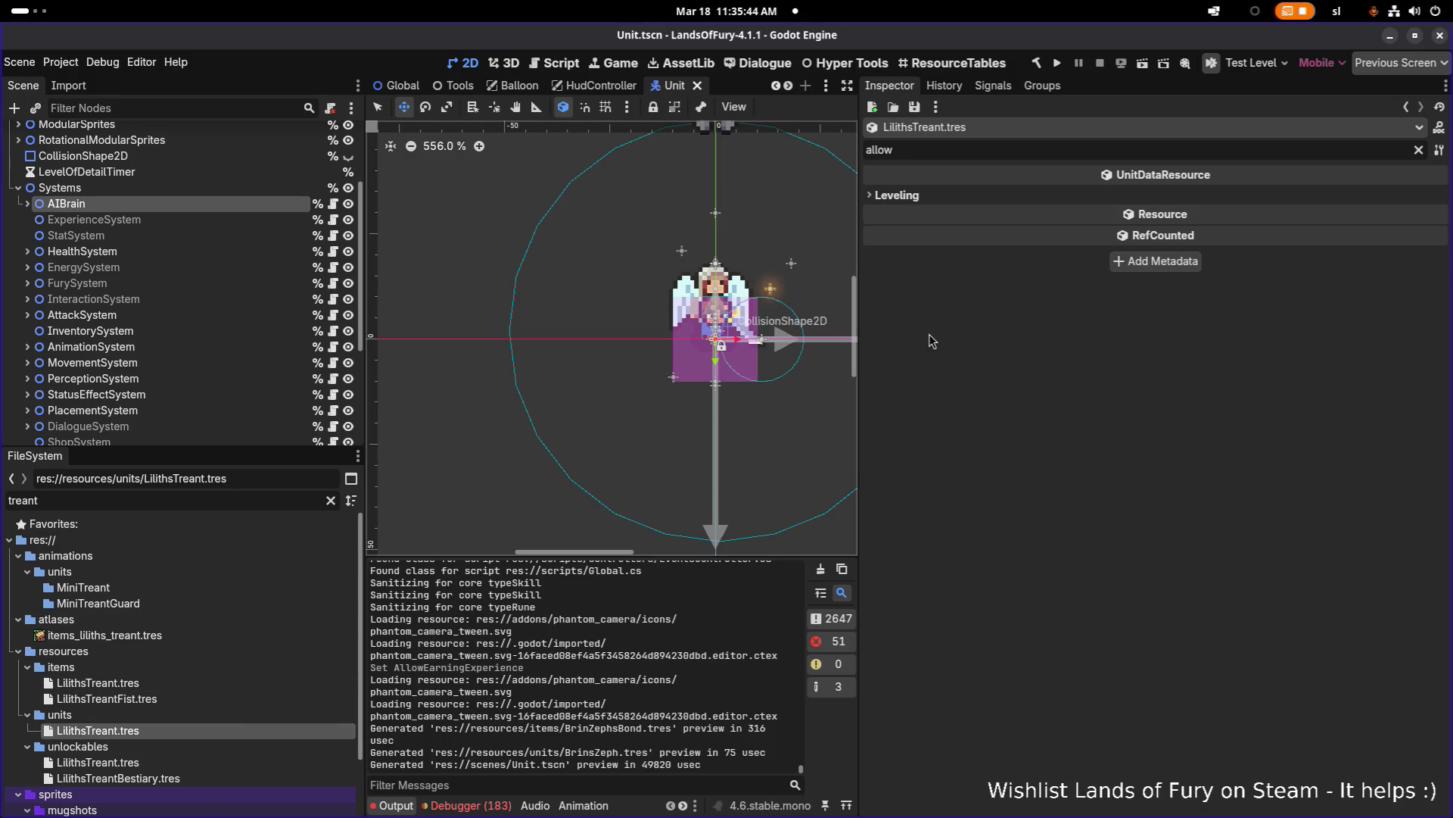
{"action": "left_click", "coordinate": [1174, 212]}
{"action": "left_click", "coordinate": [1170, 212]}
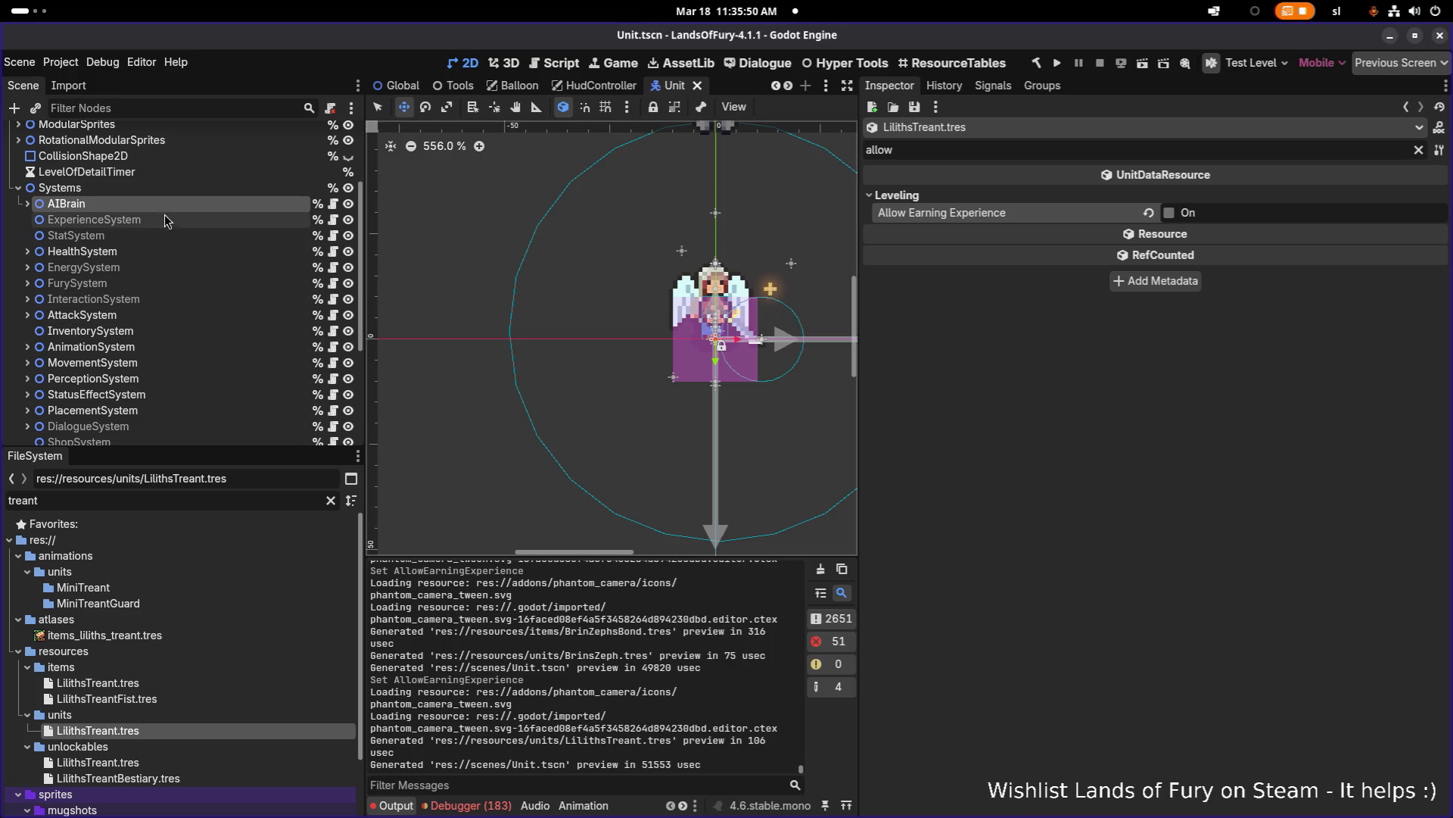
{"action": "left_click", "coordinate": [169, 173]}
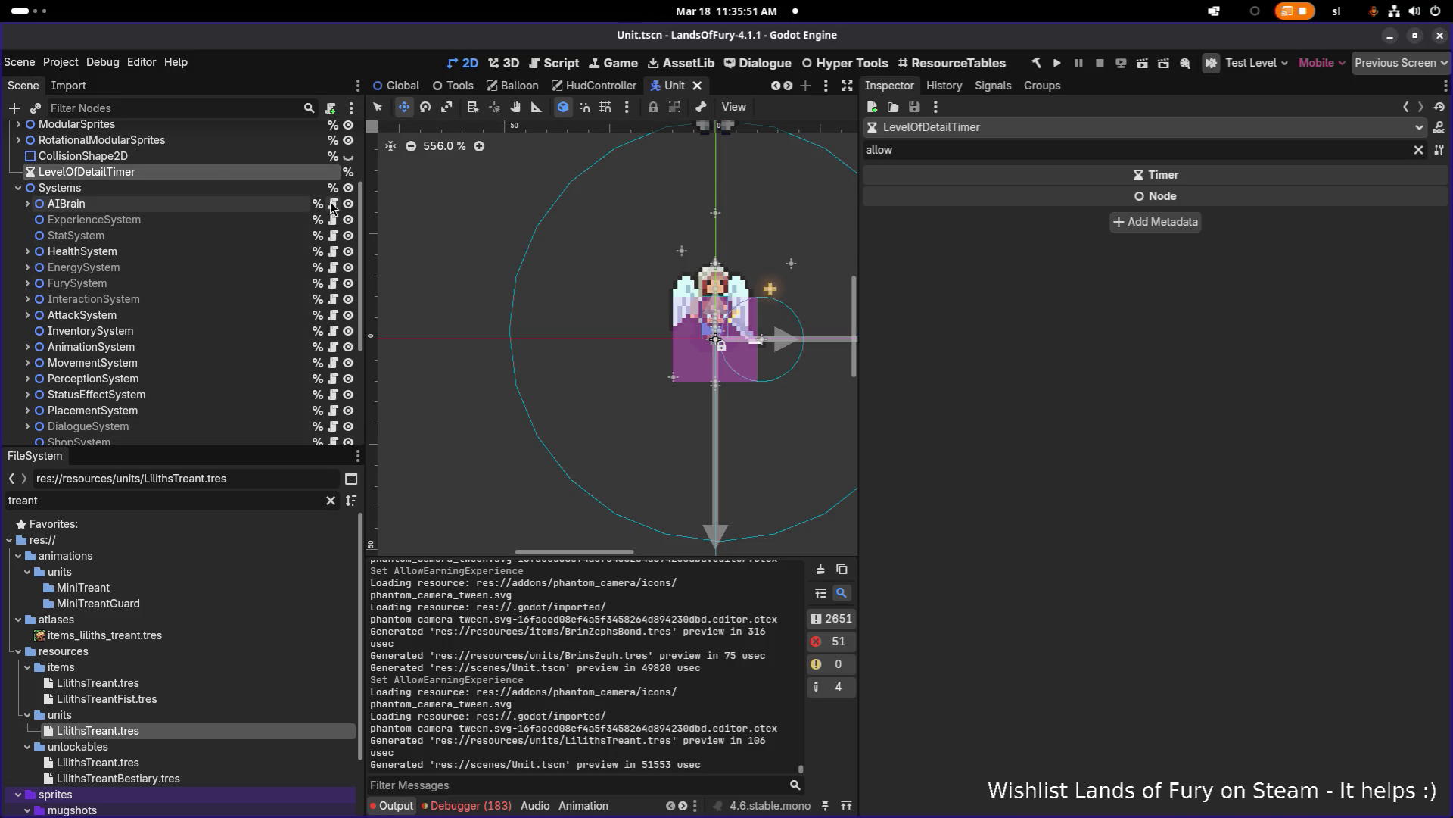
Step: Launch the game, start a run and travel through the purple pillar to Elderglade Forest
{"action": "left_click", "coordinate": [1059, 63]}
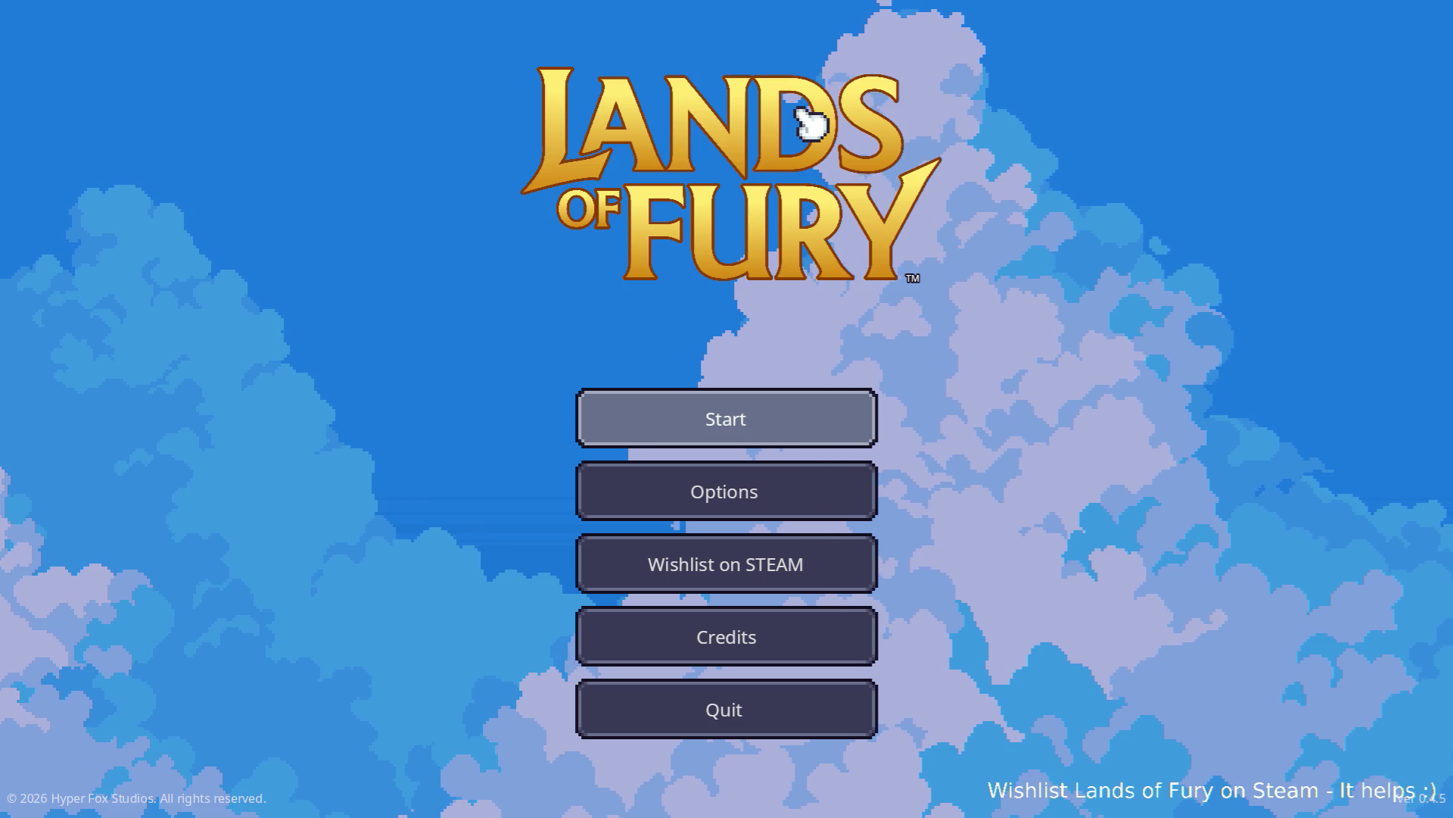
{"action": "key", "text": "Return"}
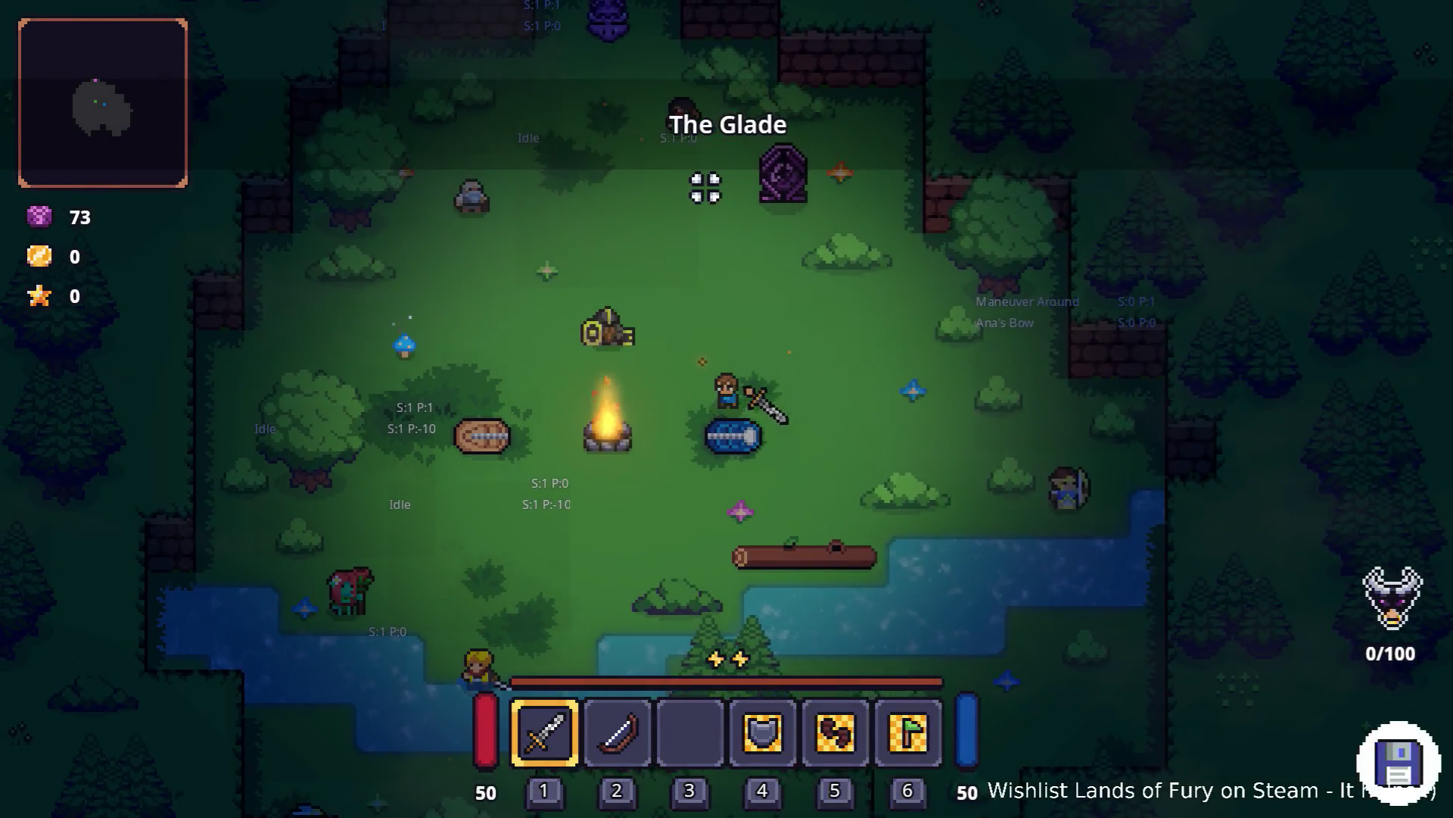
{"action": "key", "text": "w"}
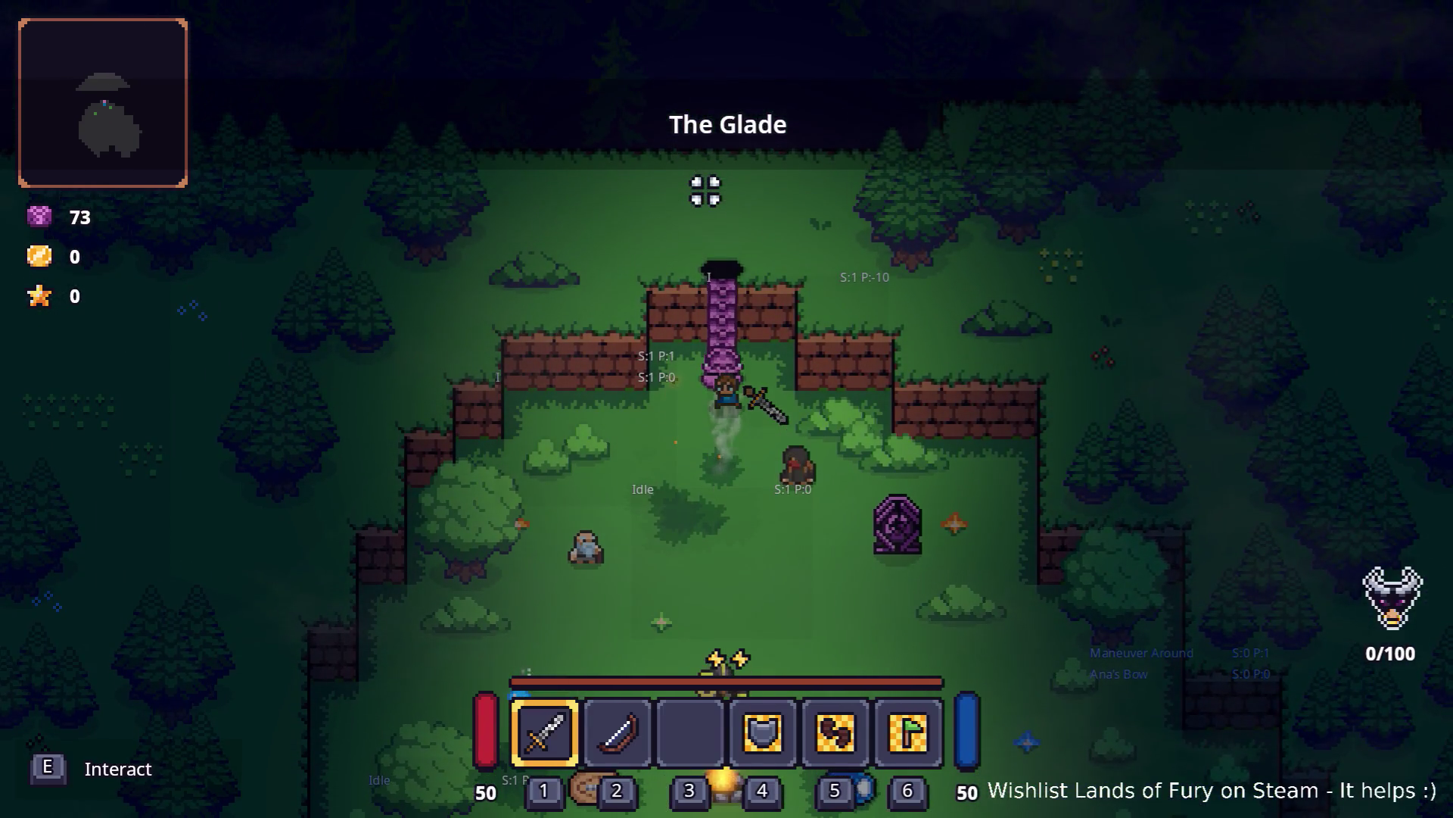
{"action": "key", "text": "e"}
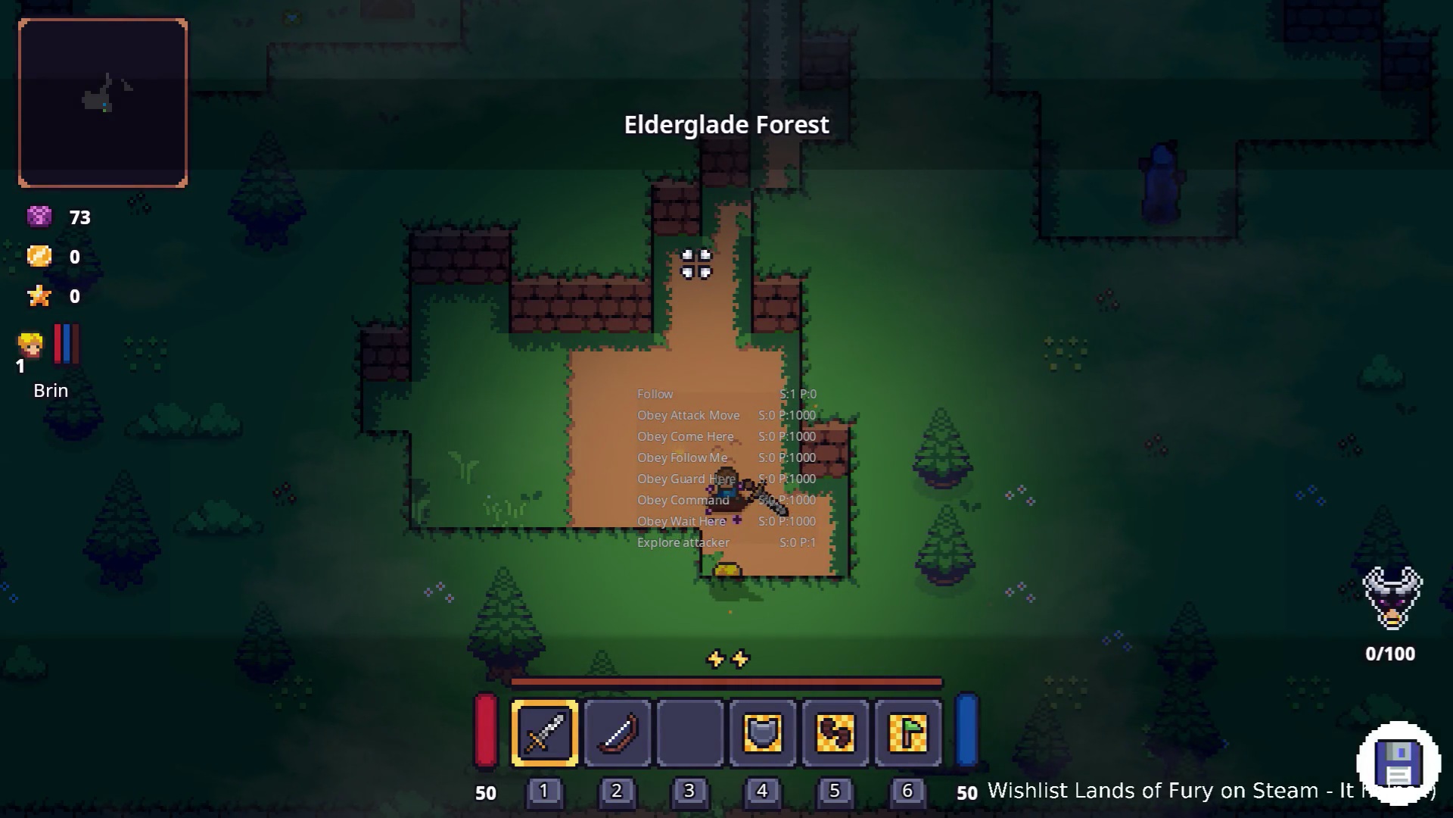
Step: Swing the sword, dash left, then open the developer console
{"action": "left_click", "coordinate": [696, 306]}
{"action": "key", "text": "a"}
{"action": "key", "text": "space"}
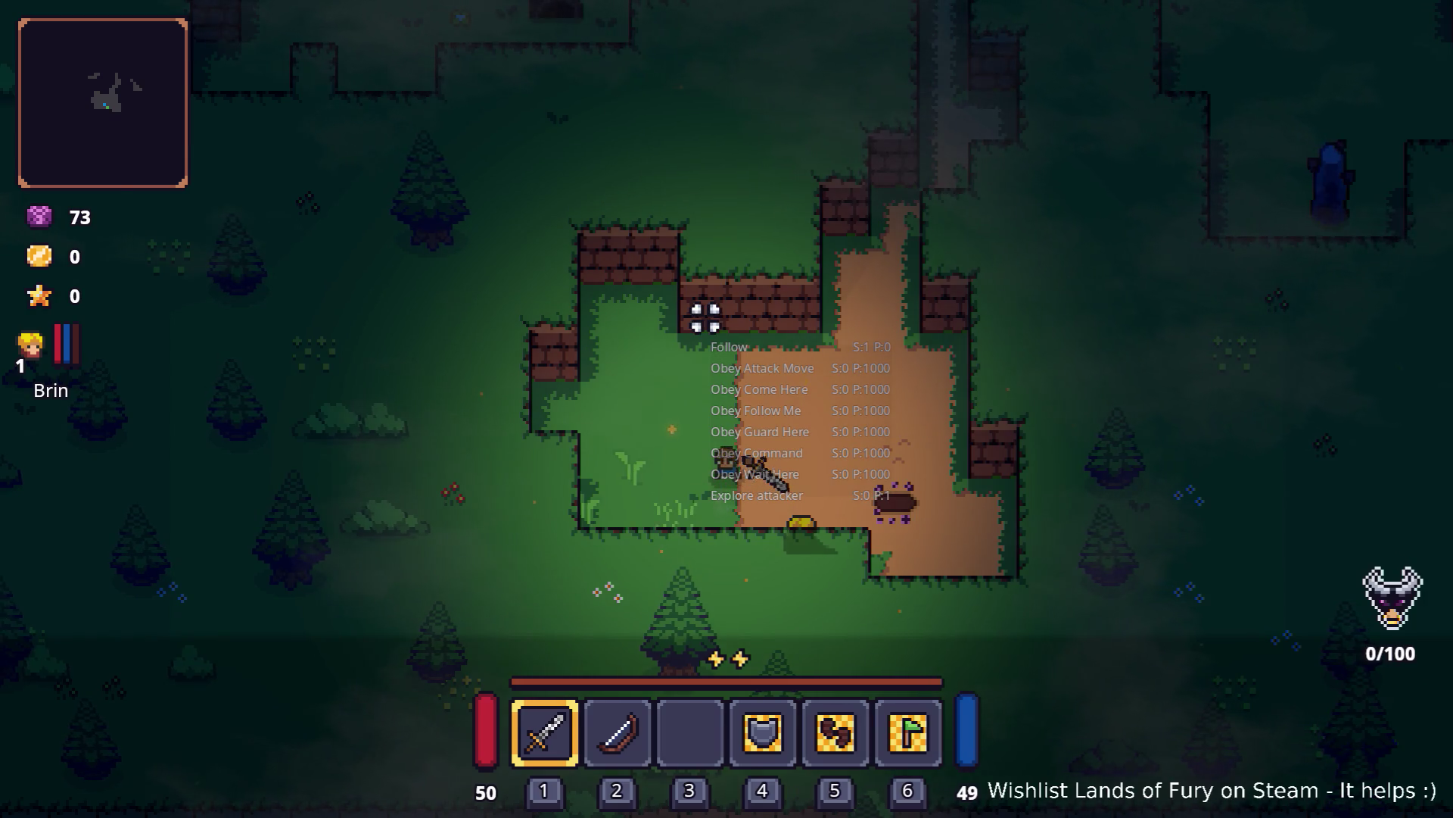
{"action": "key", "text": "grave"}
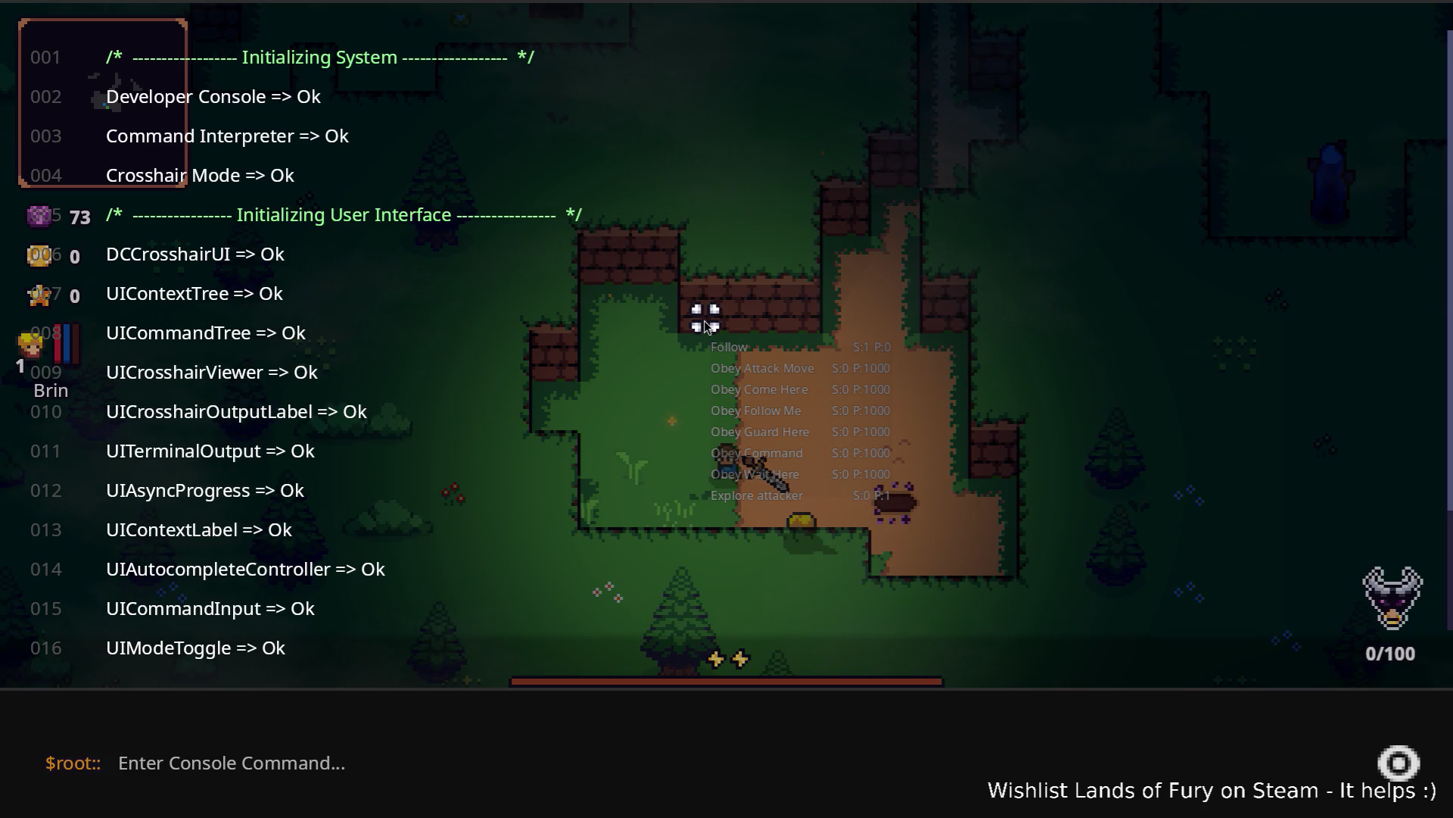
Step: Run Companion.CompanionAddLevels(5) in the console to raise Brin to level 6
{"action": "type", "text": "g"}
{"action": "key", "text": "BackSpace"}
{"action": "type", "text": "Set"}
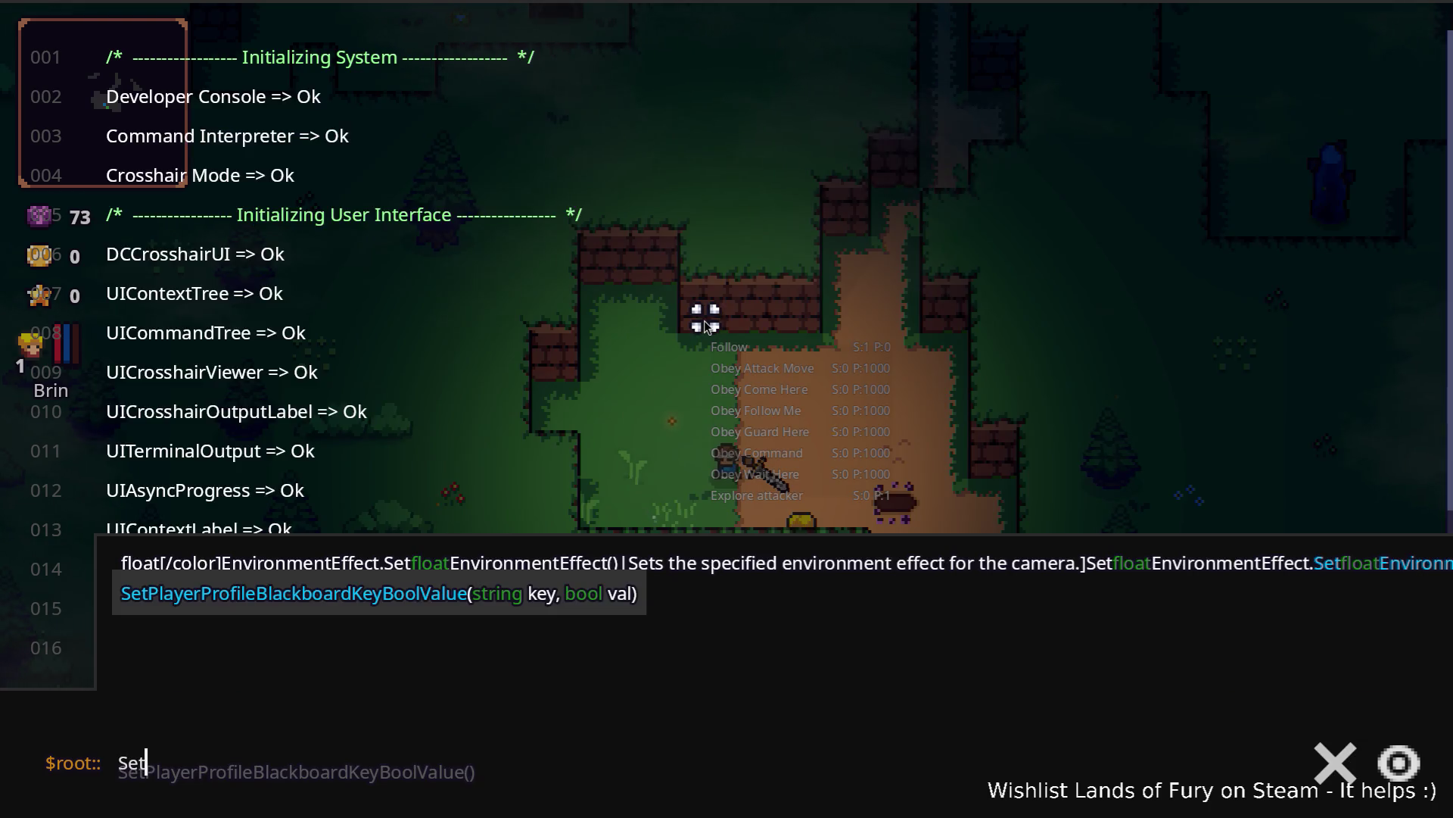
{"action": "key", "text": "BackSpace"}
{"action": "key", "text": "BackSpace"}
{"action": "key", "text": "BackSpace"}
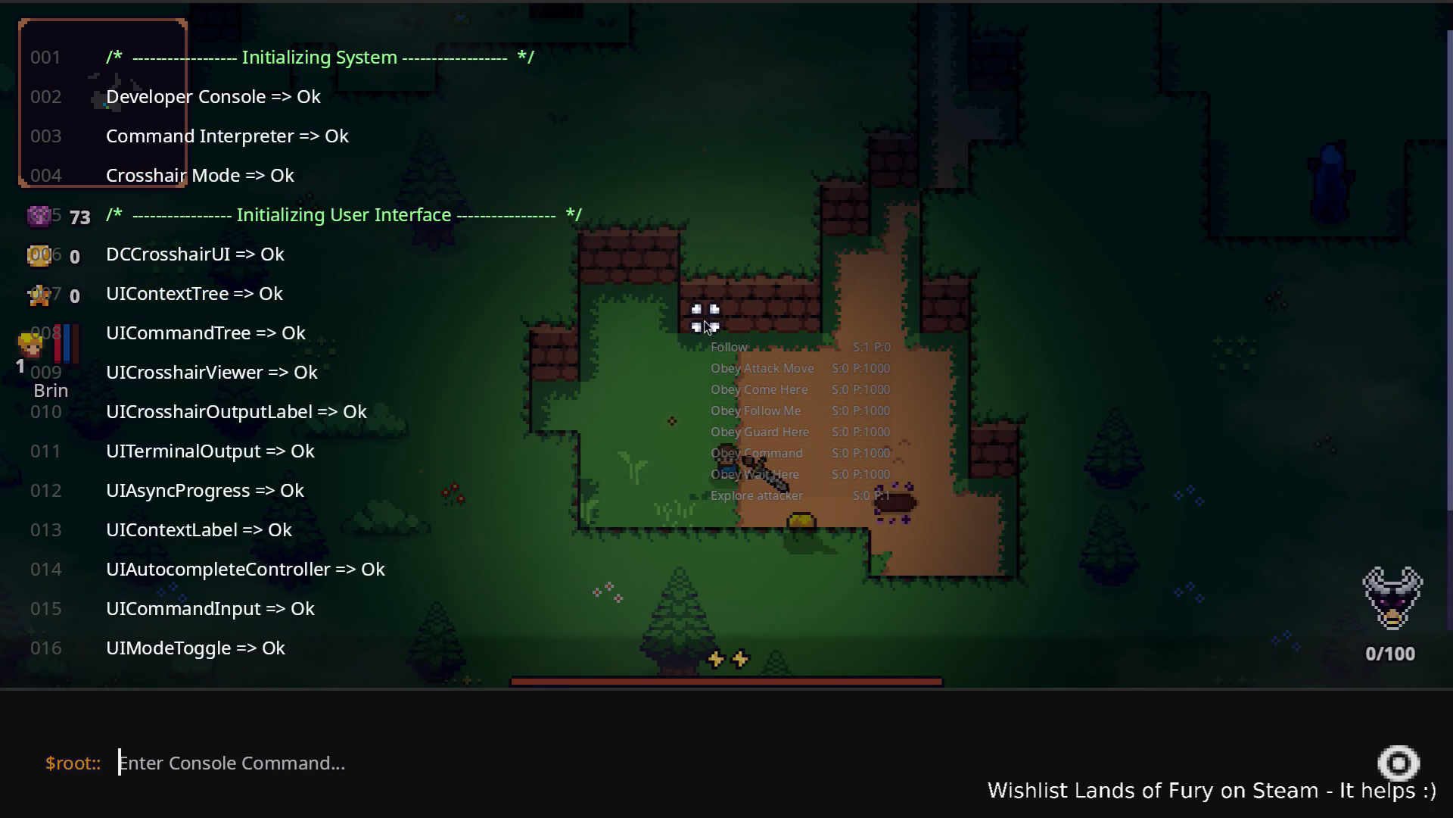
{"action": "type", "text": "Comp"}
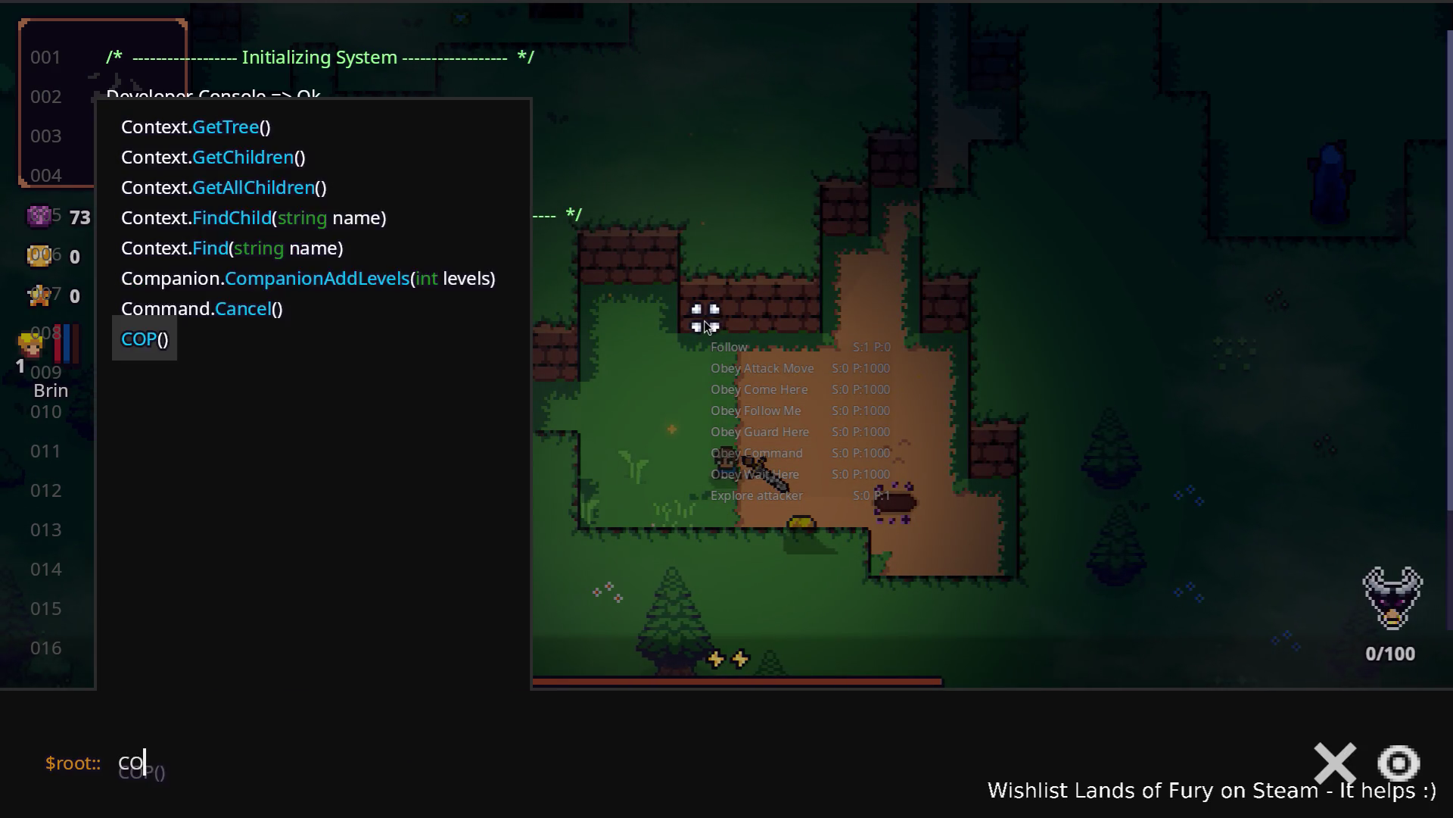
{"action": "key", "text": "Tab"}
{"action": "type", "text": "(5)"}
{"action": "key", "text": "Return"}
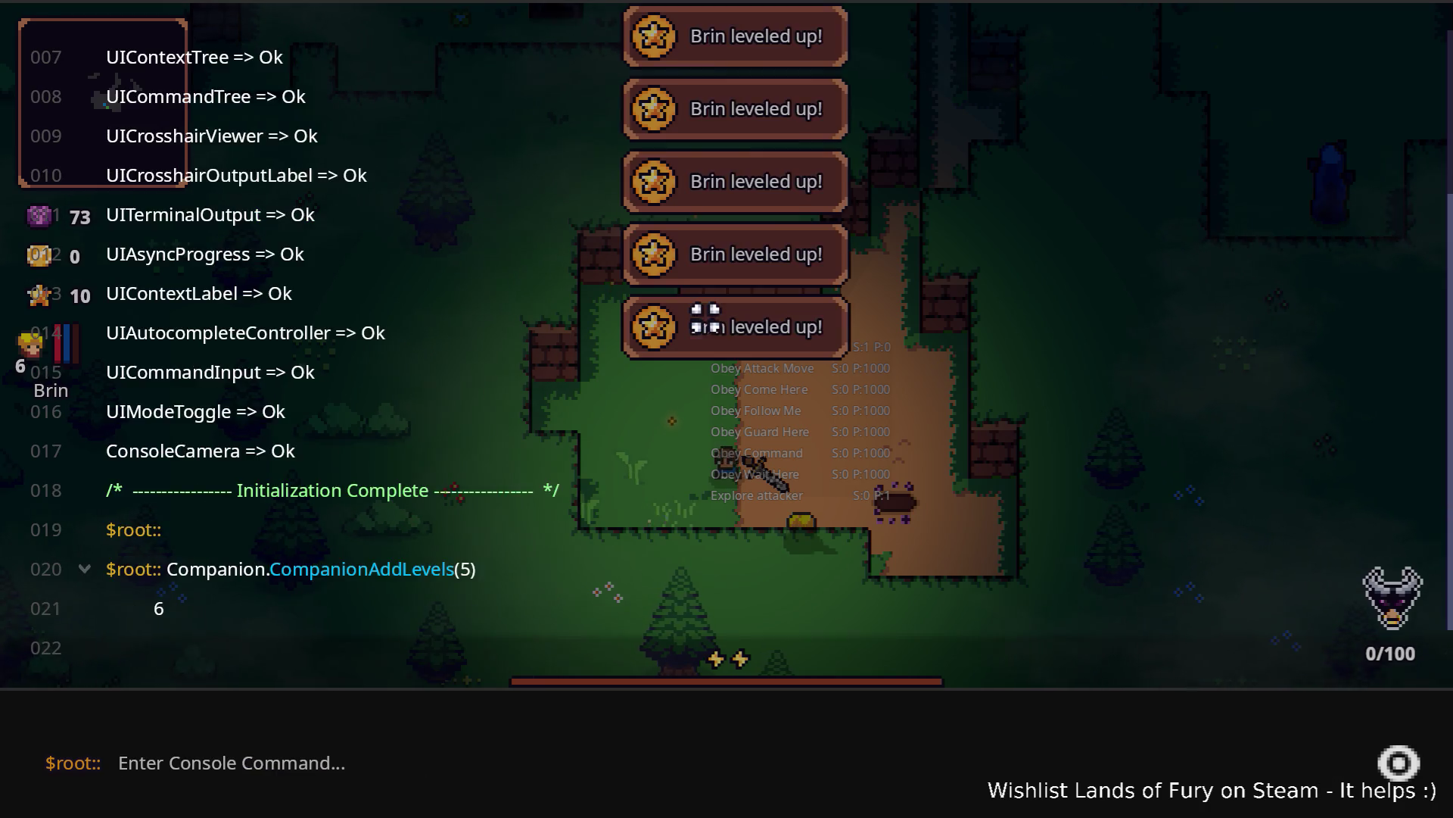
{"action": "key", "text": "Escape"}
Step: Open Brin's character sheet from the inventory, put a point into Zeph and confirm
{"action": "key", "text": "grave"}
{"action": "key", "text": "Escape"}
{"action": "key", "text": "i"}
{"action": "left_click", "coordinate": [399, 556]}
{"action": "left_click", "coordinate": [698, 580]}
{"action": "left_click", "coordinate": [676, 708]}
Step: Close the inventory and walk the hero up the dirt path toward the enemies
{"action": "key", "text": "i"}
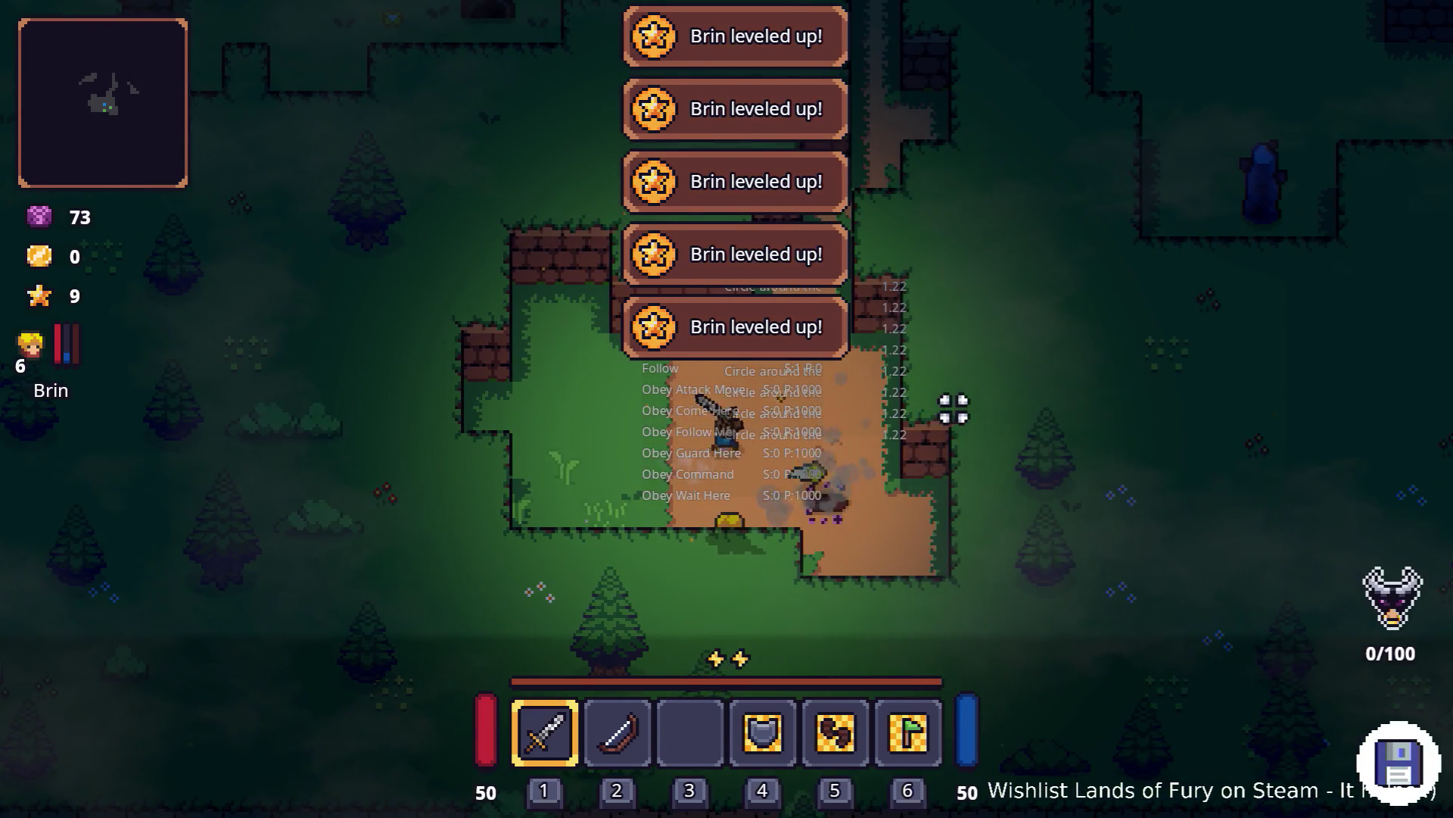
{"action": "key", "text": "w"}
{"action": "key", "text": "d"}
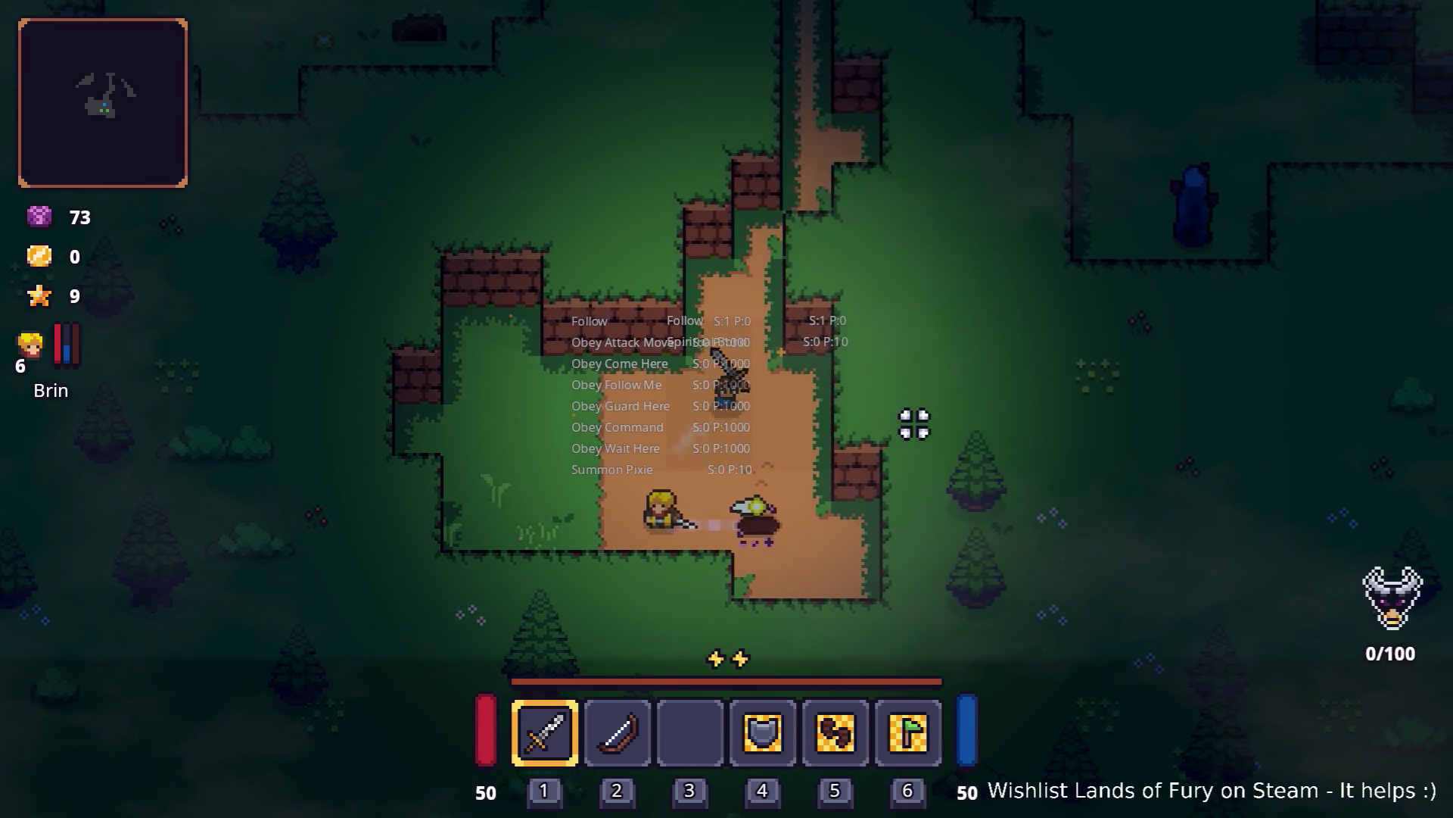
{"action": "key", "text": "w"}
{"action": "key", "text": "d"}
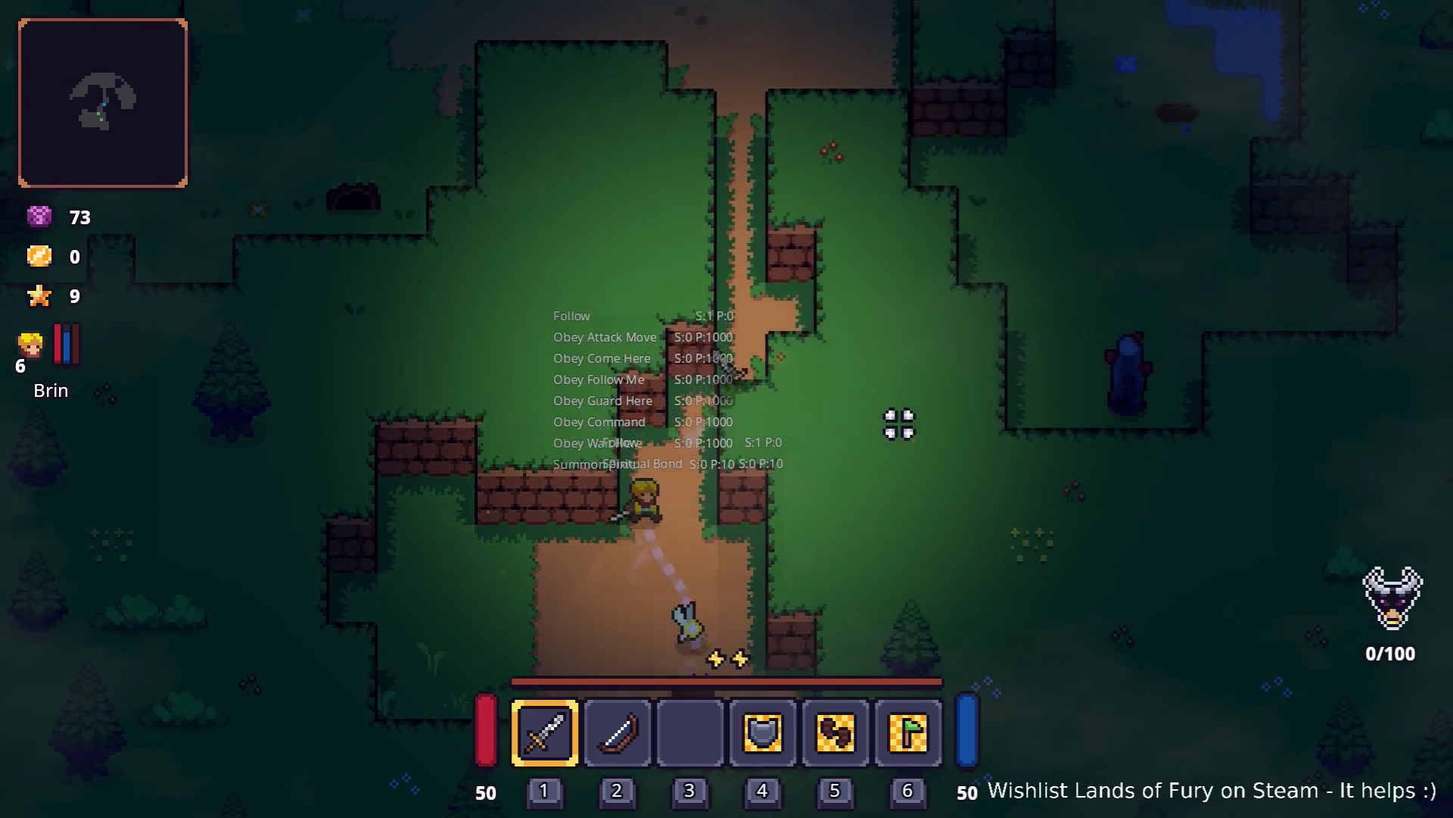
{"action": "key", "text": "w"}
{"action": "key", "text": "d"}
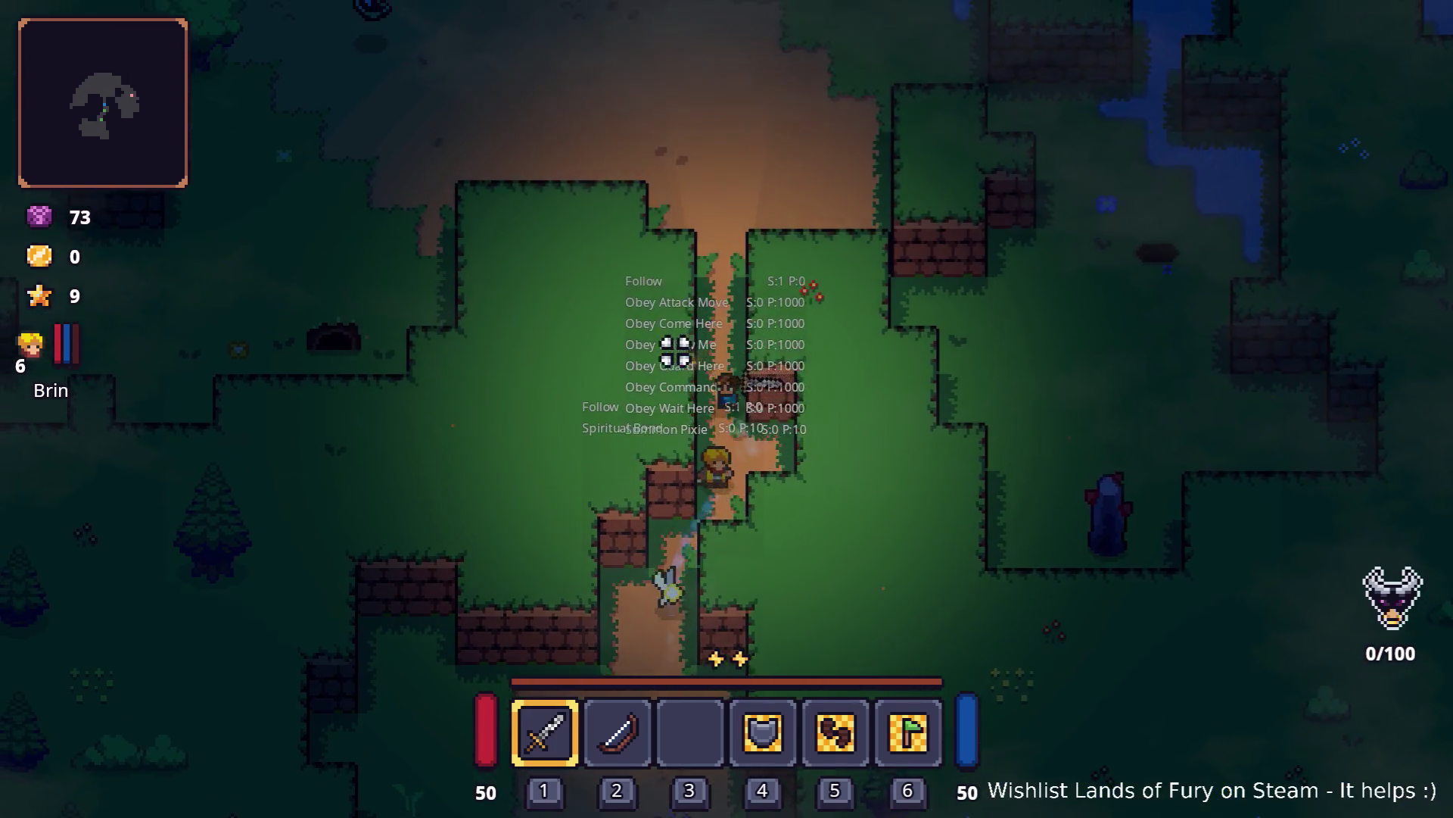
{"action": "key", "text": "w"}
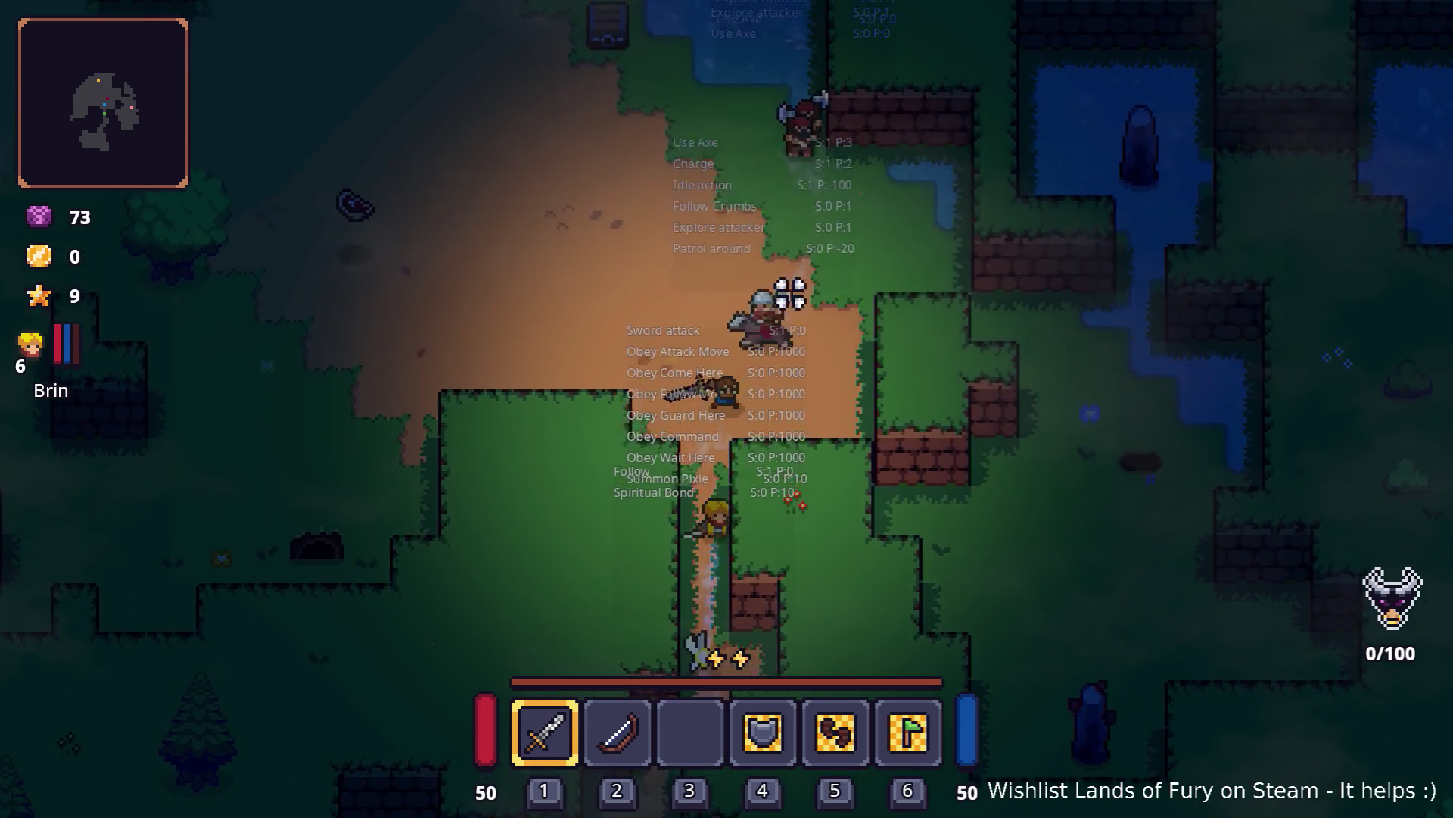
Step: Defeat the axe-wielding enemies alongside Brin and smash the left crate open
{"action": "key", "text": "w"}
{"action": "key", "text": "a"}
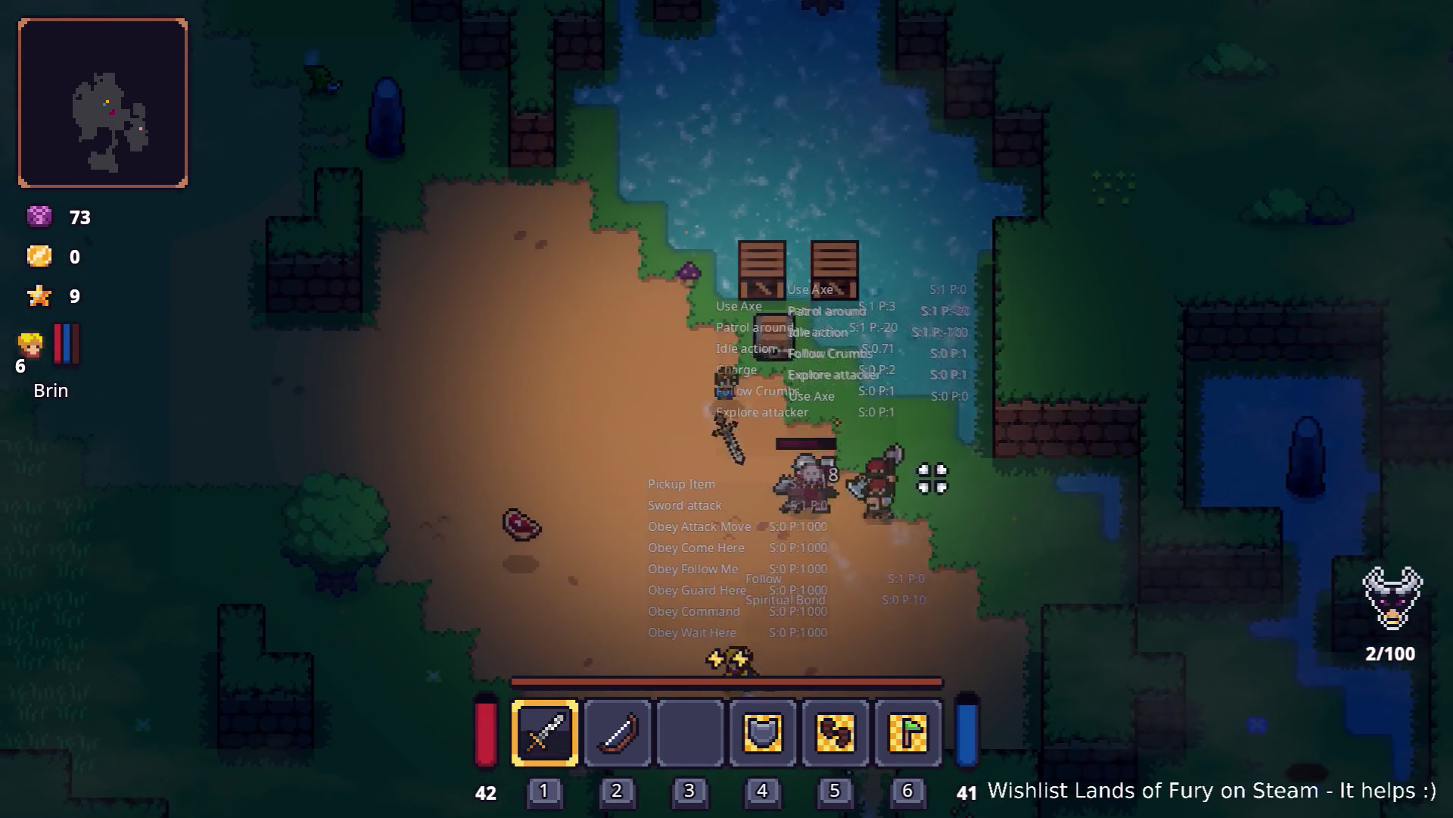
{"action": "key", "text": "w"}
{"action": "key", "text": "a"}
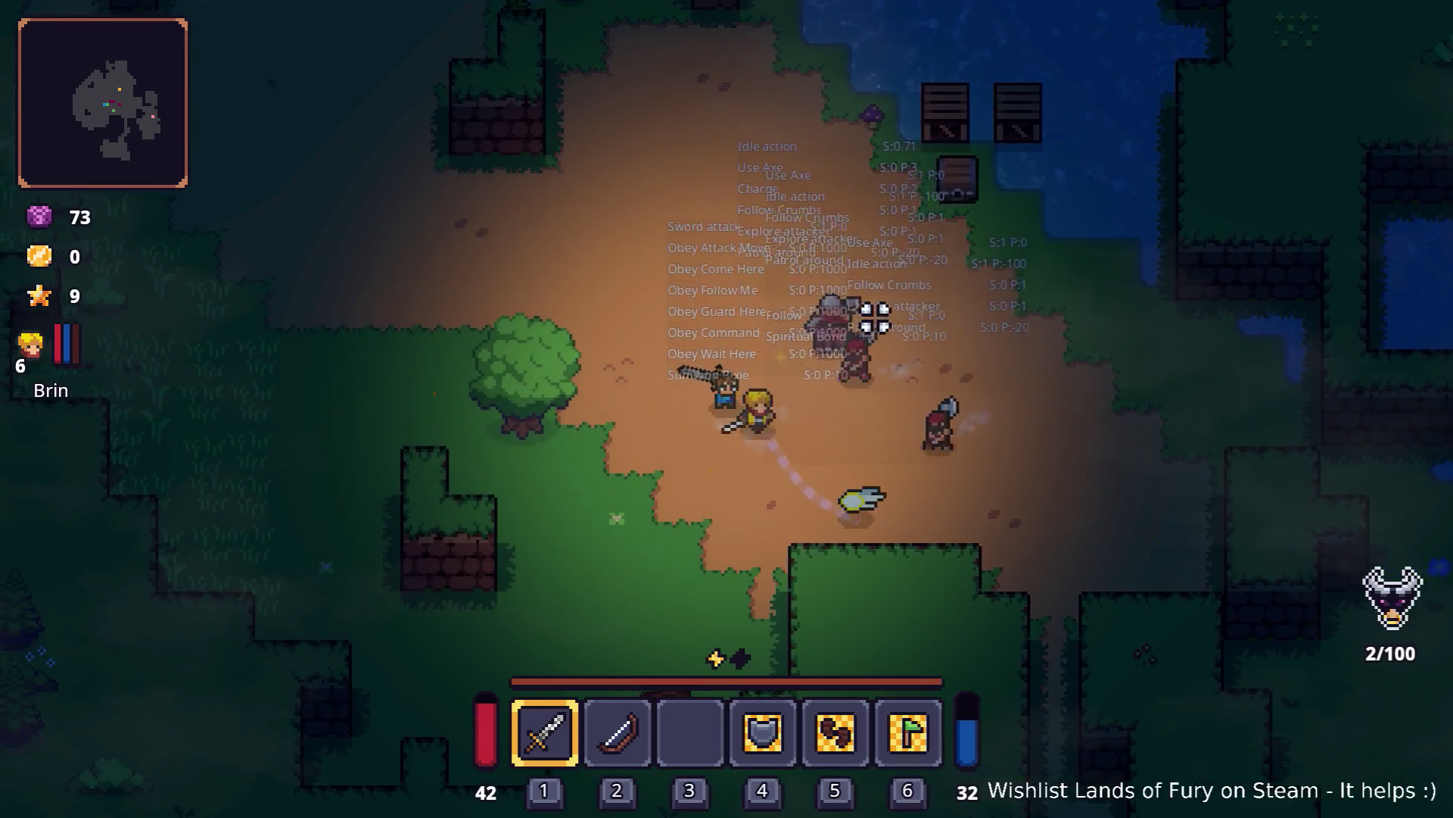
{"action": "key", "text": "d"}
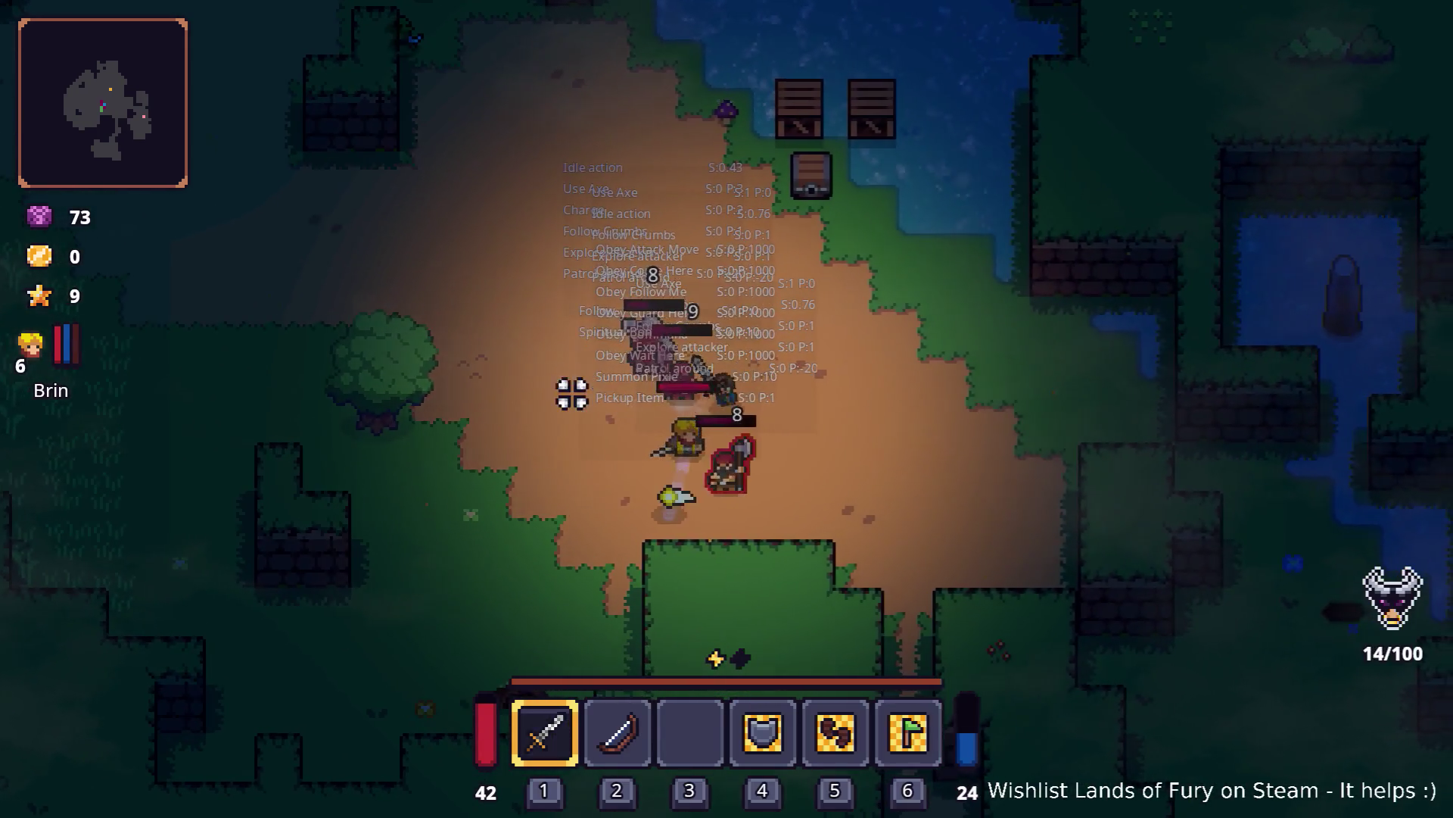
{"action": "key", "text": "w"}
{"action": "key", "text": "a"}
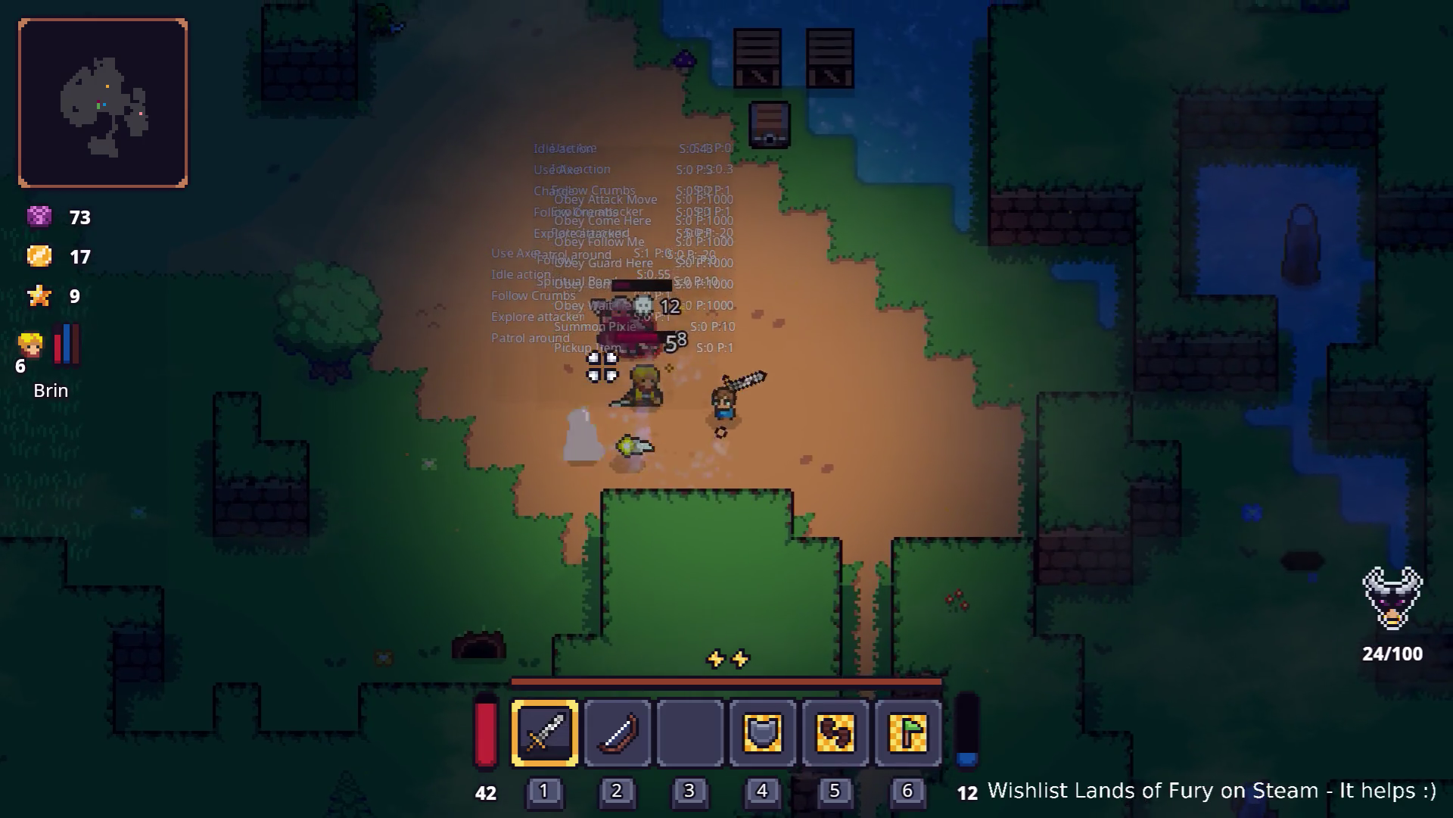
{"action": "key", "text": "w"}
{"action": "key", "text": "a"}
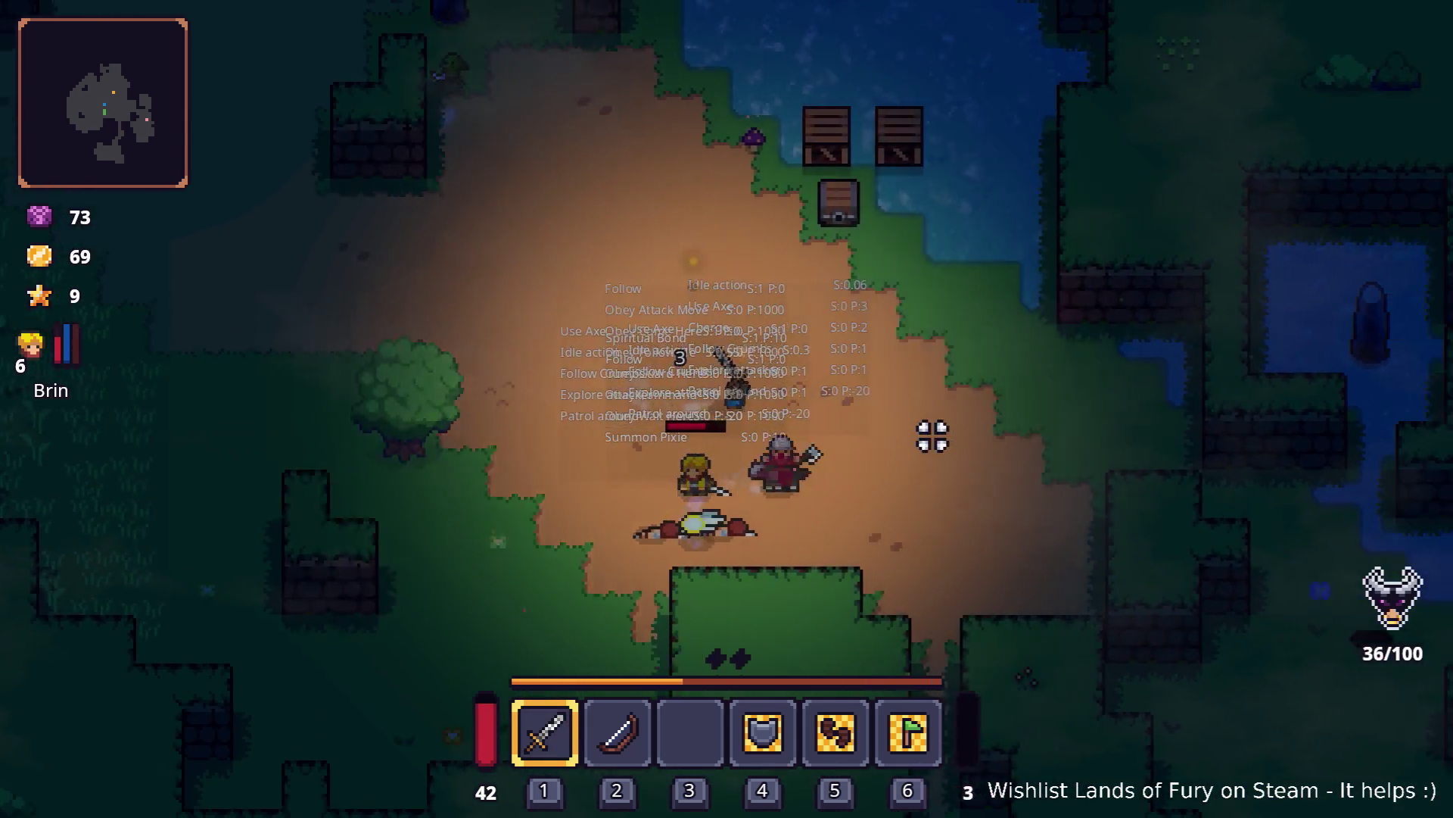
{"action": "key", "text": "d"}
{"action": "key", "text": "w"}
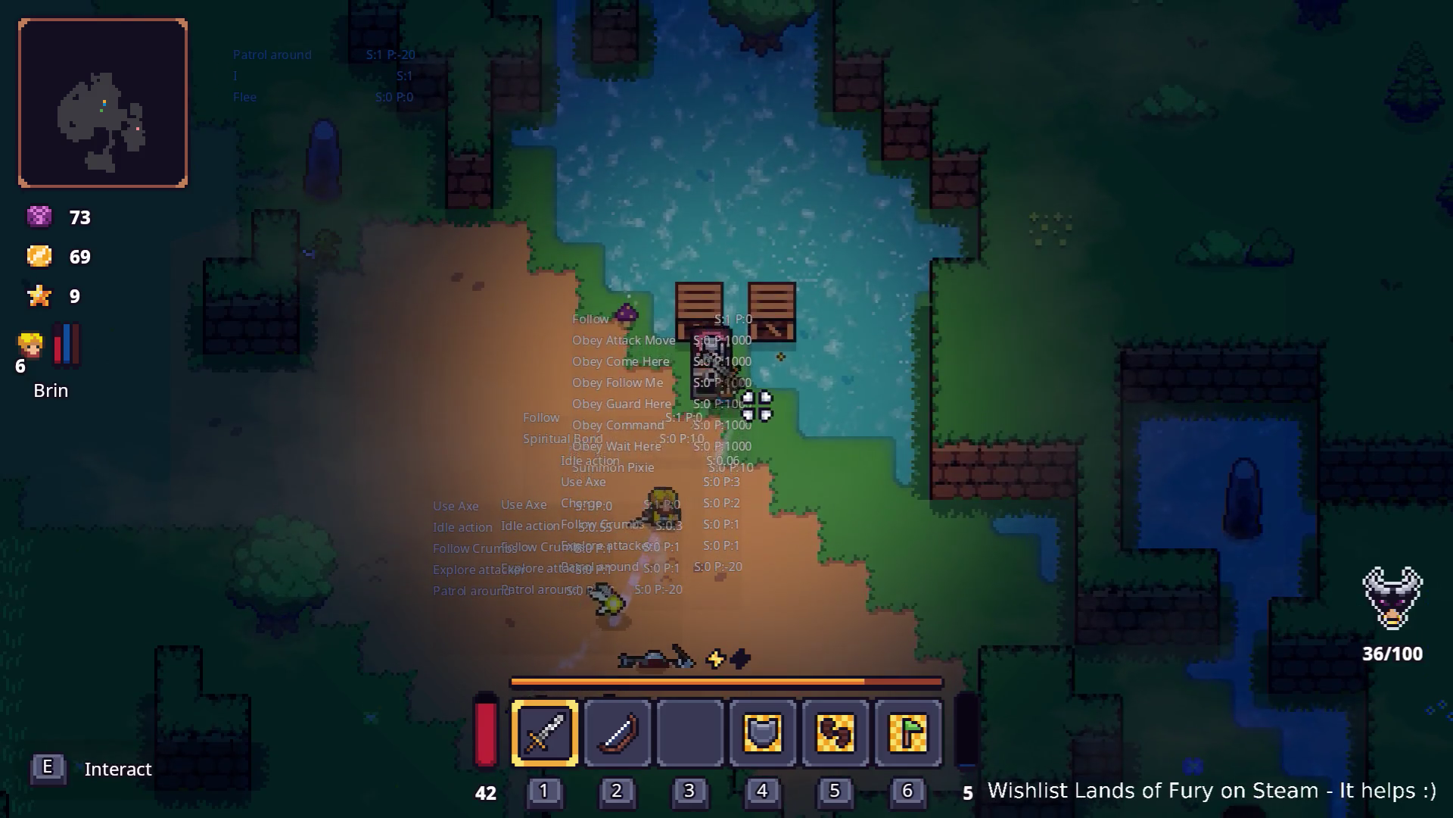
{"action": "key", "text": "e"}
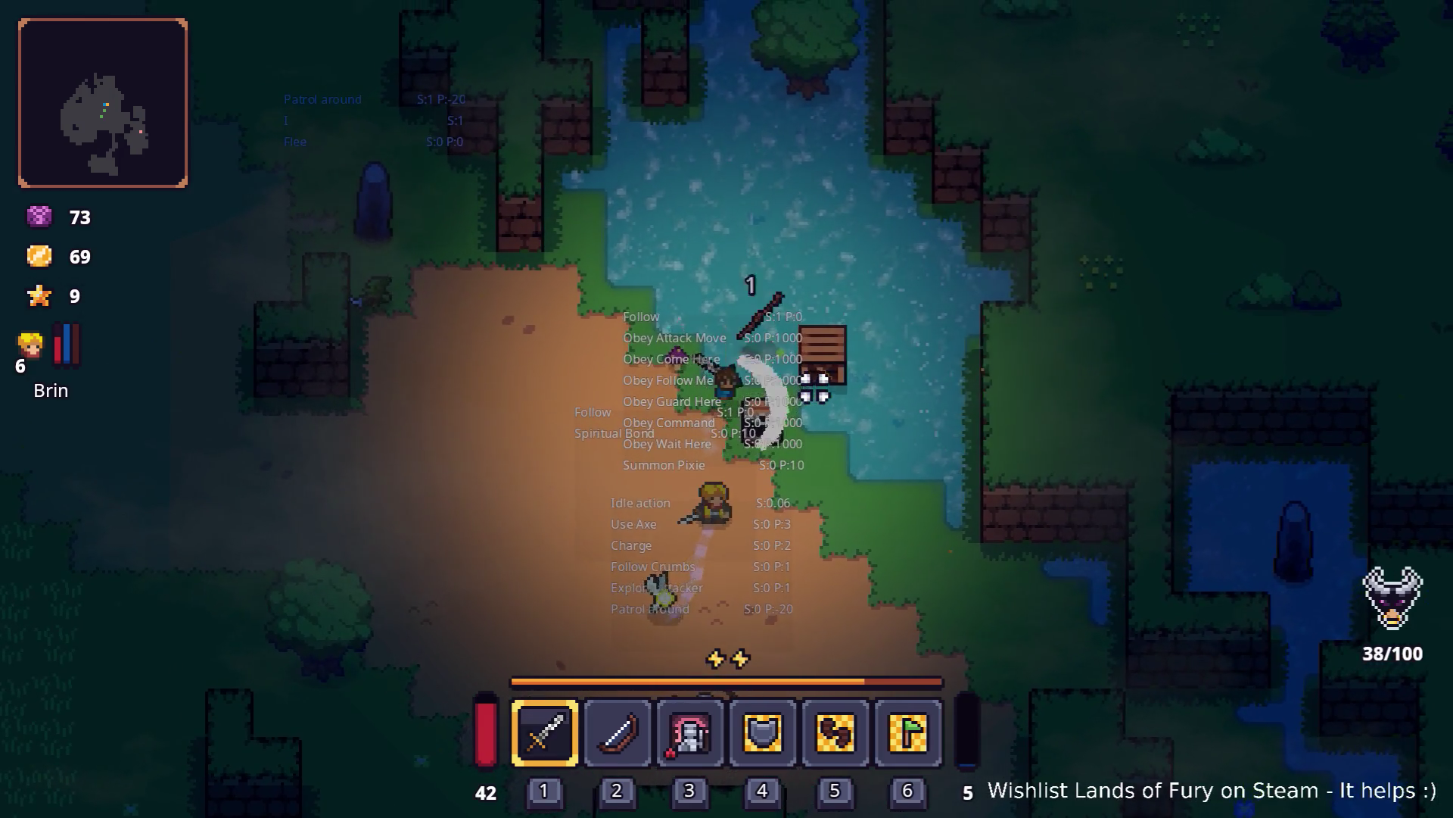
Step: From the inventory, spend Brin's points, including Electric Discharge to level 1, and confirm
{"action": "key", "text": "i"}
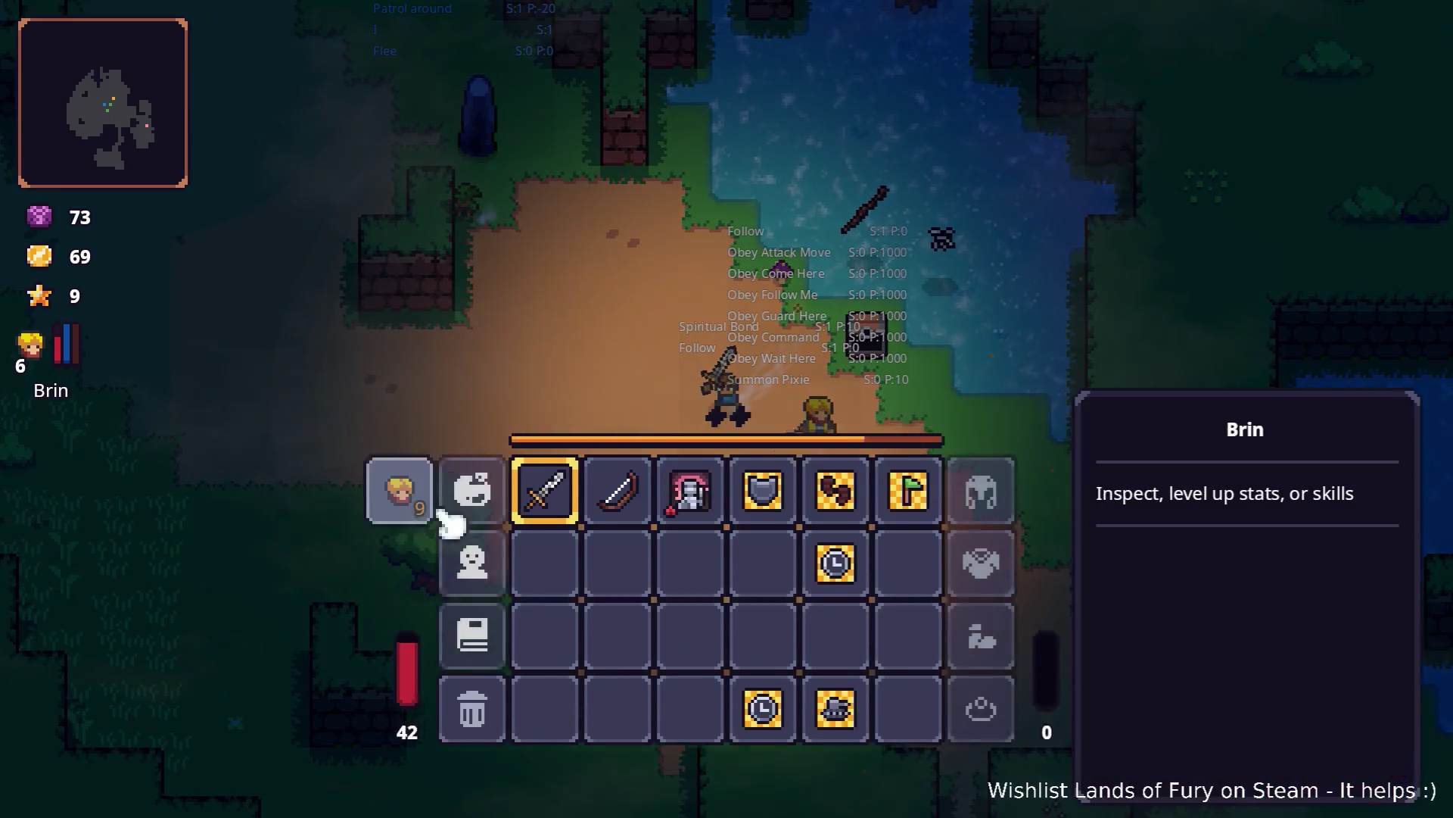
{"action": "left_click", "coordinate": [416, 564]}
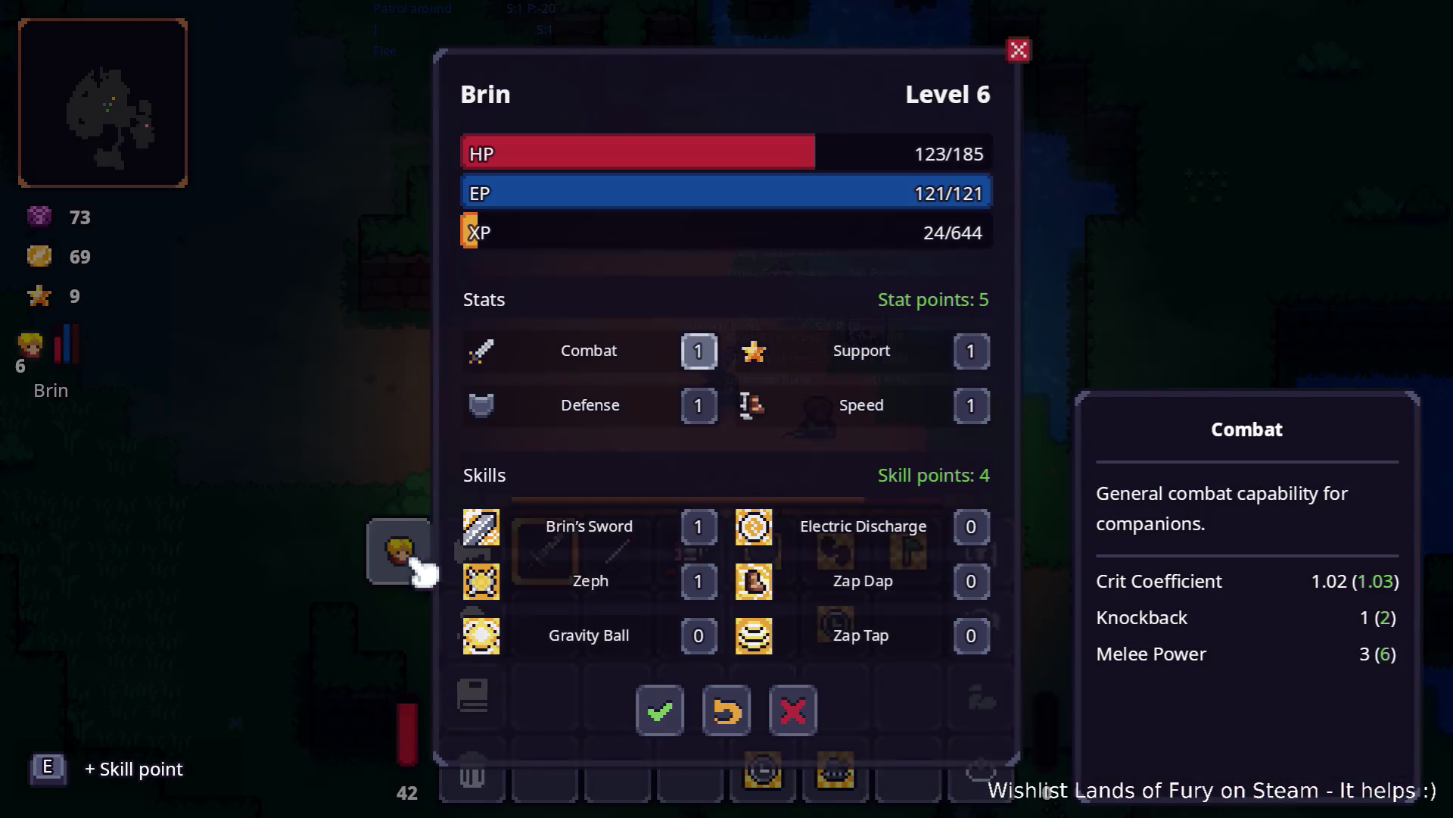
{"action": "left_click", "coordinate": [974, 527]}
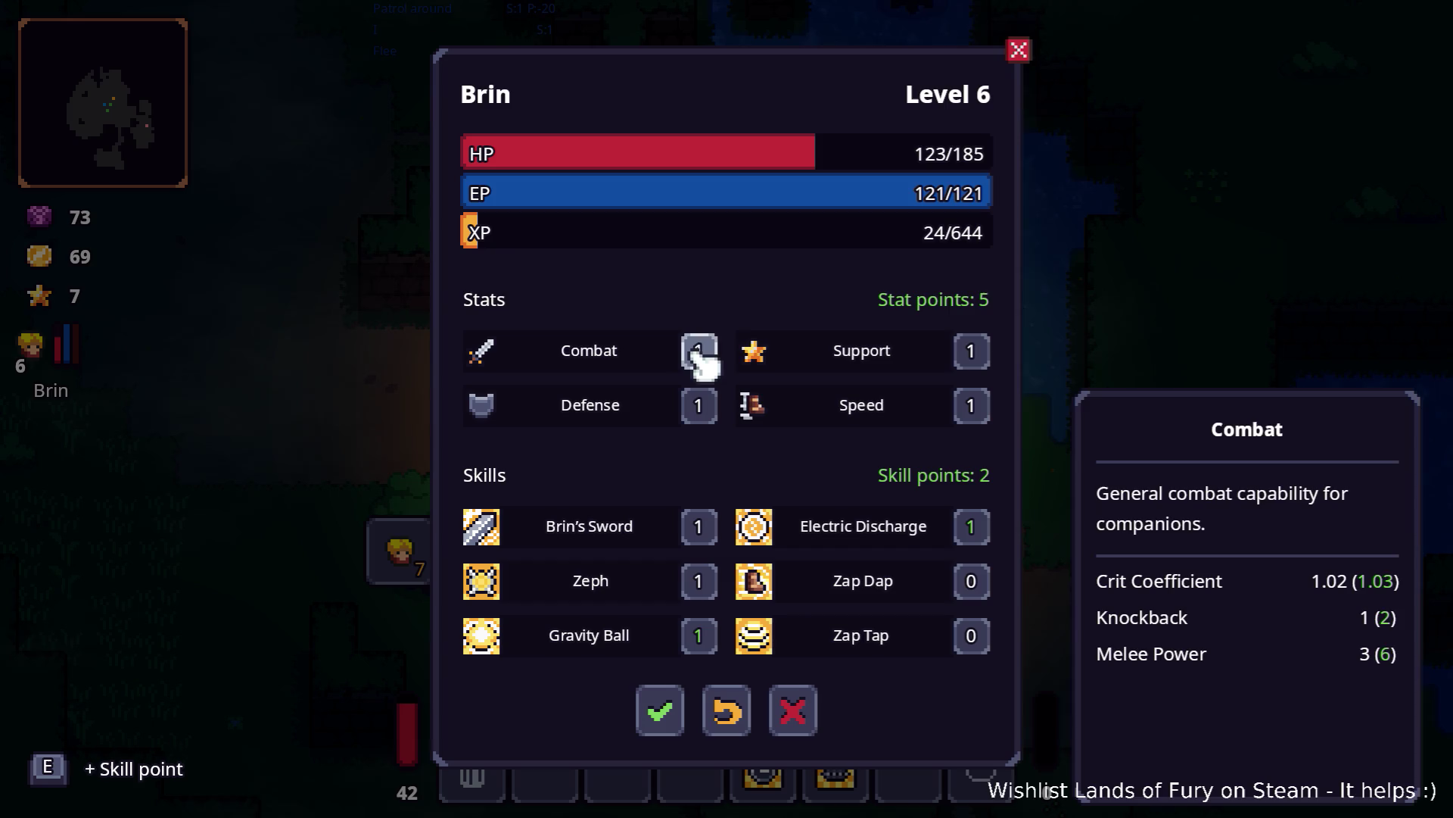
{"action": "left_click", "coordinate": [673, 707]}
Step: Walk into the dark pit to Lesser Didra Cavern, start Wave 1/7, then open the inventory
{"action": "key", "text": "a"}
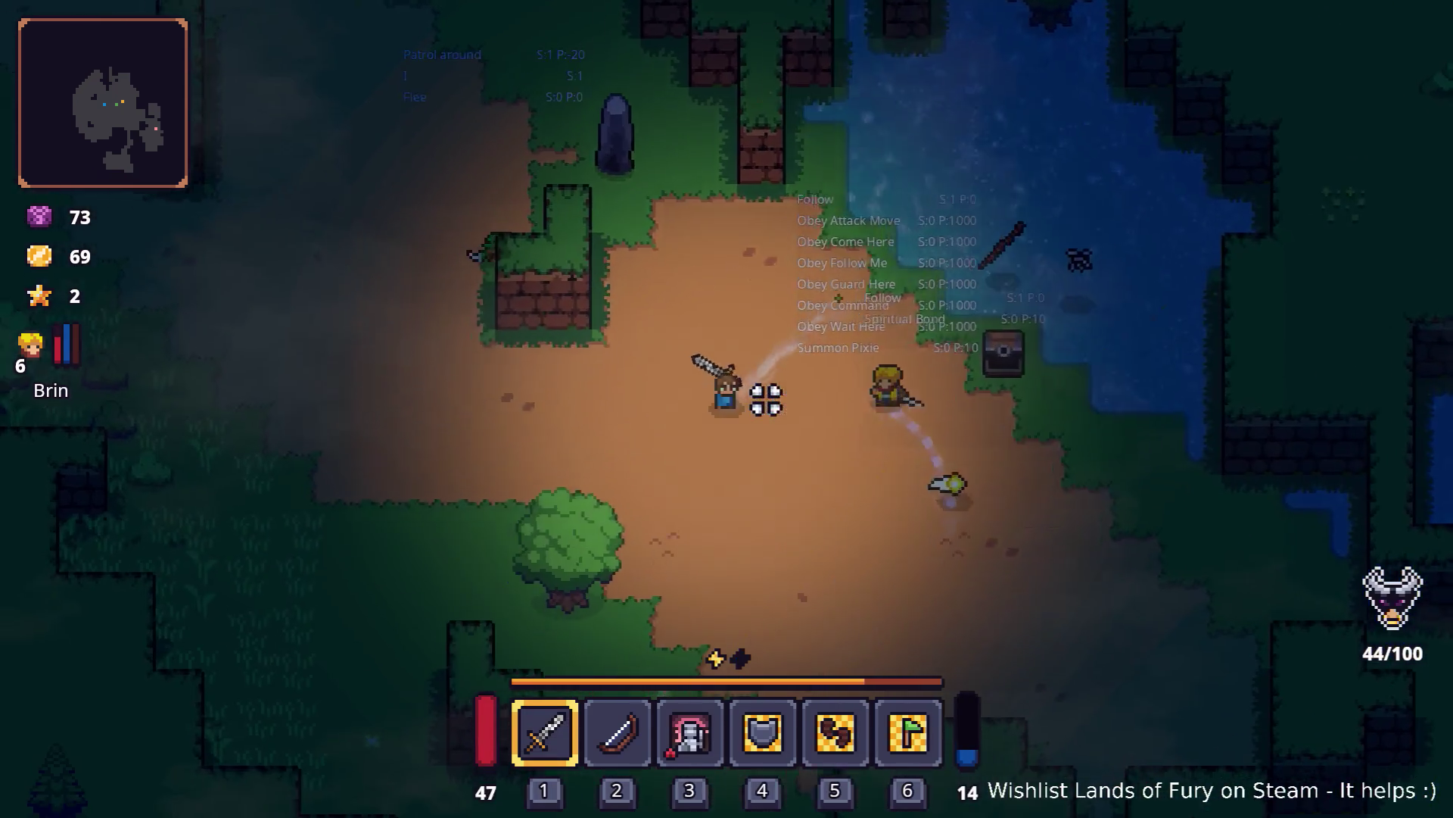
{"action": "key", "text": "s"}
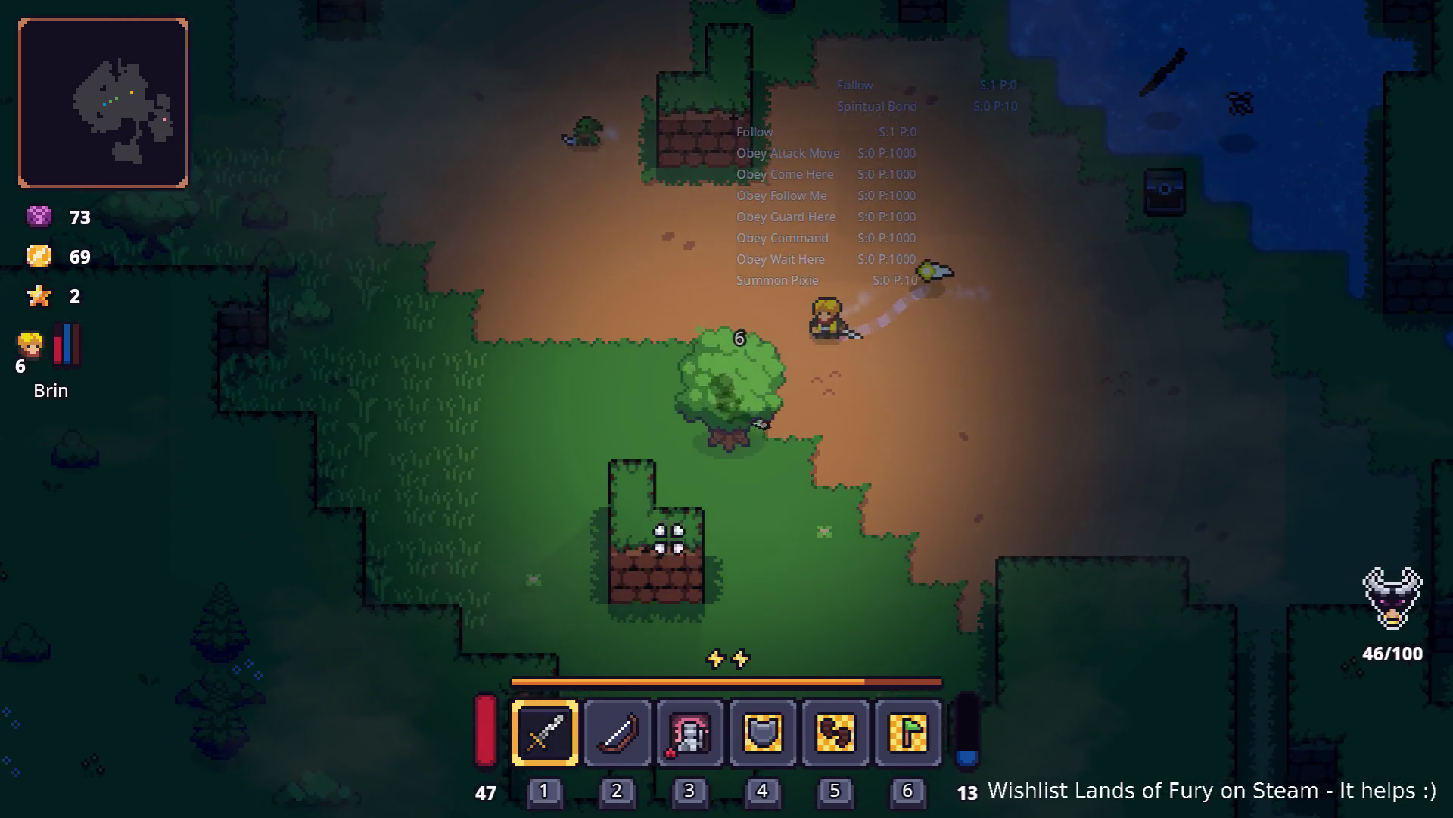
{"action": "key", "text": "d"}
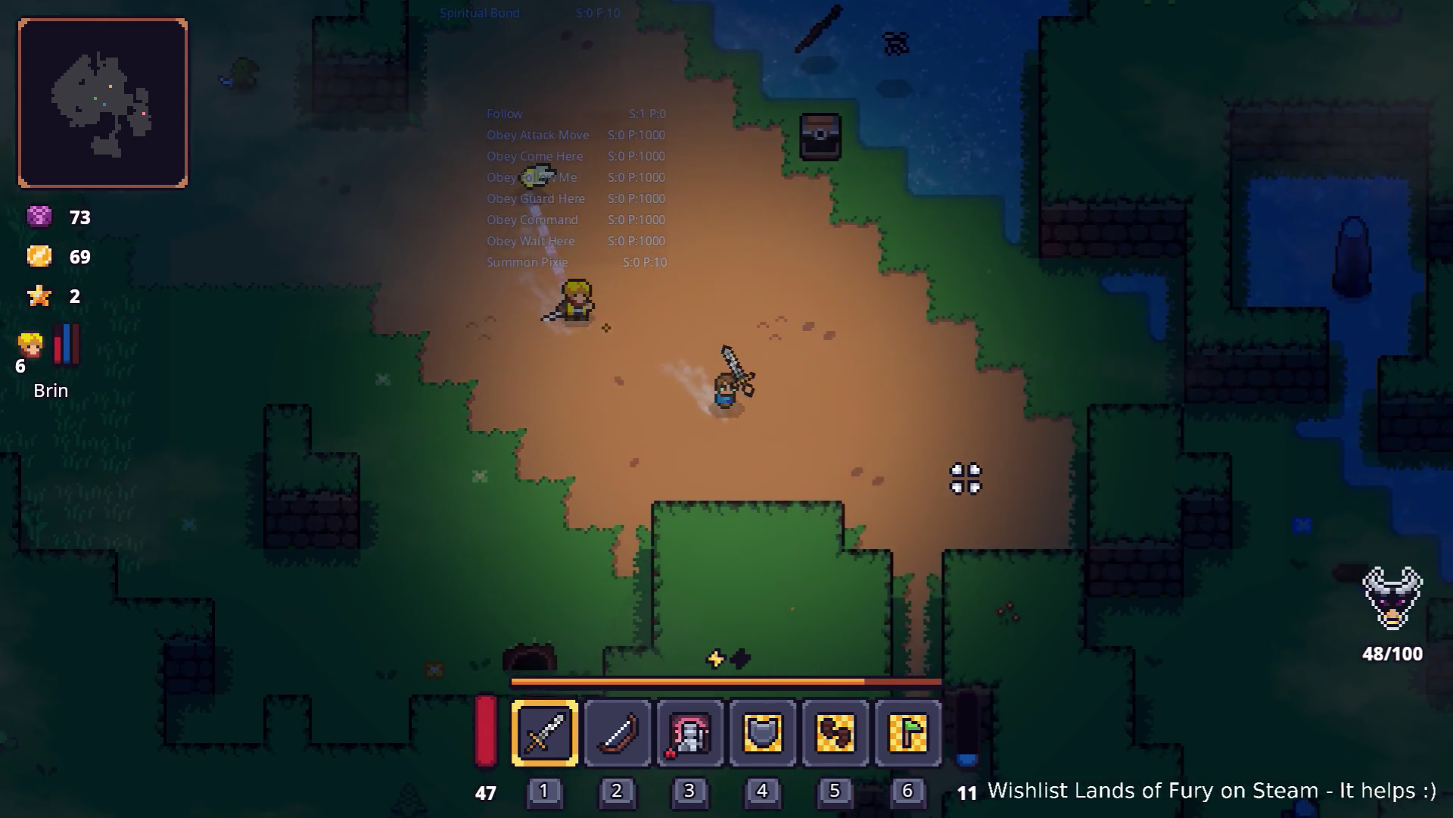
{"action": "key", "text": "d"}
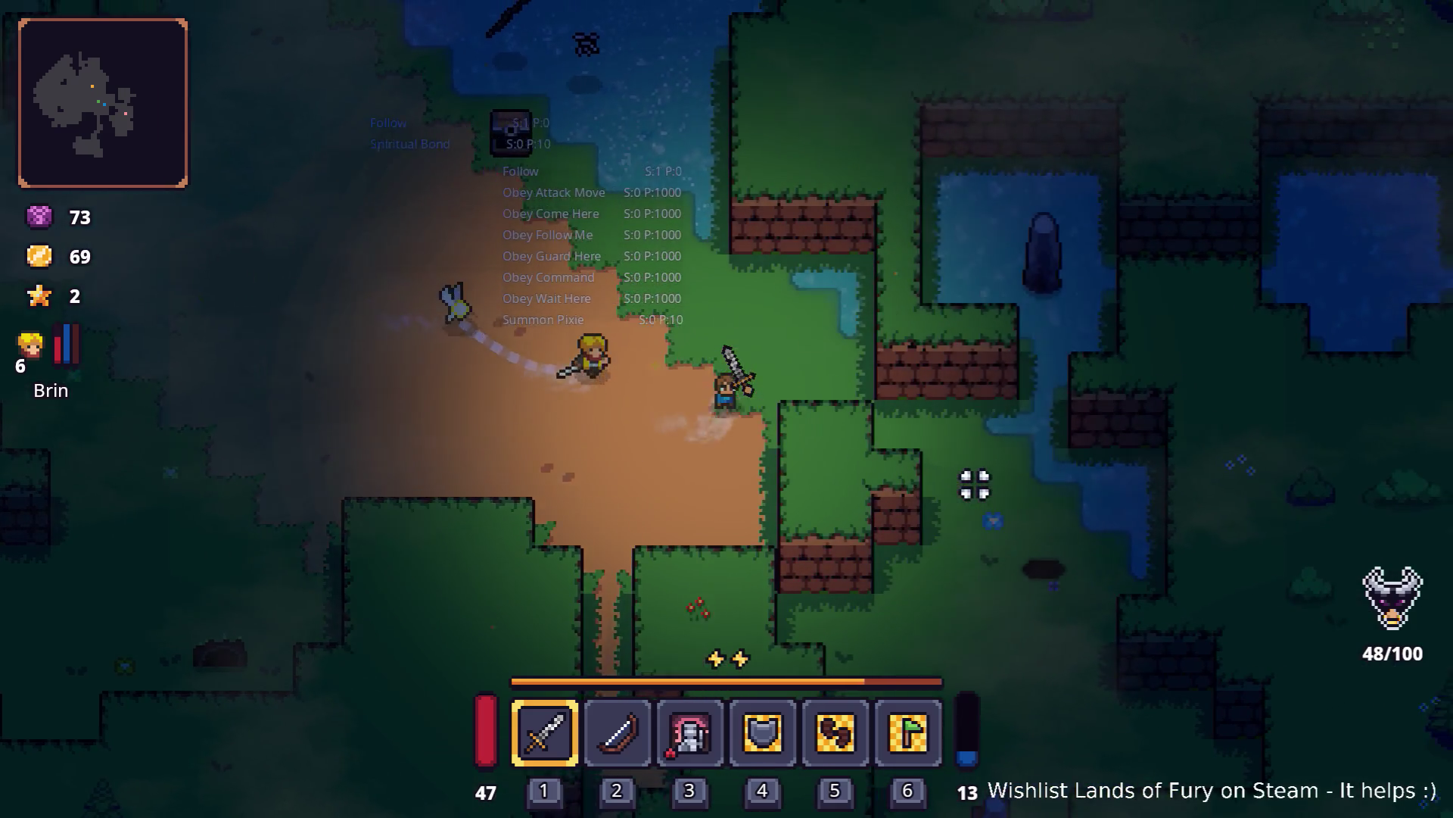
{"action": "key", "text": "d"}
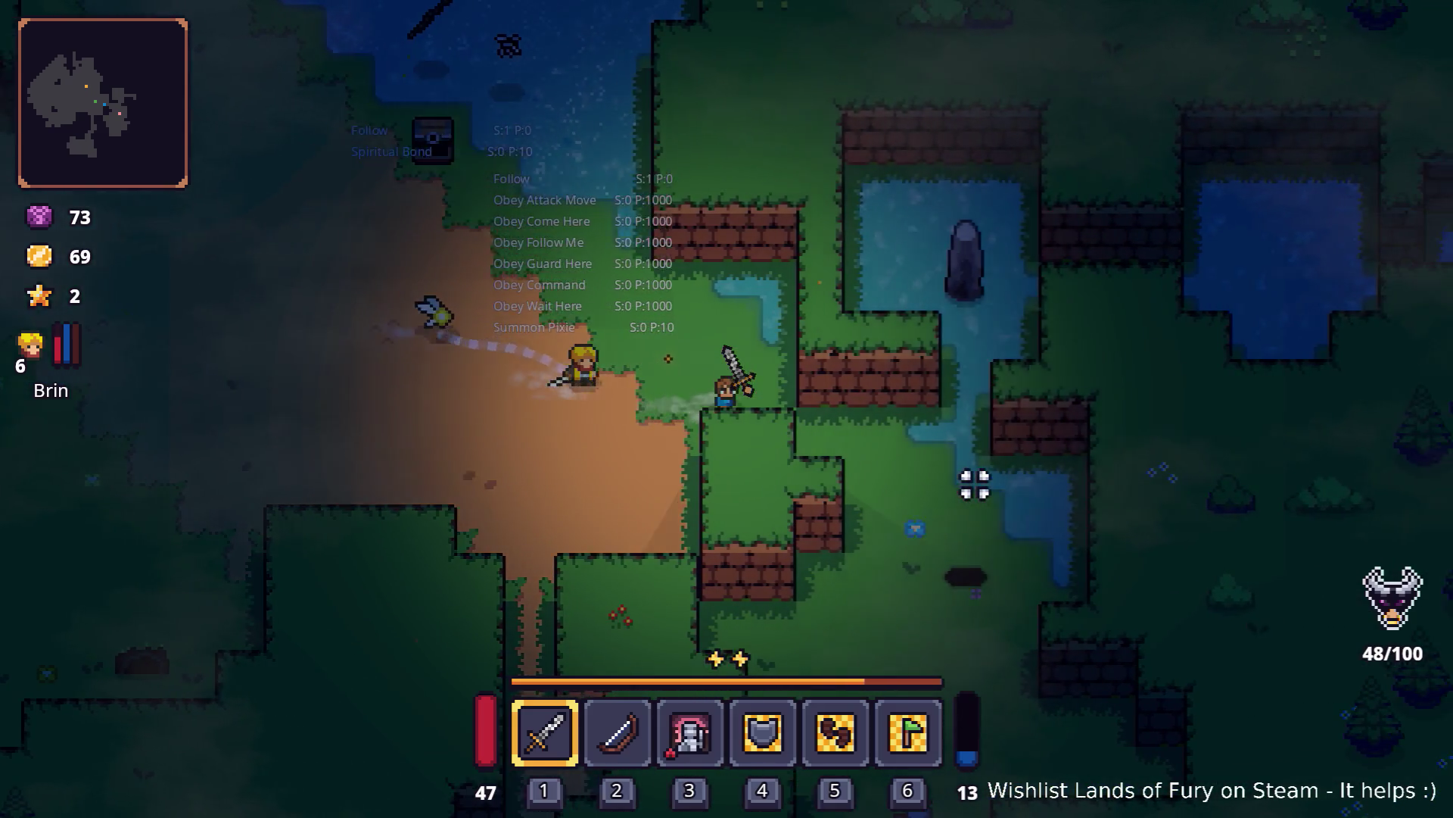
{"action": "key", "text": "w"}
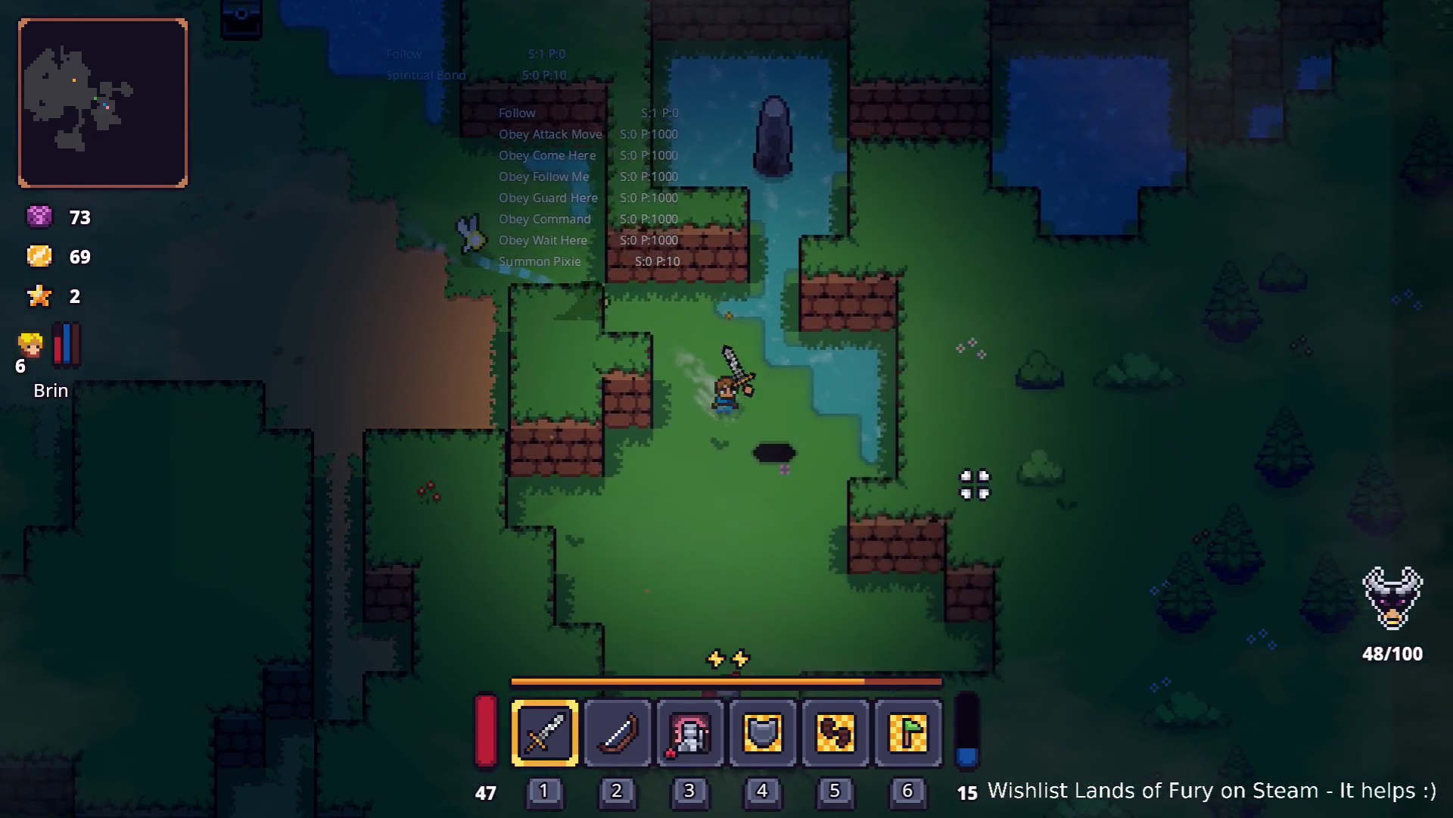
{"action": "key", "text": "s"}
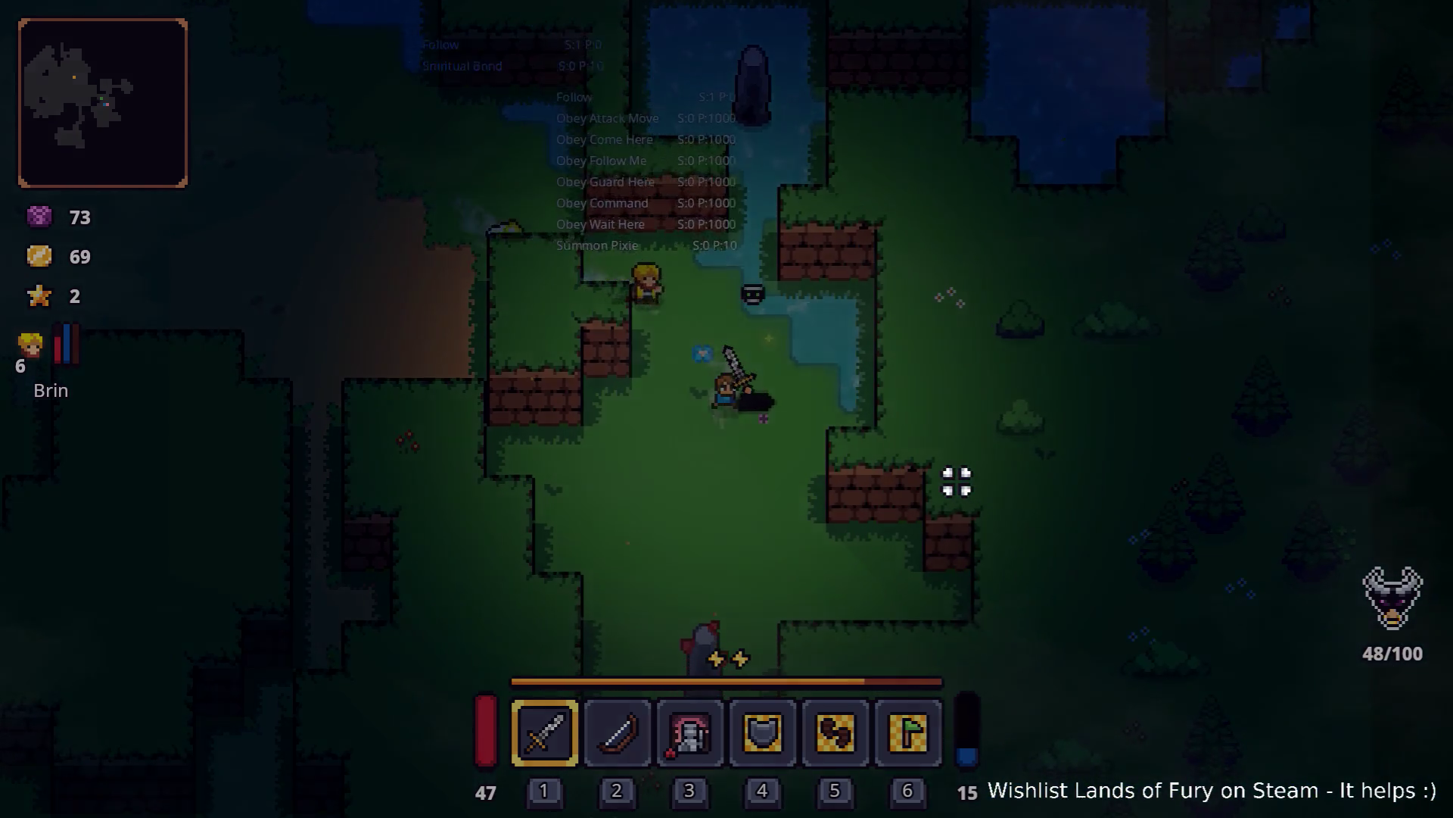
{"action": "key", "text": "w"}
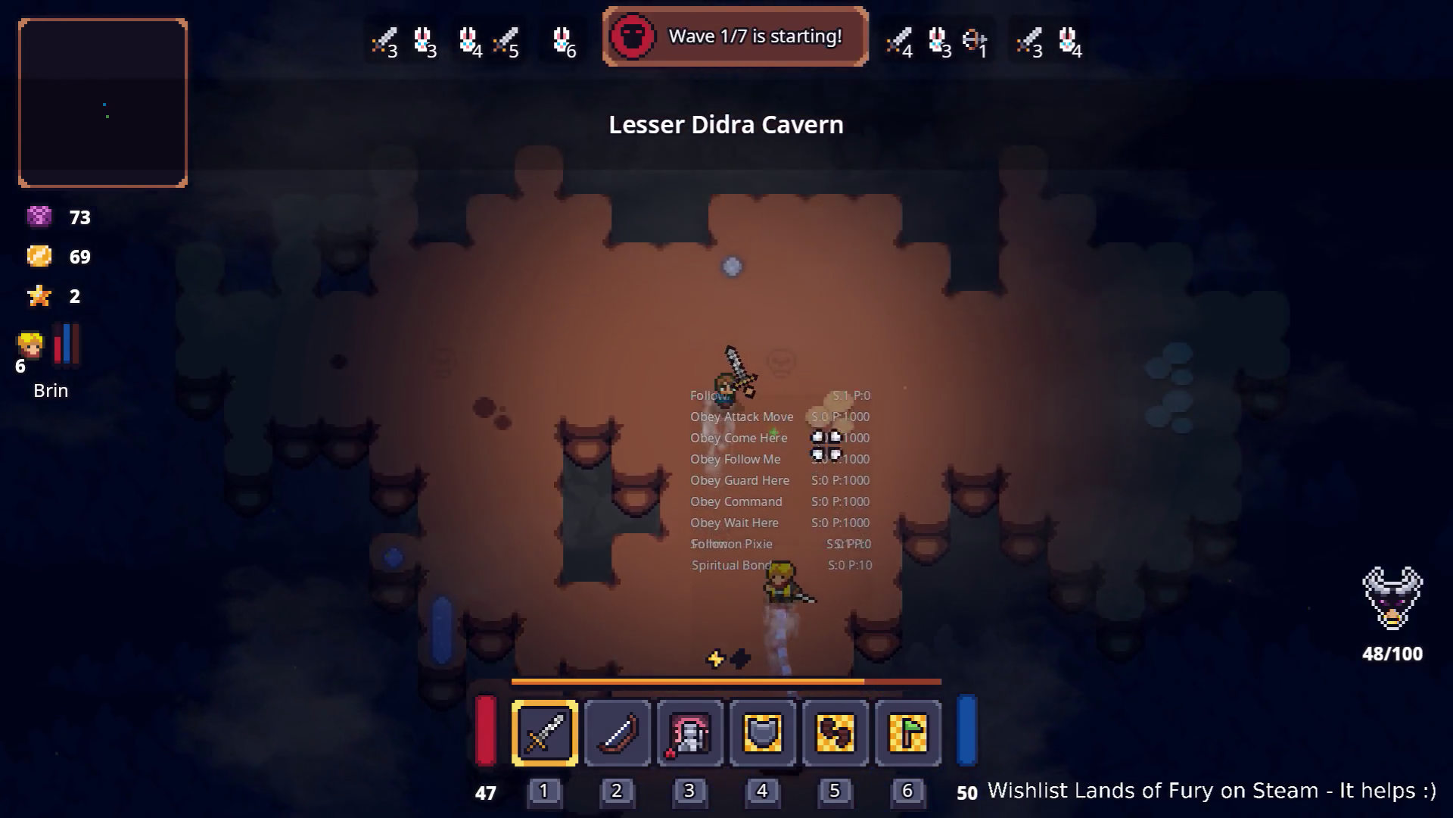
{"action": "key", "text": "d"}
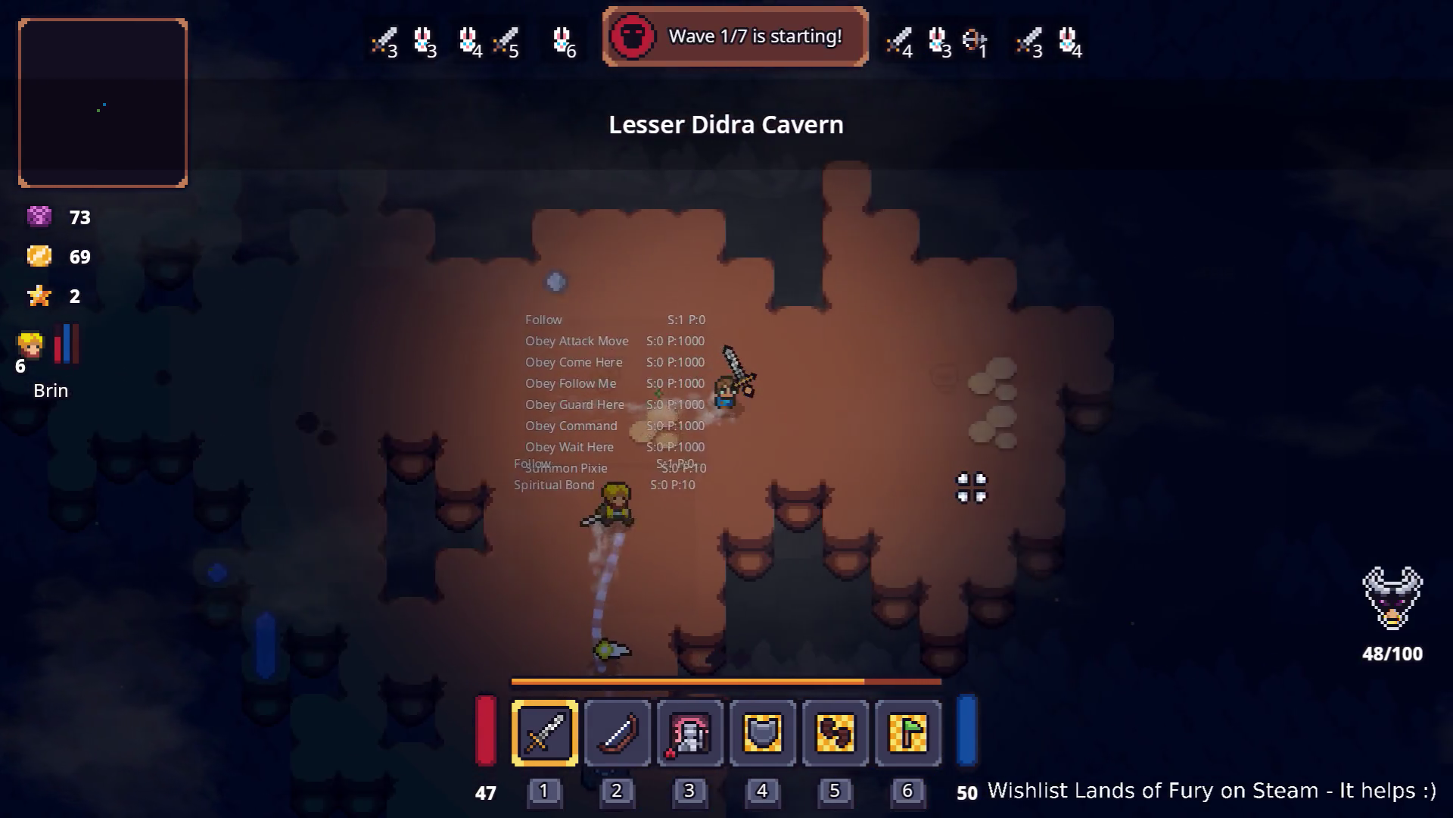
{"action": "key", "text": "i"}
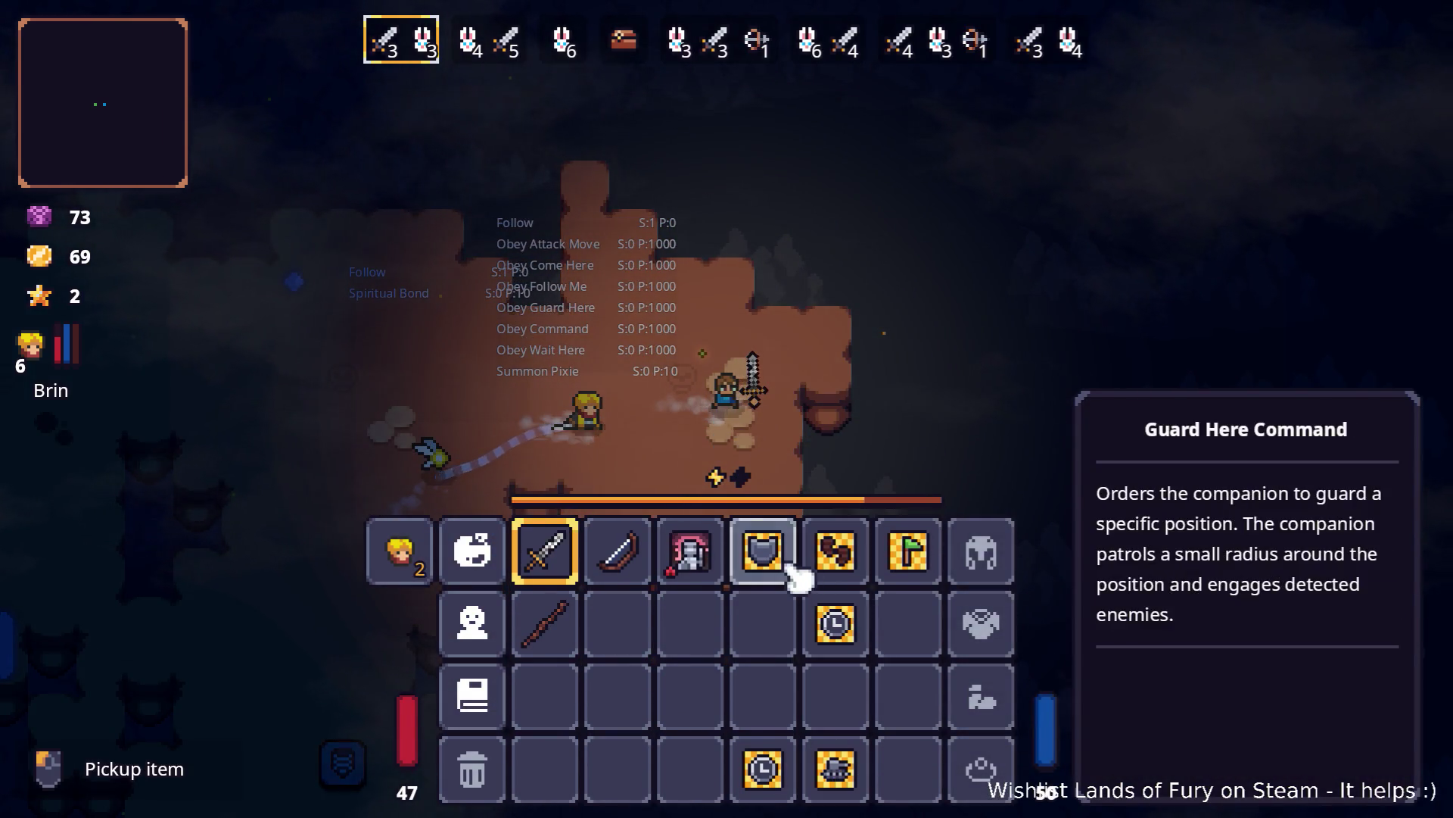
Step: Replace Follow Me with Patrol Command in the quick slots and order the companion to patrol
{"action": "left_click_drag", "start_coordinate": [836, 575], "coordinate": [907, 634]}
{"action": "left_click", "coordinate": [841, 563]}
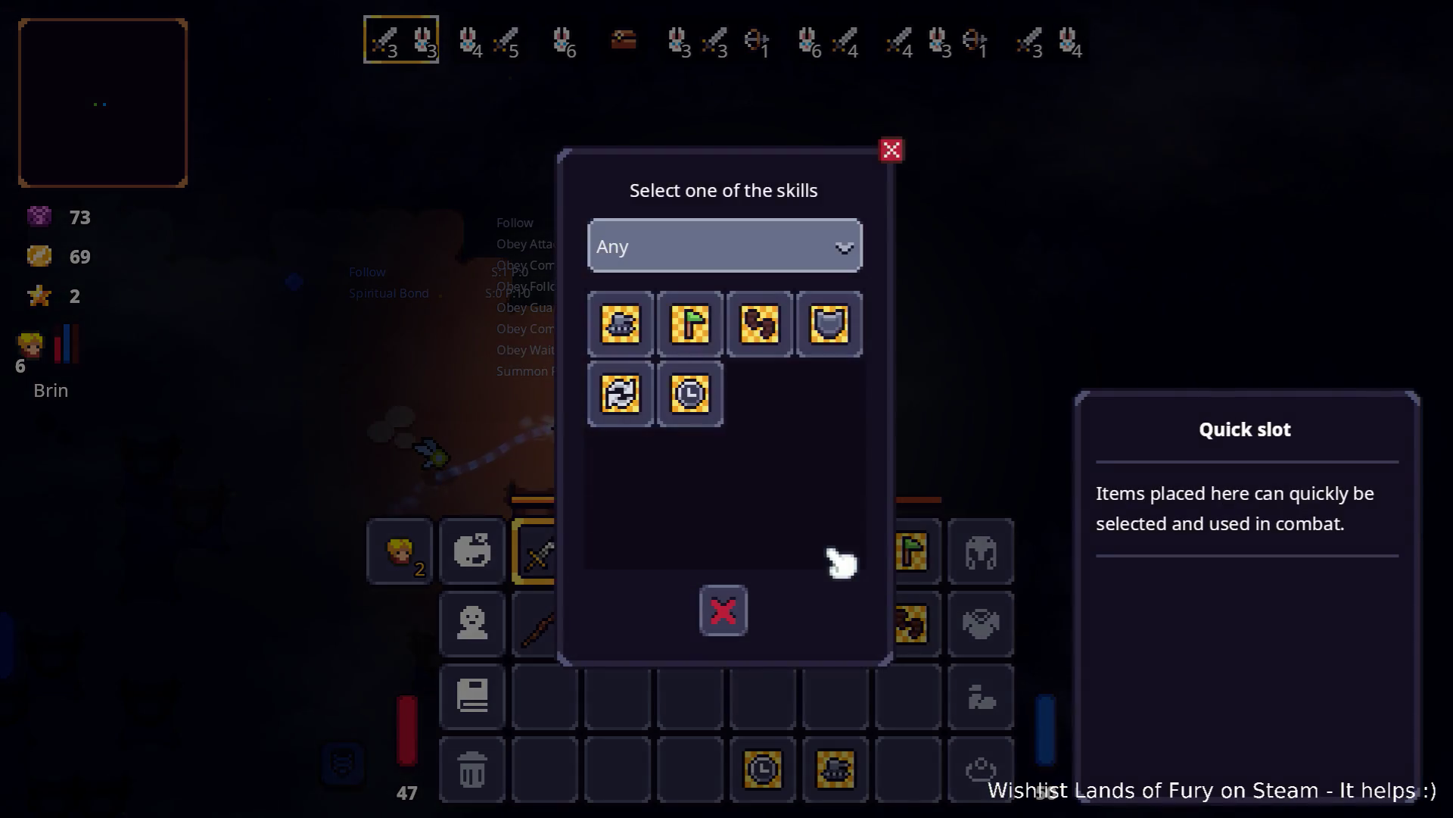
{"action": "left_click", "coordinate": [833, 333]}
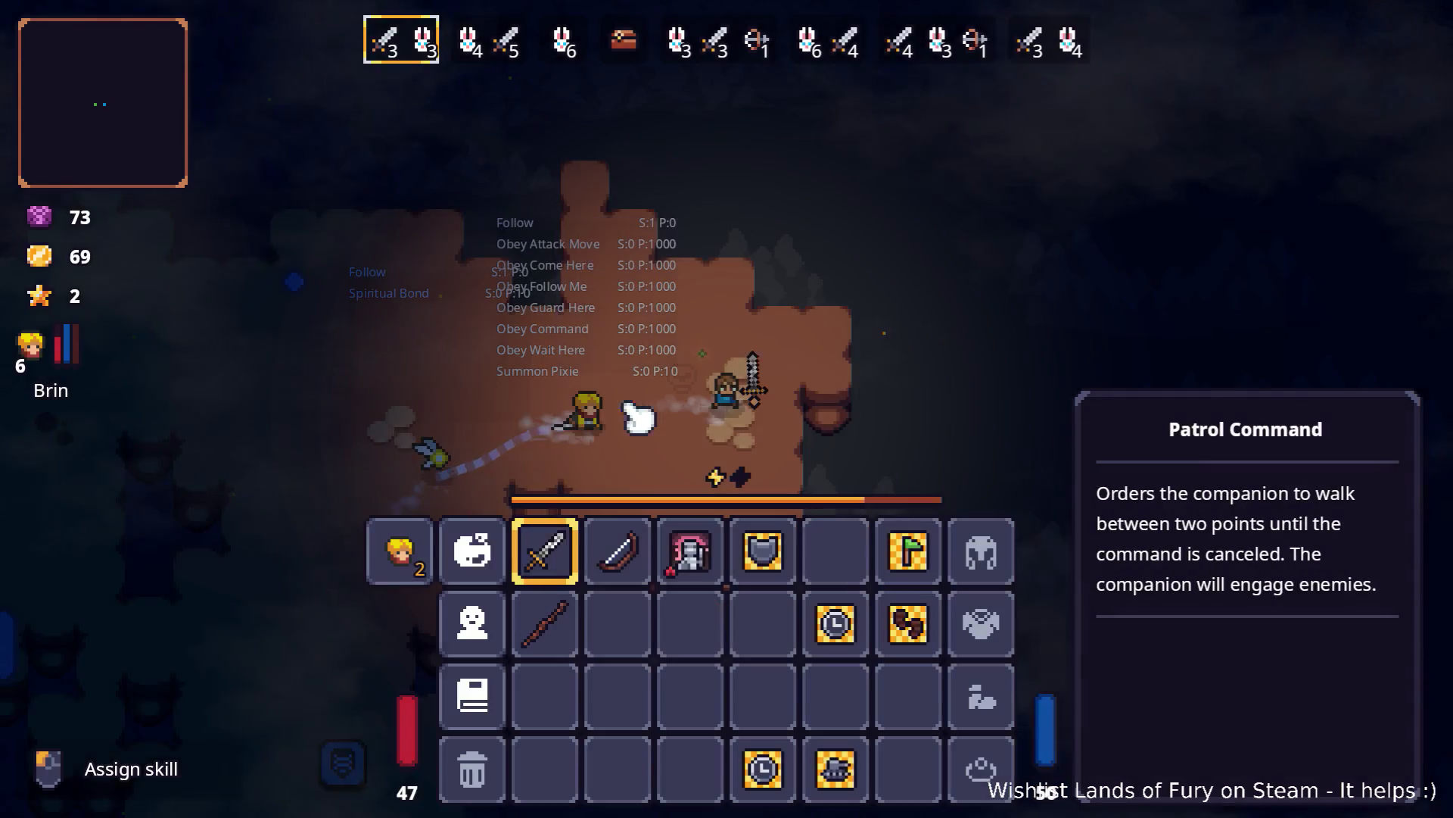
{"action": "key", "text": "Escape"}
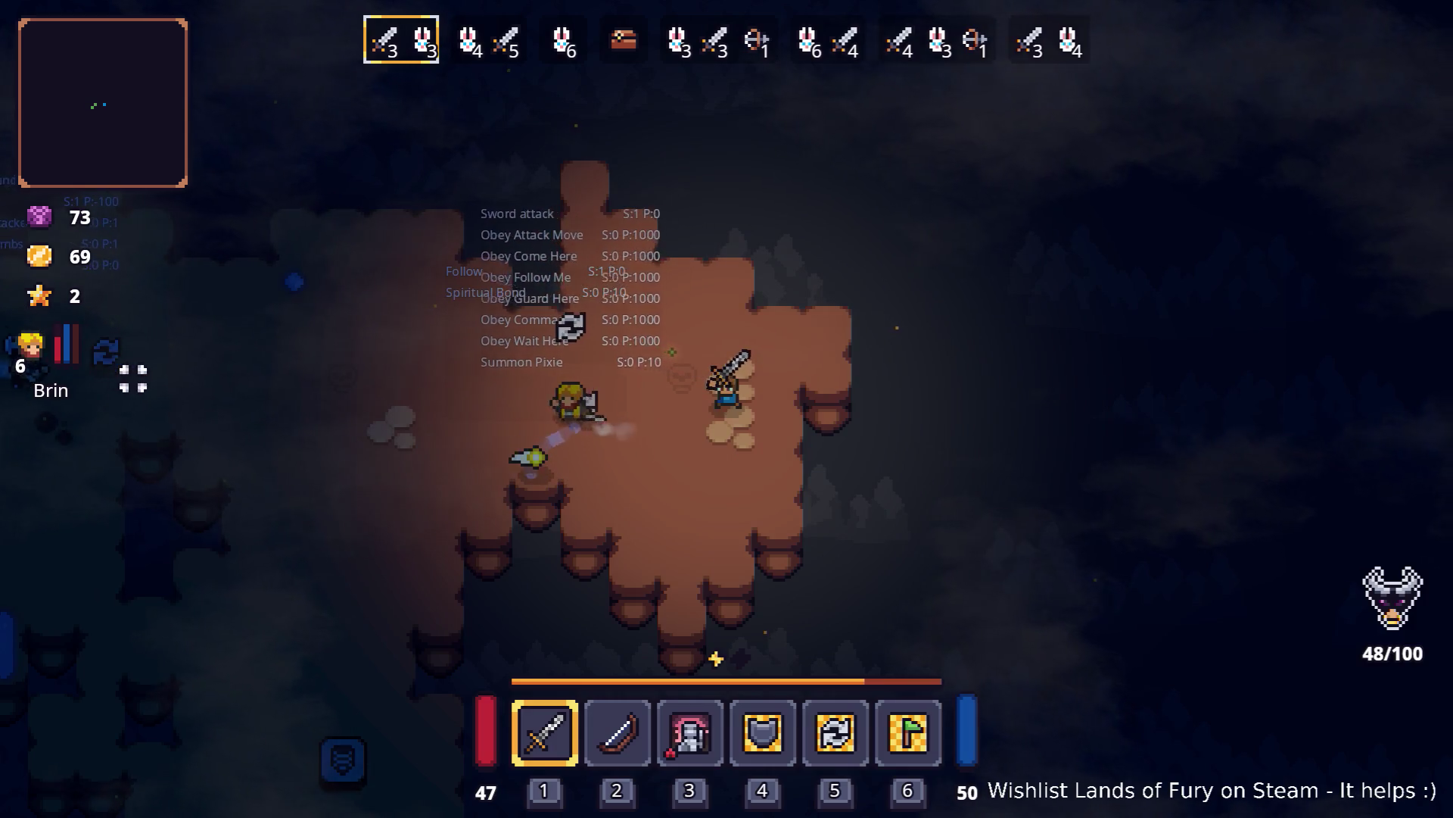
Step: Fight through the first wave, attacking the axe enemy with the sword
{"action": "key", "text": "a"}
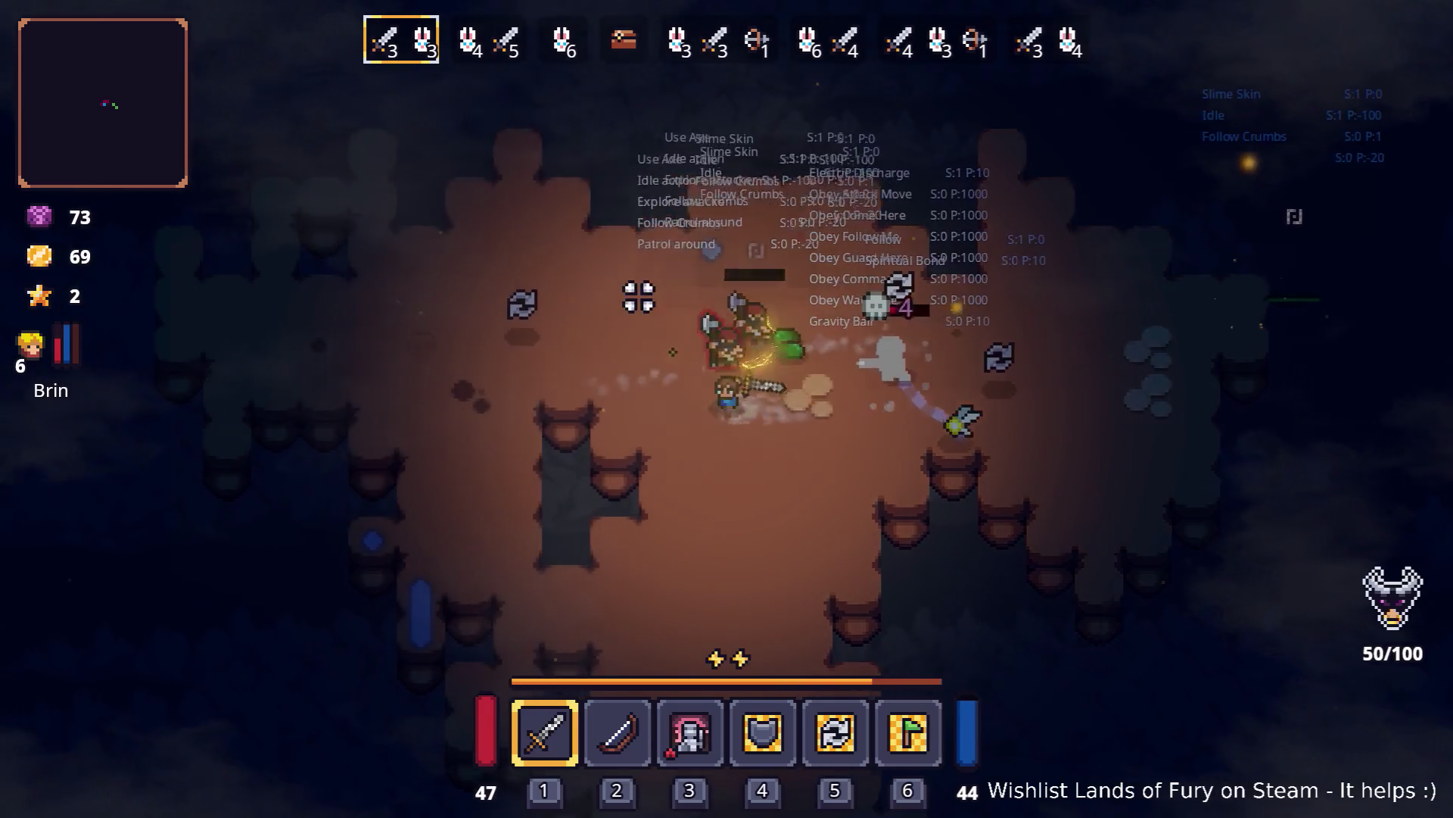
{"action": "left_click", "coordinate": [730, 253]}
{"action": "key", "text": "a"}
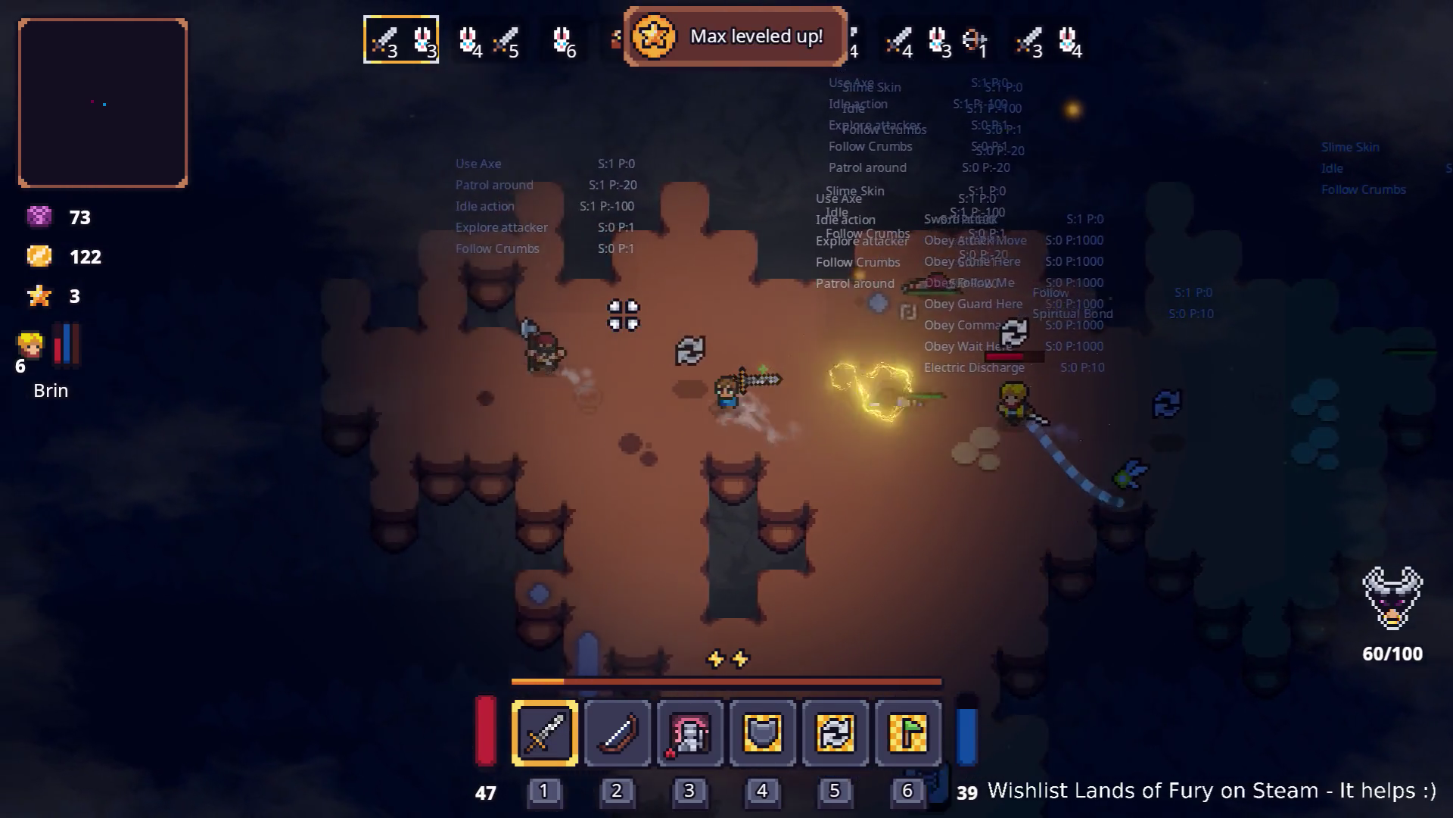
{"action": "key", "text": "d"}
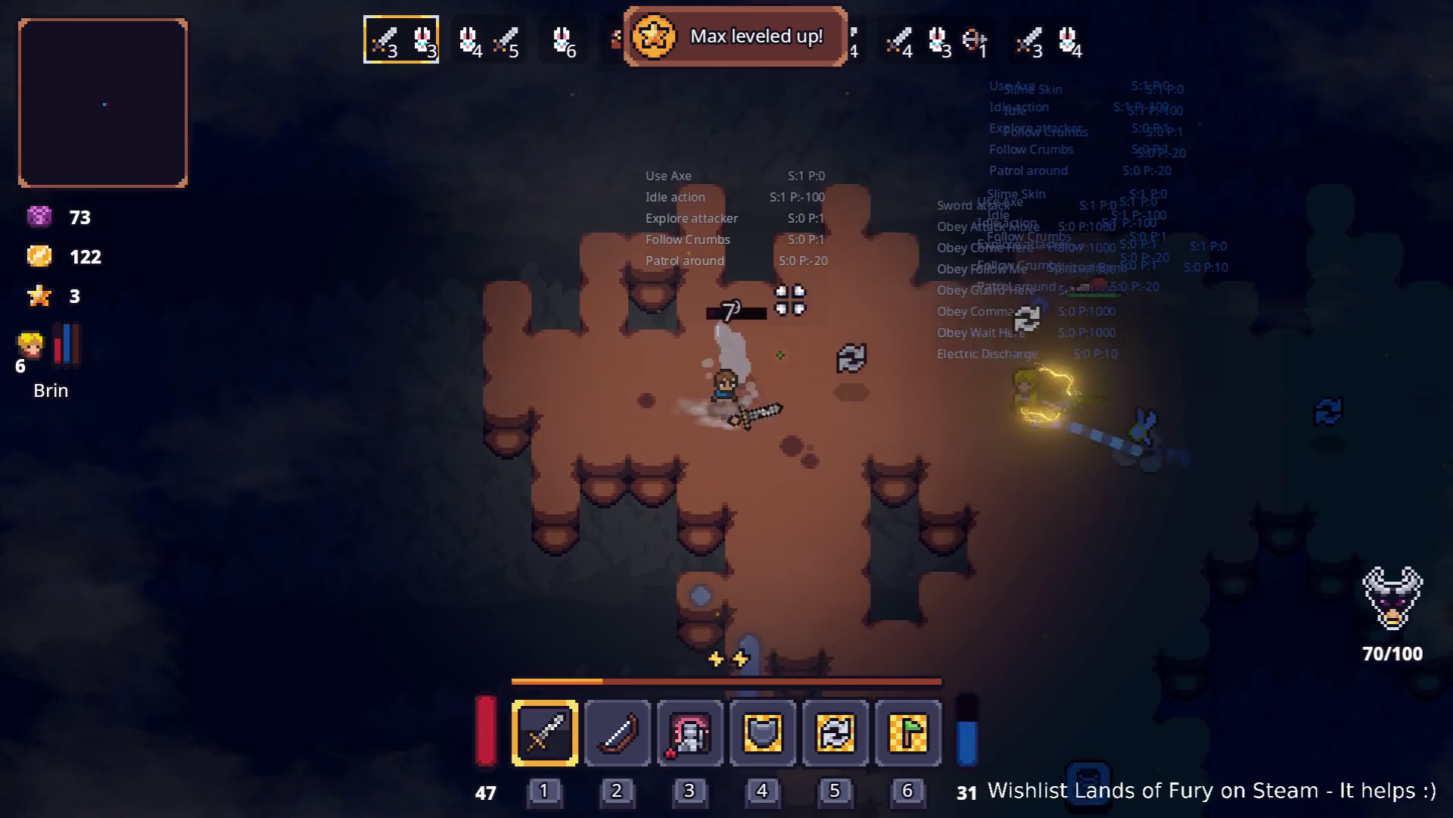
{"action": "key", "text": "d"}
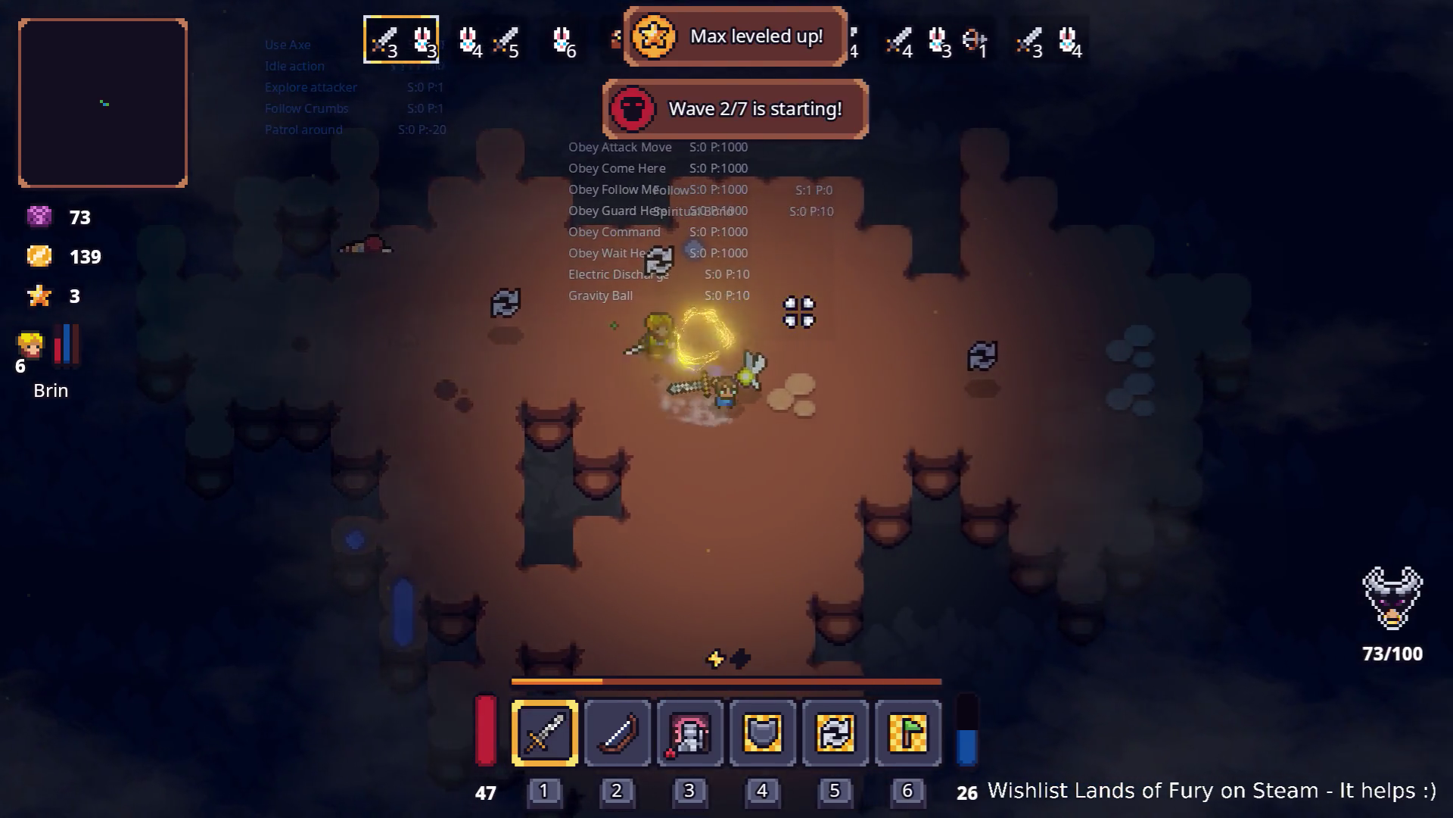
{"action": "key", "text": "d"}
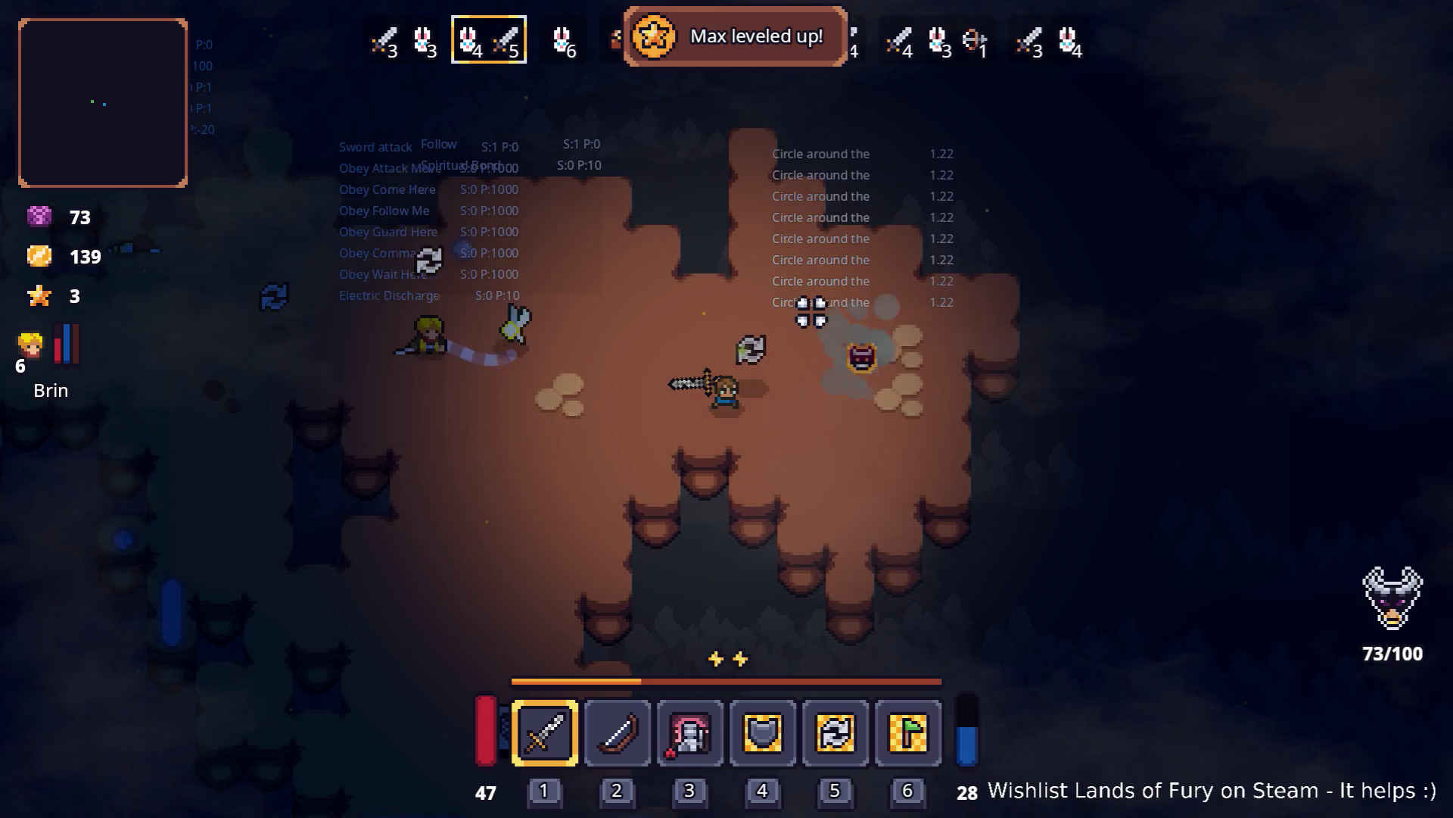
{"action": "key", "text": "a"}
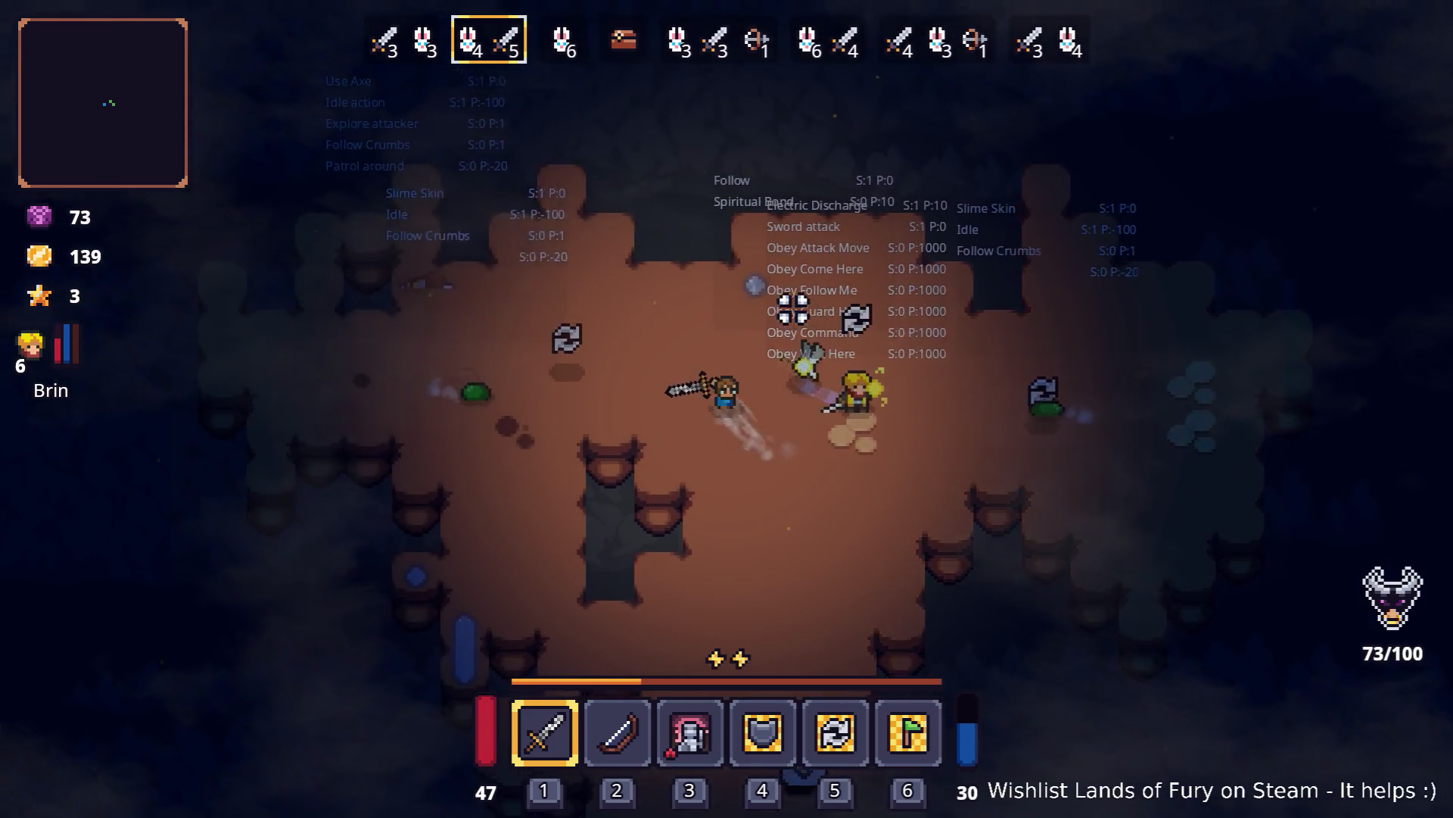
{"action": "key", "text": "a"}
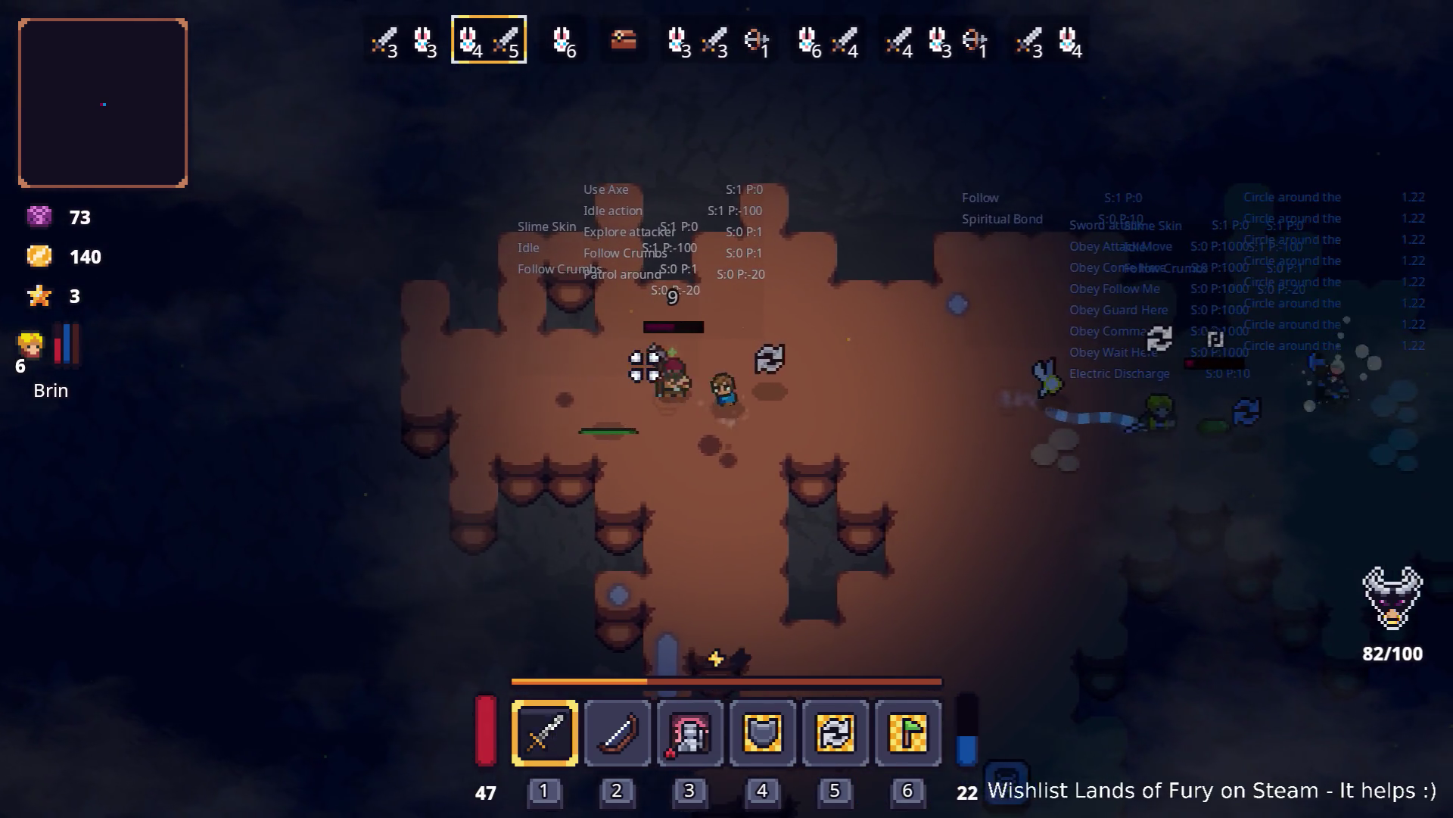
Step: Clear wave two until wave 3/7 begins, then return to the code editor
{"action": "key", "text": "d"}
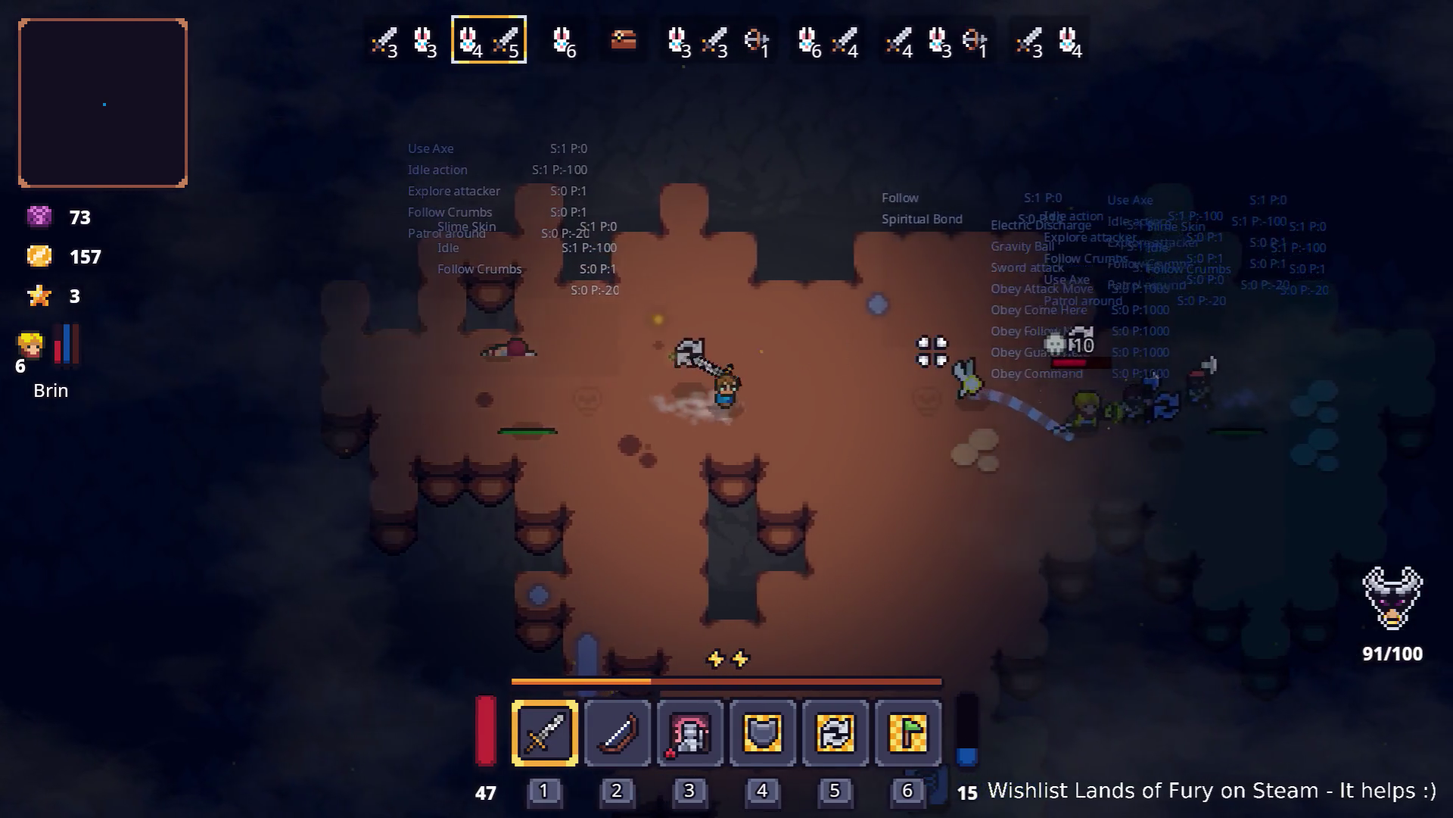
{"action": "key", "text": "d"}
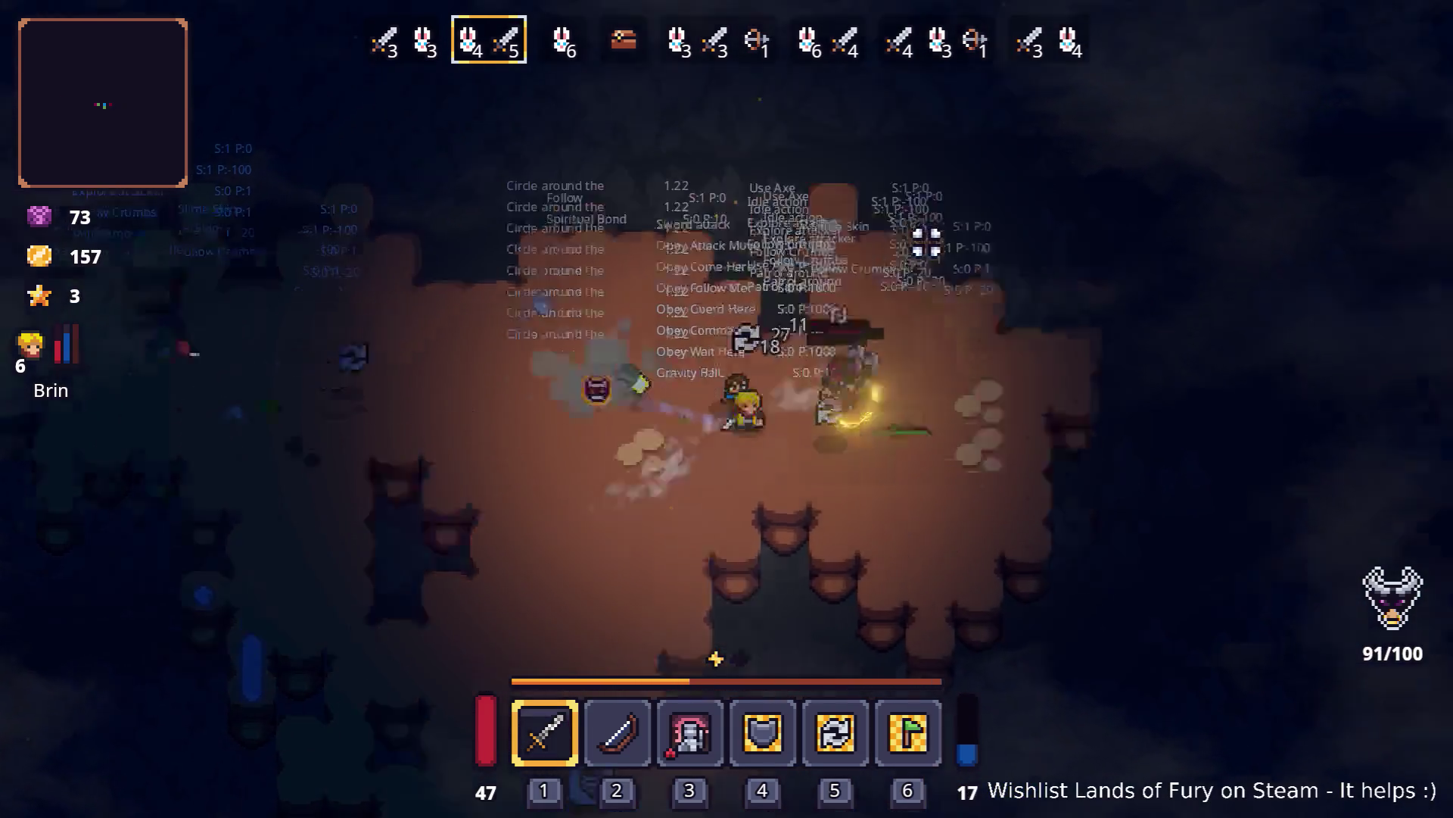
{"action": "key", "text": "d"}
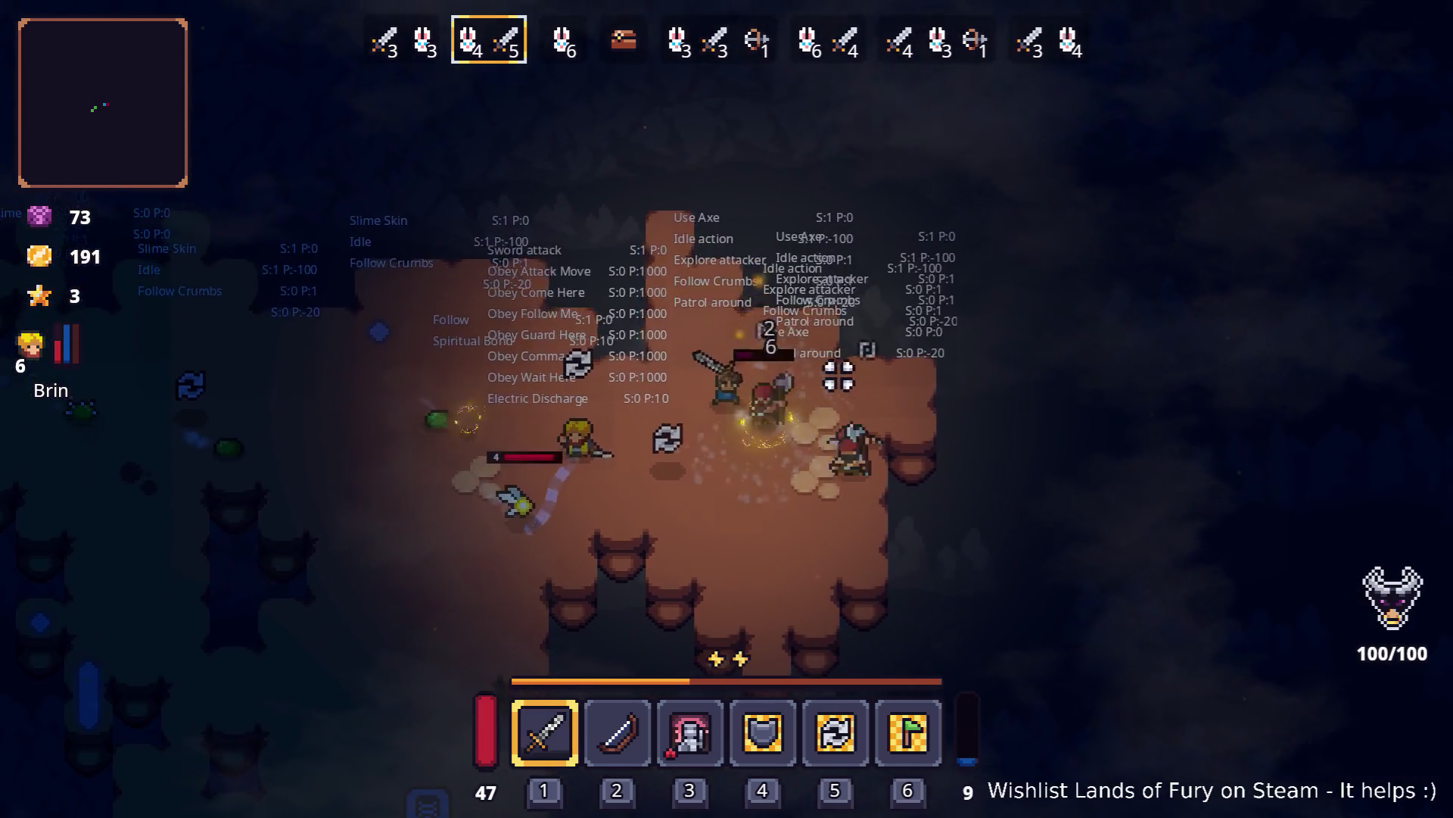
{"action": "key", "text": "a"}
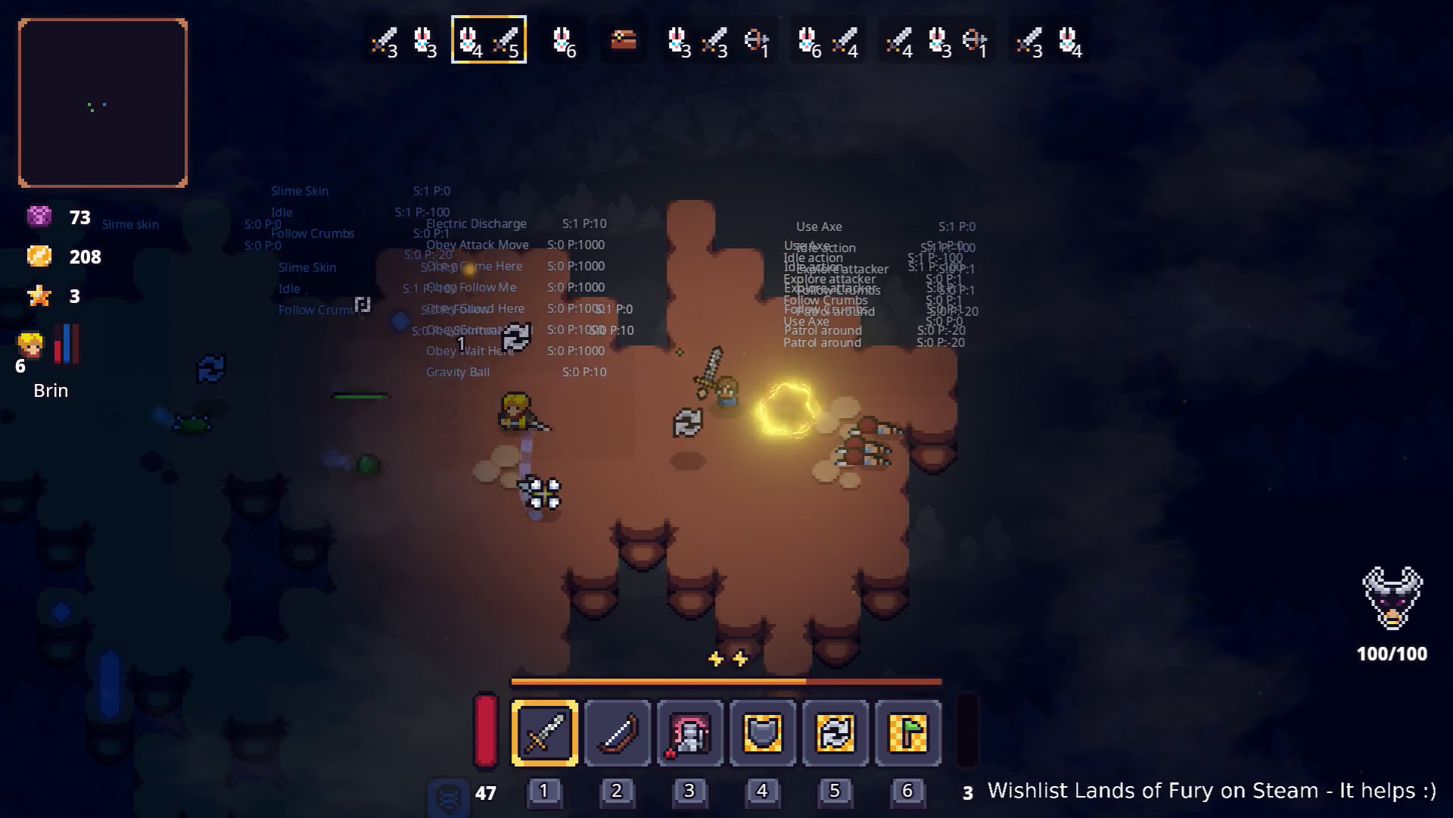
{"action": "key", "text": "a"}
{"action": "key", "text": "a"}
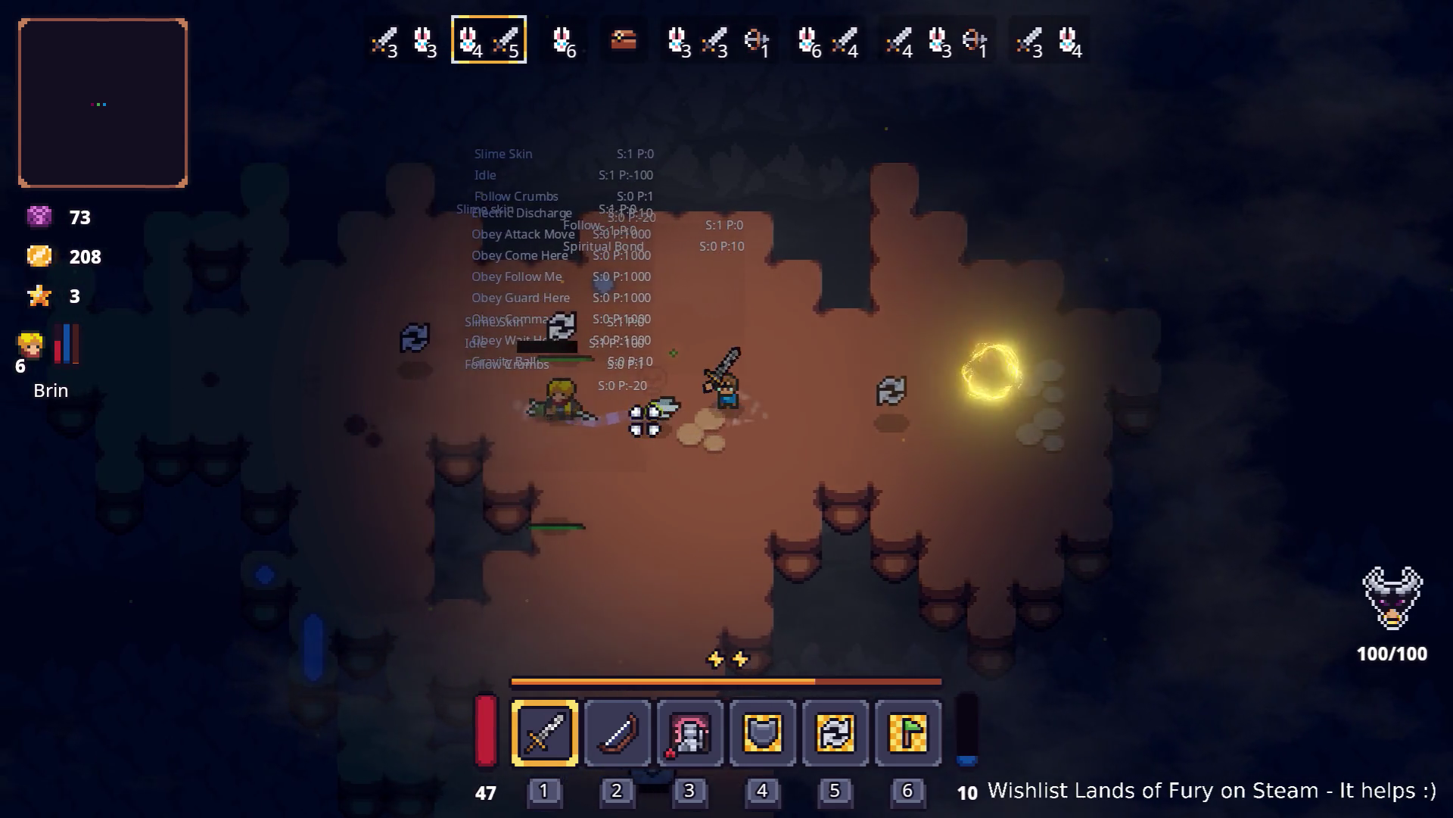
{"action": "key", "text": "a"}
{"action": "key", "text": "a"}
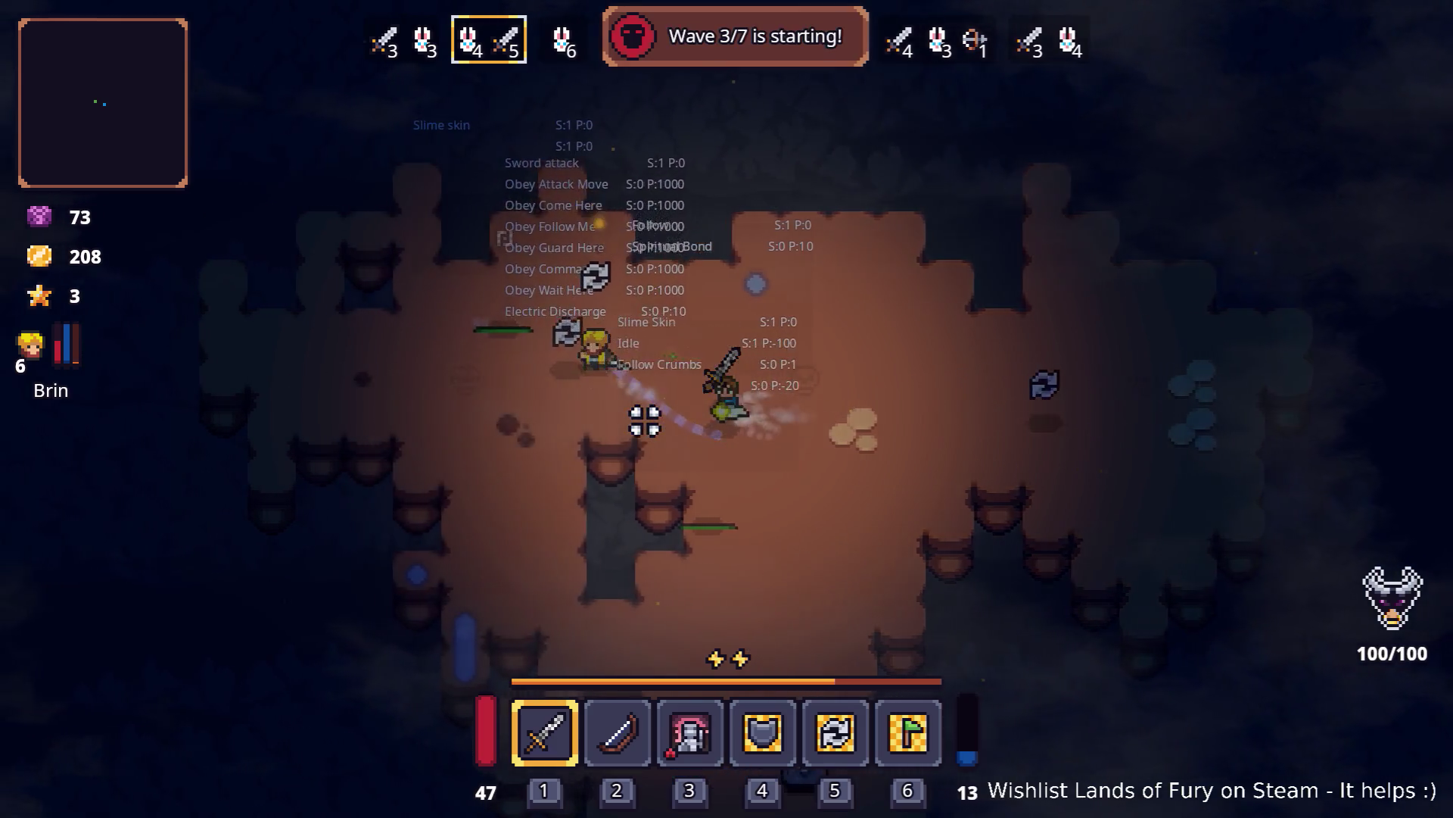
{"action": "key", "text": "a"}
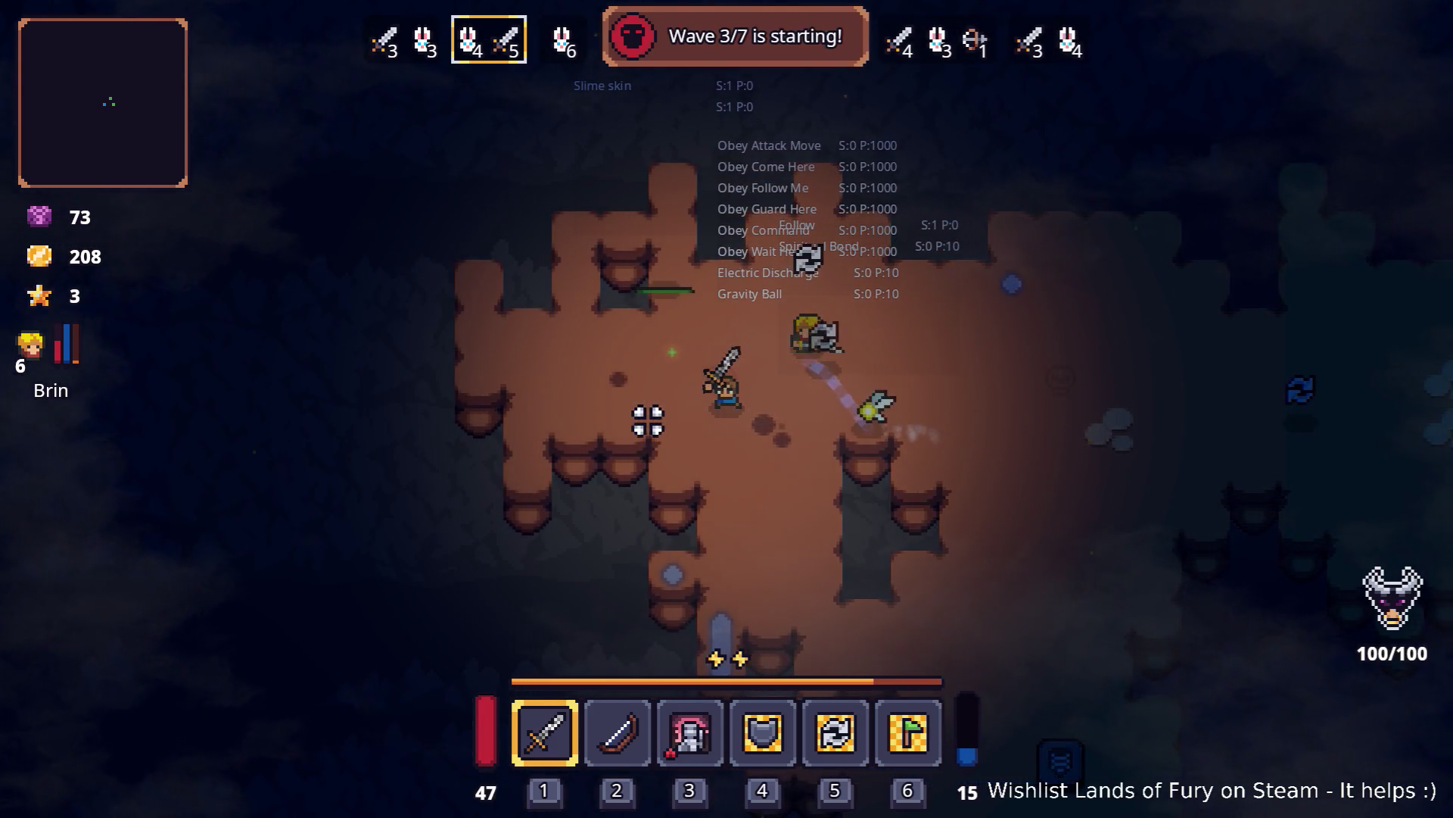
{"action": "key", "text": "Tab"}
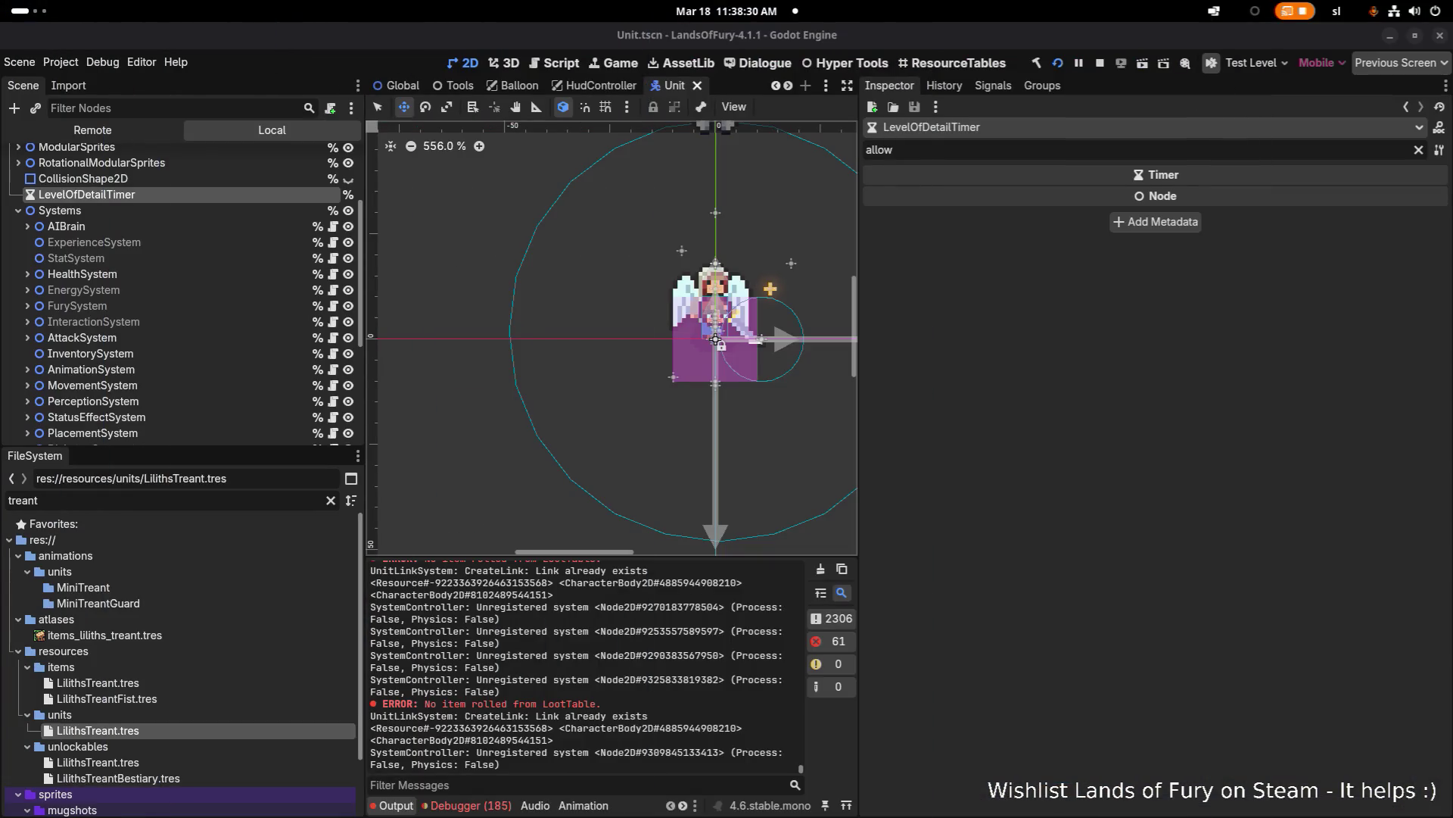
{"action": "key", "text": "alt+Tab"}
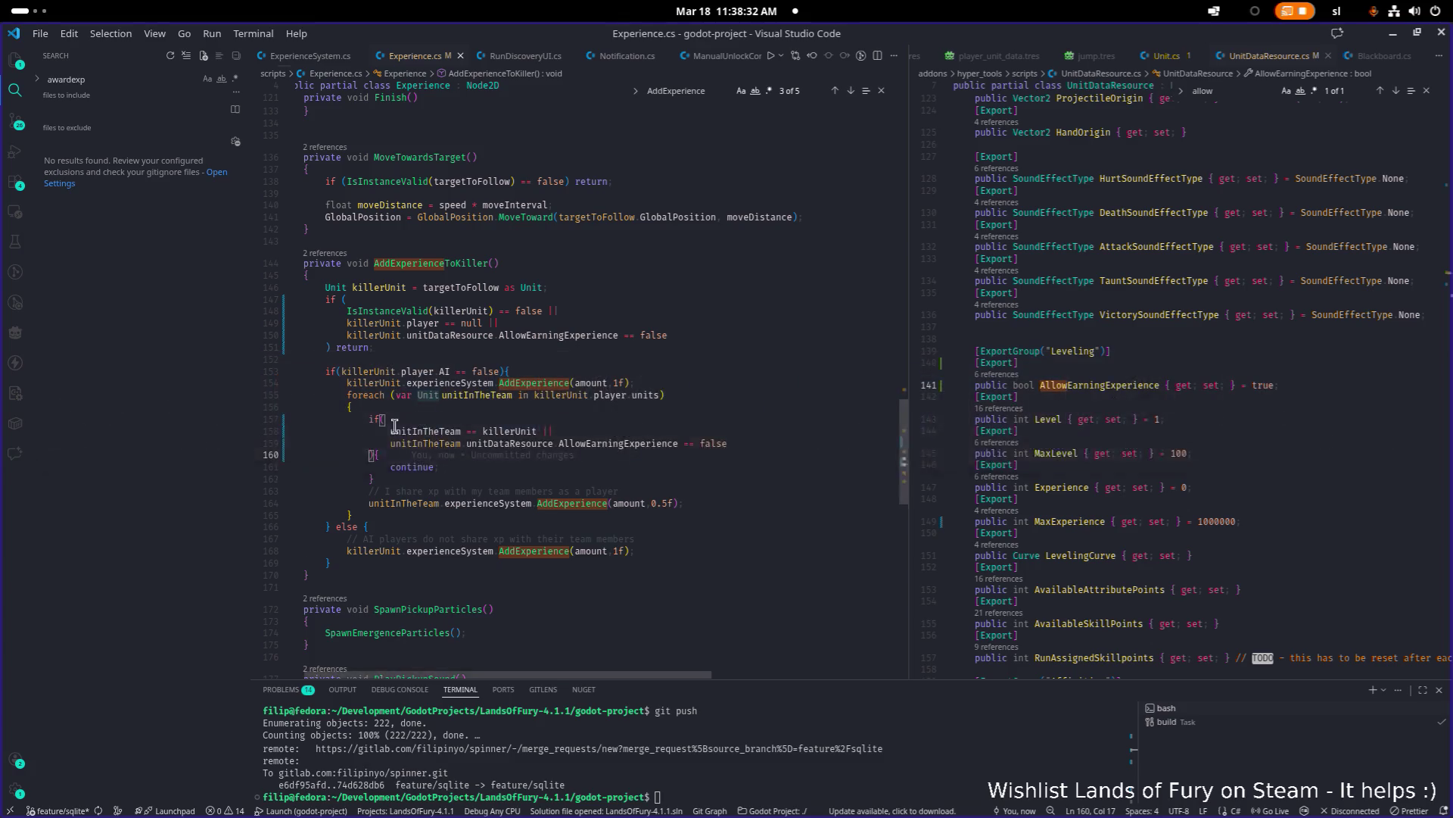
{"action": "left_click", "coordinate": [1022, 430]}
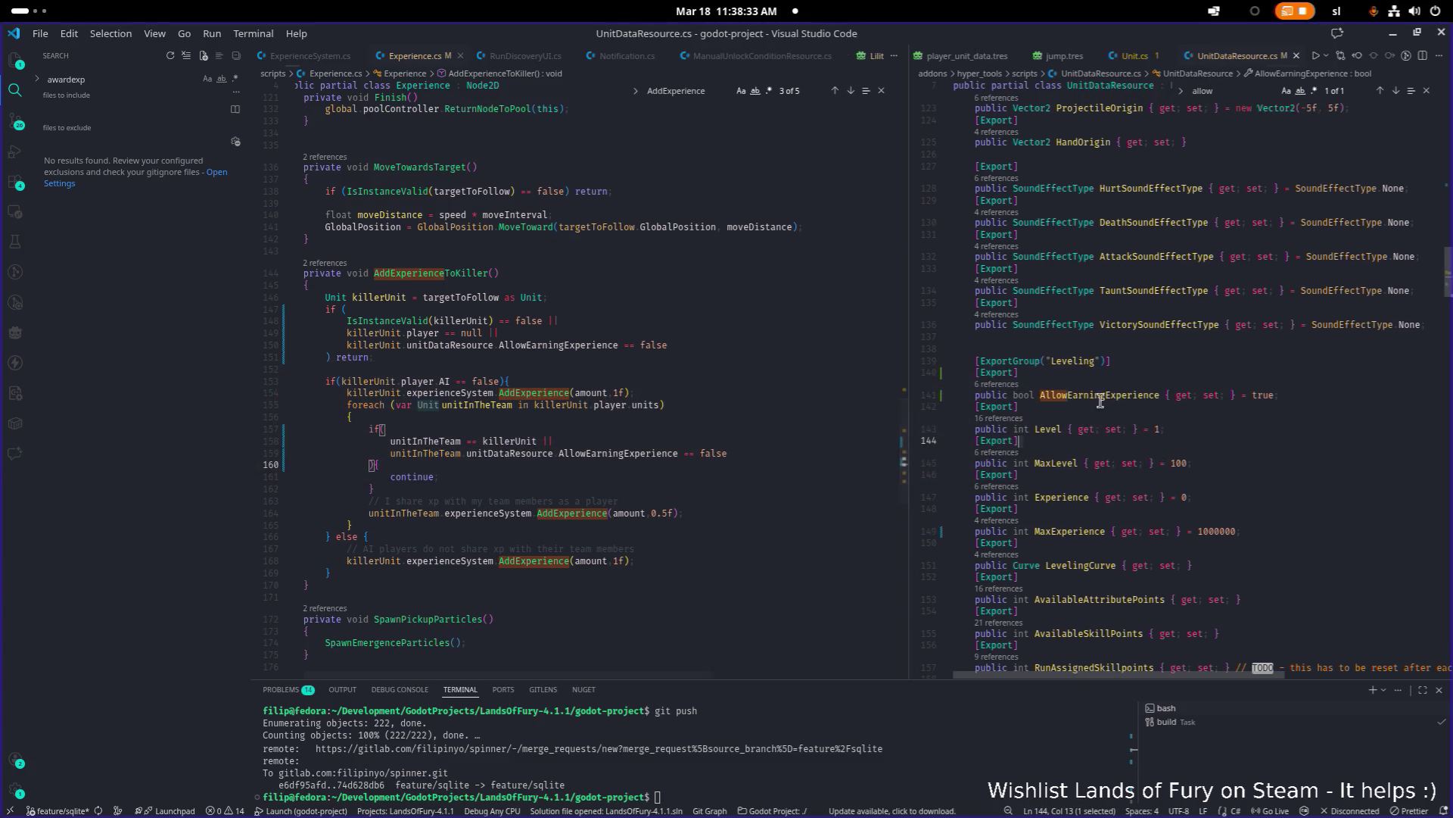
{"action": "left_click", "coordinate": [997, 384]}
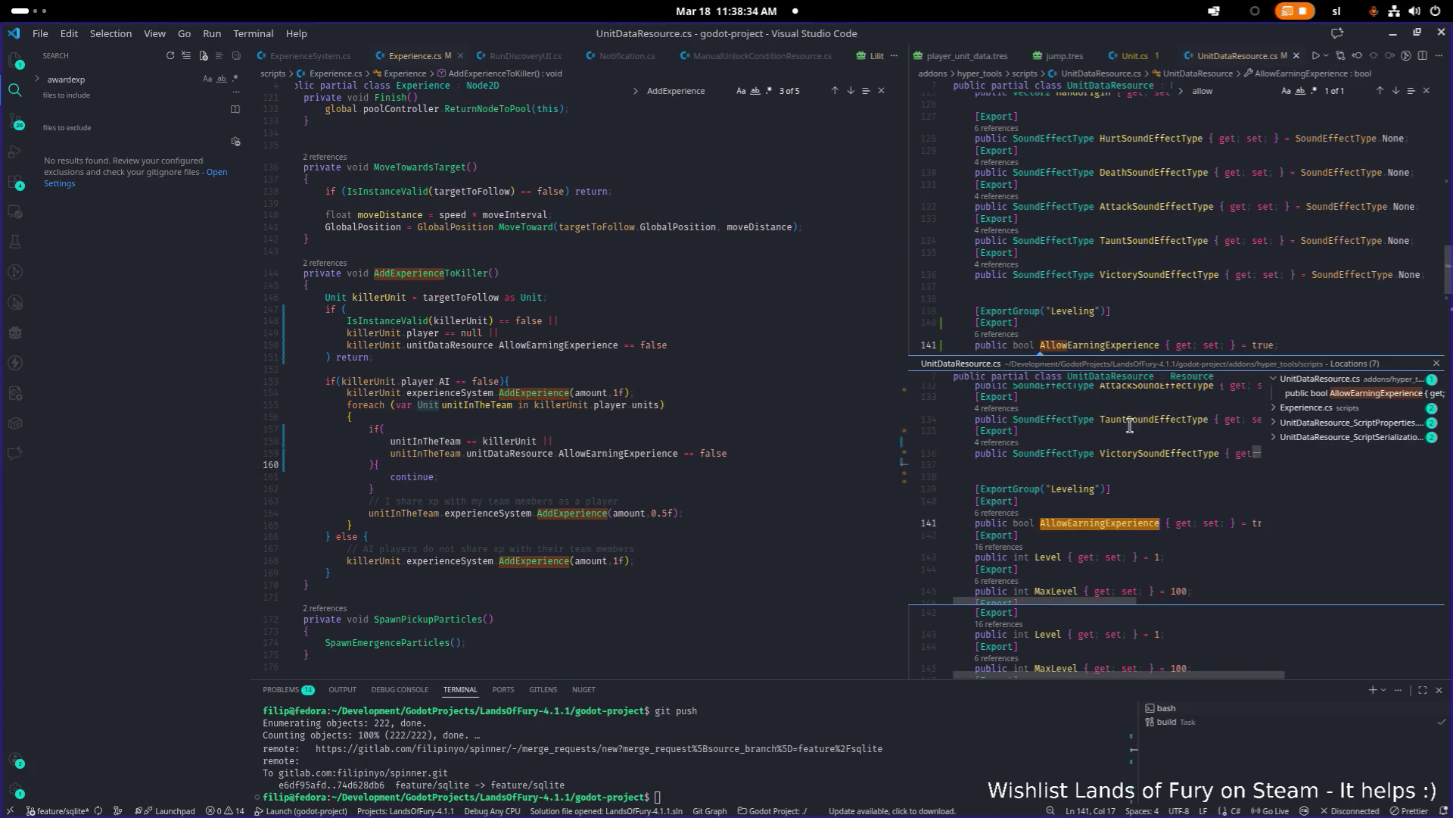
{"action": "left_click", "coordinate": [1353, 408]}
{"action": "left_click", "coordinate": [1340, 422]}
{"action": "left_click", "coordinate": [1154, 494]}
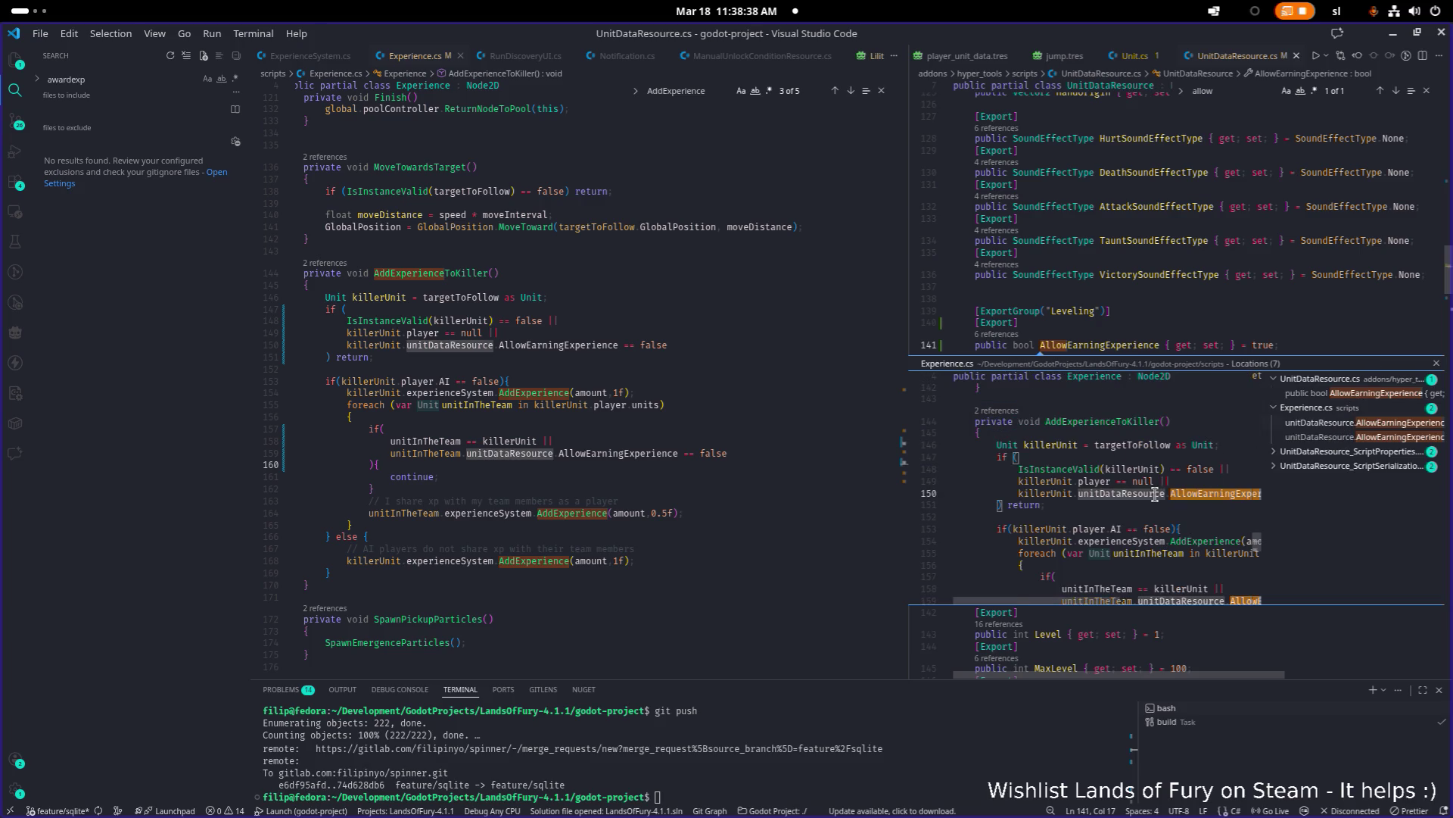
{"action": "double_click", "coordinate": [1155, 495]}
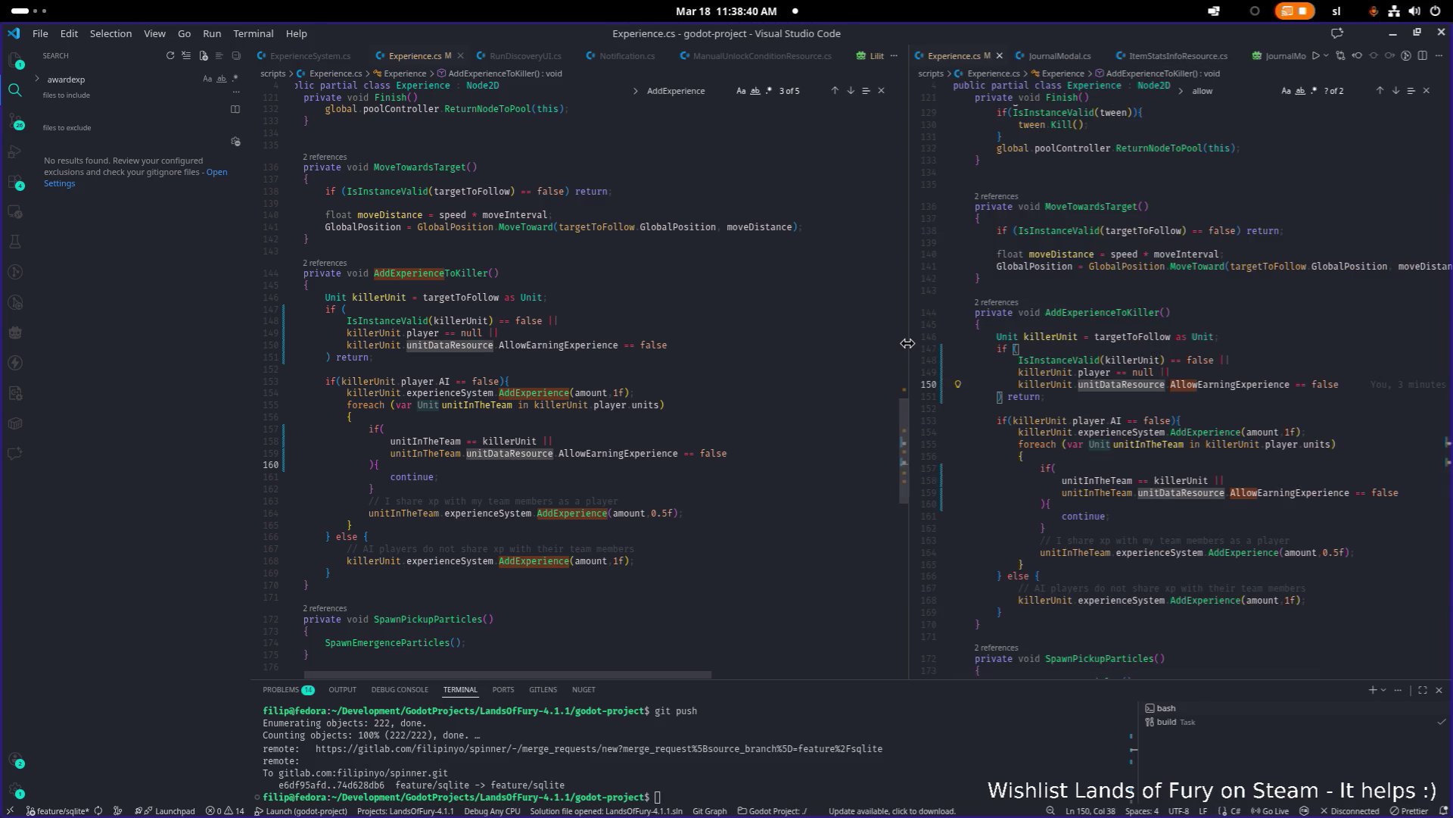
{"action": "left_click", "coordinate": [1224, 409]}
{"action": "mouse_move", "coordinate": [1224, 410]}
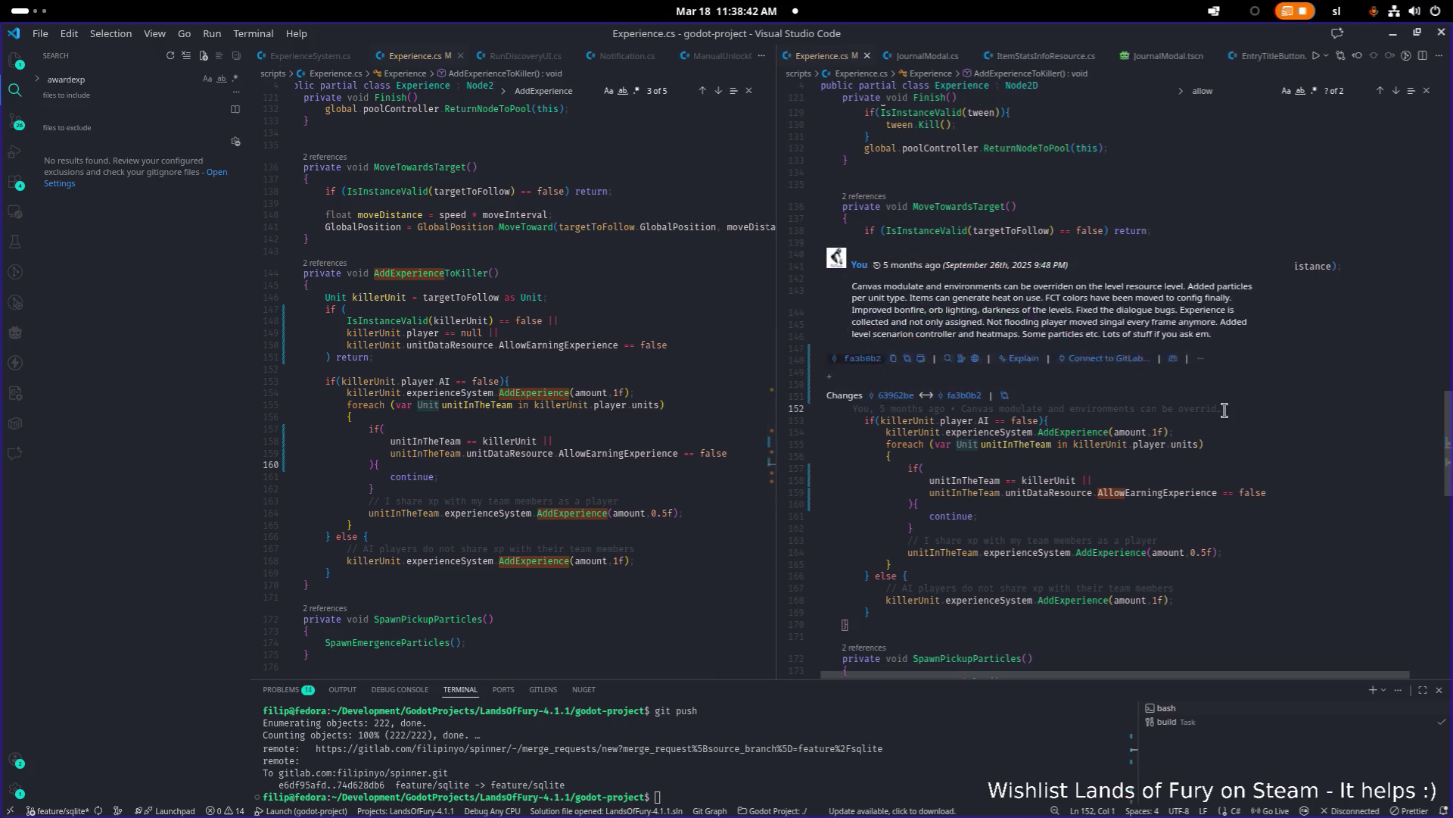
{"action": "scroll", "coordinate": [1211, 455], "scroll_direction": "down", "scroll_amount": 1}
{"action": "left_click", "coordinate": [1143, 508]}
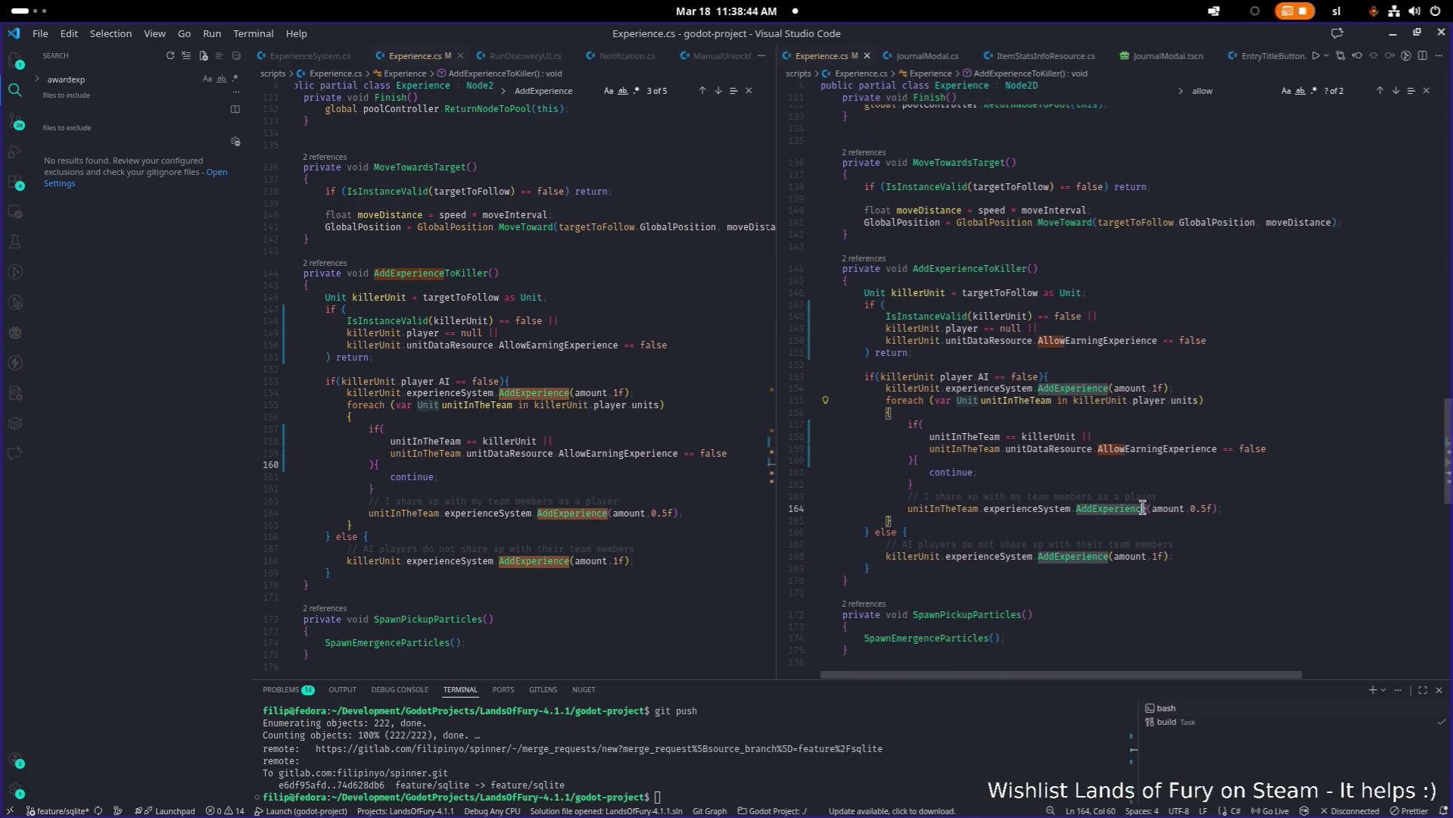
{"action": "left_click", "coordinate": [999, 437]}
{"action": "scroll", "coordinate": [1200, 484], "scroll_direction": "up", "scroll_amount": 1}
{"action": "left_click", "coordinate": [1212, 494]}
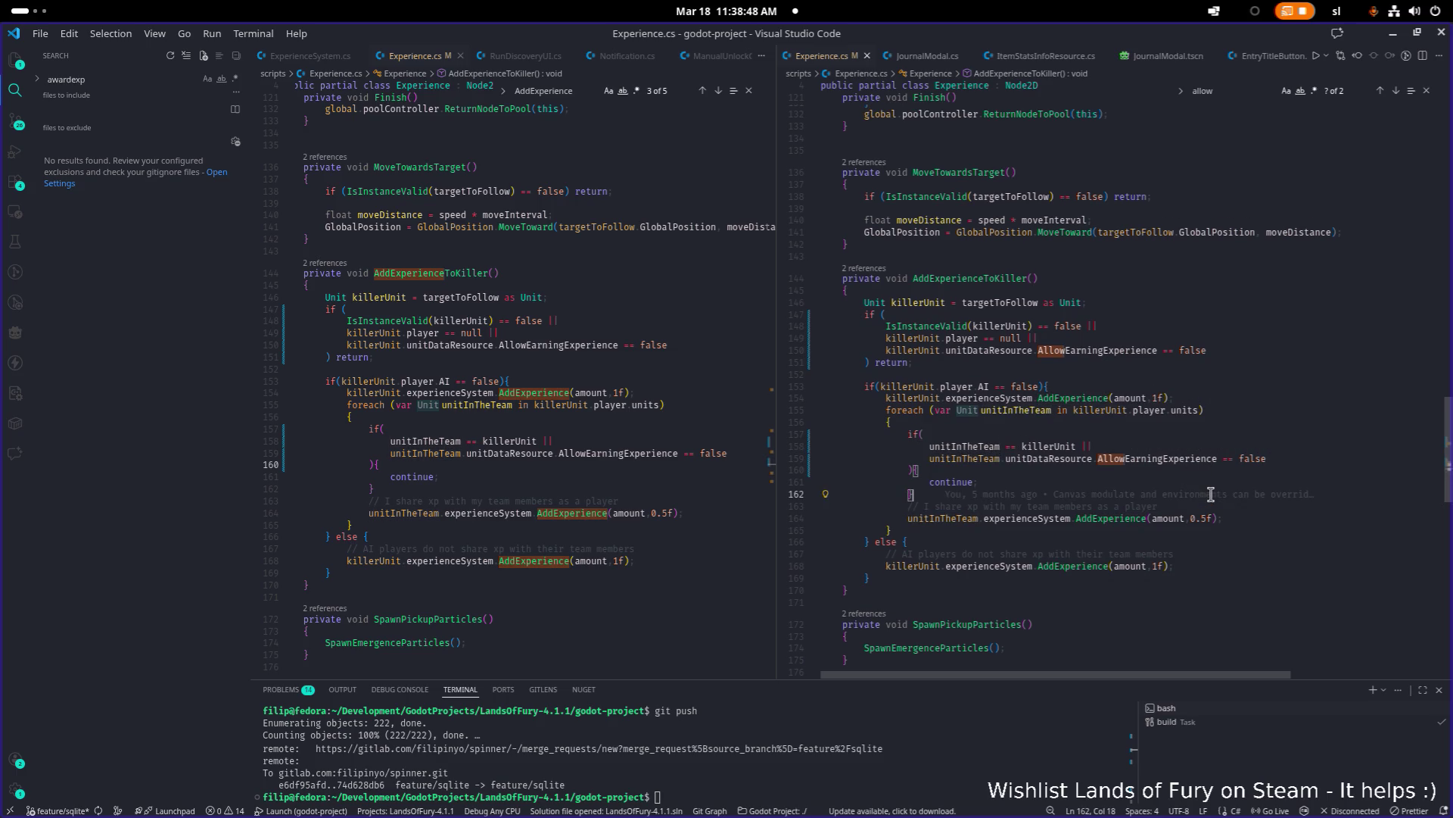
{"action": "double_click", "coordinate": [1198, 458]}
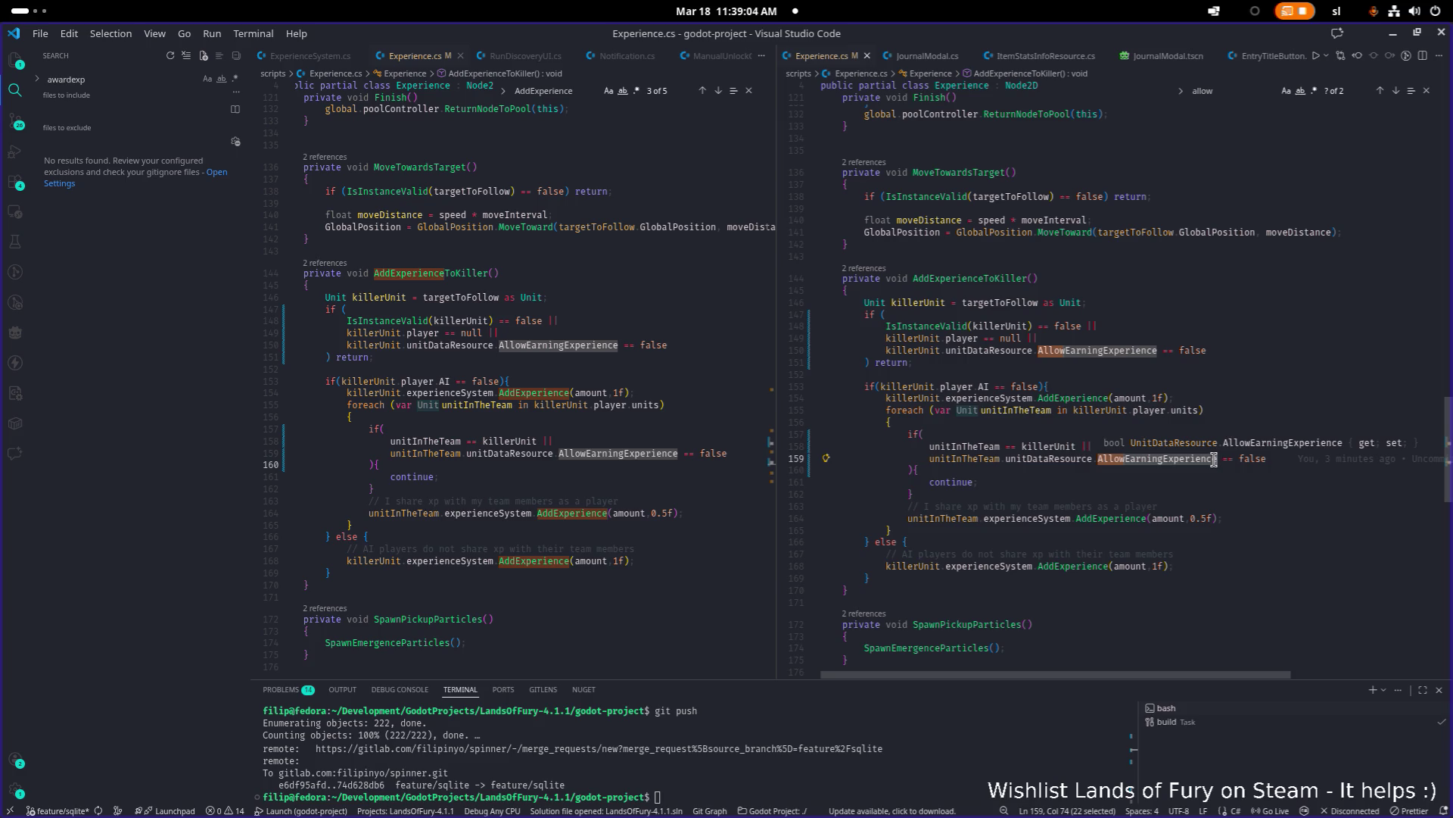
{"action": "scroll", "coordinate": [1261, 539], "scroll_direction": "up", "scroll_amount": 1}
{"action": "key", "text": "ctrl+a"}
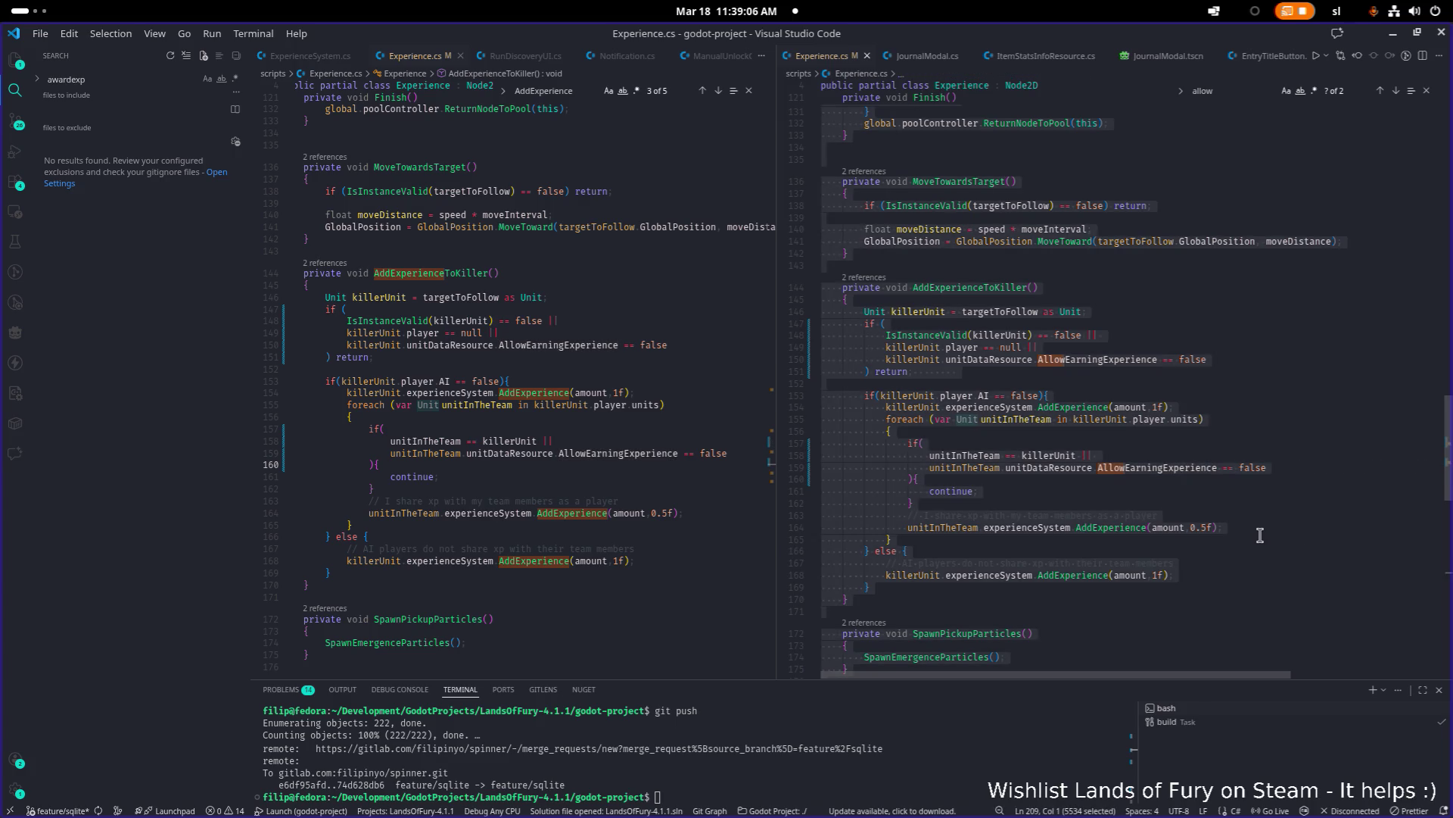
{"action": "key", "text": "alt+Tab"}
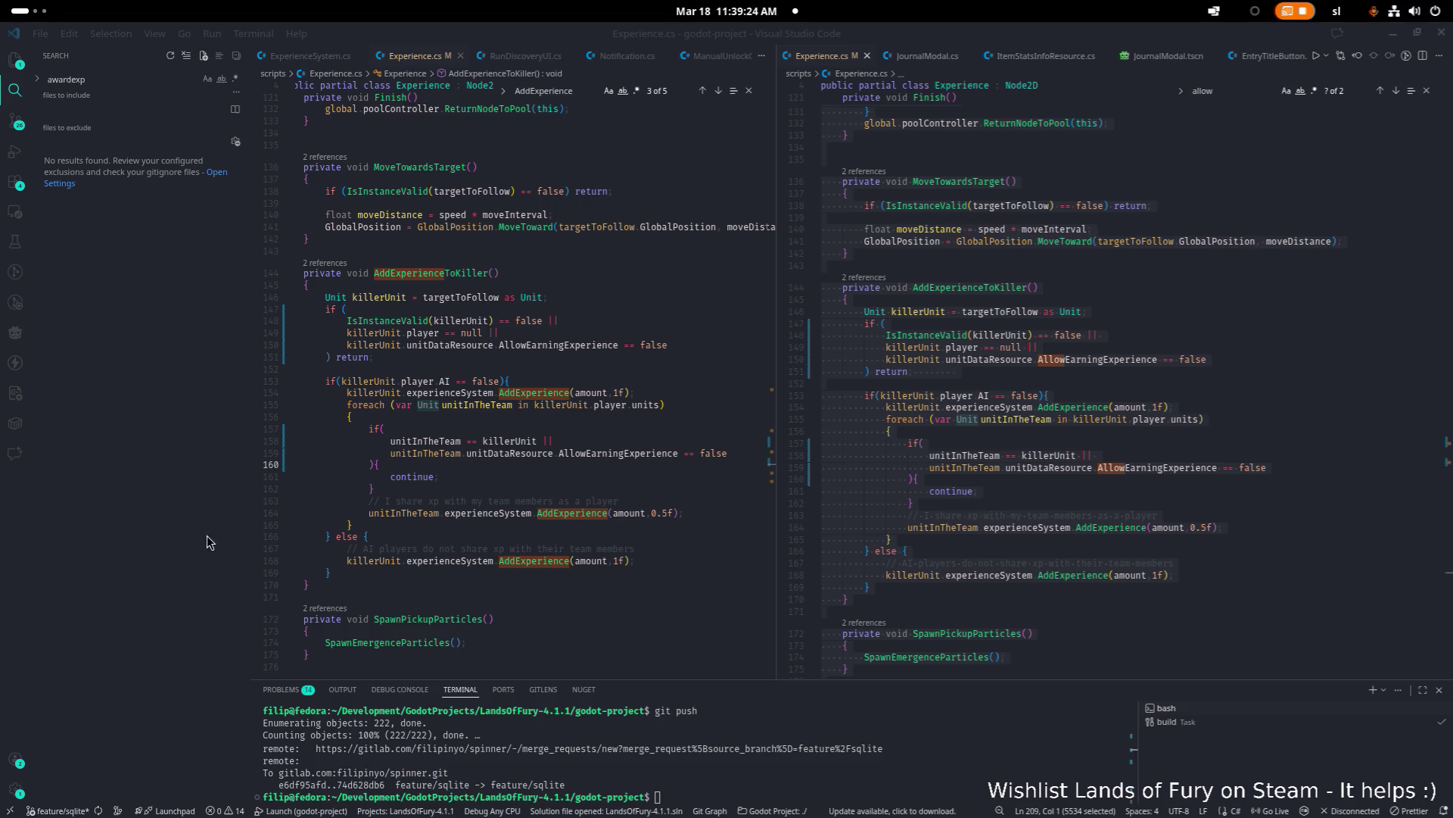
{"action": "scroll", "coordinate": [323, 464], "scroll_direction": "down", "scroll_amount": 1}
{"action": "left_click", "coordinate": [1076, 383]}
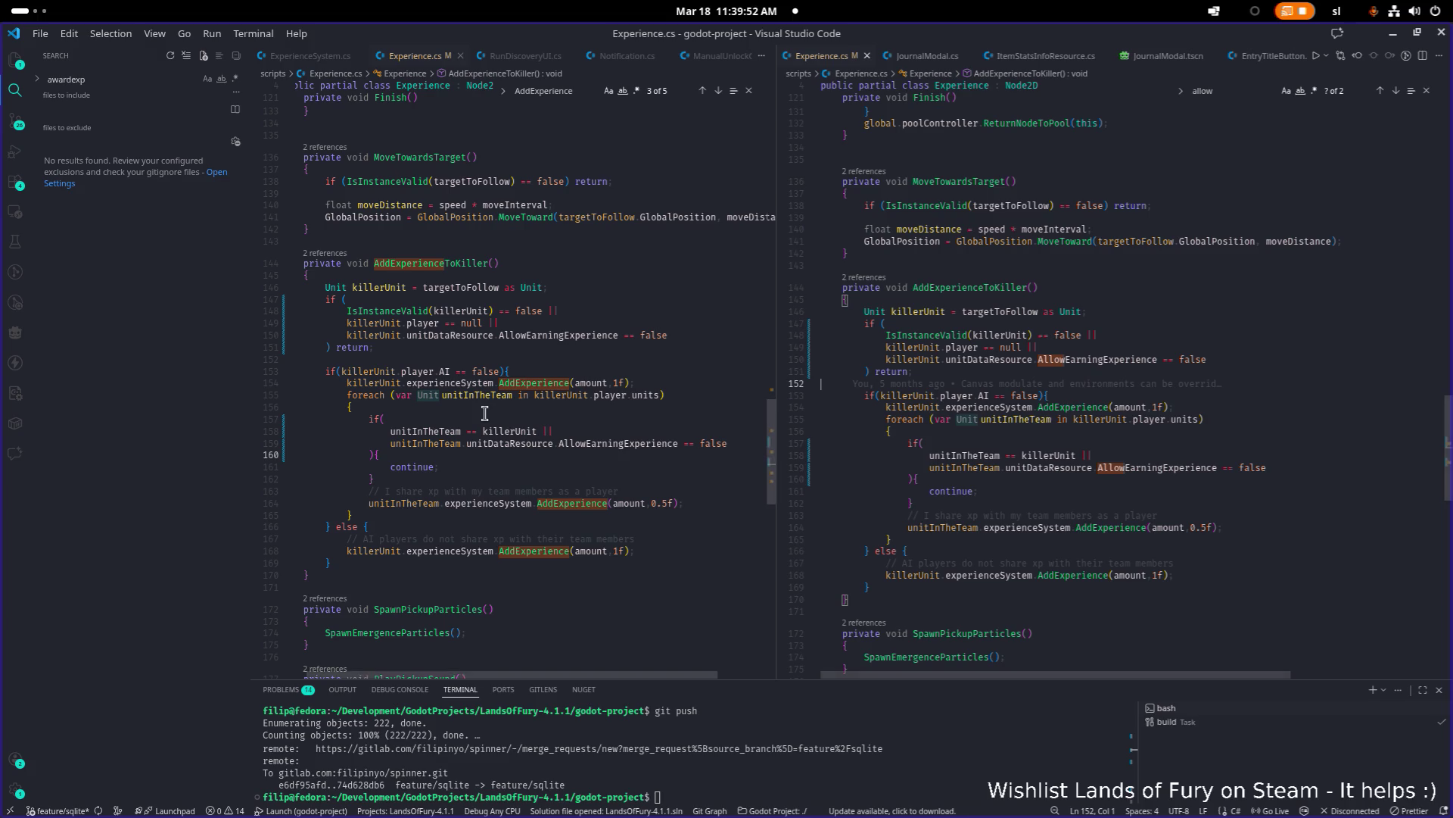
{"action": "scroll", "coordinate": [515, 378], "scroll_direction": "down", "scroll_amount": 1}
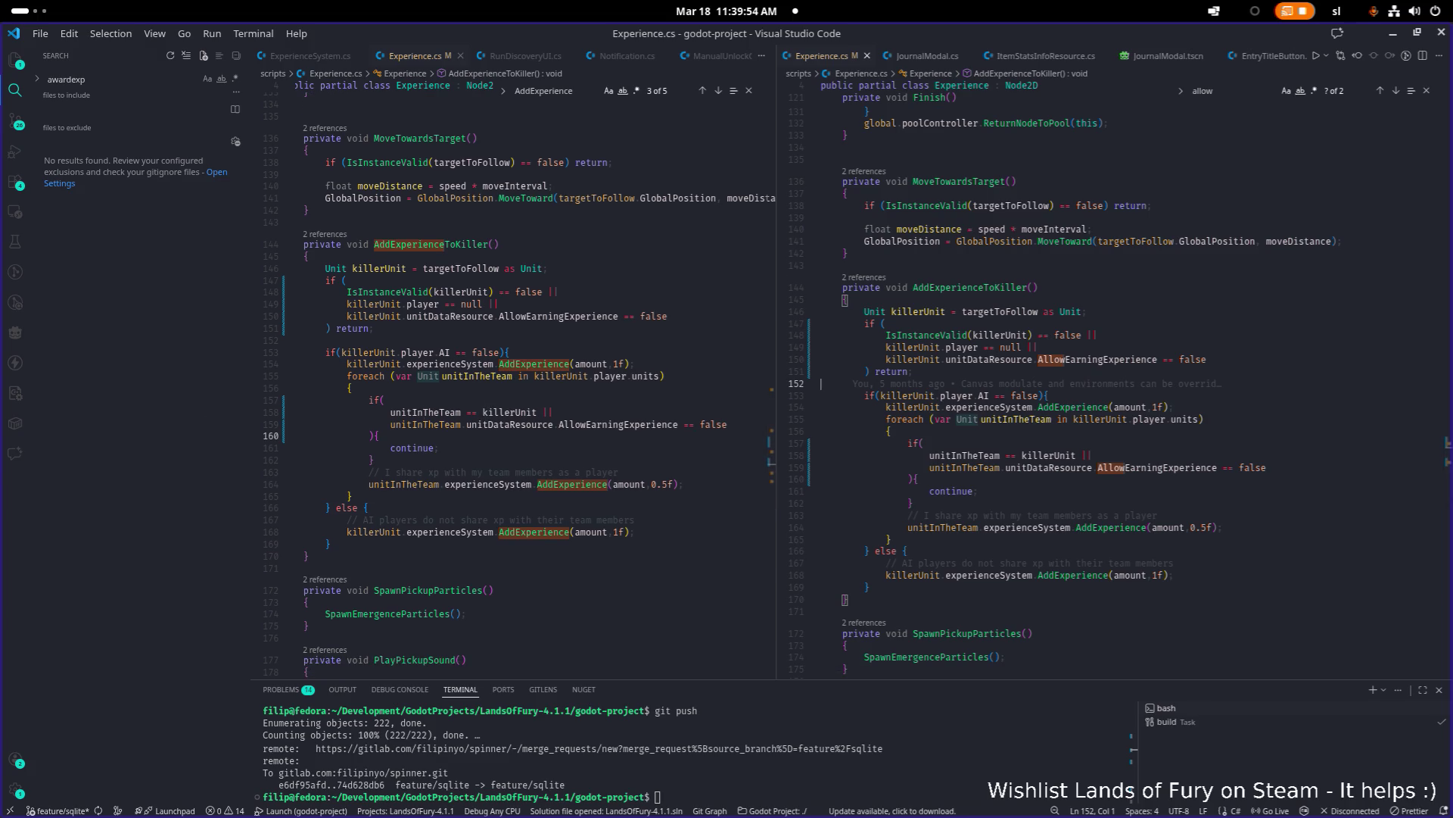
{"action": "scroll", "coordinate": [445, 405], "scroll_direction": "down", "scroll_amount": 1}
{"action": "left_click", "coordinate": [1065, 450]}
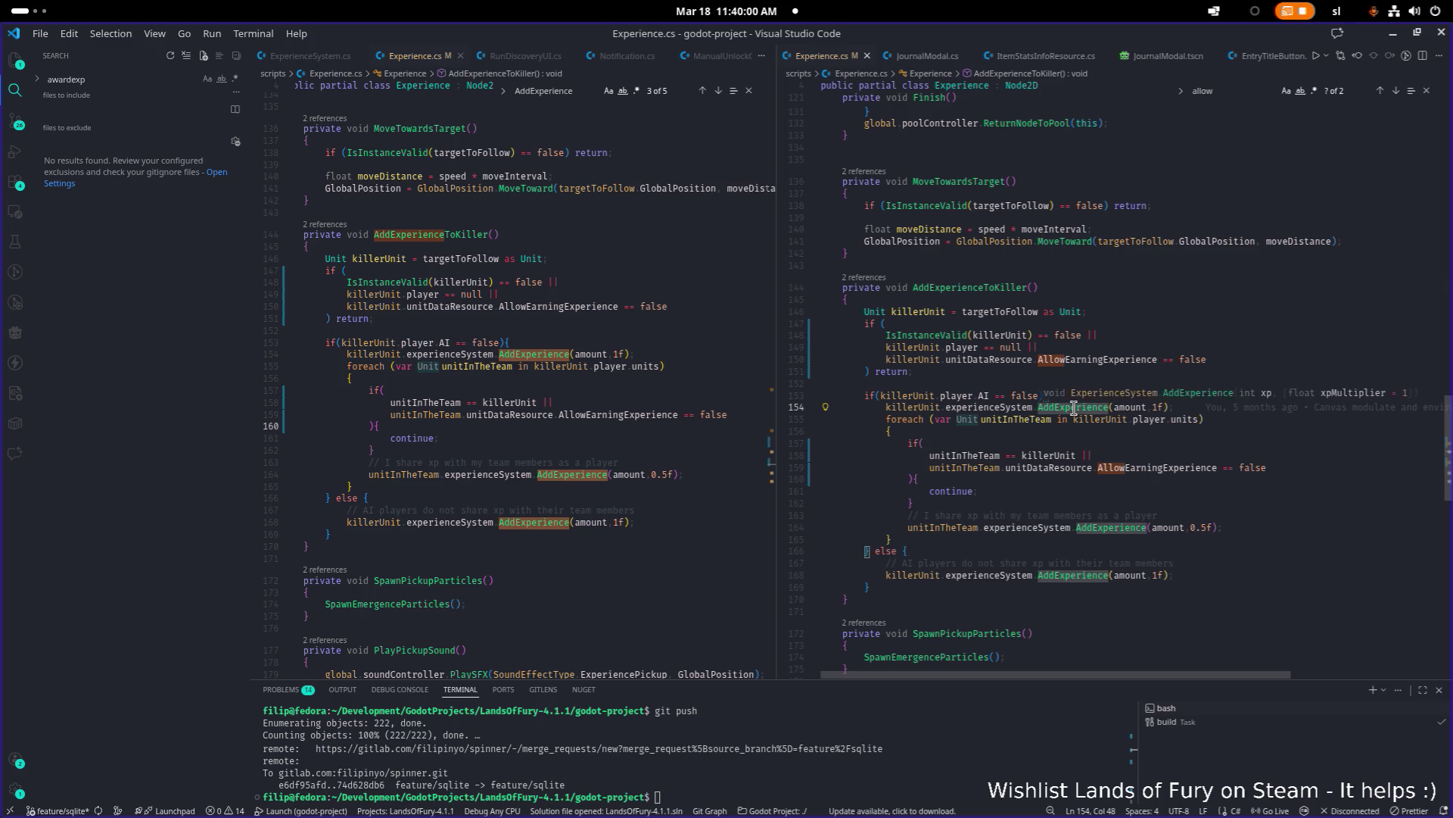
Step: Open AddExperience's definition in ExperienceSystem.cs, then in the game move the Rusty Sword and view Brin's stats
{"action": "left_click", "coordinate": [1073, 407], "text": "ctrl"}
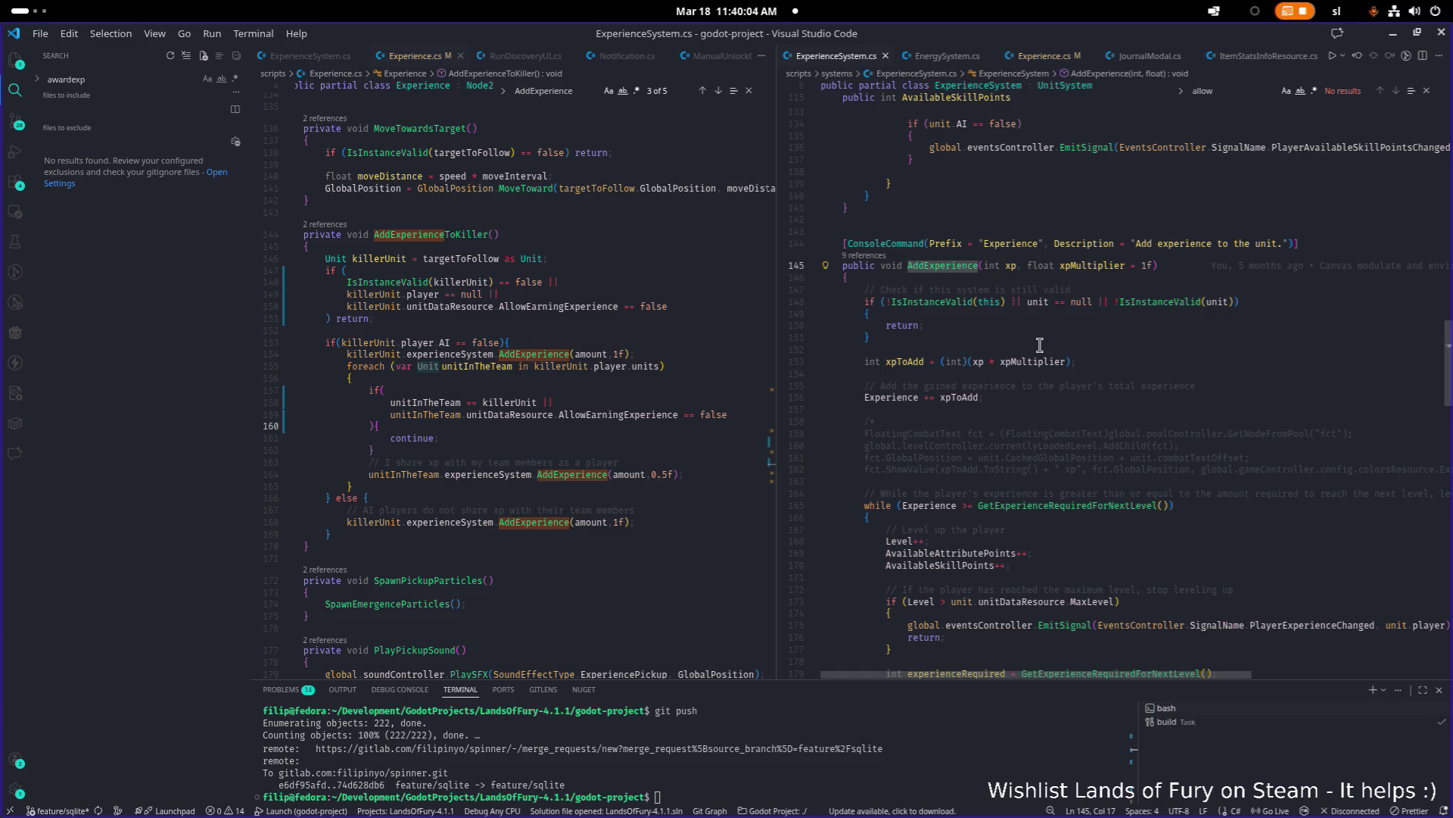
{"action": "key", "text": "alt+Tab"}
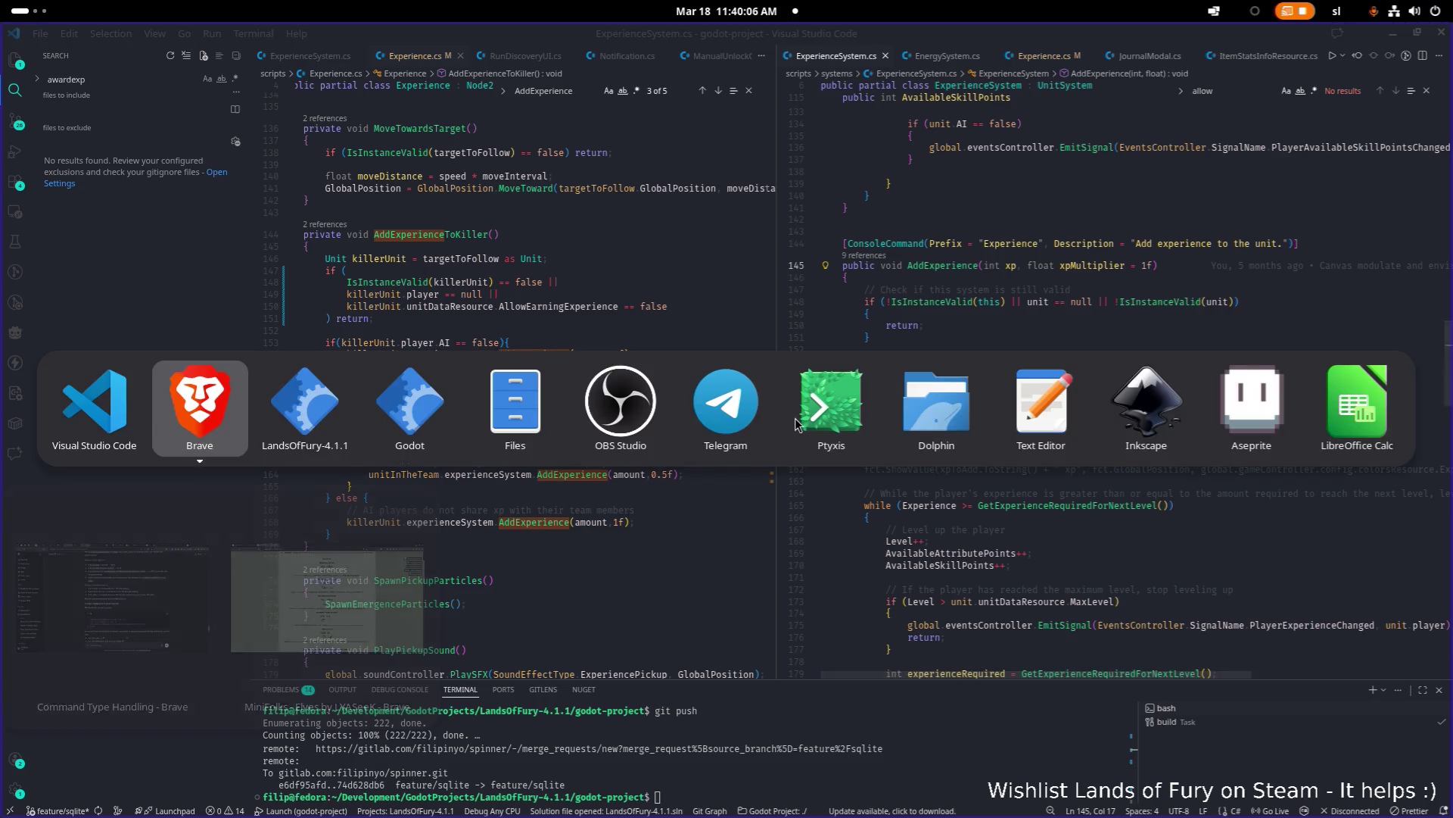
{"action": "left_click", "coordinate": [346, 427]}
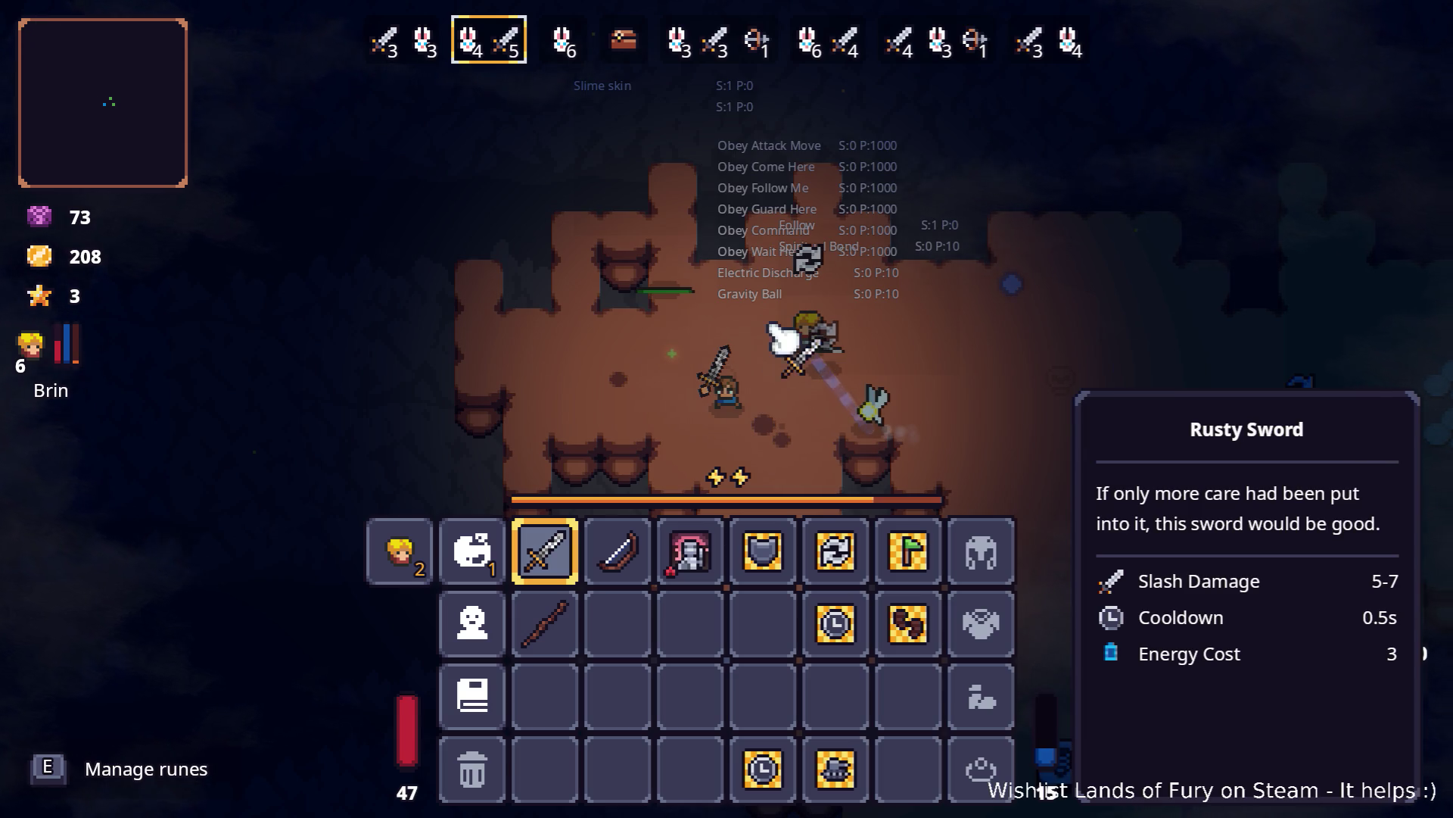
{"action": "mouse_move", "coordinate": [545, 551]}
{"action": "left_mouse_down"}
{"action": "mouse_move", "coordinate": [636, 650]}
{"action": "mouse_move", "coordinate": [617, 623]}
{"action": "left_mouse_up"}
{"action": "left_click", "coordinate": [437, 556]}
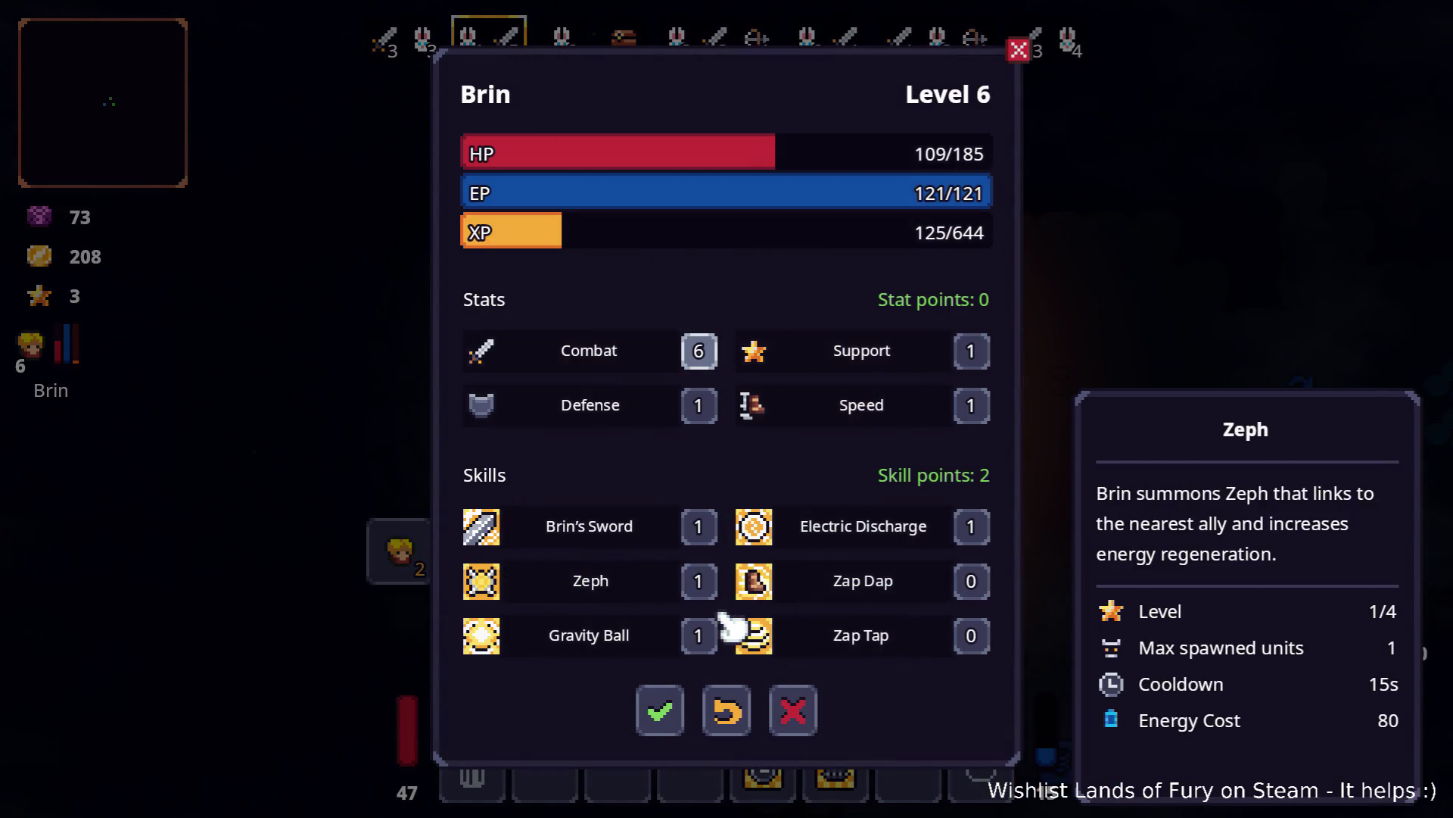
Step: Equip the Rusty Sword in the first quick slot
{"action": "key", "text": "Escape"}
{"action": "key", "text": "Escape"}
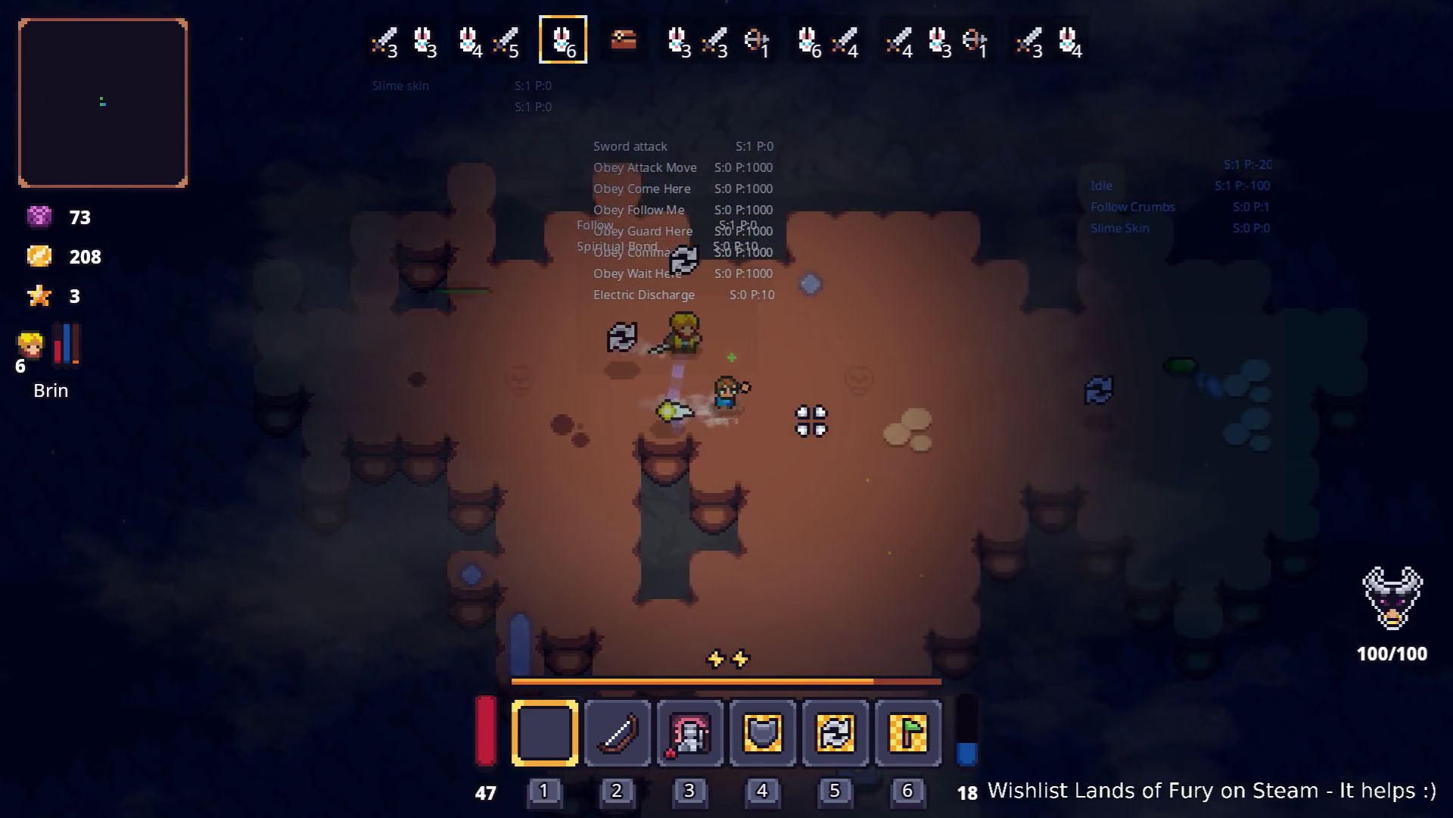
{"action": "key", "text": "i"}
{"action": "left_click", "coordinate": [639, 636]}
{"action": "left_click", "coordinate": [561, 564]}
{"action": "key", "text": "i"}
{"action": "key", "text": "i"}
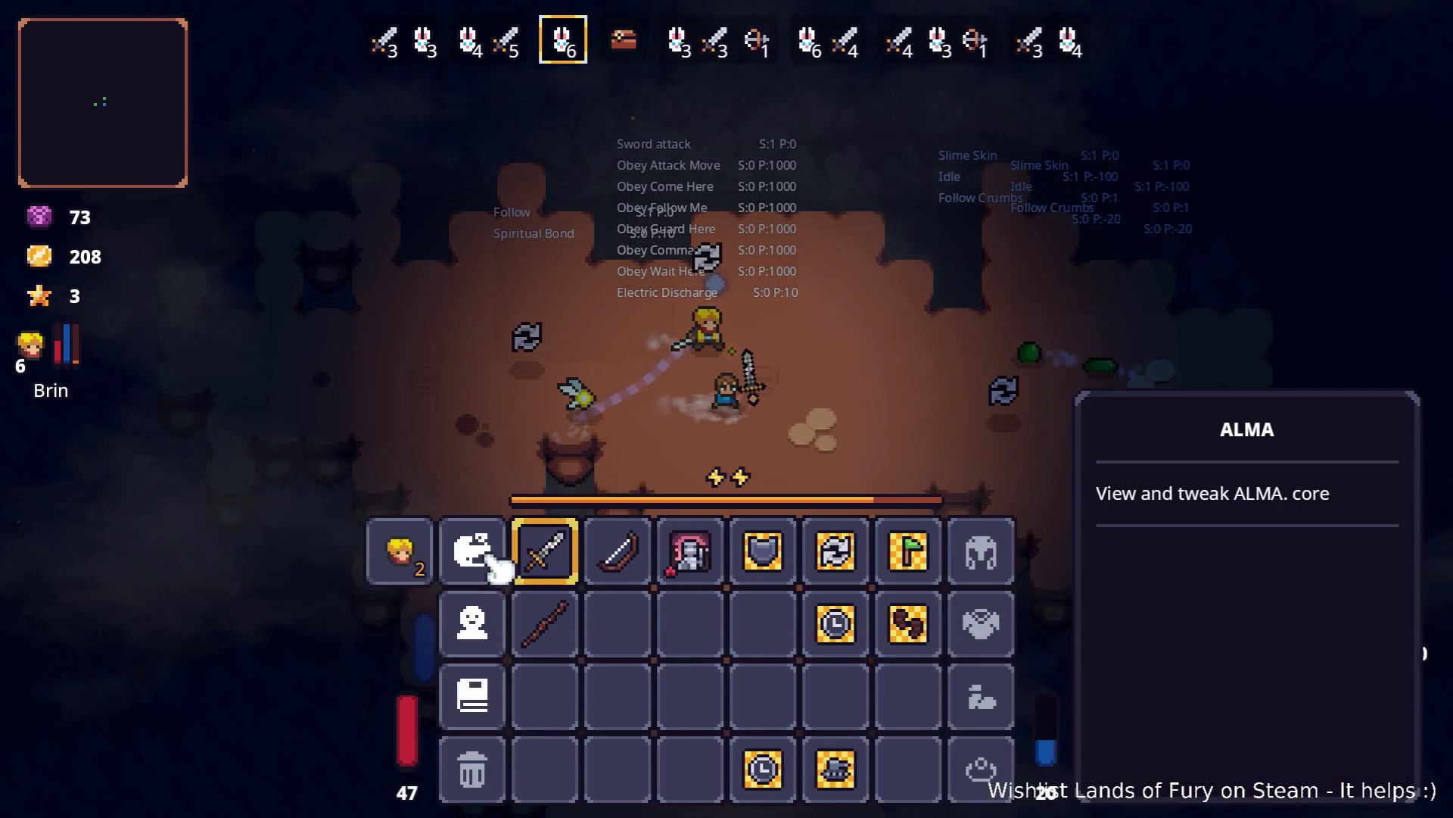
Step: Spend an ALMA core point on Brawler and confirm it
{"action": "left_click", "coordinate": [474, 556]}
{"action": "left_click", "coordinate": [589, 534]}
{"action": "left_click", "coordinate": [659, 698]}
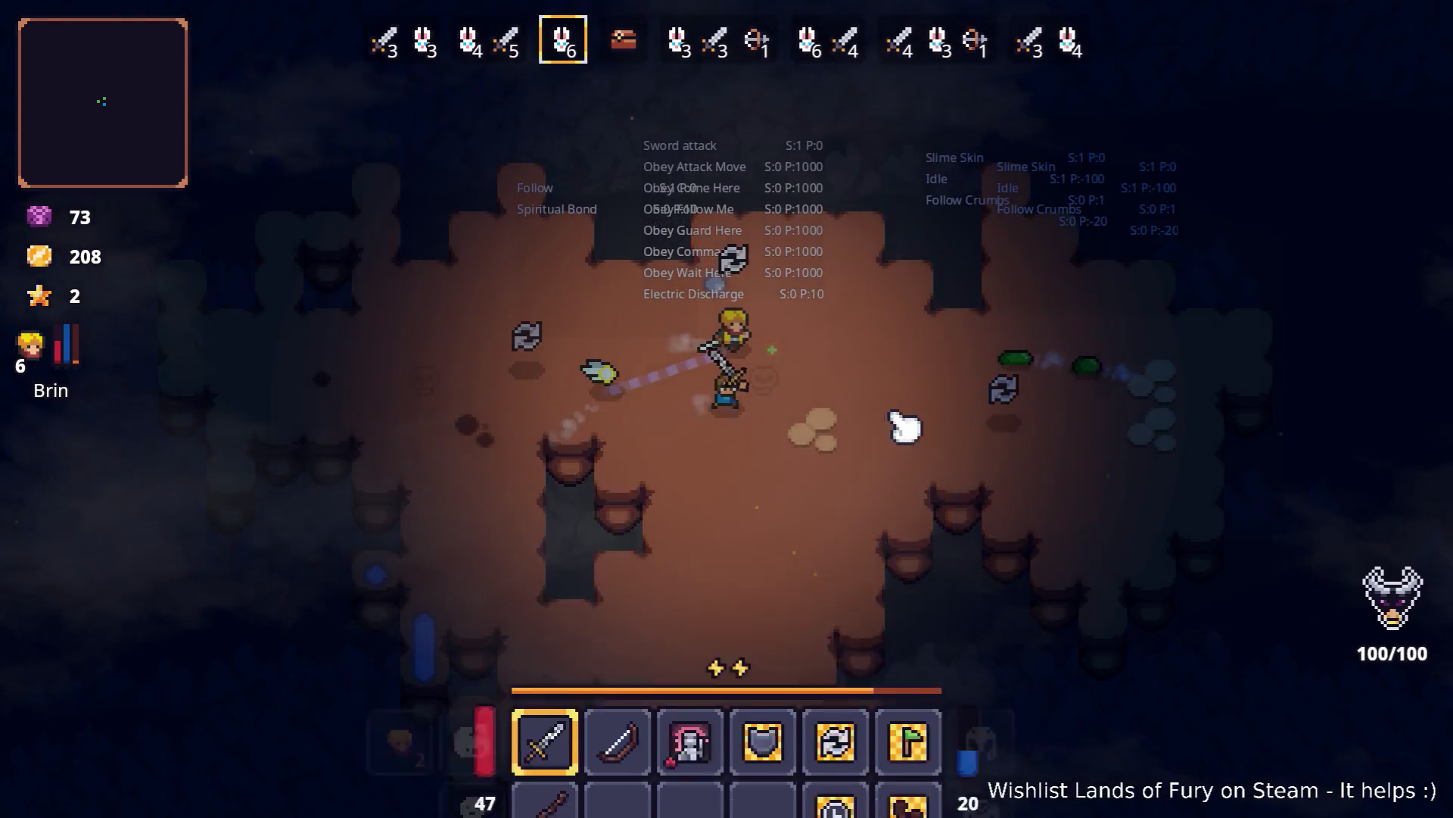
{"action": "key", "text": "i"}
Step: Fight through the cave and walk down to the shopkeeper
{"action": "key", "text": "d"}
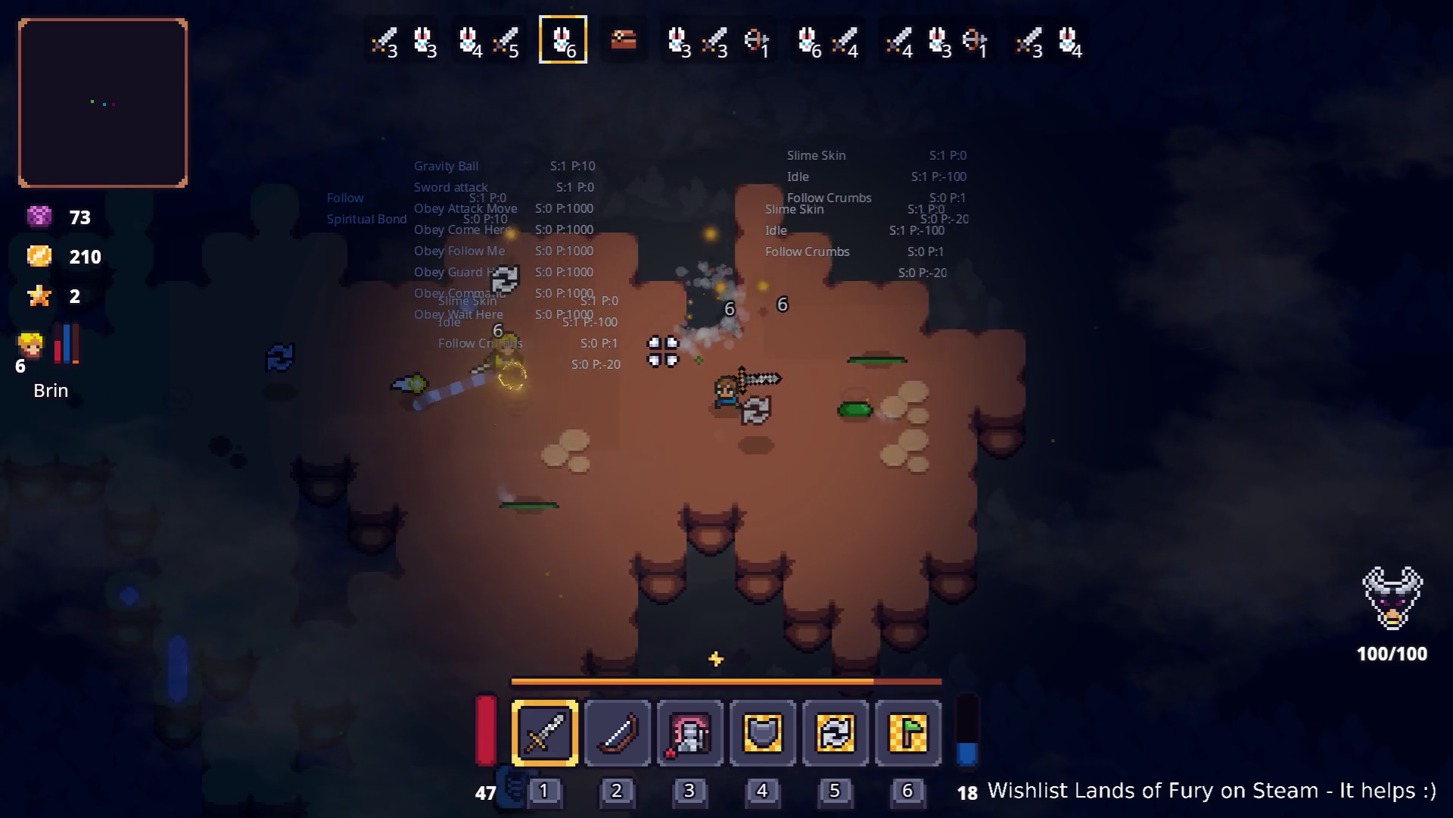
{"action": "left_click", "coordinate": [808, 369]}
{"action": "key", "text": "a"}
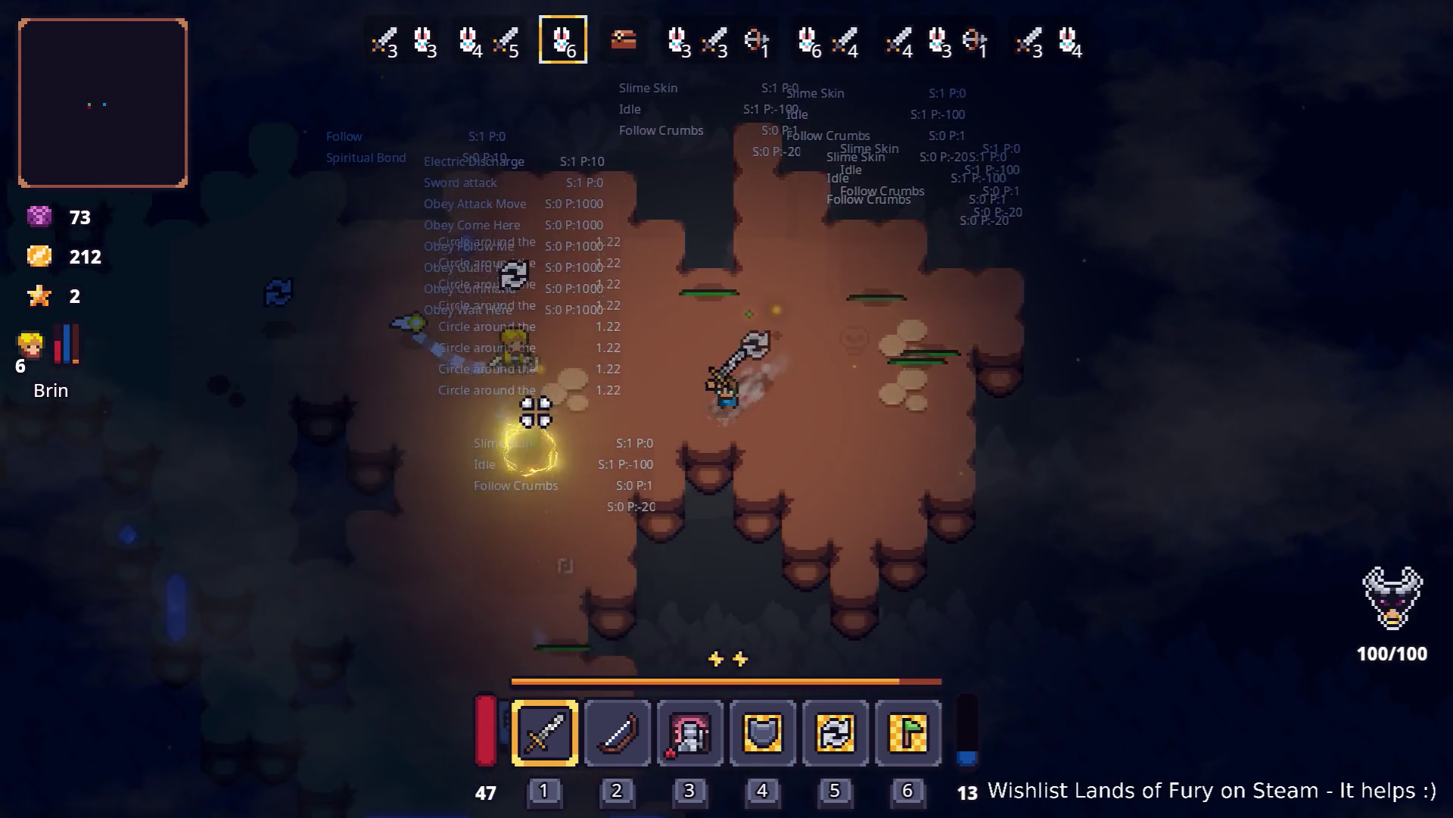
{"action": "key", "text": "w"}
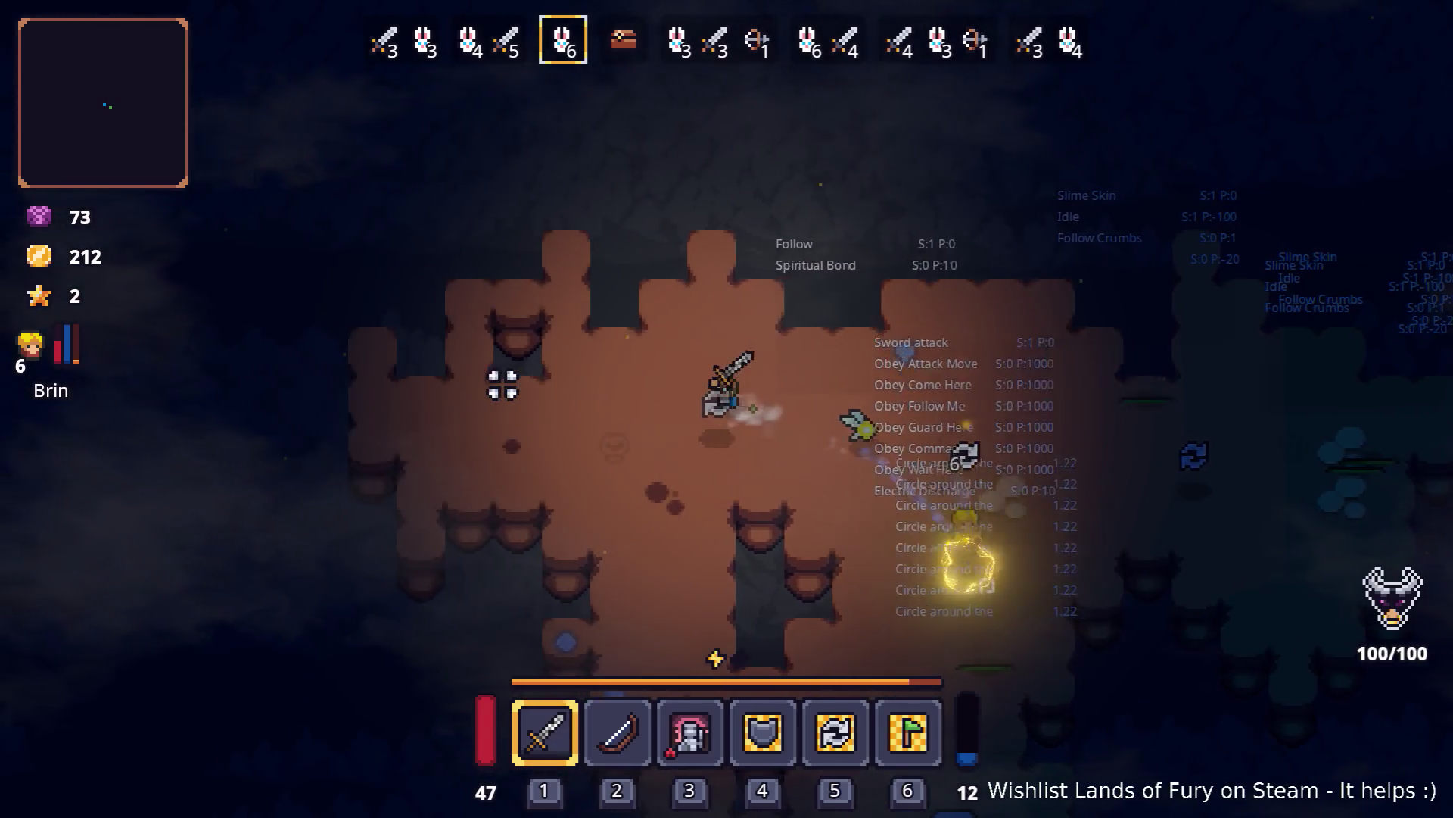
{"action": "scroll", "coordinate": [502, 384], "scroll_direction": "down", "scroll_amount": 1}
{"action": "key", "text": "d"}
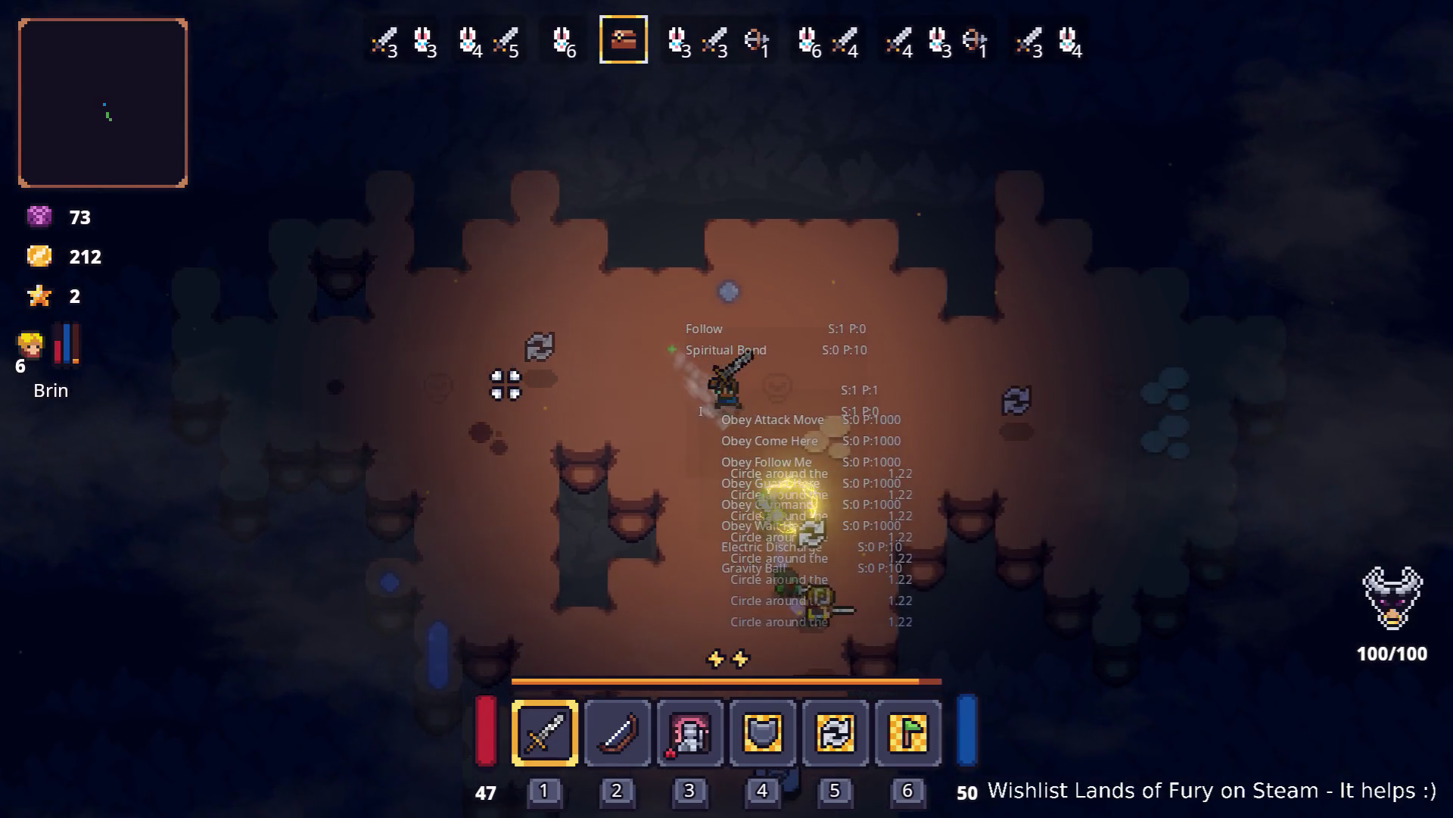
{"action": "key", "text": "s"}
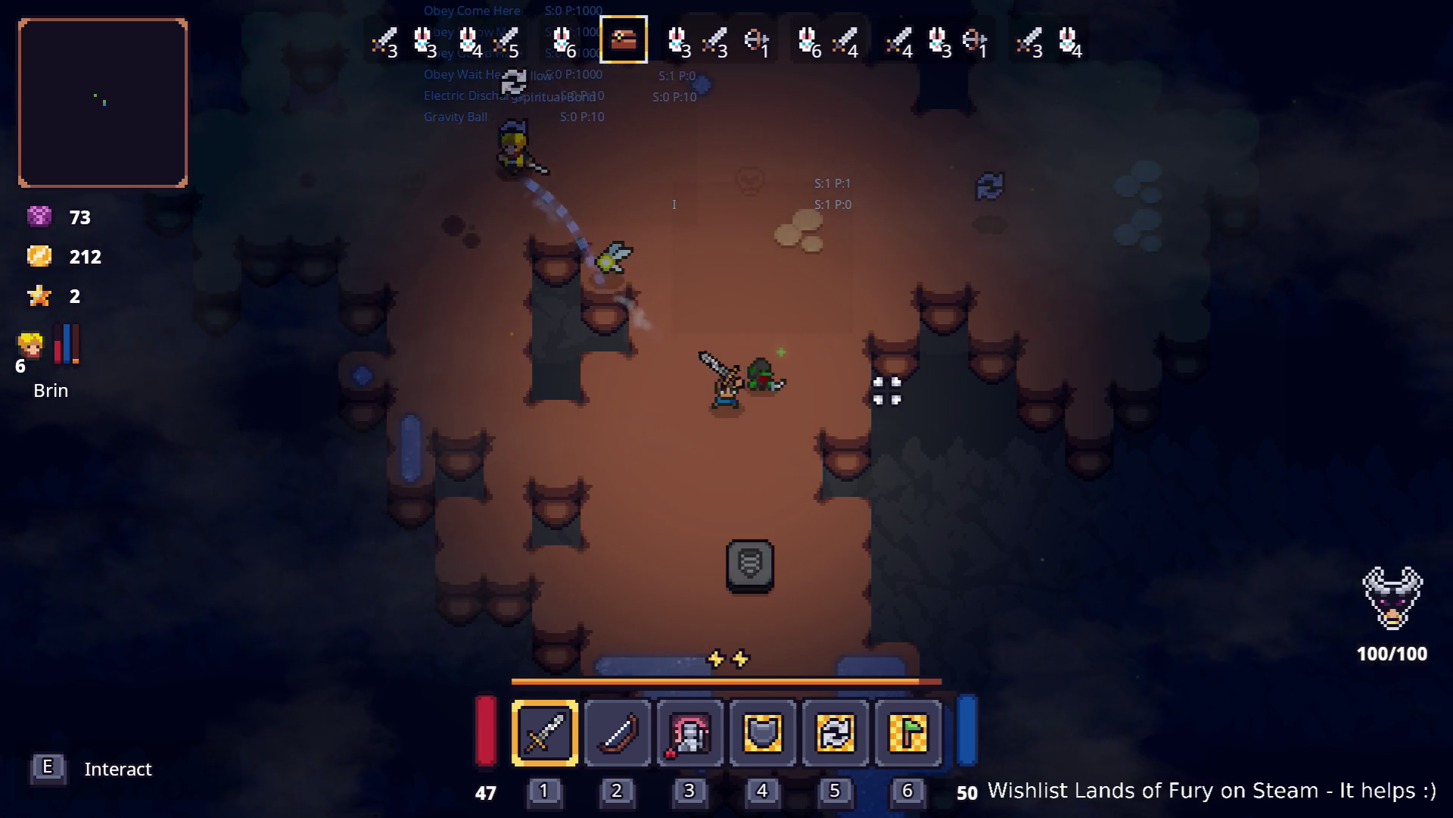
Step: Buy a Rusty Sword from Snap's shop, dropping gold from 212 to 95
{"action": "key", "text": "e"}
{"action": "key", "text": "e"}
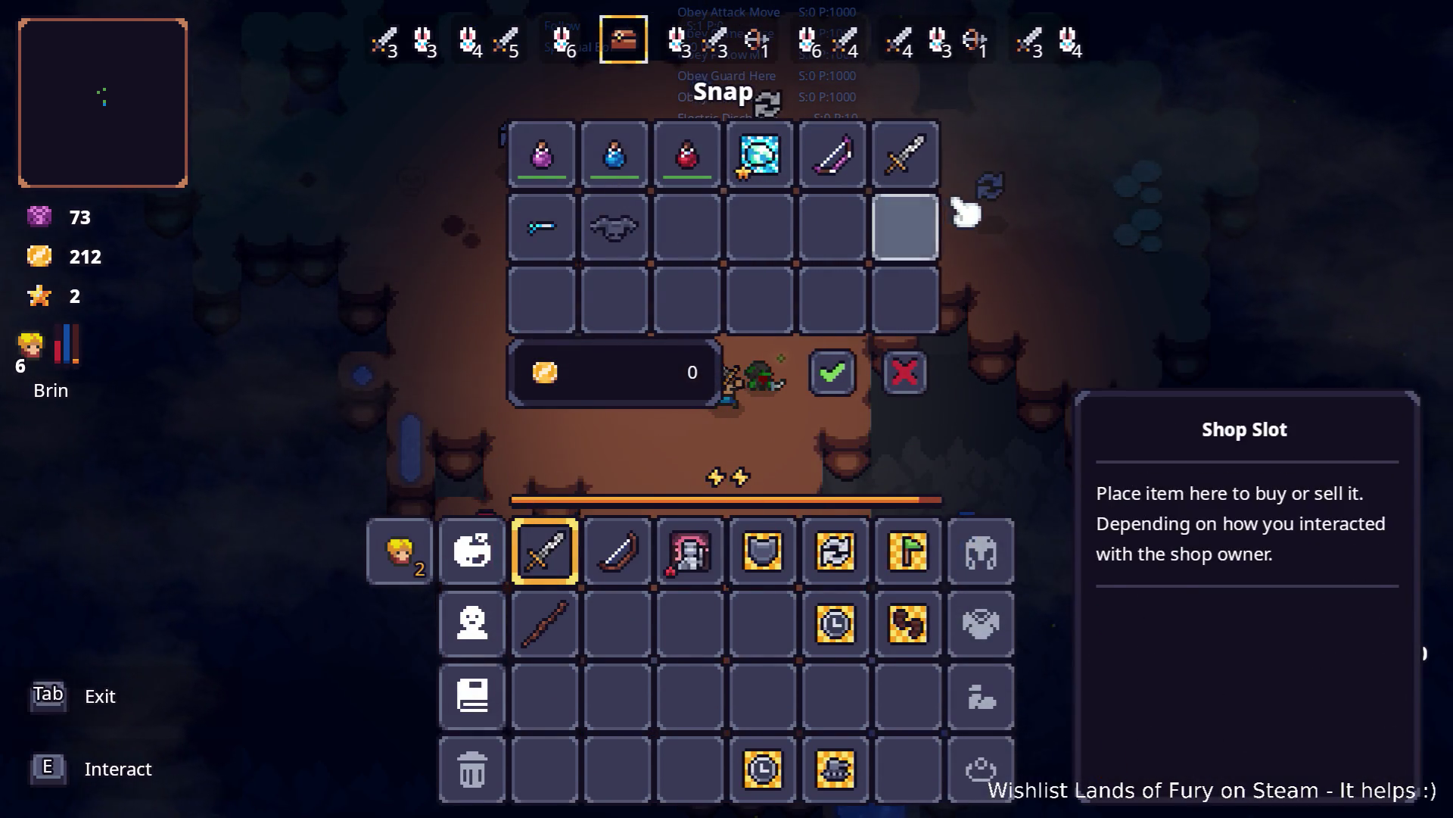
{"action": "mouse_move", "coordinate": [931, 169]}
{"action": "left_mouse_down"}
{"action": "mouse_move", "coordinate": [666, 649]}
{"action": "mouse_move", "coordinate": [617, 622]}
{"action": "left_mouse_up"}
{"action": "left_click", "coordinate": [833, 372]}
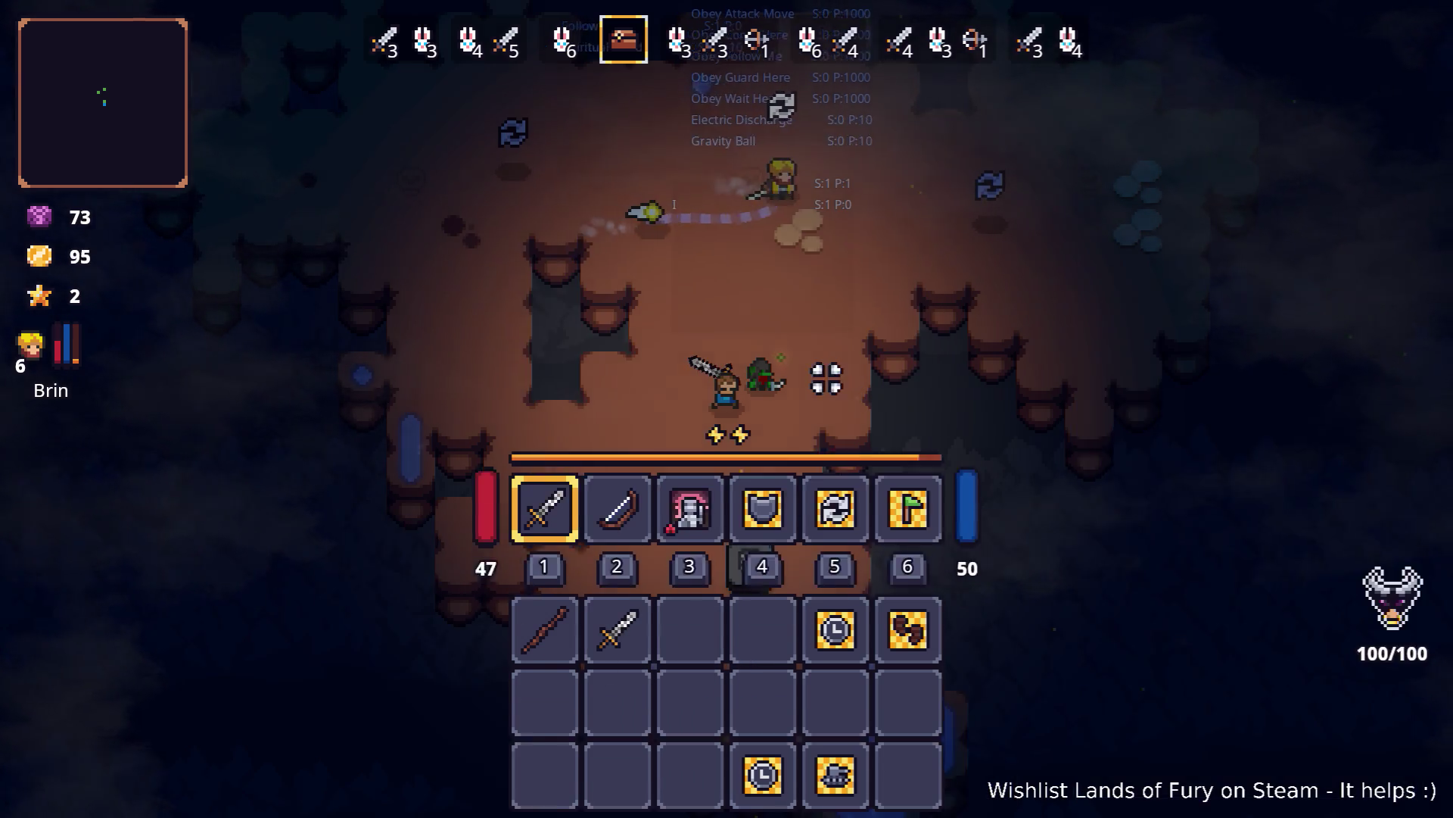
{"action": "key", "text": "Escape"}
Step: Roam around the cave, then pause and quit the game to the desktop
{"action": "key", "text": "w"}
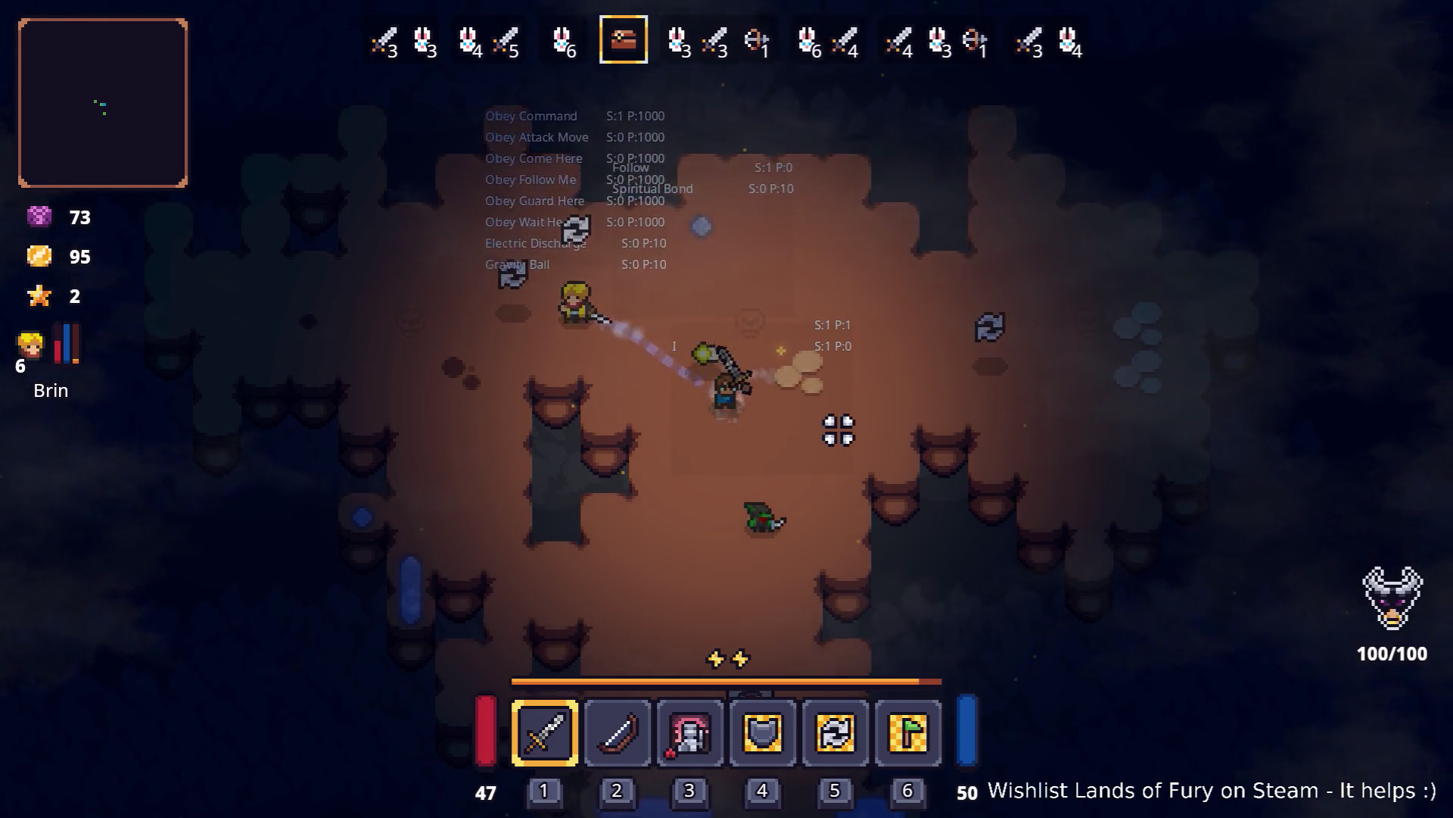
{"action": "key", "text": "s"}
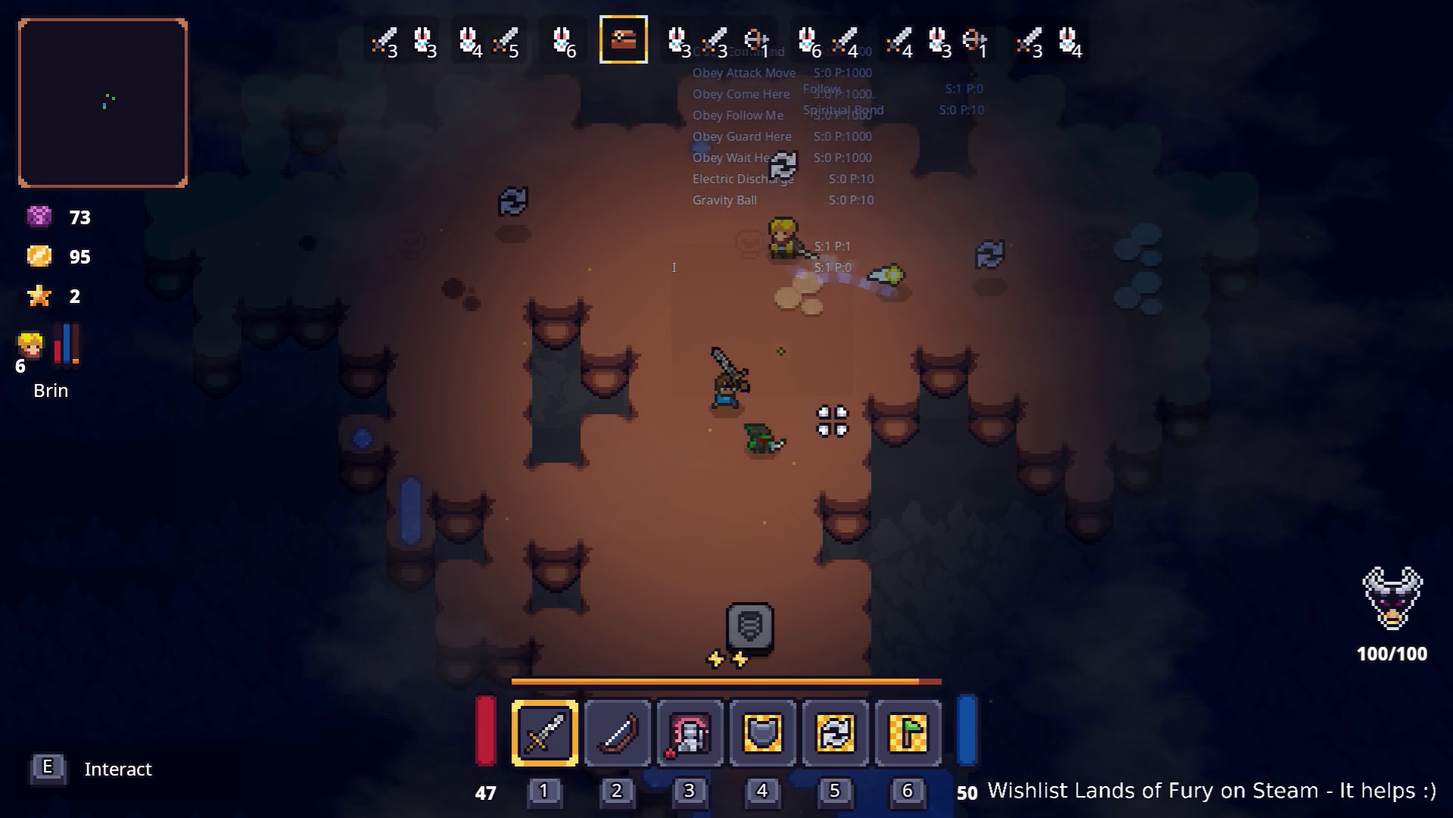
{"action": "key", "text": "w"}
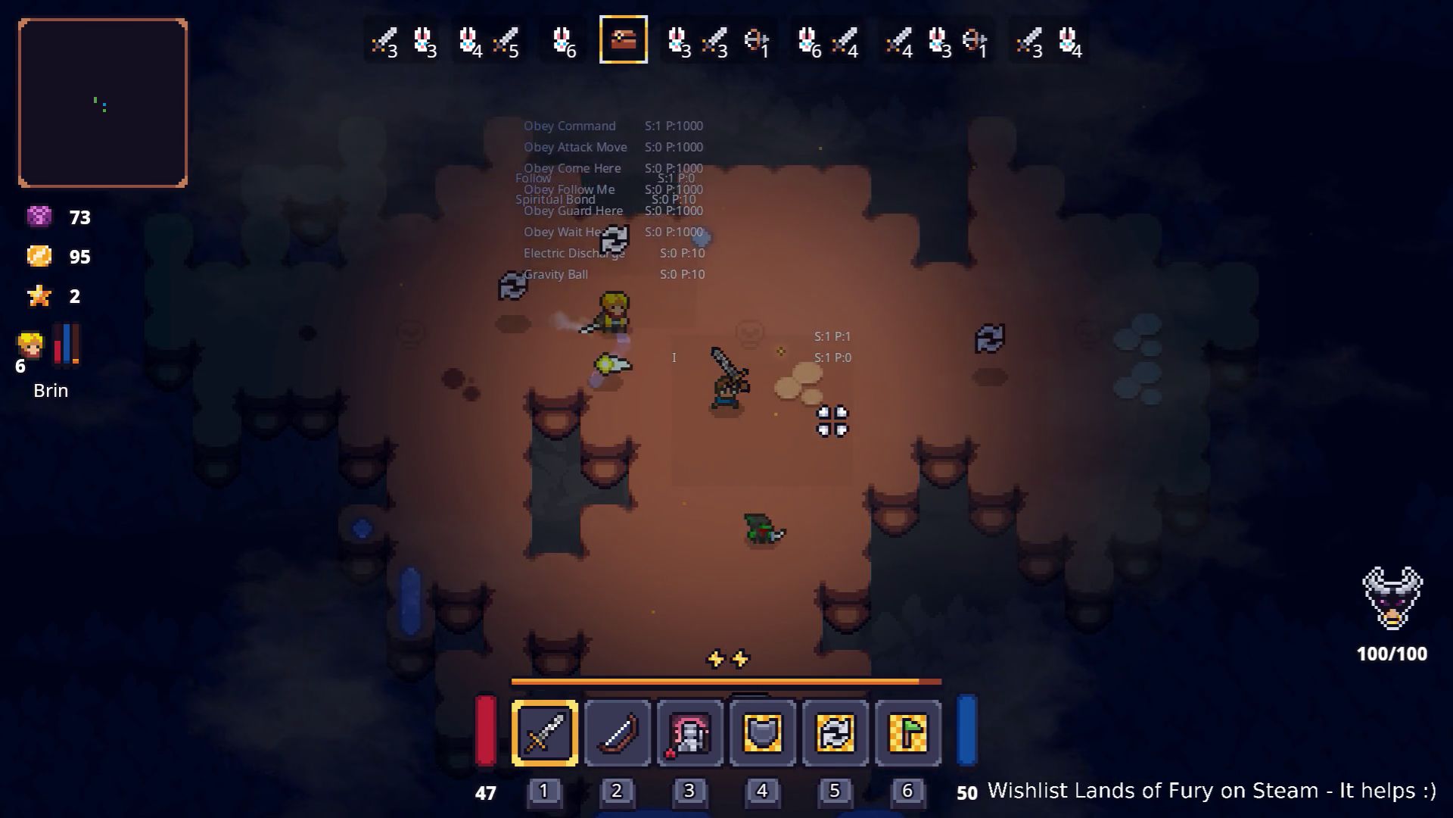
{"action": "key", "text": "w"}
{"action": "key", "text": "d"}
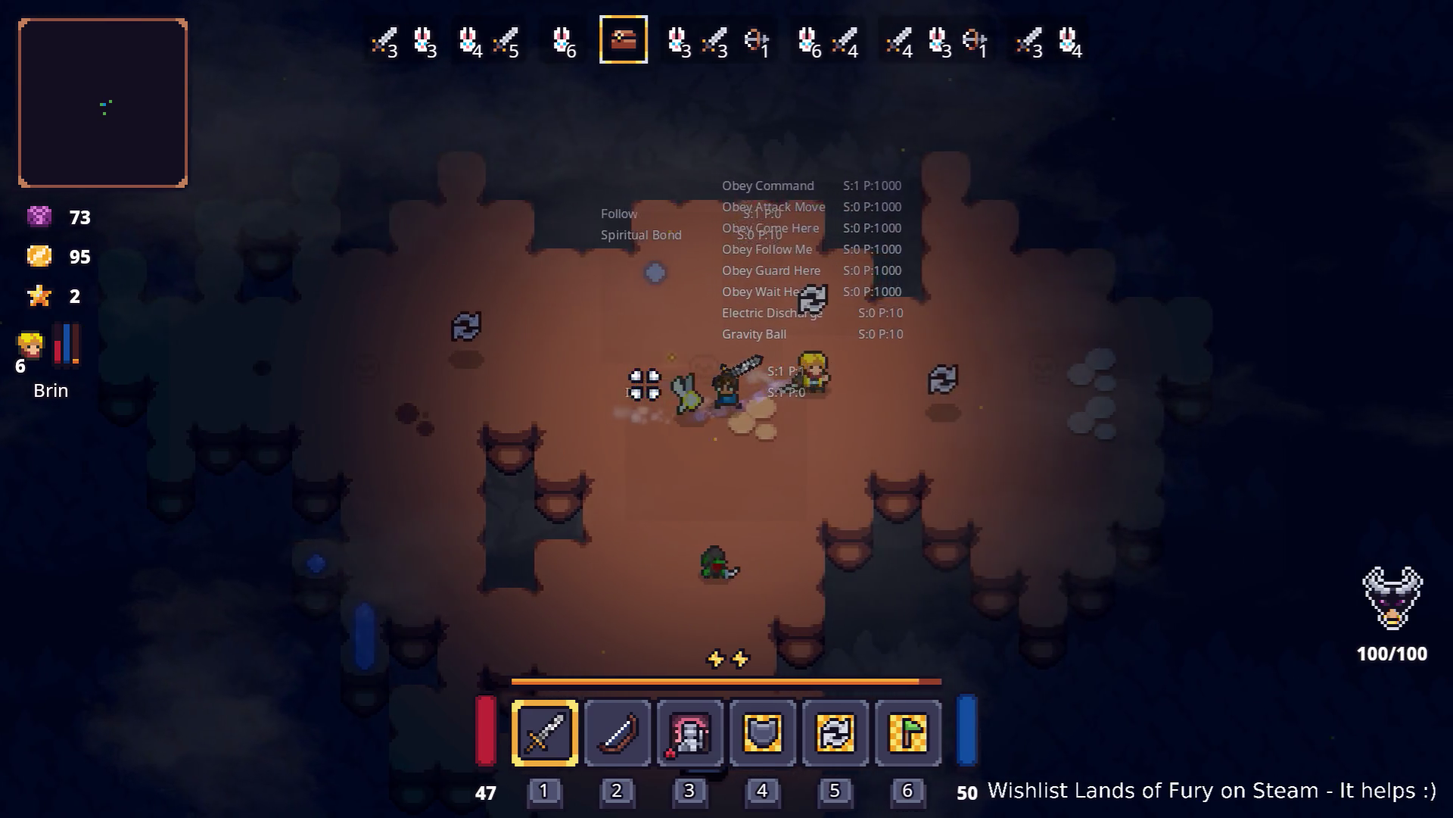
{"action": "key", "text": "d"}
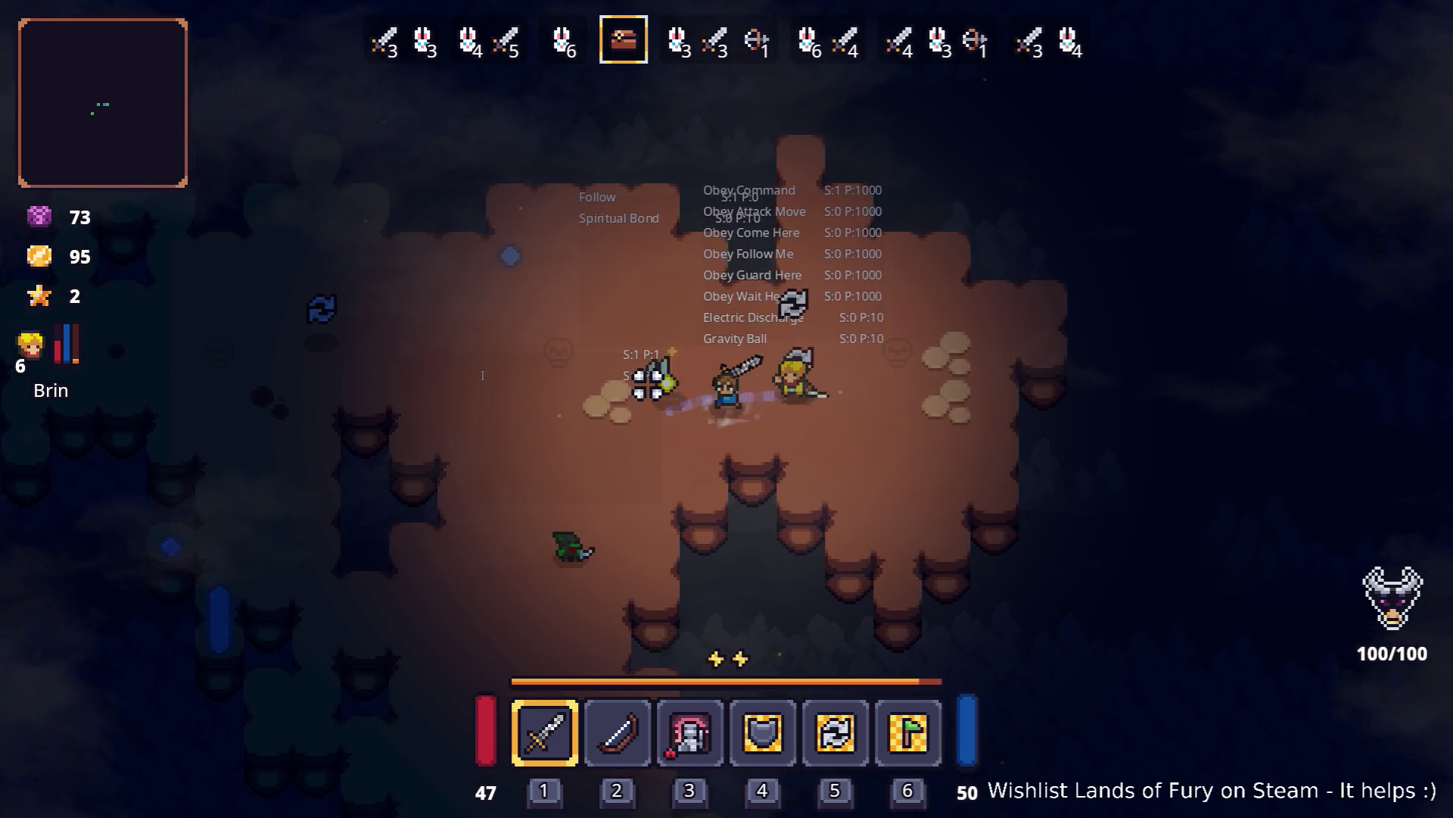
{"action": "key", "text": "a"}
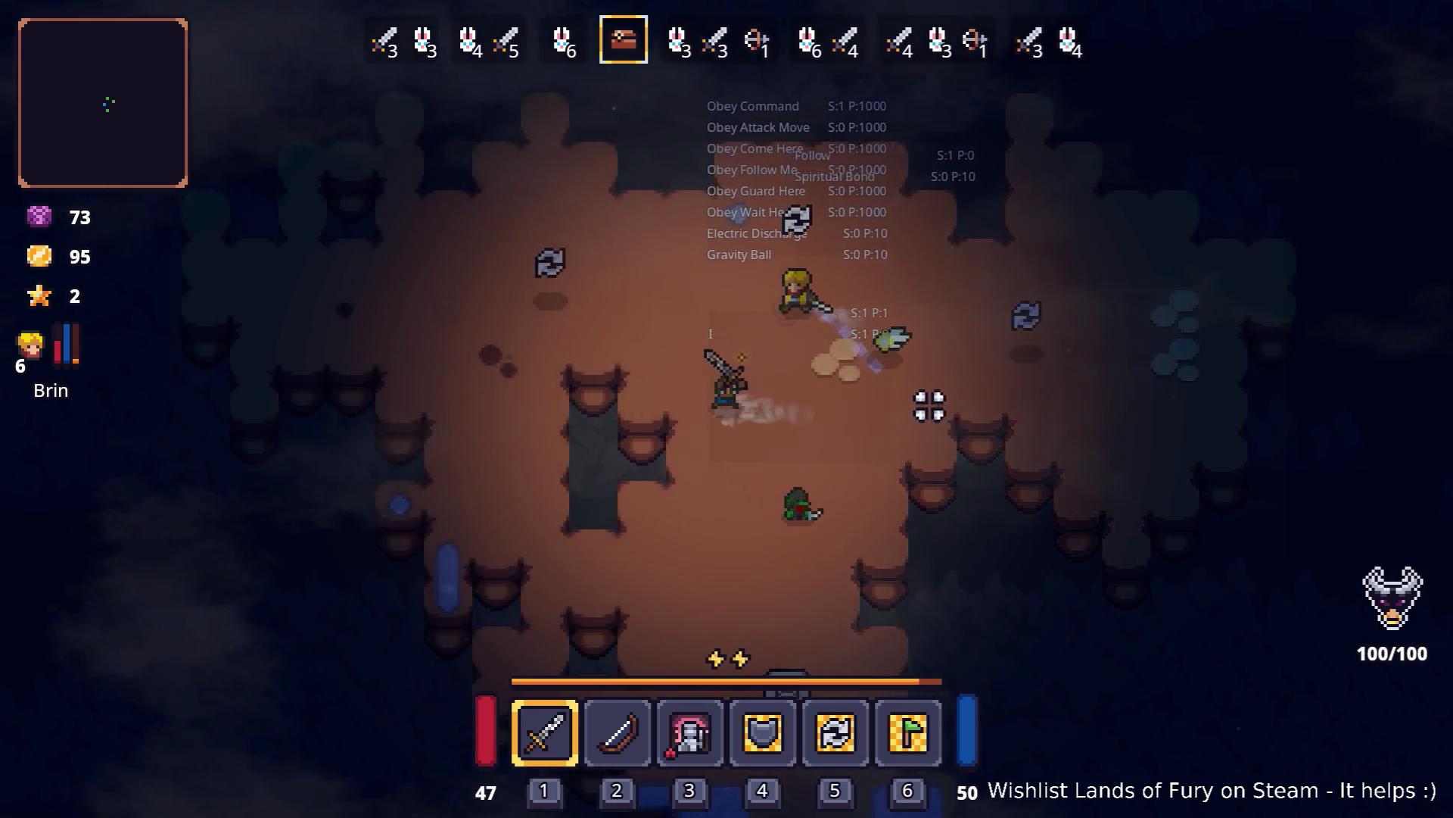
{"action": "key", "text": "w"}
{"action": "key", "text": "a"}
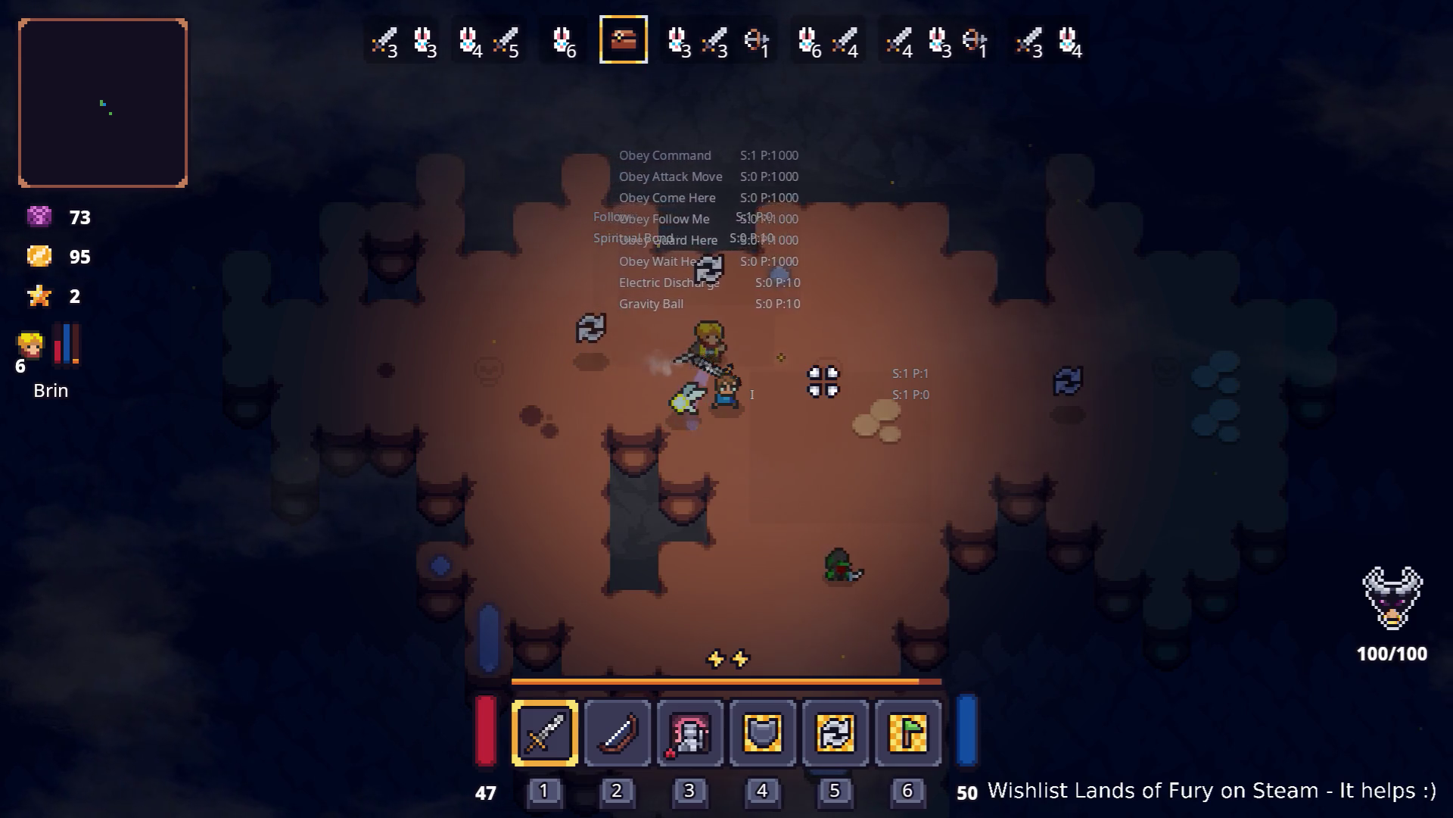
{"action": "key", "text": "d"}
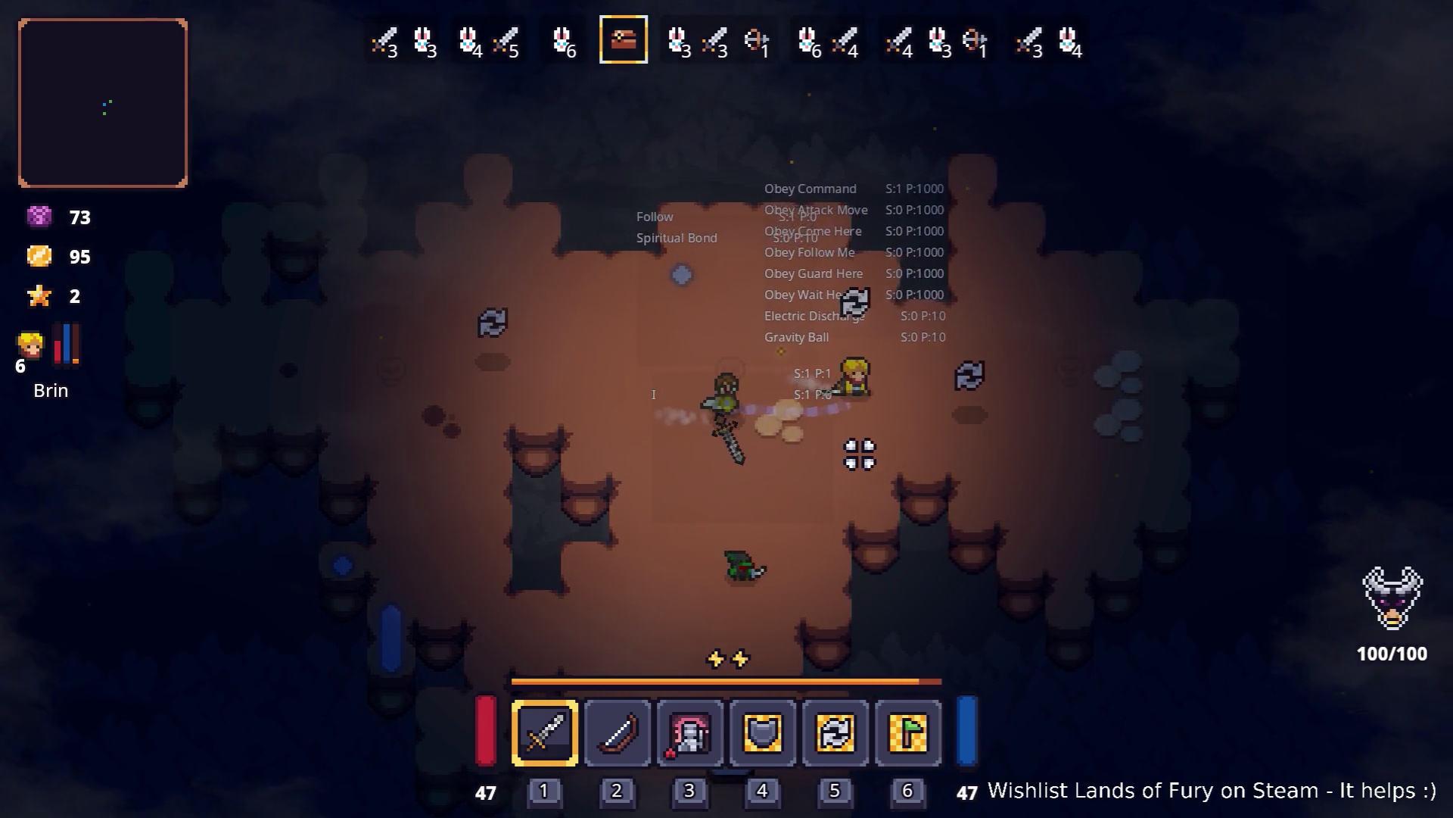
{"action": "key", "text": "Escape"}
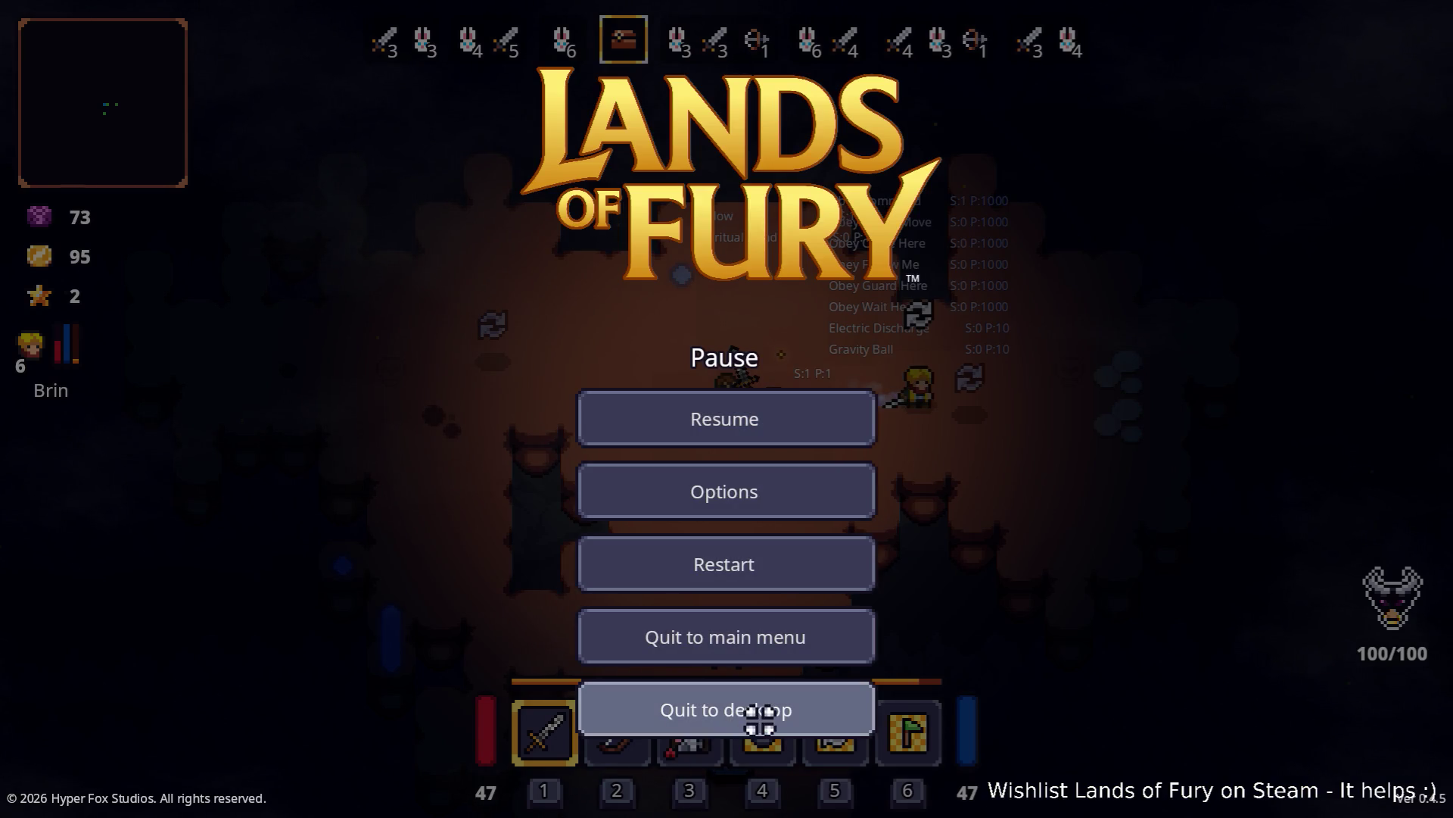
{"action": "left_click", "coordinate": [760, 719]}
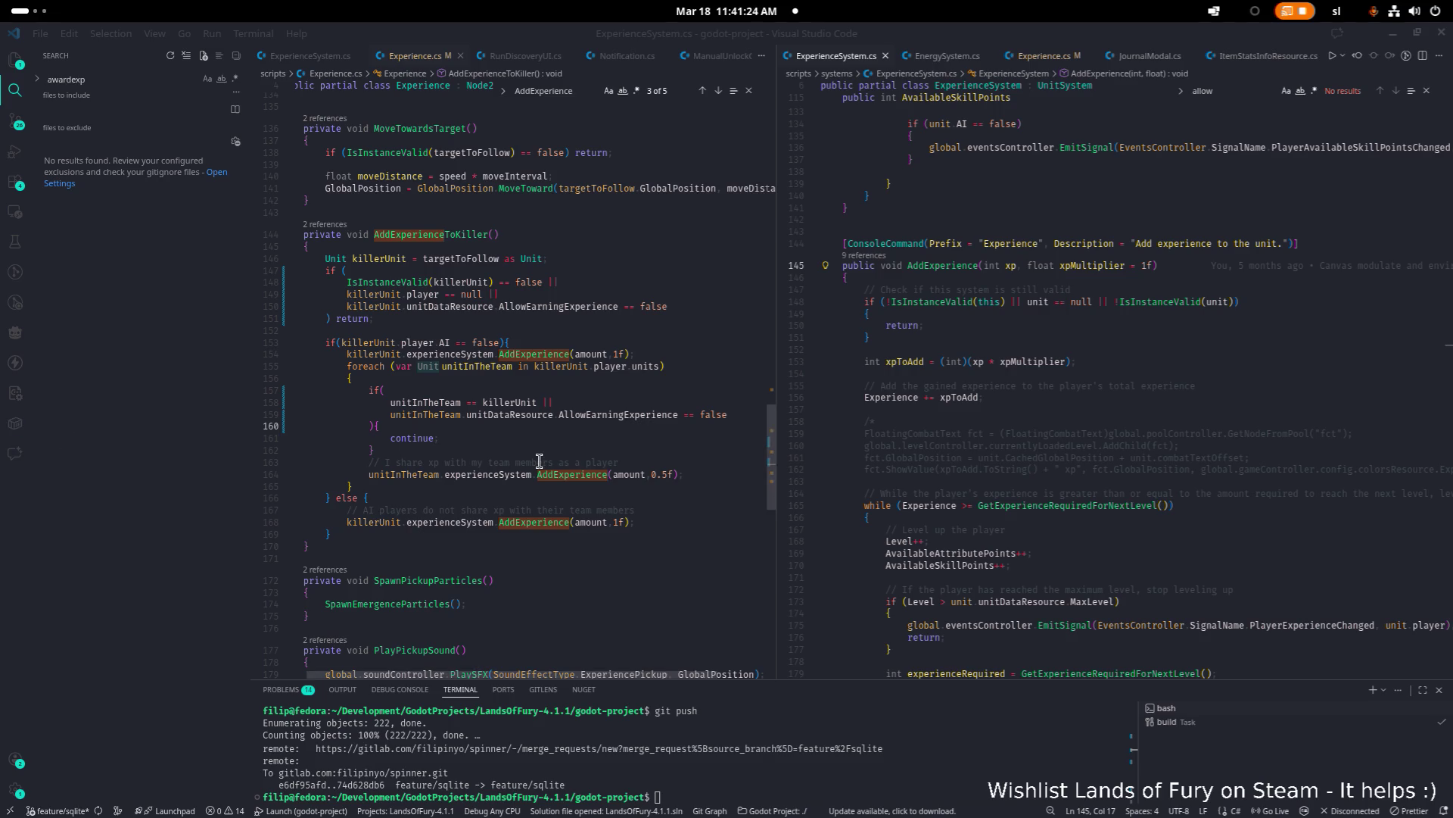
{"action": "left_click", "coordinate": [1021, 475]}
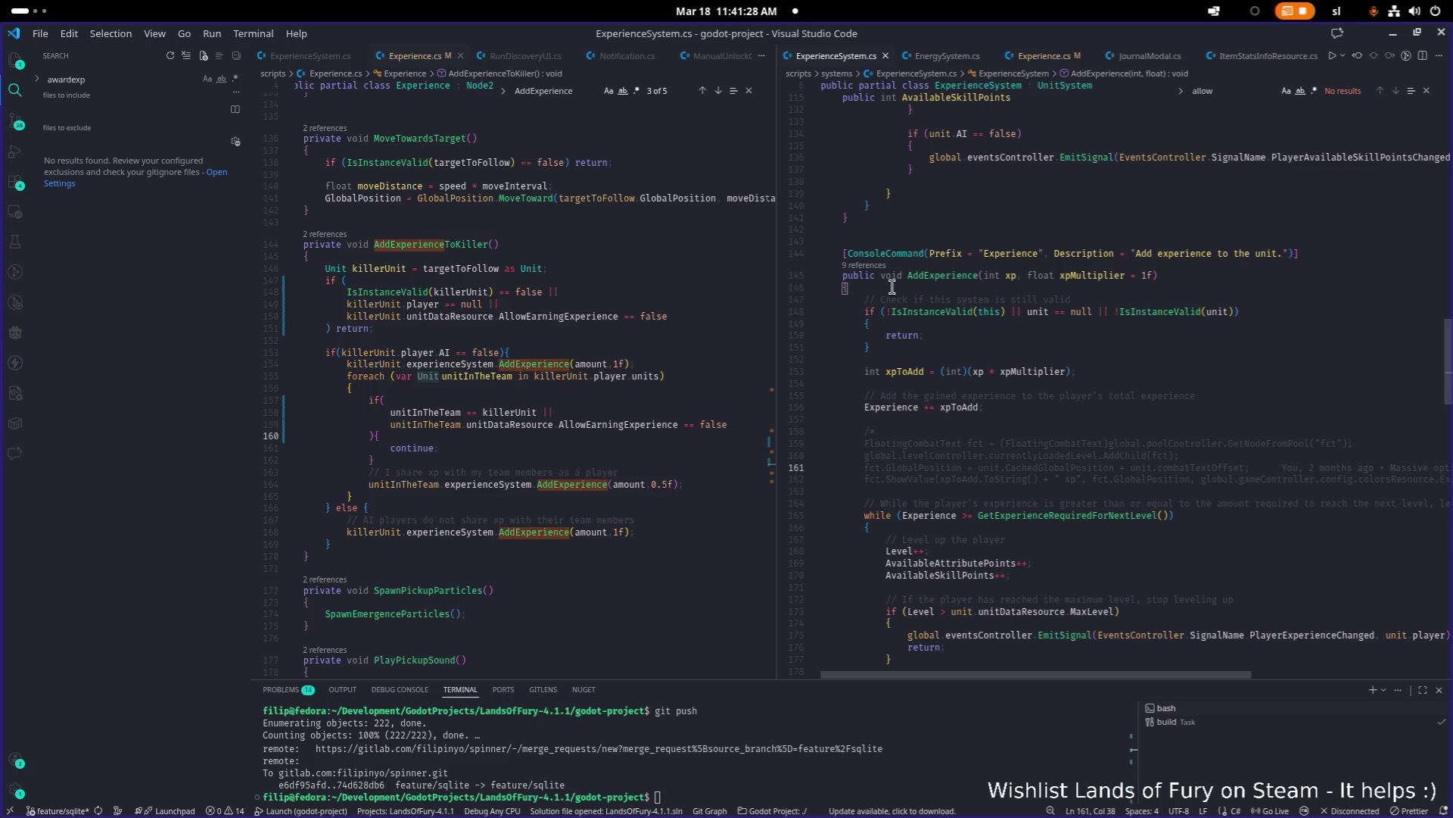
{"action": "left_click", "coordinate": [871, 266]}
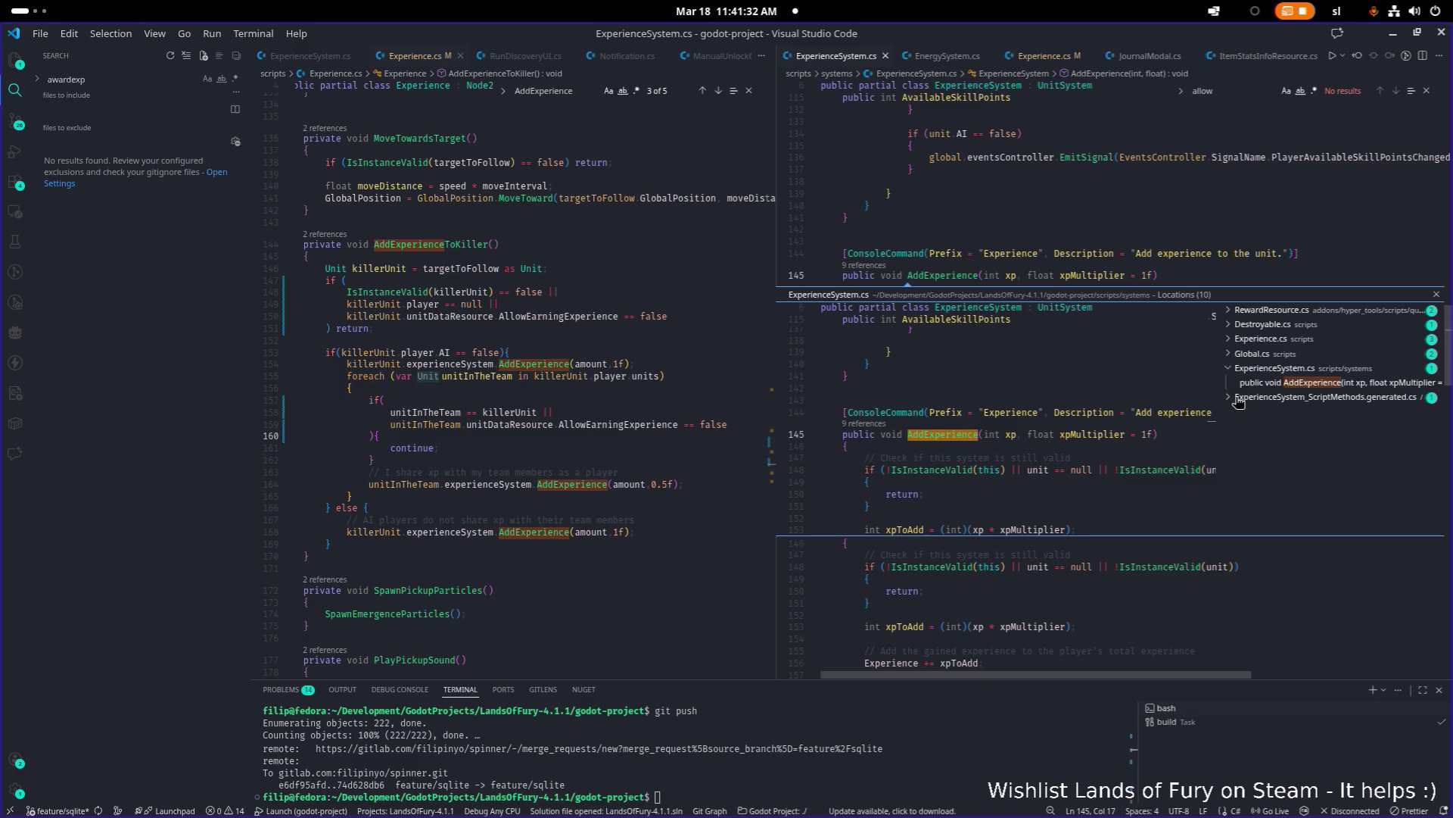
{"action": "left_click", "coordinate": [1285, 317]}
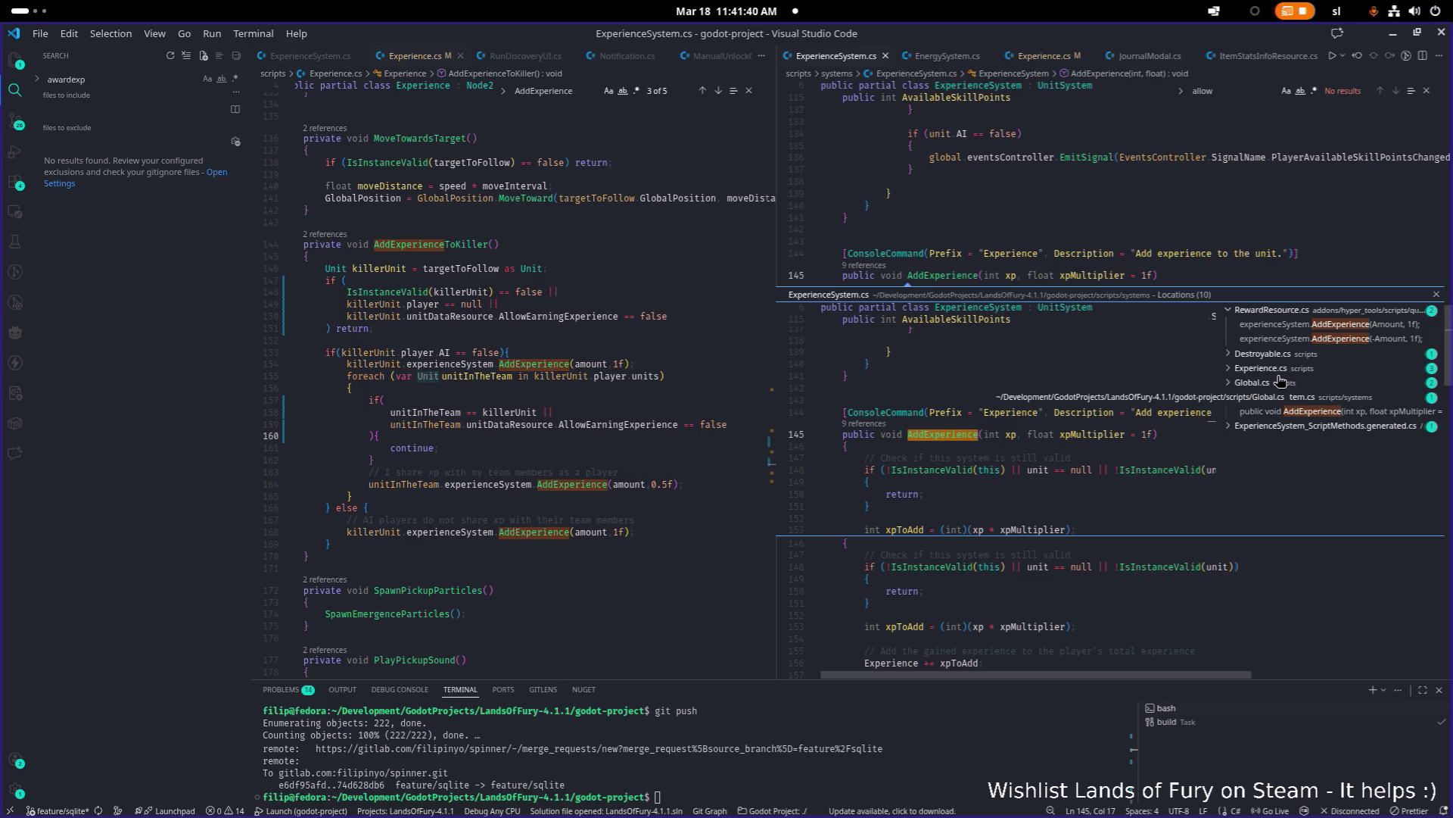
{"action": "left_click", "coordinate": [1285, 369]}
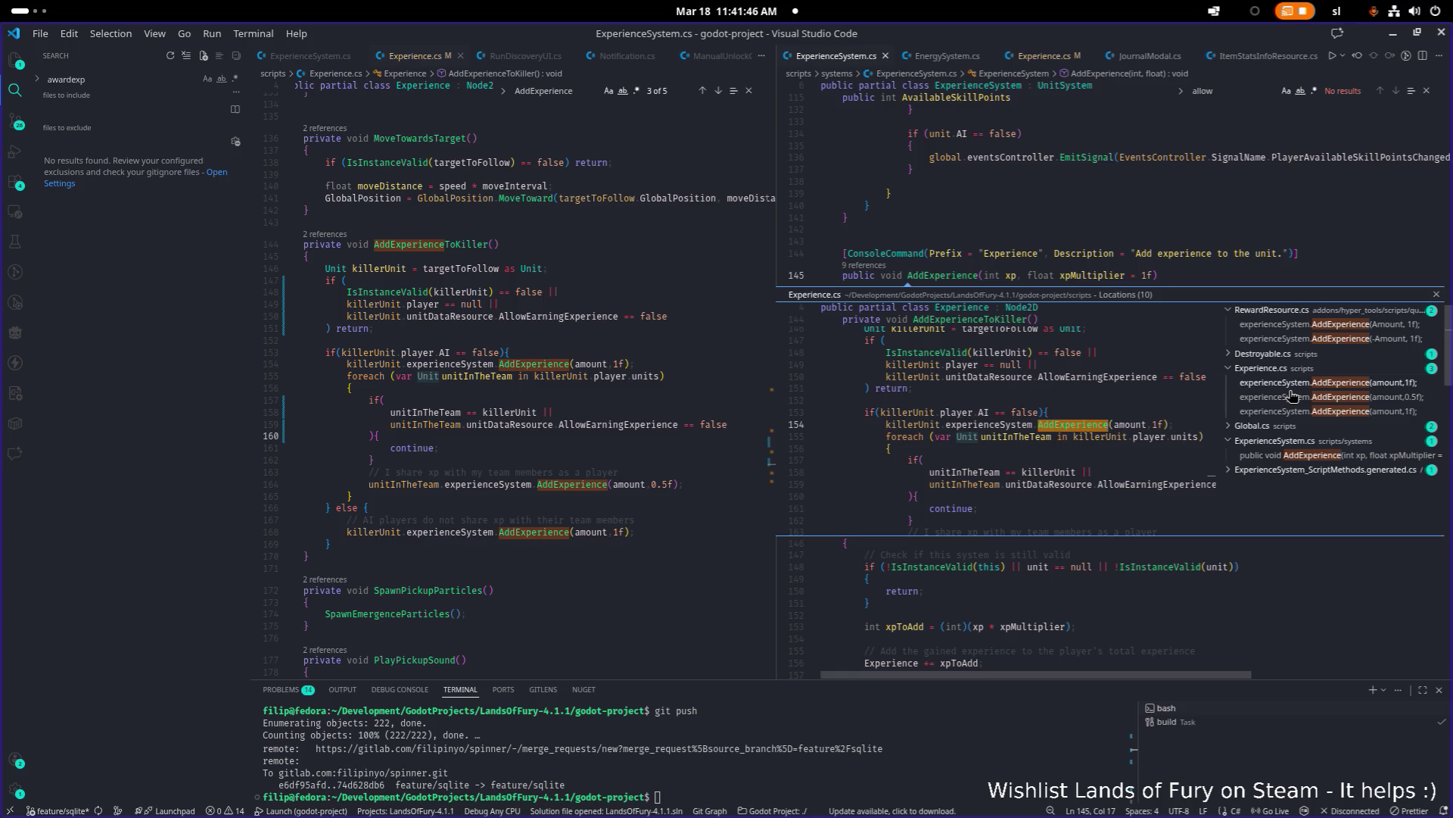
{"action": "left_click", "coordinate": [1296, 331]}
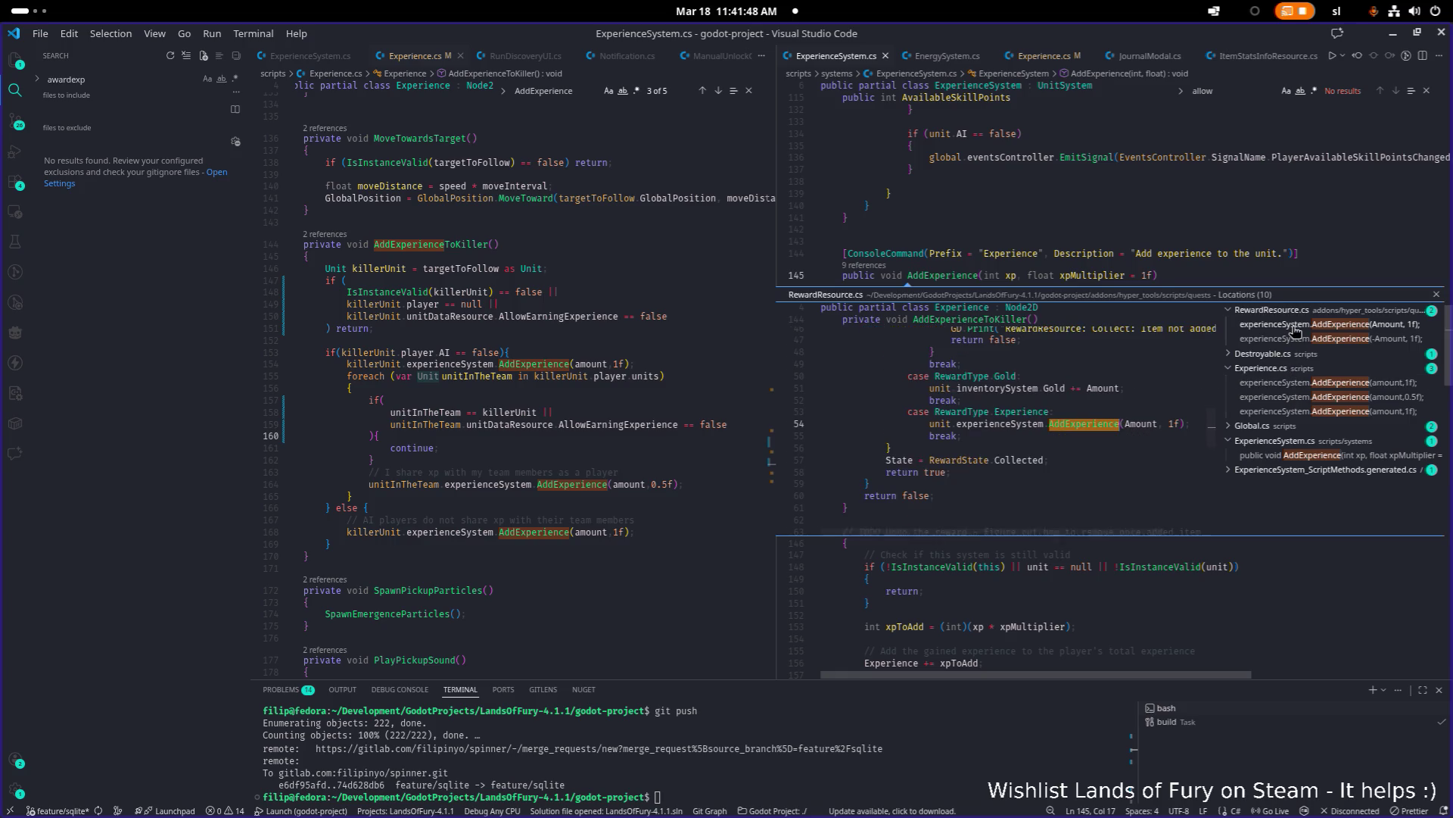
{"action": "scroll", "coordinate": [1093, 393], "scroll_direction": "up", "scroll_amount": 4}
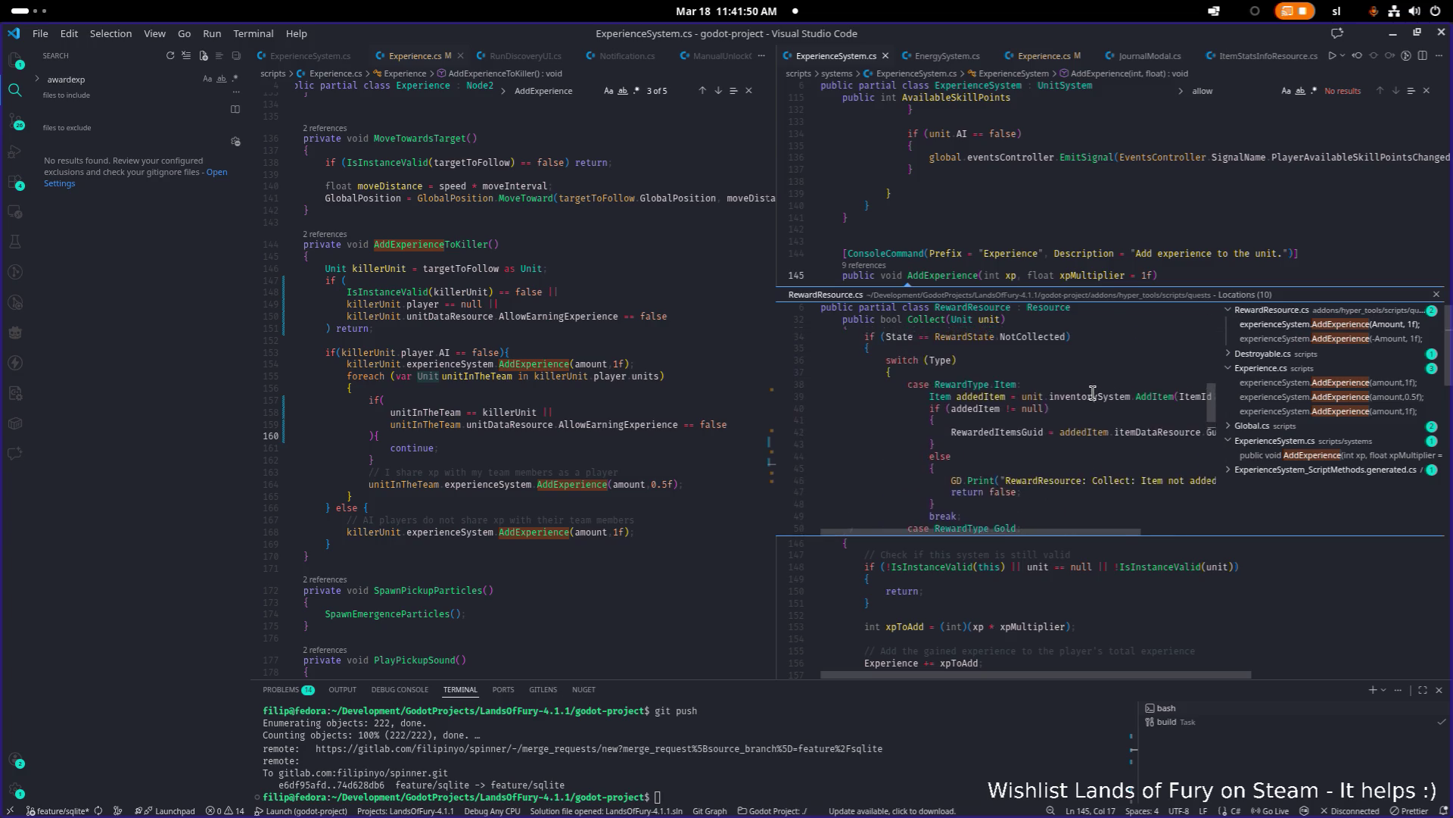
{"action": "scroll", "coordinate": [1092, 393], "scroll_direction": "up", "scroll_amount": 2}
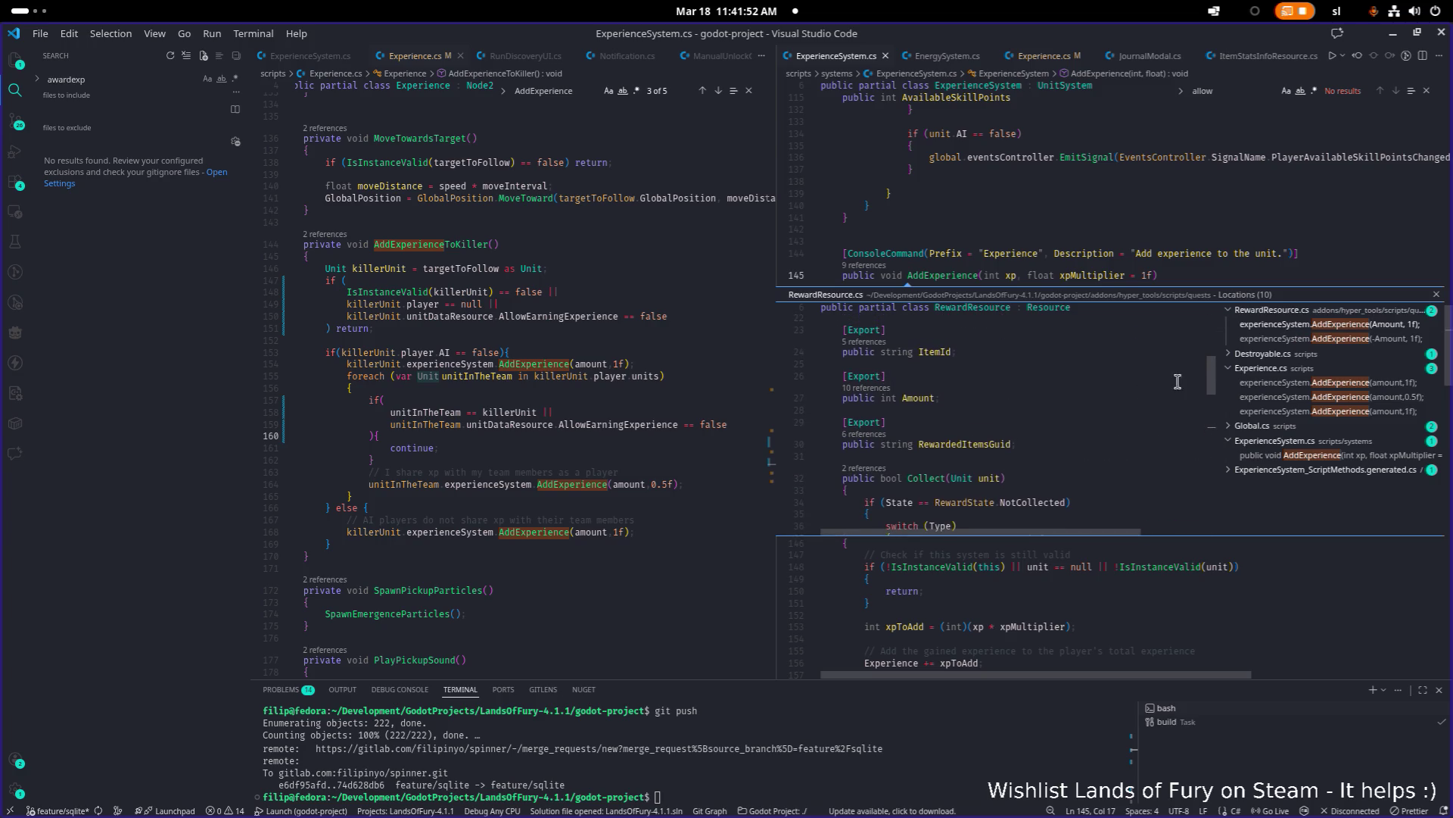
{"action": "left_click", "coordinate": [1287, 354]}
{"action": "left_click", "coordinate": [1287, 367]}
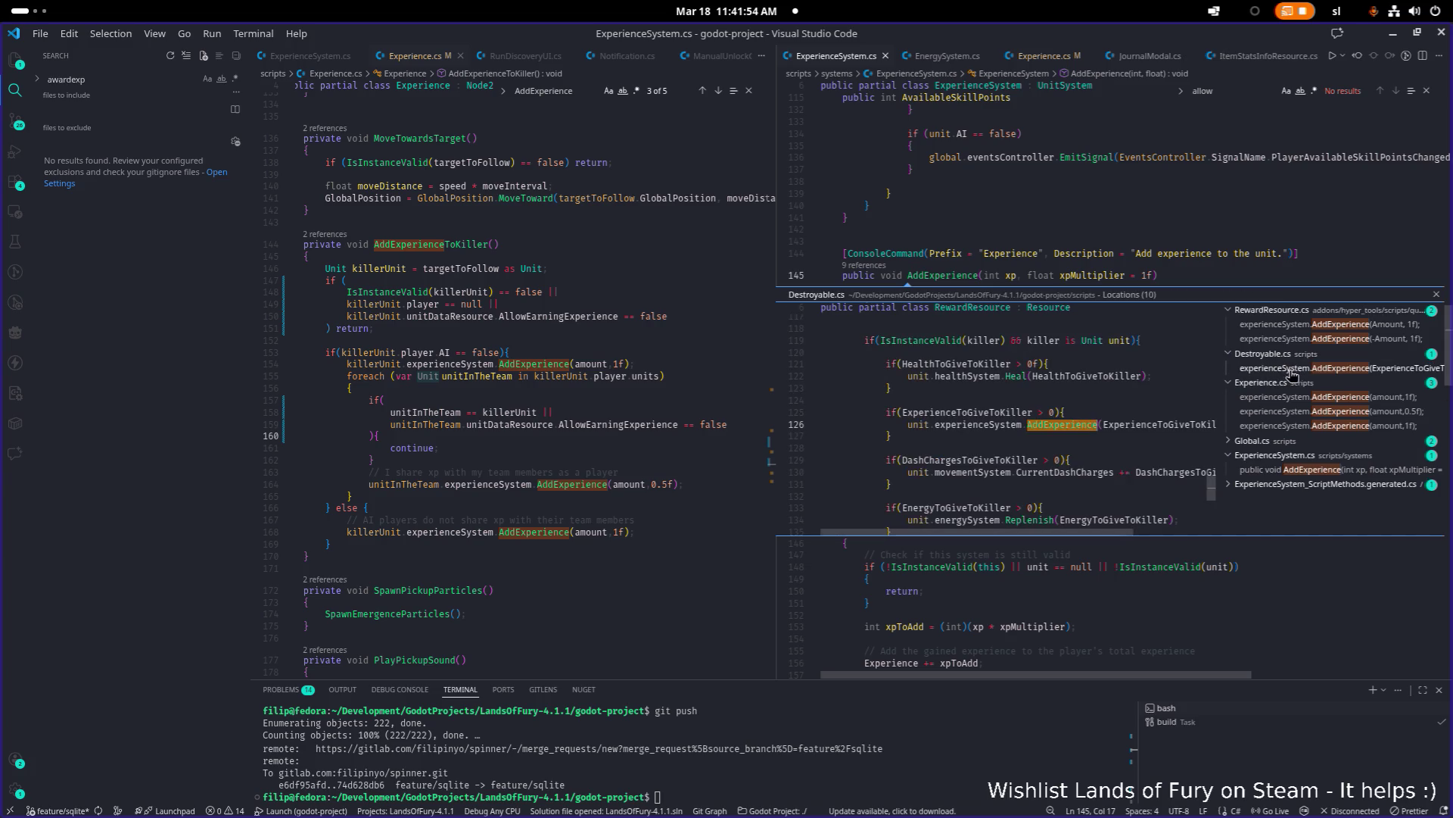
{"action": "scroll", "coordinate": [1082, 421], "scroll_direction": "up", "scroll_amount": 1}
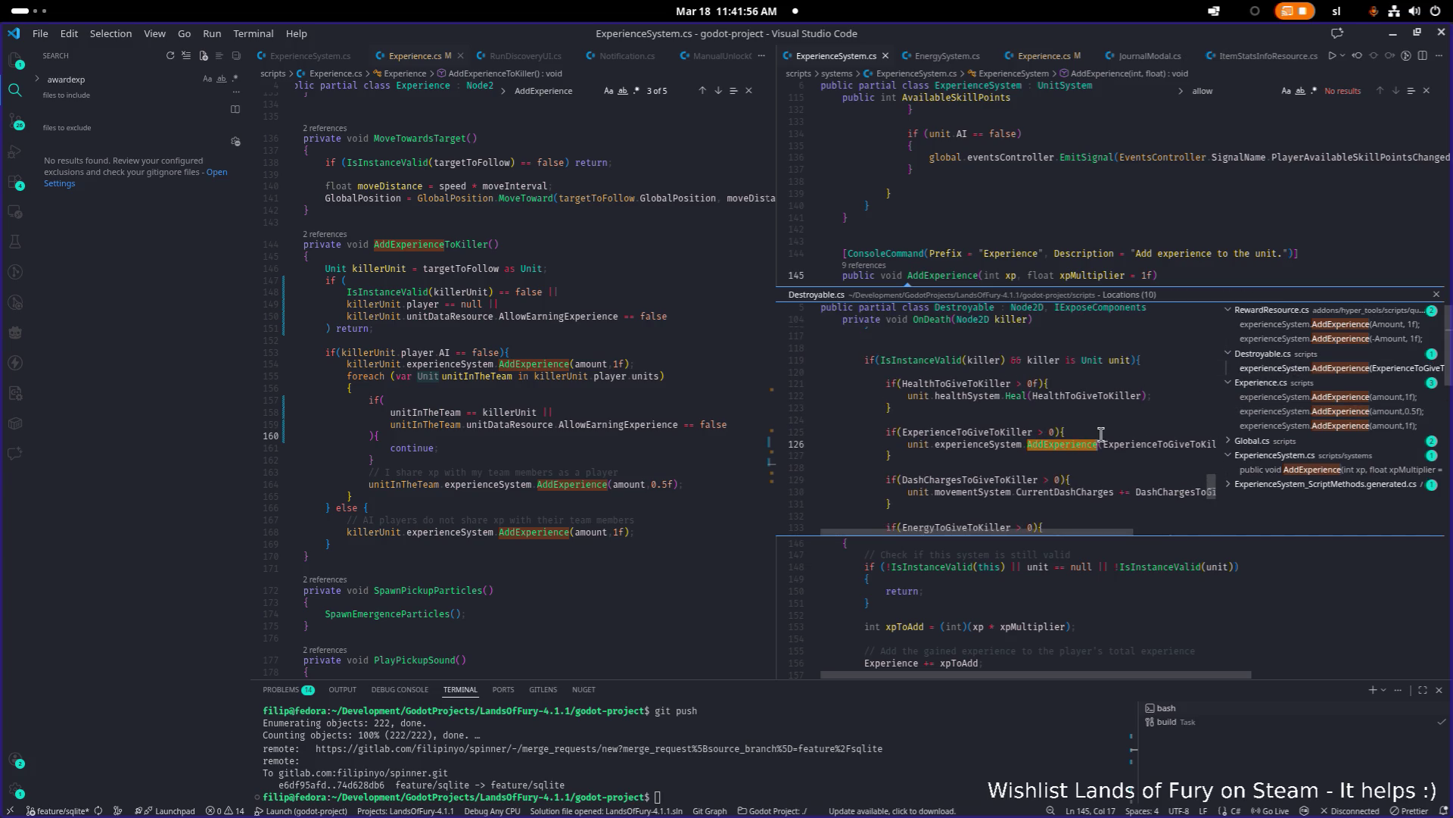
{"action": "mouse_move", "coordinate": [1076, 452]}
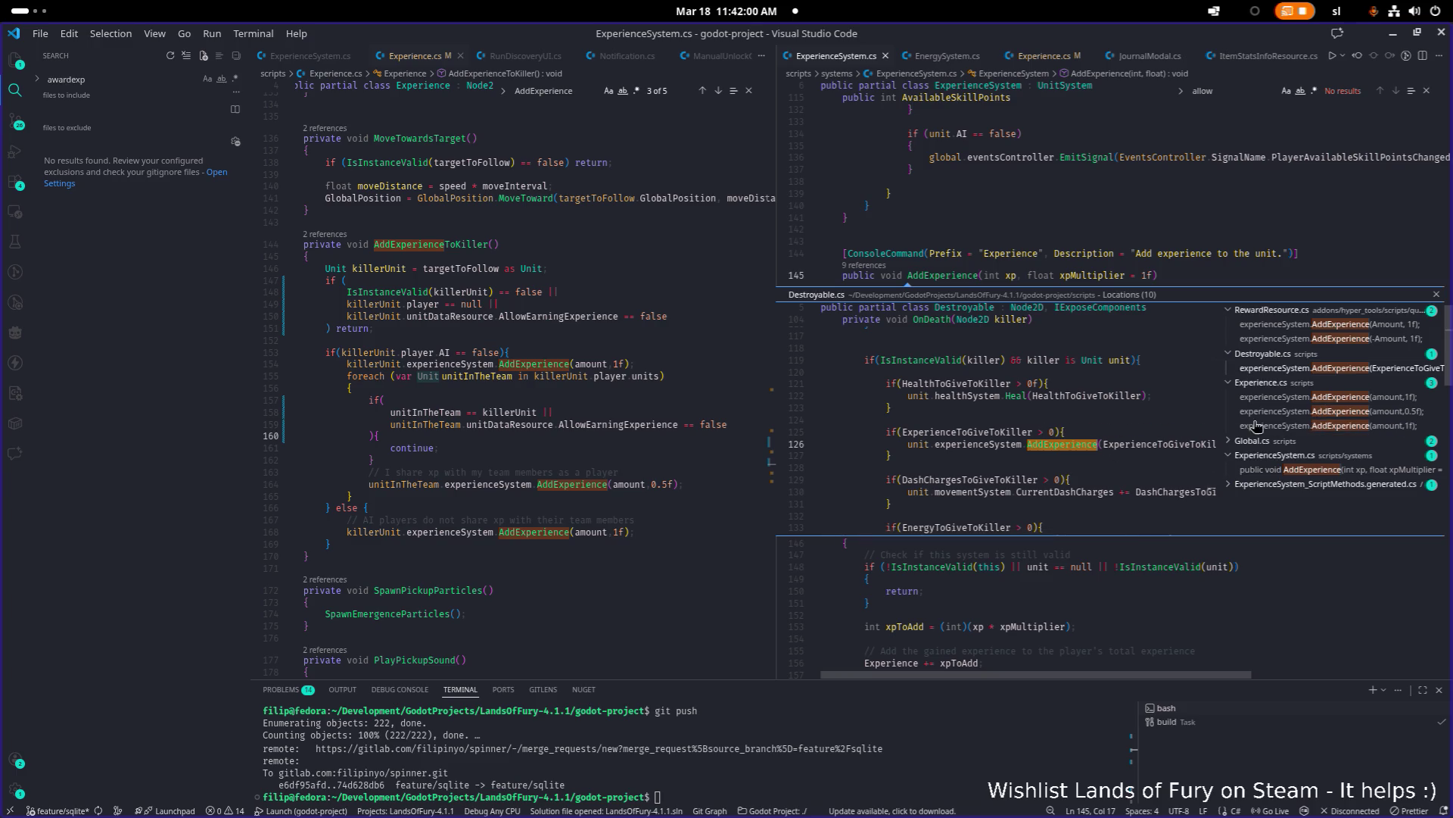
{"action": "left_click", "coordinate": [1296, 470]}
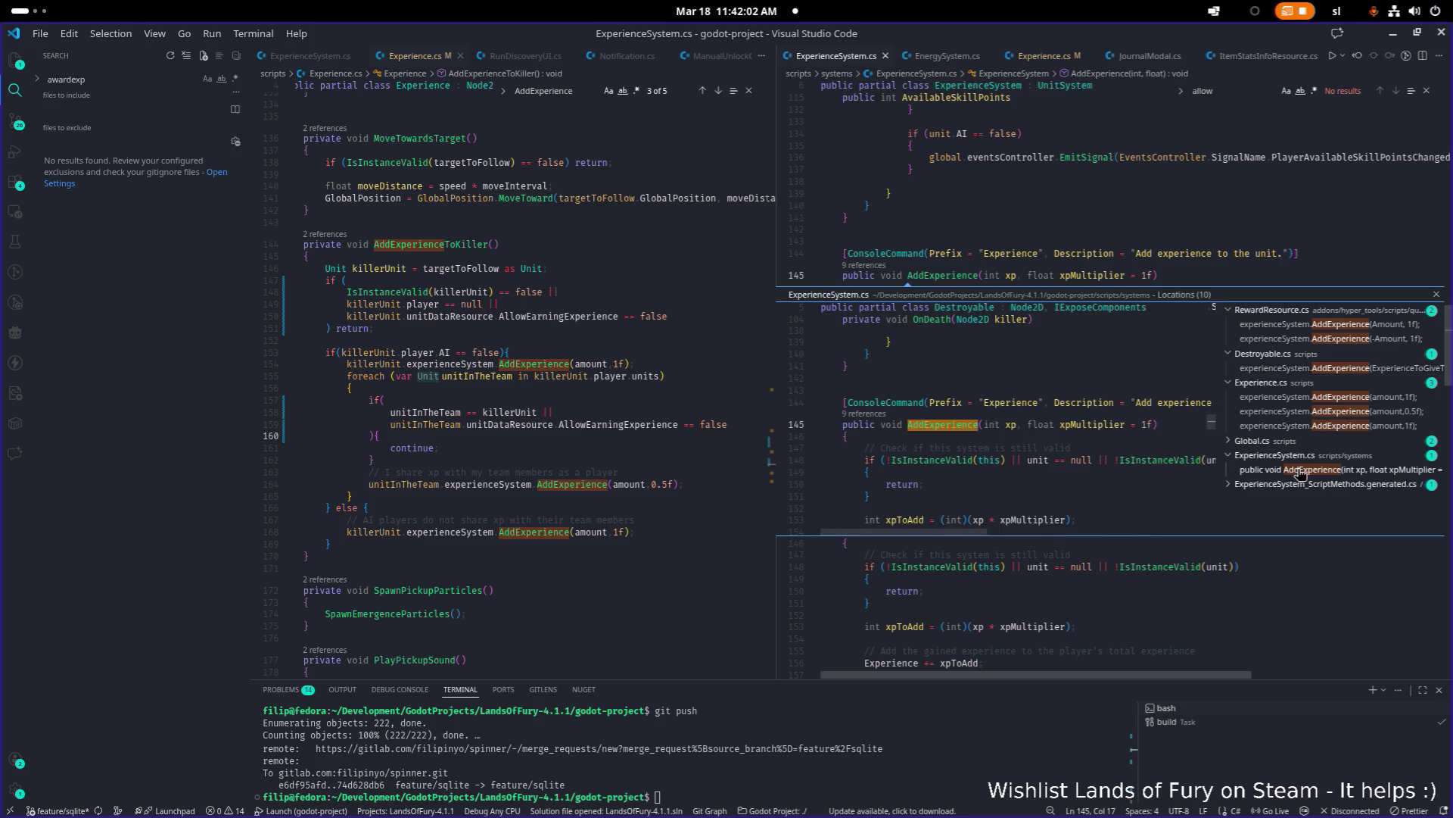
{"action": "scroll", "coordinate": [1105, 456], "scroll_direction": "down", "scroll_amount": 1}
{"action": "scroll", "coordinate": [1105, 456], "scroll_direction": "down", "scroll_amount": 5}
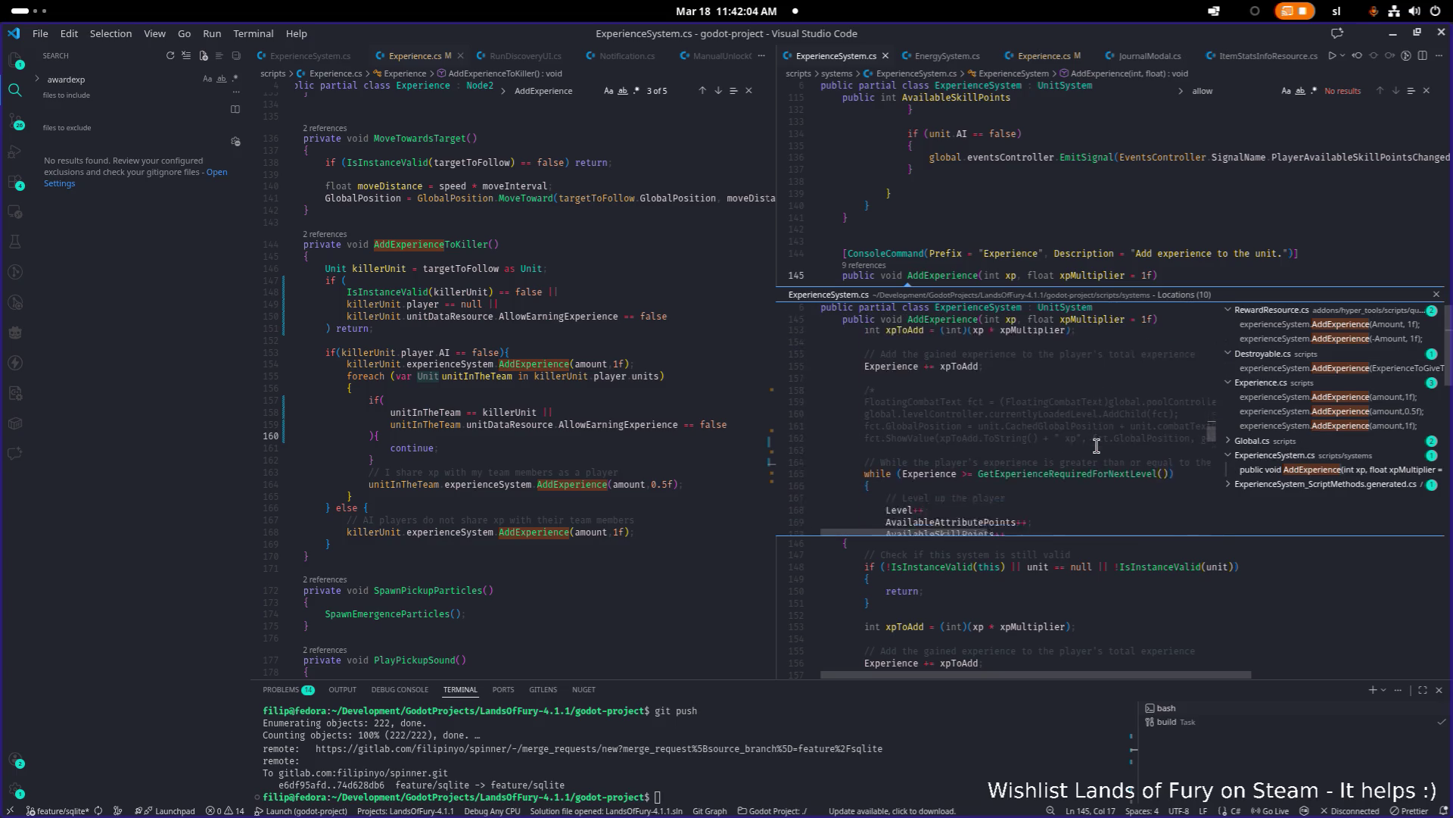
{"action": "scroll", "coordinate": [1097, 446], "scroll_direction": "down", "scroll_amount": 2}
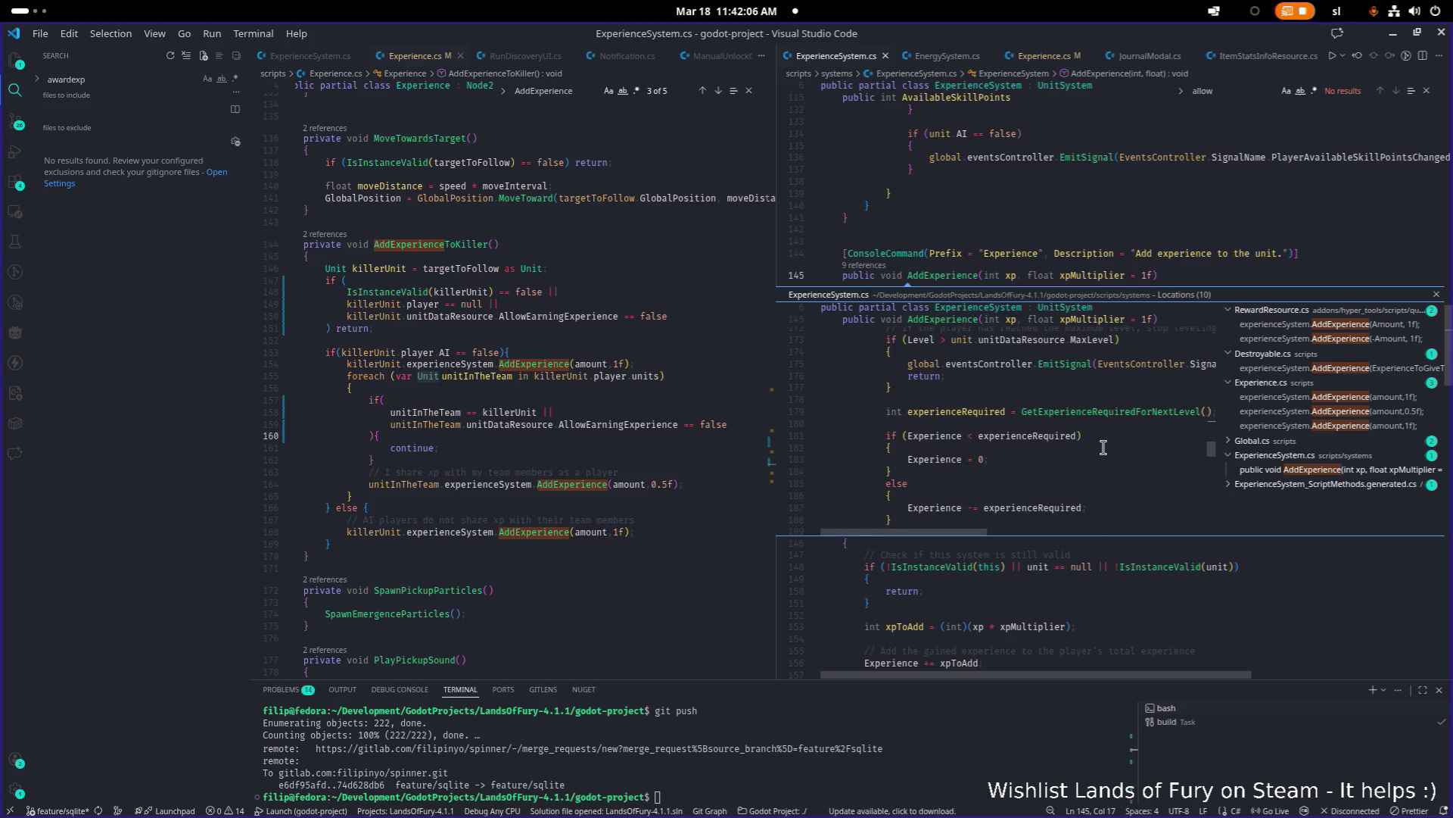
{"action": "scroll", "coordinate": [1103, 448], "scroll_direction": "down", "scroll_amount": 3}
{"action": "scroll", "coordinate": [1098, 446], "scroll_direction": "up", "scroll_amount": 10}
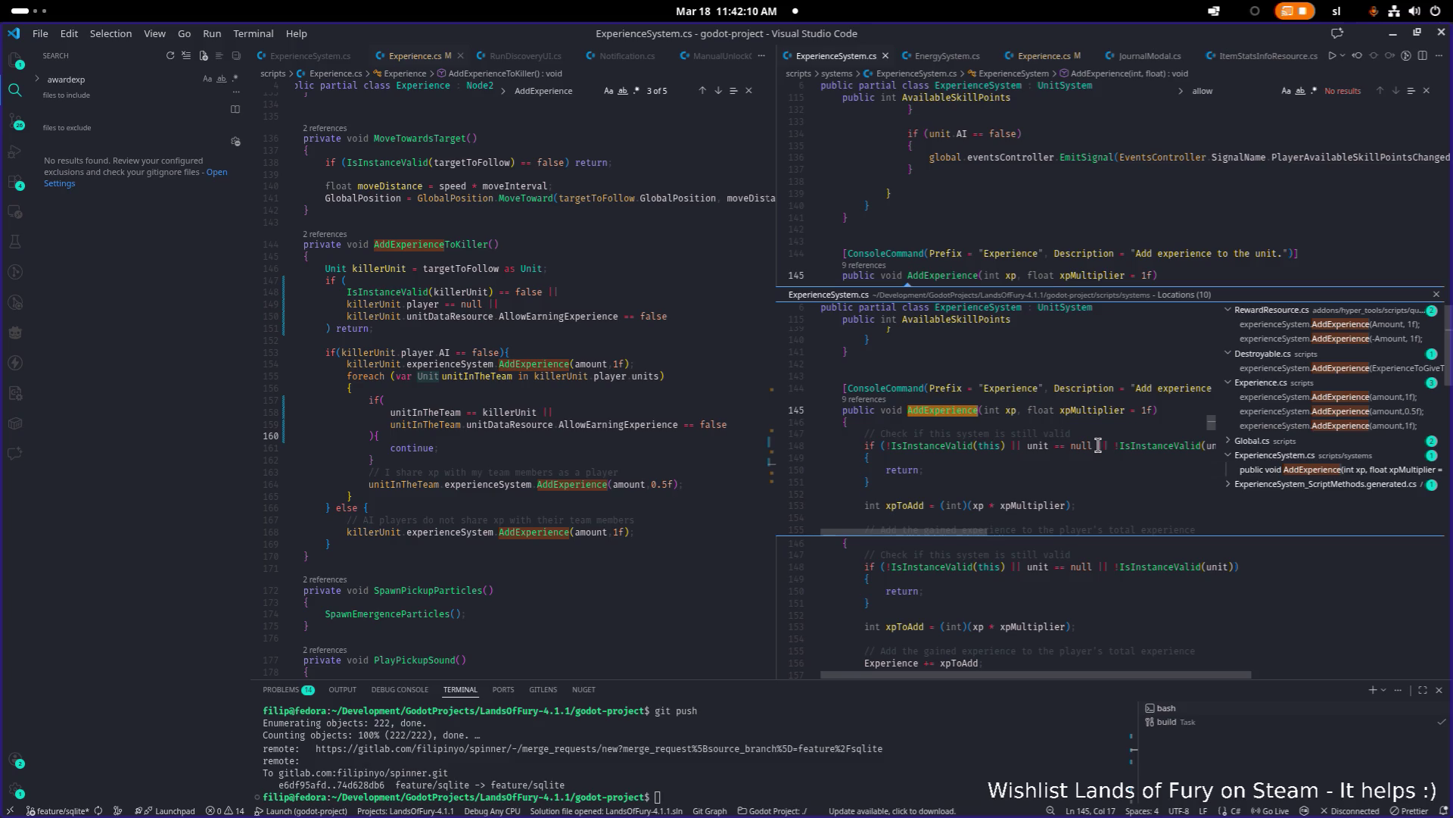
{"action": "double_click", "coordinate": [1098, 445]}
{"action": "scroll", "coordinate": [1104, 445], "scroll_direction": "down", "scroll_amount": 5}
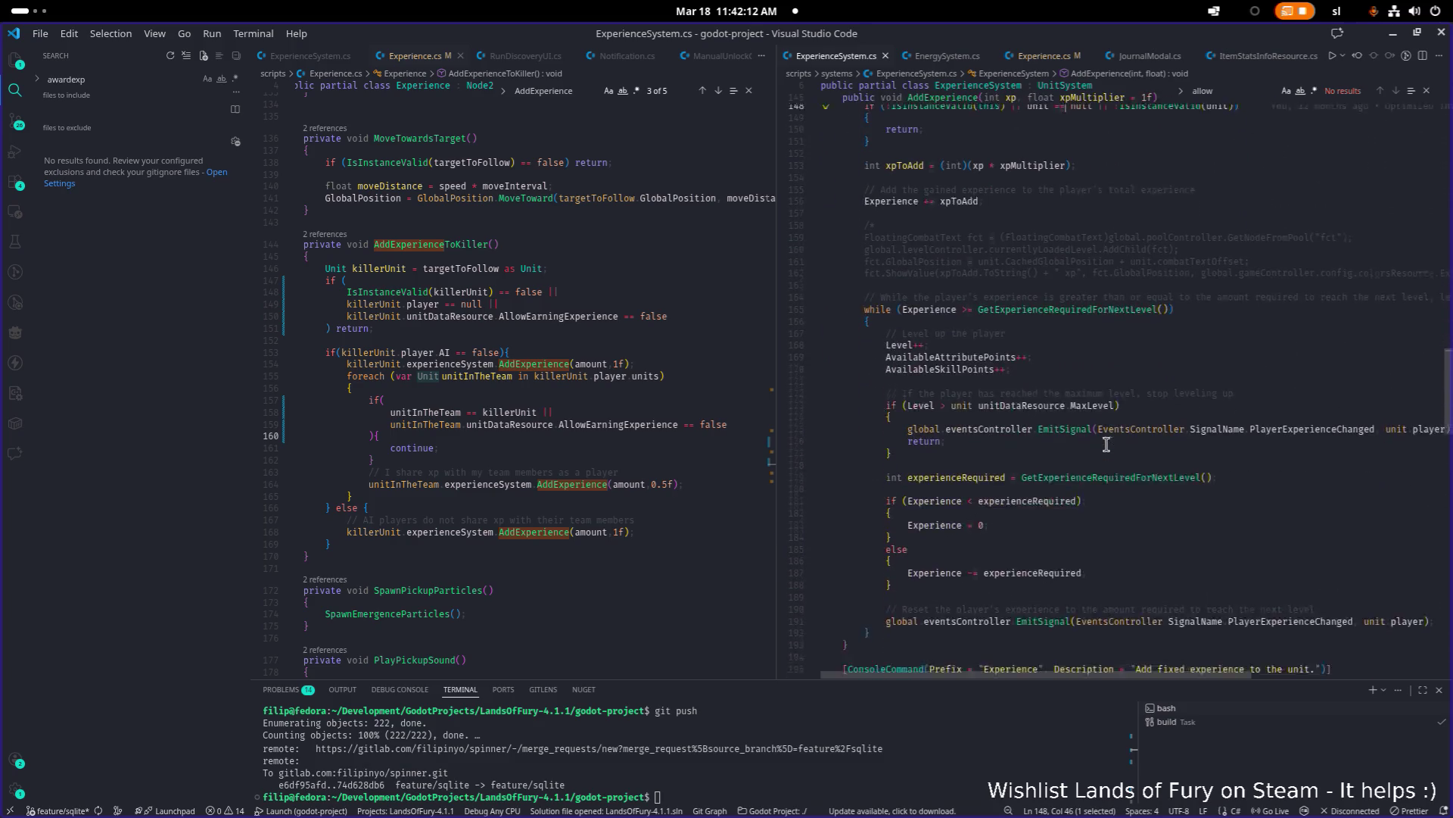
{"action": "scroll", "coordinate": [1105, 445], "scroll_direction": "up", "scroll_amount": 4}
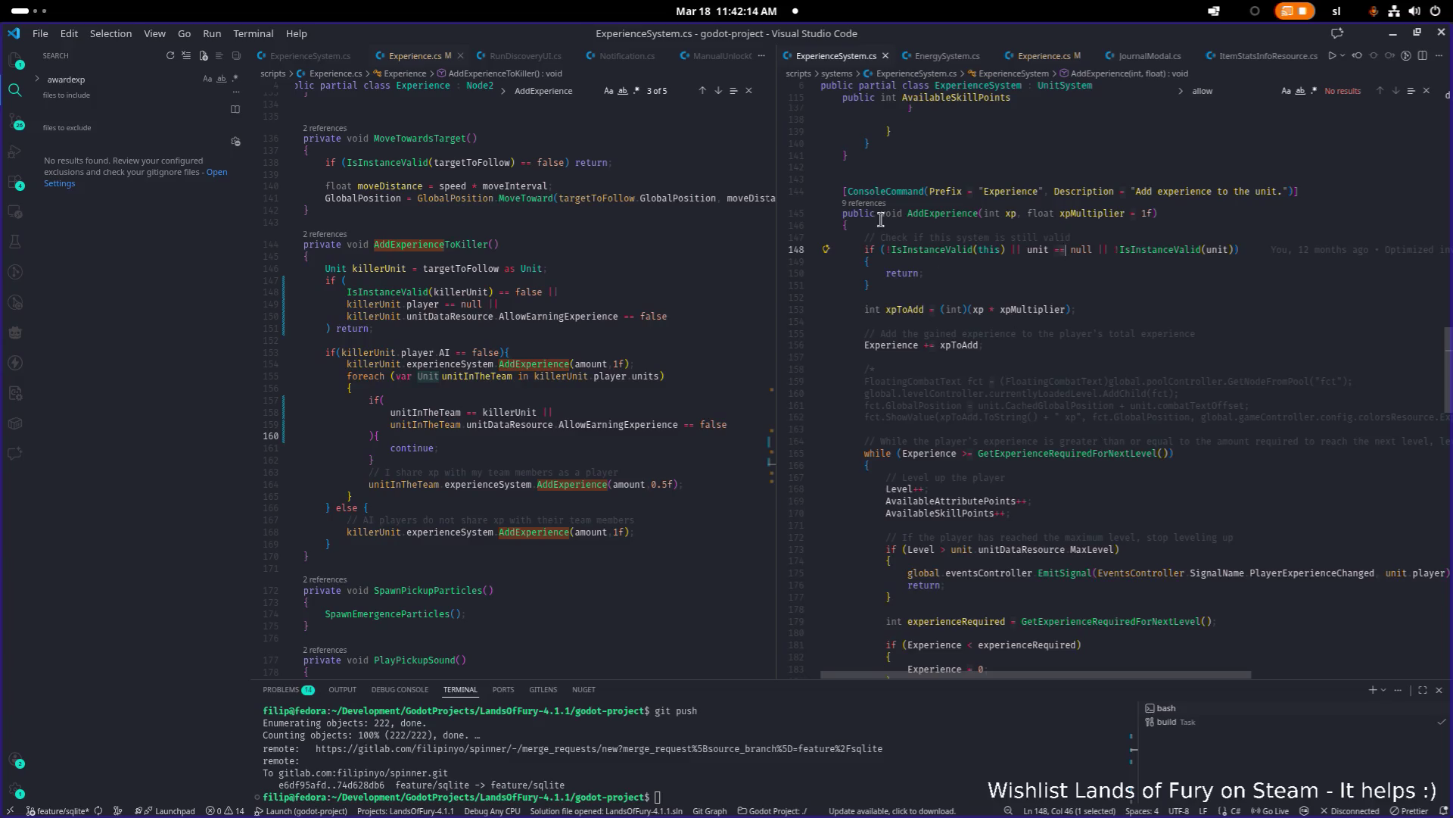
{"action": "left_click", "coordinate": [942, 215], "text": "ctrl"}
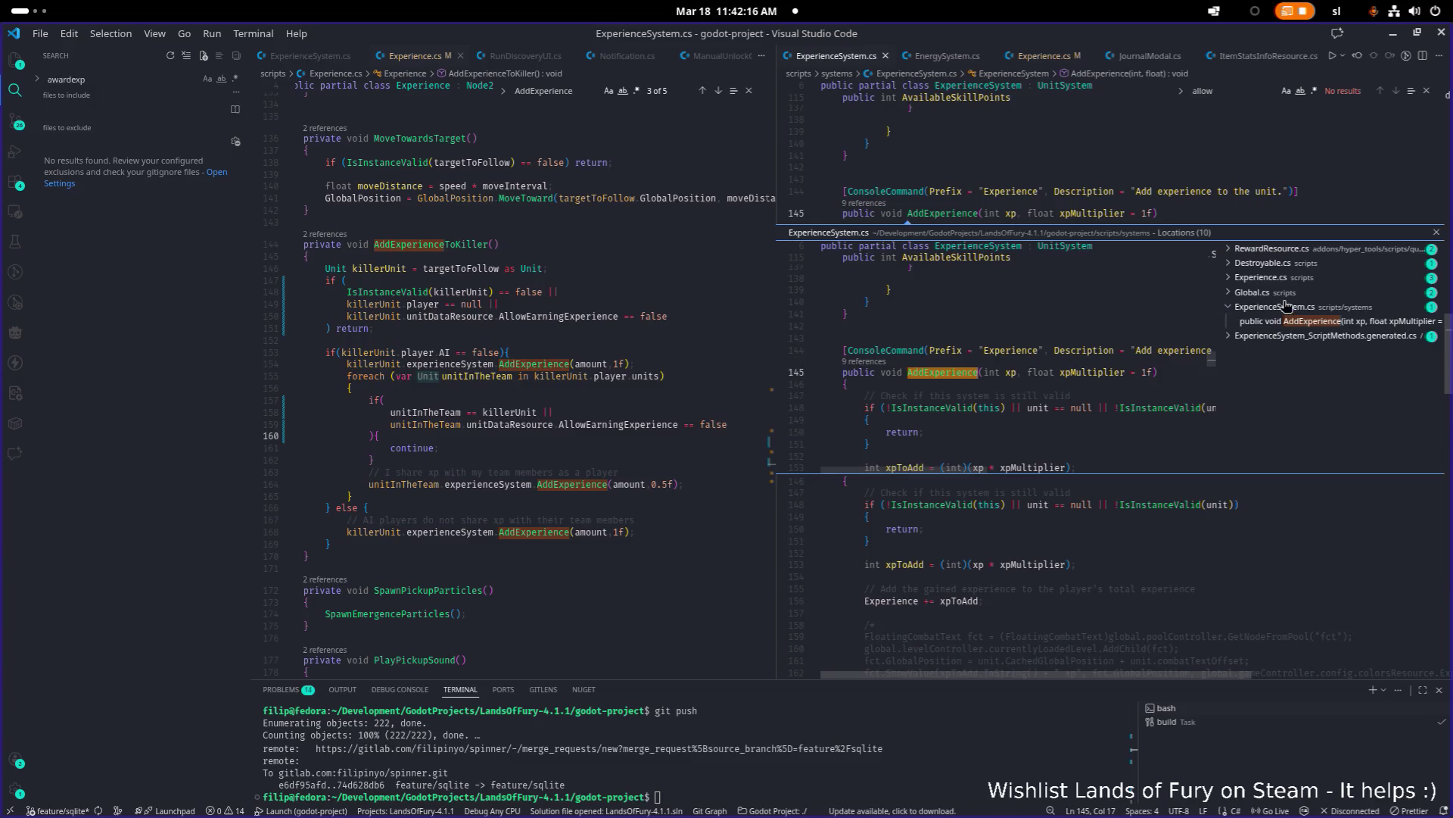
{"action": "left_click", "coordinate": [1291, 277]}
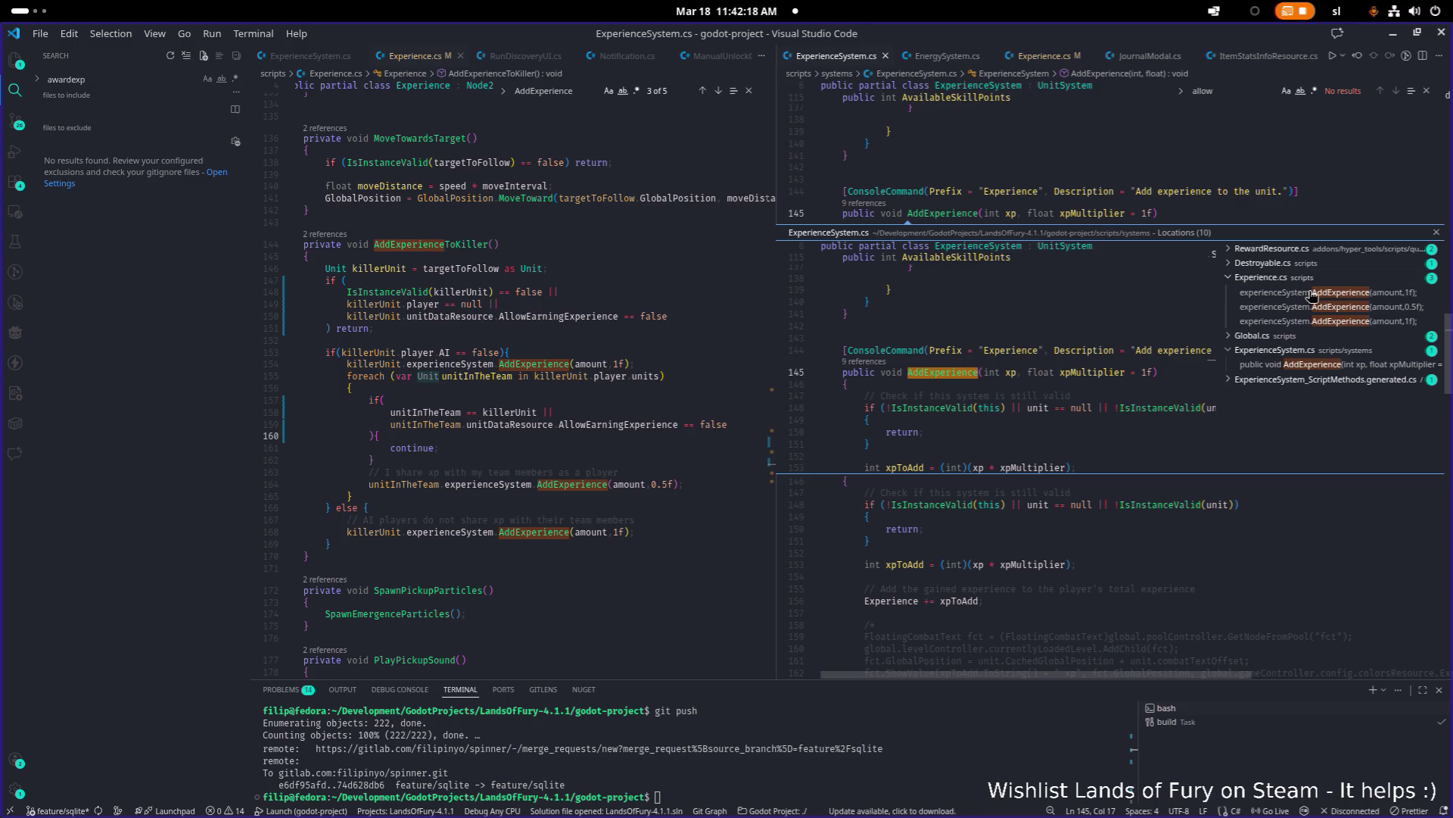
{"action": "left_click", "coordinate": [1314, 298]}
{"action": "left_click", "coordinate": [1316, 307]}
{"action": "left_click", "coordinate": [1317, 317]}
{"action": "left_click", "coordinate": [1314, 304]}
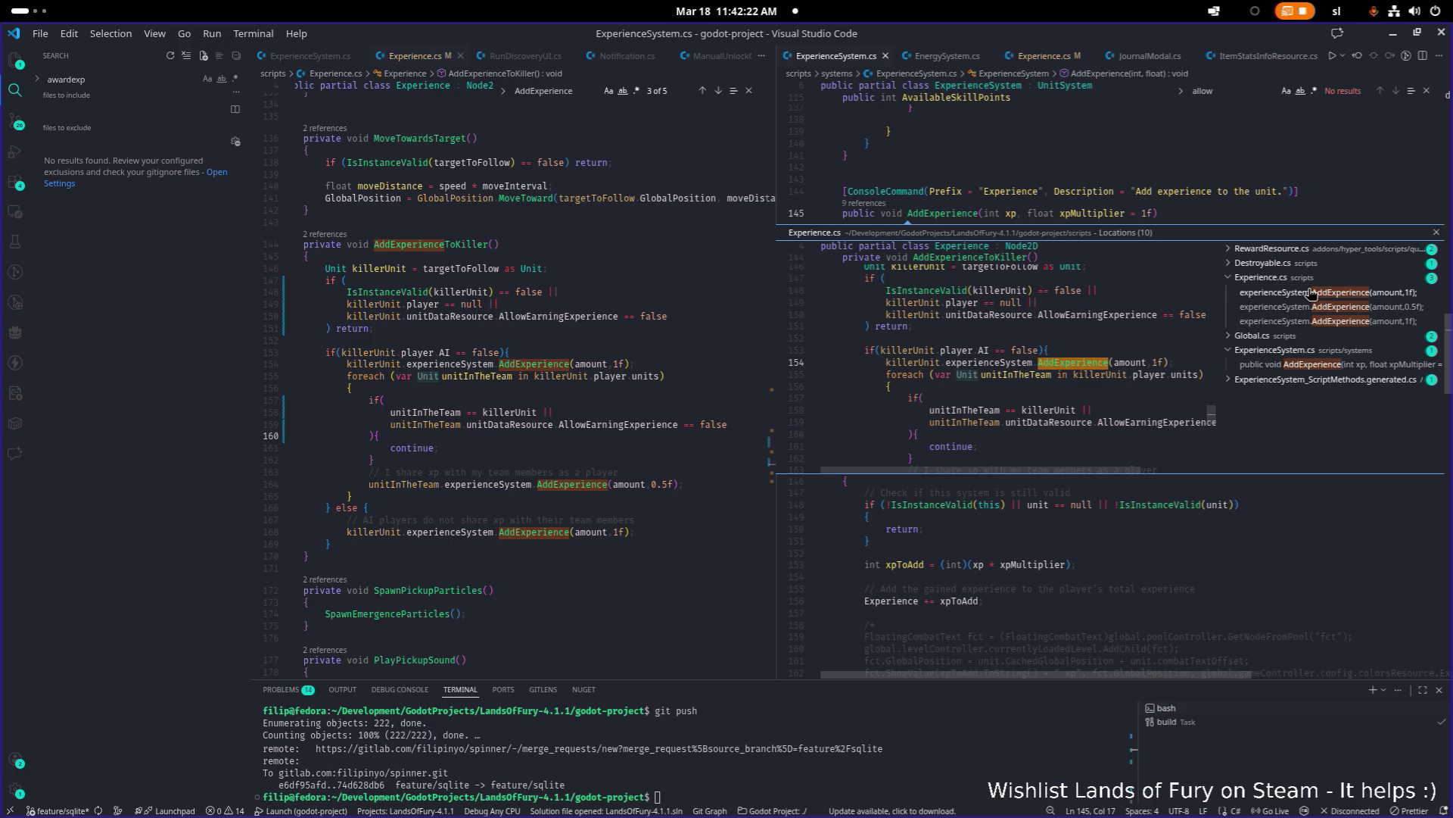
{"action": "left_click", "coordinate": [1302, 364]}
{"action": "left_click", "coordinate": [1287, 340]}
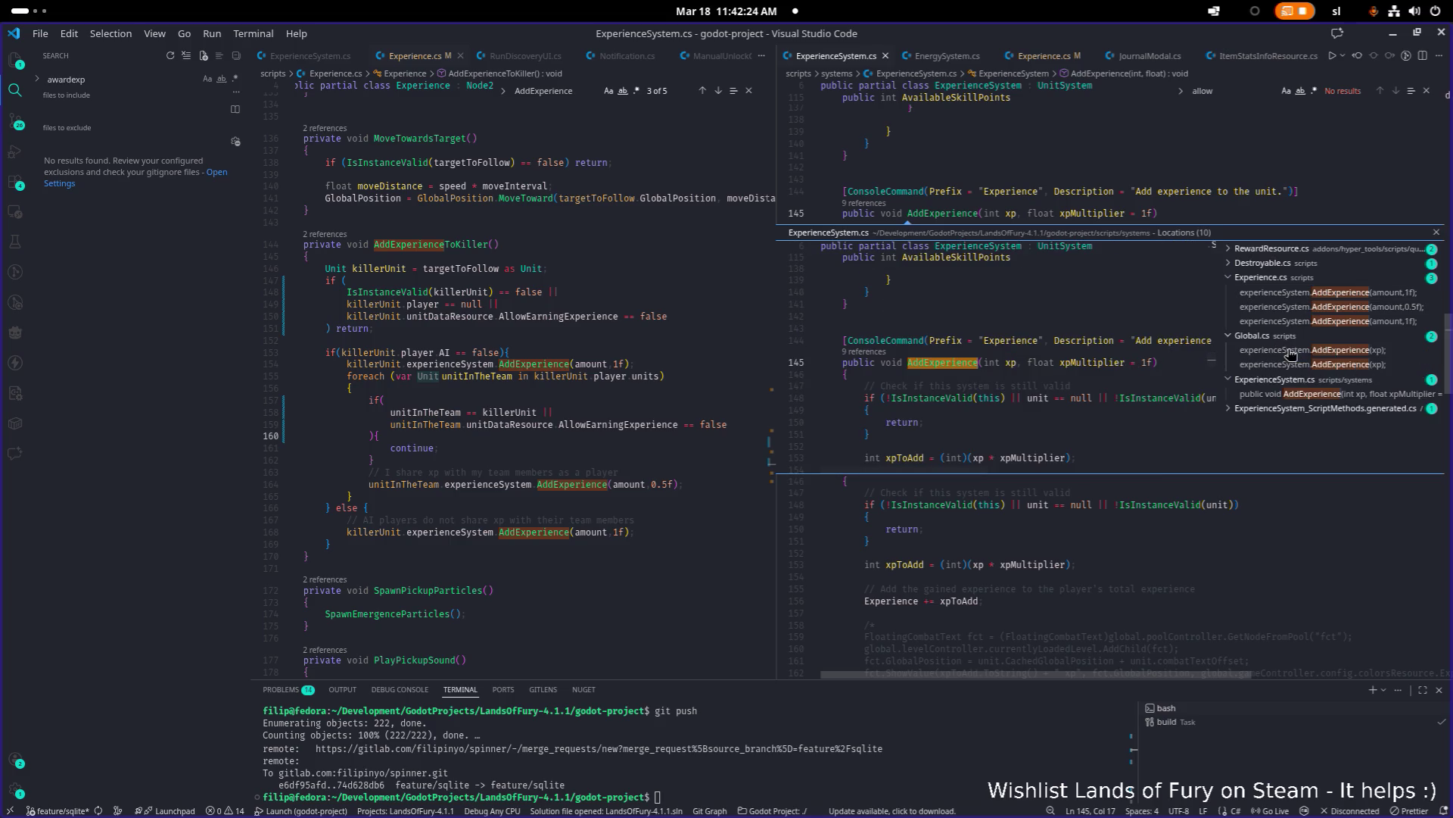
{"action": "left_click", "coordinate": [1310, 351]}
{"action": "left_click", "coordinate": [1310, 365]}
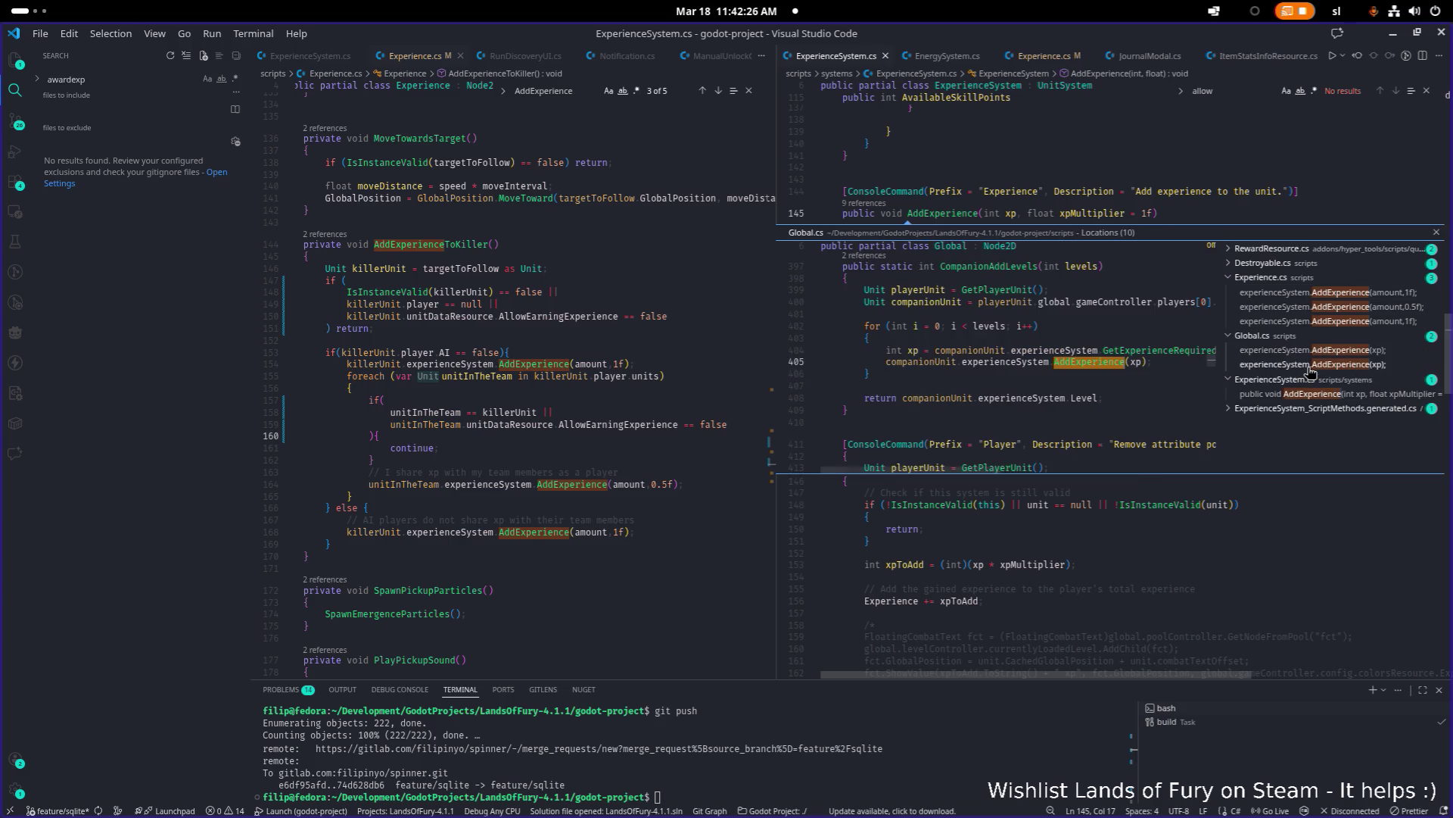
{"action": "left_click", "coordinate": [1309, 393]}
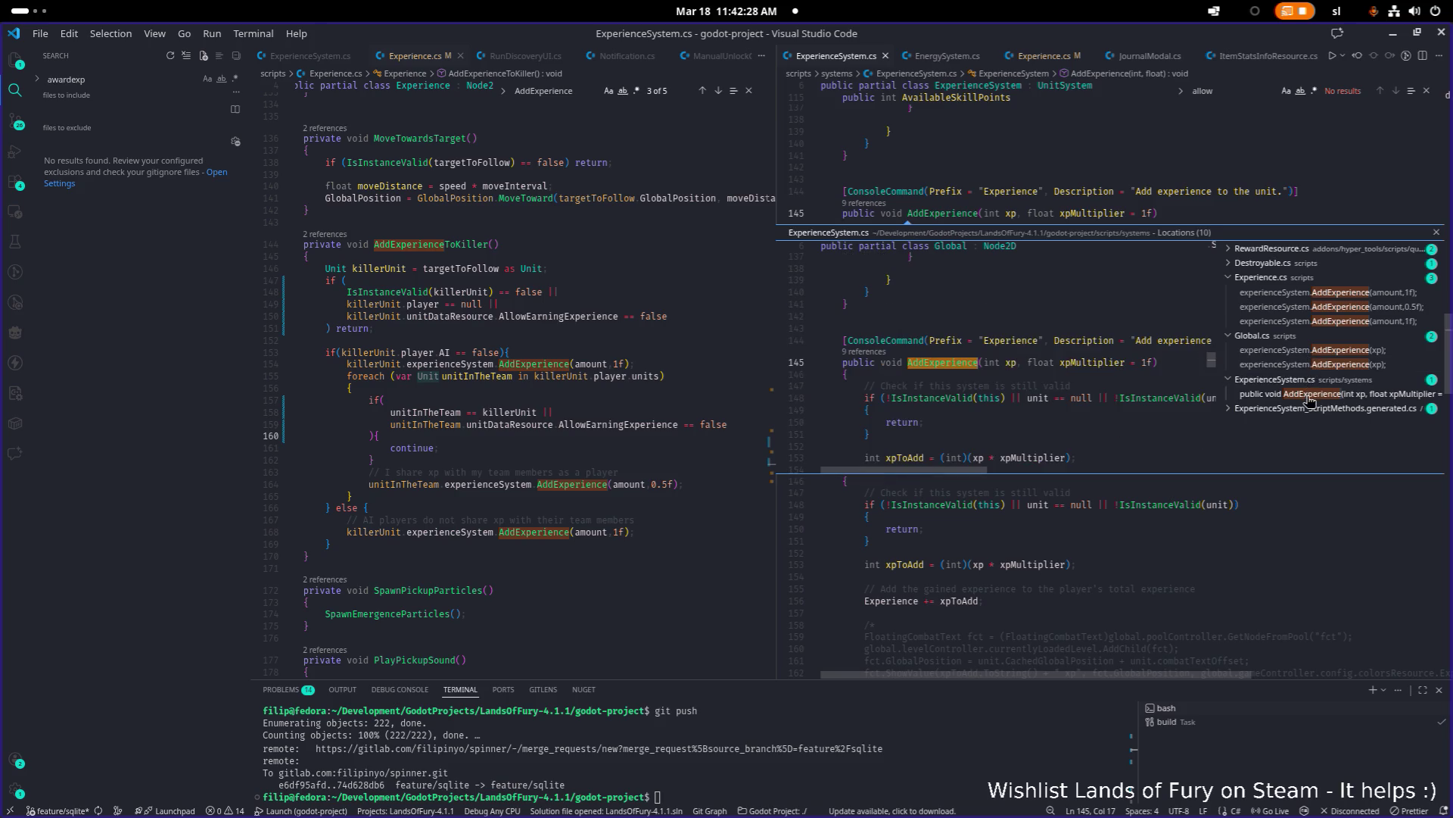
{"action": "double_click", "coordinate": [1060, 395]}
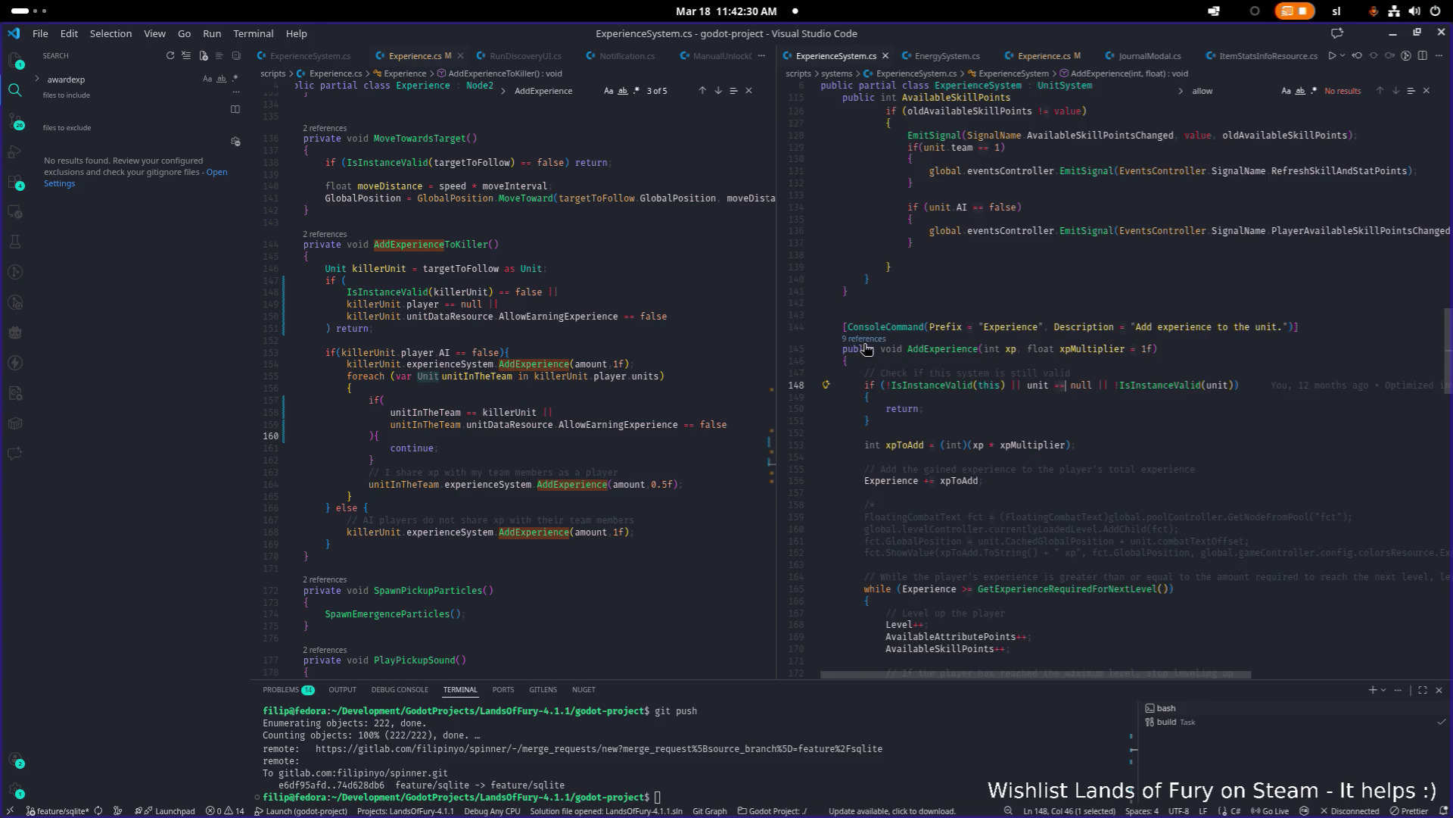
{"action": "key", "text": "shift+F12"}
{"action": "left_click", "coordinate": [1296, 409]}
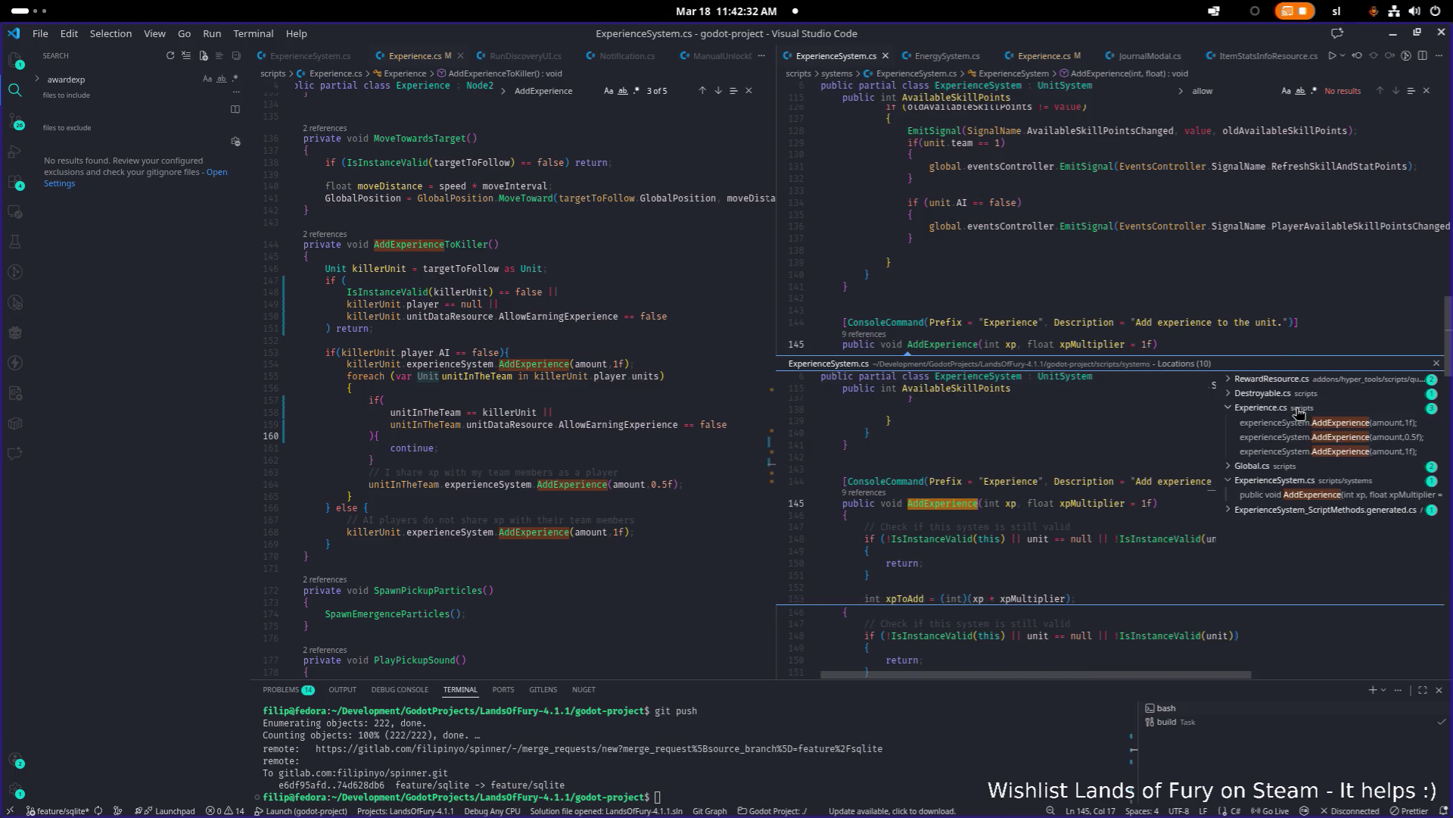
{"action": "left_click", "coordinate": [1297, 467]}
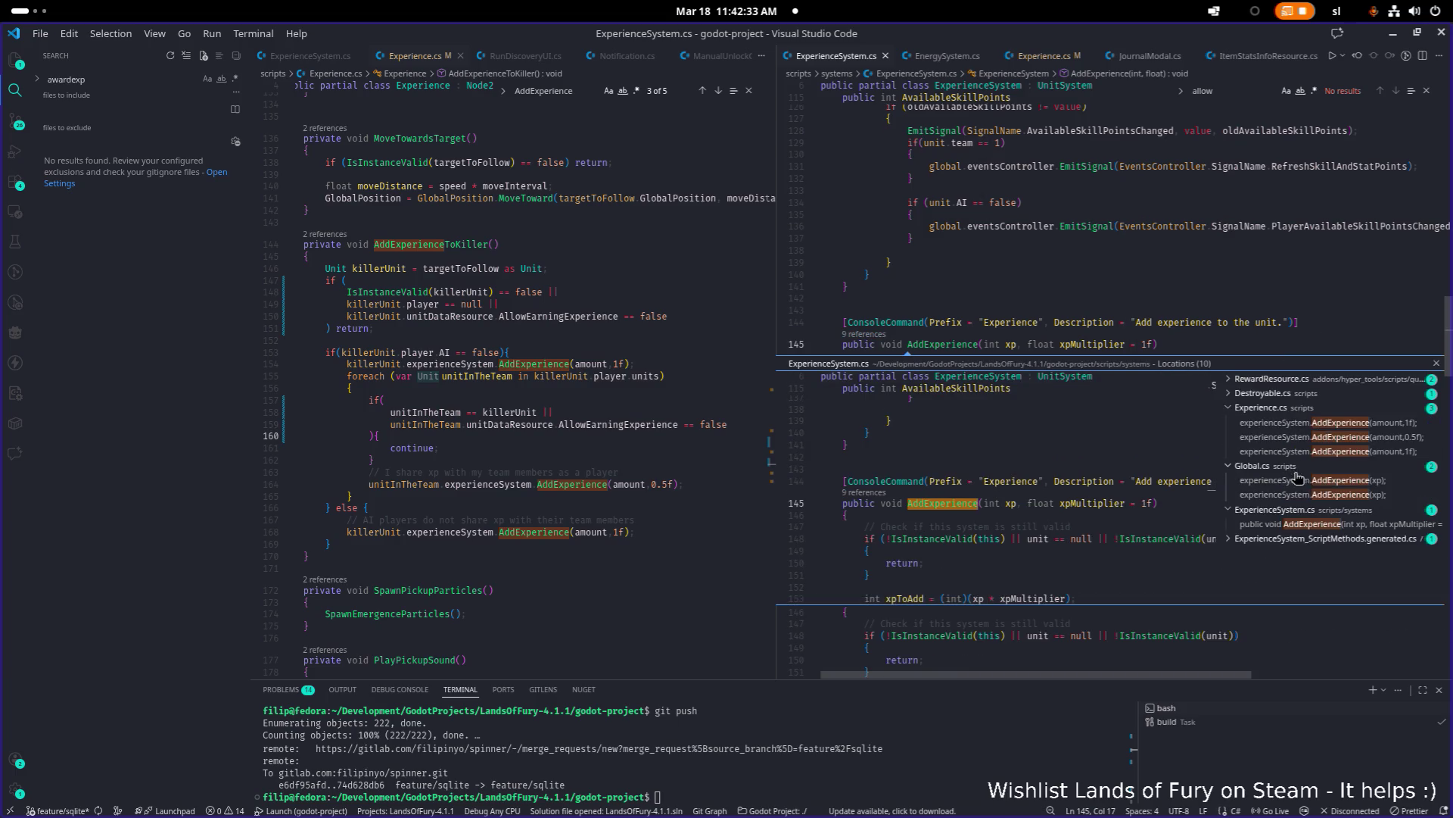
{"action": "left_click", "coordinate": [1287, 394]}
{"action": "left_click", "coordinate": [1291, 380]}
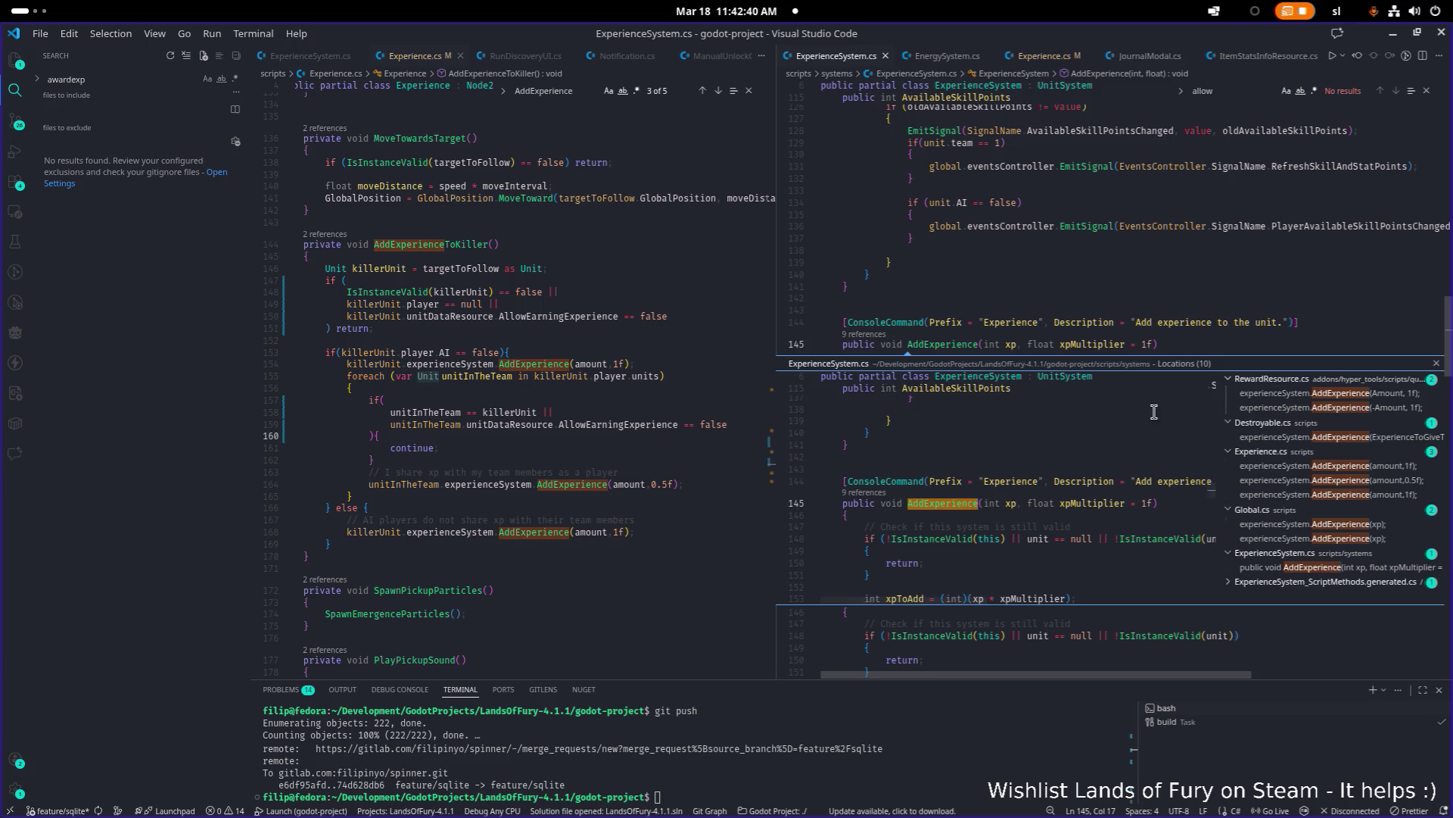
{"action": "key", "text": "Escape"}
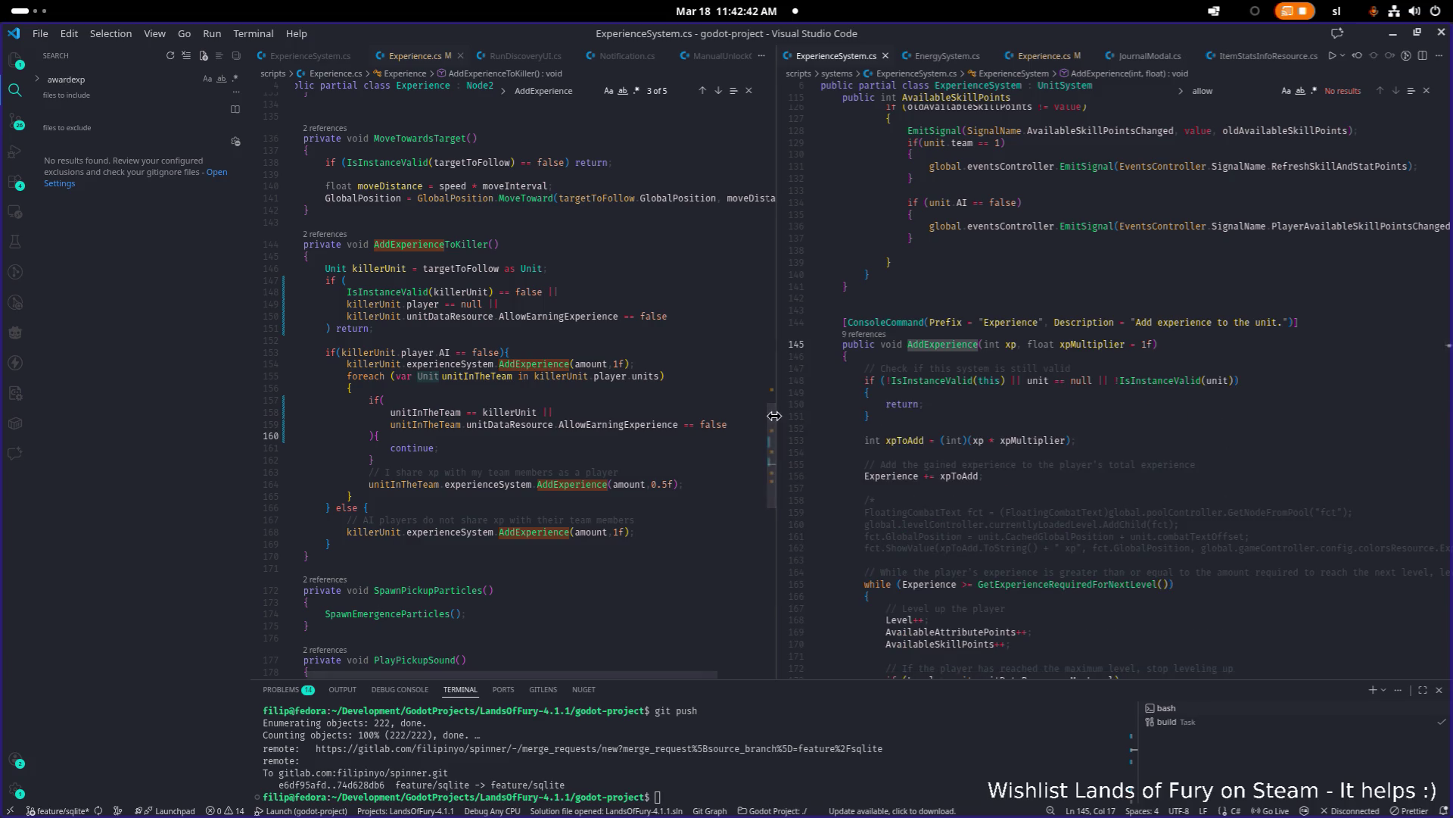
Step: Widen the Experience.cs editor and look over the code around line 158
{"action": "mouse_move", "coordinate": [774, 415]}
{"action": "left_mouse_down"}
{"action": "mouse_move", "coordinate": [1027, 406]}
{"action": "mouse_move", "coordinate": [906, 404]}
{"action": "left_mouse_up"}
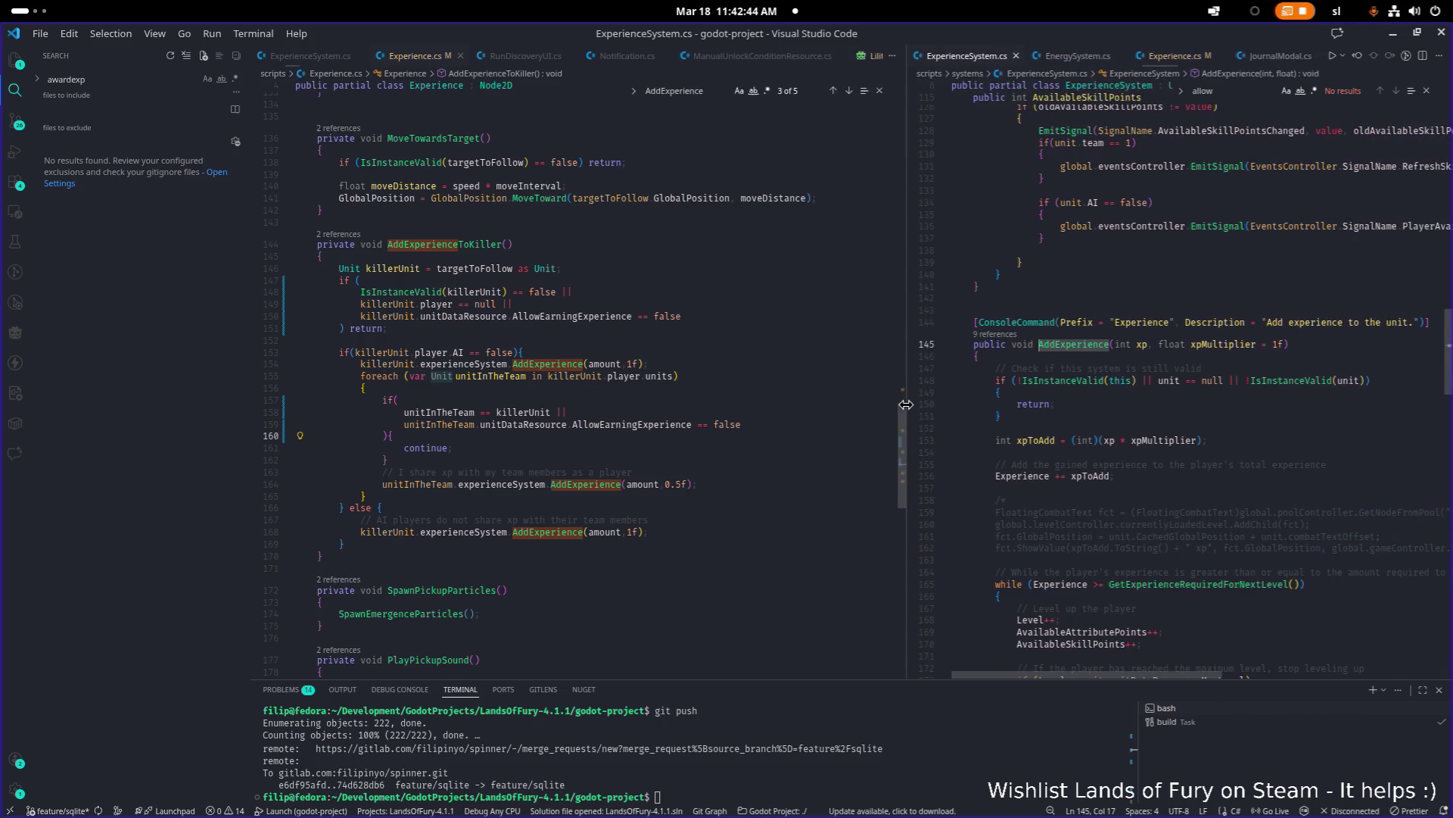
{"action": "left_click", "coordinate": [799, 416]}
{"action": "mouse_move", "coordinate": [786, 418]}
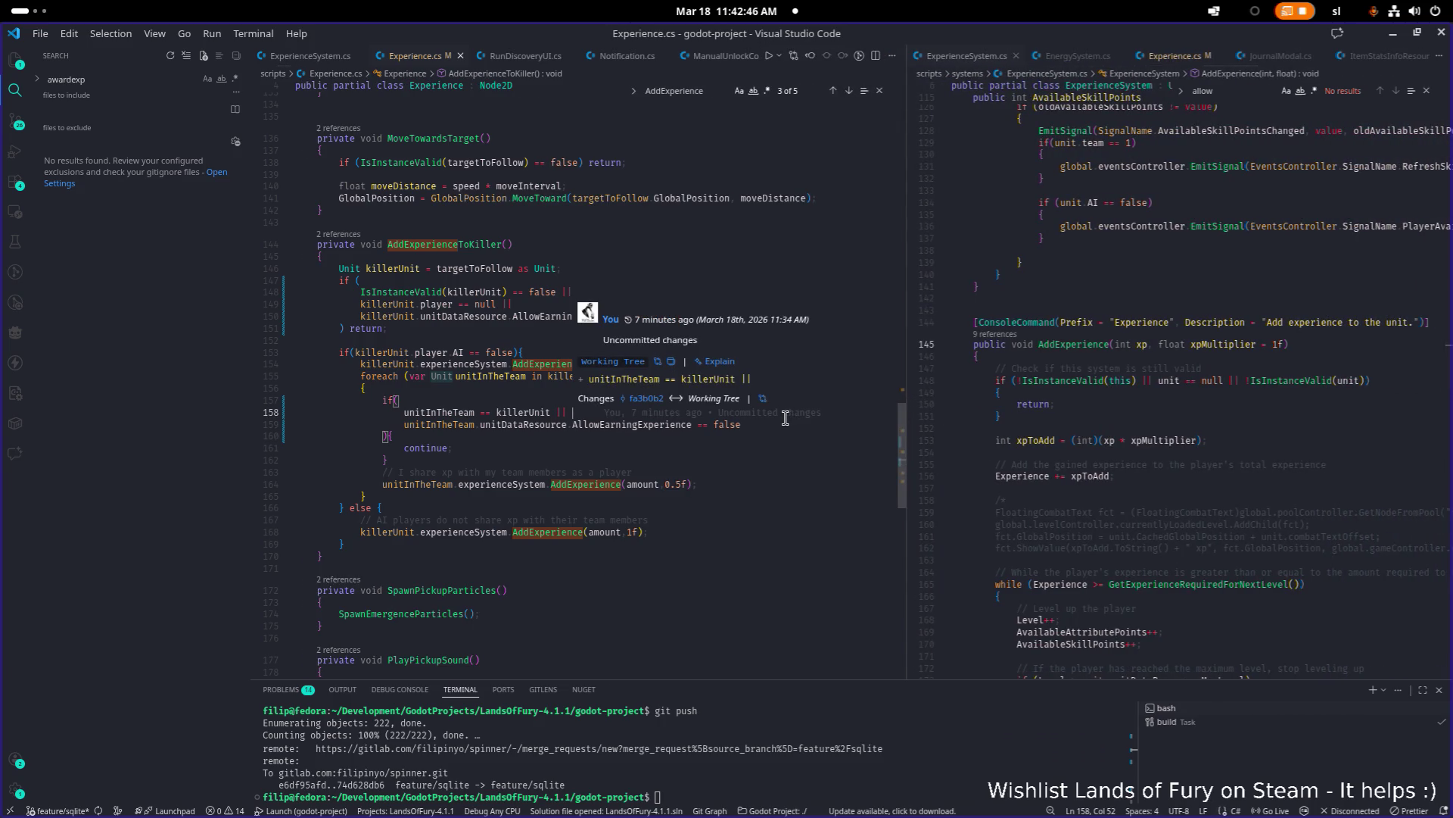
{"action": "scroll", "coordinate": [781, 485], "scroll_direction": "down", "scroll_amount": 1}
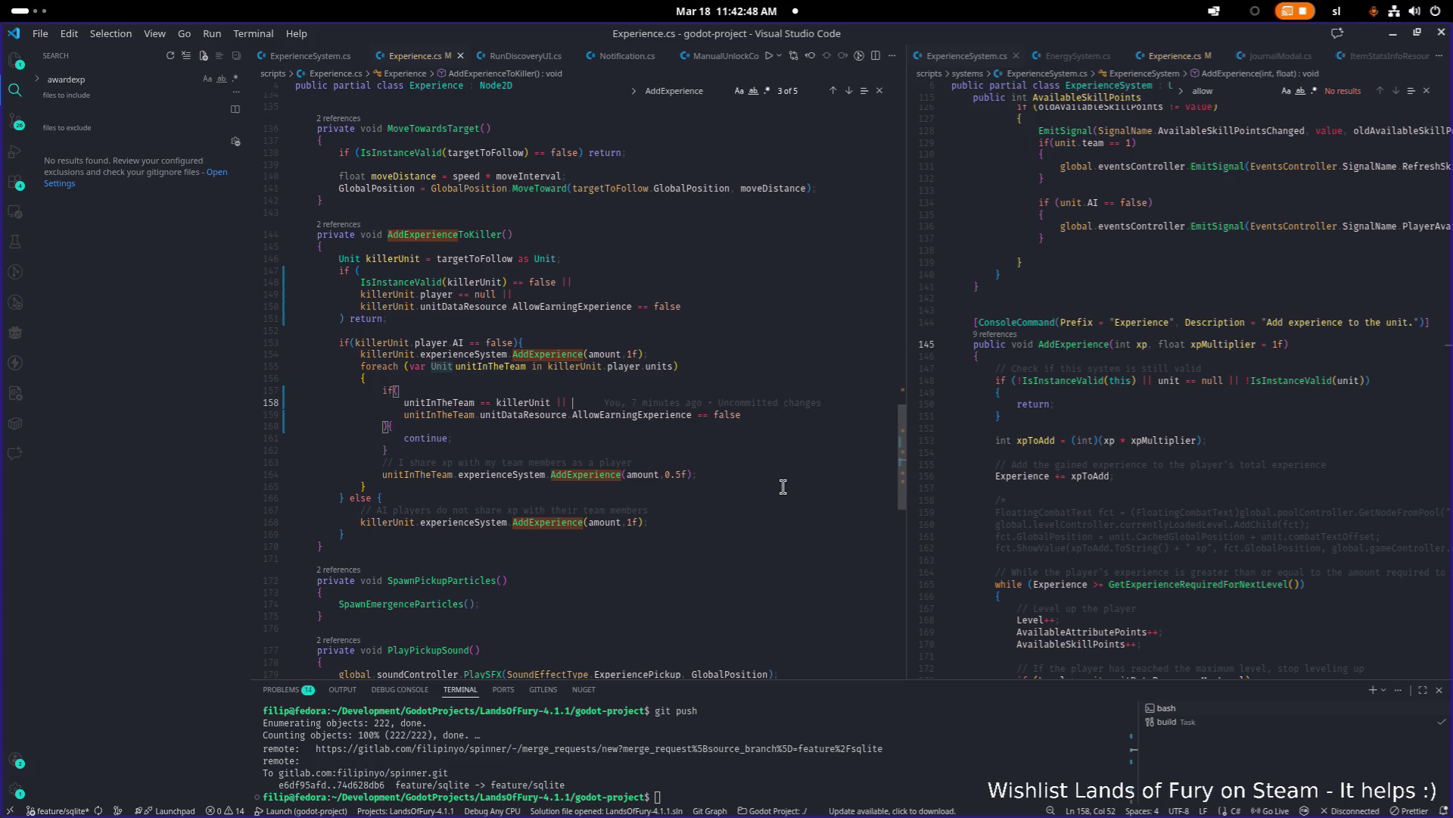
{"action": "scroll", "coordinate": [765, 447], "scroll_direction": "up", "scroll_amount": 5}
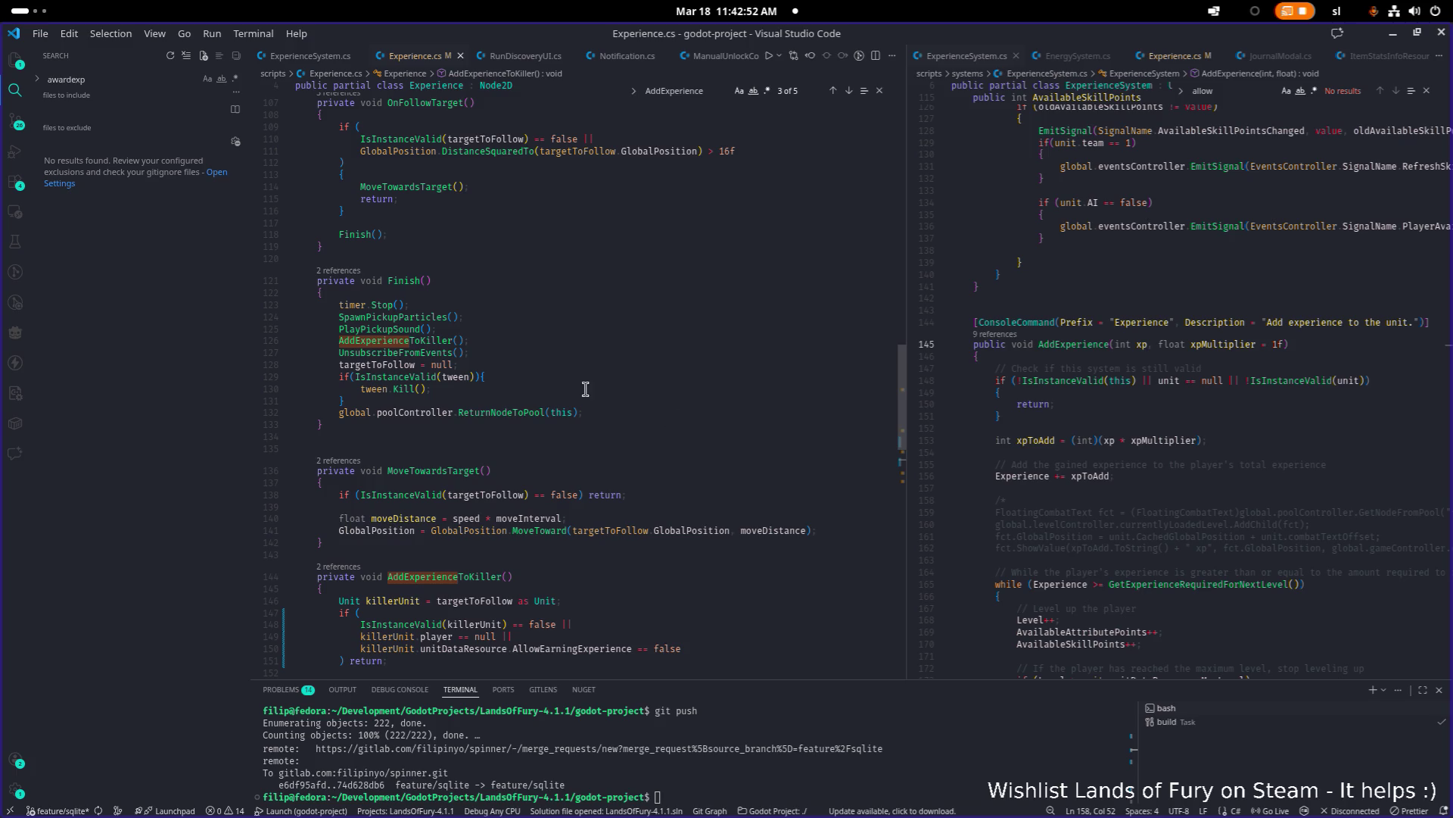
{"action": "scroll", "coordinate": [554, 389], "scroll_direction": "up", "scroll_amount": 9}
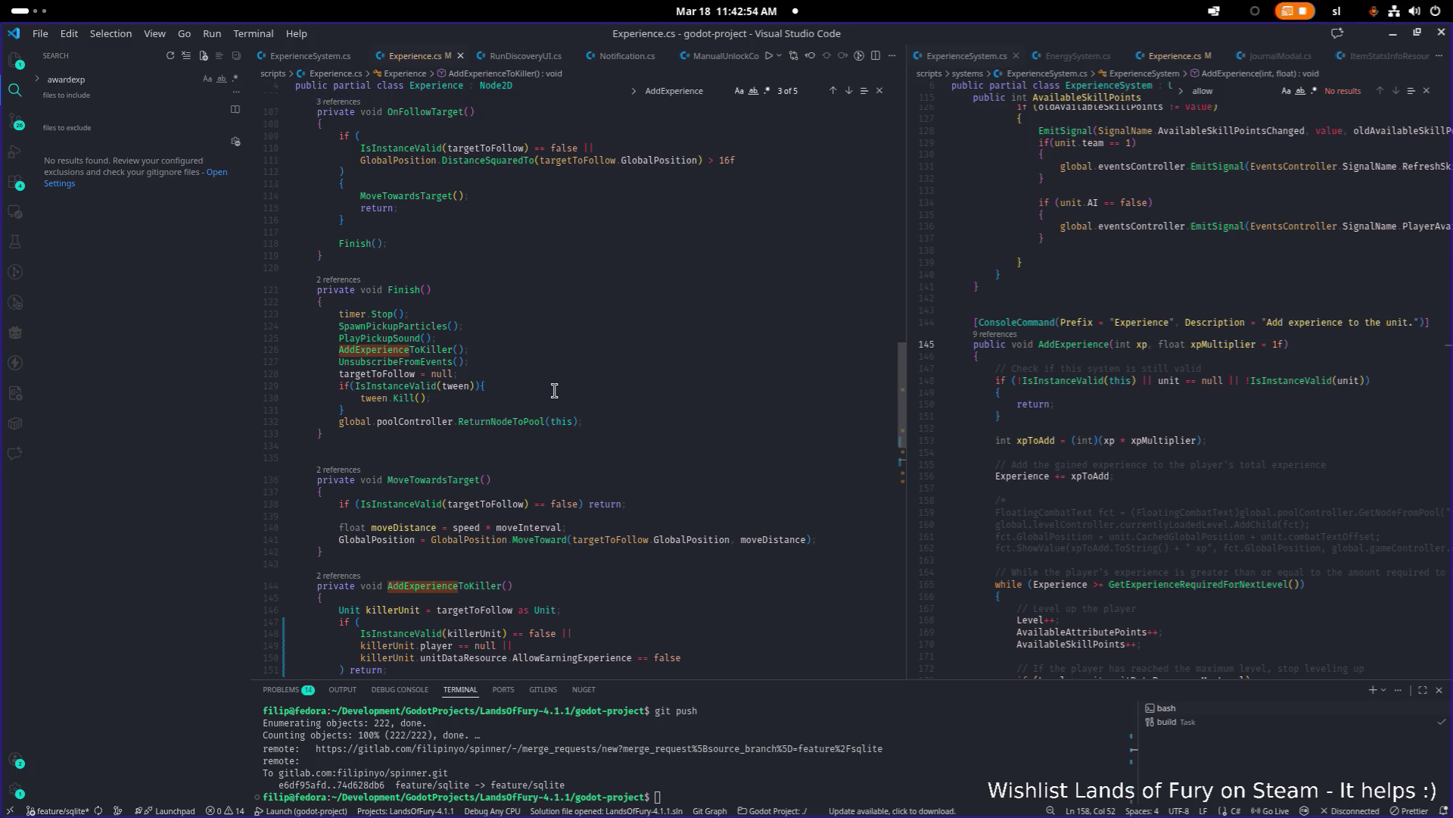
Step: Search Experience.cs for 'EXPE' and step through each experience match
{"action": "left_click", "coordinate": [604, 376]}
{"action": "key", "text": "ctrl+f"}
{"action": "type", "text": "EXPE"}
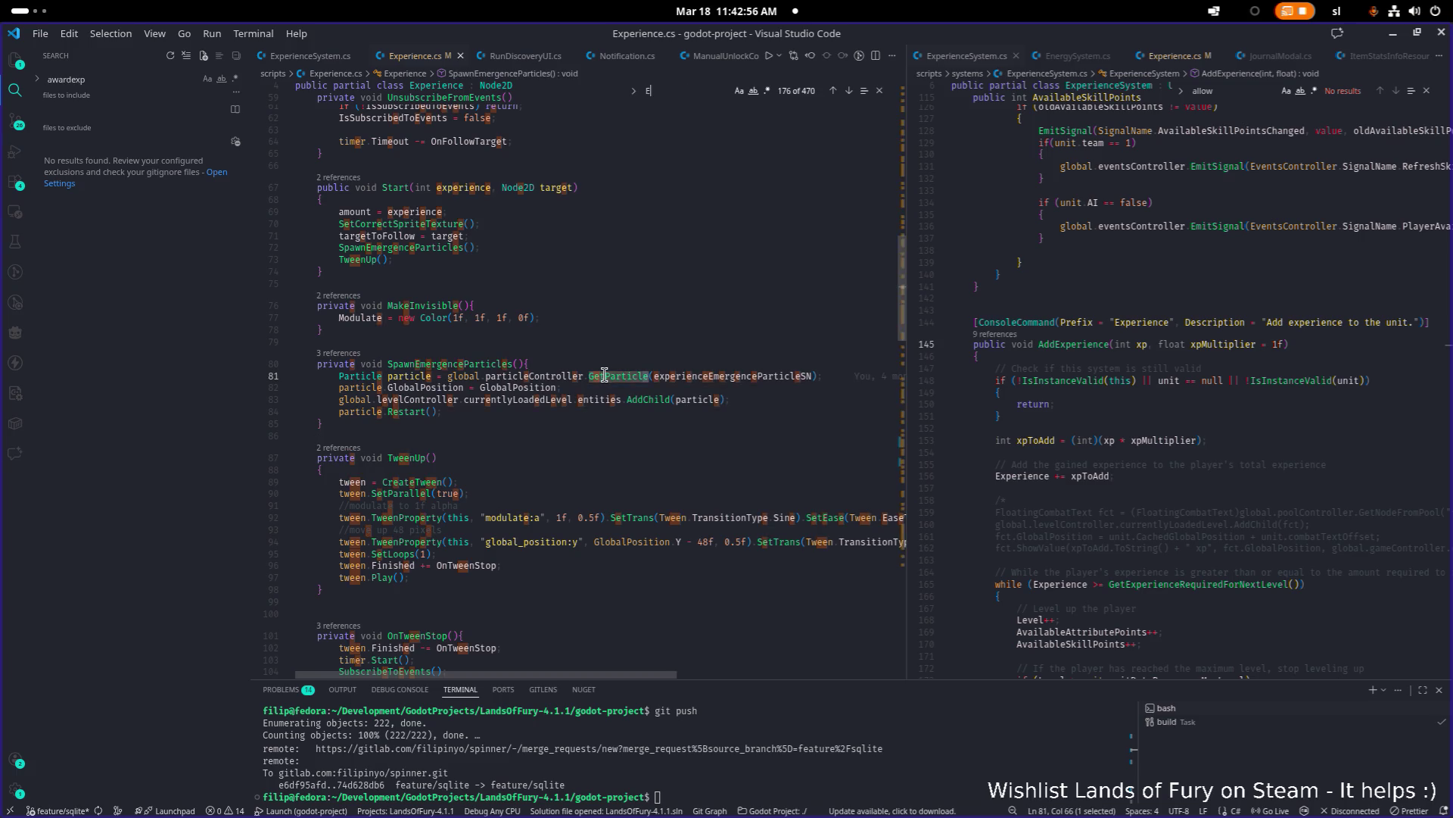
{"action": "key", "text": "Return"}
{"action": "key", "text": "Return"}
{"action": "key", "text": "Return"}
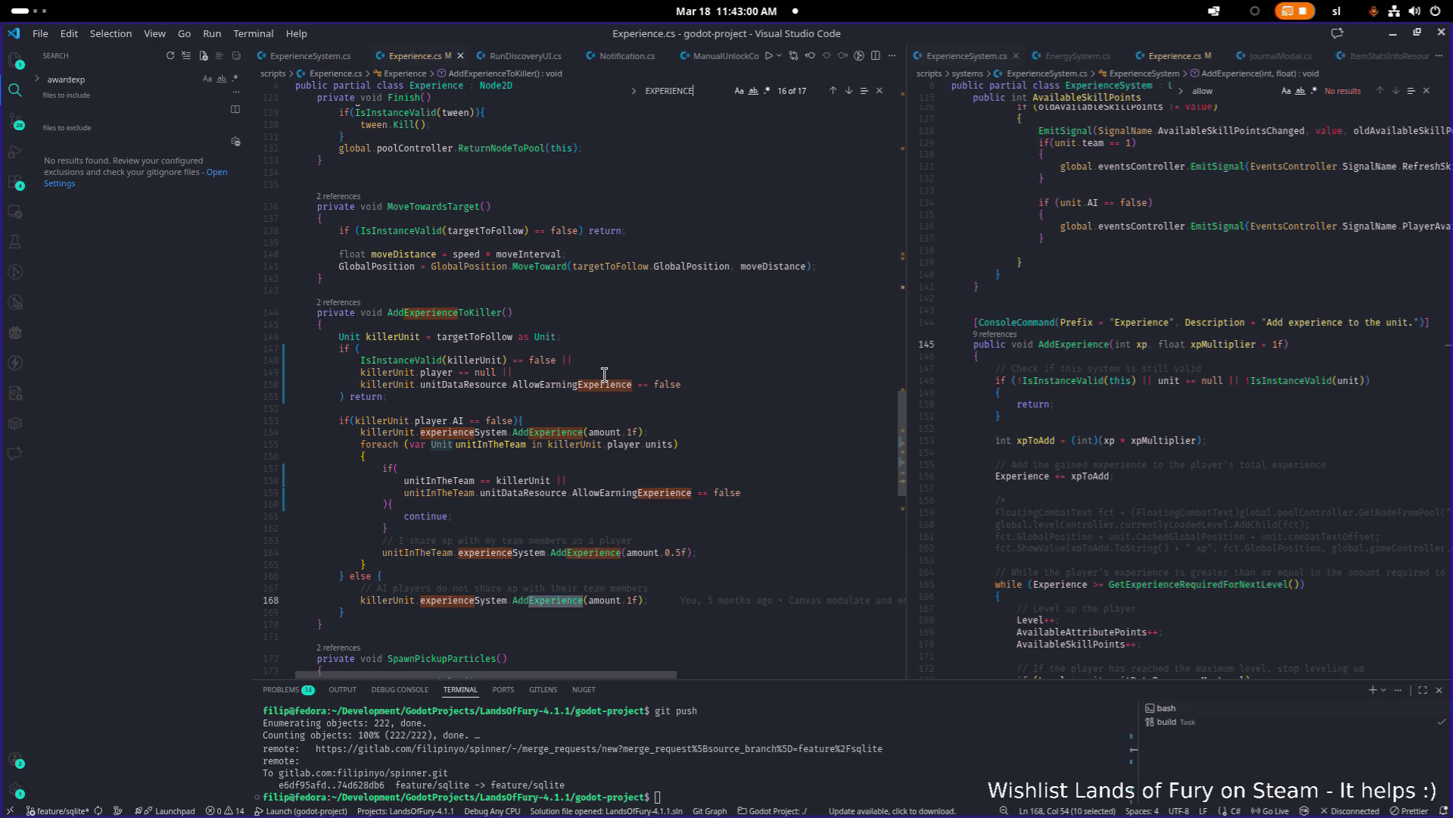
{"action": "key", "text": "Return"}
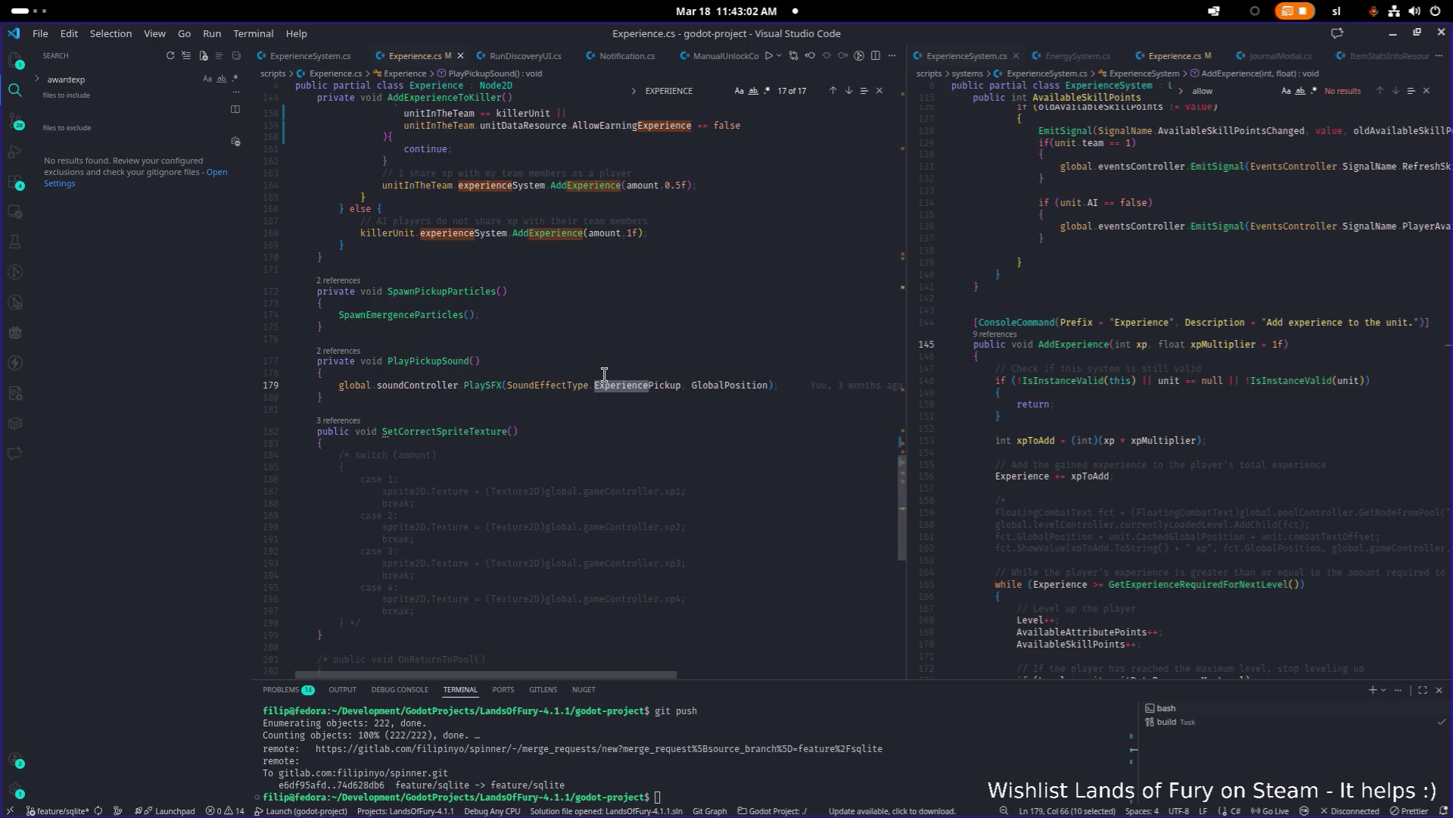
{"action": "key", "text": "Return"}
{"action": "key", "text": "Return"}
{"action": "key", "text": "Return"}
{"action": "key", "text": "Return"}
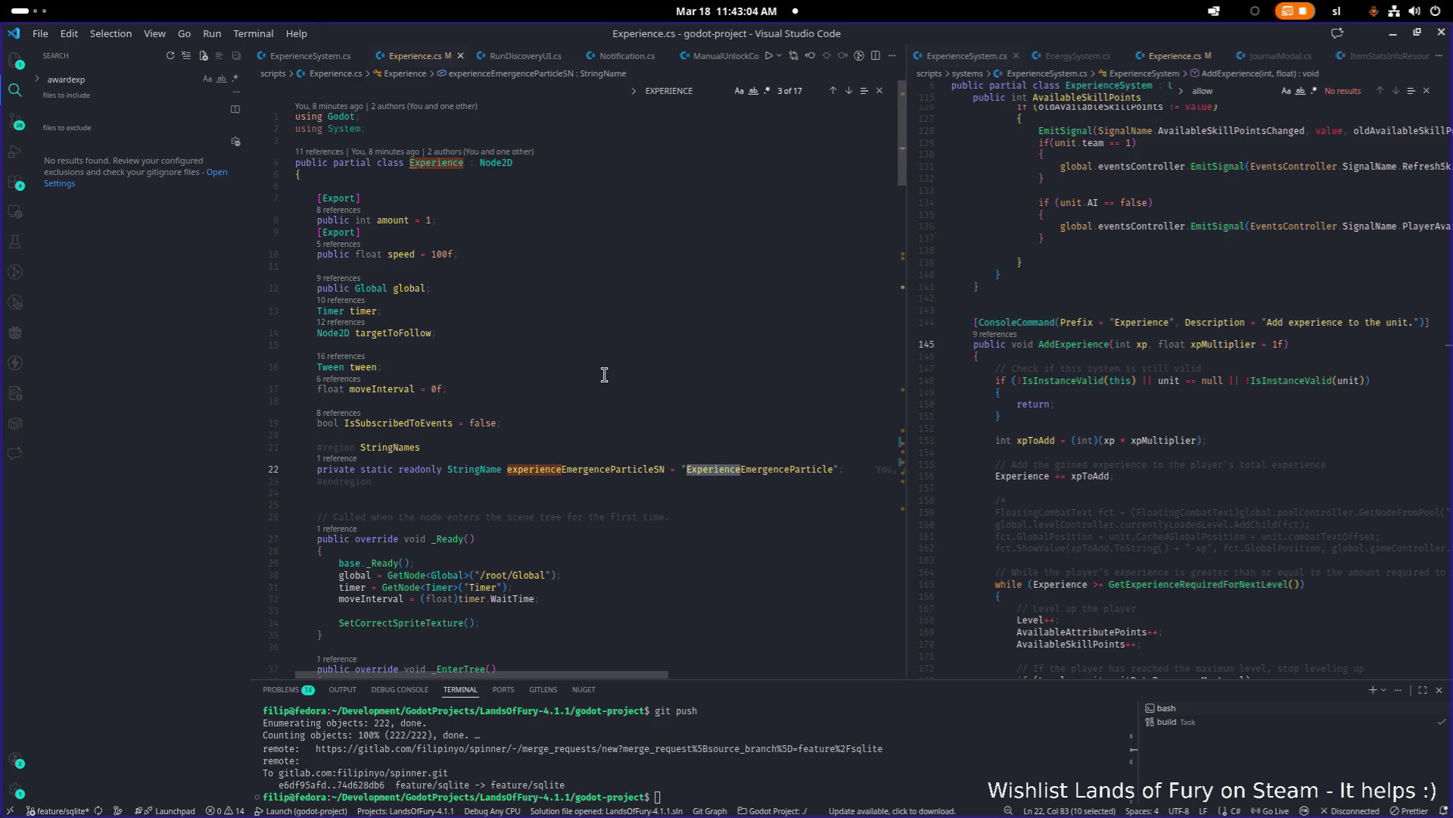
{"action": "key", "text": "Return"}
{"action": "key", "text": "Return"}
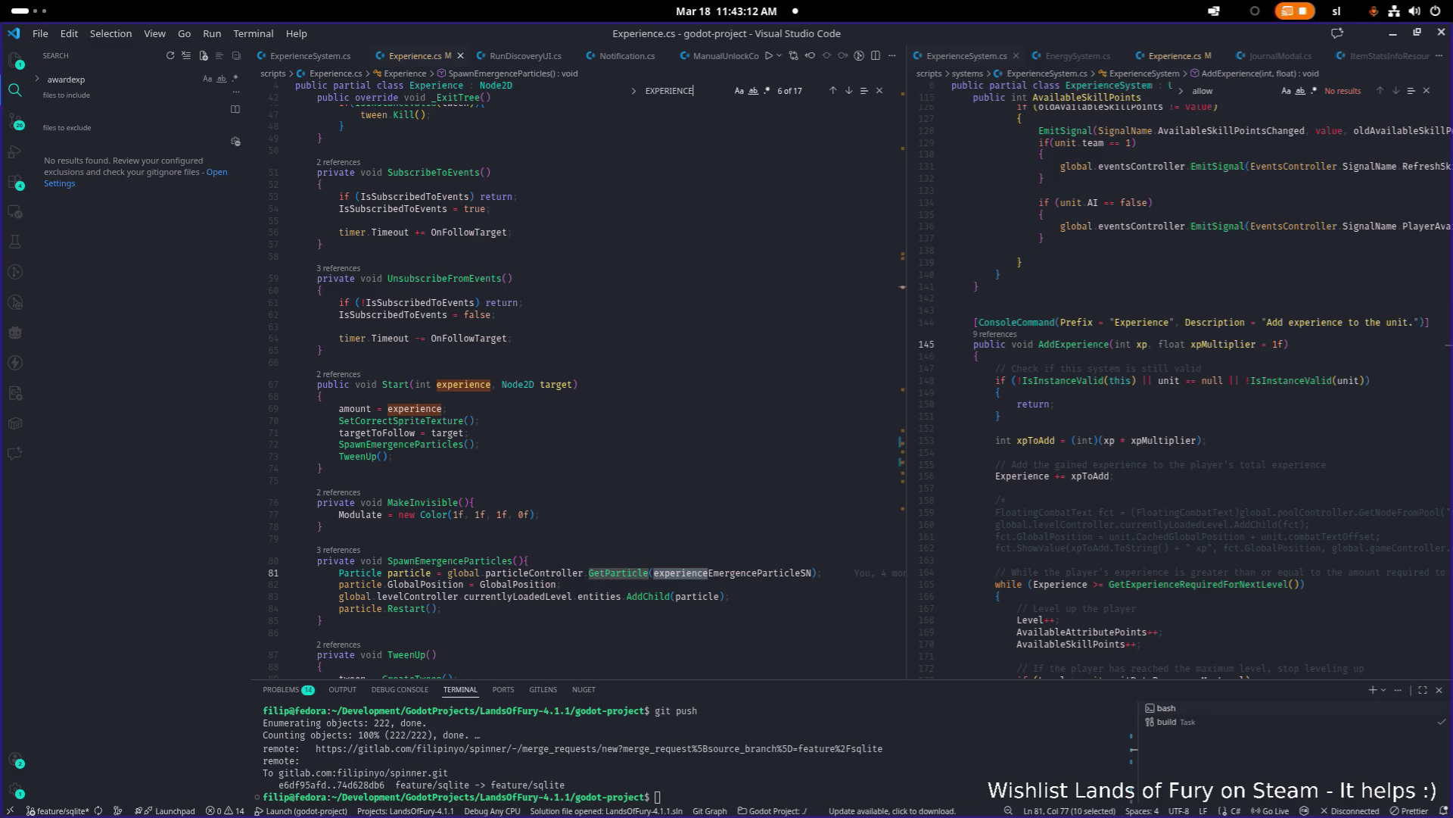
Step: Scroll further through Experience.cs, then switch to the Godot editor showing Unit.tscn
{"action": "key", "text": "alt+Tab"}
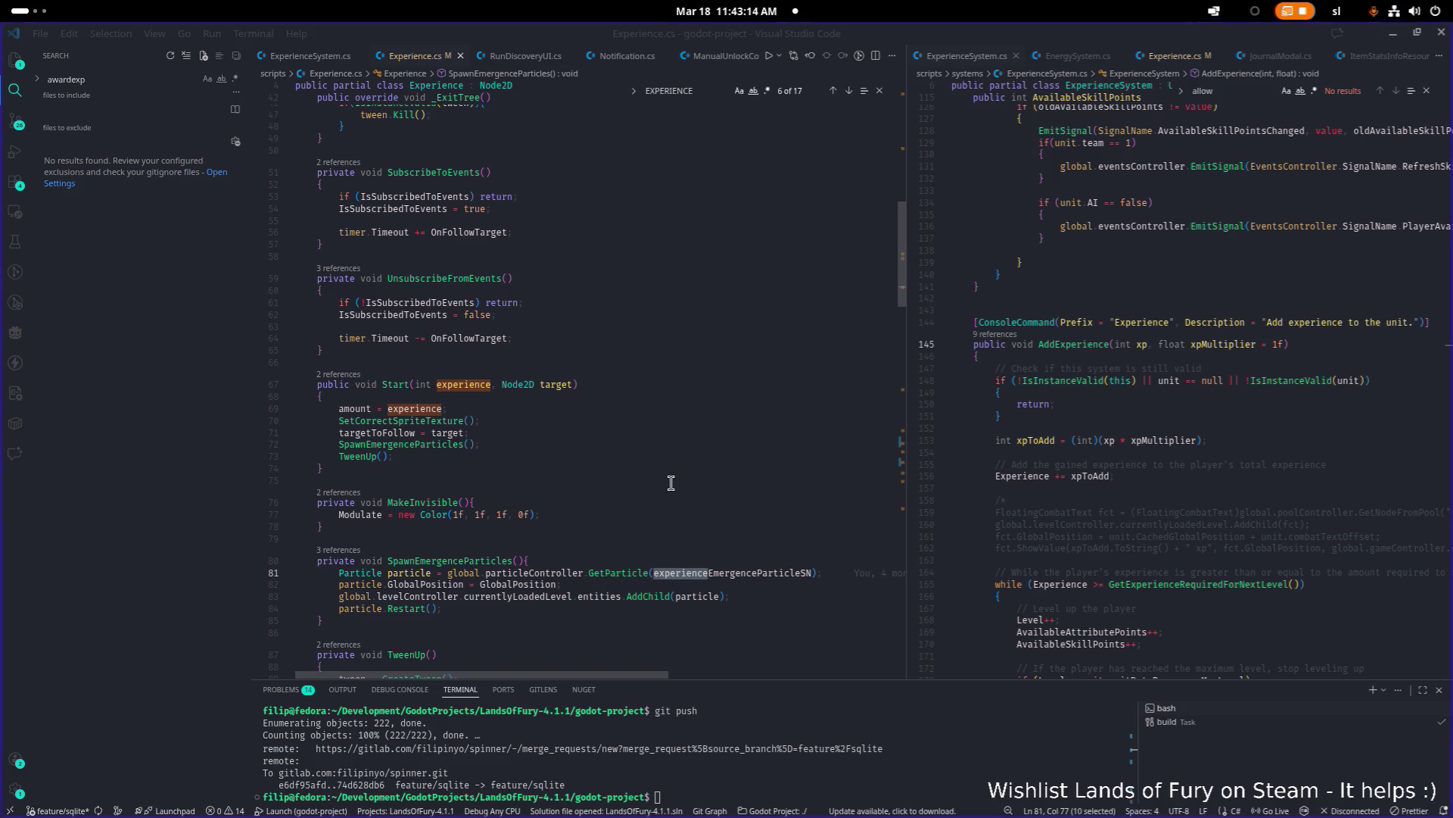
{"action": "left_click", "coordinate": [672, 480]}
{"action": "scroll", "coordinate": [664, 485], "scroll_direction": "down", "scroll_amount": 8}
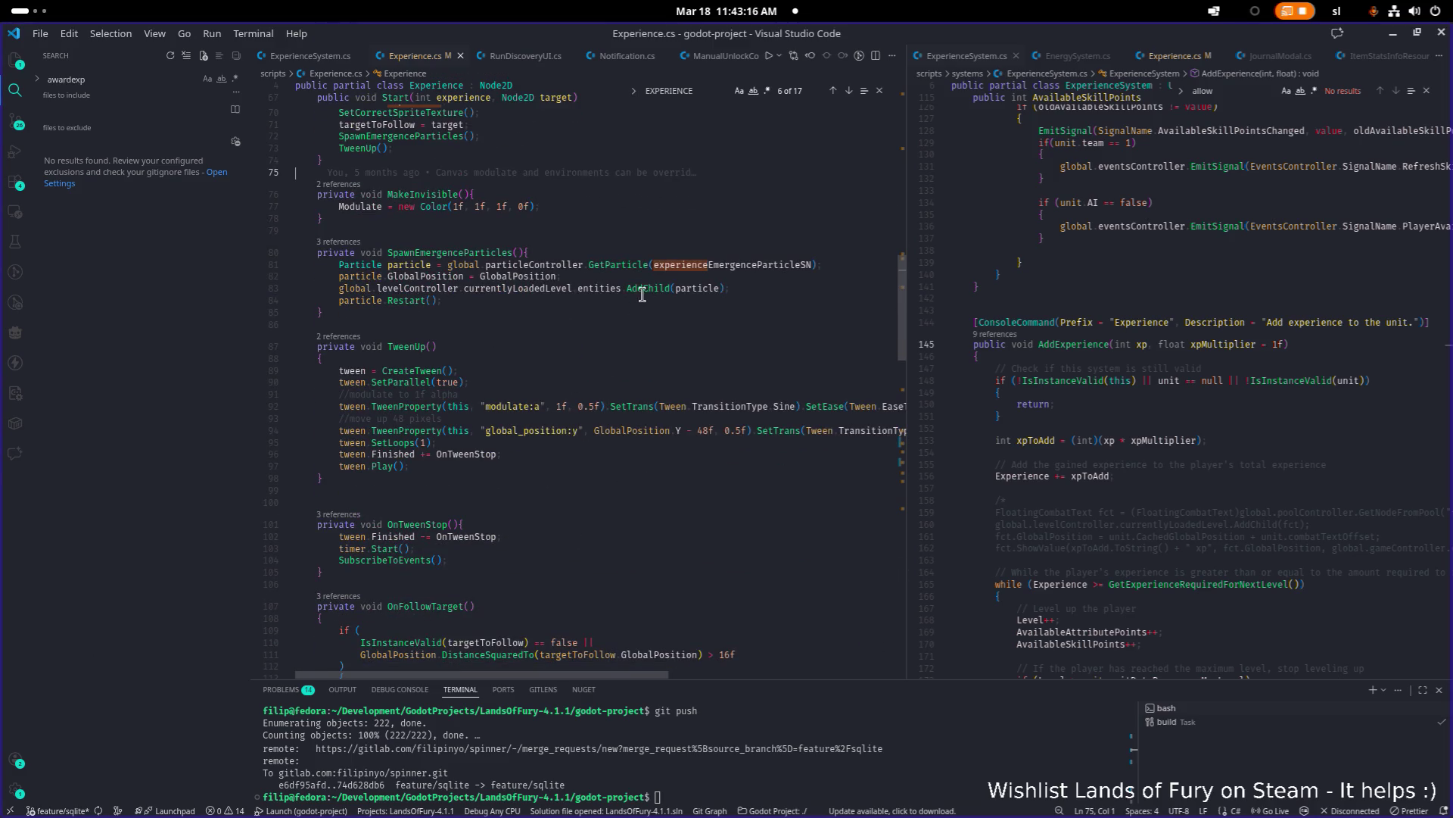
{"action": "scroll", "coordinate": [621, 345], "scroll_direction": "down", "scroll_amount": 8}
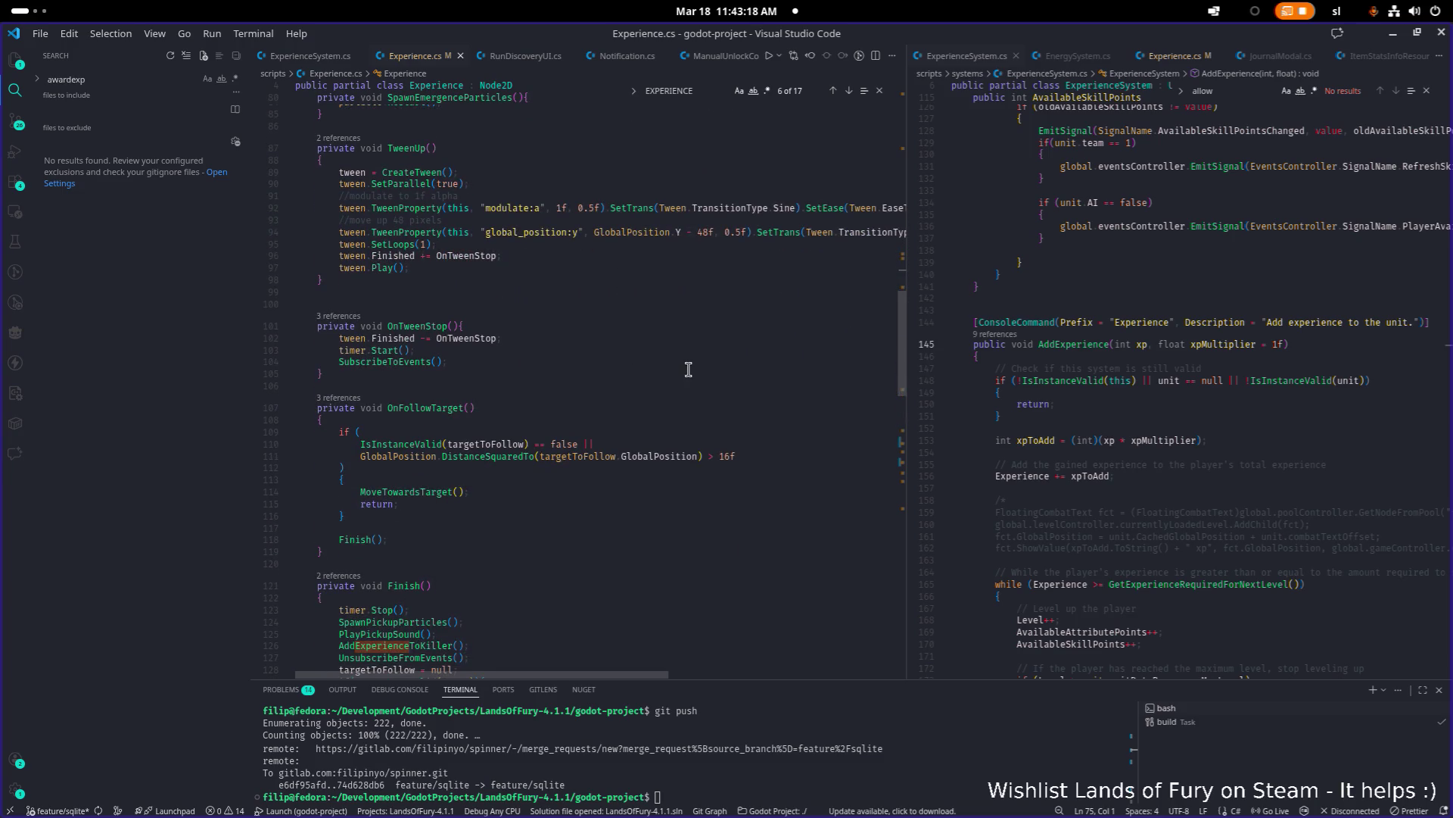
{"action": "key", "text": "alt+Tab"}
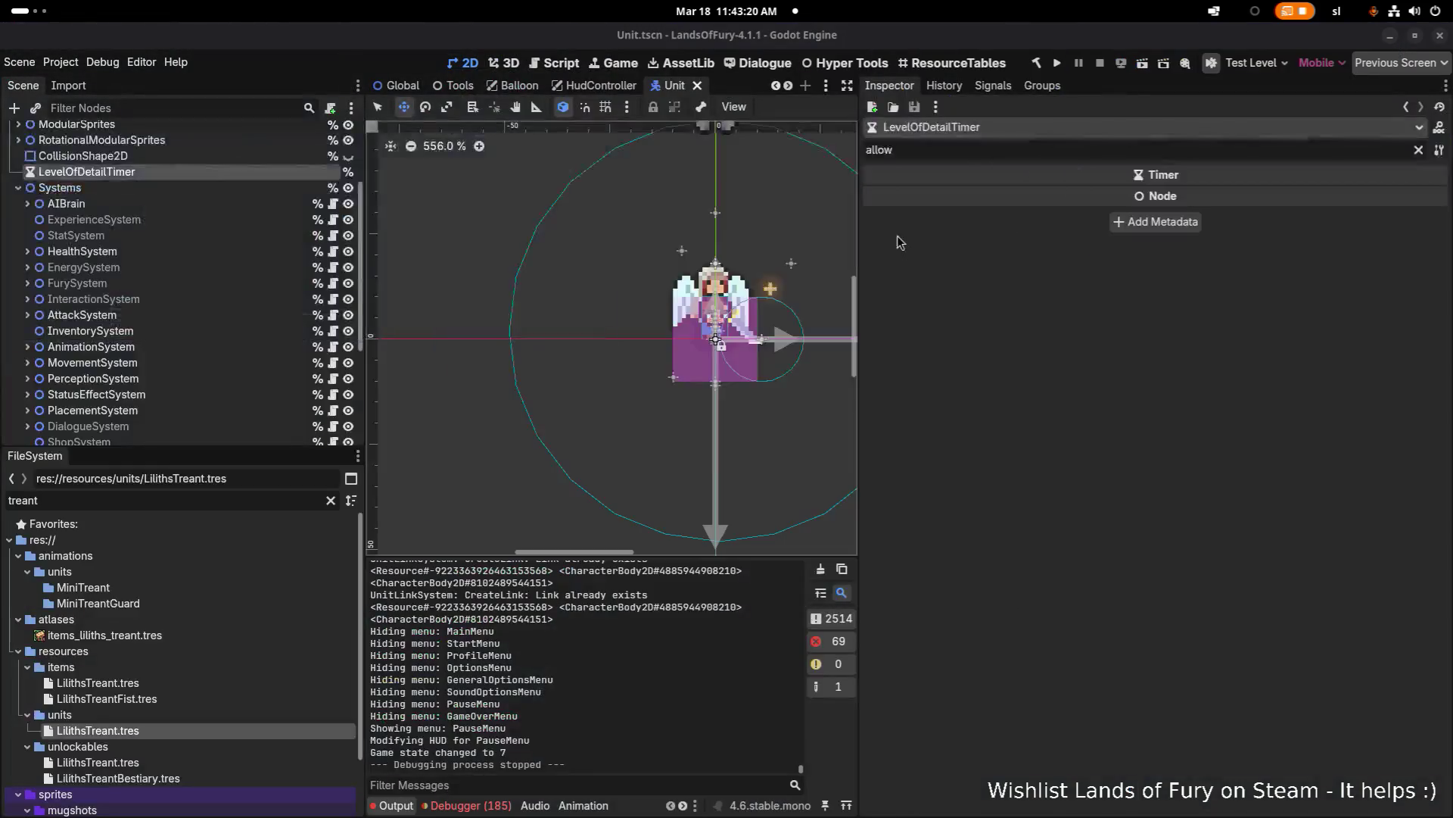
Step: Filter the FileSystem by 'ZEP' and open BrinsZeph.tres
{"action": "left_click", "coordinate": [221, 497]}
{"action": "key", "text": "ctrl+a"}
{"action": "type", "text": "ZEP"}
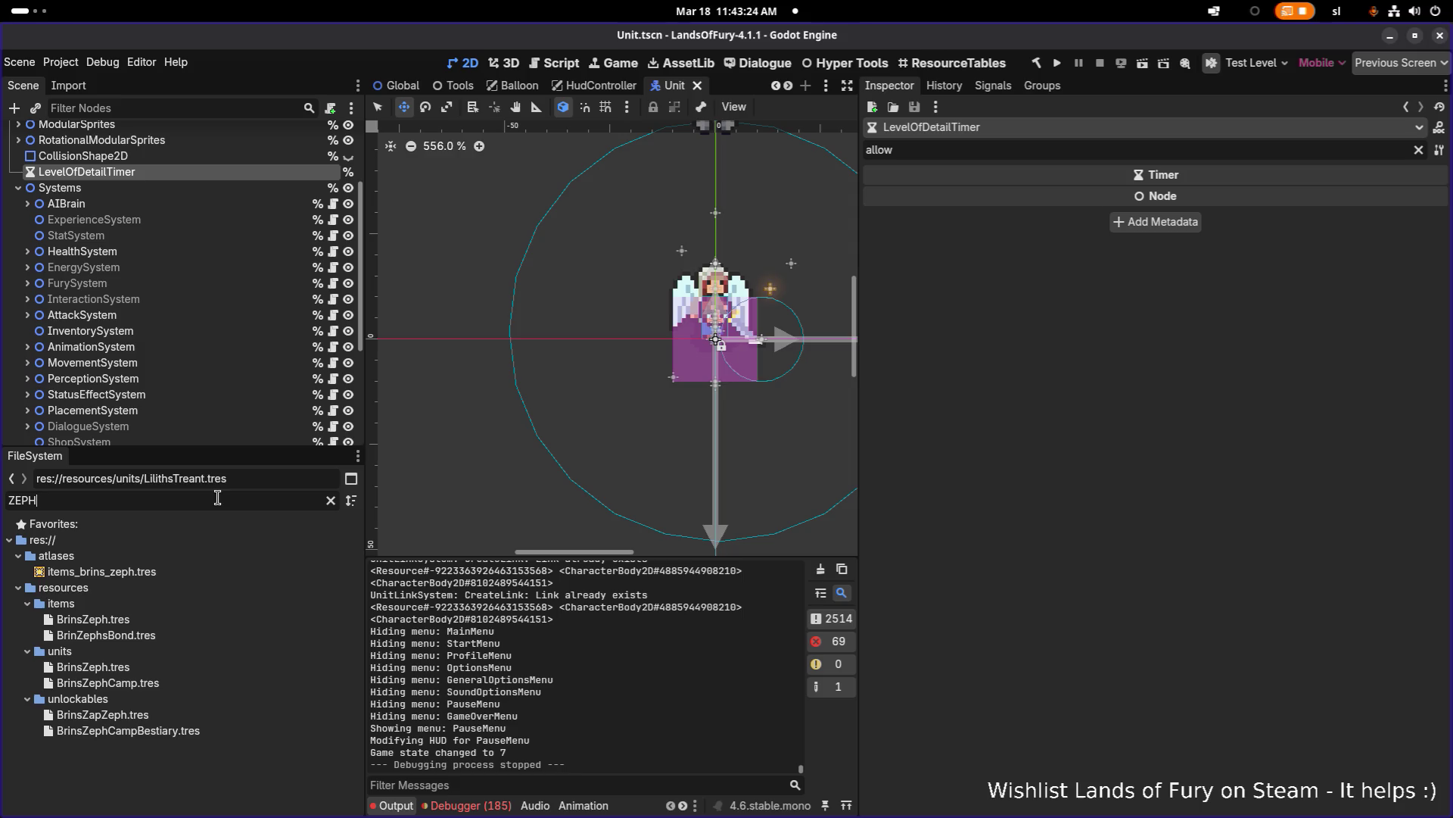
{"action": "left_click", "coordinate": [240, 666]}
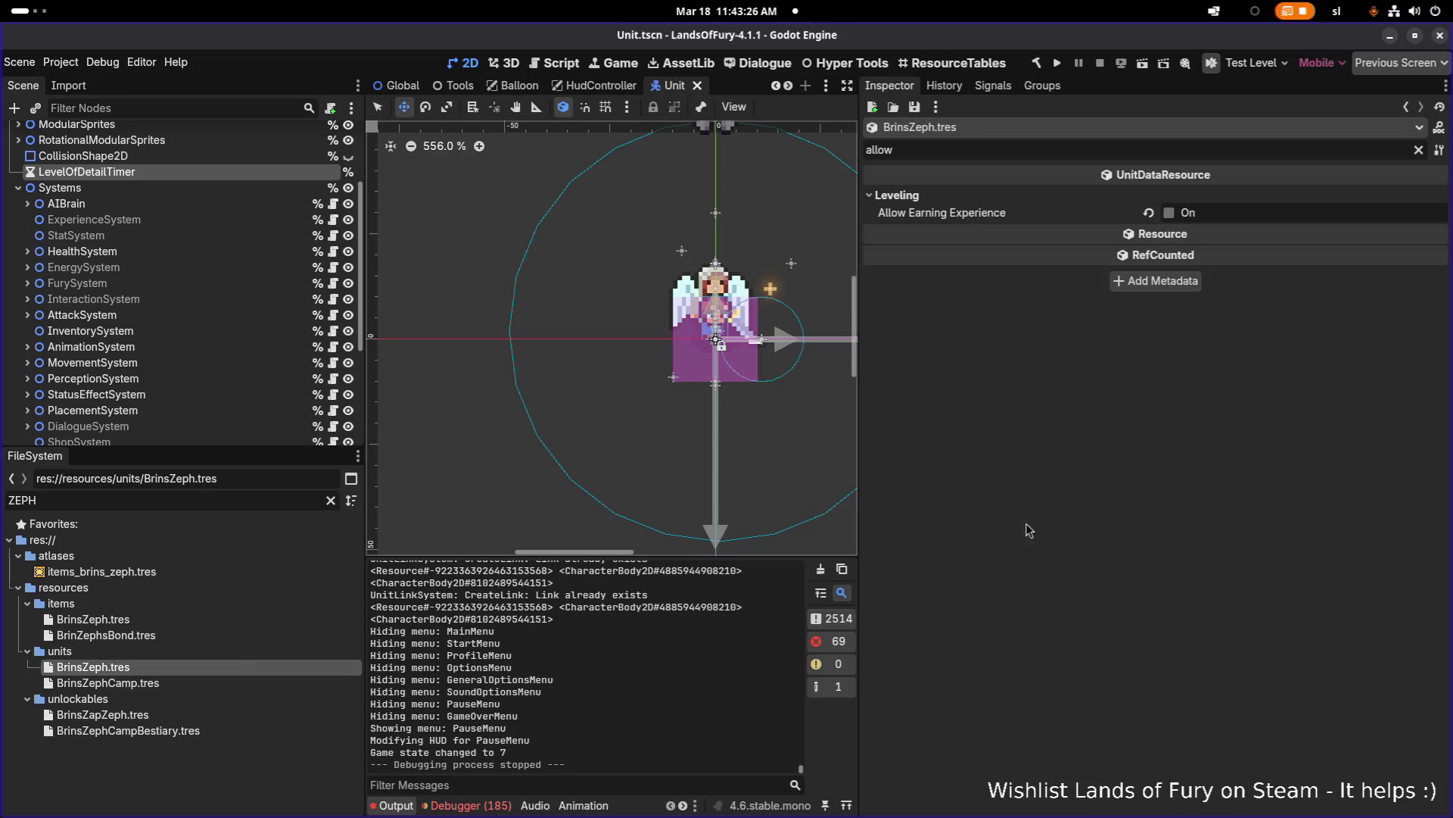
Step: Clear the Inspector filter, browse its properties, and open BrinZephsBond.tres
{"action": "left_click", "coordinate": [1419, 150]}
{"action": "scroll", "coordinate": [1290, 306], "scroll_direction": "down", "scroll_amount": 10}
{"action": "scroll", "coordinate": [1290, 311], "scroll_direction": "up", "scroll_amount": 15}
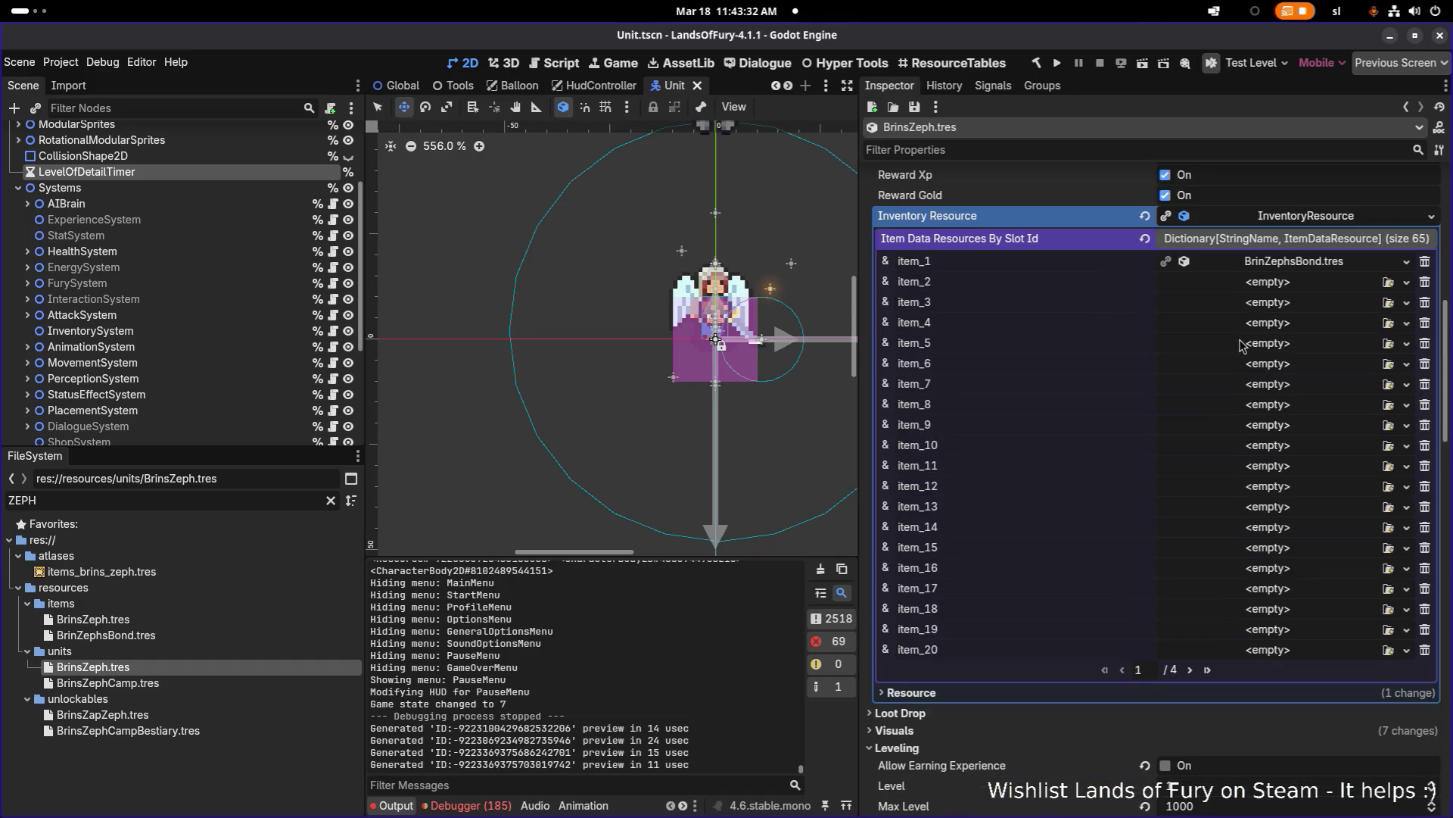
{"action": "scroll", "coordinate": [1245, 345], "scroll_direction": "down", "scroll_amount": 15}
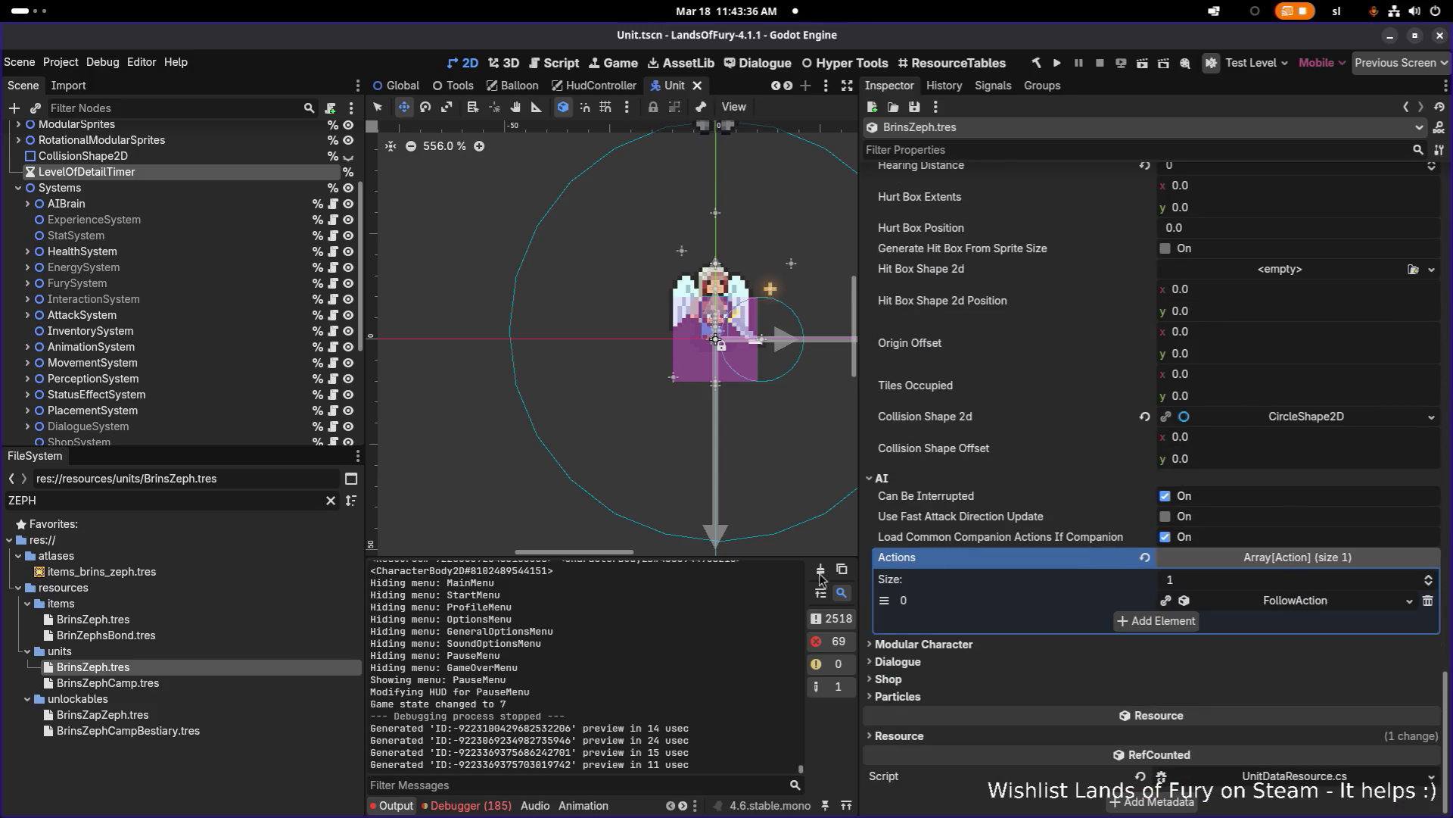
{"action": "left_click", "coordinate": [221, 634]}
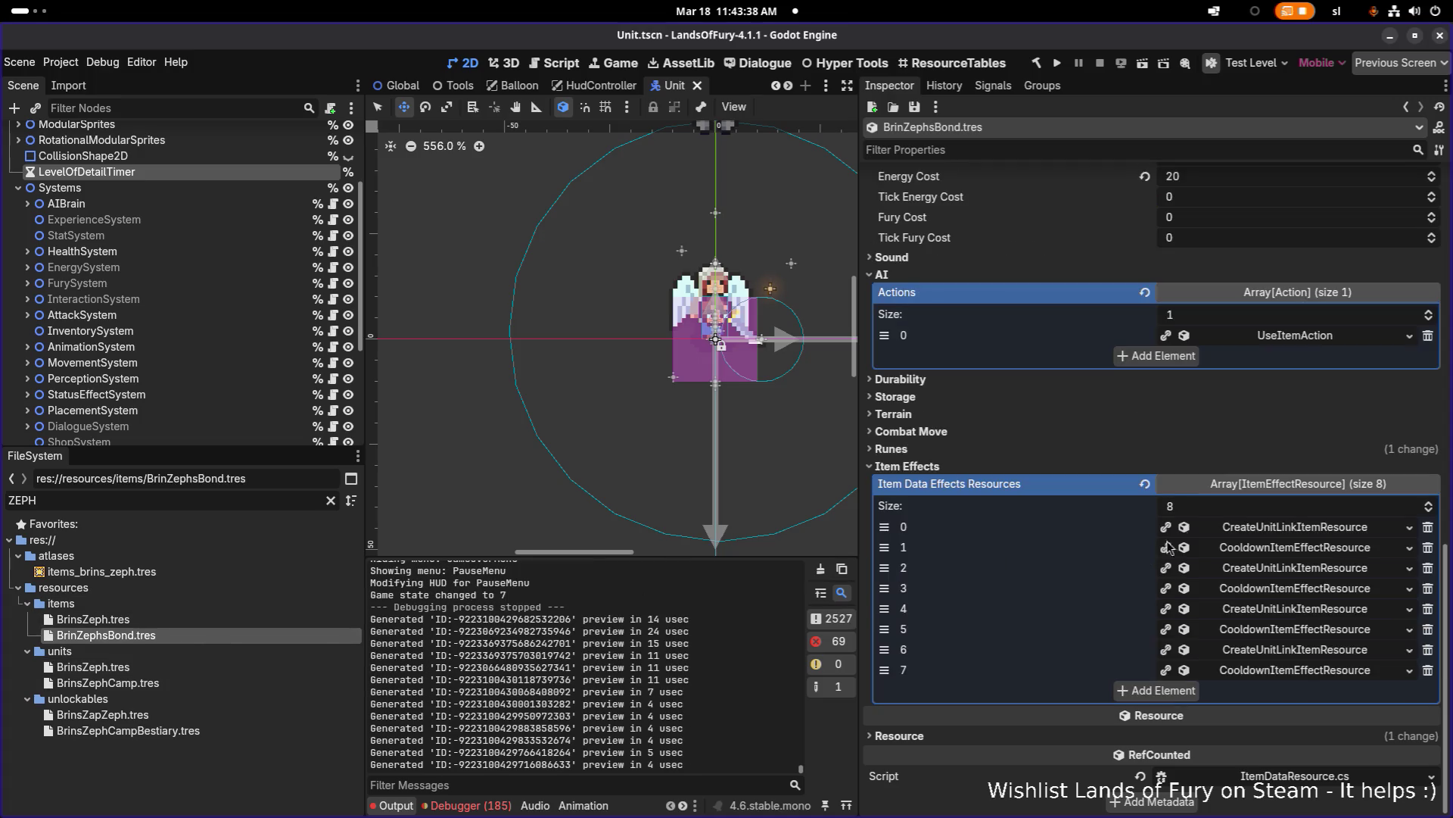
Step: Expand UseItemAction, CanIUseItemConsideration and AmIDetectingNodeType to show its AllyLeader target at distance 50
{"action": "left_click", "coordinate": [1321, 340]}
{"action": "scroll", "coordinate": [1314, 560], "scroll_direction": "down", "scroll_amount": 3}
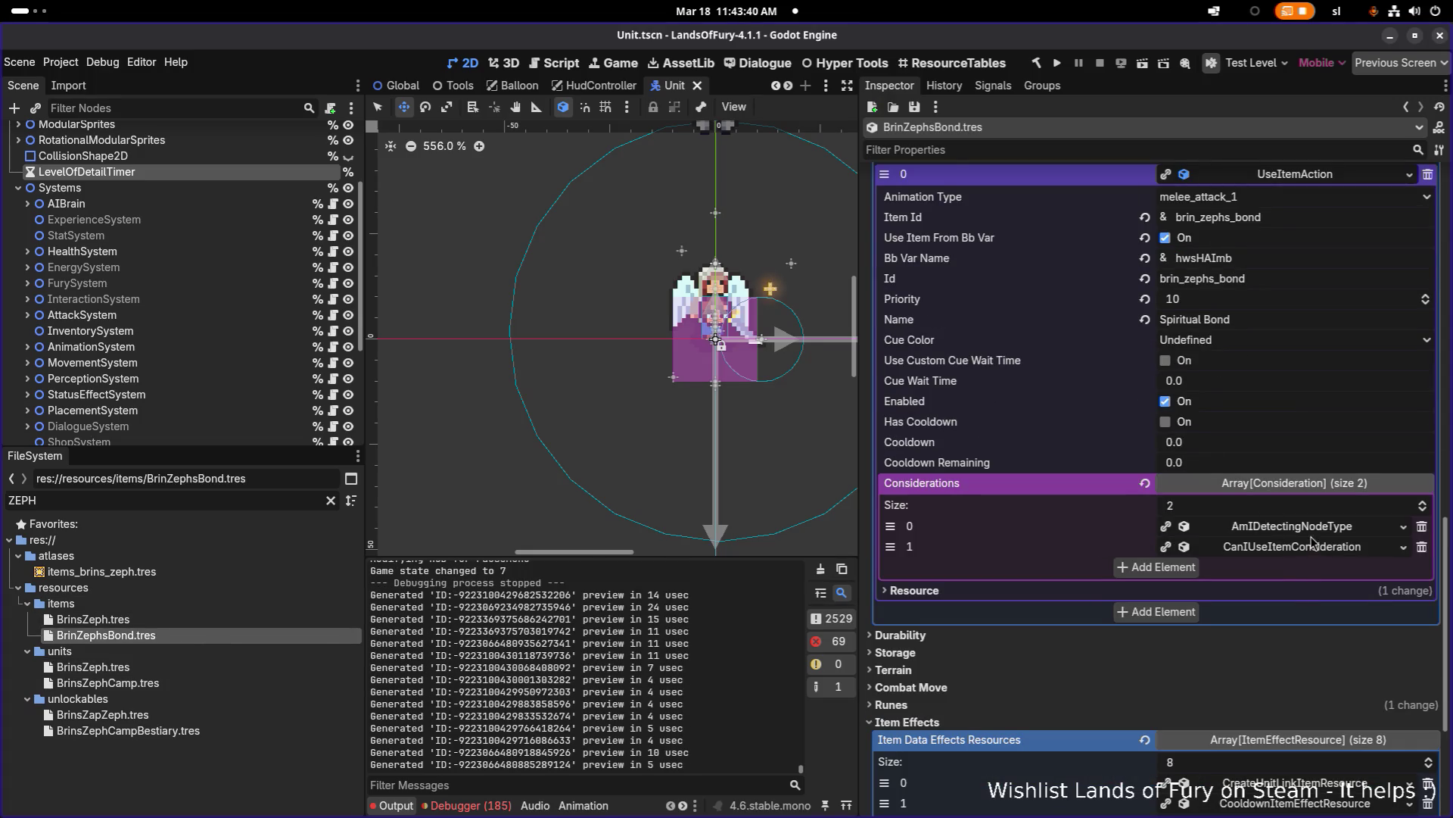
{"action": "left_click", "coordinate": [1304, 547]}
{"action": "scroll", "coordinate": [1299, 553], "scroll_direction": "down", "scroll_amount": 3}
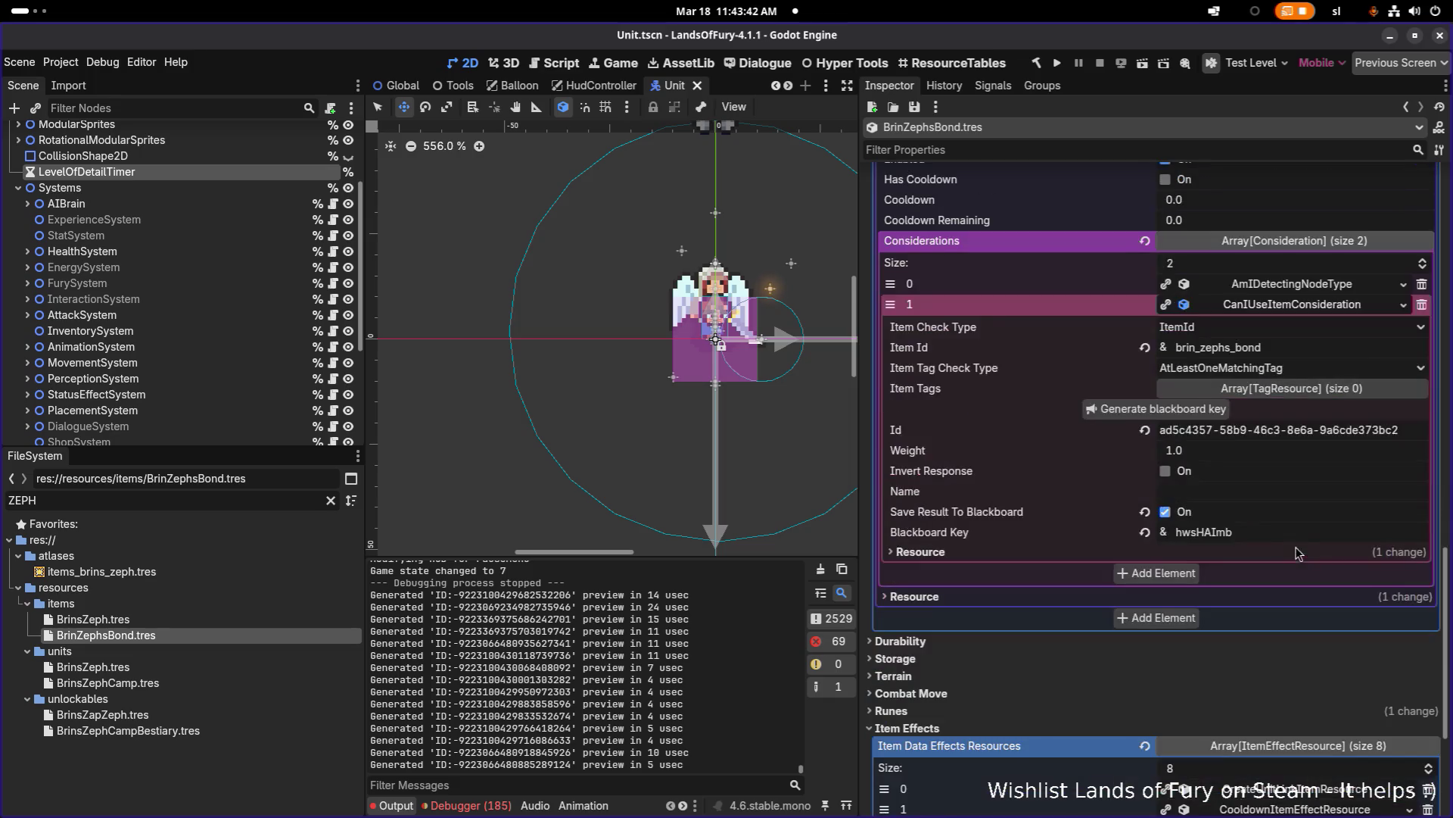
{"action": "left_click", "coordinate": [1317, 286]}
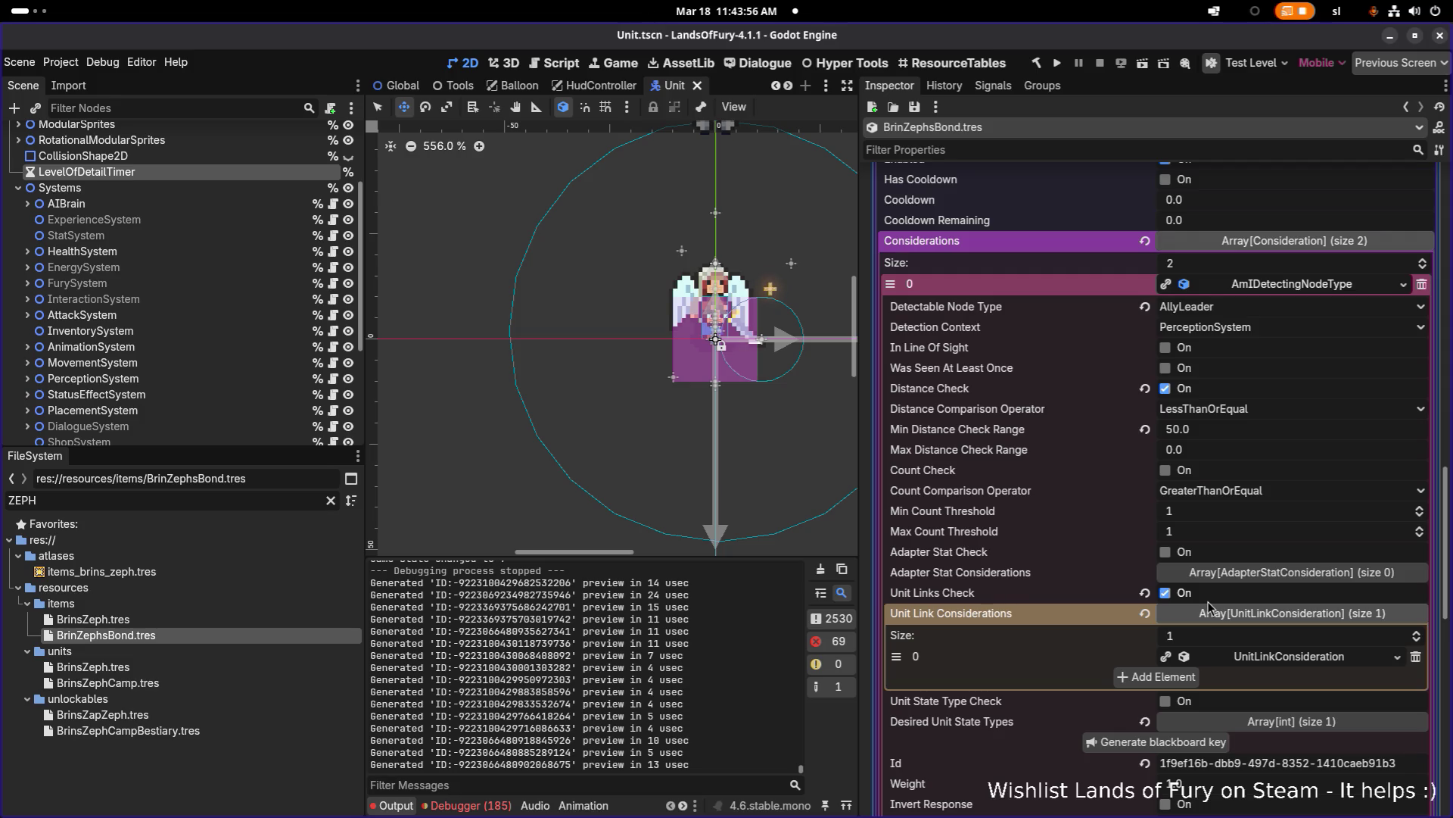
Step: Set the Detectable Node Type to Summoner, save, and verify the selection
{"action": "left_click", "coordinate": [1310, 310]}
{"action": "left_click", "coordinate": [1310, 290]}
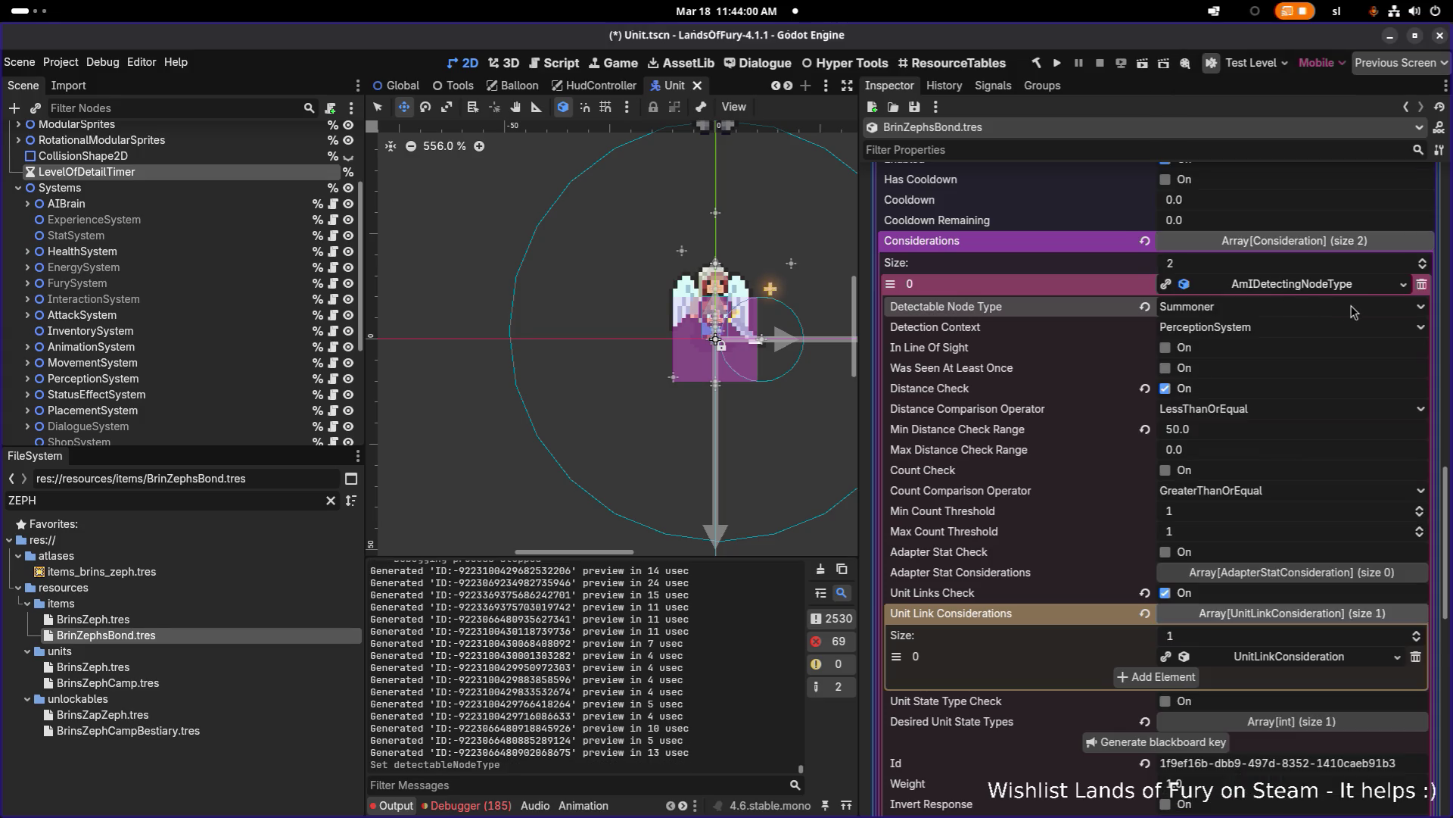
{"action": "key", "text": "ctrl+s"}
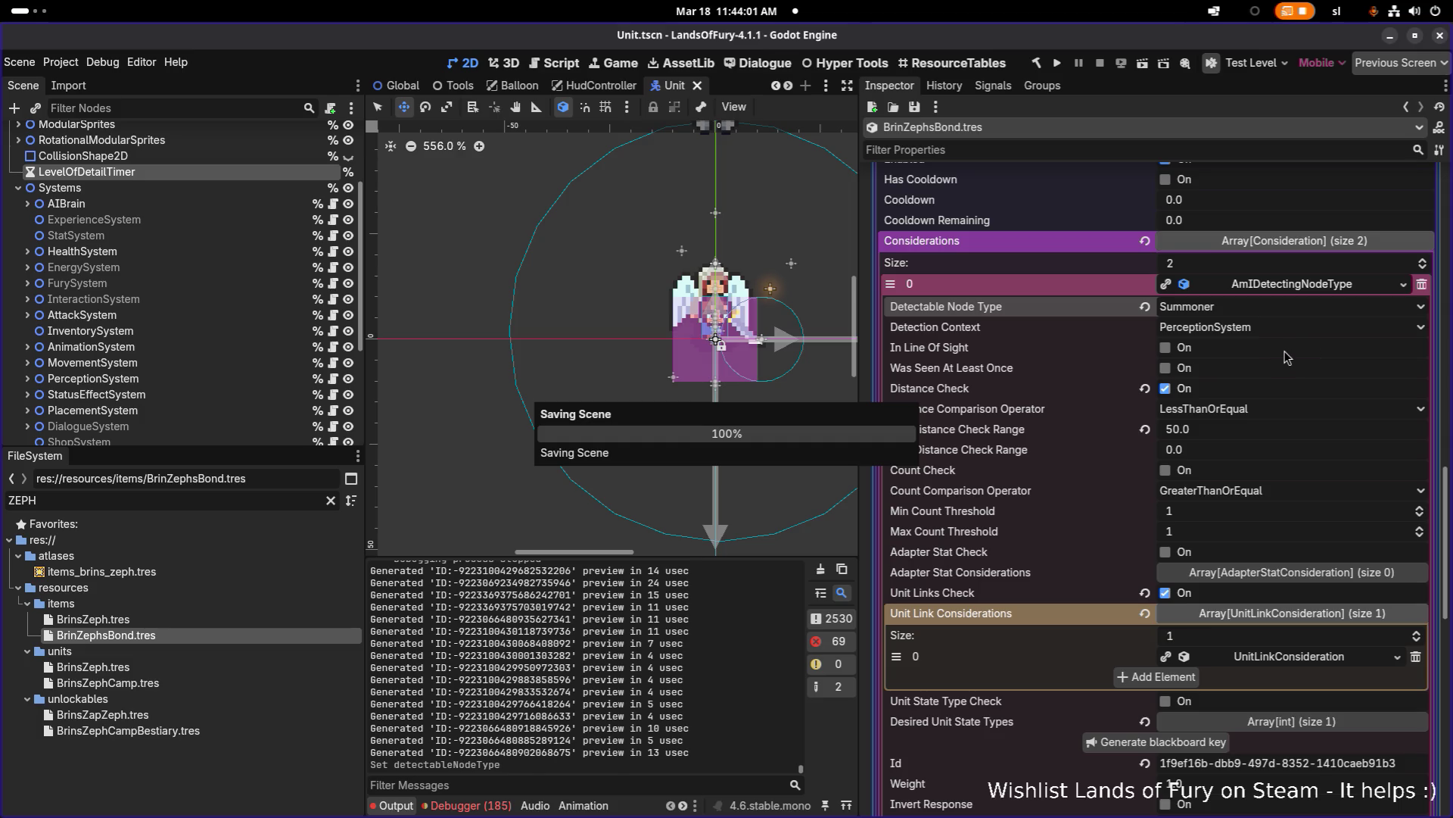
{"action": "left_click", "coordinate": [1274, 310]}
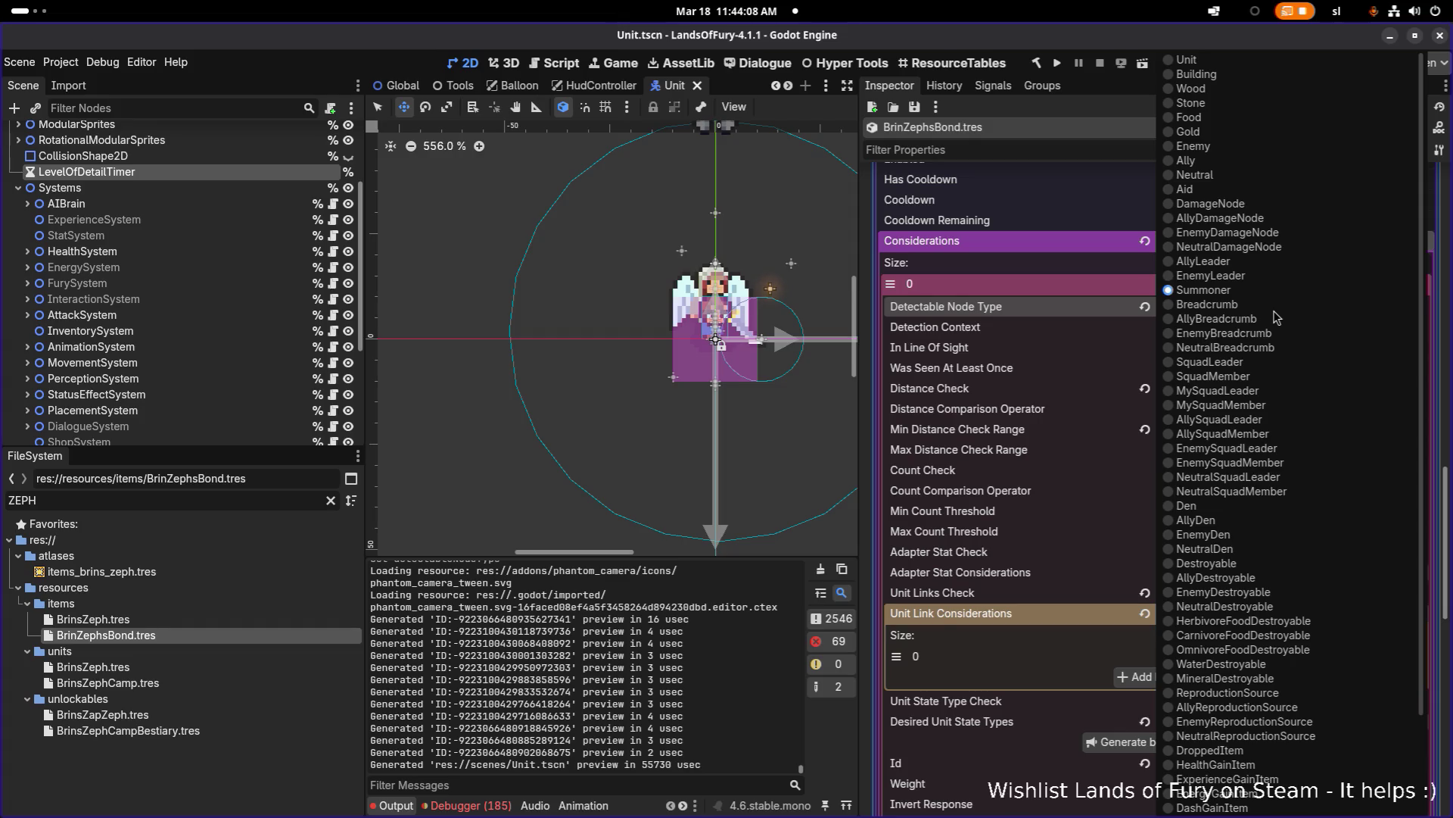
{"action": "scroll", "coordinate": [1276, 314], "scroll_direction": "down", "scroll_amount": 4}
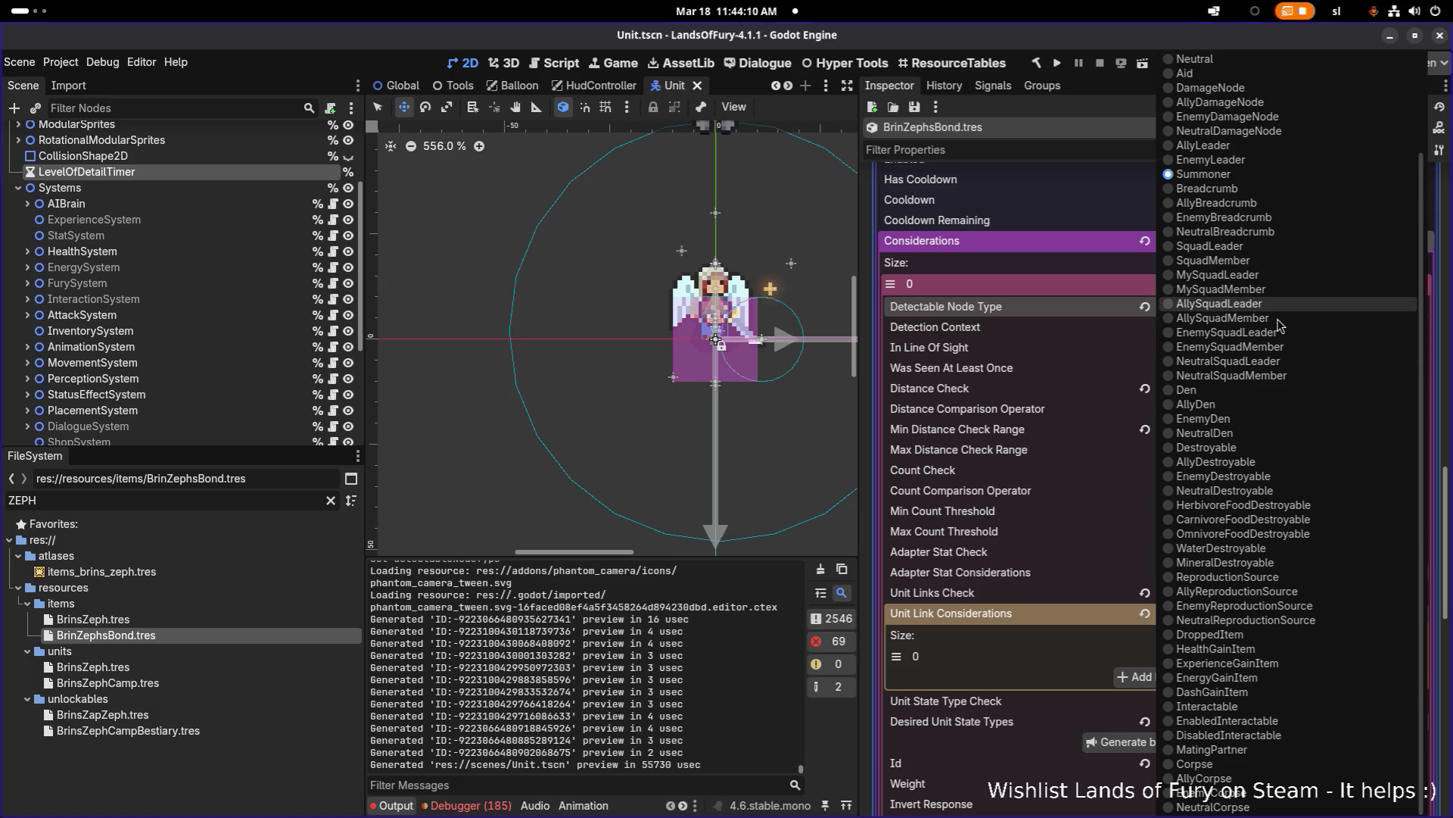
{"action": "scroll", "coordinate": [1278, 324], "scroll_direction": "up", "scroll_amount": 4}
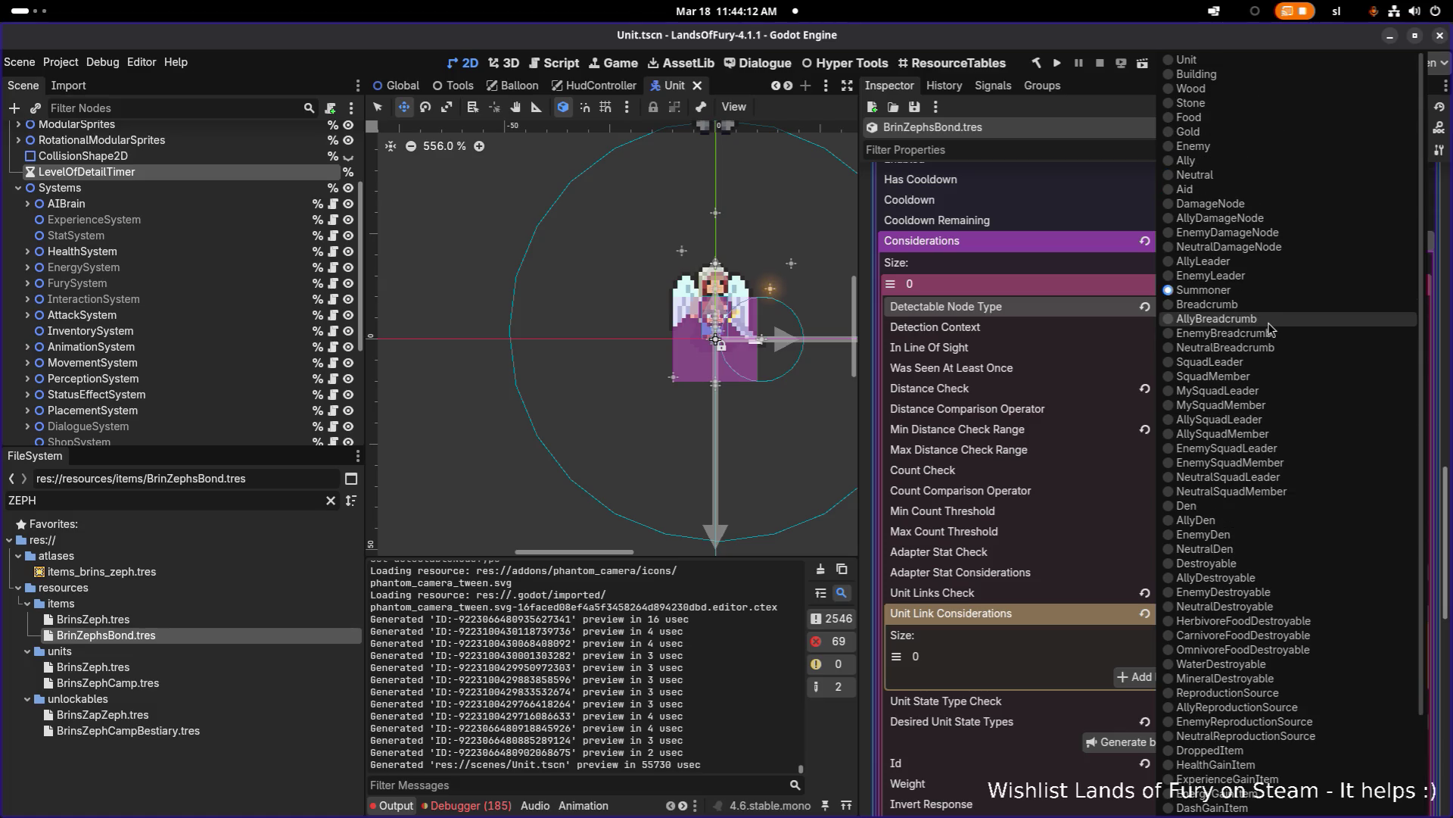
{"action": "key", "text": "Escape"}
Step: Collapse the considerations and inspect the first item effect's EnergyGainUnitLink details
{"action": "left_click", "coordinate": [1280, 286]}
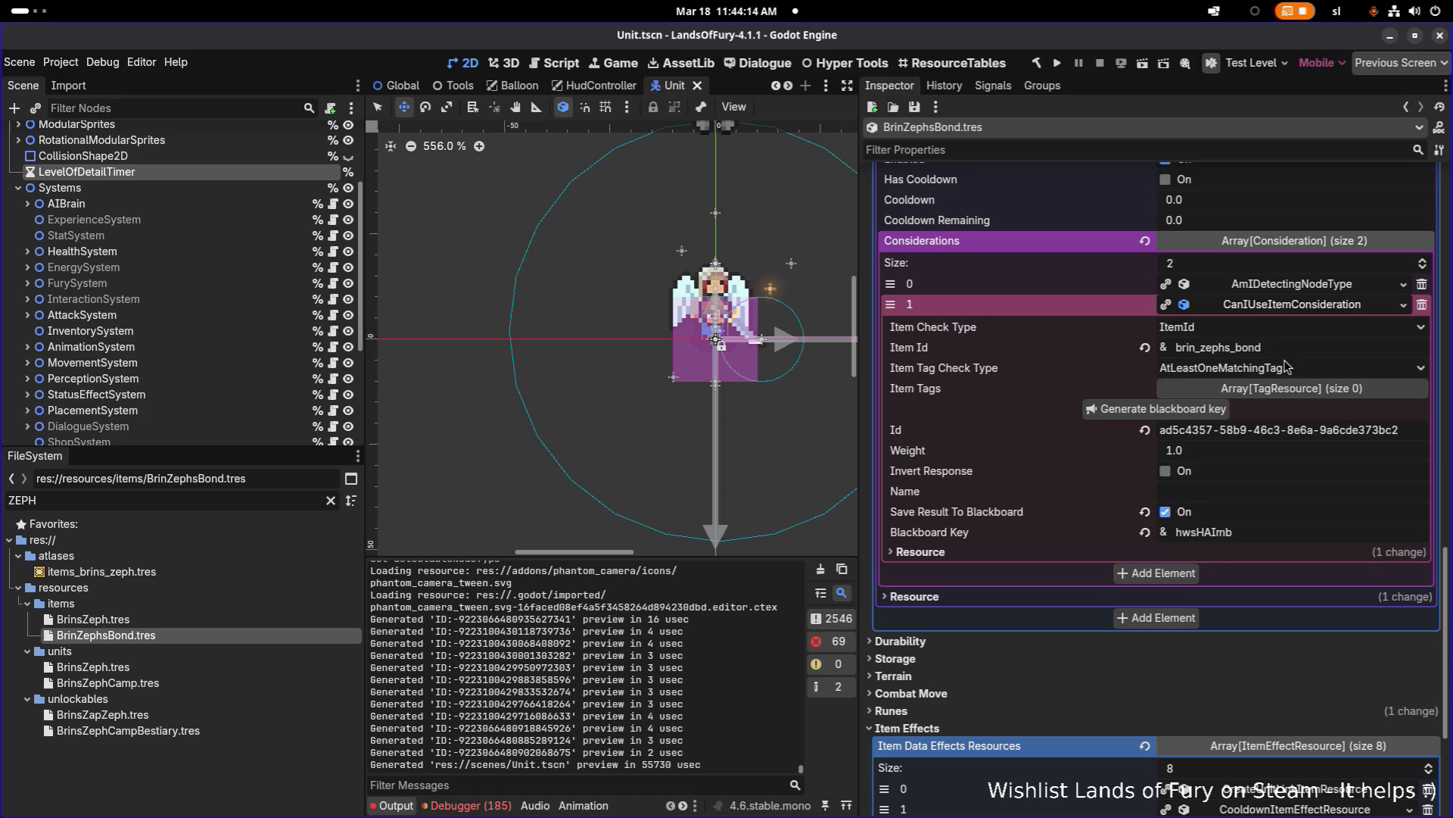
{"action": "left_click", "coordinate": [1284, 304]}
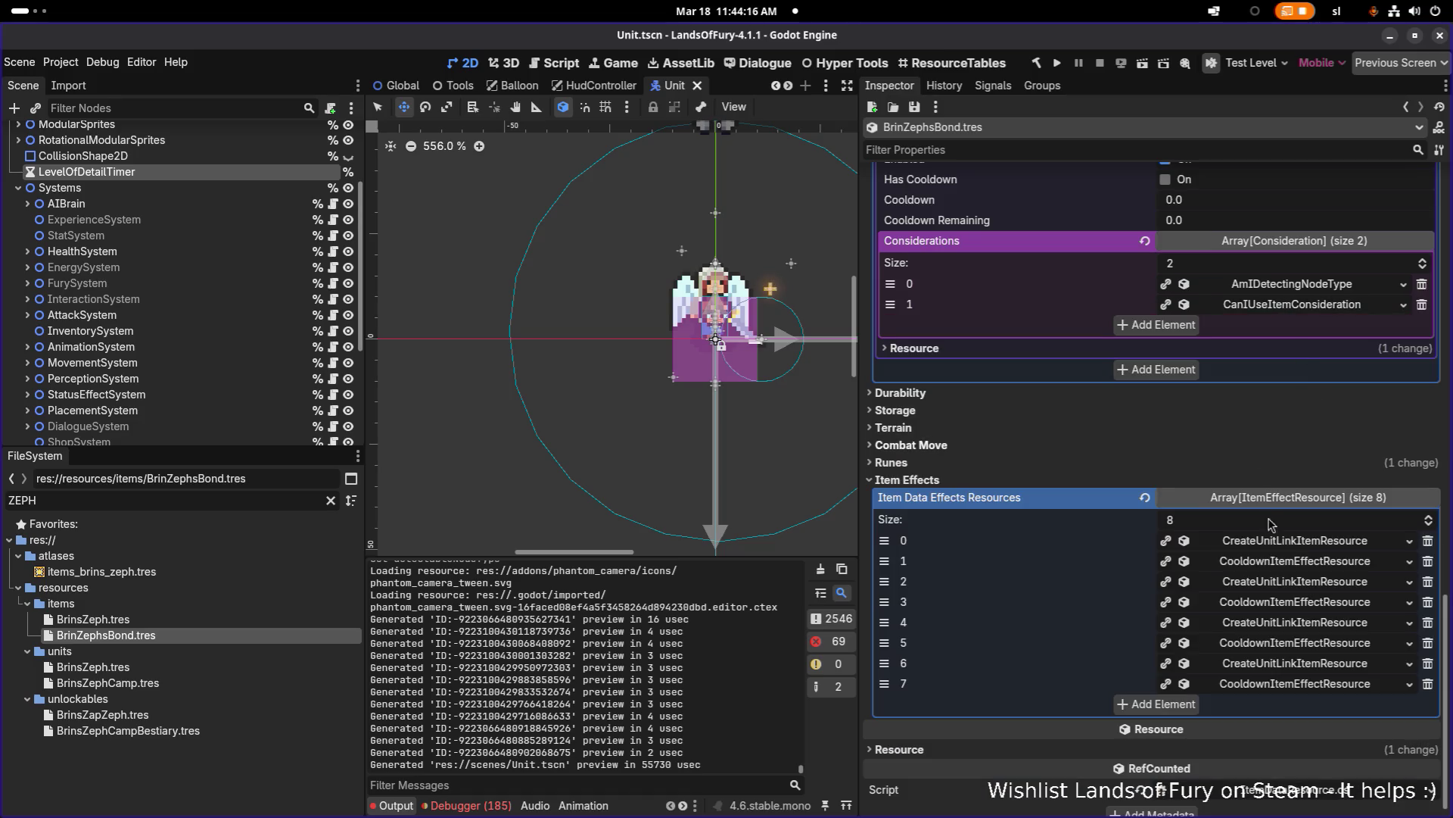
{"action": "left_click", "coordinate": [1285, 542]}
{"action": "scroll", "coordinate": [1275, 544], "scroll_direction": "down", "scroll_amount": 3}
{"action": "left_click", "coordinate": [1270, 408]}
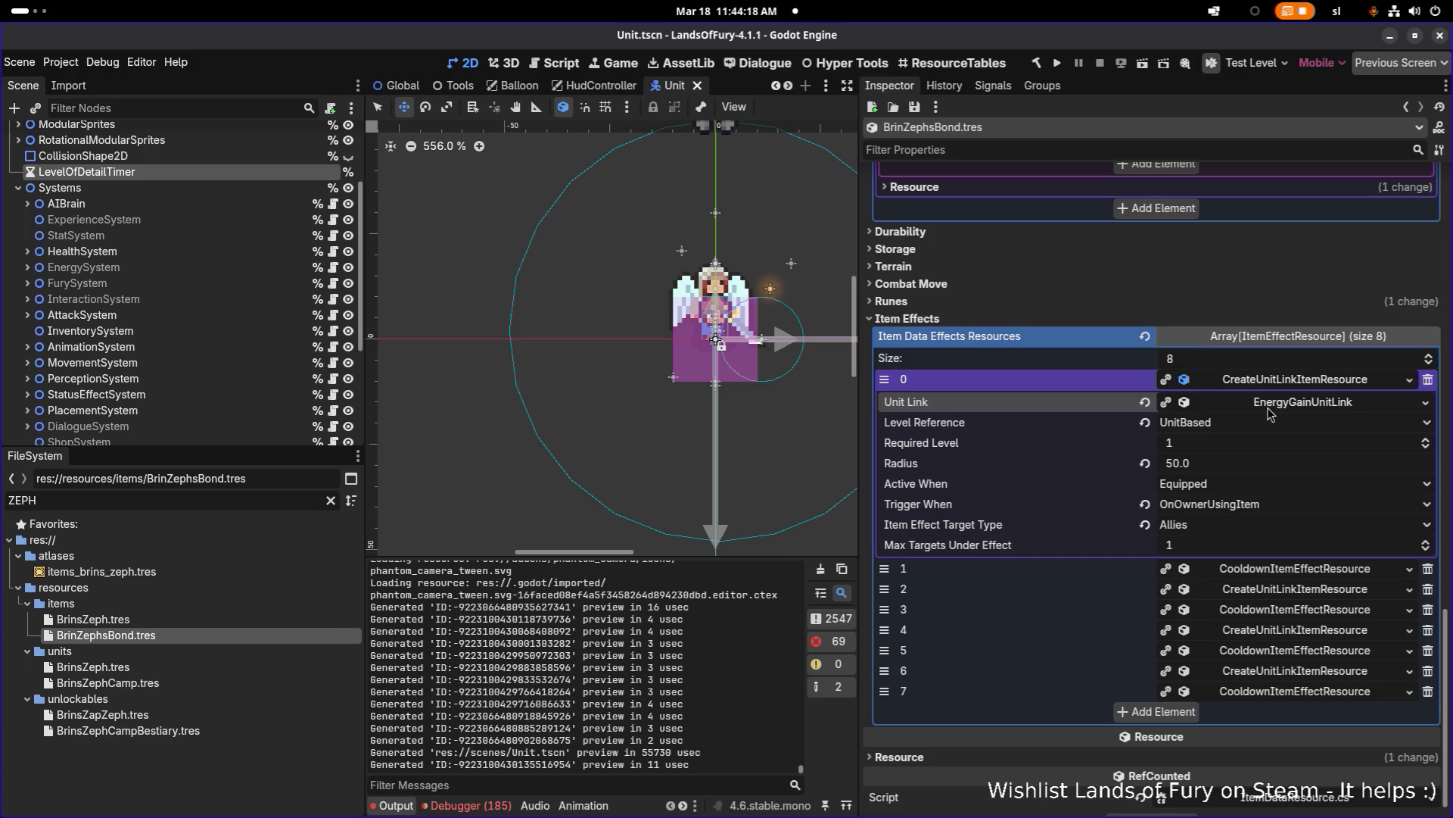
{"action": "left_click", "coordinate": [1272, 407]}
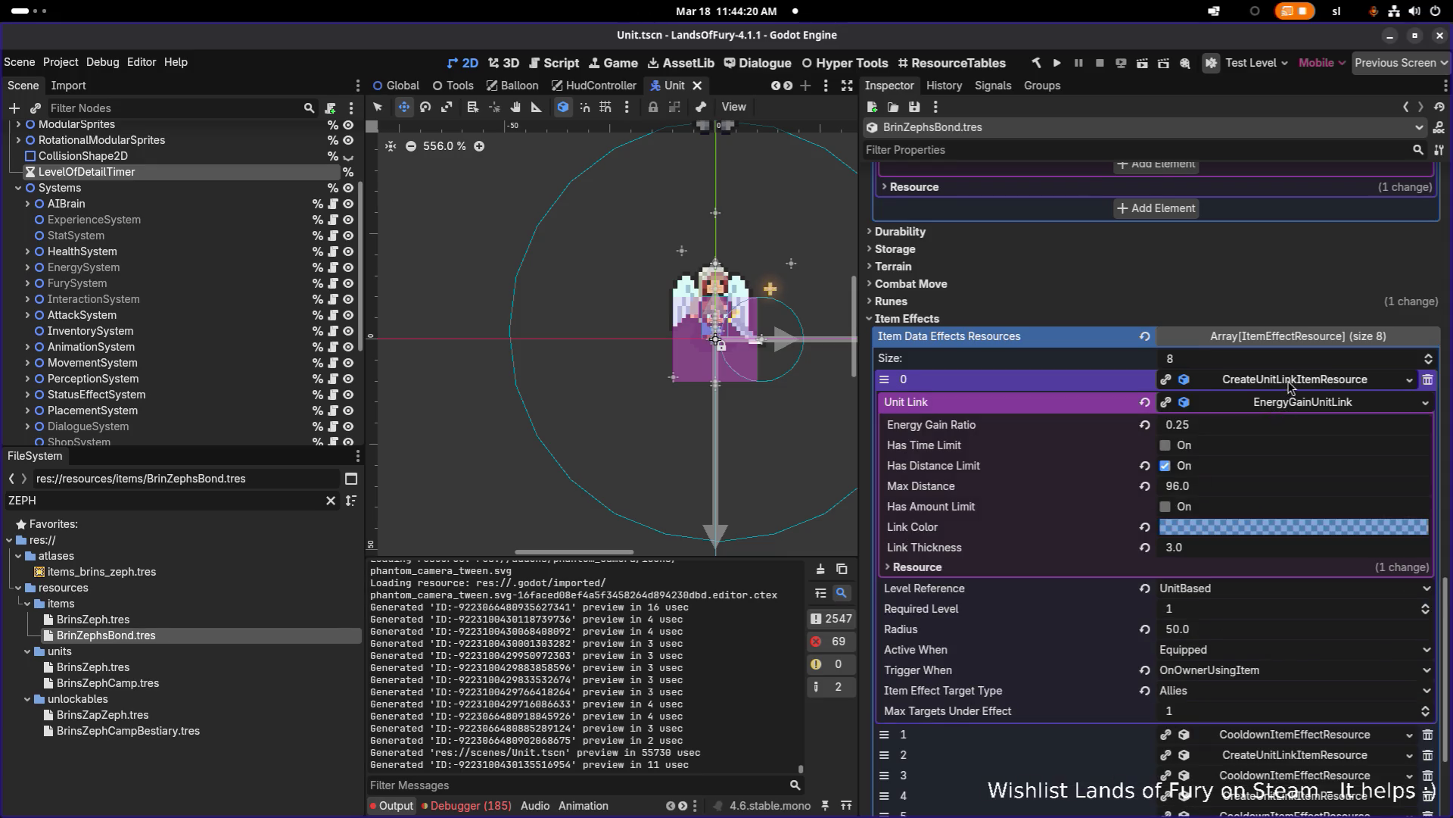
{"action": "left_click", "coordinate": [1291, 380]}
Step: Recheck the AmIDetectingNodeType consideration, collapse it, and save the resources
{"action": "scroll", "coordinate": [1274, 411], "scroll_direction": "up", "scroll_amount": 2}
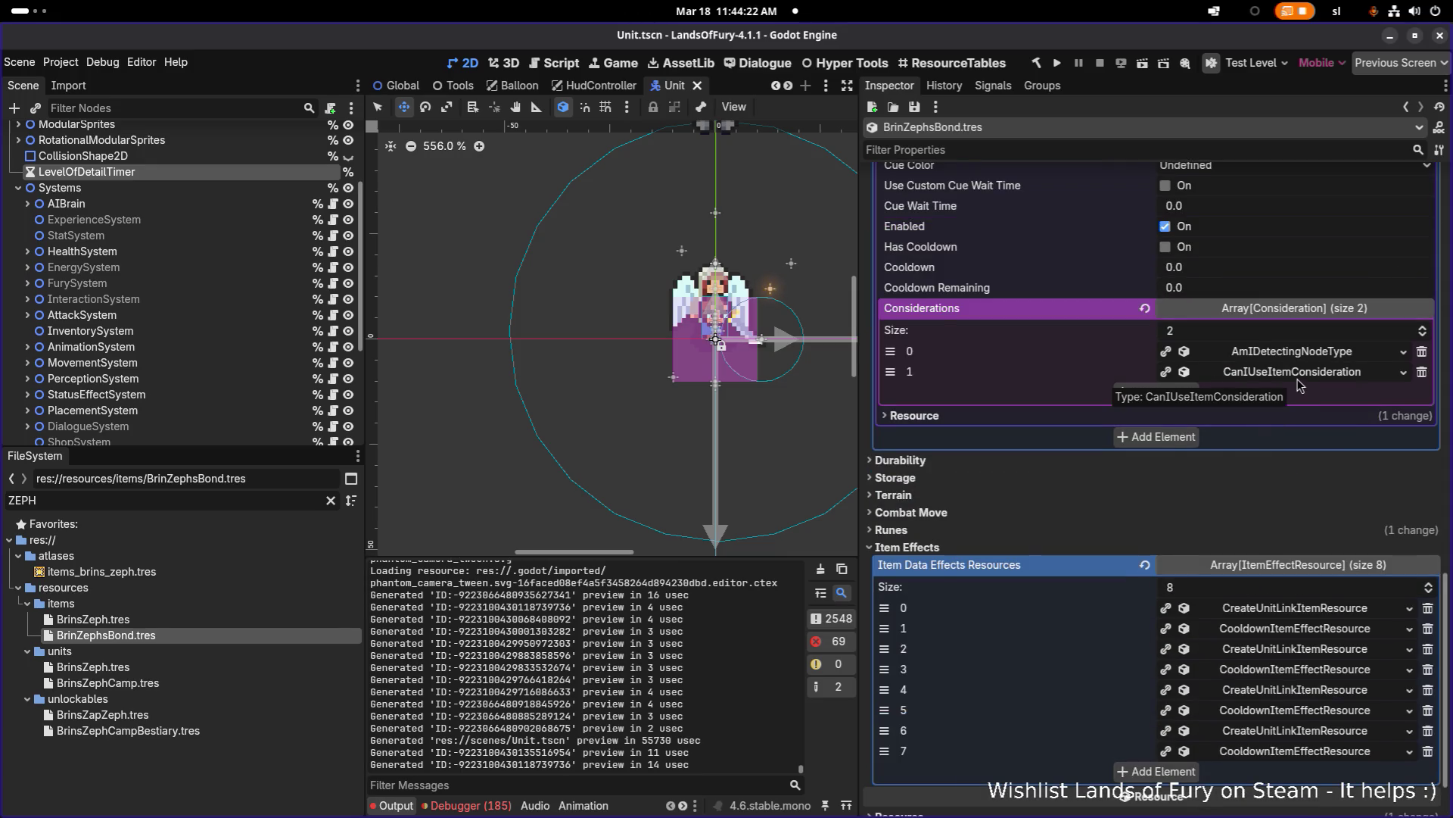
{"action": "left_click", "coordinate": [1291, 351]}
{"action": "scroll", "coordinate": [1279, 455], "scroll_direction": "down", "scroll_amount": 2}
{"action": "scroll", "coordinate": [1265, 505], "scroll_direction": "up", "scroll_amount": 4}
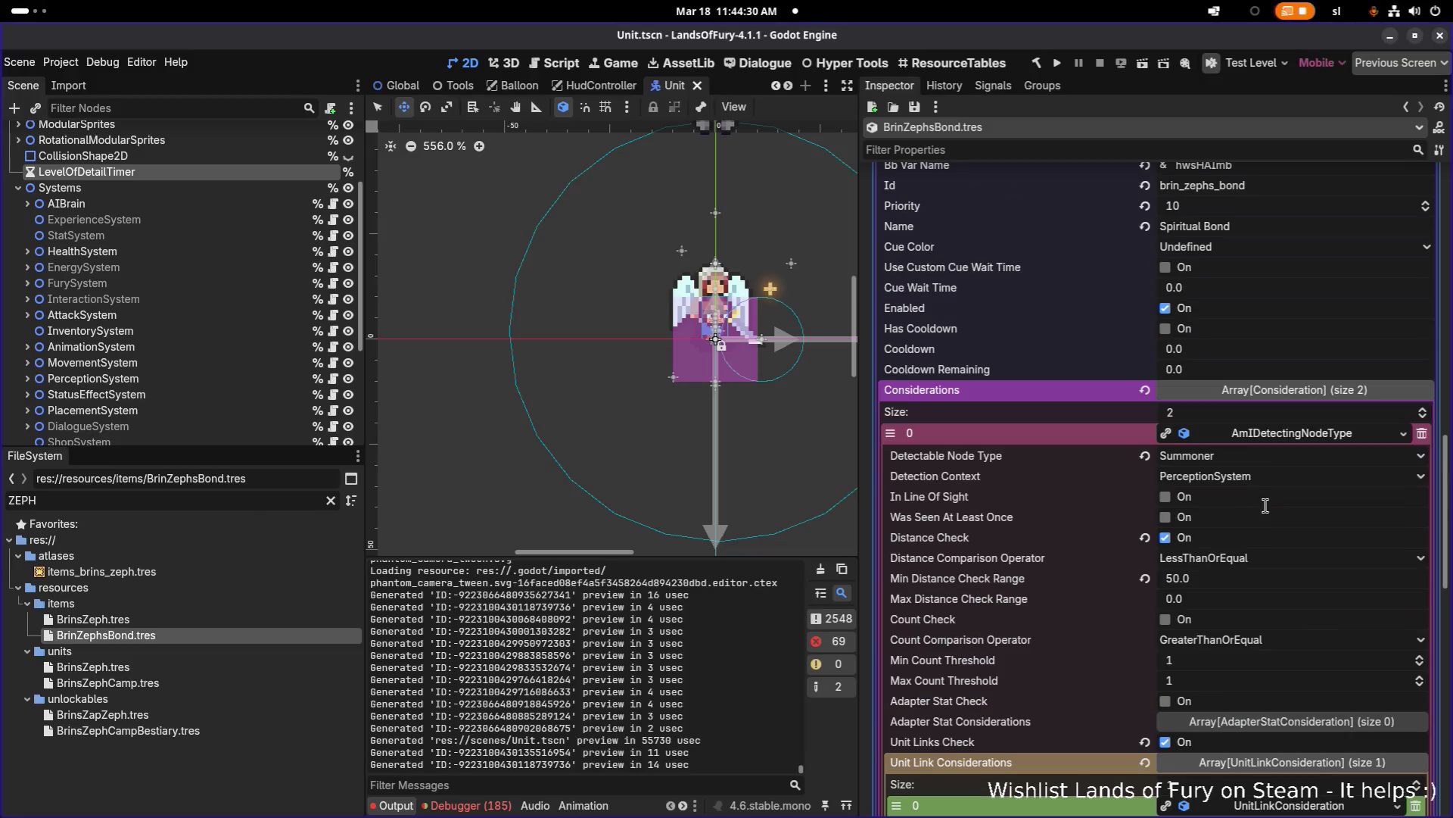
{"action": "left_click", "coordinate": [1296, 437]}
{"action": "key", "text": "ctrl+s"}
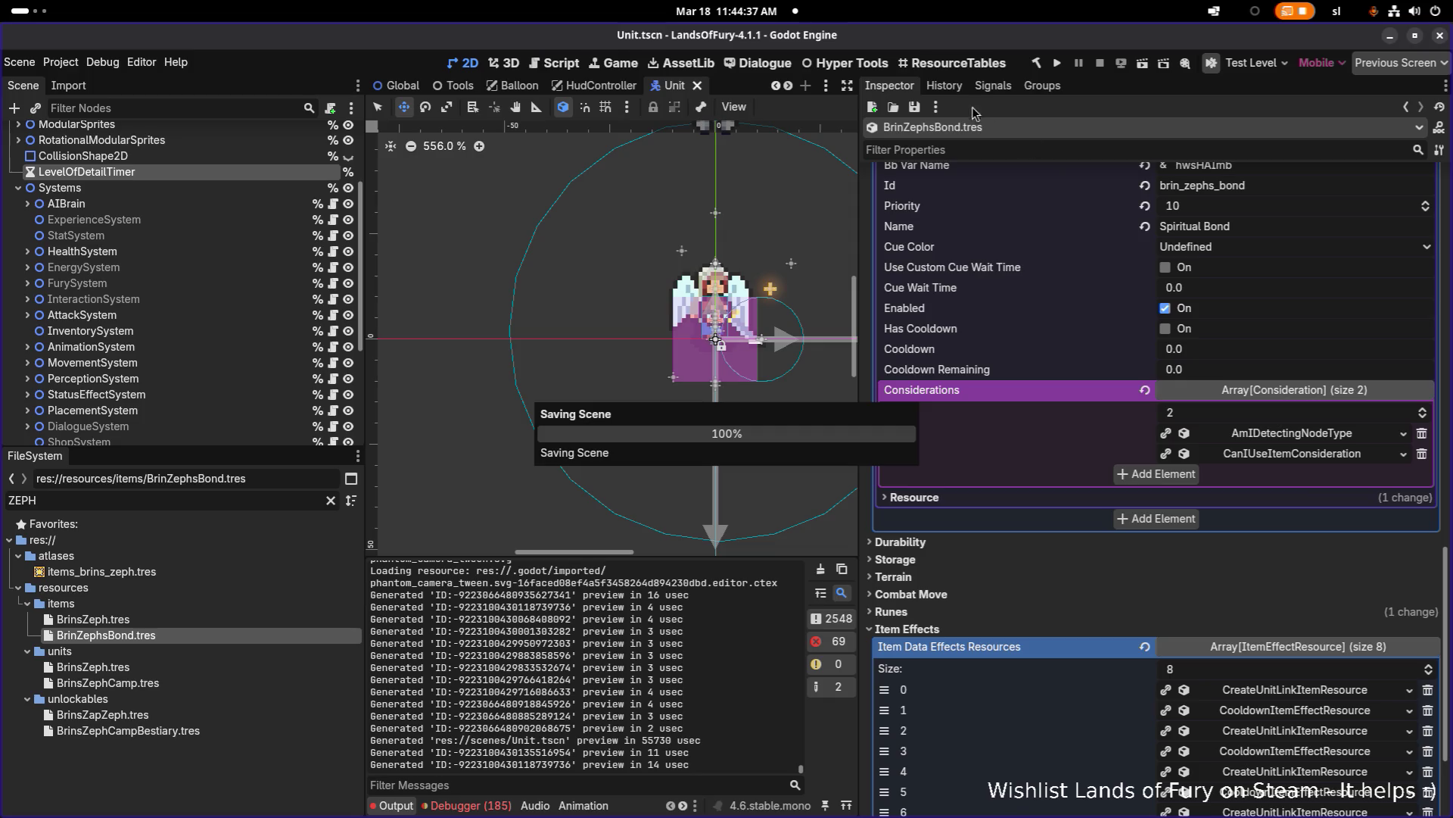
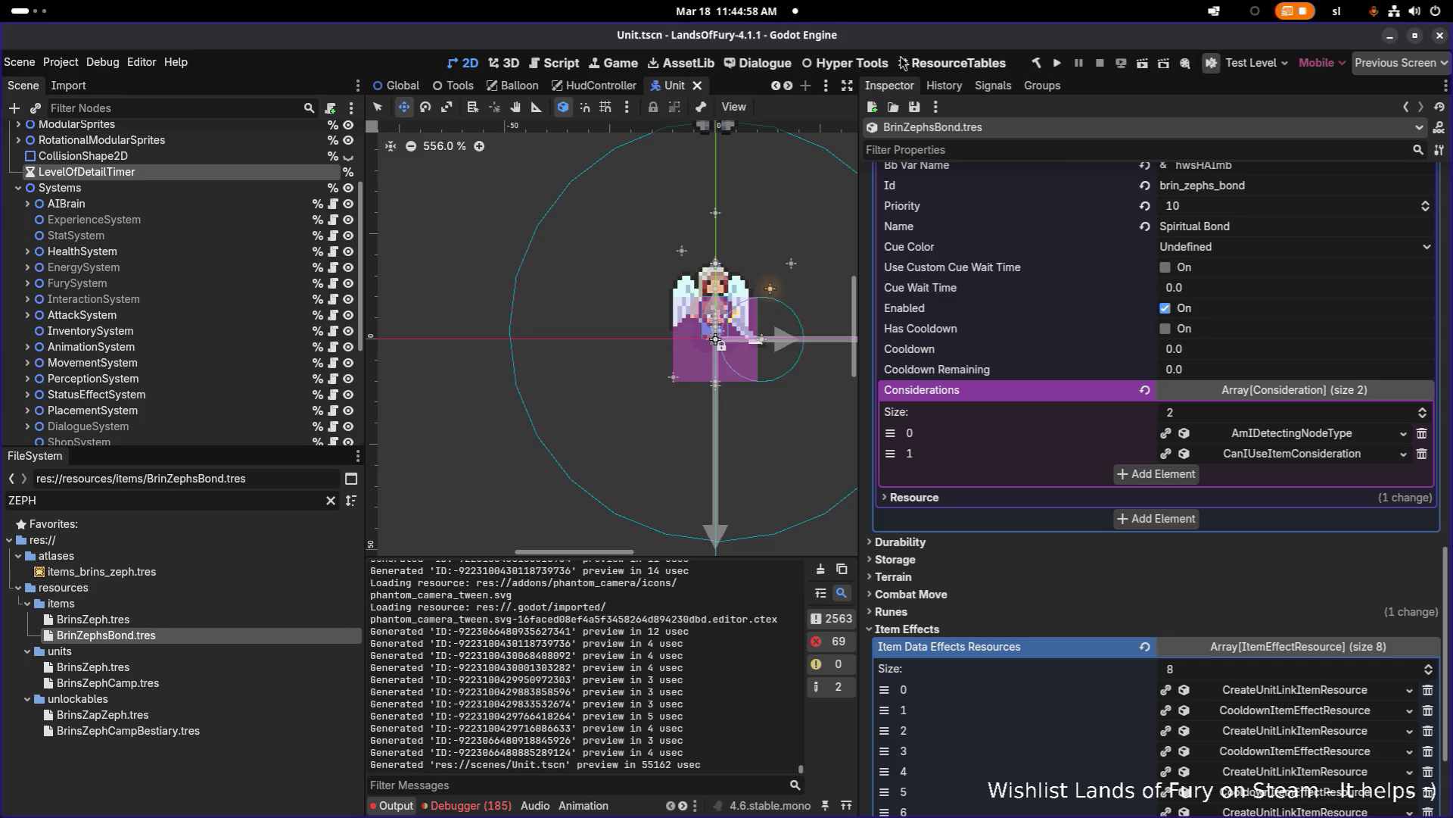
Step: Set the AIBrain node's Debug Mode to None, save the Unit scene, and run the game
{"action": "left_click", "coordinate": [150, 107]}
{"action": "scroll", "coordinate": [207, 181], "scroll_direction": "up", "scroll_amount": 4}
{"action": "left_click", "coordinate": [221, 160]}
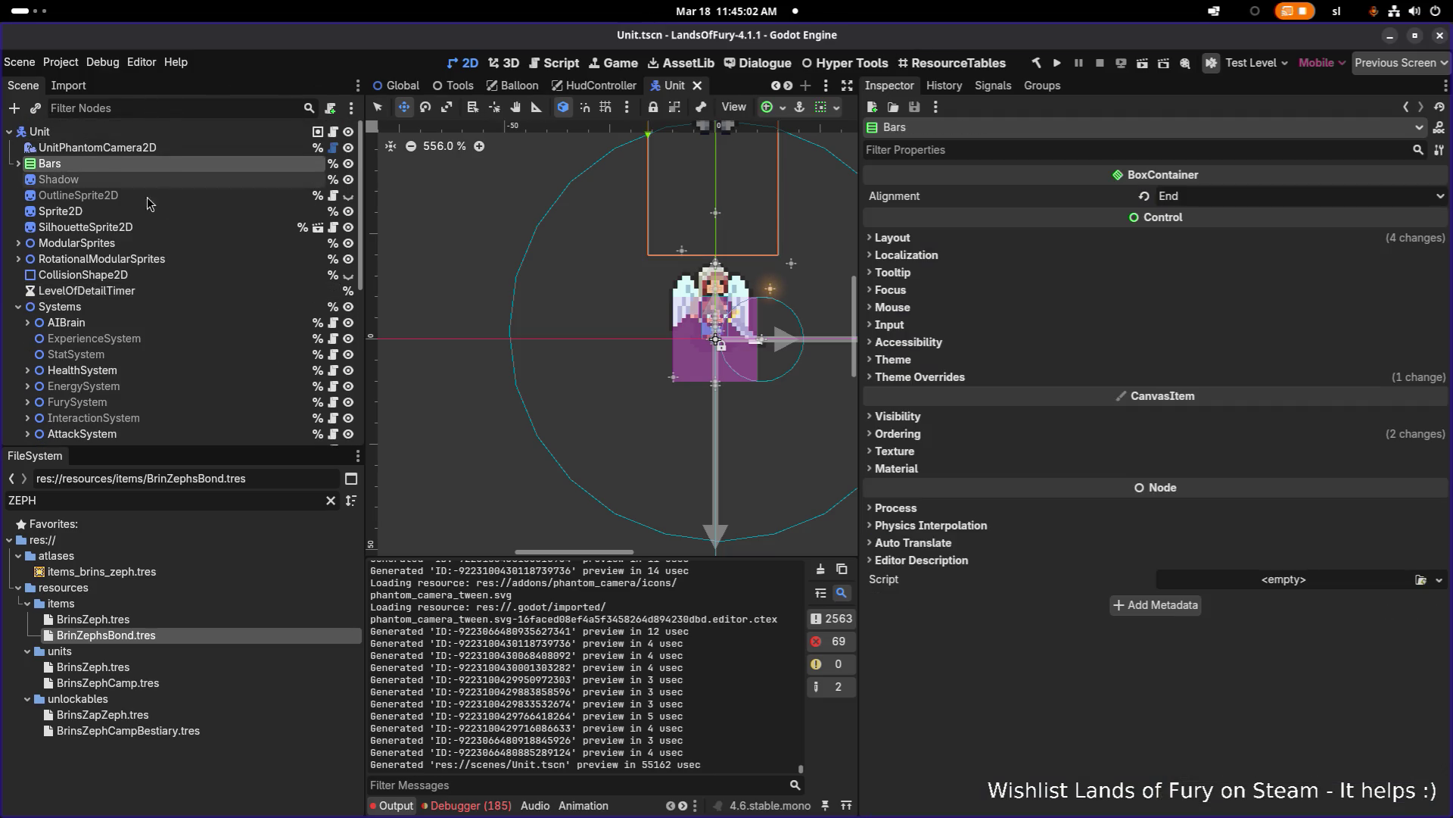
{"action": "left_click", "coordinate": [68, 323]}
{"action": "left_click", "coordinate": [1189, 196]}
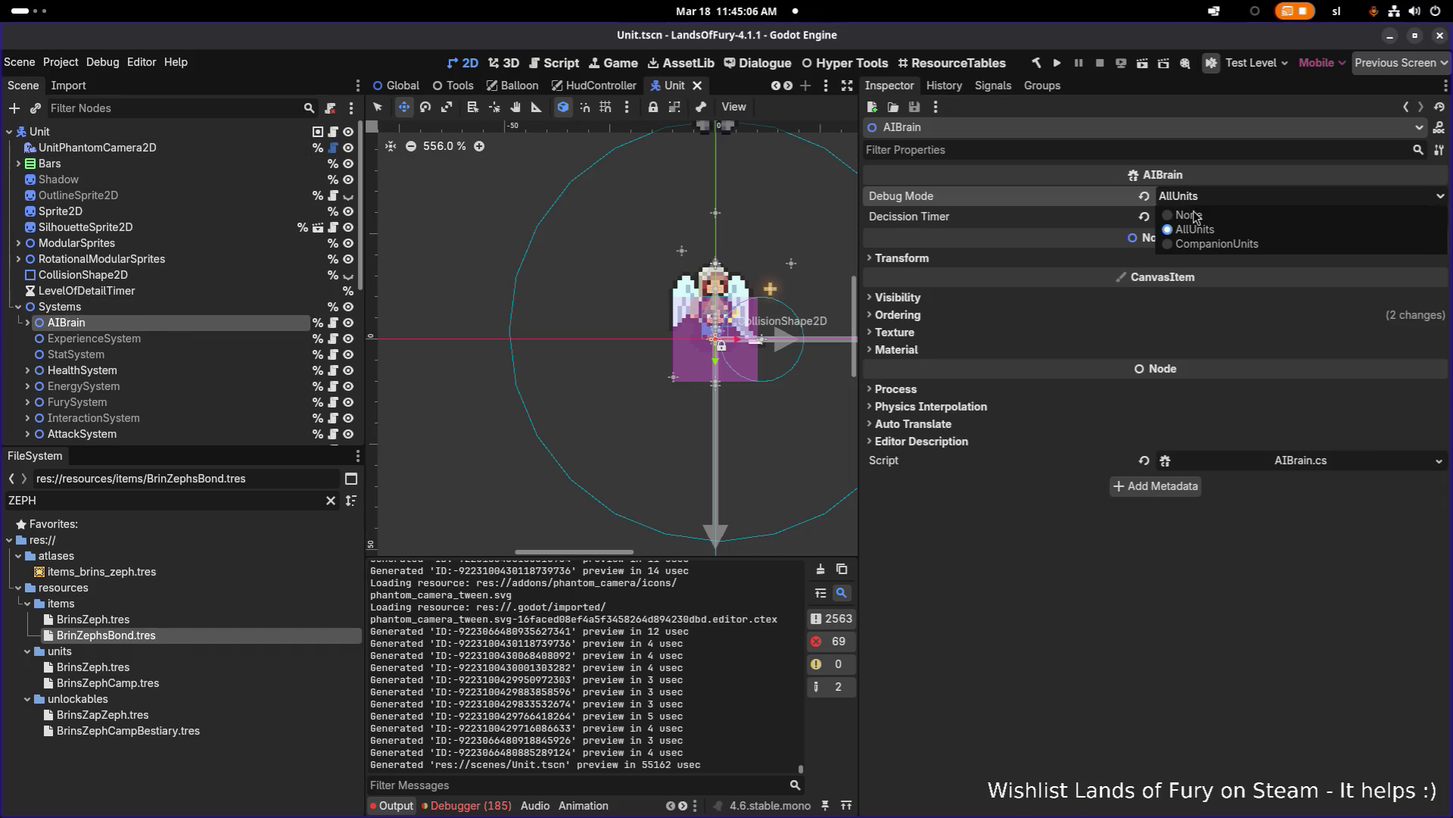
{"action": "left_click", "coordinate": [1189, 215]}
{"action": "key", "text": "ctrl+s"}
{"action": "left_click", "coordinate": [1058, 65]}
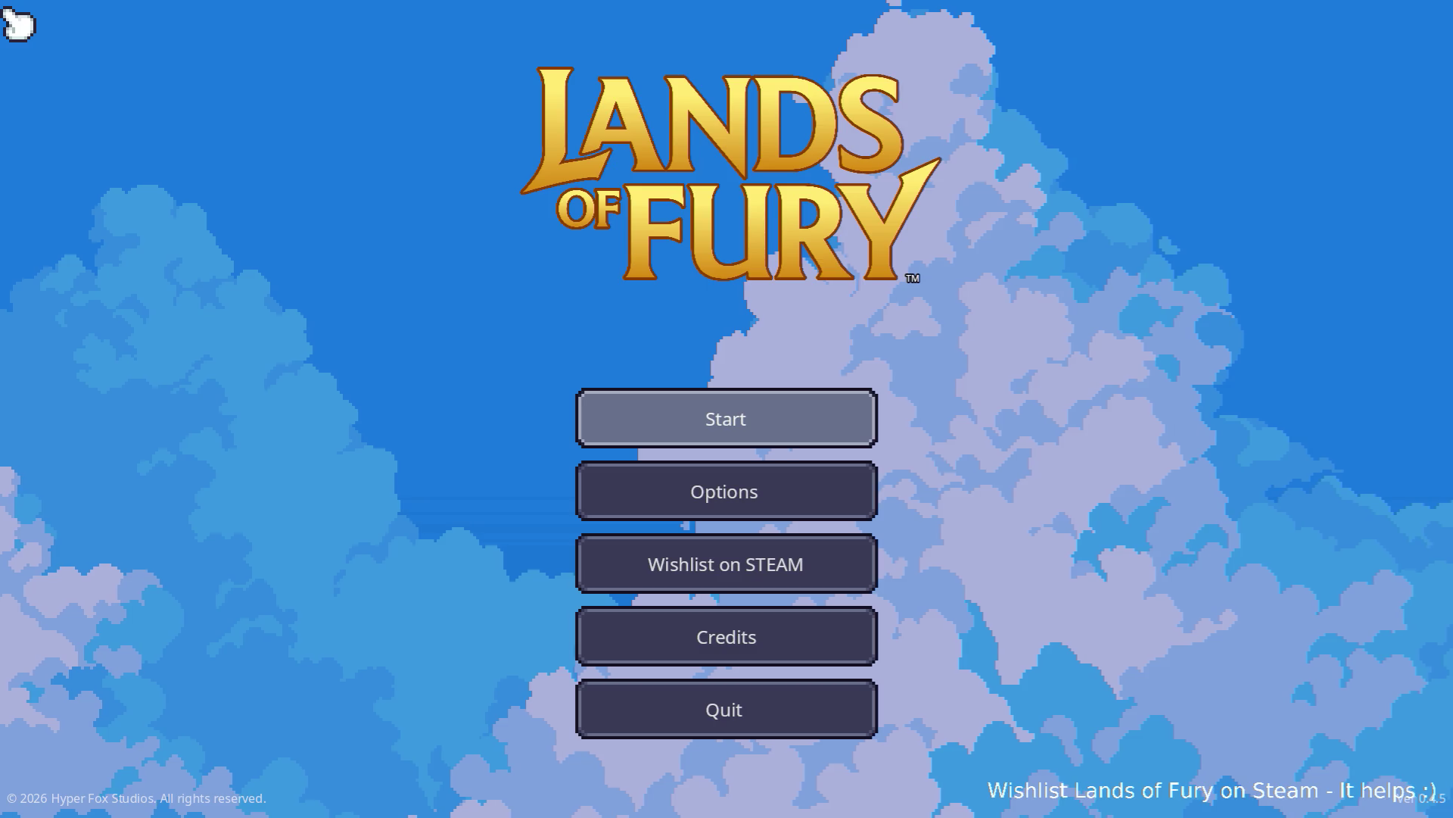
Step: Start the game, enter Elderglade Forest through the portal, and run Companion.CompanionAddLevels(5) in the console
{"action": "key", "text": "Return"}
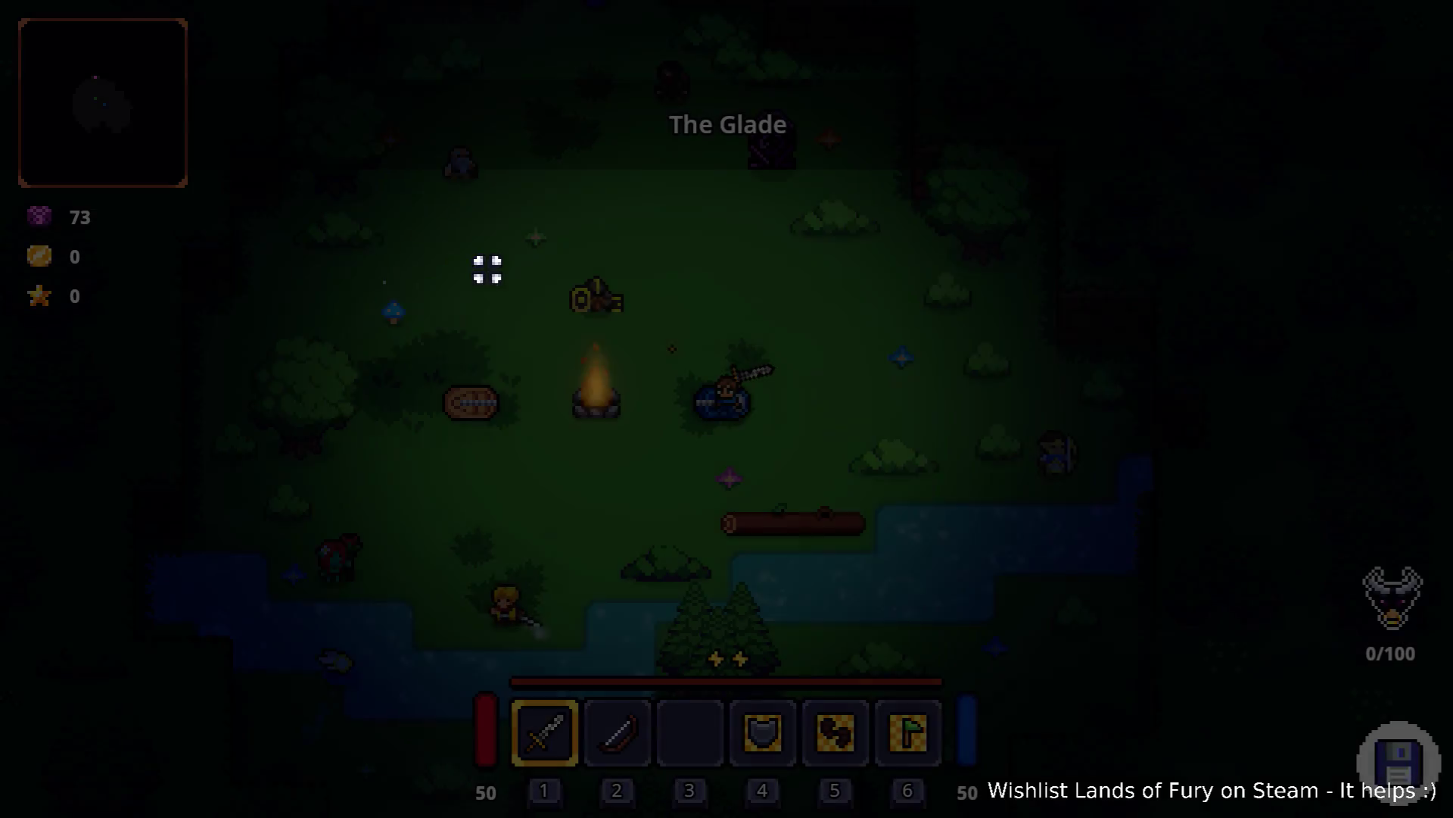
{"action": "key", "text": "w"}
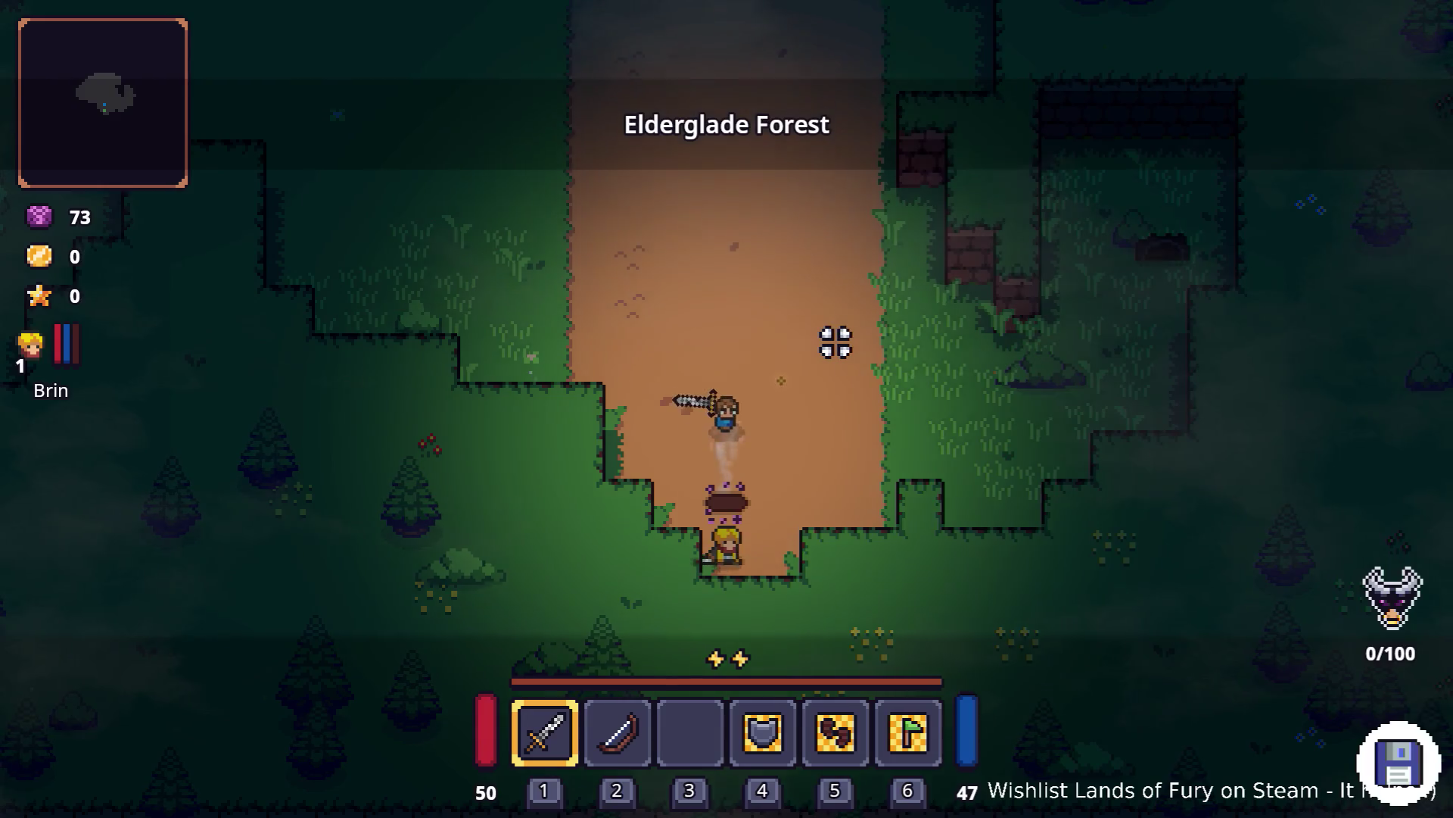
{"action": "key", "text": "grave"}
{"action": "type", "text": "Comp"}
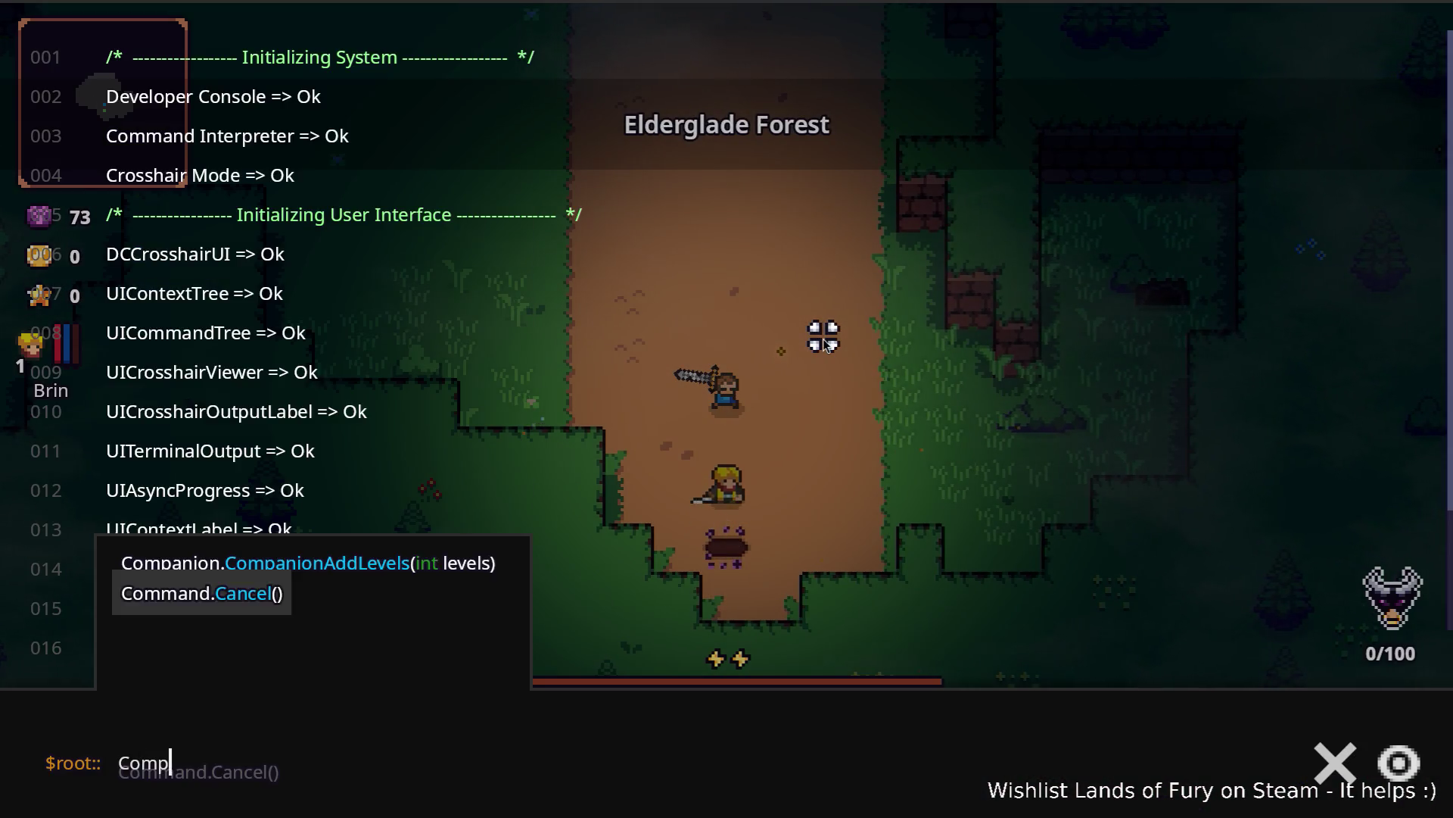
{"action": "key", "text": "Tab"}
{"action": "type", "text": "5)"}
{"action": "key", "text": "Return"}
{"action": "key", "text": "grave"}
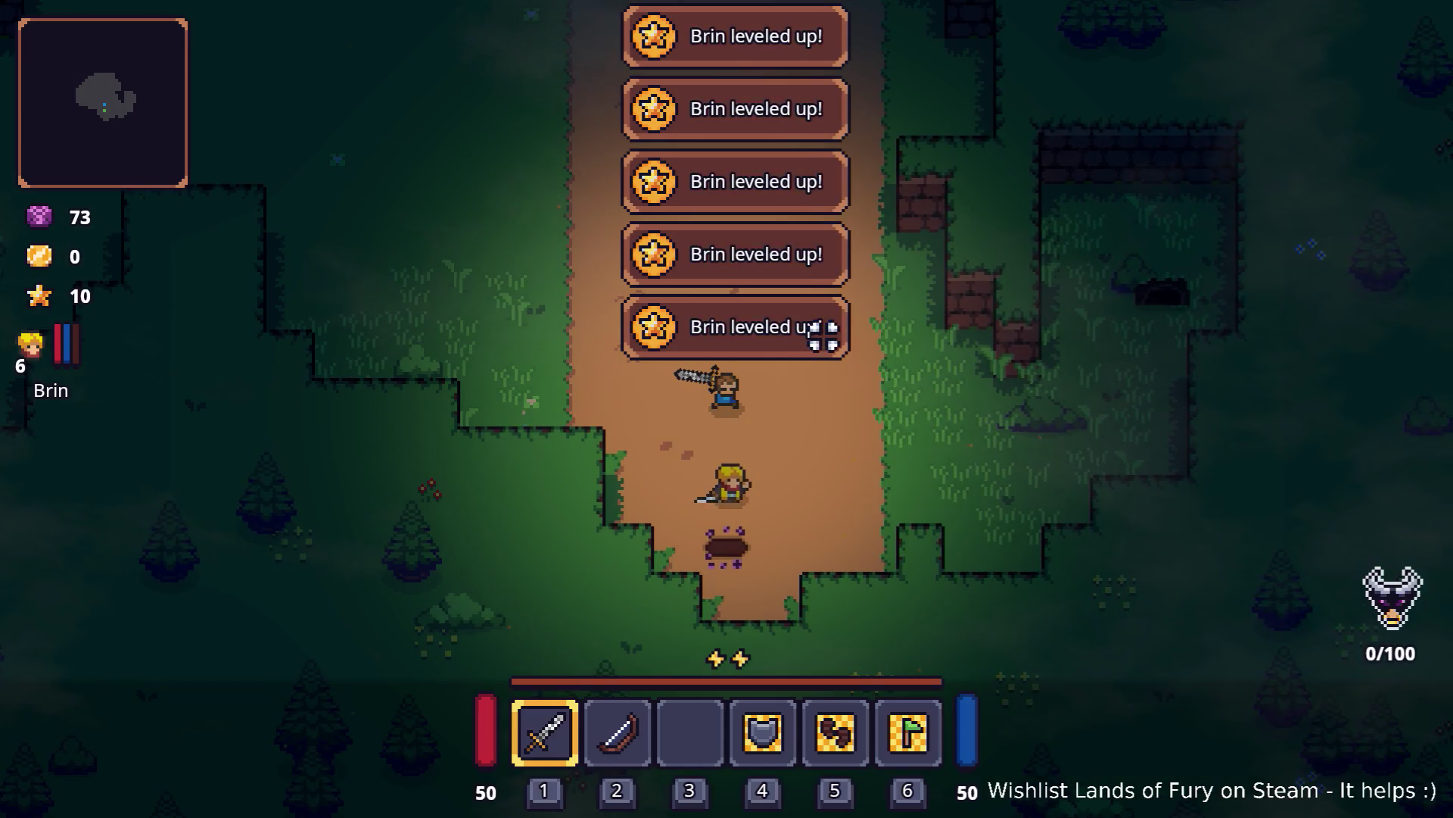
Step: In the inventory, put Brin's skill point into Zeph and confirm it
{"action": "key", "text": "i"}
{"action": "left_click", "coordinate": [396, 552]}
{"action": "left_click", "coordinate": [698, 580]}
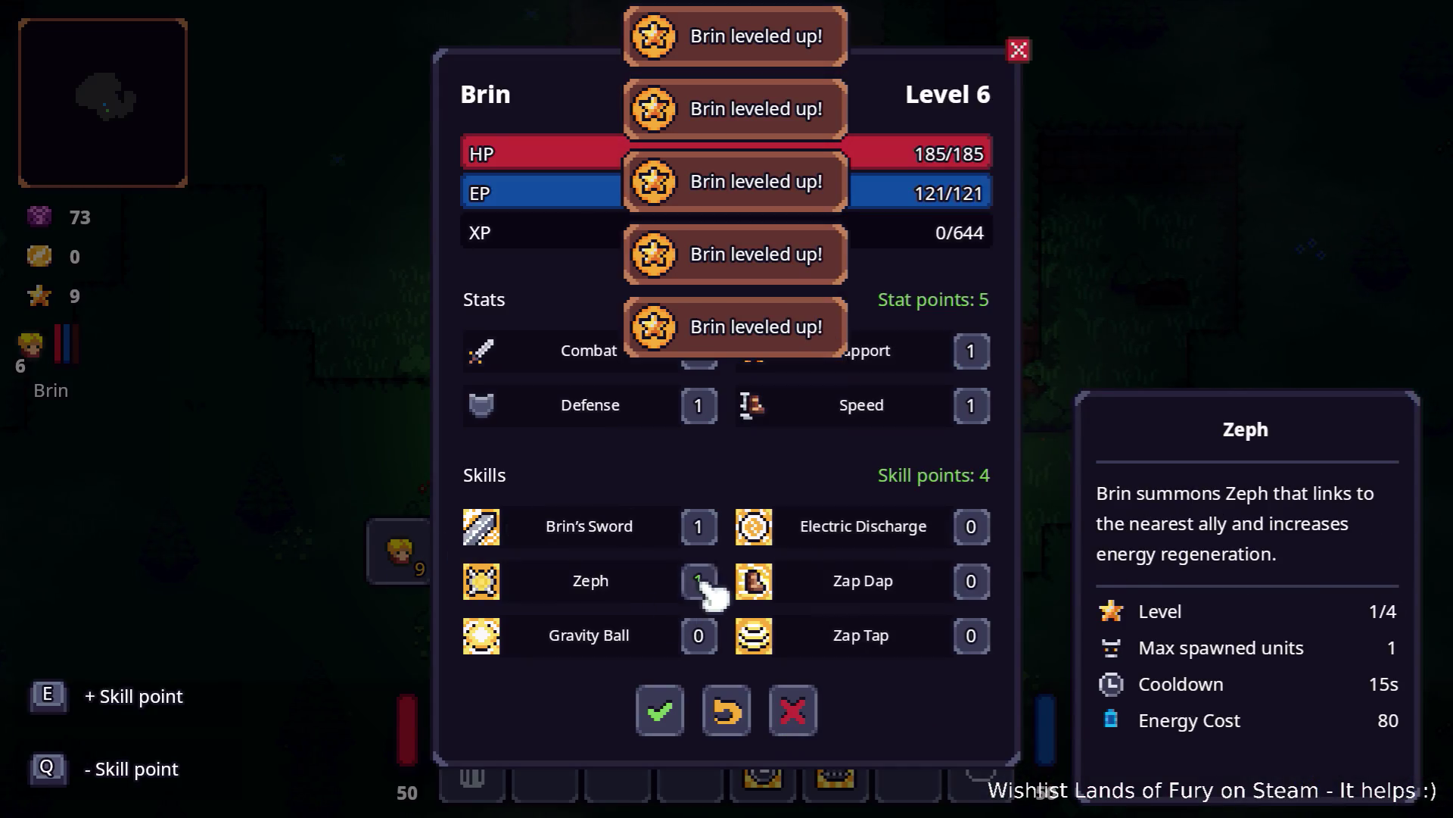
{"action": "left_click", "coordinate": [662, 709]}
Step: Return to the forest map, walk east off the path, and attack the nearby enemy
{"action": "key", "text": "i"}
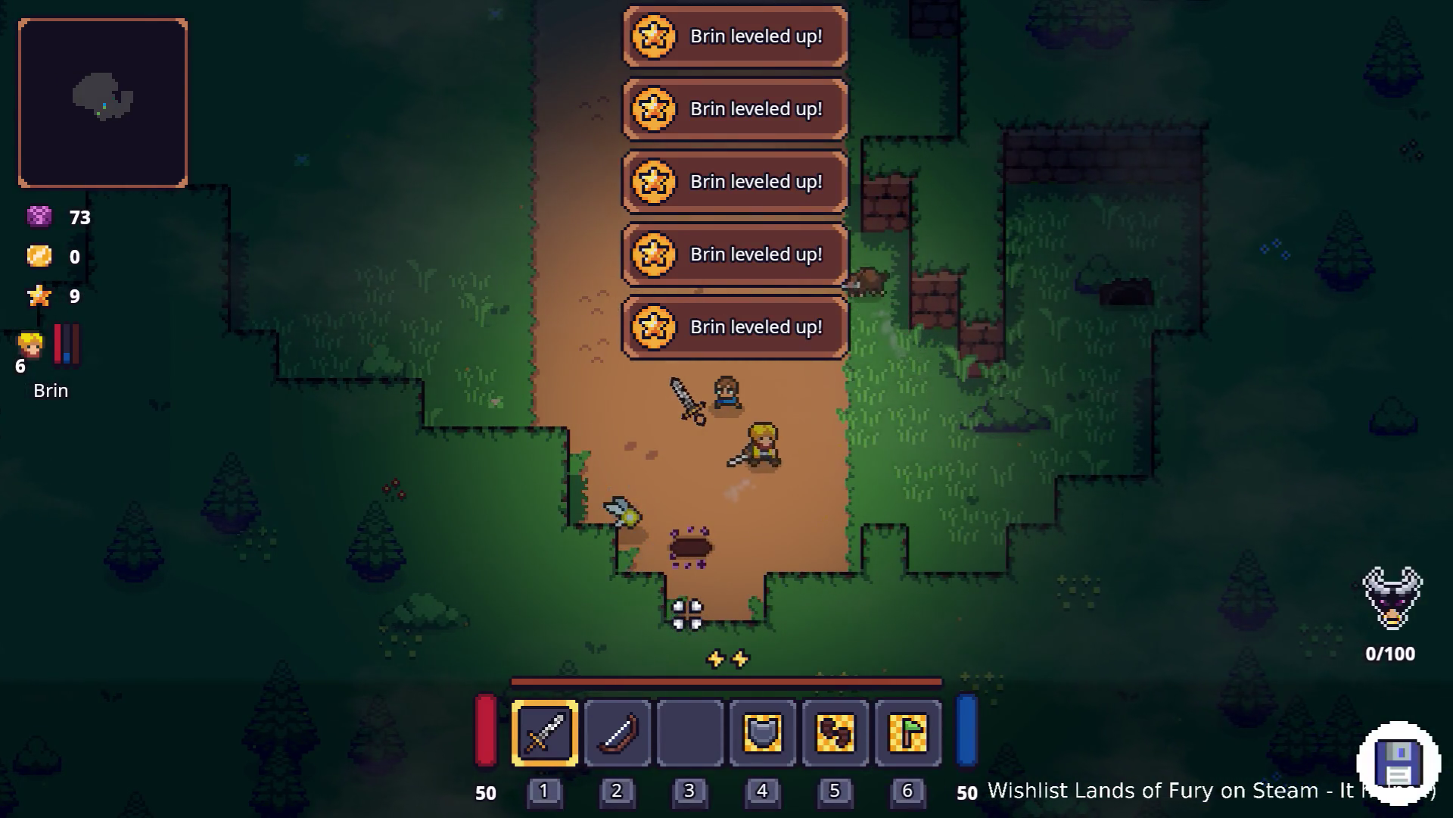
{"action": "key", "text": "w"}
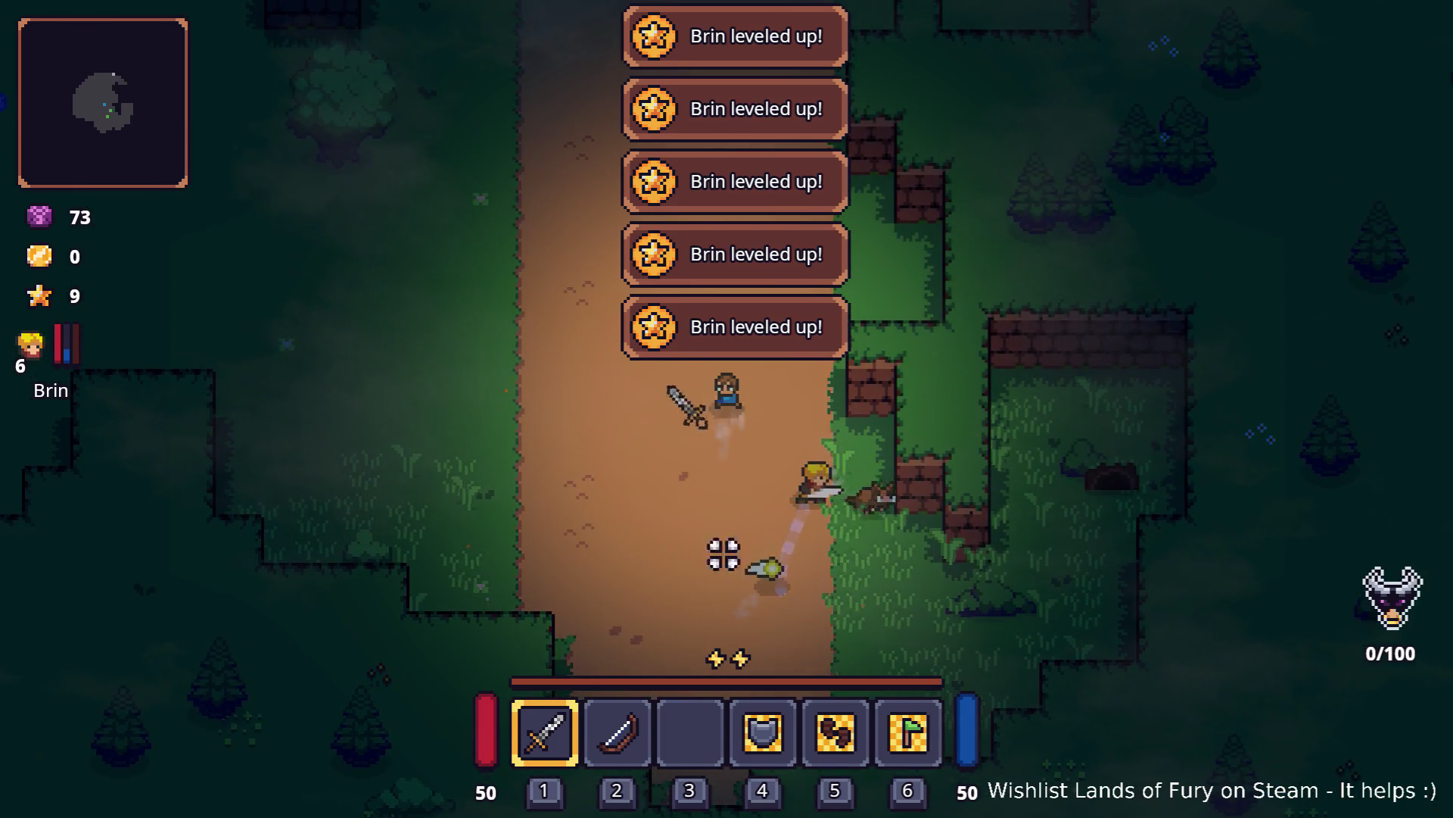
{"action": "key", "text": "s"}
{"action": "key", "text": "s"}
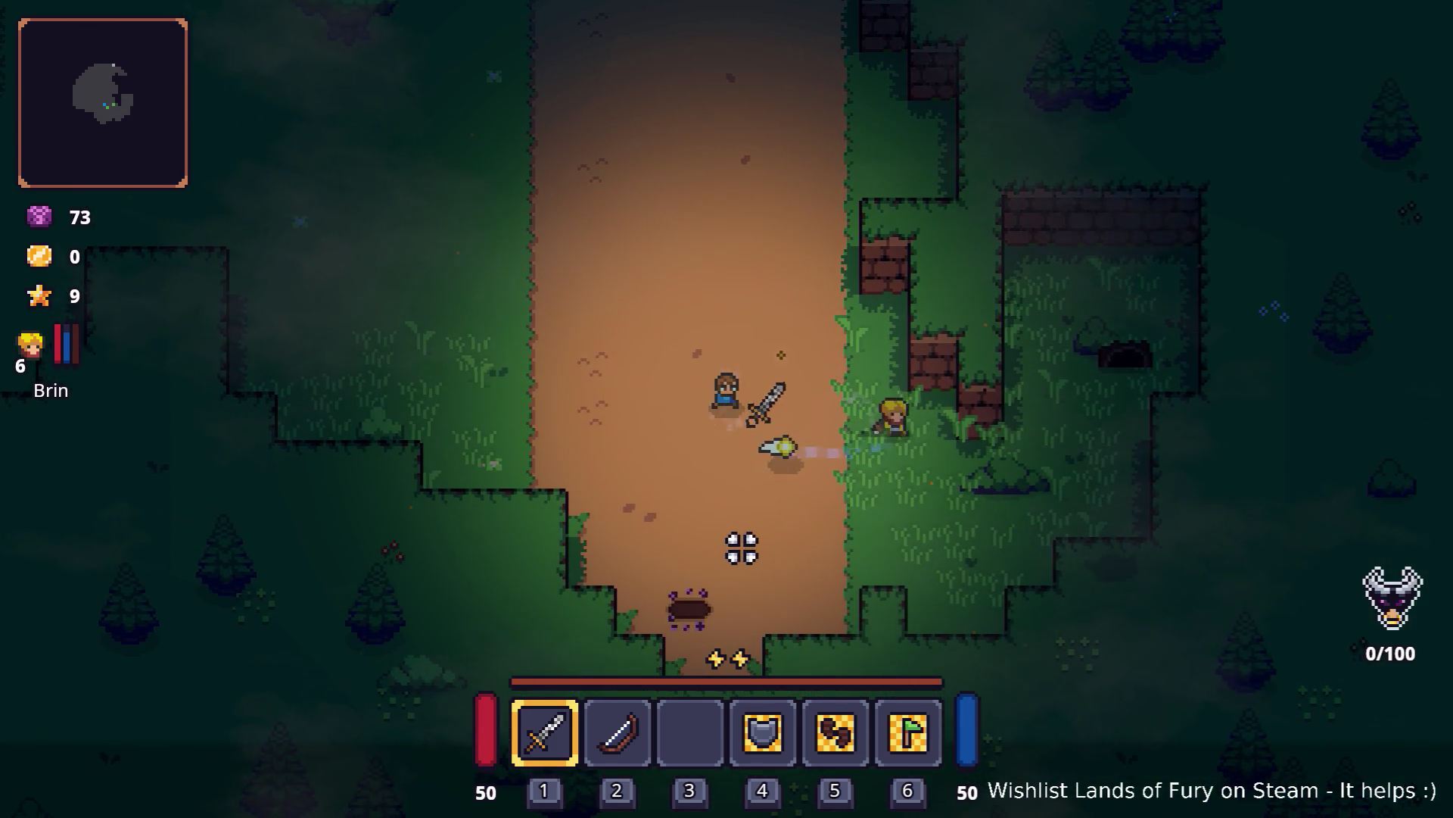
{"action": "key", "text": "d"}
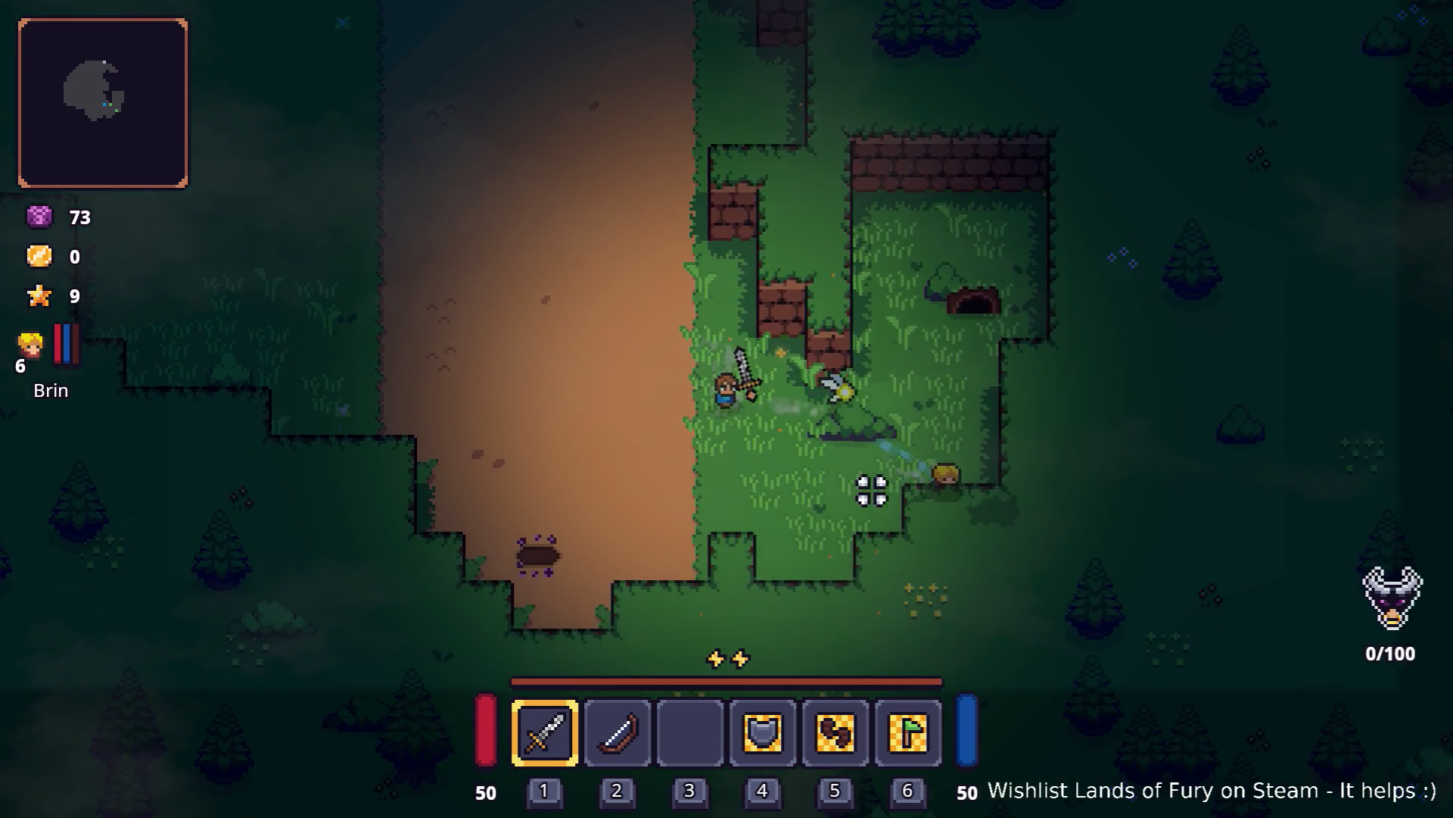
{"action": "key", "text": "d"}
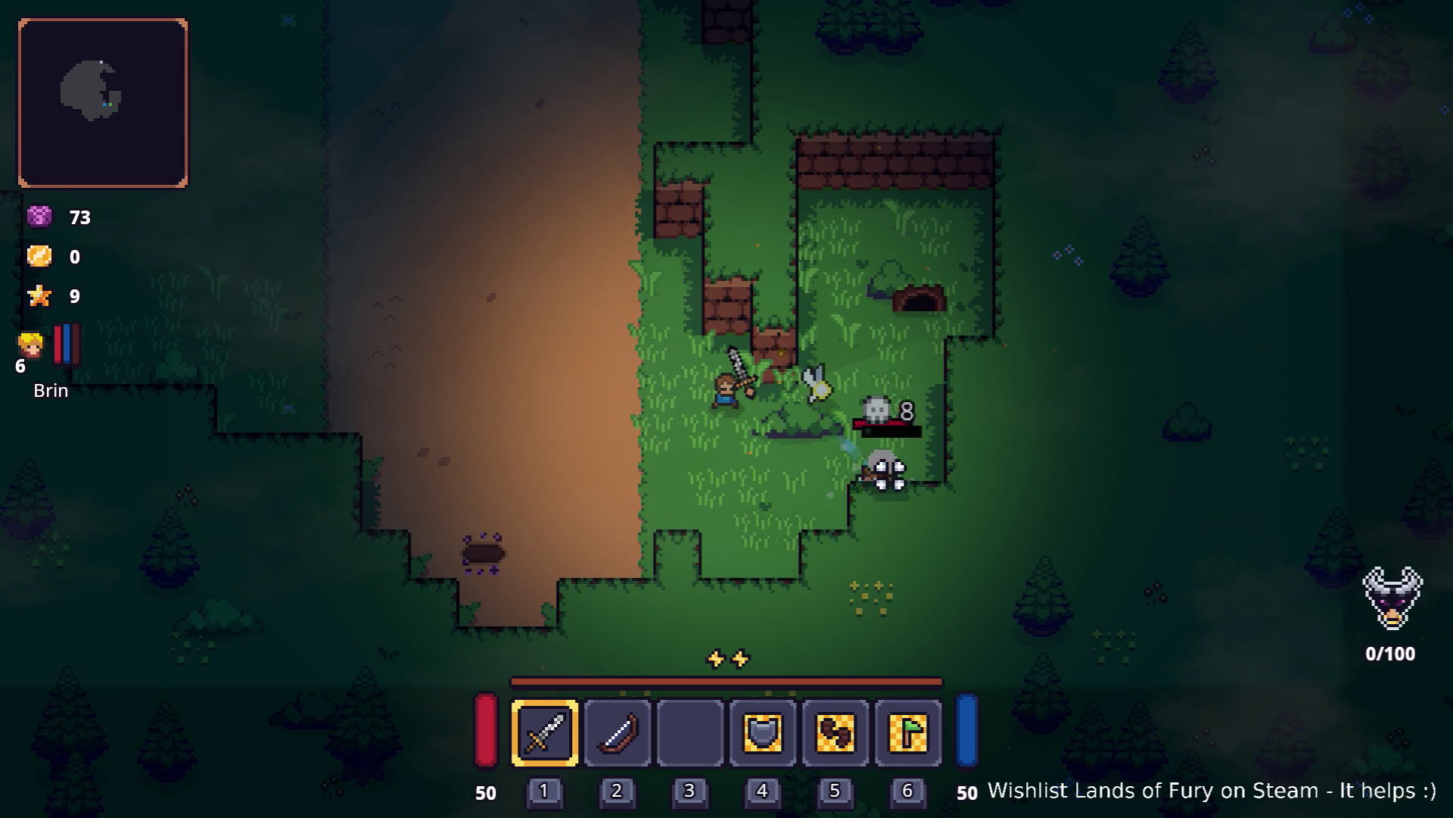
{"action": "key", "text": "d"}
{"action": "left_click", "coordinate": [838, 461]}
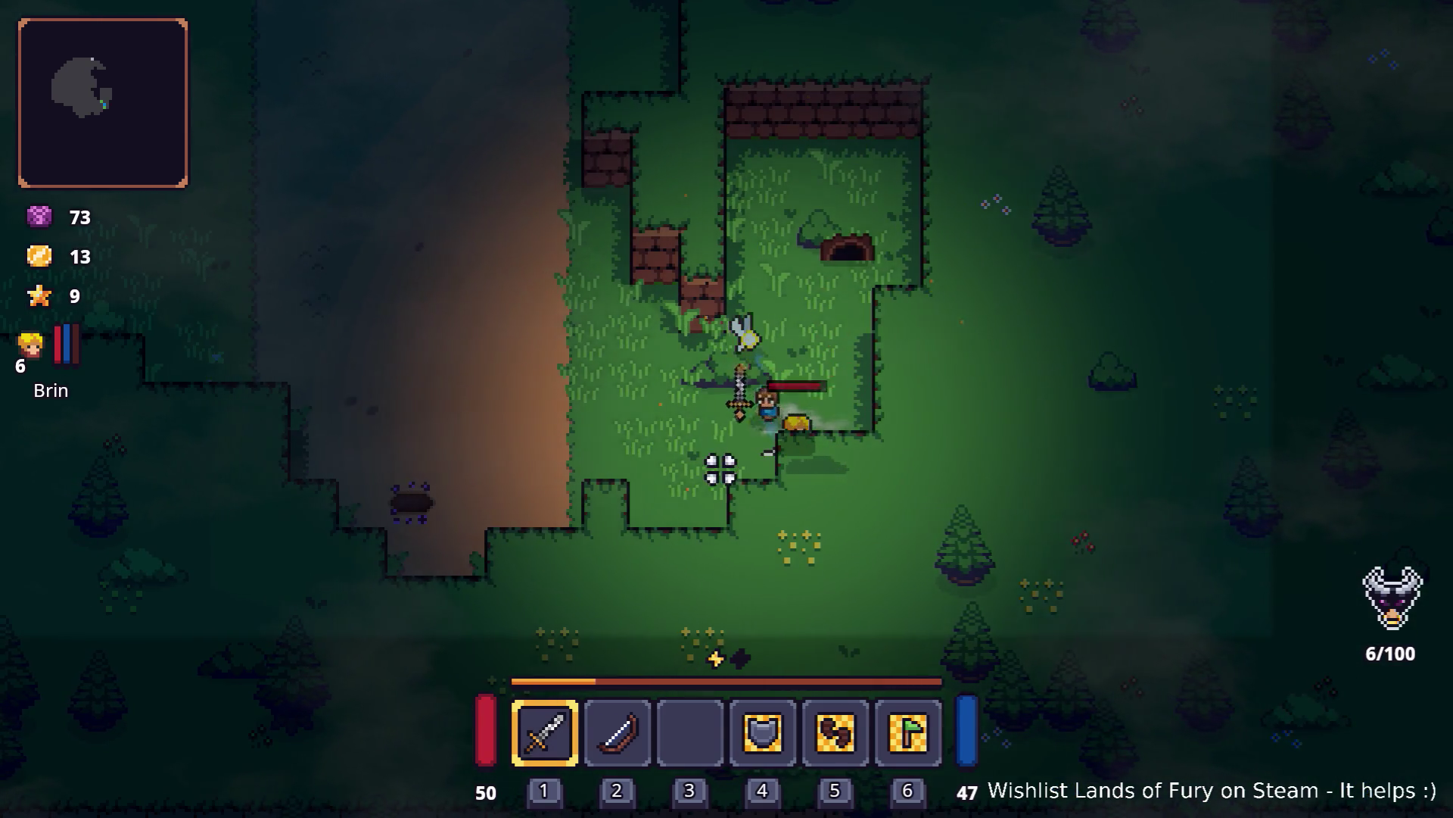
Step: Cross the clearing, switch to the bow, and shoot two arrows at the enemies
{"action": "key", "text": "a"}
{"action": "key", "text": "w"}
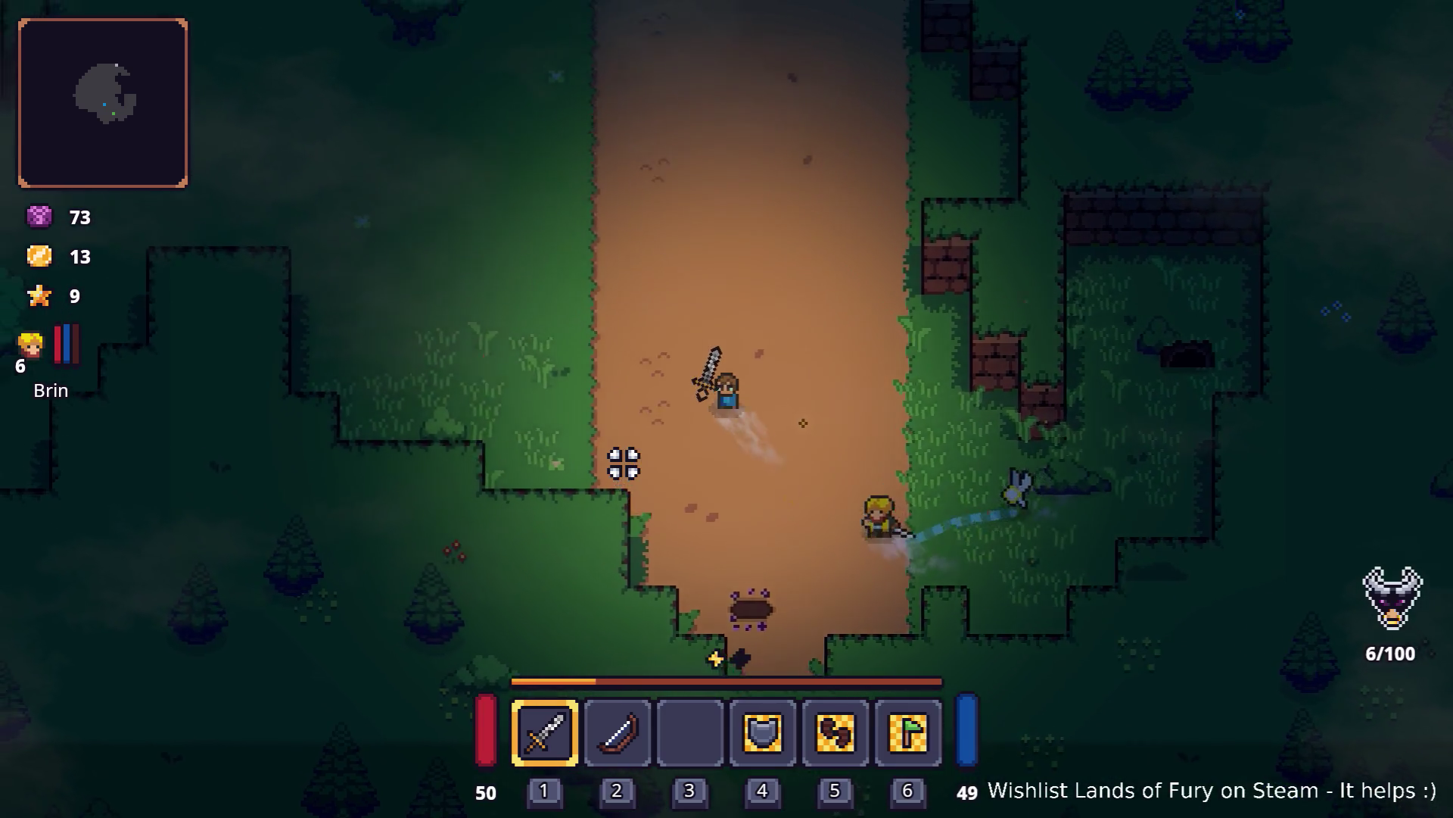
{"action": "key", "text": "a"}
{"action": "key", "text": "w"}
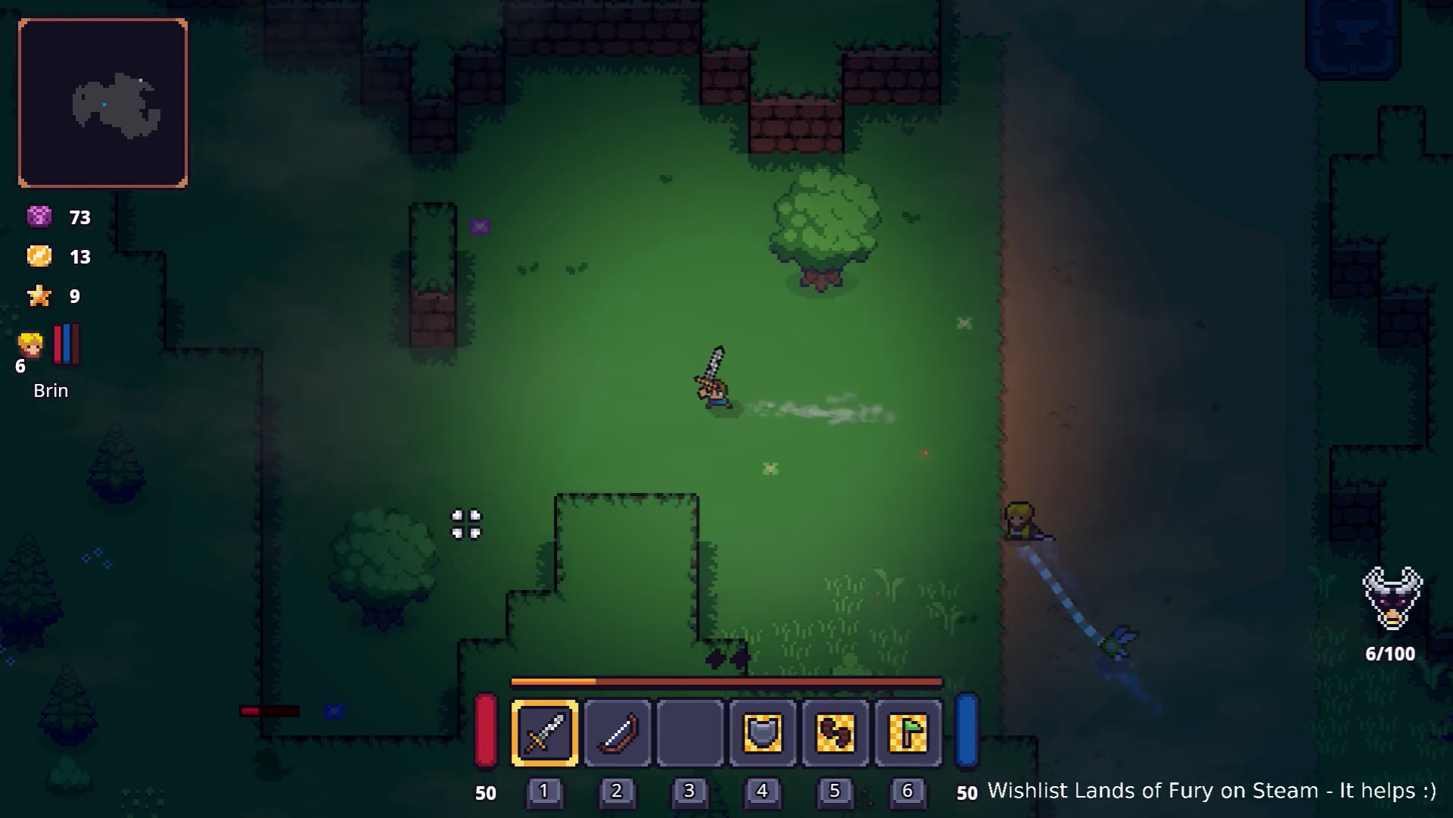
{"action": "key", "text": "a"}
{"action": "key", "text": "s"}
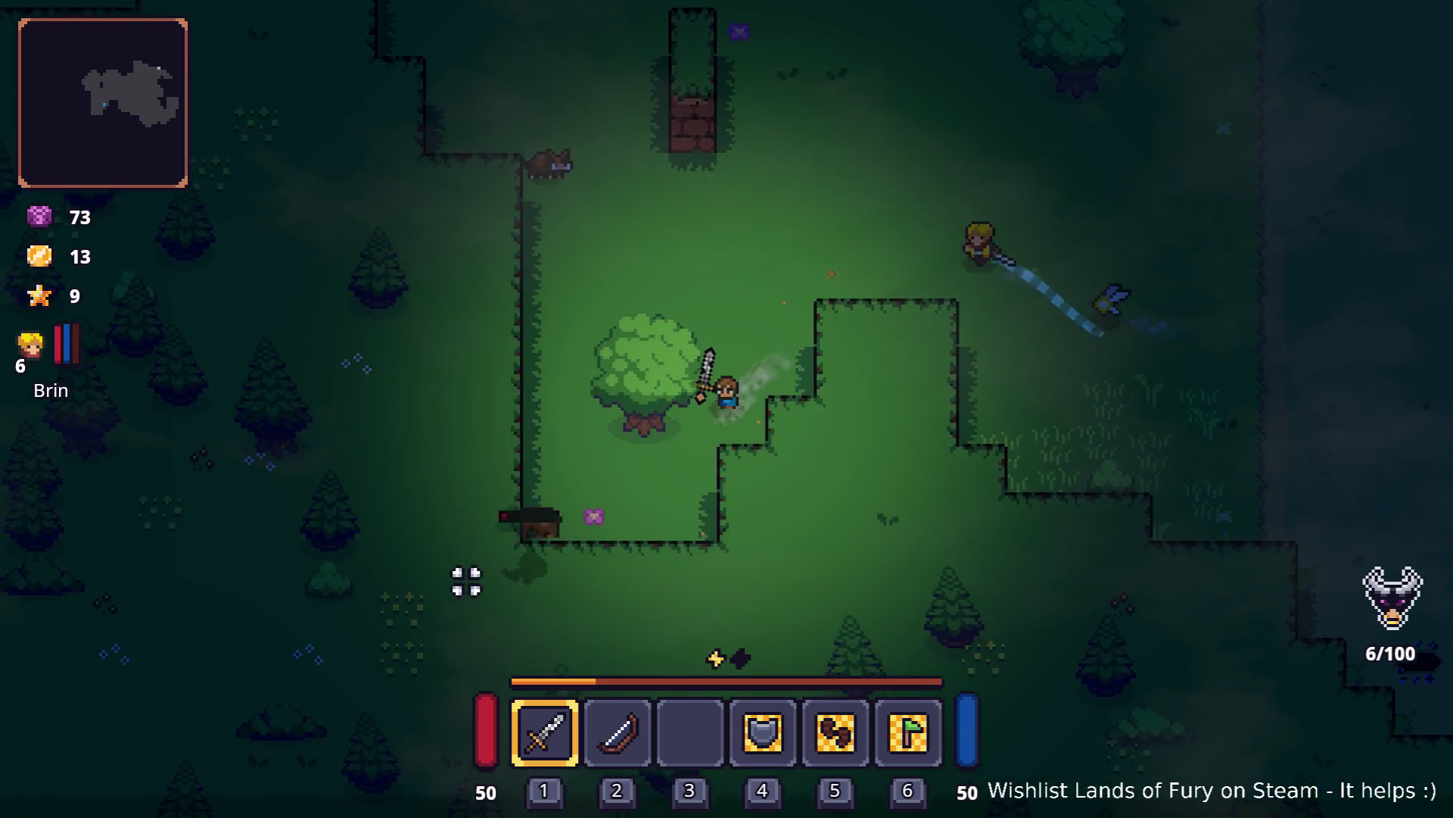
{"action": "key", "text": "a"}
{"action": "key", "text": "2"}
{"action": "left_click", "coordinate": [497, 464]}
{"action": "left_click", "coordinate": [506, 463]}
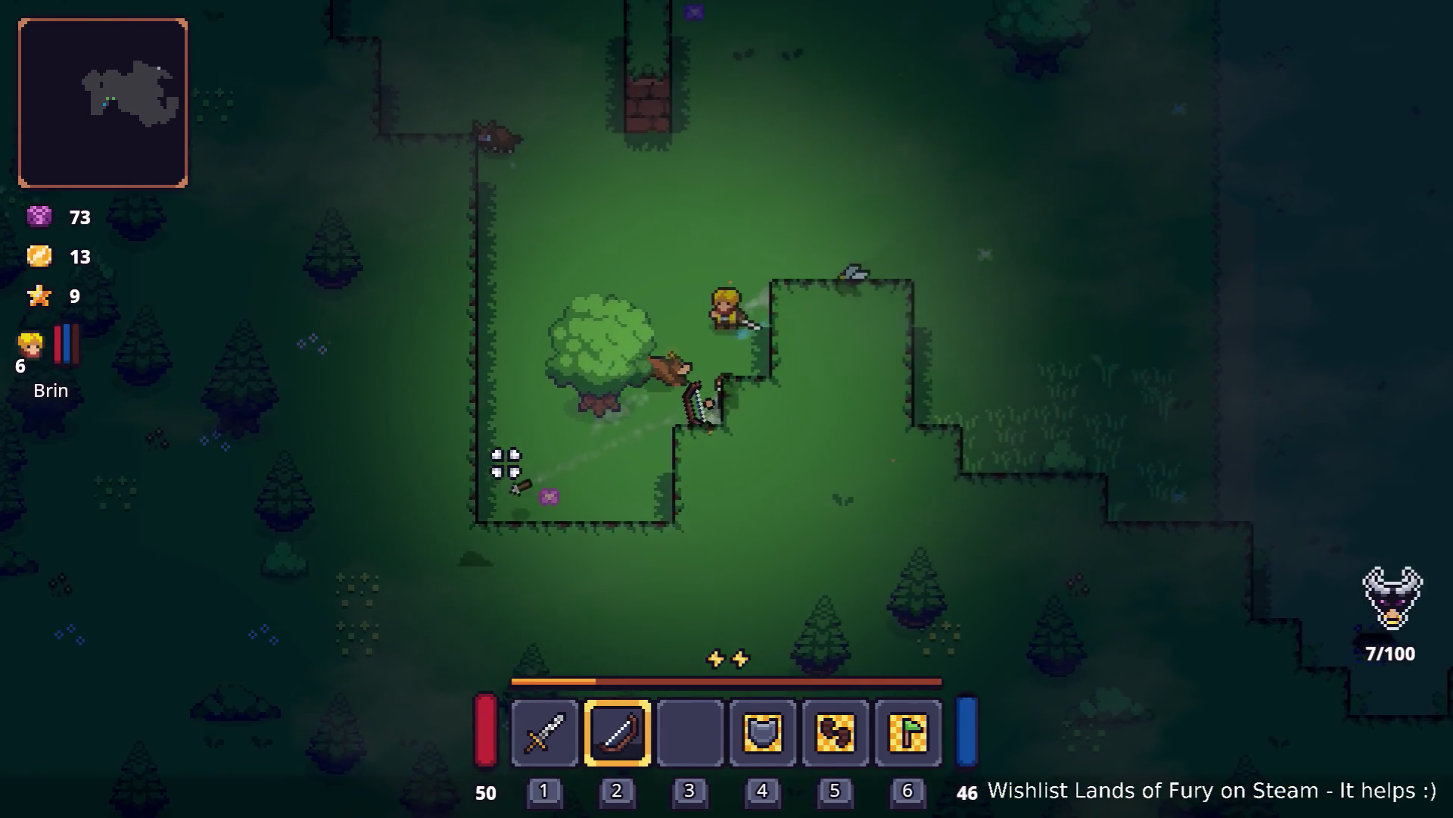
Step: Switch back to the sword, fight the enemies by the tree, and pick up the honey
{"action": "key", "text": "1"}
{"action": "key", "text": "w"}
{"action": "key", "text": "a"}
{"action": "left_click", "coordinate": [487, 506]}
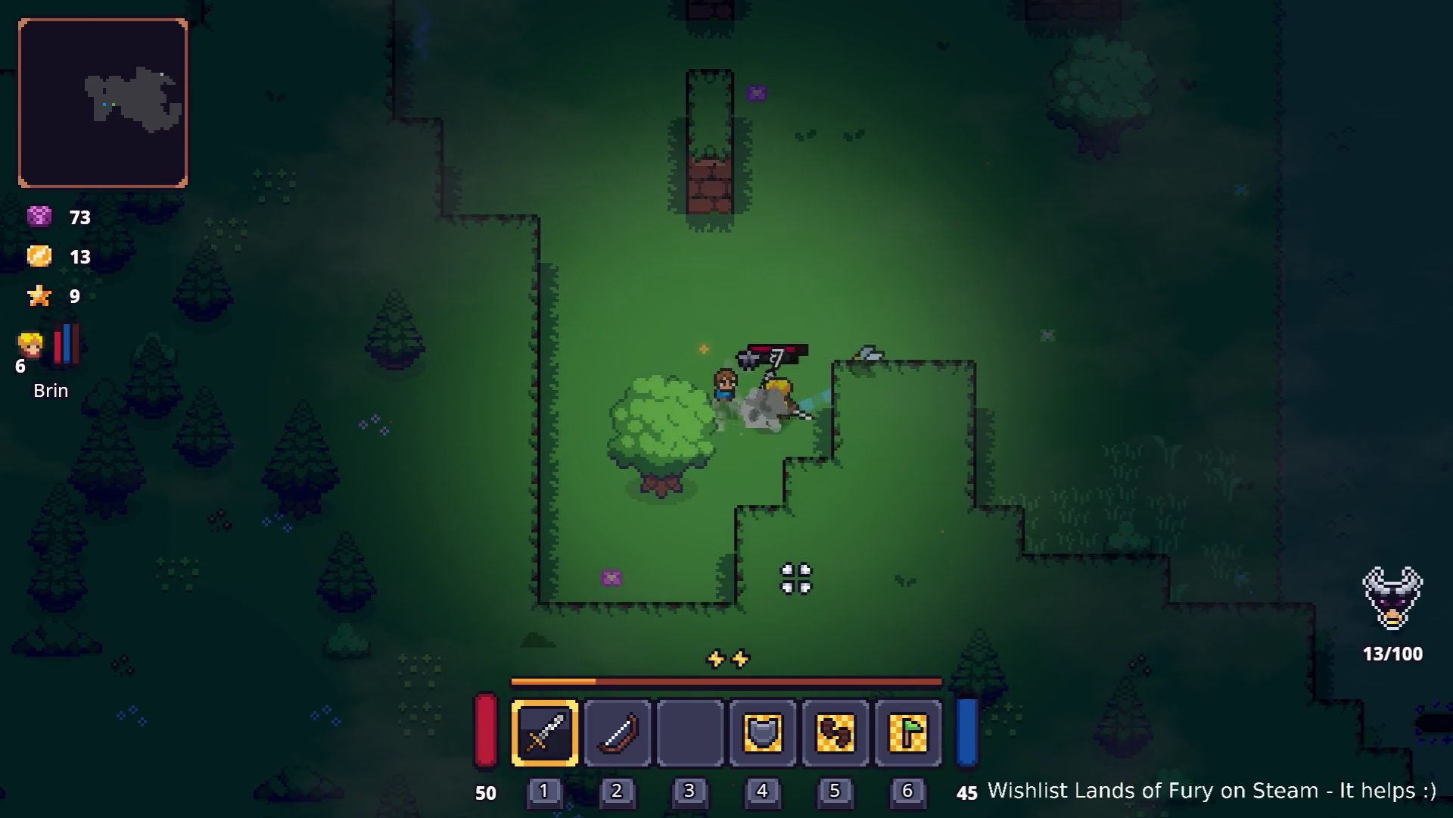
{"action": "left_click", "coordinate": [1006, 418]}
{"action": "left_click", "coordinate": [885, 402]}
{"action": "left_click", "coordinate": [866, 376]}
{"action": "left_click", "coordinate": [866, 374]}
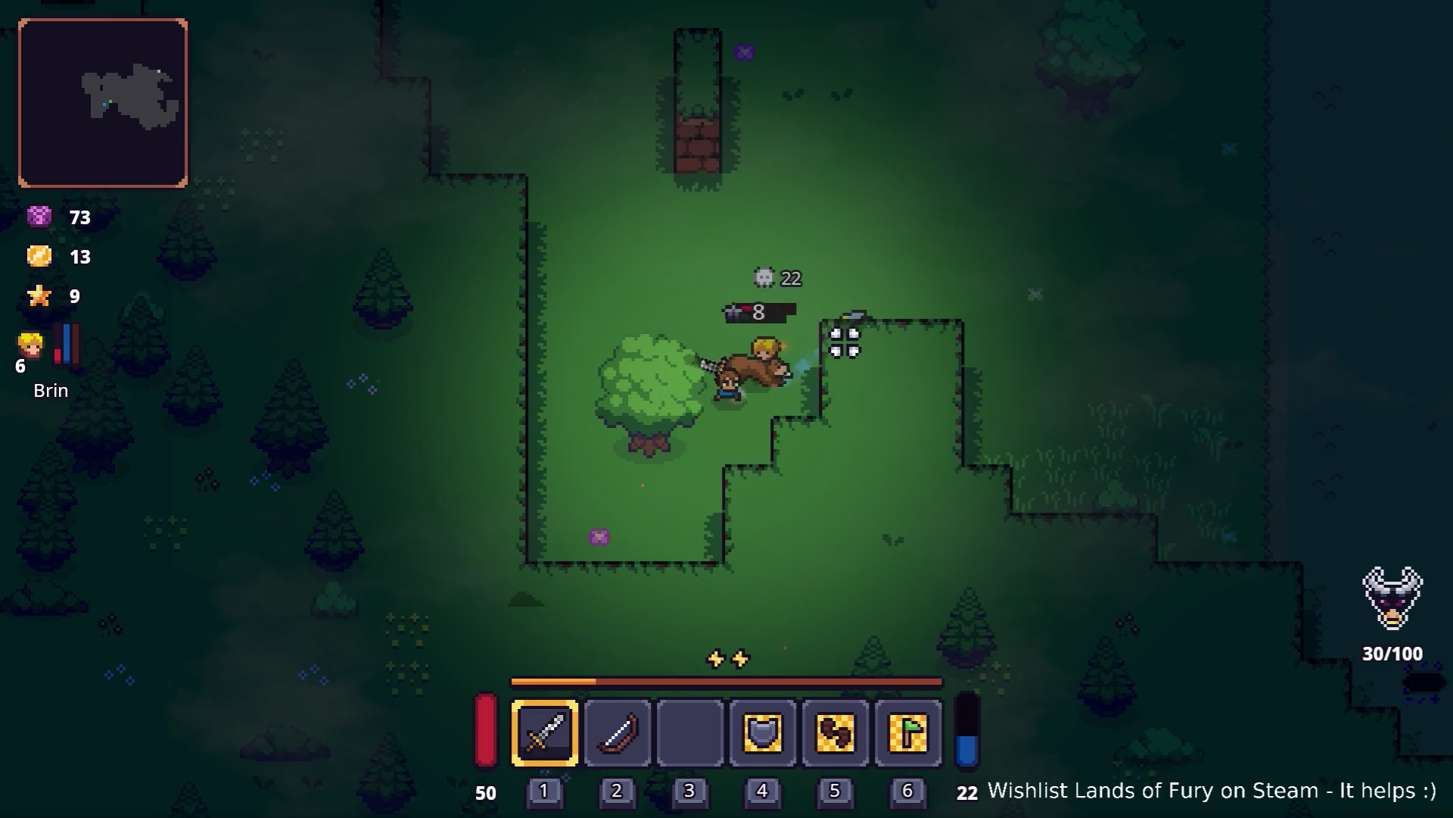
{"action": "left_click", "coordinate": [845, 342]}
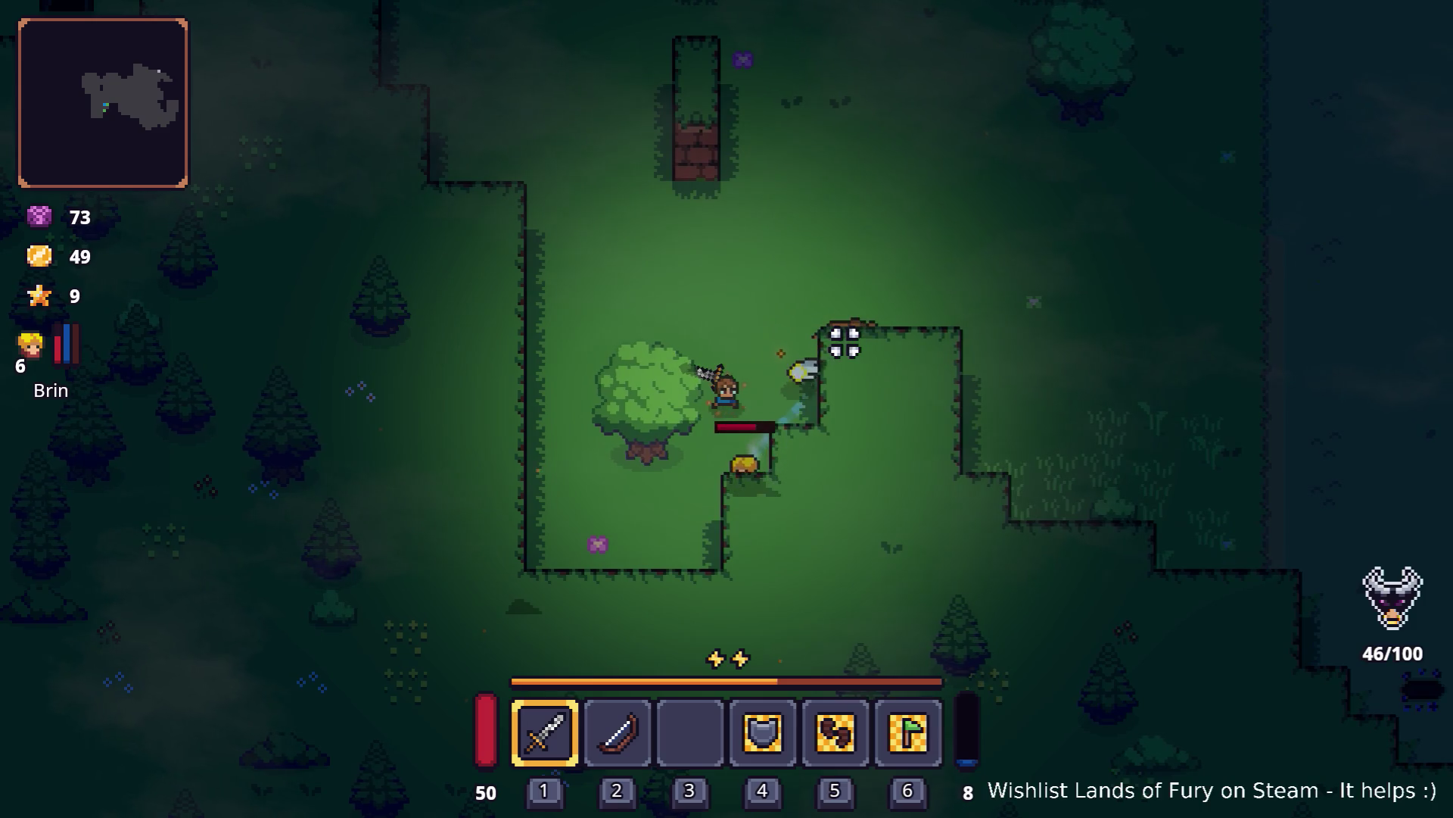
{"action": "left_click", "coordinate": [841, 469]}
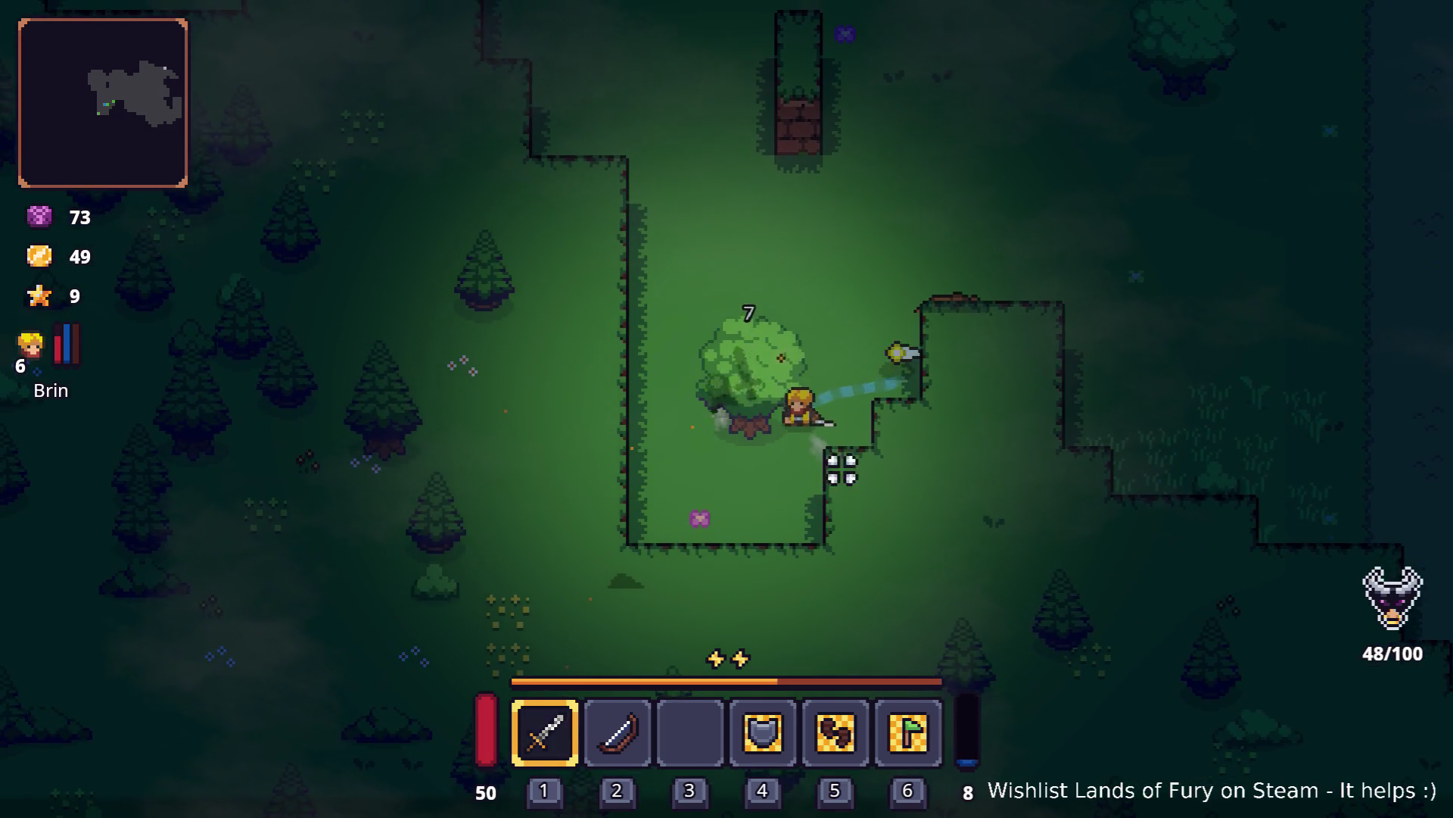
{"action": "left_click", "coordinate": [841, 469]}
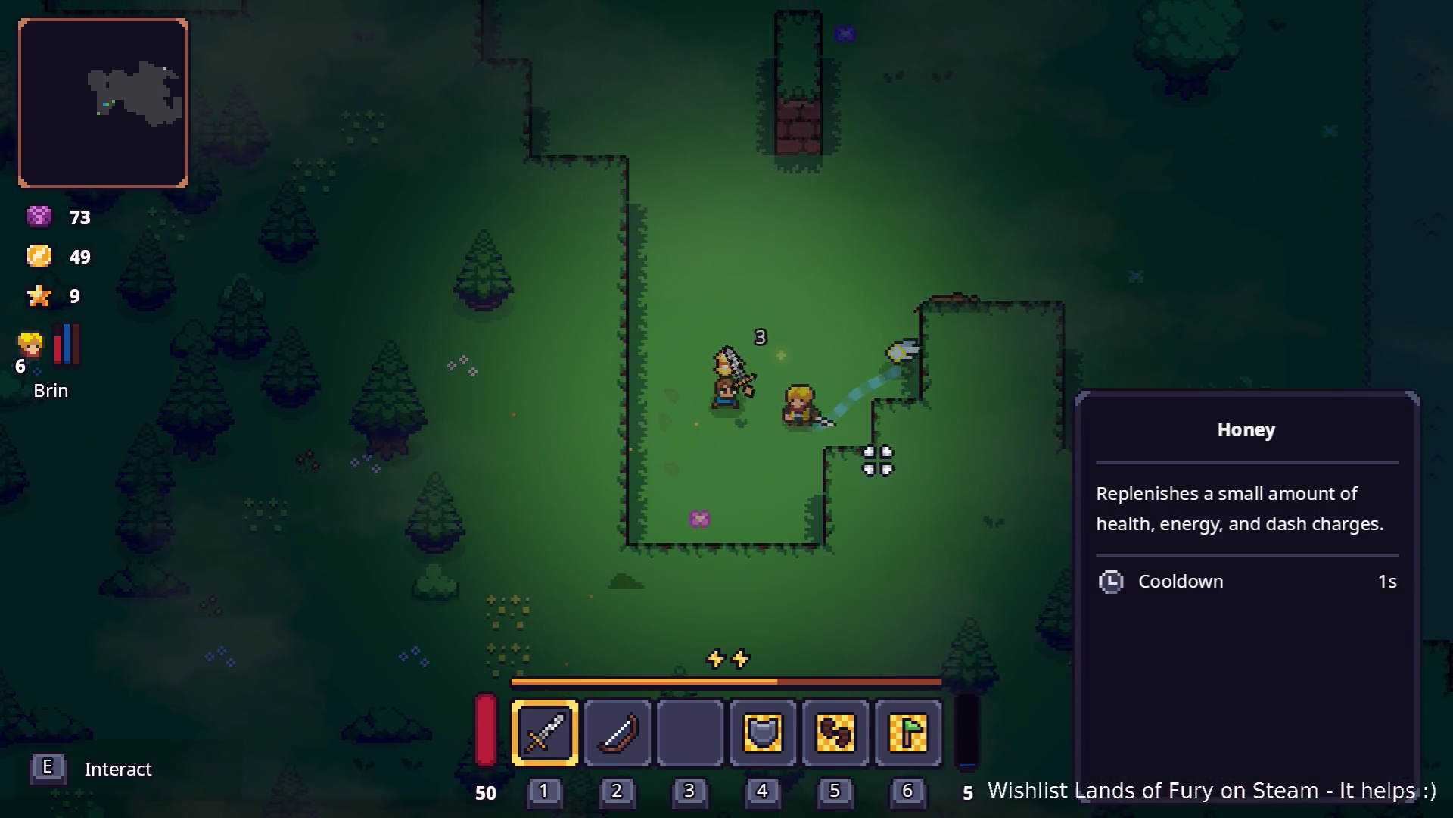
{"action": "key", "text": "e"}
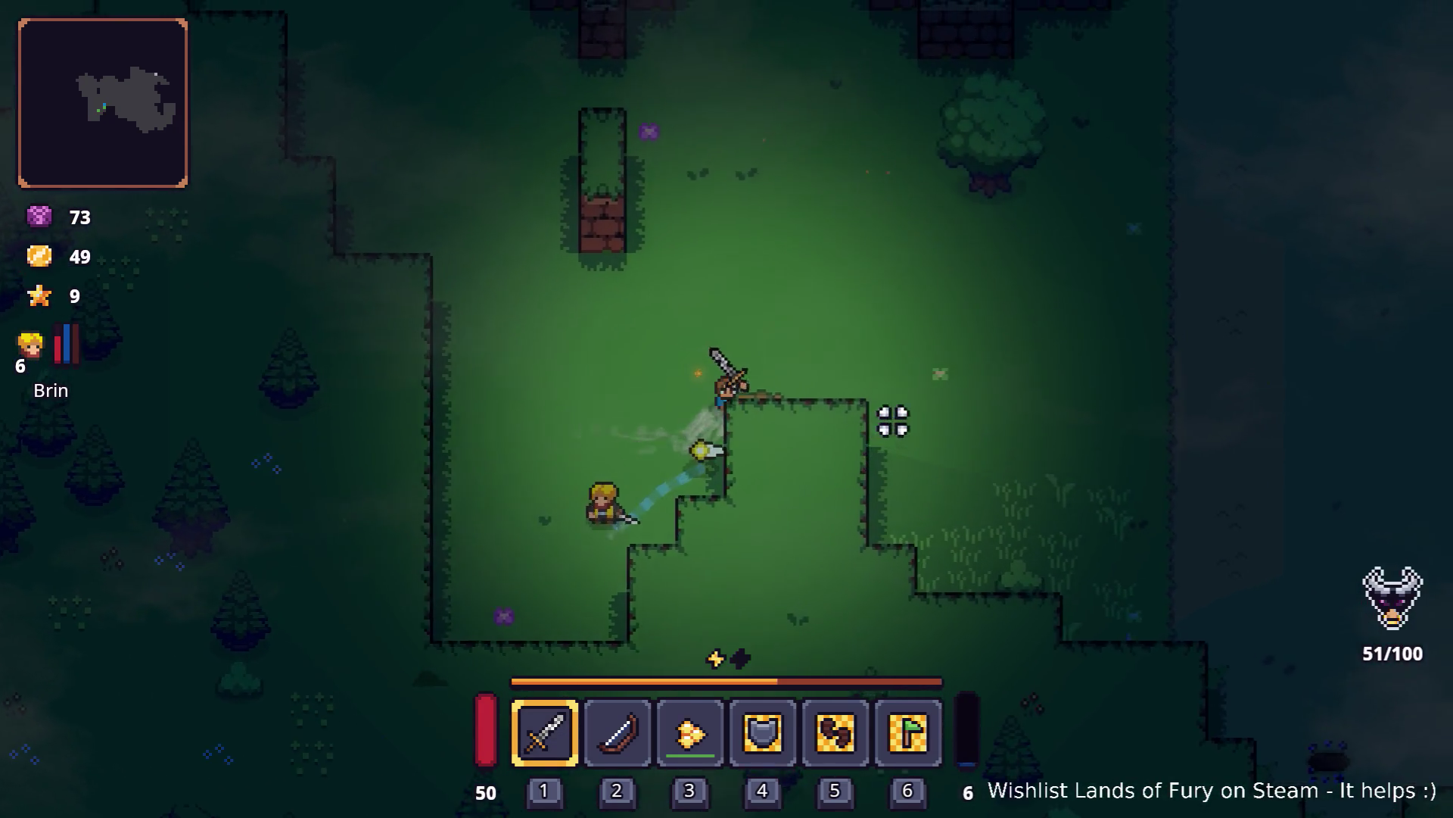
Step: Keep fighting with sword swings and a dash left, then briefly check the inventory
{"action": "key", "text": "w"}
{"action": "key", "text": "d"}
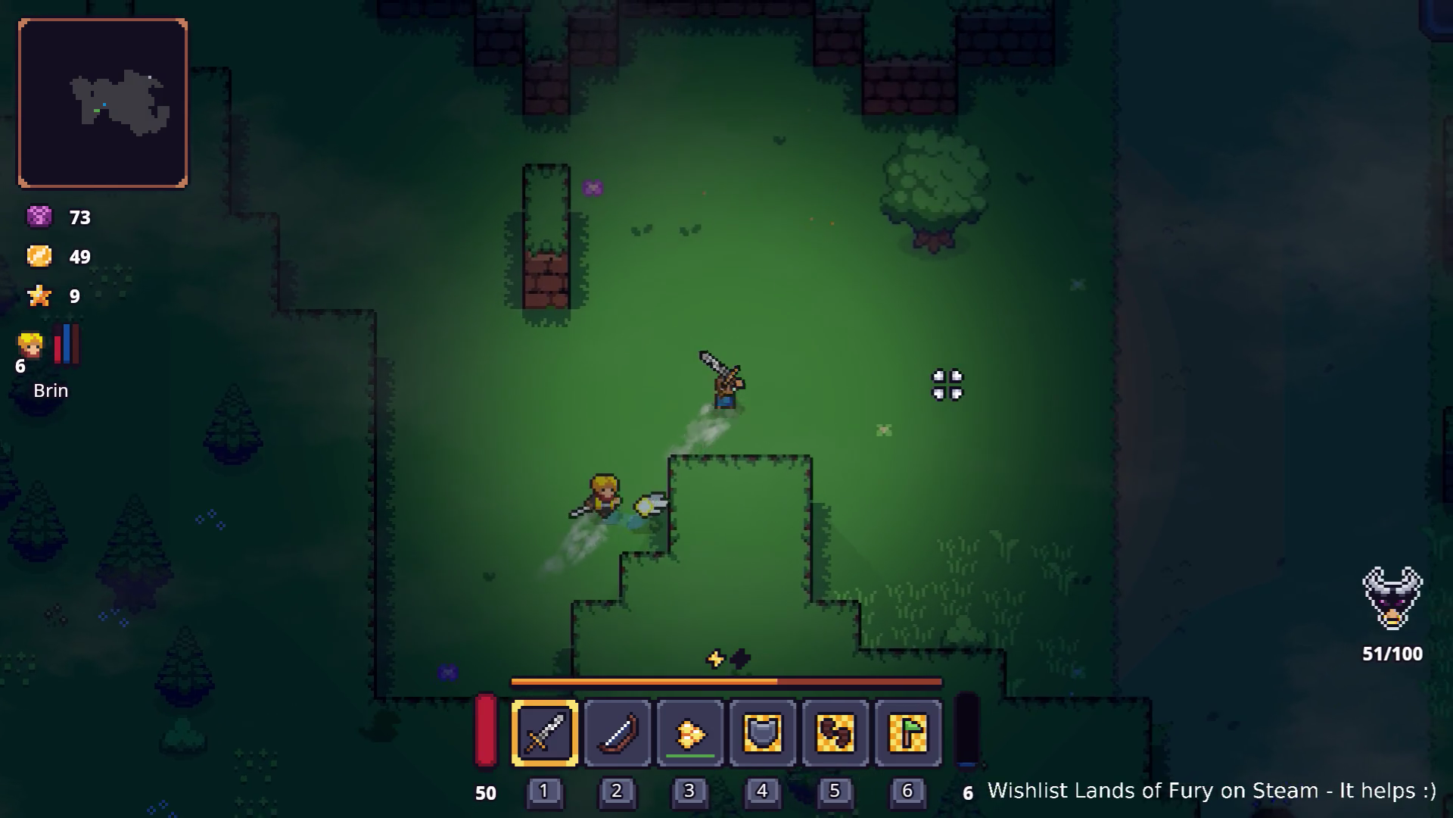
{"action": "left_click", "coordinate": [975, 327]}
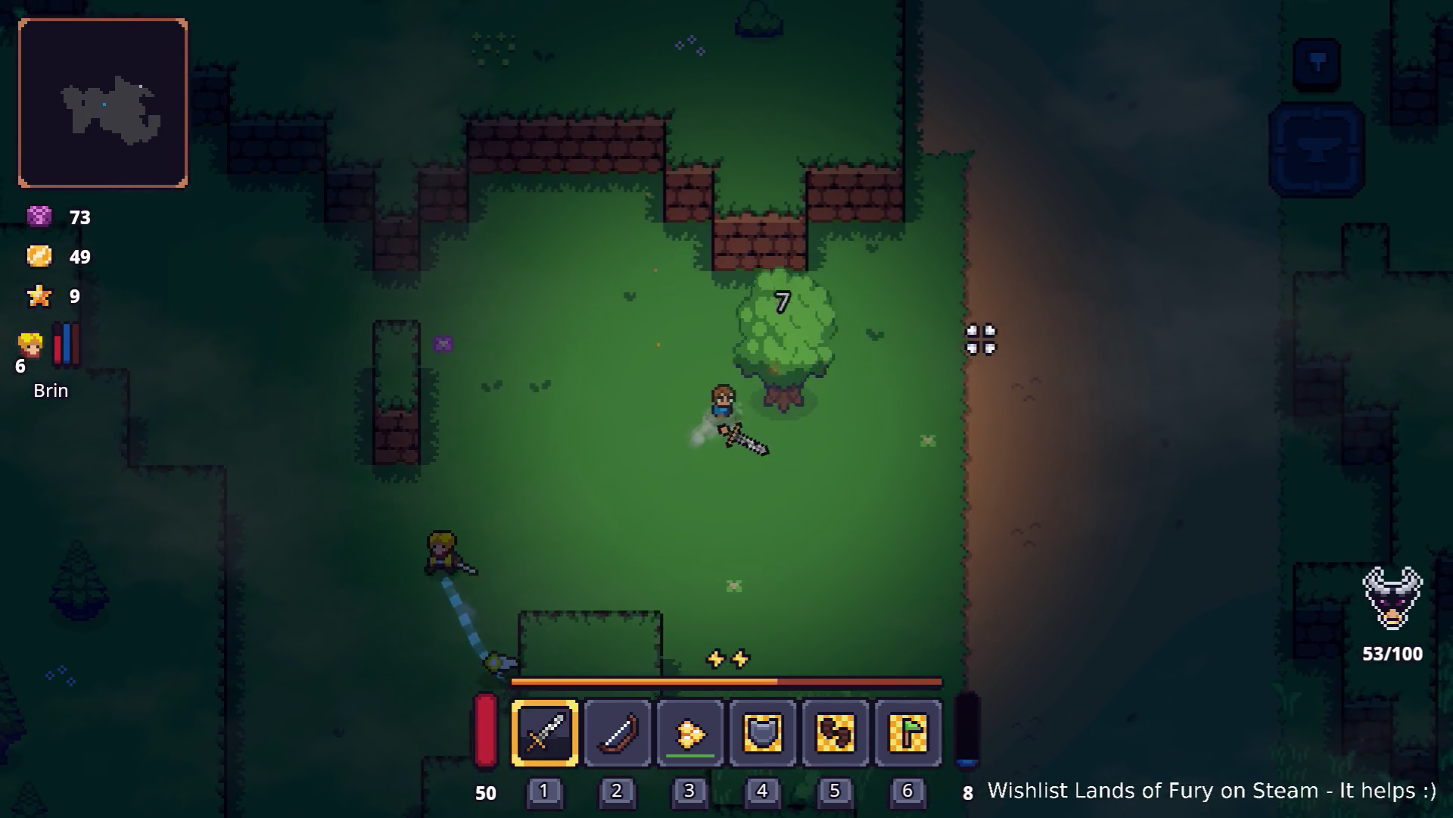
{"action": "key", "text": "w"}
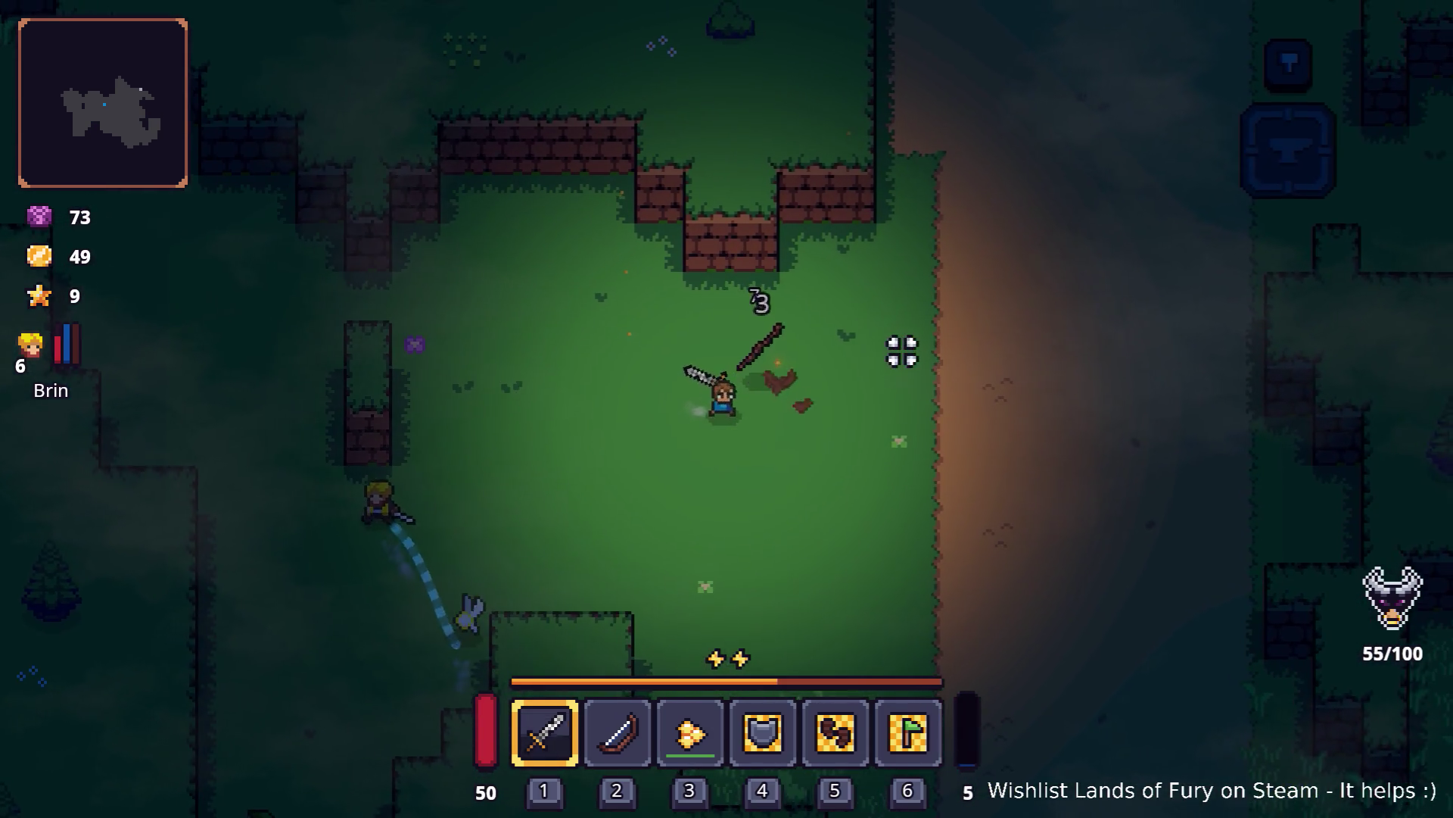
{"action": "left_click", "coordinate": [902, 348]}
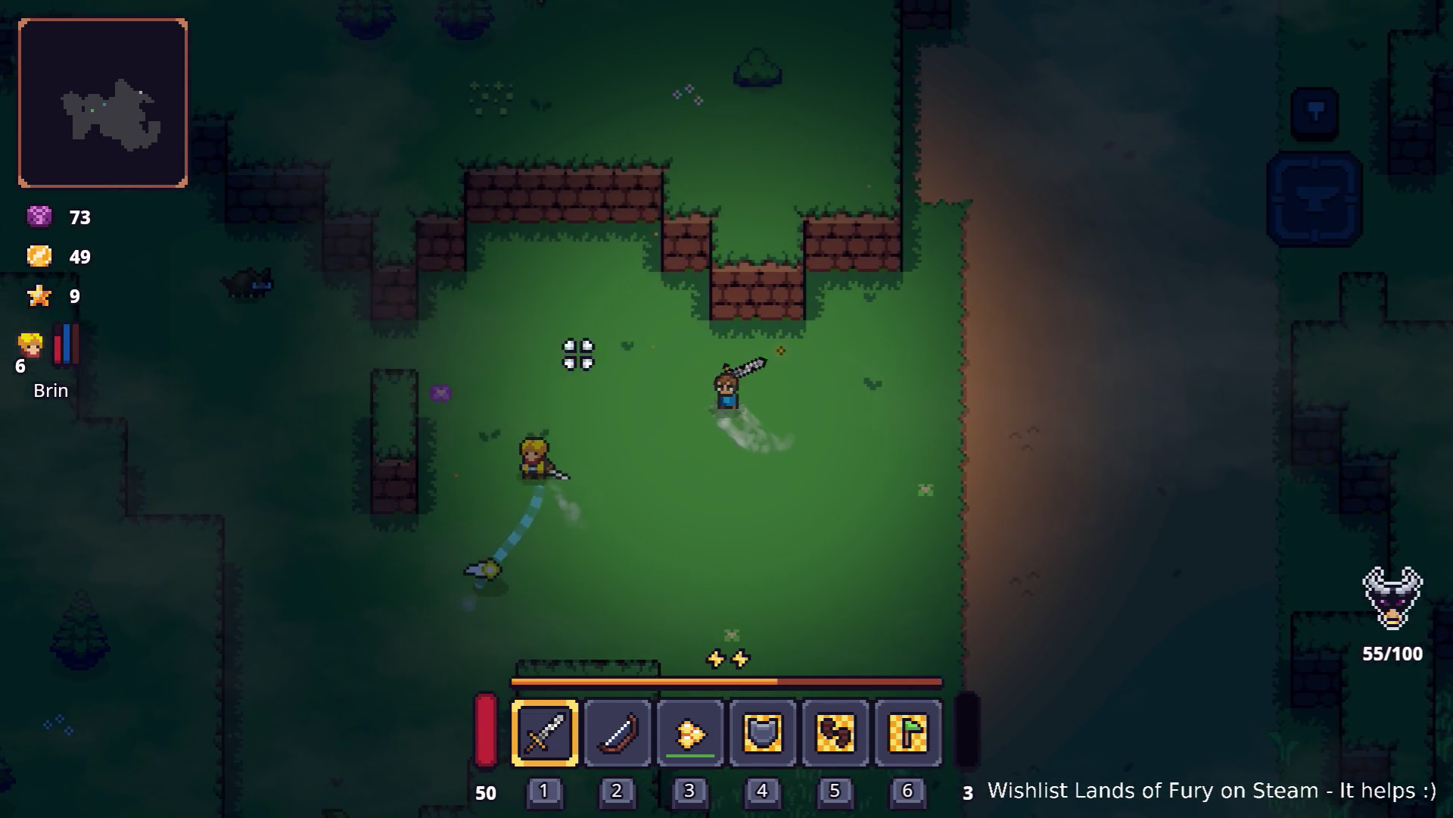
{"action": "key", "text": "a"}
{"action": "key", "text": "e"}
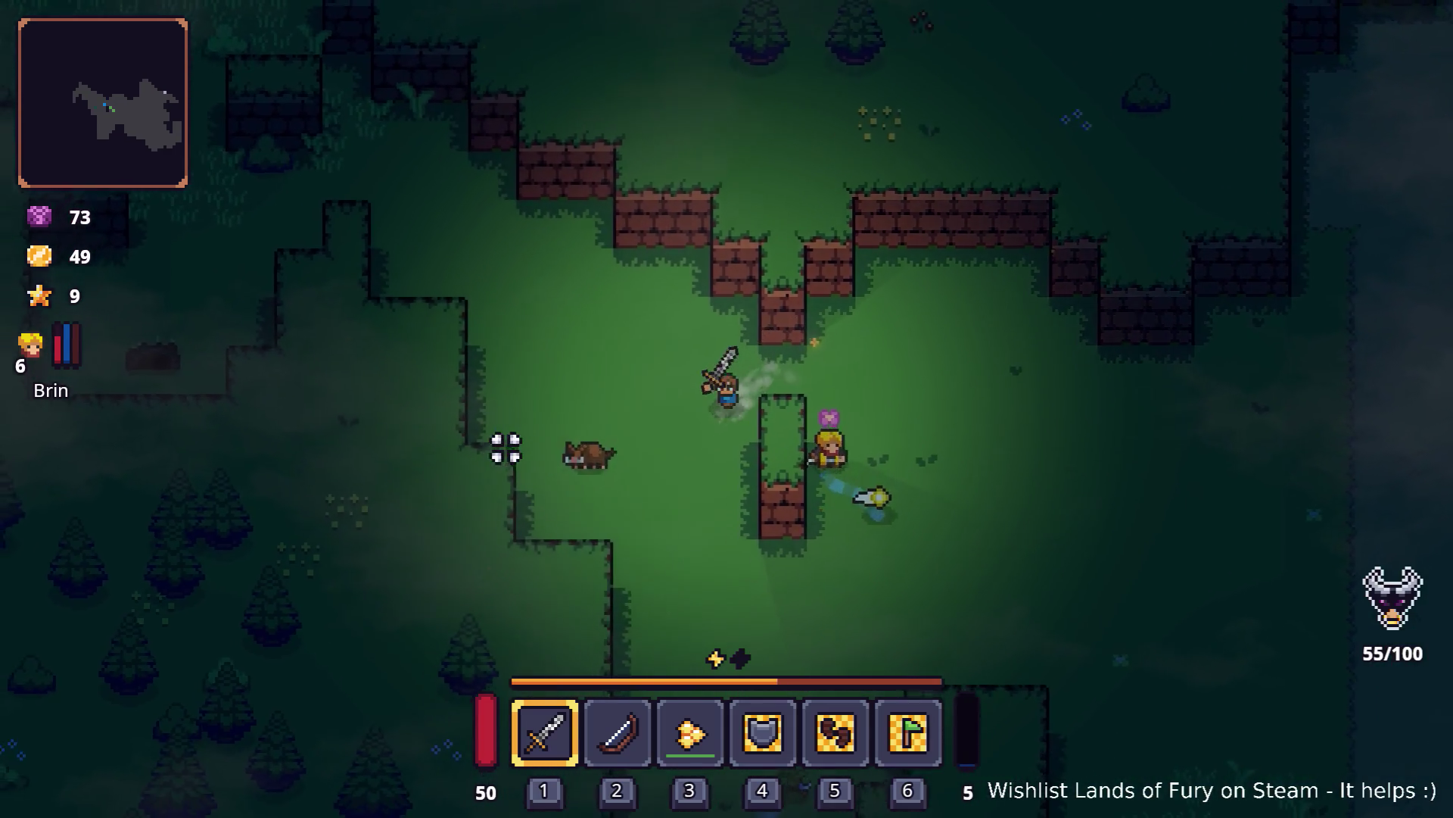
{"action": "key", "text": "a"}
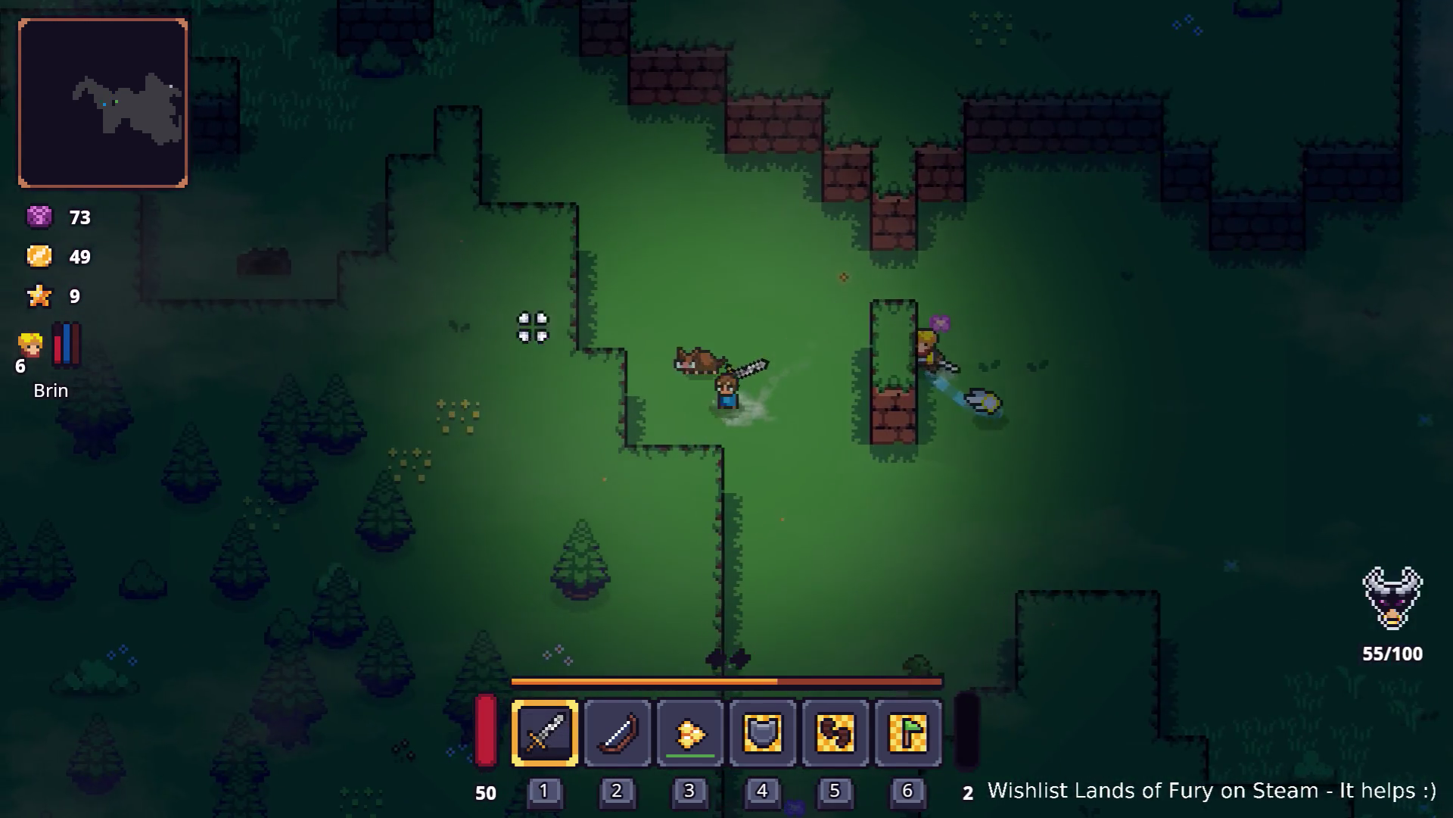
{"action": "left_click", "coordinate": [838, 463]}
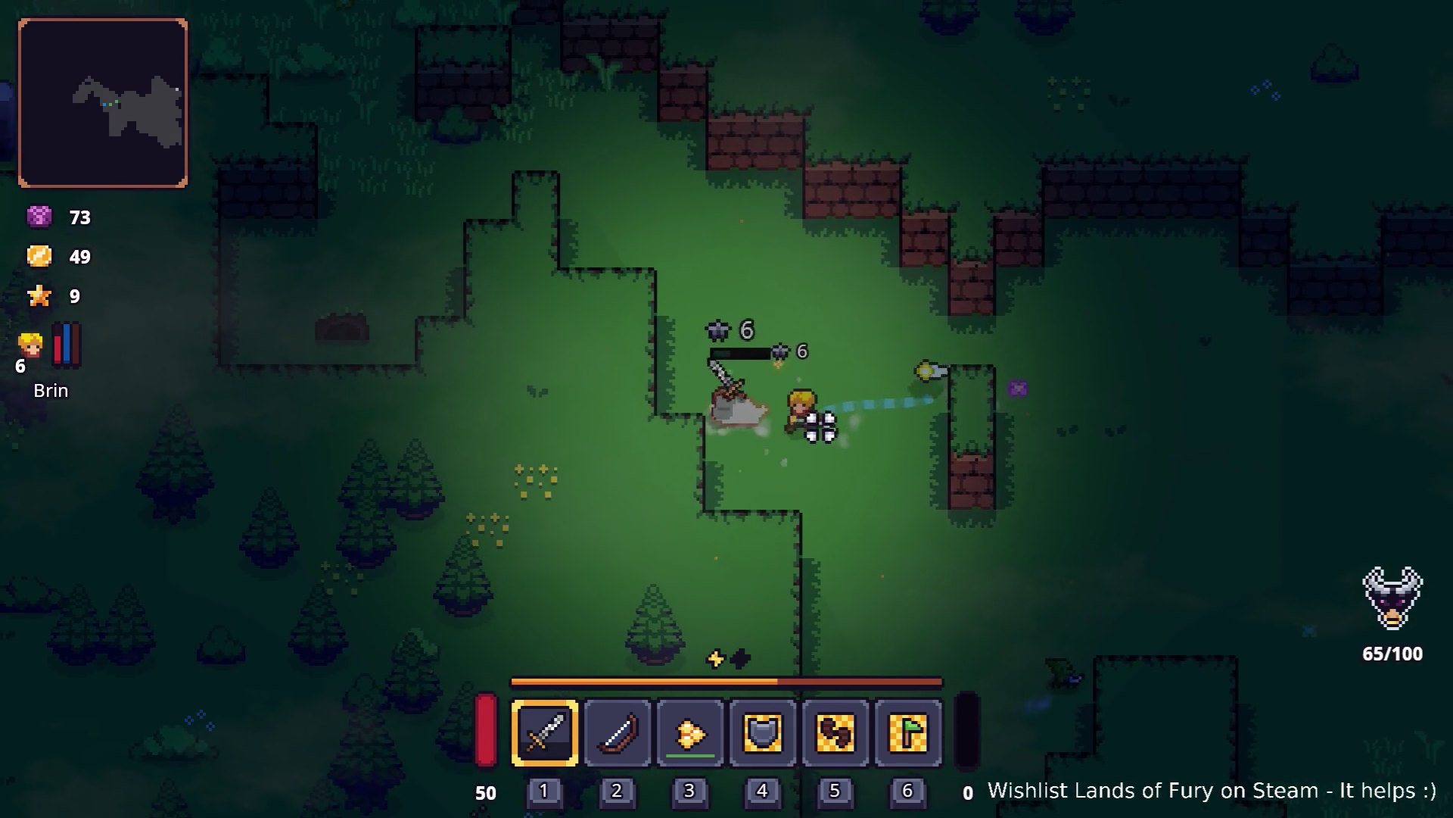
{"action": "left_click", "coordinate": [778, 399]}
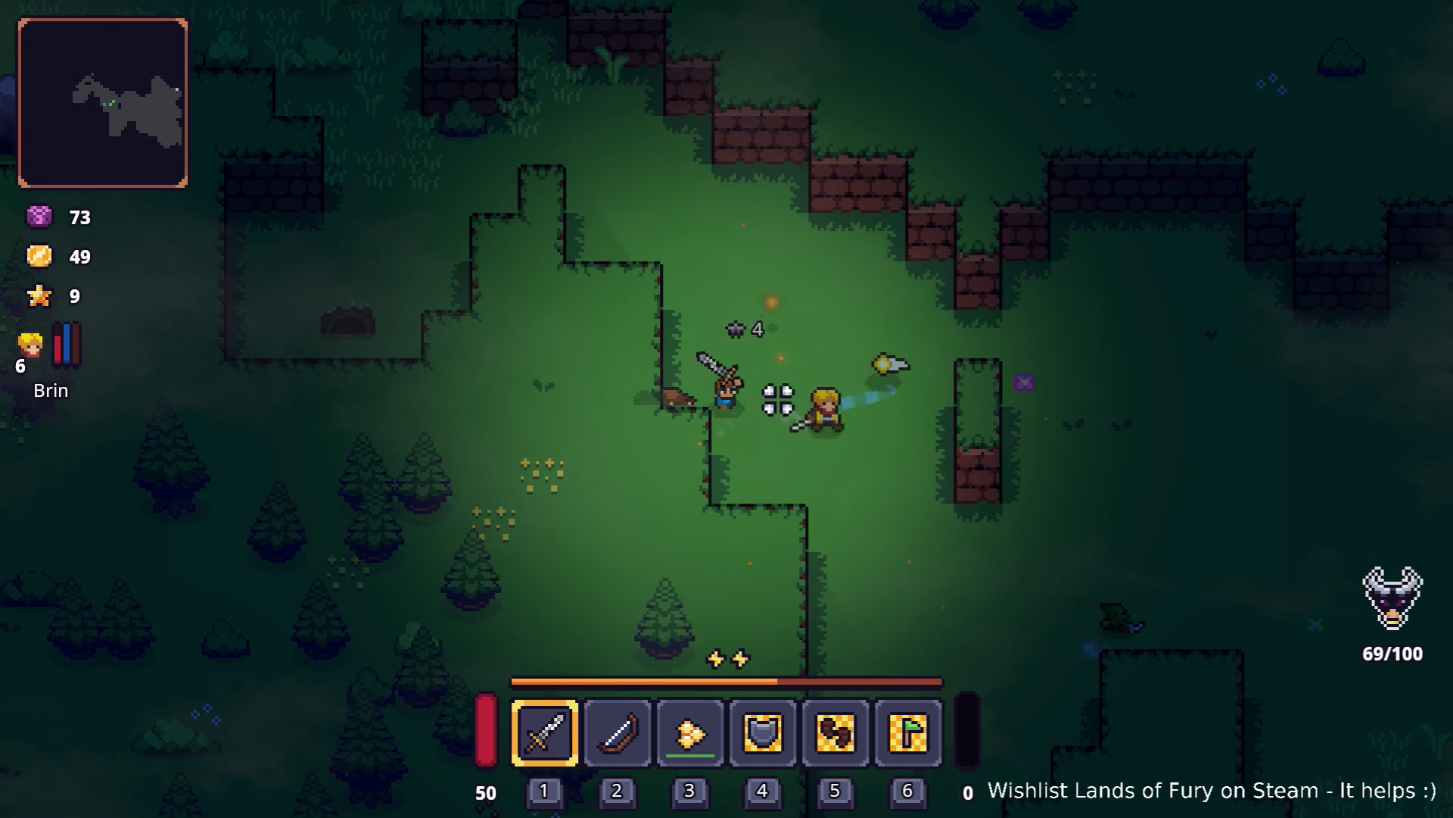
{"action": "key", "text": "i"}
{"action": "key", "text": "i"}
Step: Fight by the campfire clearing and smash a crate until game over, then quit to the main menu and exit
{"action": "key", "text": "w+a"}
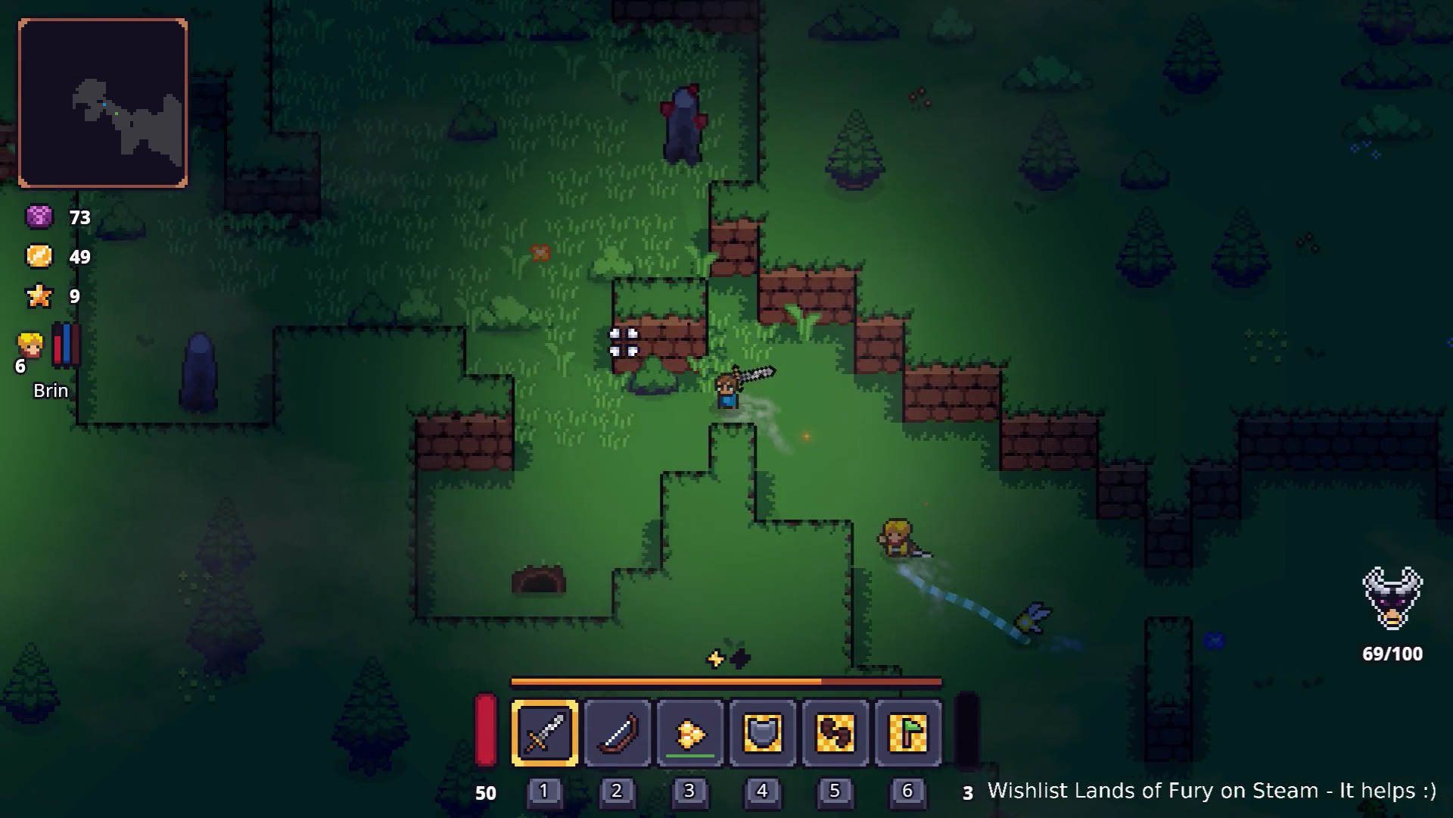
{"action": "key", "text": "a"}
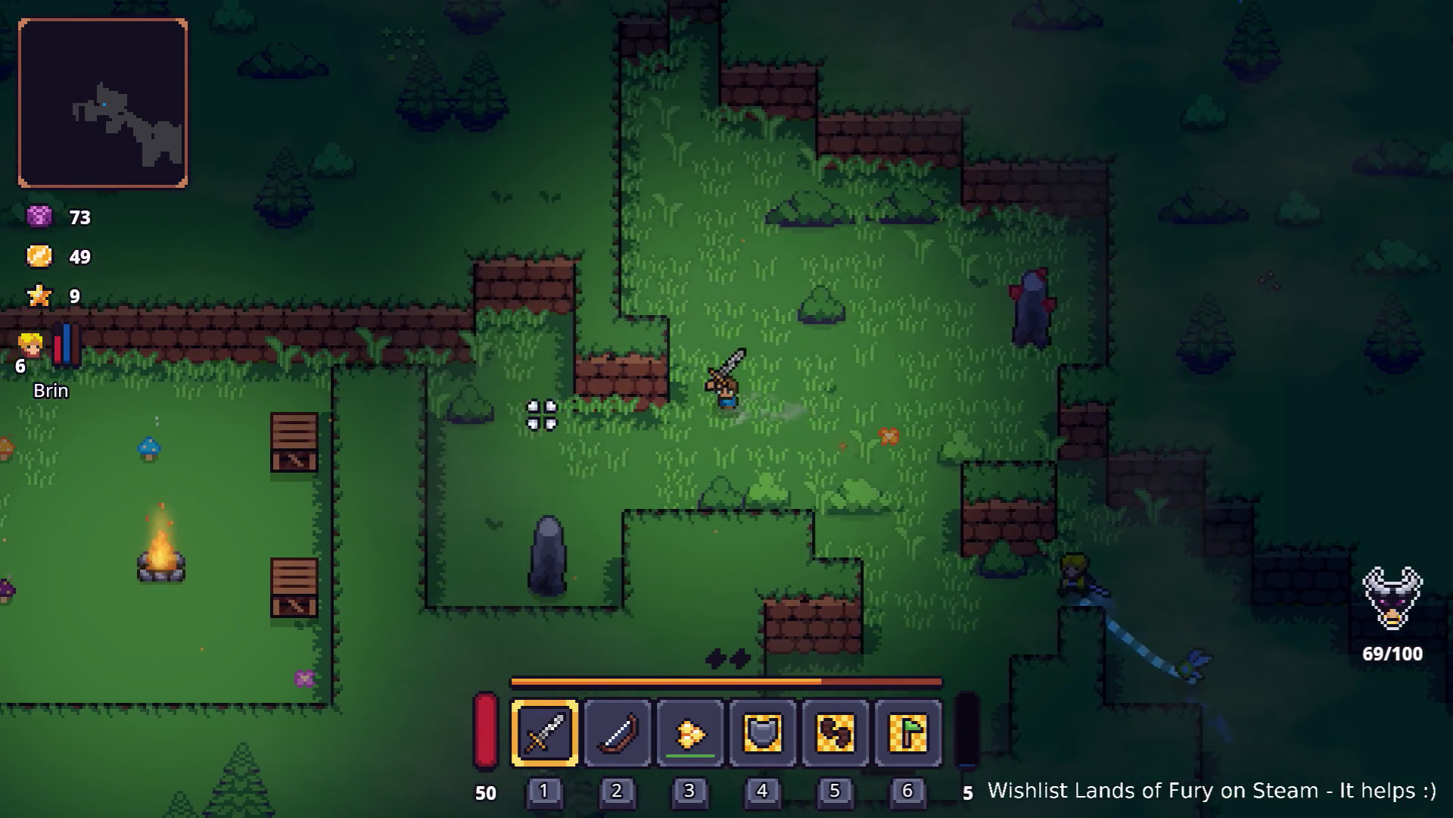
{"action": "key", "text": "a"}
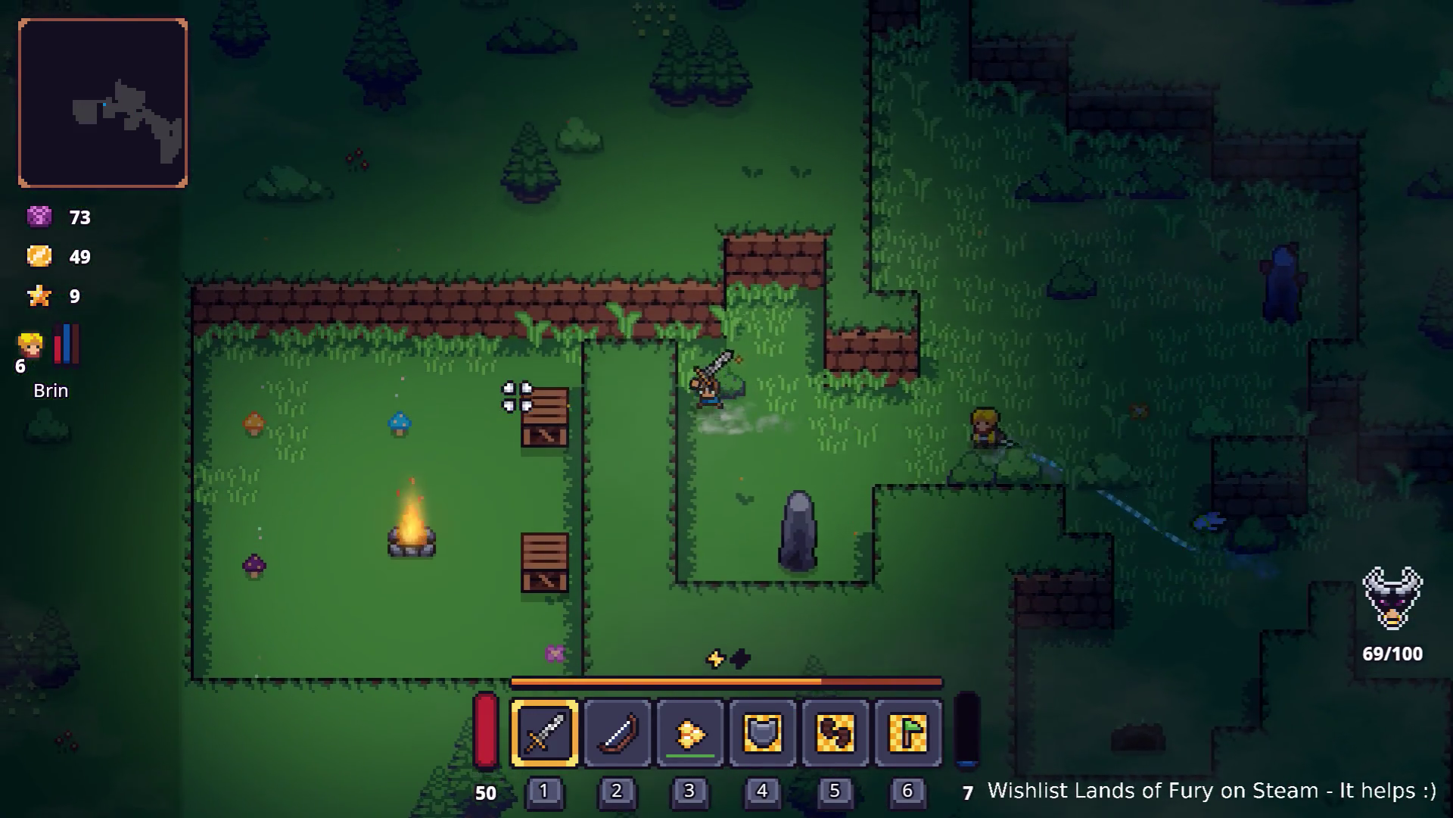
{"action": "left_click", "coordinate": [496, 439]}
{"action": "key", "text": "s+a"}
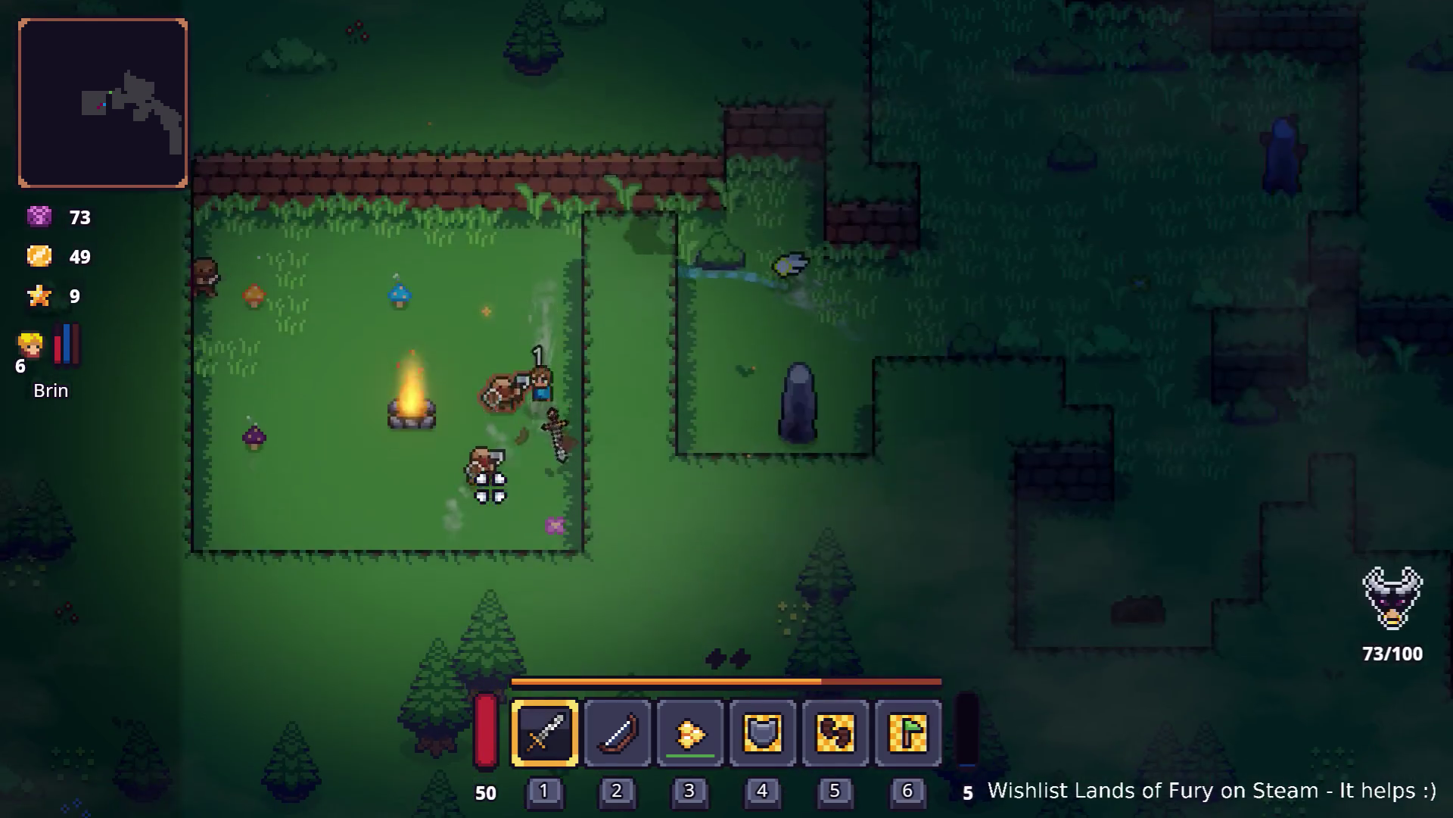
{"action": "left_click", "coordinate": [486, 318]}
{"action": "key", "text": "s"}
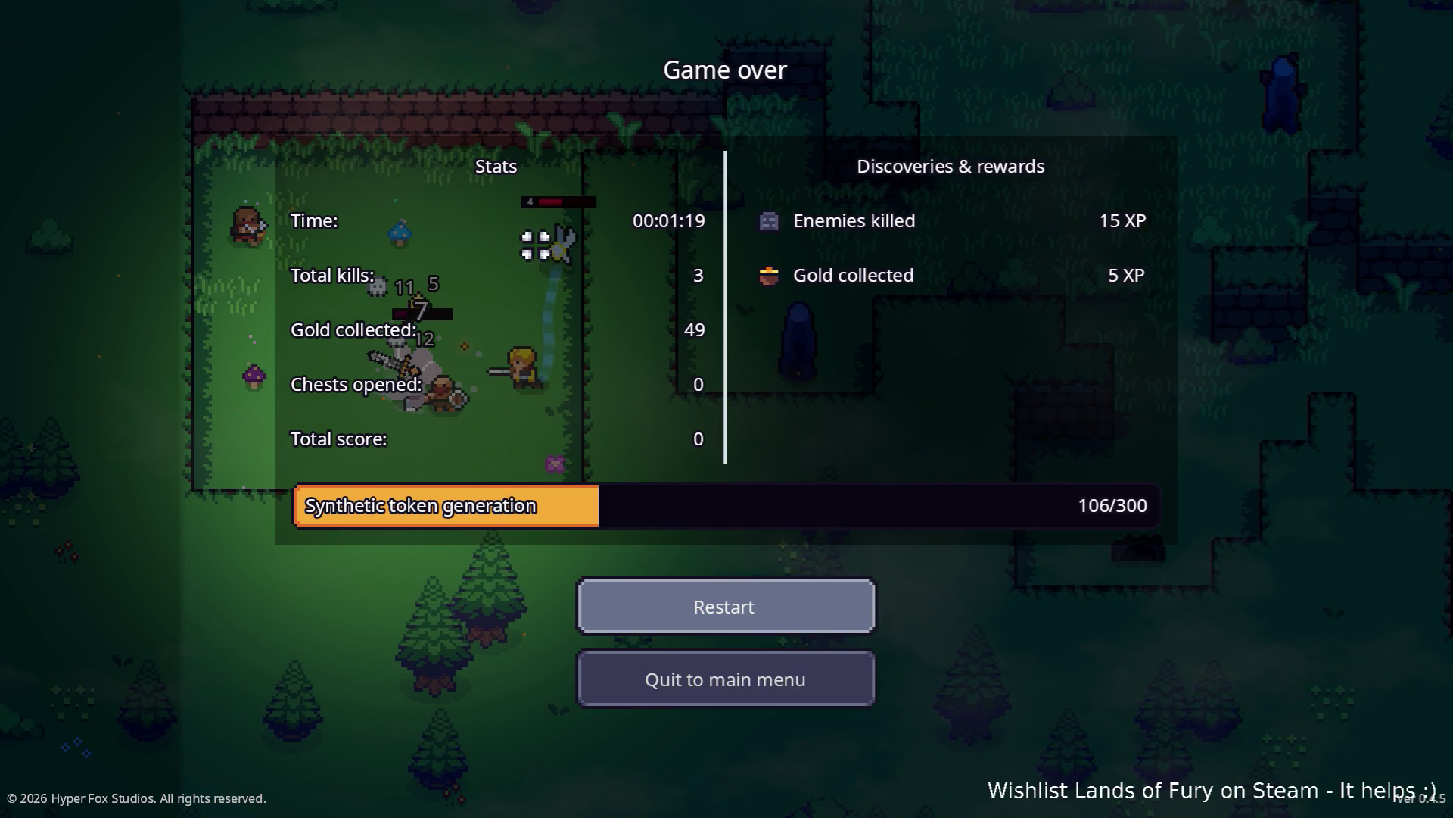
{"action": "left_click", "coordinate": [815, 680]}
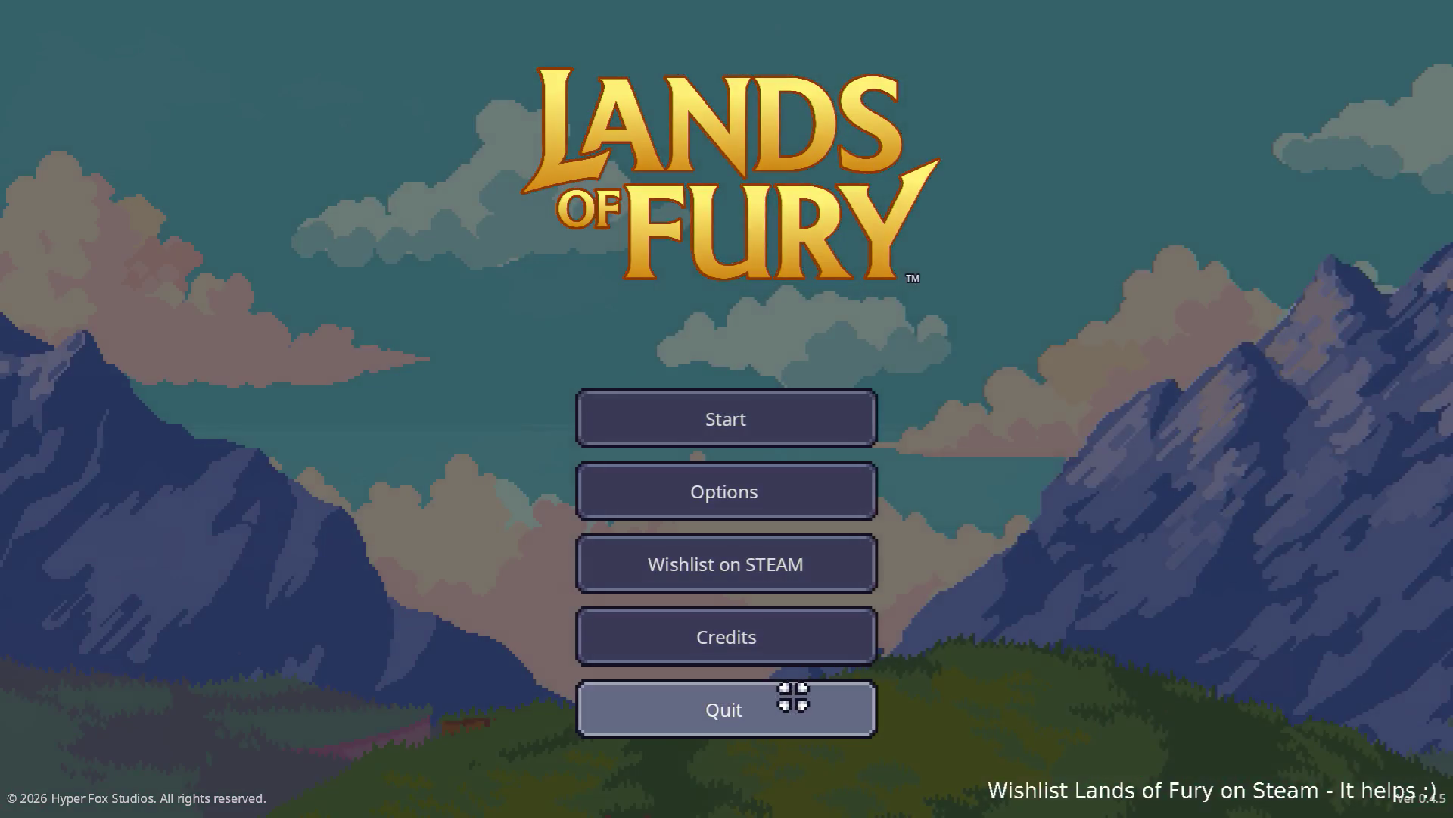
{"action": "left_click", "coordinate": [793, 697]}
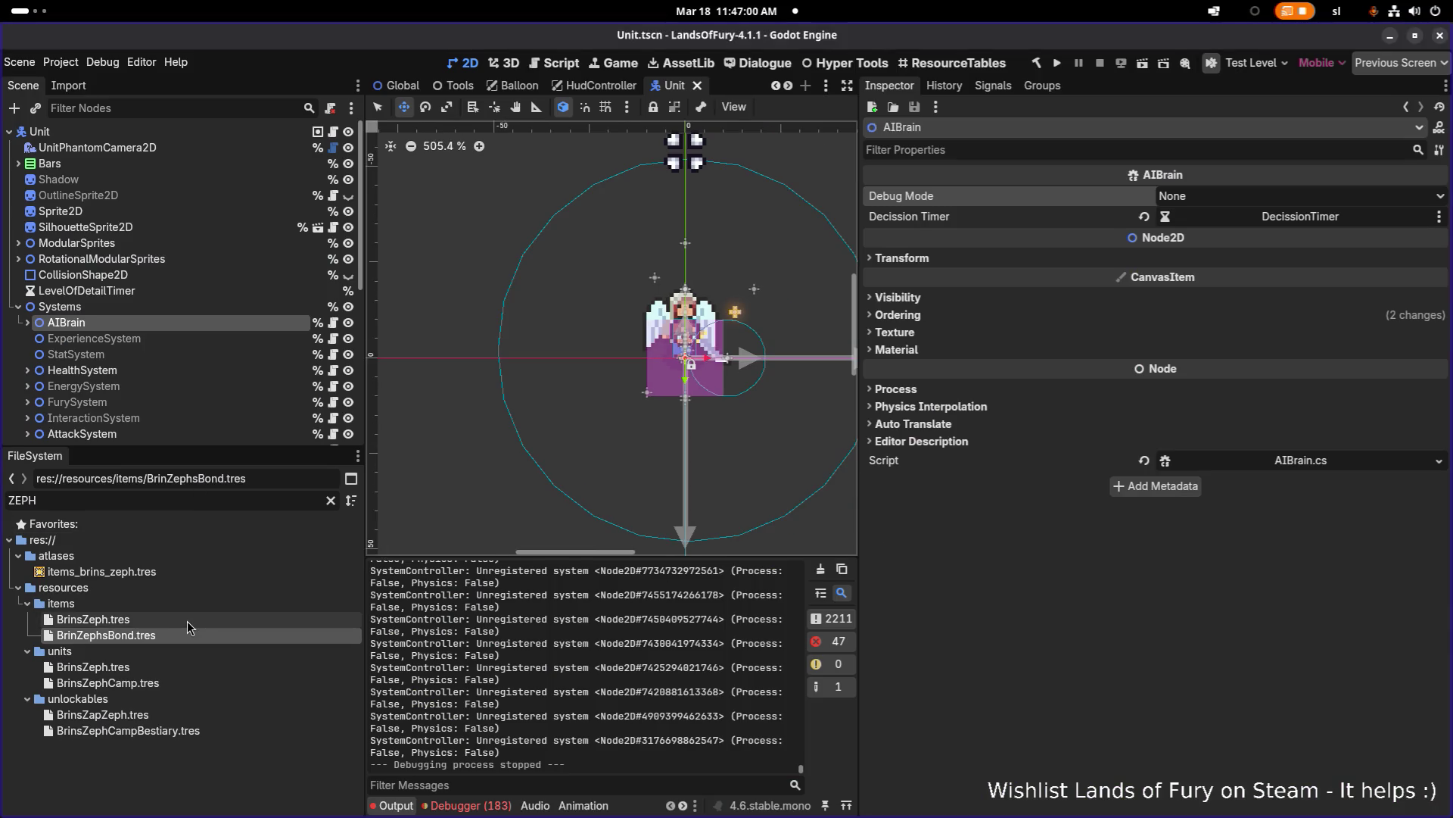
Step: Select resources/units/BrinsZeph.tres, filter its Inspector properties by 'level', then switch to Visual Studio Code
{"action": "left_click", "coordinate": [201, 619]}
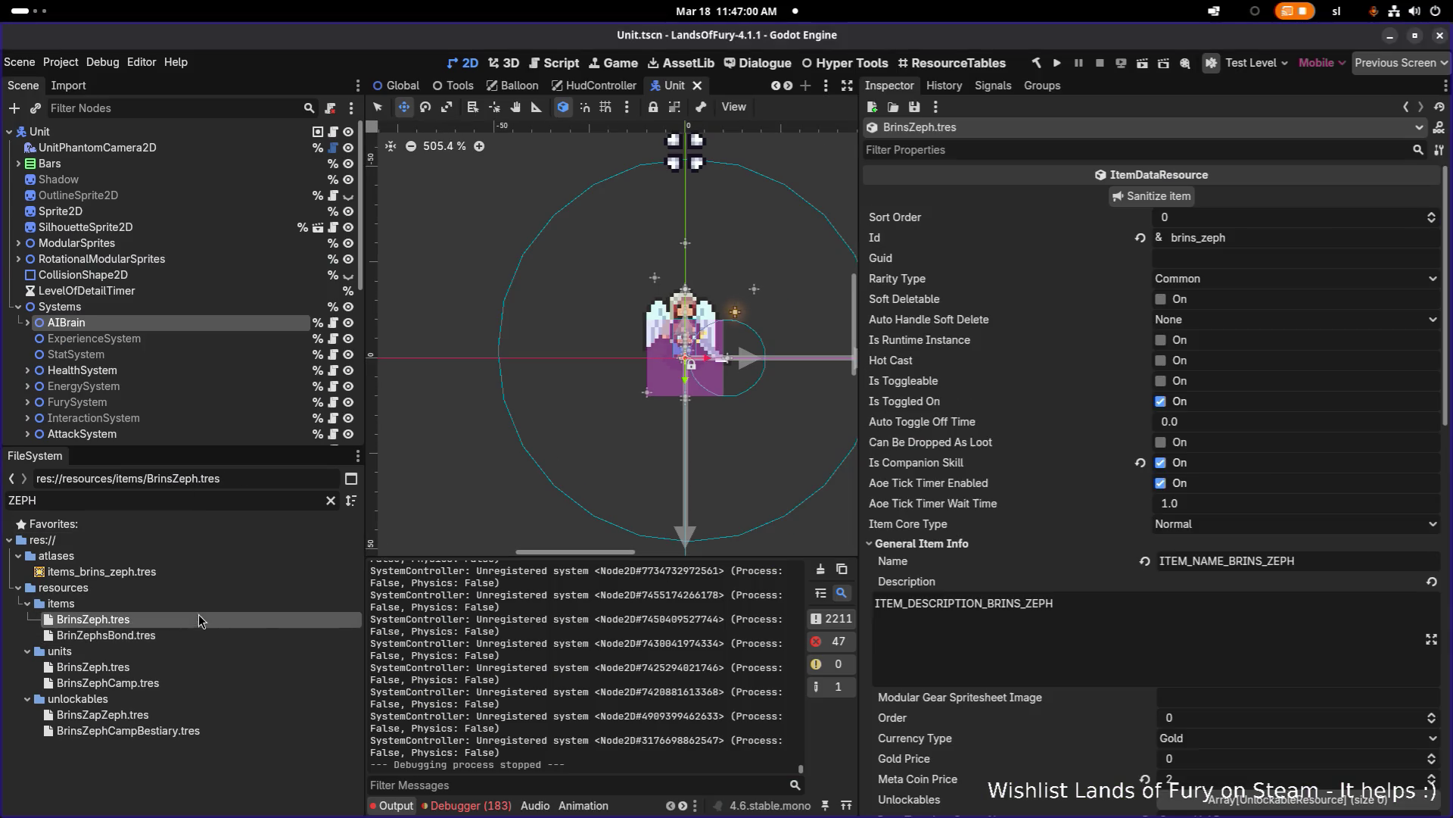
{"action": "left_click", "coordinate": [176, 669]}
{"action": "left_click", "coordinate": [1093, 144]}
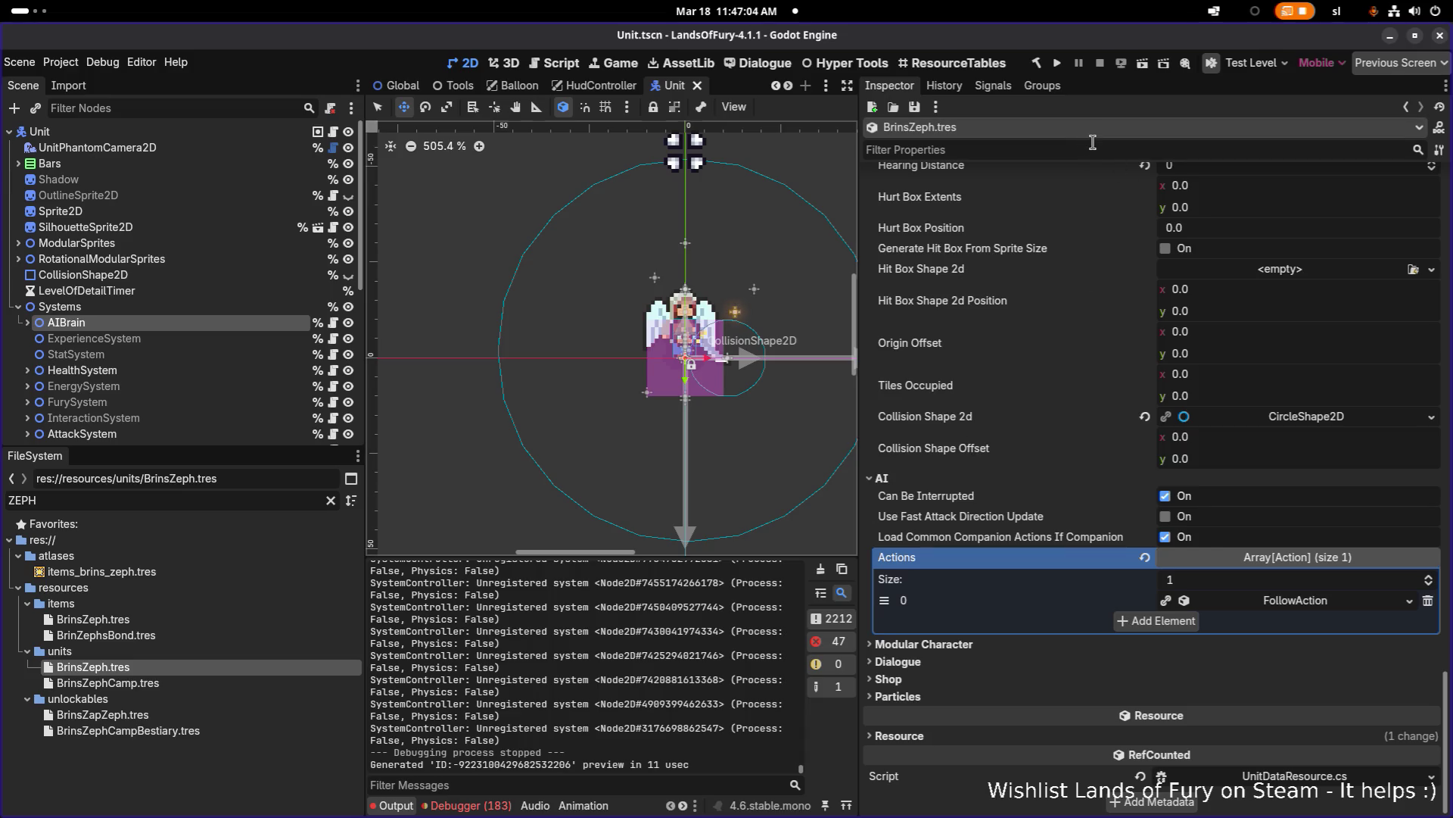
{"action": "type", "text": "levle"}
{"action": "key", "text": "BackSpace"}
{"action": "key", "text": "BackSpace"}
{"action": "type", "text": "el"}
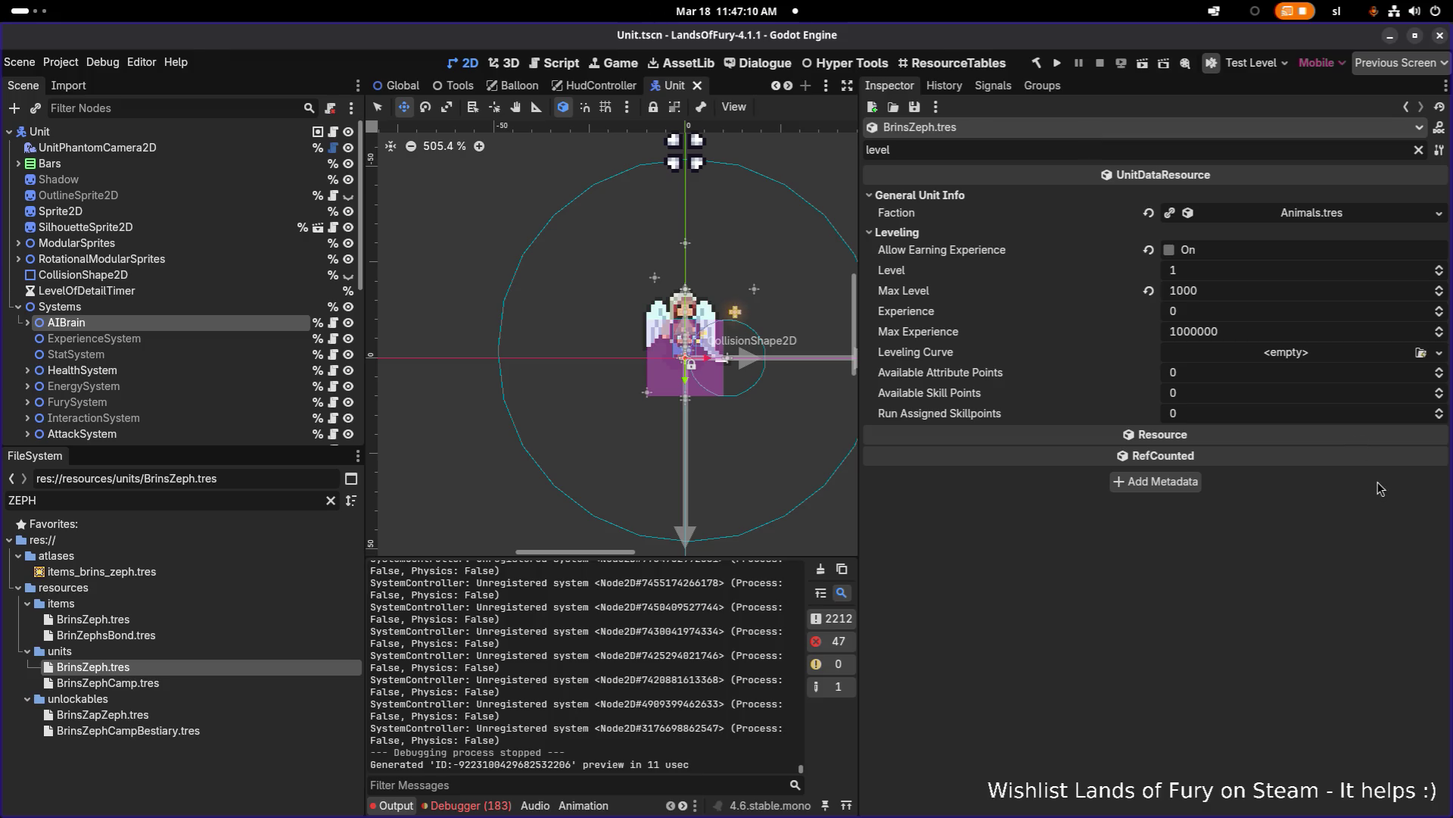
{"action": "key", "text": "alt+Tab"}
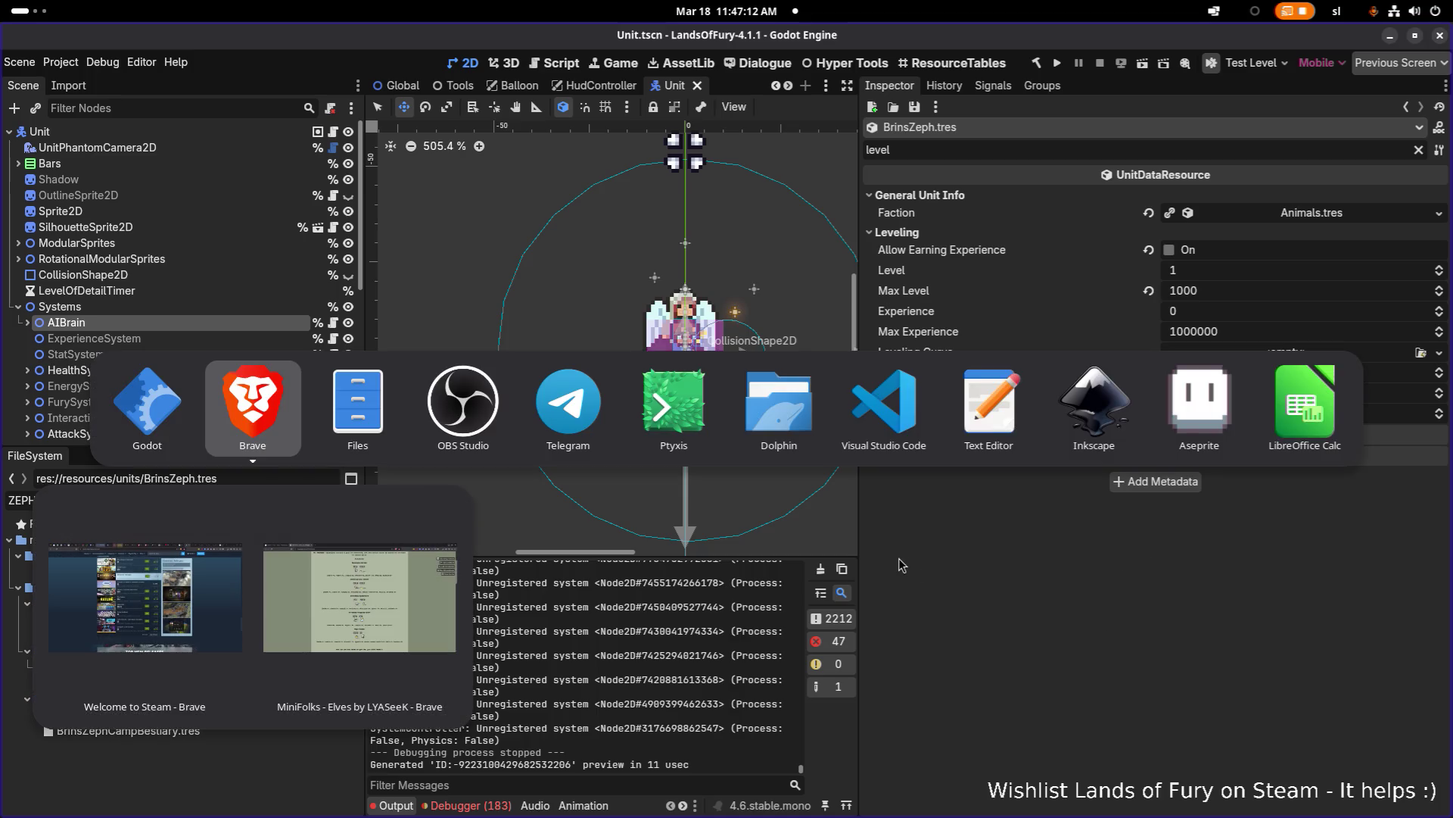
{"action": "left_click", "coordinate": [884, 401]}
Step: Inspect the Finish method in Experience.cs and its call in OnFollowTarget
{"action": "left_click", "coordinate": [542, 441]}
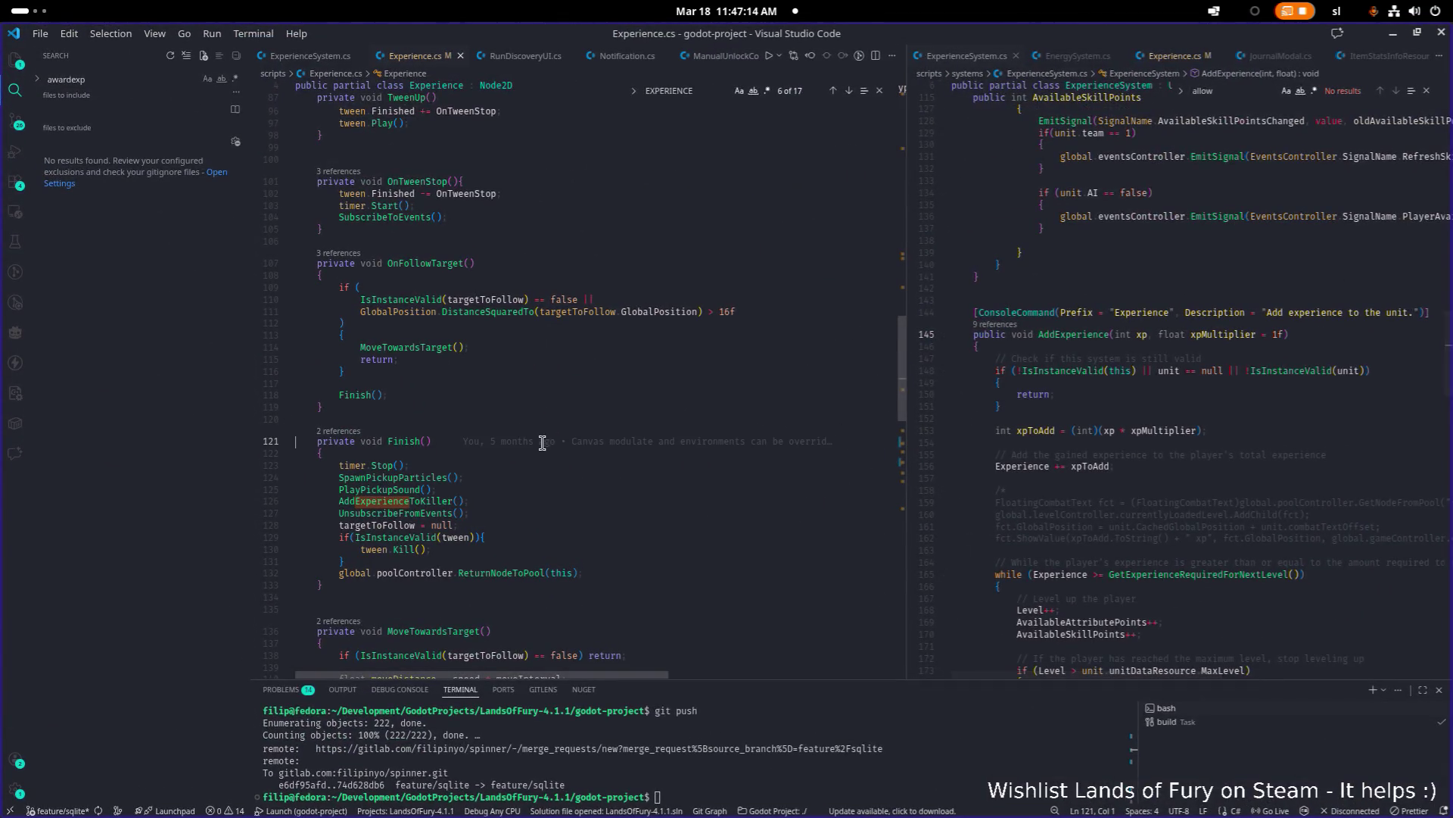
{"action": "left_click", "coordinate": [734, 522]}
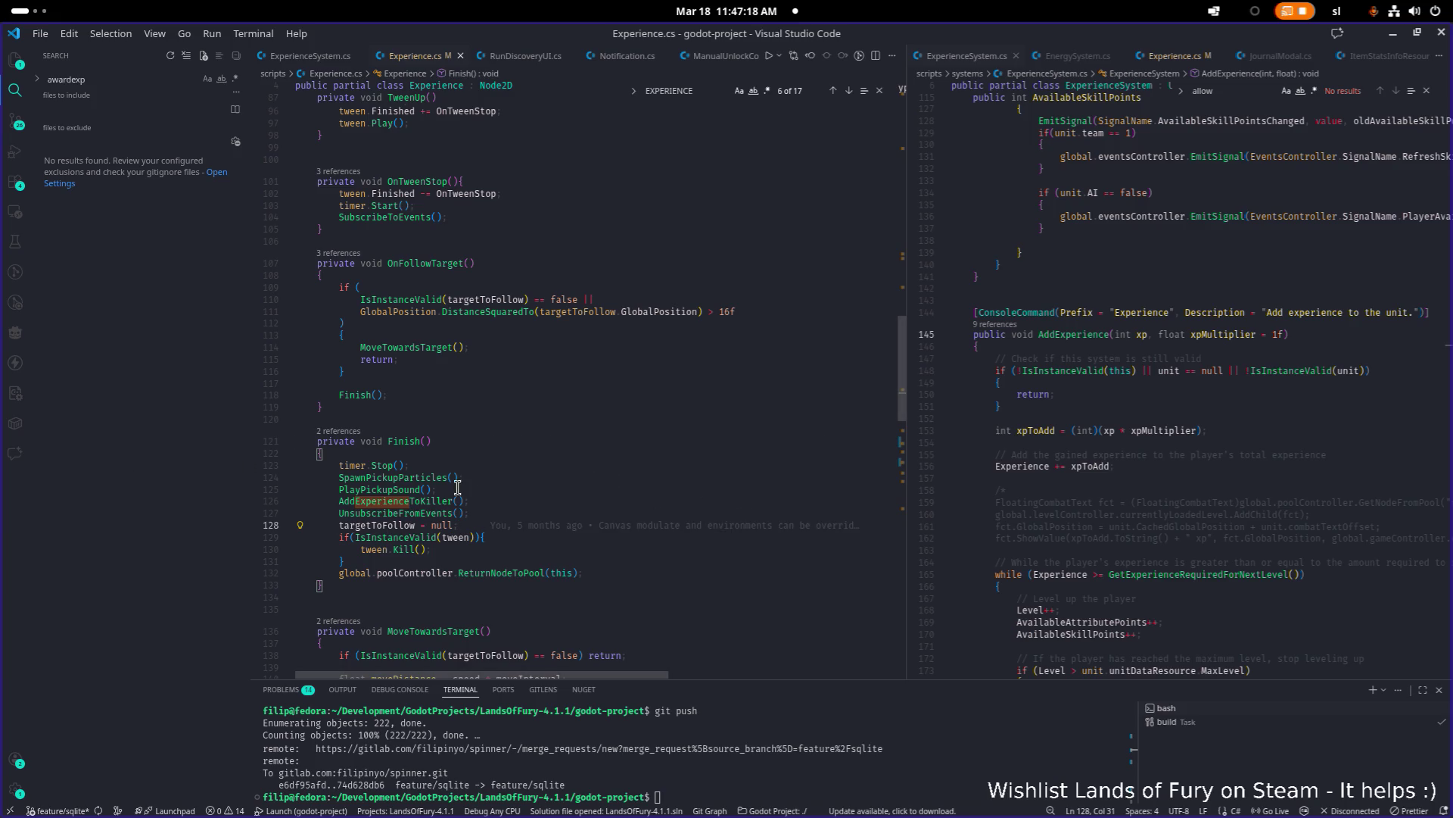
{"action": "key", "text": "alt+Tab"}
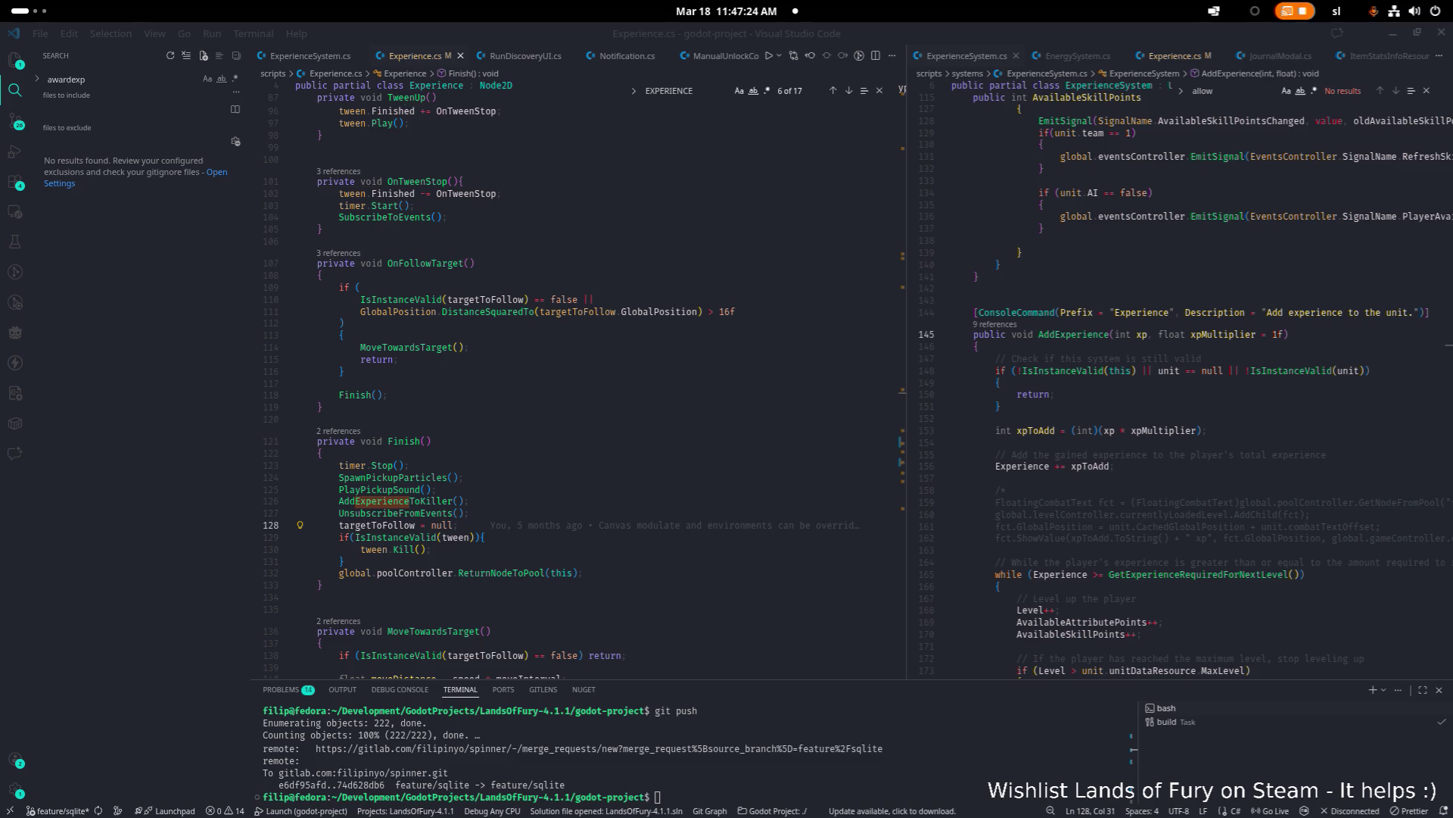
{"action": "left_click", "coordinate": [716, 397]}
Step: Widen the left pane and peek all references to AddExperience from the AddExperienceToKiller call
{"action": "left_click_drag", "start_coordinate": [906, 423], "coordinate": [773, 422]}
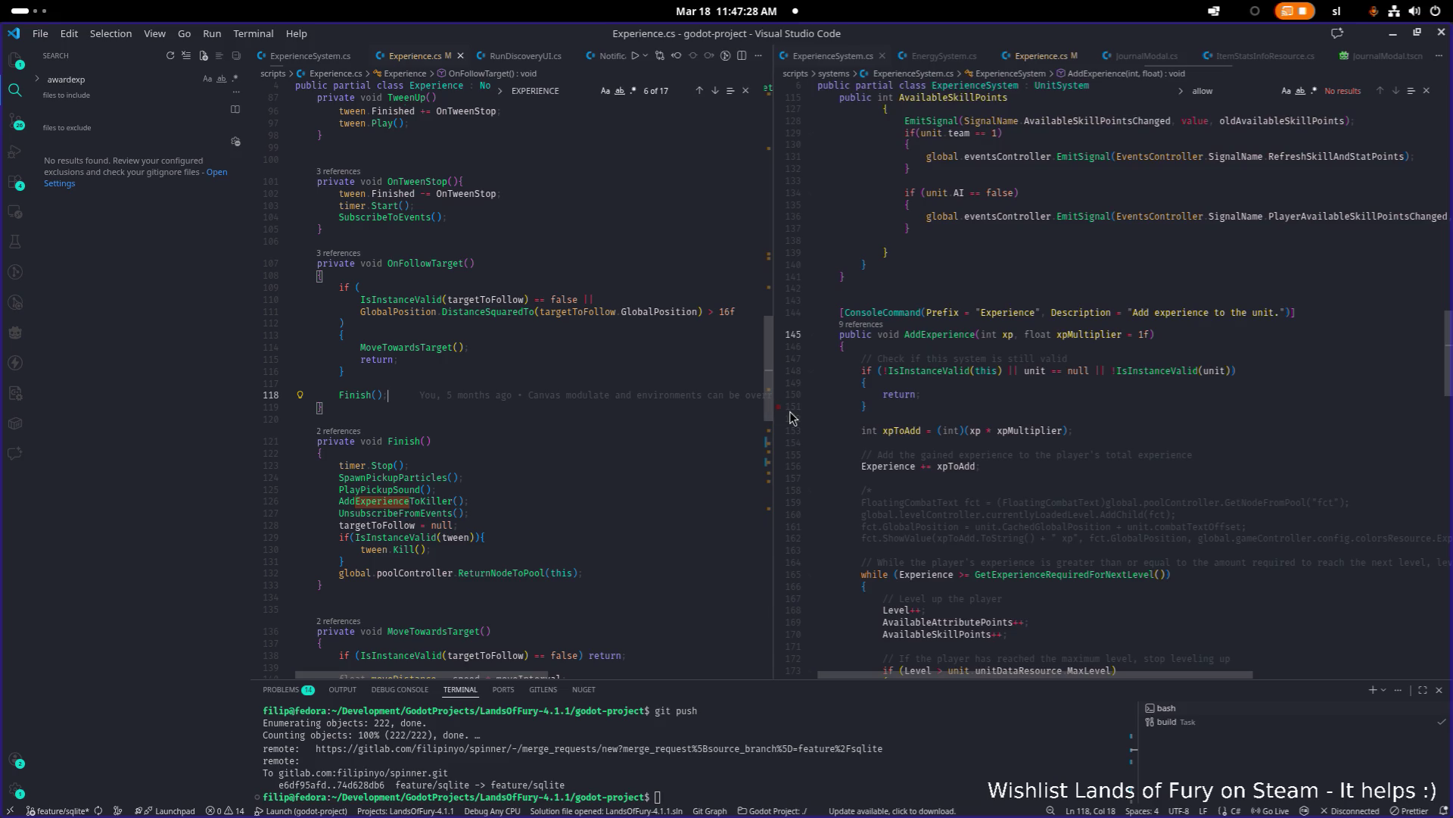
{"action": "scroll", "coordinate": [924, 411], "scroll_direction": "down", "scroll_amount": 4}
{"action": "scroll", "coordinate": [924, 411], "scroll_direction": "up", "scroll_amount": 7}
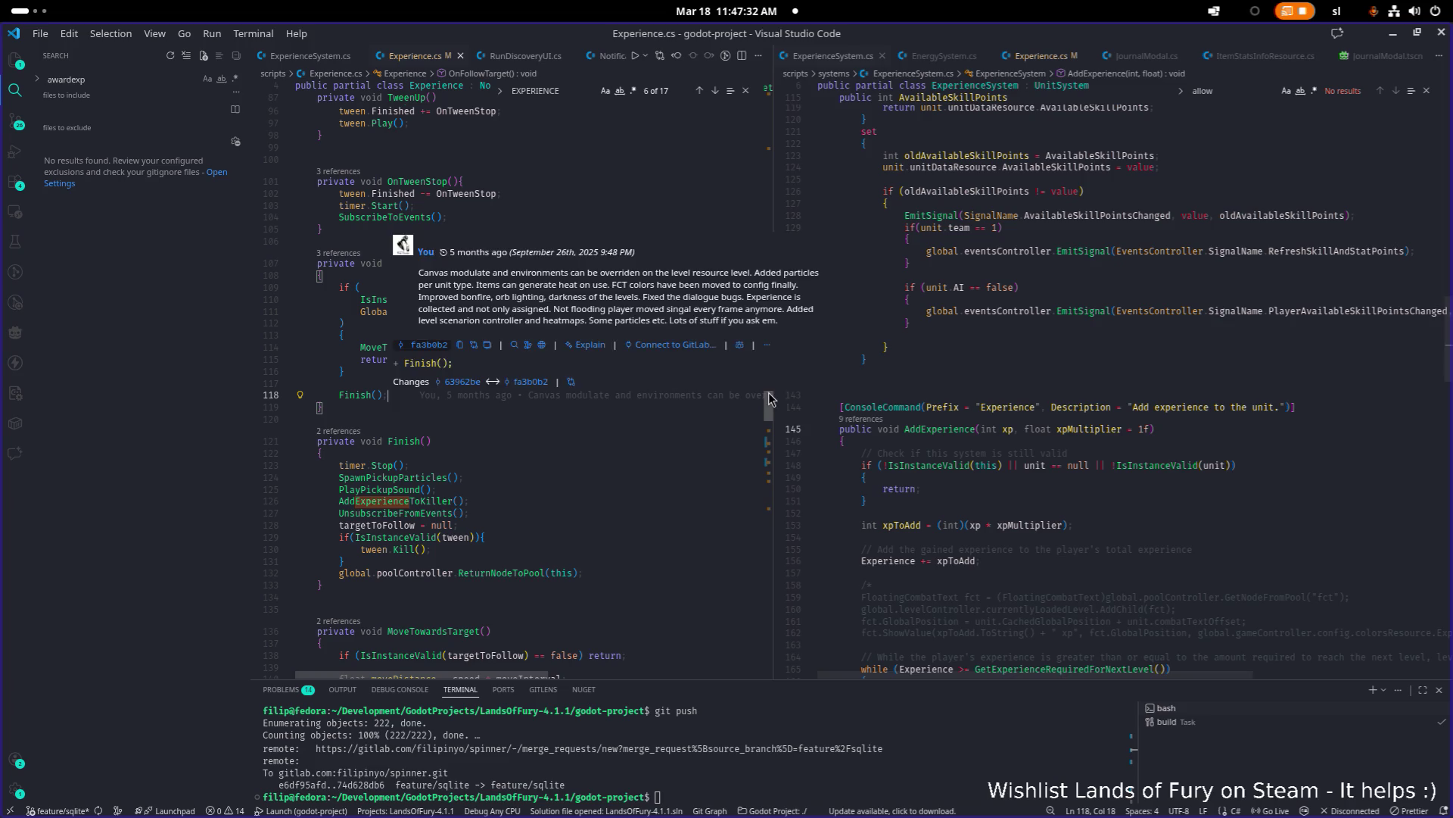
{"action": "left_click_drag", "start_coordinate": [773, 396], "coordinate": [813, 395]}
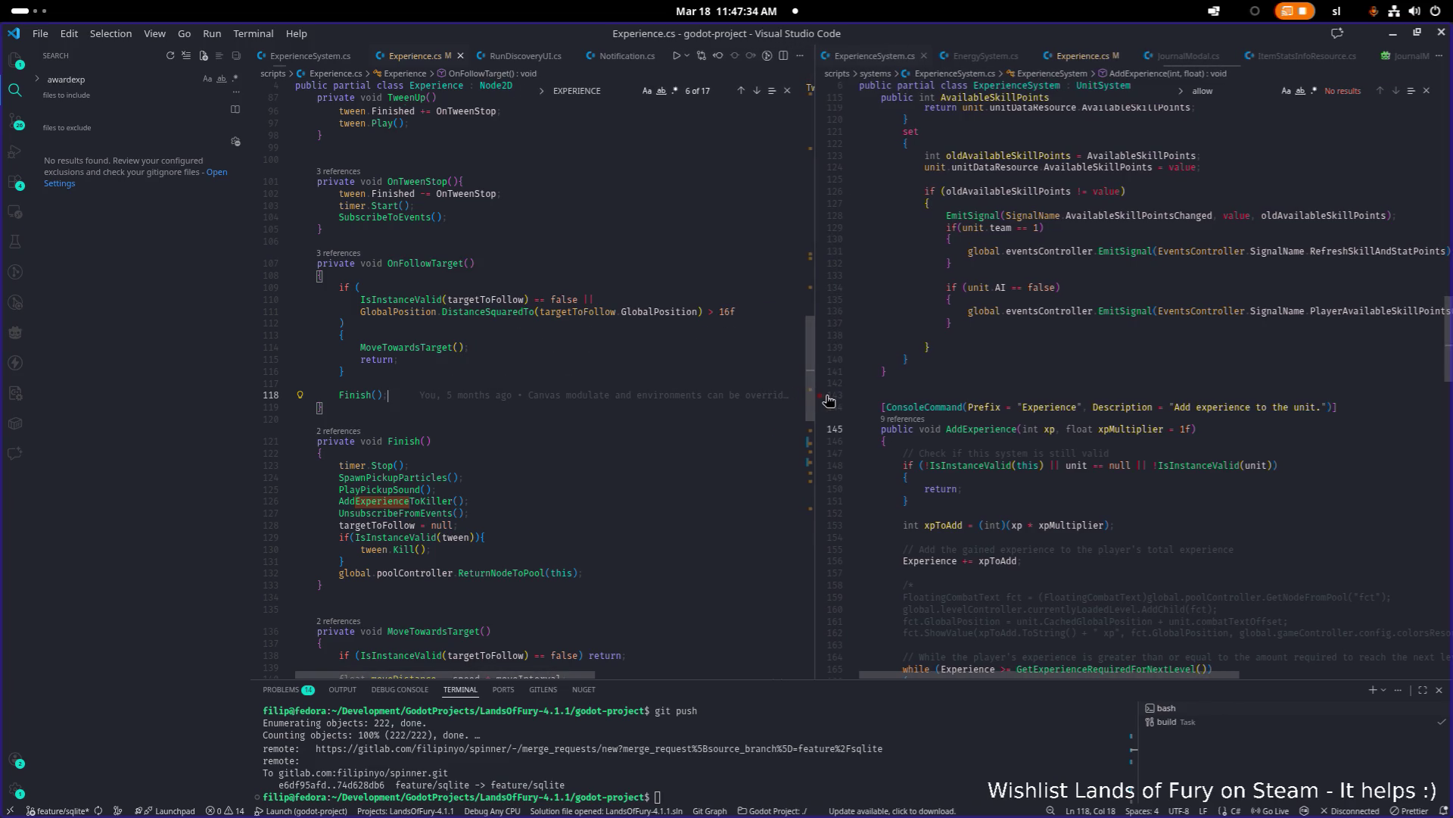
{"action": "left_click", "coordinate": [647, 489]}
{"action": "left_click", "coordinate": [965, 431], "text": "ctrl"}
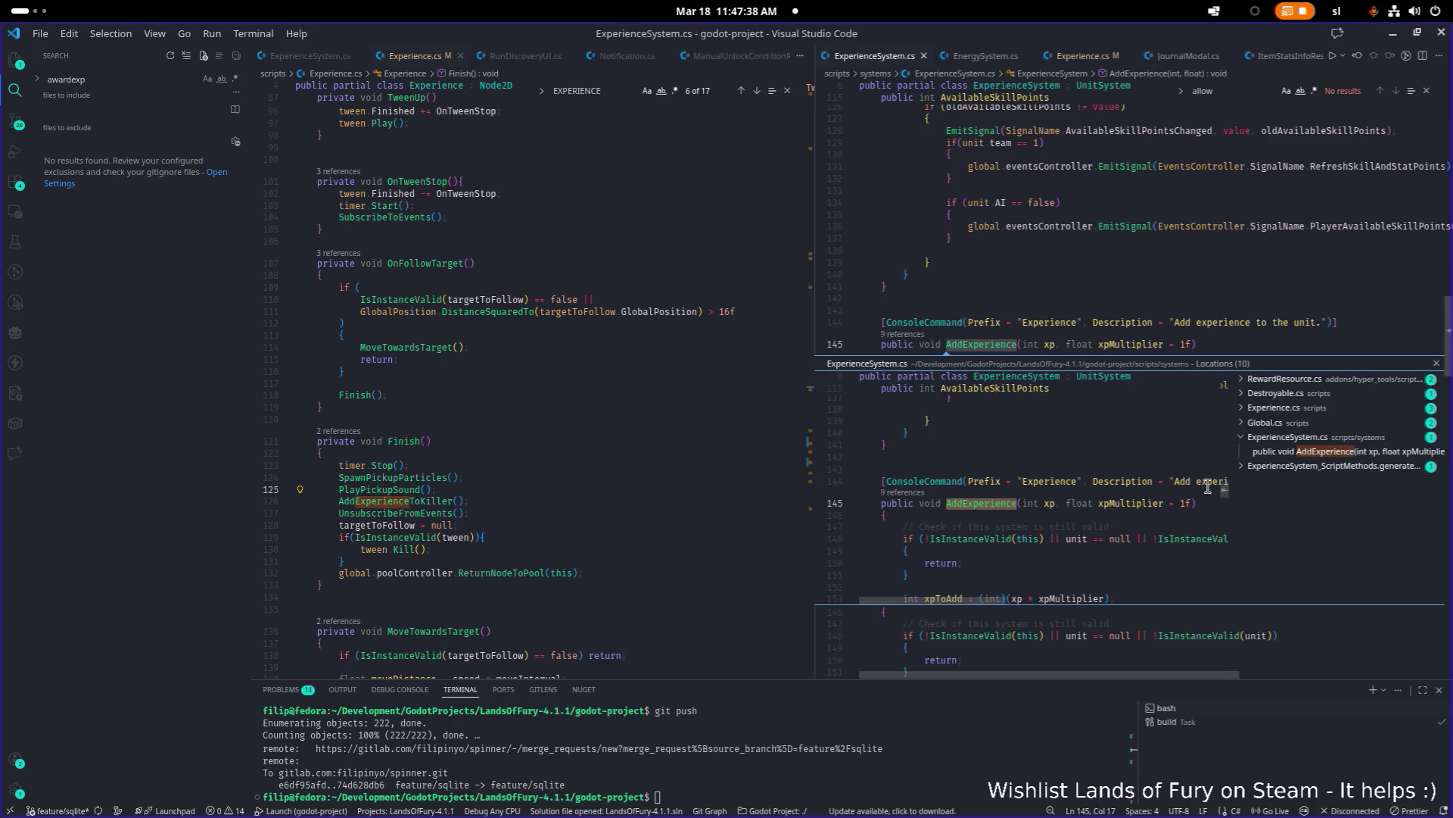
{"action": "key", "text": "Escape"}
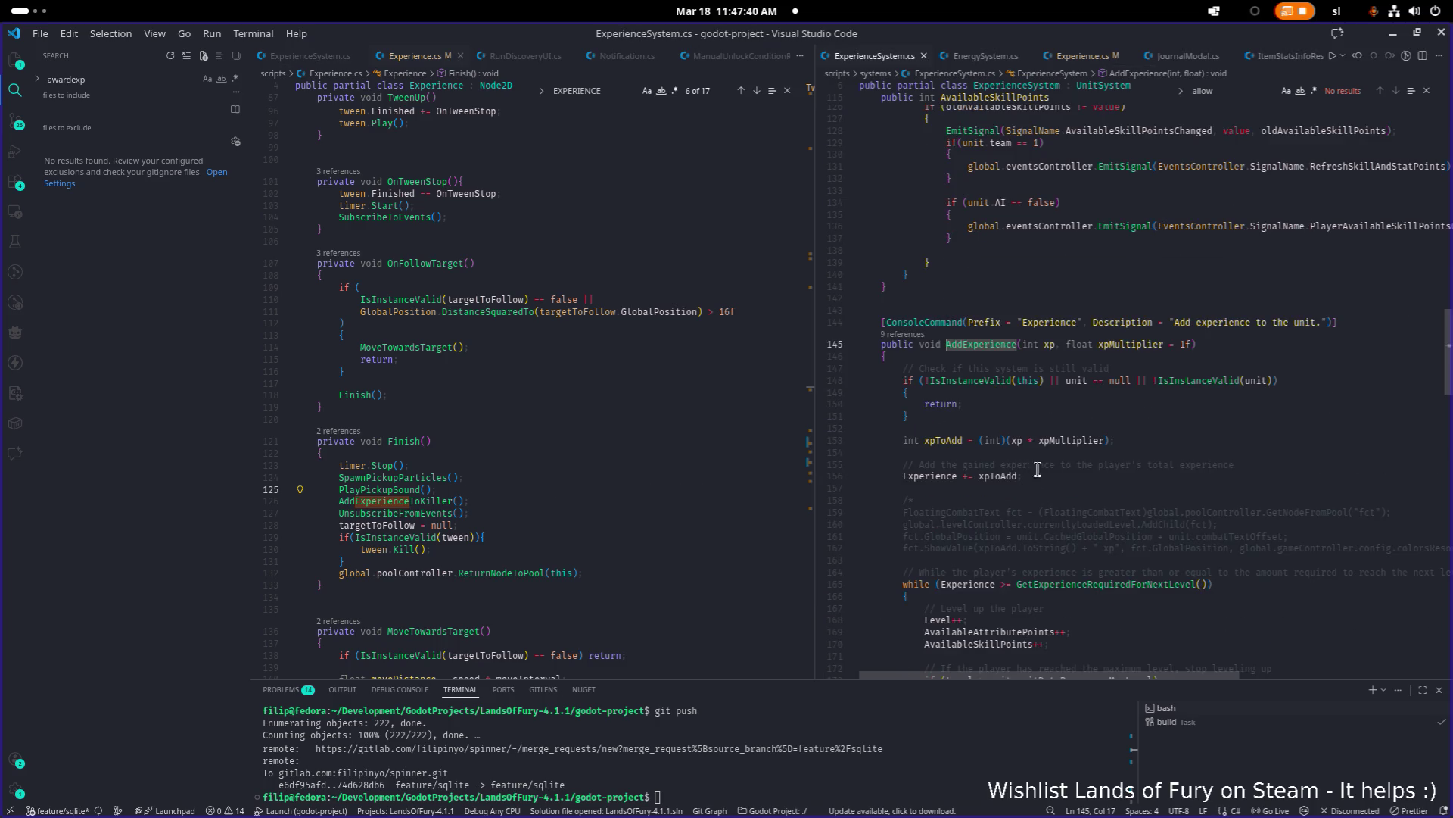
Step: Review AddExperience's calls in Experience.cs, then place the cursor in the validity check's if condition
{"action": "left_click", "coordinate": [904, 334]}
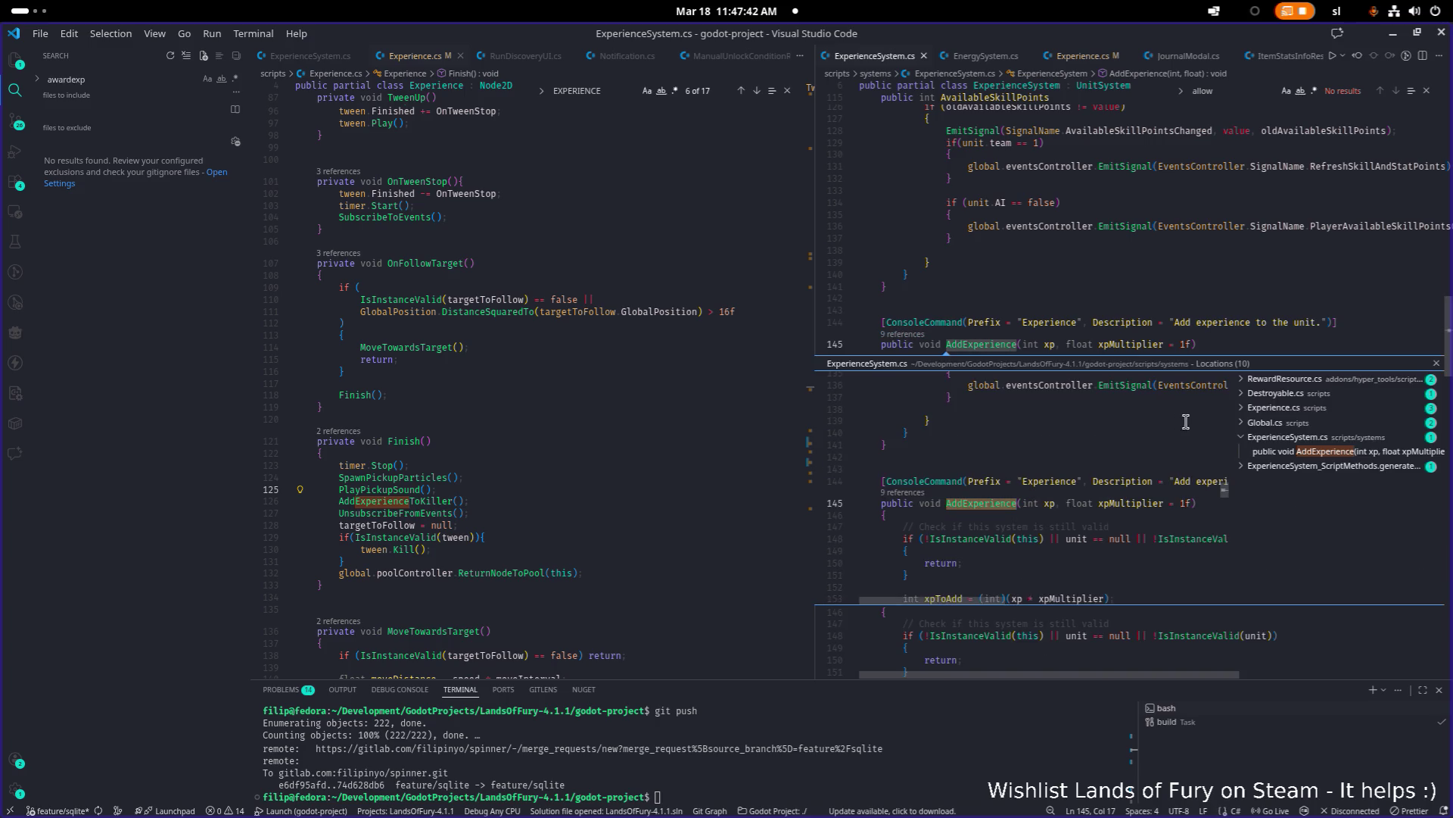
{"action": "left_click", "coordinate": [1310, 407]}
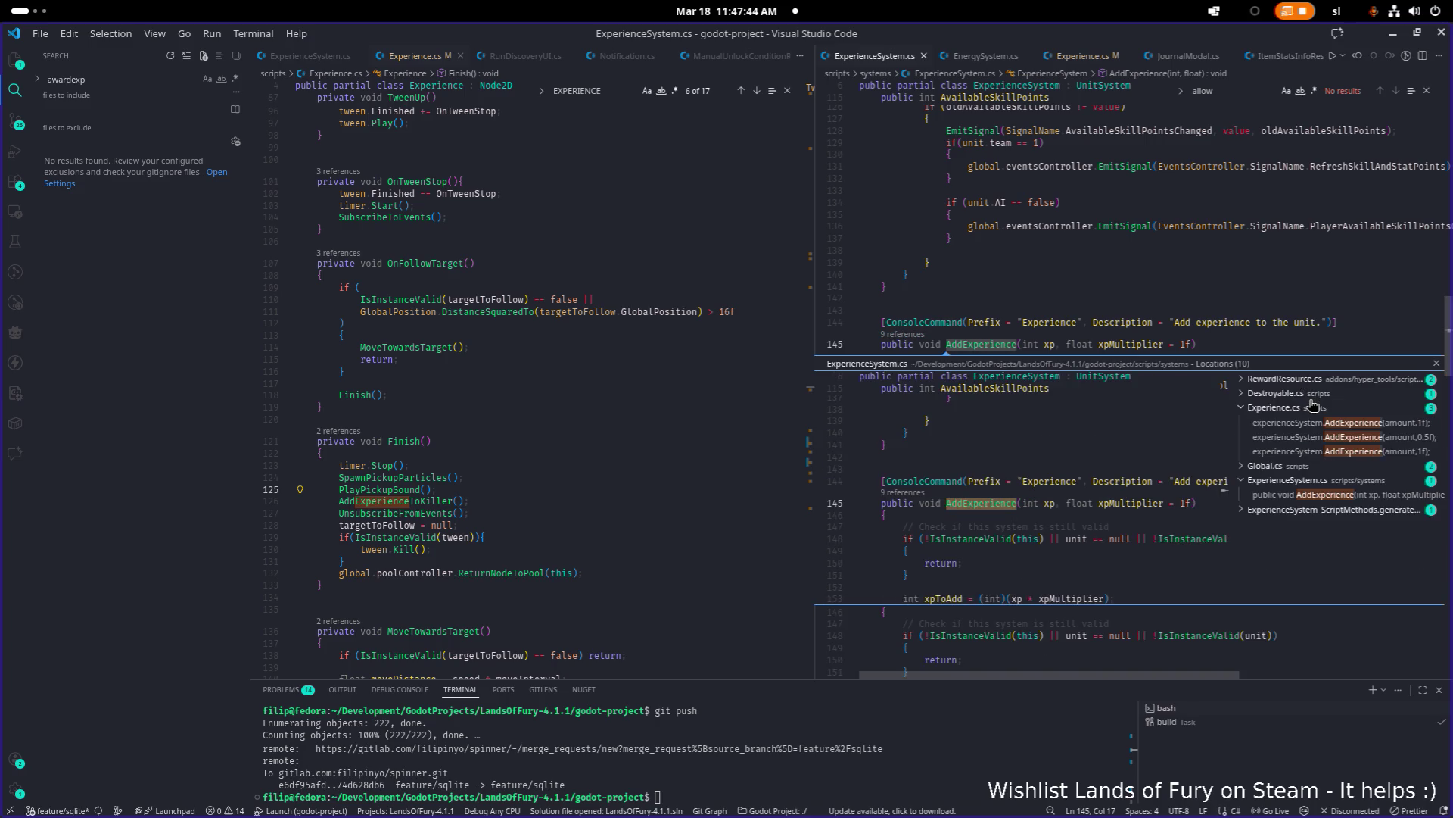
{"action": "left_click", "coordinate": [1312, 422]}
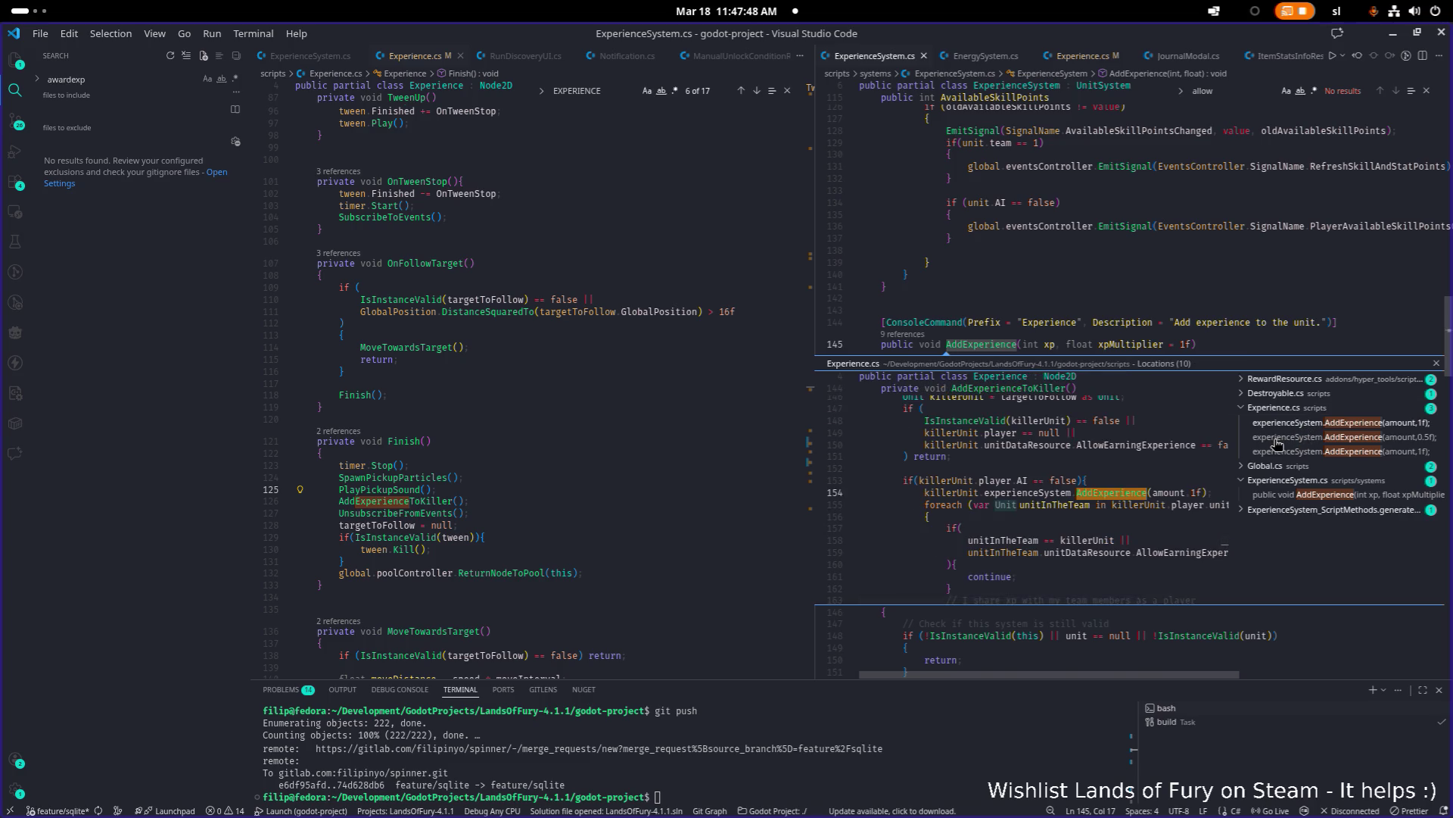
{"action": "key", "text": "Escape"}
{"action": "key", "text": "Down"}
{"action": "key", "text": "Down"}
{"action": "key", "text": "Down"}
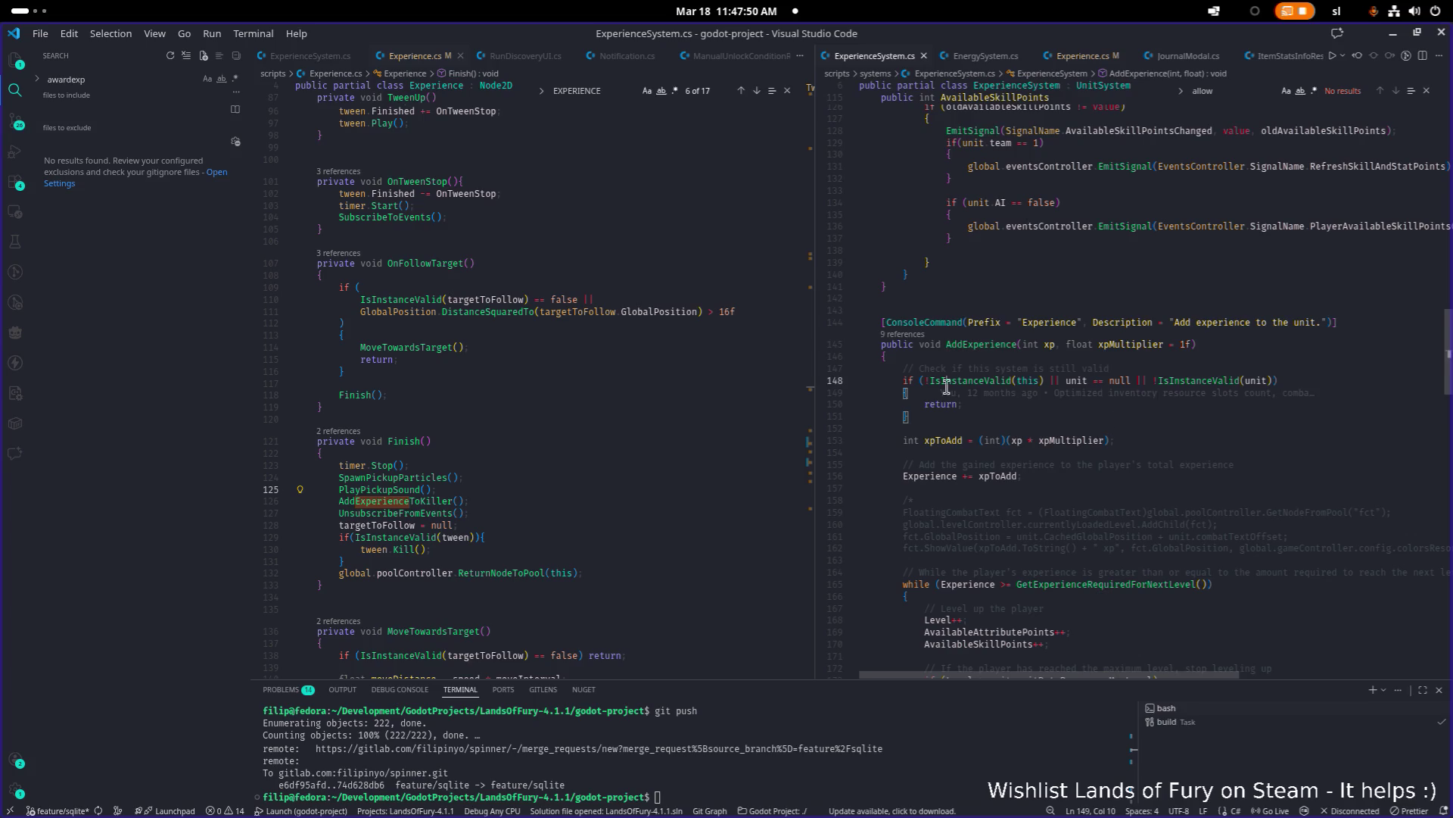
{"action": "key", "text": "Home"}
{"action": "key", "text": "Right"}
{"action": "key", "text": "Right"}
{"action": "key", "text": "Right"}
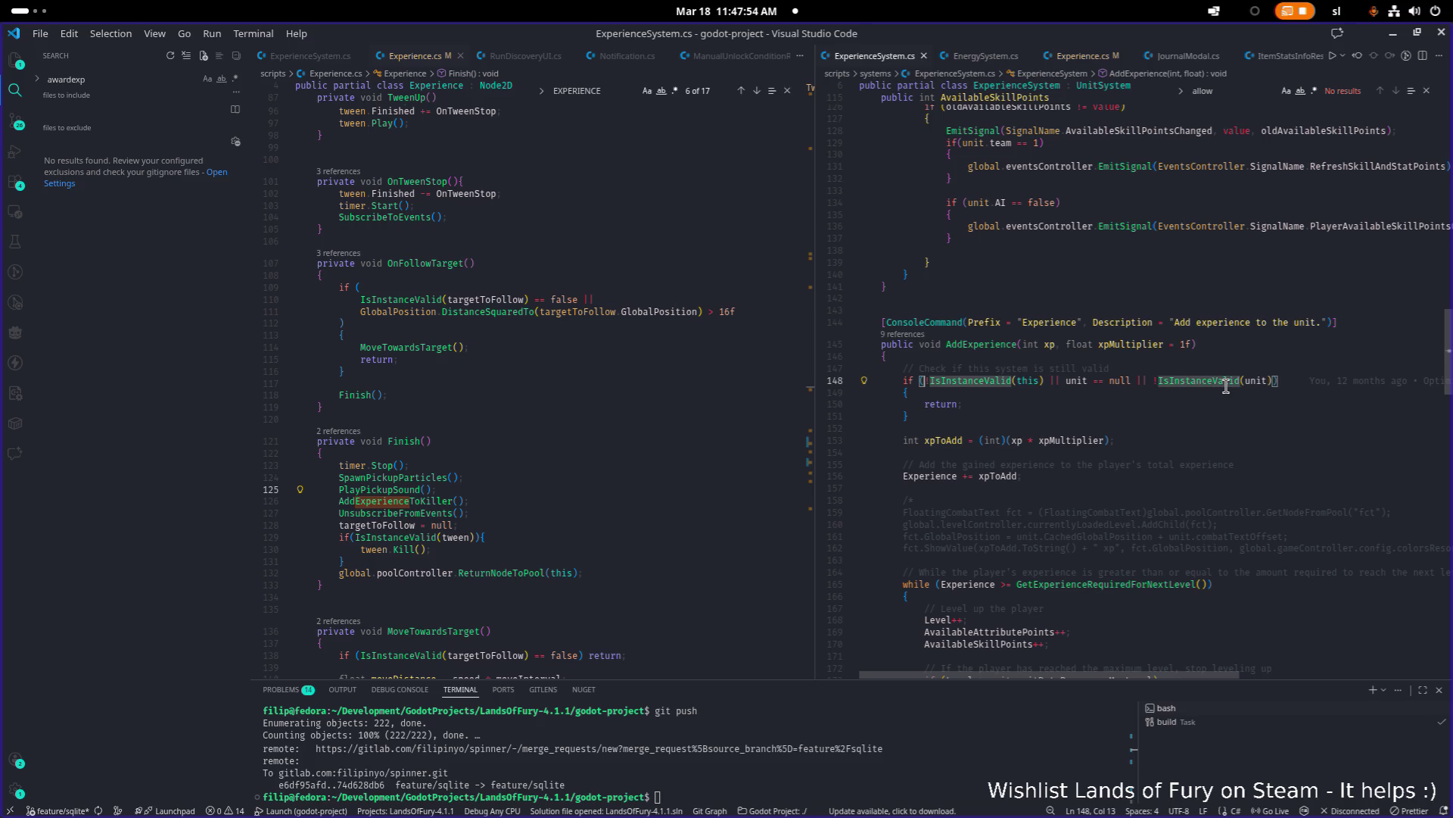
Step: Split the if condition so each check and the closing parenthesis sit on separate lines
{"action": "key", "text": "Return"}
{"action": "key", "text": "ctrl+Right"}
{"action": "key", "text": "ctrl+Right"}
{"action": "key", "text": "ctrl+Right"}
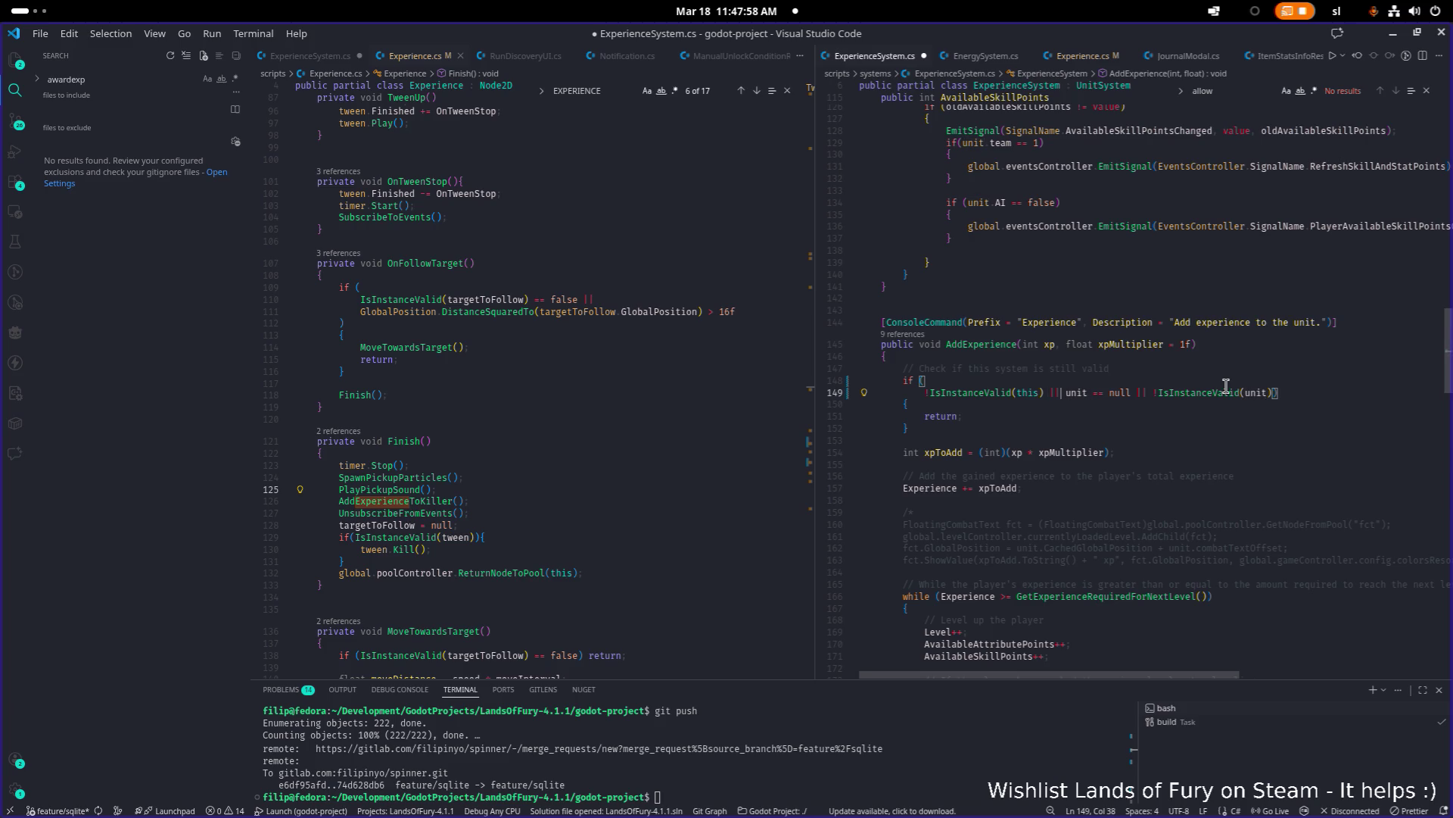
{"action": "key", "text": "Return"}
{"action": "key", "text": "ctrl+Right"}
{"action": "key", "text": "ctrl+Right"}
{"action": "key", "text": "ctrl+Left"}
{"action": "key", "text": "ctrl+Left"}
{"action": "key", "text": "Return"}
{"action": "key", "text": "End"}
{"action": "key", "text": "Return"}
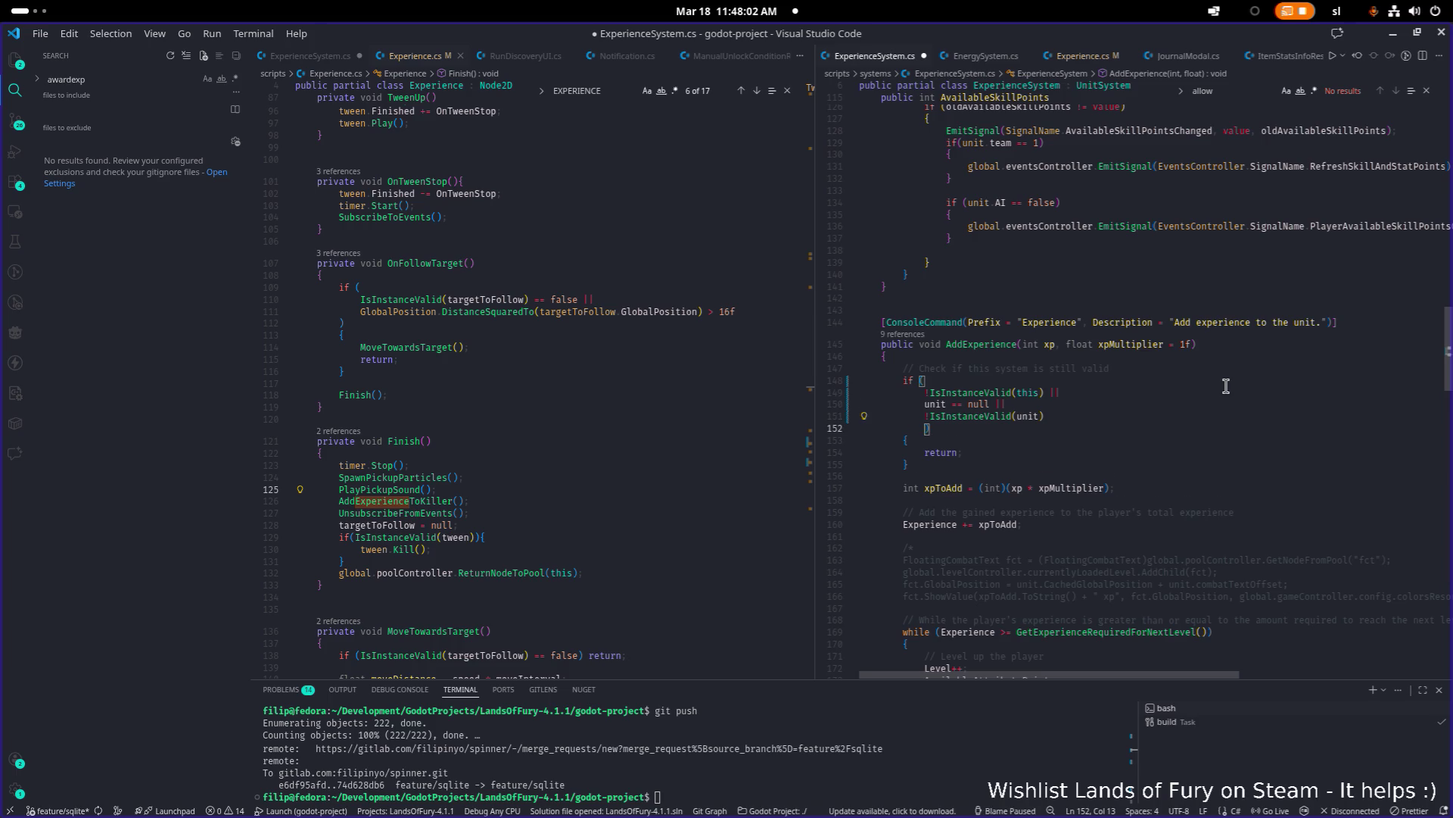
{"action": "key", "text": "Up"}
{"action": "key", "text": "End"}
Step: Add '|| unit.unitDataResource.AllowEarningExperience == false' to the condition and save ExperienceSystem.cs
{"action": "type", "text": "||"}
{"action": "key", "text": "Return"}
{"action": "type", "text": "unit.unid"}
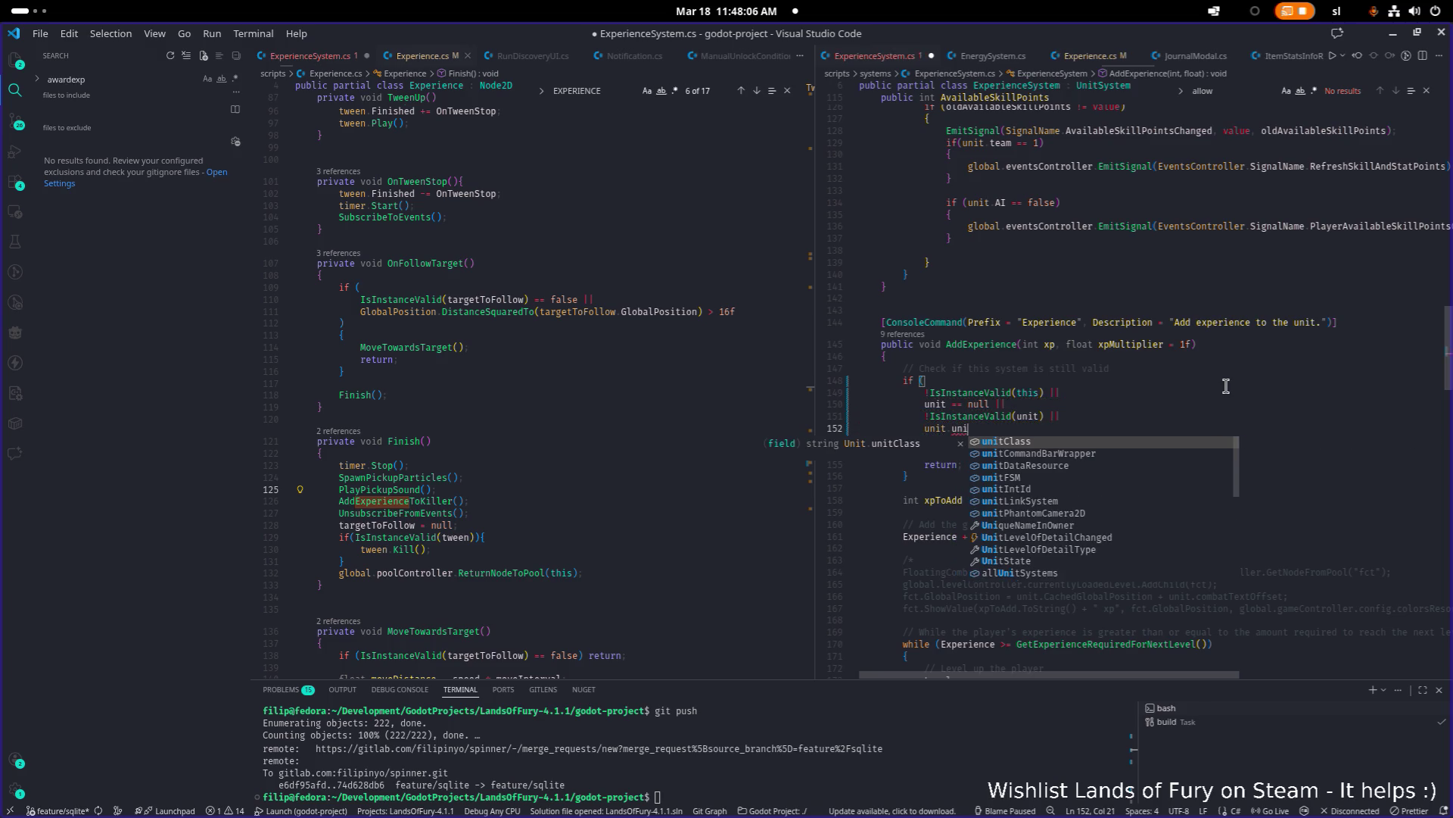
{"action": "key", "text": "Tab"}
{"action": "type", "text": ".allo"}
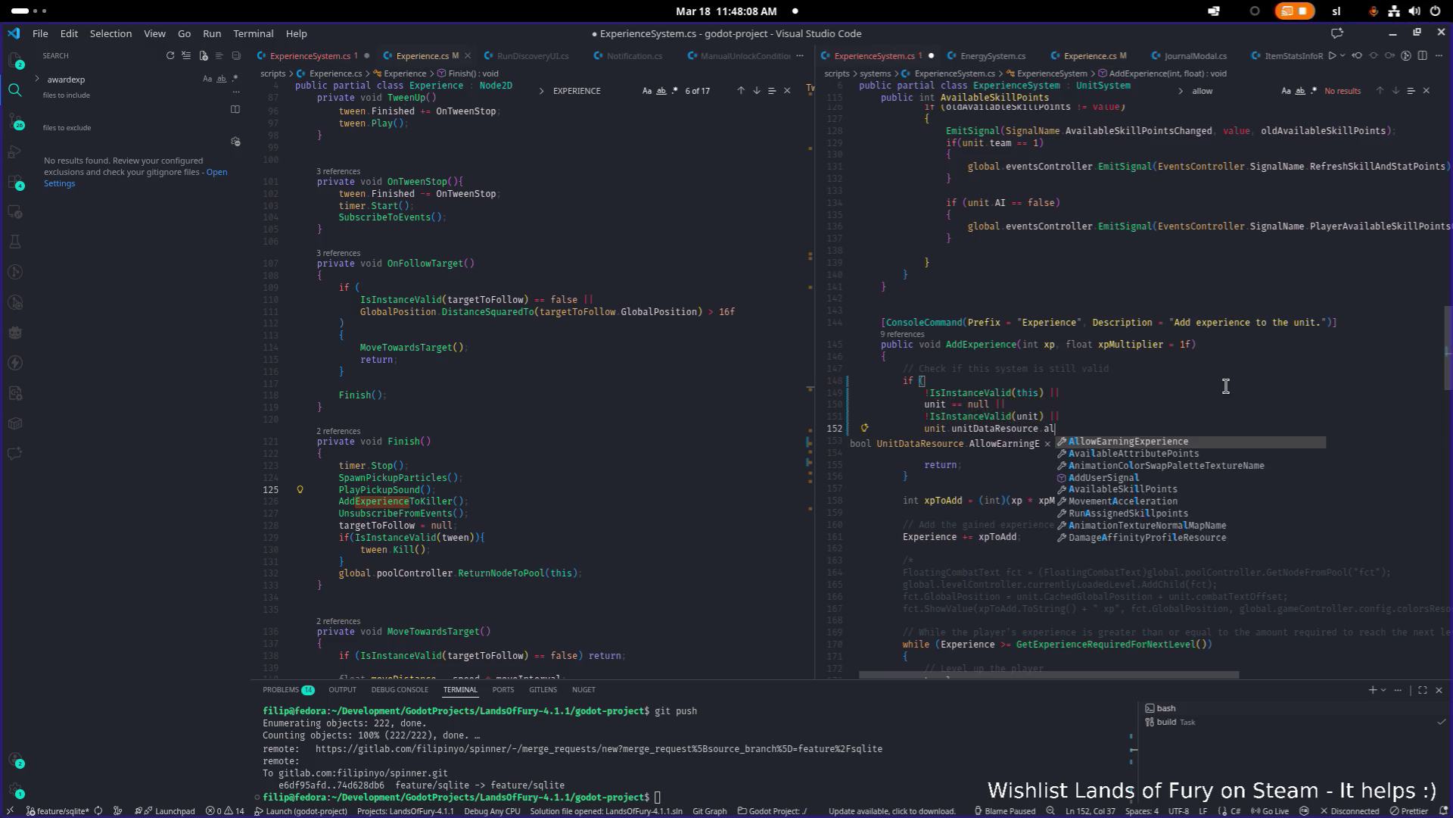
{"action": "key", "text": "Tab"}
{"action": "type", "text": "== false"}
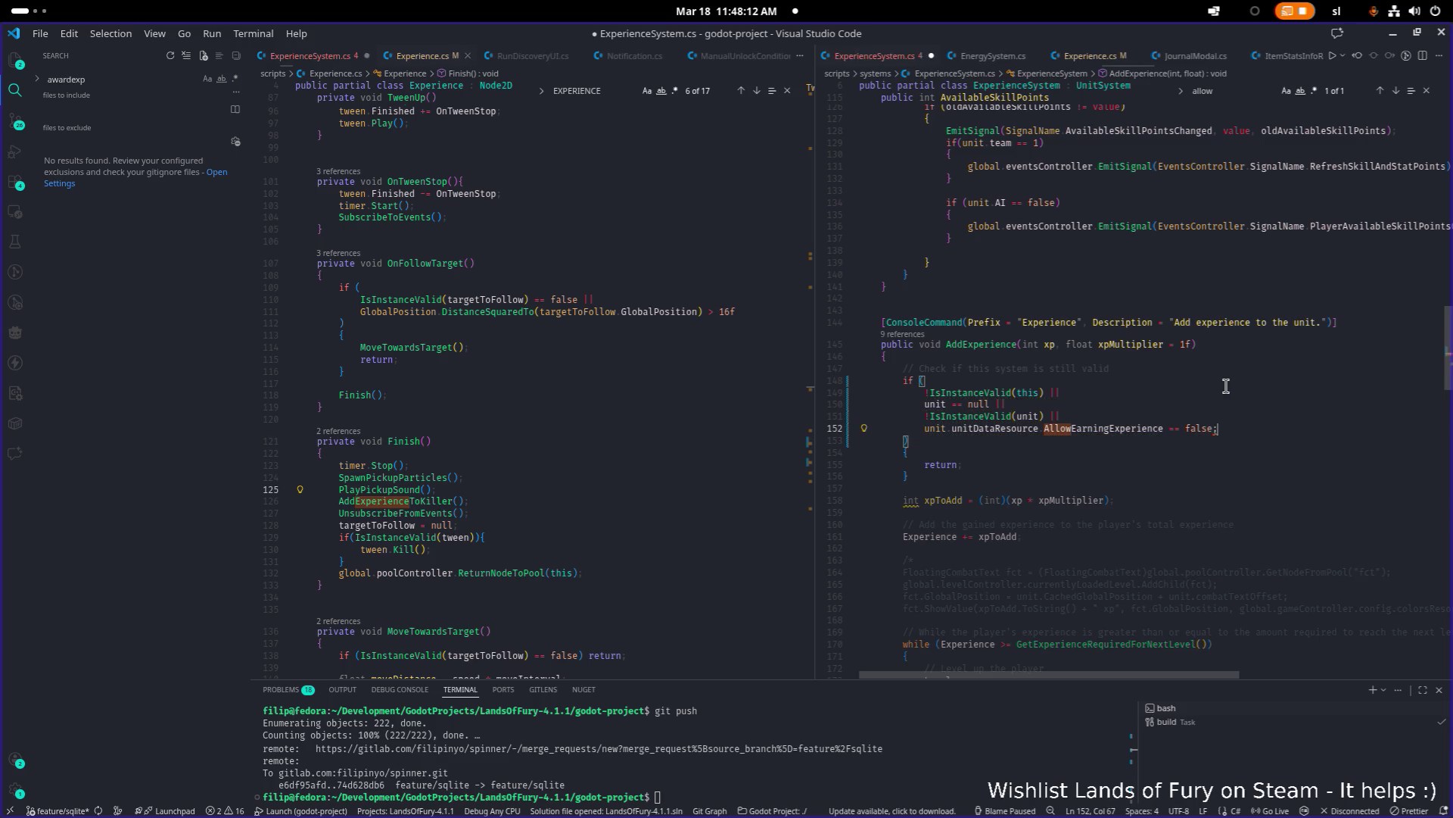
{"action": "key", "text": "ctrl+s"}
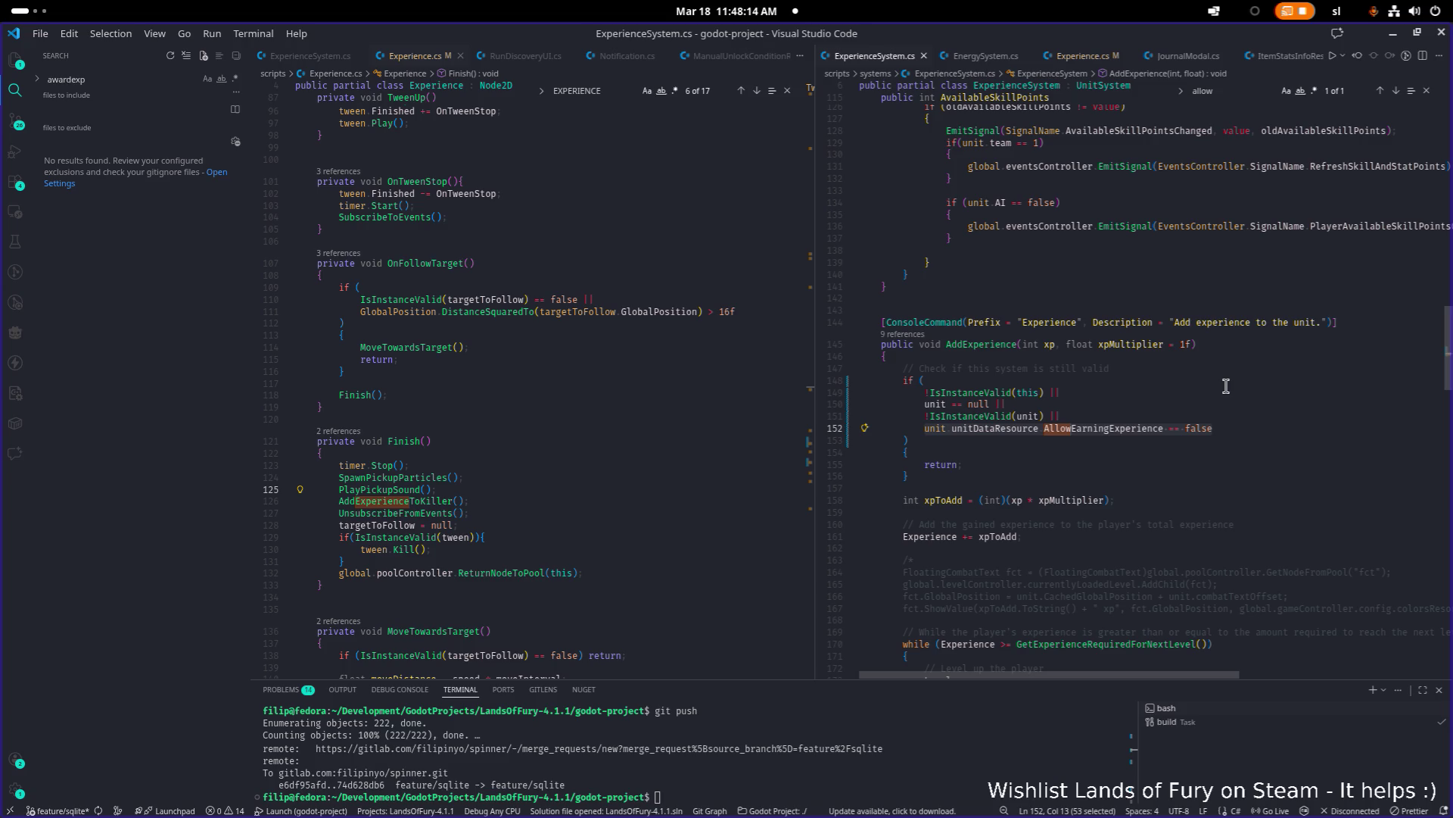
{"action": "left_click", "coordinate": [1000, 344]}
Step: Find the AddExperienceFromLink method in ExperienceSystem.cs and go to the end of its signature
{"action": "key", "text": "ctrl+f"}
{"action": "key", "text": "Return"}
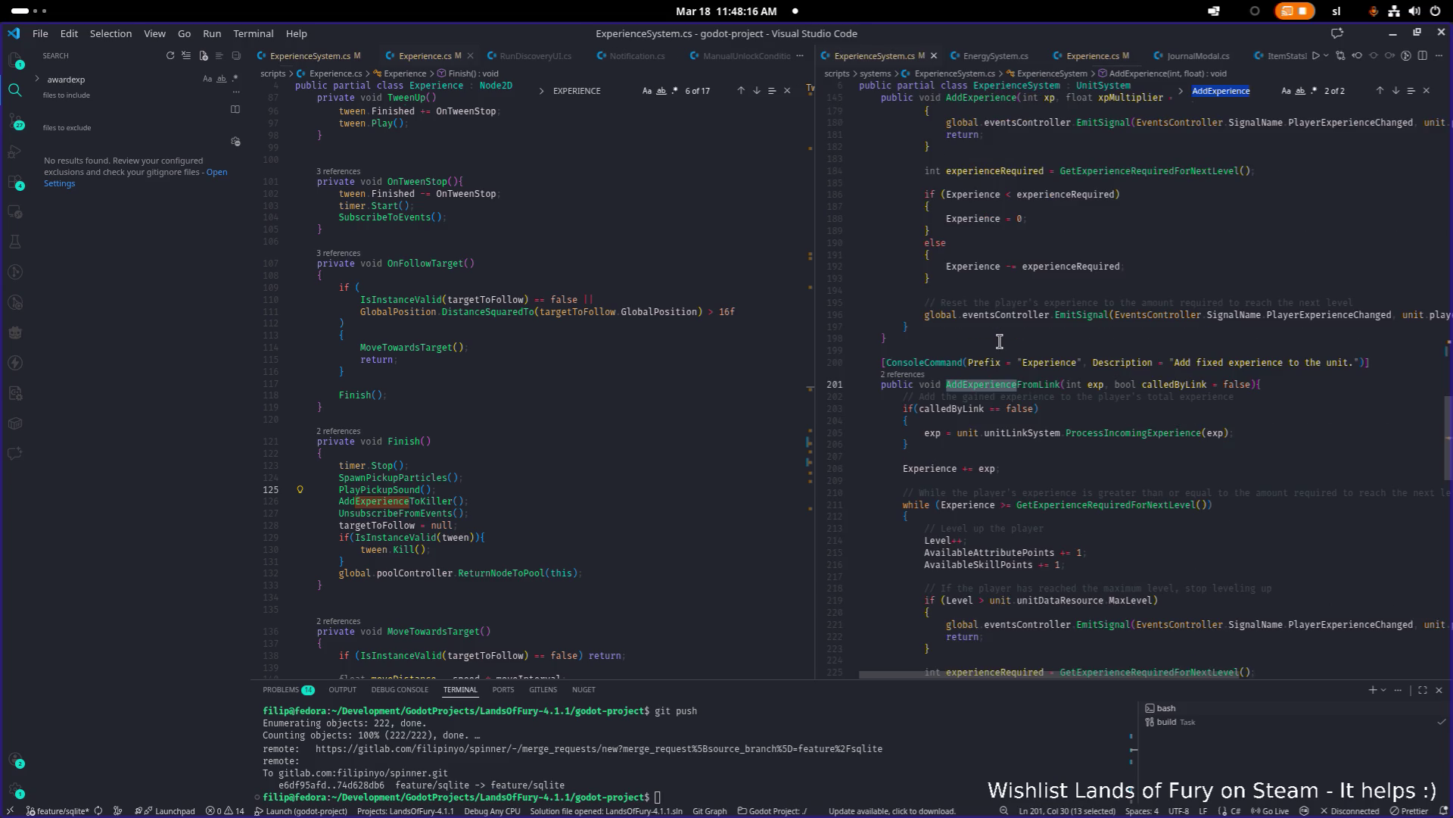
{"action": "scroll", "coordinate": [1020, 356], "scroll_direction": "down", "scroll_amount": 1}
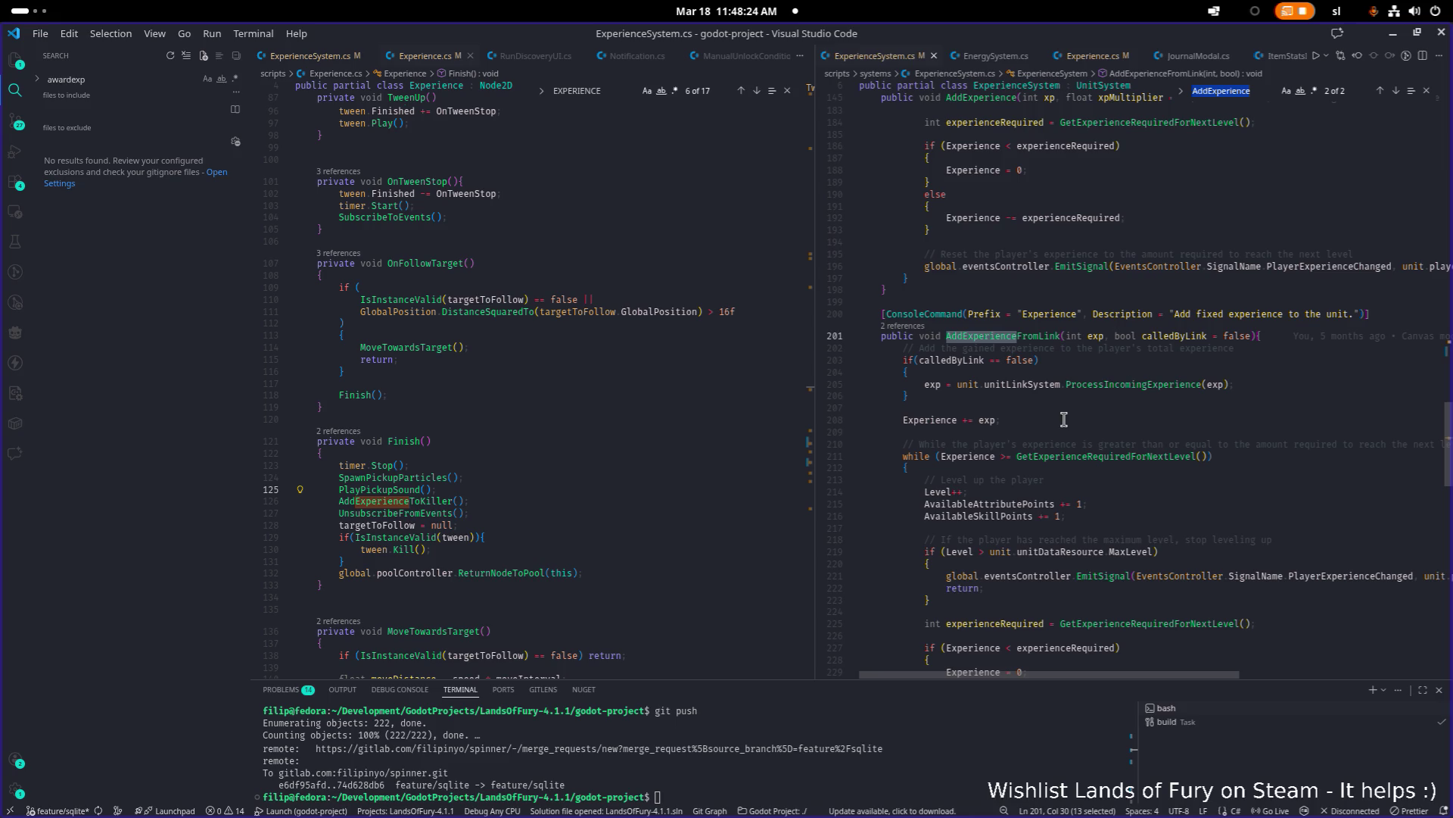
{"action": "left_click", "coordinate": [1029, 340]}
{"action": "double_click", "coordinate": [1029, 340]}
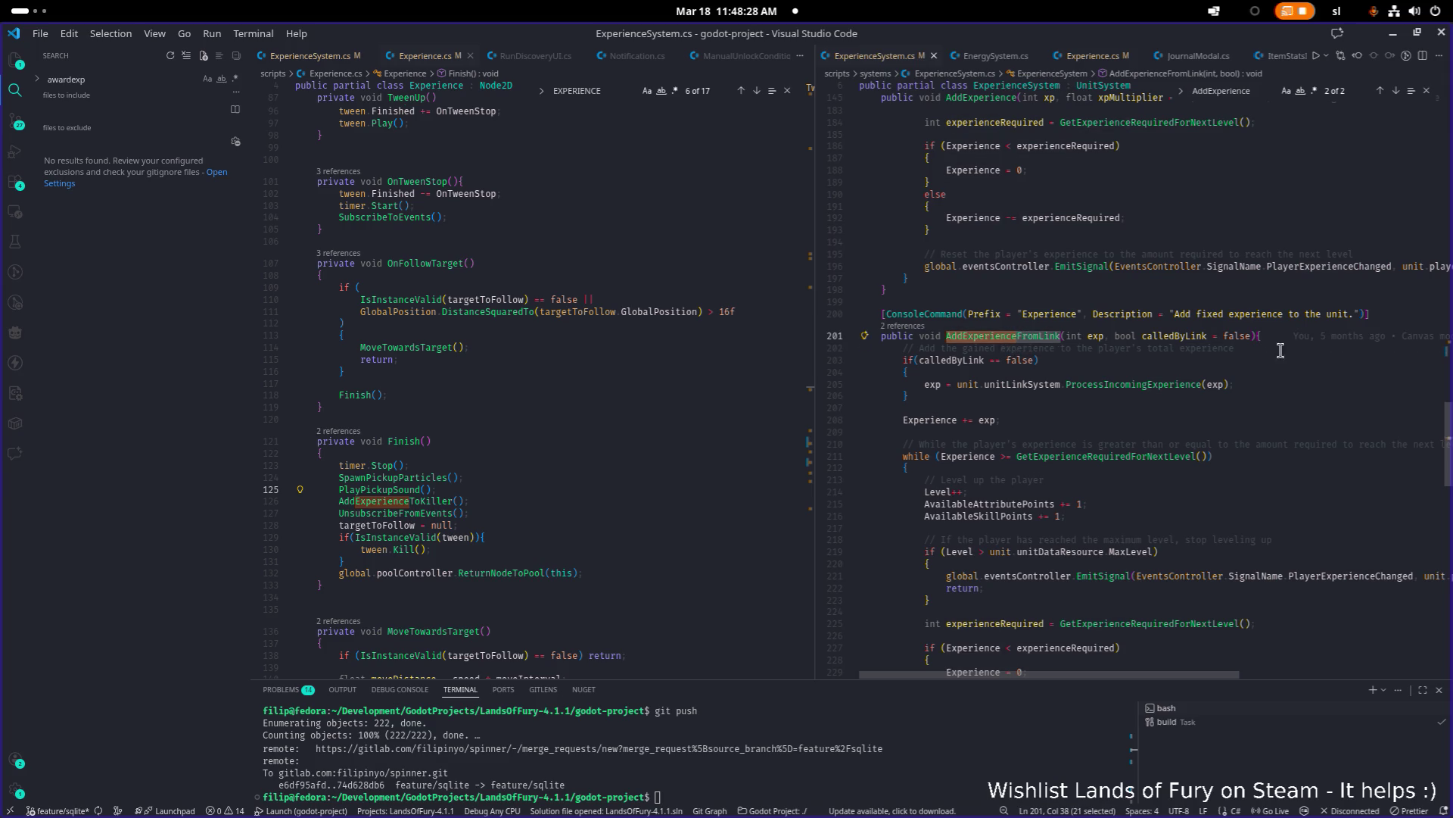
{"action": "left_click", "coordinate": [1292, 341]}
Step: At the method's start, add the condition if(unit.unitDataResource.AllowEarningExperience == false)
{"action": "mouse_move", "coordinate": [1293, 342]}
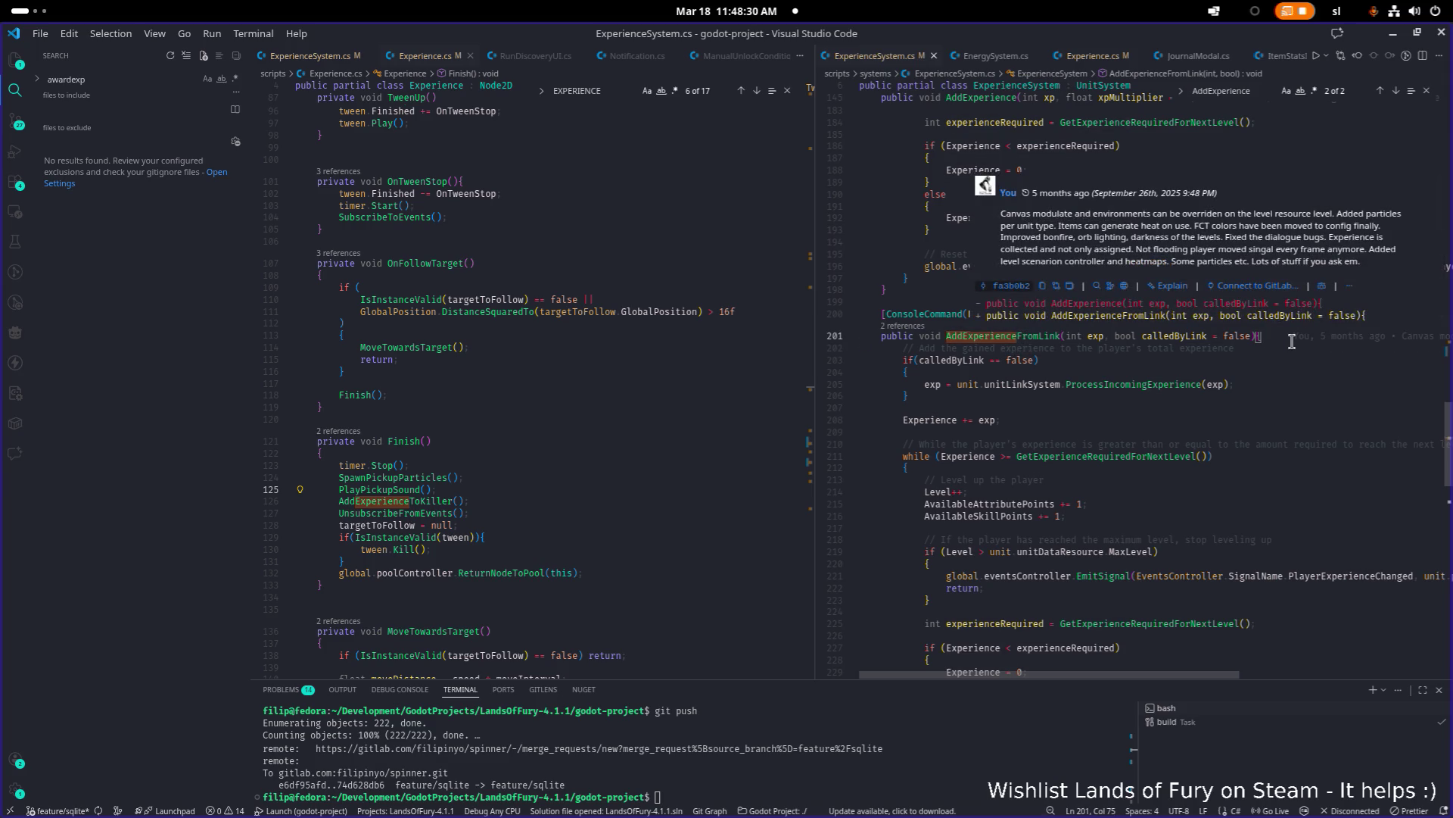
{"action": "key", "text": "Return"}
{"action": "key", "text": "Return"}
{"action": "key", "text": "Return"}
{"action": "key", "text": "Up"}
{"action": "type", "text": "if("}
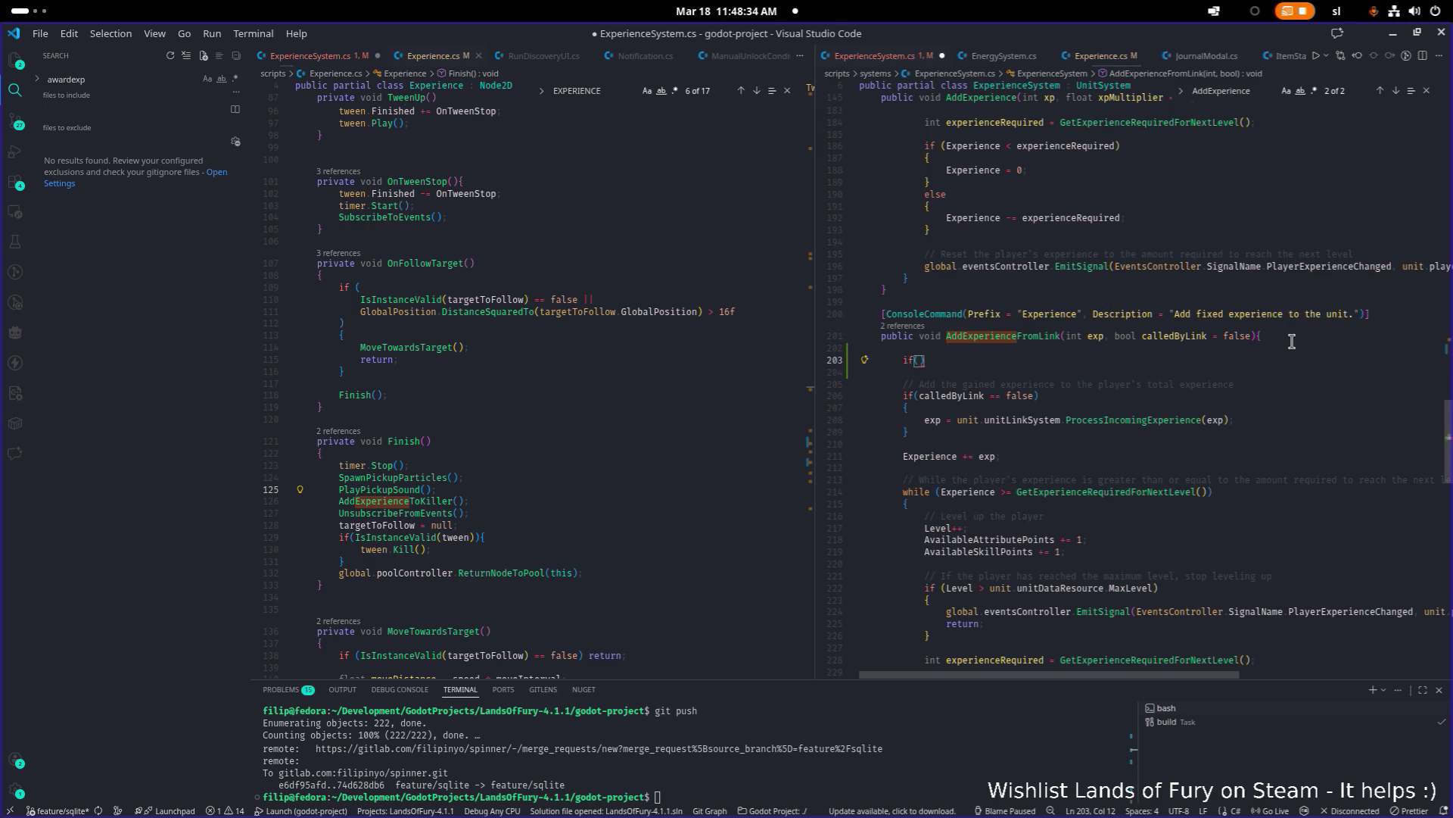
{"action": "key", "text": "ctrl+space"}
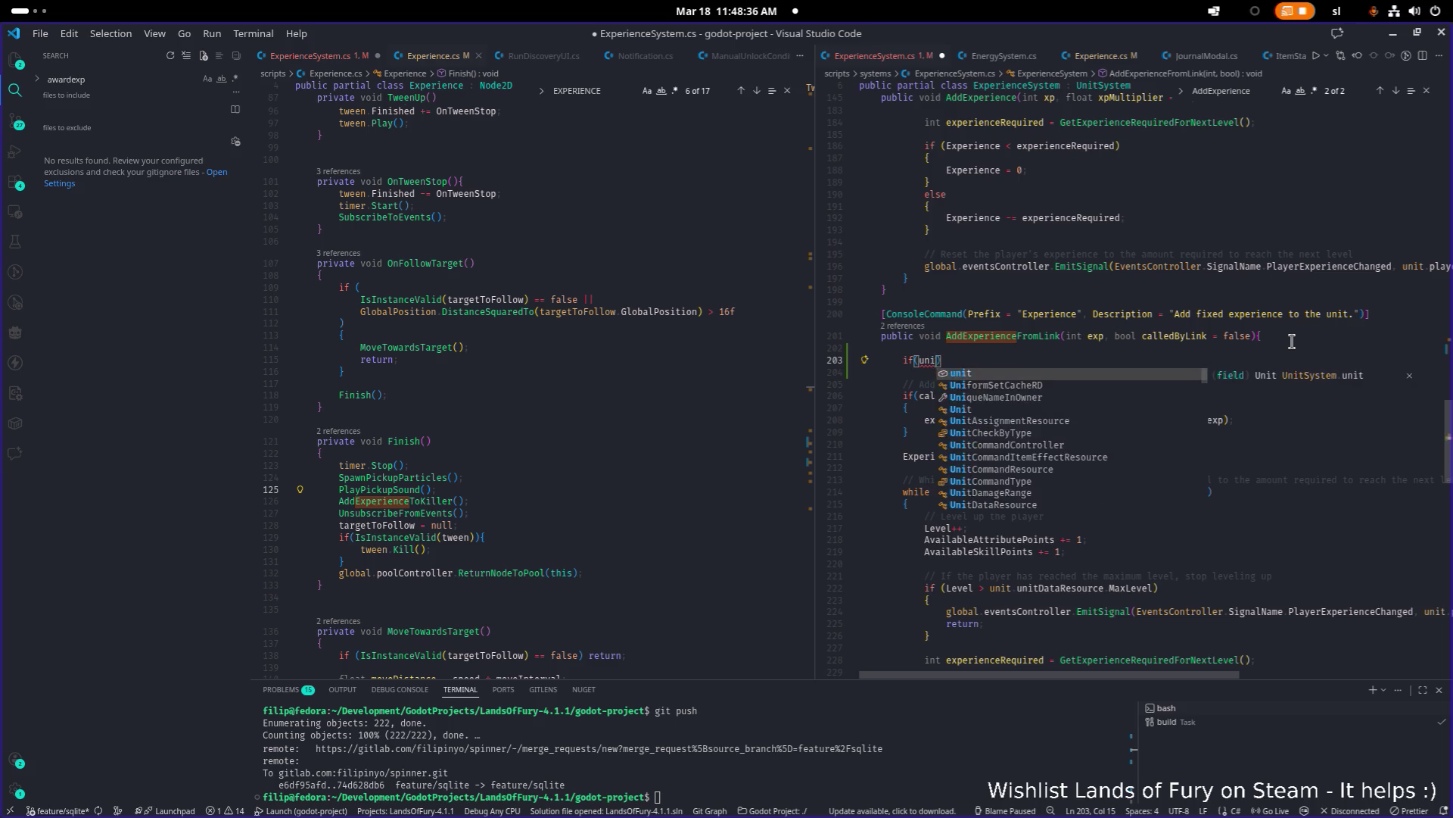
{"action": "key", "text": "Escape"}
{"action": "type", "text": "unit.unitDataResource.AllowEarningExperience == false"}
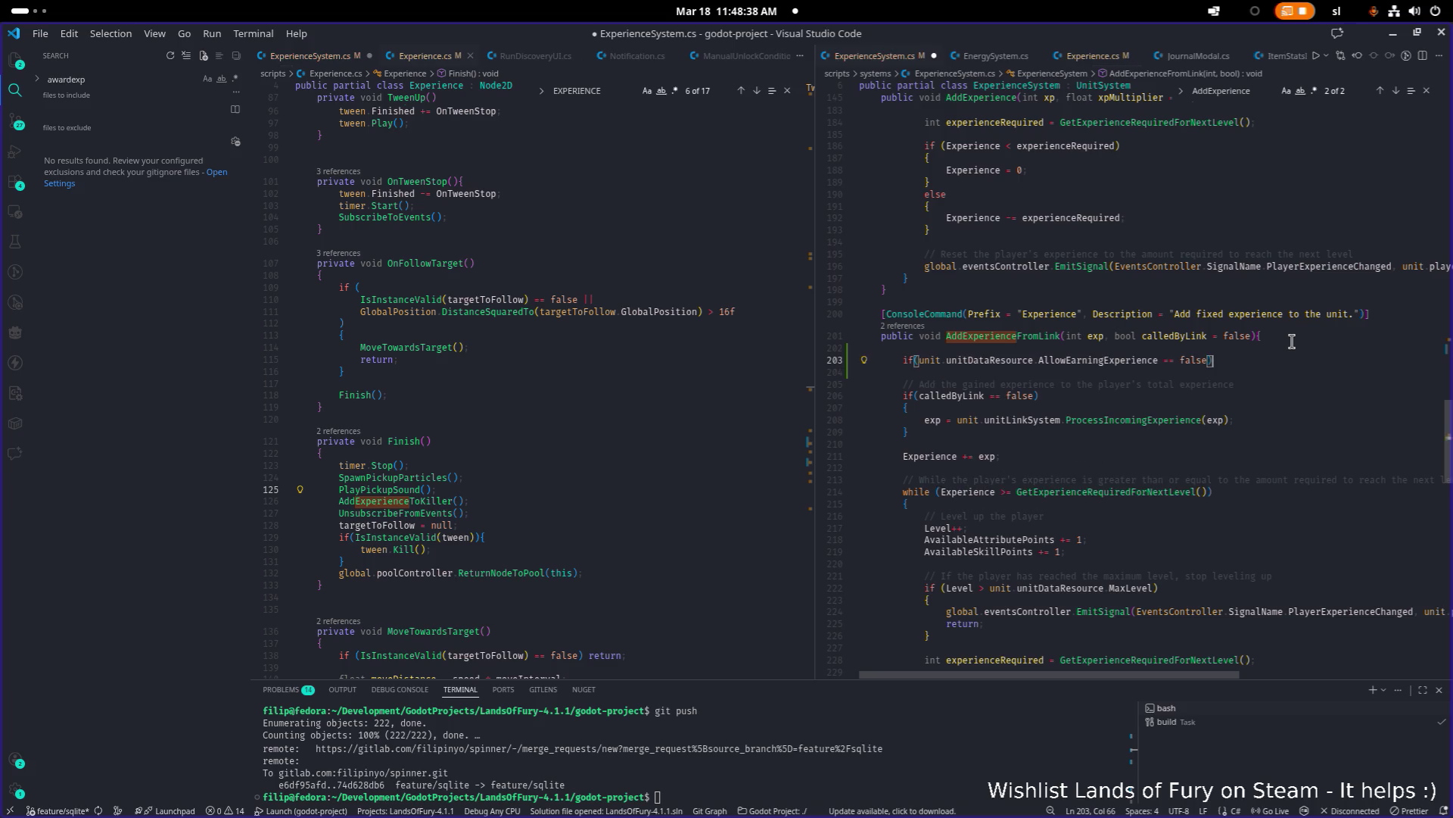
Step: Give the condition a braced 'return;' body and save ExperienceSystem.cs
{"action": "key", "text": "End"}
{"action": "key", "text": "Return"}
{"action": "type", "text": "{"}
{"action": "key", "text": "Return"}
{"action": "type", "text": "EditorResourceTooltipPlugin"}
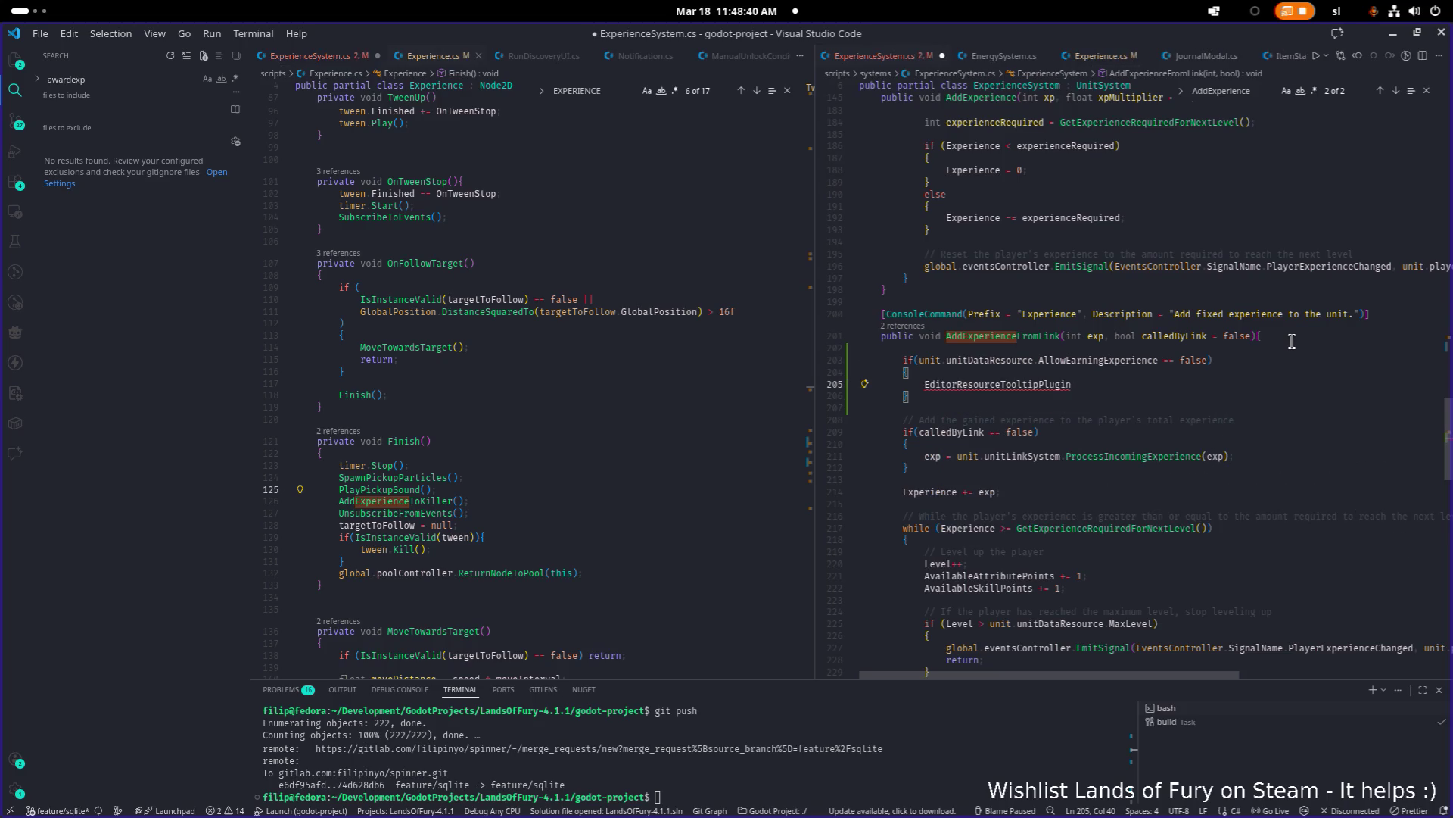
{"action": "key", "text": "shift+Home"}
{"action": "type", "text": "r"}
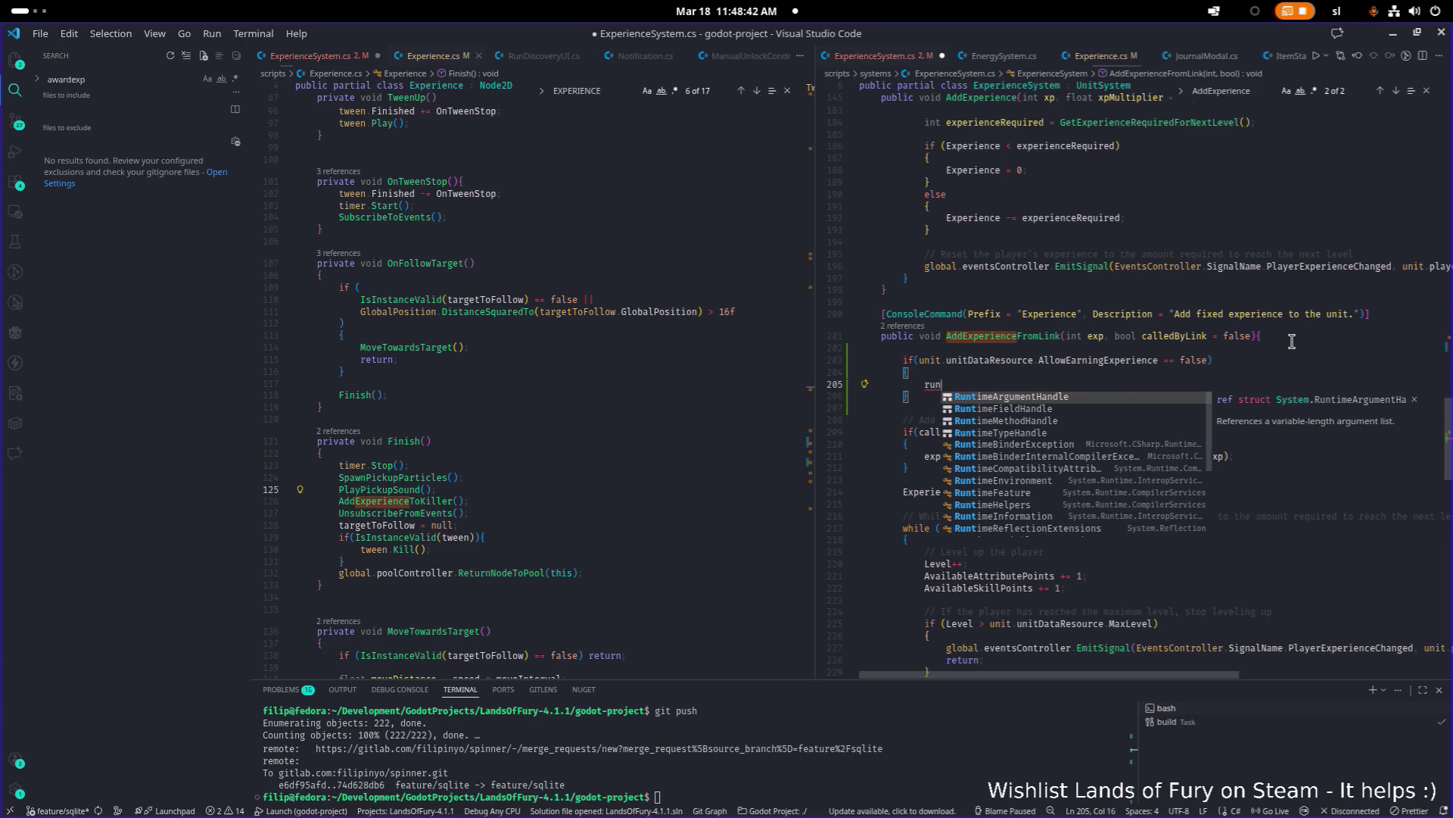
{"action": "type", "text": "e"}
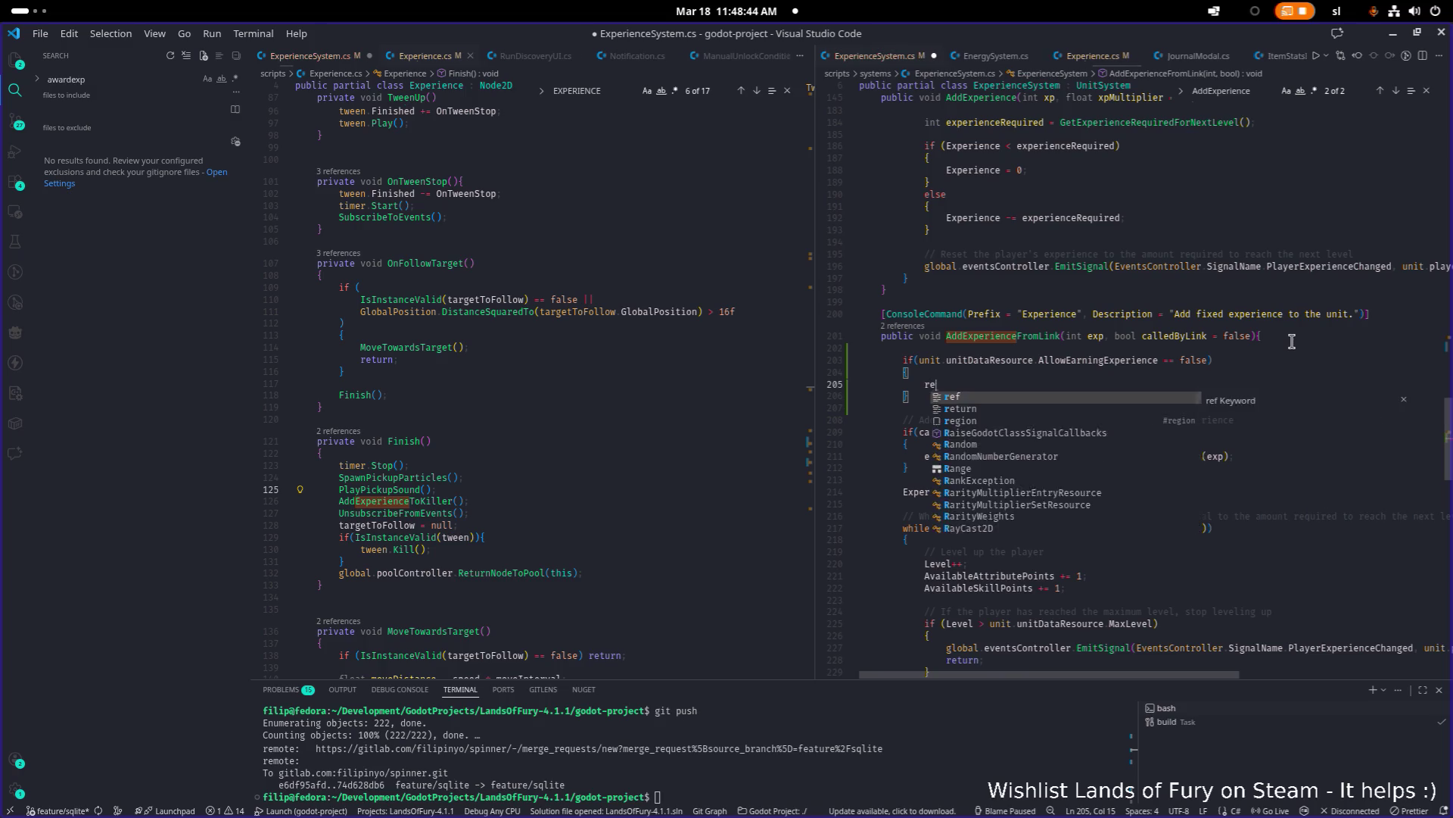
{"action": "type", "text": "turn;"}
{"action": "key", "text": "ctrl+s"}
Step: Review the new guard and the ProcessIncomingExperience call, then minimize VS Code to return to Godot
{"action": "left_click", "coordinate": [1231, 366]}
{"action": "double_click", "coordinate": [1035, 338]}
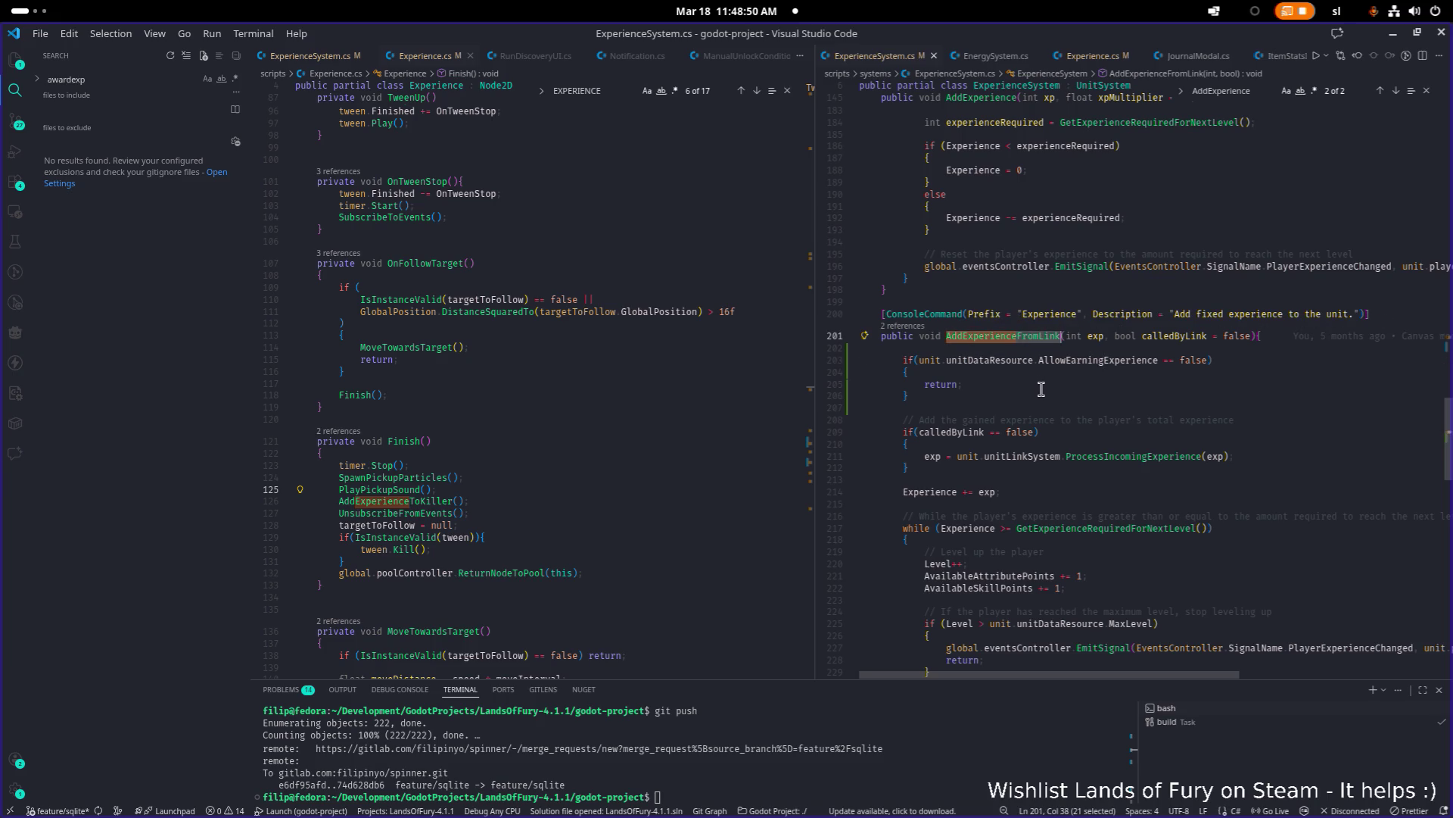
{"action": "scroll", "coordinate": [1041, 390], "scroll_direction": "down", "scroll_amount": 3}
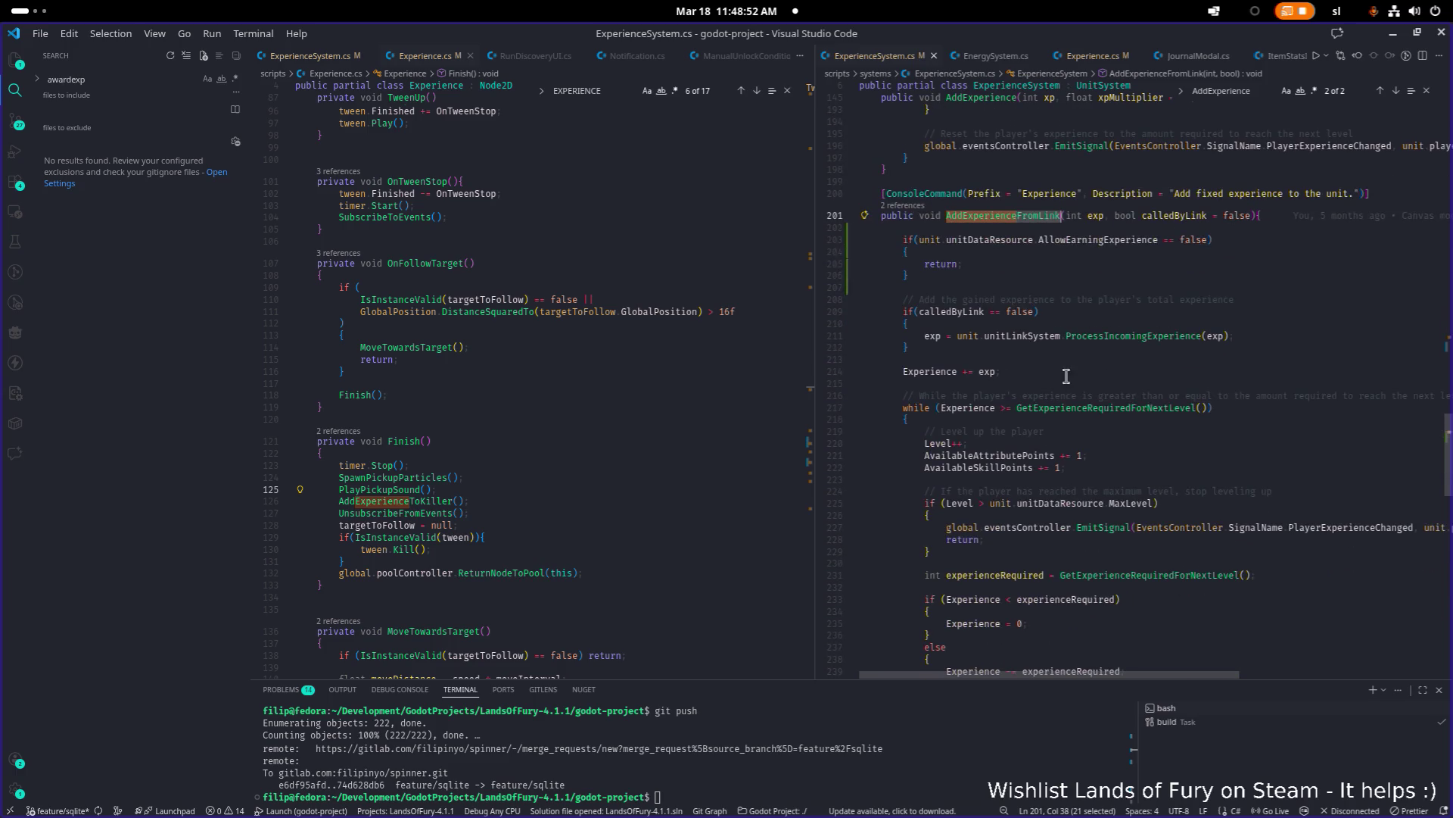
{"action": "left_click", "coordinate": [1103, 335]}
{"action": "scroll", "coordinate": [1099, 347], "scroll_direction": "down", "scroll_amount": 5}
{"action": "scroll", "coordinate": [1098, 355], "scroll_direction": "up", "scroll_amount": 10}
{"action": "scroll", "coordinate": [1099, 354], "scroll_direction": "up", "scroll_amount": 5}
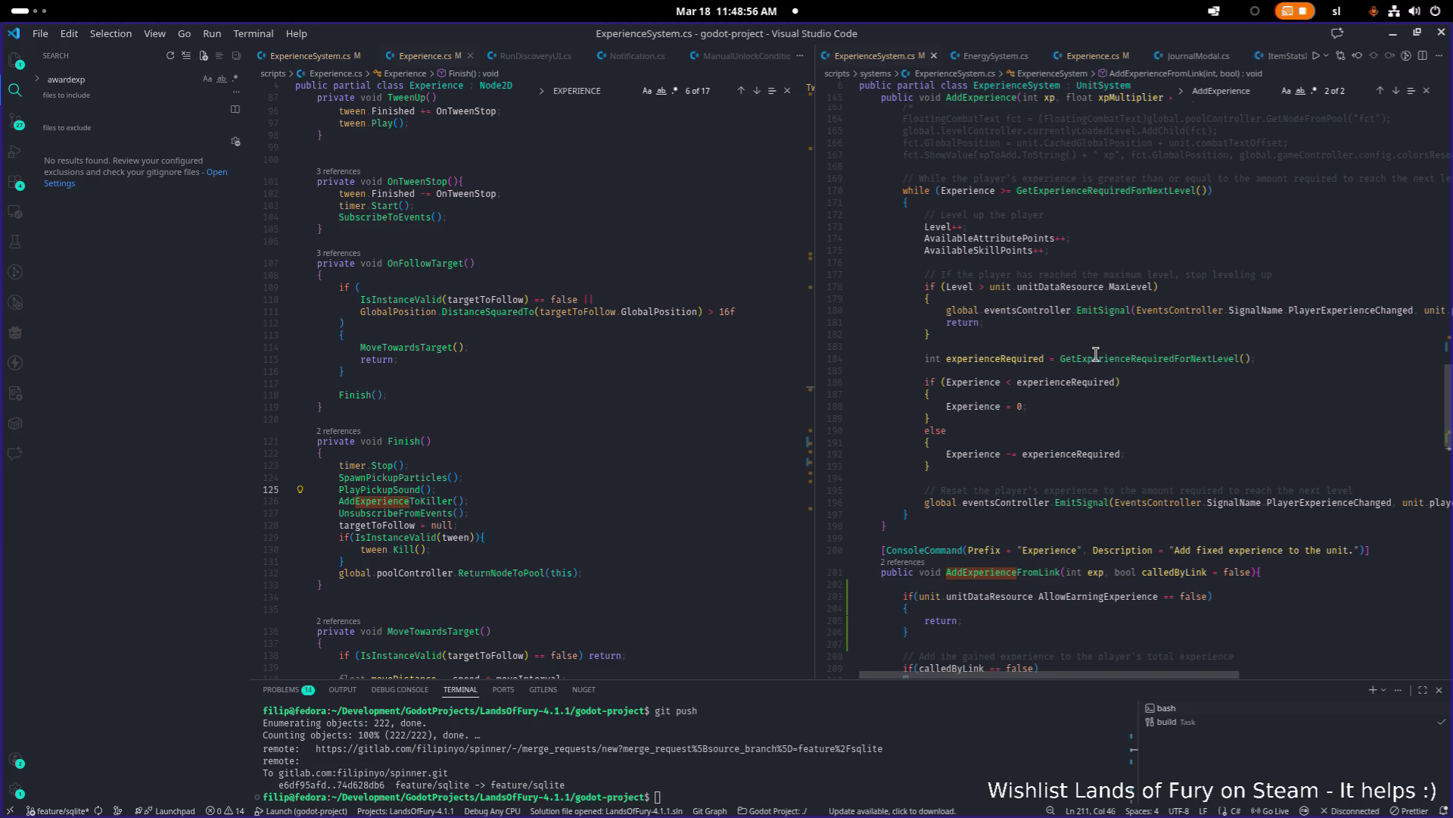
{"action": "scroll", "coordinate": [1094, 356], "scroll_direction": "up", "scroll_amount": 20}
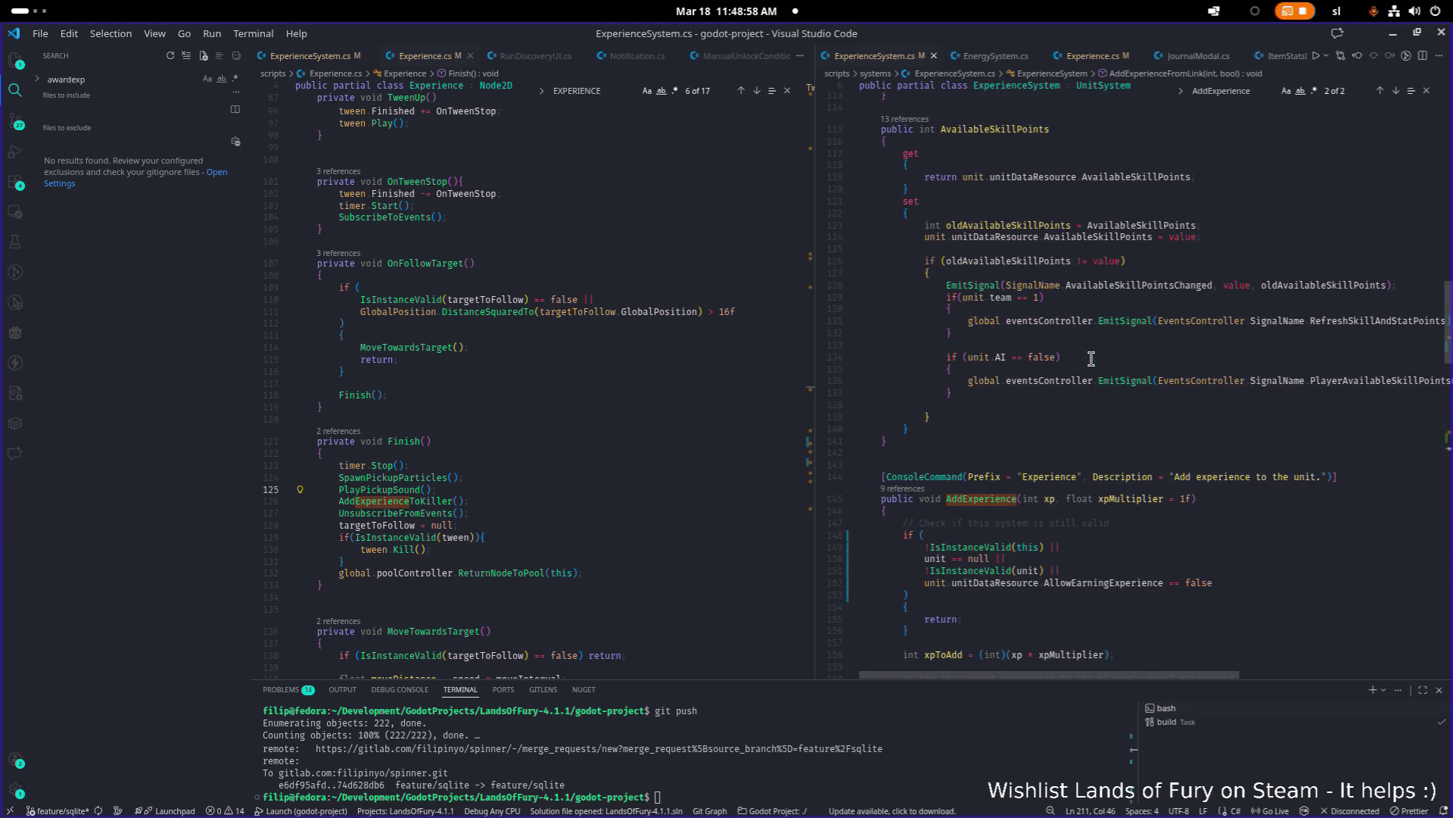
{"action": "scroll", "coordinate": [1091, 358], "scroll_direction": "down", "scroll_amount": 5}
{"action": "left_click", "coordinate": [1140, 329]}
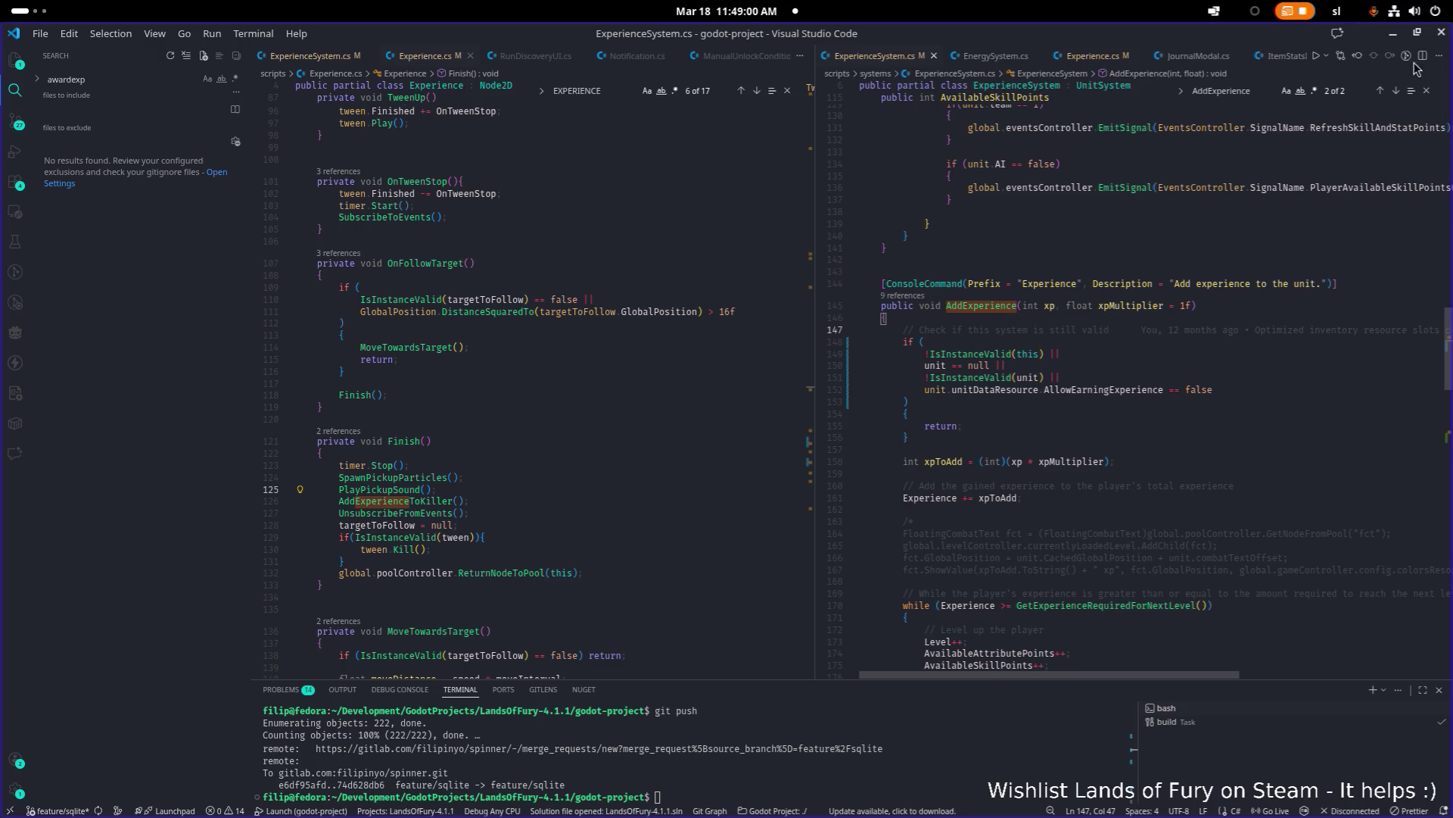
{"action": "left_click", "coordinate": [1395, 34]}
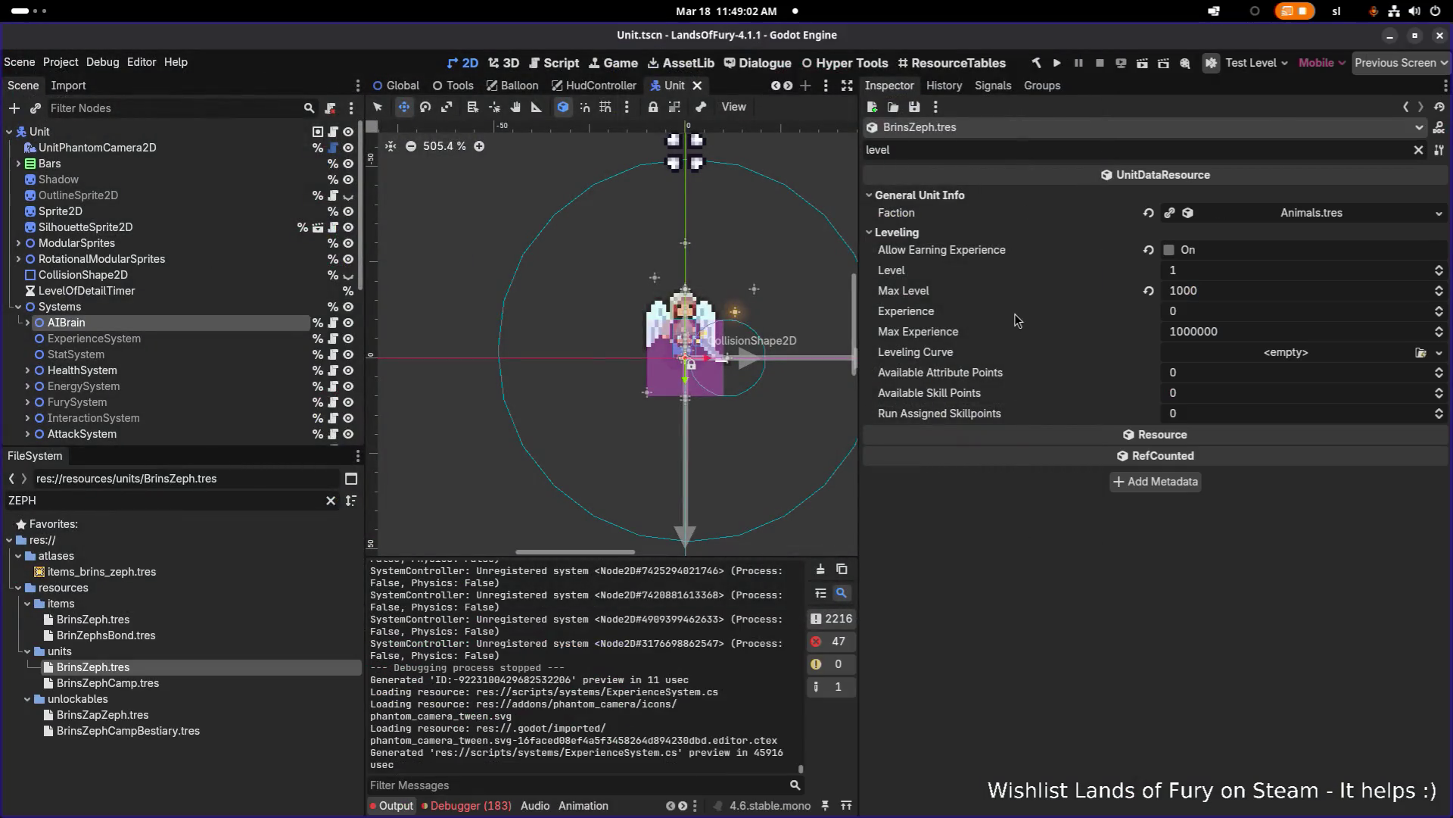
Step: Run the Lands of Fury project from Godot's play button until the Hyper Fox Studios splash appears
{"action": "left_click", "coordinate": [1059, 63]}
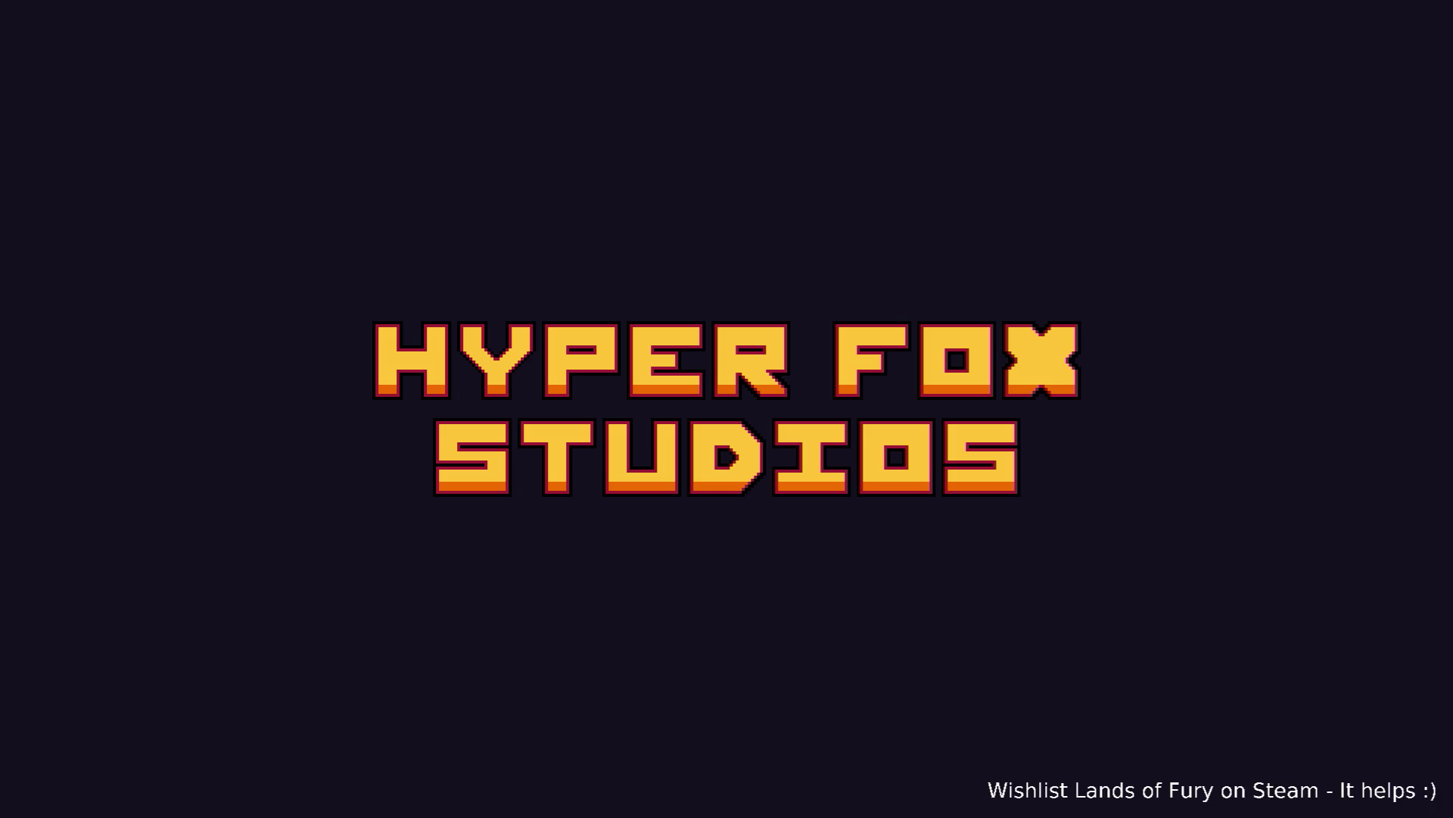
Step: Load the profile, enter the purple portal to Elderglade Forest, and open the developer console
{"action": "key", "text": "Return"}
{"action": "key", "text": "Return"}
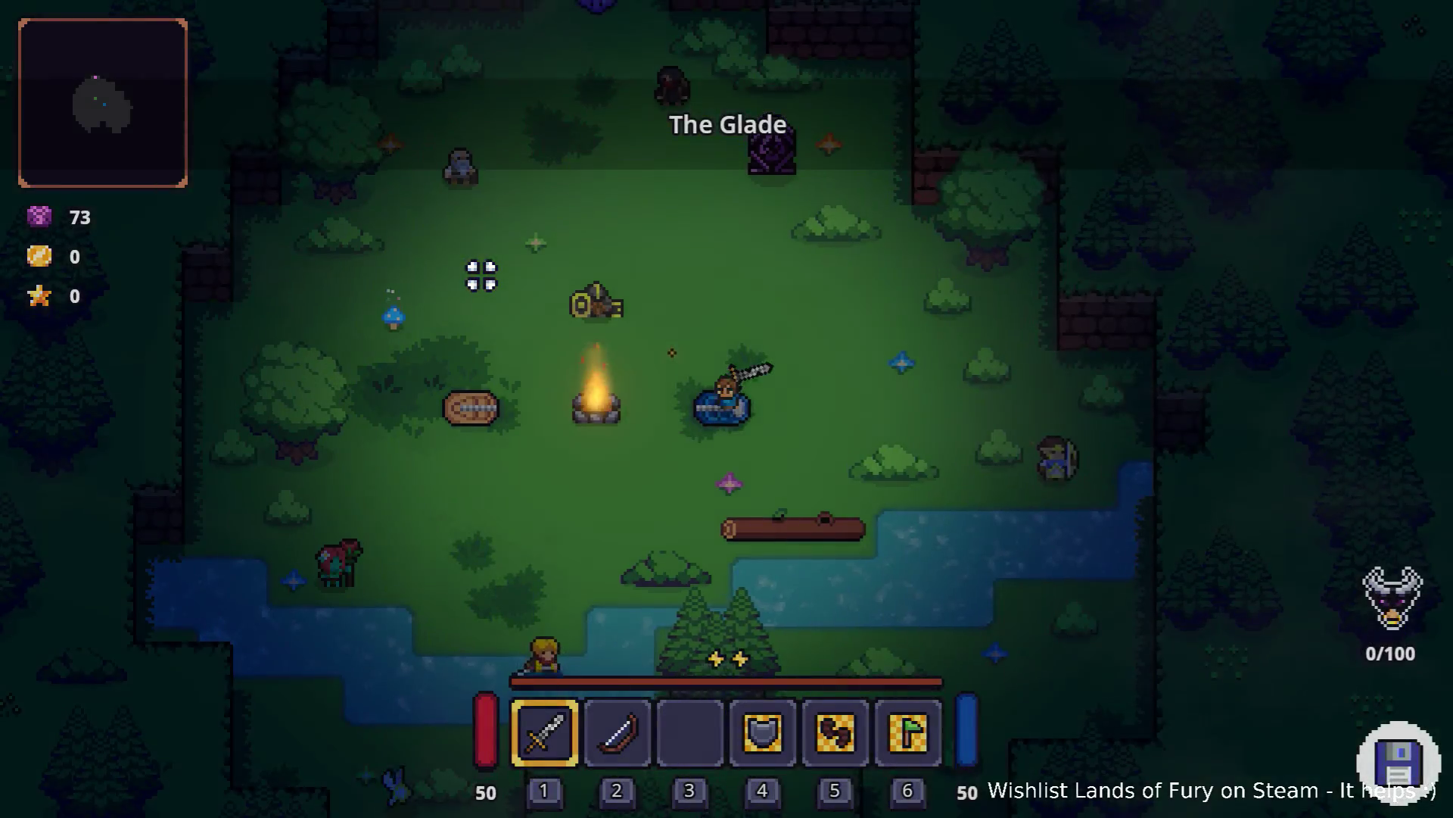
{"action": "key", "text": "w"}
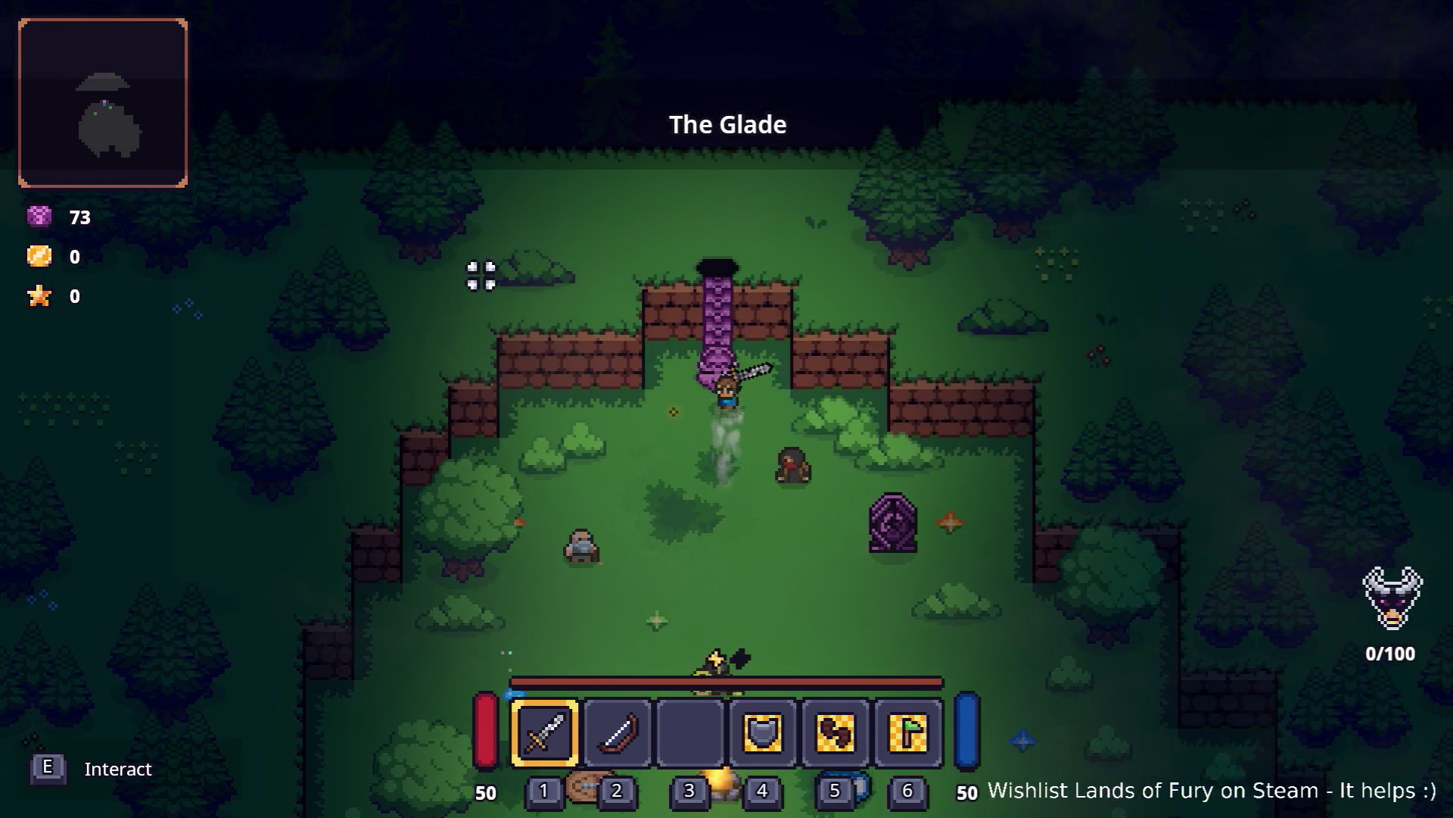
{"action": "key", "text": "e"}
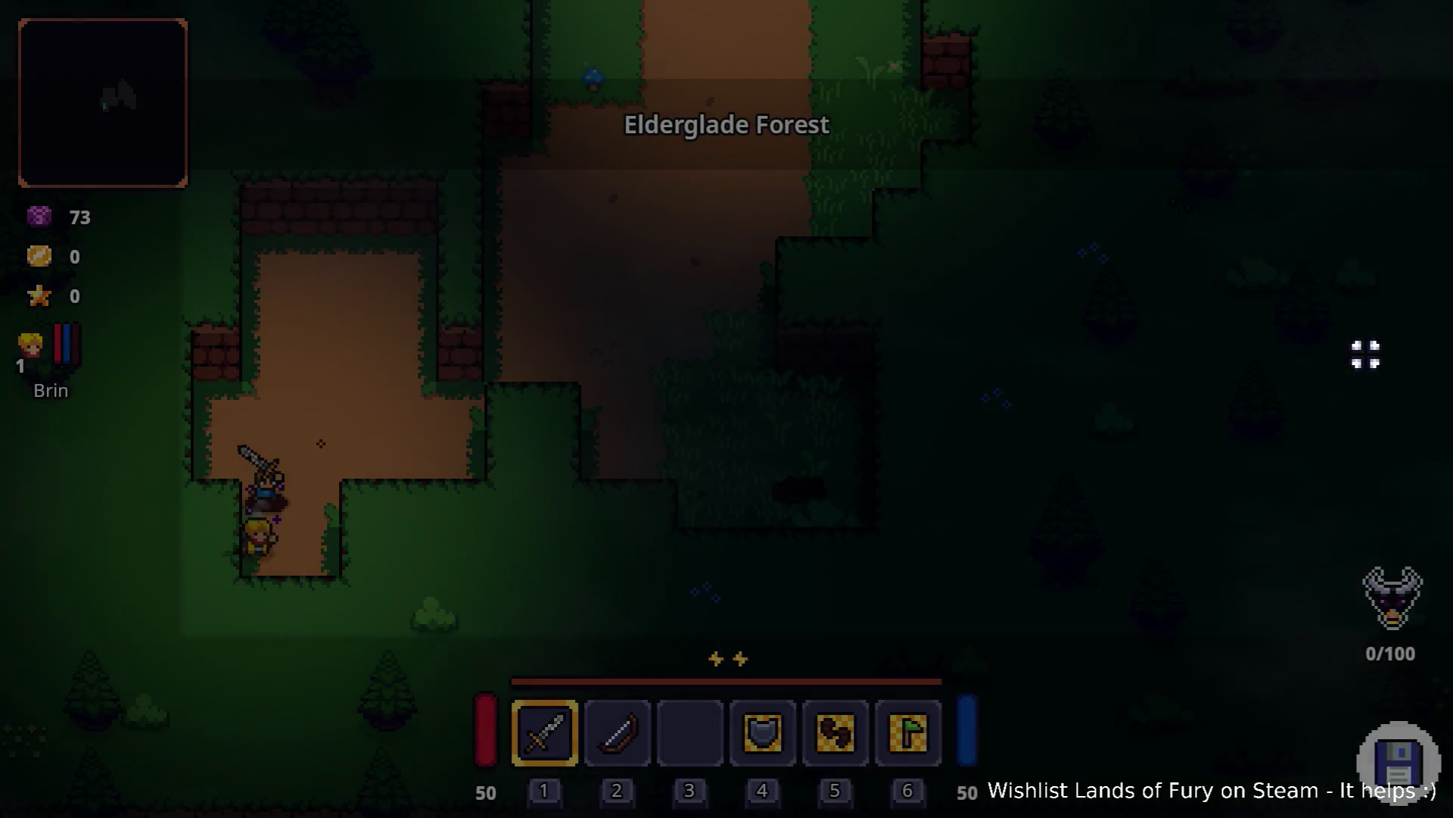
{"action": "key", "text": "d"}
{"action": "key", "text": "w"}
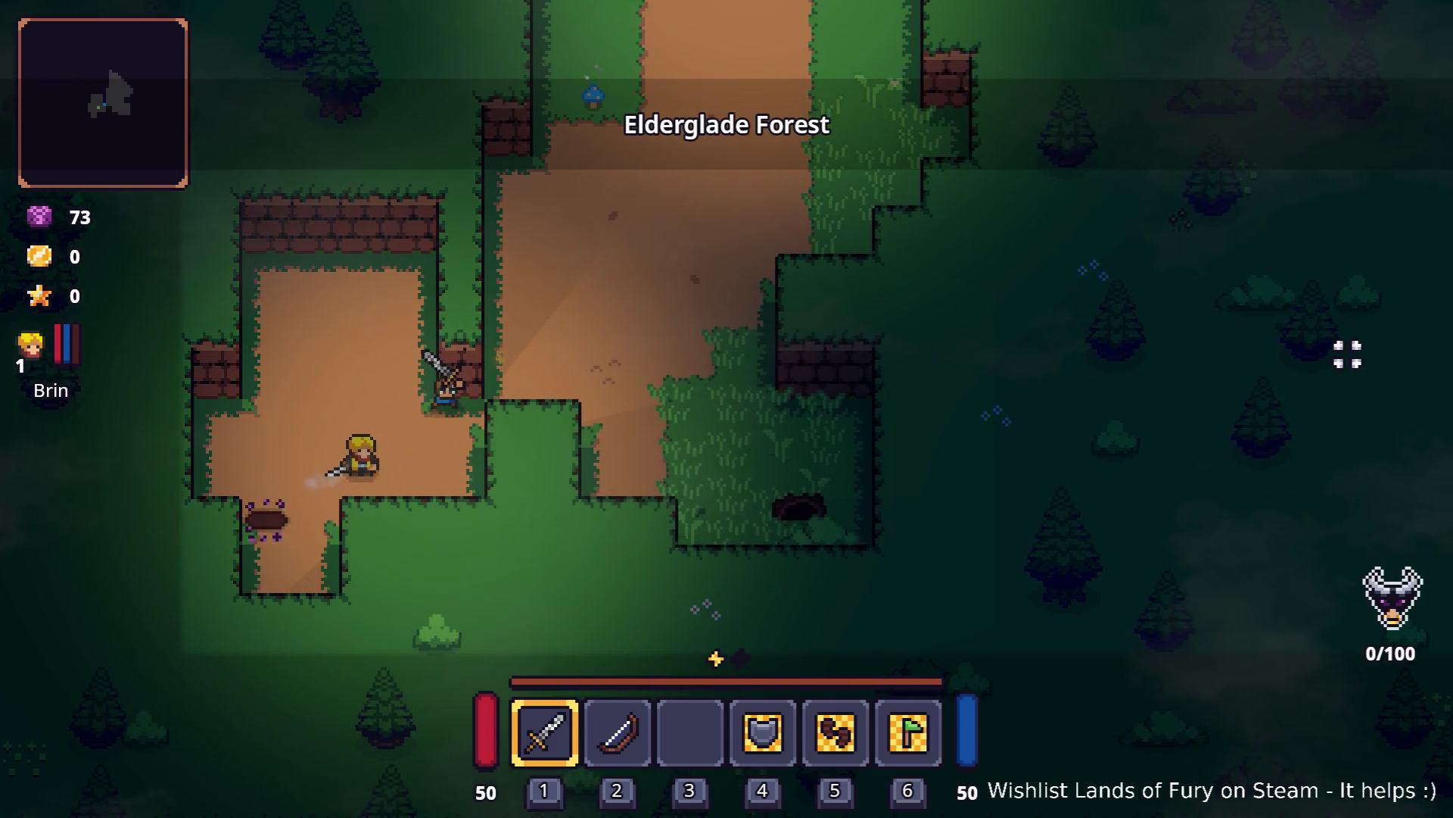
{"action": "key", "text": "grave"}
Step: Give Brin five levels with the CompanionAddLevels(5) console command, then close the console
{"action": "type", "text": "Com"}
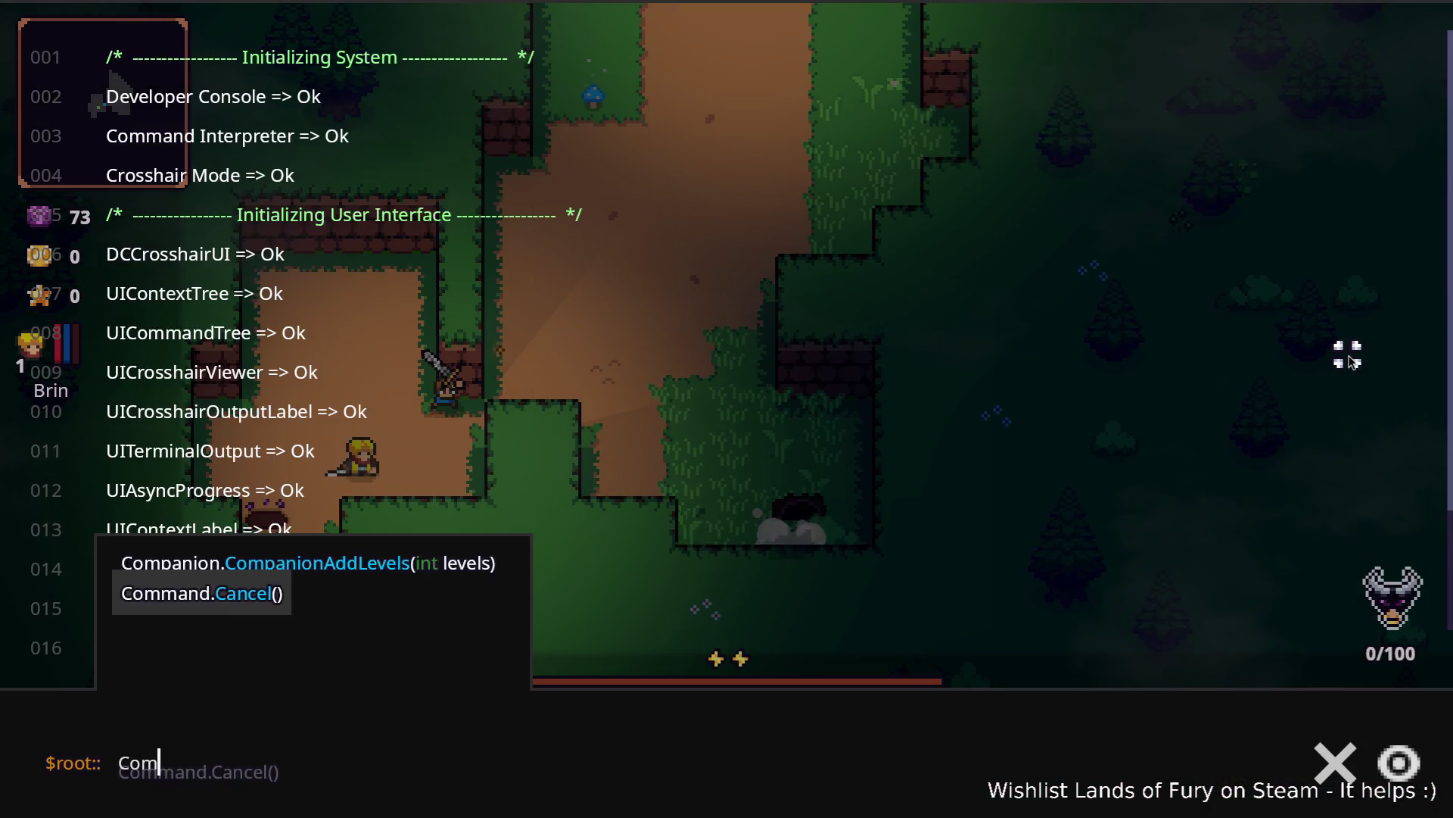
{"action": "type", "text": "p"}
{"action": "key", "text": "Tab"}
{"action": "type", "text": "(5)"}
{"action": "key", "text": "Return"}
{"action": "key", "text": "a"}
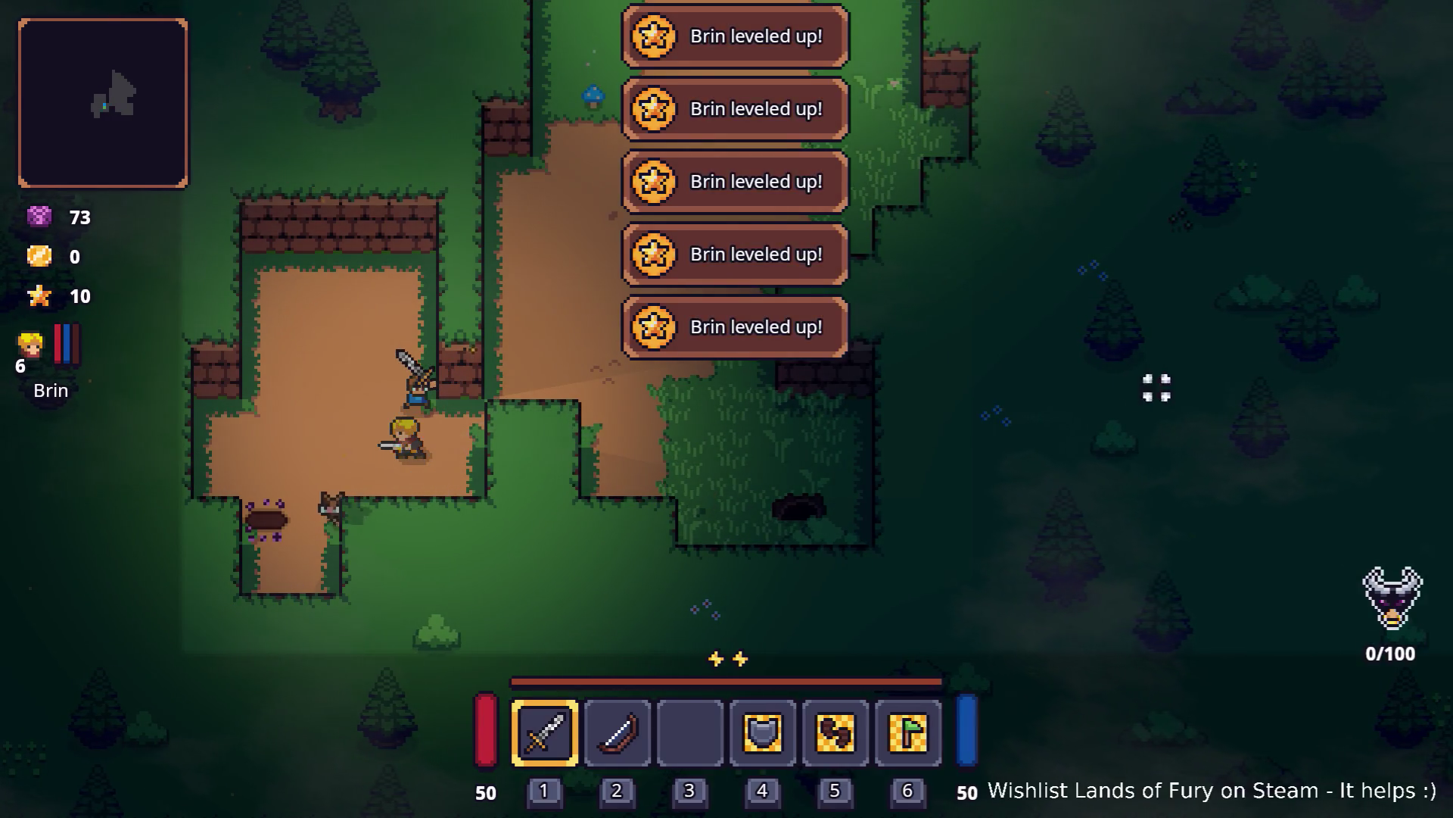
{"action": "key", "text": "grave"}
{"action": "key", "text": "grave"}
Step: Spend one of Brin's skill points from the inventory's companion stats
{"action": "key", "text": "i"}
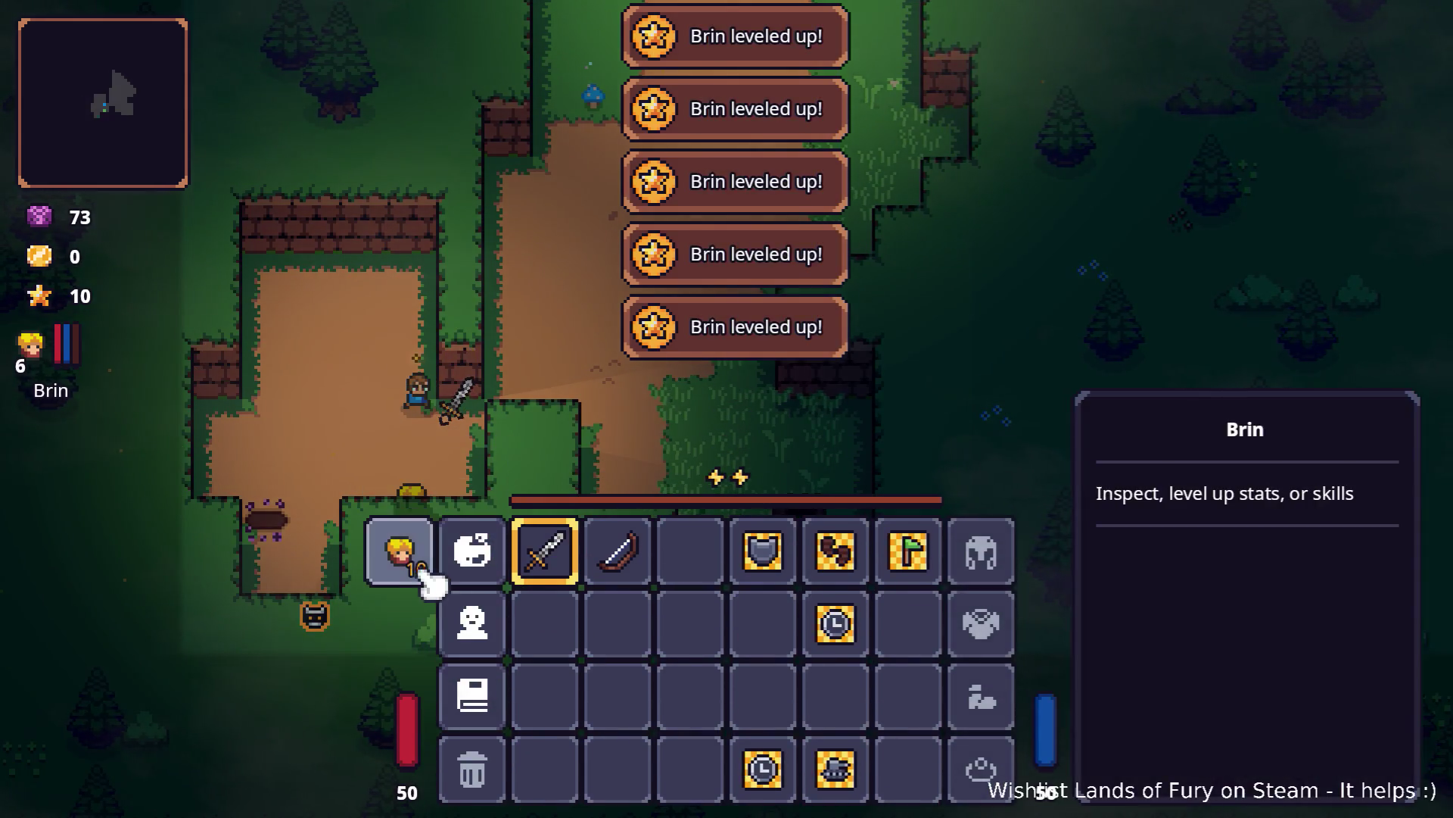
{"action": "left_click", "coordinate": [427, 579]}
{"action": "left_click", "coordinate": [699, 589]}
{"action": "left_click", "coordinate": [672, 717]}
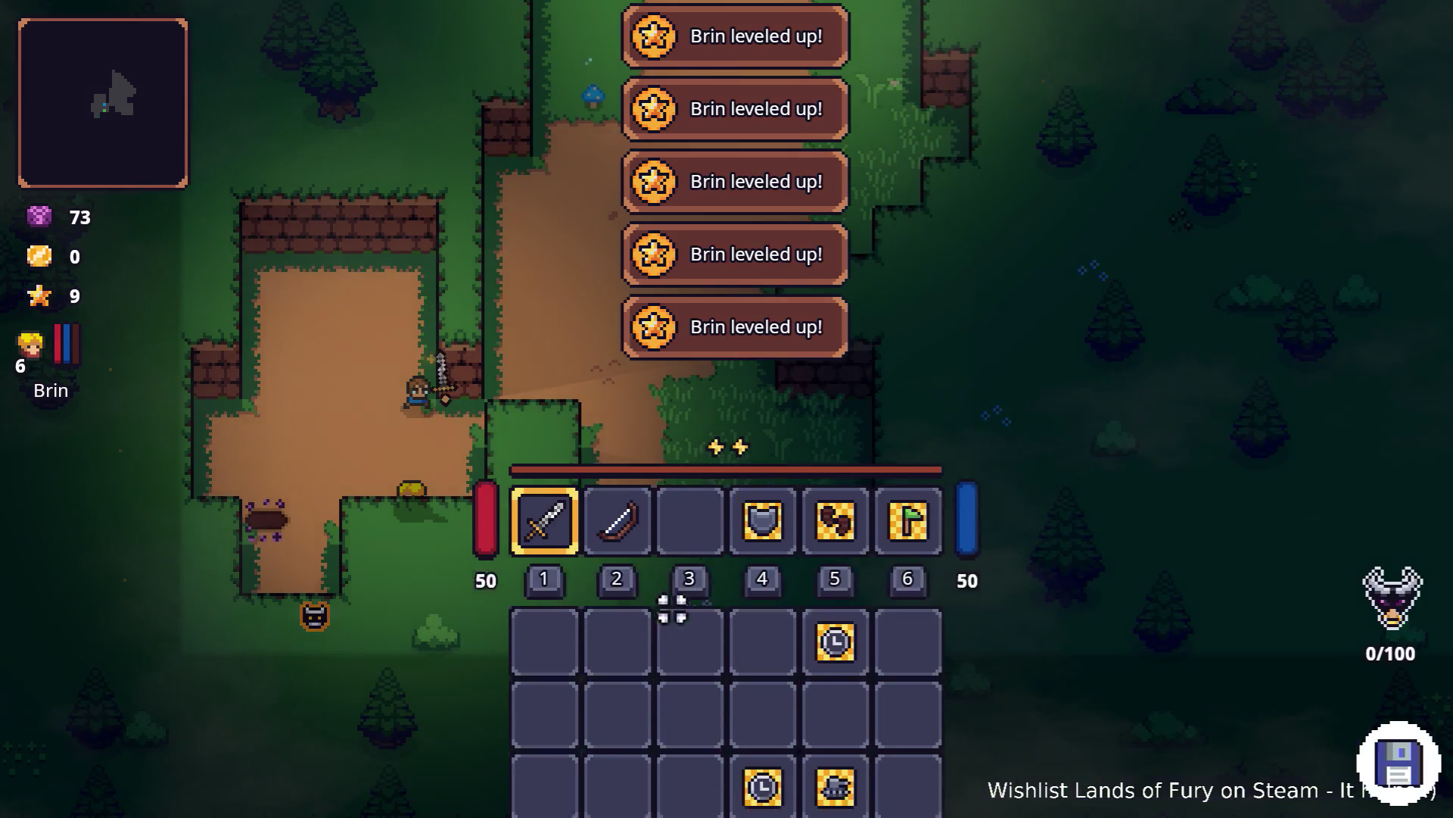
Step: Close the inventory, dash toward the boar and kill it with sword strikes
{"action": "key", "text": "i"}
{"action": "key", "text": "a"}
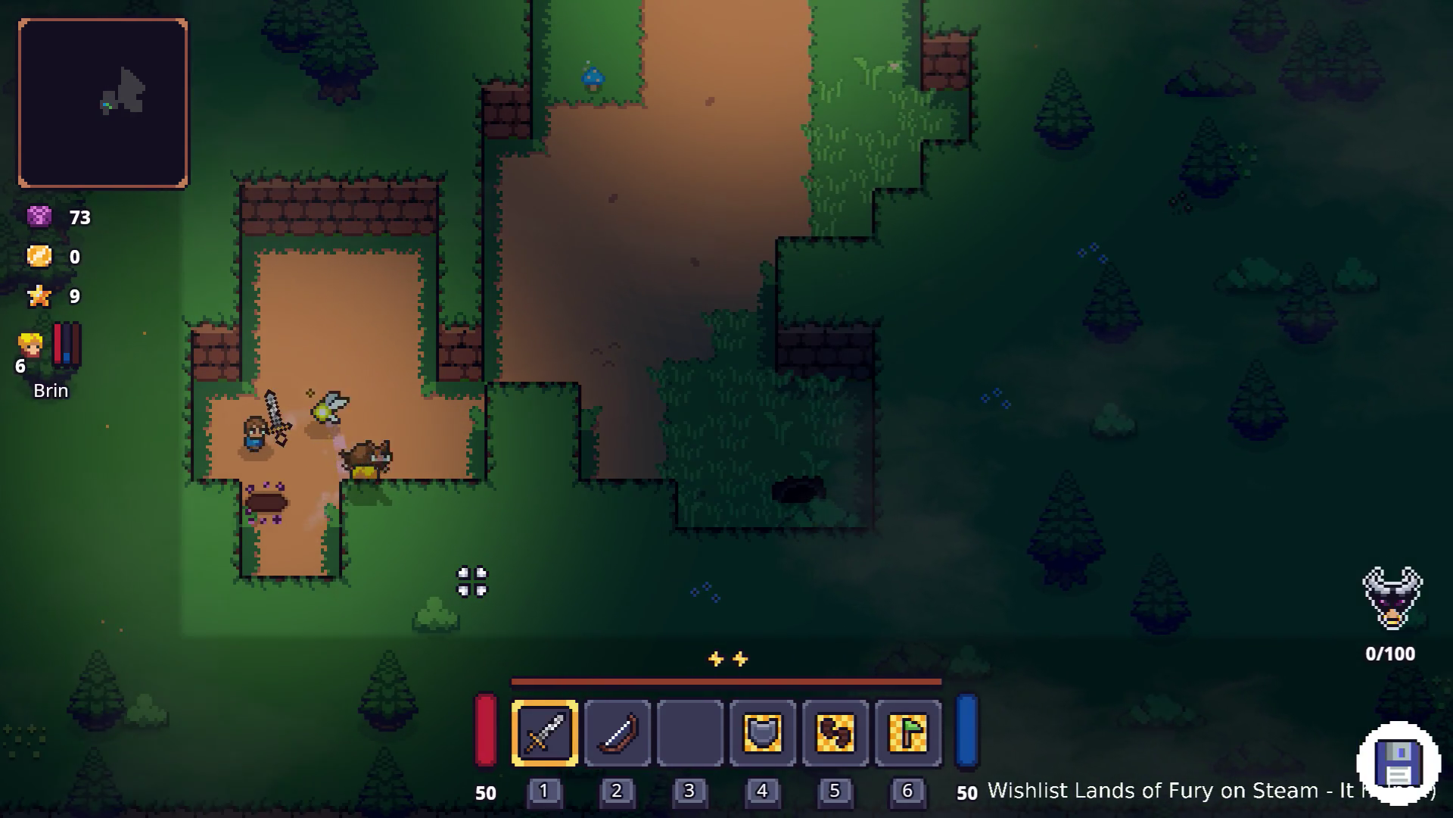
{"action": "key", "text": "space"}
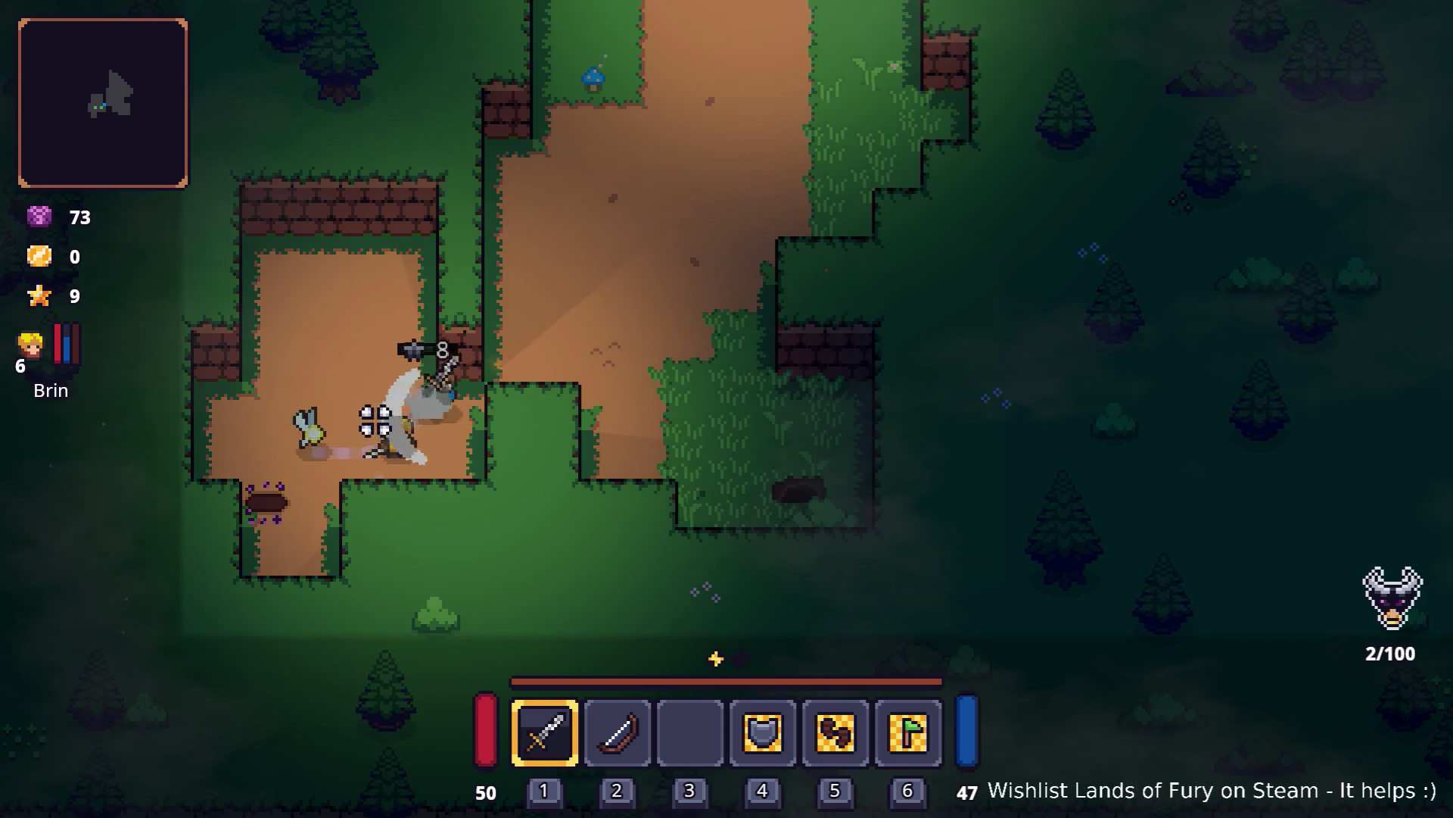
{"action": "left_click", "coordinate": [481, 392]}
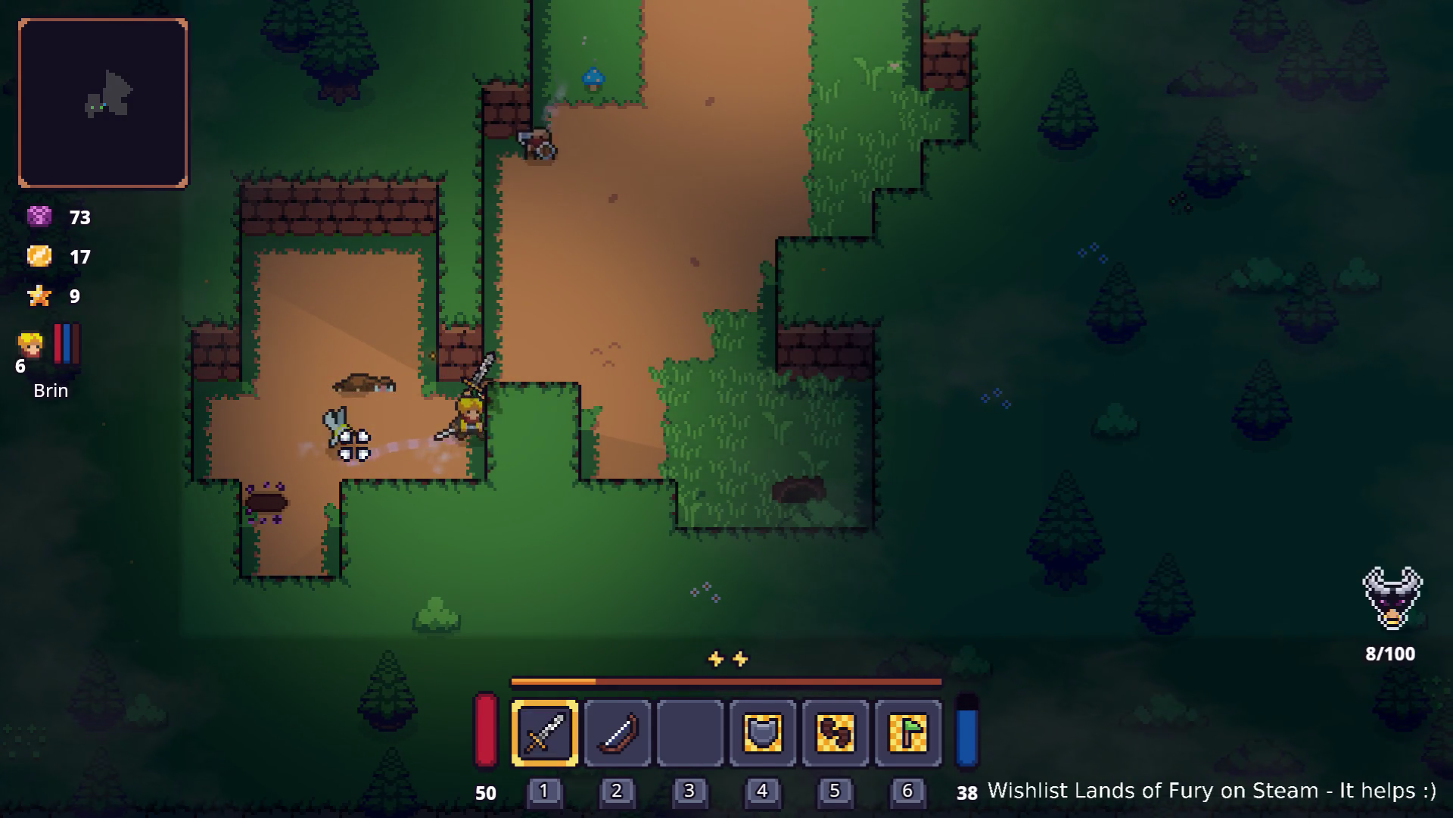
{"action": "left_click", "coordinate": [472, 303]}
{"action": "left_click", "coordinate": [439, 324]}
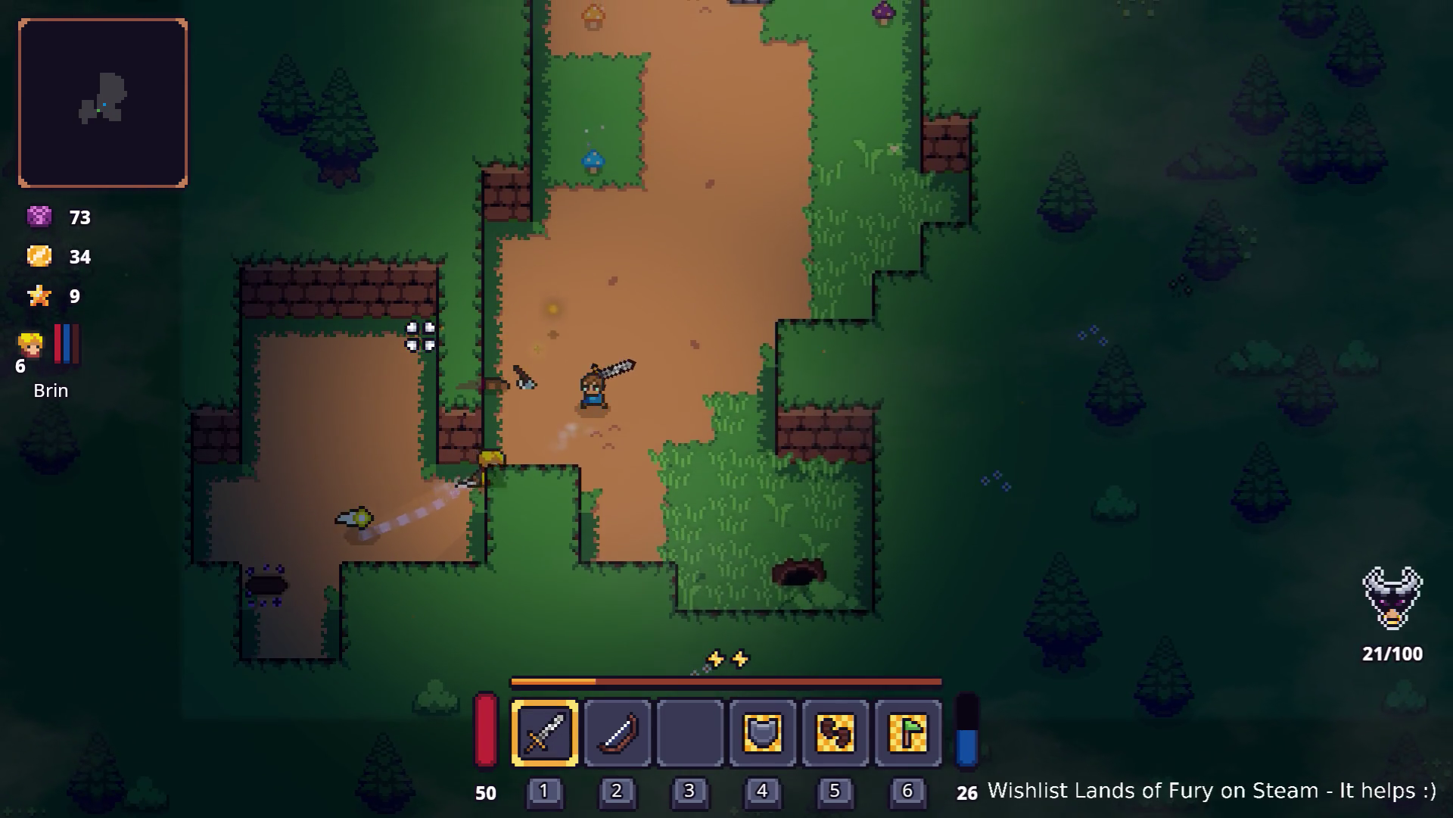
Step: Walk up the dirt path and slash the enemies next to the hero
{"action": "key", "text": "w"}
{"action": "key", "text": "d"}
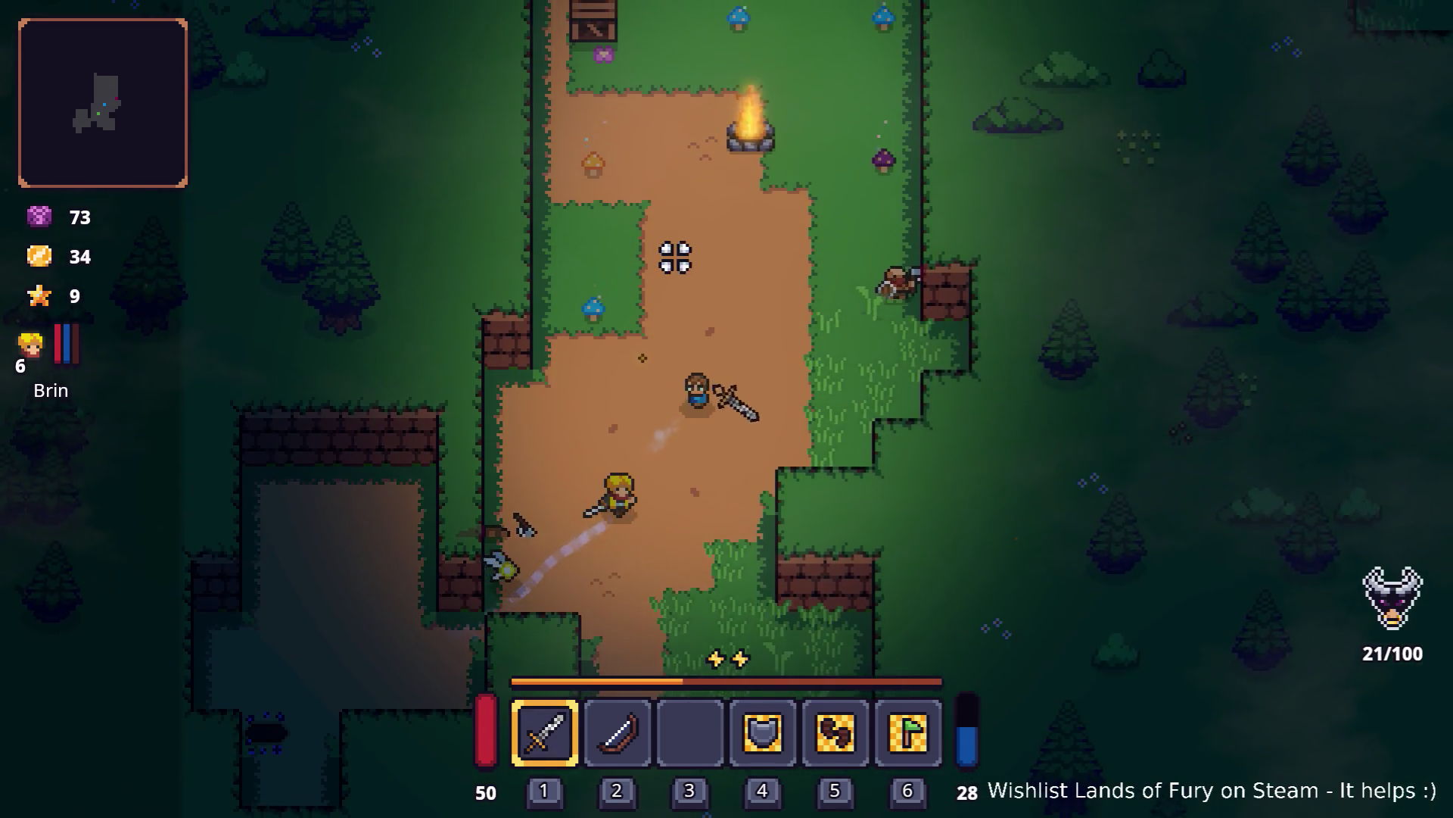
{"action": "left_click", "coordinate": [960, 305]}
{"action": "left_click", "coordinate": [860, 409]}
{"action": "left_click", "coordinate": [857, 403]}
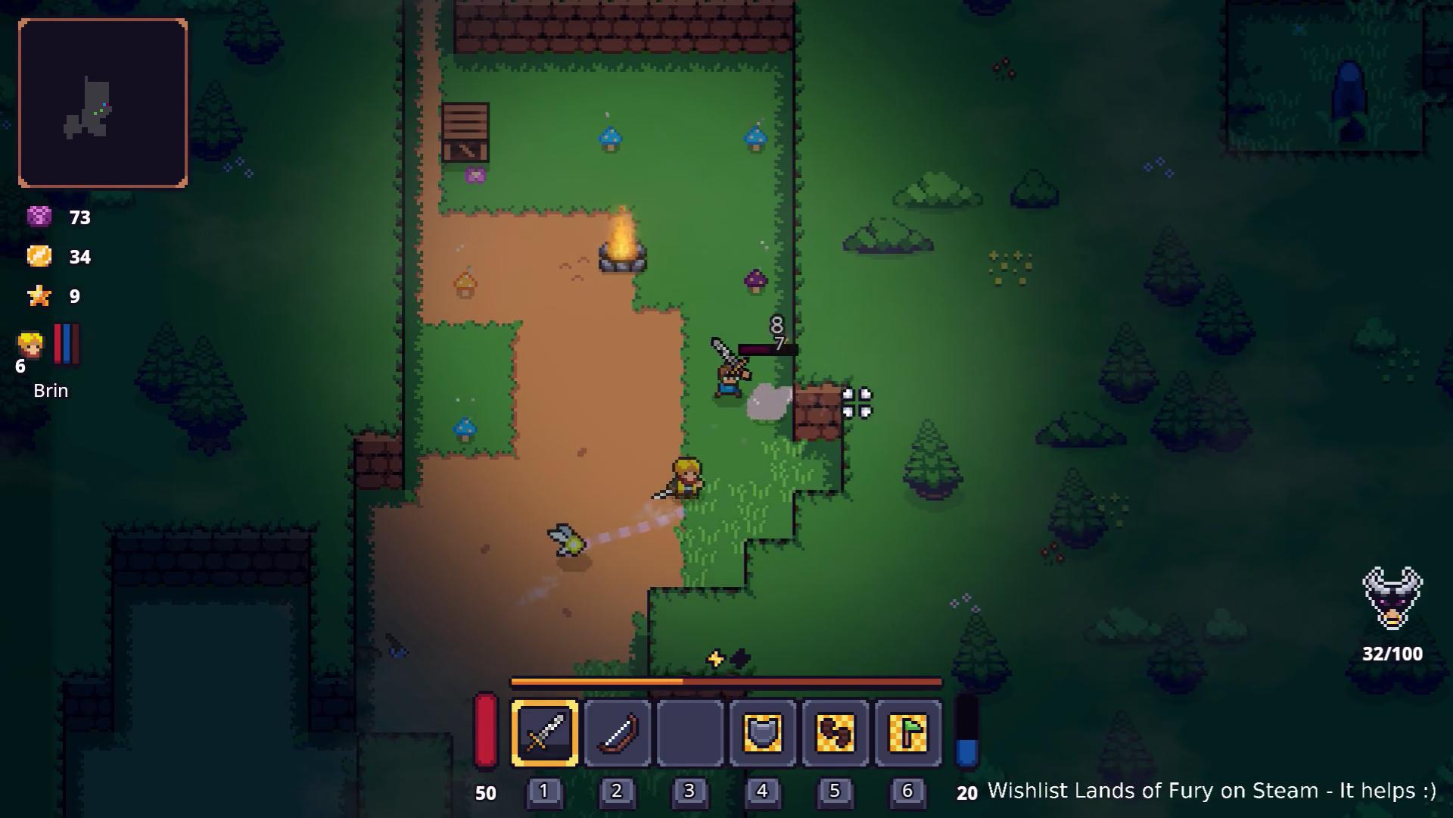
{"action": "left_click", "coordinate": [851, 416]}
{"action": "left_click", "coordinate": [849, 416]}
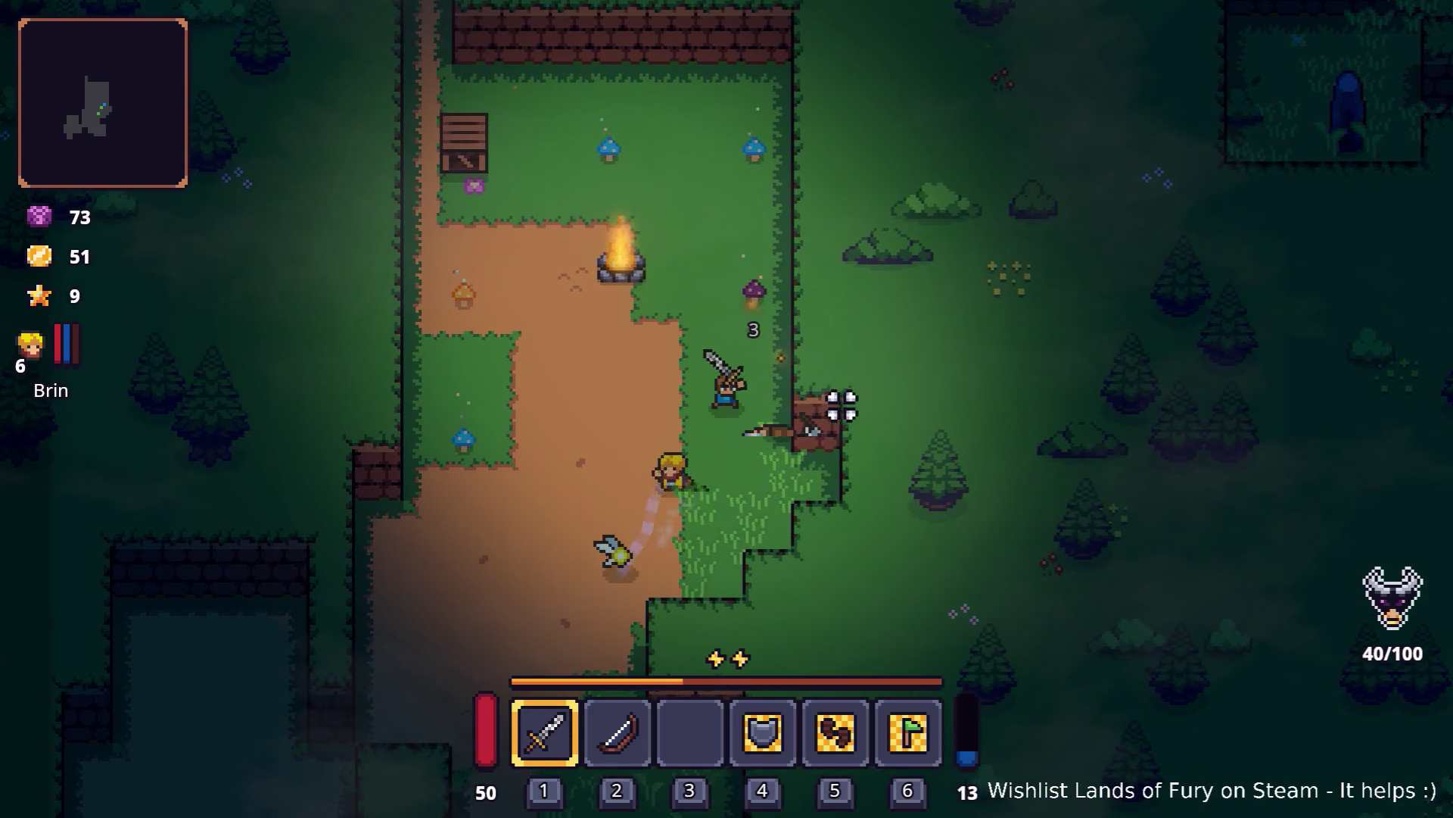
Step: Move up-left past the campfire, collect the Wooden Stick, and strike the nearby enemy
{"action": "key", "text": "a"}
{"action": "key", "text": "w"}
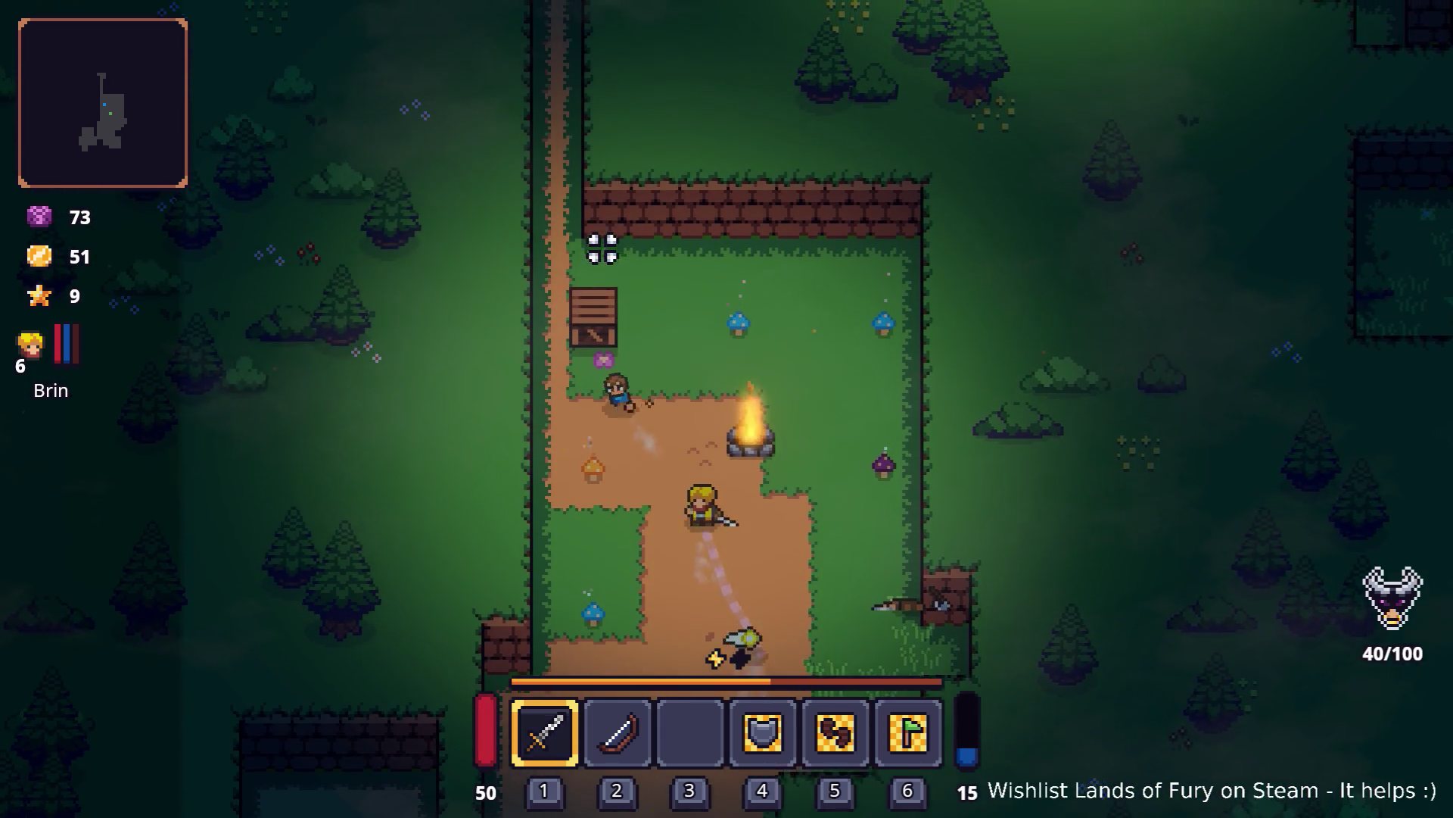
{"action": "left_click", "coordinate": [601, 244]}
{"action": "key", "text": "w"}
{"action": "key", "text": "e"}
{"action": "left_click", "coordinate": [598, 249]}
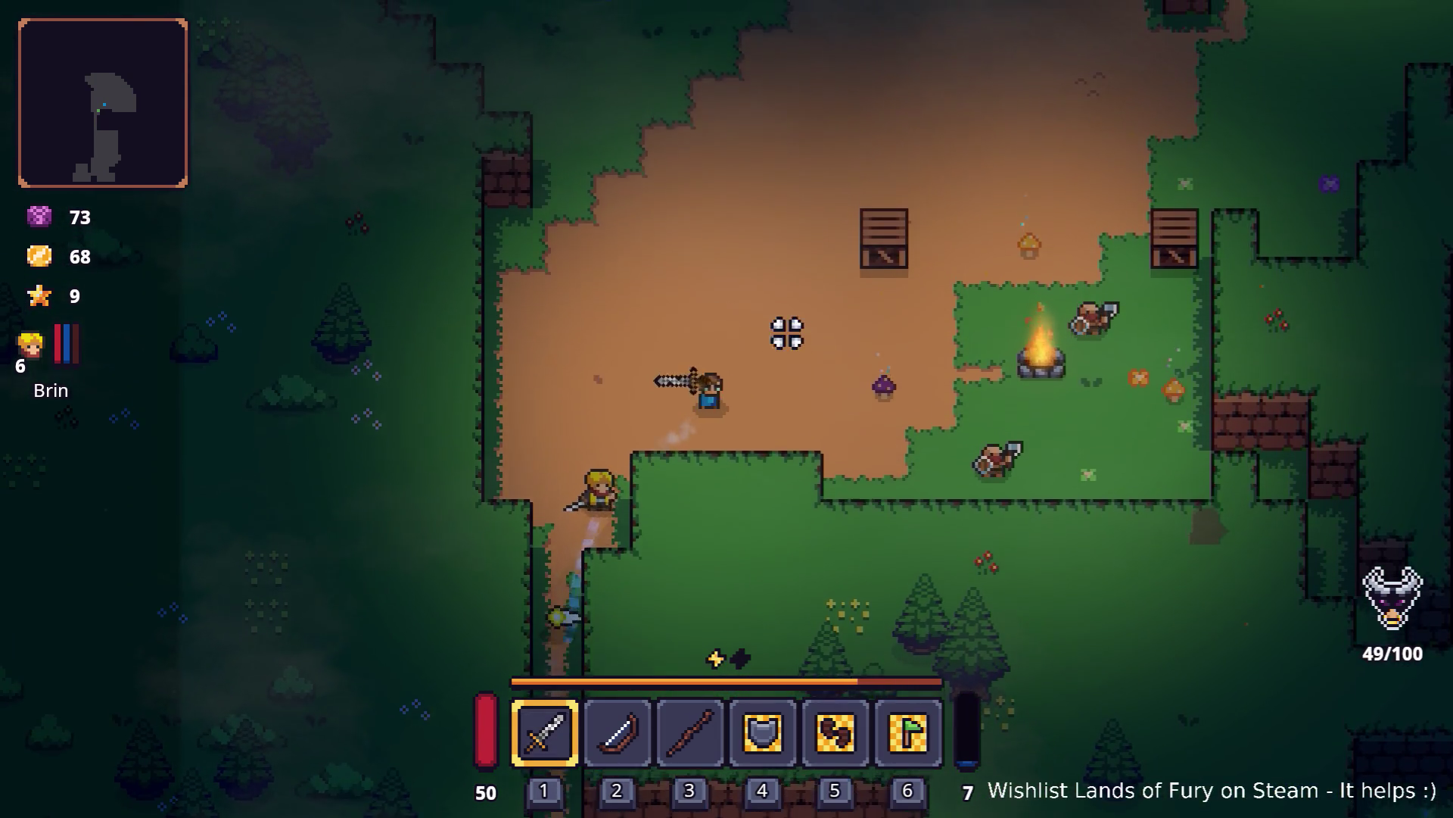
Step: Charge the enemy group beside the campfire and keep attacking until the level-up
{"action": "key", "text": "d"}
{"action": "key", "text": "s"}
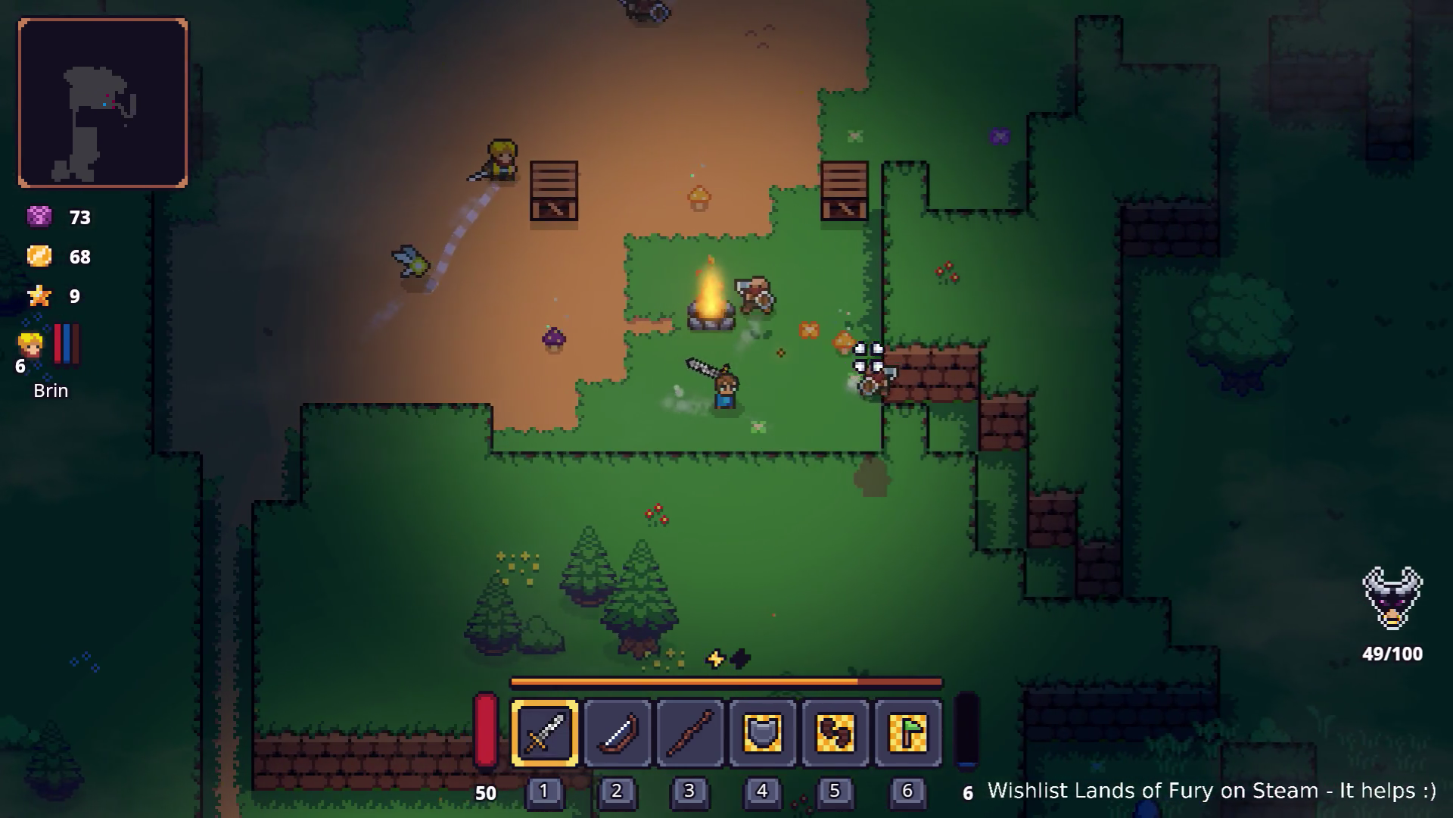
{"action": "key", "text": "d"}
{"action": "left_click", "coordinate": [804, 331]}
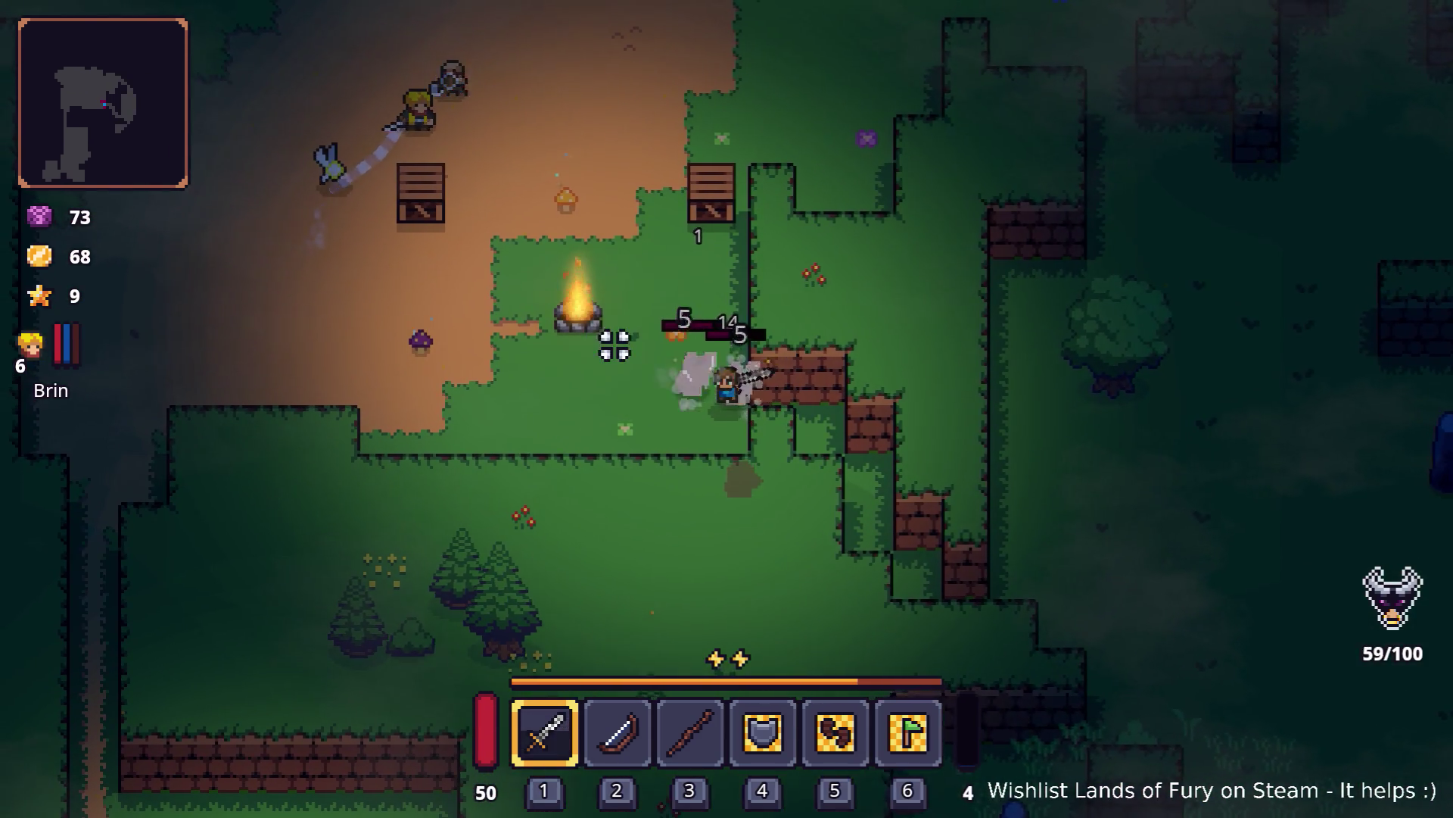
{"action": "left_click", "coordinate": [921, 338]}
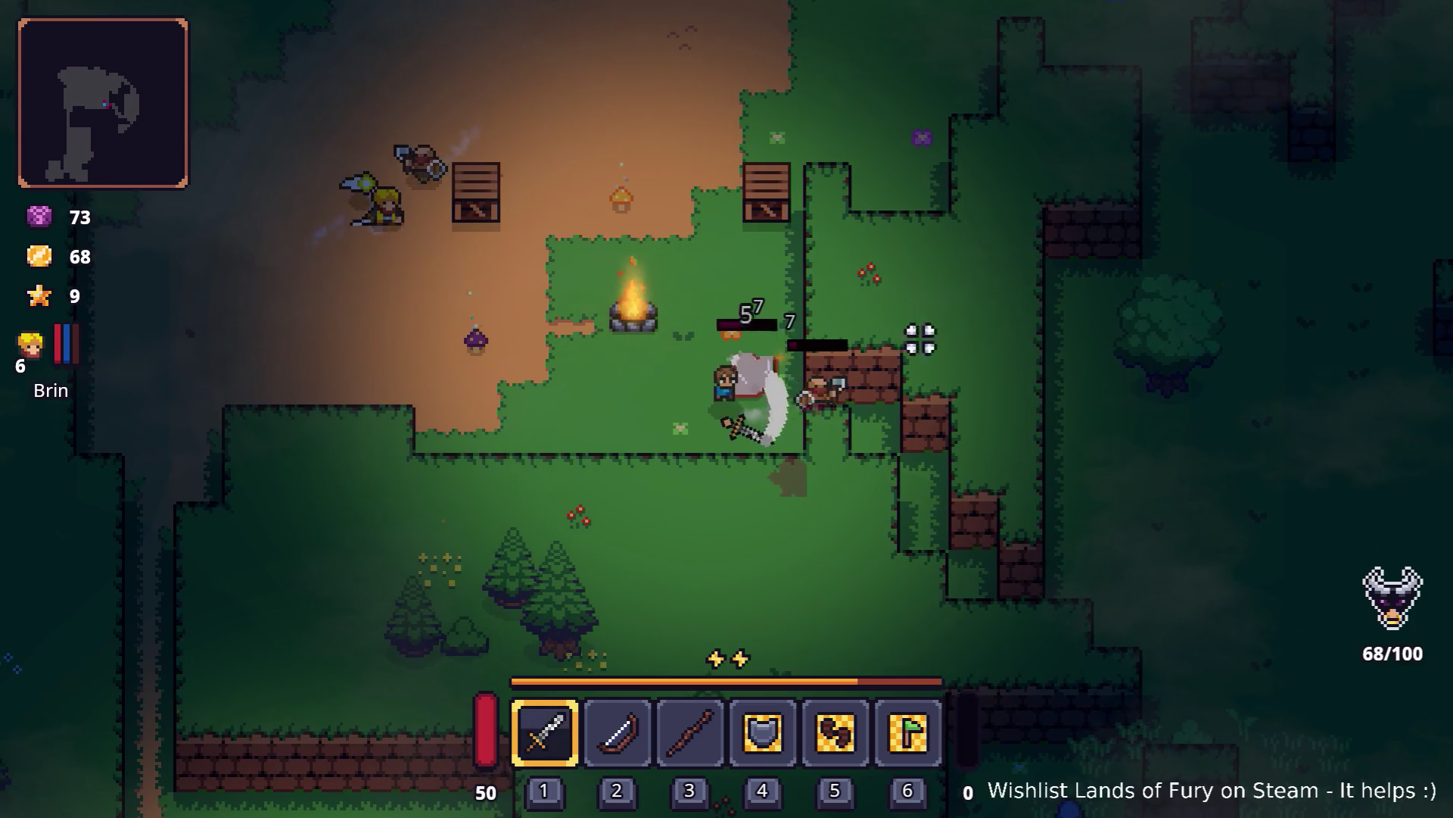
{"action": "key", "text": "a"}
{"action": "left_click", "coordinate": [957, 422]}
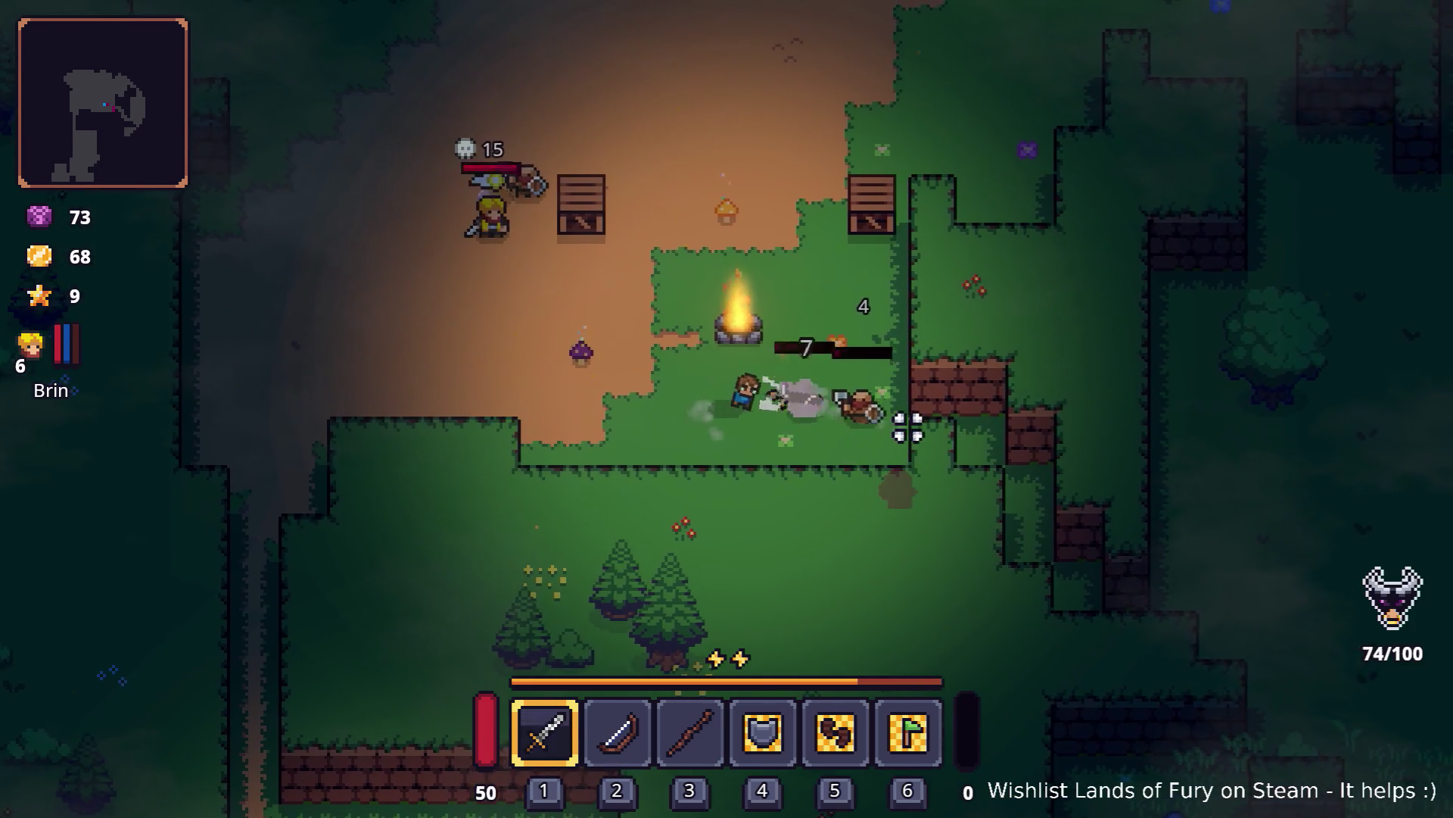
{"action": "left_click", "coordinate": [922, 421]}
{"action": "key", "text": "a"}
{"action": "left_click", "coordinate": [911, 424]}
{"action": "left_click", "coordinate": [918, 425]}
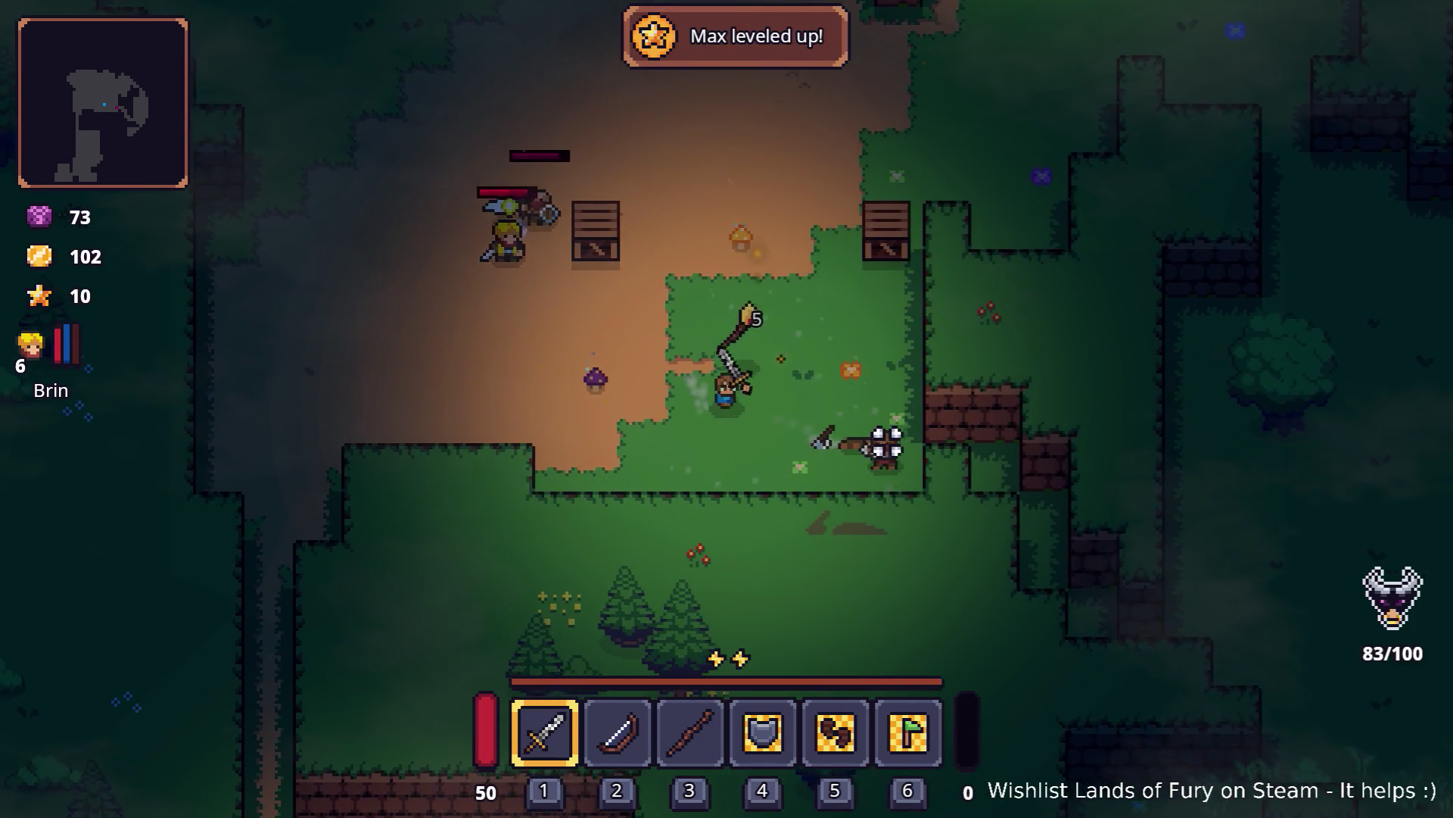
Step: Finish off the brown enemy and the last foe, then open Brin's character sheet from the inventory
{"action": "key", "text": "d"}
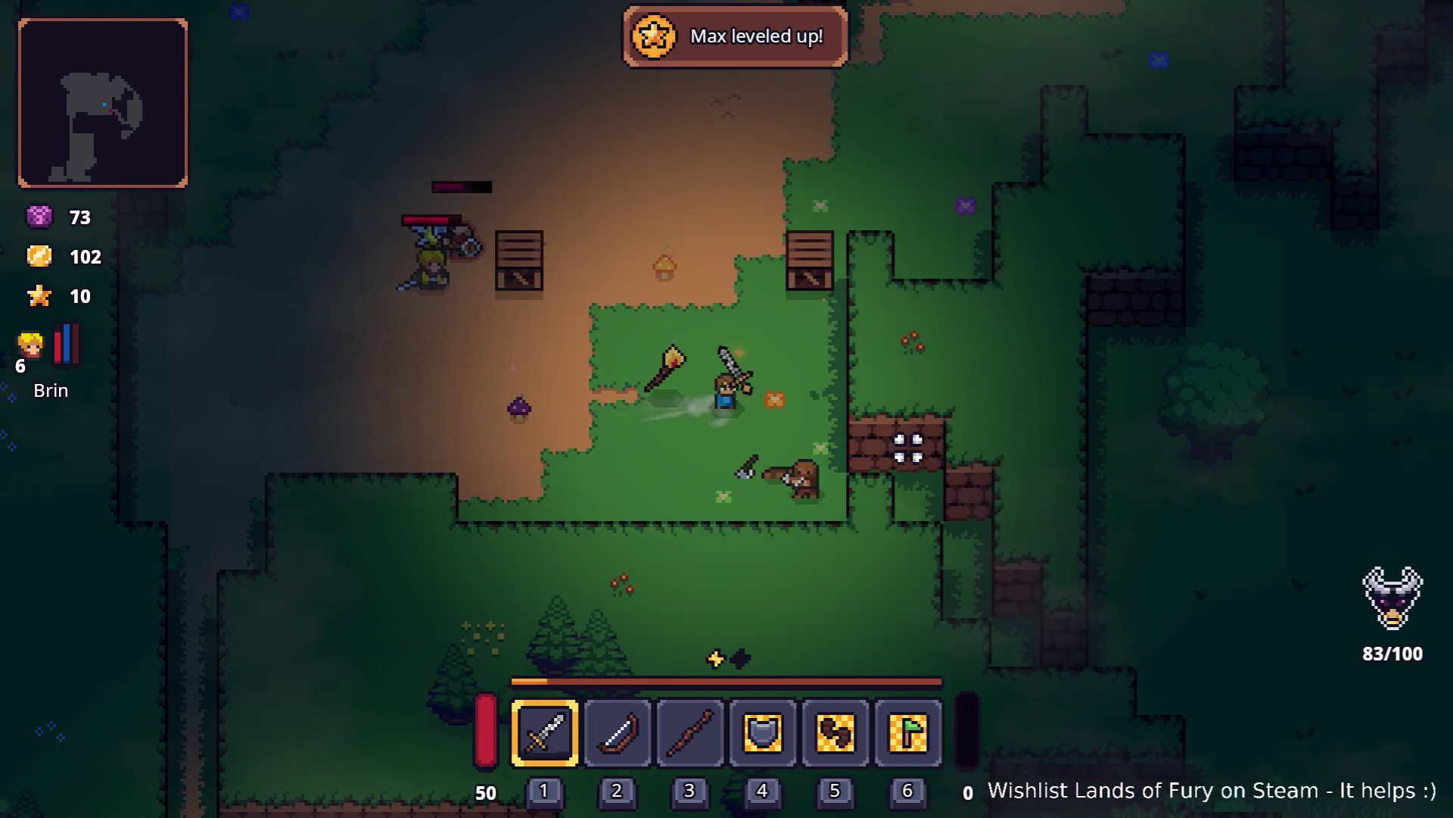
{"action": "key", "text": "s"}
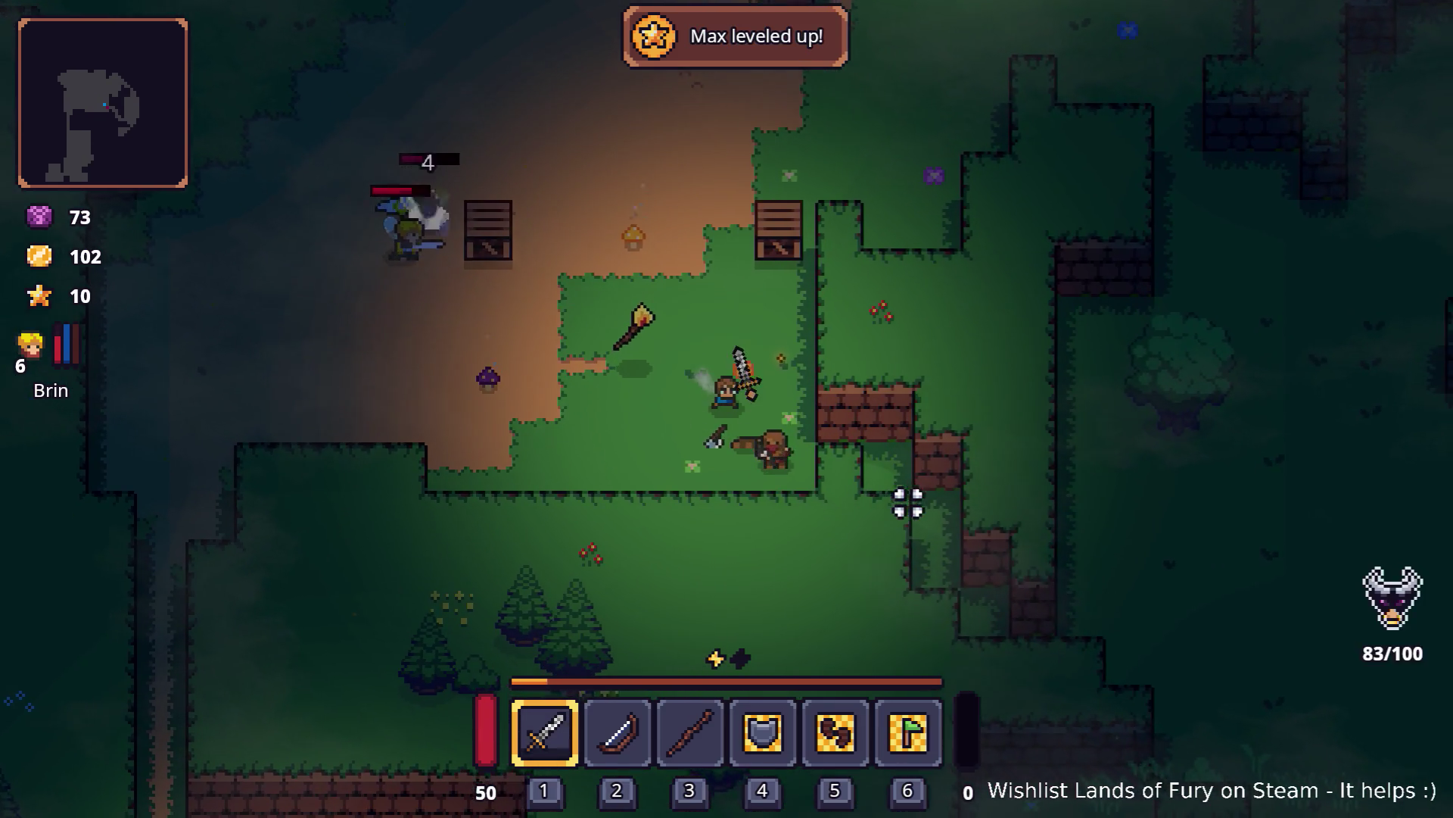
{"action": "left_click", "coordinate": [884, 509]}
{"action": "key", "text": "w"}
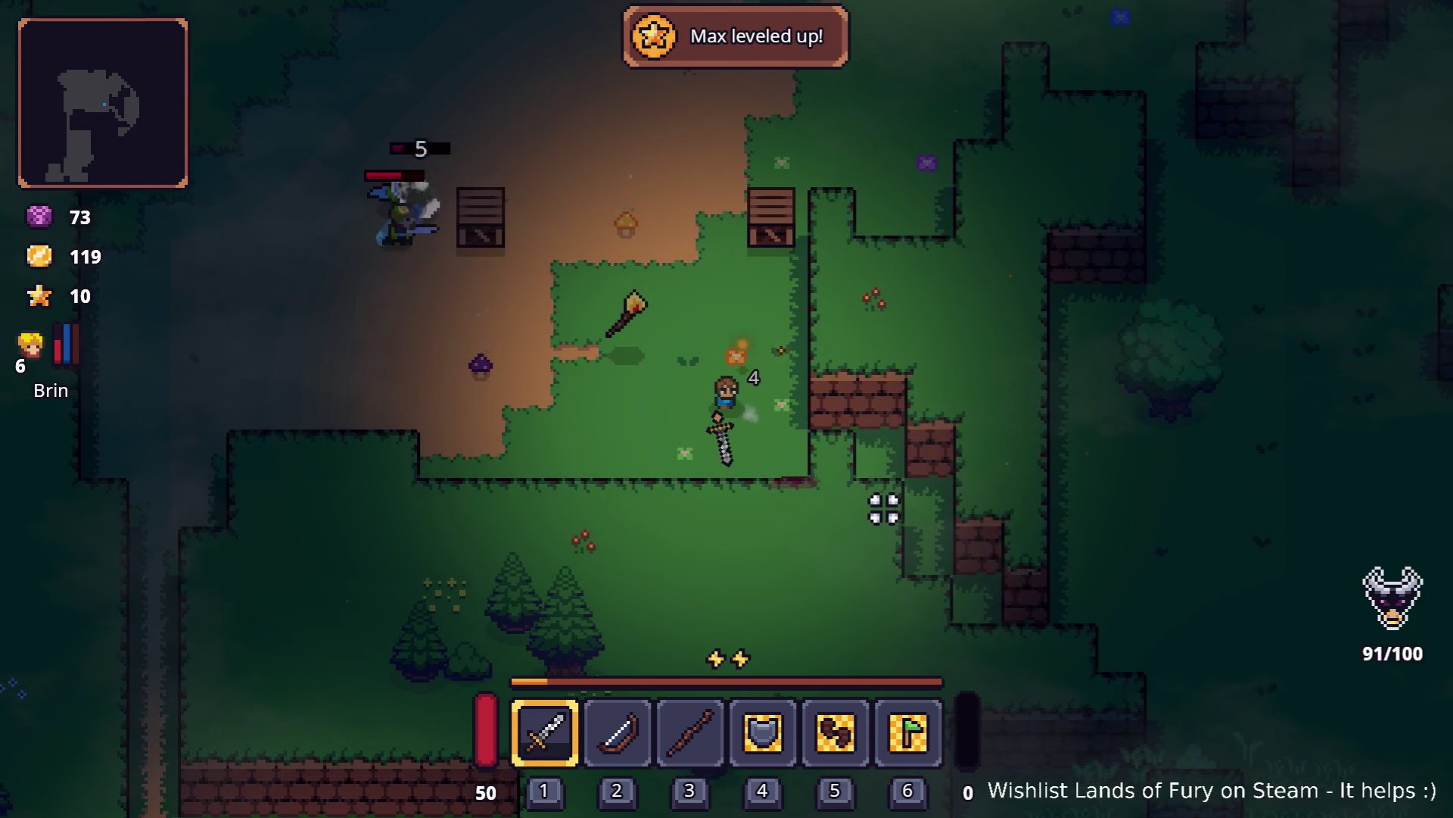
{"action": "key", "text": "a"}
{"action": "left_click", "coordinate": [735, 469]}
{"action": "key", "text": "i"}
{"action": "left_click", "coordinate": [399, 550]}
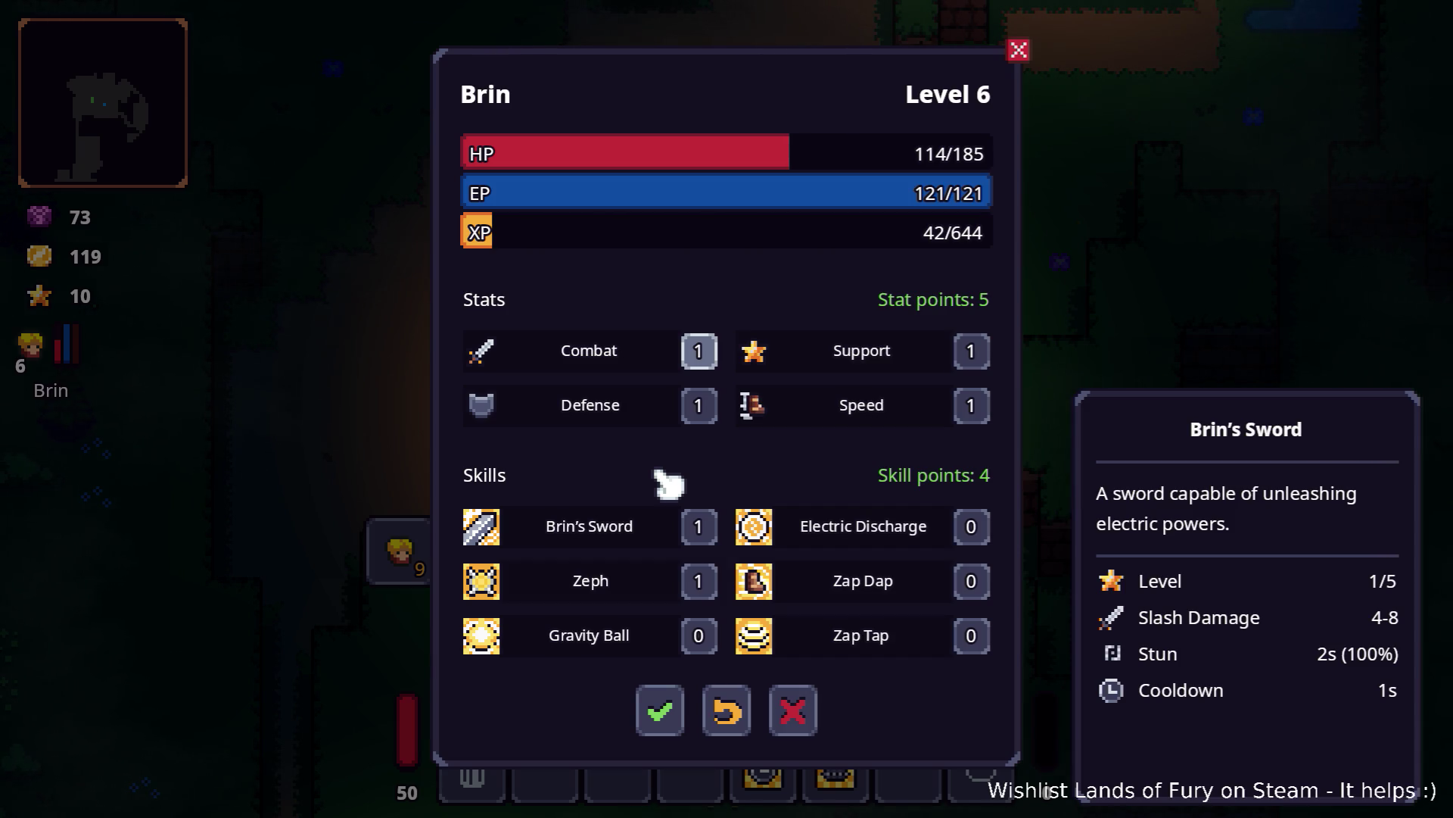
Step: Close Brin's character sheet, check it once more from the inventory, and return to the game
{"action": "key", "text": "Escape"}
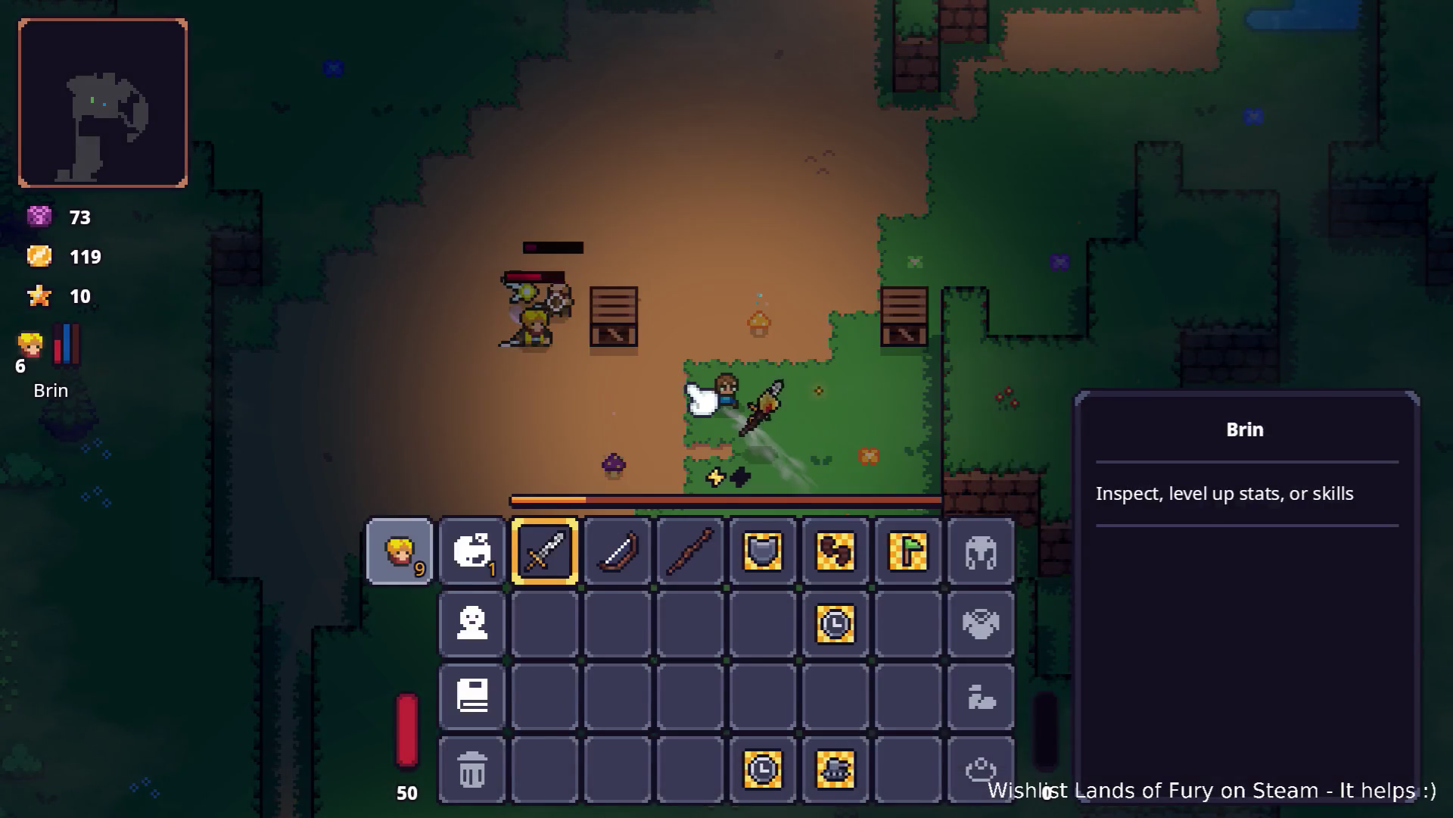
{"action": "key", "text": "Escape"}
{"action": "key", "text": "i"}
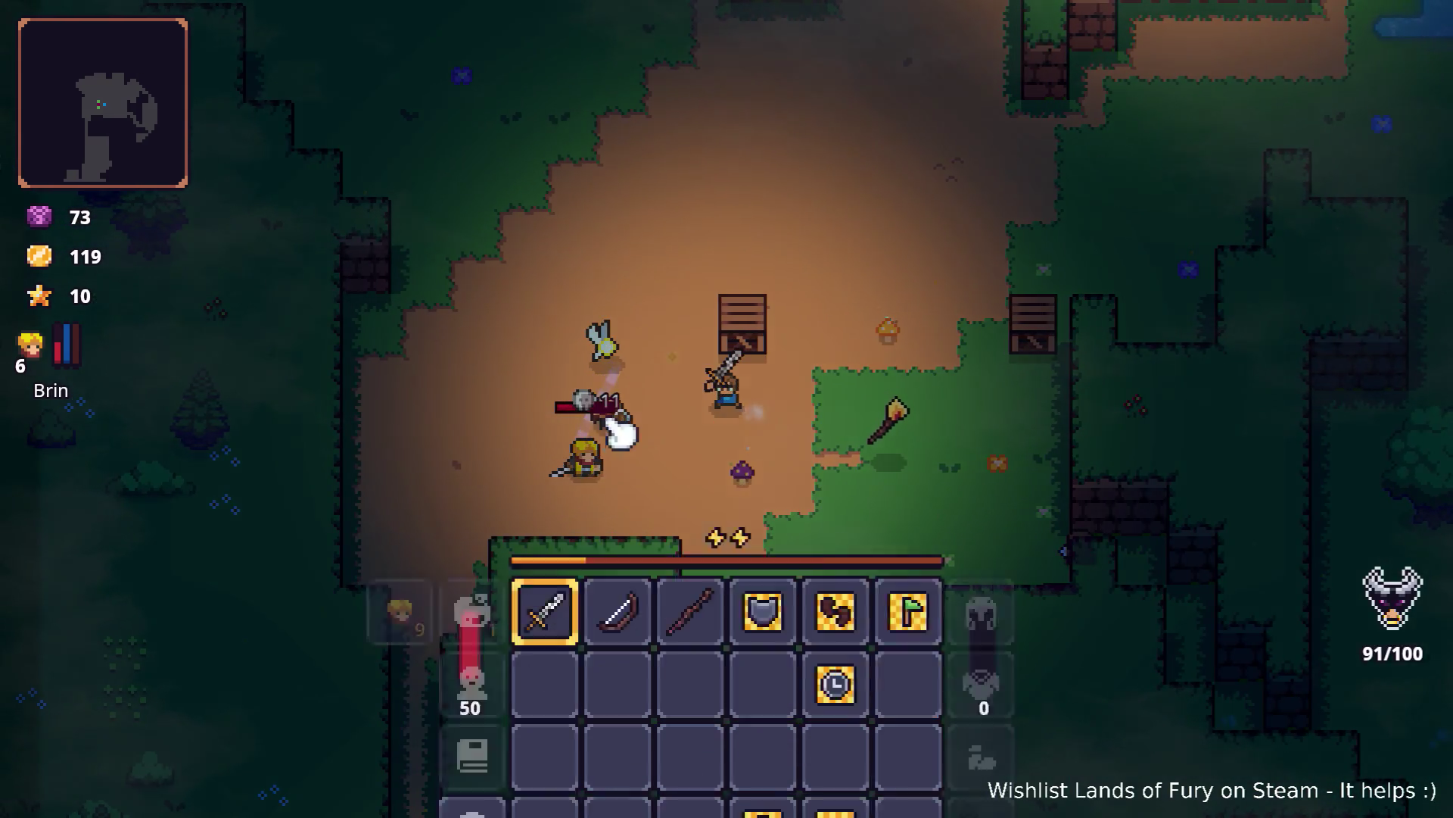
{"action": "left_click", "coordinate": [399, 545]}
{"action": "key", "text": "Escape"}
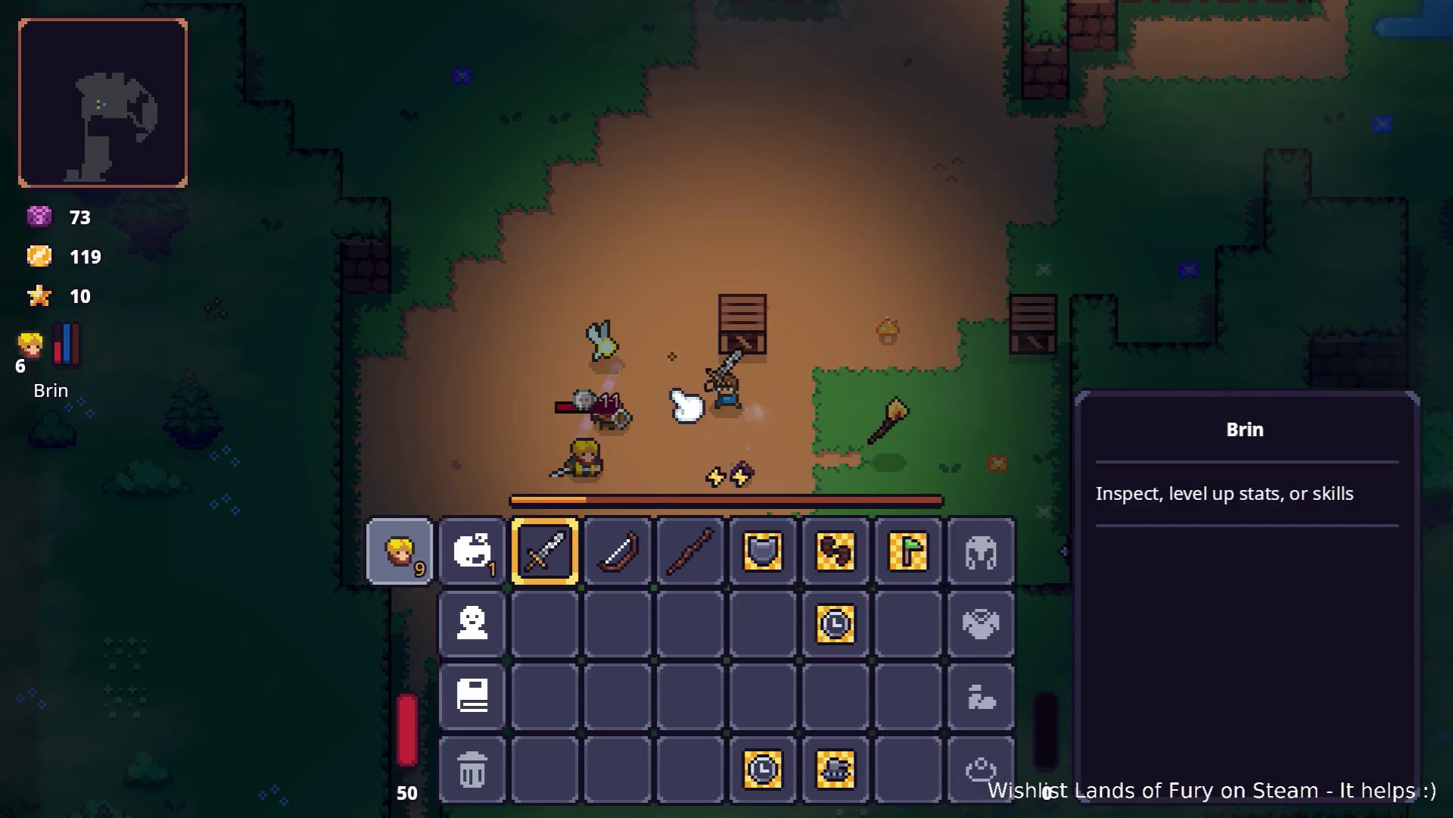
{"action": "key", "text": "Escape"}
Step: Move down-right across the clearing and cut down the torch-wielding enemy
{"action": "key", "text": "s"}
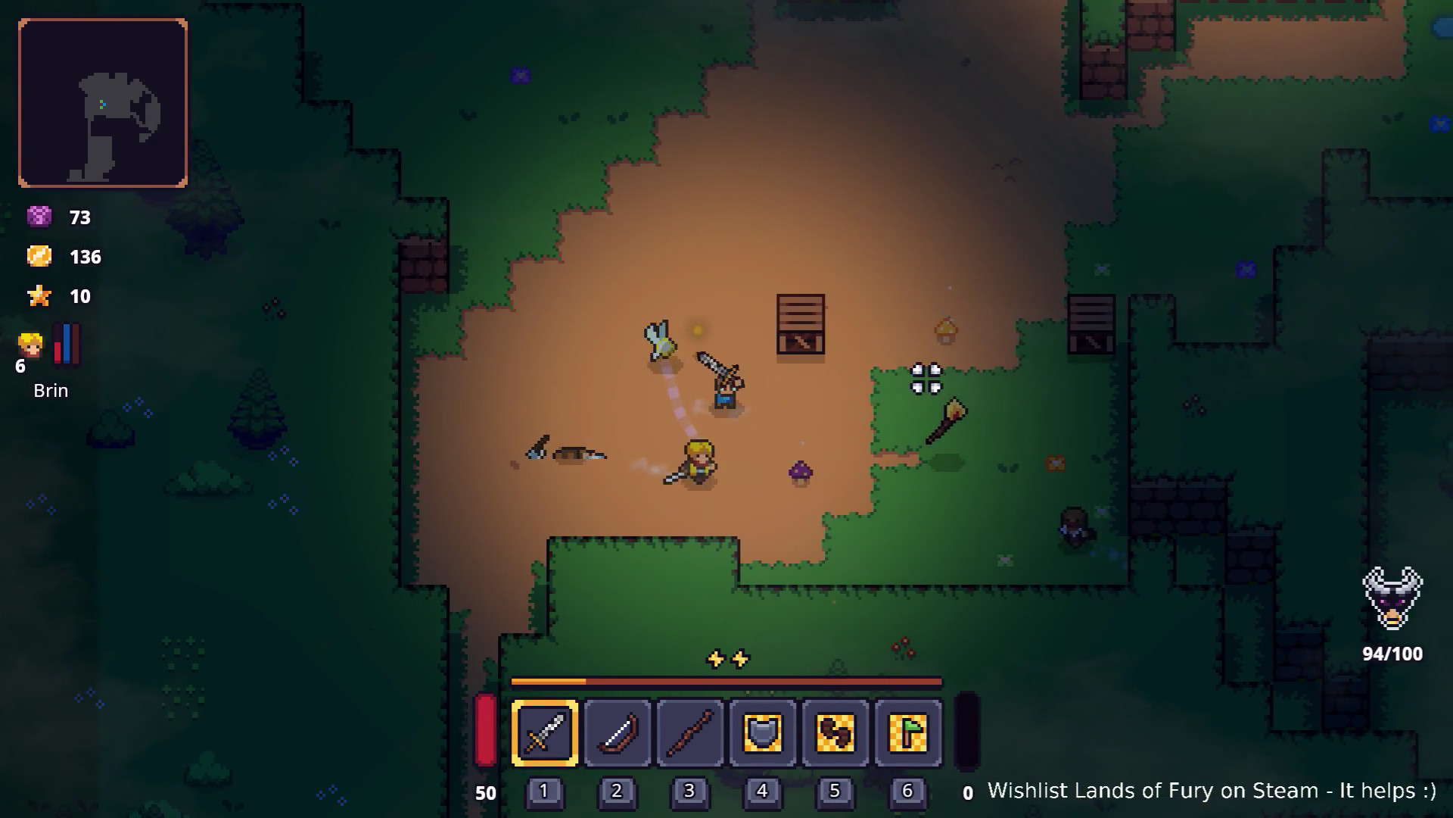
{"action": "key", "text": "d"}
{"action": "left_click", "coordinate": [805, 272]}
{"action": "key", "text": "w"}
{"action": "key", "text": "d"}
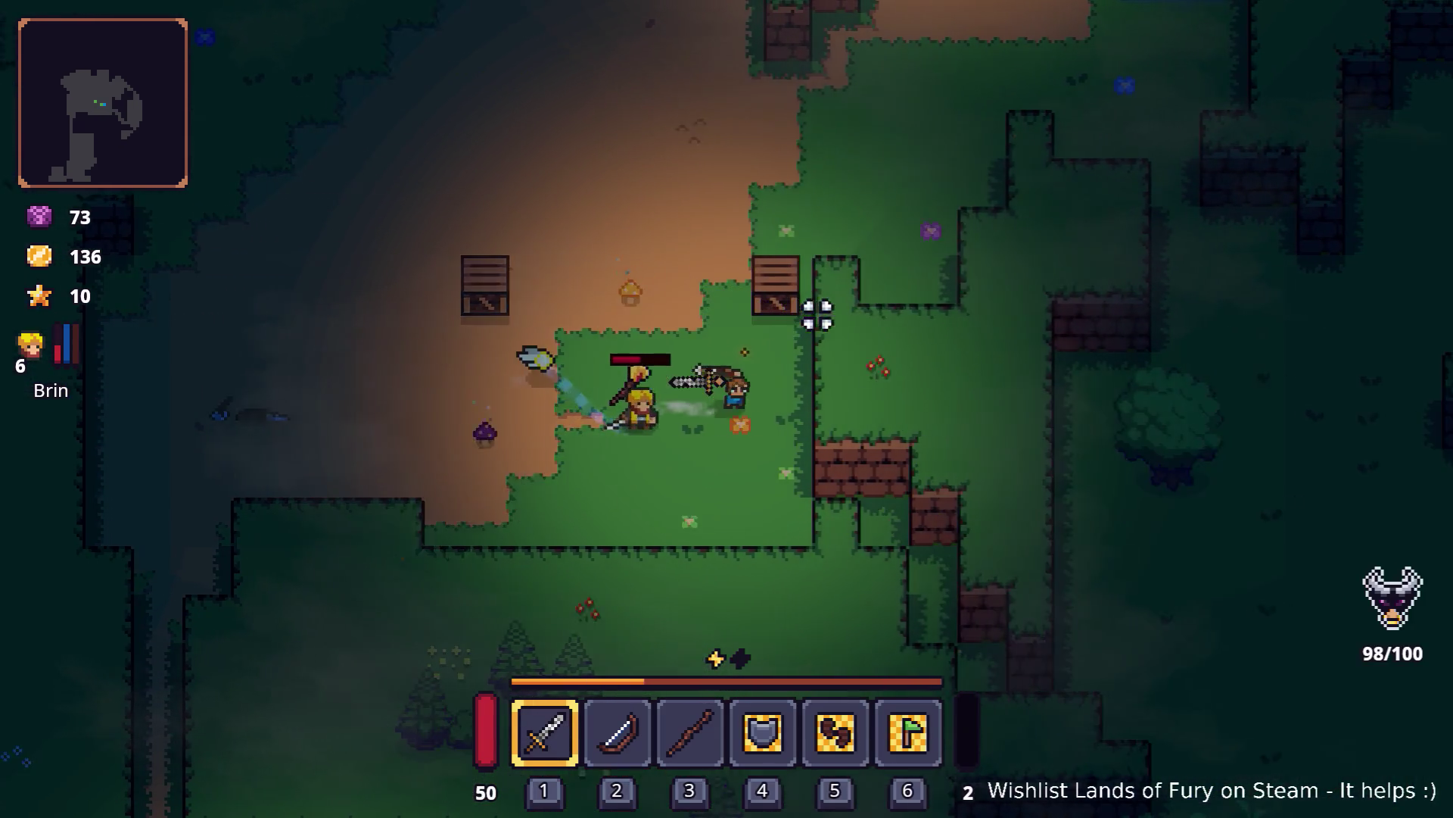
{"action": "key", "text": "d"}
Step: Run up-right, south past the tree, dash right, and strike the crafting stone
{"action": "key", "text": "w"}
{"action": "key", "text": "d"}
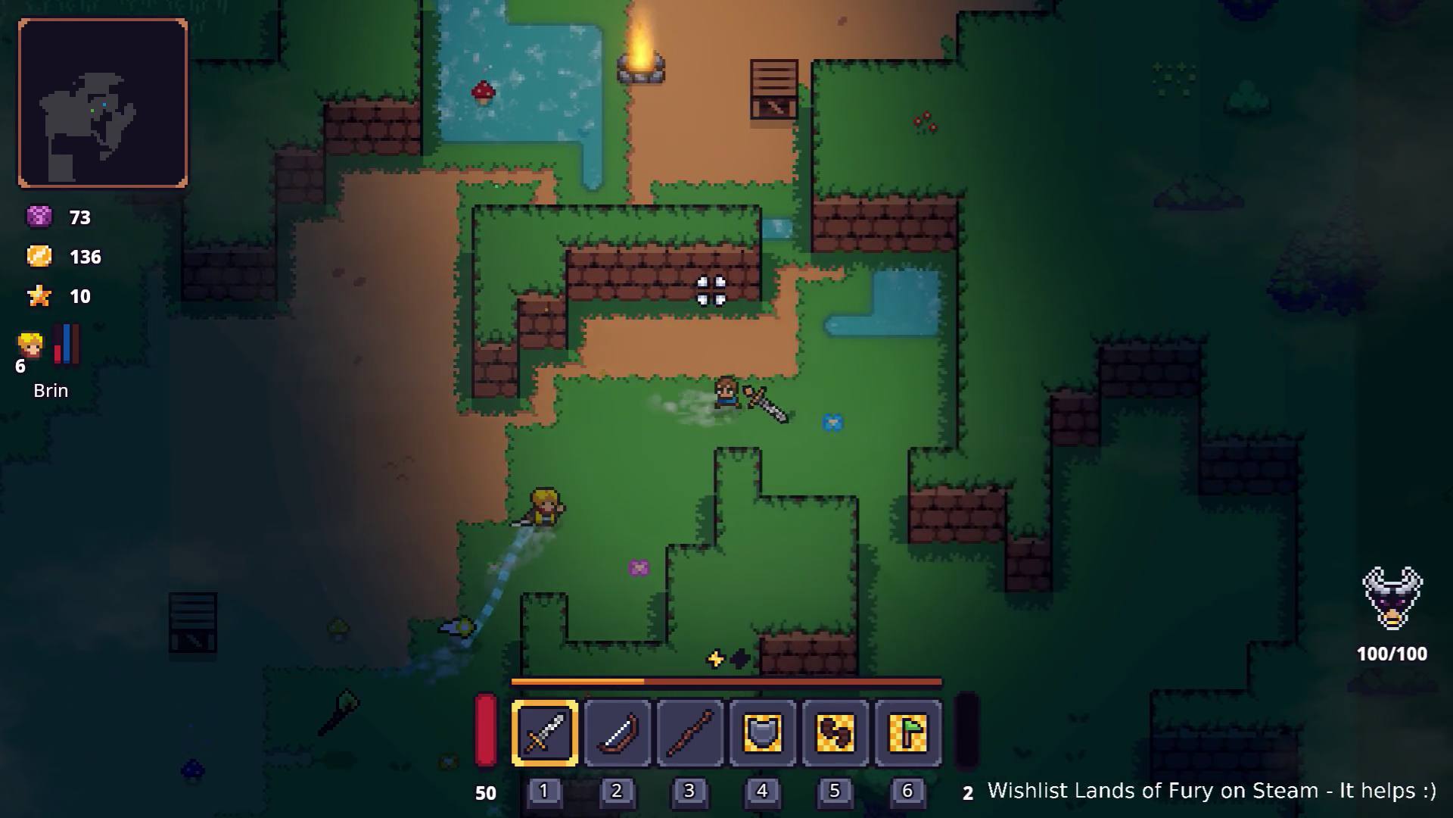
{"action": "key", "text": "s"}
{"action": "key", "text": "d"}
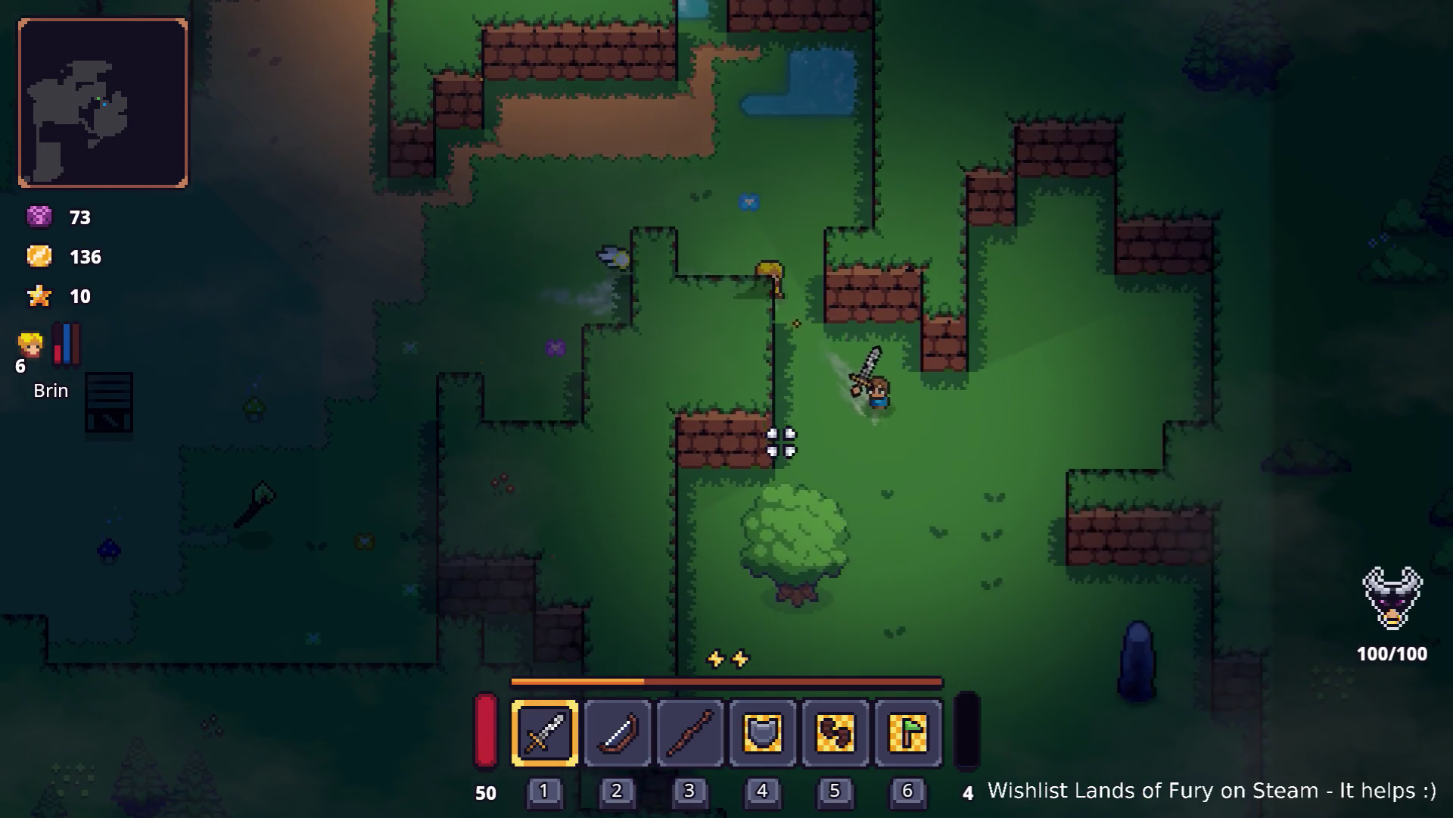
{"action": "key", "text": "s"}
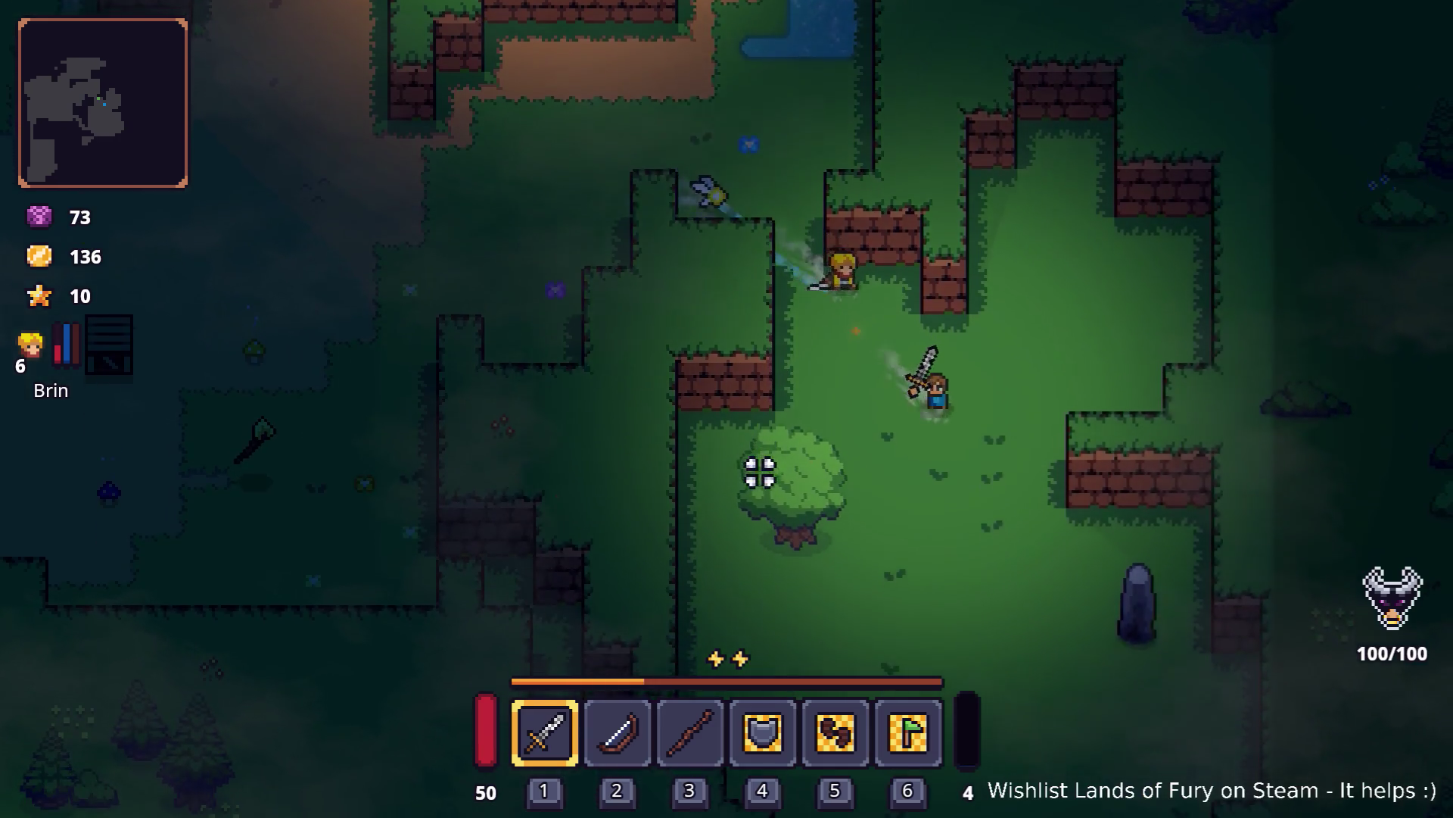
{"action": "key", "text": "s"}
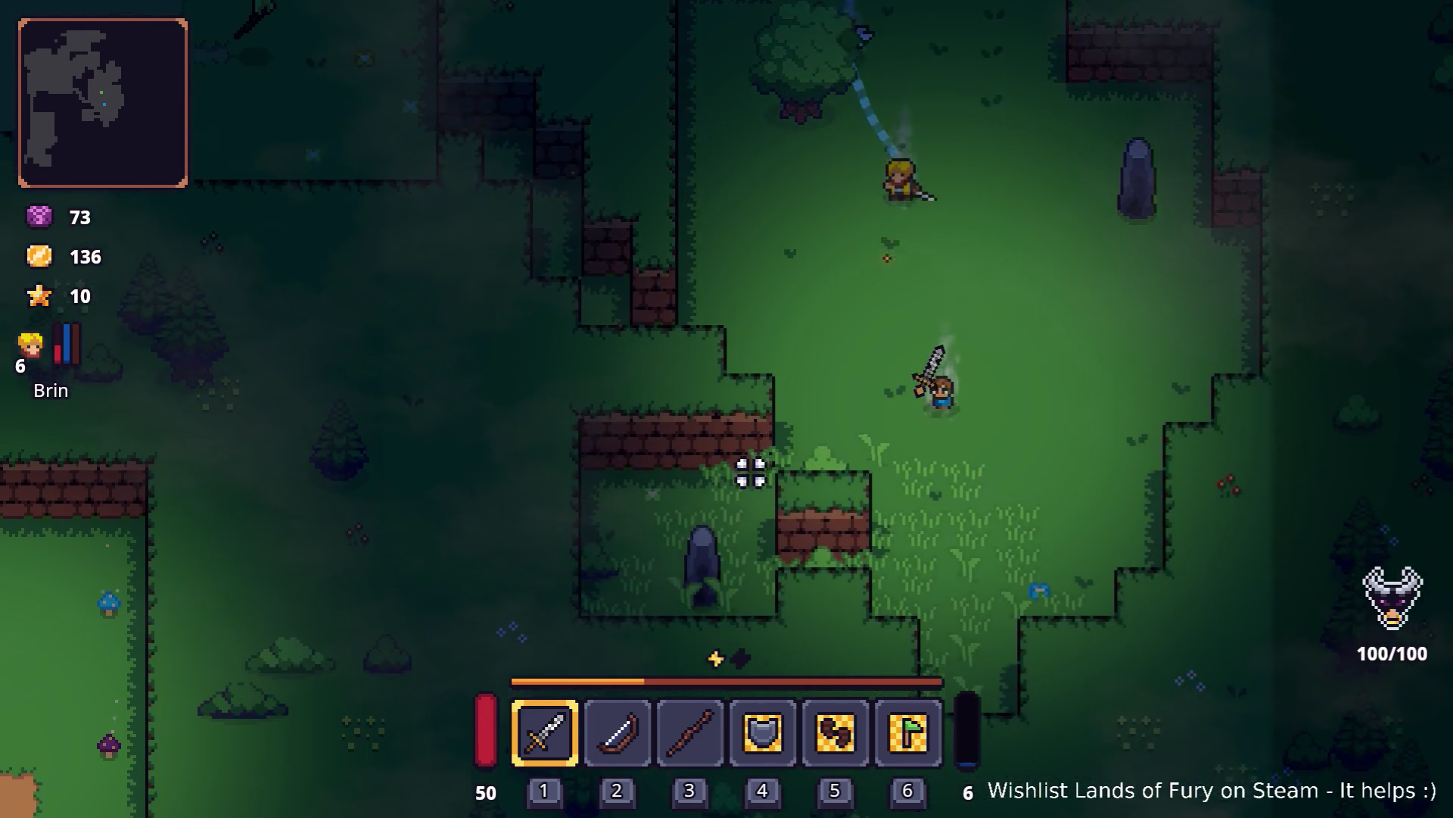
{"action": "key", "text": "d"}
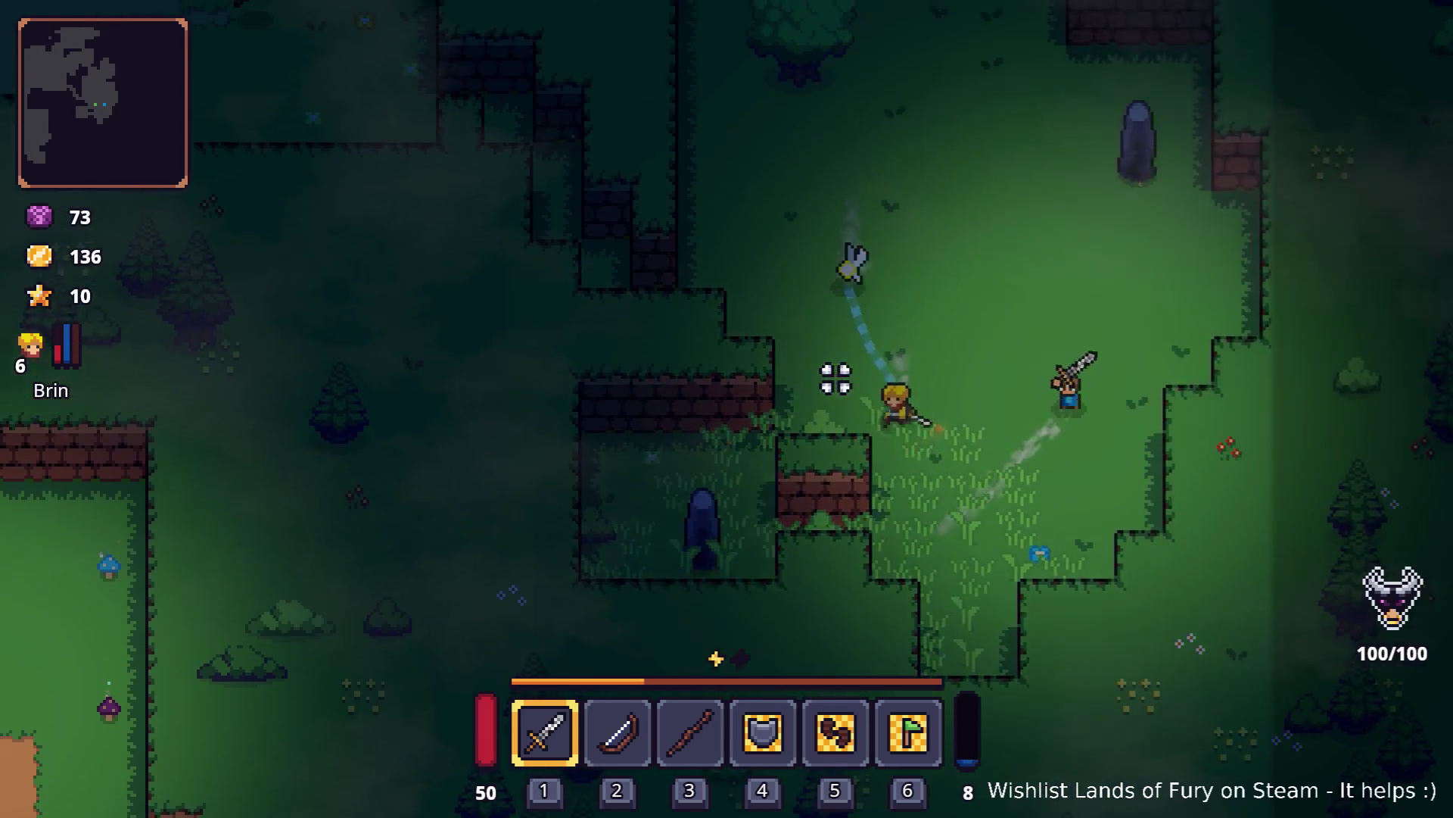
{"action": "key", "text": "d"}
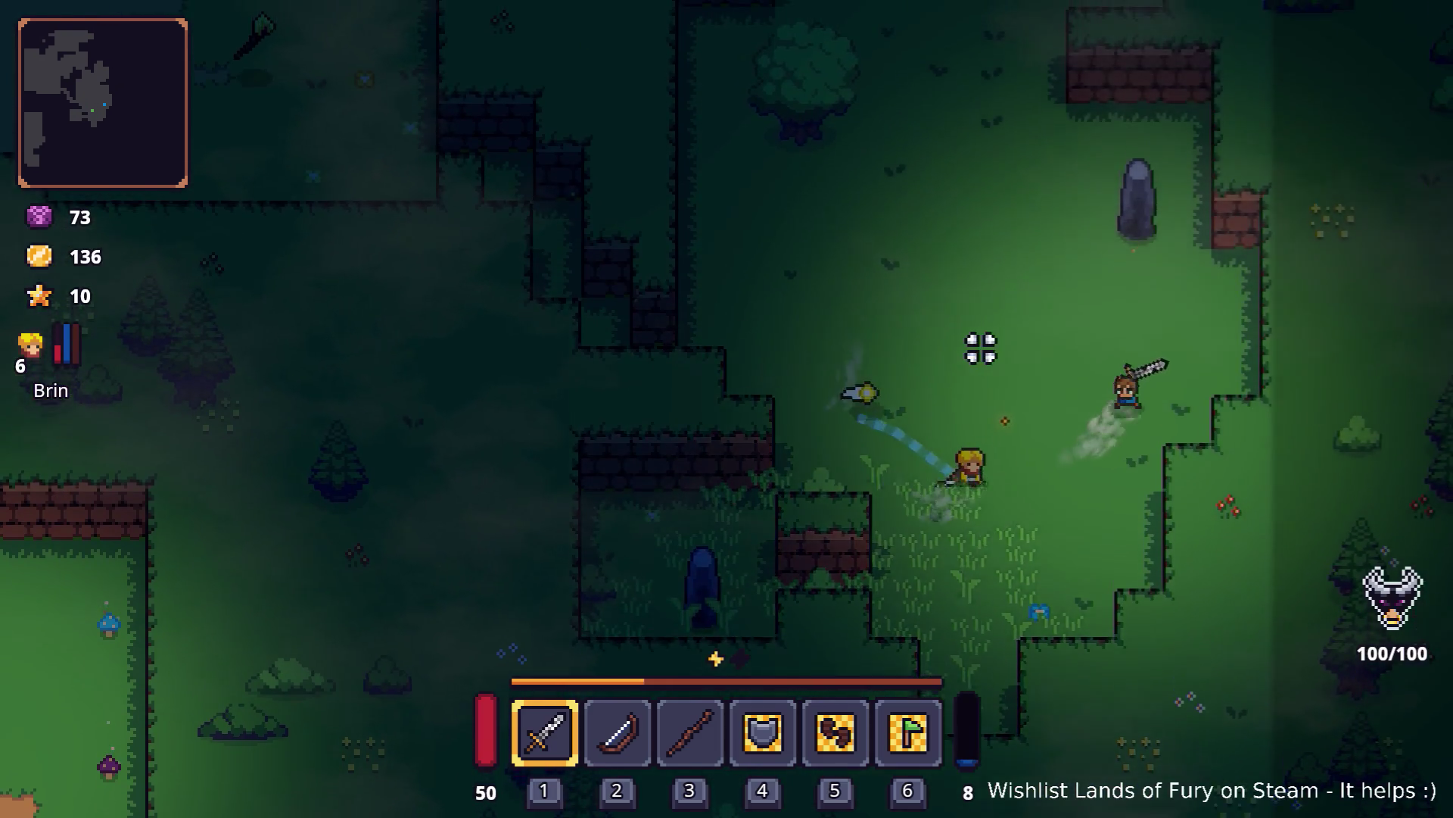
{"action": "key", "text": "w"}
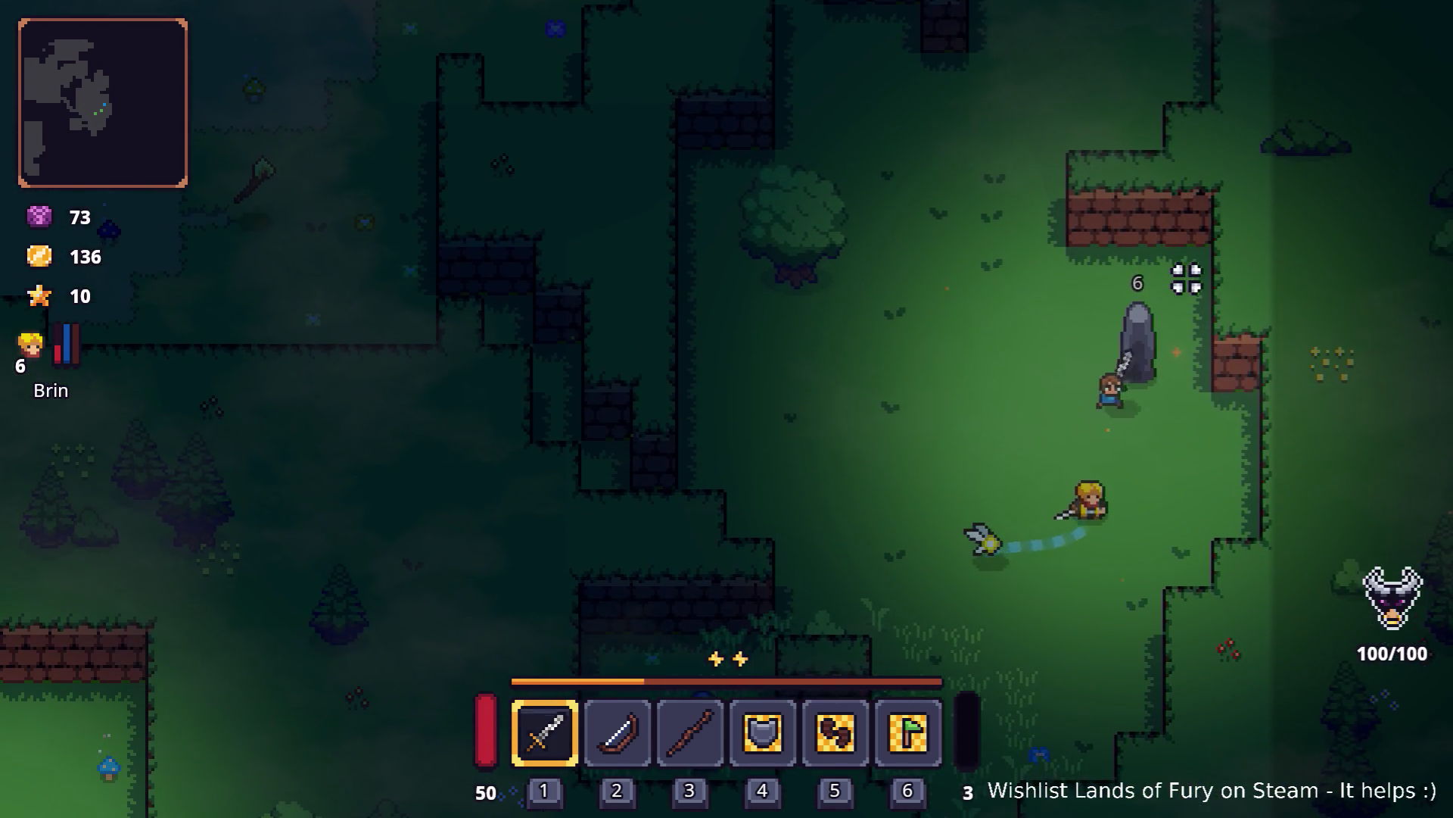
{"action": "left_click", "coordinate": [1186, 277]}
Step: Run north past the pond toward the campfire, swinging at the enemy, then head north-east
{"action": "key", "text": "w"}
{"action": "key", "text": "a"}
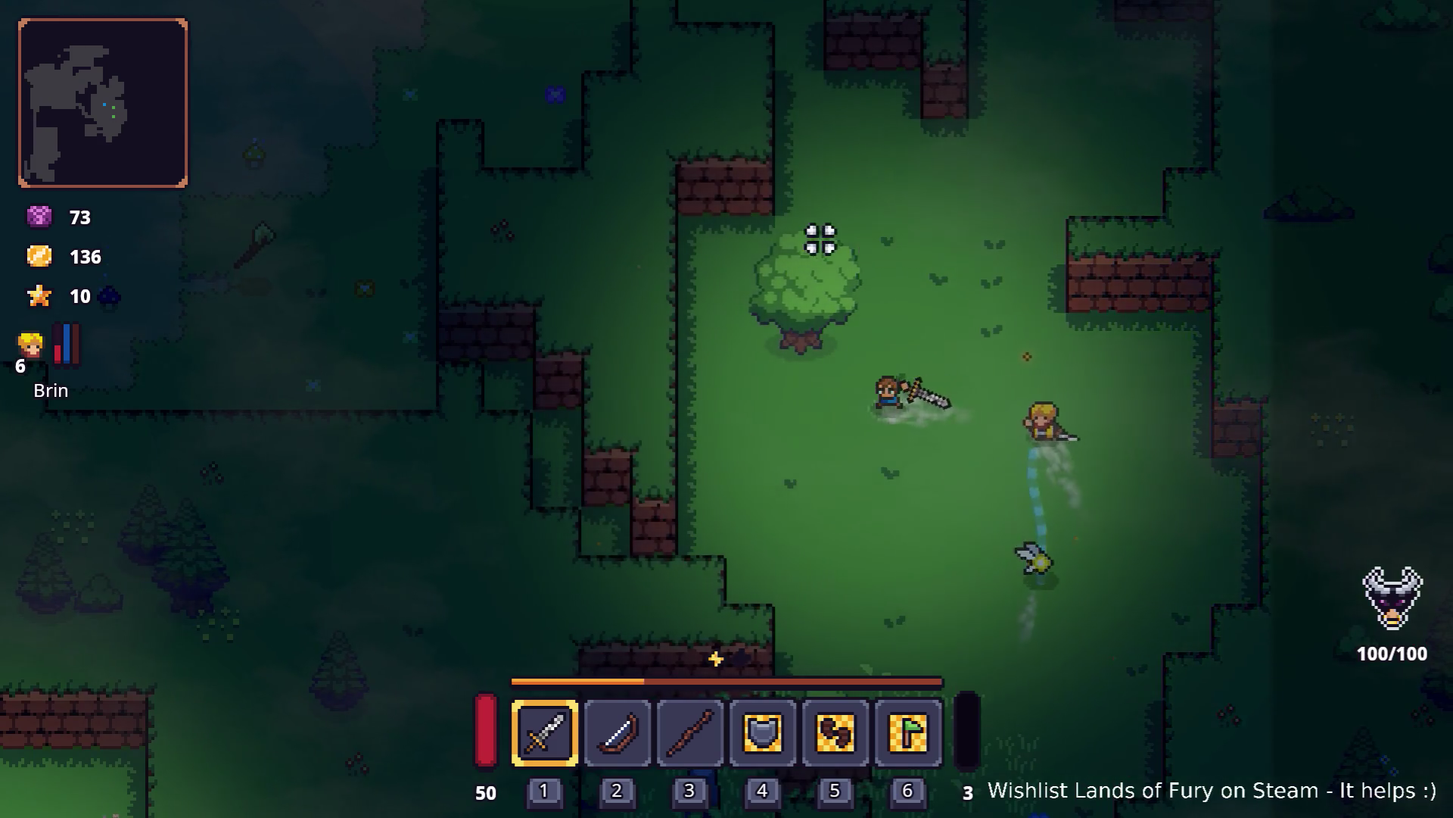
{"action": "key", "text": "w"}
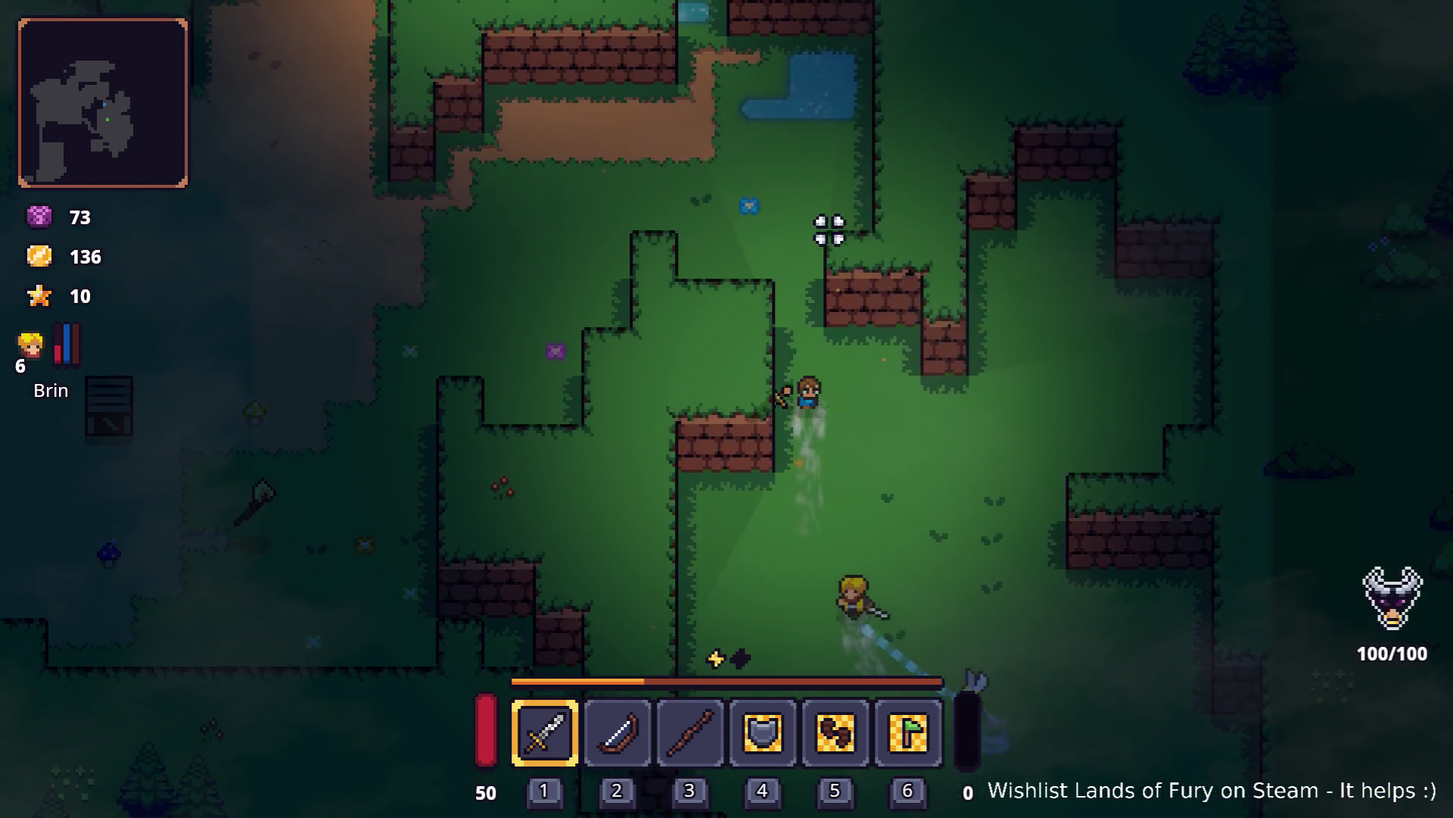
{"action": "key", "text": "w"}
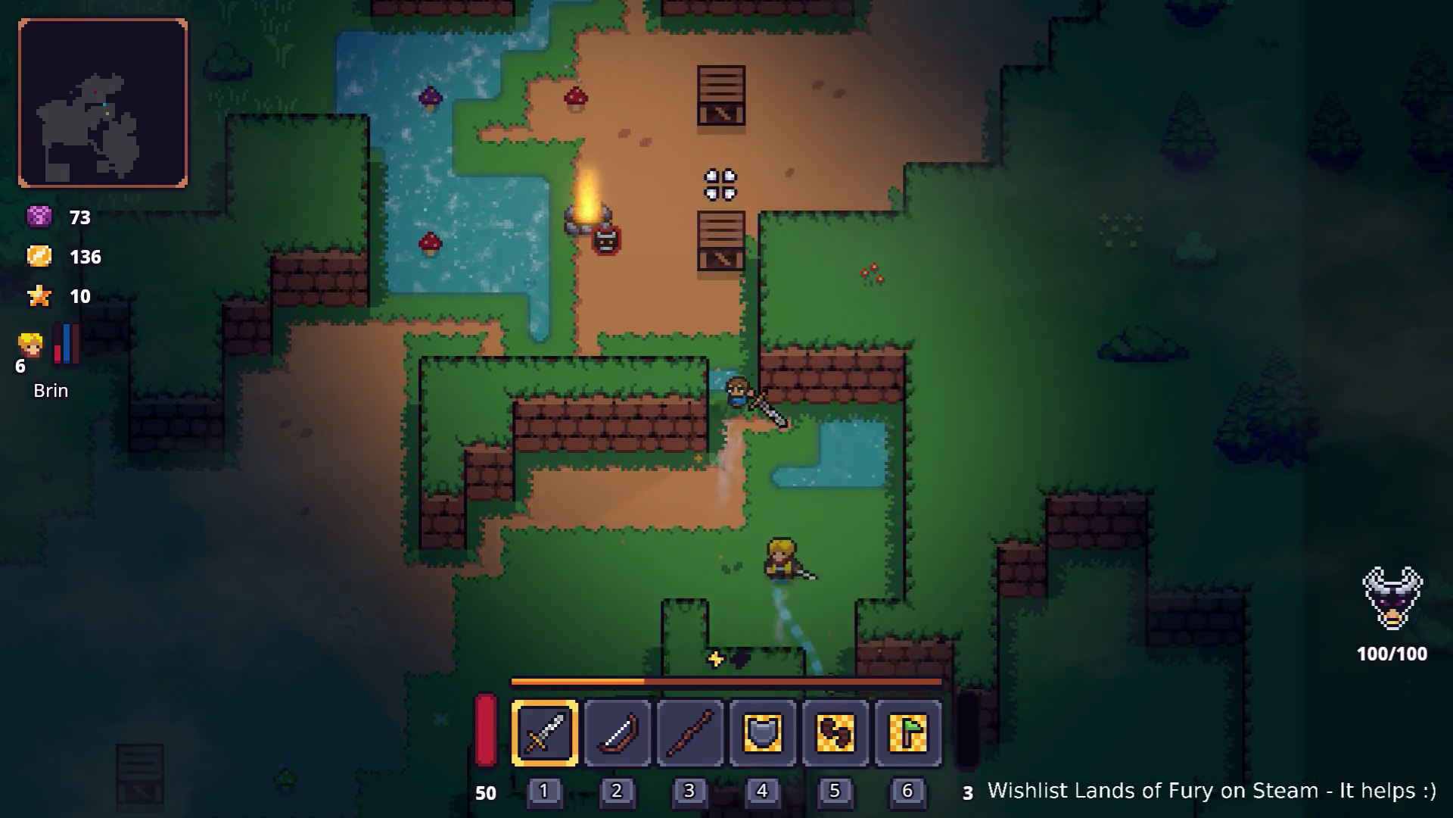
{"action": "key", "text": "w"}
{"action": "left_click", "coordinate": [719, 186]}
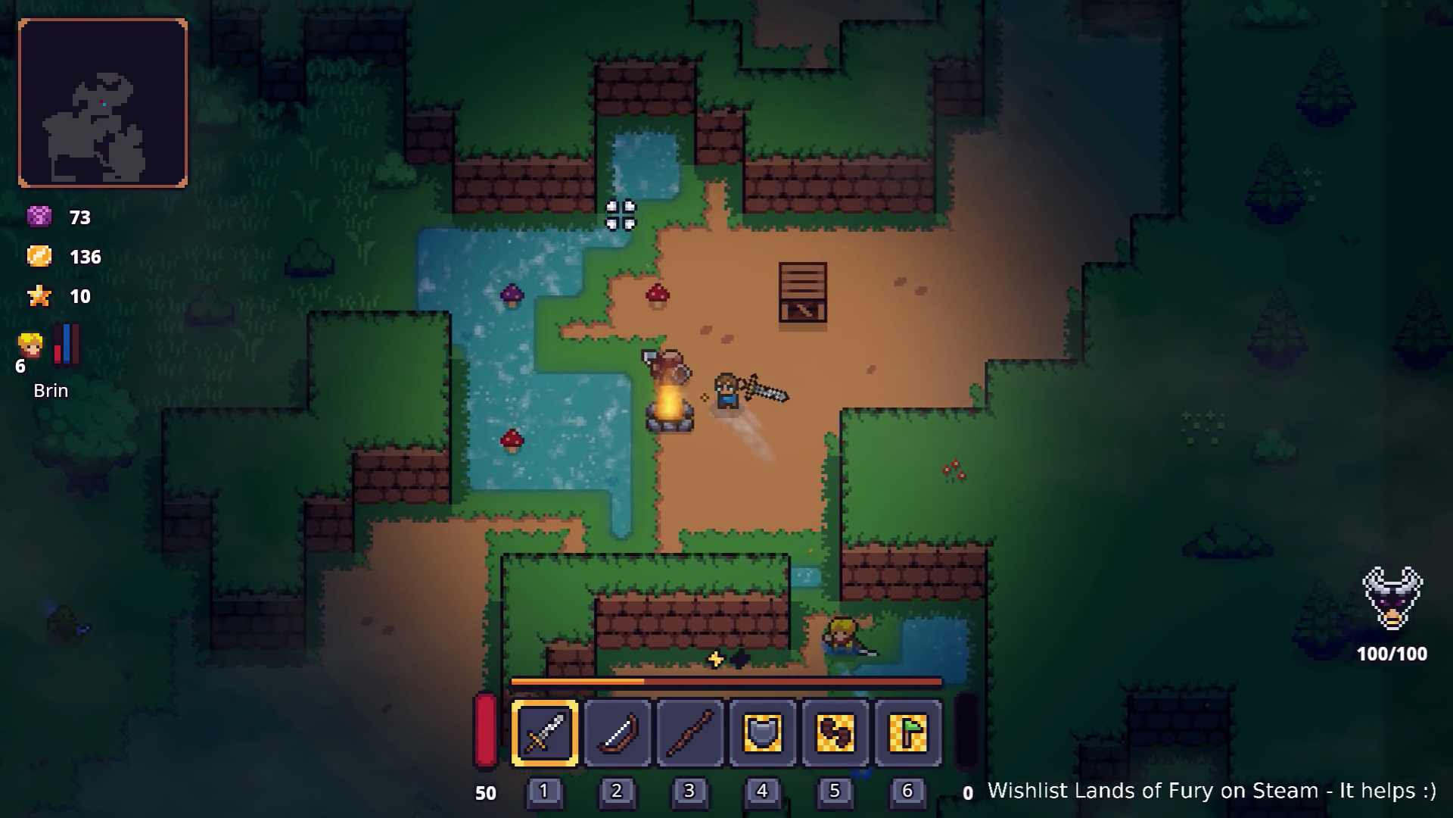
{"action": "key", "text": "d"}
{"action": "key", "text": "s"}
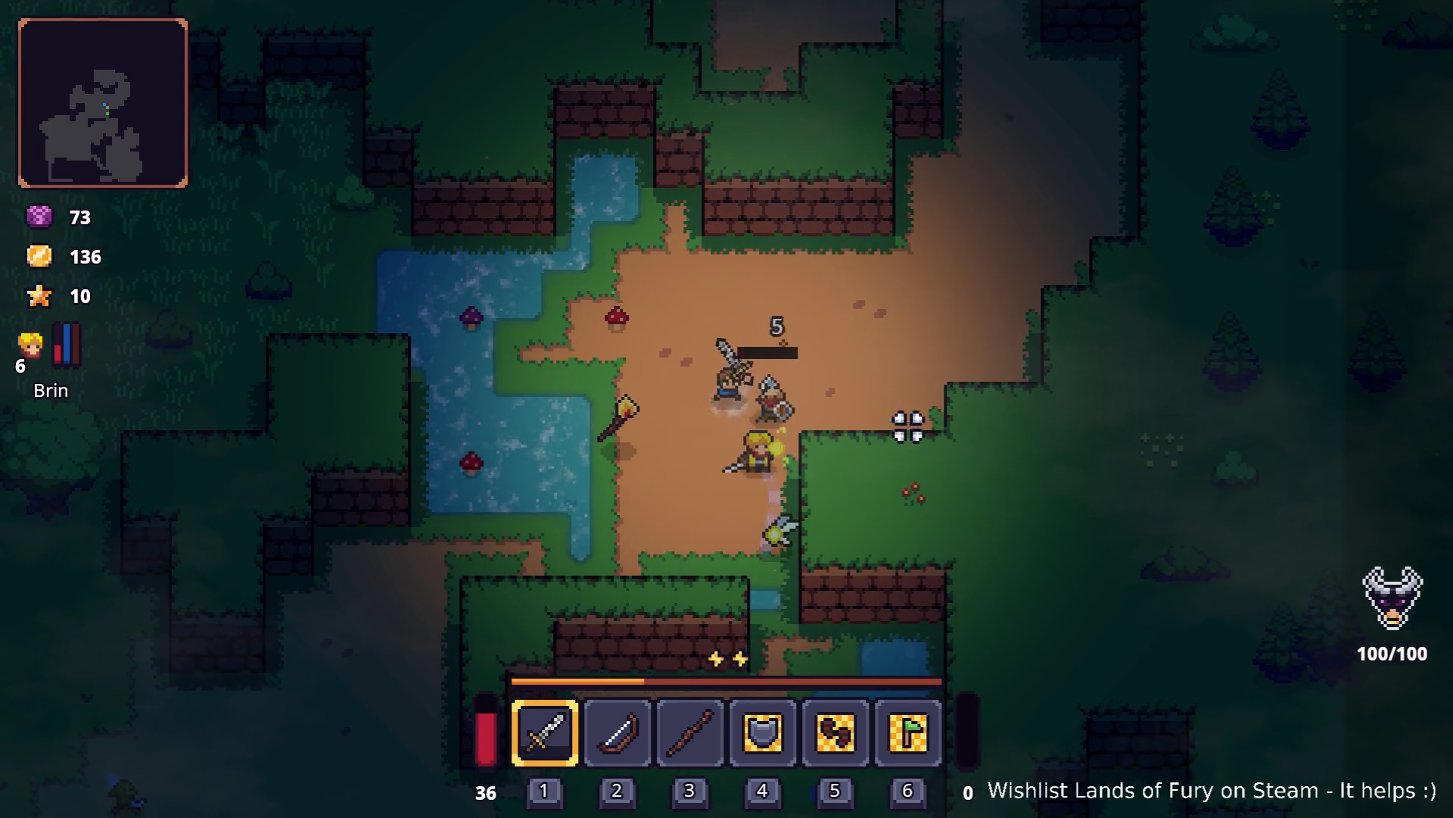
{"action": "key", "text": "w"}
{"action": "key", "text": "d"}
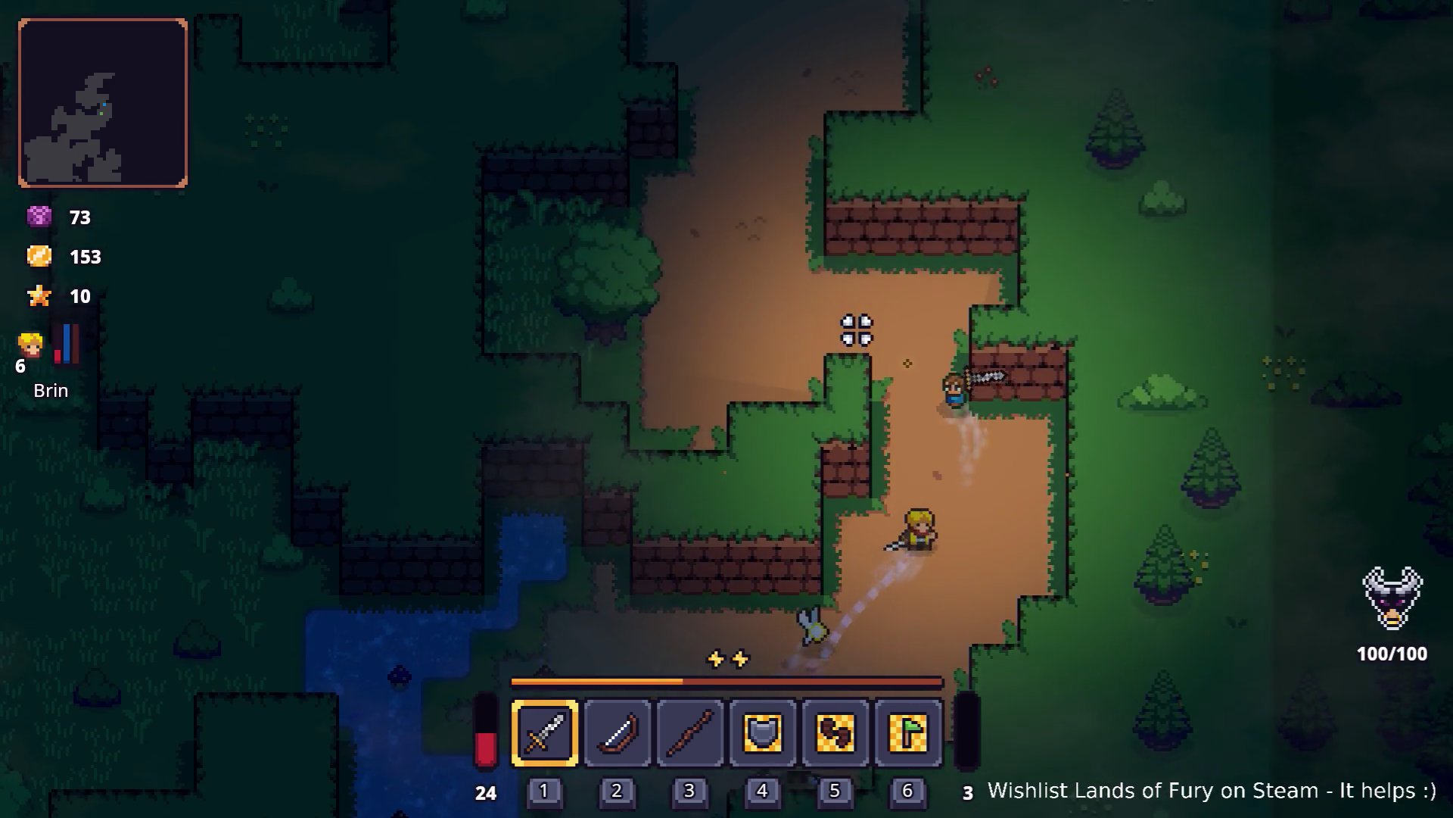
Step: Smash the bush to collect Honey and run north along the dirt path
{"action": "left_click", "coordinate": [611, 393]}
{"action": "key", "text": "a"}
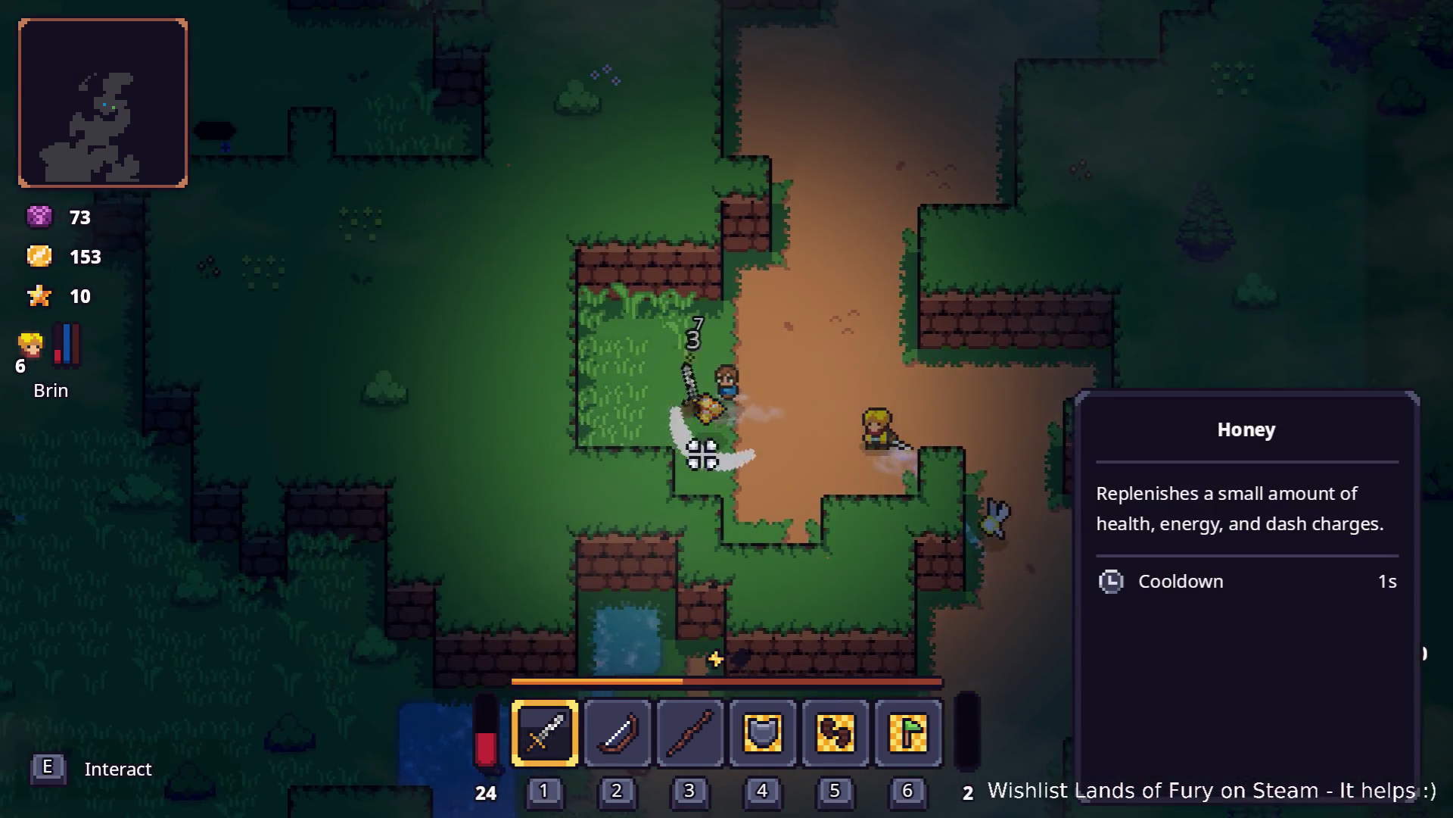
{"action": "key", "text": "w"}
{"action": "key", "text": "d"}
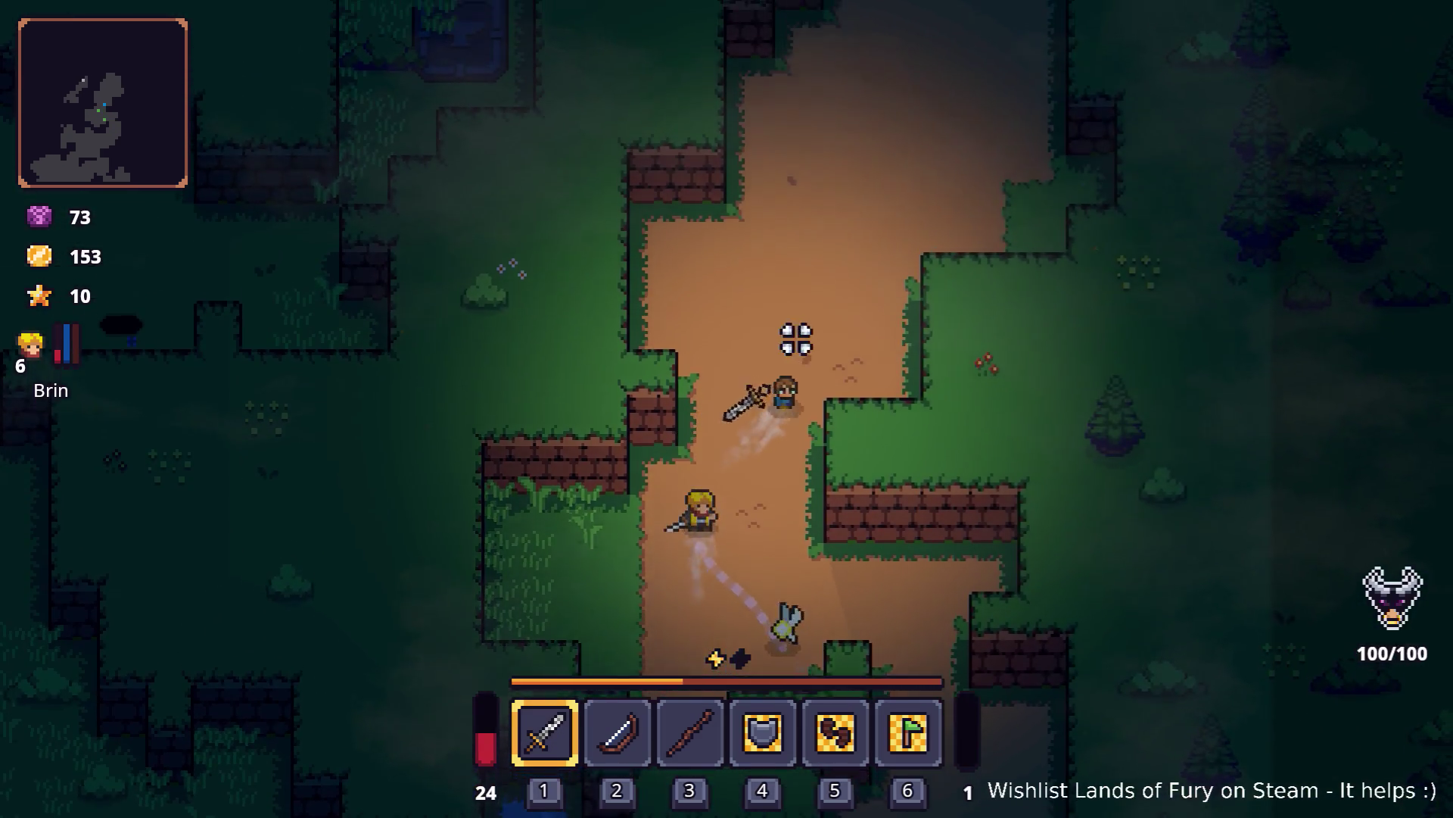
{"action": "key", "text": "w"}
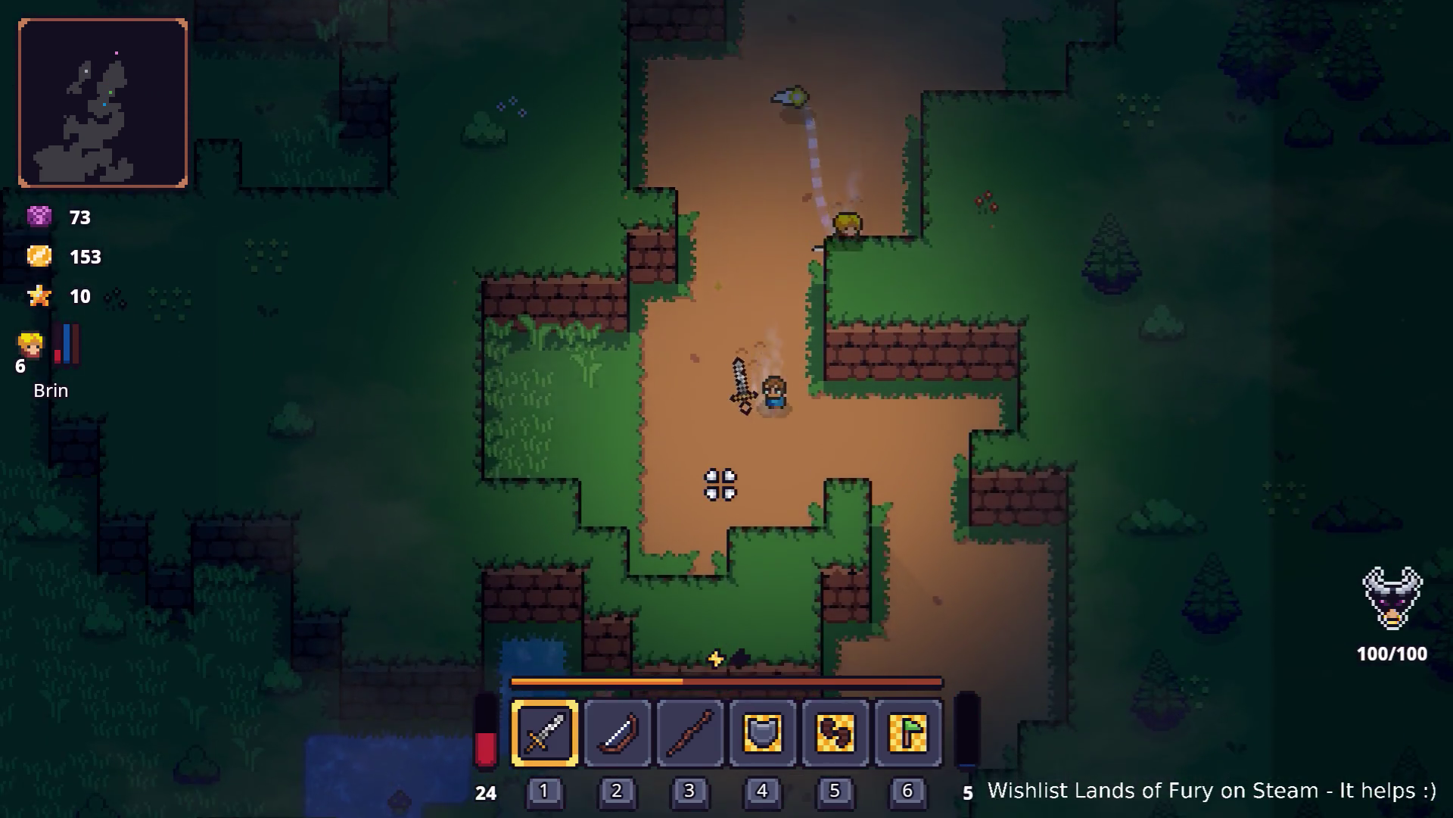
Step: Head back south-west to the pond, then run north-west across the grass with the companion
{"action": "key", "text": "s"}
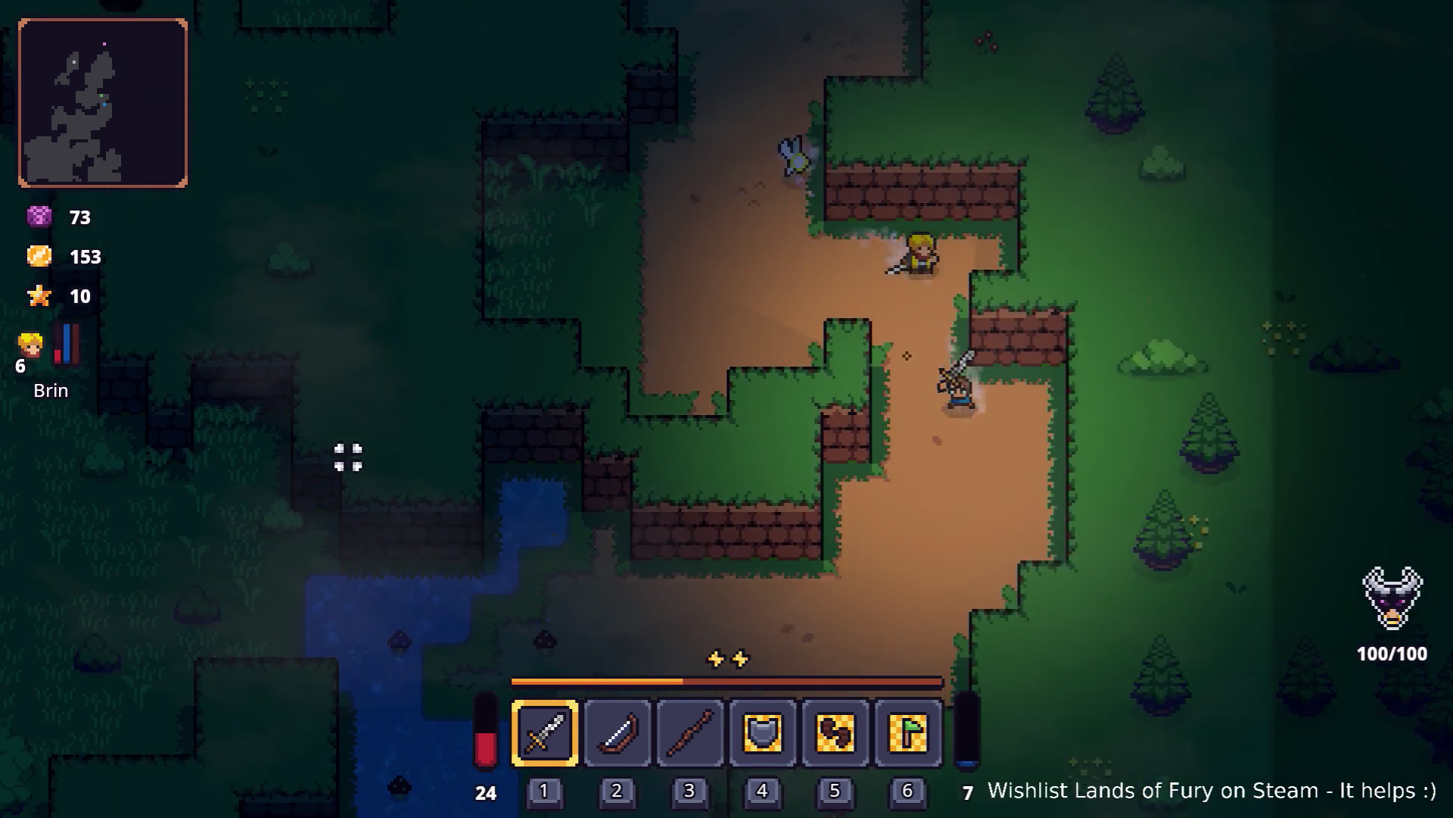
{"action": "key", "text": "a"}
{"action": "key", "text": "s"}
{"action": "left_click", "coordinate": [156, 422]}
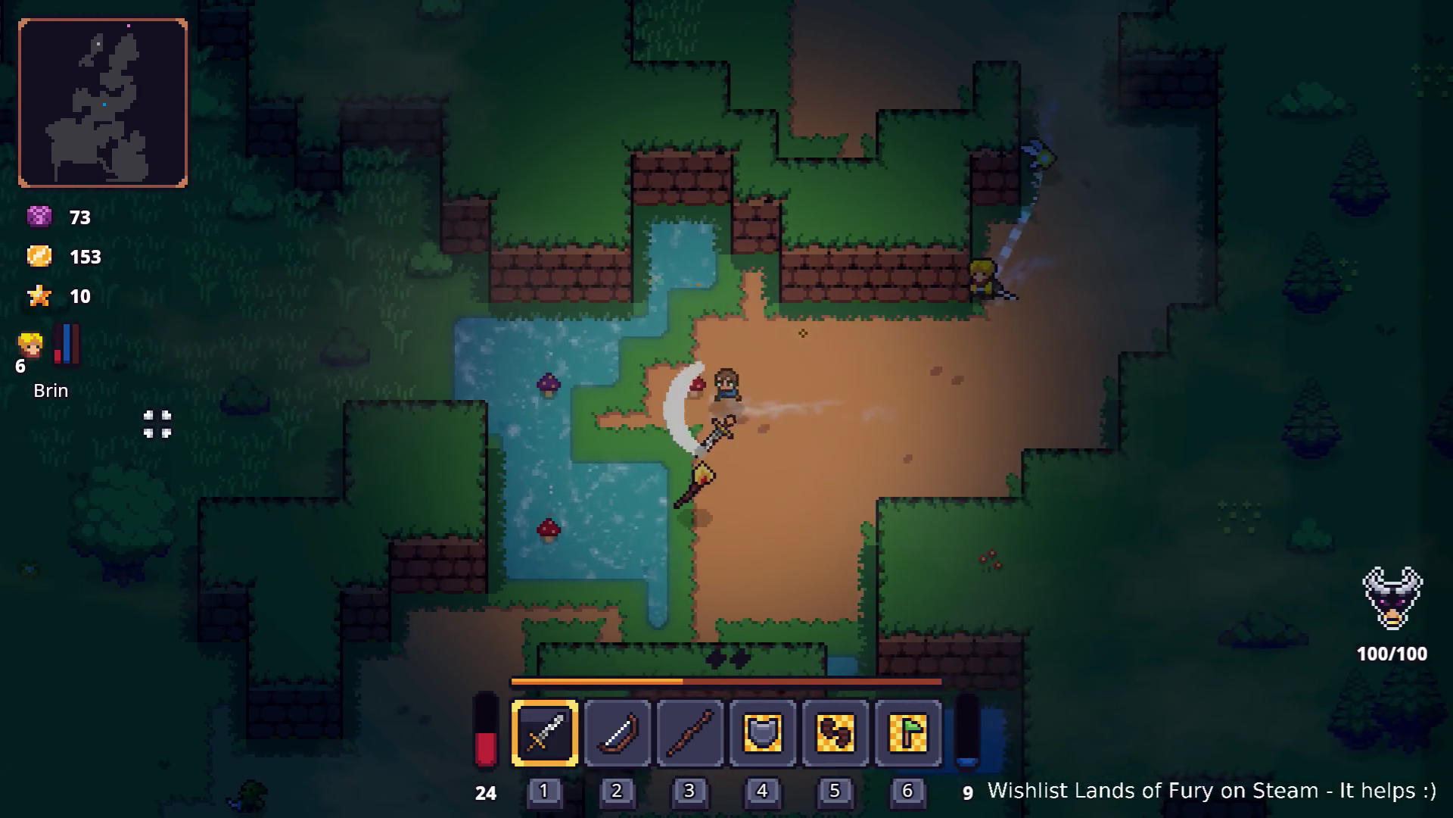
{"action": "key", "text": "a"}
{"action": "key", "text": "w"}
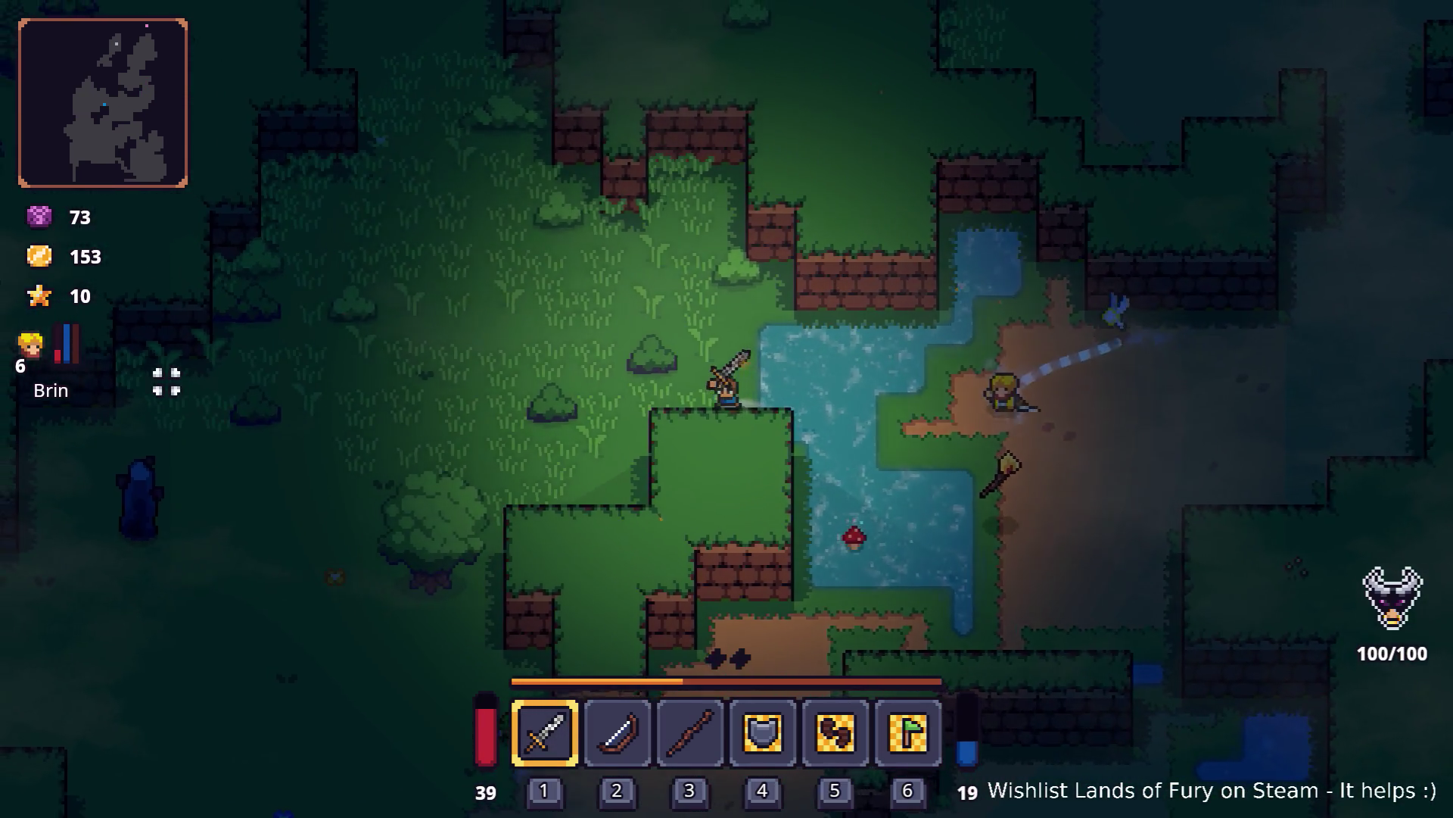
{"action": "key", "text": "w"}
{"action": "key", "text": "a"}
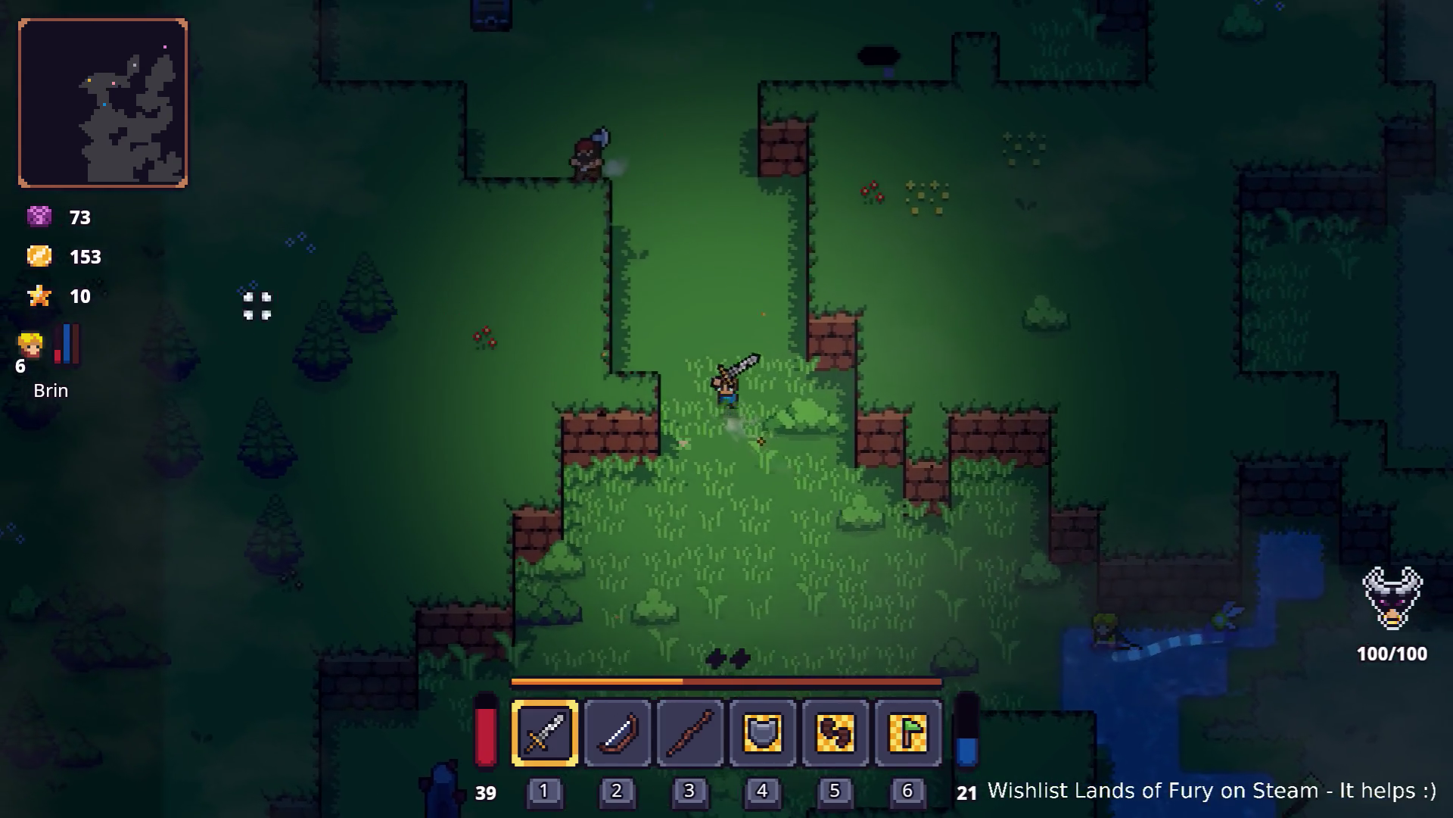
{"action": "key", "text": "s"}
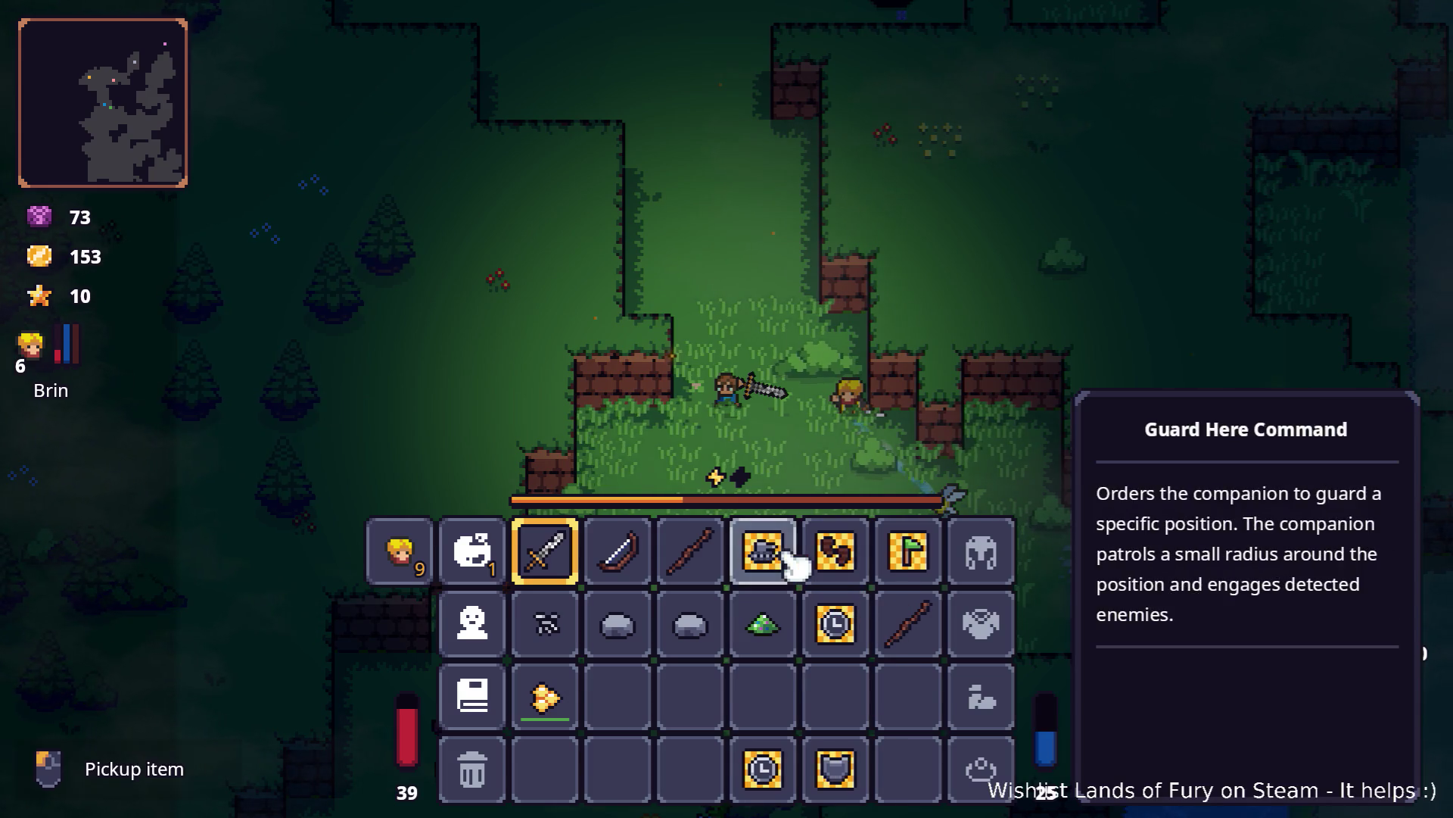
Step: Close the inventory and run north-west through the clearing, defeating the forest enemies
{"action": "key", "text": "i"}
{"action": "key", "text": "w"}
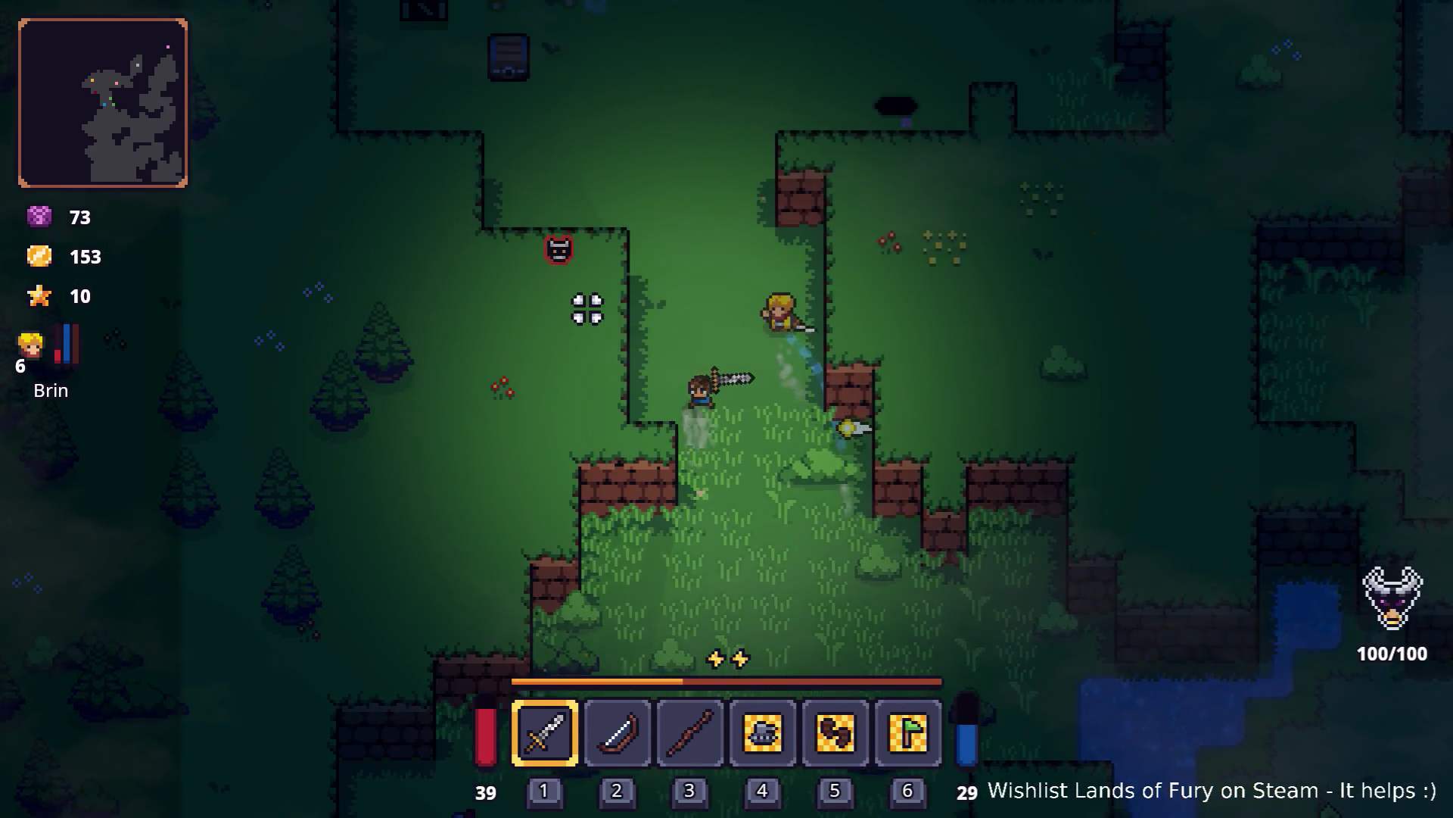
{"action": "key", "text": "w"}
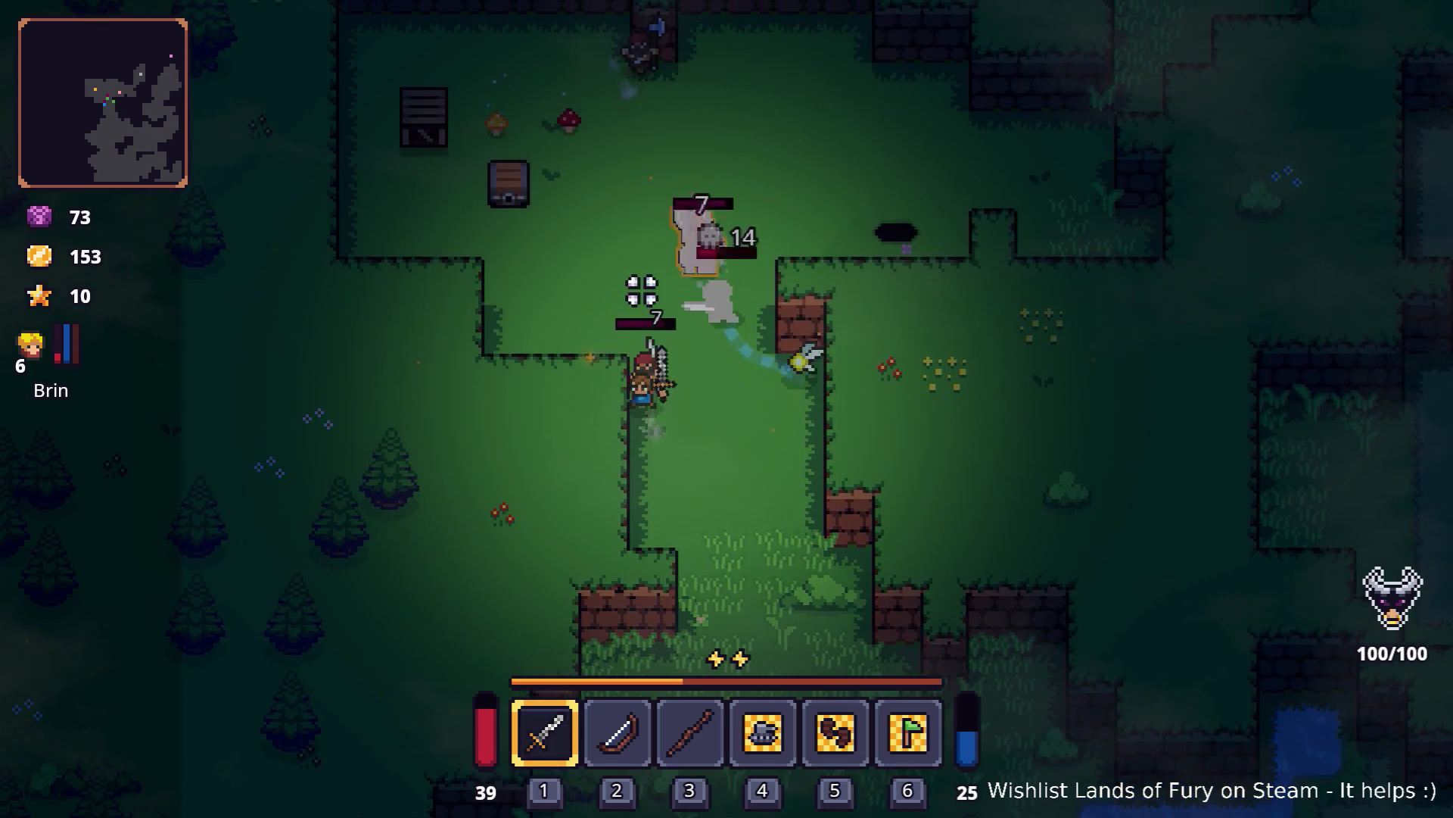
{"action": "key", "text": "d"}
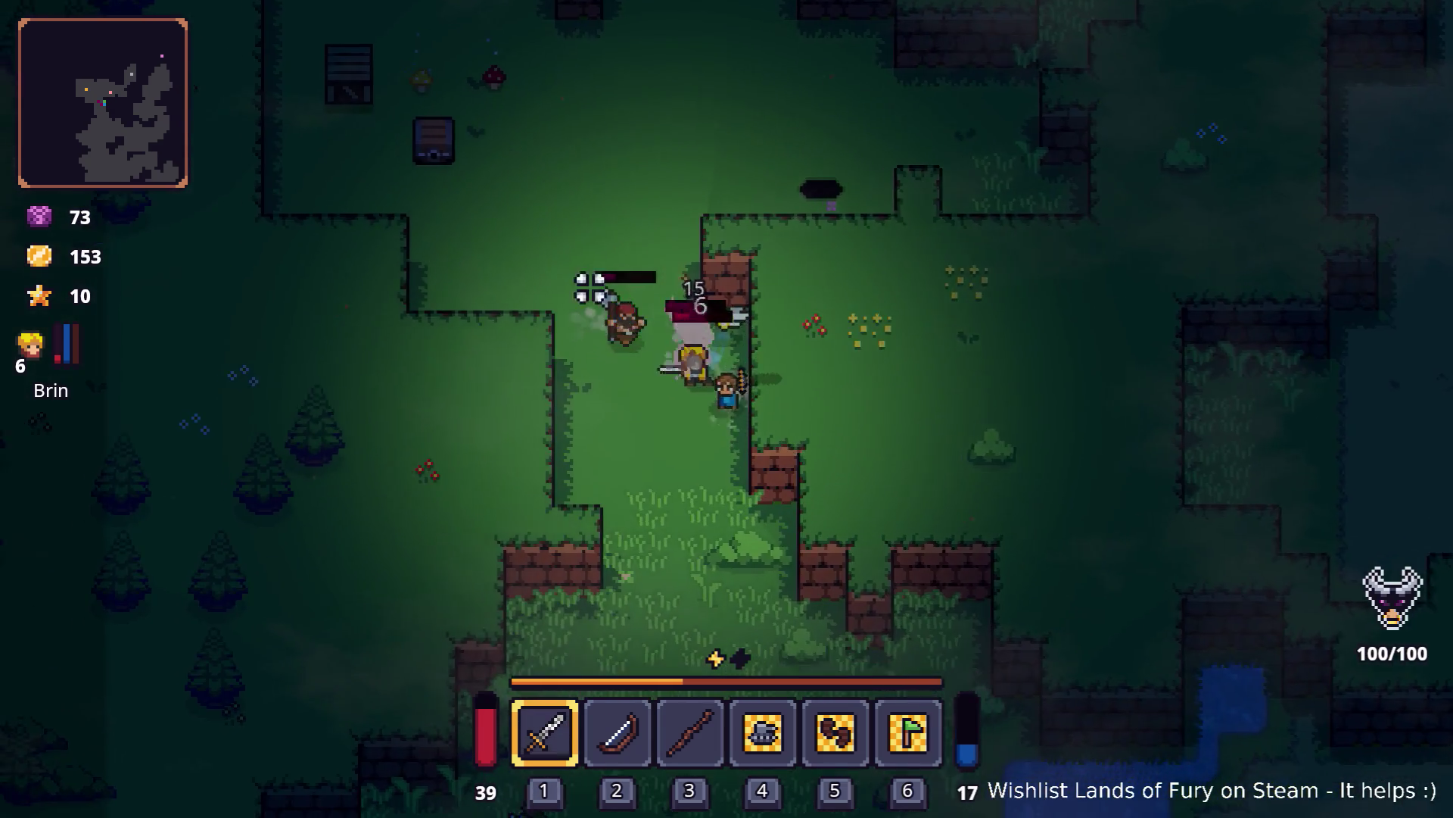
{"action": "key", "text": "w"}
{"action": "key", "text": "a"}
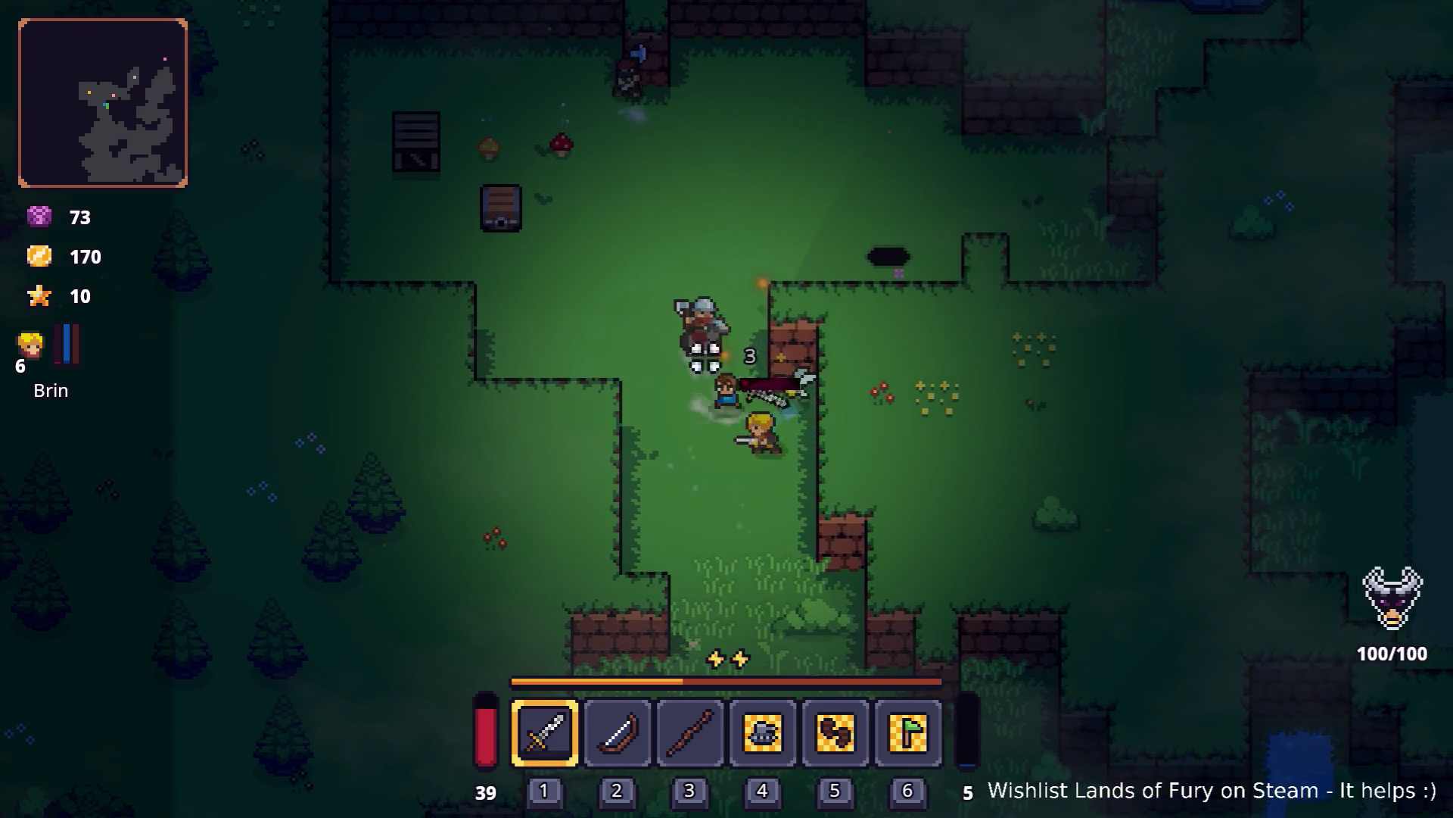
{"action": "key", "text": "w"}
{"action": "key", "text": "a"}
Step: Confirm the new skill points for Electric Discharge in the hero's stats and skills panel
{"action": "key", "text": "Tab"}
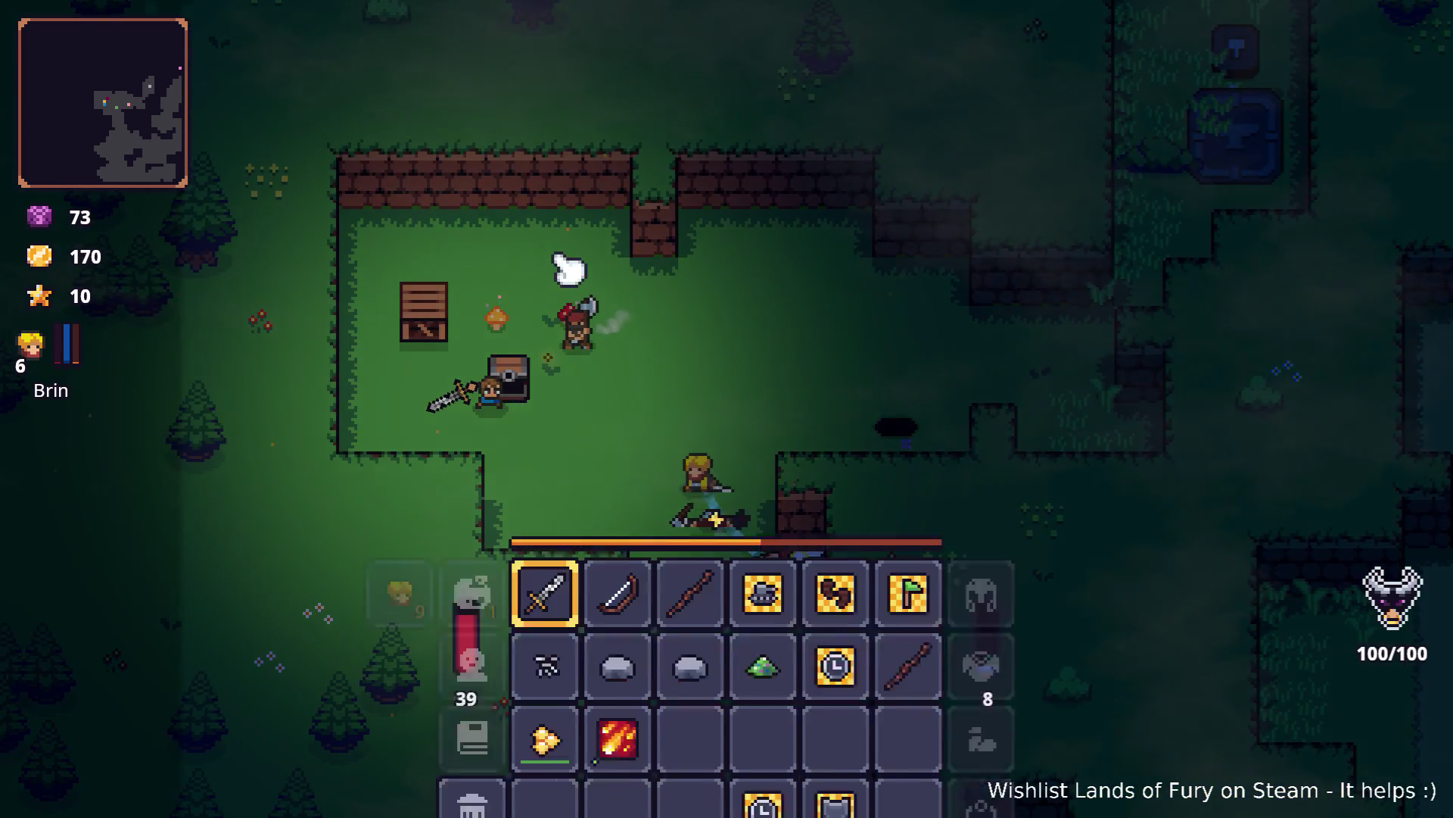
{"action": "left_click", "coordinate": [455, 518]}
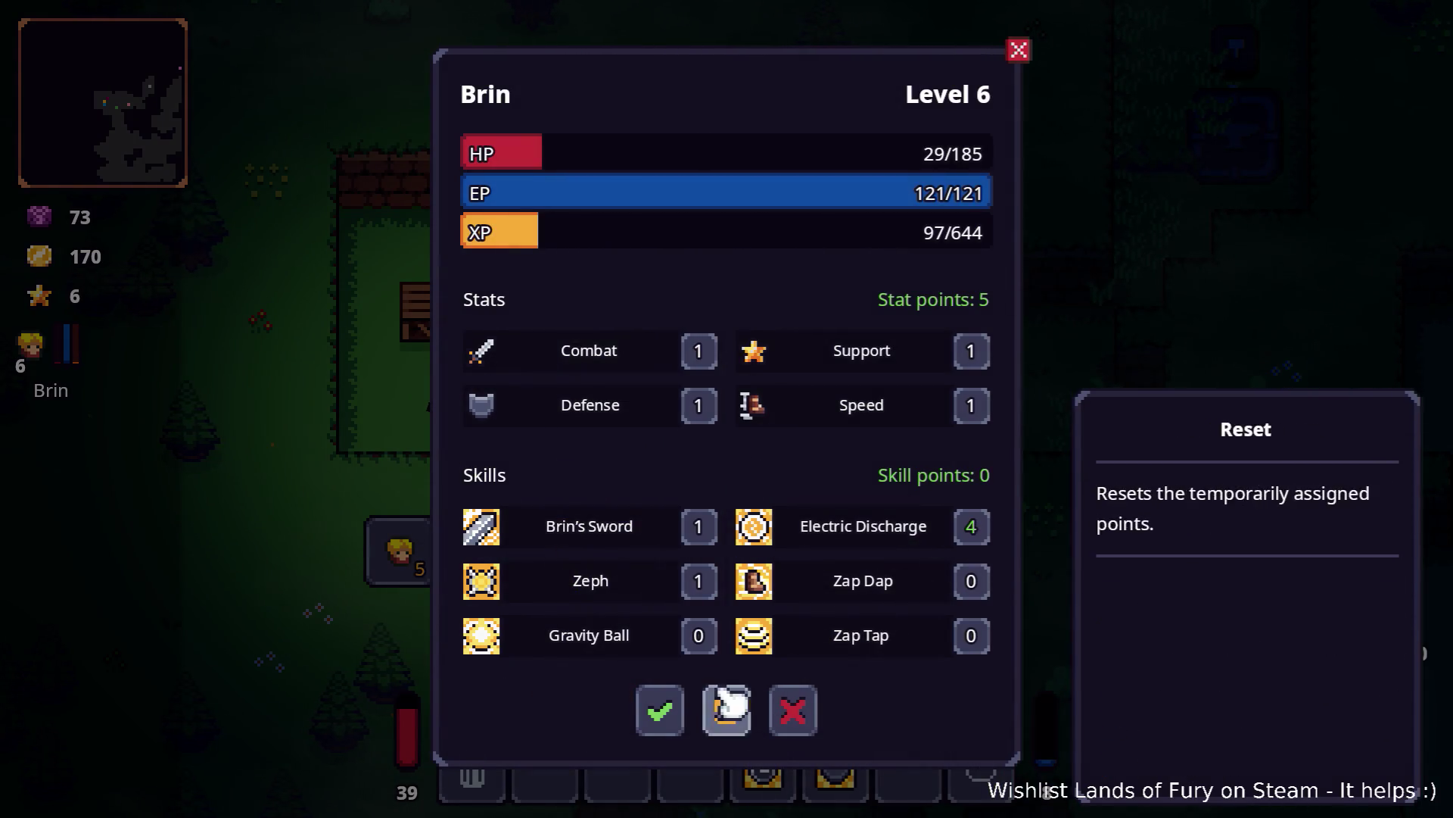
{"action": "left_click", "coordinate": [660, 715]}
{"action": "key", "text": "Escape"}
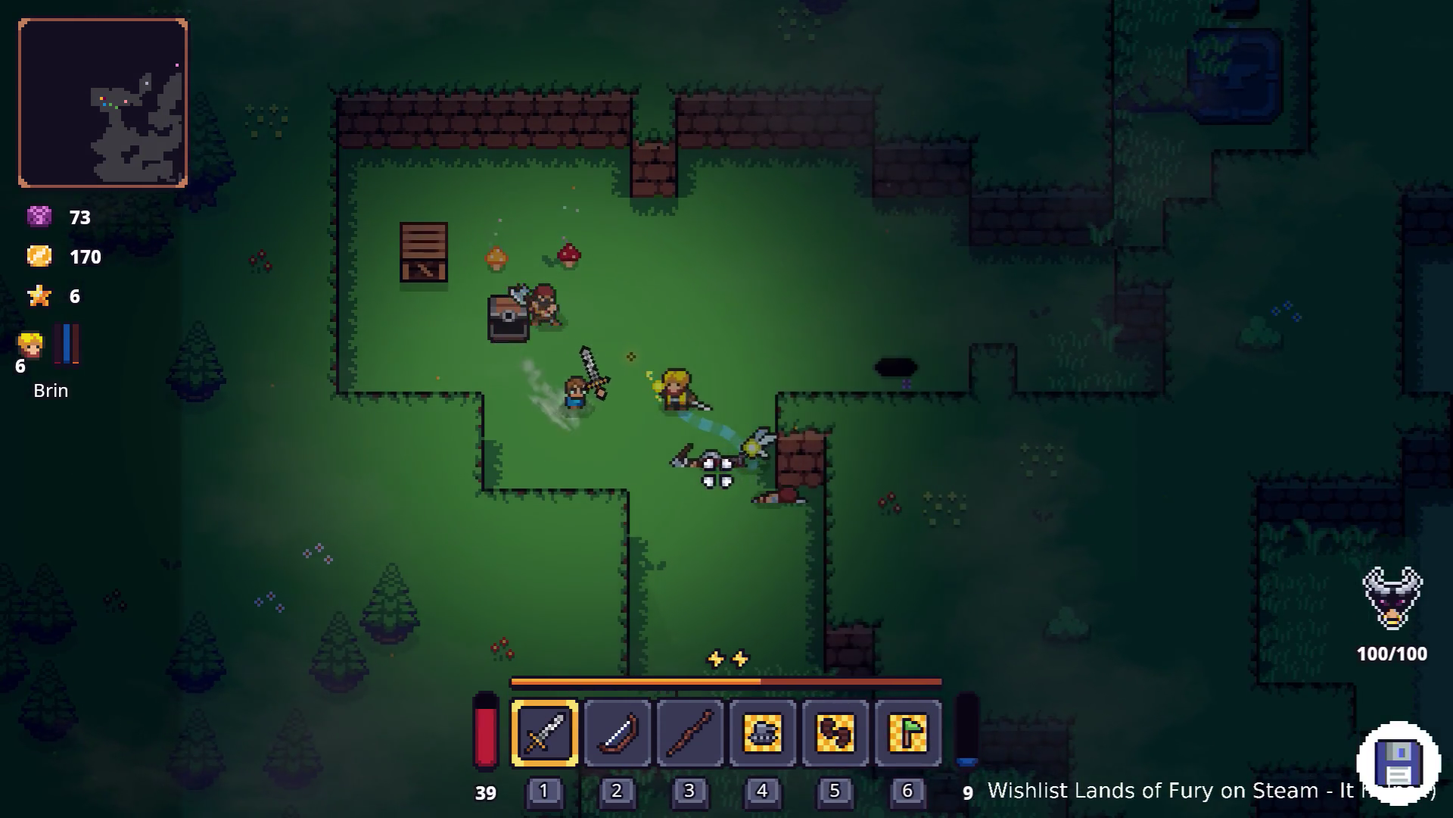
Step: Kill the enemy beside the chest, collect its loot, and run up onto the crafting stone
{"action": "key", "text": "w"}
{"action": "key", "text": "a"}
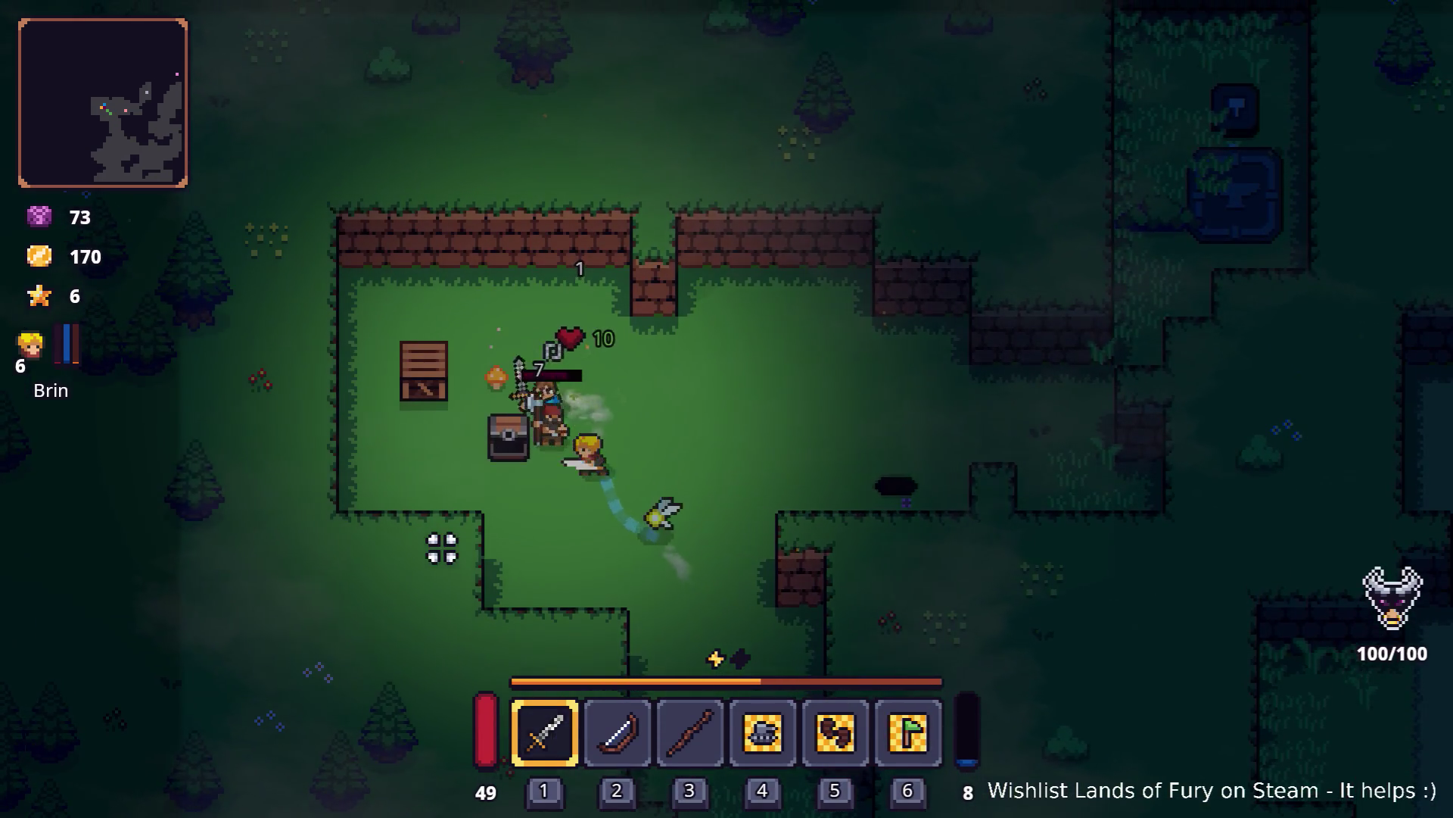
{"action": "left_click", "coordinate": [487, 519]}
{"action": "key", "text": "w"}
{"action": "key", "text": "a"}
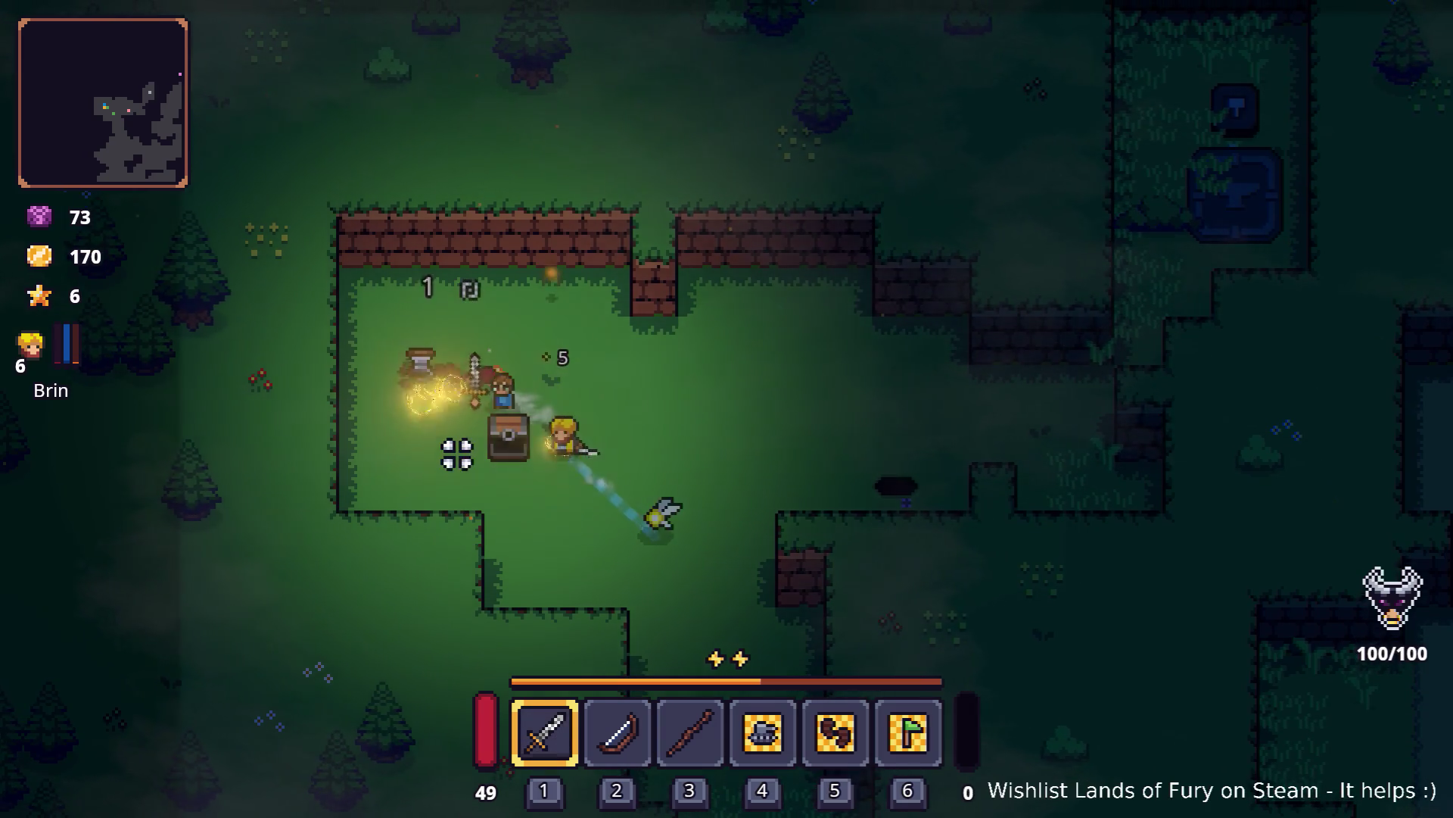
{"action": "key", "text": "d"}
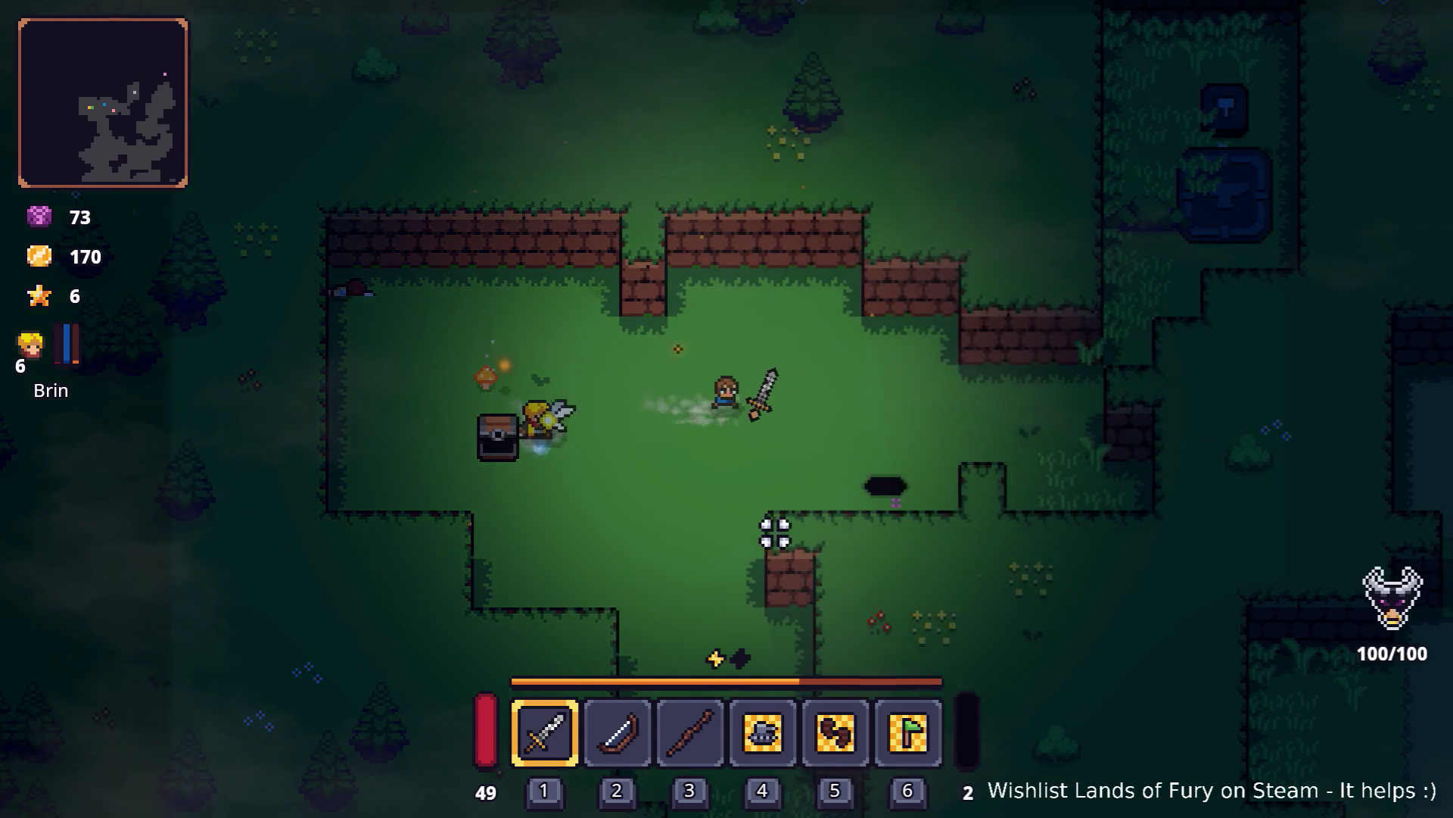
{"action": "key", "text": "d"}
{"action": "key", "text": "s"}
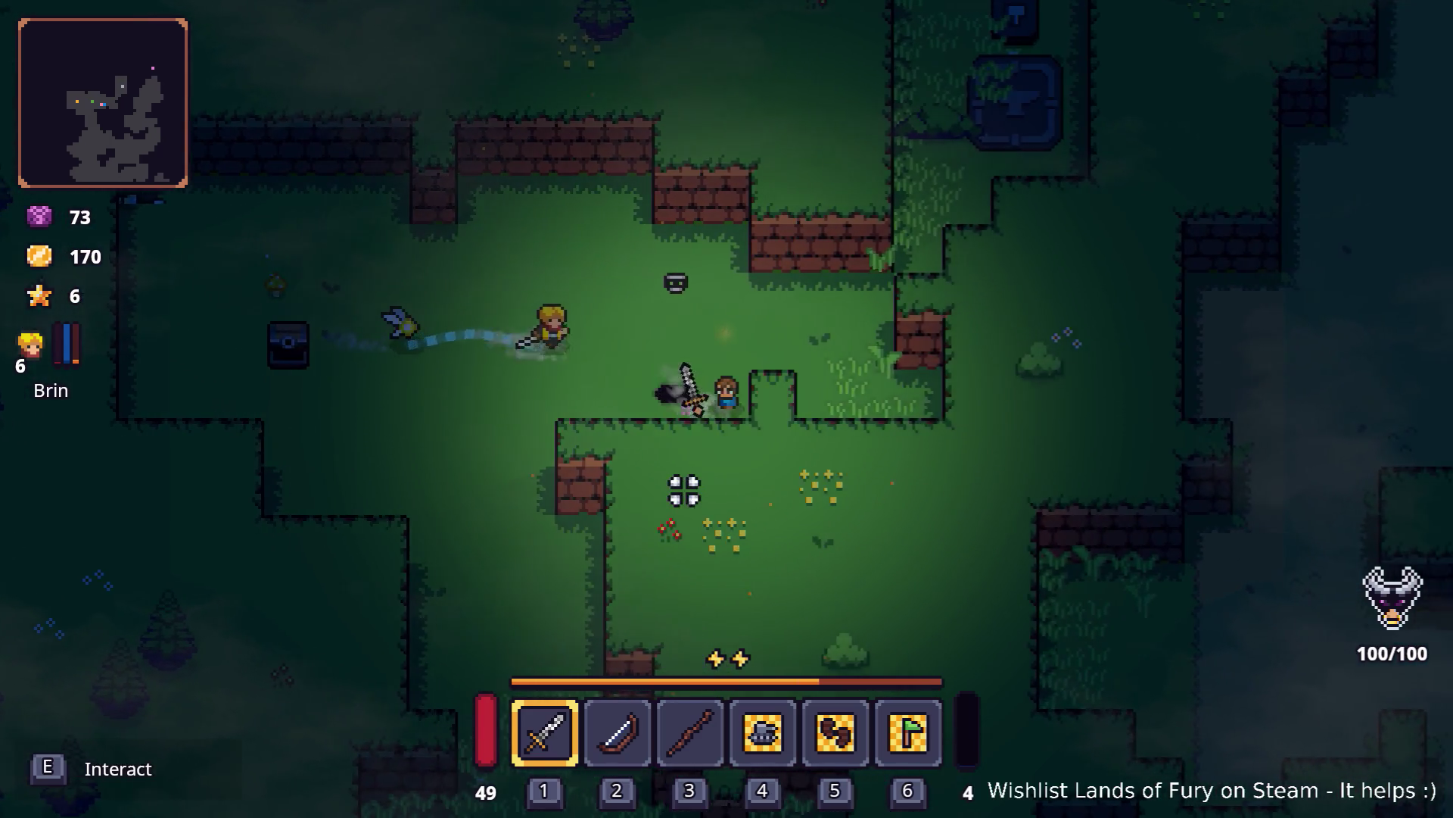
{"action": "key", "text": "w"}
{"action": "key", "text": "d"}
{"action": "key", "text": "w"}
Step: Place the rope on the crafting stone from the inventory
{"action": "key", "text": "Tab"}
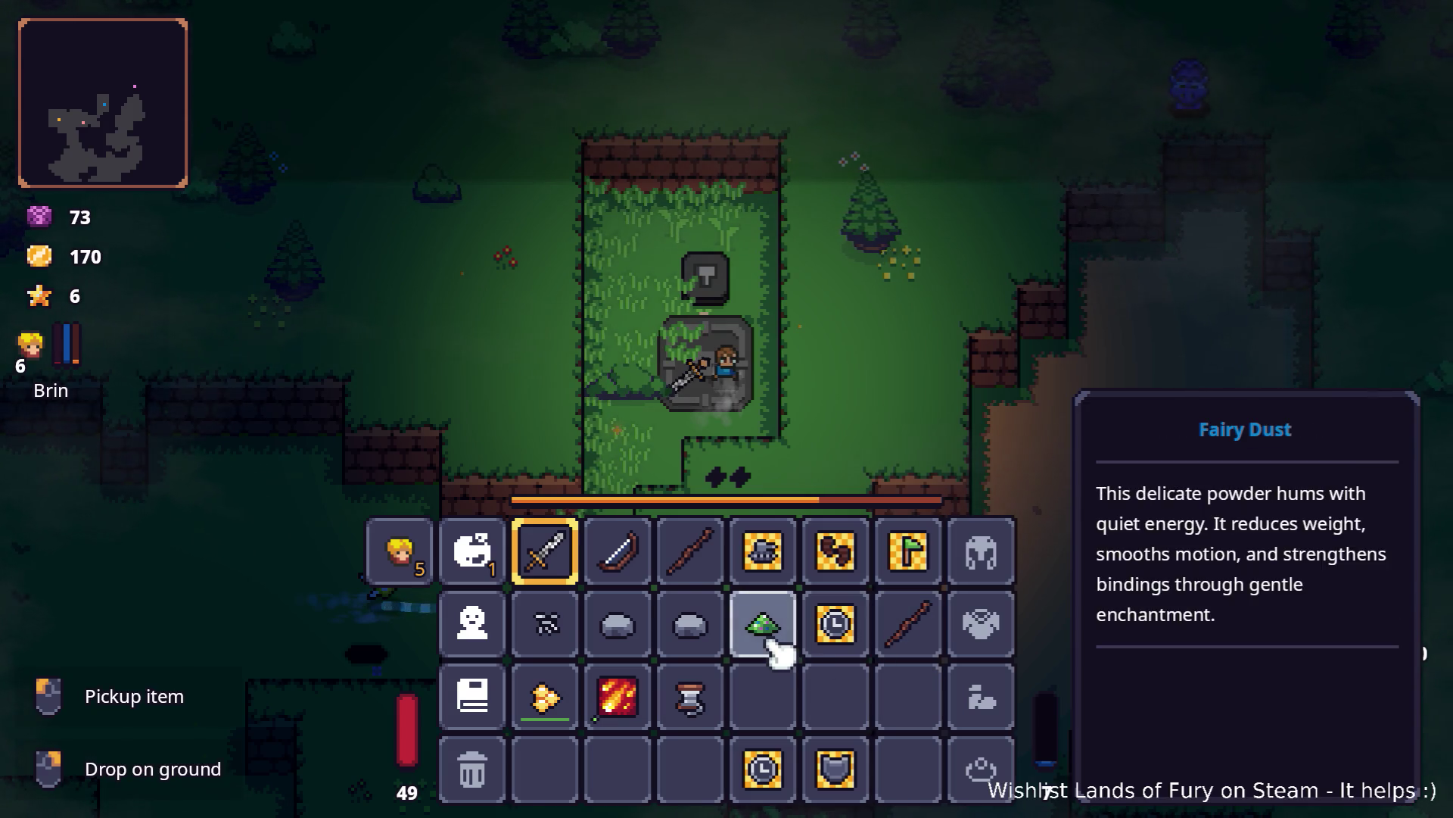
{"action": "right_click", "coordinate": [707, 697]}
{"action": "key", "text": "Tab"}
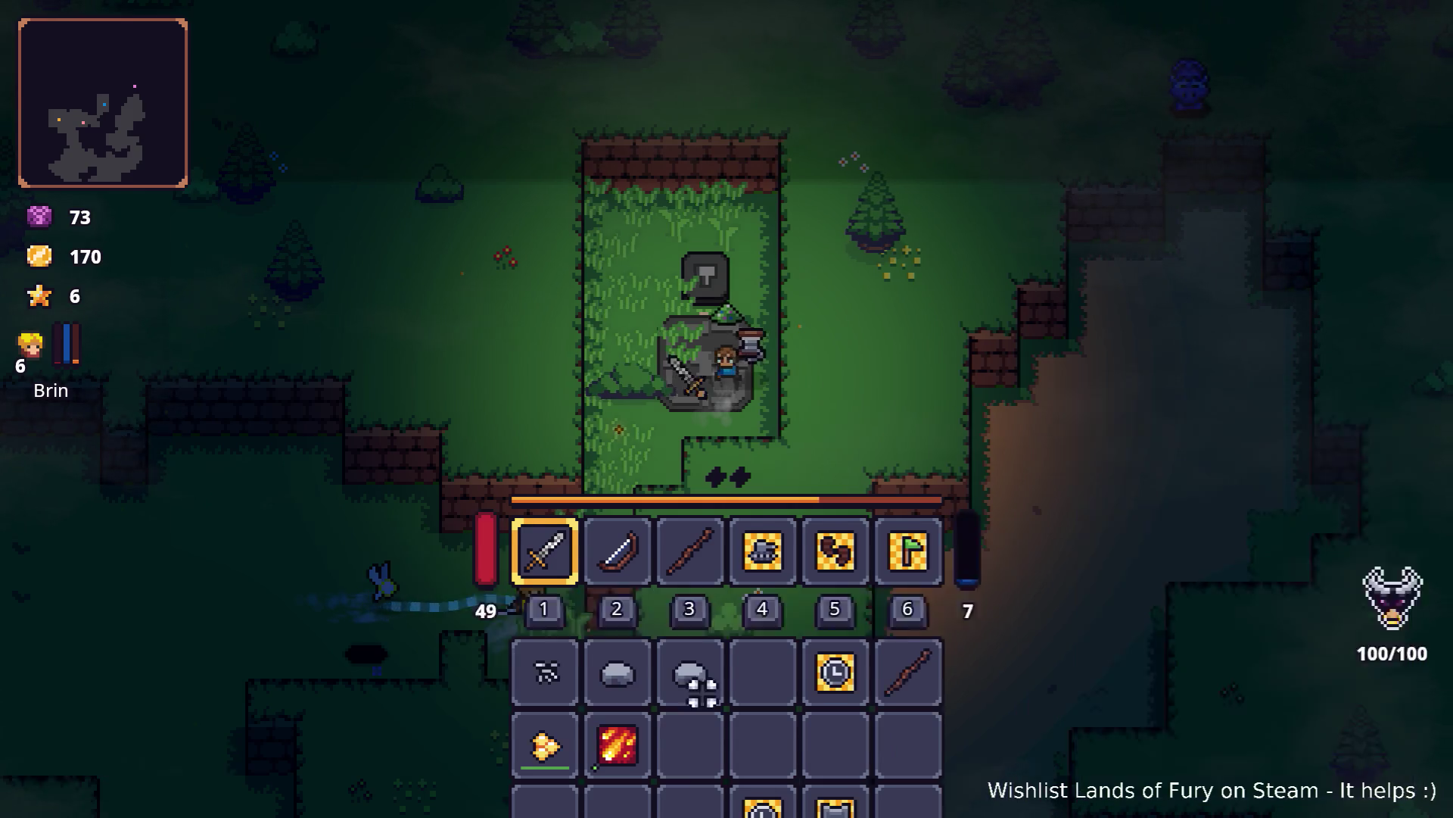
{"action": "key", "text": "s"}
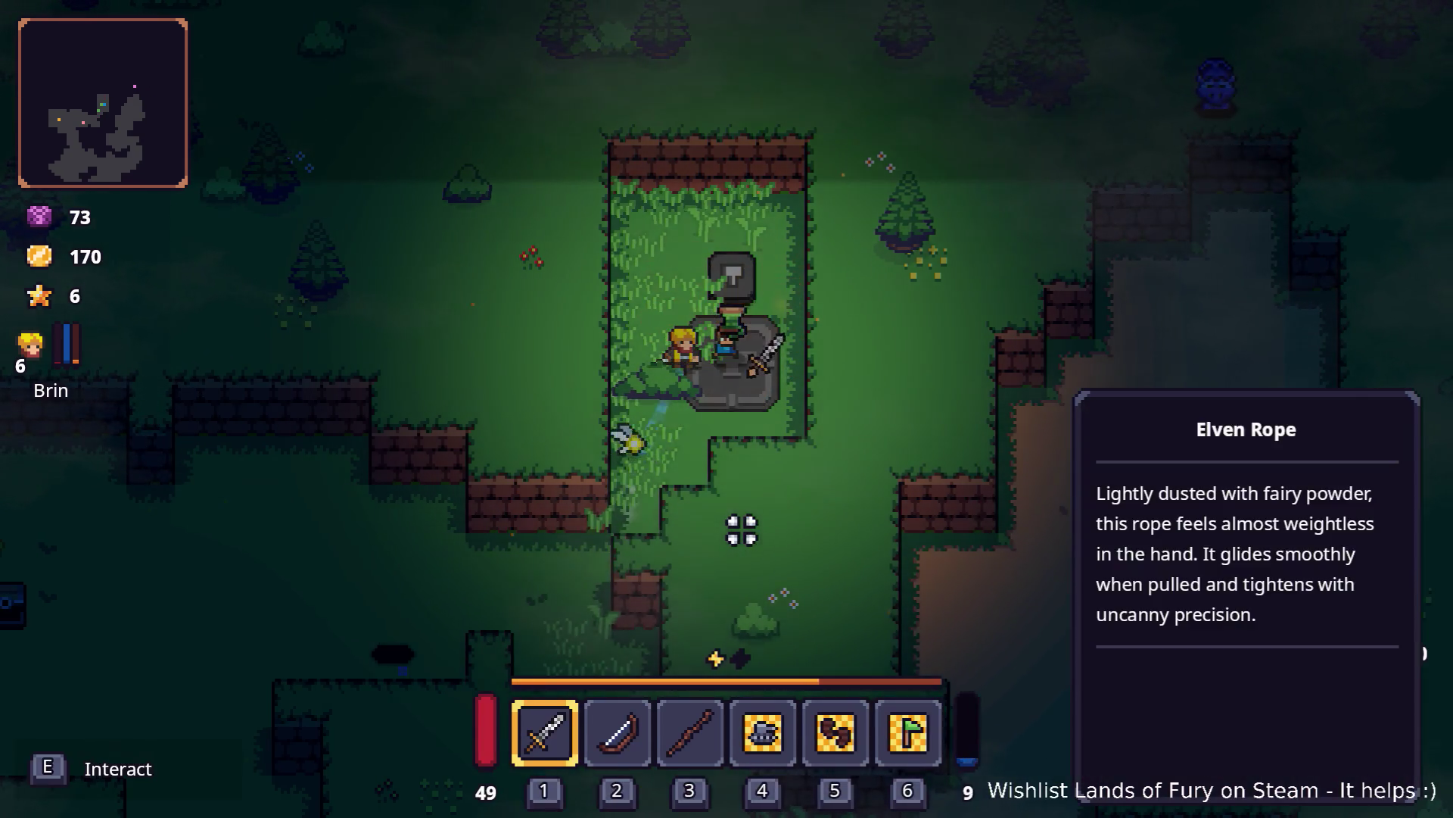
{"action": "key", "text": "Tab"}
{"action": "key", "text": "Tab"}
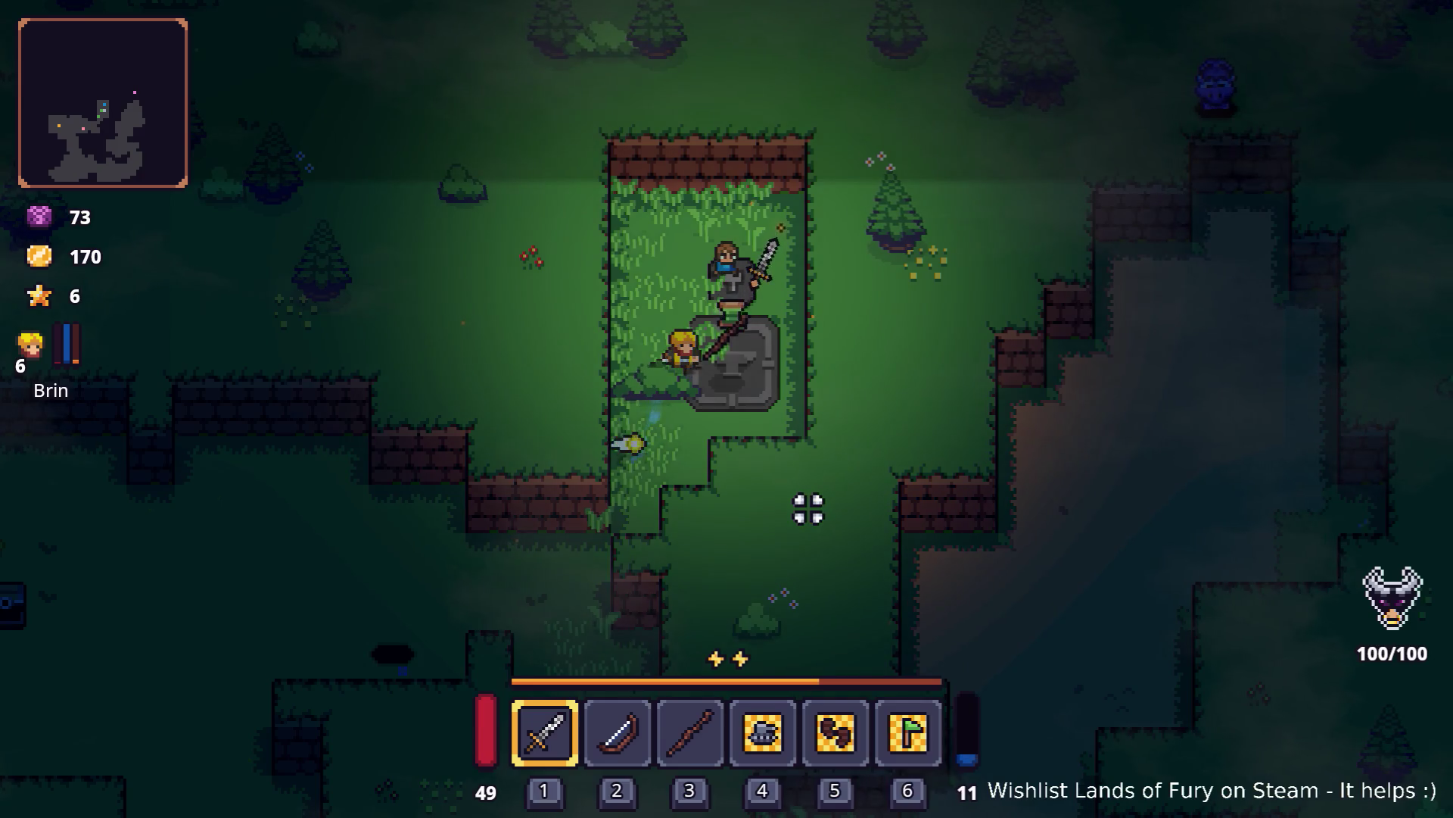
Step: Swap the Wooden Bow for the Elven Bow and set the Fireball Rune in the sword's slot
{"action": "key", "text": "Tab"}
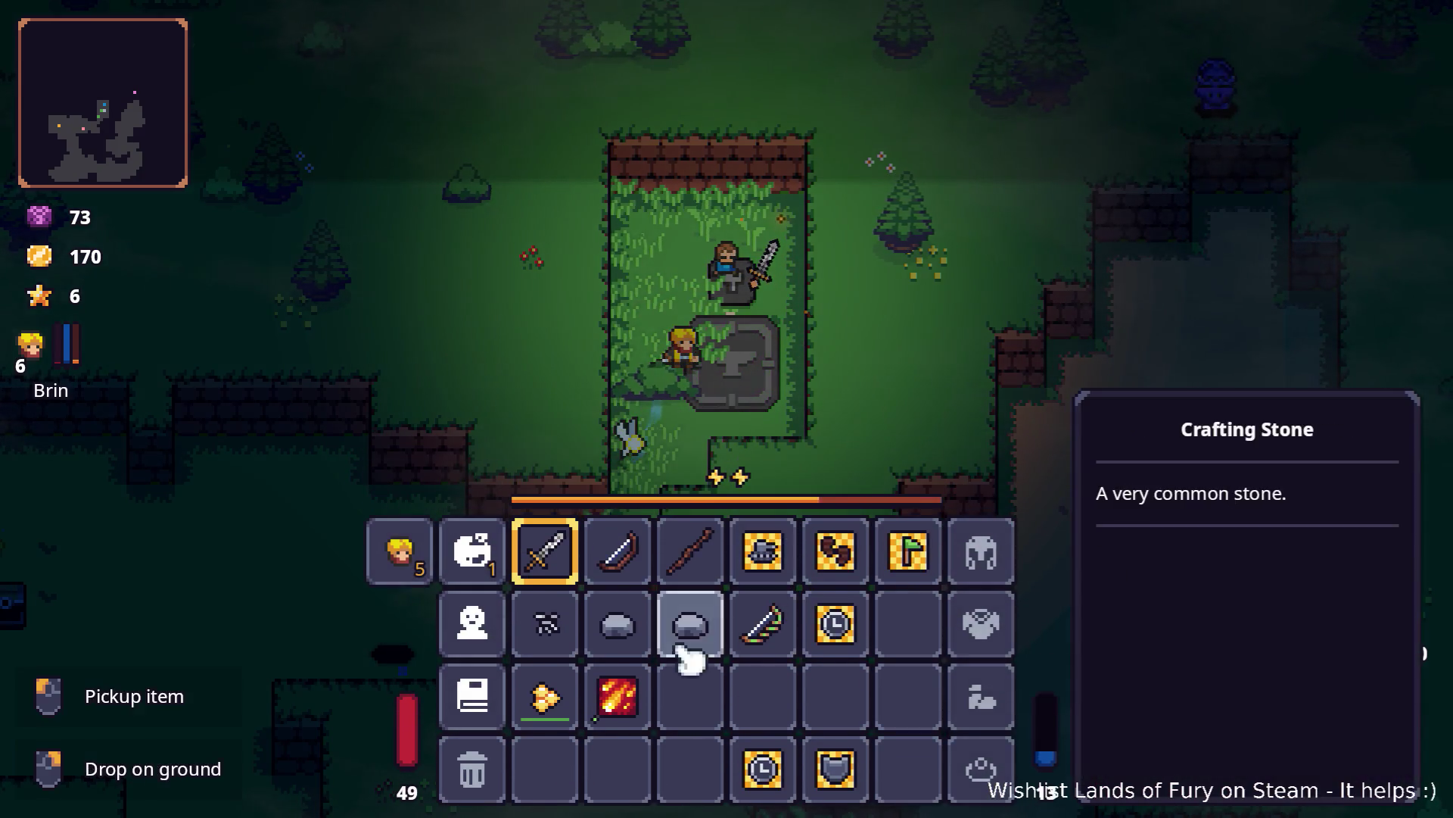
{"action": "left_click_drag", "start_coordinate": [764, 621], "coordinate": [627, 558]}
{"action": "key", "text": "Tab"}
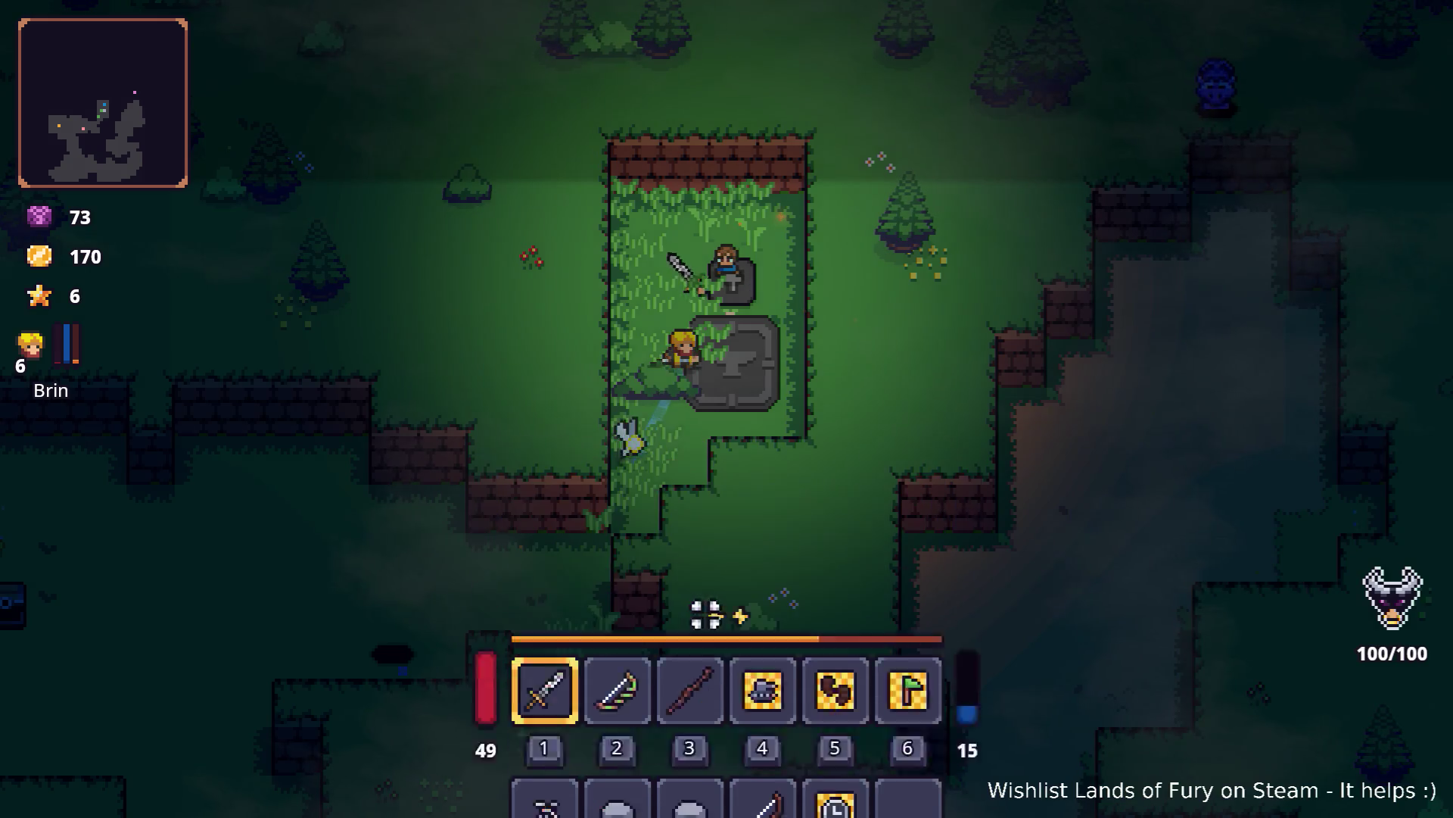
{"action": "key", "text": "Tab"}
{"action": "key", "text": "e"}
{"action": "left_click", "coordinate": [616, 421]}
{"action": "left_click", "coordinate": [628, 333]}
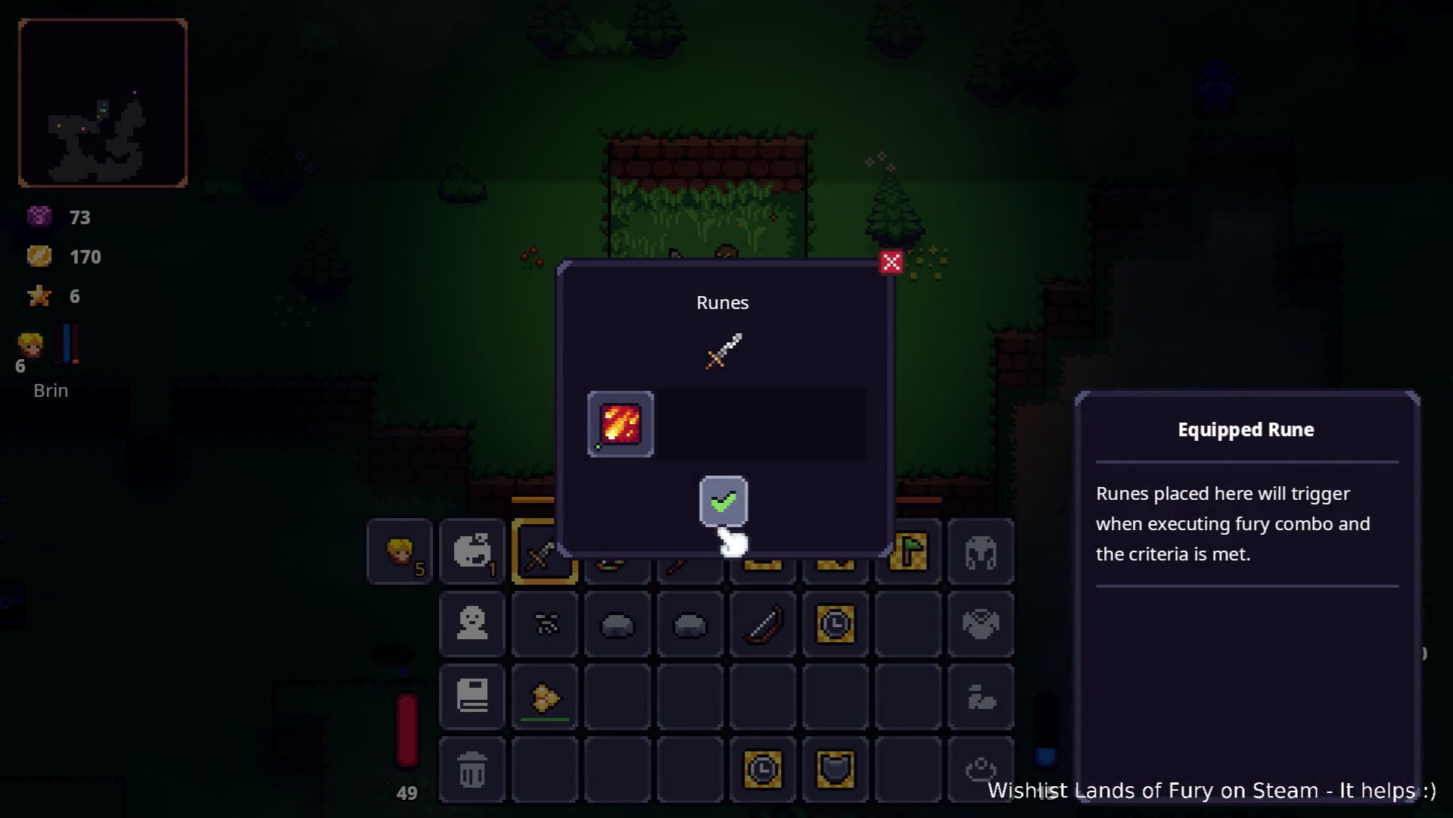
{"action": "left_click", "coordinate": [726, 499]}
{"action": "key", "text": "Tab"}
Step: Walk down-left to the entrance and go into the Lesser Didra Cavern
{"action": "key", "text": "s"}
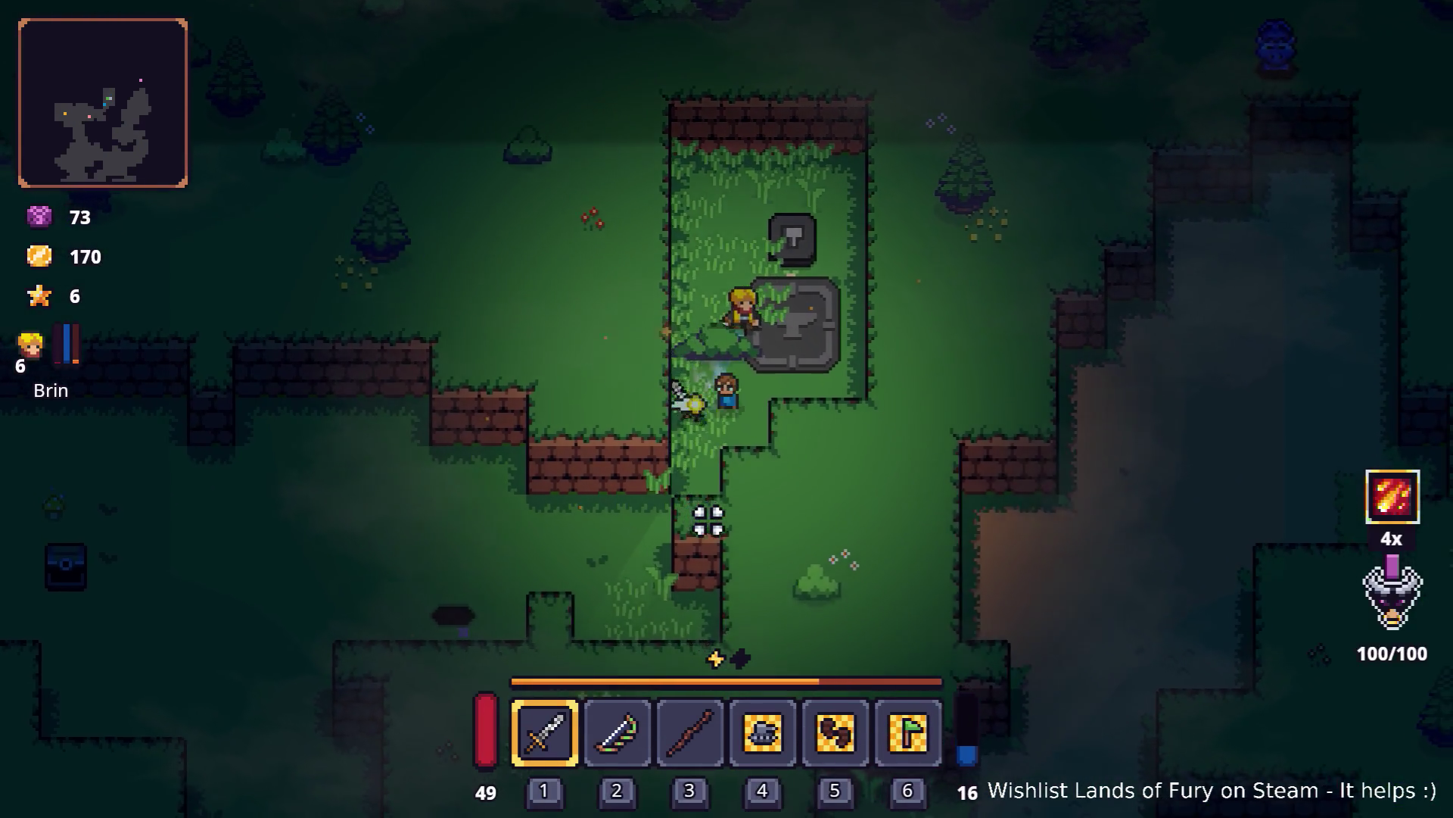
{"action": "key", "text": "a"}
{"action": "key", "text": "e"}
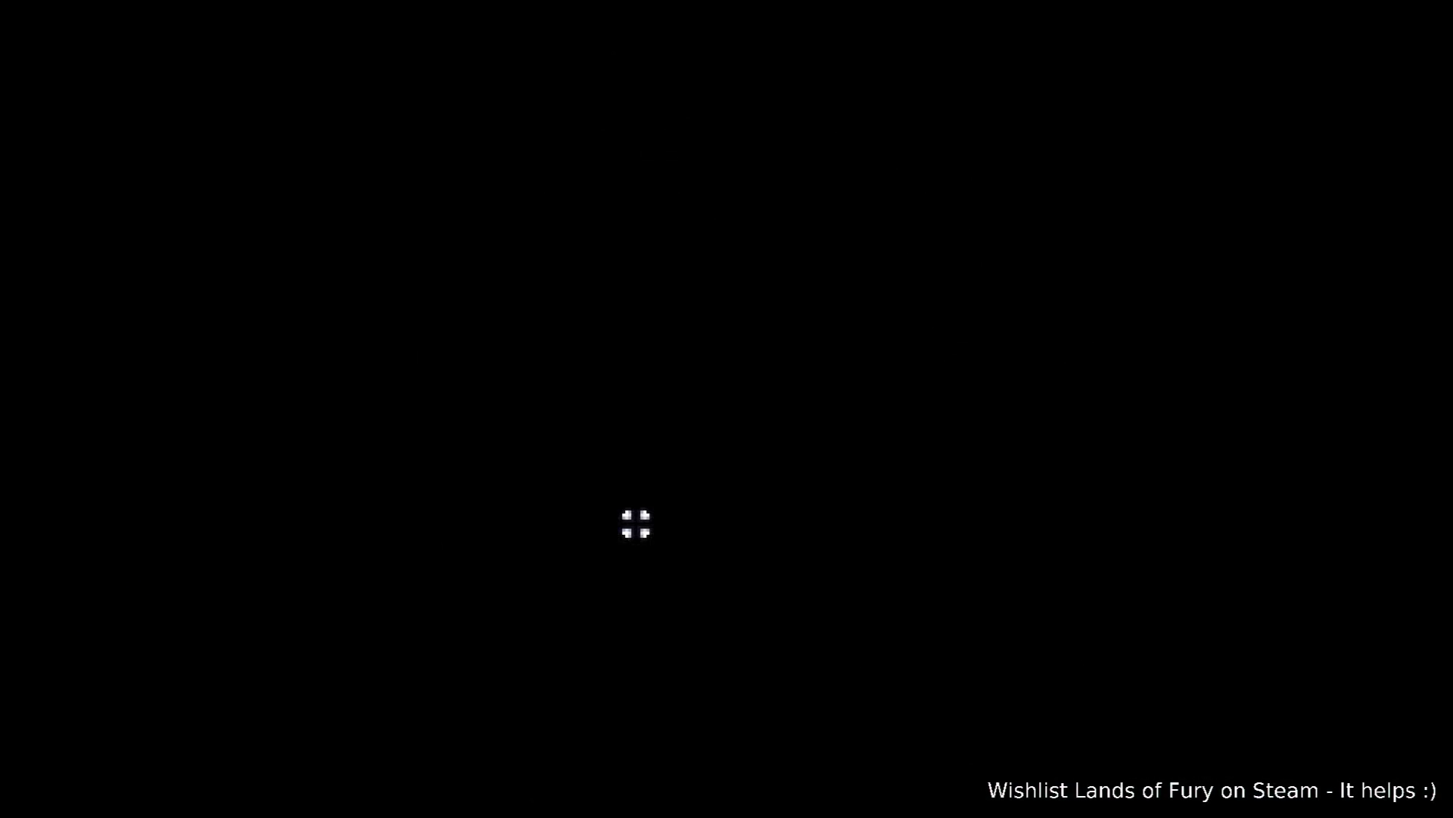
{"action": "key", "text": "a"}
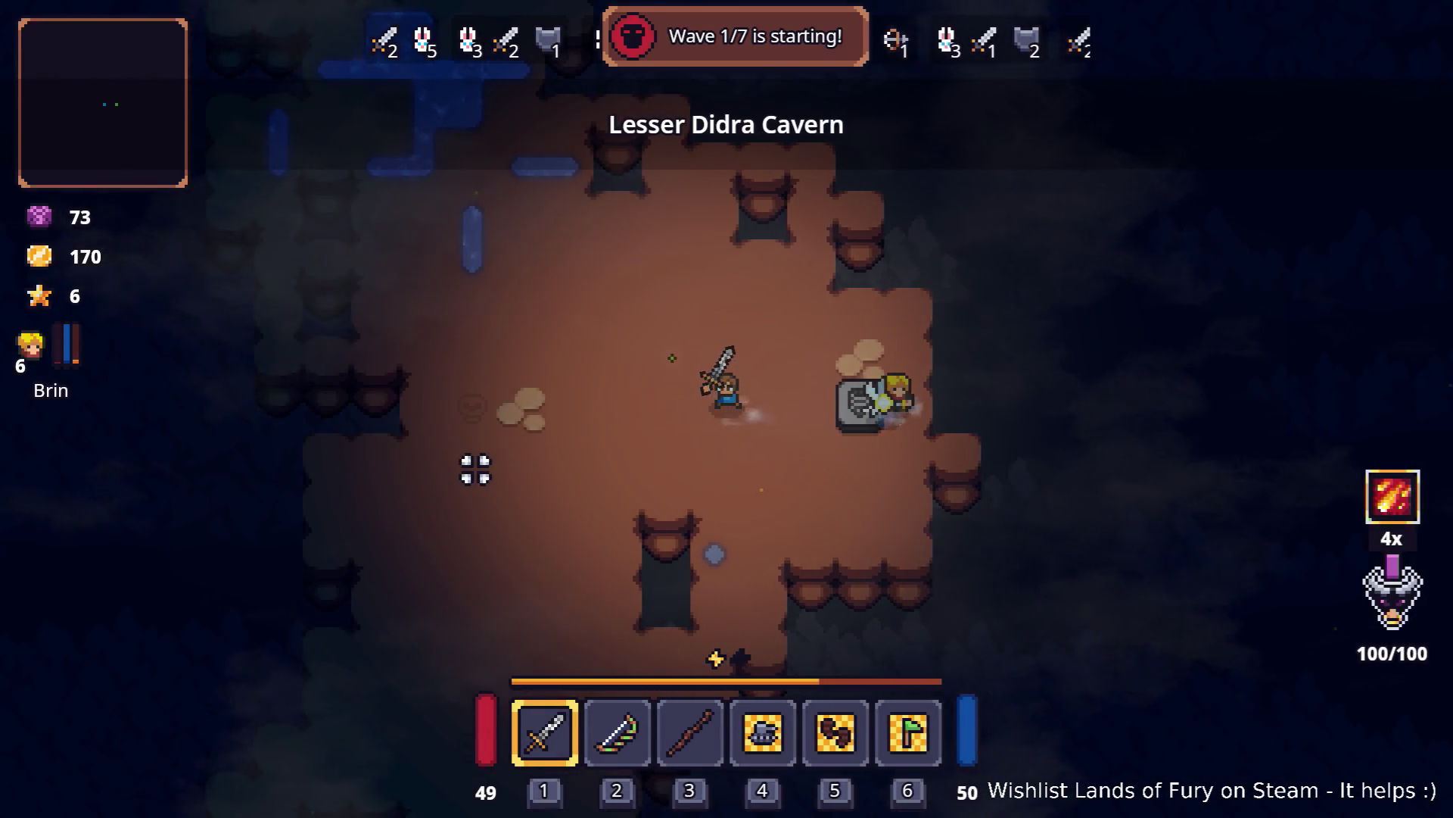
{"action": "key", "text": "Tab"}
{"action": "key", "text": "Tab"}
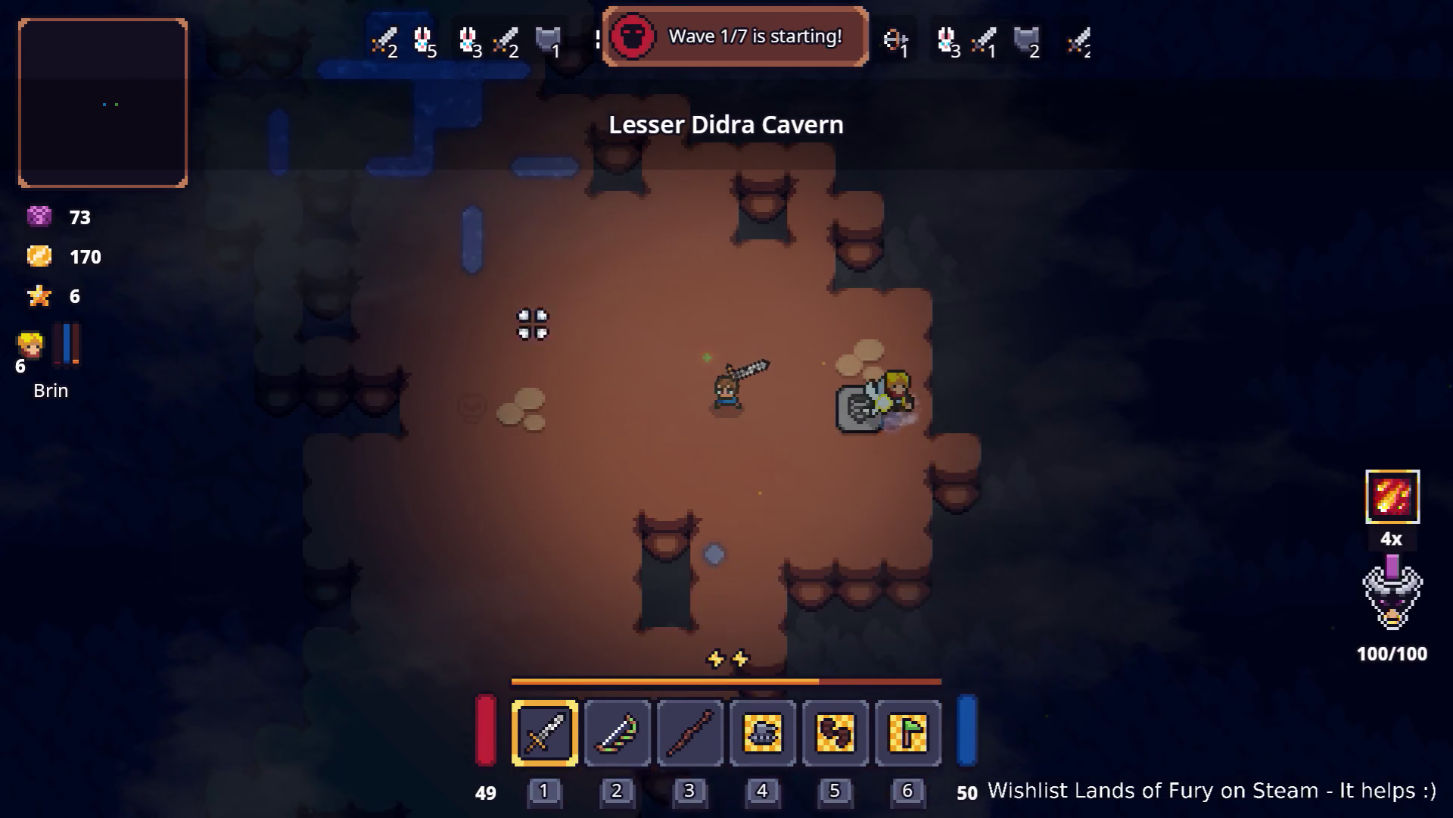
{"action": "key", "text": "a"}
Step: Defeat the wave 1 enemies using the fury ability, then bring up Brin's stats sheet
{"action": "key", "text": "w"}
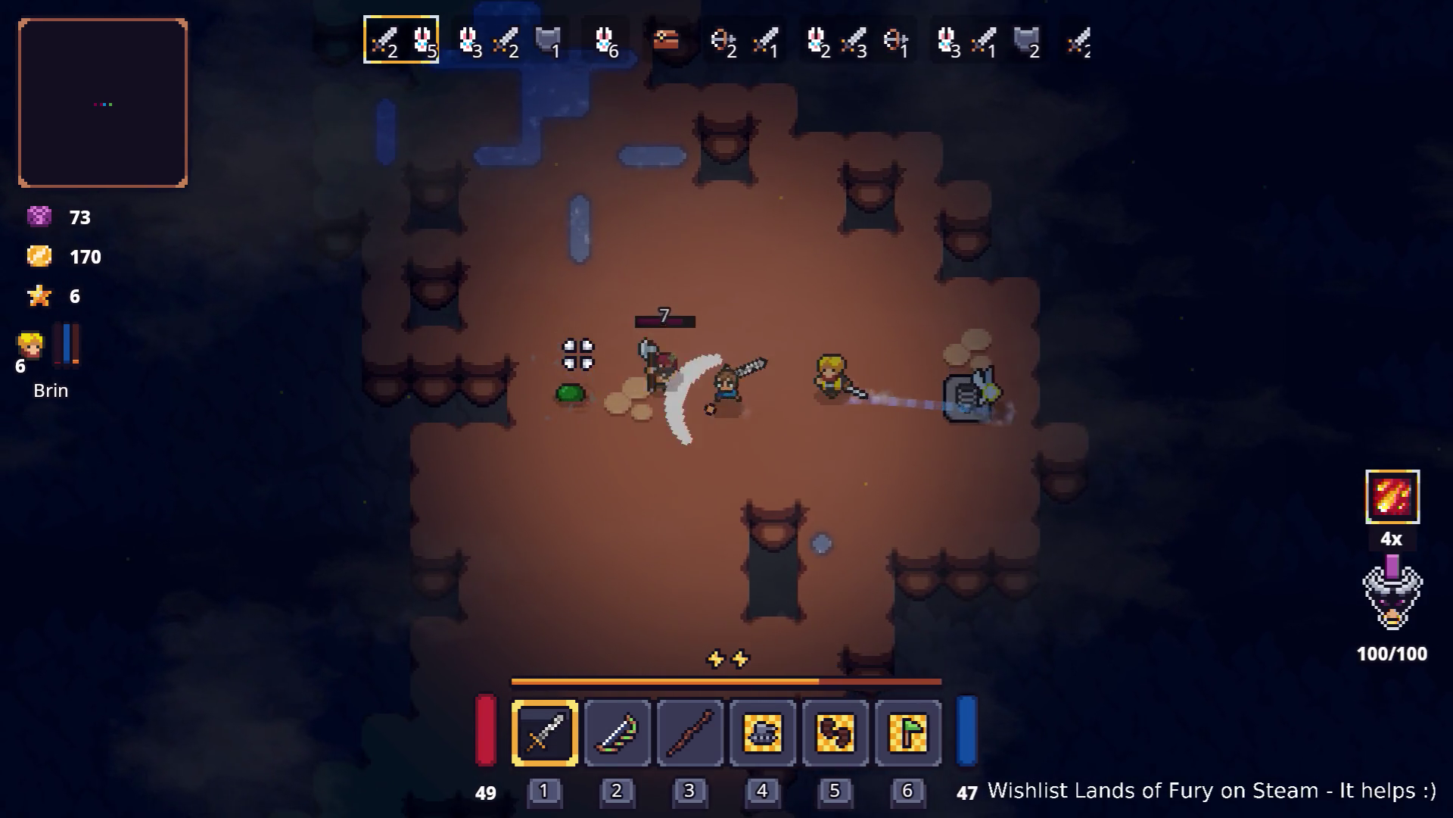
{"action": "key", "text": "s"}
{"action": "key", "text": "w"}
{"action": "key", "text": "d"}
{"action": "key", "text": "space"}
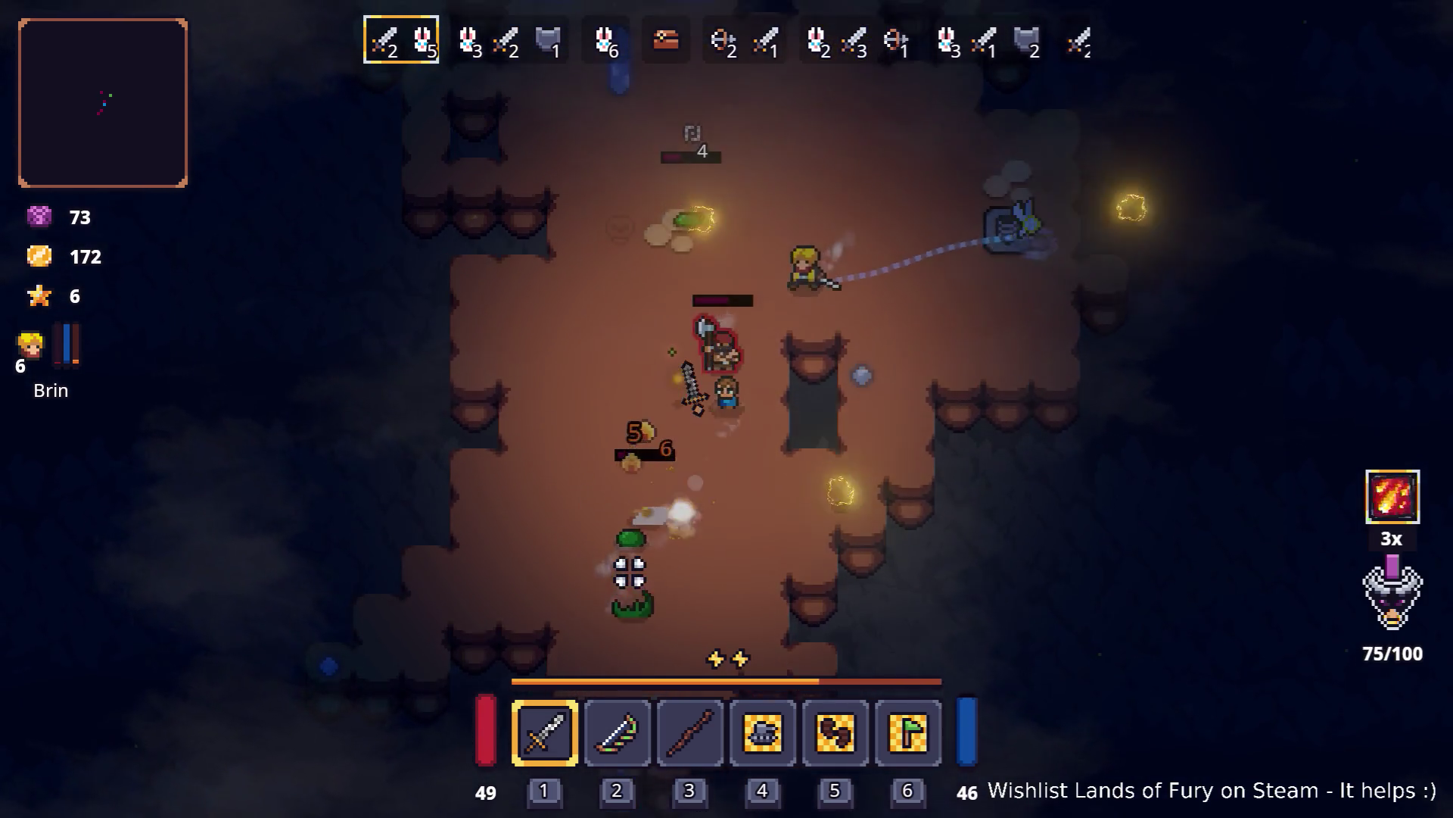
{"action": "key", "text": "a"}
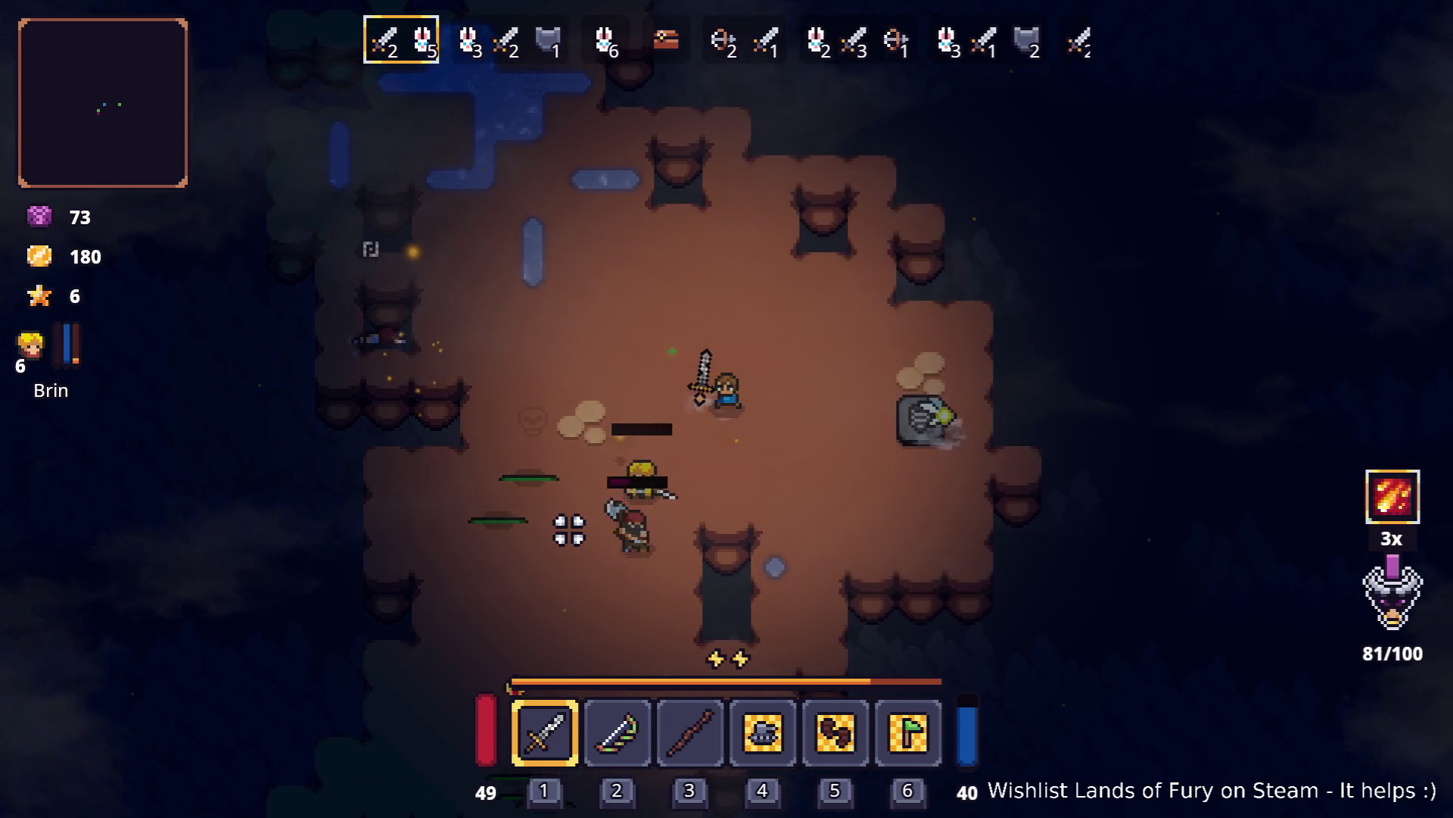
{"action": "key", "text": "Tab"}
{"action": "left_click", "coordinate": [424, 545]}
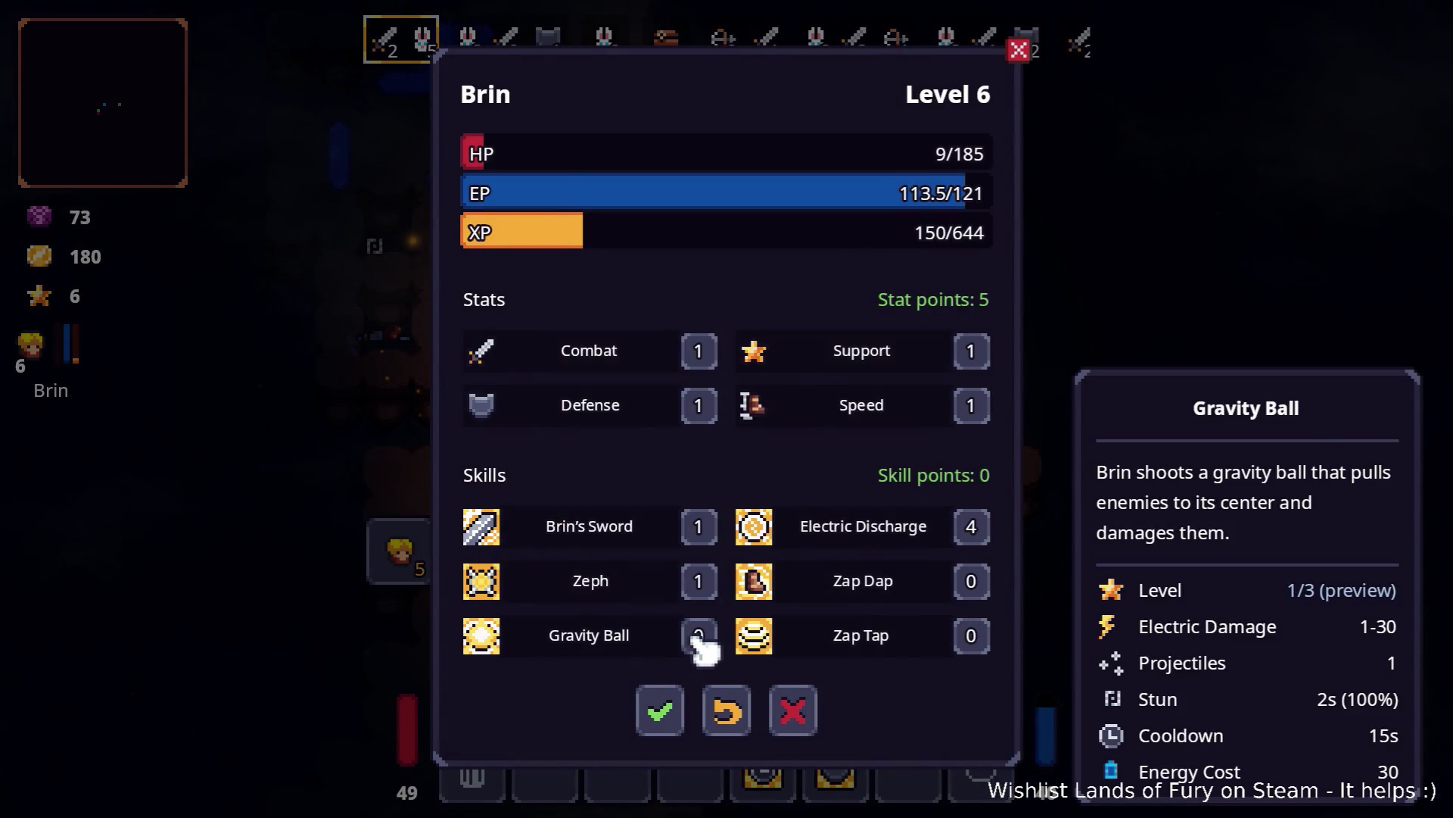
Step: Raise Brin's Combat stat from 1 to 3 and confirm the change
{"action": "left_click", "coordinate": [708, 350]}
{"action": "left_click", "coordinate": [708, 350]}
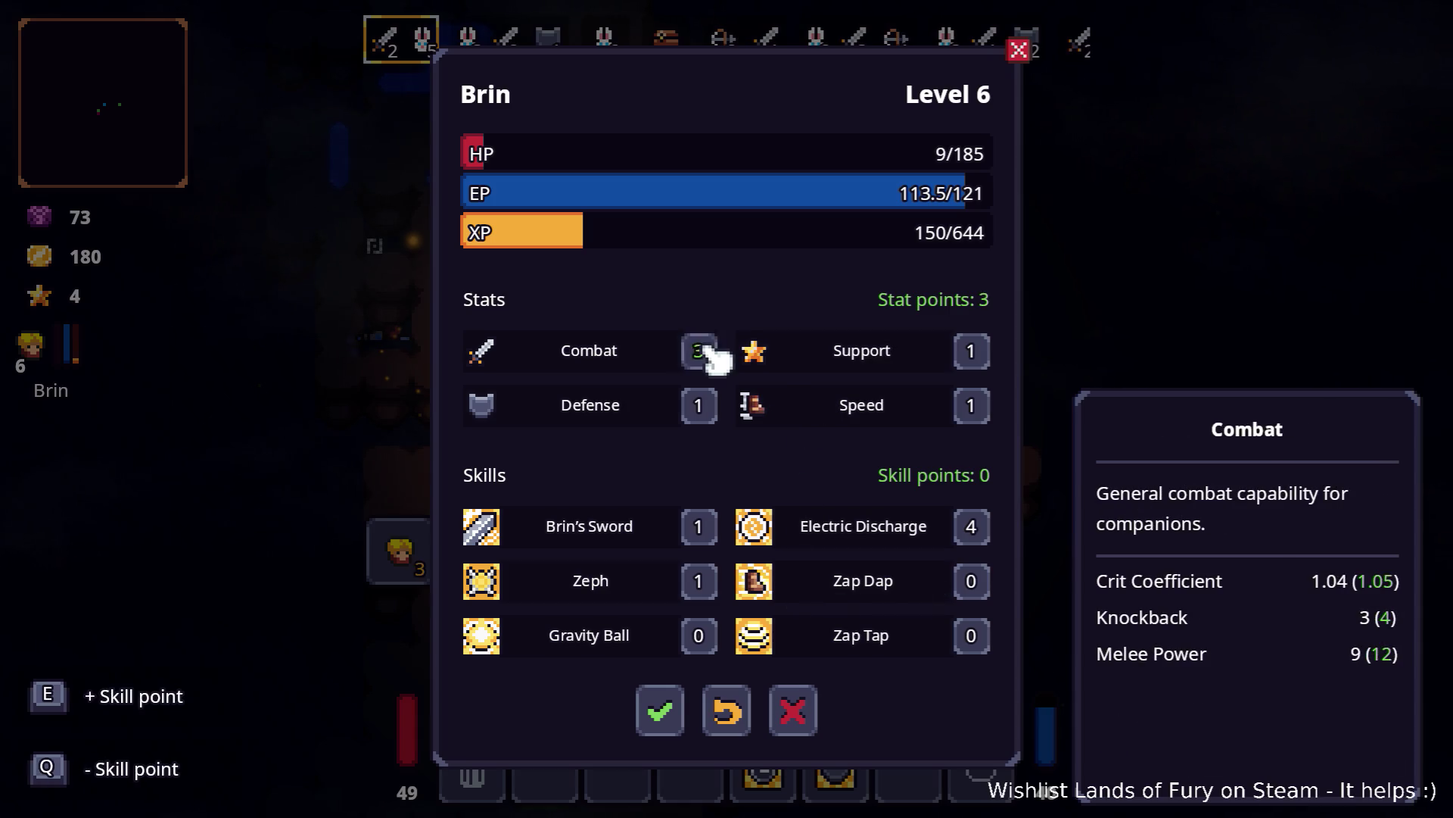
{"action": "left_click", "coordinate": [662, 708]}
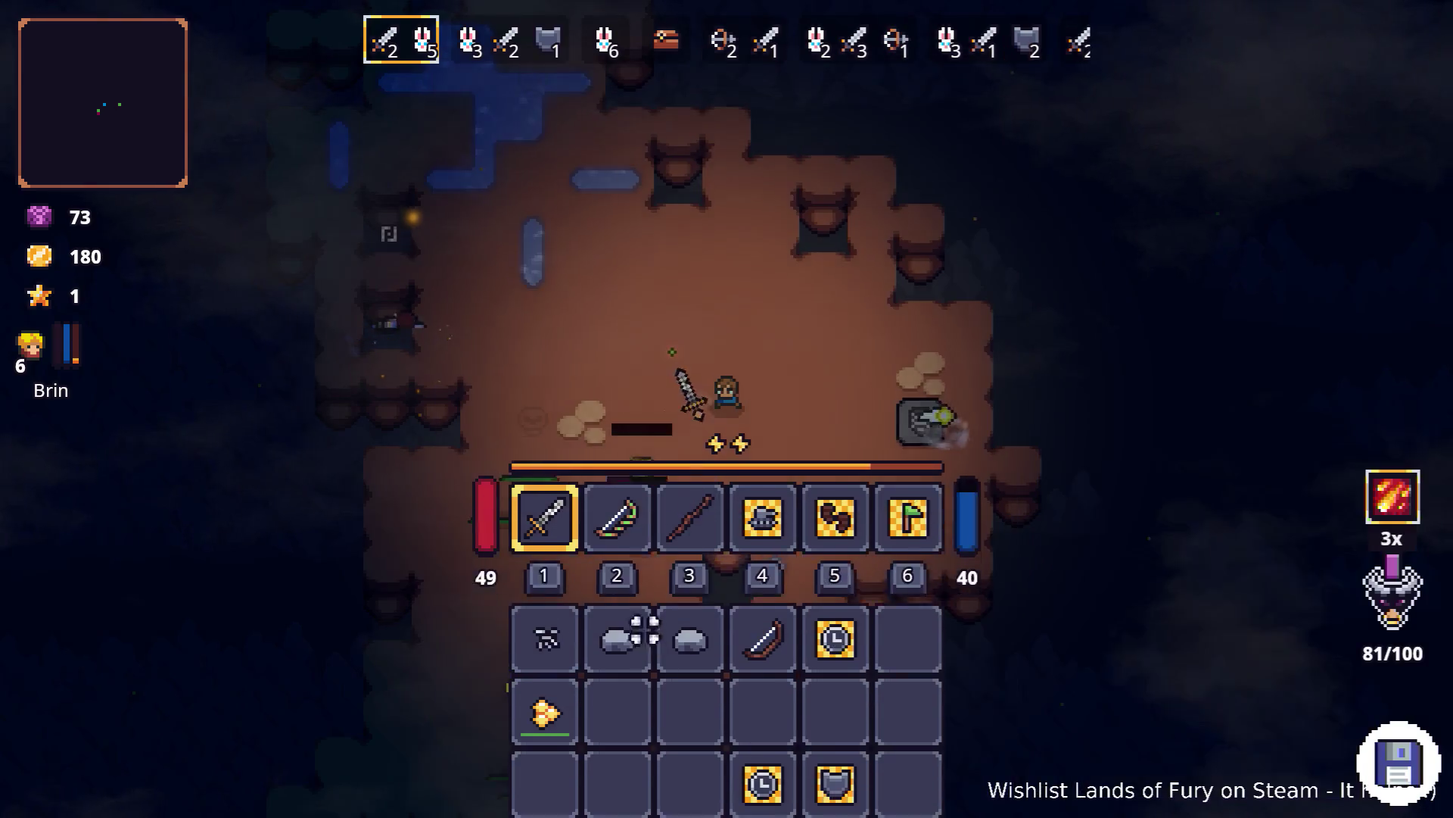
{"action": "key", "text": "a"}
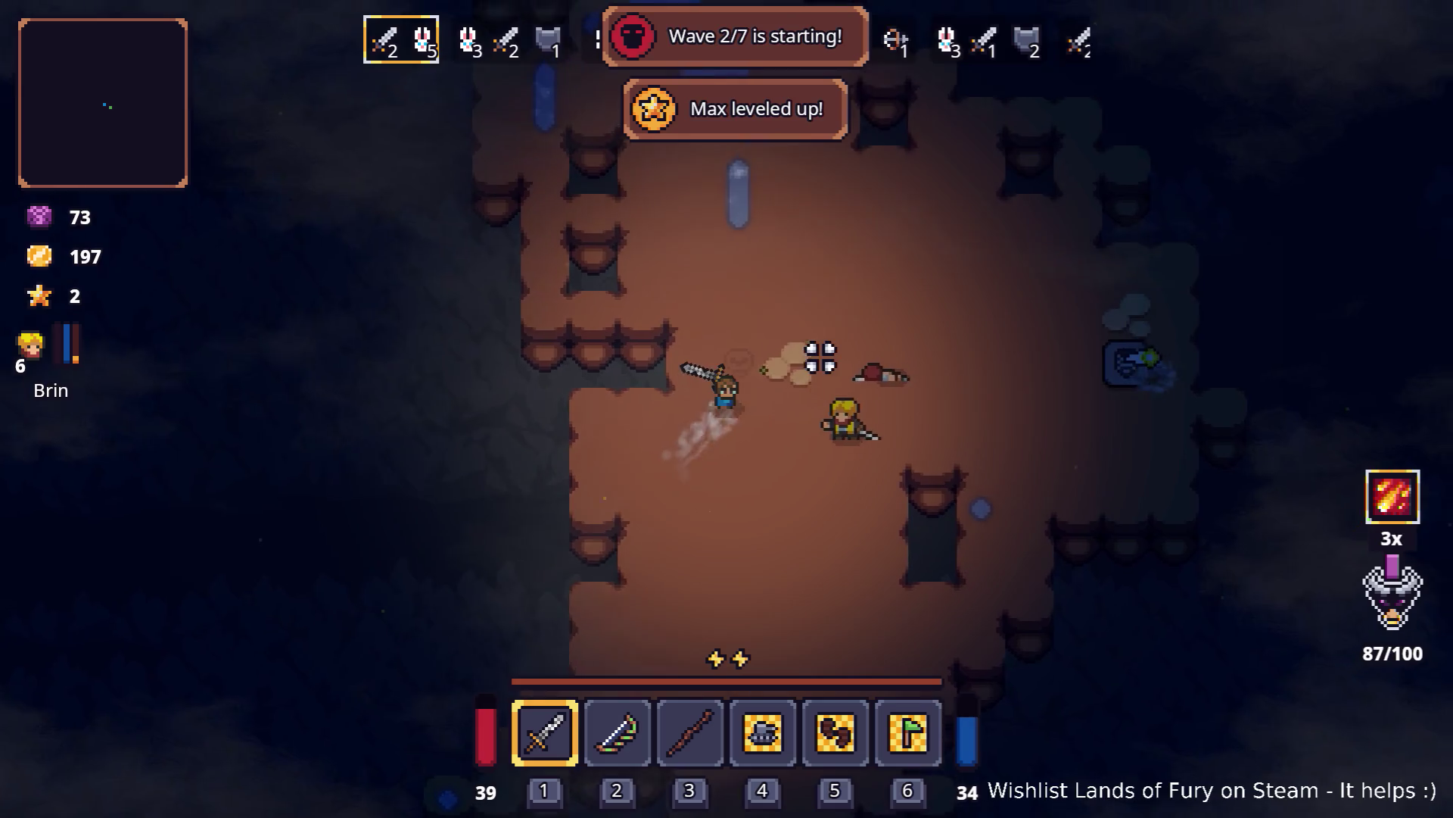
Step: Spend Alma's two skill points, including Brawler, and confirm them
{"action": "key", "text": "i"}
{"action": "left_click", "coordinate": [519, 540]}
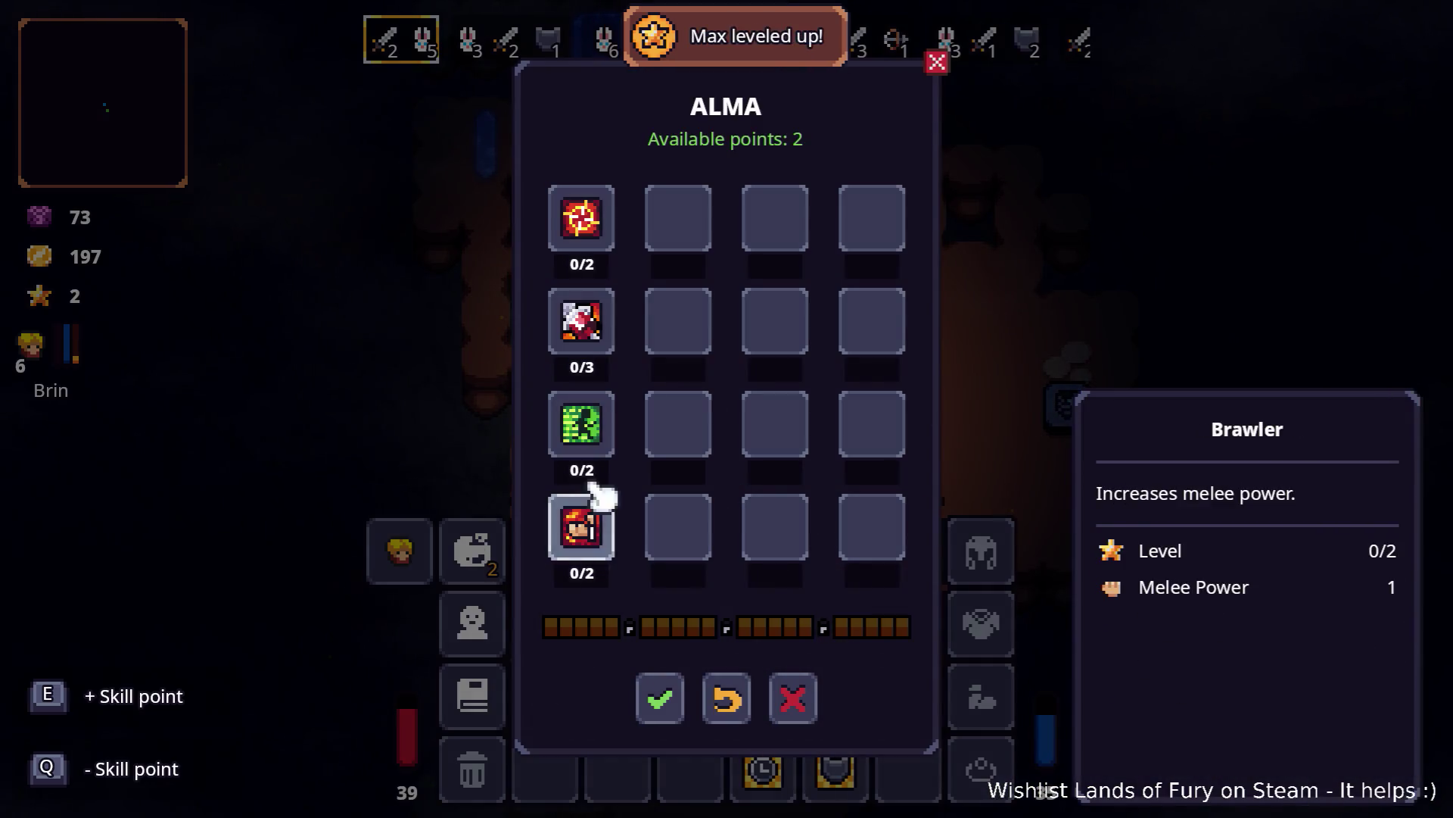
{"action": "left_click", "coordinate": [660, 701]}
Step: Close the inventory and engage the wave 2 enemies, moving around the cave
{"action": "key", "text": "i"}
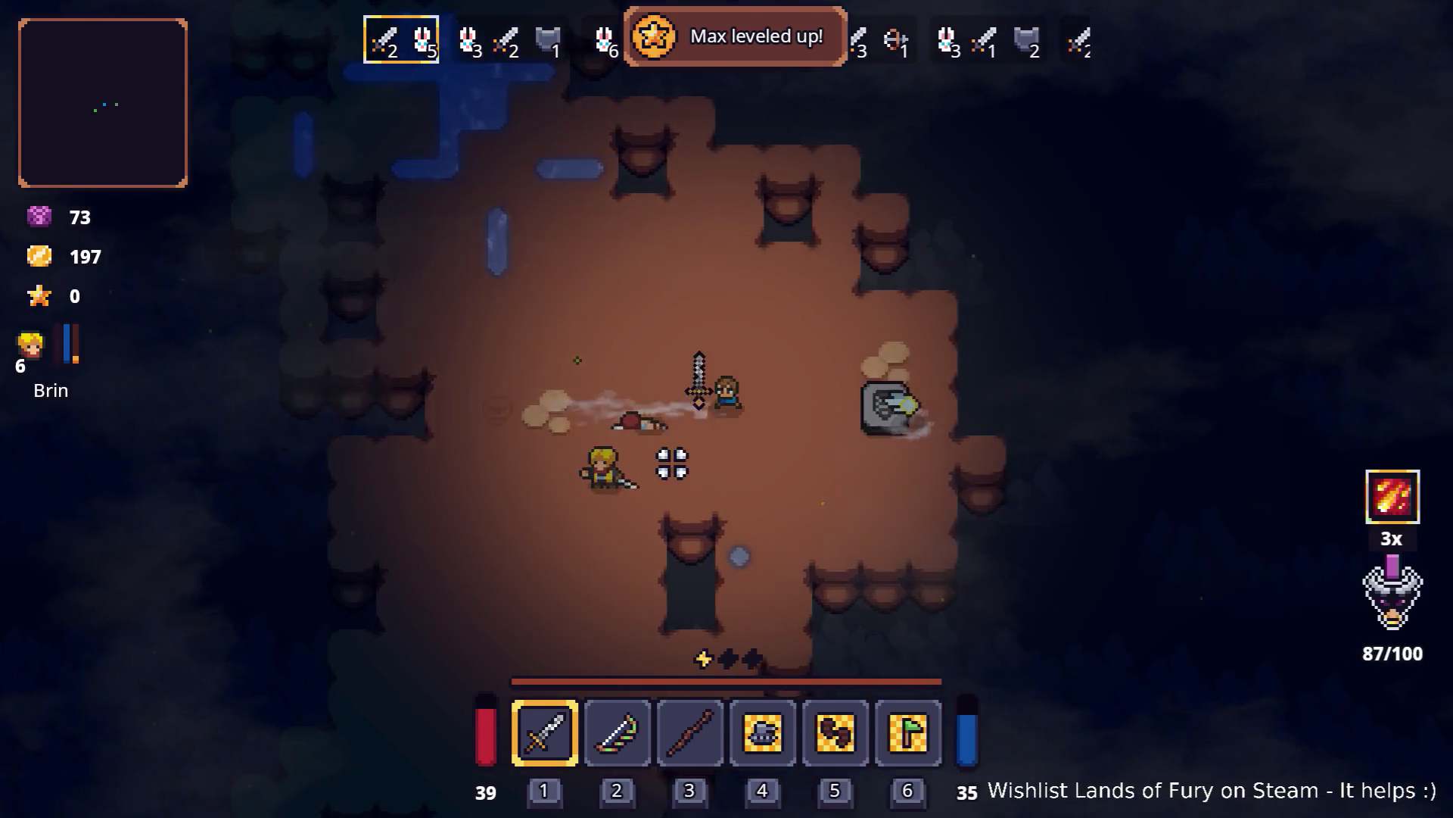
{"action": "key", "text": "a"}
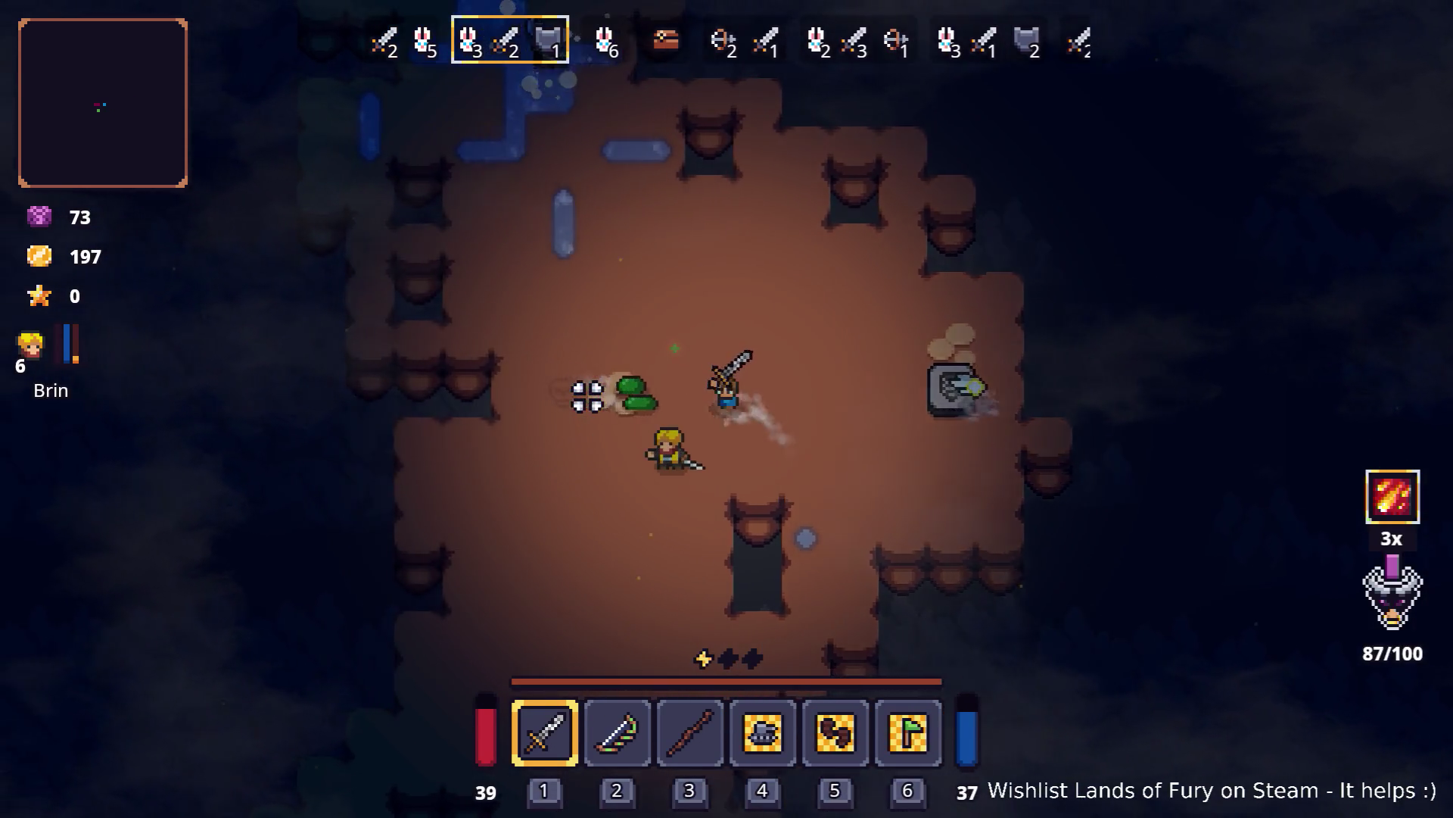
{"action": "key", "text": "w"}
{"action": "key", "text": "a"}
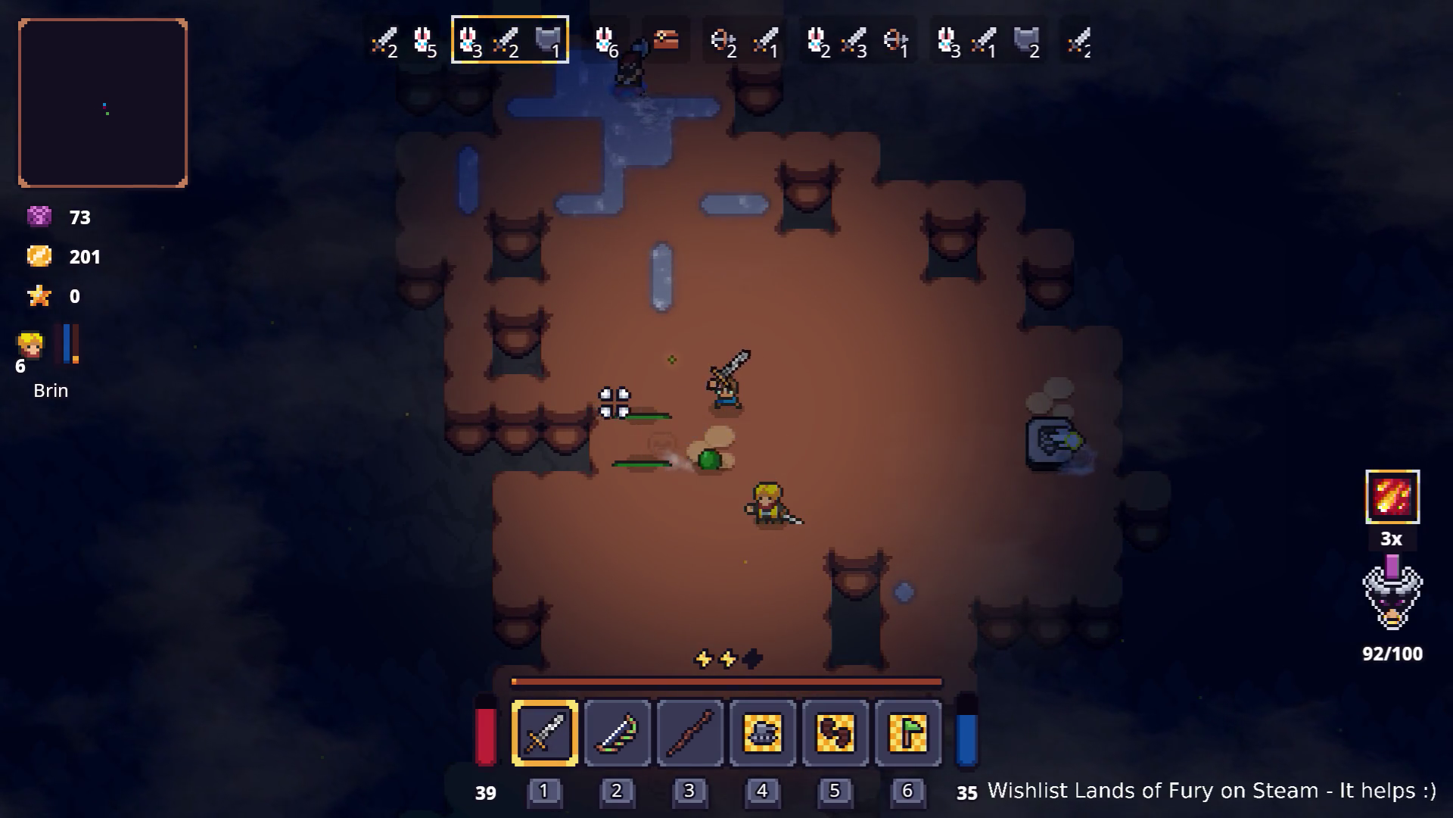
{"action": "key", "text": "s"}
{"action": "key", "text": "d"}
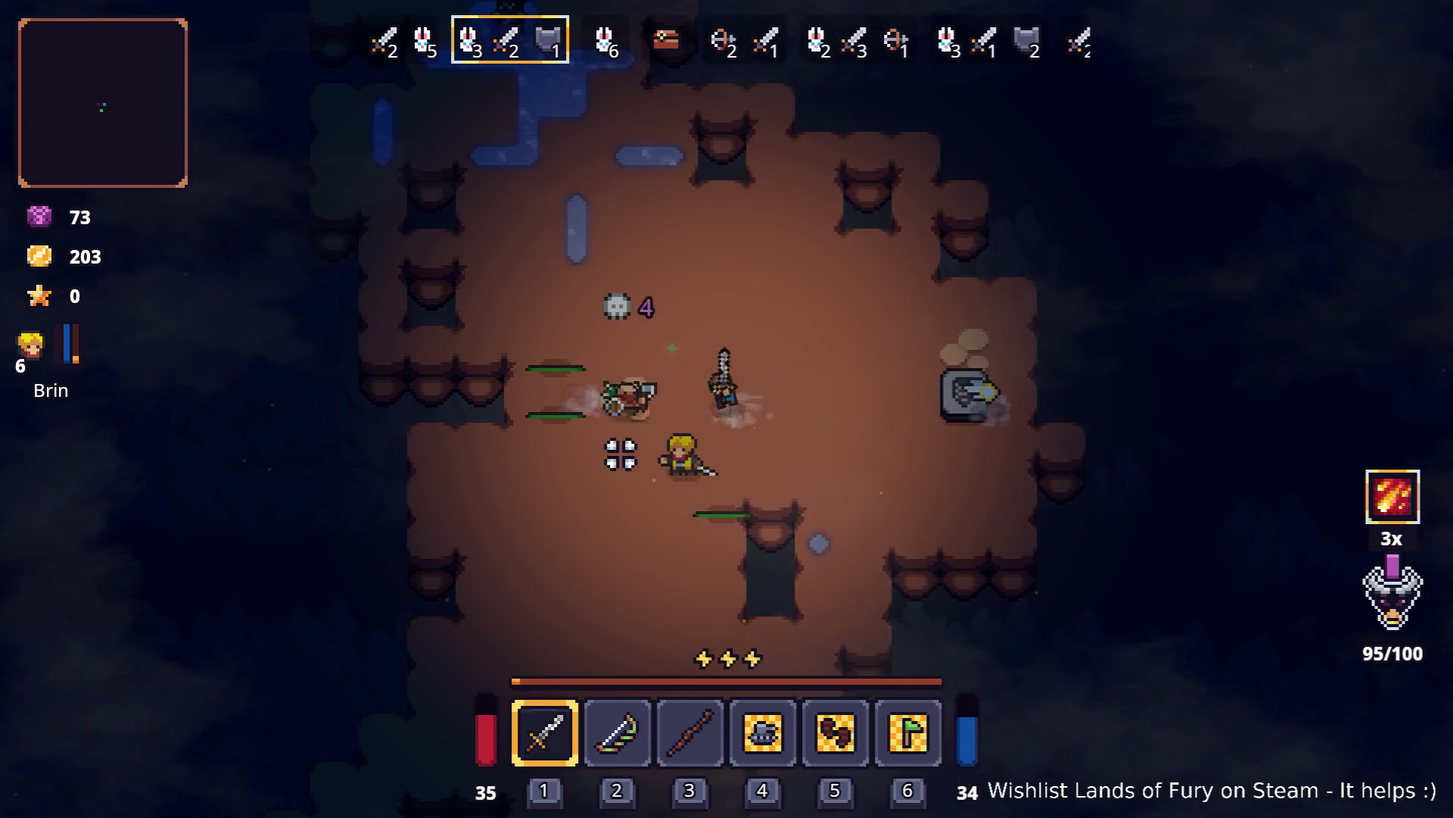
{"action": "key", "text": "d"}
{"action": "key", "text": "w"}
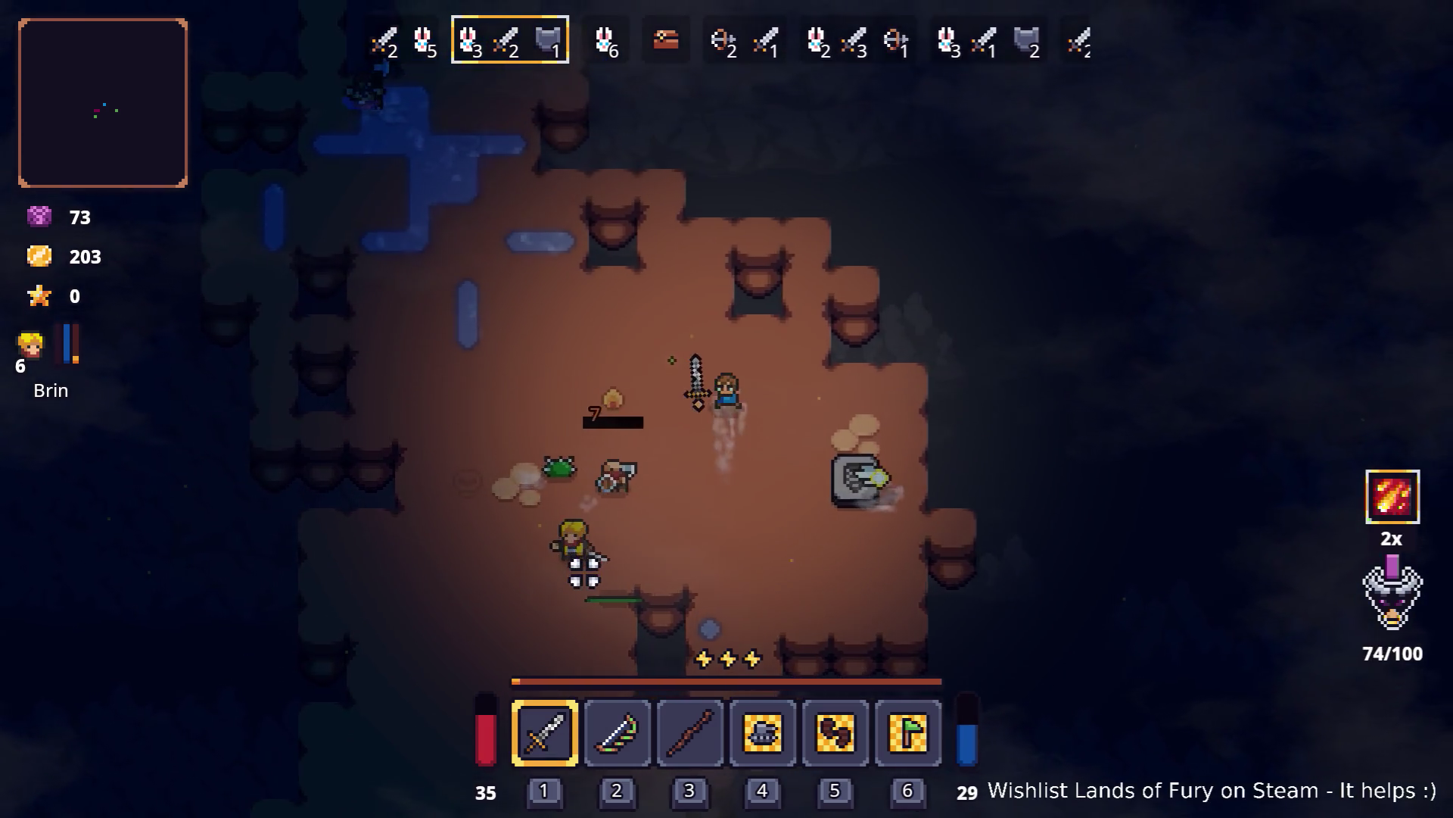
{"action": "key", "text": "a"}
{"action": "key", "text": "w"}
{"action": "key", "text": "w"}
{"action": "key", "text": "d"}
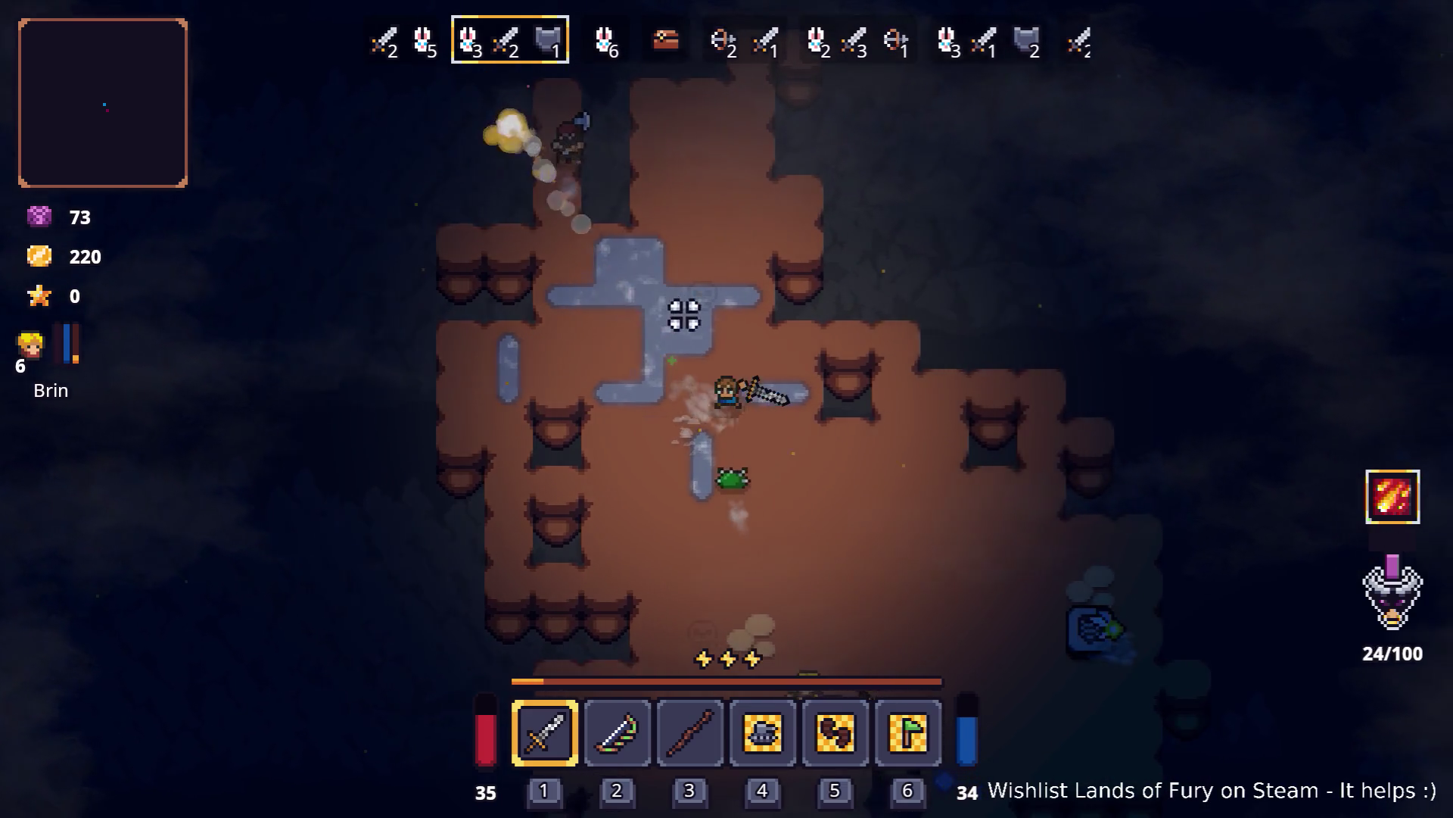
{"action": "key", "text": "d"}
Step: Dash around the cave, striking the slime and the enemy above, toward the stone turret
{"action": "key", "text": "a"}
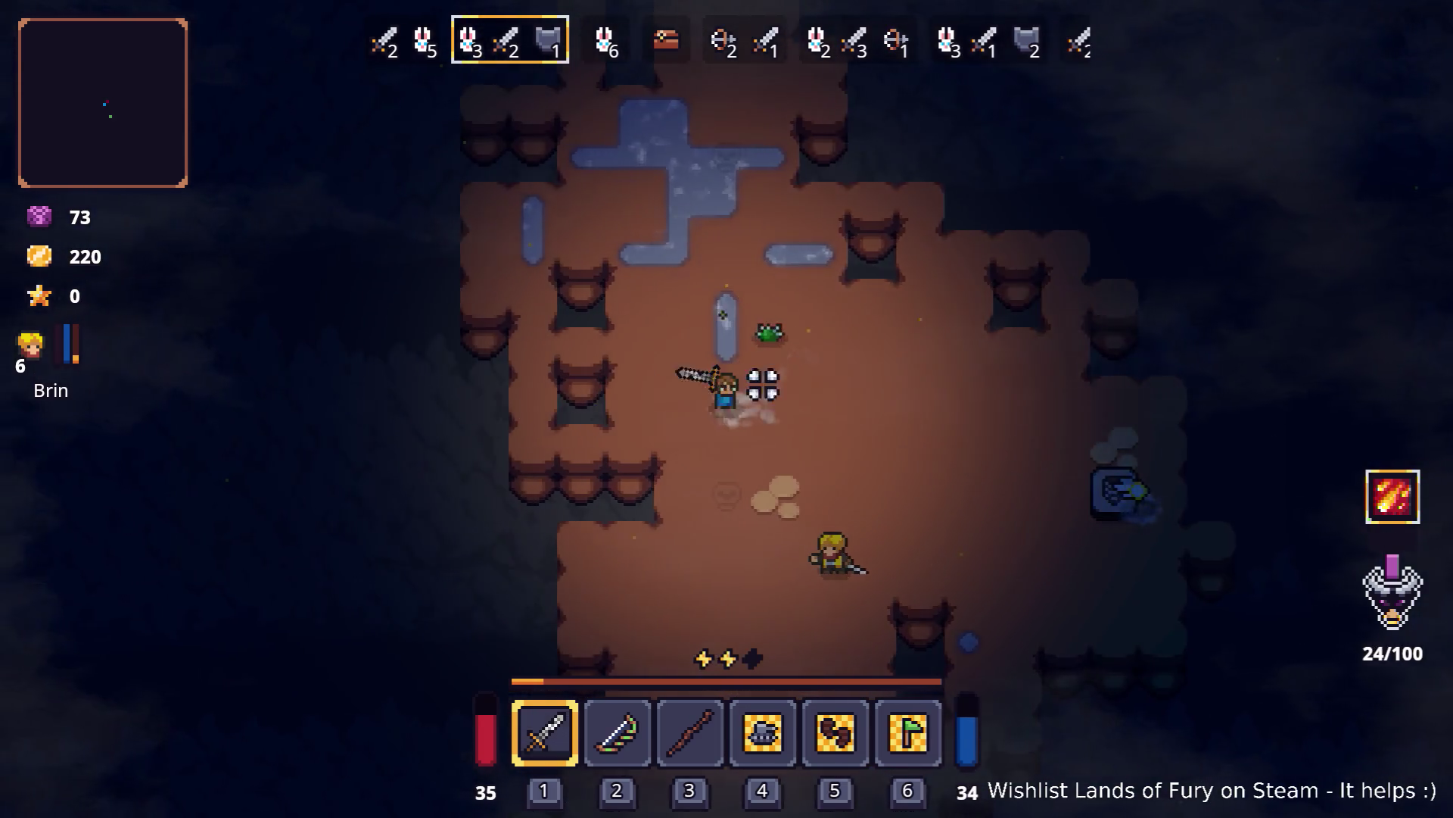
{"action": "key", "text": "space"}
{"action": "left_click", "coordinate": [822, 522]}
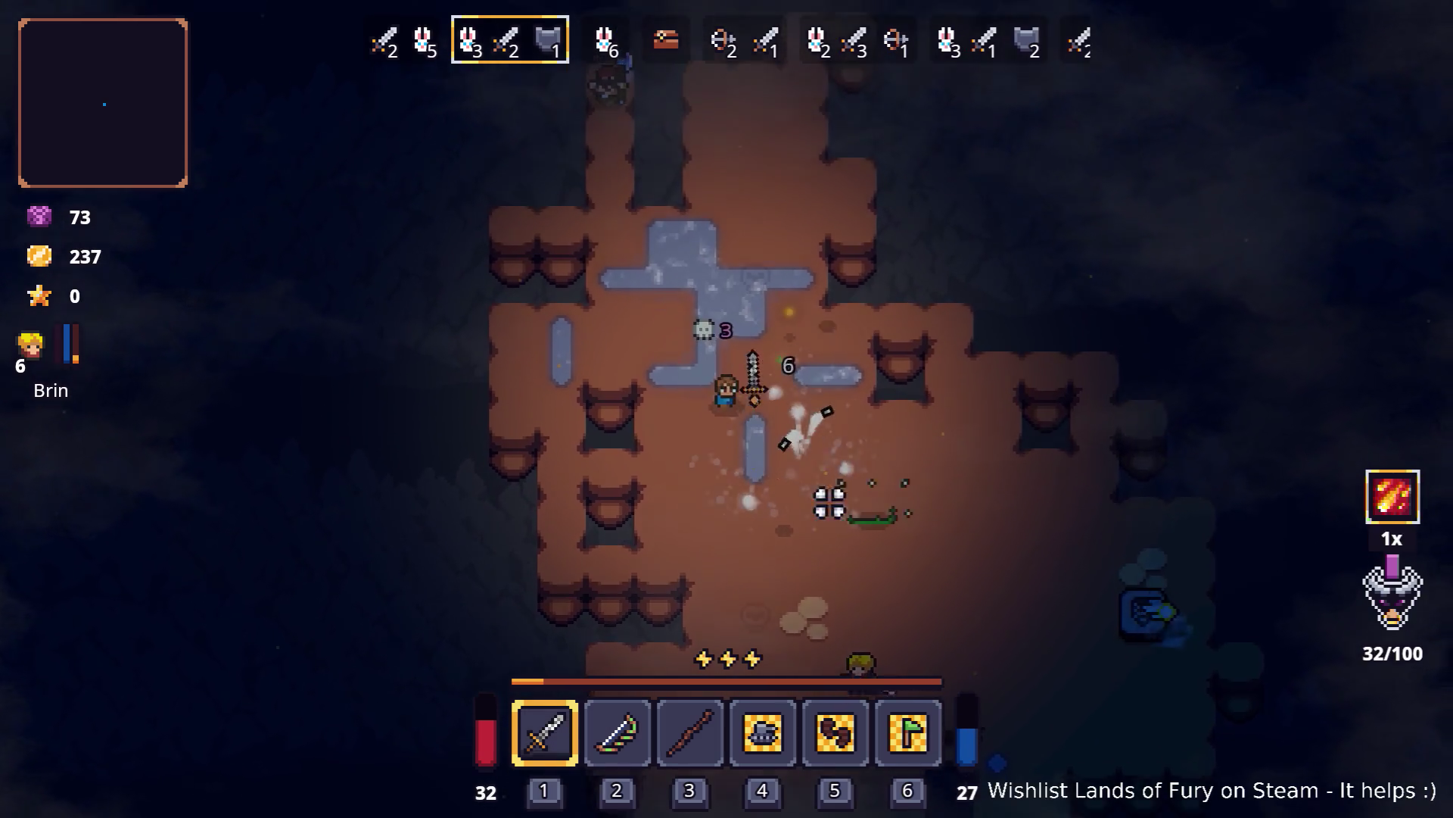
{"action": "key", "text": "w"}
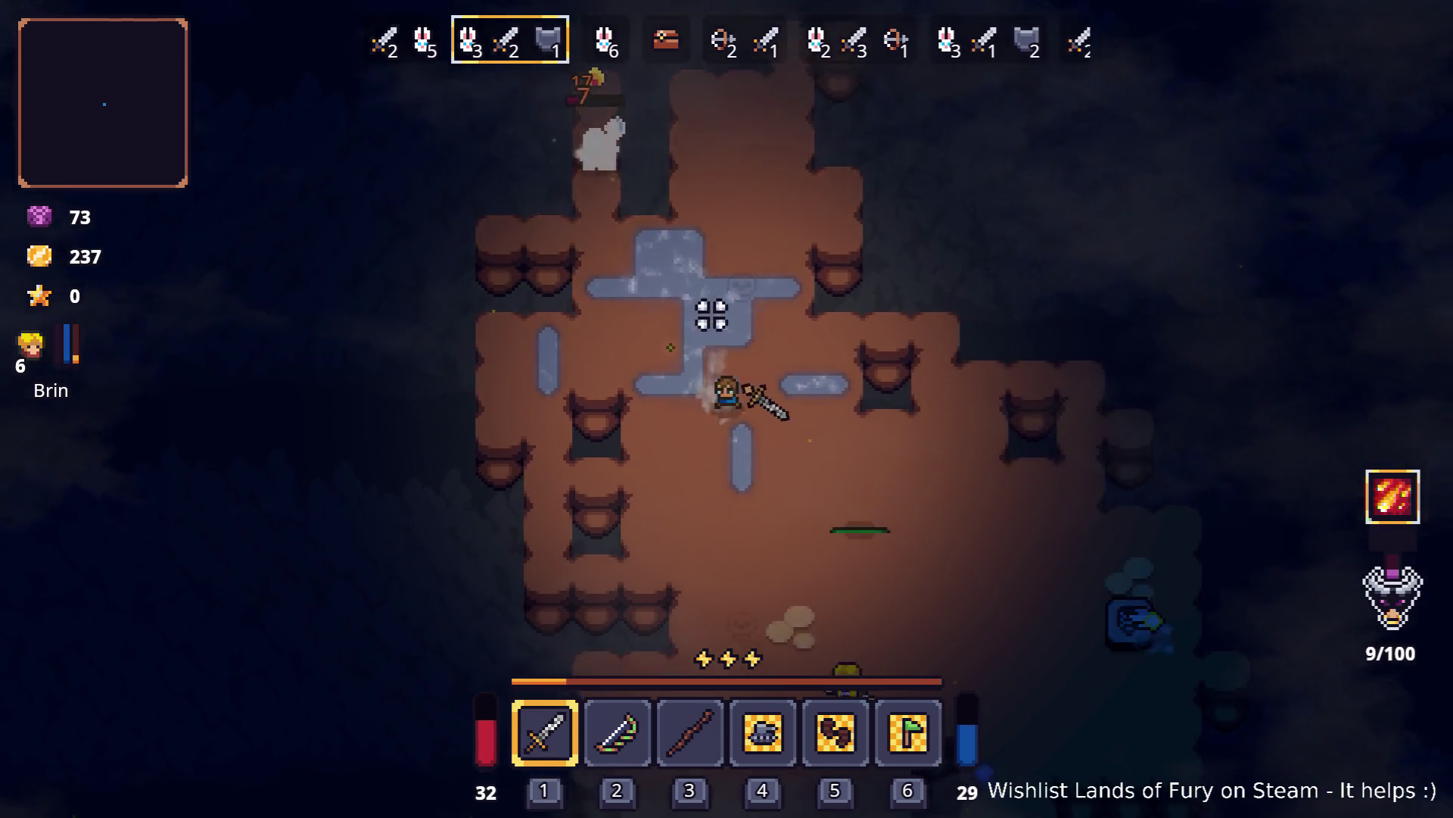
{"action": "key", "text": "s"}
{"action": "key", "text": "space"}
{"action": "key", "text": "w"}
{"action": "key", "text": "a"}
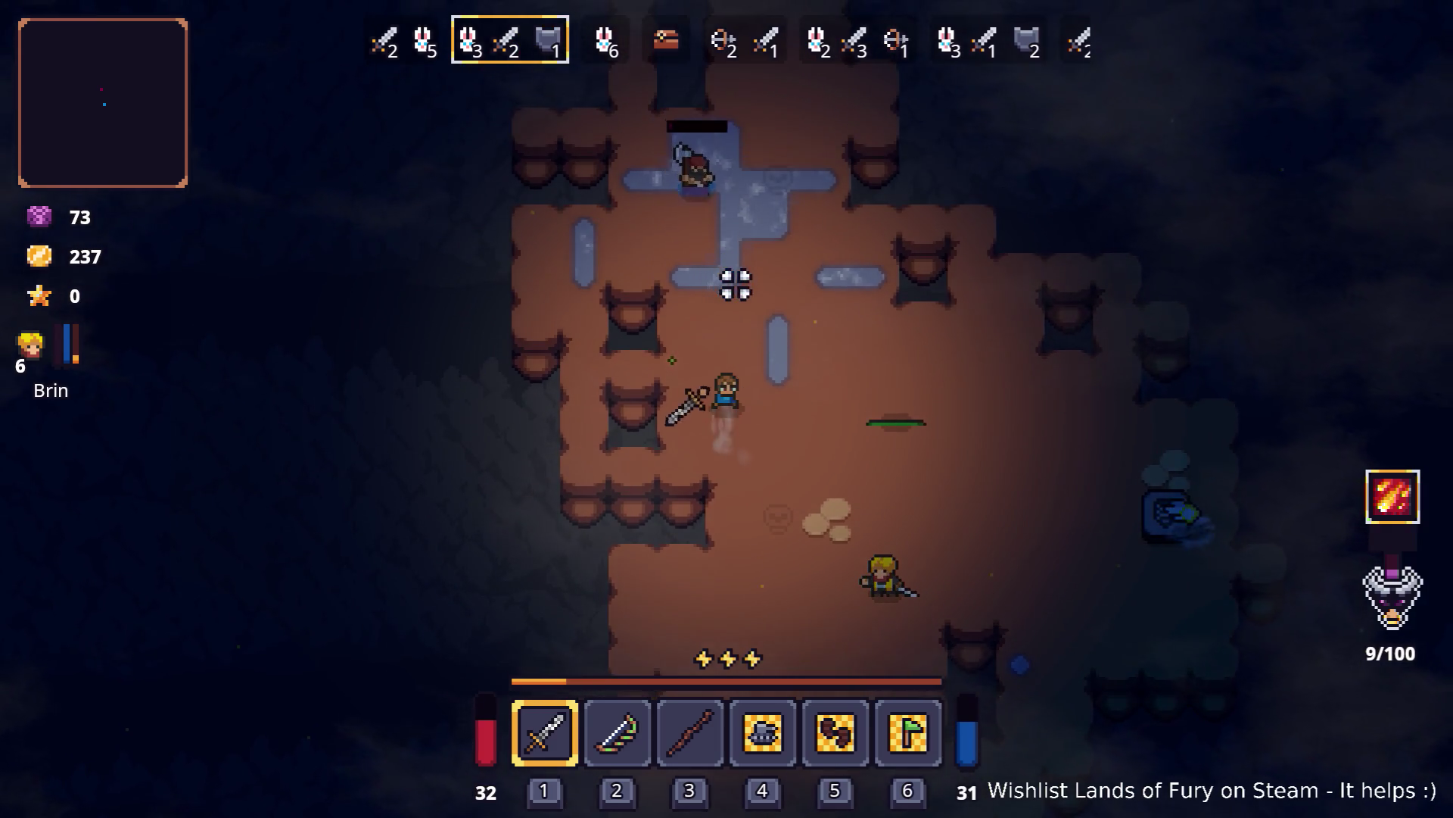
{"action": "key", "text": "w"}
{"action": "key", "text": "space"}
{"action": "left_click", "coordinate": [704, 399]}
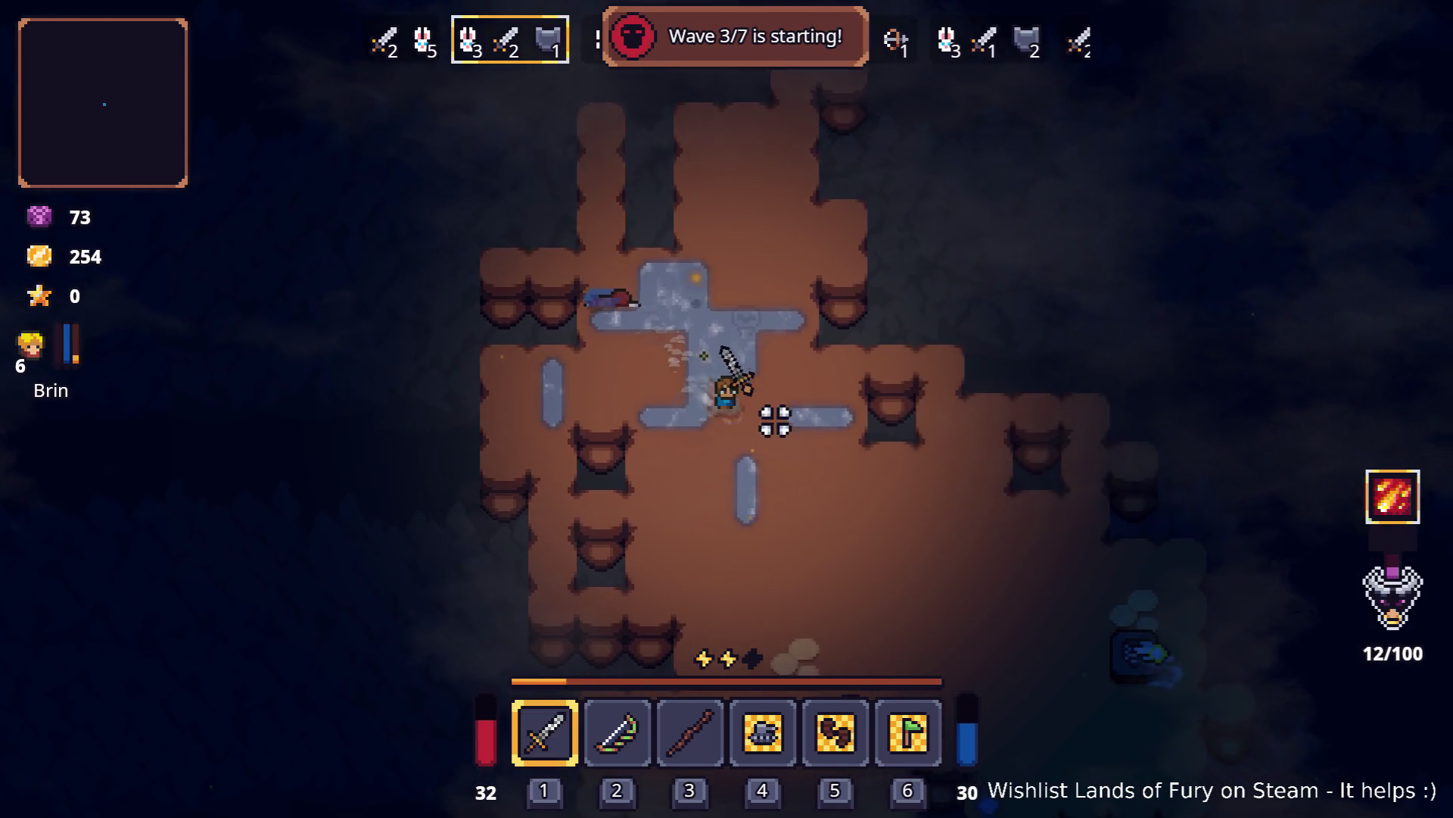
{"action": "key", "text": "d"}
{"action": "key", "text": "s"}
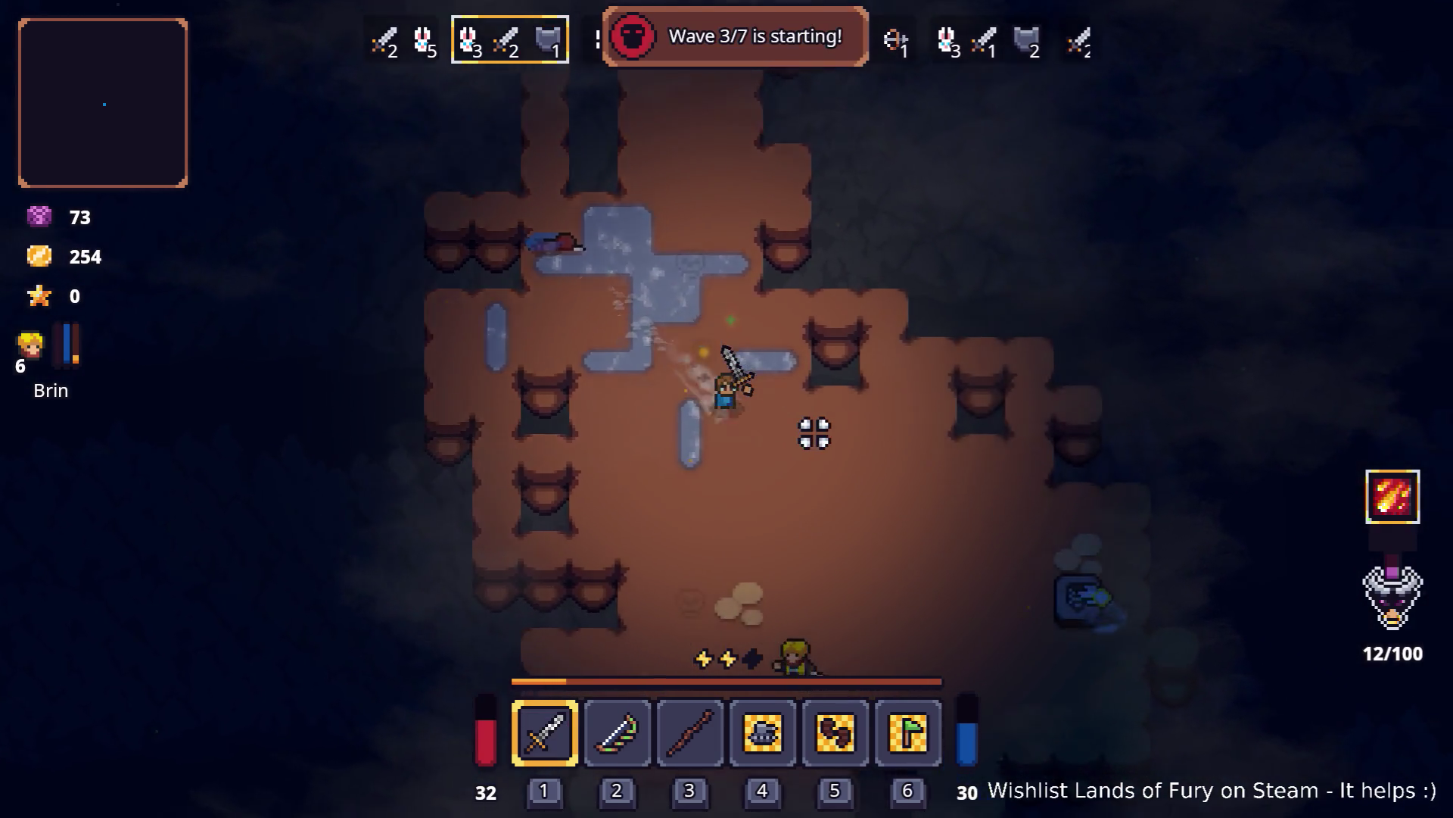
{"action": "key", "text": "space"}
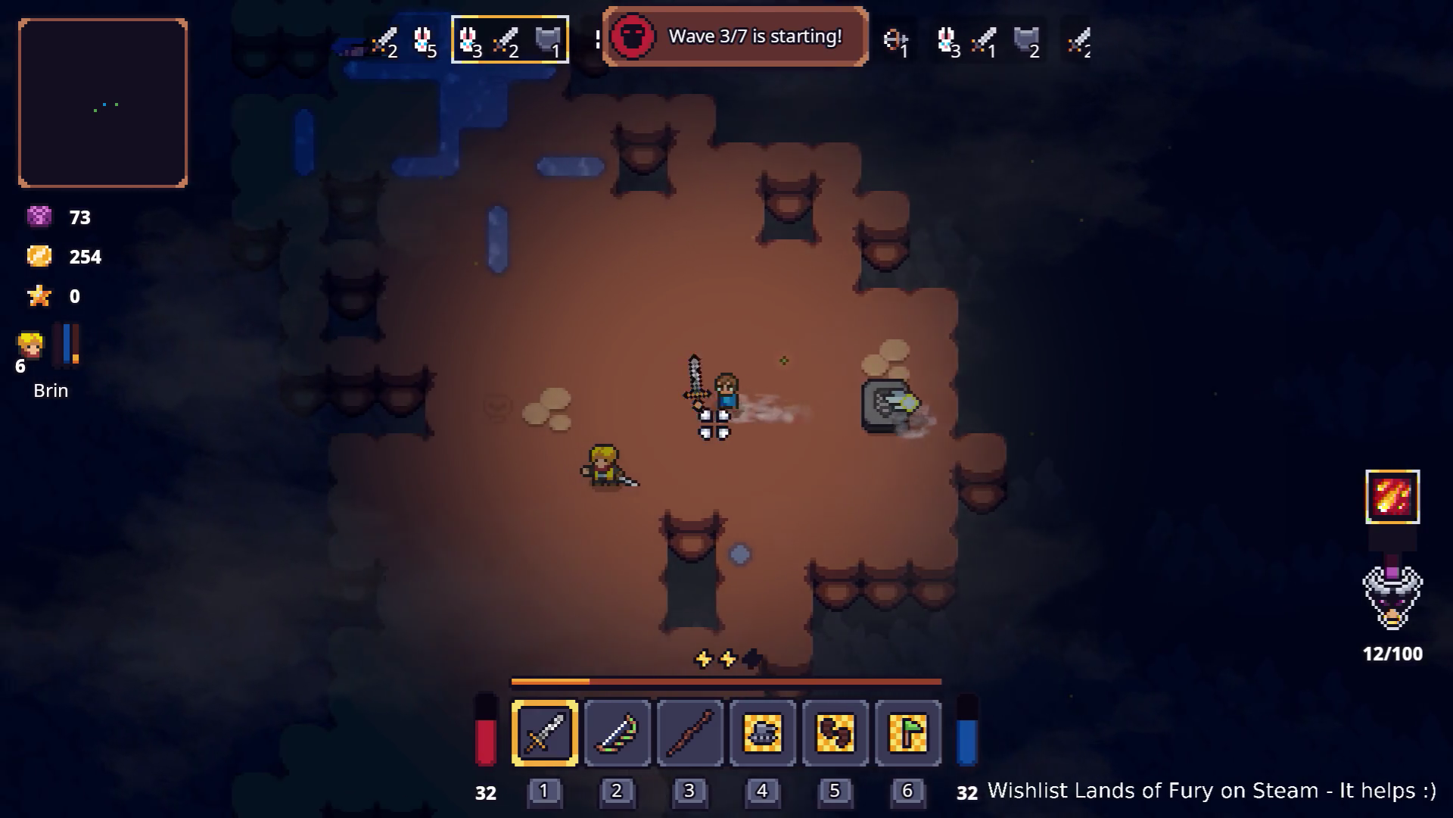
Step: Attack and finish off the enemies by the pond
{"action": "key", "text": "w"}
{"action": "key", "text": "a"}
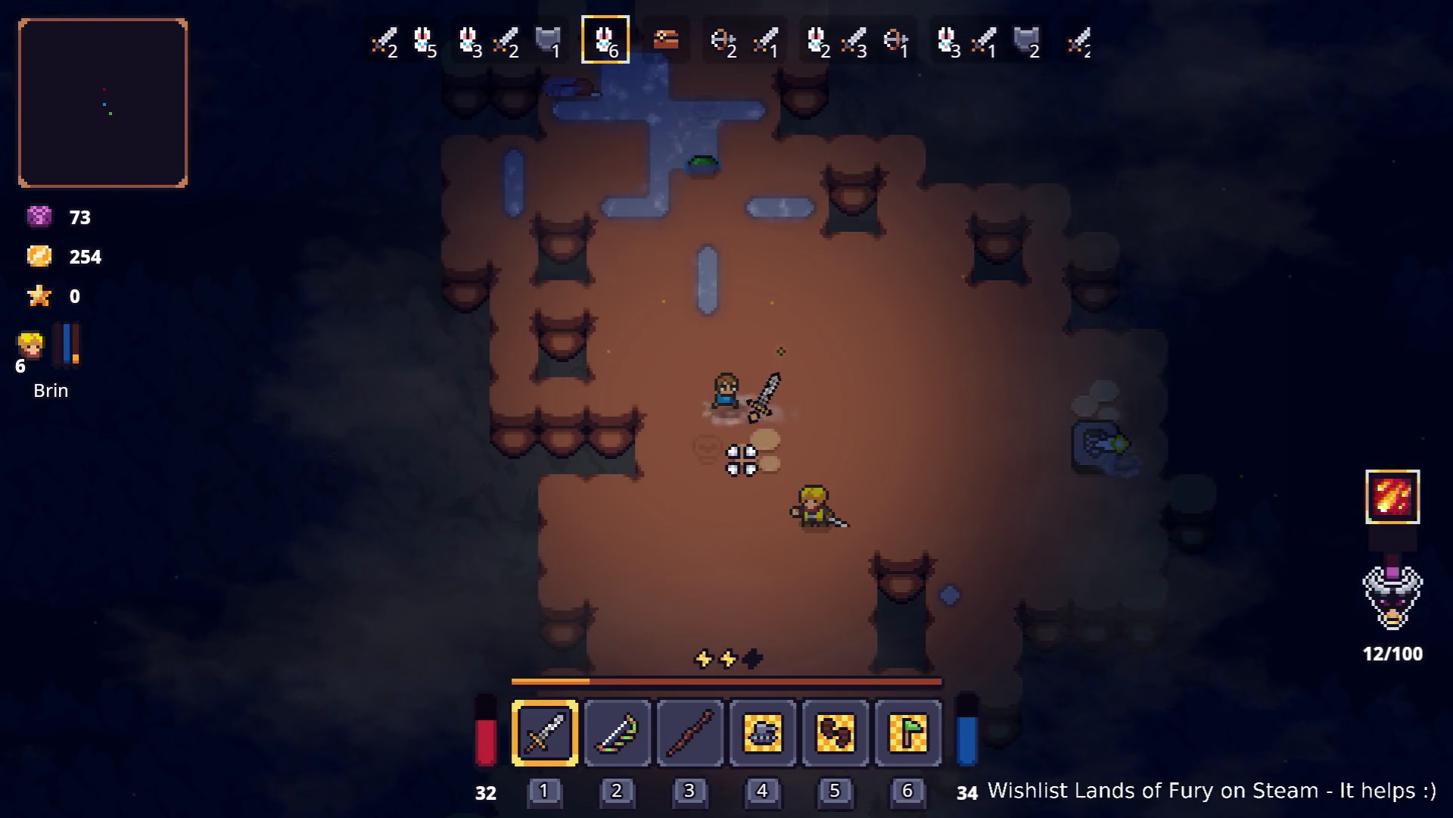
{"action": "key", "text": "w"}
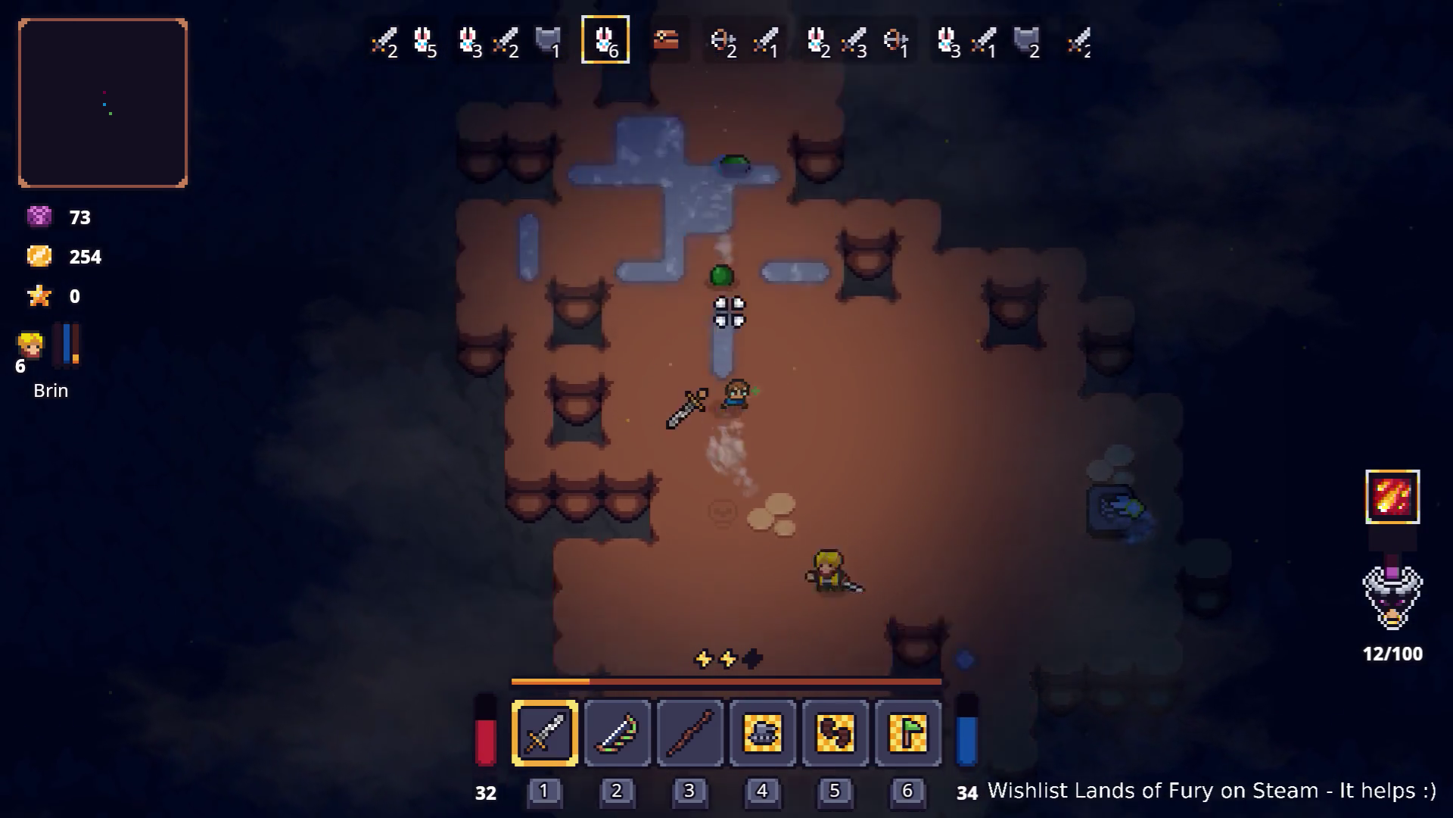
{"action": "left_click", "coordinate": [727, 311]}
{"action": "key", "text": "s"}
{"action": "key", "text": "space"}
{"action": "key", "text": "w"}
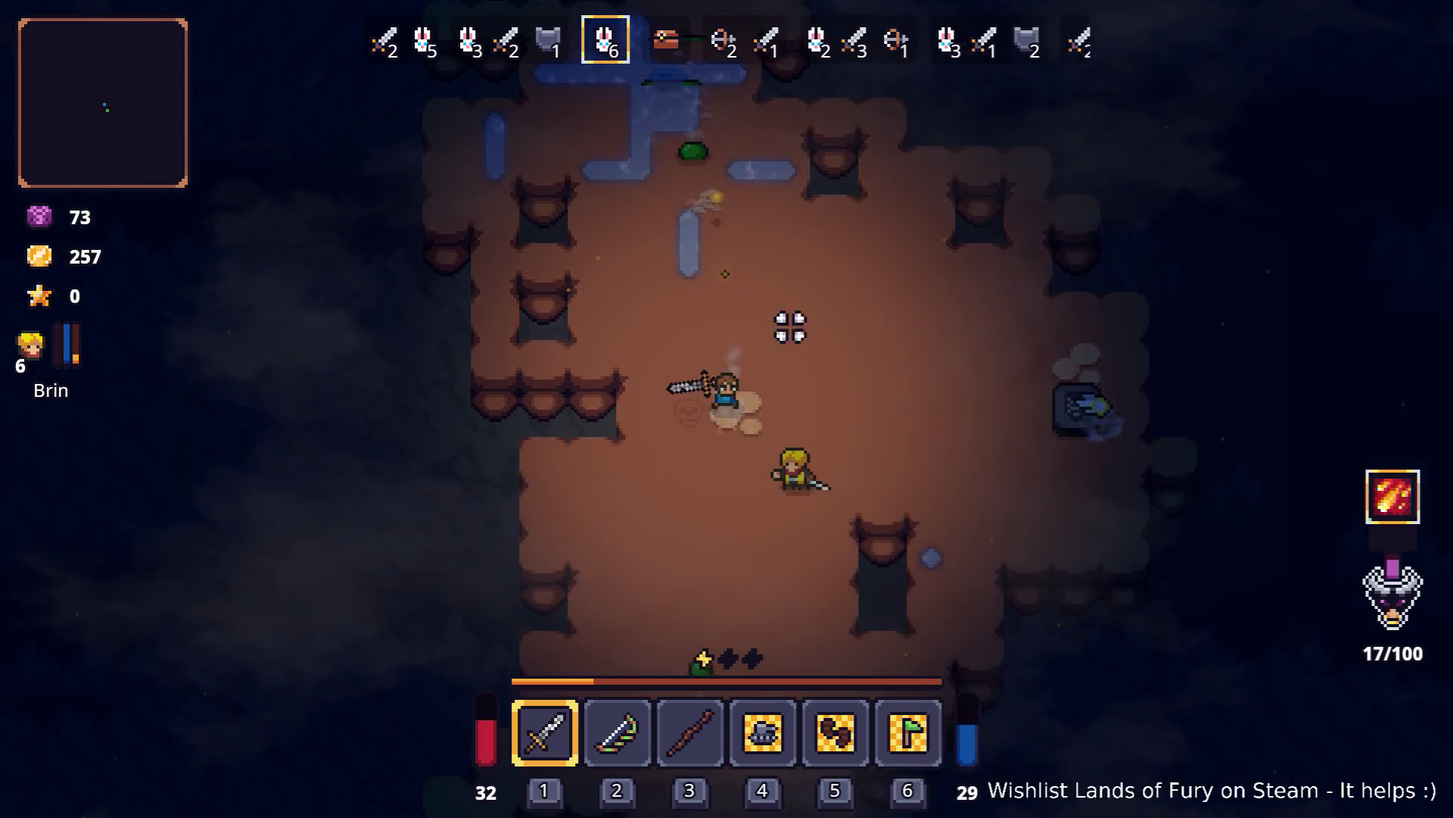
{"action": "left_click", "coordinate": [788, 325]}
{"action": "key", "text": "space"}
Step: Walk down the cave to Snap the shopkeeper and open his shop
{"action": "key", "text": "s"}
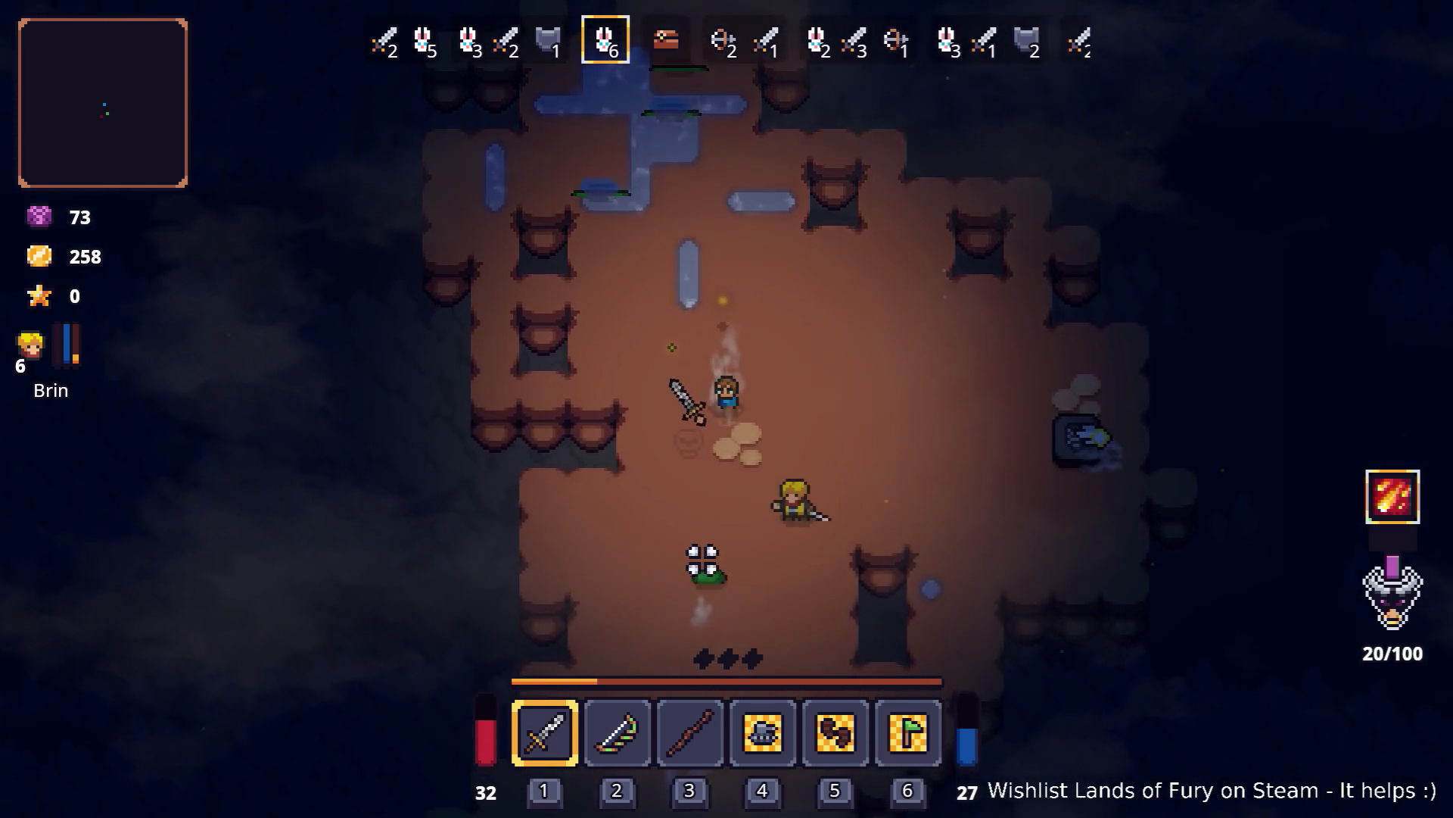
{"action": "key", "text": "s"}
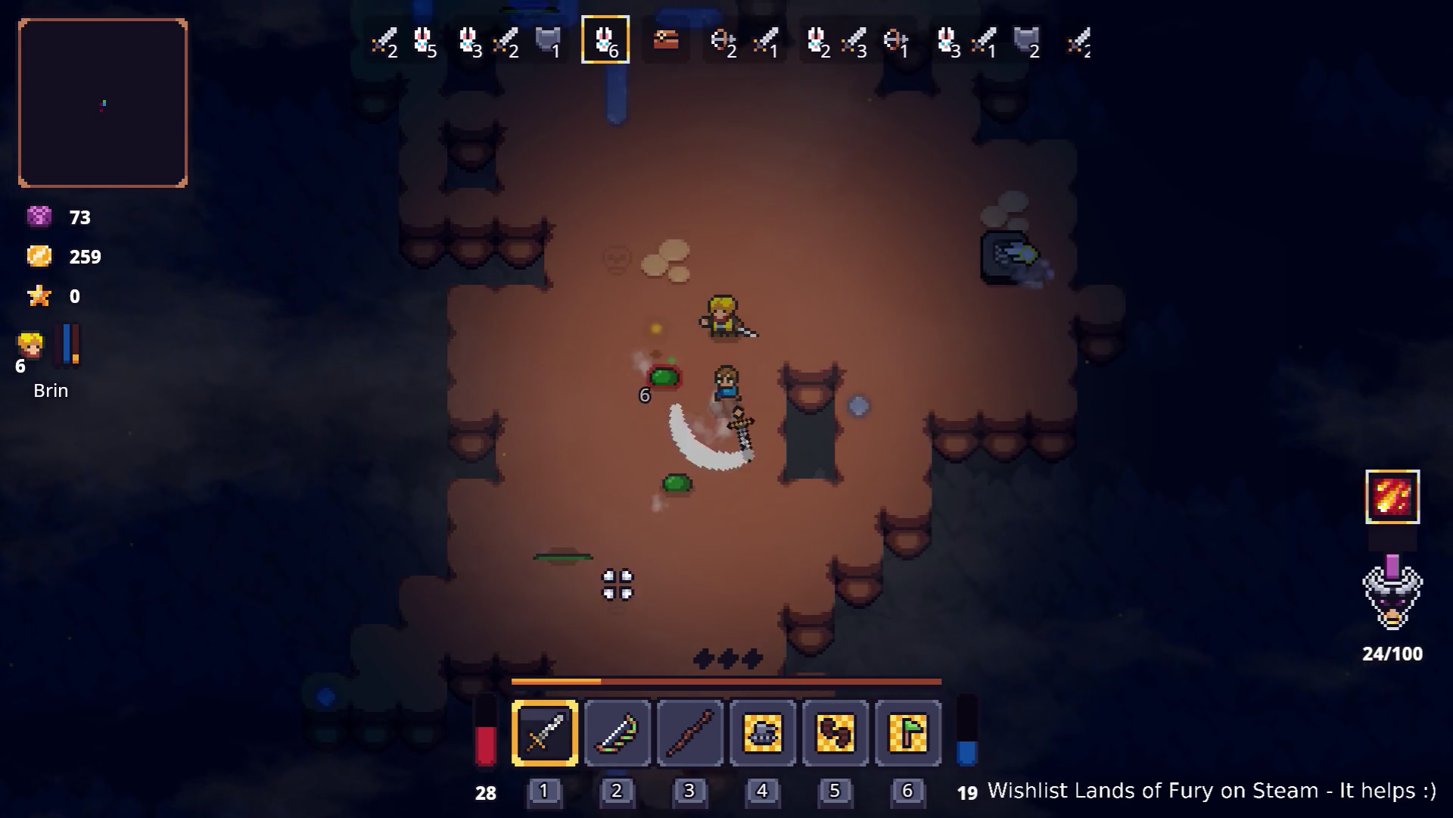
{"action": "key", "text": "s"}
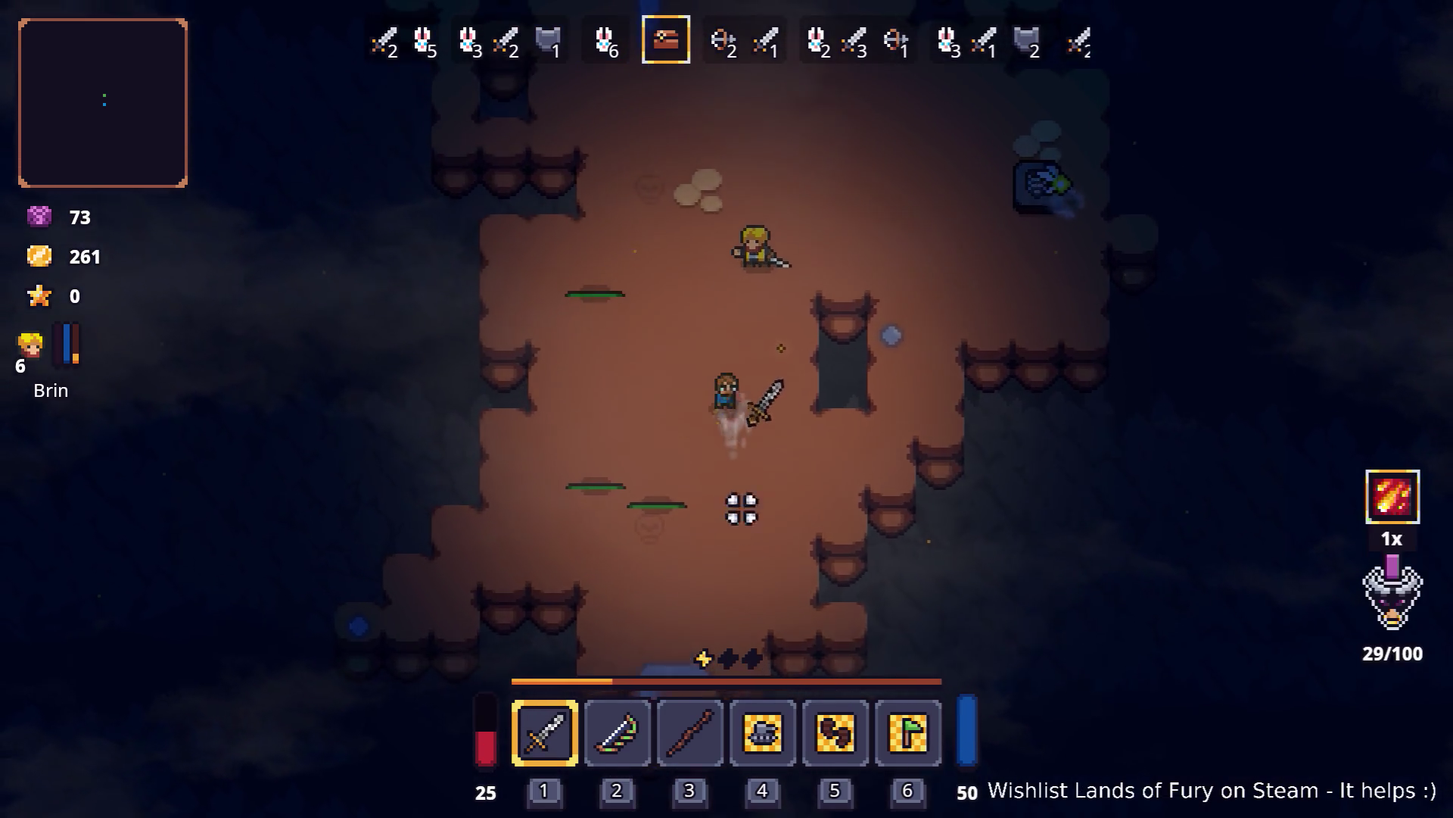
{"action": "key", "text": "w"}
{"action": "key", "text": "e"}
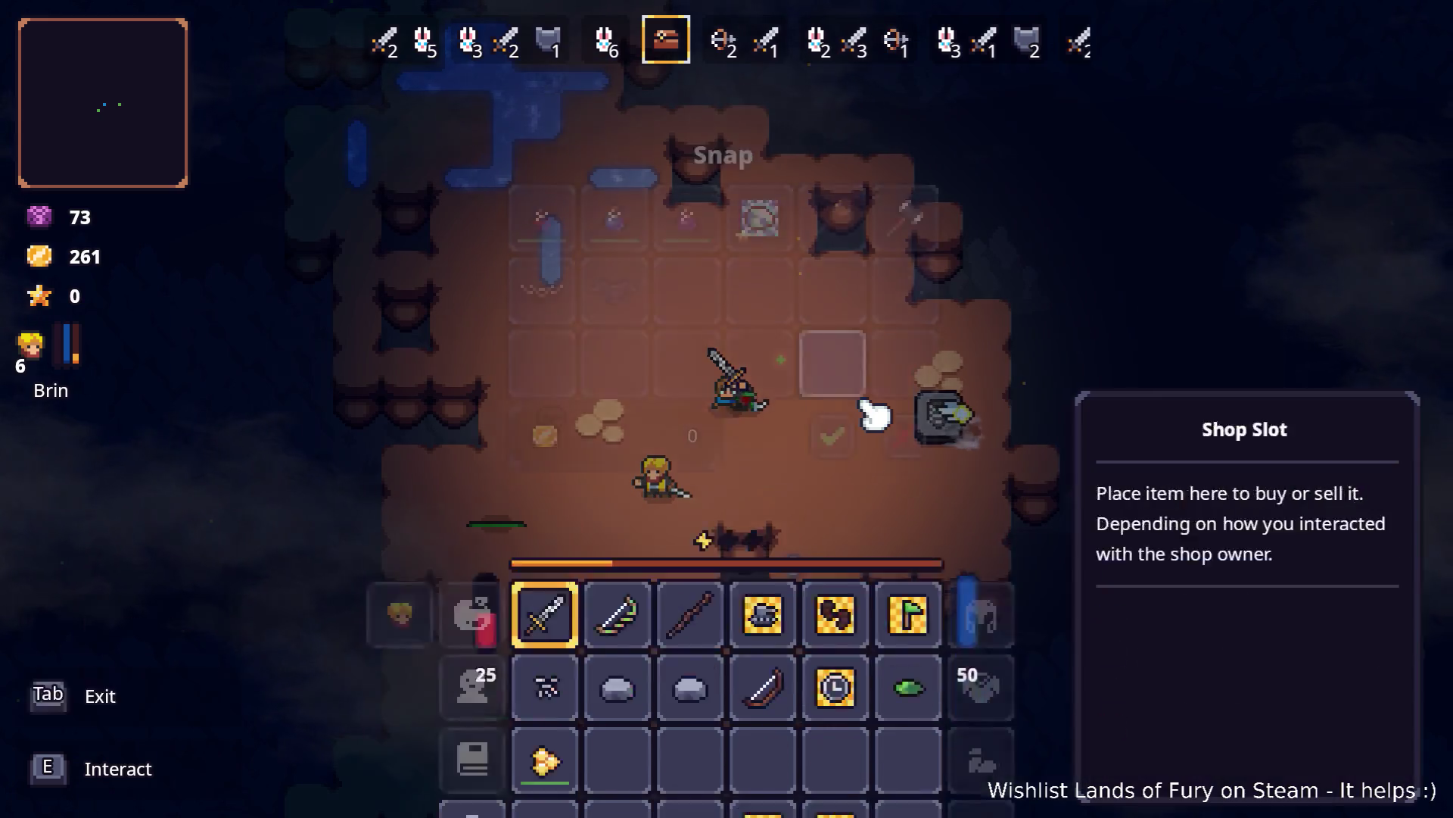
Step: Close the shop and slash the brown enemy and nearby foes on the left
{"action": "left_click", "coordinate": [911, 378]}
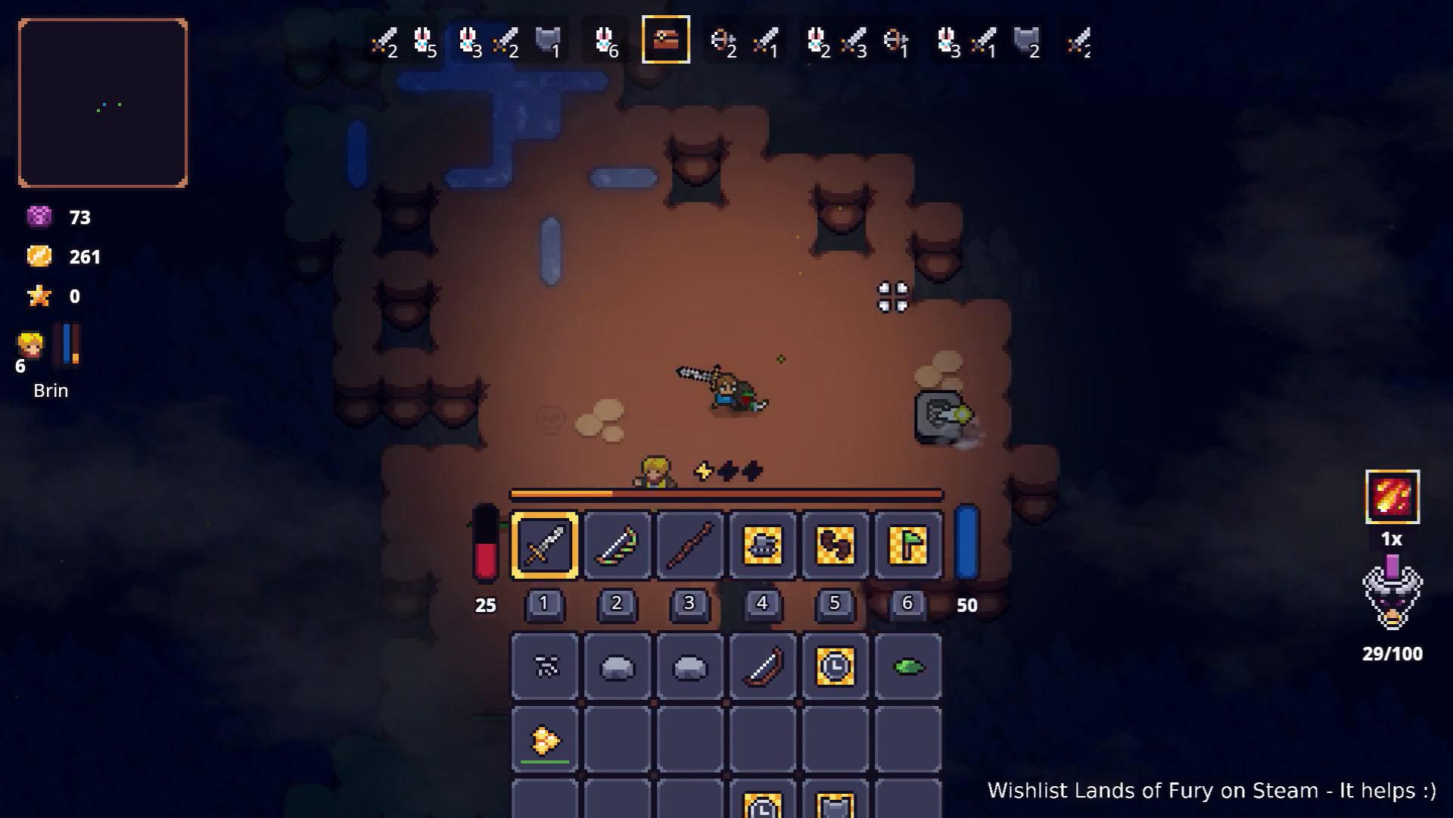
{"action": "key", "text": "a"}
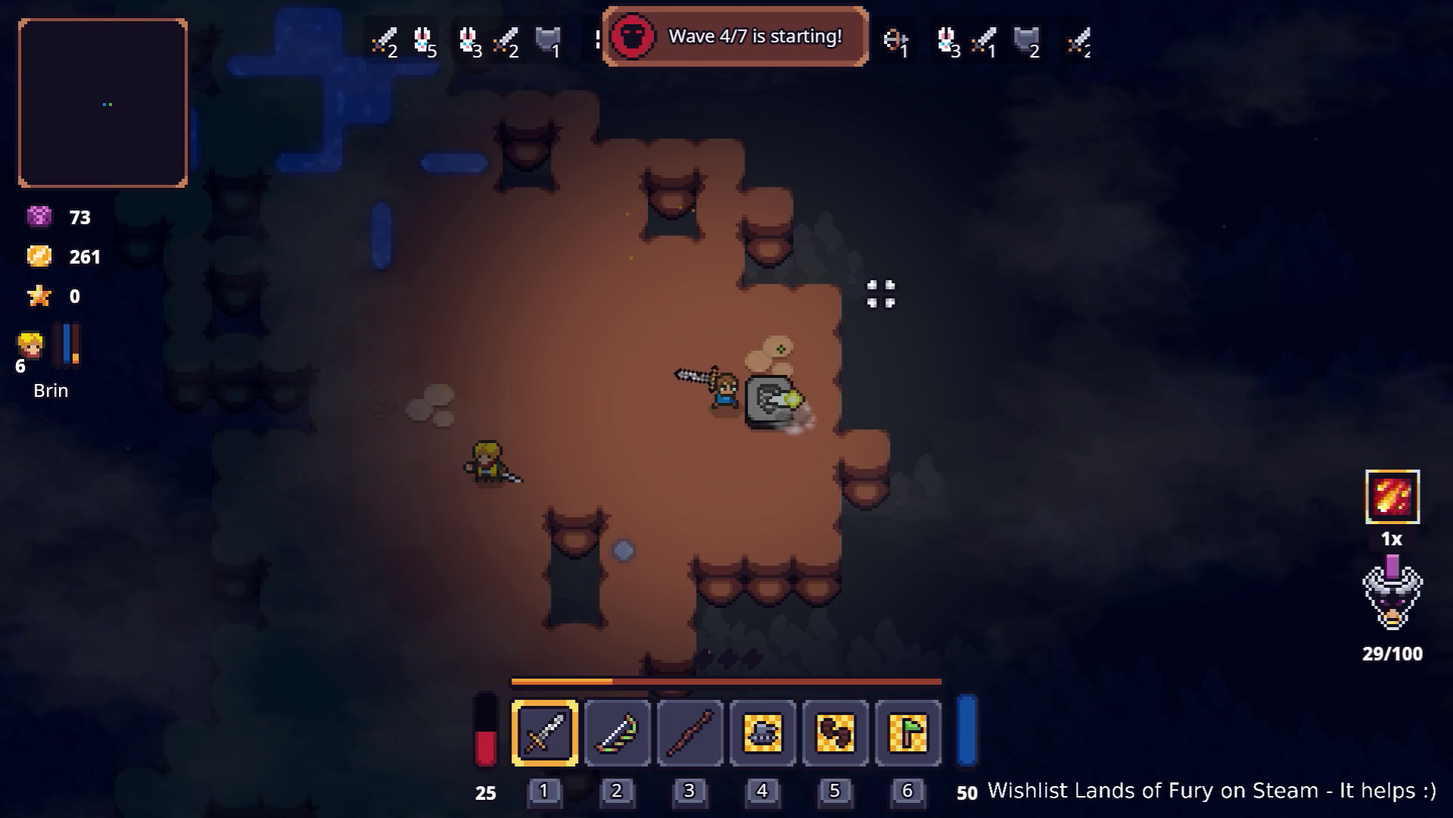
{"action": "key", "text": "a"}
{"action": "left_click", "coordinate": [558, 321]}
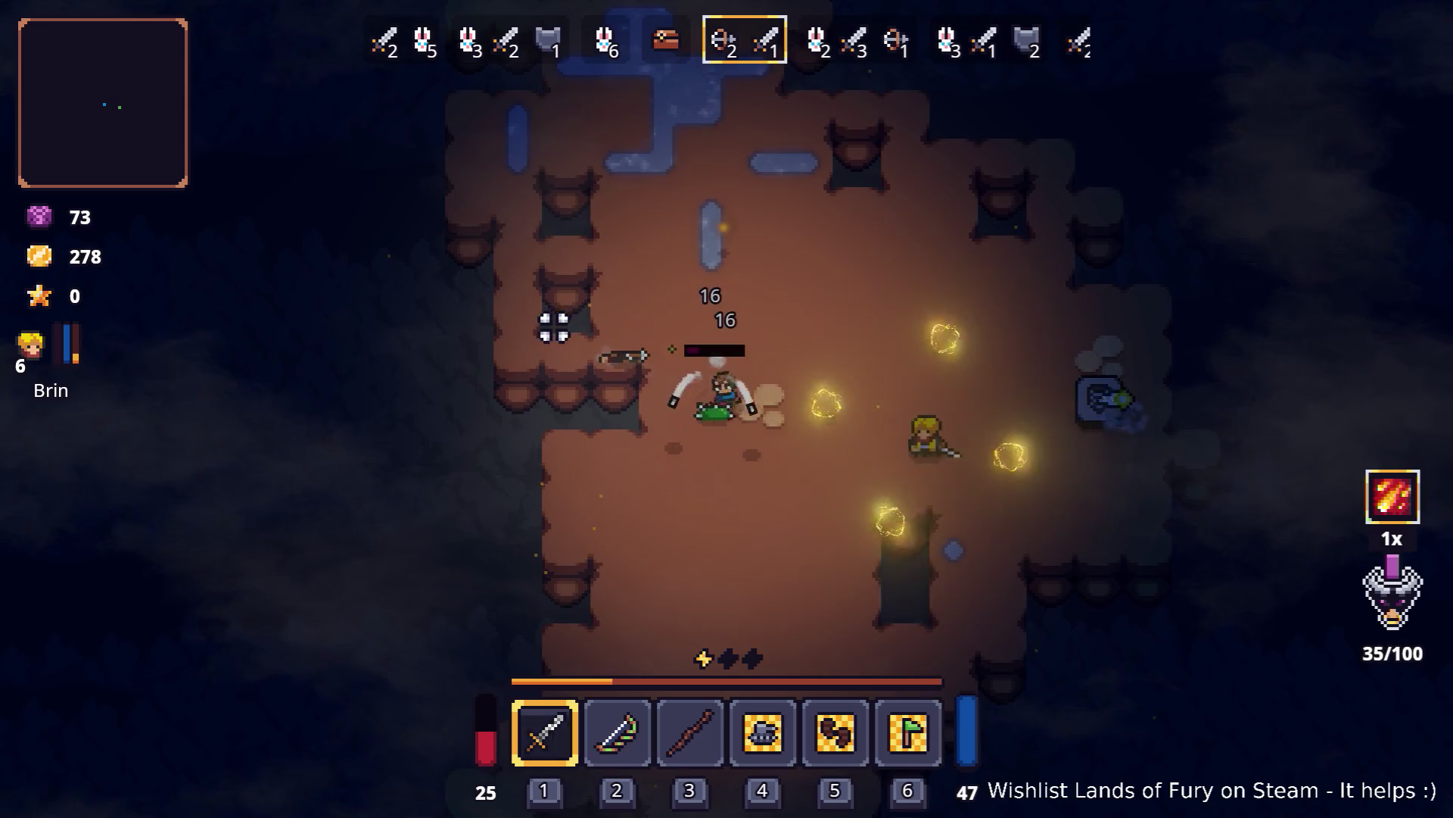
{"action": "key", "text": "s"}
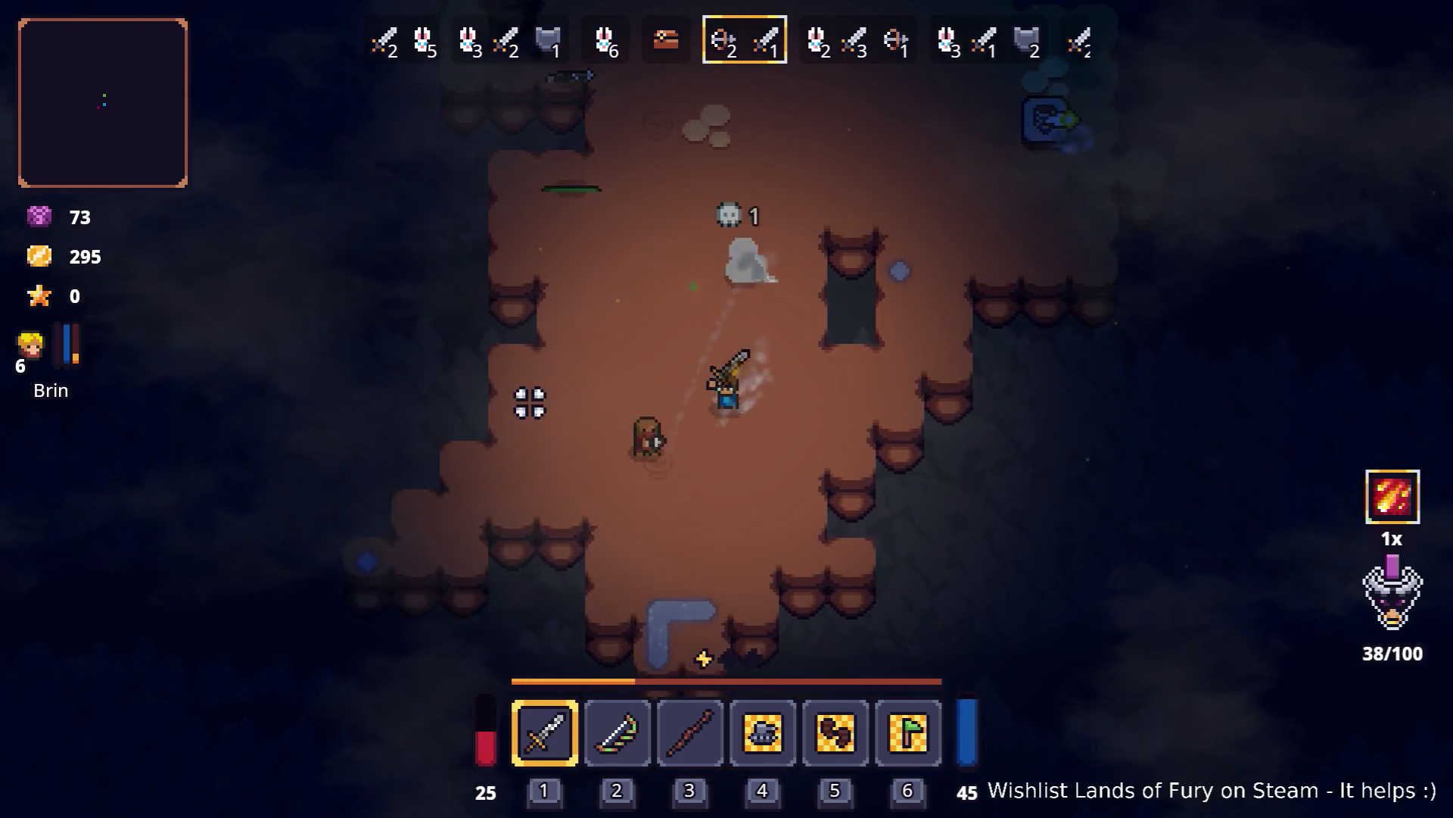
{"action": "left_click", "coordinate": [530, 398]}
{"action": "key", "text": "d"}
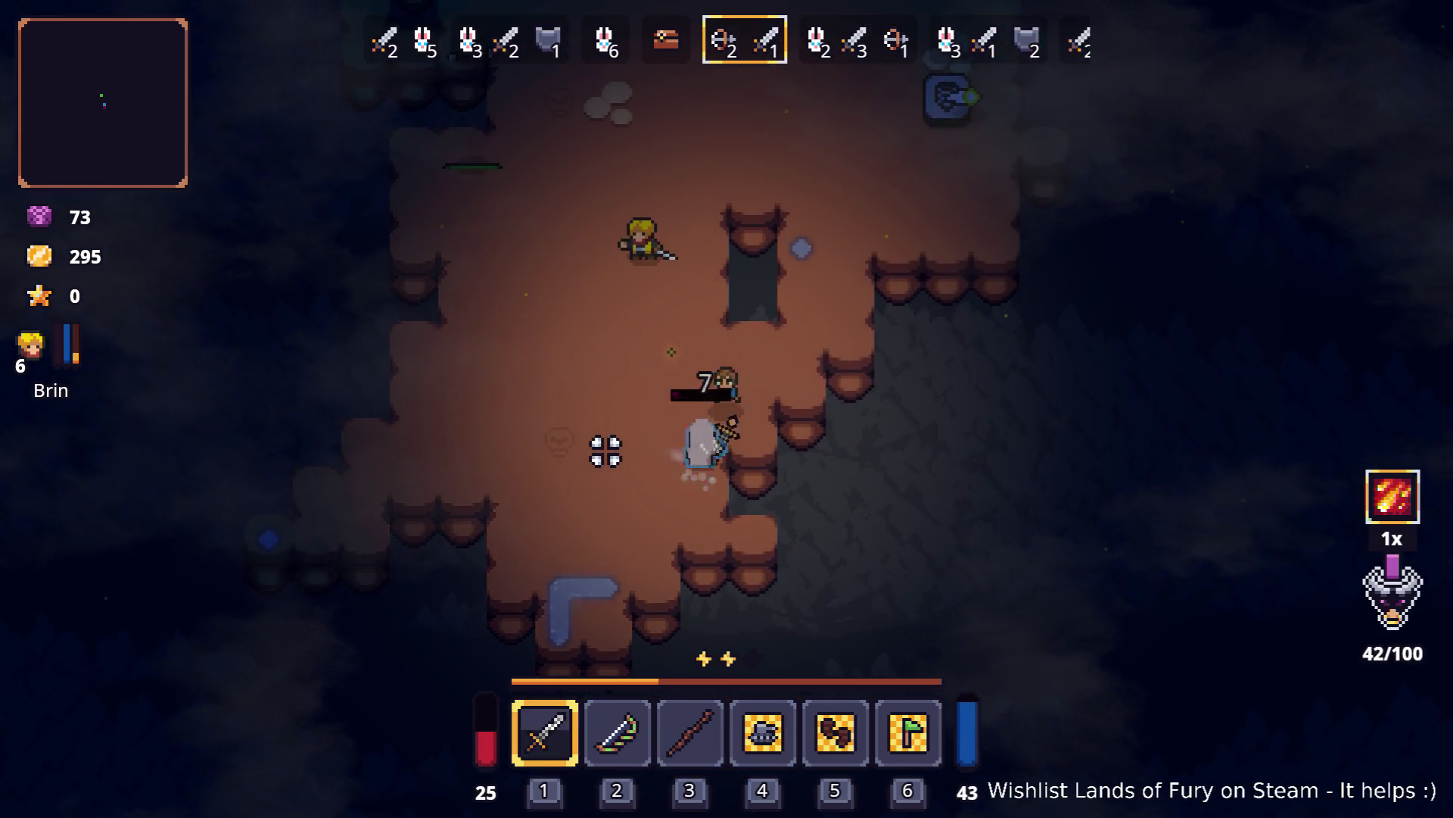
{"action": "left_click", "coordinate": [689, 464]}
Step: Move up and right across the cavern toward the arriving axe enemies
{"action": "key", "text": "w"}
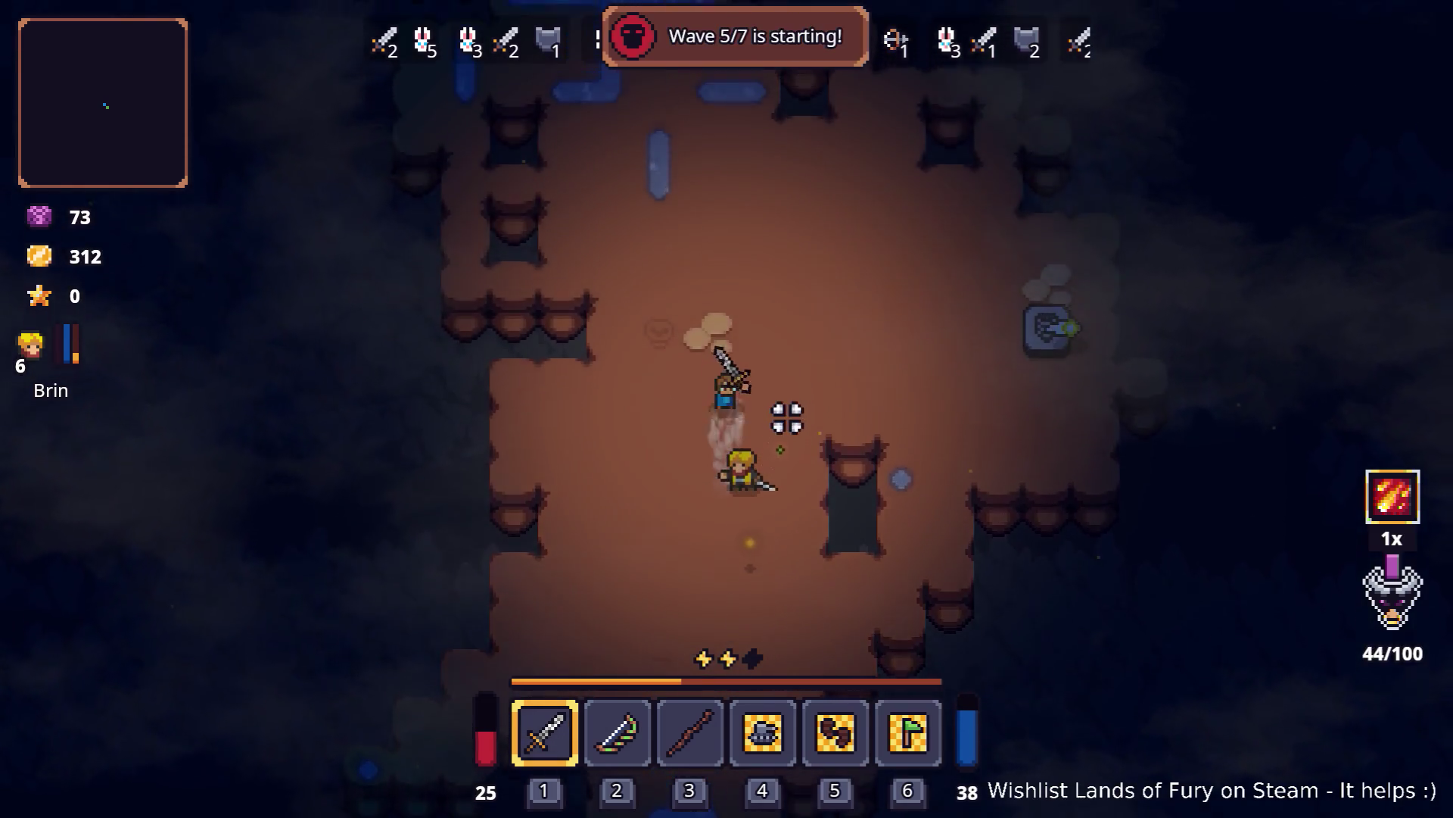
{"action": "key", "text": "d"}
{"action": "key", "text": "w"}
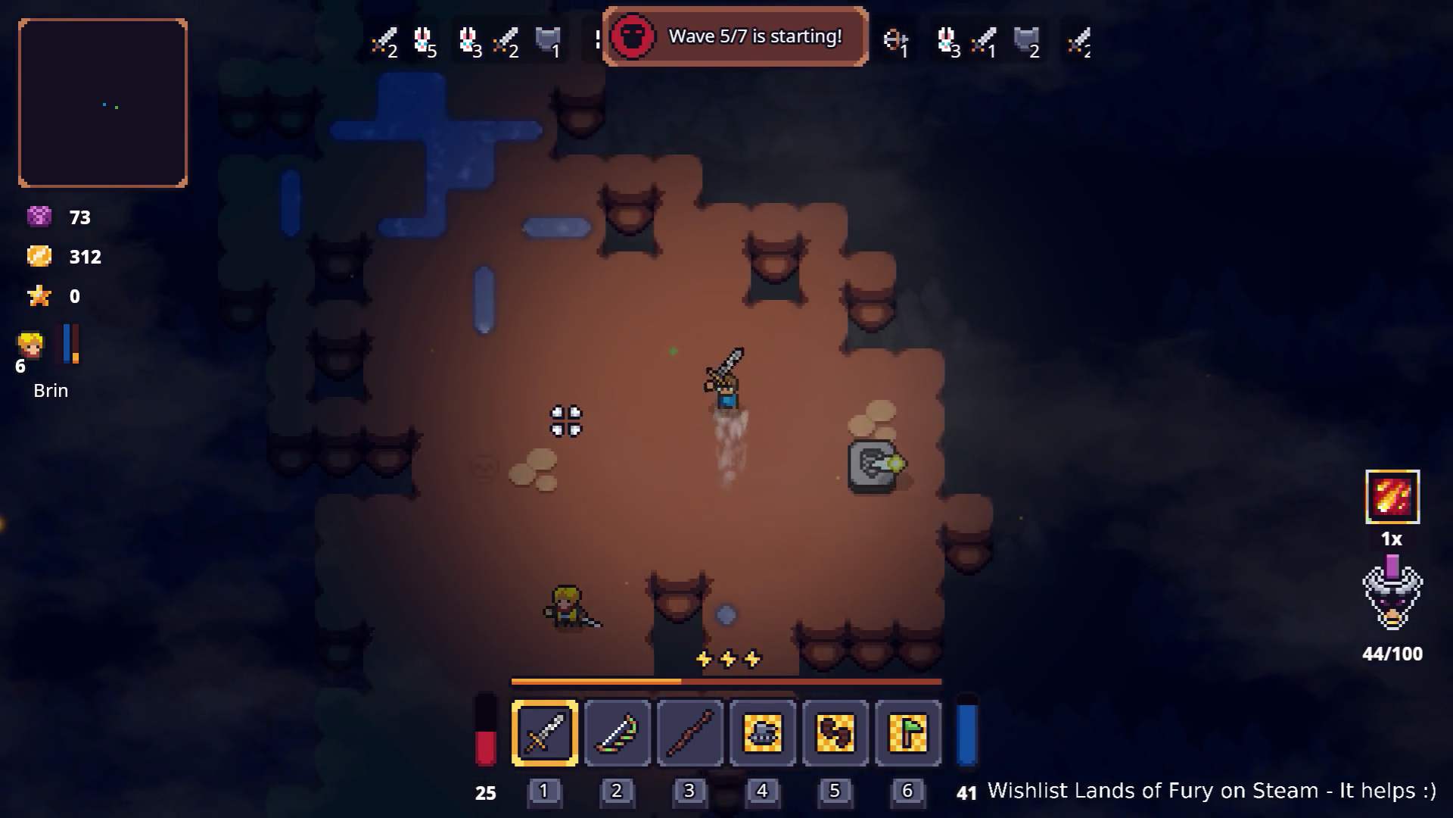
{"action": "key", "text": "a"}
{"action": "key", "text": "s"}
{"action": "key", "text": "d"}
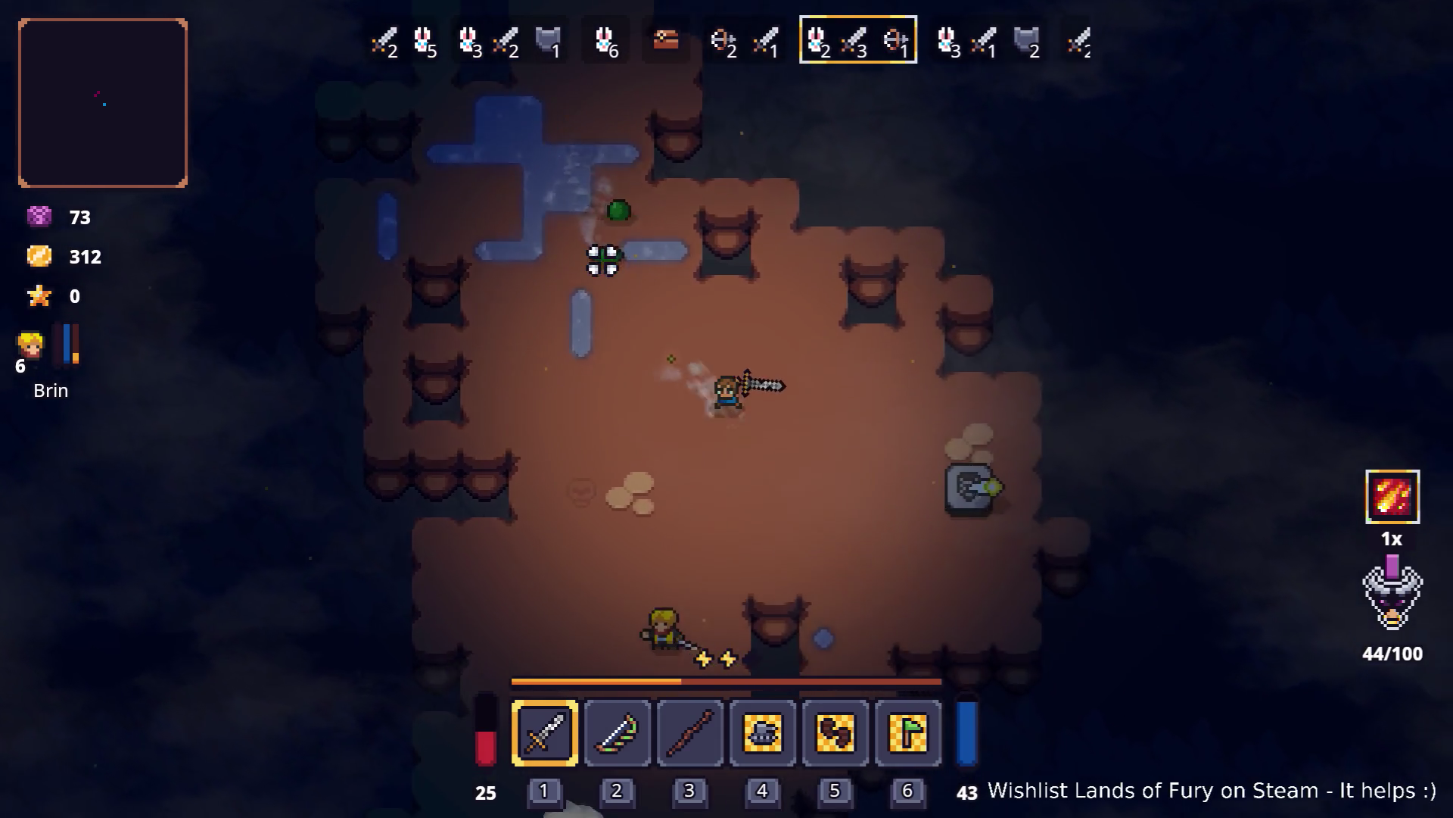
{"action": "key", "text": "d"}
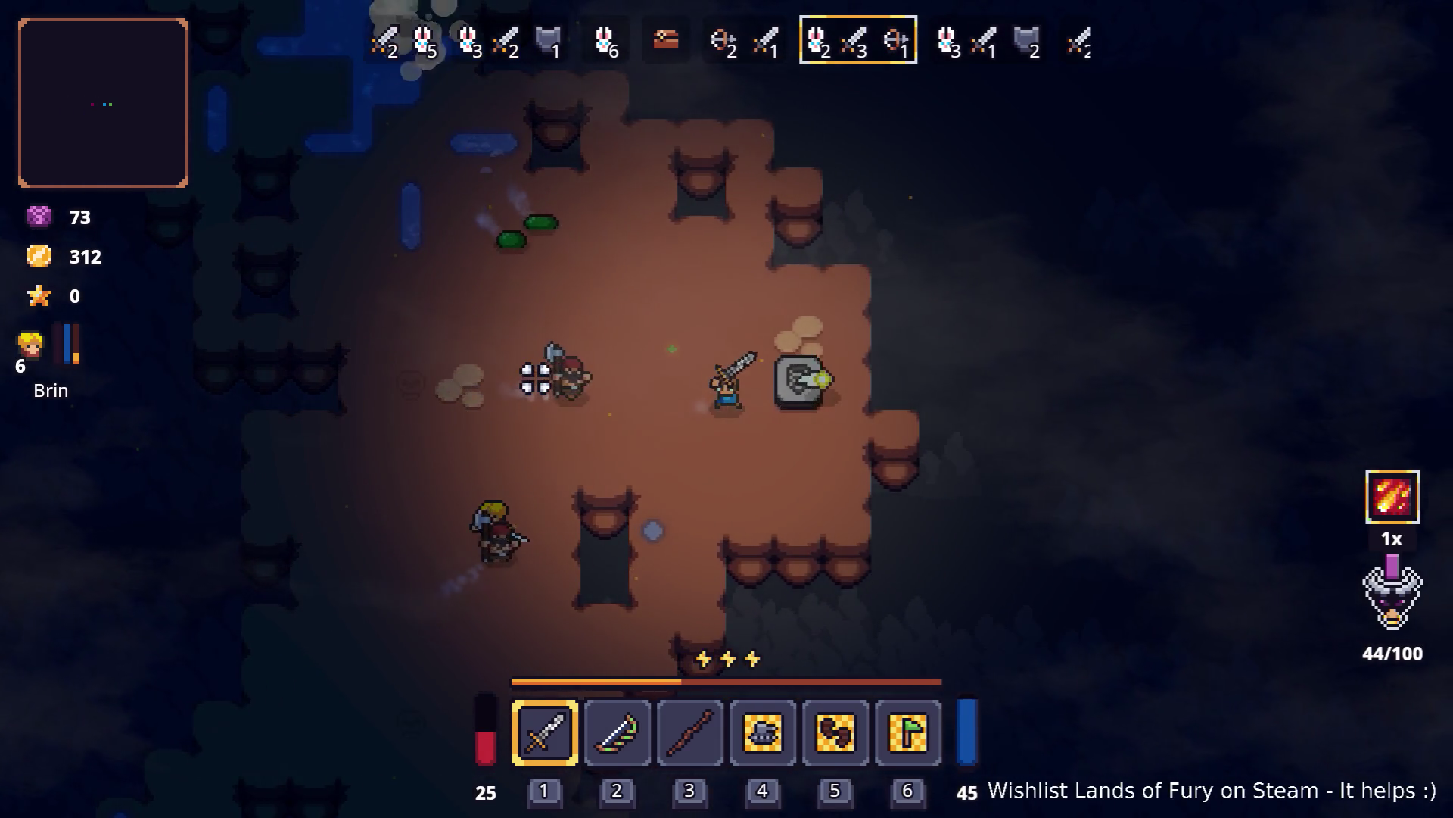
{"action": "key", "text": "d"}
{"action": "key", "text": "s"}
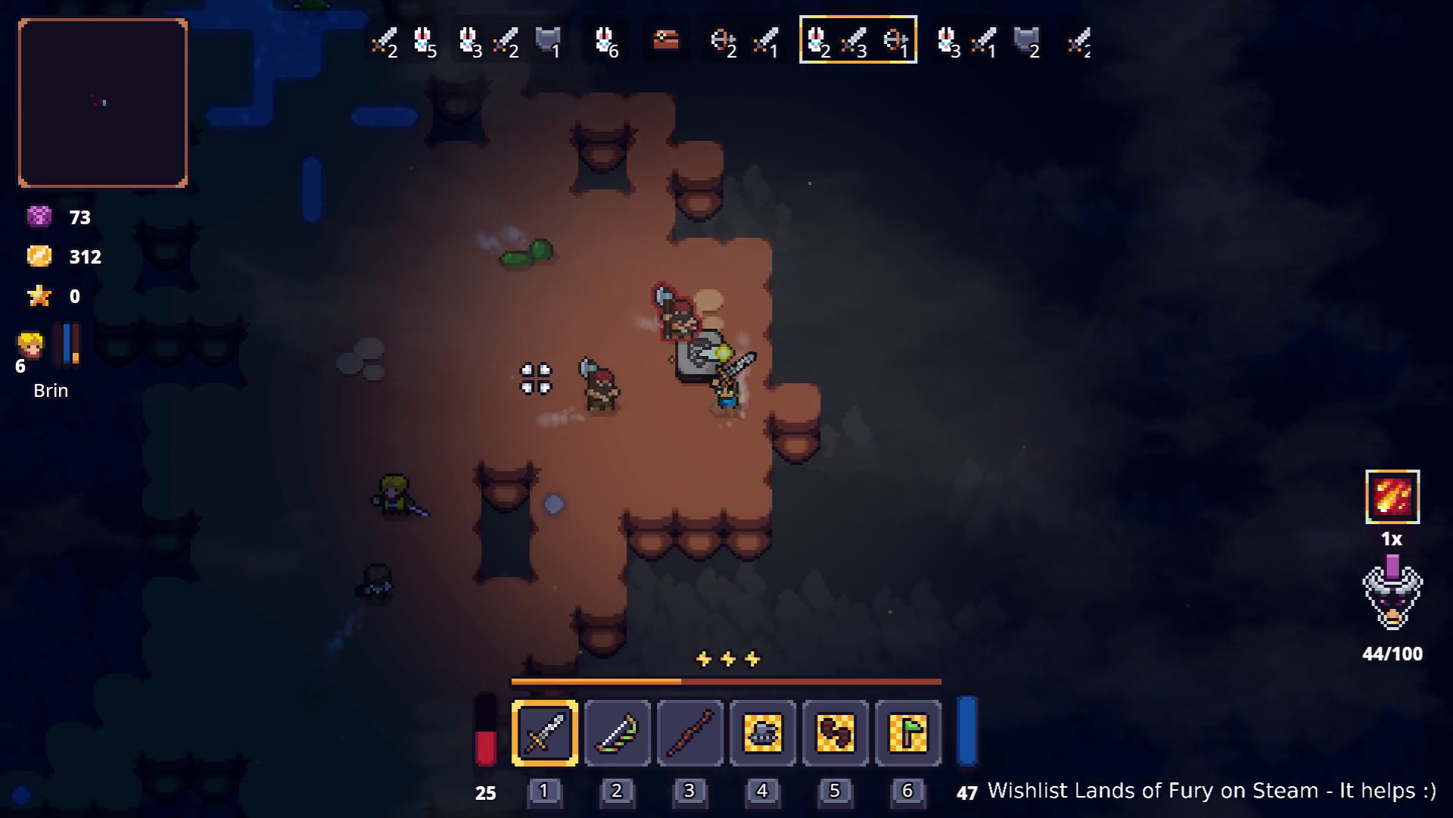
Step: Retreat left and down, then circle back up-right into the fight
{"action": "key", "text": "a"}
{"action": "key", "text": "s"}
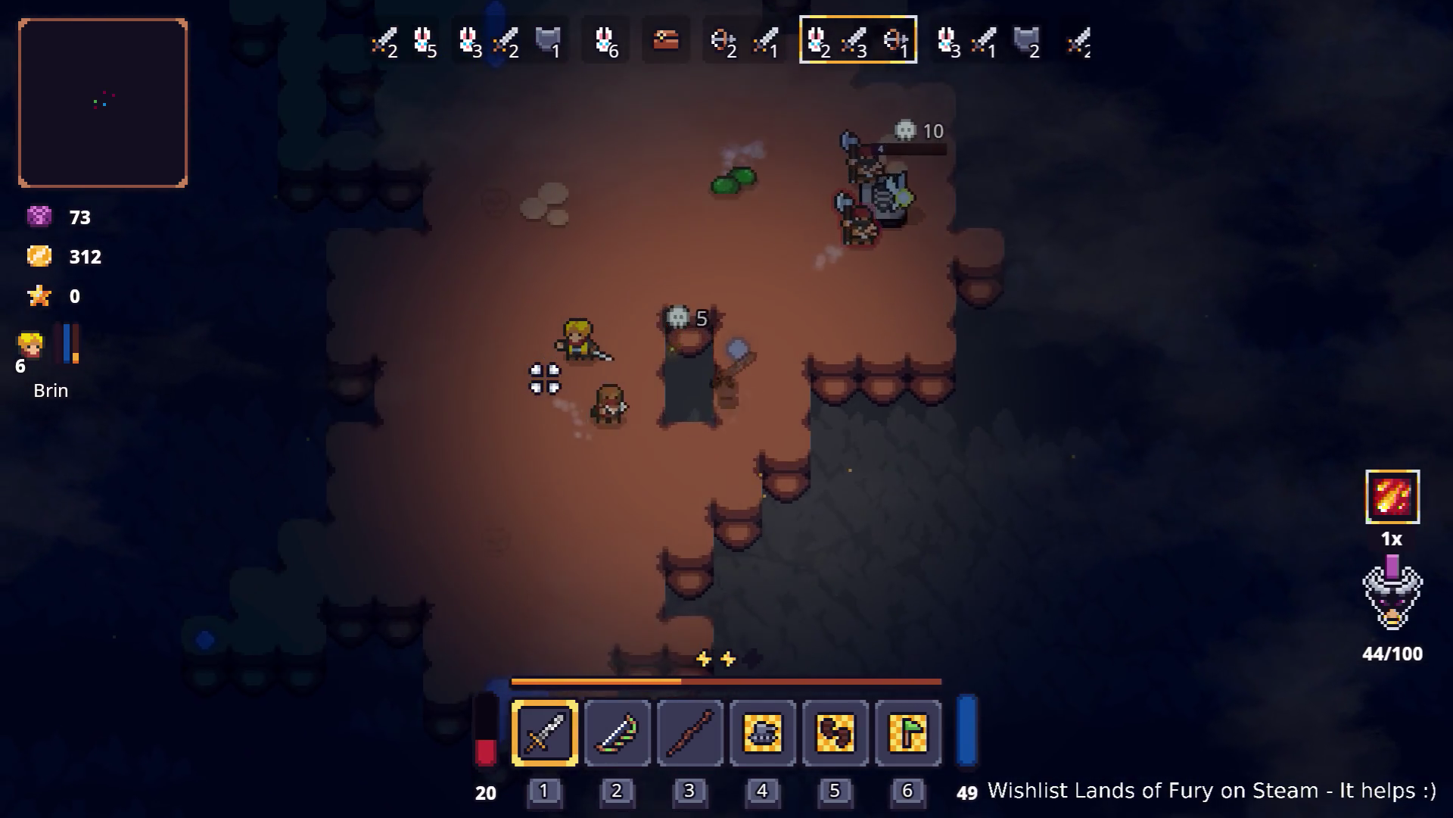
{"action": "key", "text": "a"}
{"action": "key", "text": "w"}
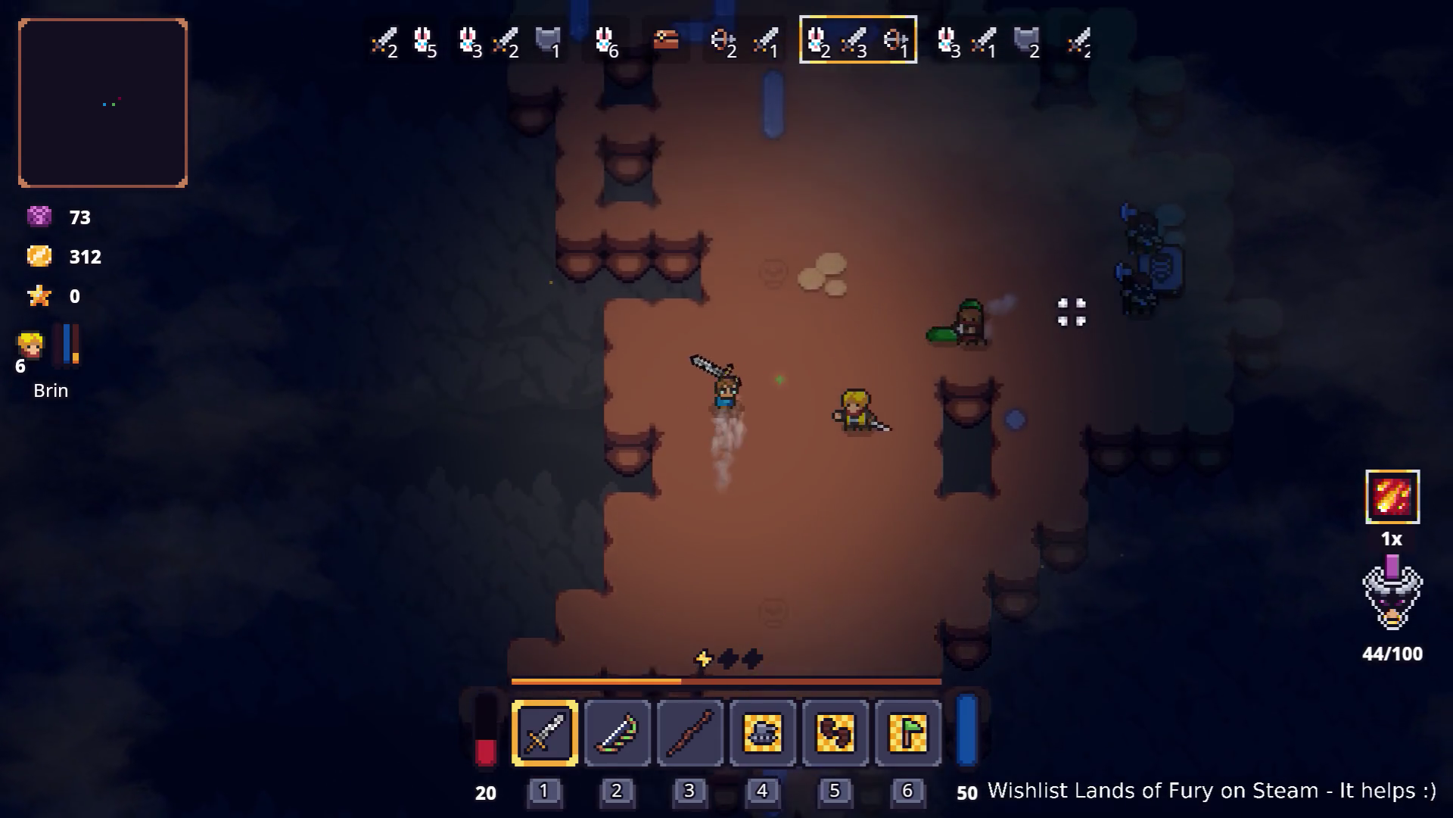
{"action": "key", "text": "d"}
{"action": "key", "text": "w"}
{"action": "key", "text": "d"}
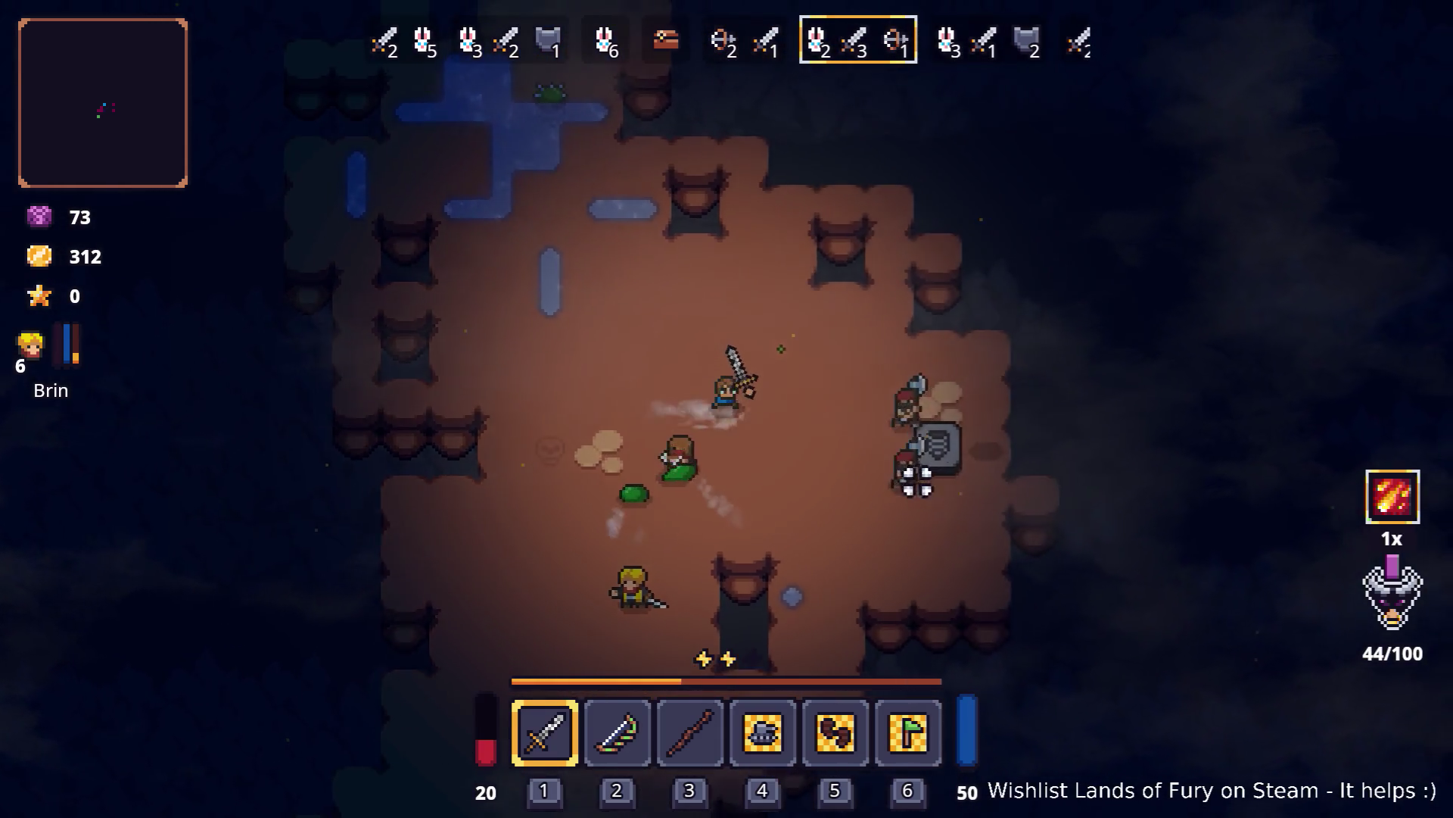
Step: Dash and reposition near the stone tablet until wave 6/7 starts with 348 gold
{"action": "key", "text": "s"}
{"action": "key", "text": "a"}
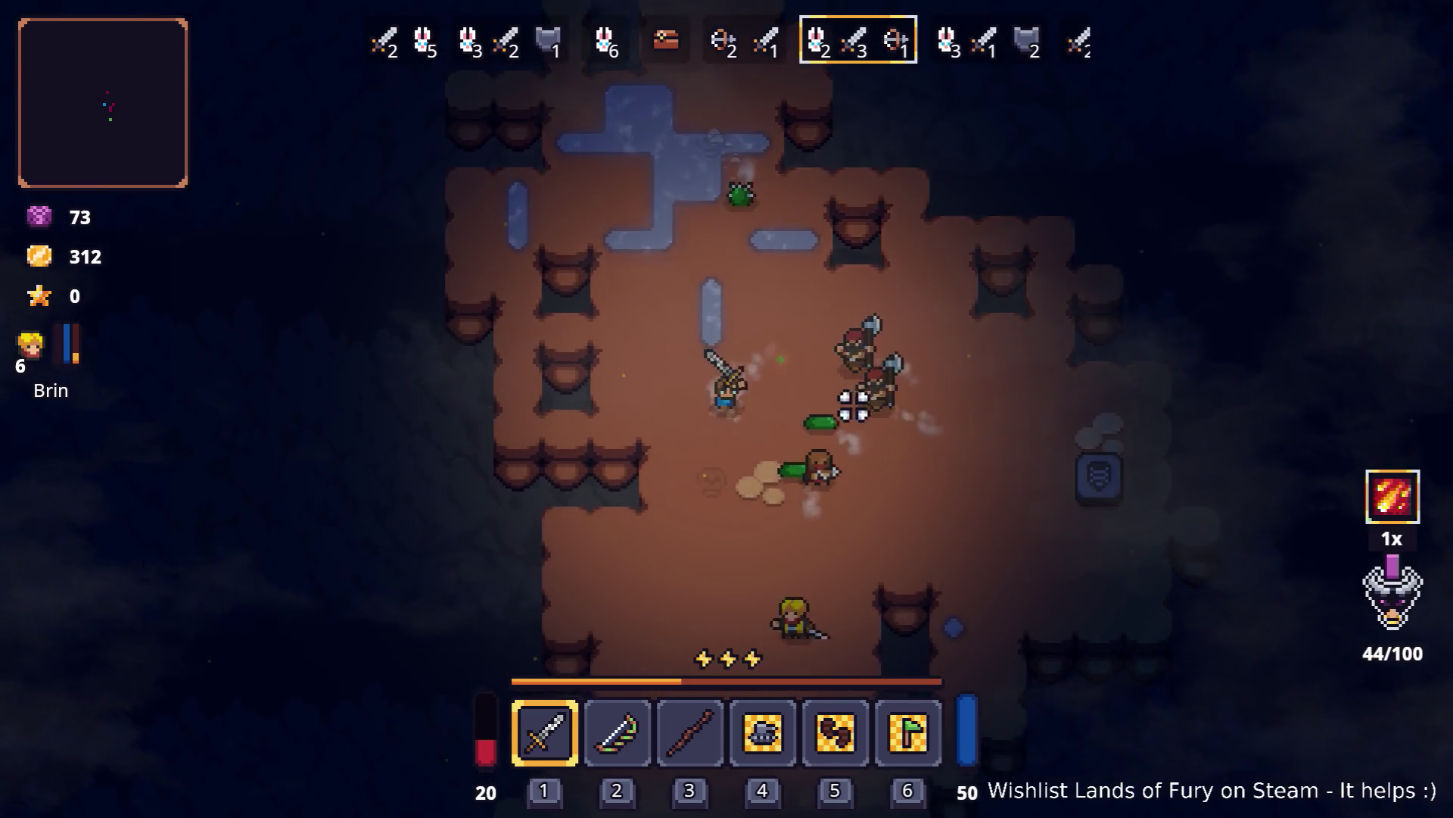
{"action": "key", "text": "space"}
{"action": "key", "text": "s"}
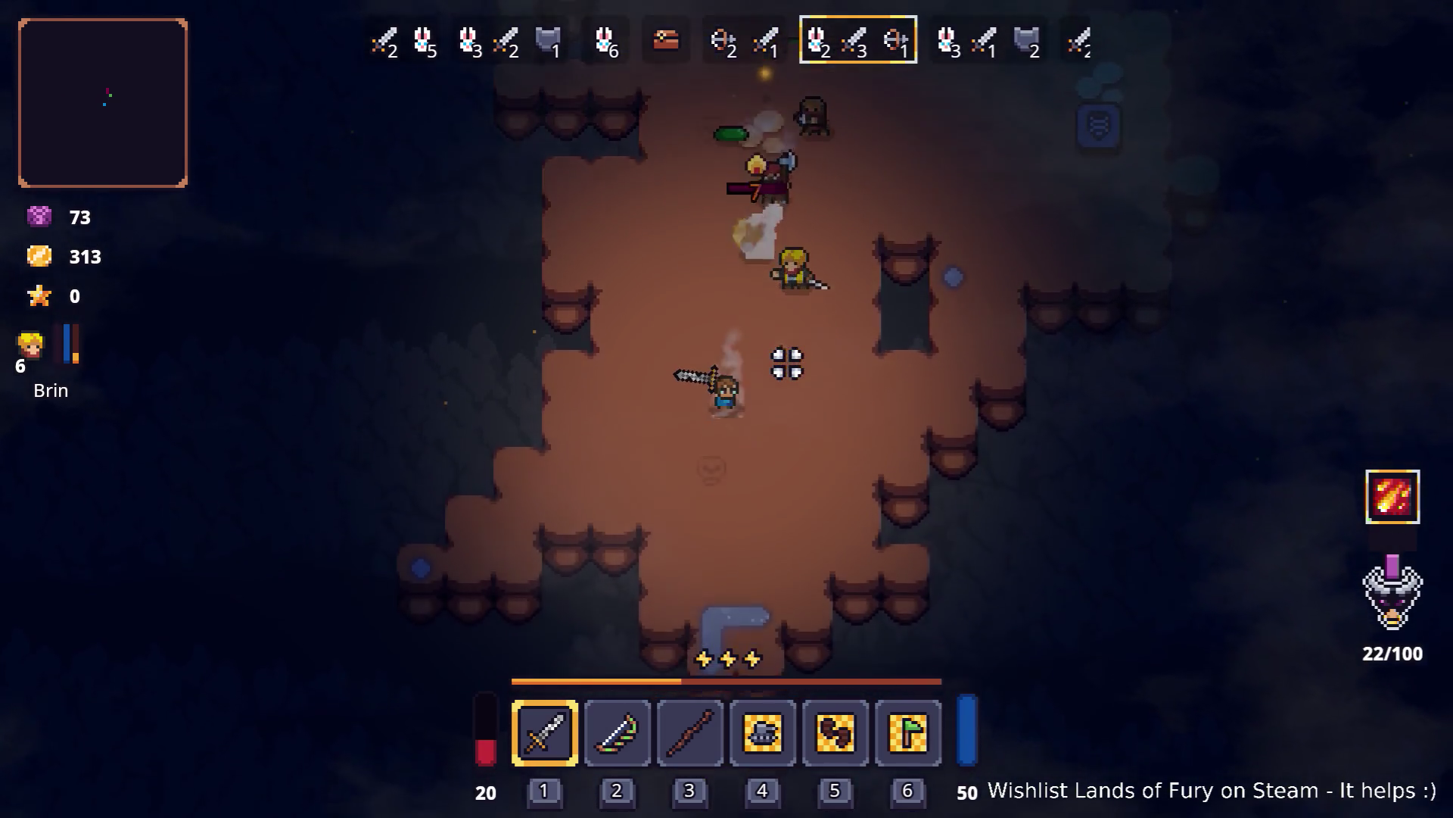
{"action": "key", "text": "d"}
{"action": "key", "text": "w"}
{"action": "key", "text": "d"}
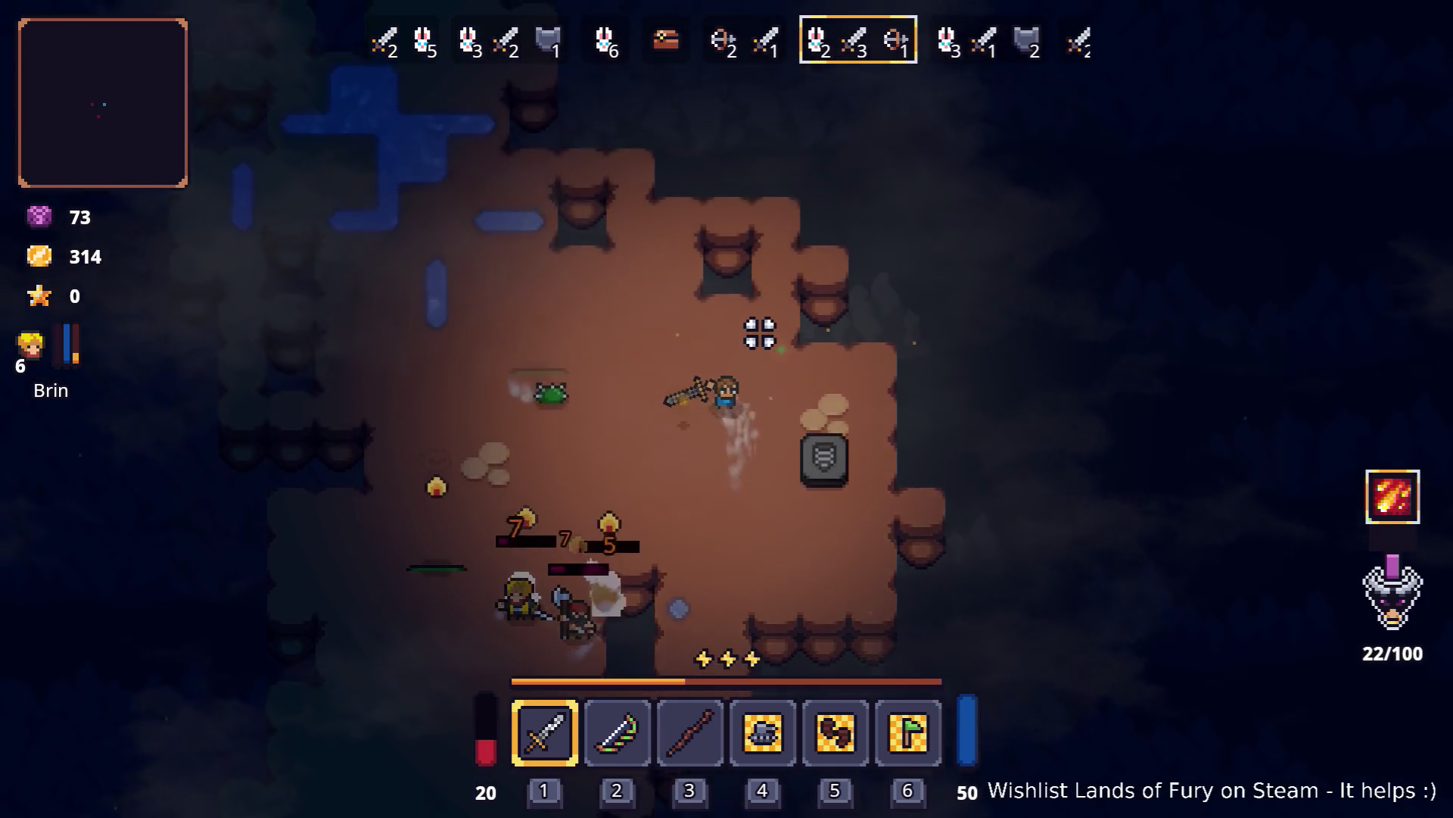
{"action": "key", "text": "s"}
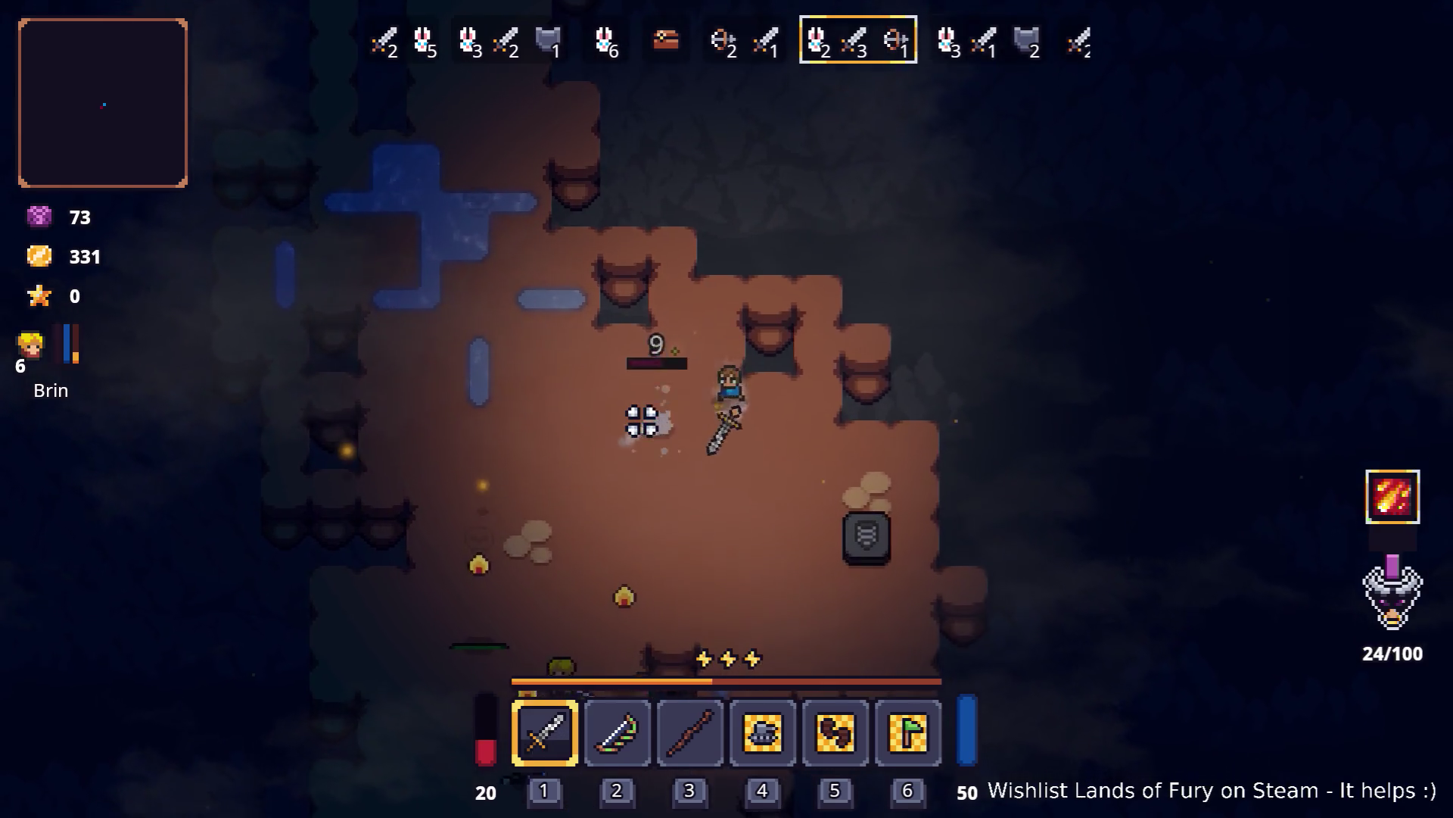
{"action": "key", "text": "a"}
{"action": "key", "text": "space"}
Step: Move down the cavern, dash right, and strike the first enemy with the sword
{"action": "key", "text": "s"}
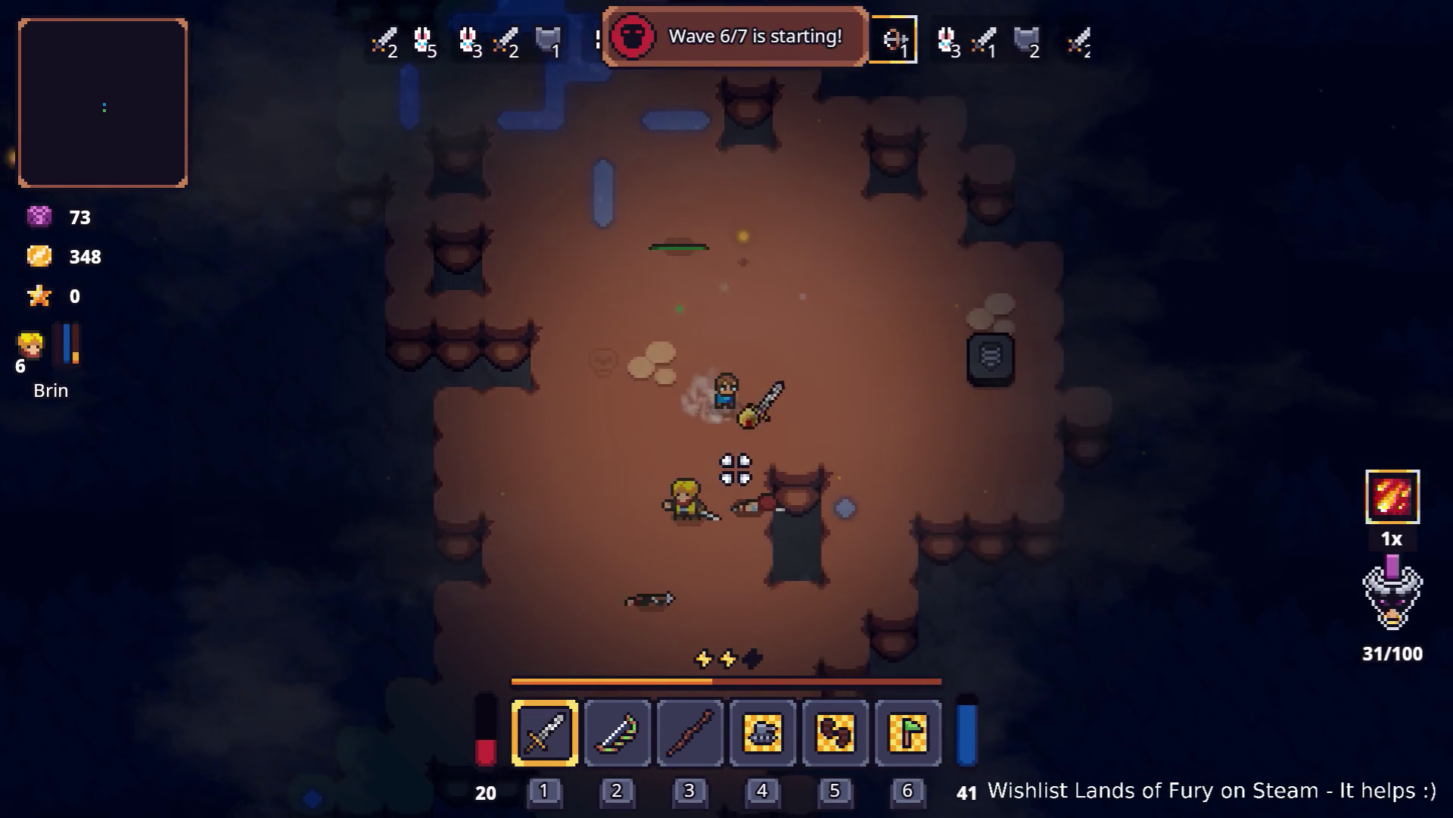
{"action": "key", "text": "s"}
{"action": "key", "text": "a"}
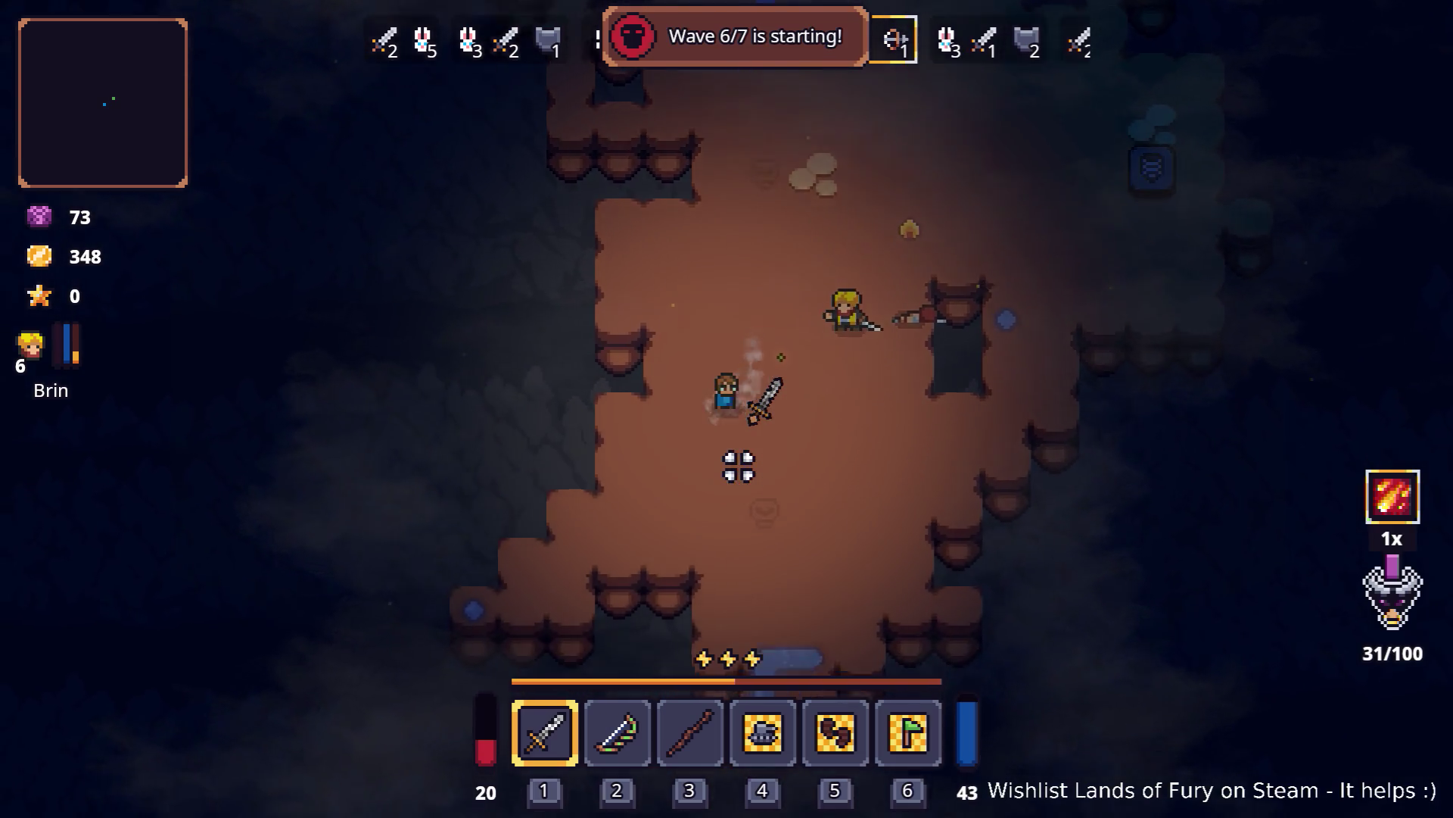
{"action": "key", "text": "d"}
{"action": "key", "text": "space"}
{"action": "key", "text": "w"}
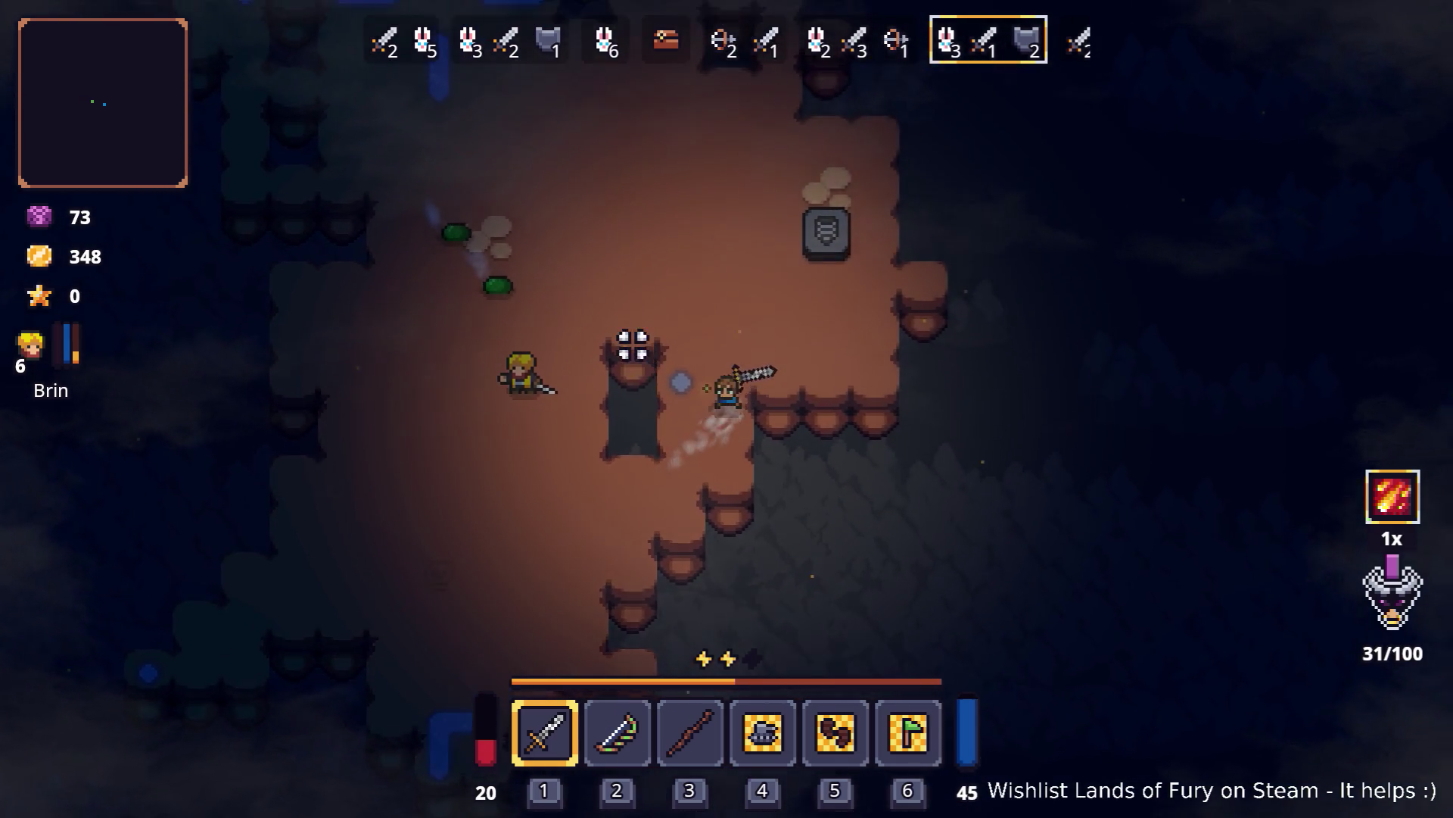
{"action": "key", "text": "a"}
{"action": "left_click", "coordinate": [522, 382]}
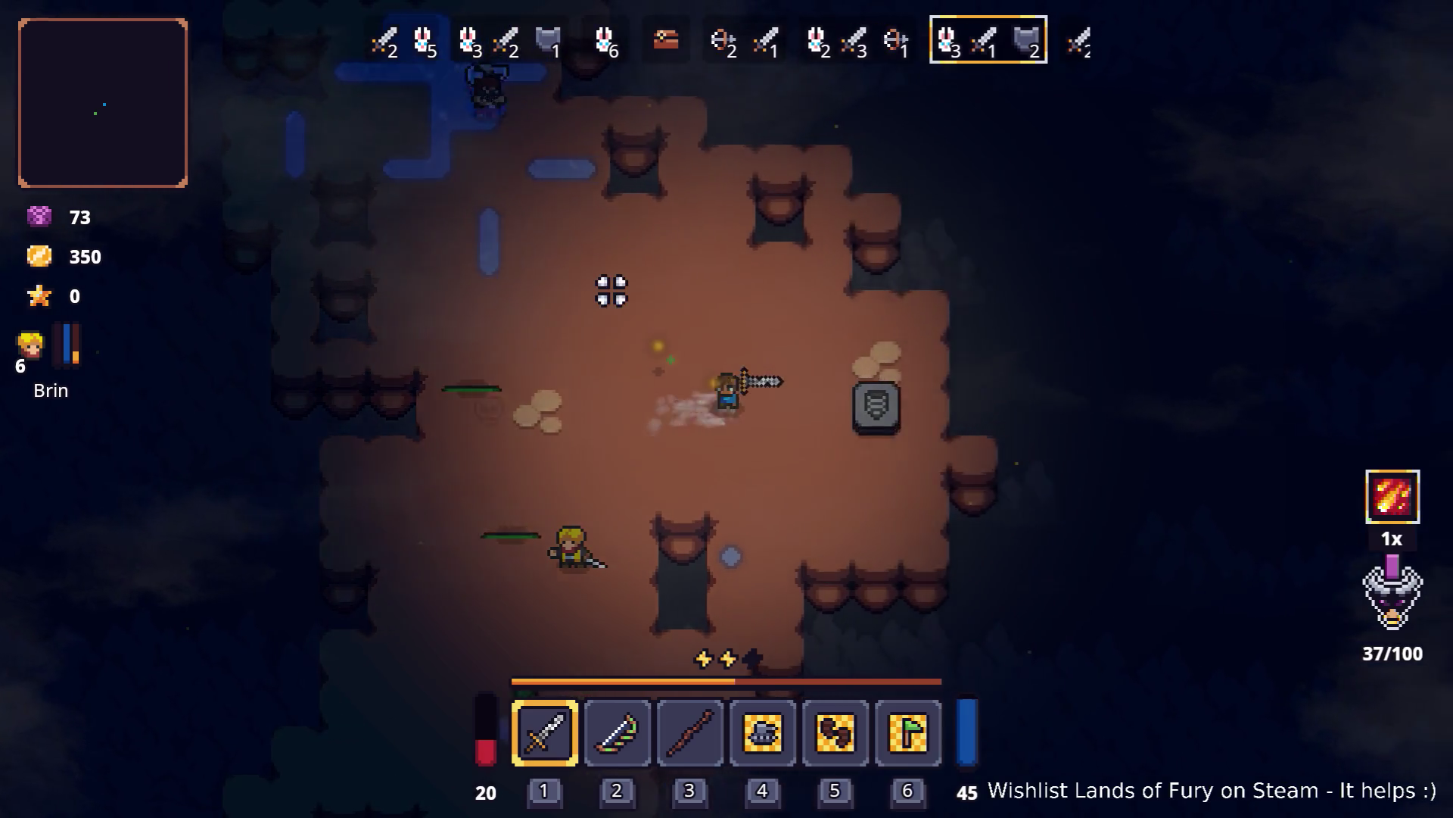
Step: Head down and circle around the new wave of cavern enemies
{"action": "key", "text": "s"}
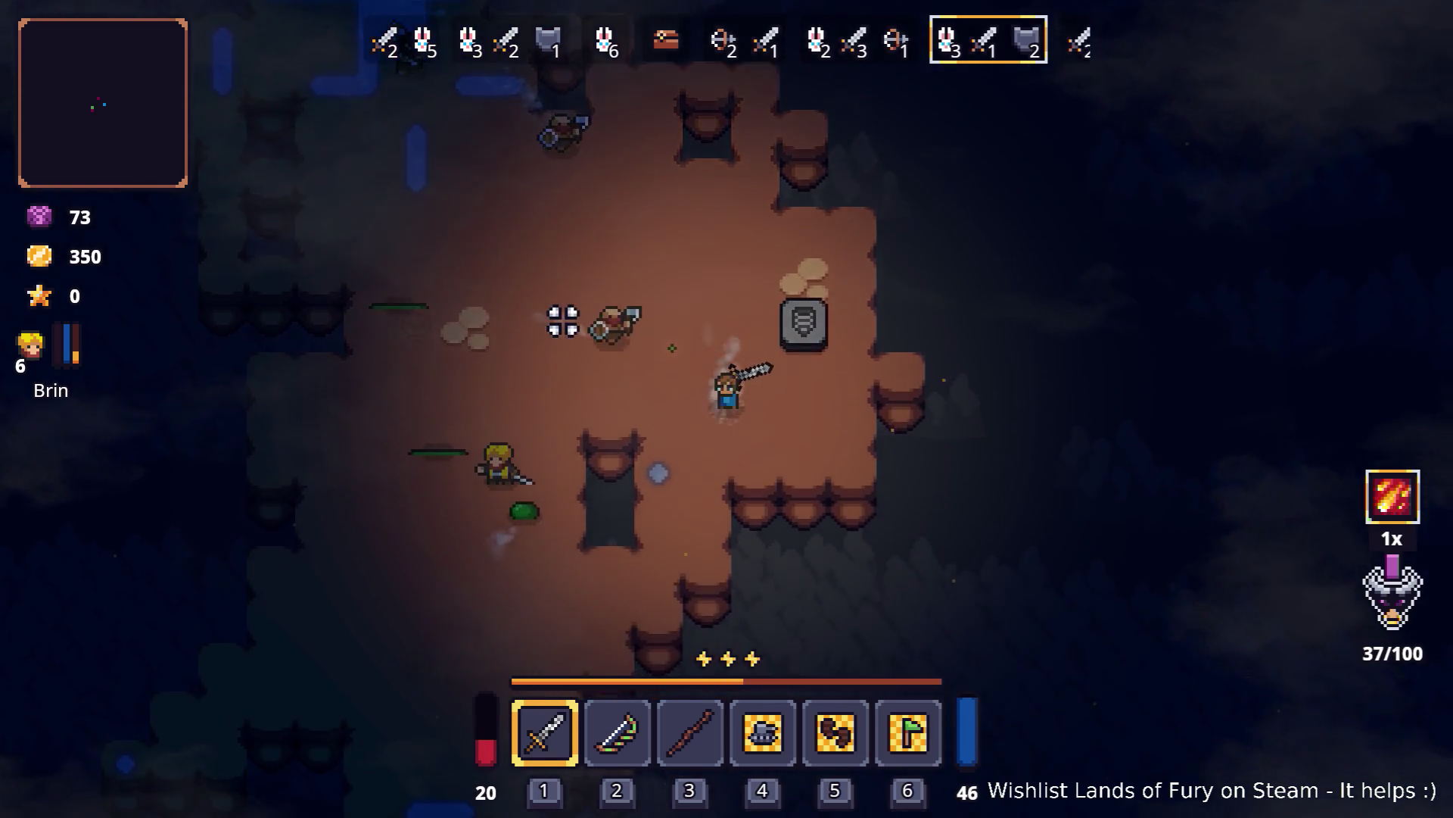
{"action": "key", "text": "s"}
{"action": "key", "text": "a"}
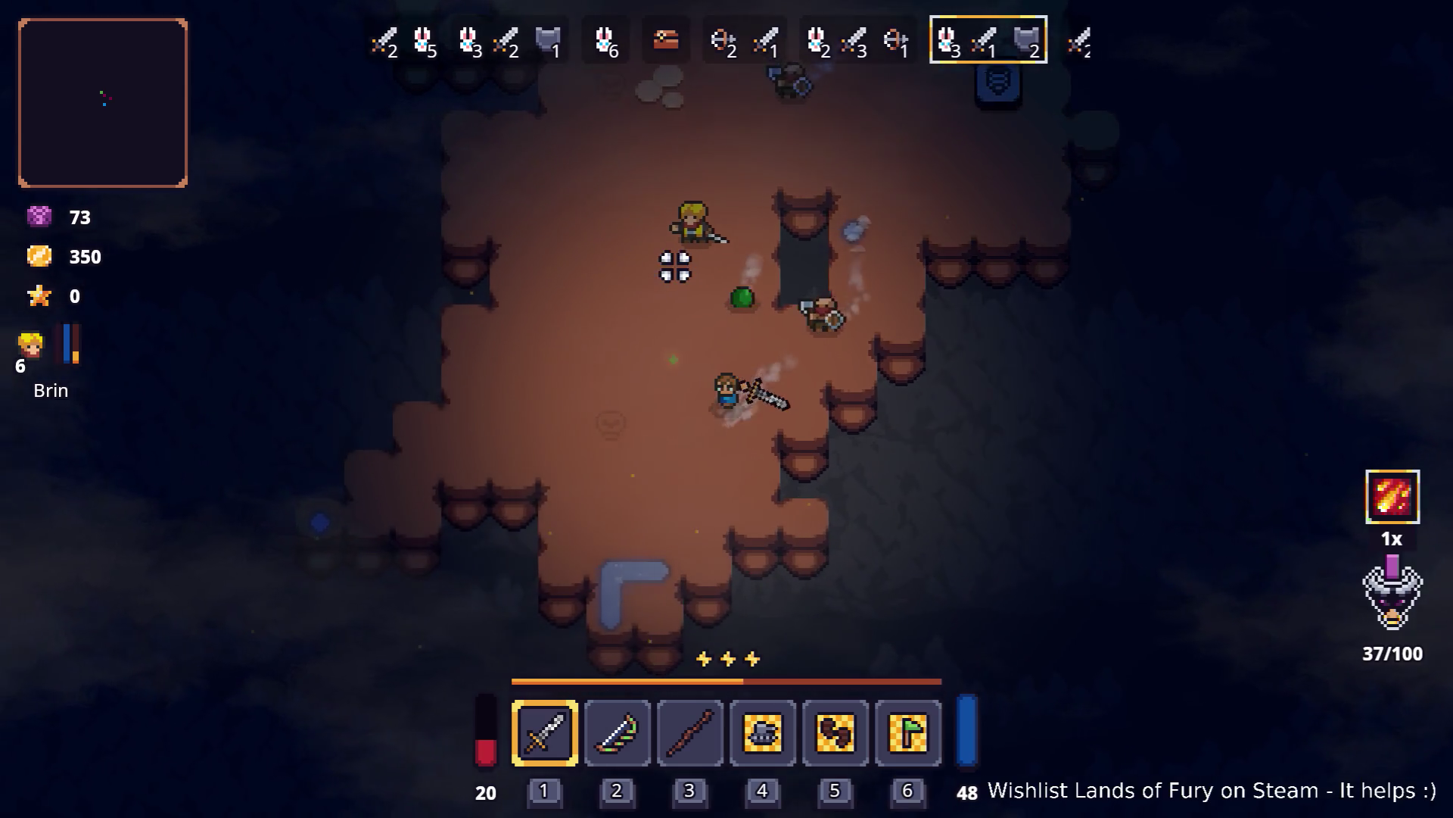
{"action": "key", "text": "w"}
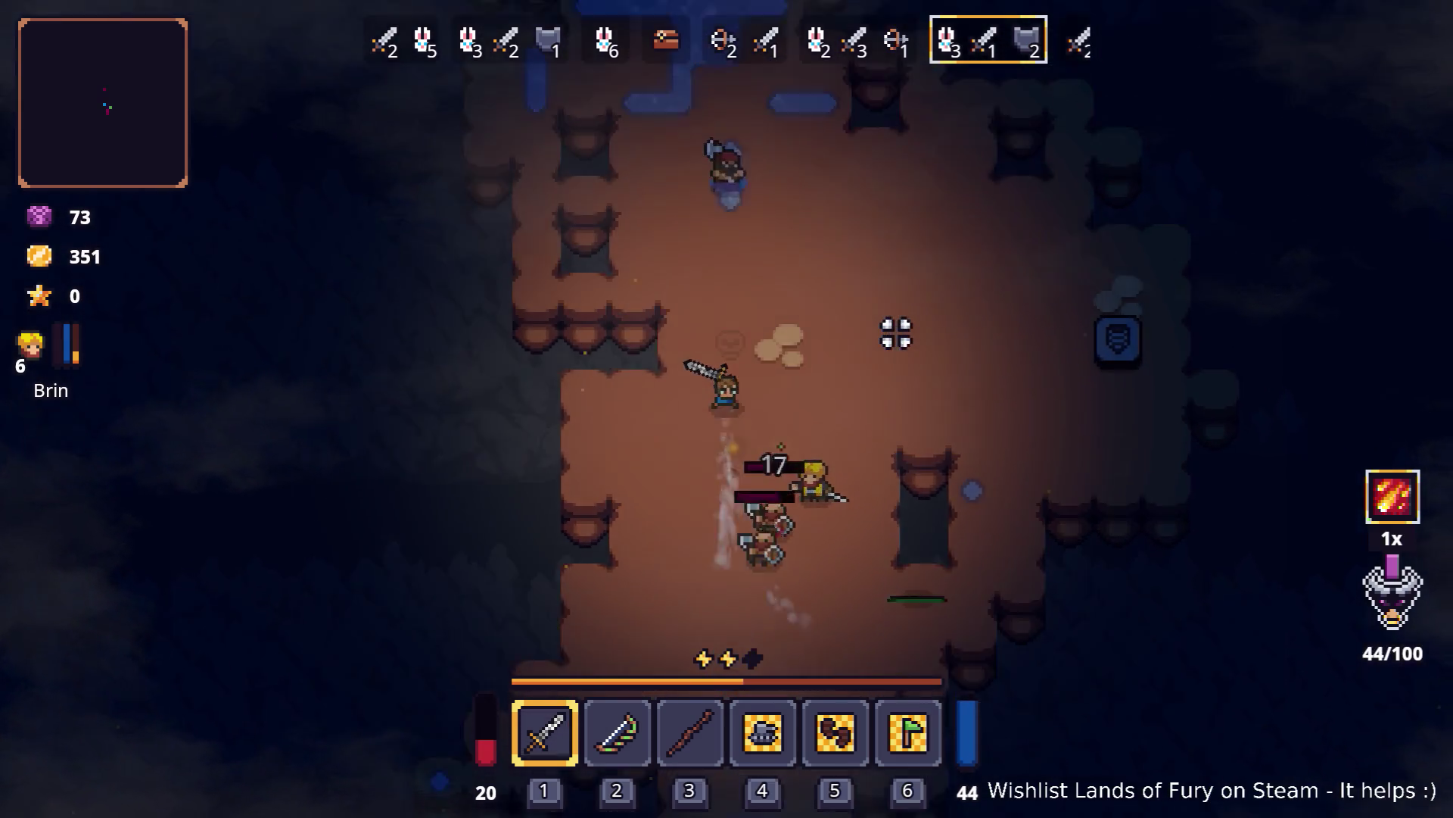
{"action": "key", "text": "d"}
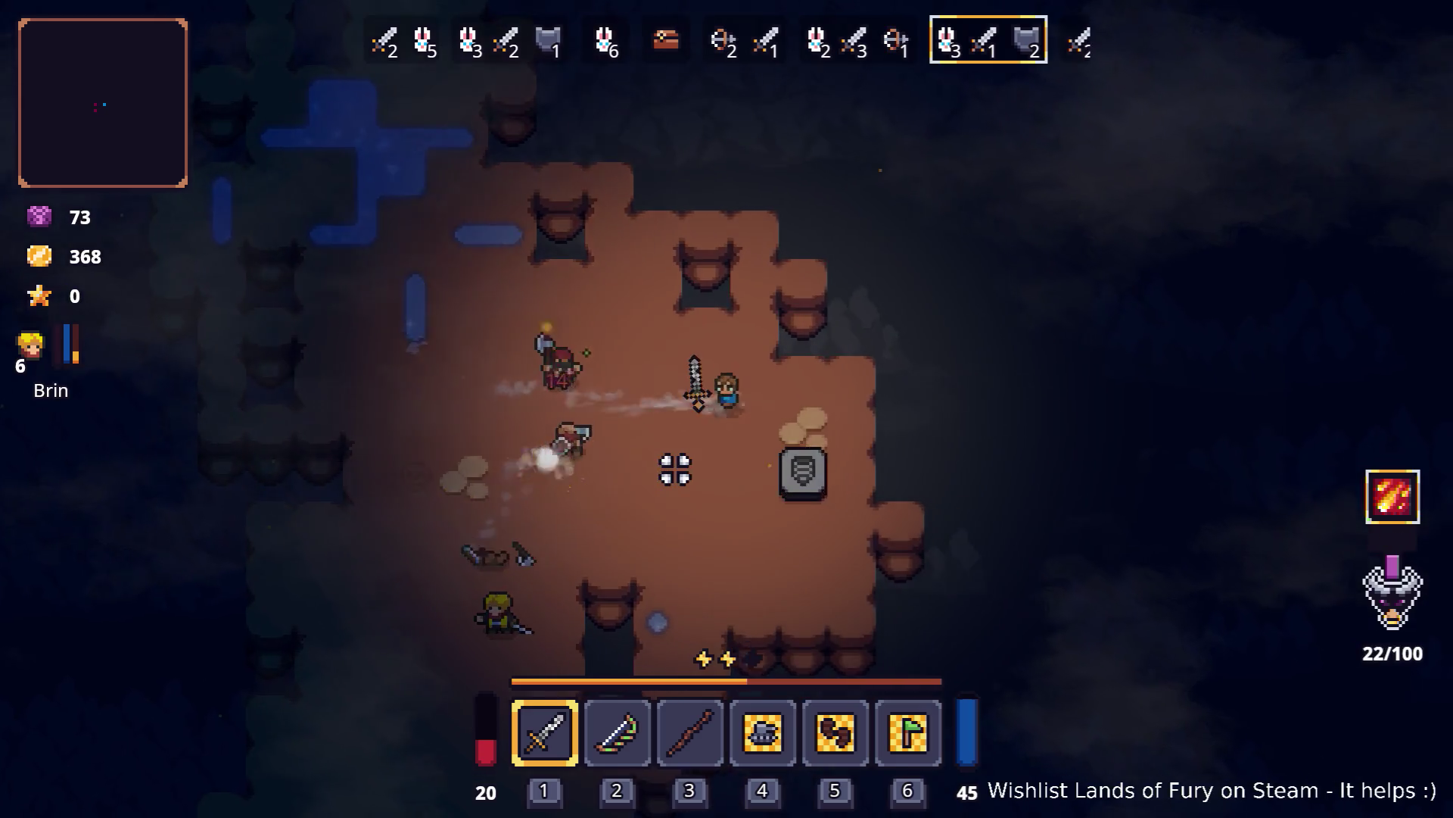
{"action": "key", "text": "s"}
{"action": "key", "text": "s"}
{"action": "key", "text": "a"}
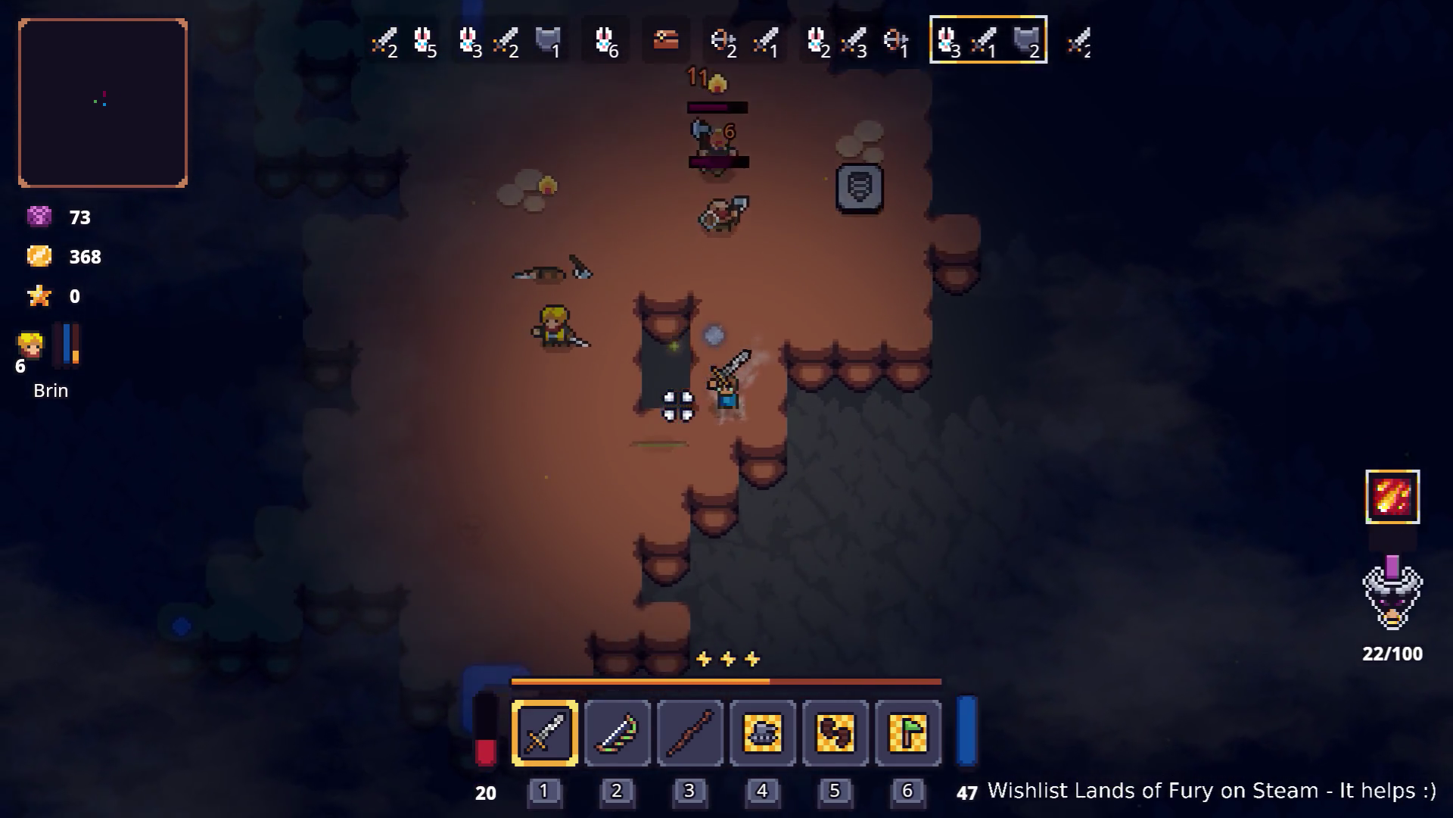
Step: Close in from the left and land a sword strike on an enemy
{"action": "key", "text": "a"}
{"action": "key", "text": "s"}
{"action": "key", "text": "w"}
{"action": "key", "text": "a"}
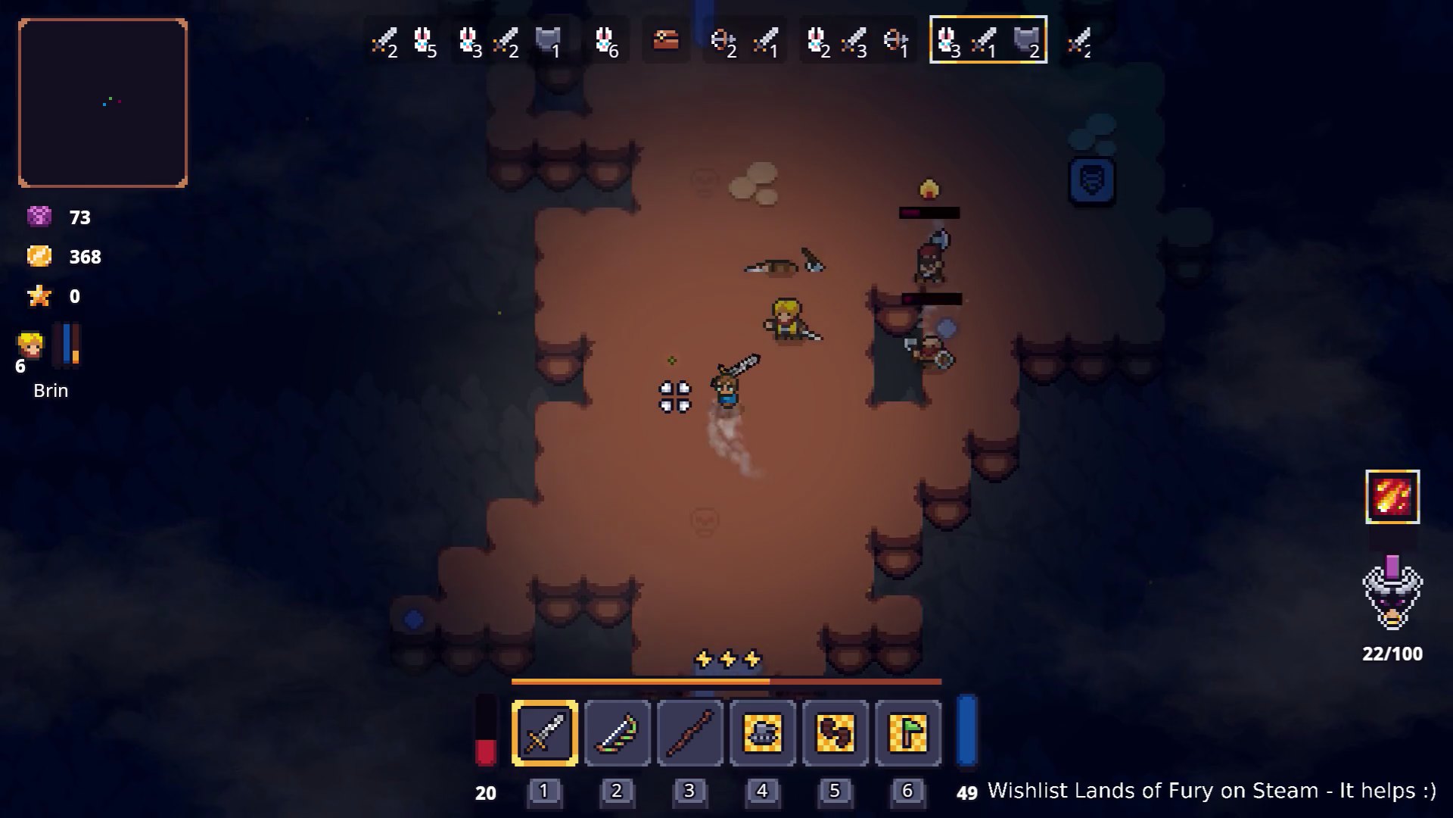
{"action": "key", "text": "d"}
{"action": "key", "text": "w"}
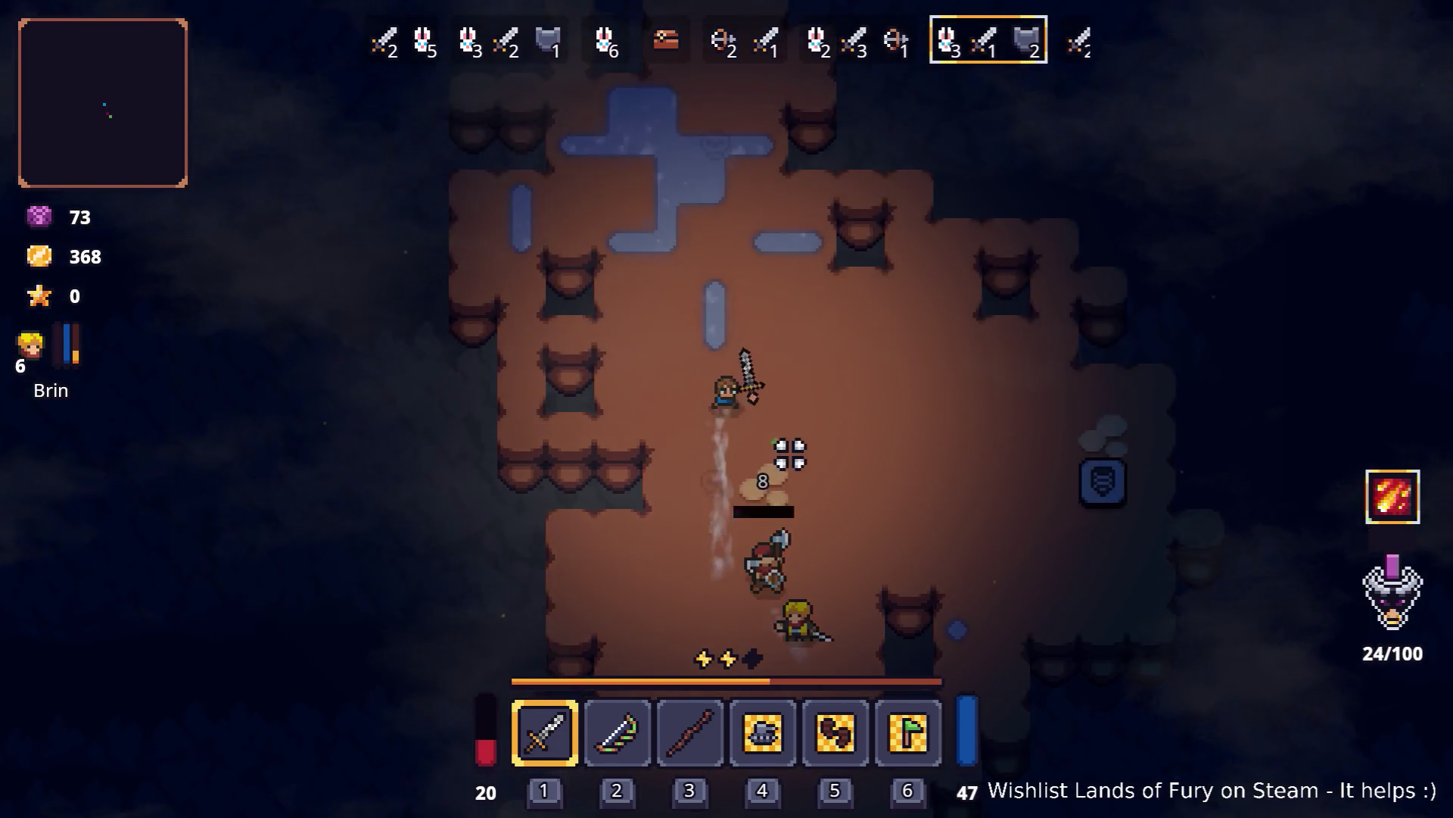
{"action": "key", "text": "d"}
{"action": "left_click", "coordinate": [633, 474]}
Step: Kill the last enemy of that wave and slash the green slimes
{"action": "key", "text": "s"}
{"action": "key", "text": "w"}
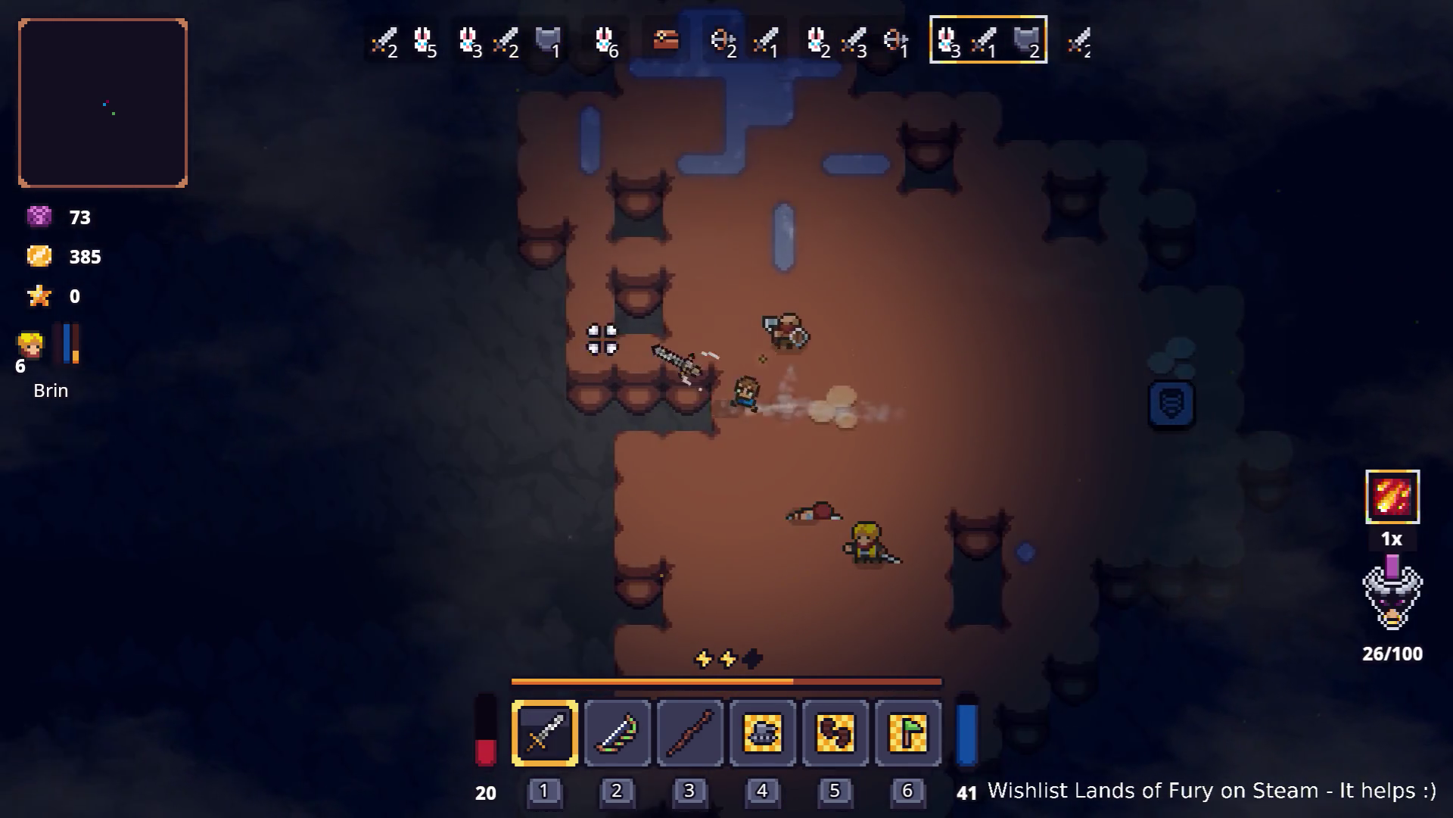
{"action": "left_click", "coordinate": [666, 286]}
{"action": "left_click", "coordinate": [821, 414]}
{"action": "key", "text": "d"}
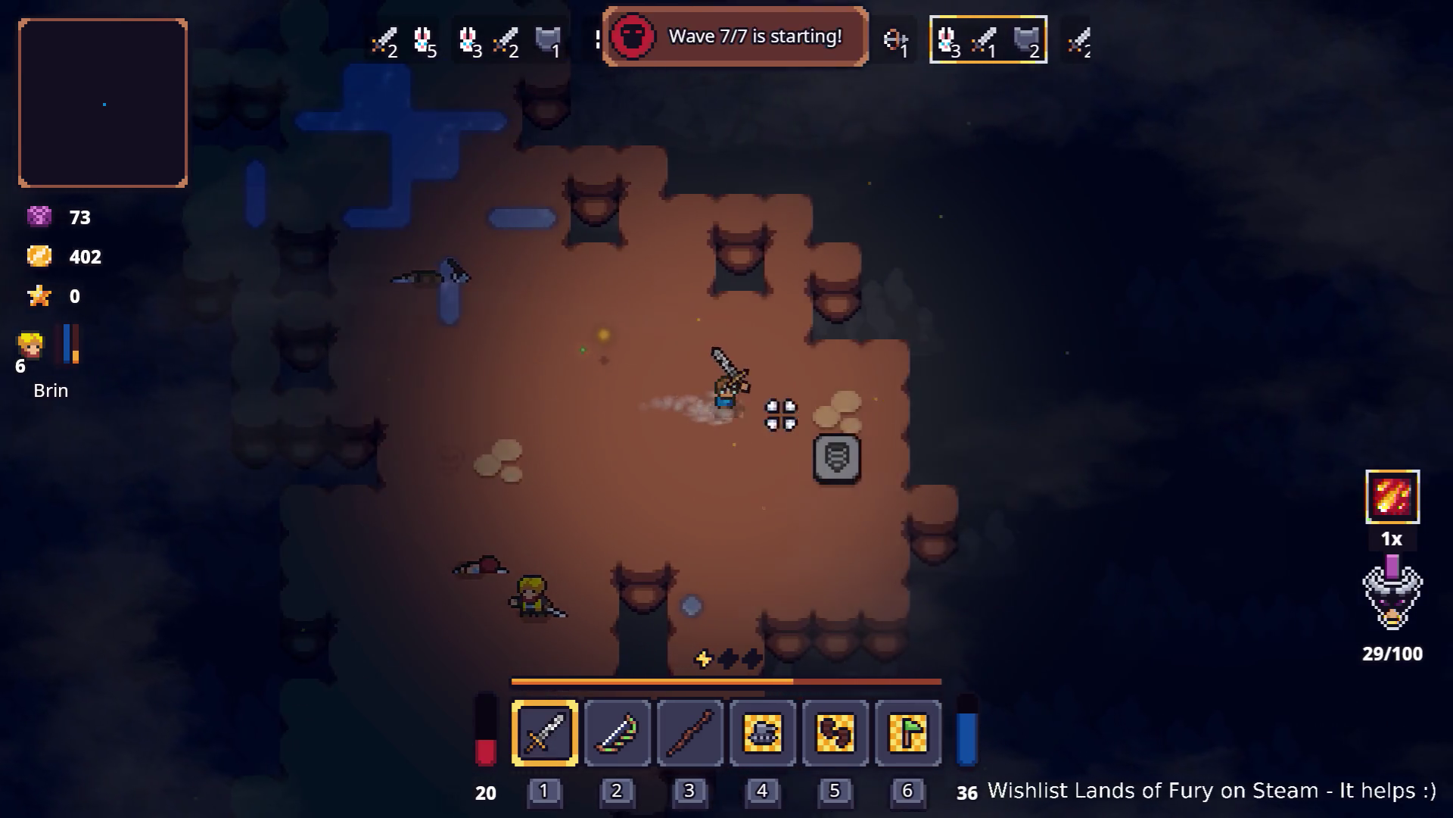
{"action": "key", "text": "s"}
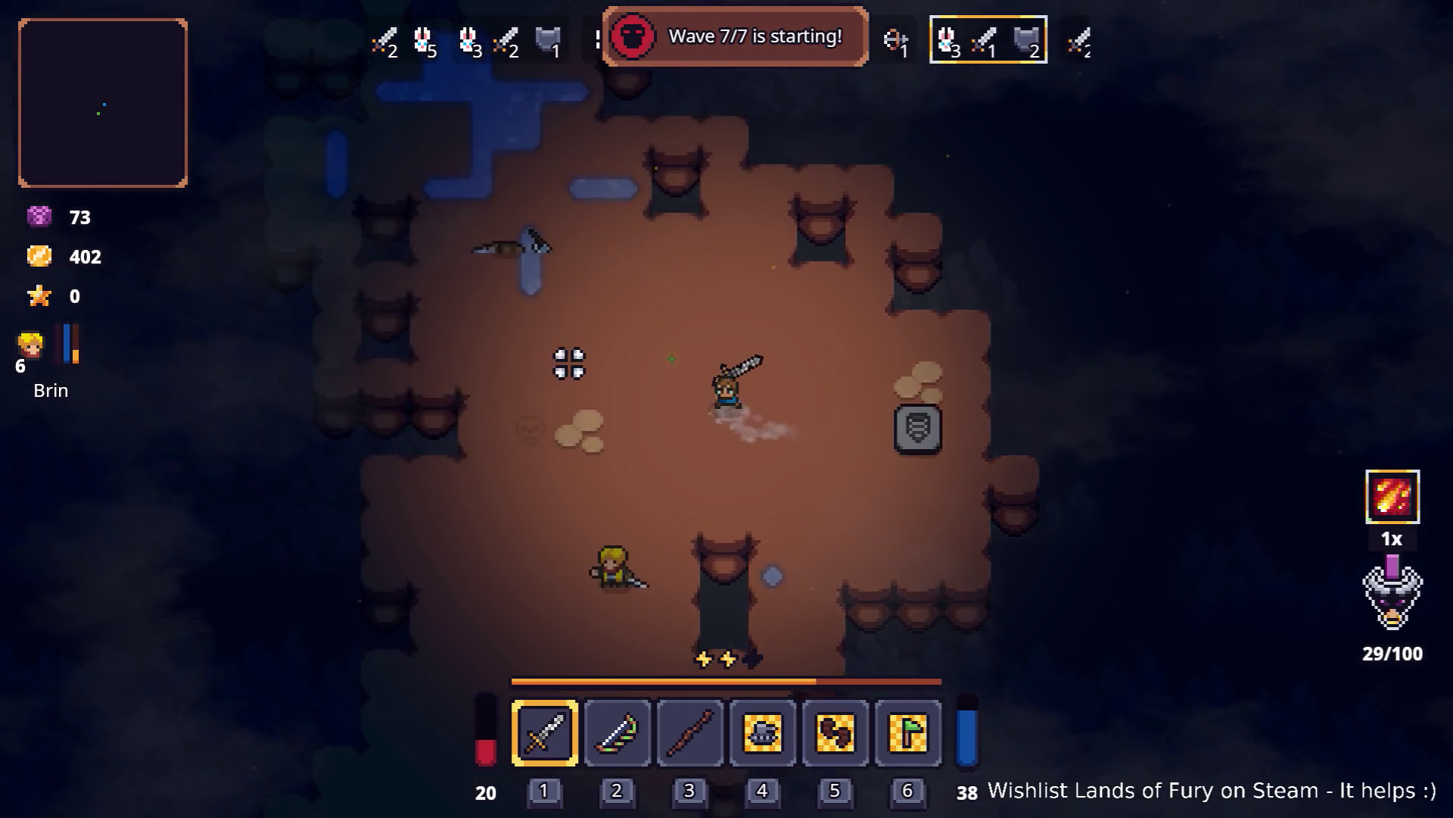
{"action": "key", "text": "d"}
{"action": "key", "text": "s"}
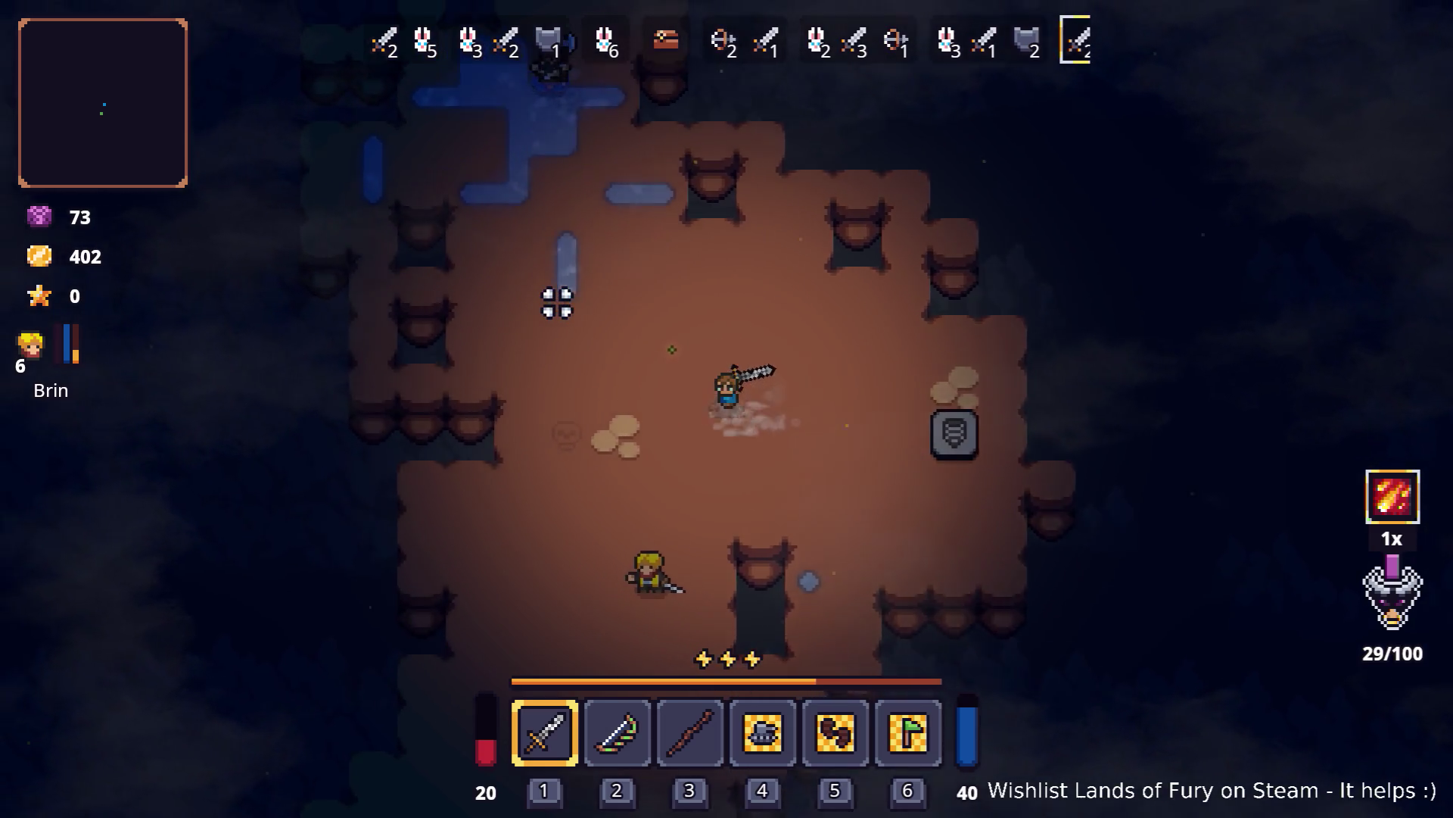
{"action": "key", "text": "a"}
{"action": "left_click", "coordinate": [531, 349]}
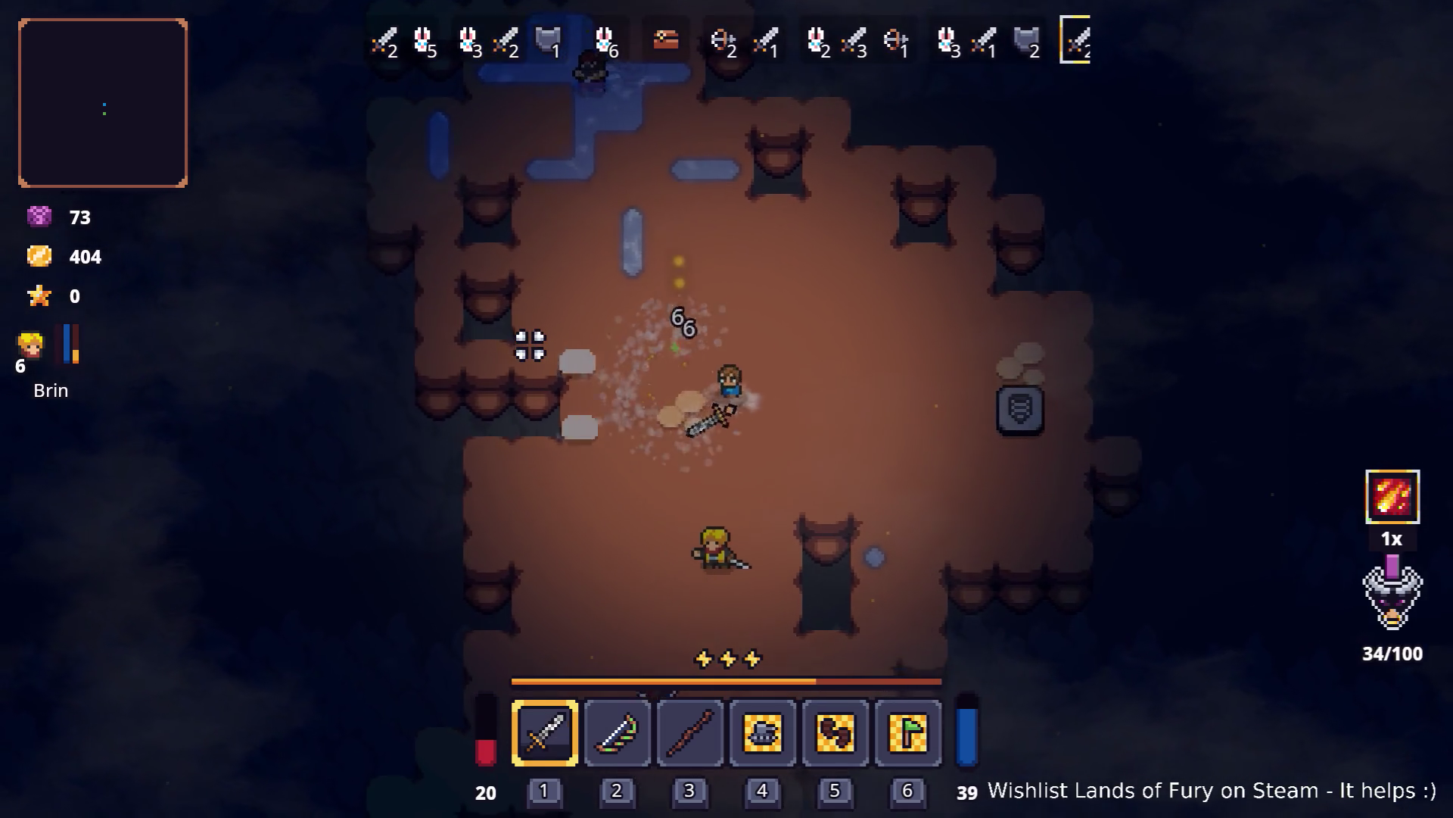
Step: Dash to reposition, then strike the group of three enemies
{"action": "key", "text": "a"}
{"action": "key", "text": "s"}
{"action": "key", "text": "w"}
{"action": "key", "text": "d"}
{"action": "key", "text": "space"}
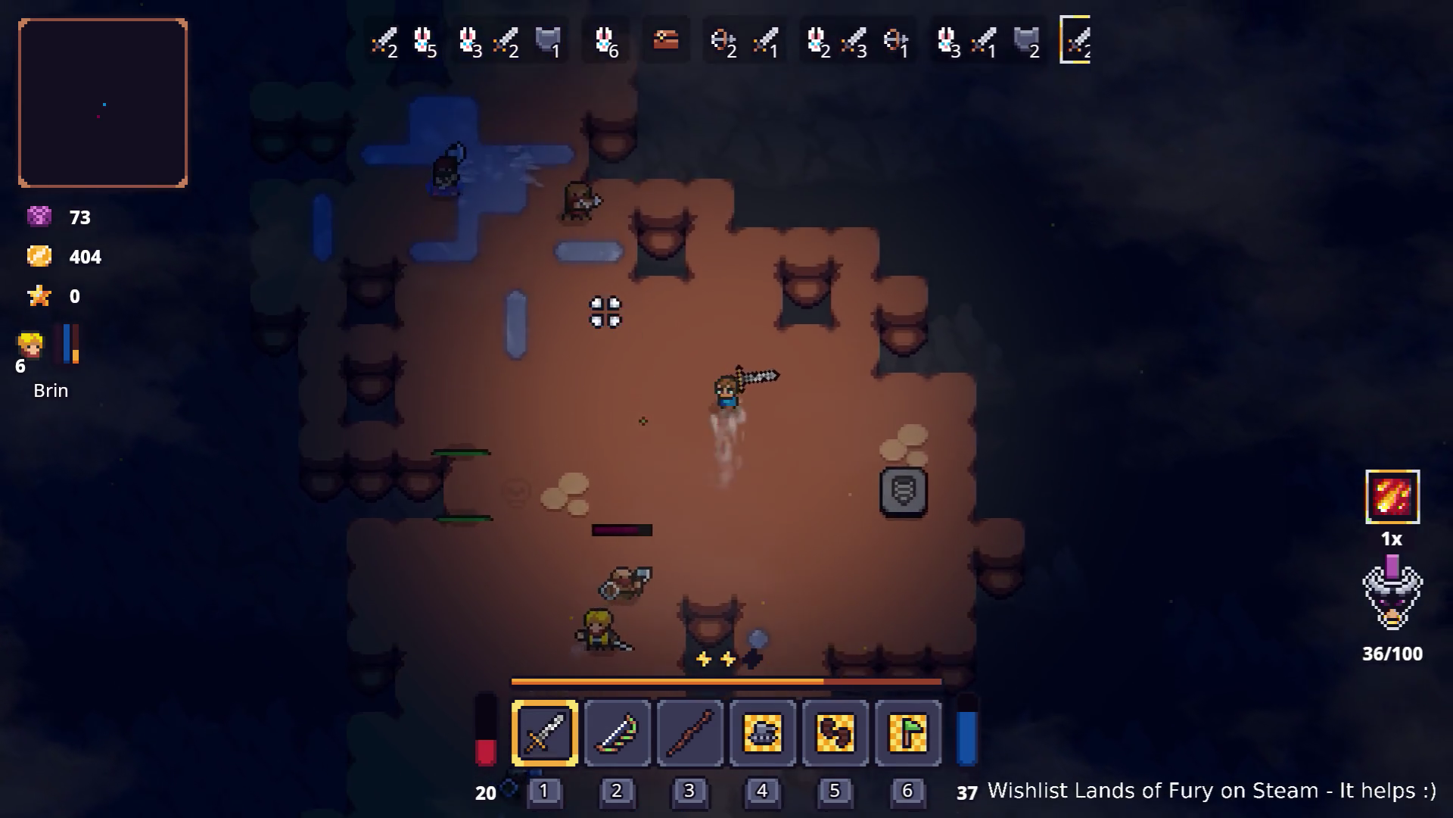
{"action": "left_click", "coordinate": [659, 218]}
{"action": "key", "text": "d"}
{"action": "key", "text": "s"}
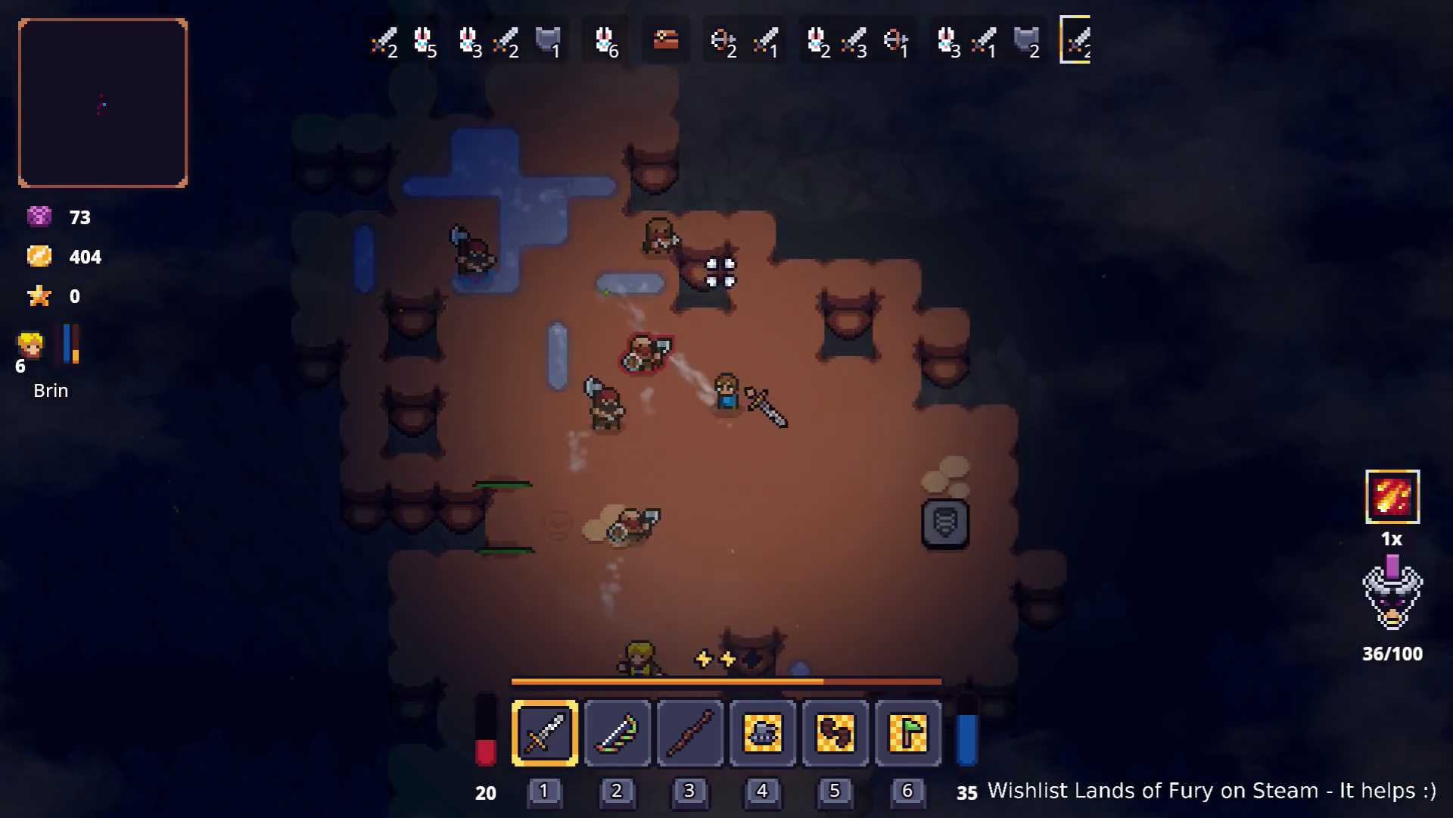
{"action": "left_click", "coordinate": [522, 326]}
{"action": "key", "text": "d"}
{"action": "key", "text": "s"}
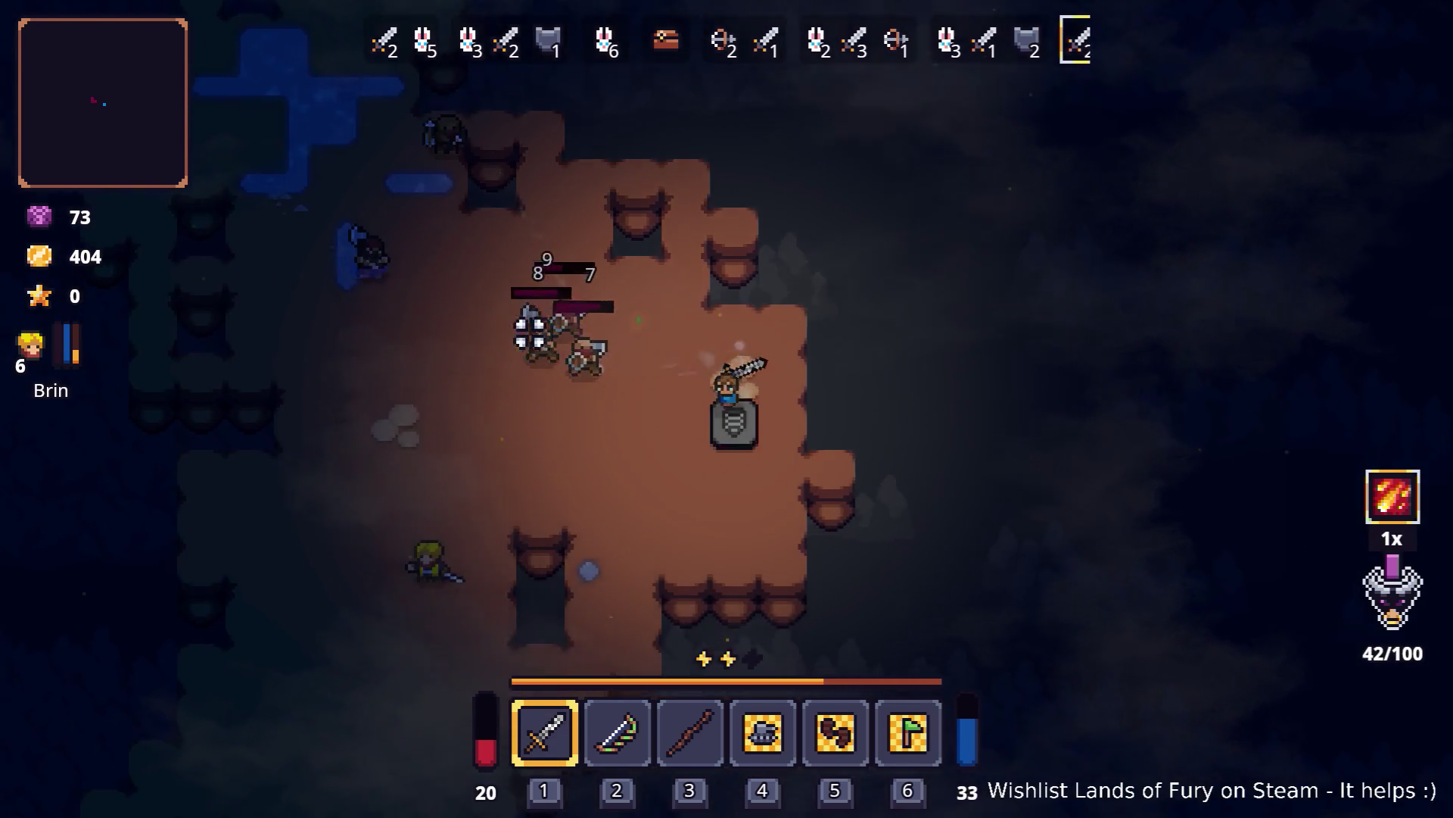
Step: Unleash the charged fire attack on the enemies and finish one off
{"action": "key", "text": "s"}
{"action": "key", "text": "a"}
{"action": "key", "text": "space"}
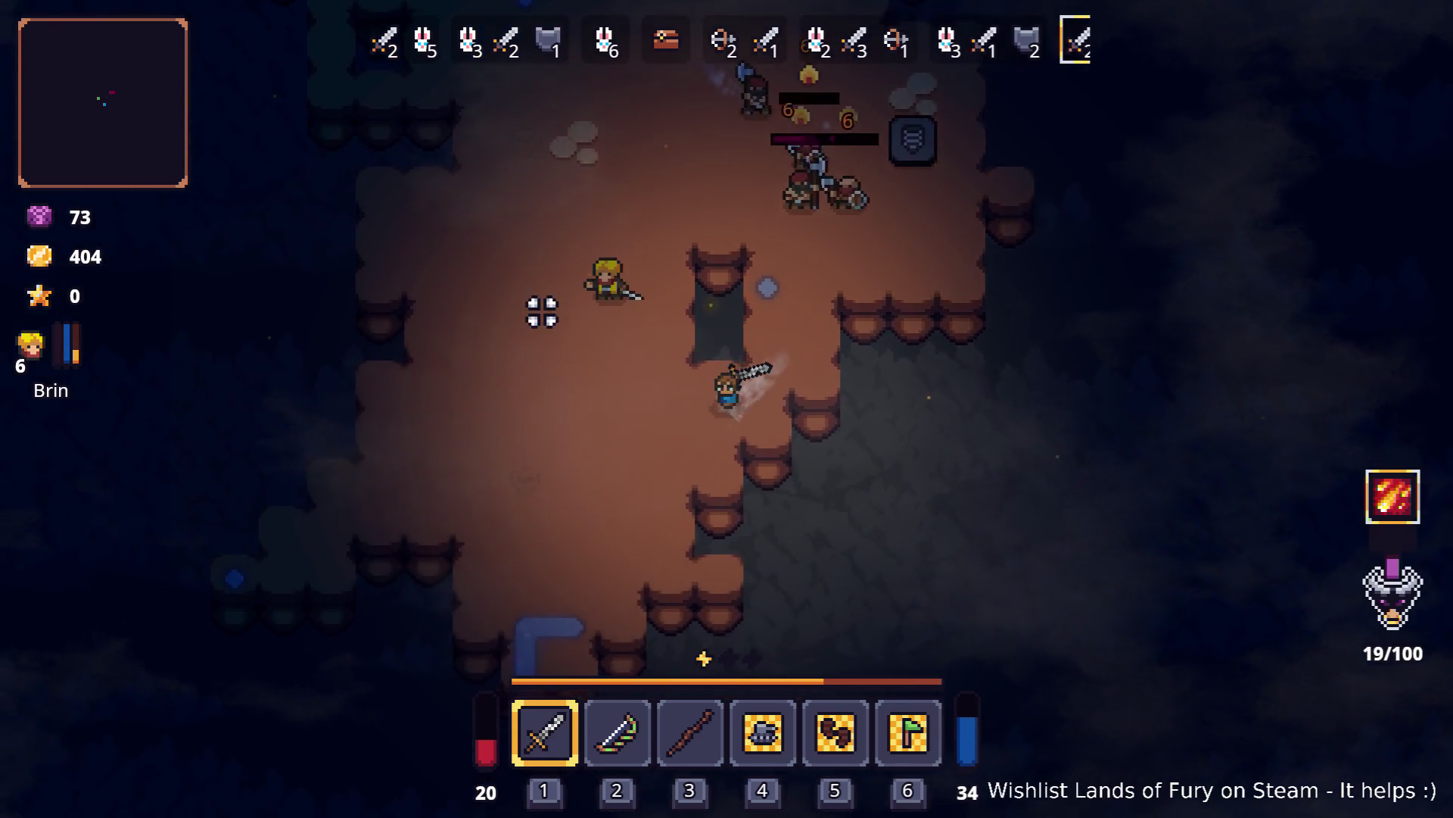
{"action": "key", "text": "w"}
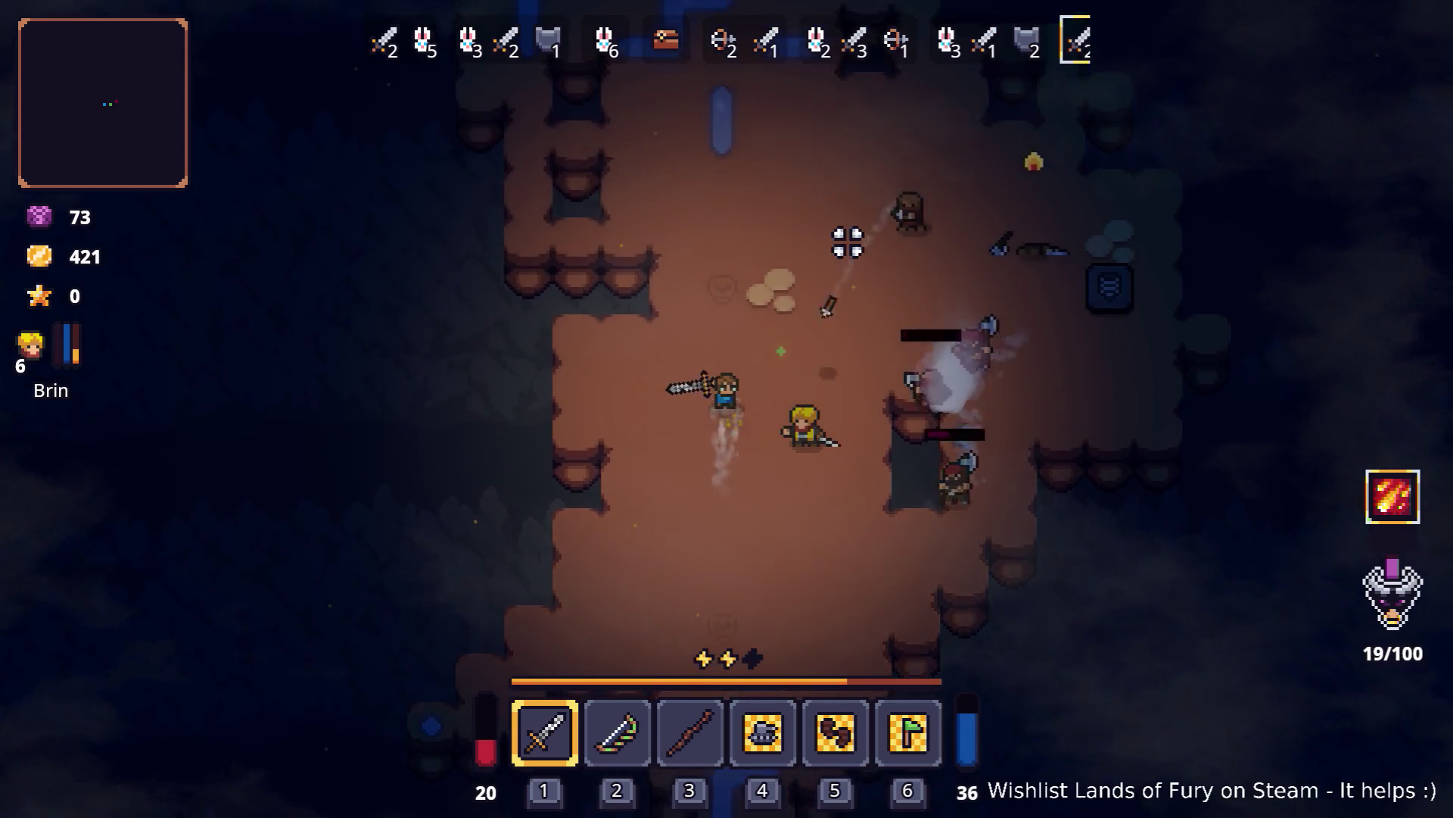
{"action": "key", "text": "d"}
{"action": "key", "text": "space"}
{"action": "left_click", "coordinate": [946, 364]}
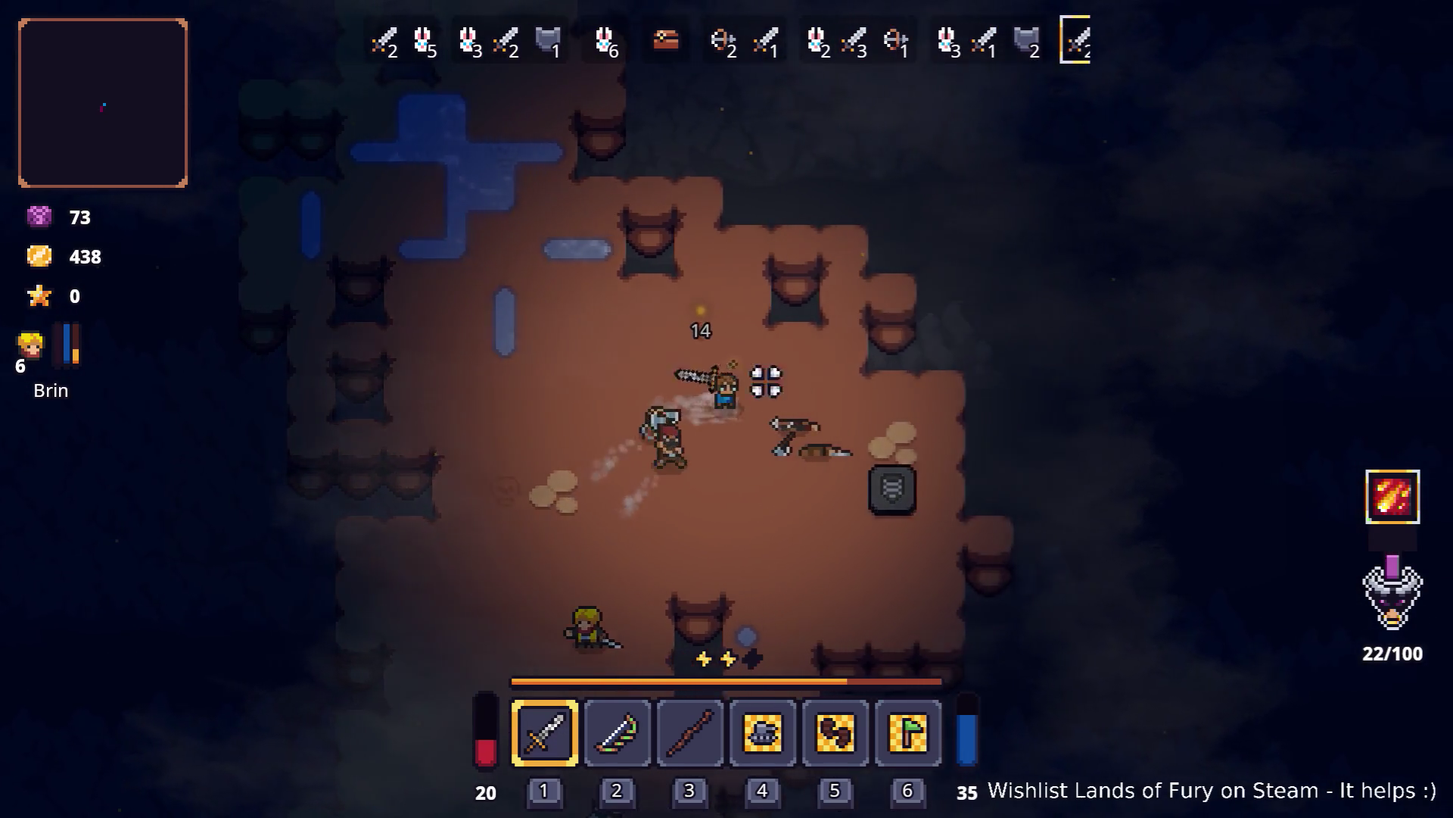
Step: Dodge, then kill the last cavern enemies for their loot, reaching 489 gold
{"action": "key", "text": "s"}
{"action": "key", "text": "s"}
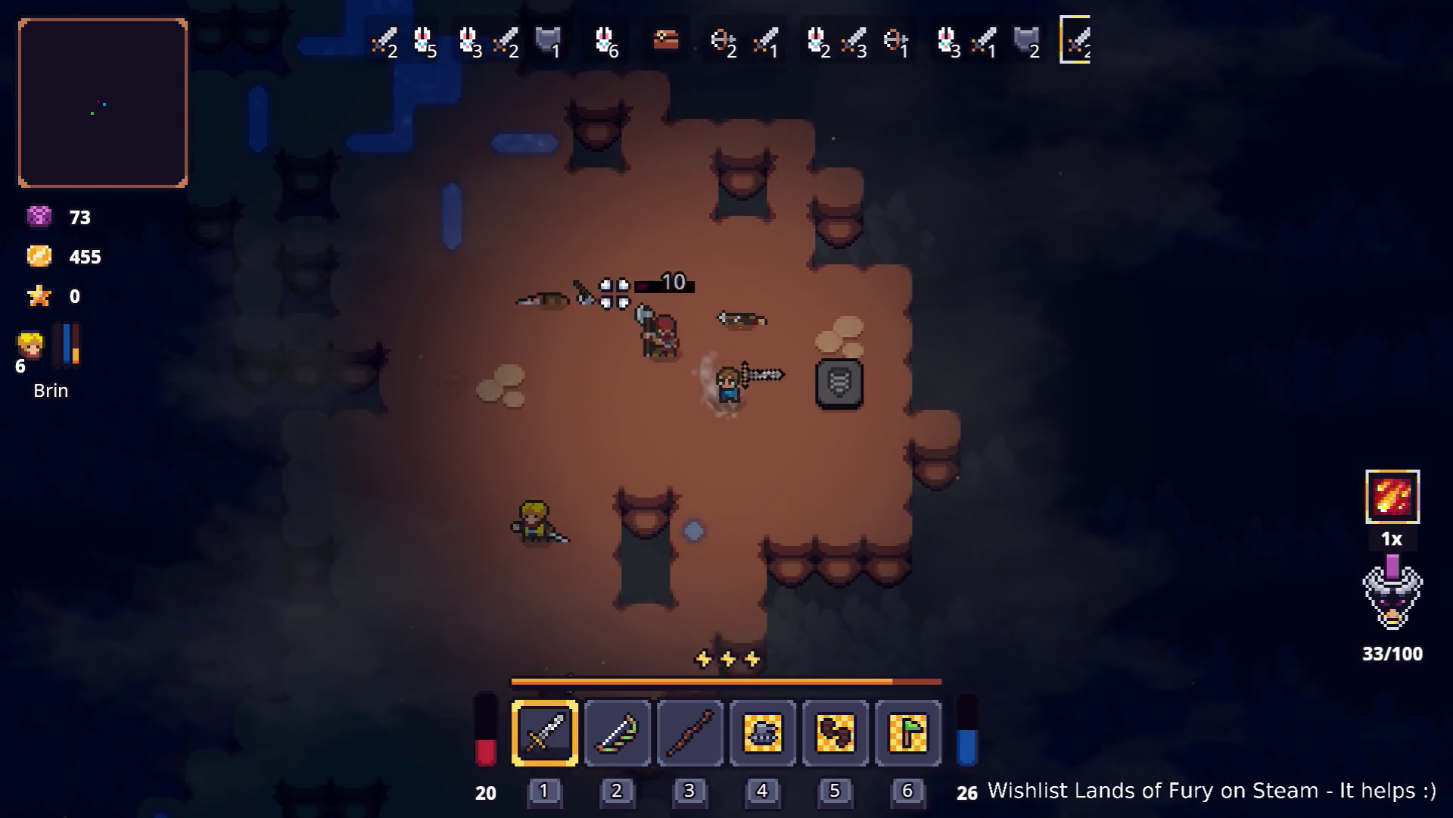
{"action": "key", "text": "space"}
{"action": "key", "text": "w"}
{"action": "left_click", "coordinate": [654, 248]}
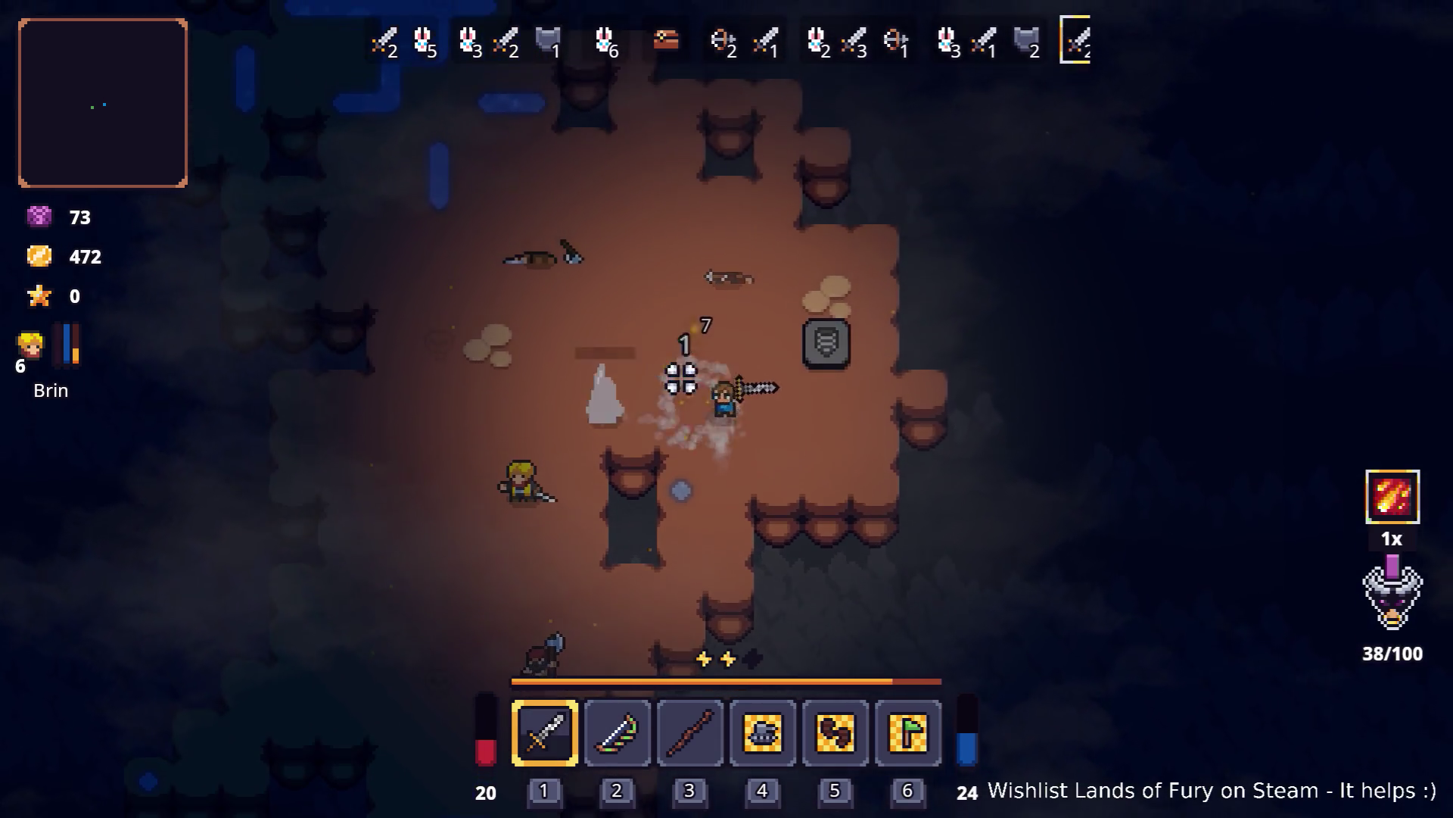
{"action": "key", "text": "a"}
{"action": "key", "text": "s"}
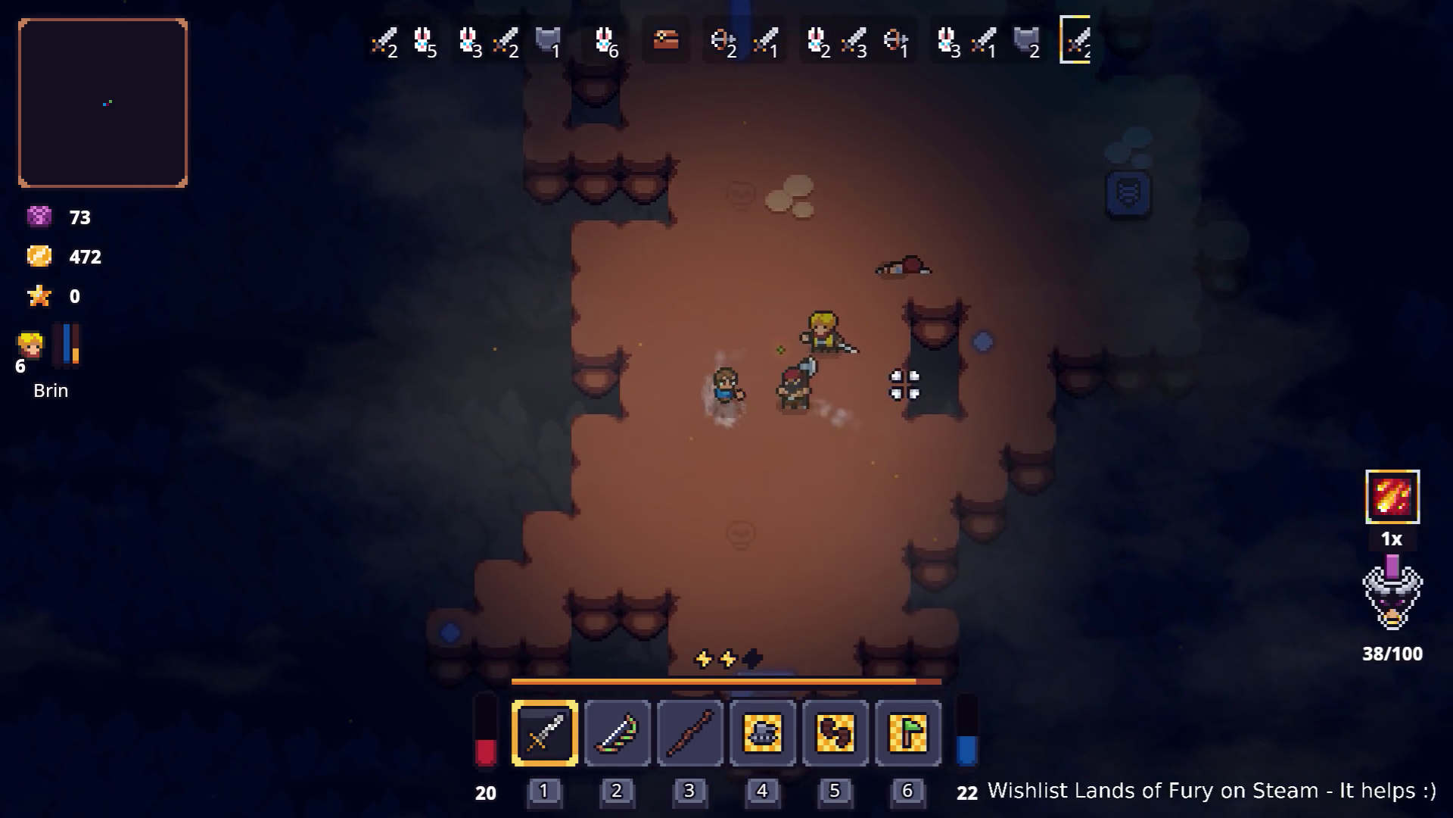
{"action": "key", "text": "w"}
{"action": "key", "text": "d"}
{"action": "left_click", "coordinate": [782, 276]}
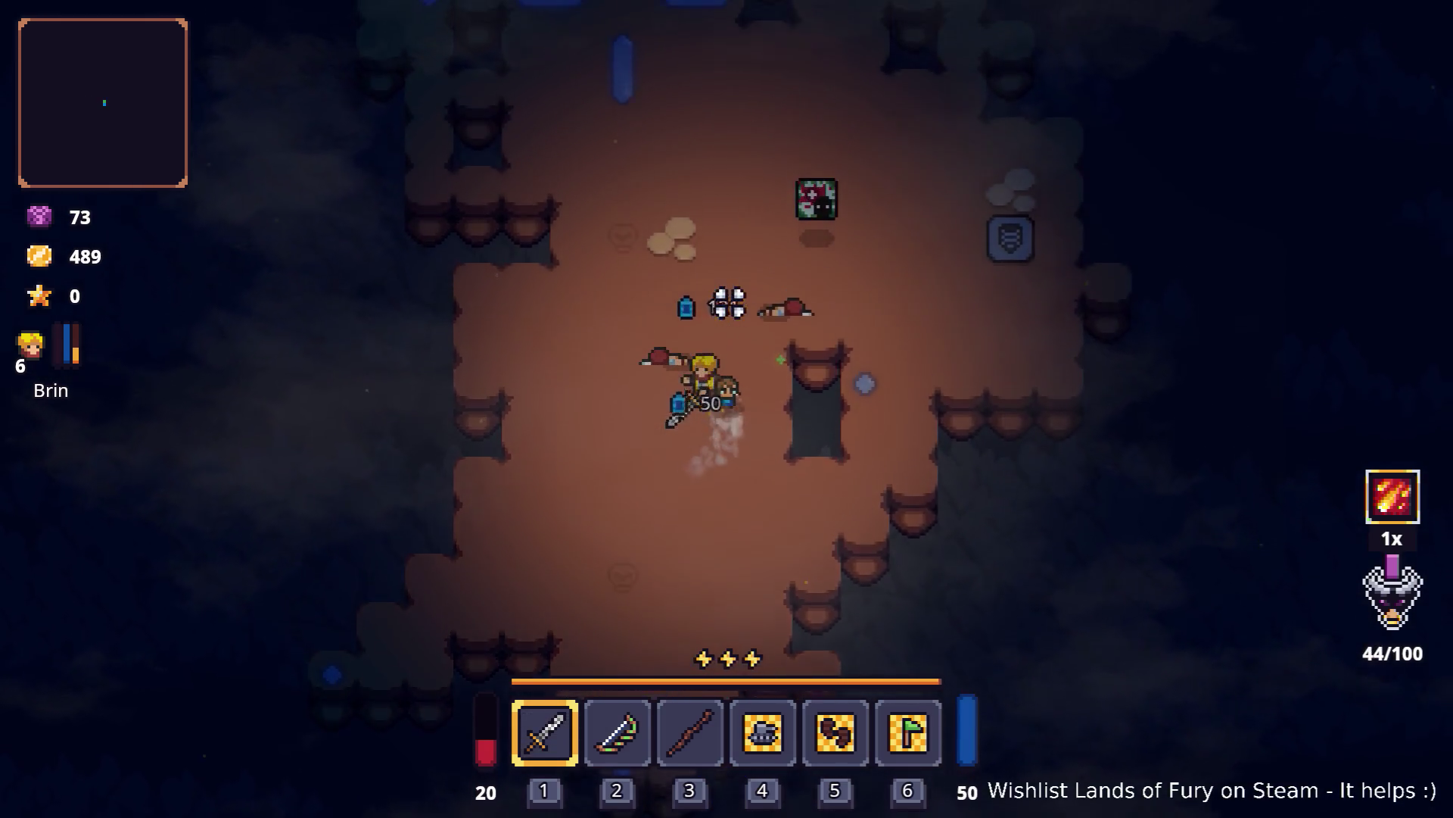
Step: Take the exit stairs out of the cavern
{"action": "key", "text": "w"}
{"action": "key", "text": "d"}
{"action": "key", "text": "e"}
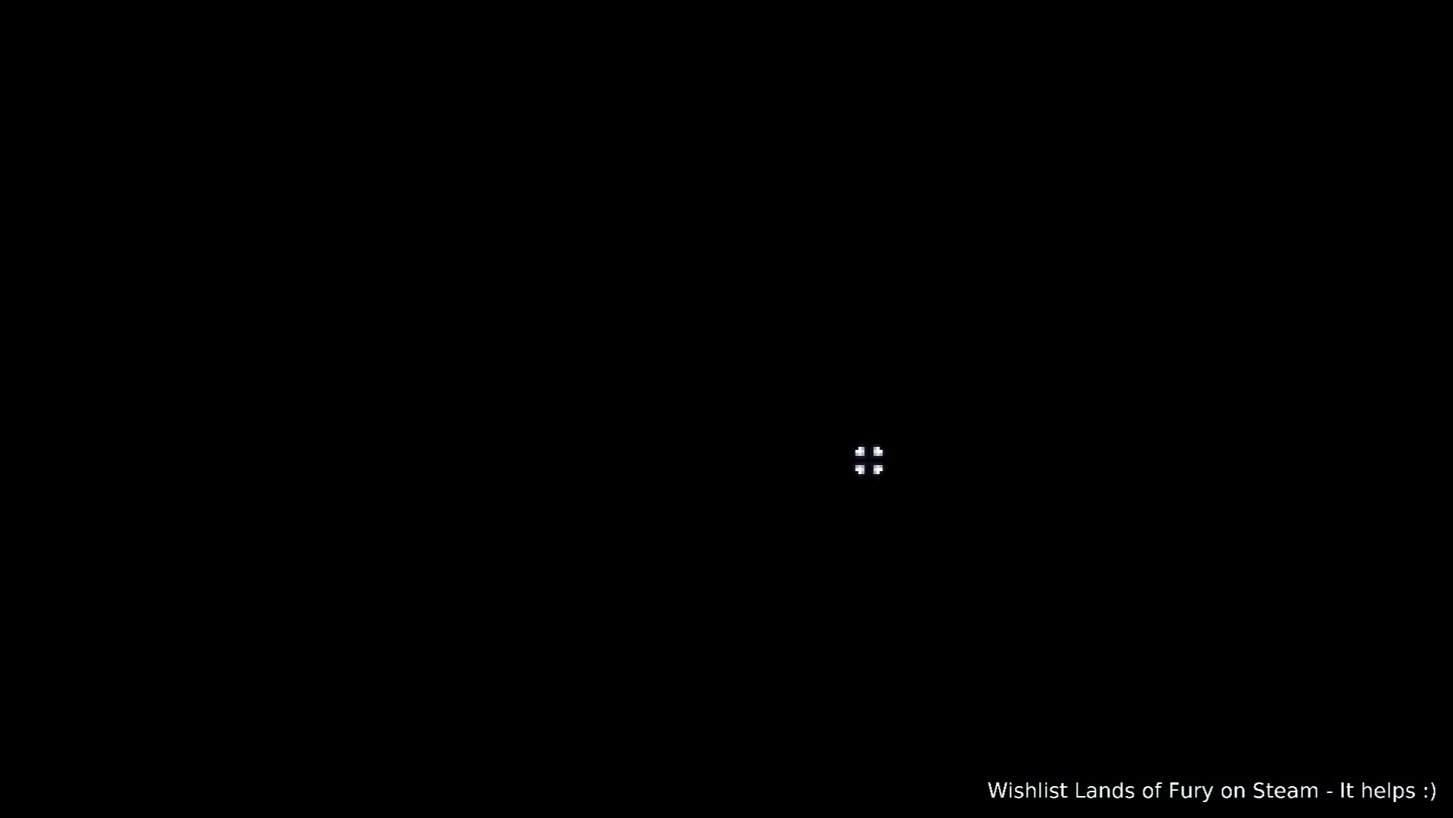
Step: Walk through Elderglade Forest past the anvil area and dash south
{"action": "key", "text": "w"}
{"action": "key", "text": "a"}
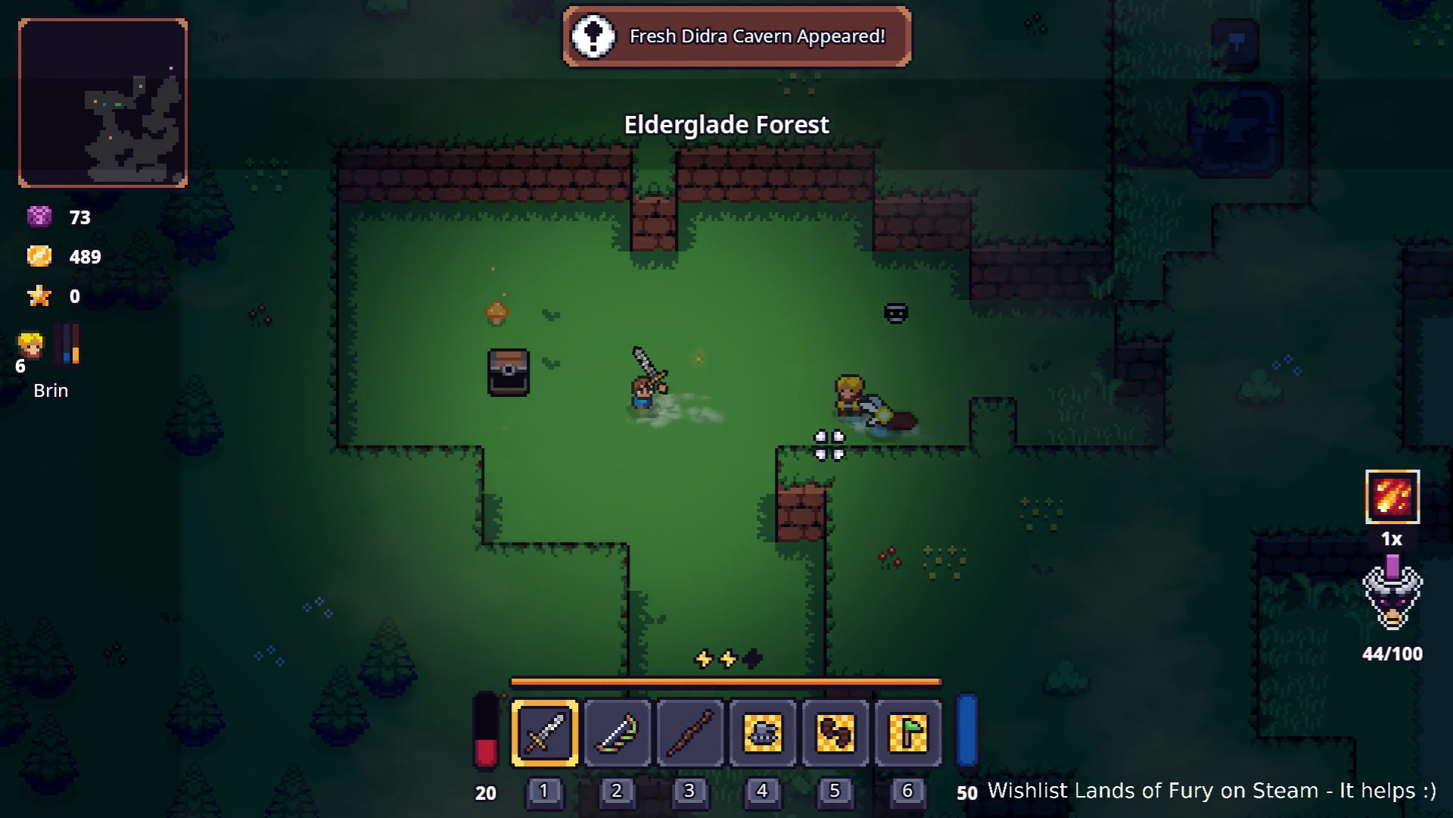
{"action": "key", "text": "w"}
{"action": "key", "text": "d"}
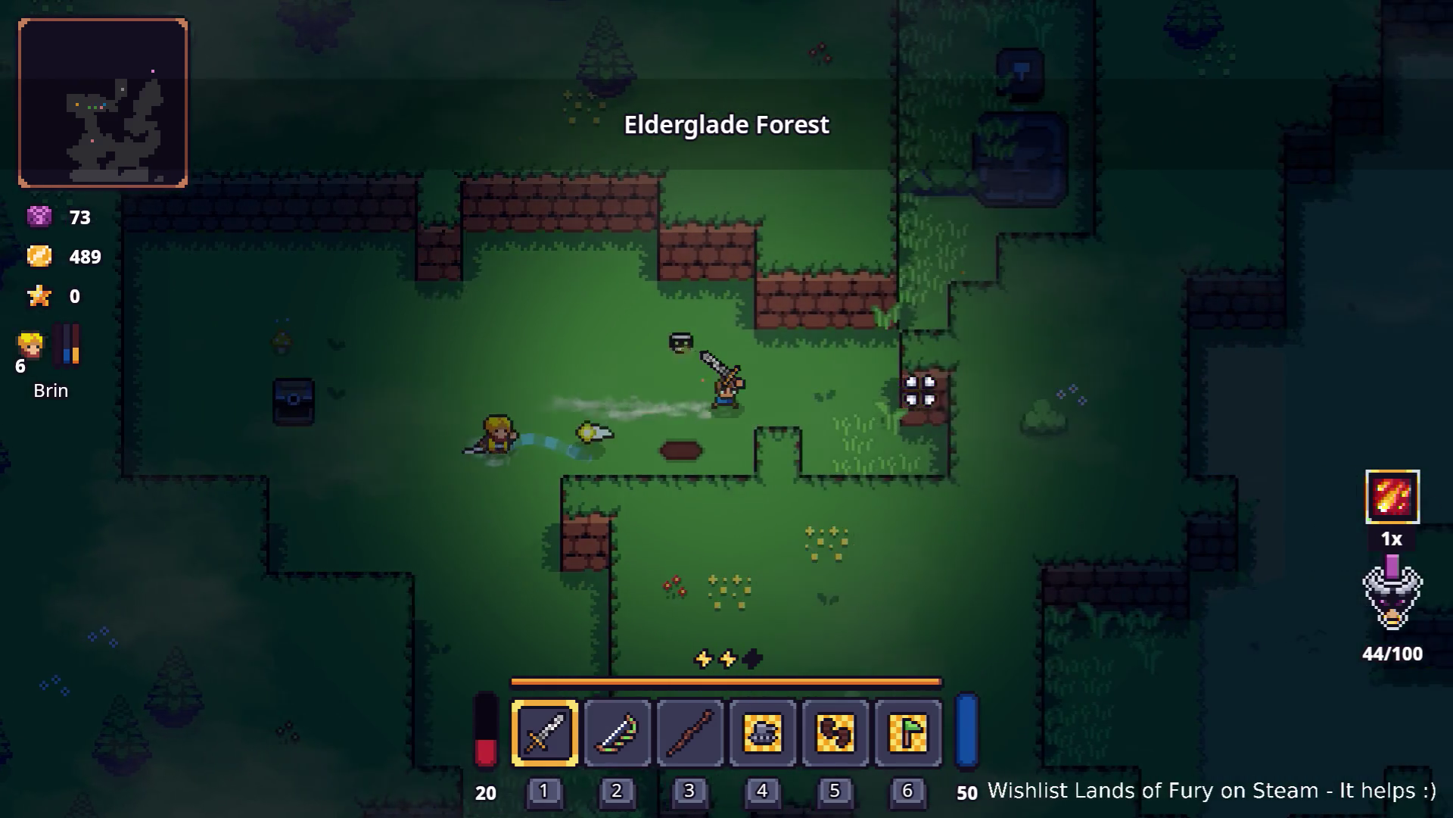
{"action": "key", "text": "a"}
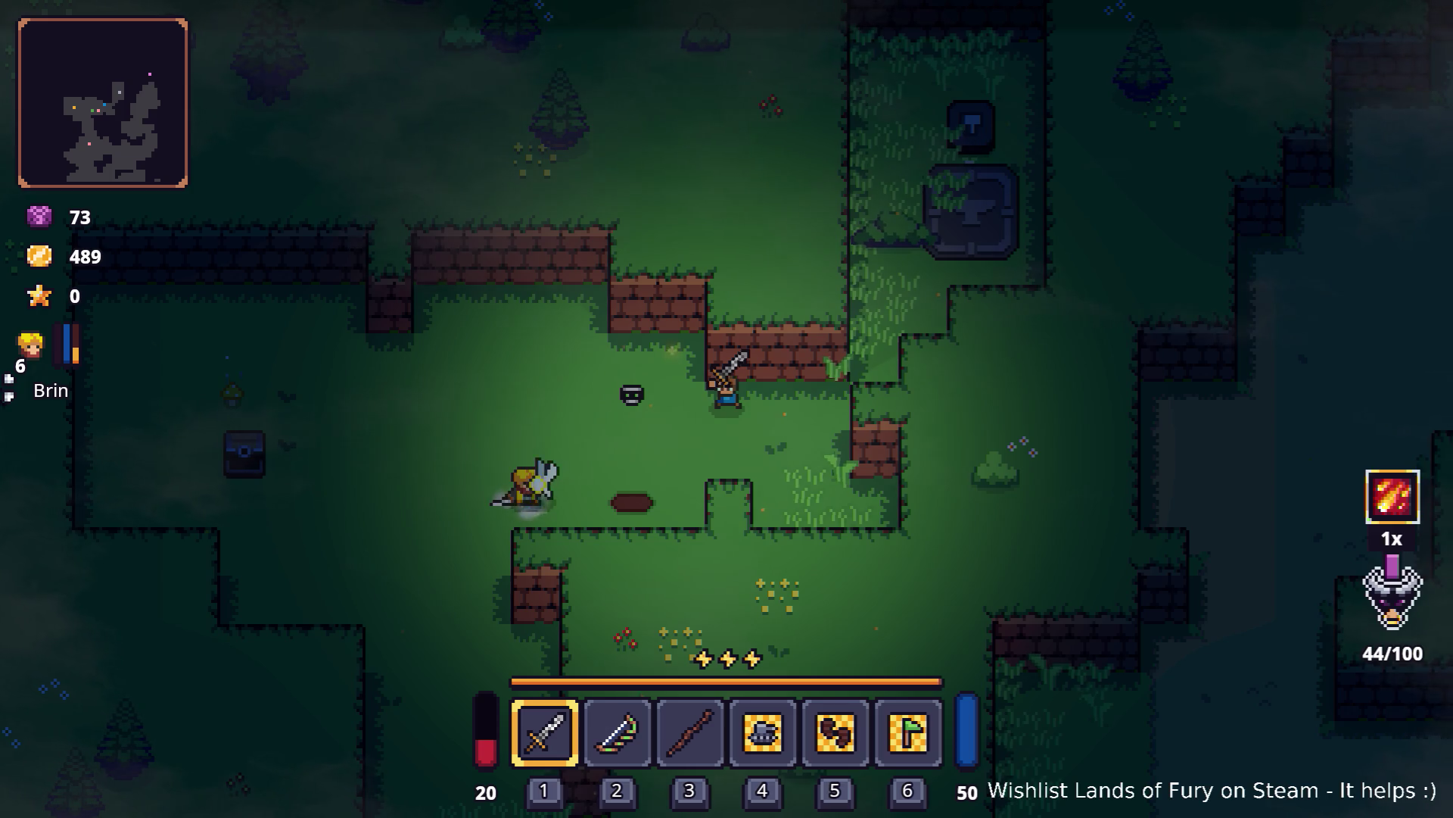
{"action": "key", "text": "s"}
{"action": "key", "text": "a"}
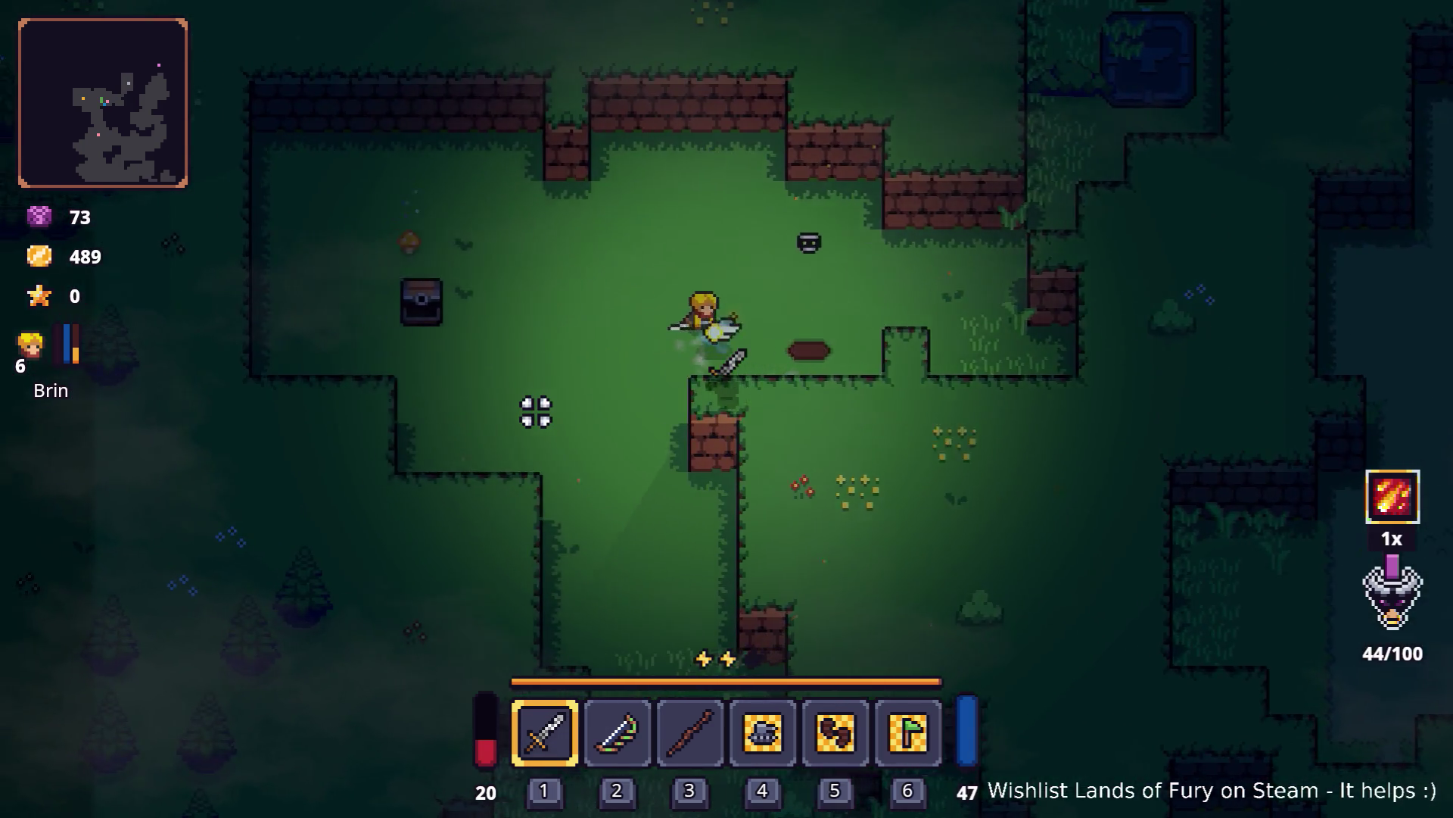
{"action": "key", "text": "space"}
Step: Head toward the pond, fighting off attacking enemies on the way
{"action": "key", "text": "s"}
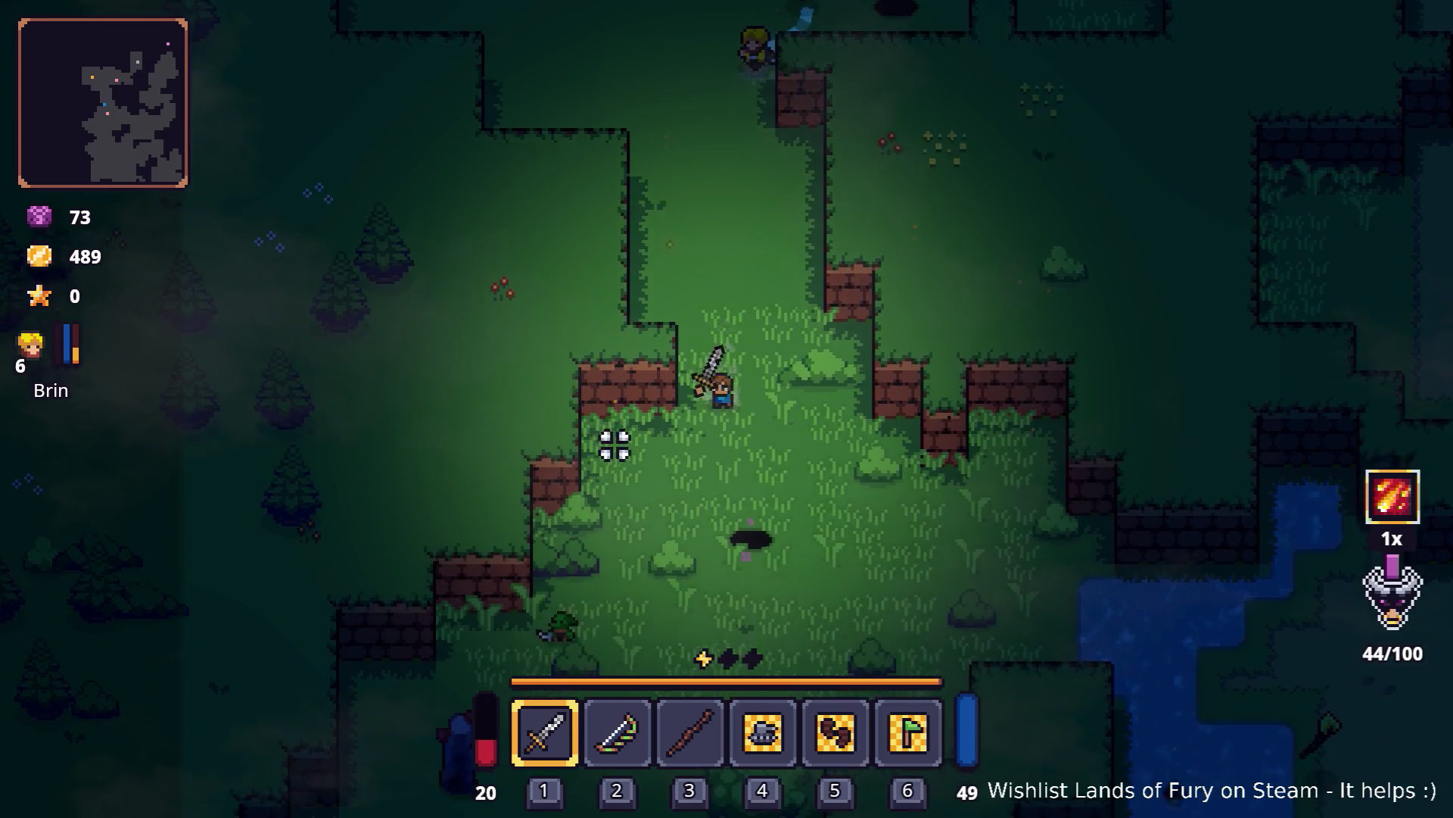
{"action": "key", "text": "a"}
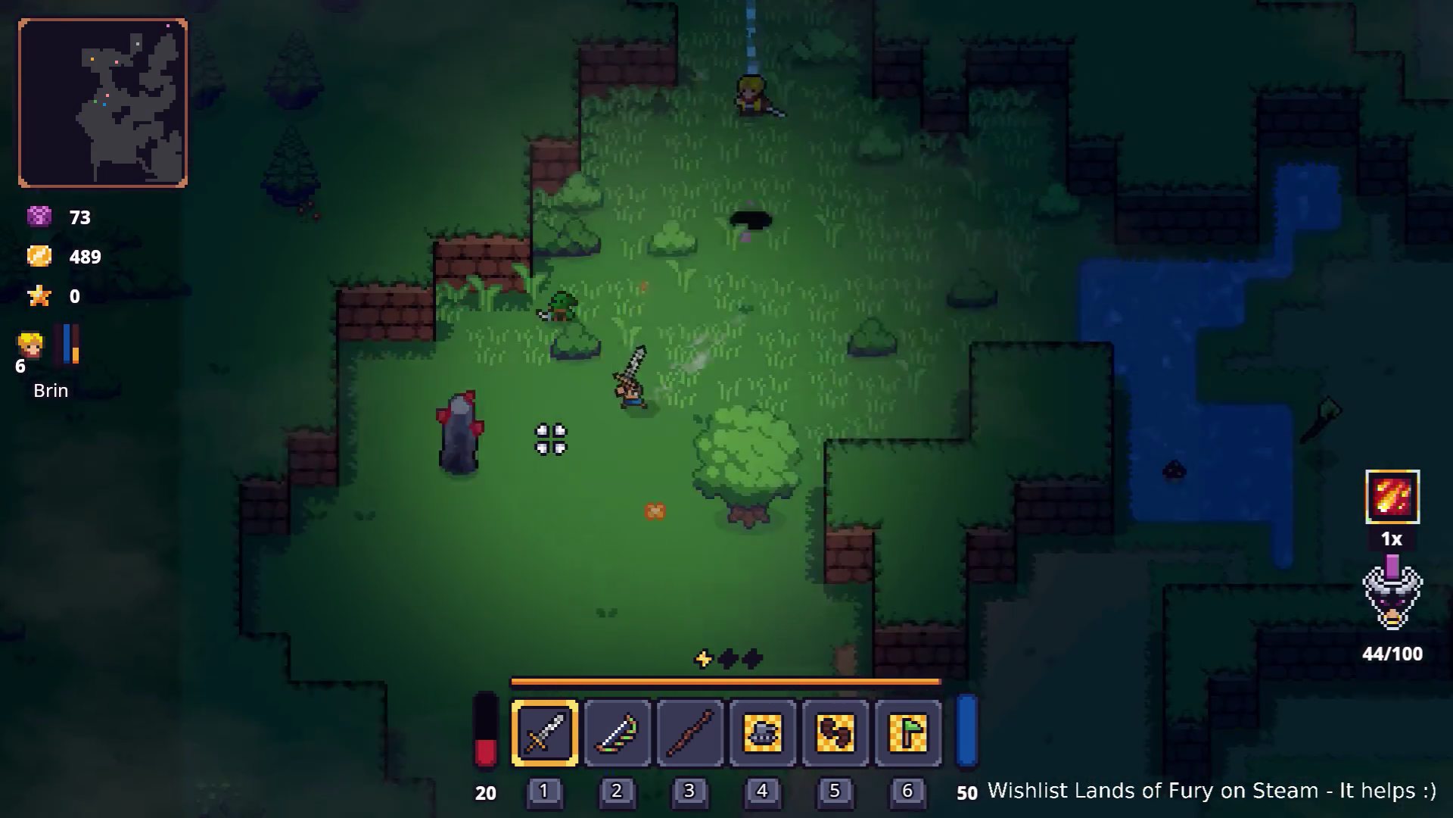
{"action": "key", "text": "space"}
{"action": "key", "text": "d"}
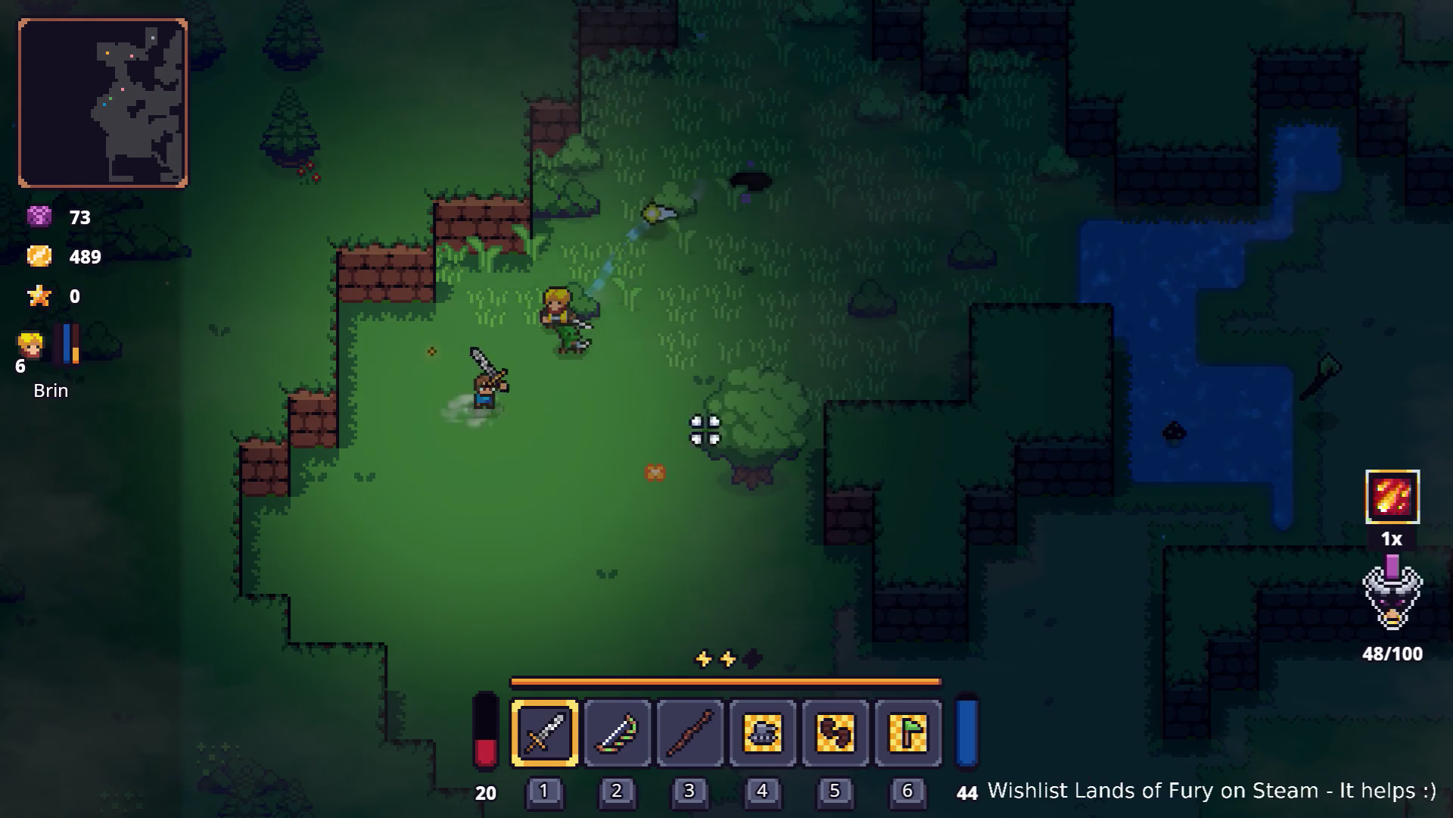
{"action": "key", "text": "space"}
{"action": "left_click", "coordinate": [787, 421]}
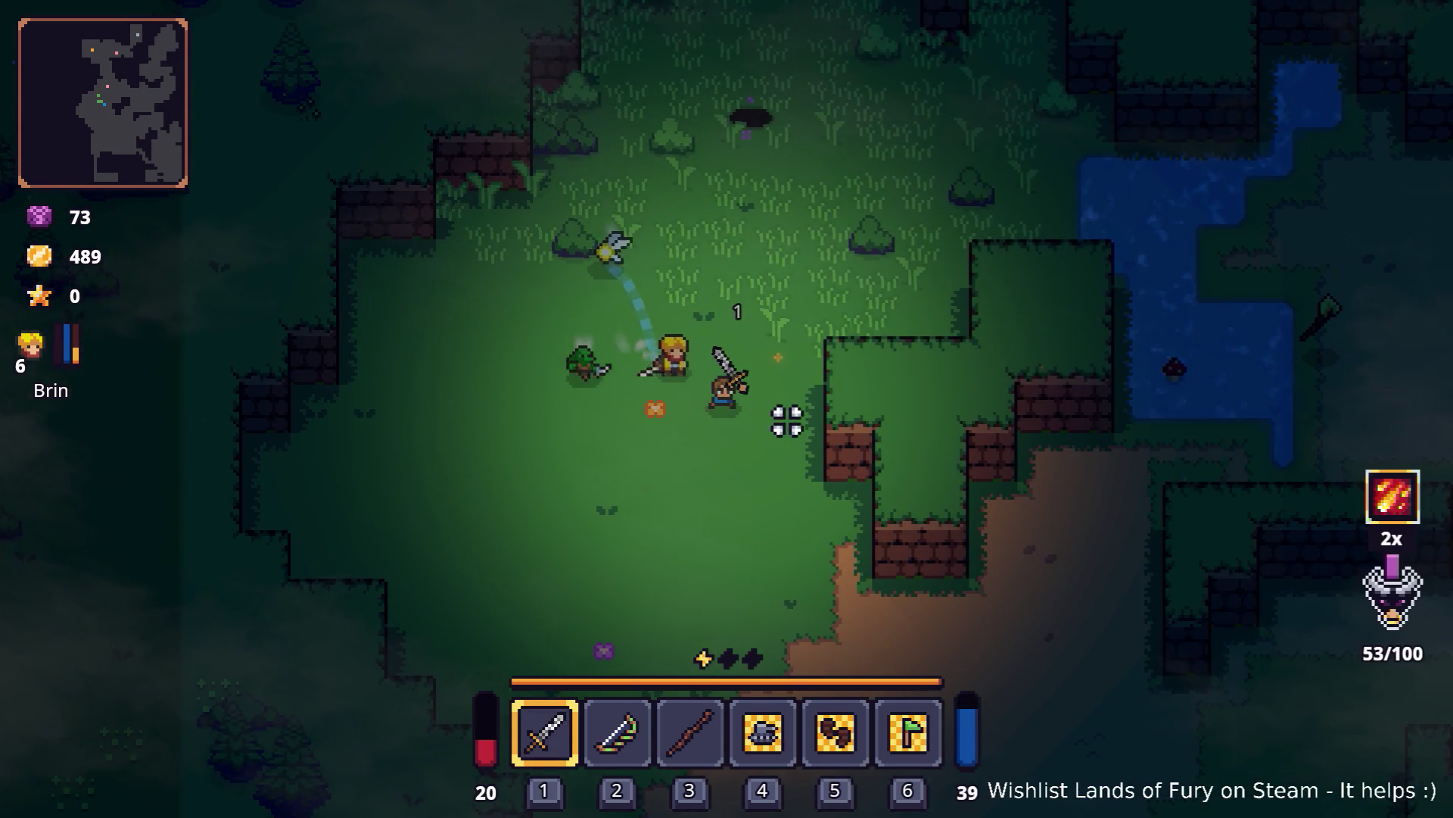
{"action": "key", "text": "w"}
{"action": "key", "text": "w"}
{"action": "key", "text": "d"}
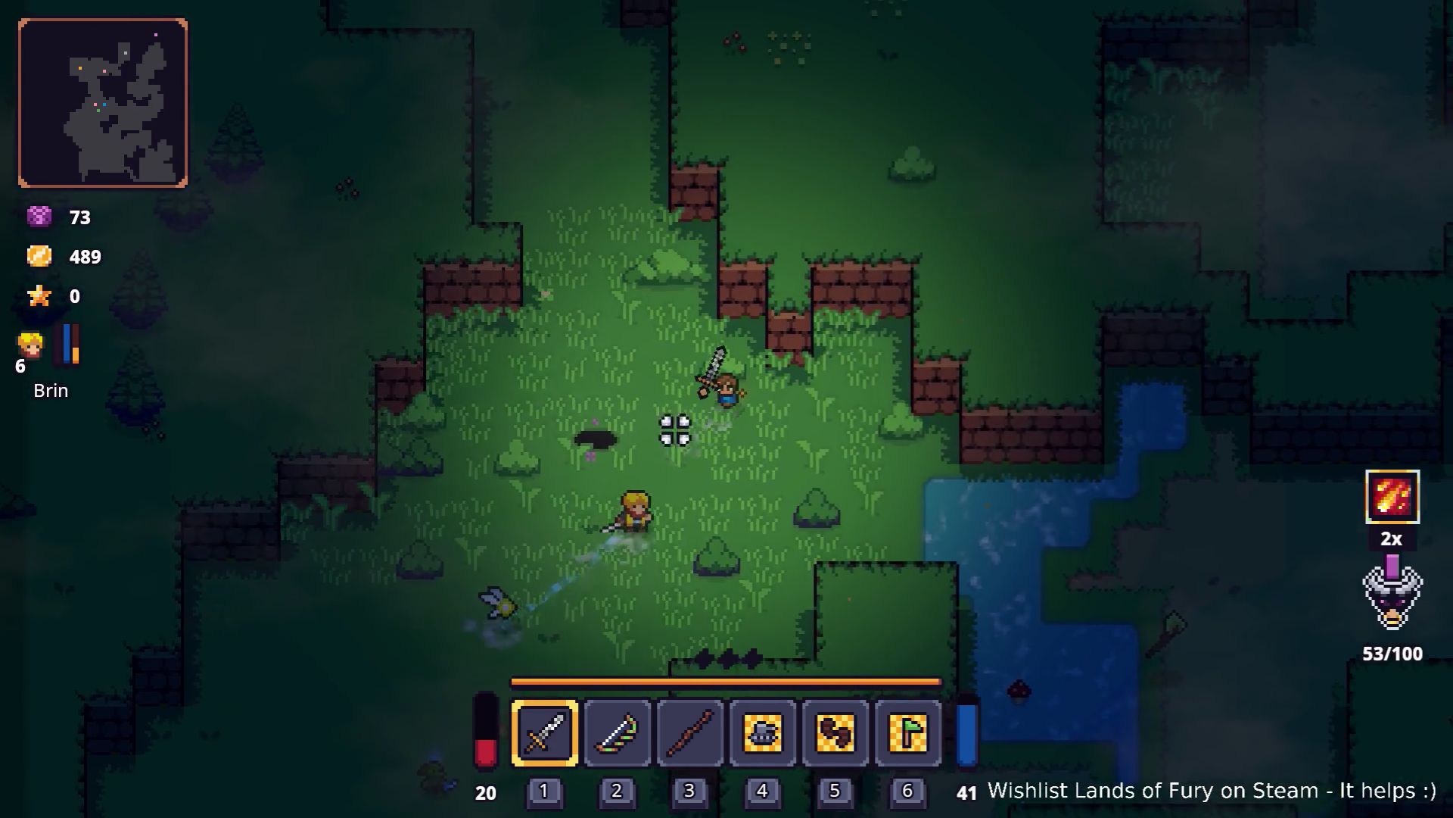
Step: Reach the goblin merchant Snip, talk to him, and open his shop
{"action": "key", "text": "a"}
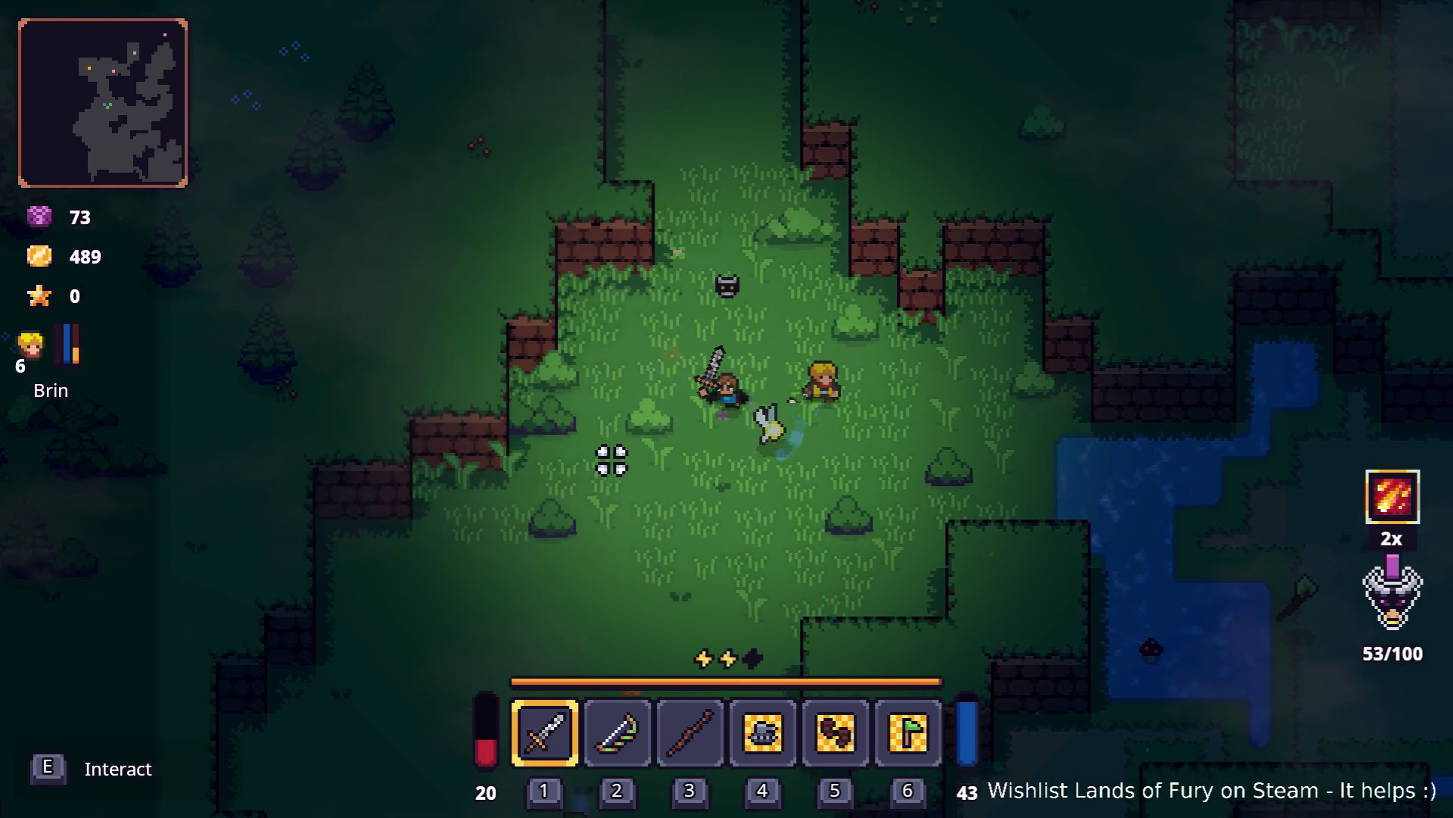
{"action": "key", "text": "s"}
{"action": "key", "text": "s"}
{"action": "key", "text": "e"}
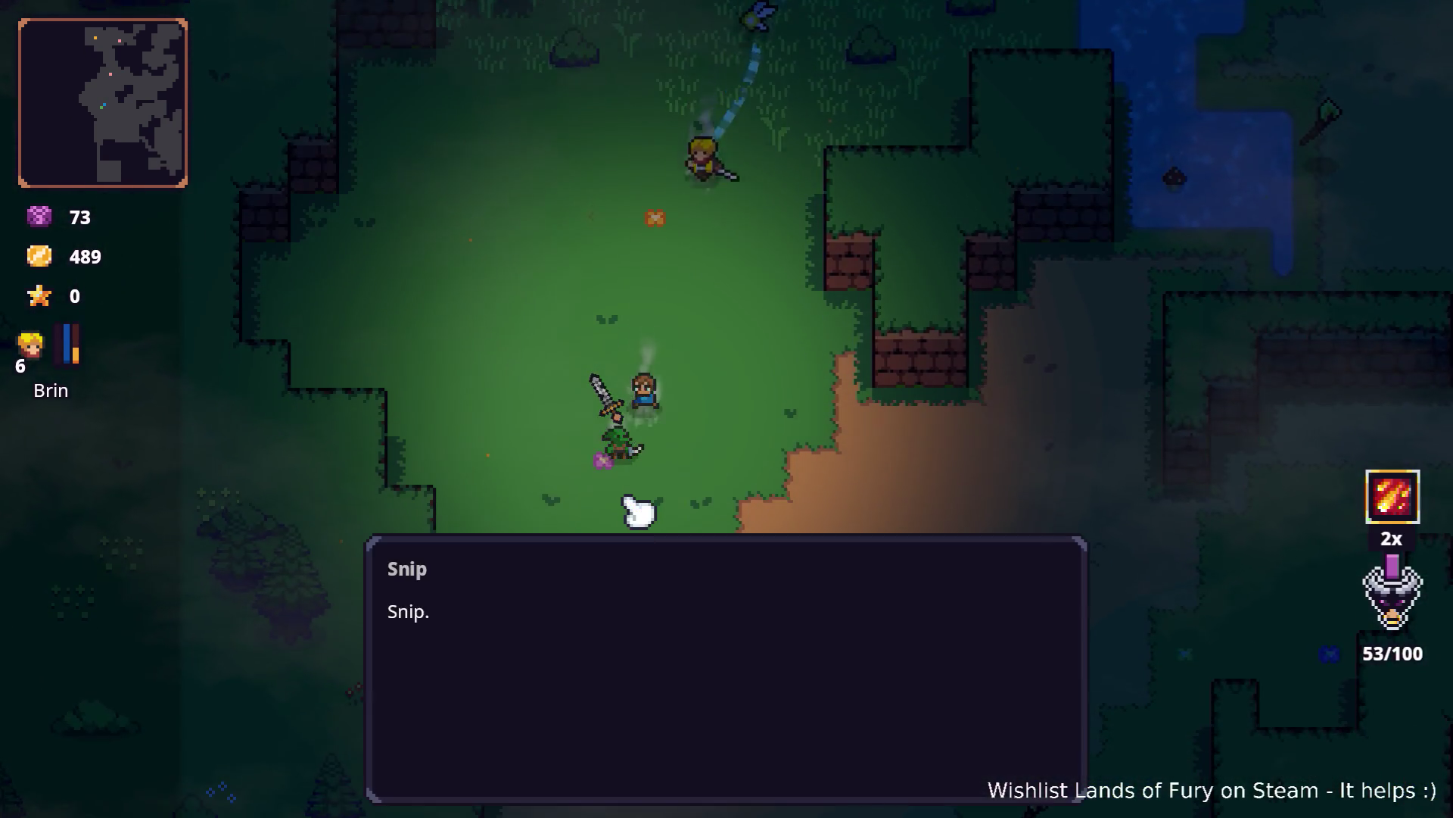
{"action": "key", "text": "e"}
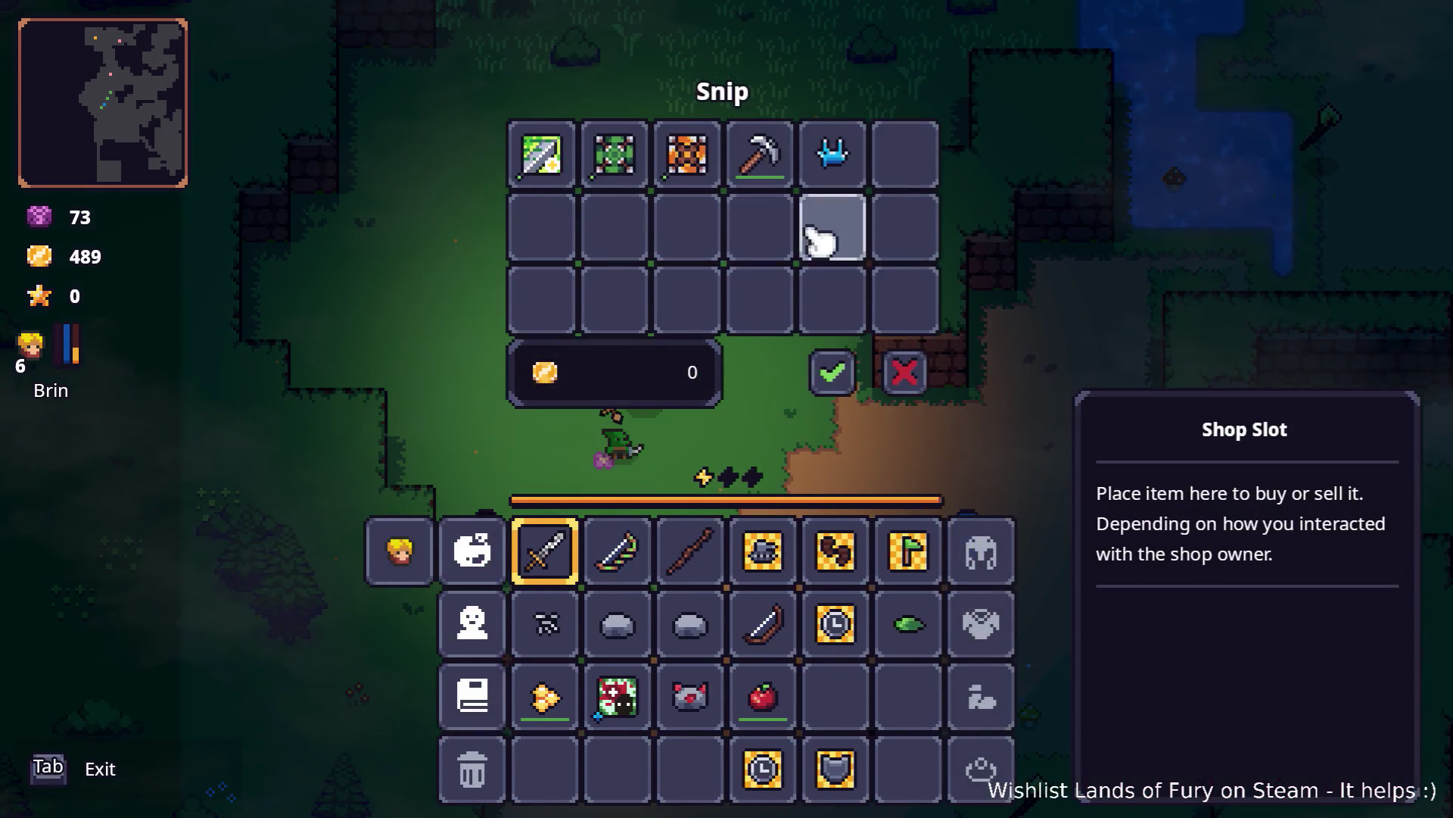
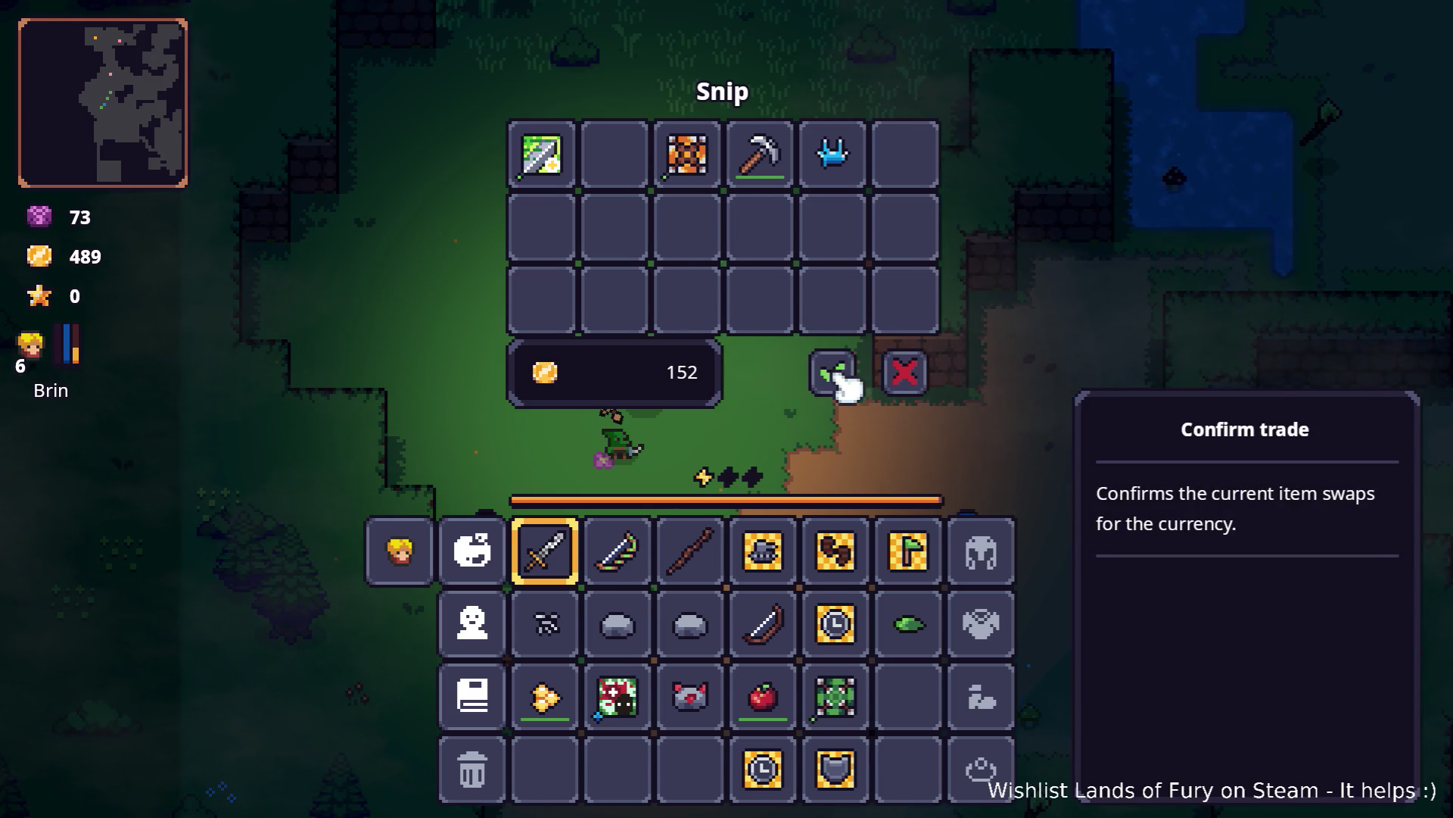
Step: Confirm the 152-gold merchant trade and socket the green rune into the bow's first rune slot
{"action": "left_click", "coordinate": [845, 383]}
{"action": "key", "text": "i"}
{"action": "right_click", "coordinate": [640, 552]}
{"action": "left_click", "coordinate": [624, 431]}
{"action": "left_click", "coordinate": [636, 333]}
{"action": "left_click", "coordinate": [723, 502]}
Step: Return to play, walk north to the hole and enter the cavern
{"action": "key", "text": "i"}
{"action": "key", "text": "i"}
{"action": "key", "text": "i"}
{"action": "key", "text": "w"}
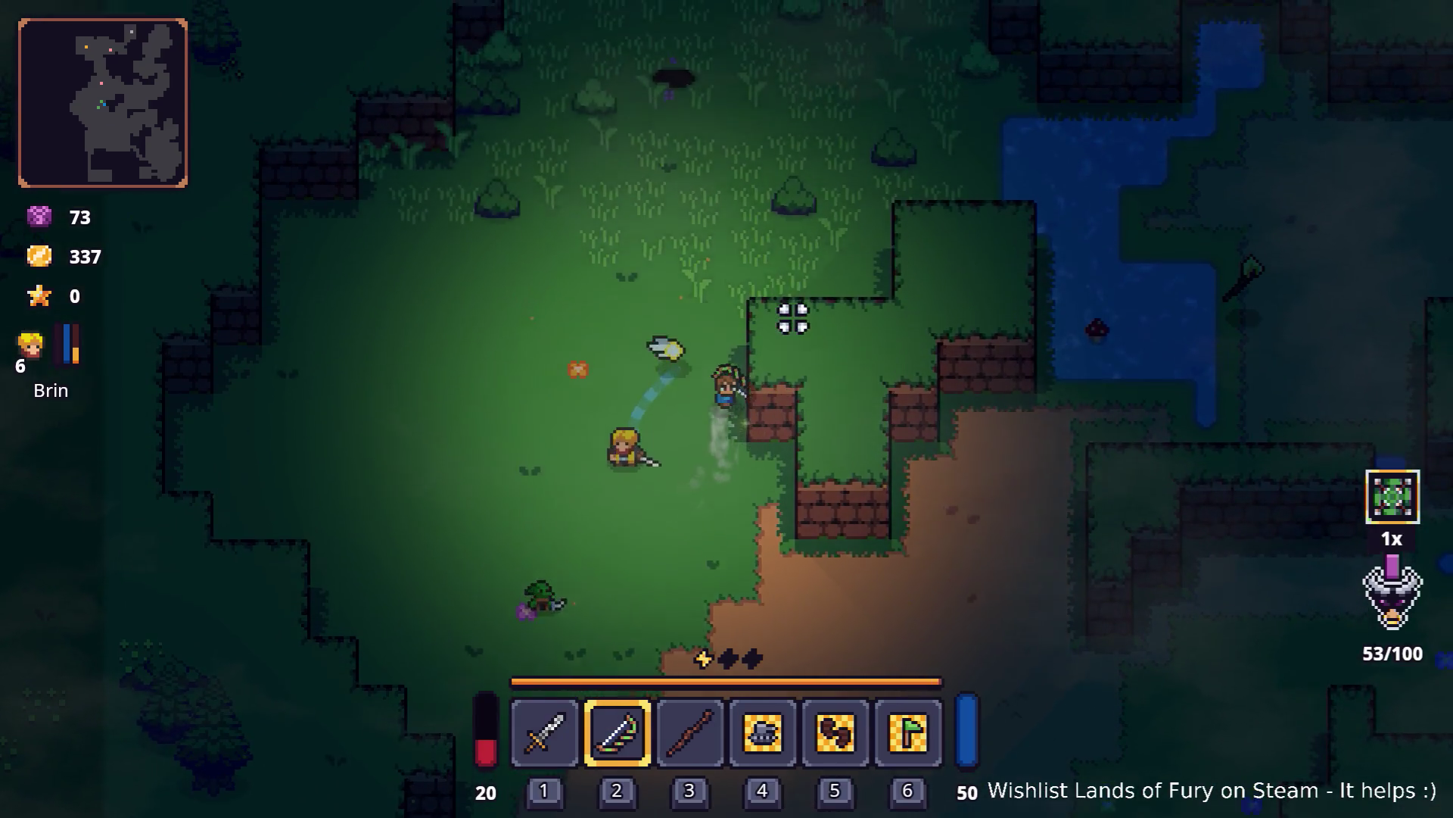
{"action": "key", "text": "e"}
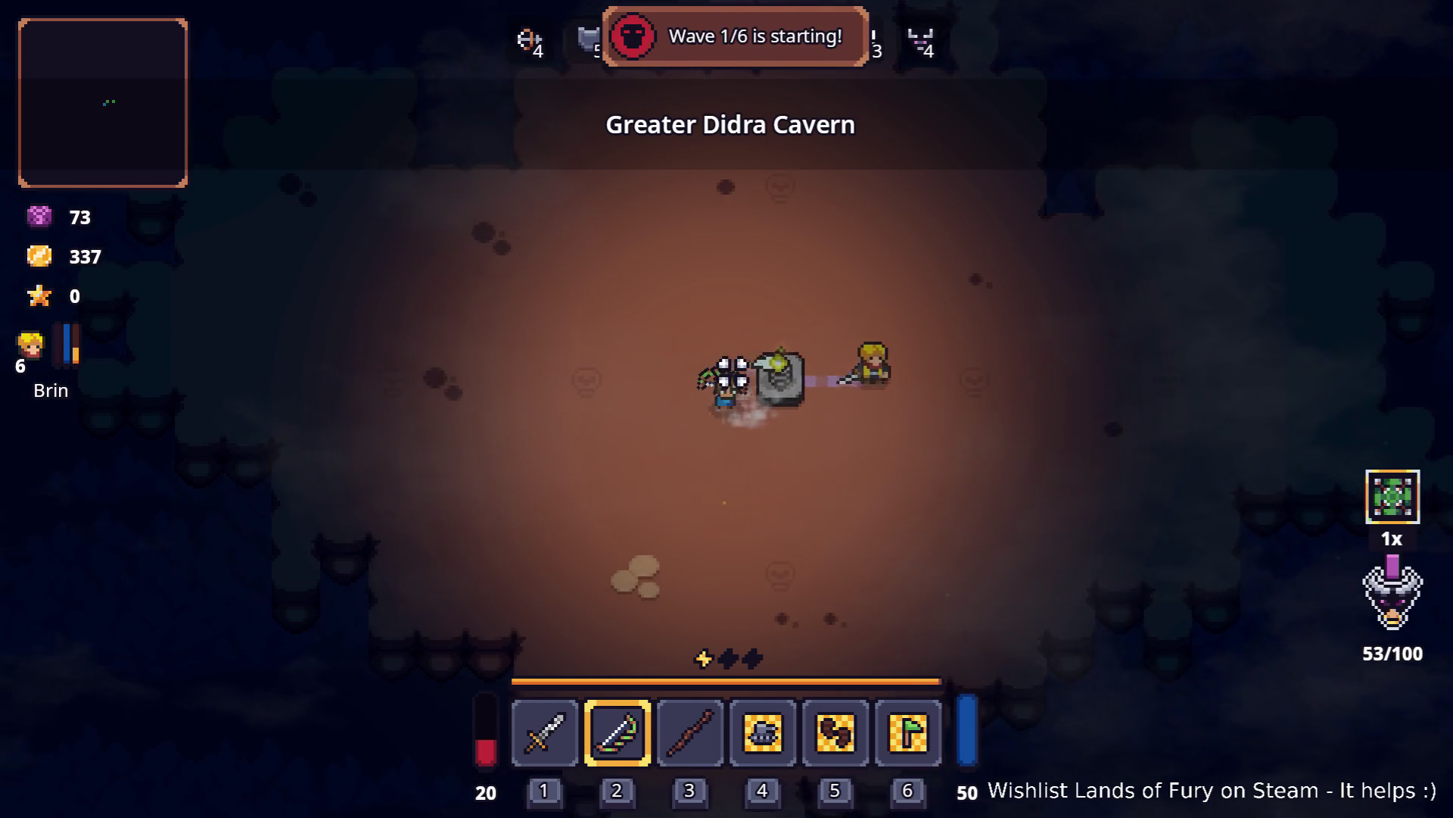
Step: Drop the Apple from the inventory onto the ground
{"action": "key", "text": "i"}
{"action": "right_click", "coordinate": [765, 692]}
{"action": "key", "text": "i"}
Step: Fight the first cavern enemies, moving, dashing and shooting arrows at them
{"action": "key", "text": "a"}
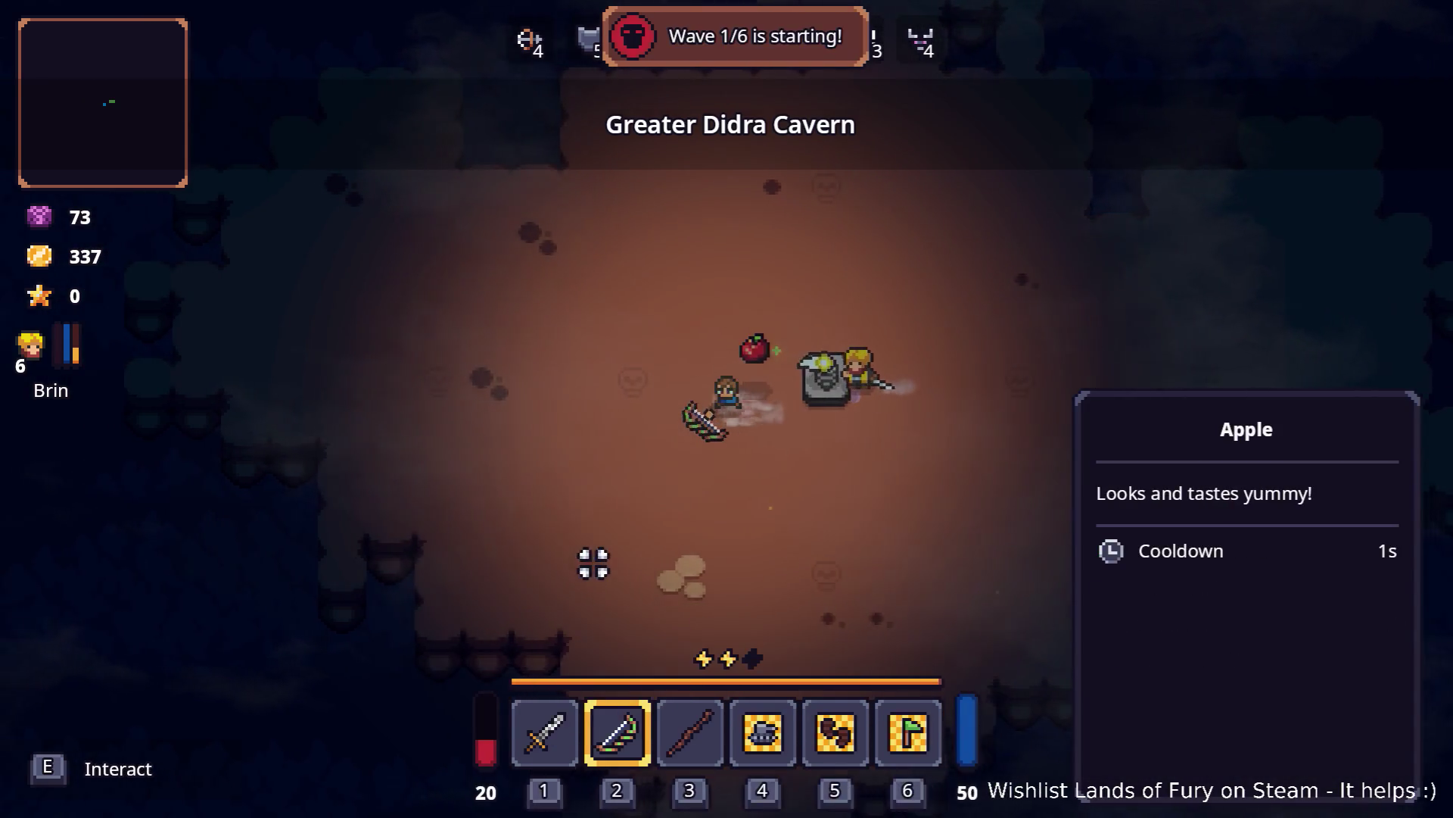
{"action": "key", "text": "d"}
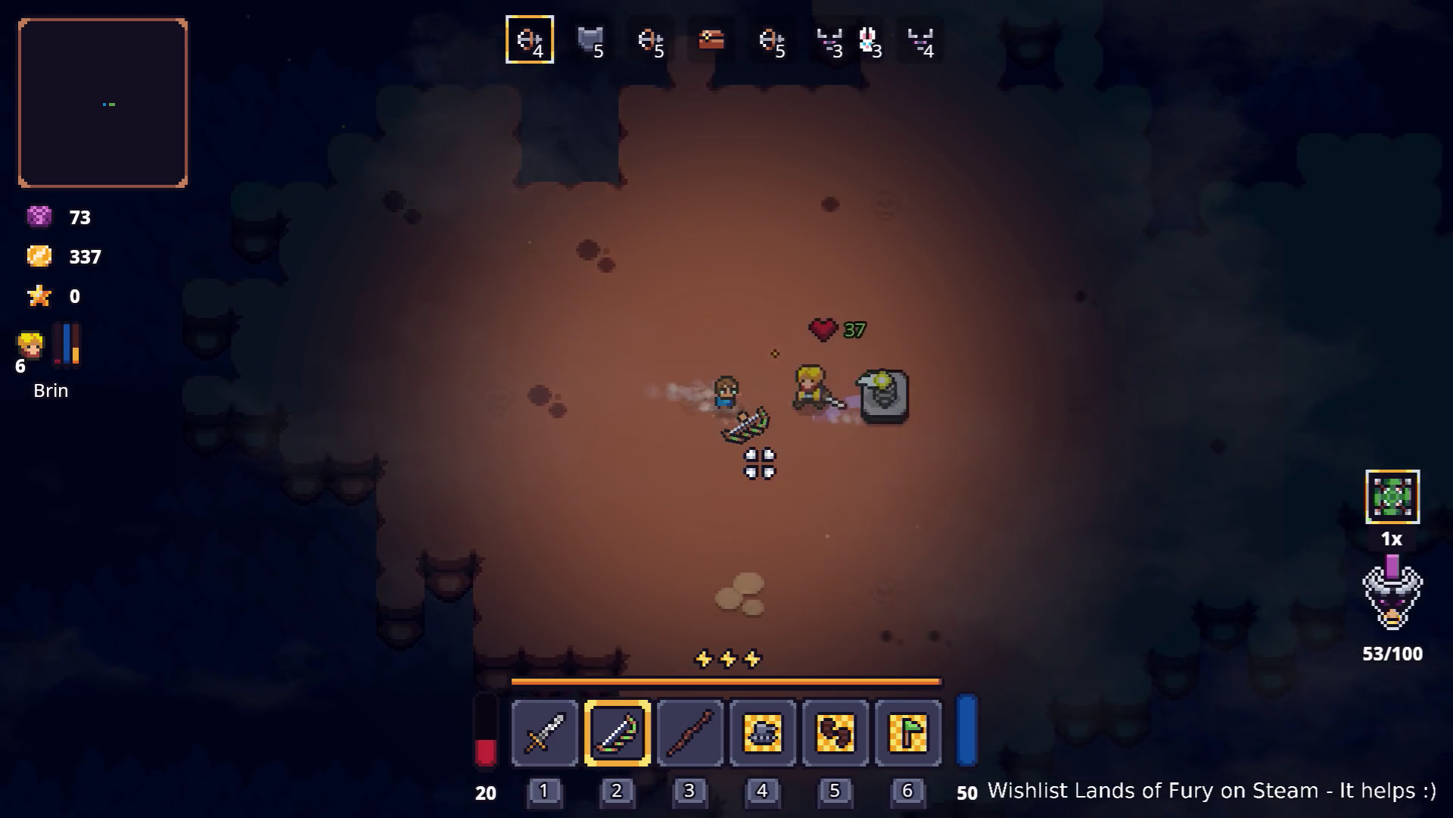
{"action": "key", "text": "w"}
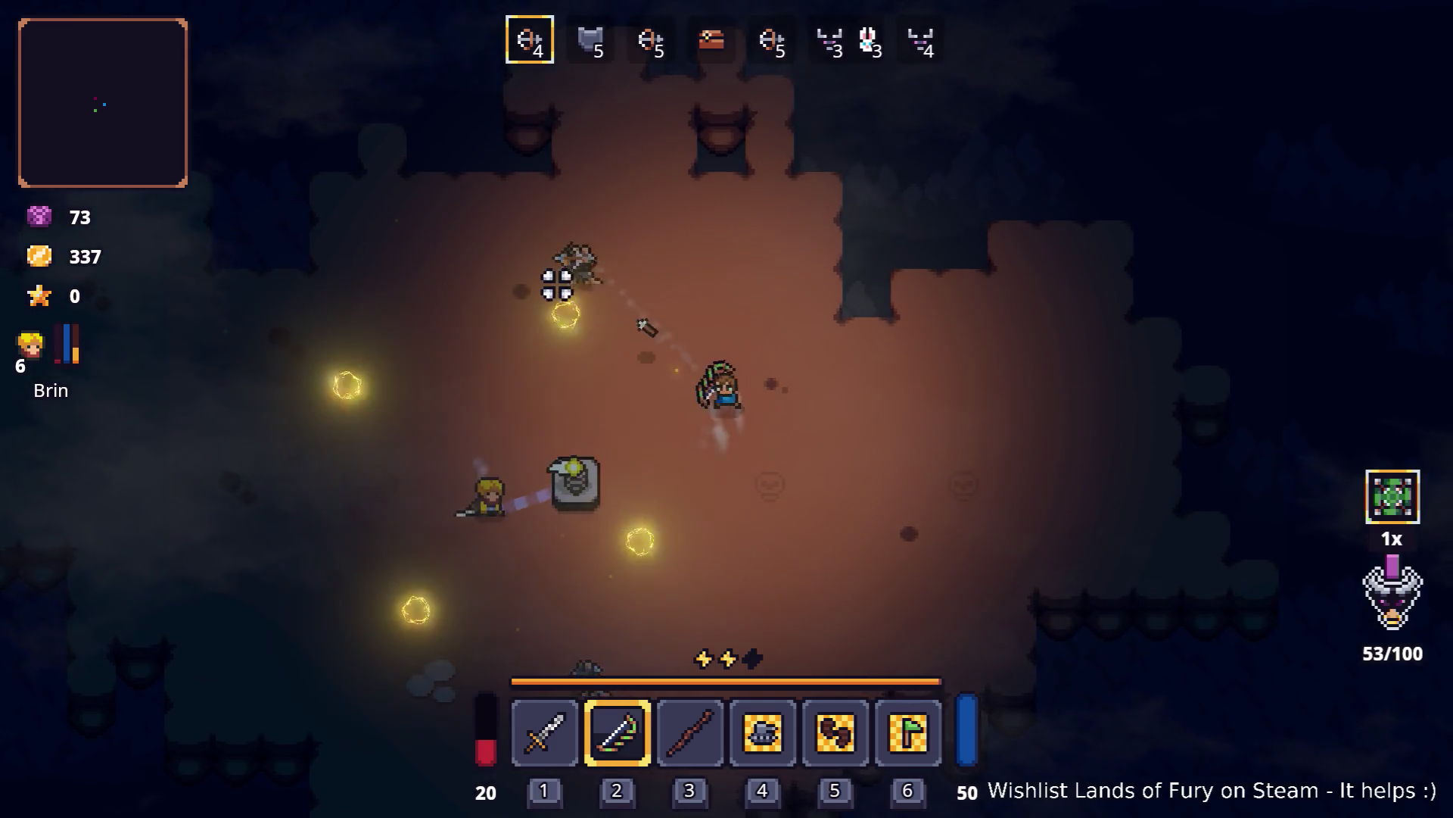
{"action": "key", "text": "d"}
{"action": "left_click", "coordinate": [993, 447]}
{"action": "key", "text": "s"}
{"action": "left_click", "coordinate": [753, 477]}
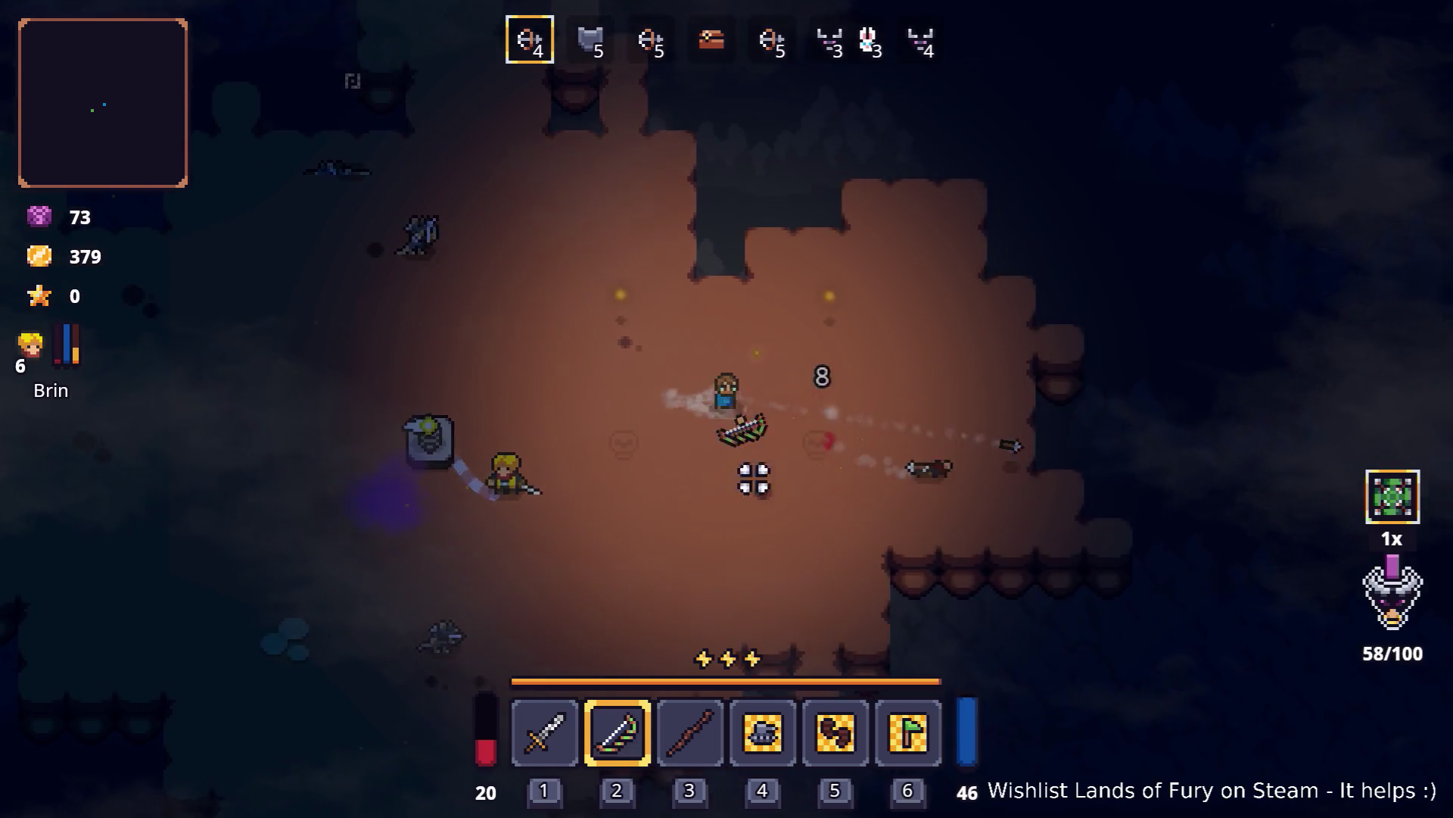
{"action": "left_click", "coordinate": [576, 314]}
{"action": "key", "text": "w"}
{"action": "key", "text": "a"}
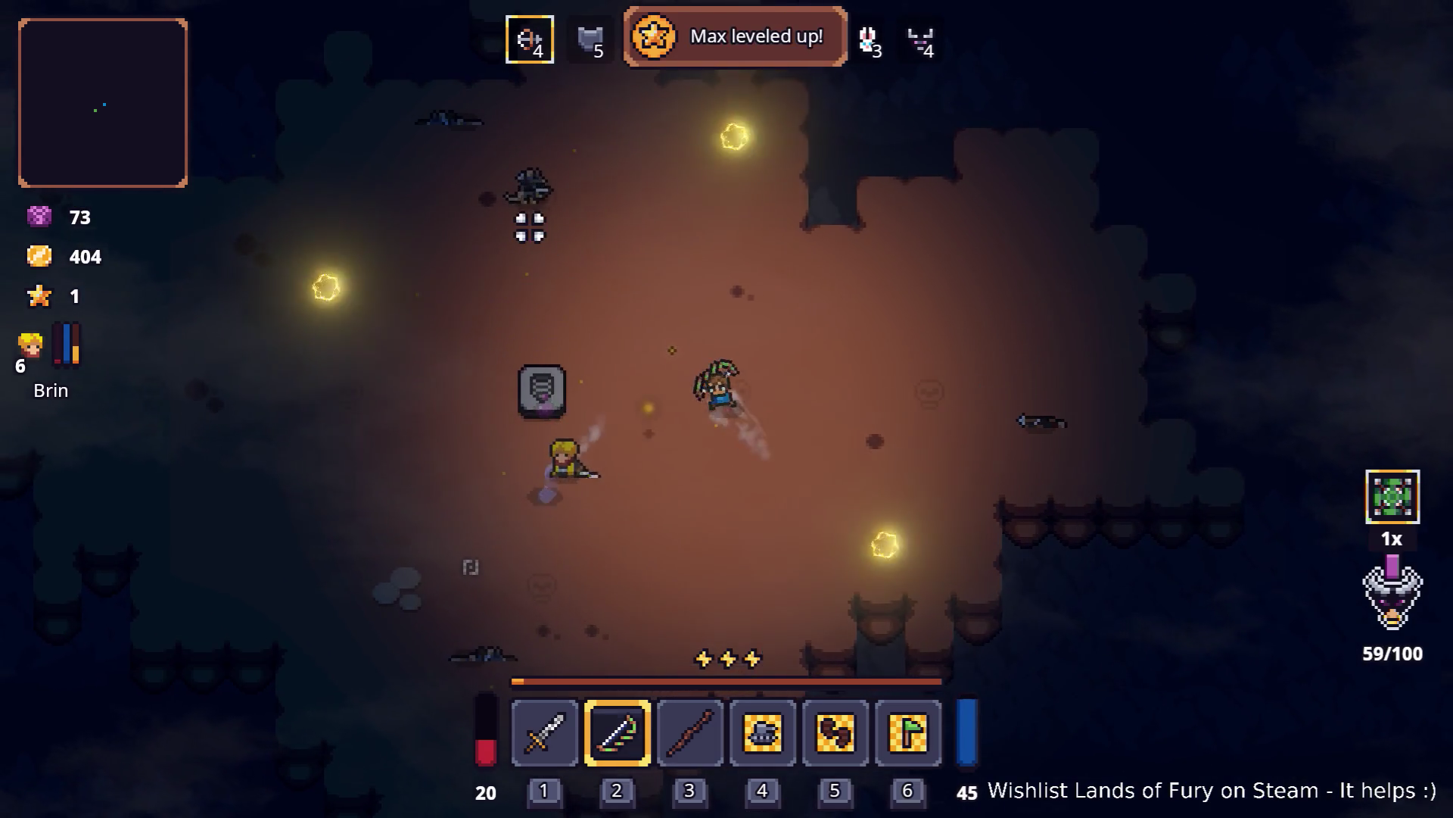
{"action": "left_click", "coordinate": [558, 340]}
{"action": "key", "text": "s"}
{"action": "key", "text": "a"}
{"action": "key", "text": "space"}
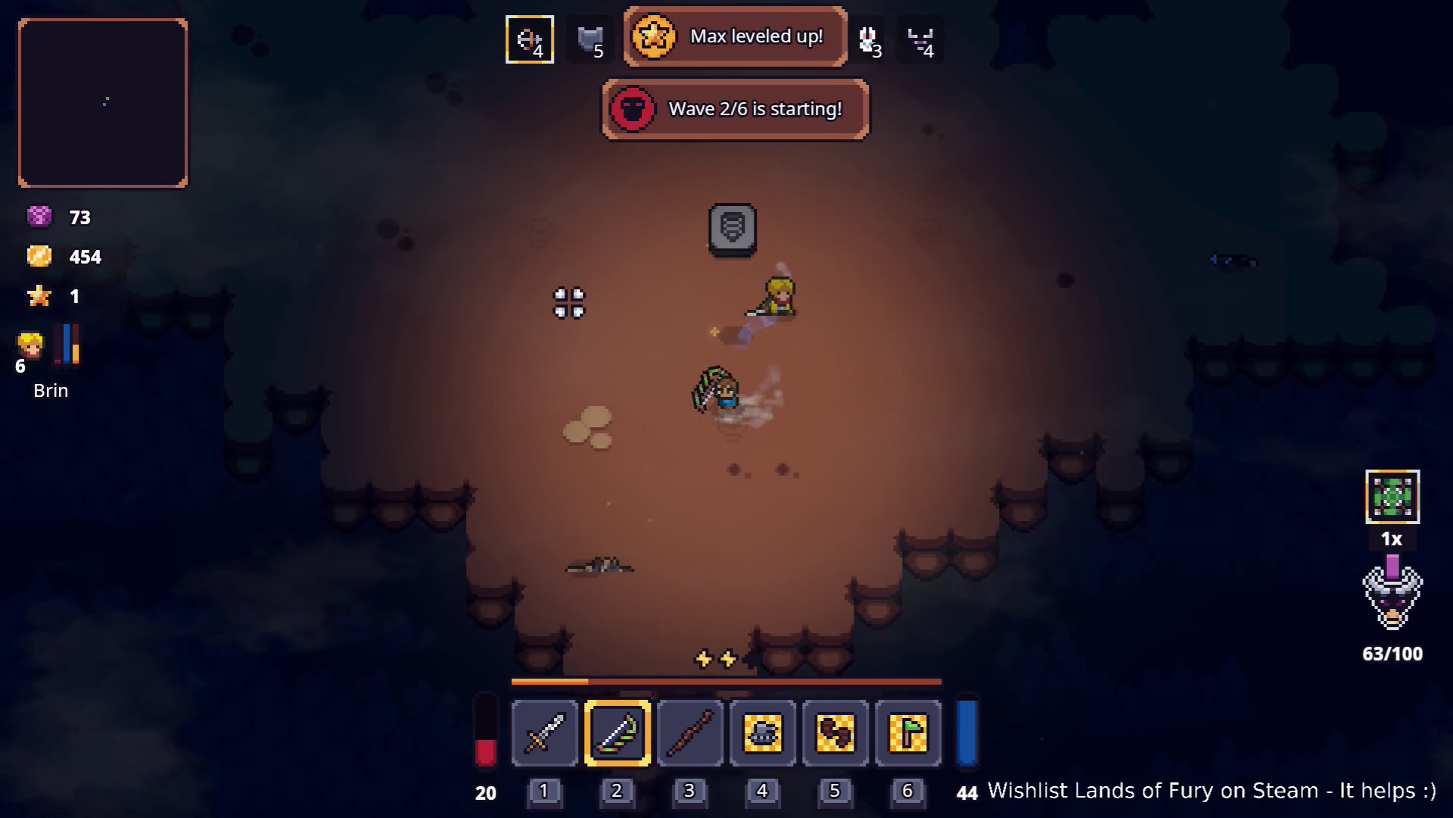
{"action": "key", "text": "w"}
{"action": "key", "text": "w"}
{"action": "key", "text": "a"}
{"action": "key", "text": "d"}
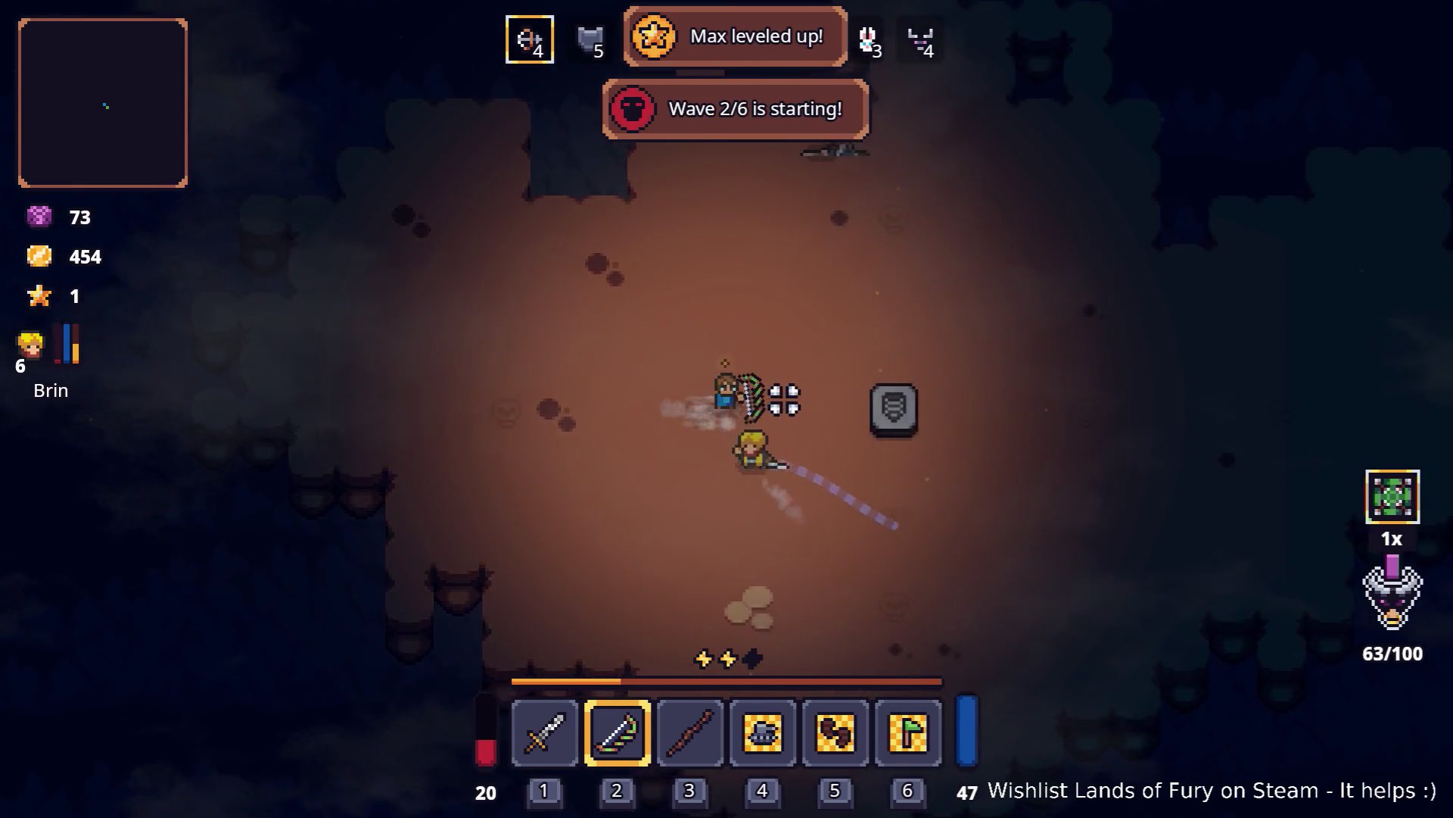
{"action": "key", "text": "space"}
Step: Keep shooting the remaining enemy groups, raising gold to 471
{"action": "key", "text": "d"}
{"action": "key", "text": "s"}
{"action": "left_click", "coordinate": [436, 408]}
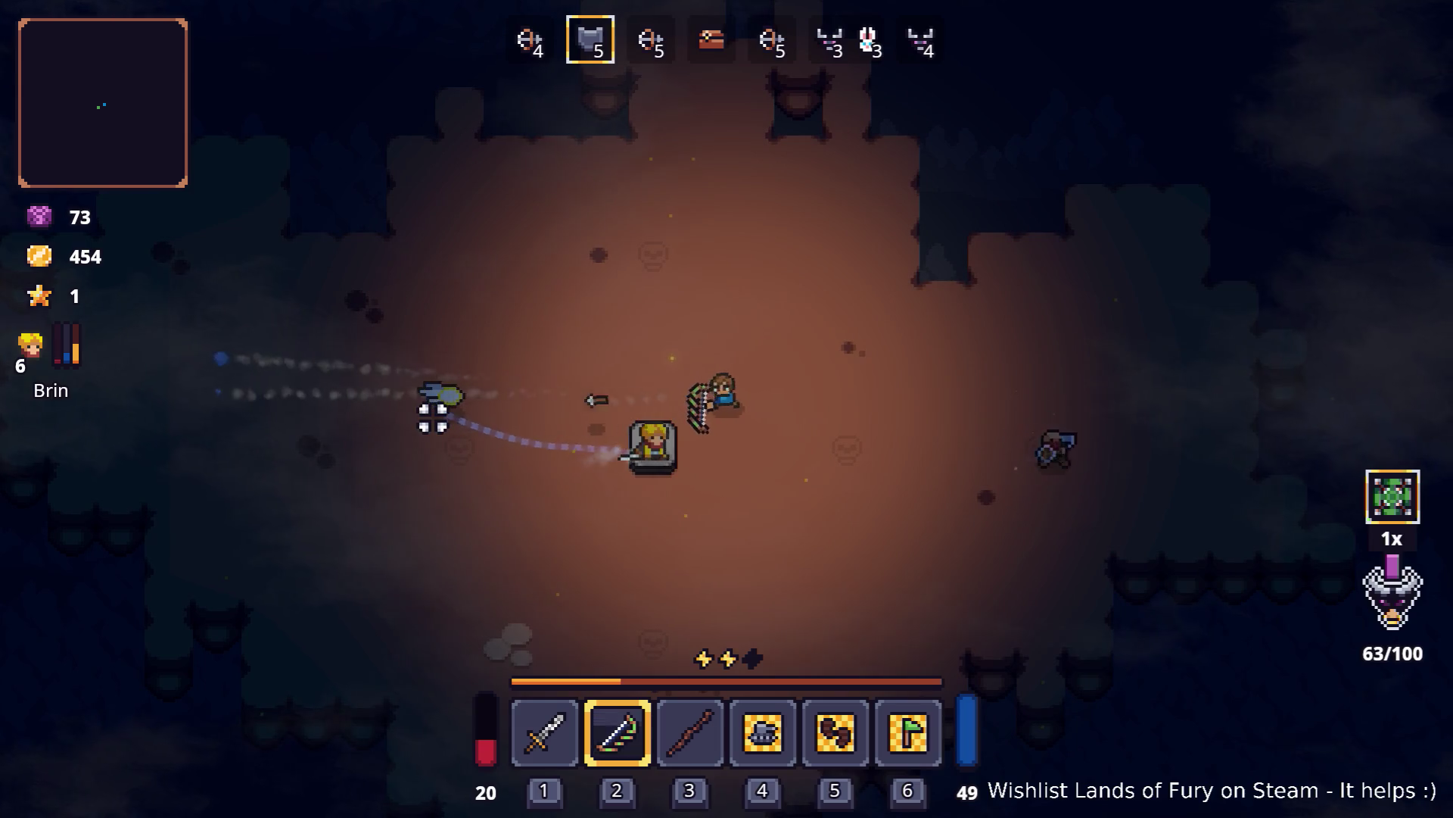
{"action": "key", "text": "d"}
{"action": "left_click", "coordinate": [860, 487]}
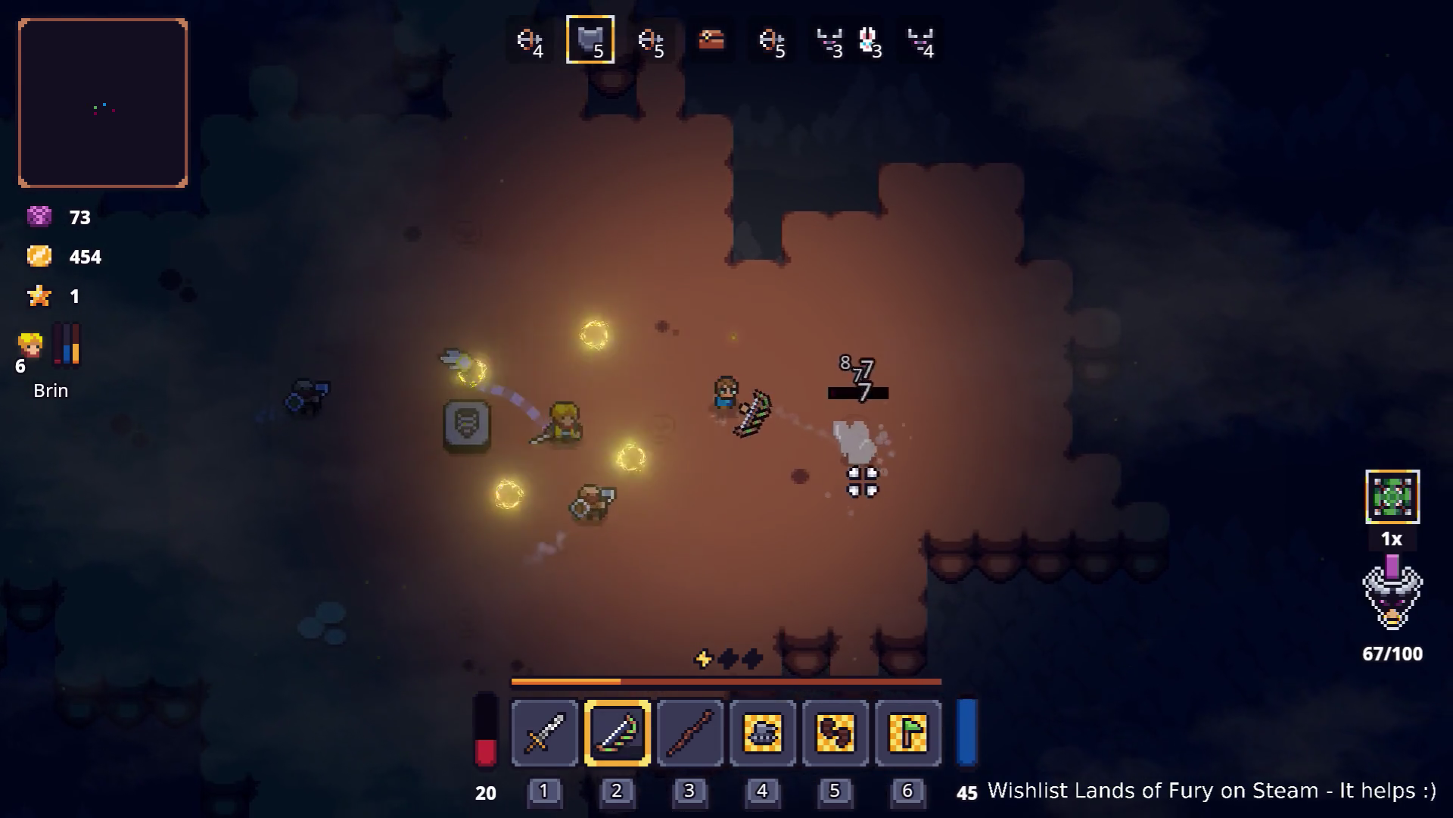
{"action": "key", "text": "space"}
{"action": "key", "text": "a"}
{"action": "key", "text": "w"}
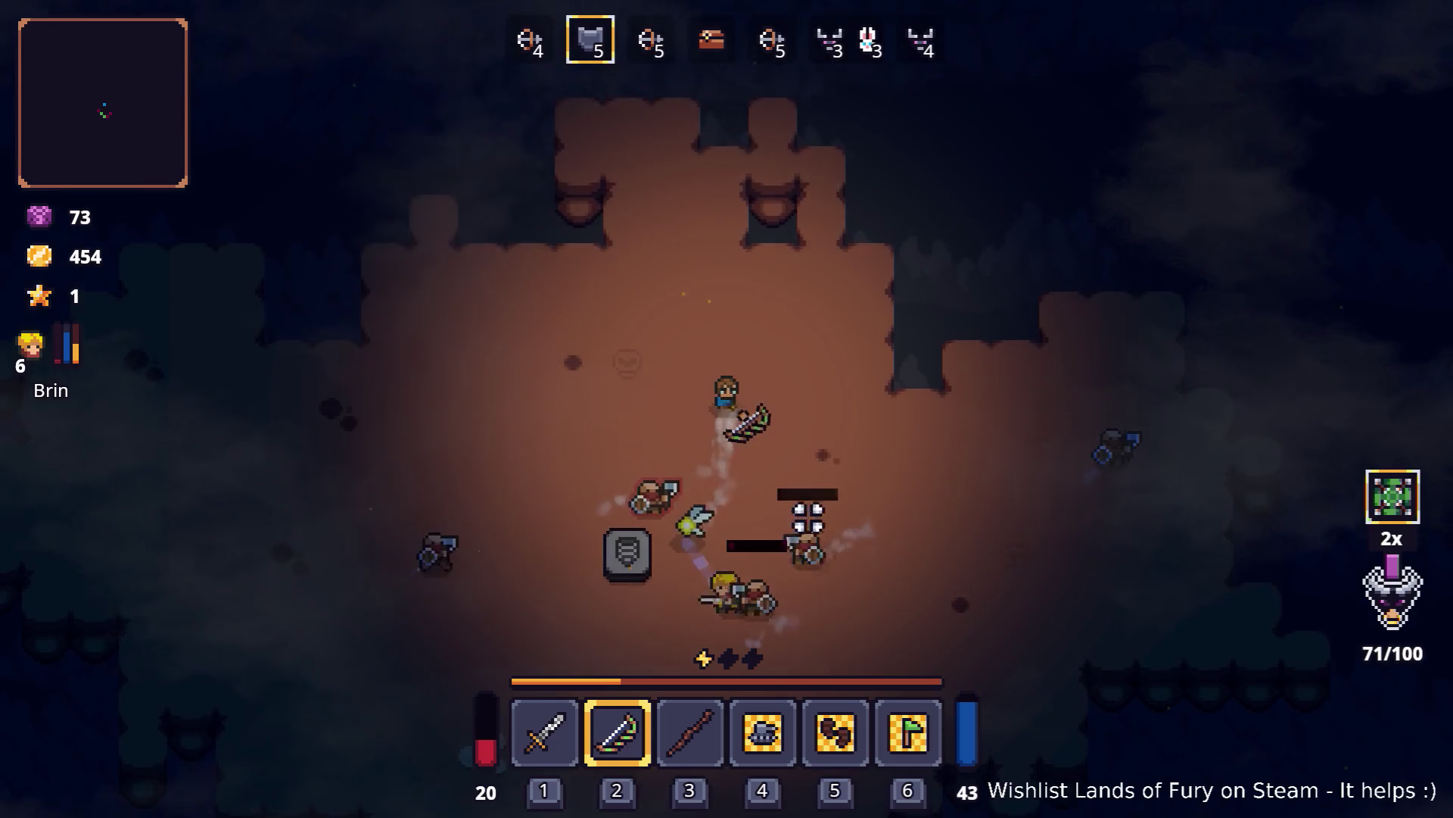
{"action": "left_click", "coordinate": [714, 596]}
{"action": "key", "text": "a"}
{"action": "key", "text": "s"}
{"action": "left_click", "coordinate": [736, 593]}
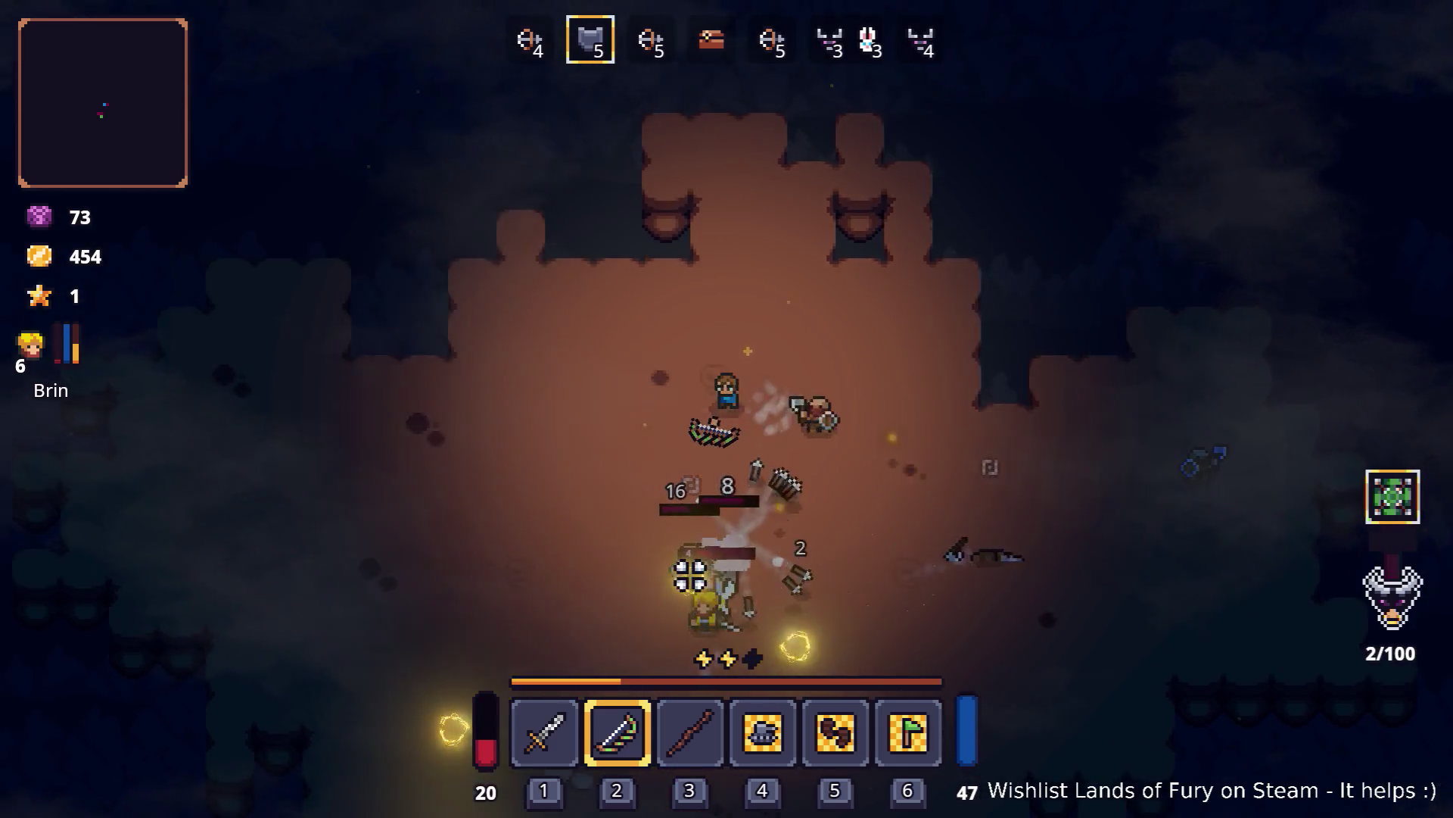
{"action": "key", "text": "d"}
{"action": "key", "text": "w"}
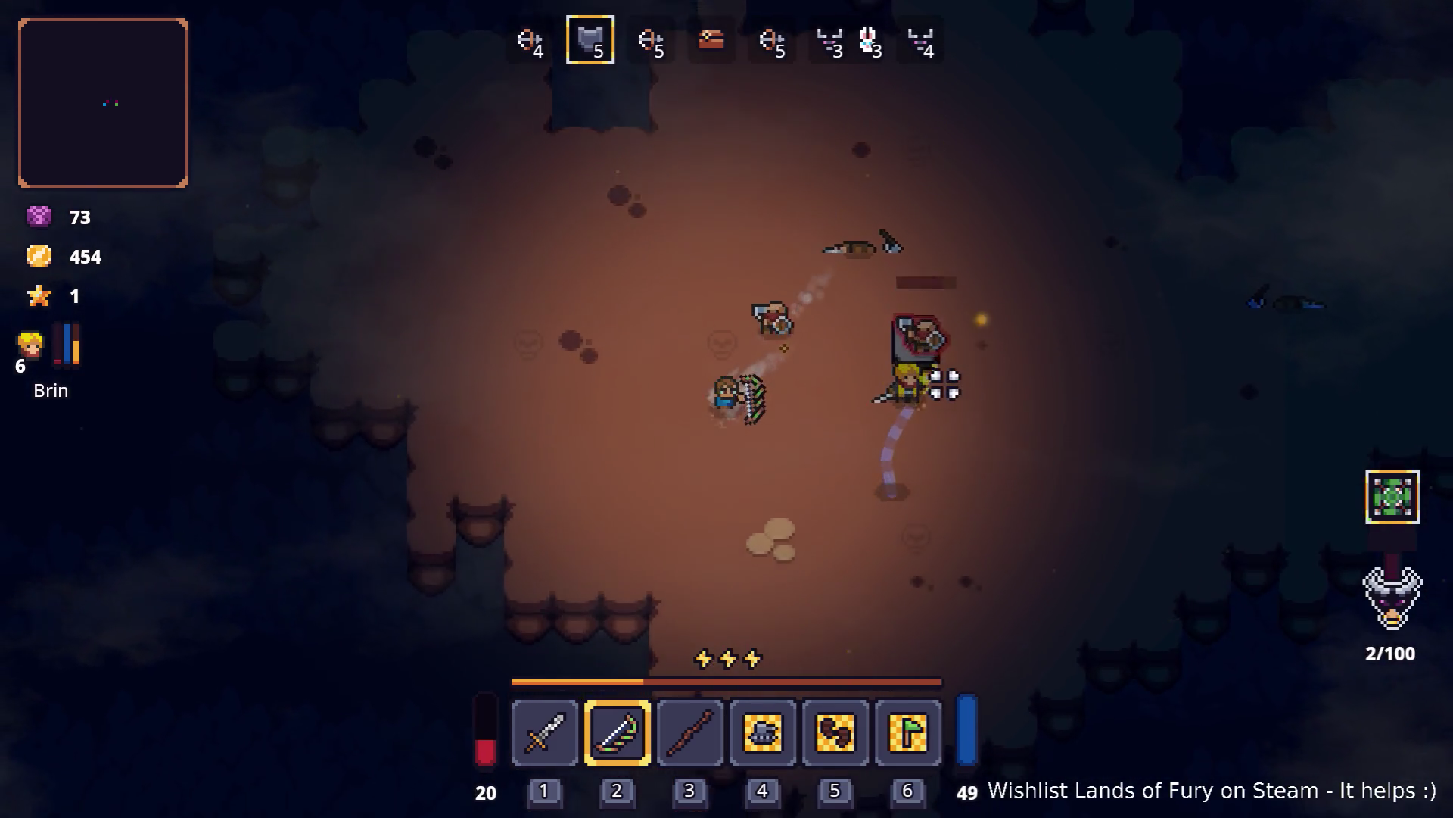
{"action": "left_click", "coordinate": [882, 293]}
{"action": "key", "text": "a"}
{"action": "left_click", "coordinate": [964, 308]}
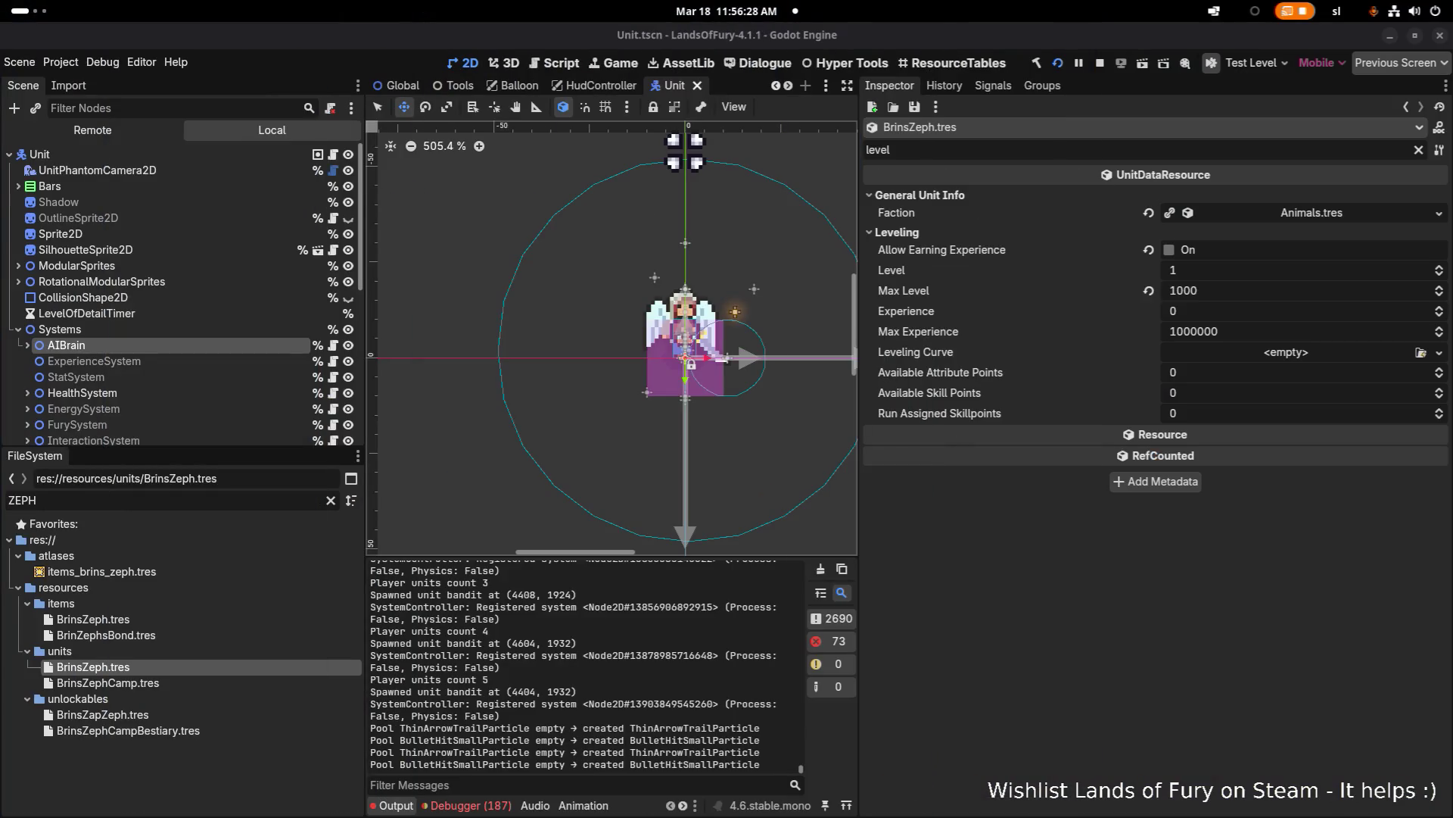
Step: Show the Debugger errors and select items/BrinsZeph.tres in FileSystem
{"action": "left_click", "coordinate": [482, 805]}
{"action": "scroll", "coordinate": [701, 754], "scroll_direction": "down", "scroll_amount": 10}
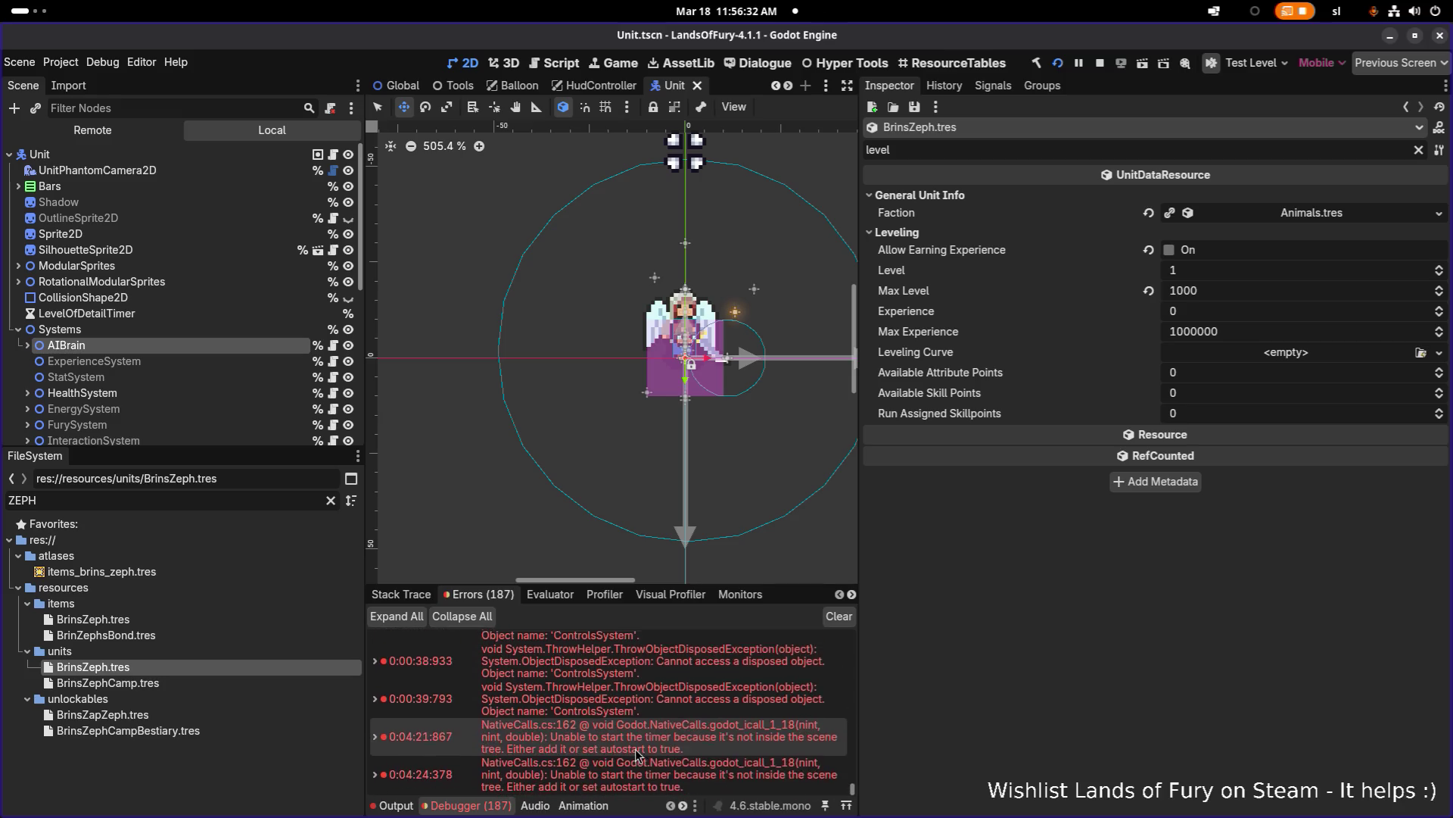
{"action": "left_click", "coordinate": [196, 617]}
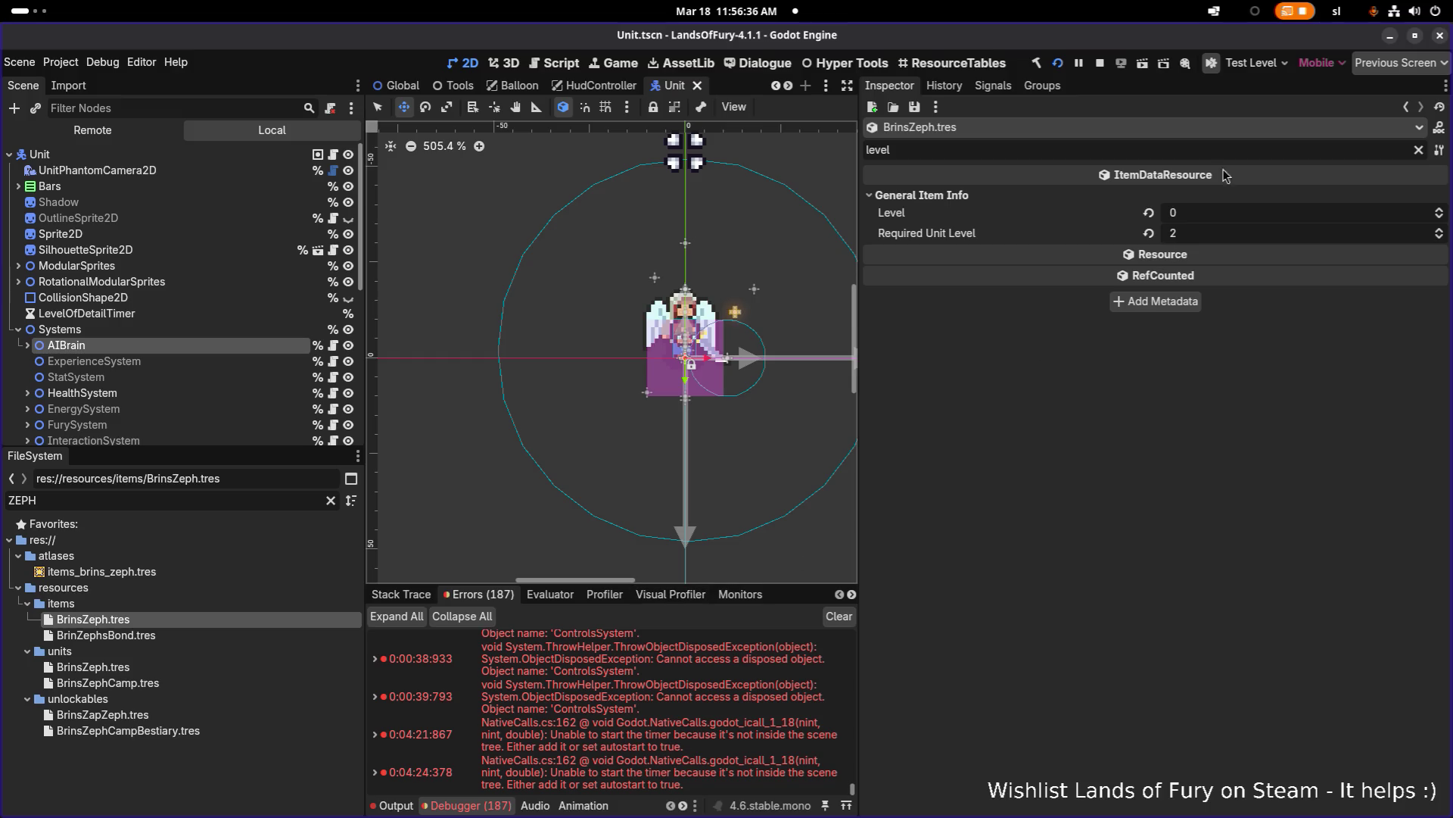
Step: Clear the Inspector filter, expand Item Effects element 0 and collapse Level Window
{"action": "left_click", "coordinate": [1415, 149]}
{"action": "scroll", "coordinate": [1297, 352], "scroll_direction": "down", "scroll_amount": 10}
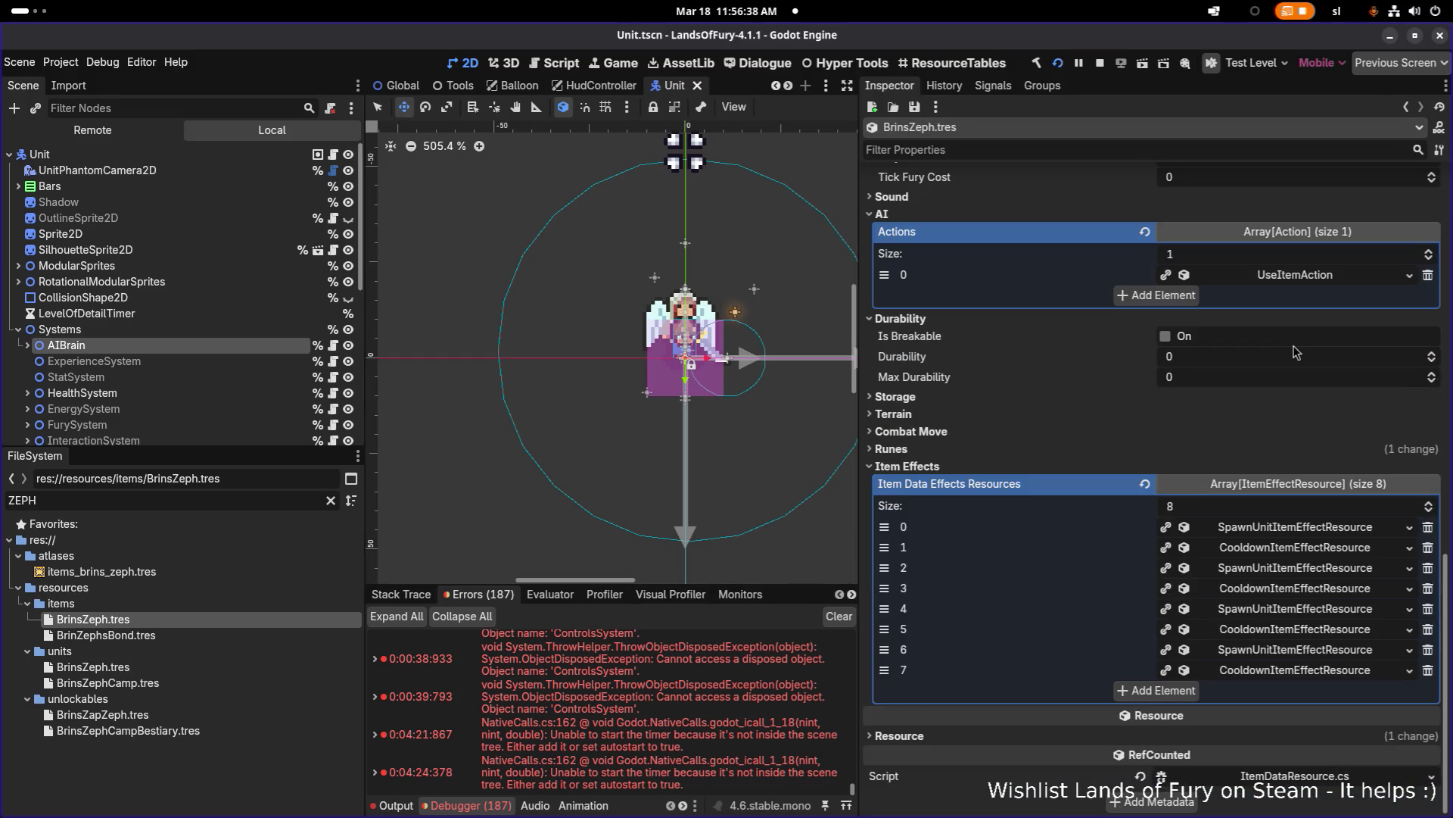
{"action": "left_click", "coordinate": [1320, 528]}
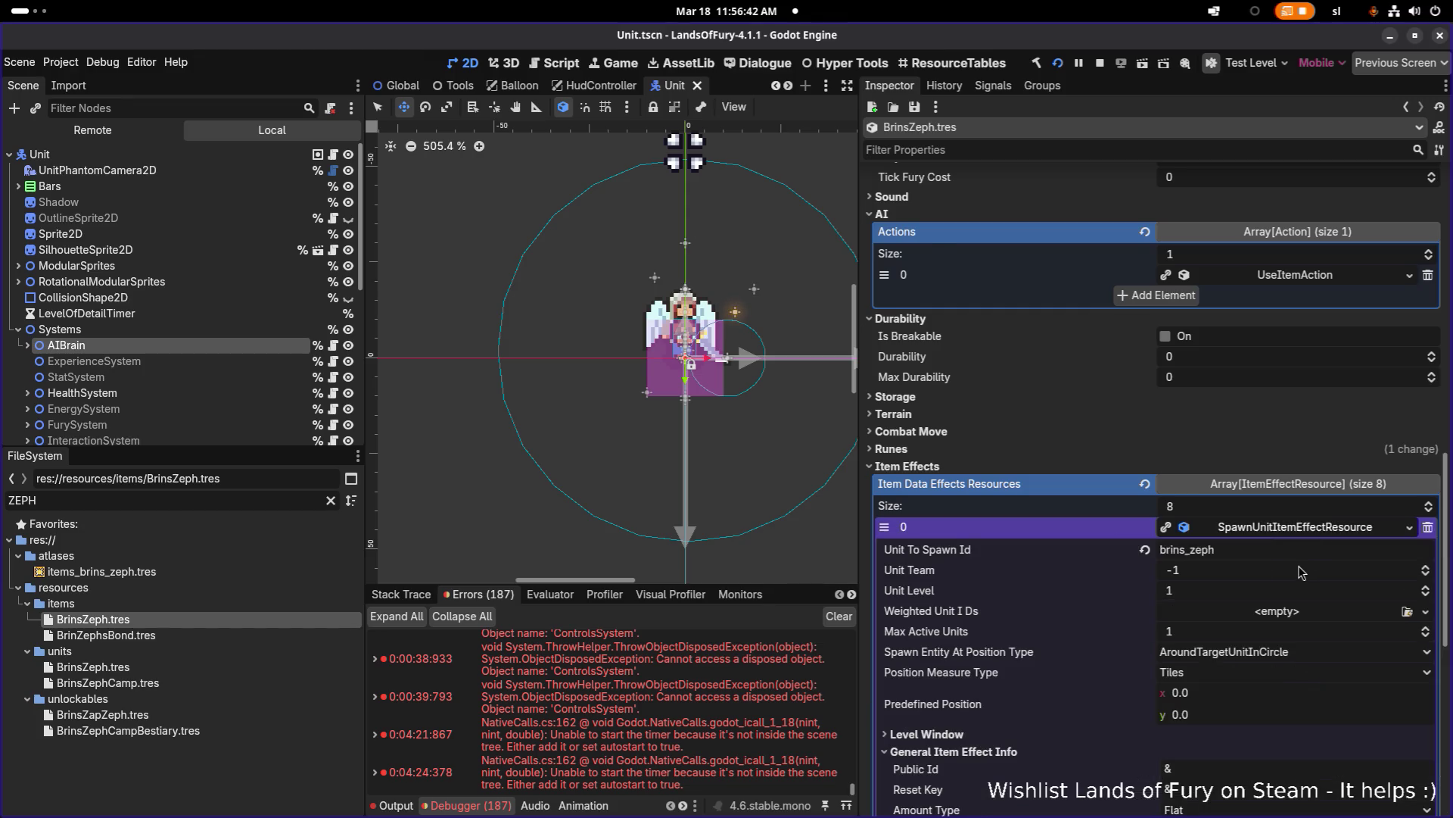
{"action": "scroll", "coordinate": [1301, 572], "scroll_direction": "down", "scroll_amount": 5}
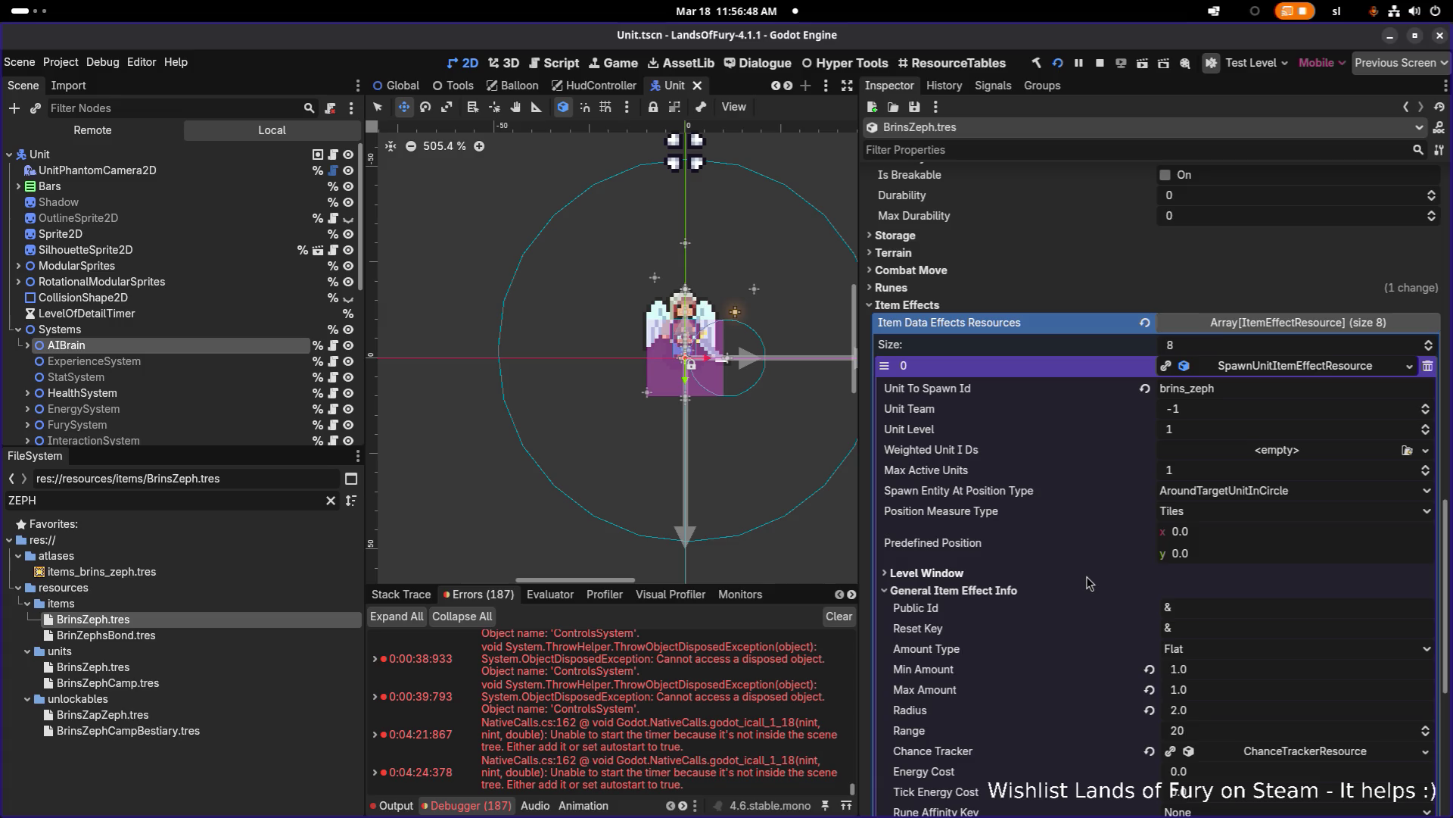
{"action": "scroll", "coordinate": [1090, 582], "scroll_direction": "down", "scroll_amount": 7}
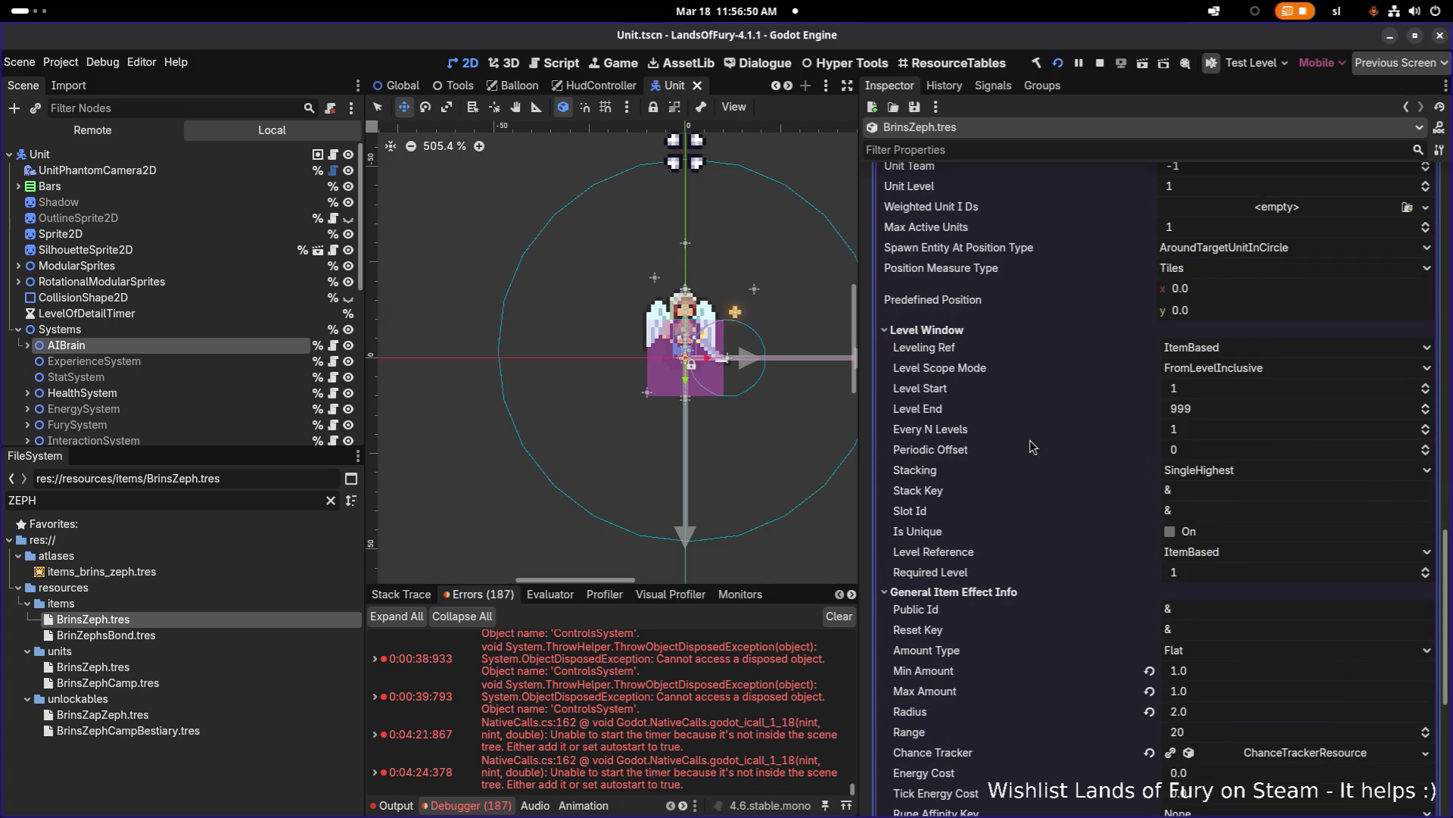
{"action": "left_click", "coordinate": [960, 333]}
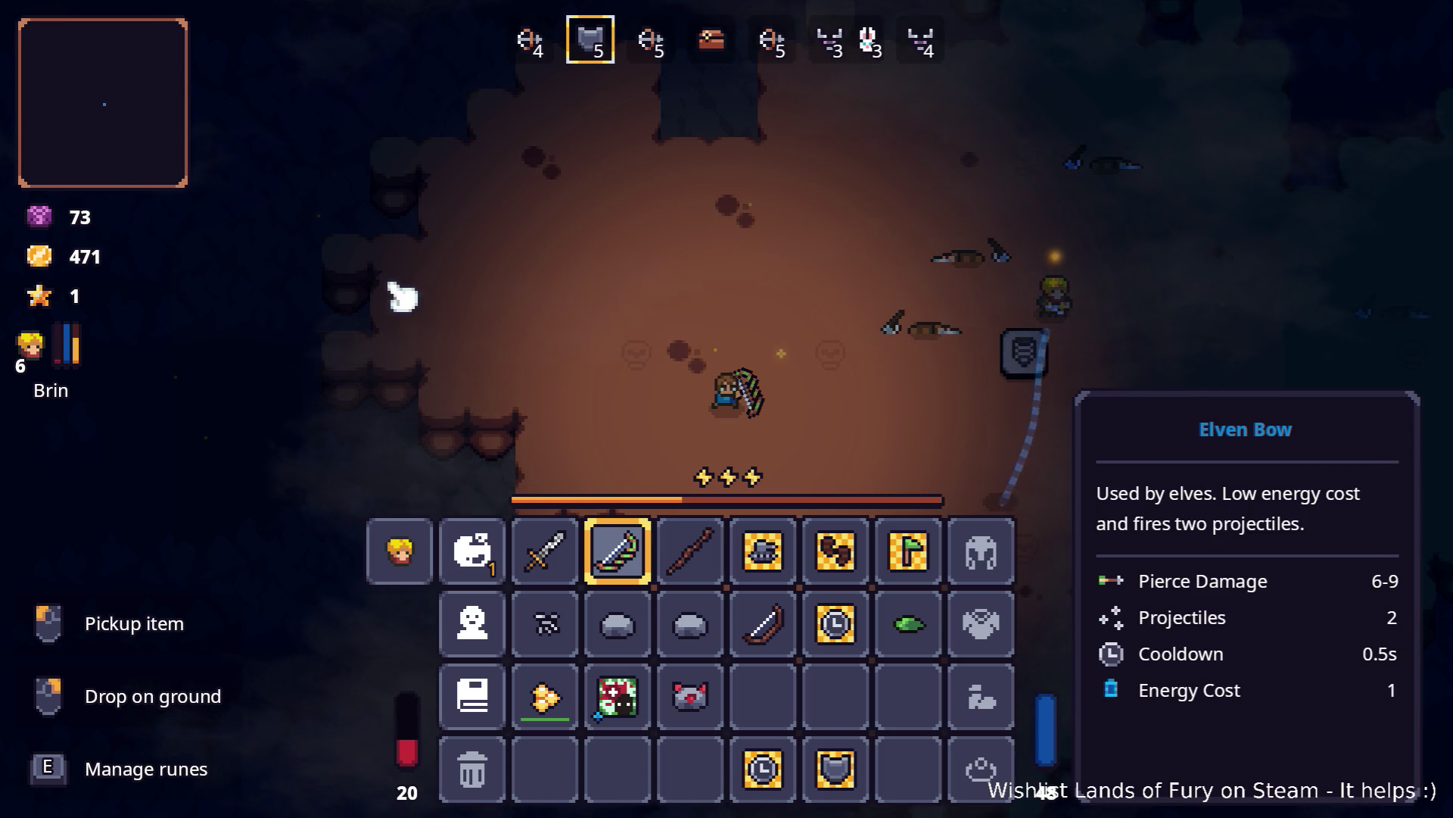
Step: Close the inventory and hunt down the nearby cavern enemies
{"action": "key", "text": "Tab"}
{"action": "key", "text": "d"}
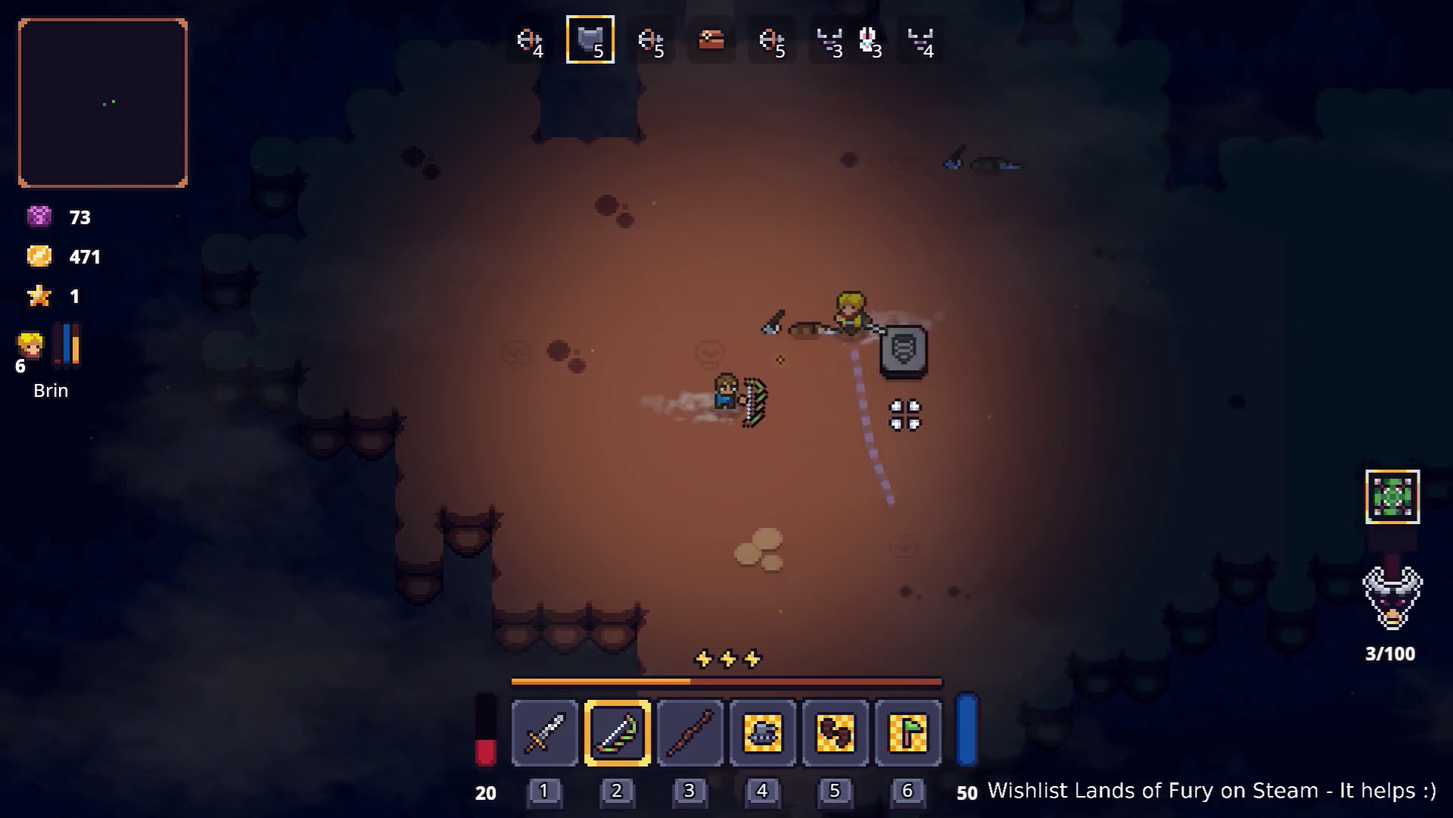
{"action": "key", "text": "d"}
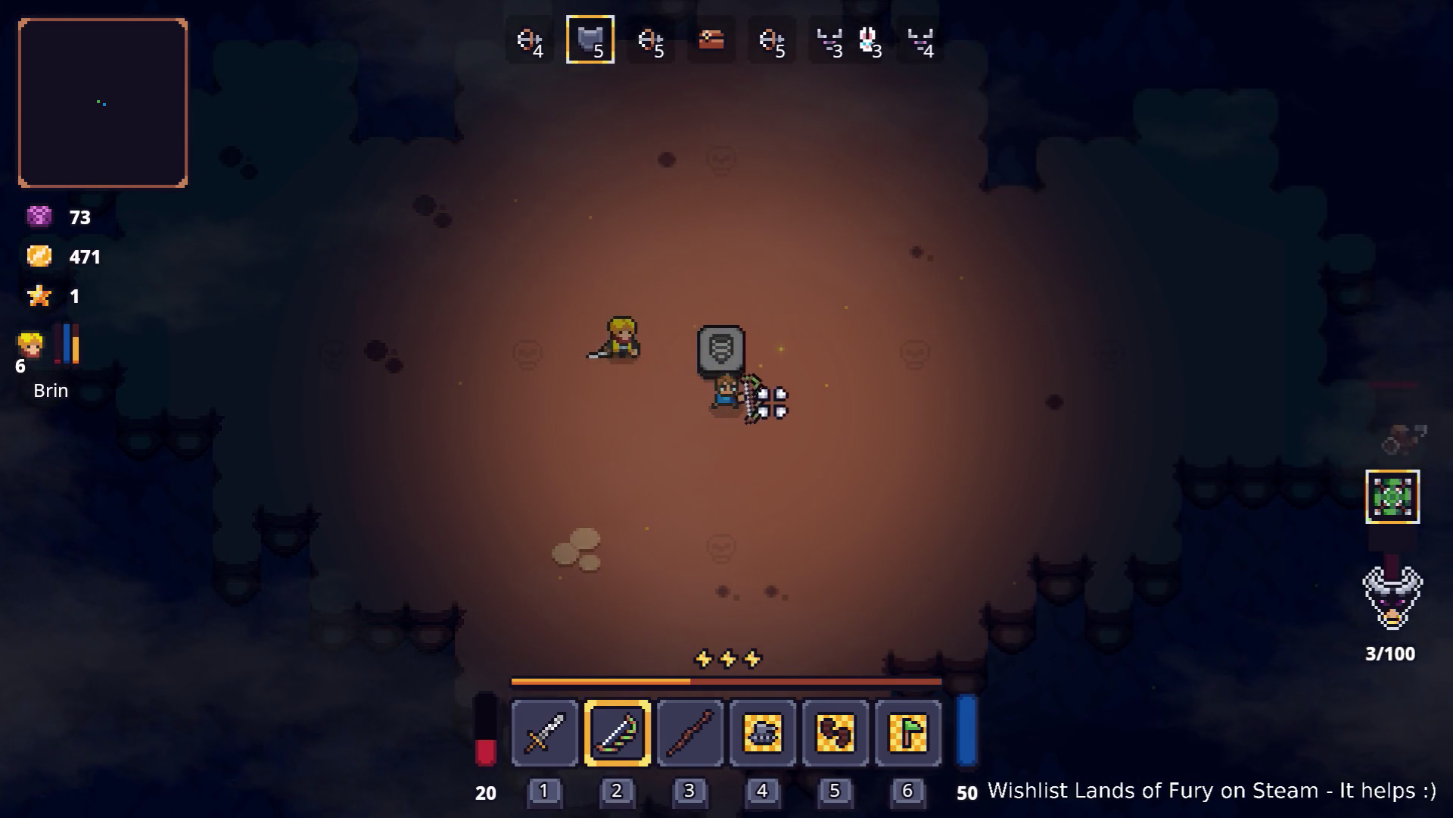
{"action": "key", "text": "d"}
{"action": "left_click", "coordinate": [1100, 474]}
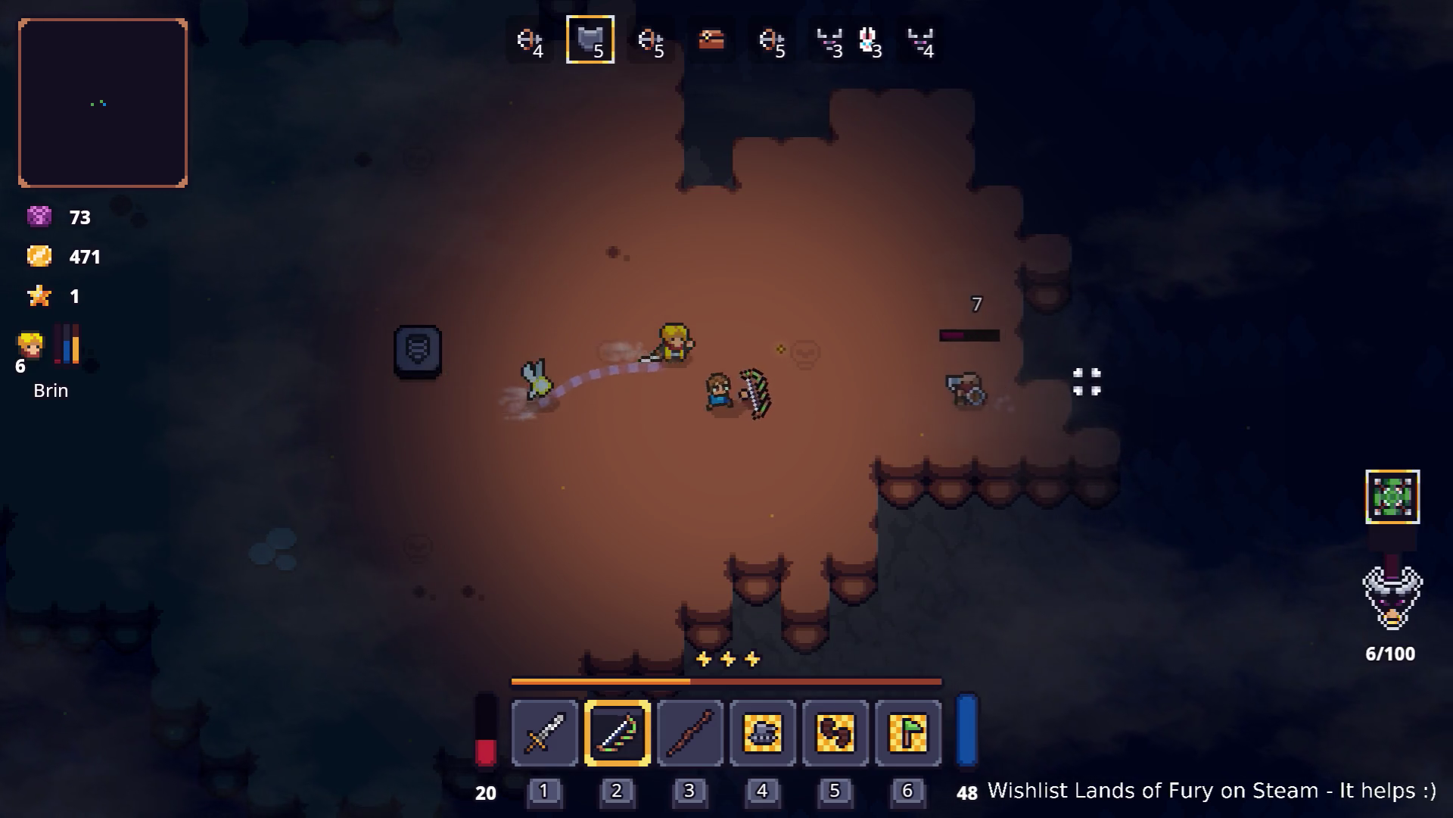
{"action": "key", "text": "a"}
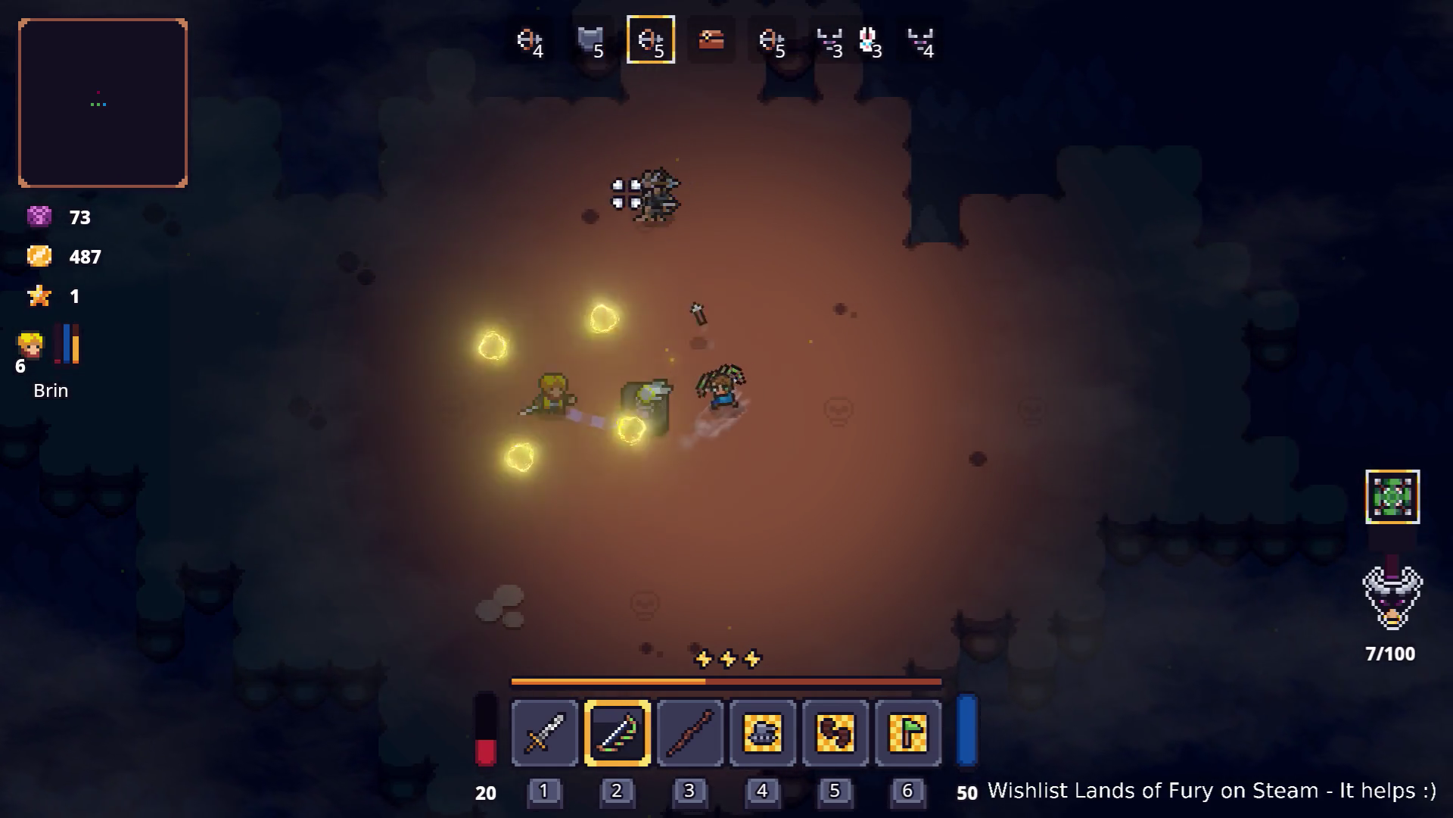
{"action": "key", "text": "w"}
{"action": "key", "text": "d"}
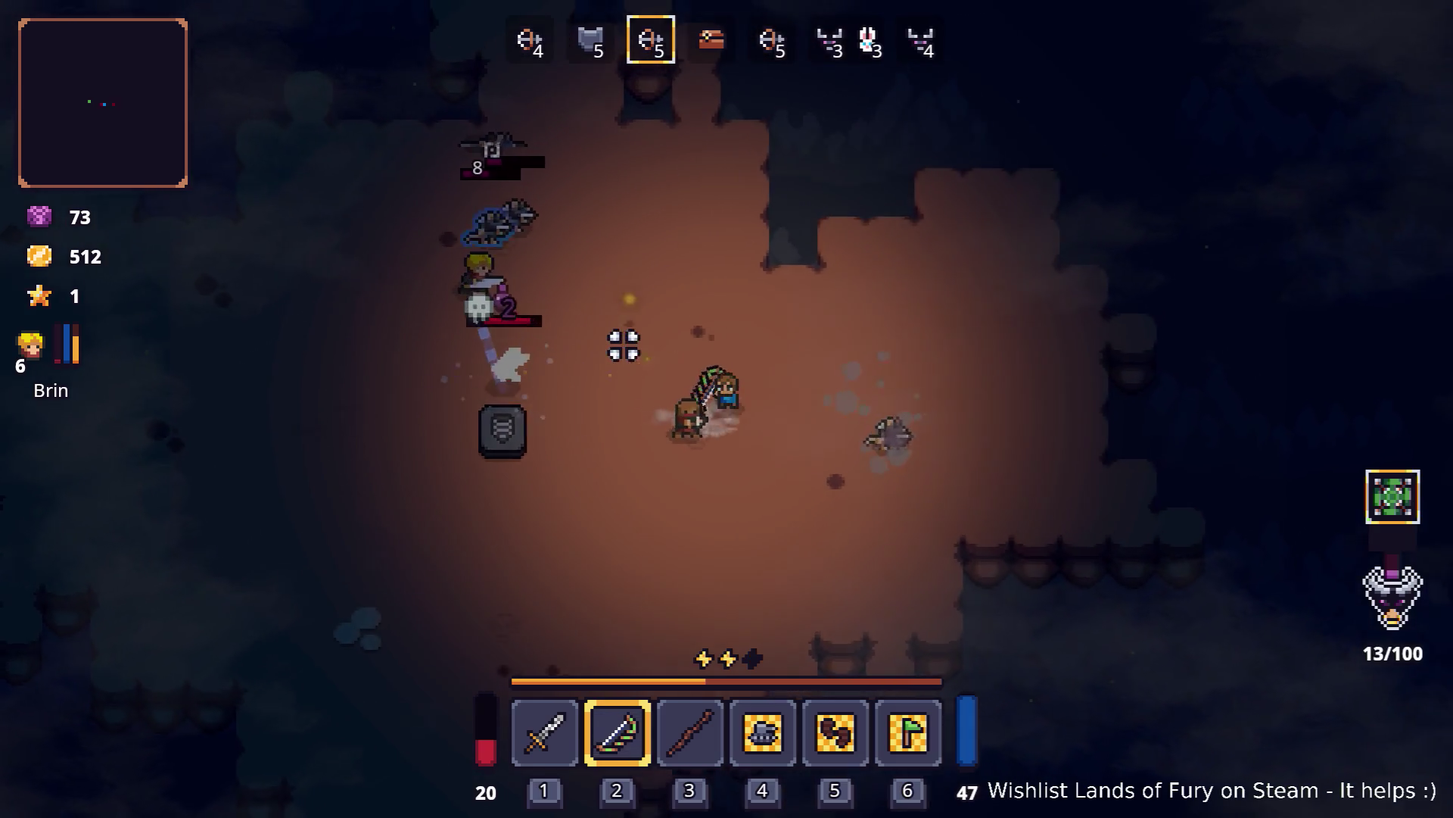
{"action": "key", "text": "d"}
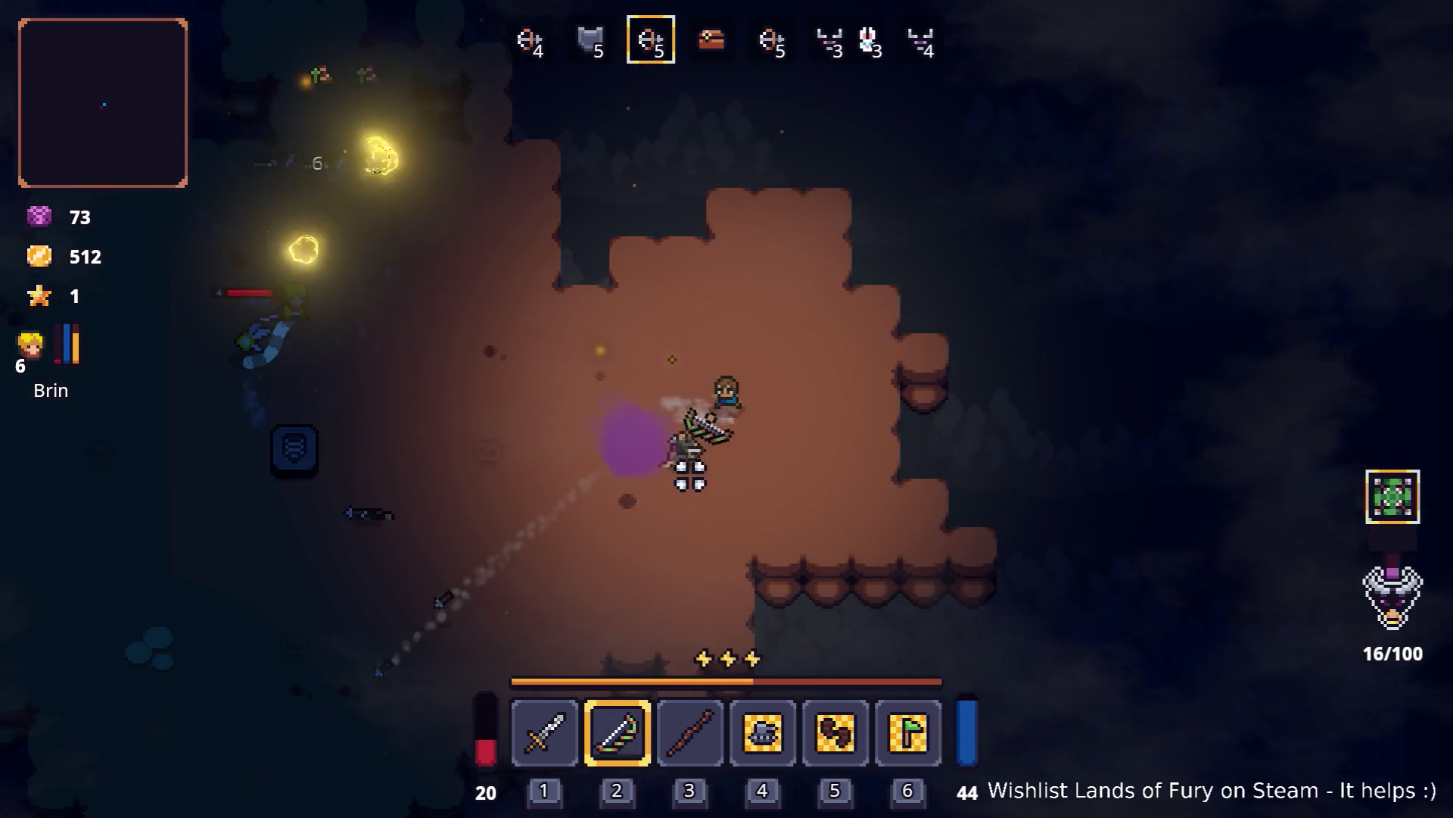
Step: Finish the last enemies with gold at 537, then open Snap's shop
{"action": "key", "text": "a"}
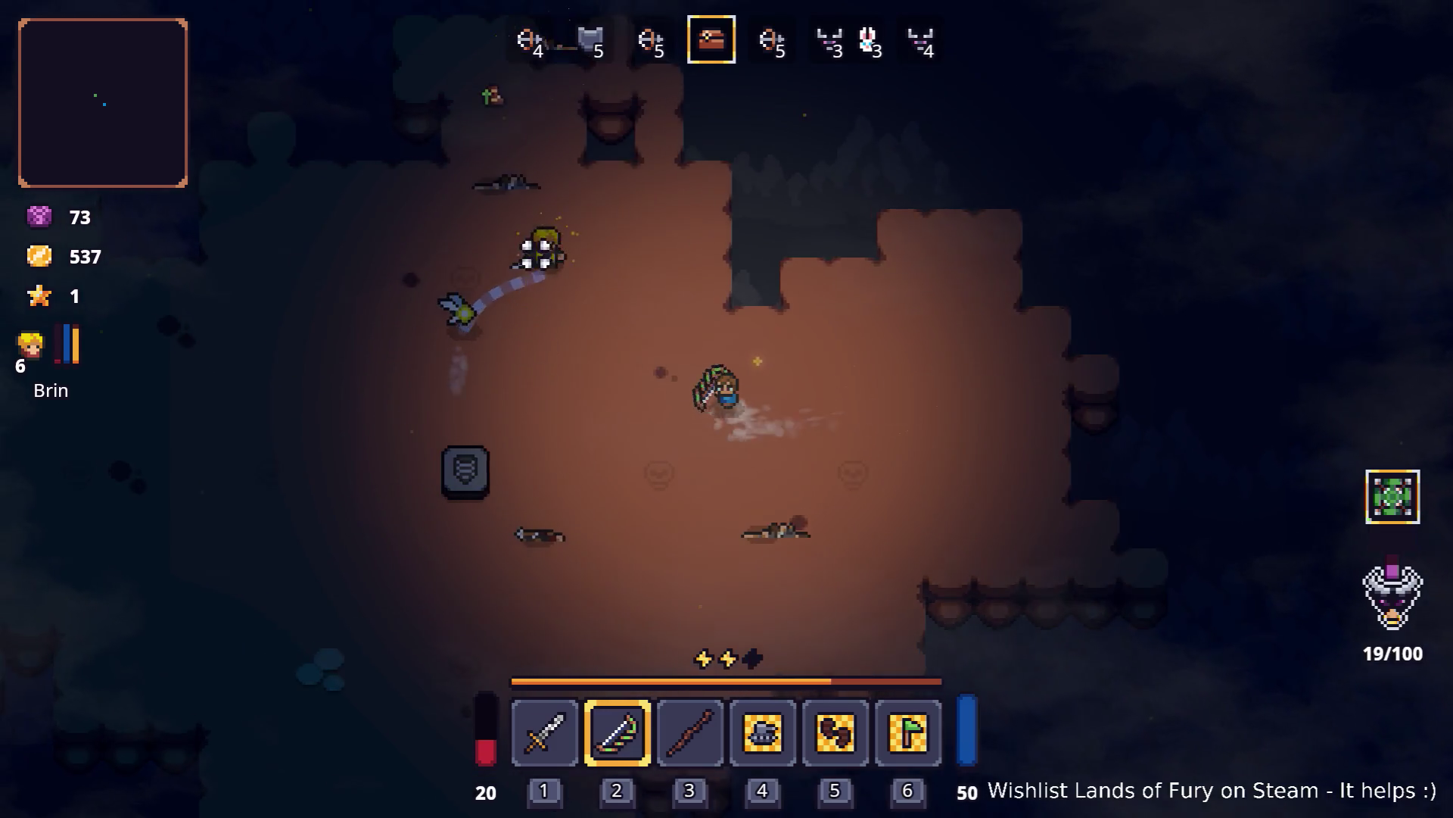
{"action": "key", "text": "s"}
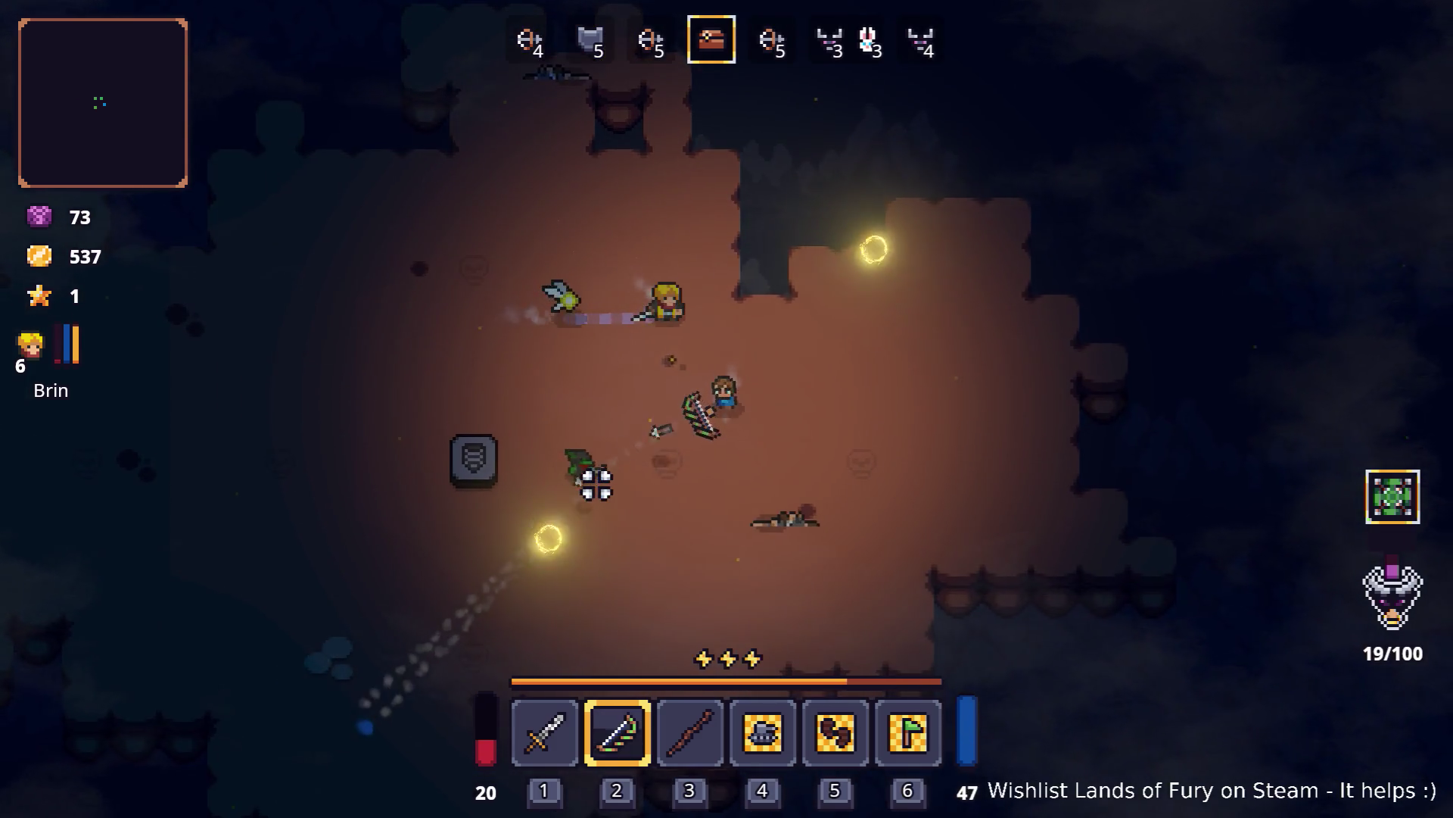
{"action": "key", "text": "a"}
{"action": "key", "text": "e"}
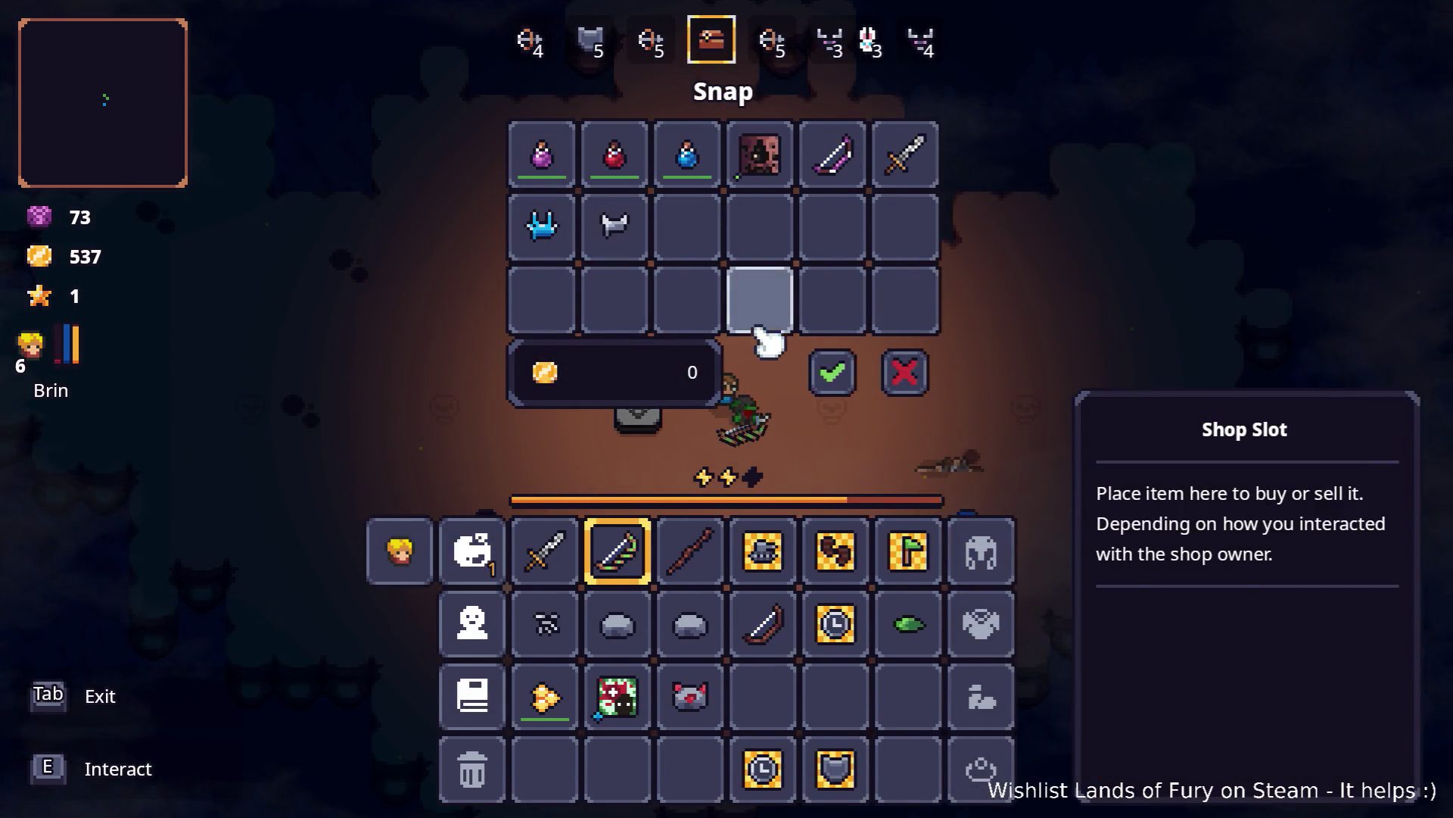
Step: Buy the red health potion and purple potion from Snap for 169 gold
{"action": "mouse_move", "coordinate": [617, 174]}
{"action": "left_mouse_down"}
{"action": "mouse_move", "coordinate": [827, 616]}
{"action": "mouse_move", "coordinate": [764, 695]}
{"action": "left_mouse_up"}
{"action": "mouse_move", "coordinate": [542, 155]}
{"action": "left_mouse_down"}
{"action": "mouse_move", "coordinate": [615, 227]}
{"action": "mouse_move", "coordinate": [835, 695]}
{"action": "mouse_move", "coordinate": [766, 575]}
{"action": "left_mouse_up"}
{"action": "left_click", "coordinate": [833, 374]}
Step: Move the red potion into the top inventory row and drink the purple potion
{"action": "key", "text": "Tab"}
{"action": "mouse_move", "coordinate": [836, 695]}
{"action": "left_mouse_down"}
{"action": "mouse_move", "coordinate": [859, 647]}
{"action": "mouse_move", "coordinate": [836, 551]}
{"action": "left_mouse_up"}
{"action": "key", "text": "Tab"}
{"action": "key", "text": "Tab"}
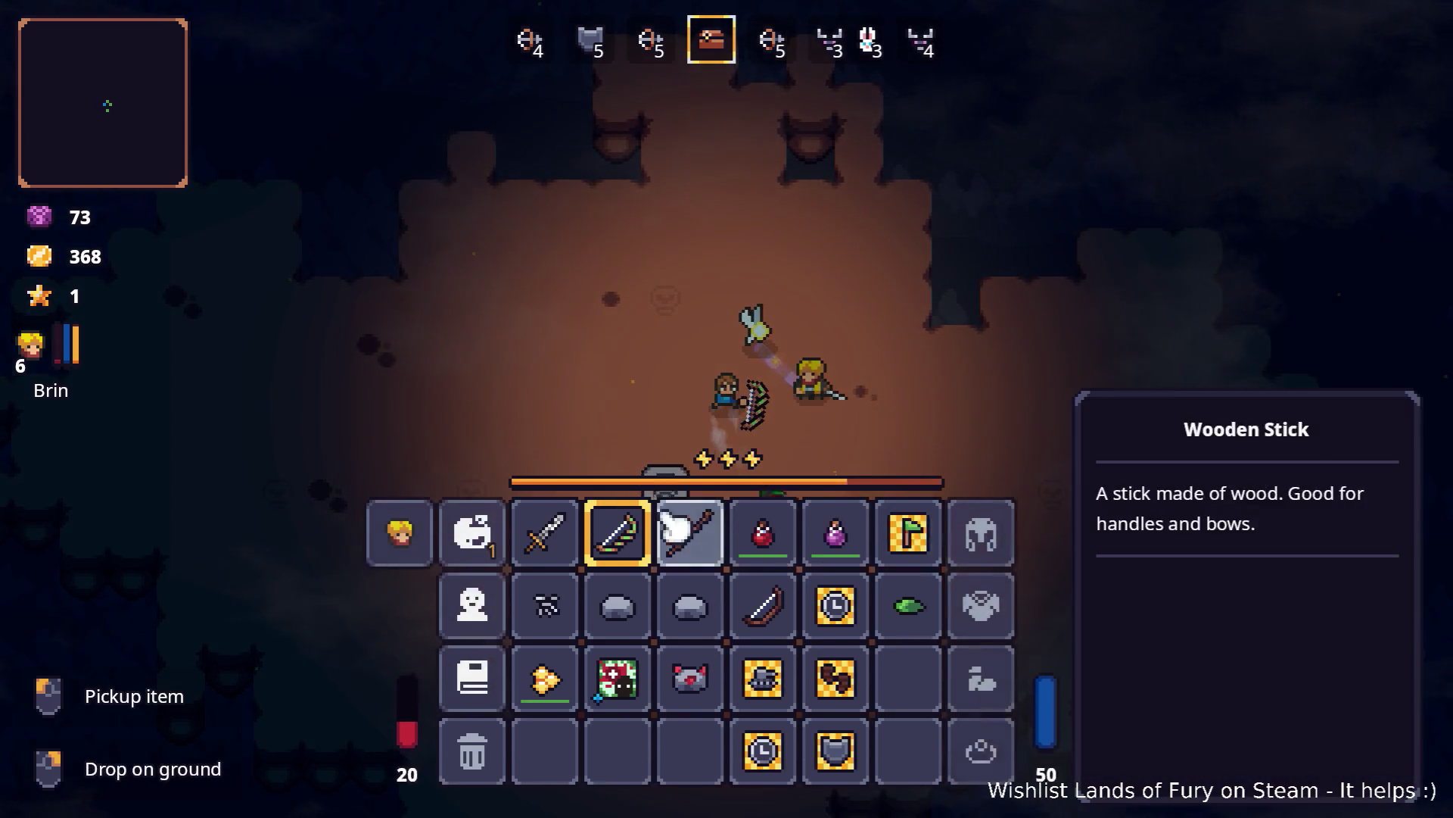
{"action": "right_click", "coordinate": [844, 575]}
{"action": "key", "text": "Tab"}
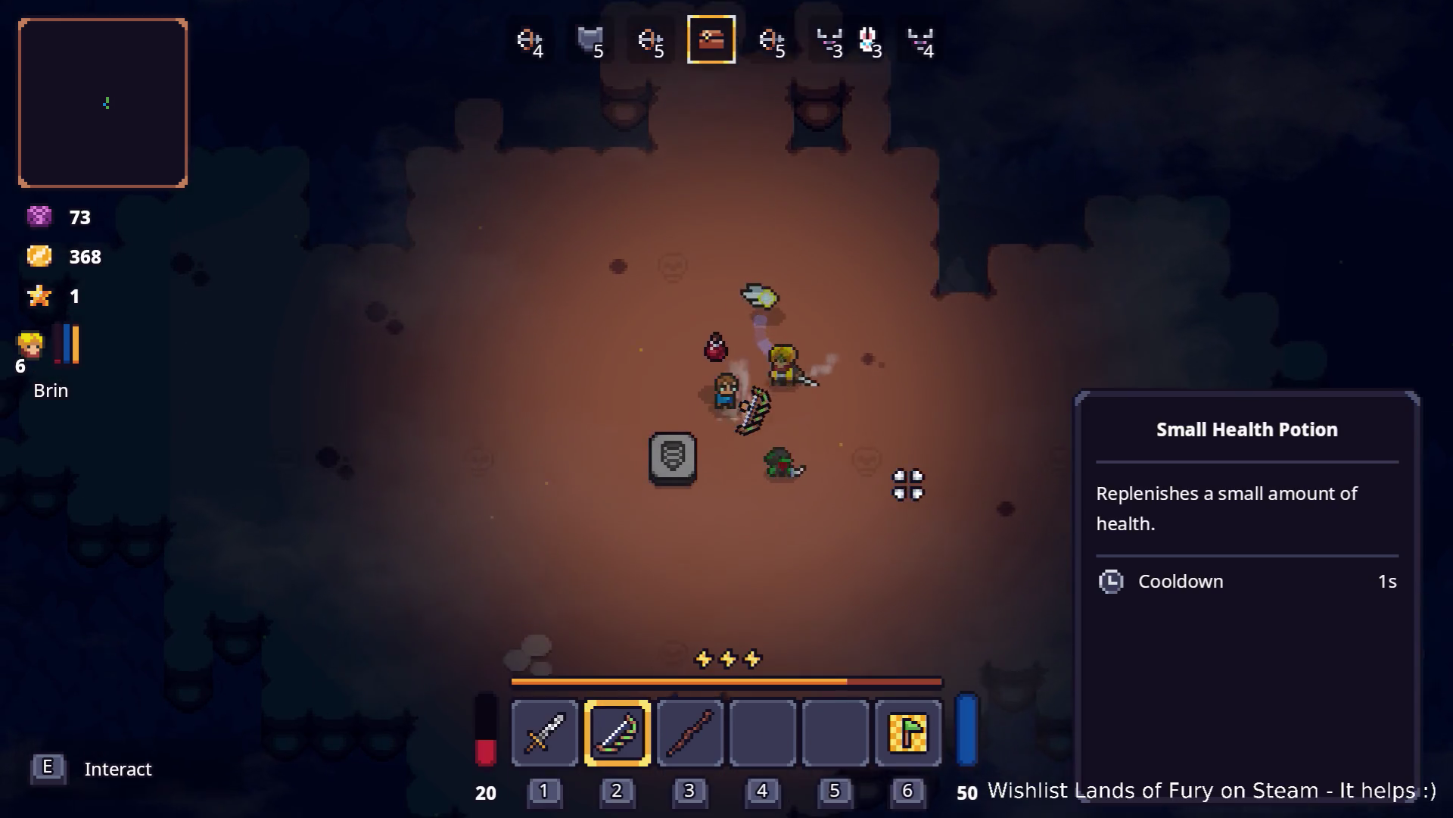
Step: Start the next wave at the gravestone and fight off its enemies
{"action": "key", "text": "s"}
{"action": "key", "text": "d"}
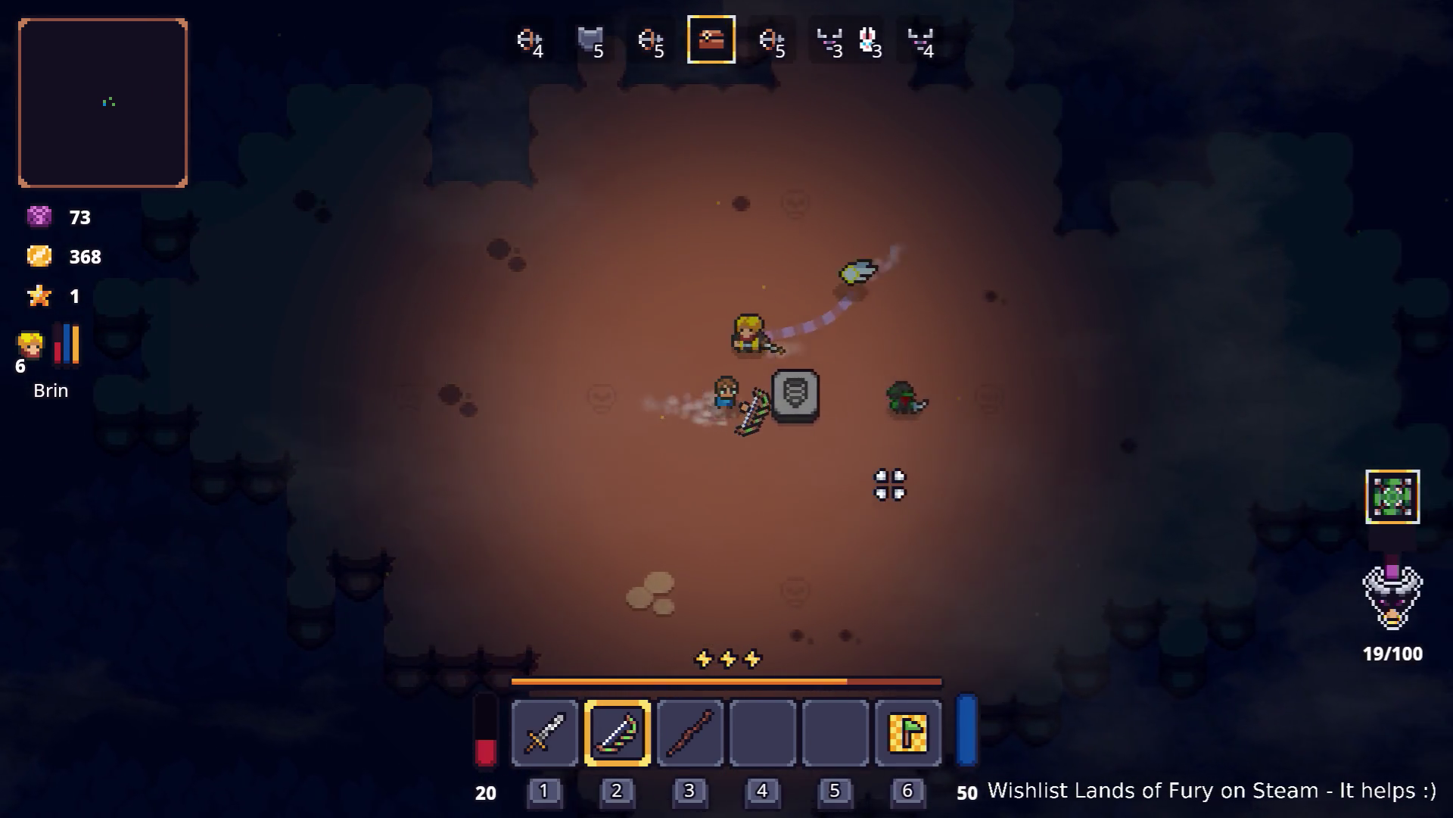
{"action": "key", "text": "e"}
{"action": "key", "text": "a"}
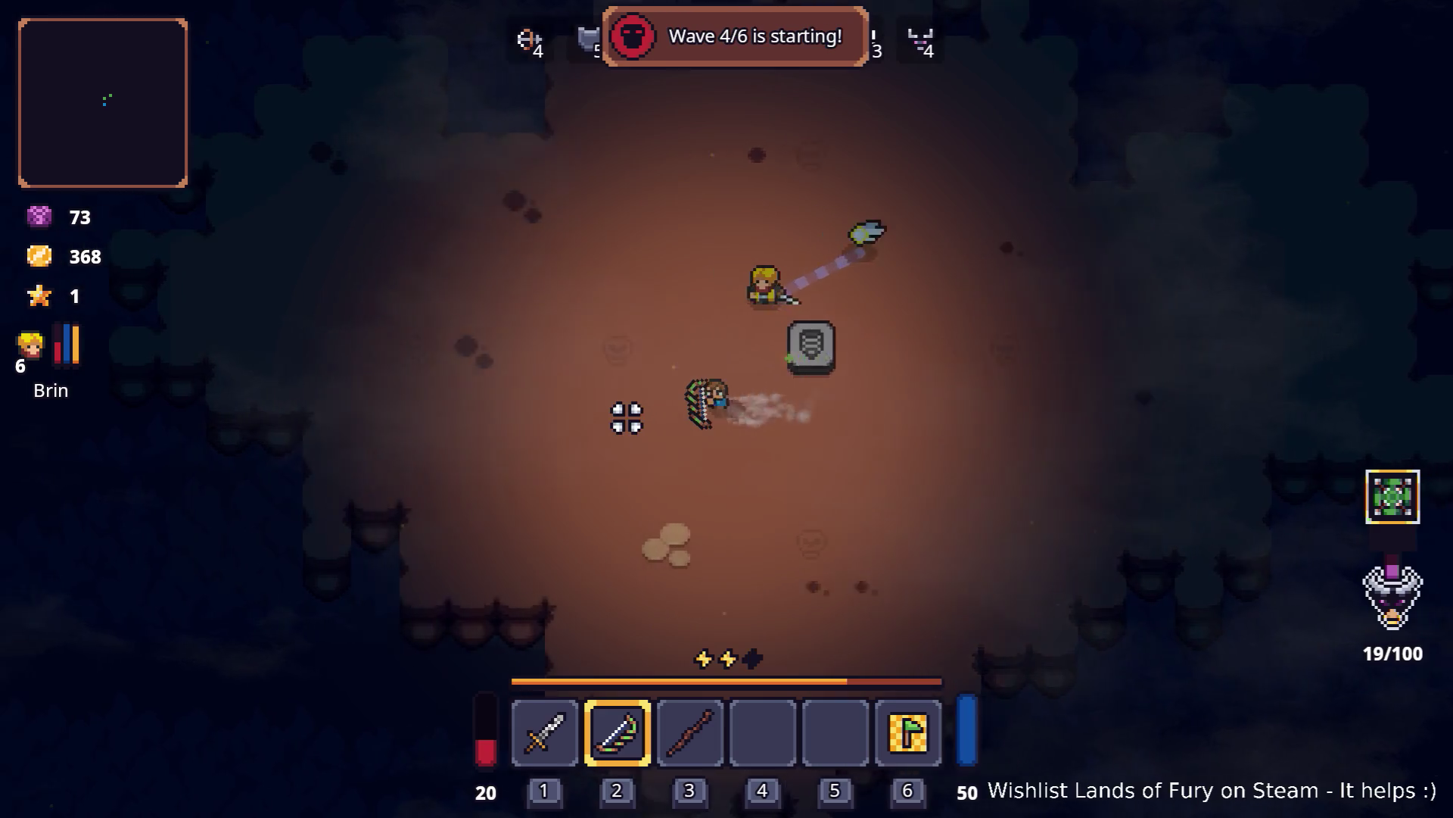
{"action": "key", "text": "d"}
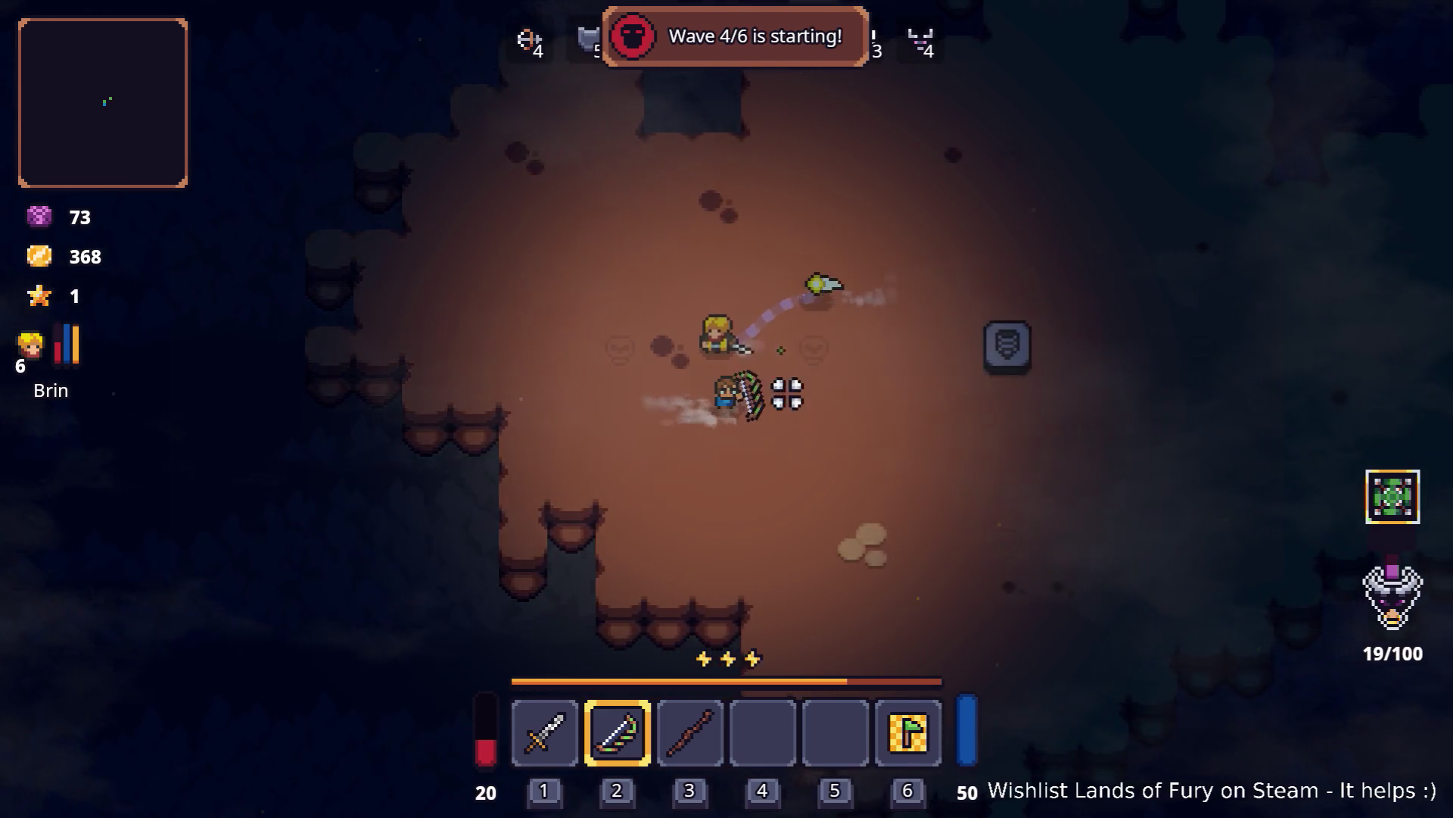
{"action": "key", "text": "s"}
{"action": "key", "text": "d"}
{"action": "key", "text": "w"}
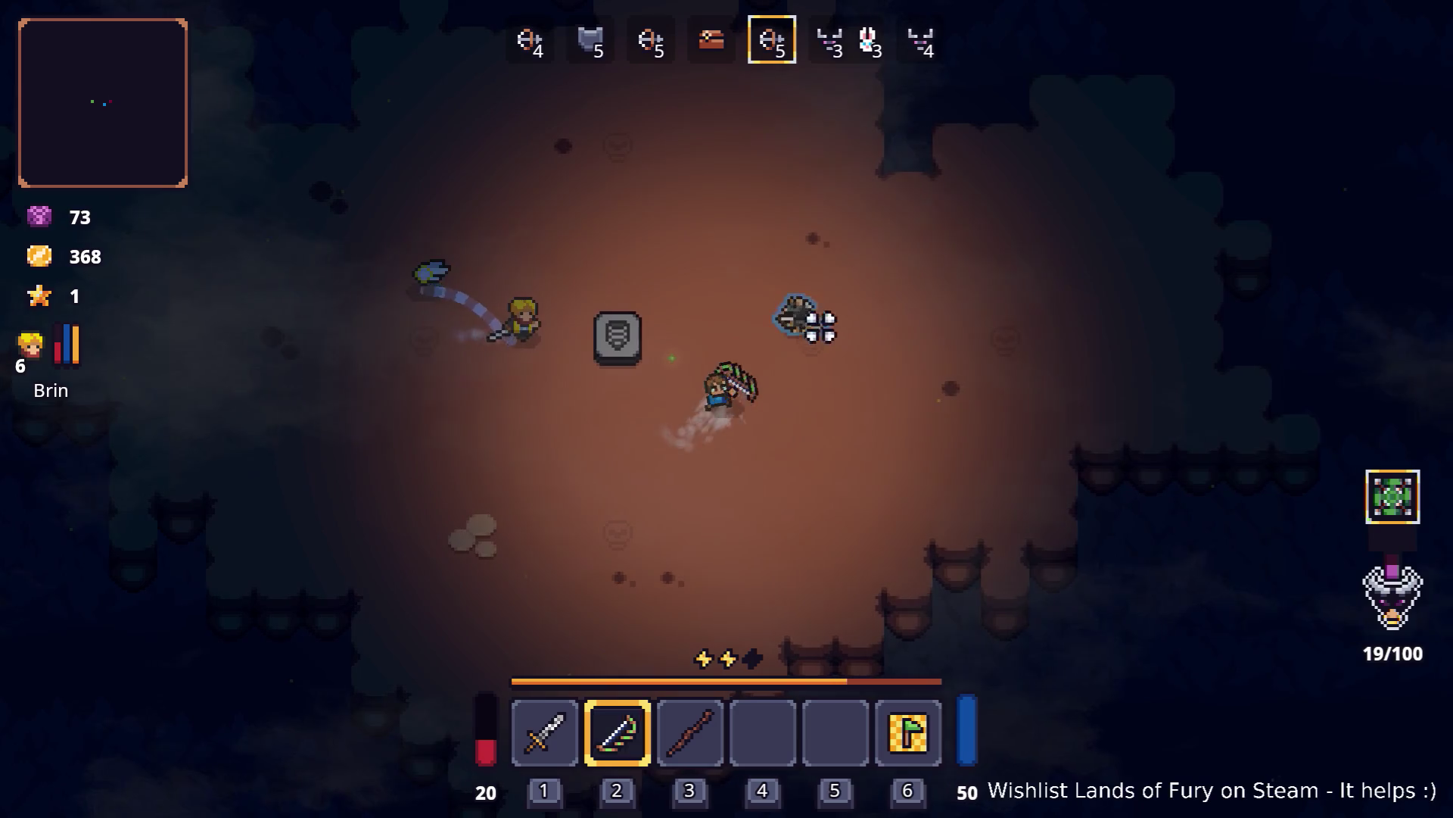
{"action": "key", "text": "space"}
{"action": "left_click", "coordinate": [483, 246]}
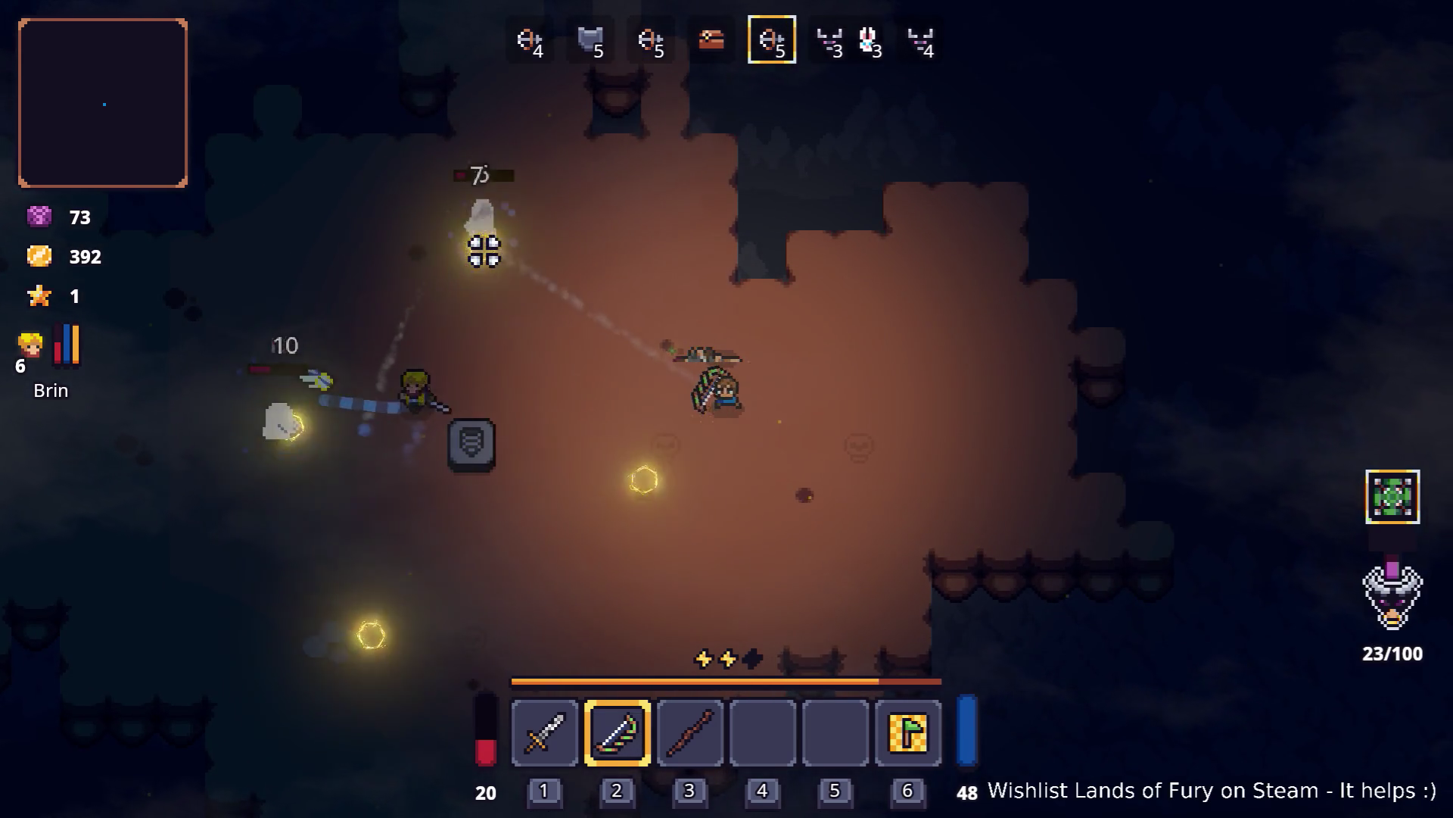
{"action": "key", "text": "a"}
{"action": "key", "text": "space"}
{"action": "key", "text": "space"}
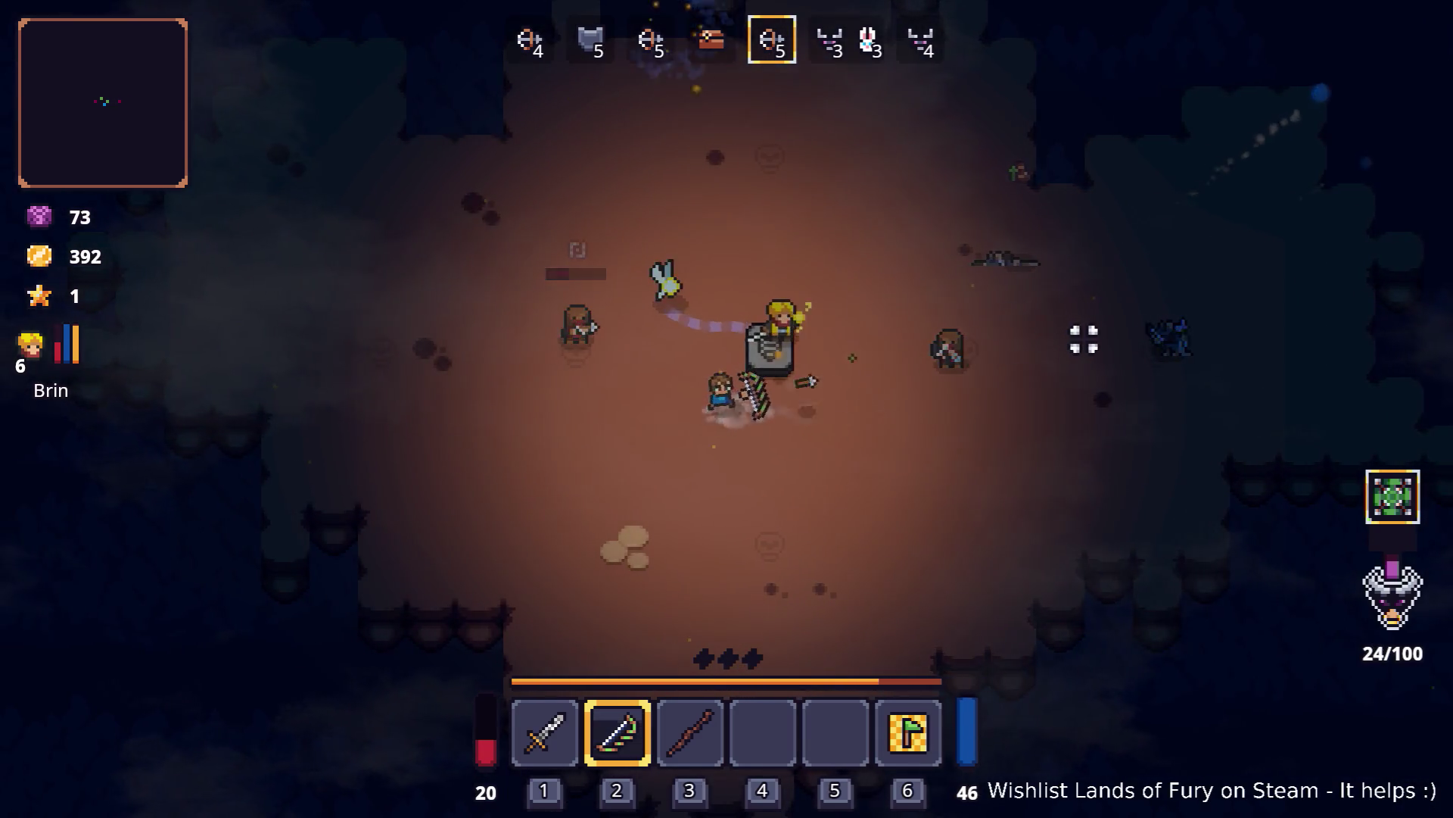
{"action": "key", "text": "d"}
{"action": "left_click", "coordinate": [1087, 342]}
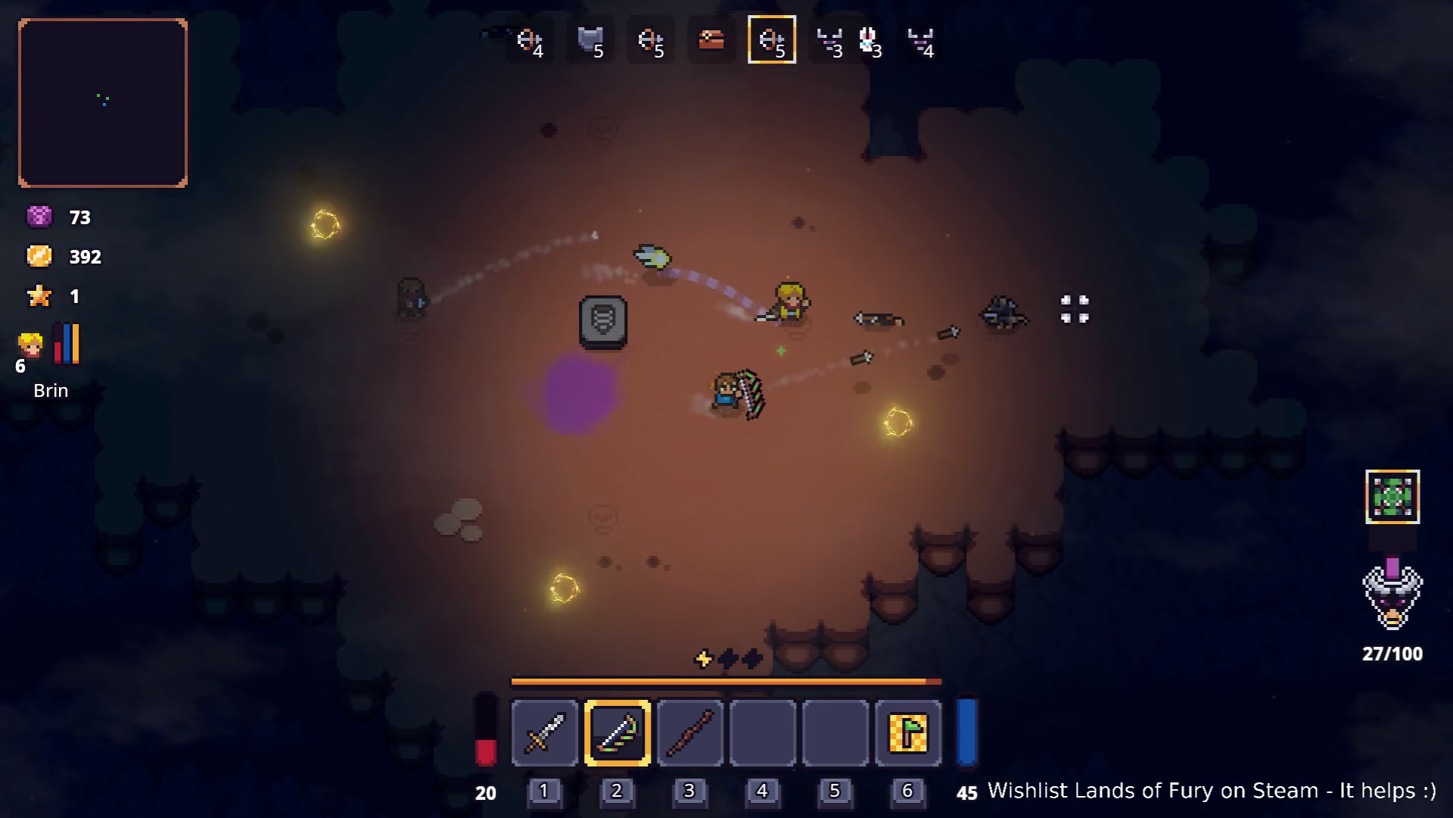
{"action": "key", "text": "a"}
{"action": "key", "text": "space"}
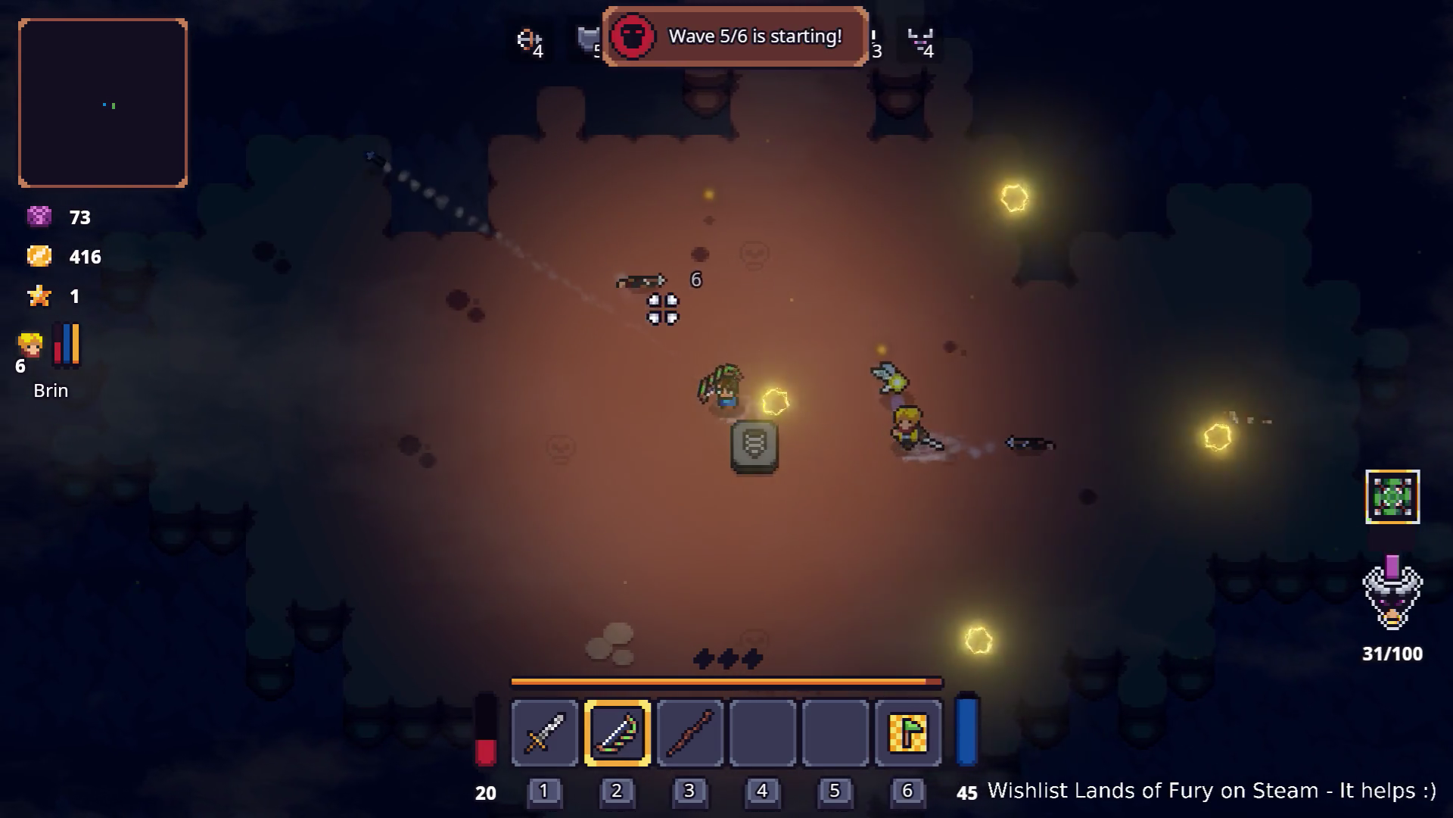
{"action": "key", "text": "s"}
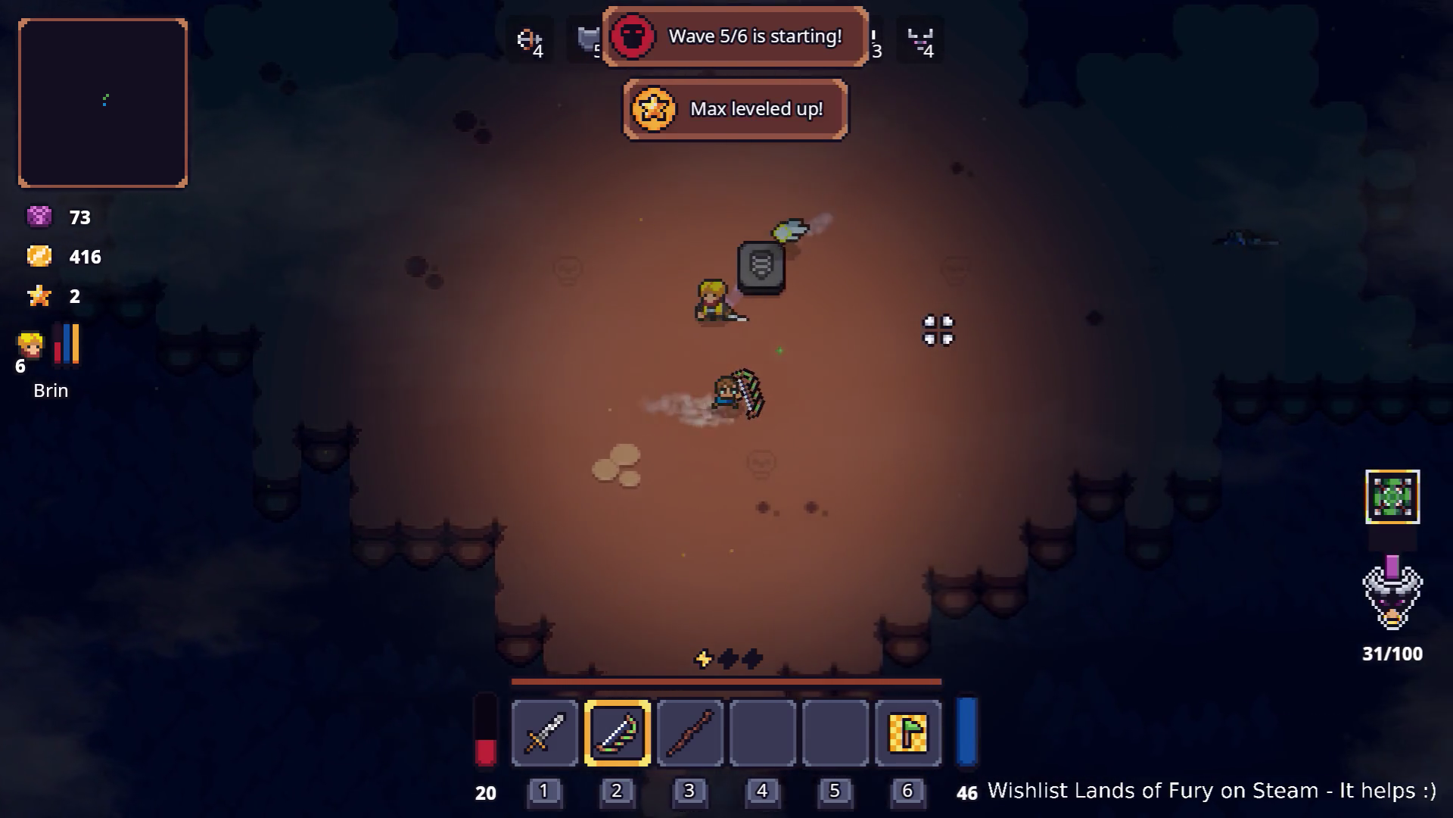
Step: Spend ALMA's companion skill point on Second Wind
{"action": "key", "text": "Tab"}
{"action": "left_click", "coordinate": [475, 614]}
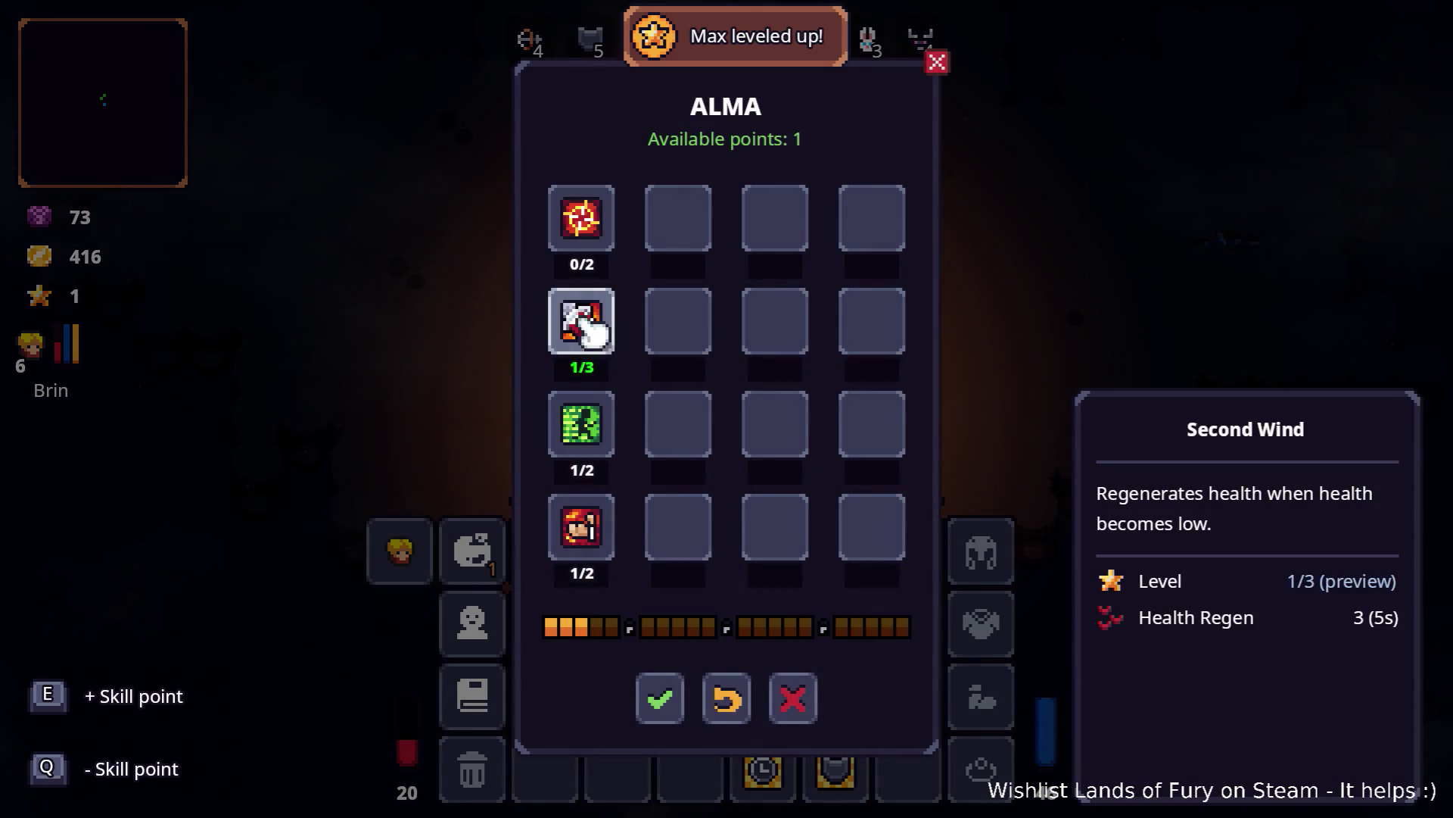
{"action": "left_click", "coordinate": [658, 696]}
{"action": "key", "text": "Tab"}
Step: Fight through the remaining waves to 6/6, raising gold to 750
{"action": "key", "text": "d"}
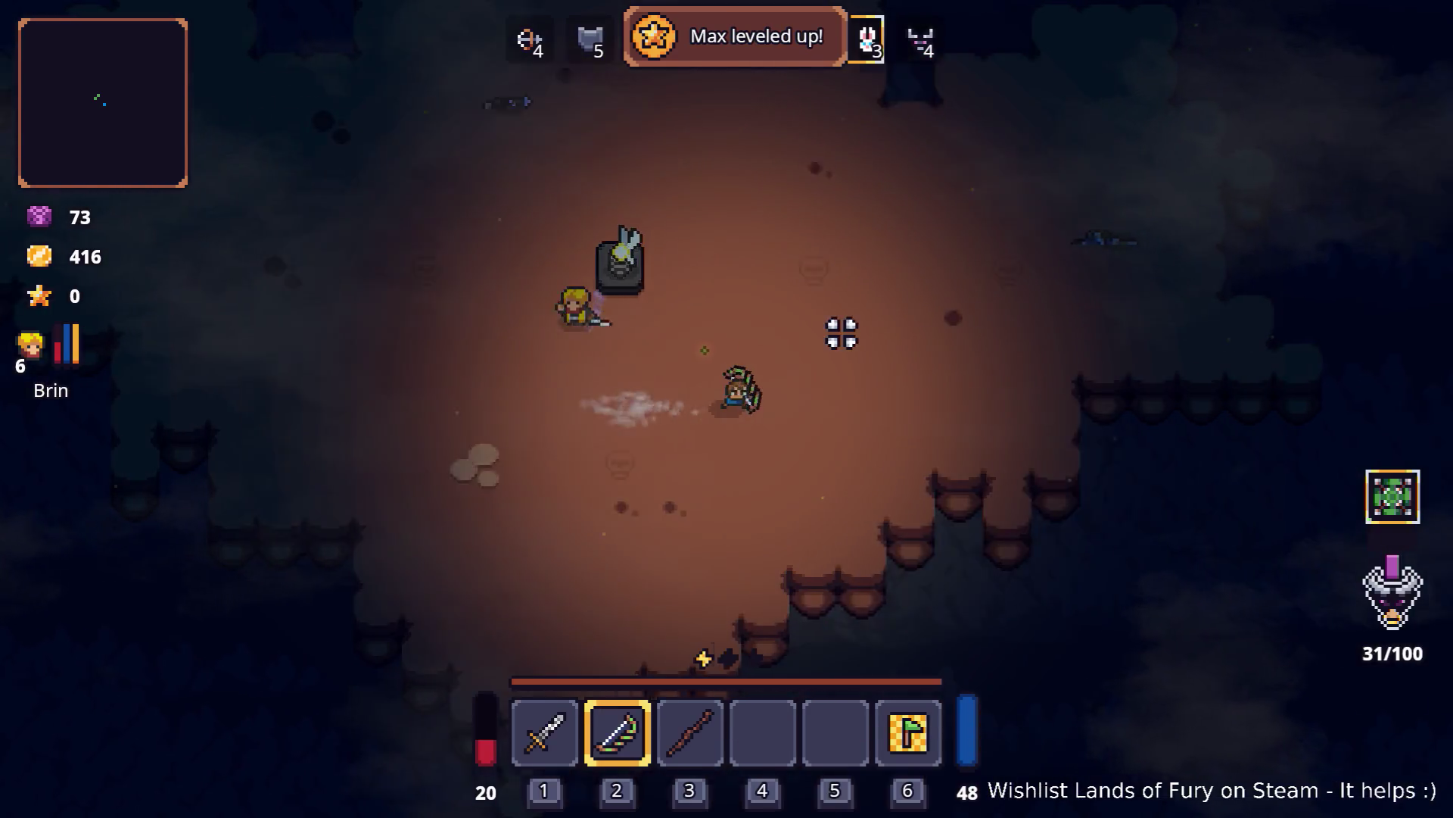
{"action": "key", "text": "w"}
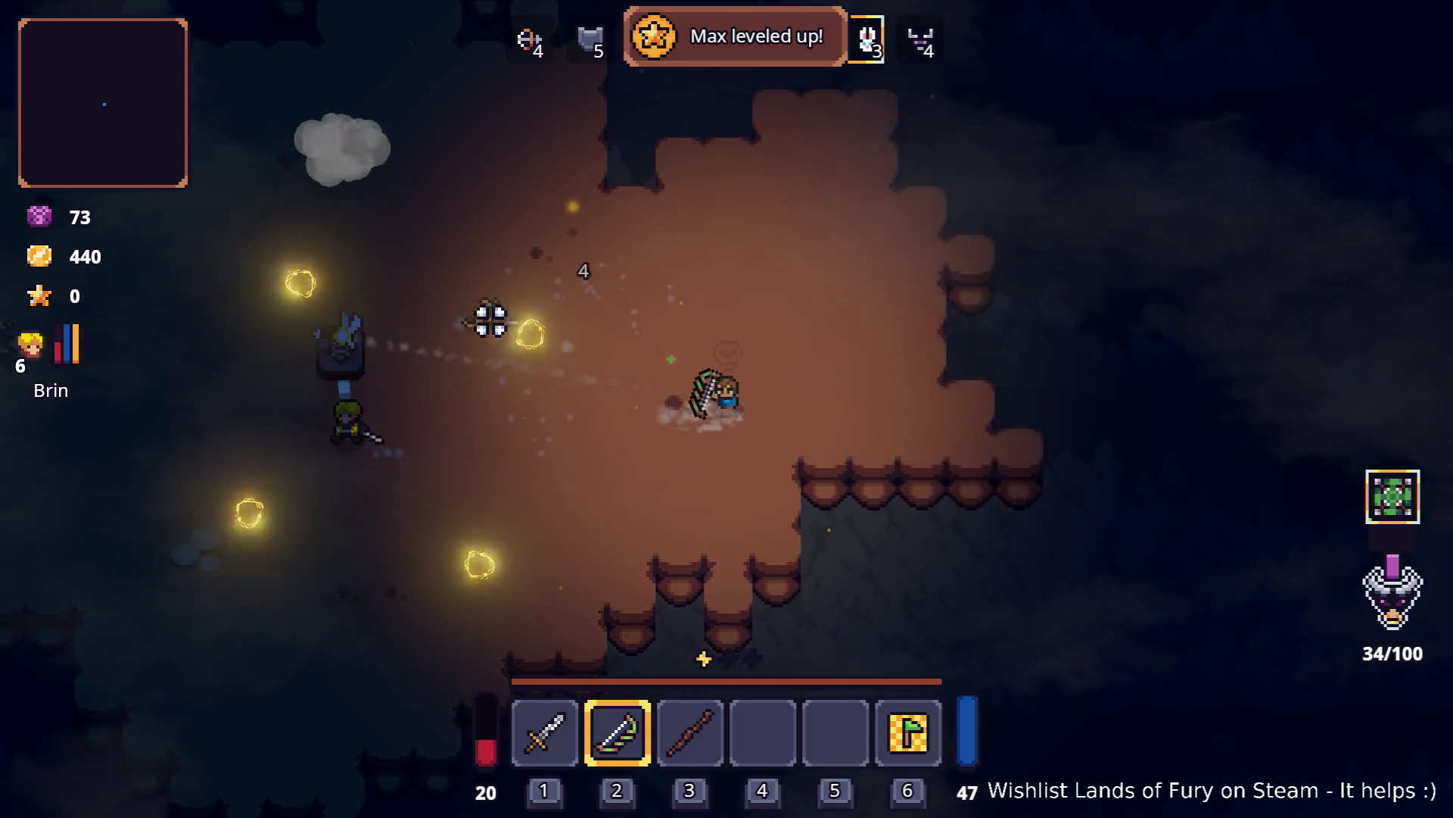
{"action": "key", "text": "a"}
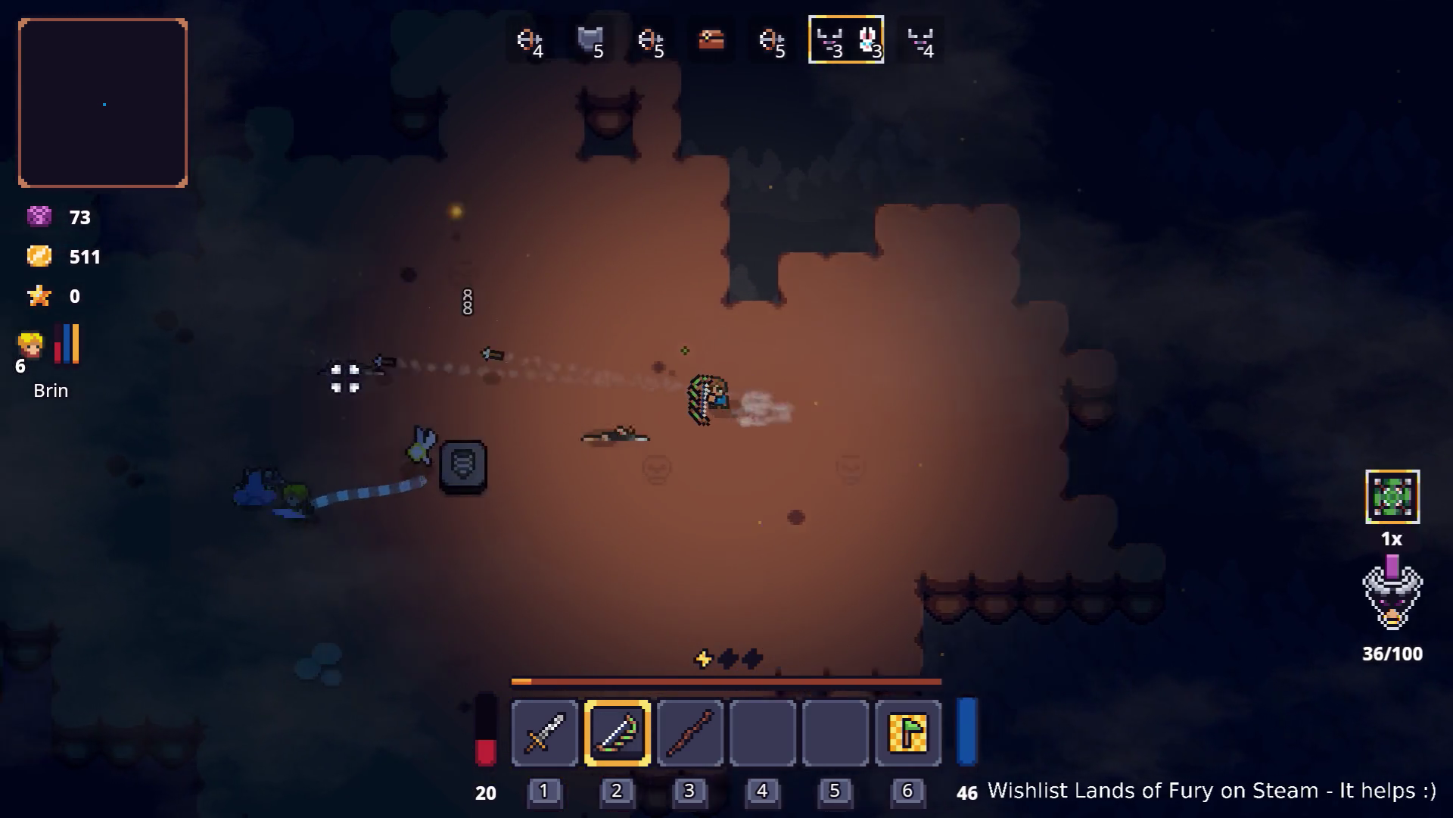
{"action": "key", "text": "d"}
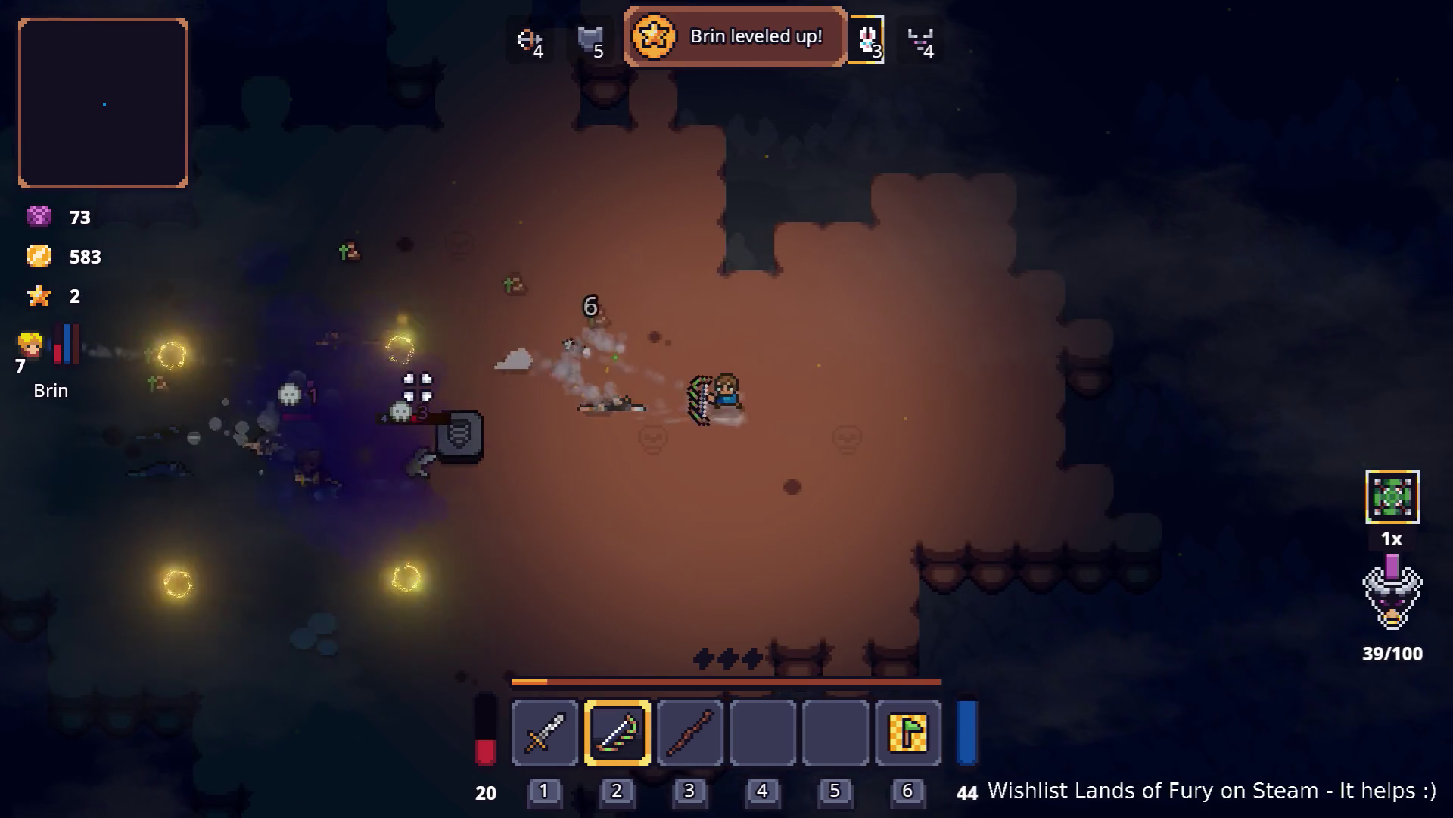
{"action": "key", "text": "a"}
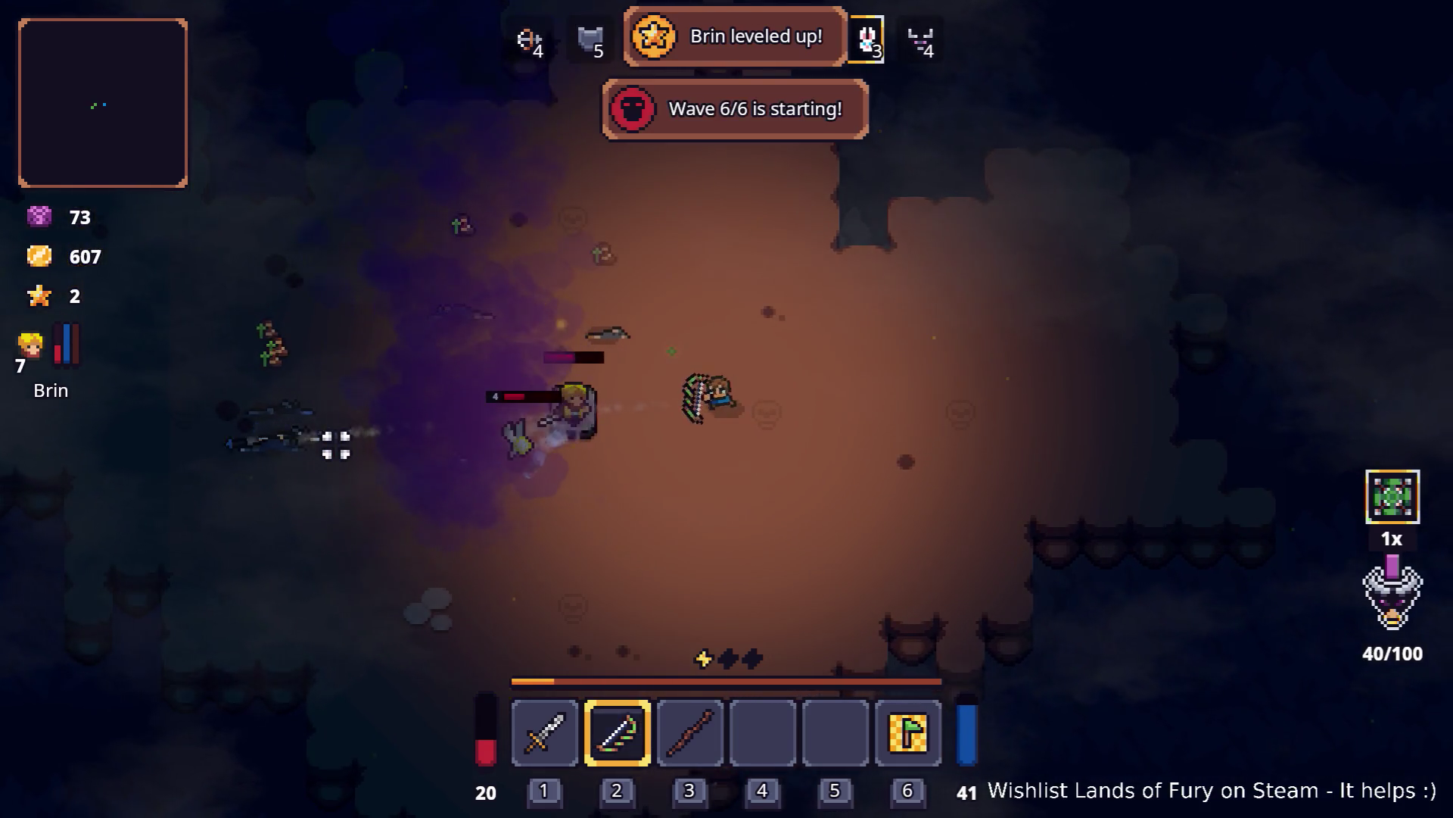
{"action": "key", "text": "s"}
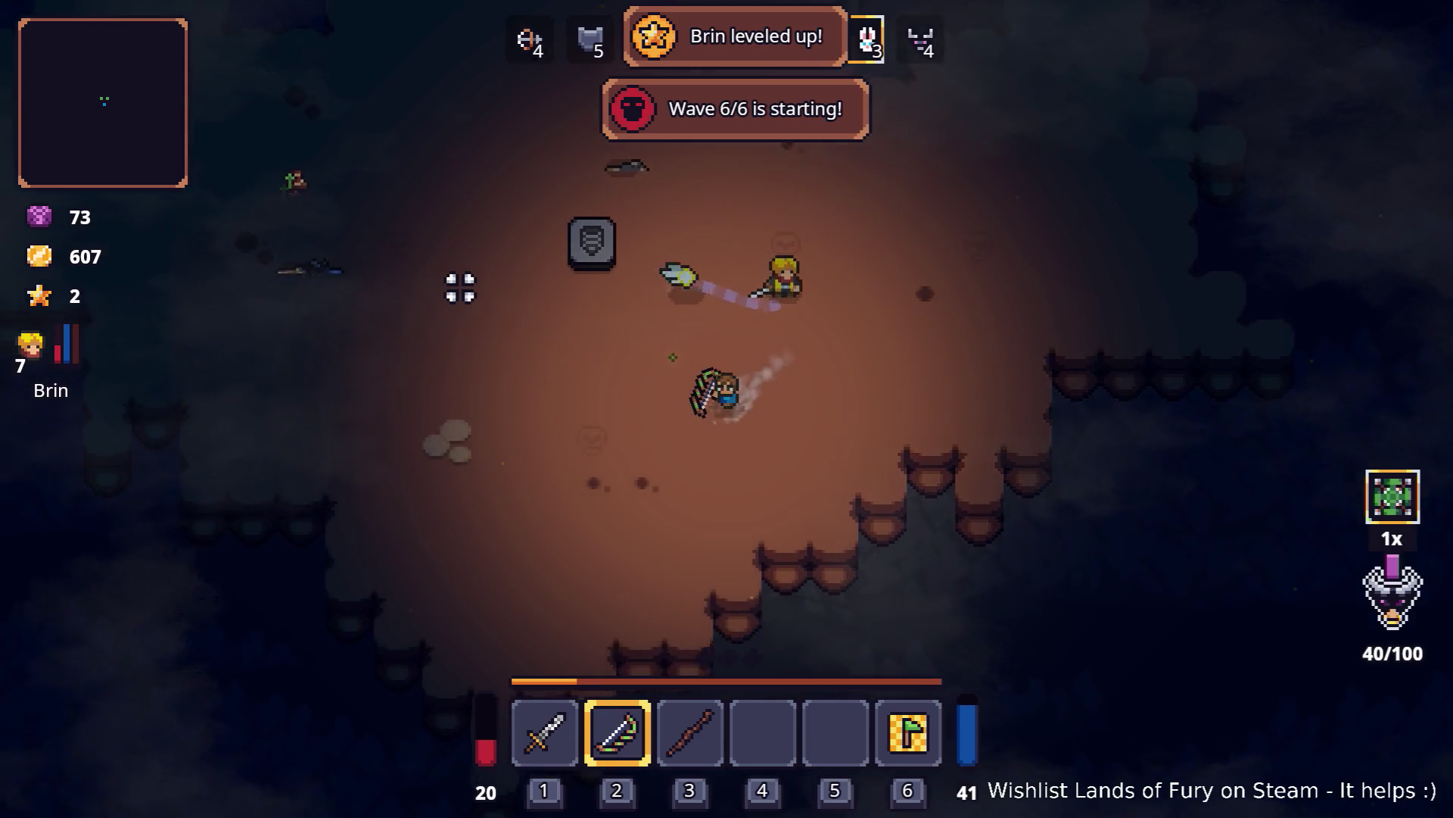
{"action": "key", "text": "d"}
{"action": "key", "text": "w"}
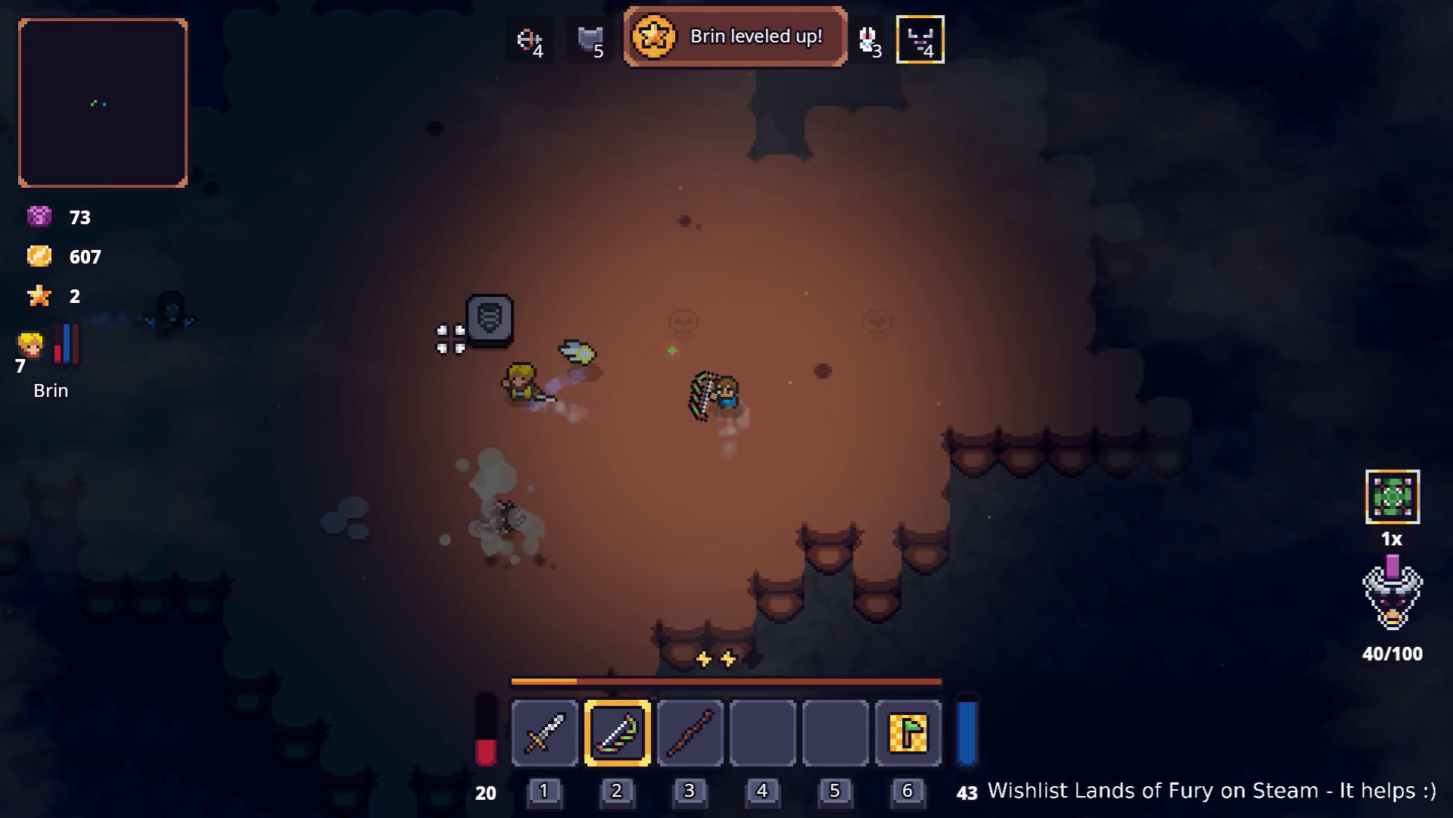
{"action": "key", "text": "a"}
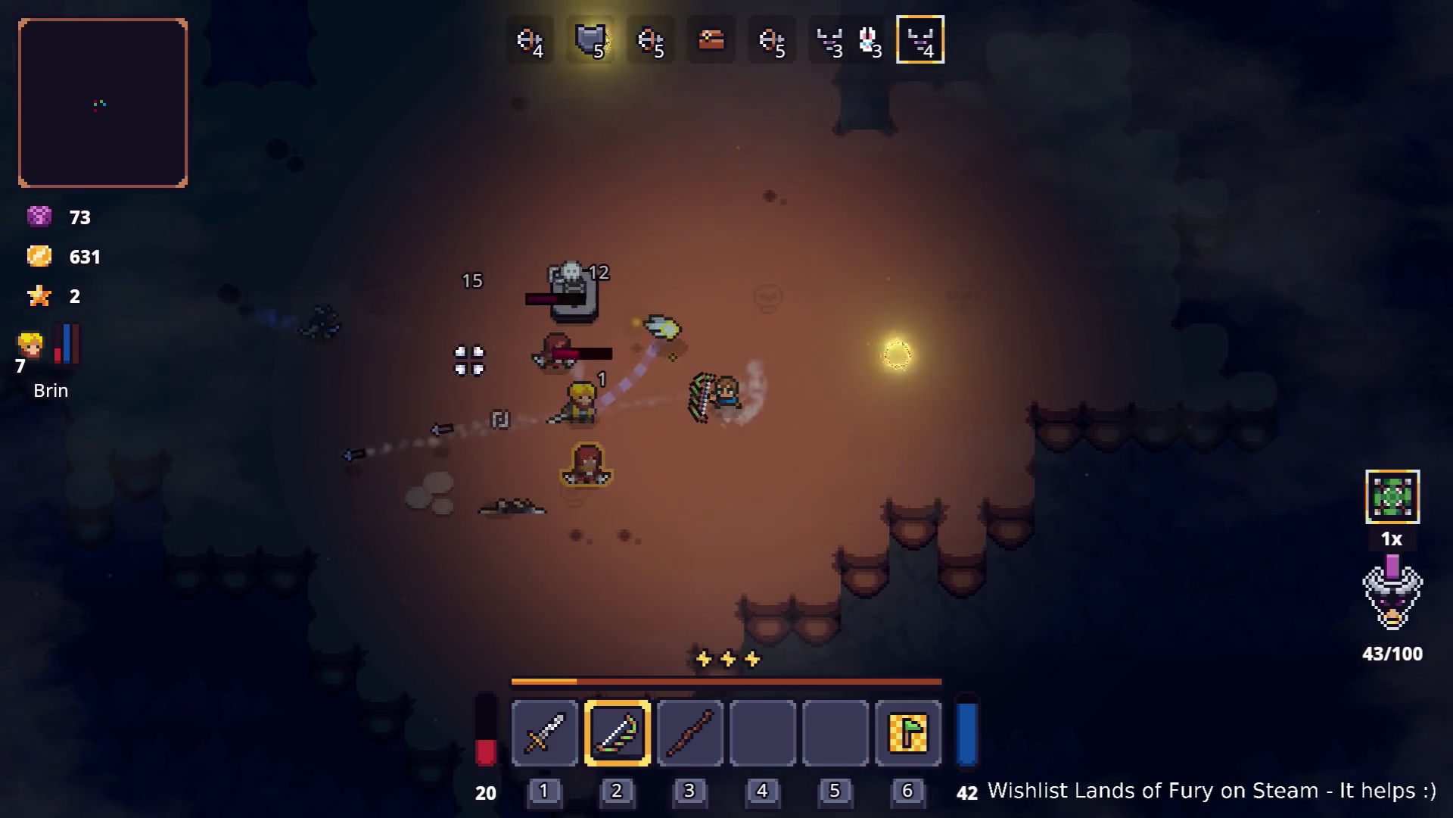
{"action": "key", "text": "d"}
{"action": "key", "text": "w"}
{"action": "left_click", "coordinate": [444, 509]}
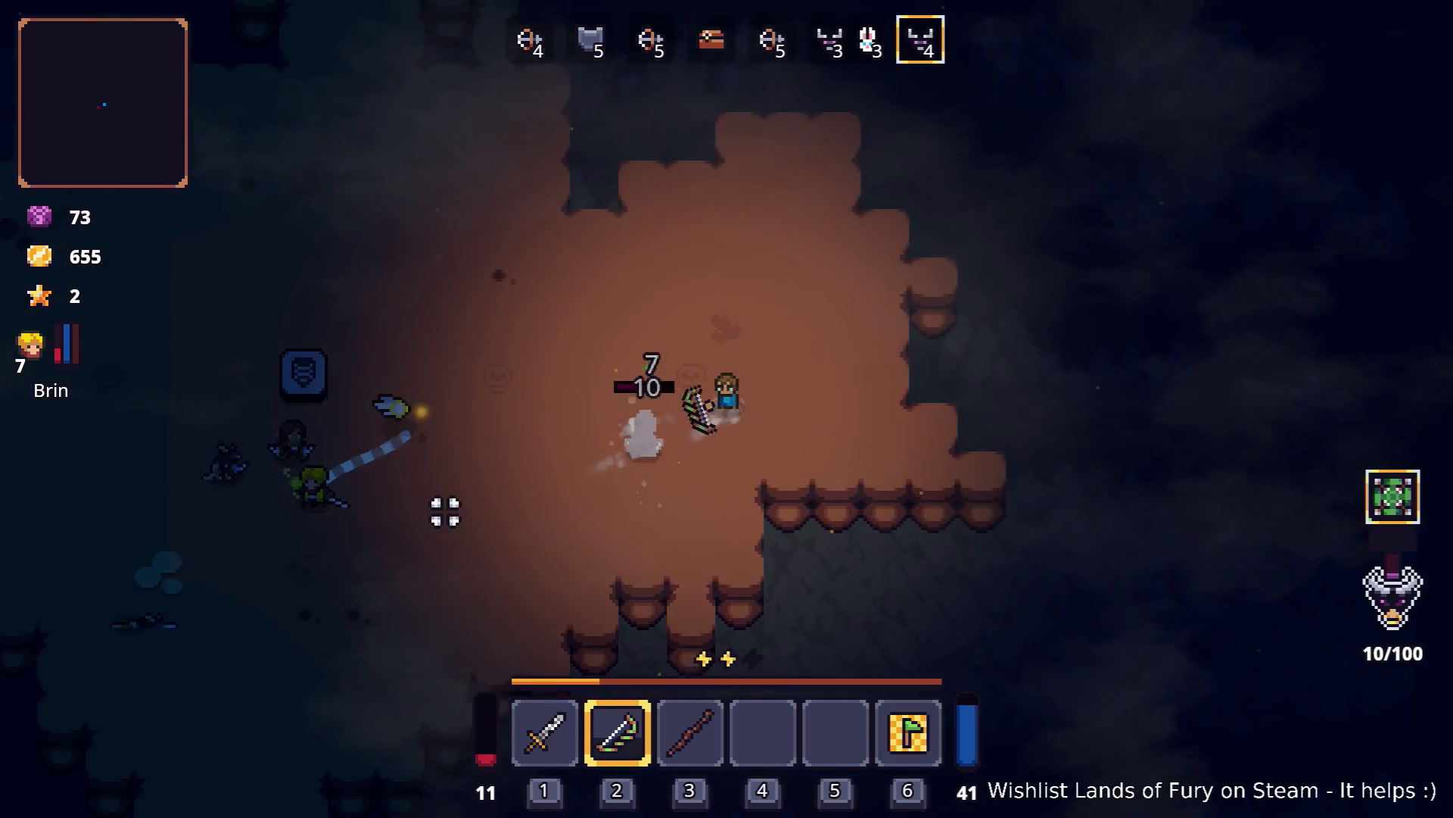
{"action": "key", "text": "a"}
{"action": "left_click", "coordinate": [351, 538]}
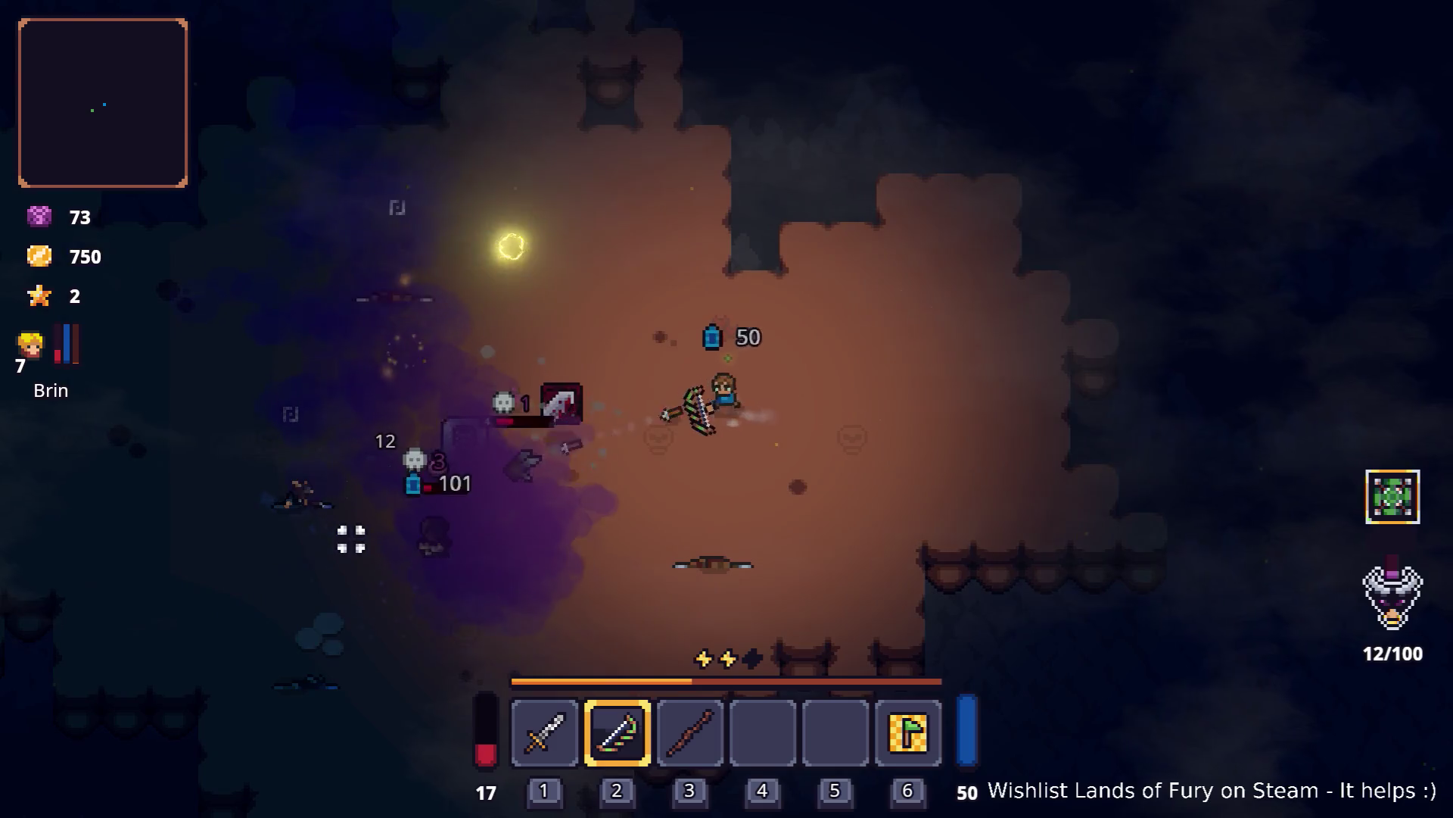
{"action": "key", "text": "a"}
{"action": "key", "text": "s"}
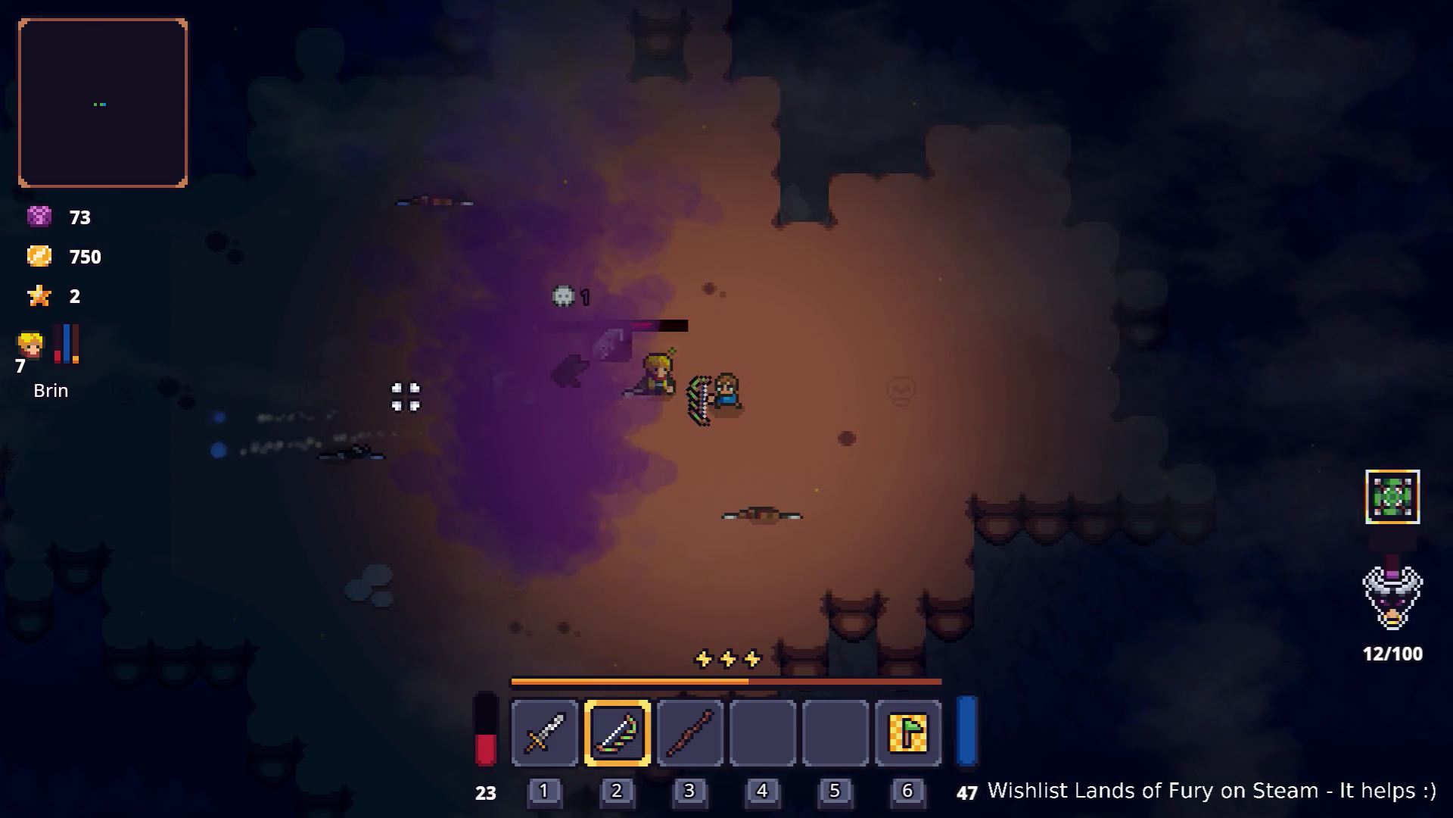
{"action": "key", "text": "Tab"}
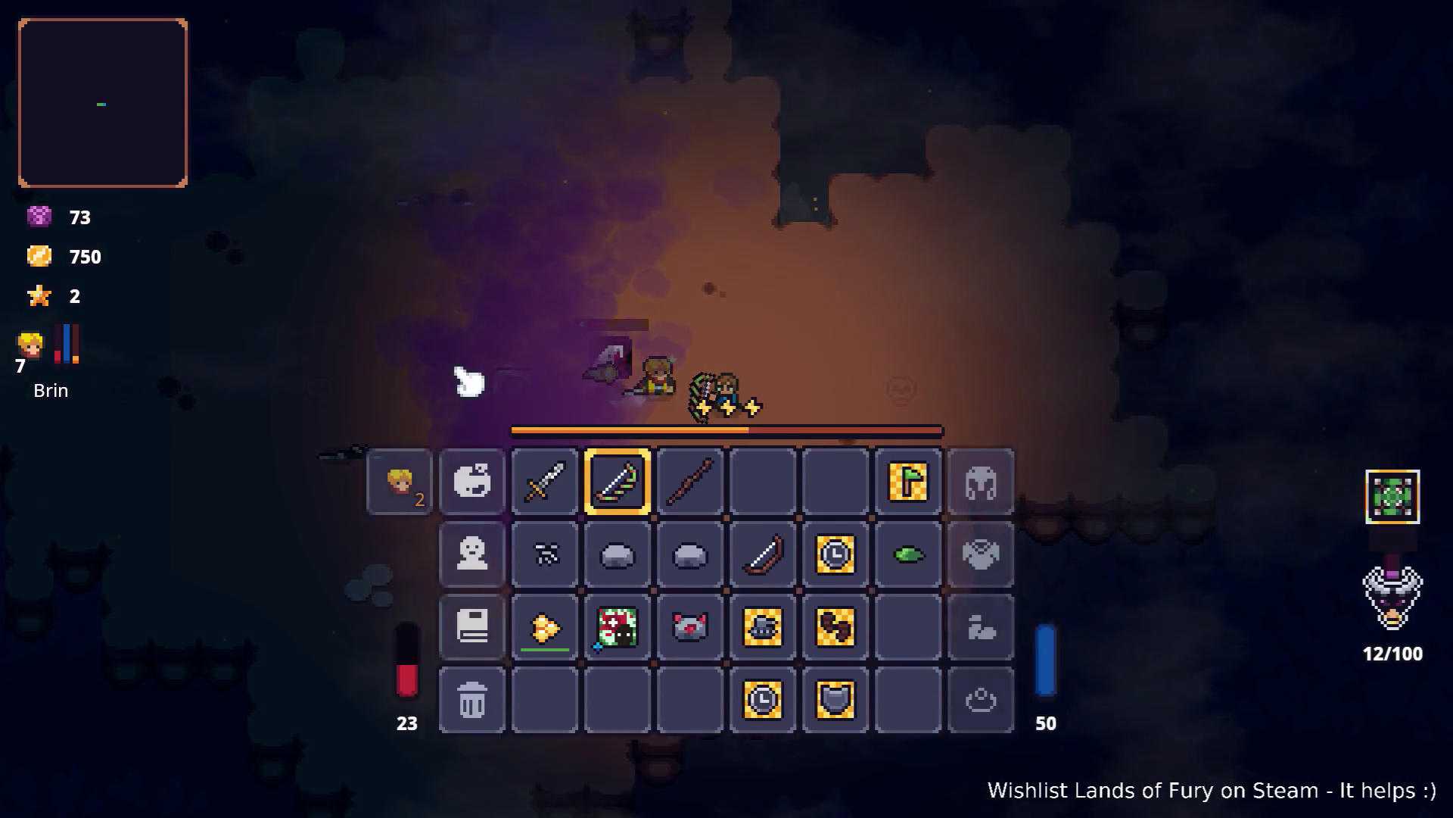
Step: Swap the sword's Fireball rune for Bleeding Slash, then travel through the portal stone
{"action": "key", "text": "e"}
{"action": "key", "text": "e"}
{"action": "key", "text": "Tab"}
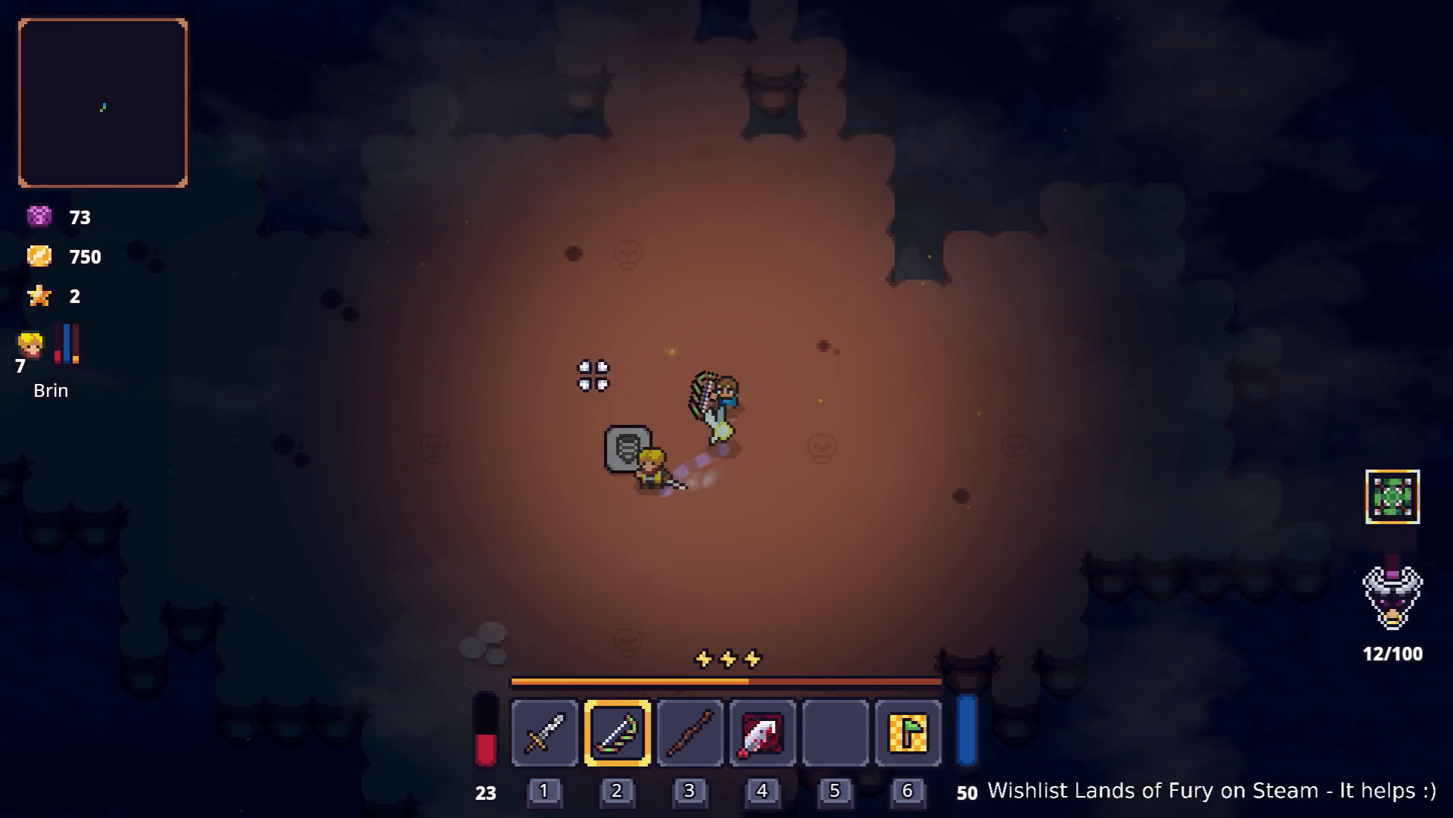
{"action": "key", "text": "Tab"}
{"action": "key", "text": "e"}
{"action": "right_click", "coordinate": [670, 453]}
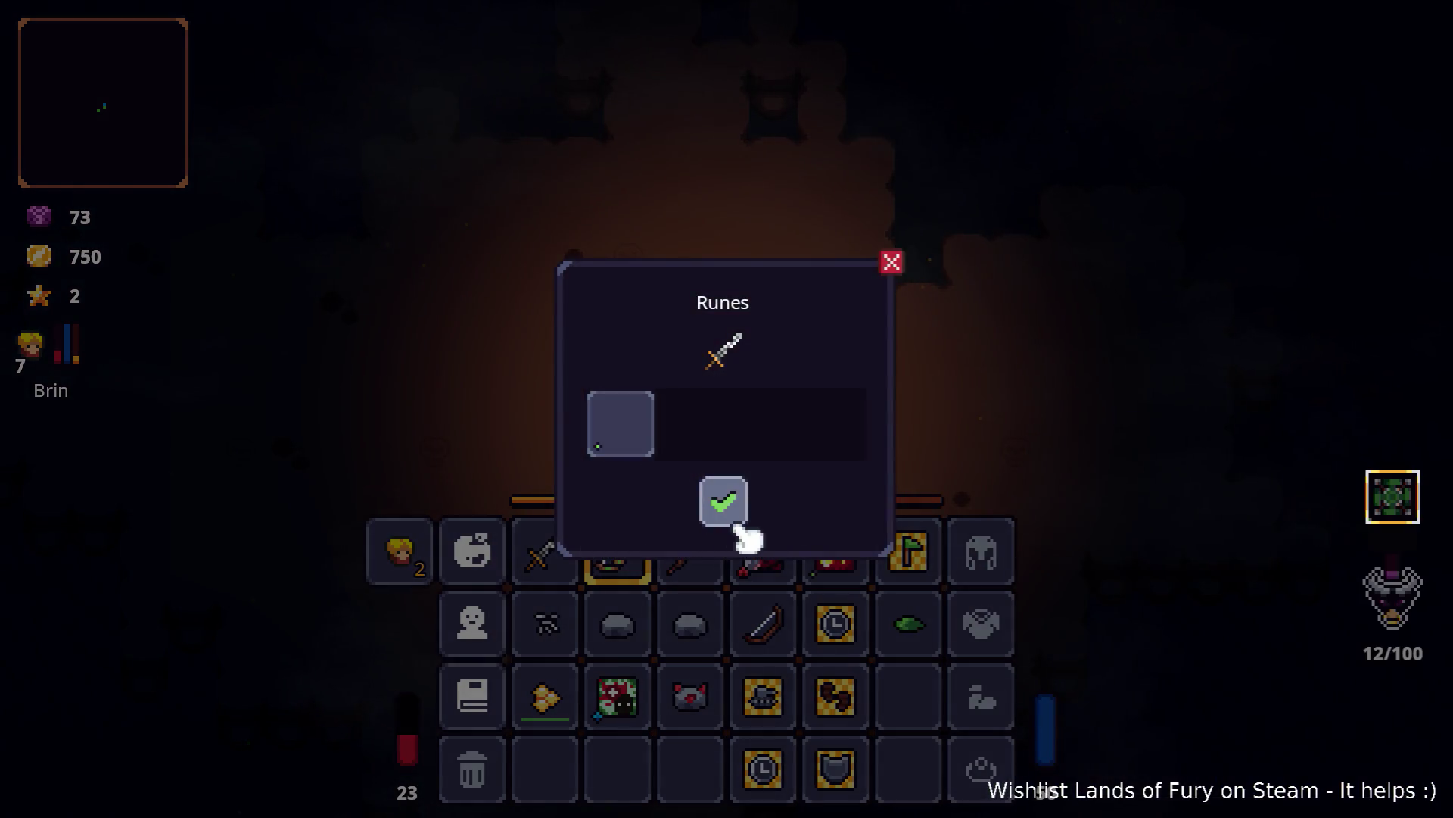
{"action": "left_click", "coordinate": [726, 505]}
{"action": "key", "text": "e"}
{"action": "left_click", "coordinate": [666, 432]}
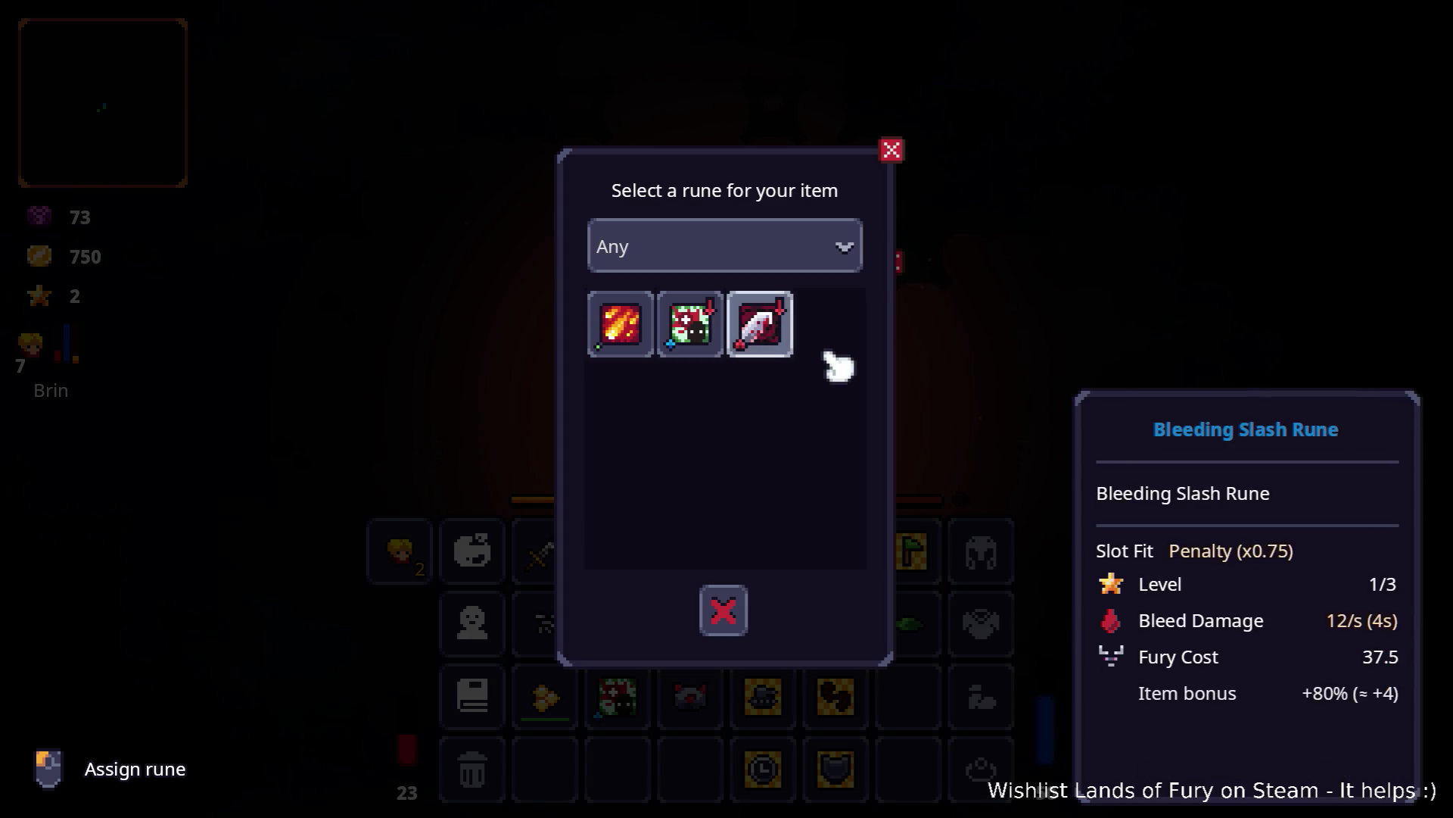
{"action": "left_click", "coordinate": [783, 344]}
{"action": "left_click", "coordinate": [725, 501]}
{"action": "key", "text": "e"}
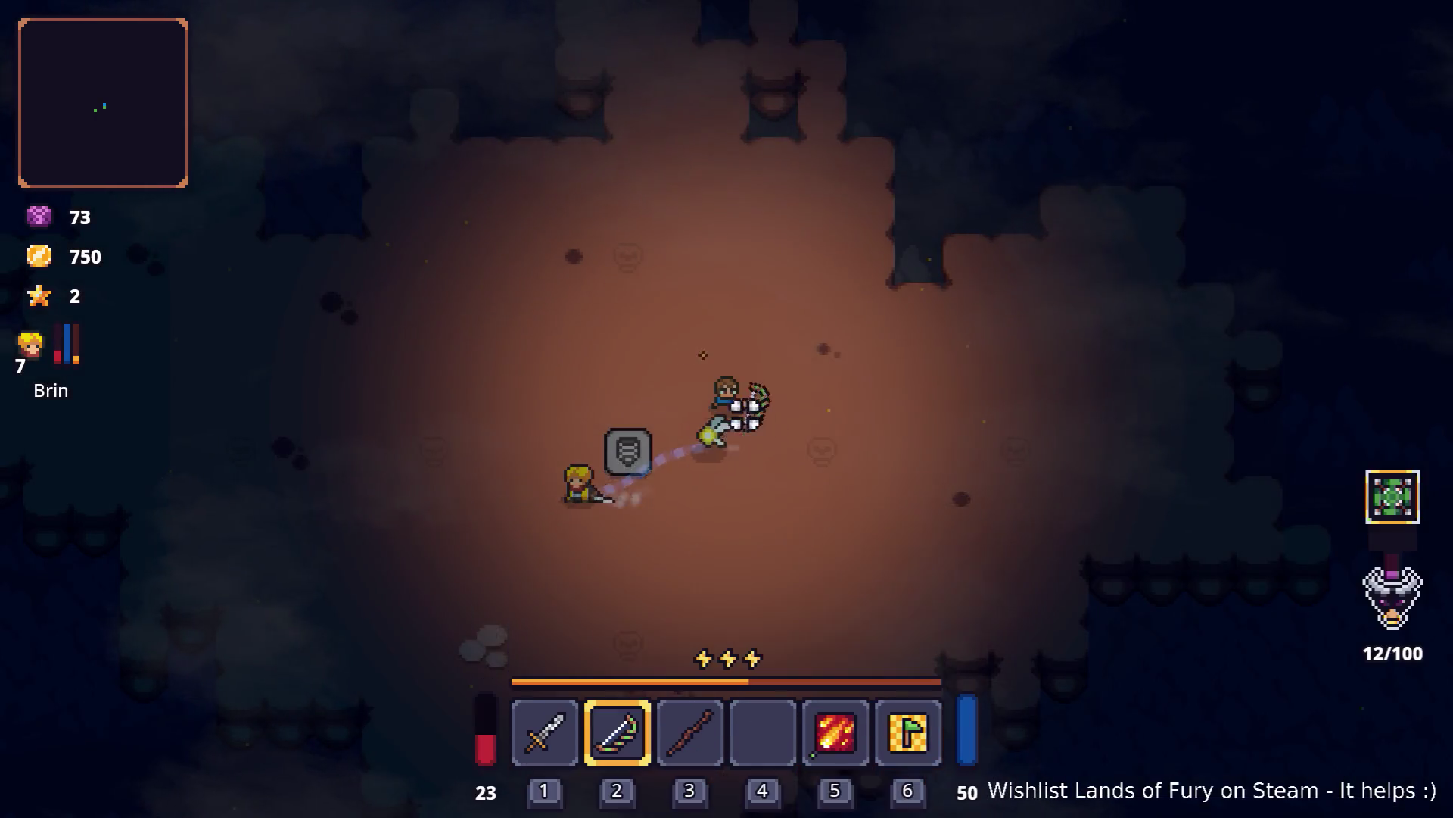
{"action": "key", "text": "e"}
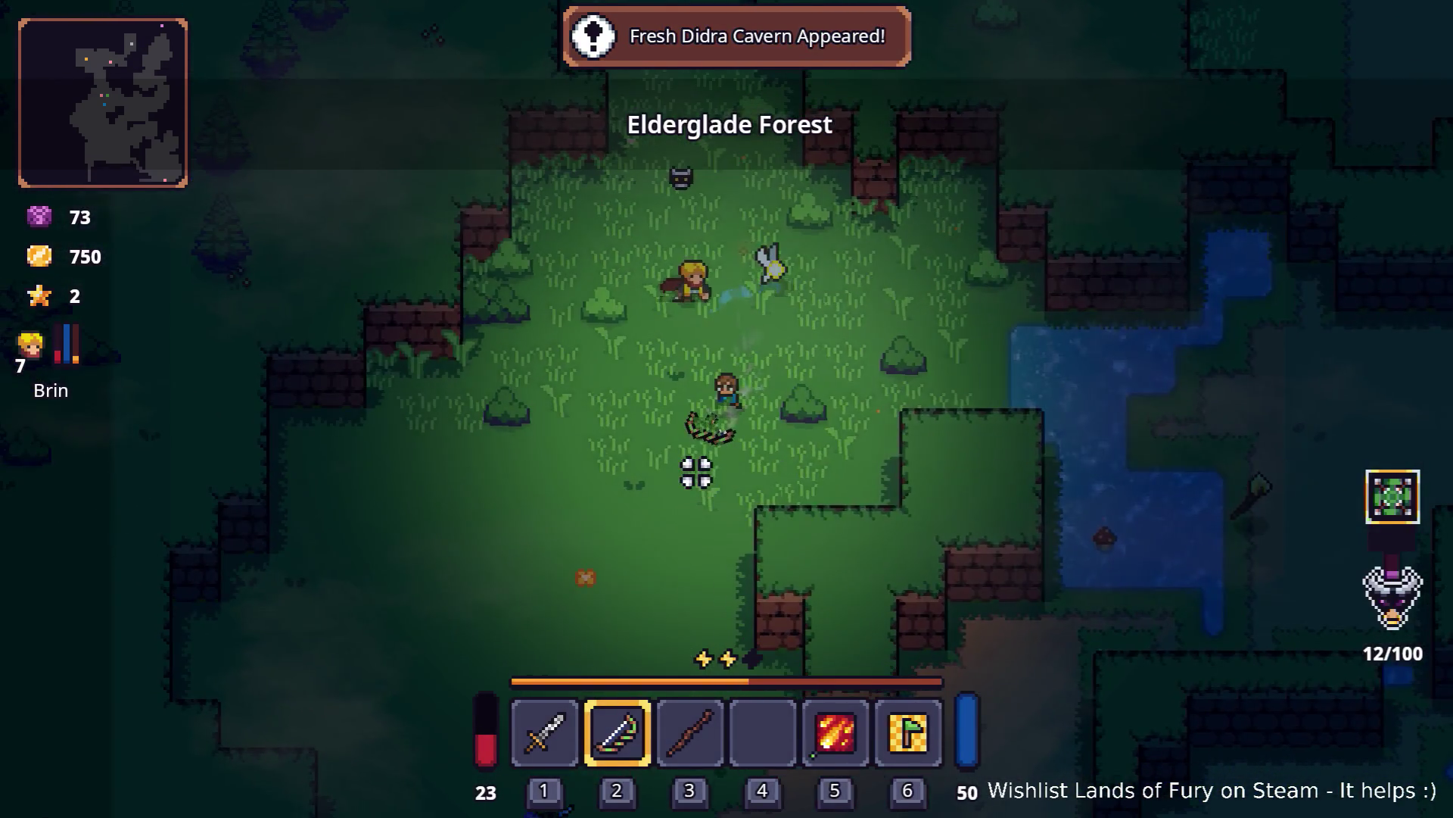
Step: Enter Elderglade Forest, check the inventory and walk down toward the merchant Snip
{"action": "key", "text": "e"}
{"action": "key", "text": "Tab"}
{"action": "key", "text": "Tab"}
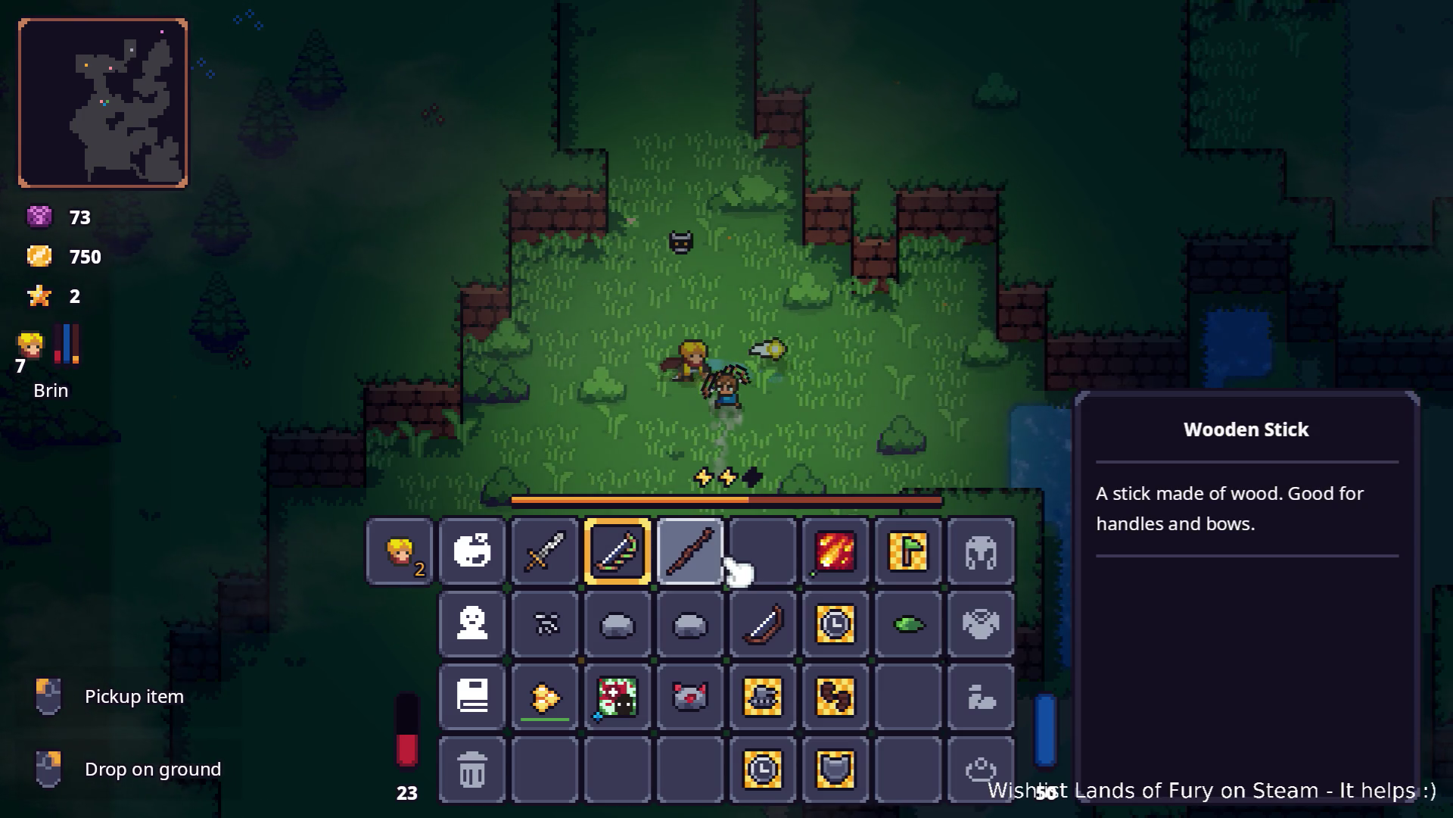
{"action": "key", "text": "Tab"}
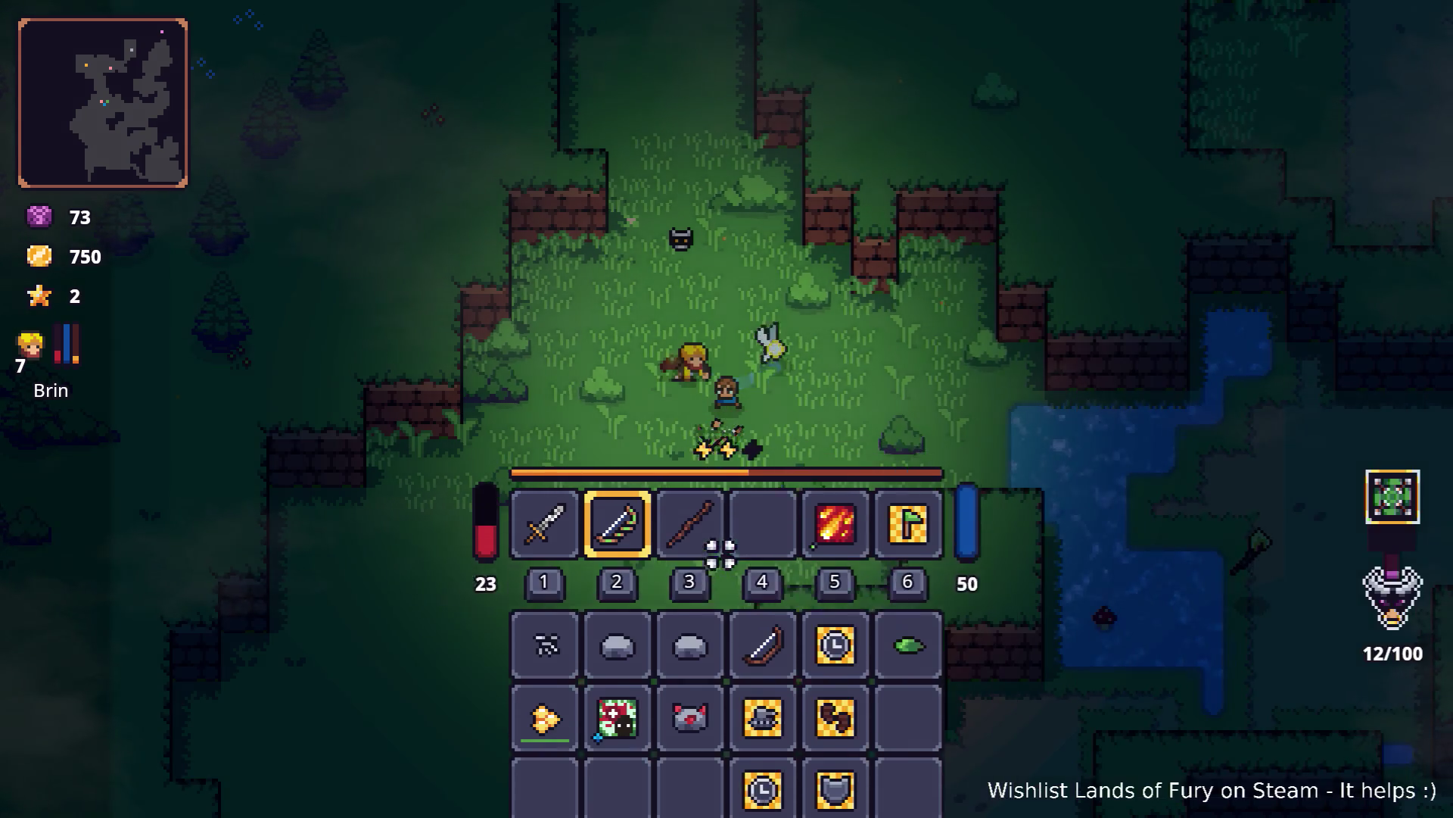
{"action": "key", "text": "s"}
{"action": "key", "text": "Tab"}
{"action": "key", "text": "Tab"}
Step: Walk over to the merchant Snip and browse his shop without buying anything
{"action": "key", "text": "s"}
{"action": "key", "text": "a"}
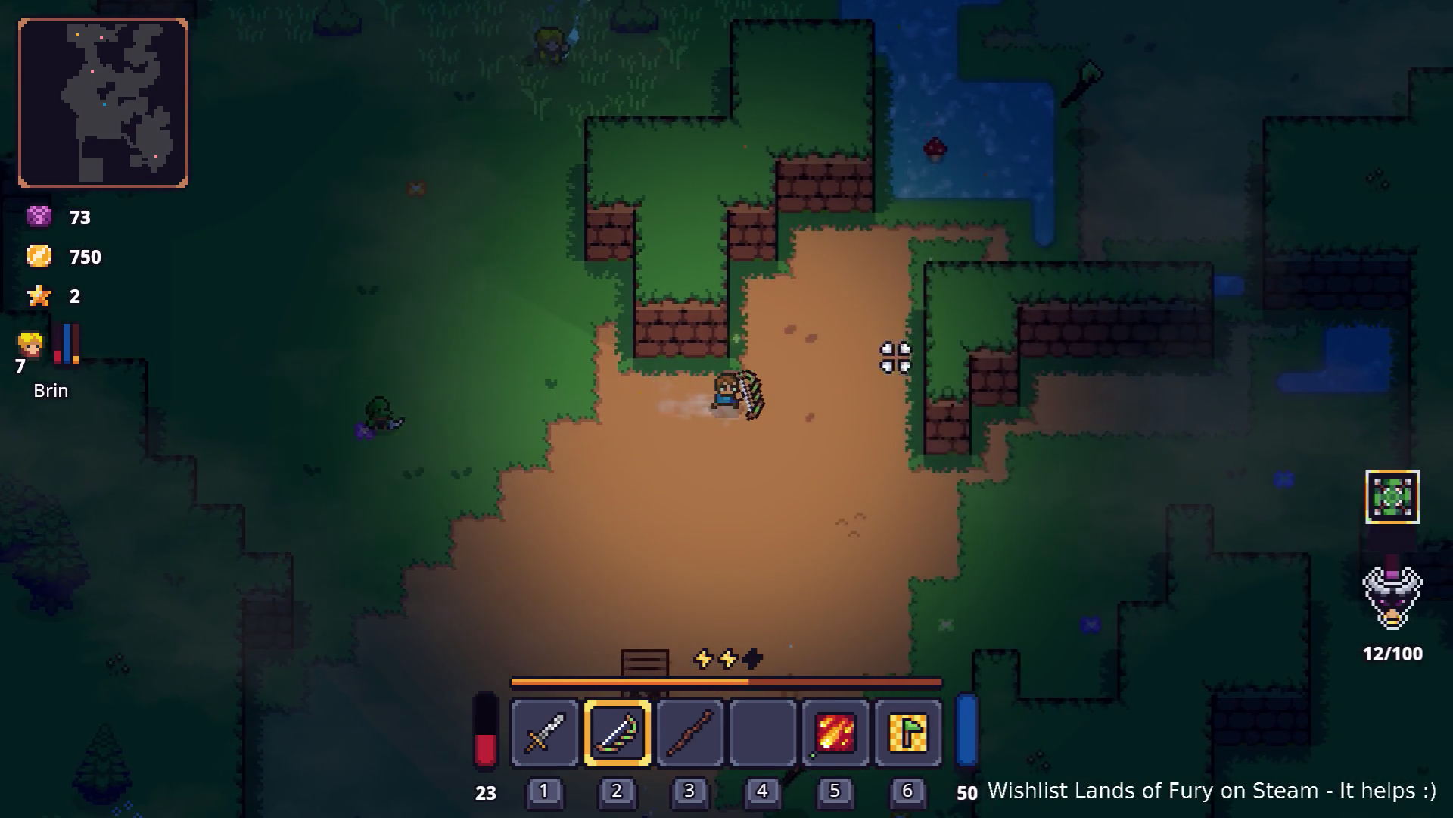
{"action": "key", "text": "e"}
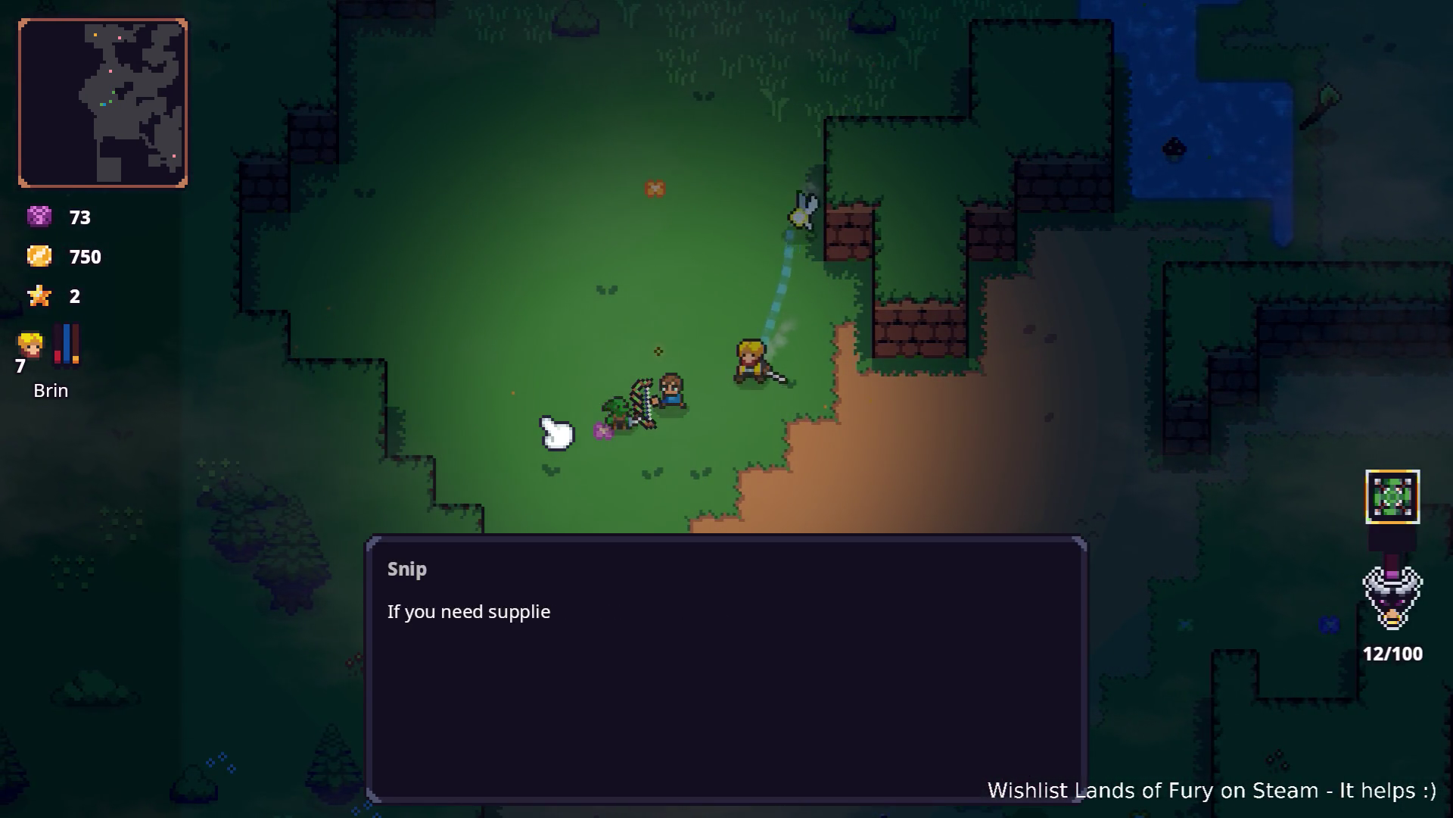
{"action": "key", "text": "e"}
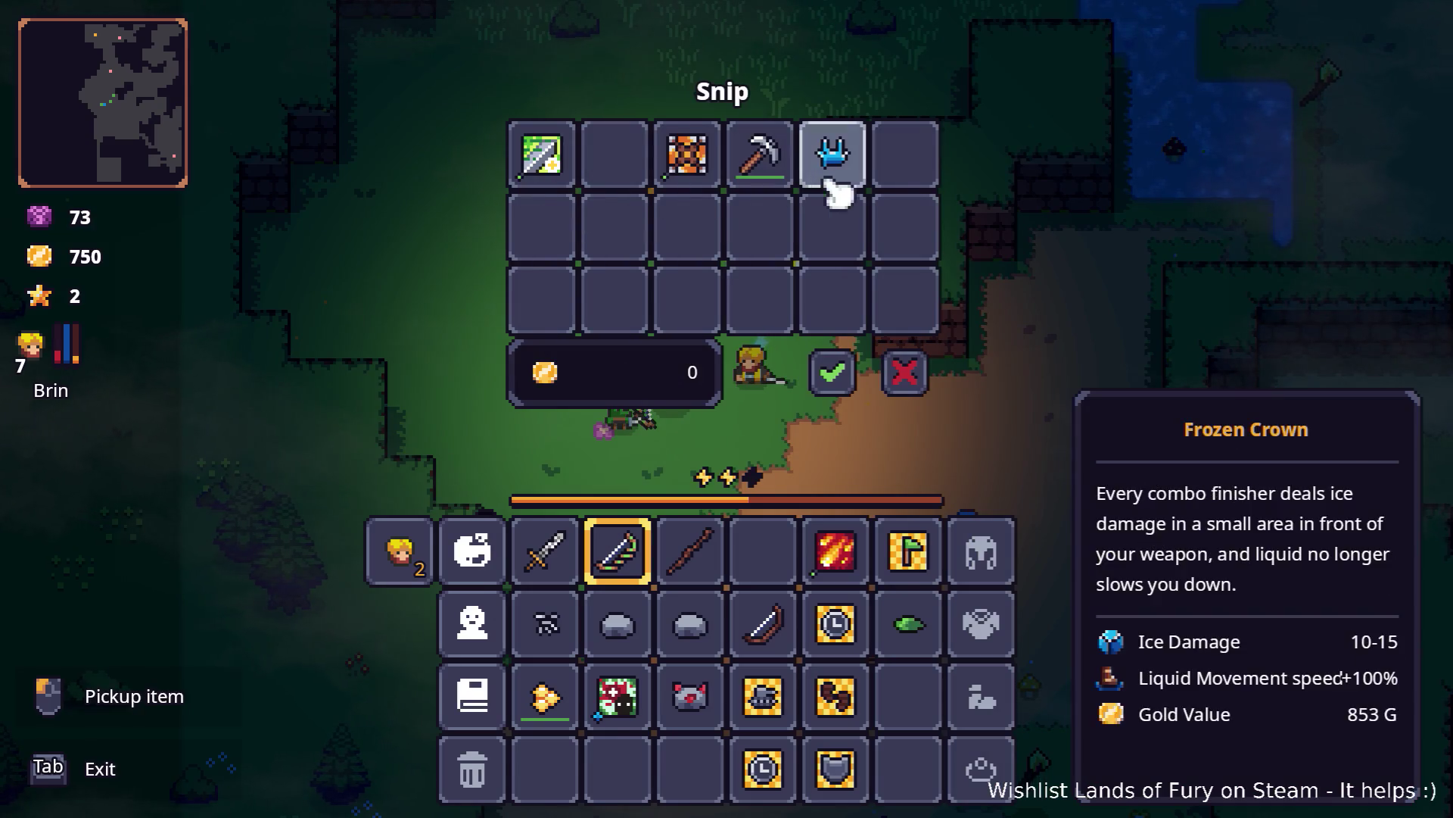
{"action": "key", "text": "Tab"}
Step: Pick up the torch from the forest floor and check the Elven Bow in the inventory
{"action": "key", "text": "s"}
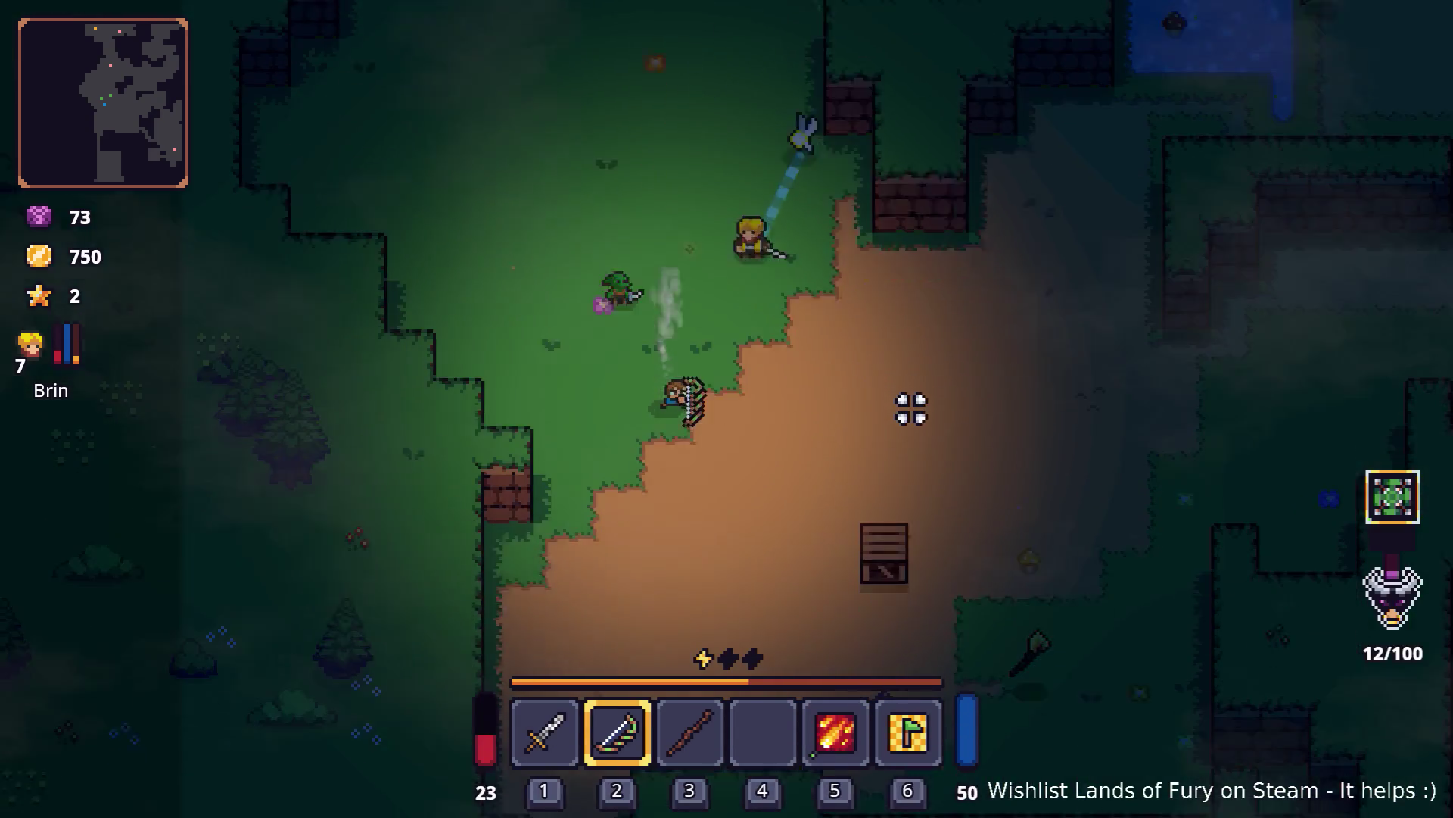
{"action": "key", "text": "d"}
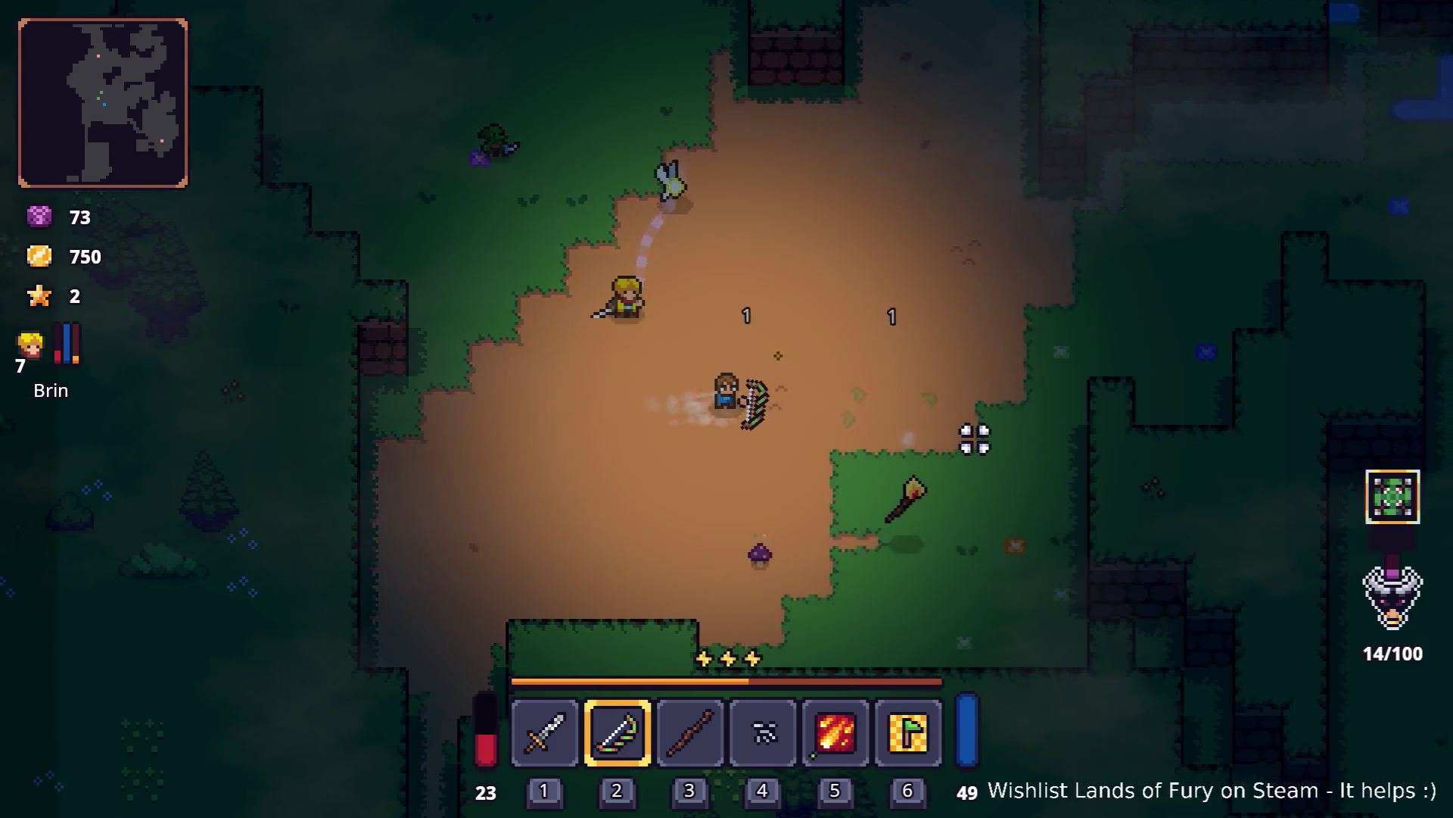
{"action": "key", "text": "Tab"}
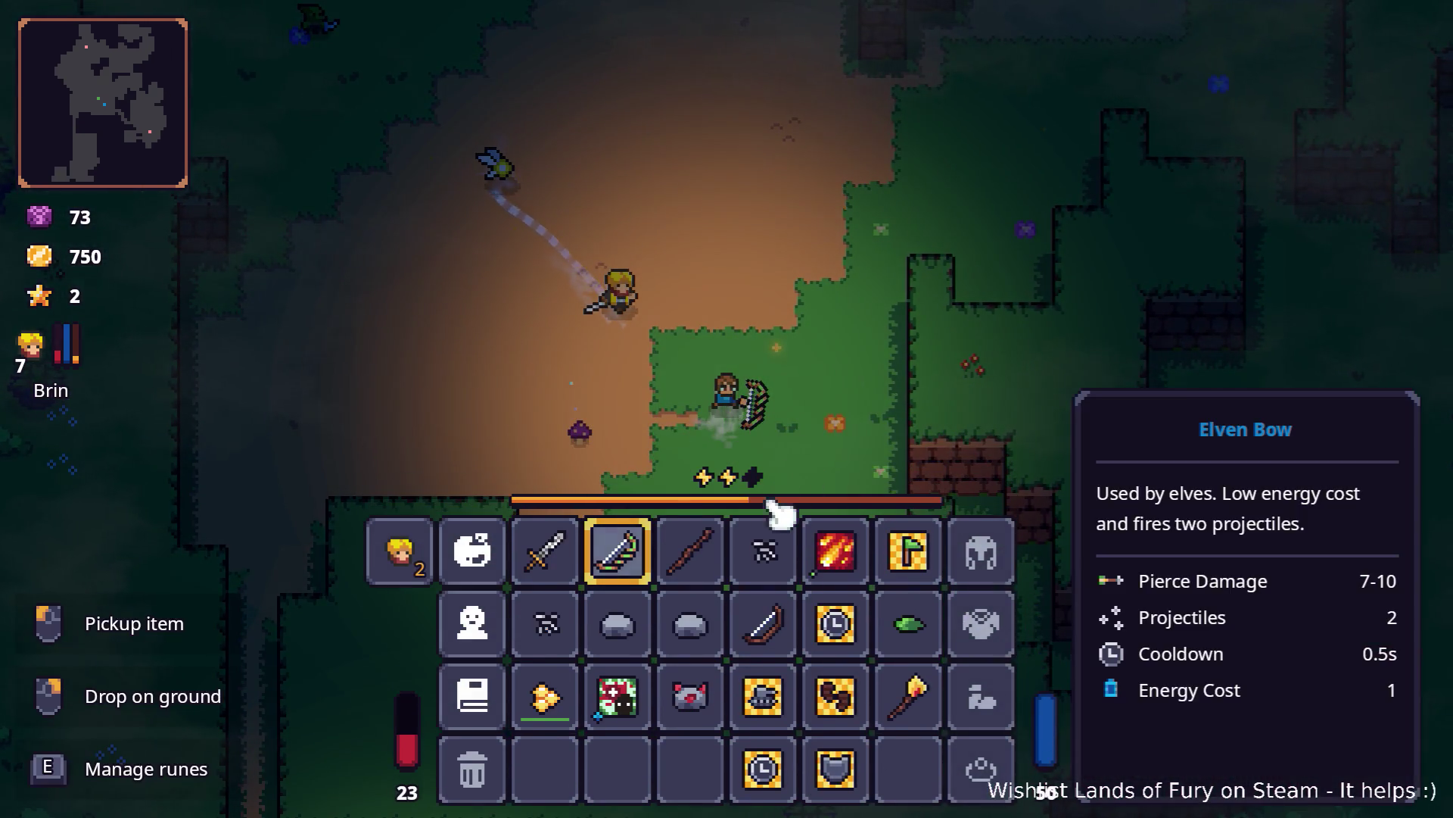
{"action": "key", "text": "Tab"}
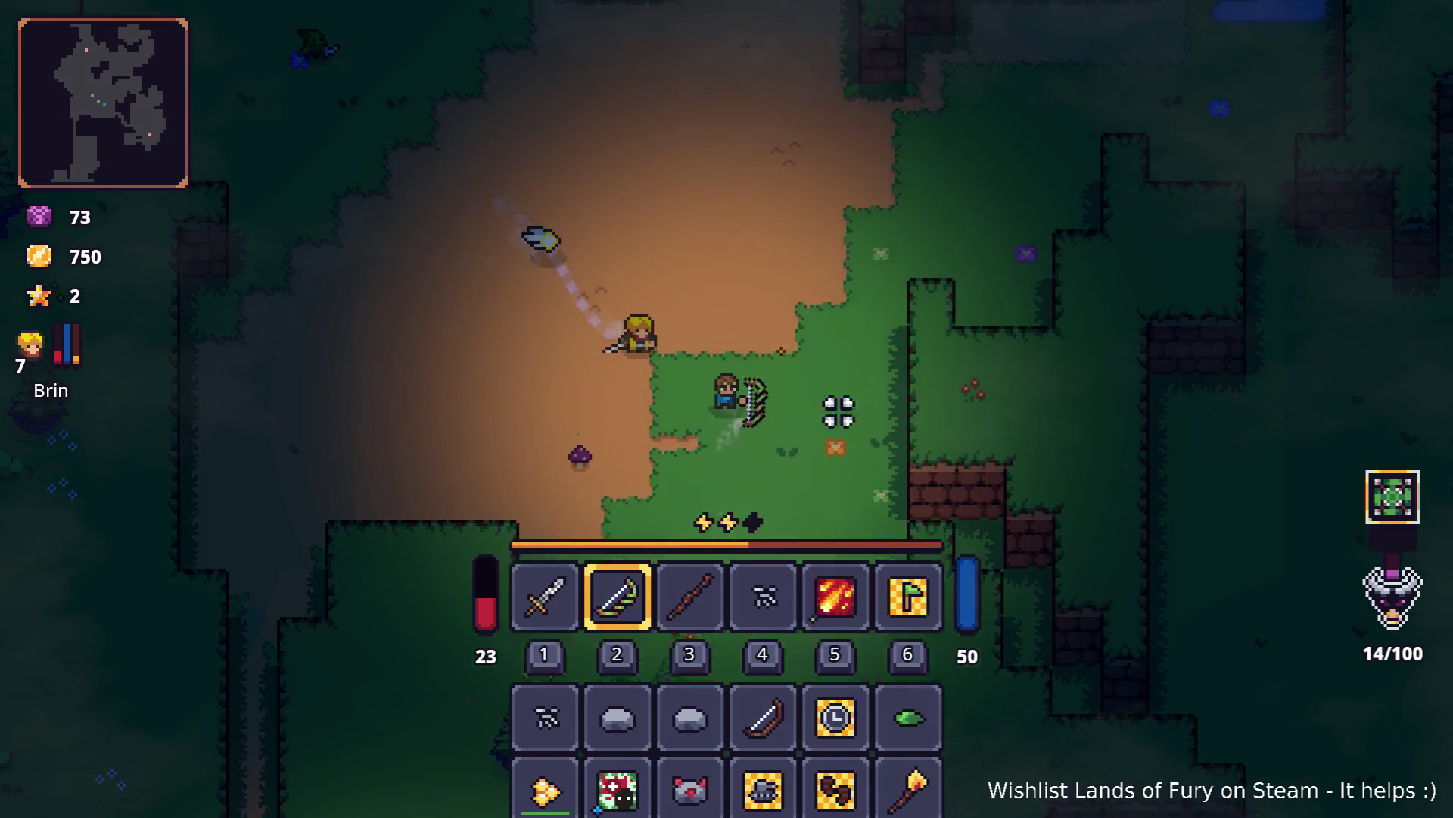
Step: Walk down through the forest and attack the grey enemy near the crafting stone
{"action": "key", "text": "w"}
{"action": "key", "text": "d"}
{"action": "key", "text": "d"}
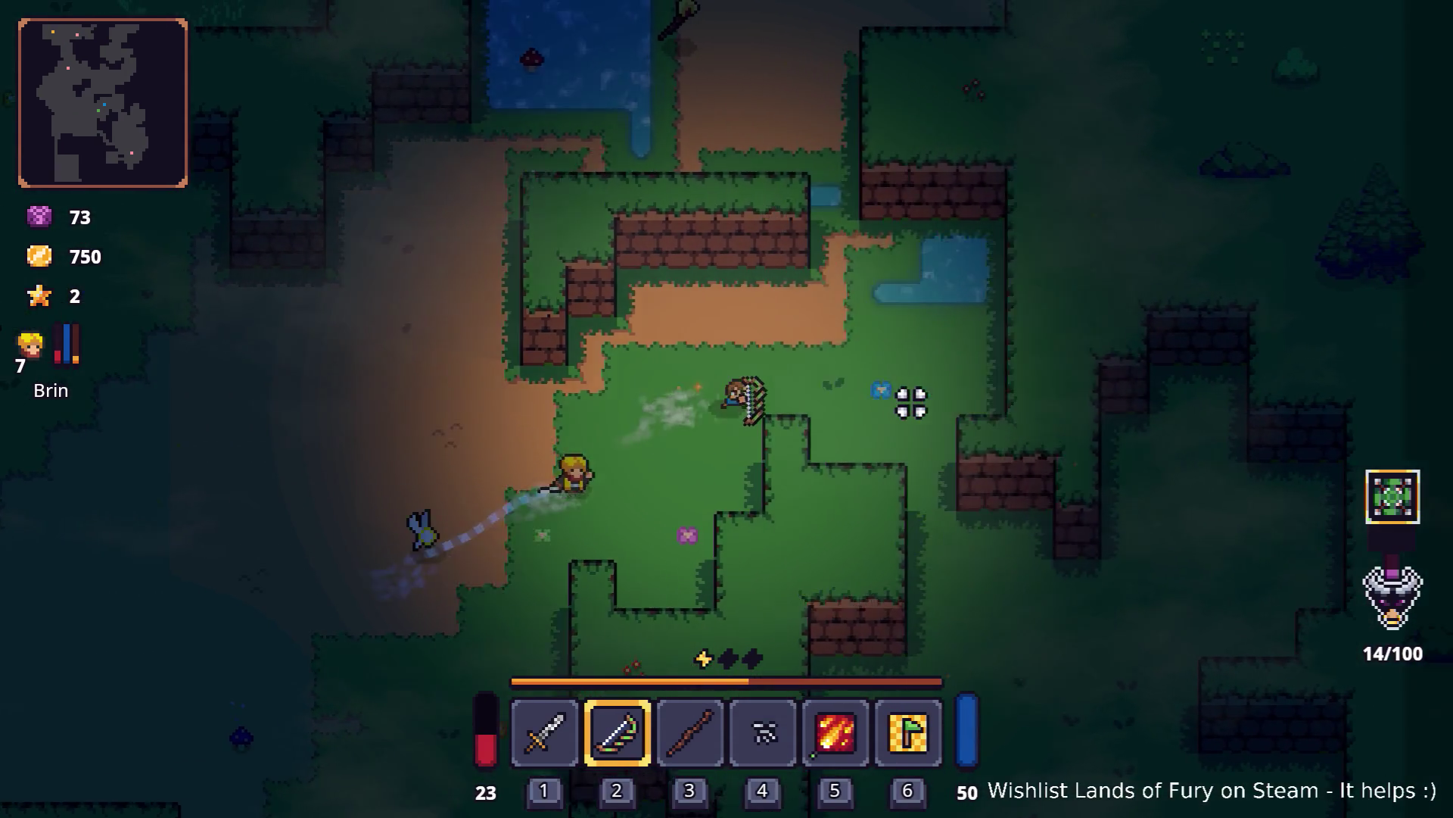
{"action": "key", "text": "s"}
{"action": "key", "text": "s"}
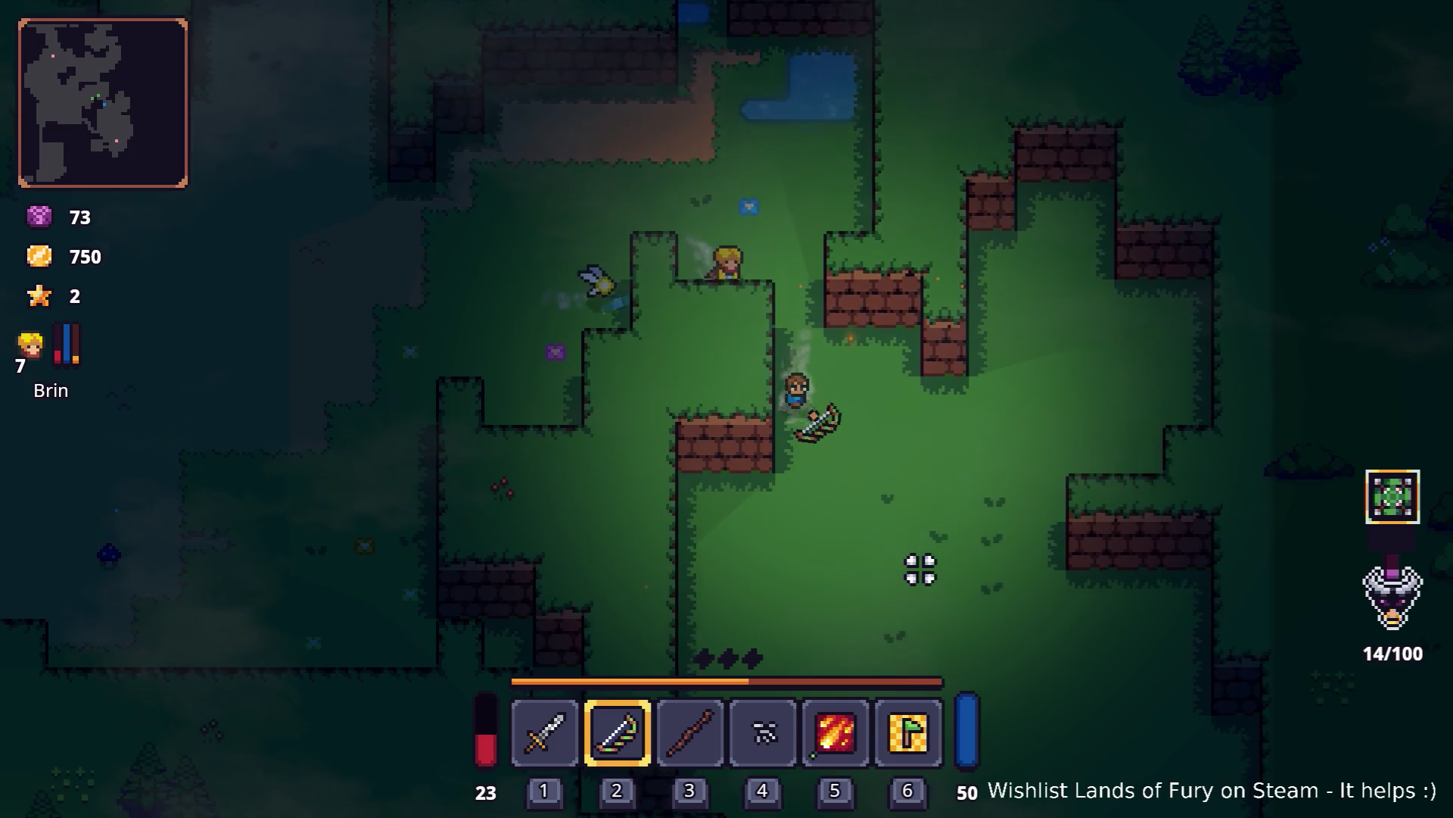
{"action": "key", "text": "s"}
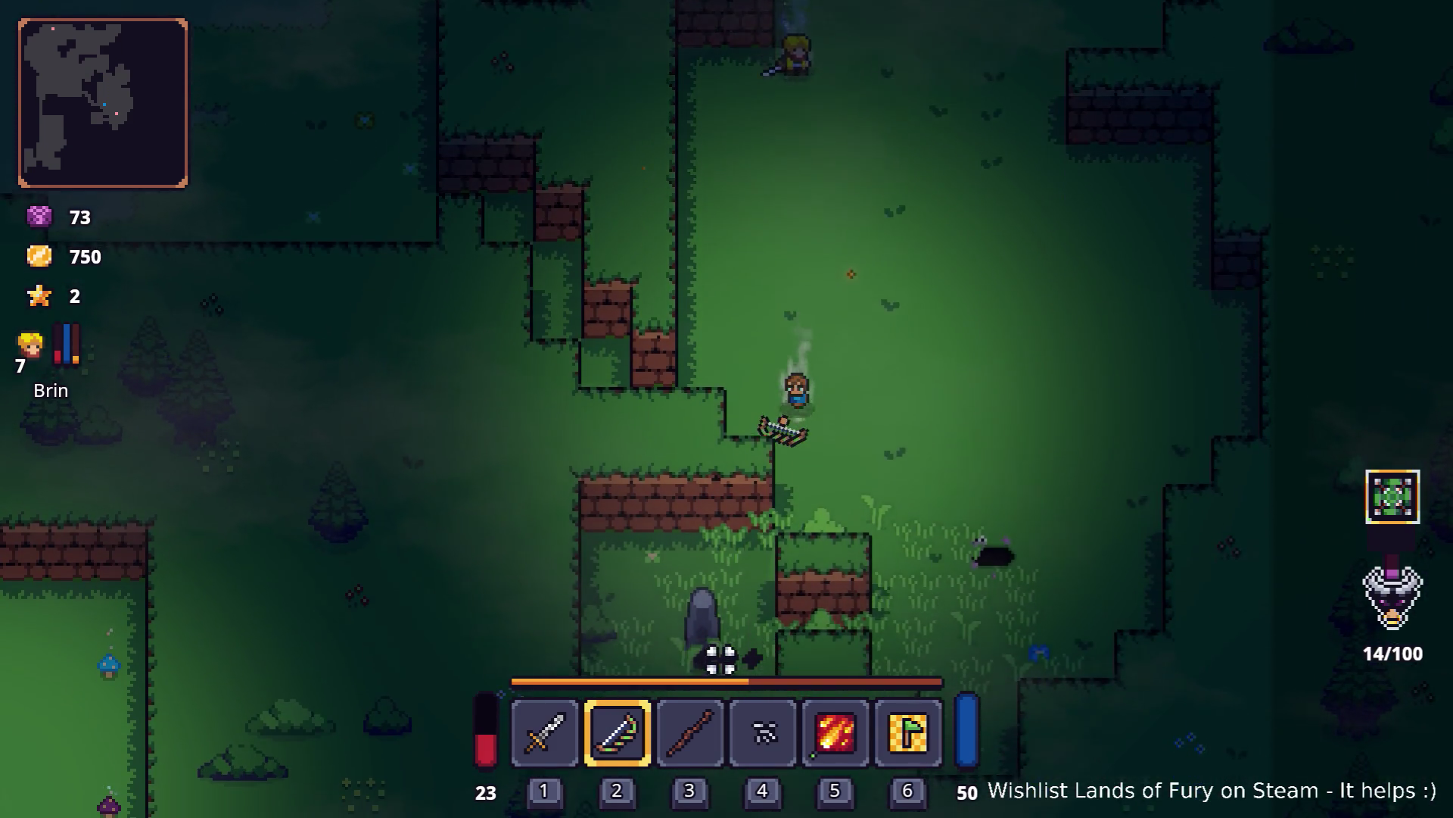
{"action": "left_click", "coordinate": [697, 626]}
{"action": "key", "text": "a"}
{"action": "key", "text": "s"}
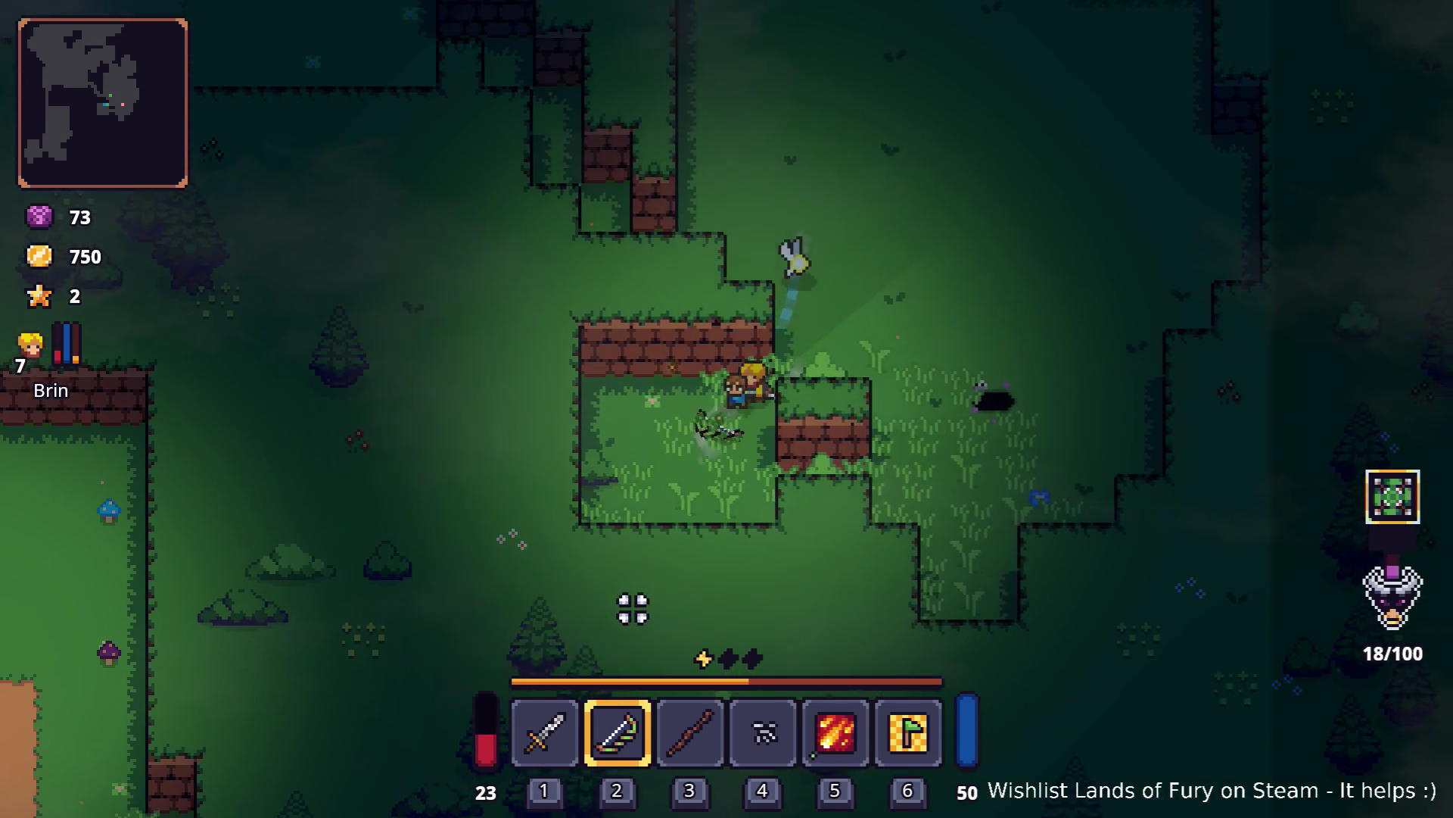
Step: Dash left and up-left through Elderglade Forest, then continue walking left
{"action": "key", "text": "w"}
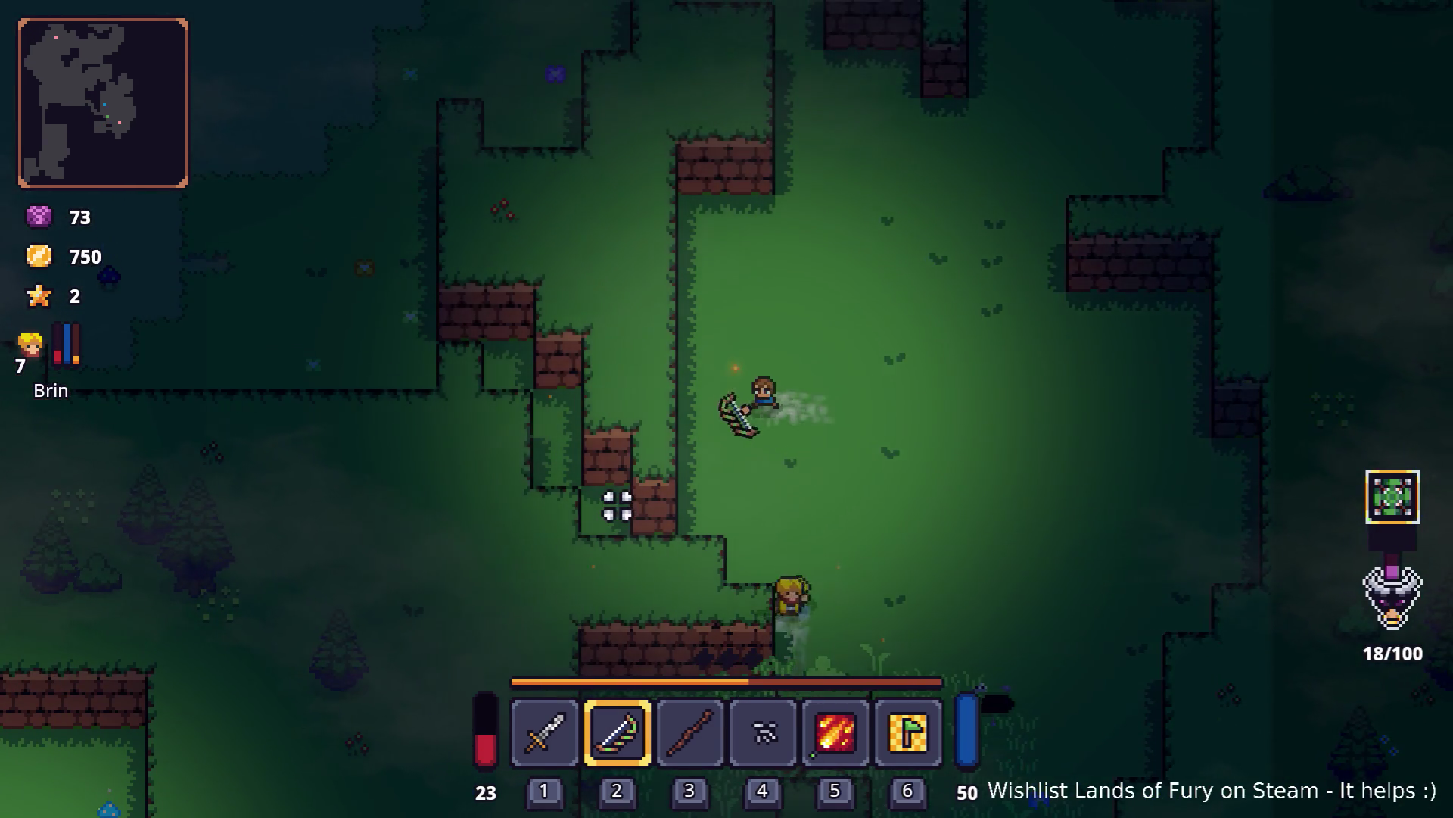
{"action": "key", "text": "s"}
{"action": "key", "text": "a"}
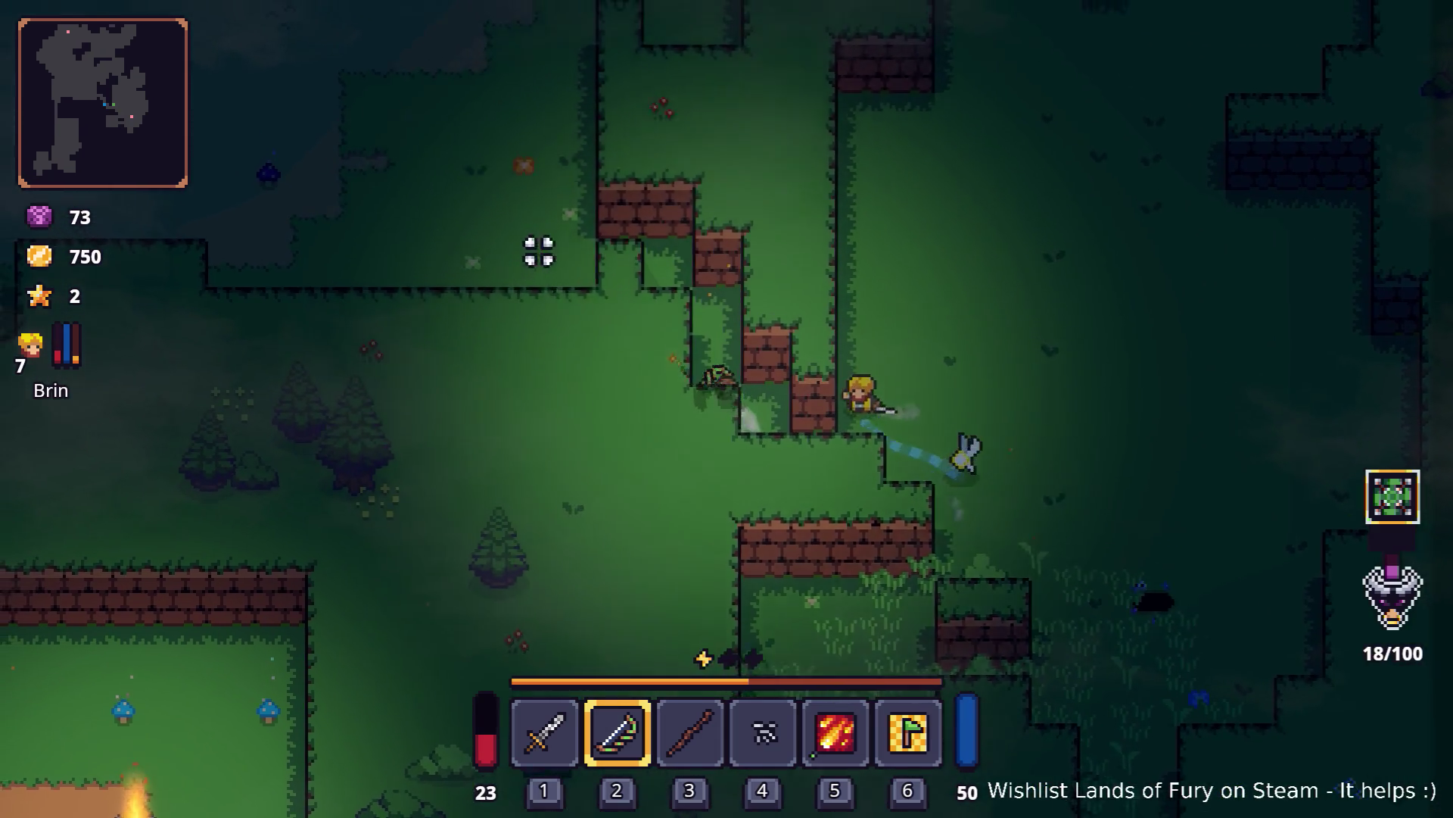
{"action": "key", "text": "a"}
{"action": "key", "text": "space"}
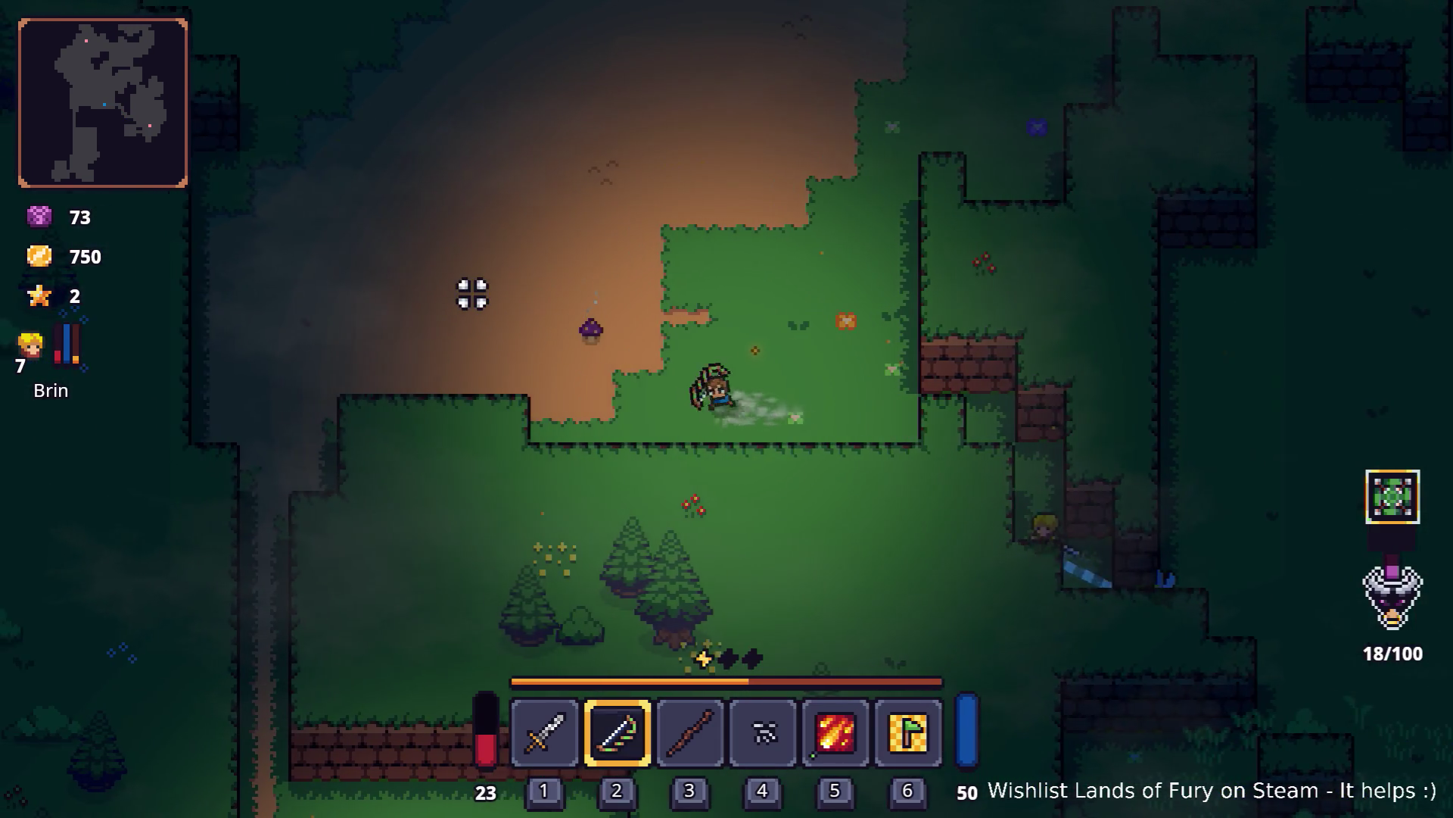
{"action": "key", "text": "w"}
{"action": "key", "text": "a"}
{"action": "key", "text": "space"}
{"action": "key", "text": "a"}
{"action": "key", "text": "s"}
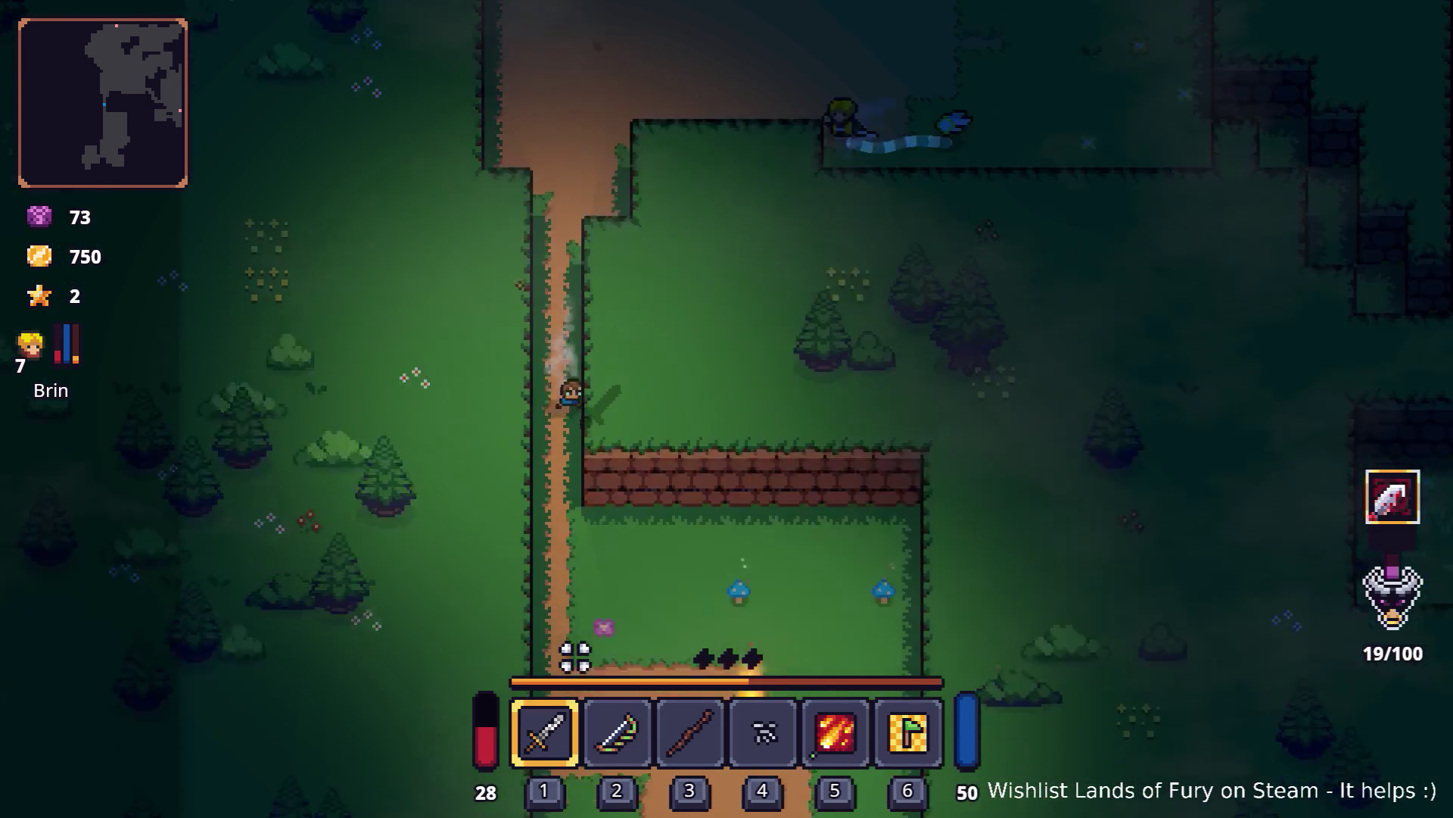
Step: Head down past the campfire, then run up the dirt path swinging the sword
{"action": "key", "text": "s"}
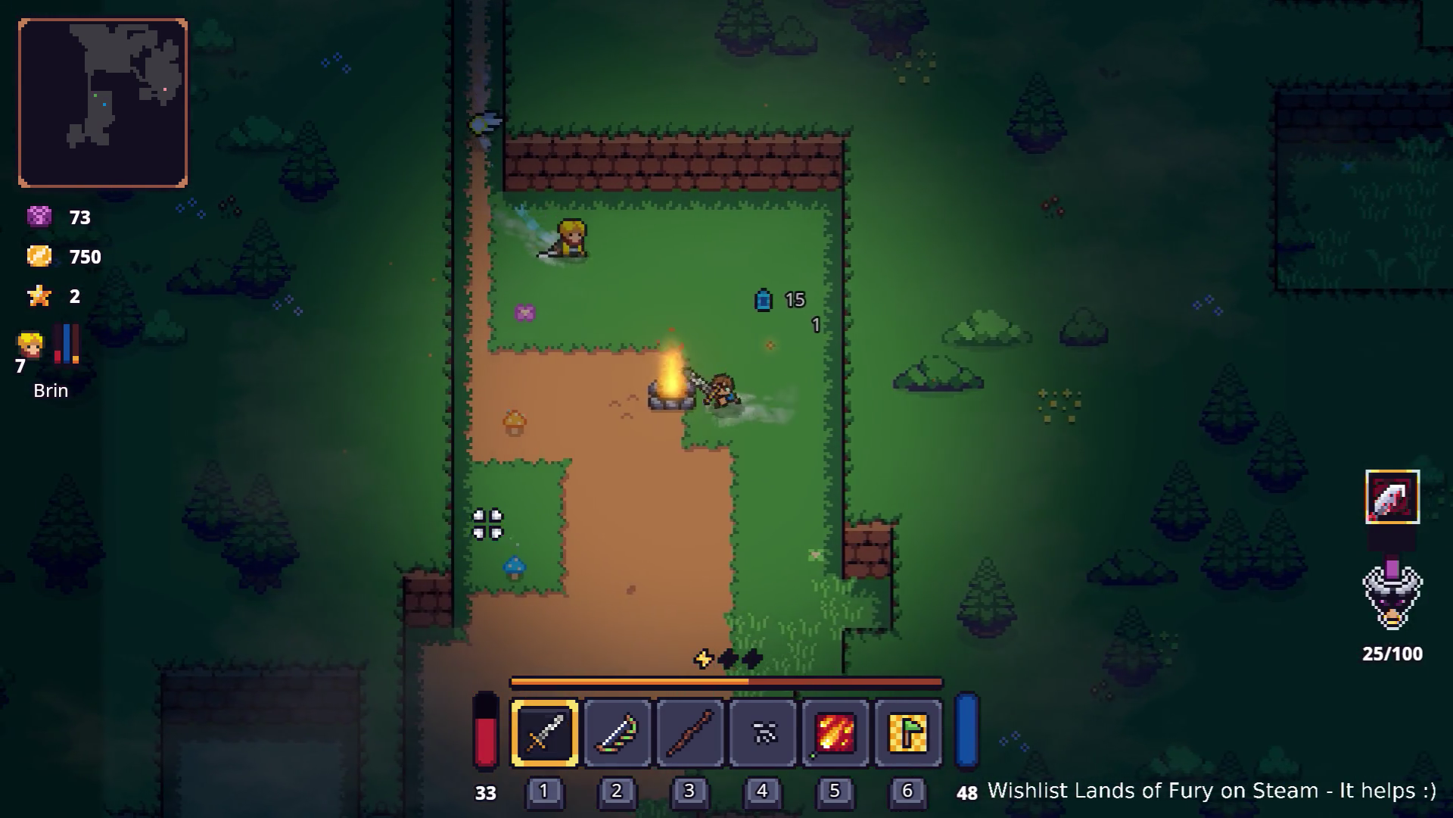
{"action": "key", "text": "a"}
{"action": "key", "text": "s"}
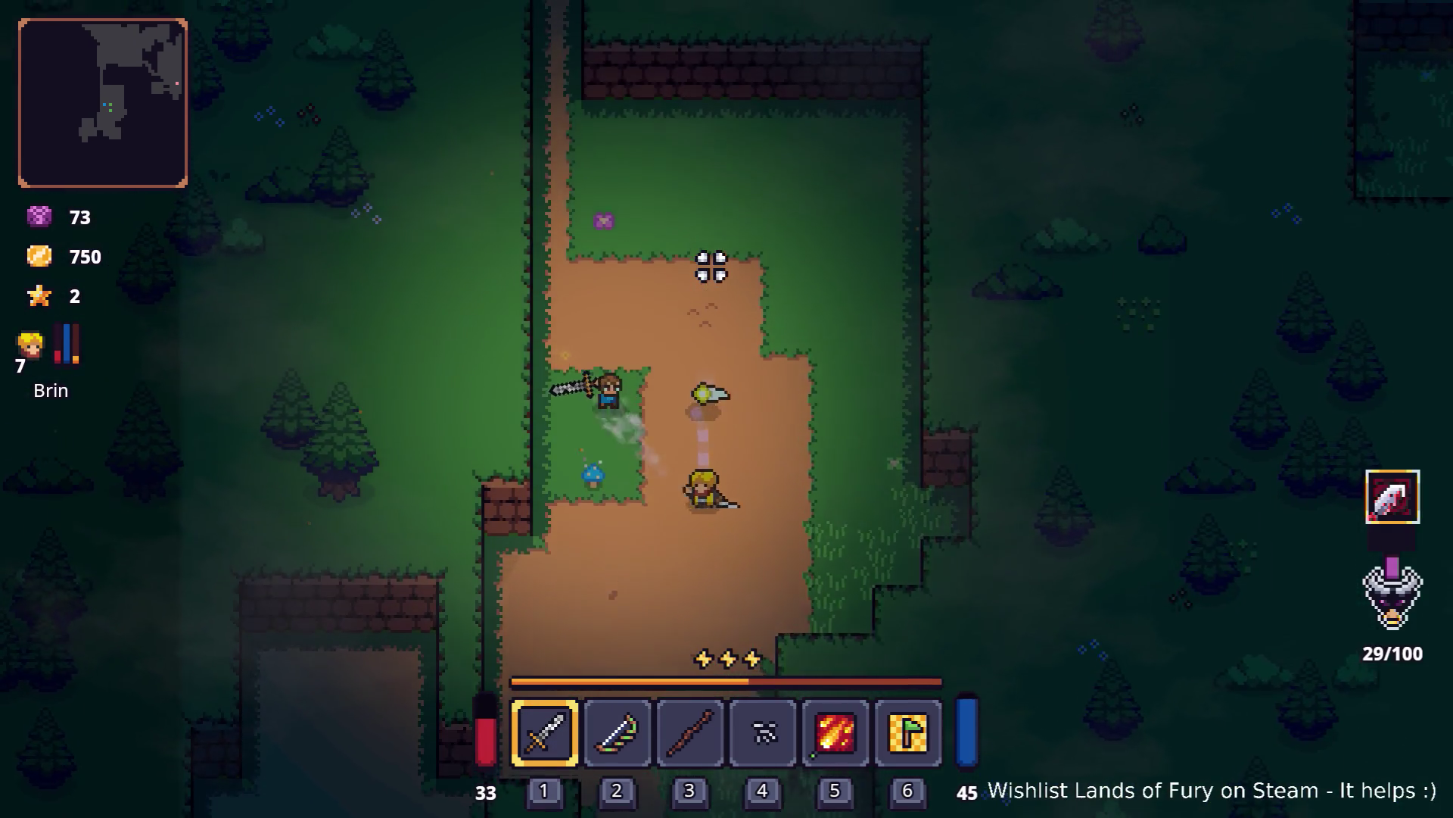
{"action": "key", "text": "w"}
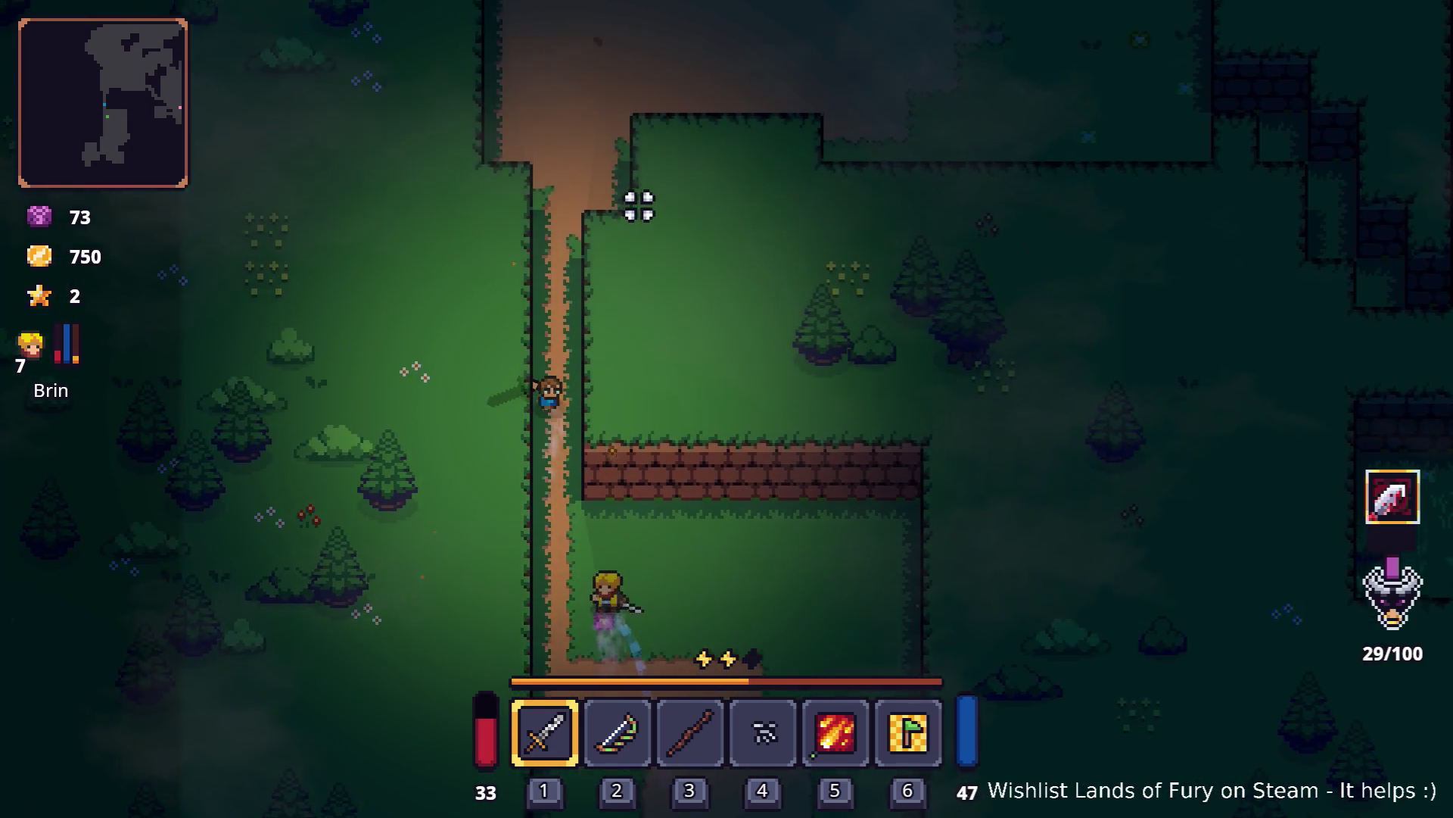
{"action": "key", "text": "w"}
{"action": "key", "text": "d"}
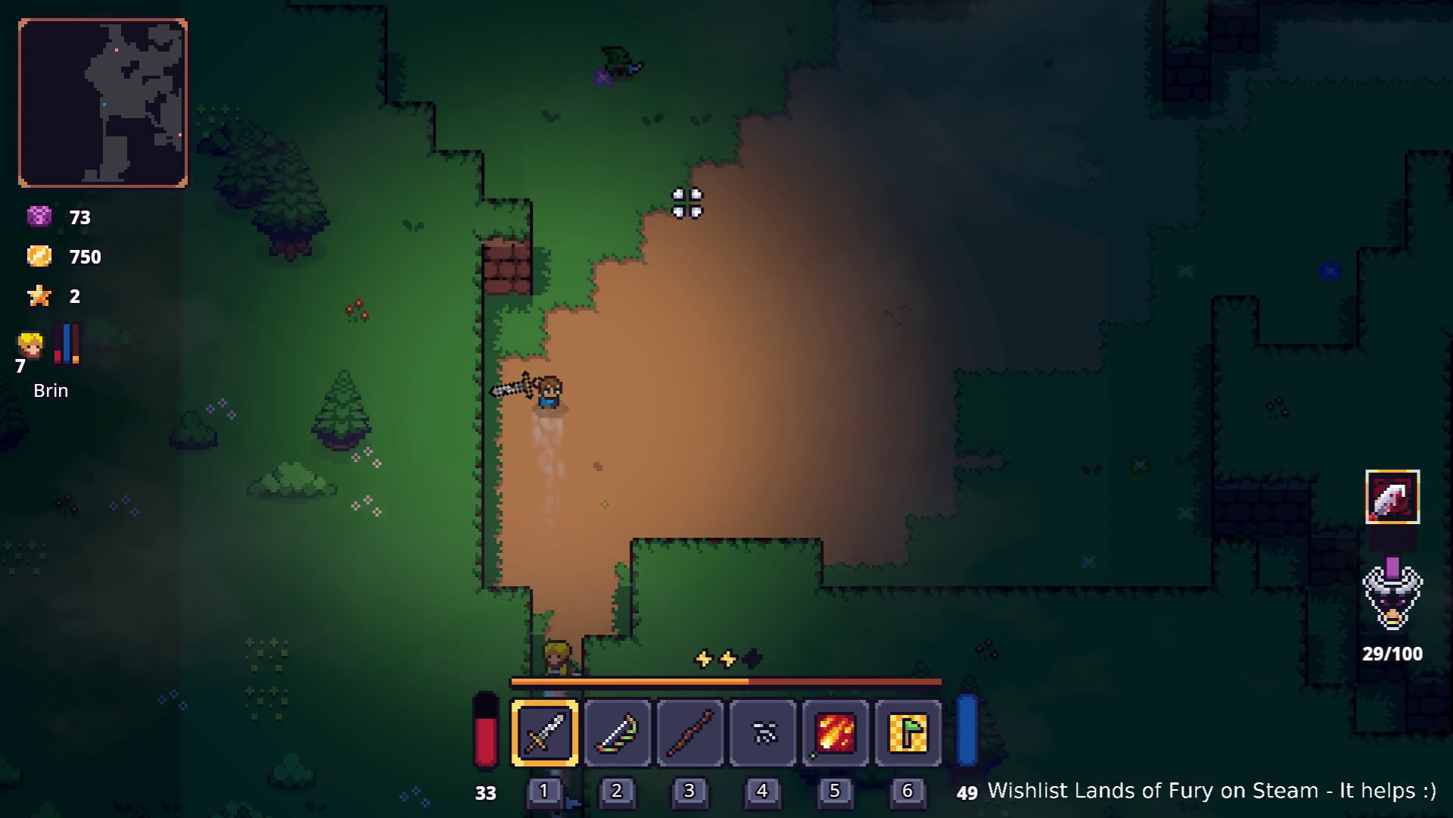
{"action": "key", "text": "d"}
{"action": "key", "text": "w"}
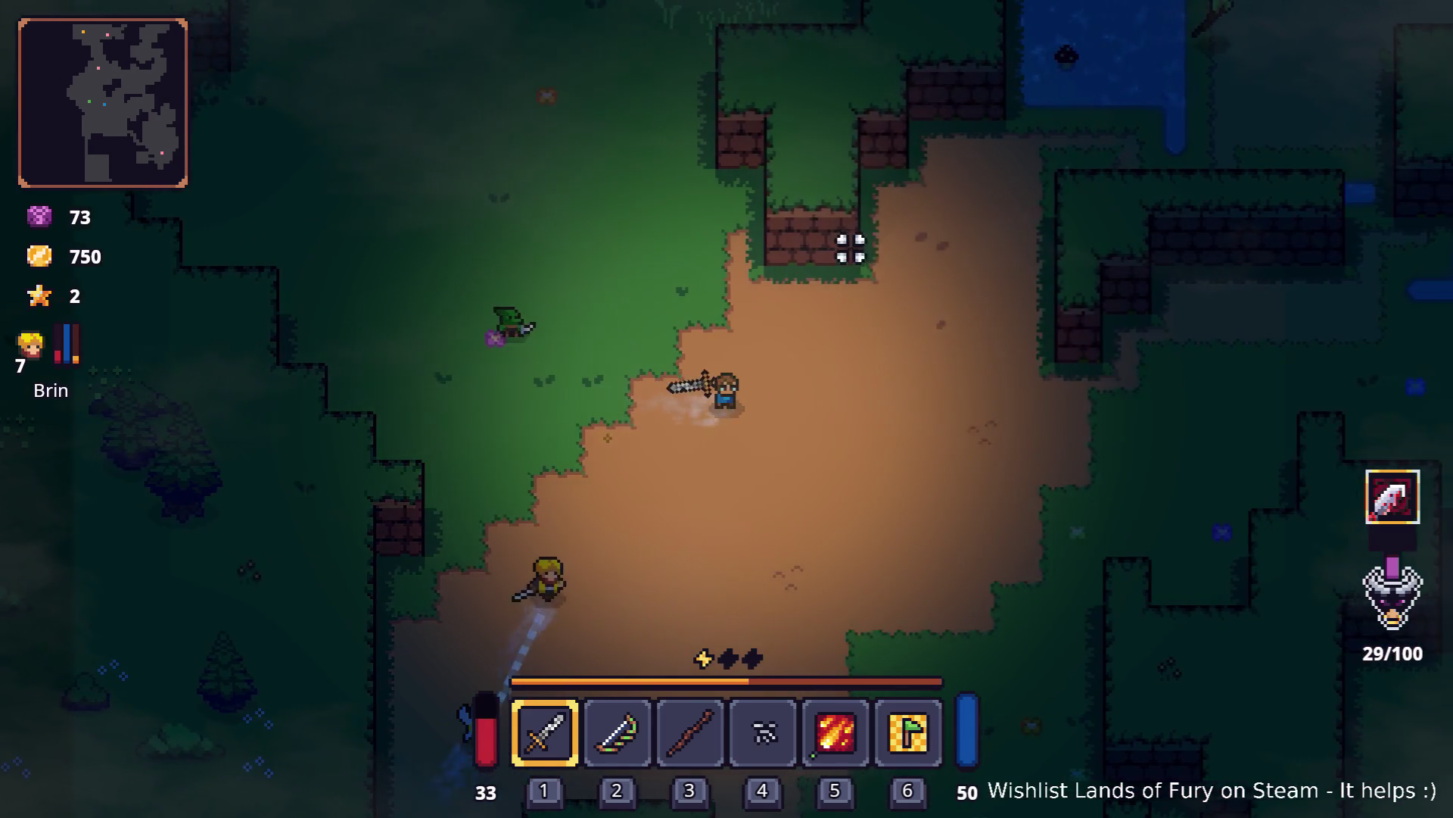